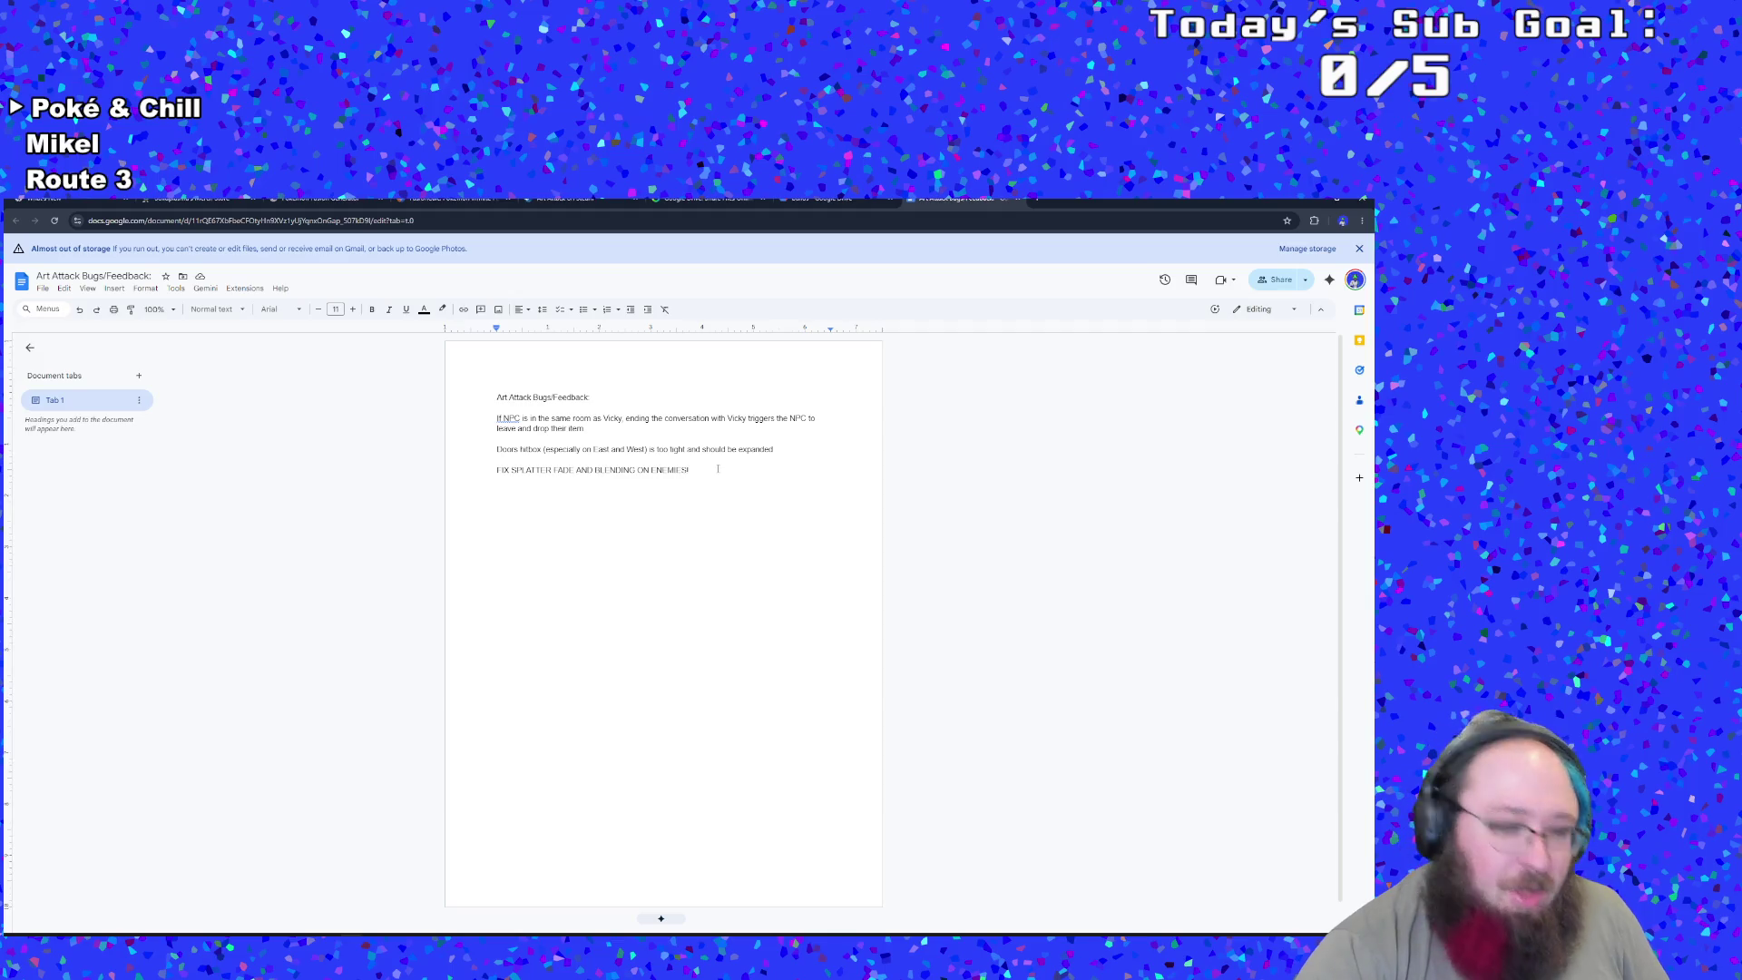
- Review the three Art Attack feedback items in the Google Doc bug list, then return to GameMaker
scroll(716, 469, "up", 5)
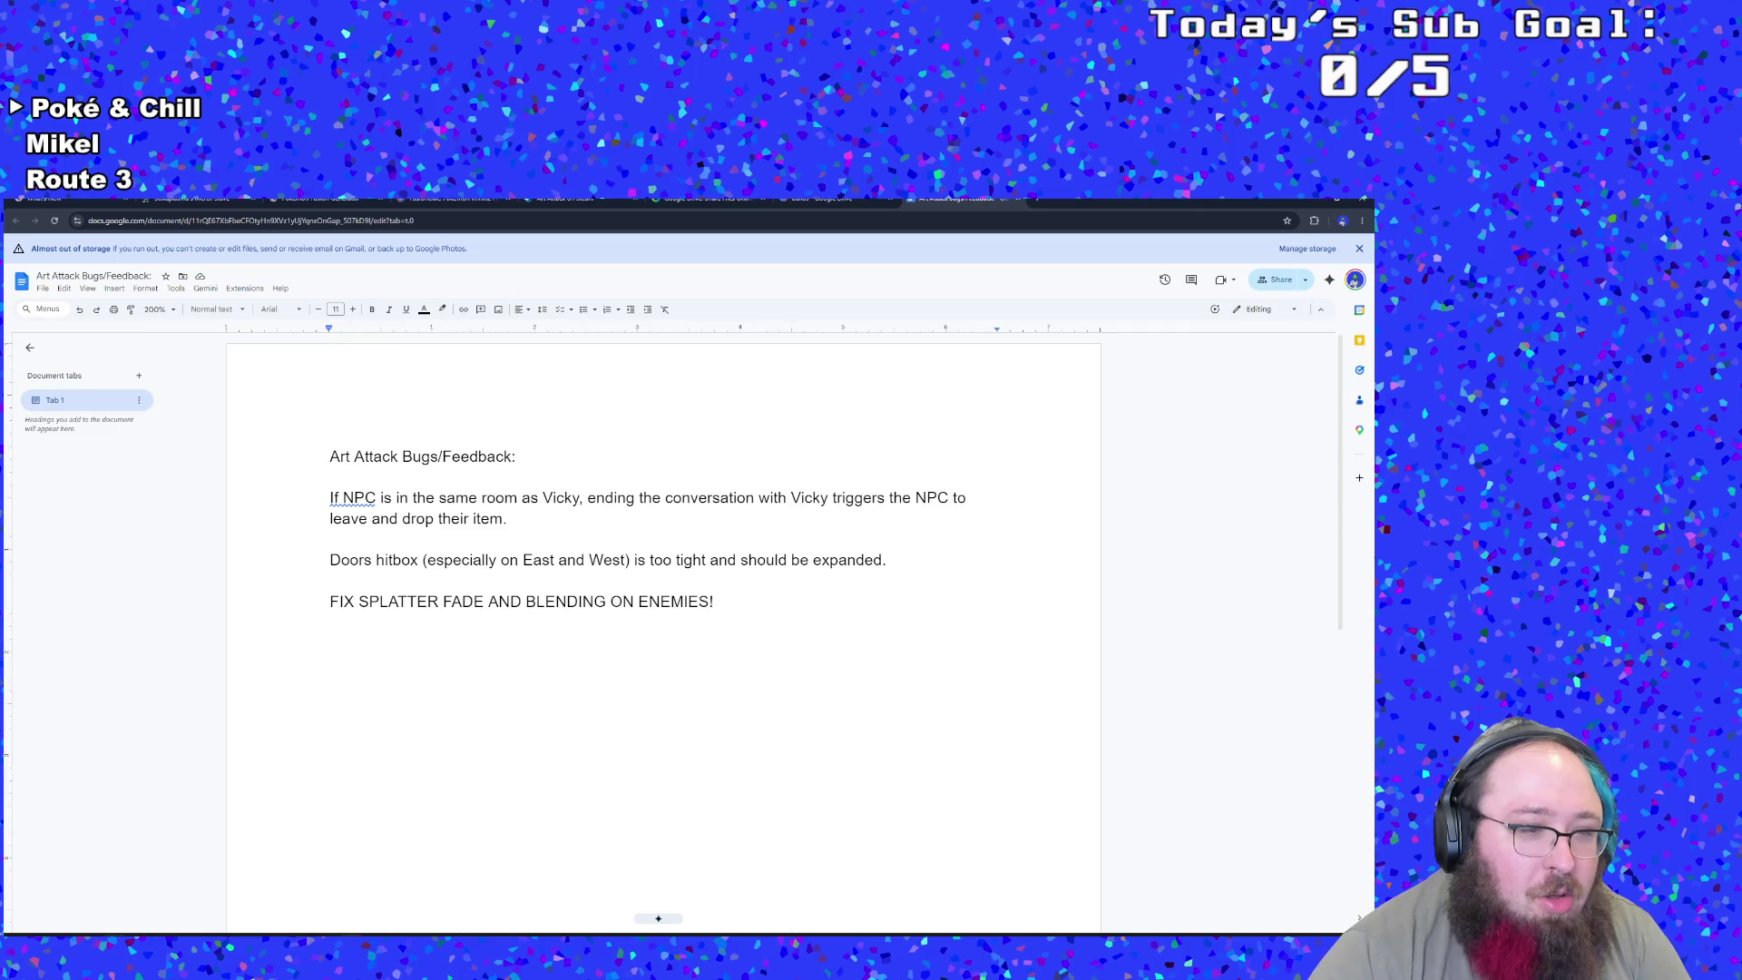
key("alt+Tab")
key("alt+Tab")
key("alt+Tab")
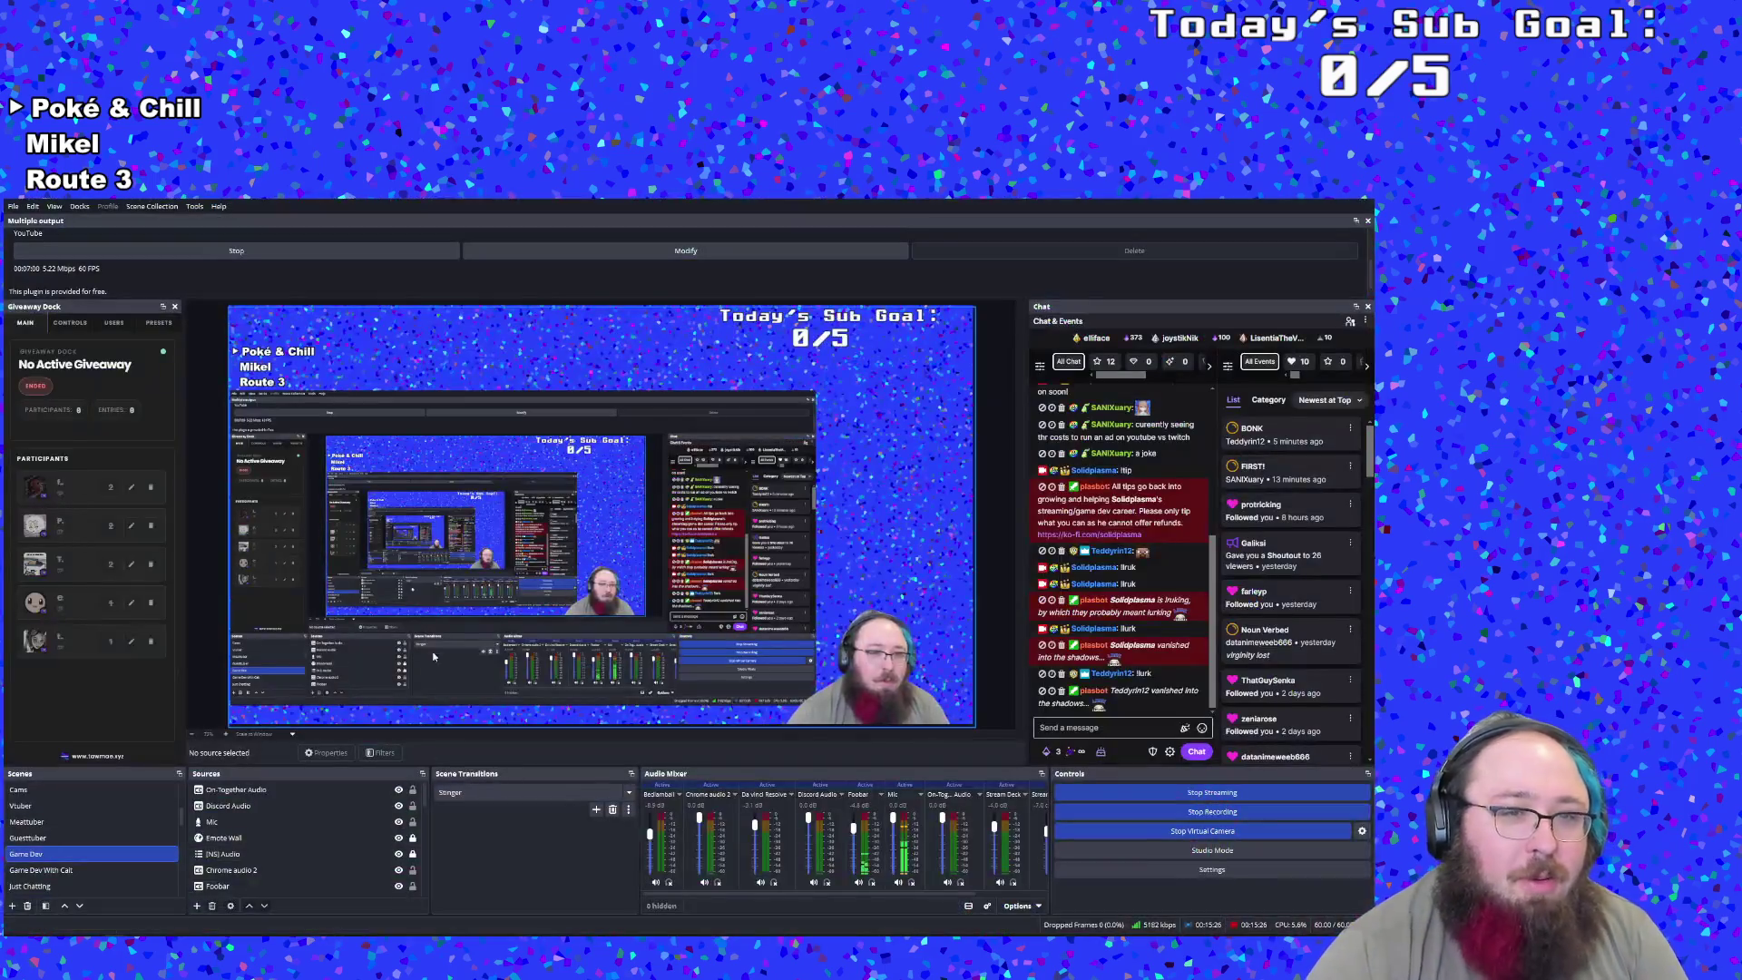
key("alt+Tab")
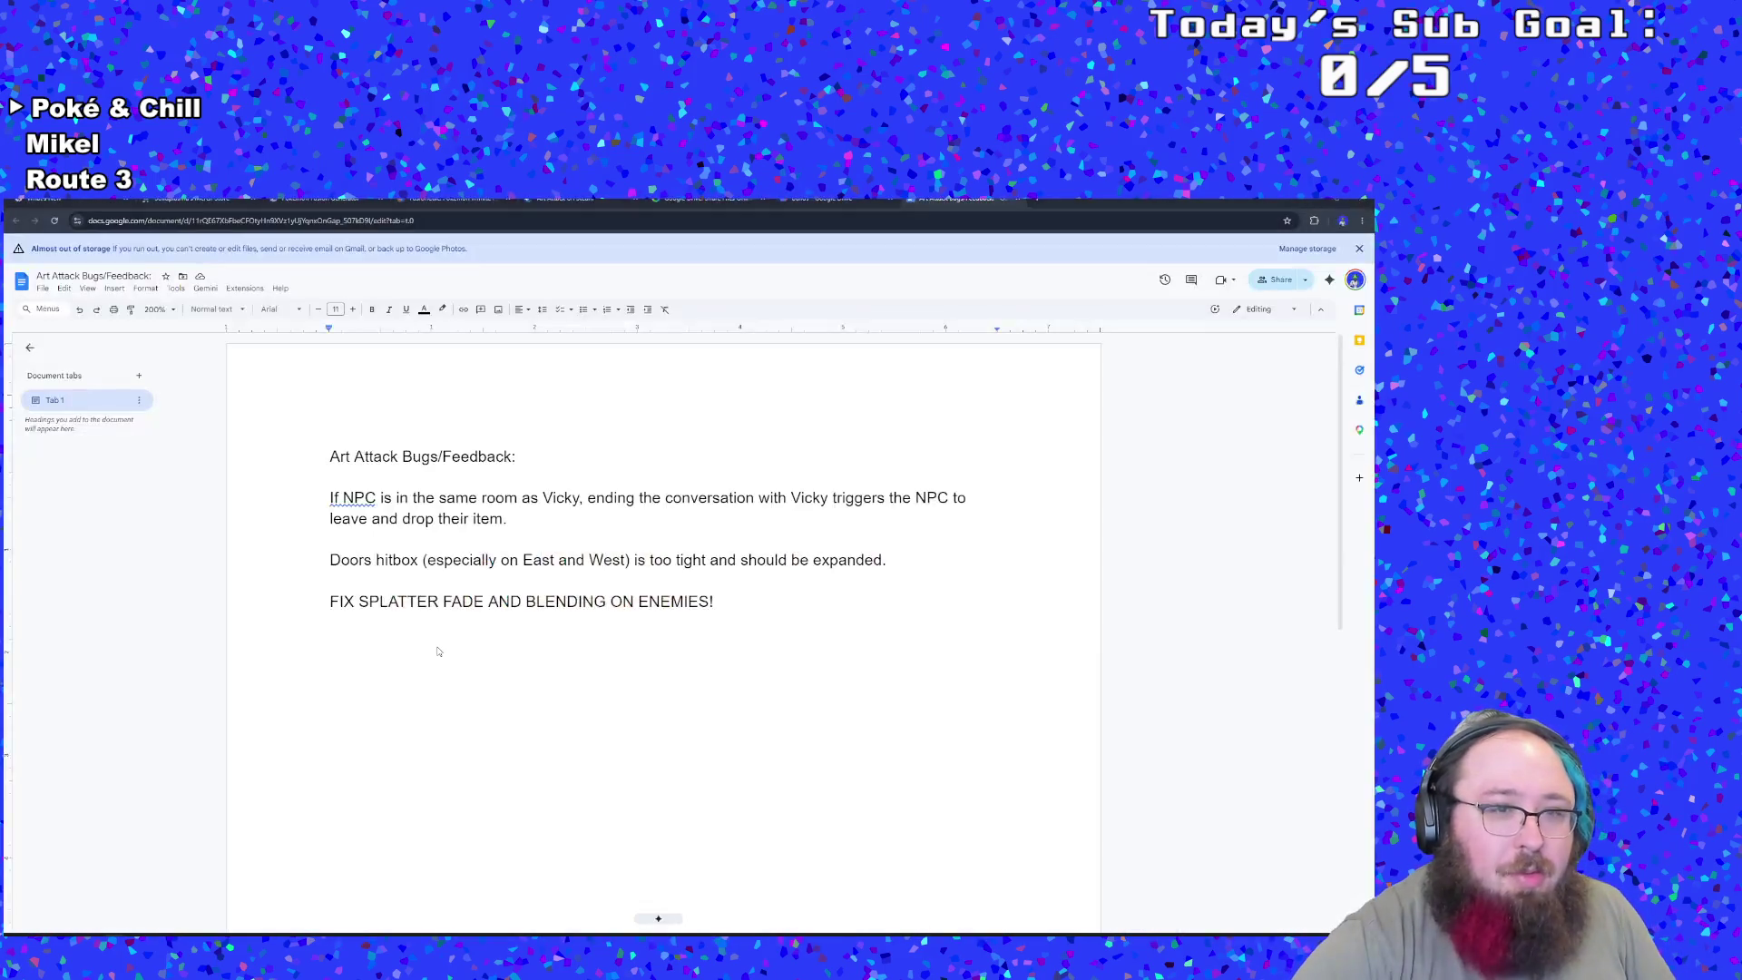
left_click(536, 658)
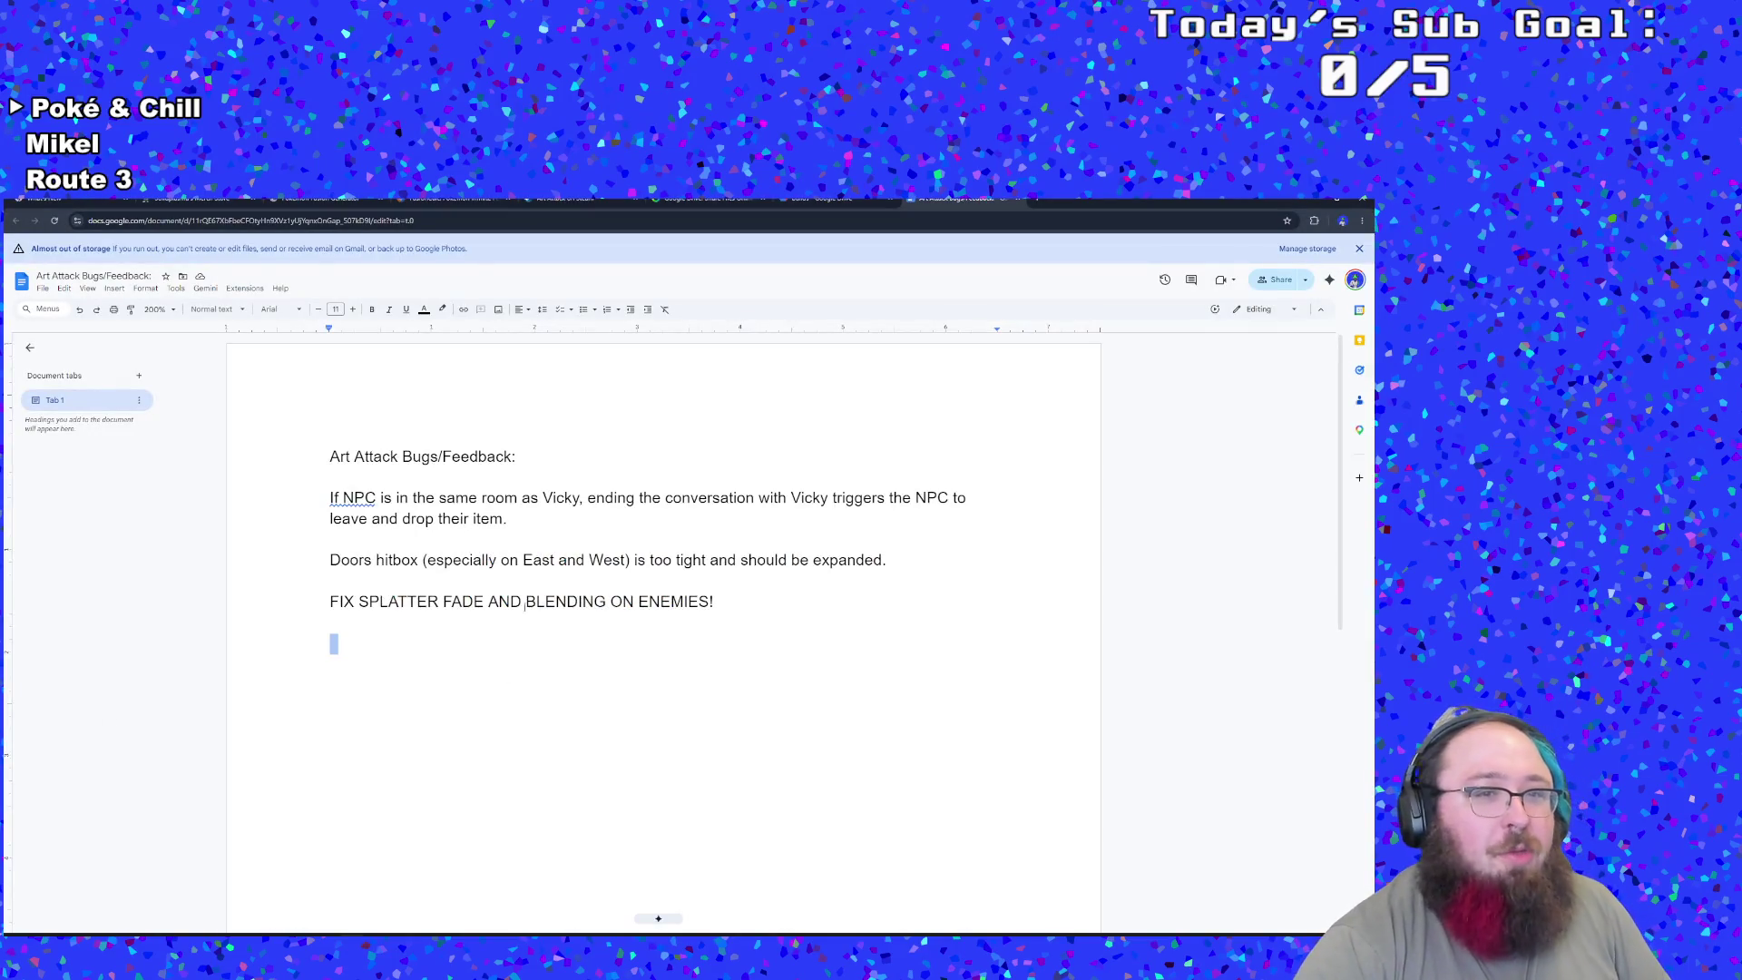
left_click(518, 560)
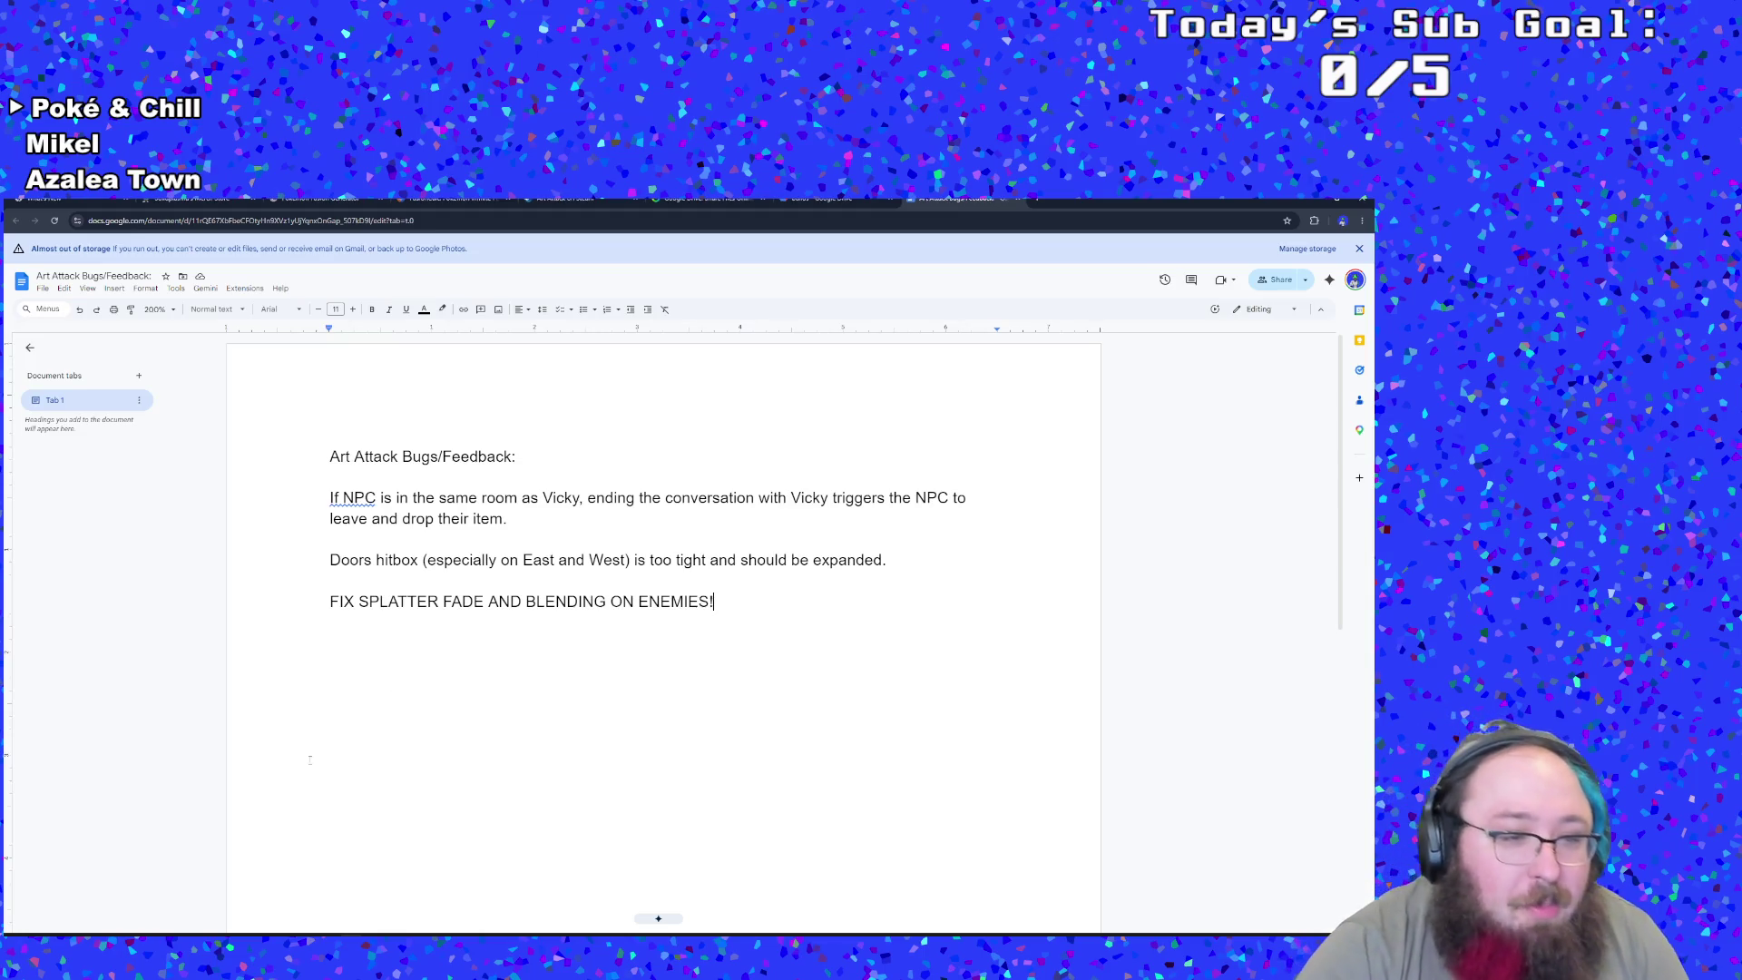
key("alt+Tab")
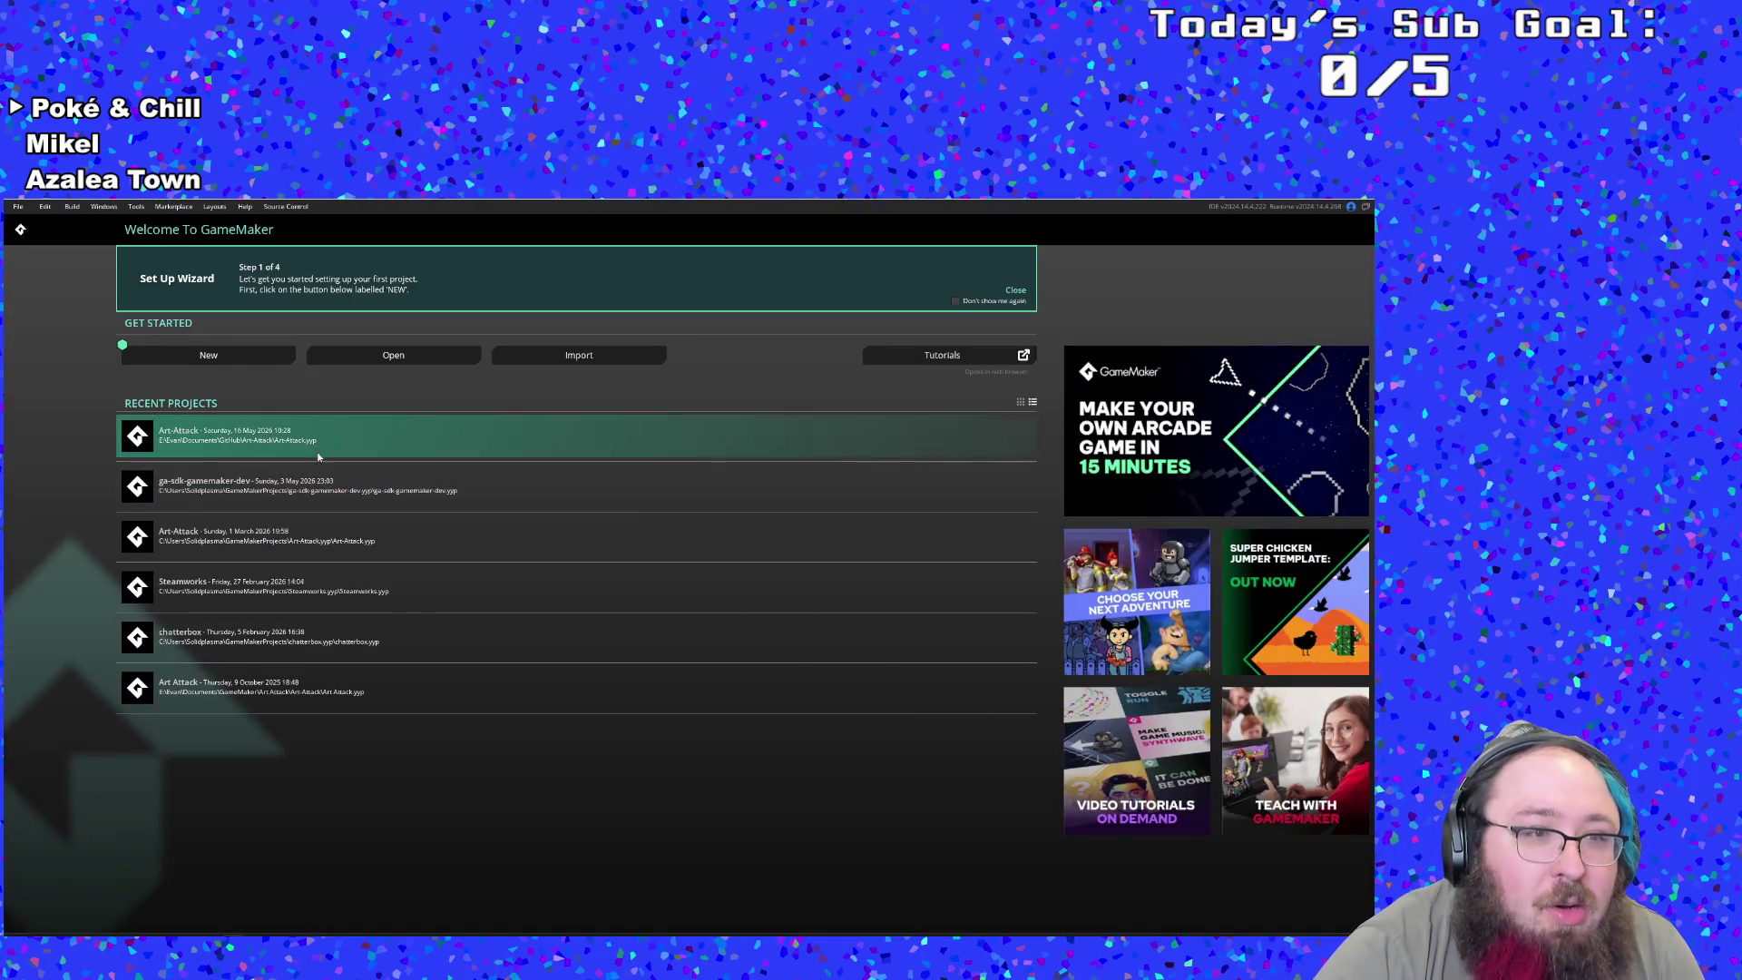
- Open the recent Art Attack project and browse objTitleScreen's Create event code
left_click(317, 445)
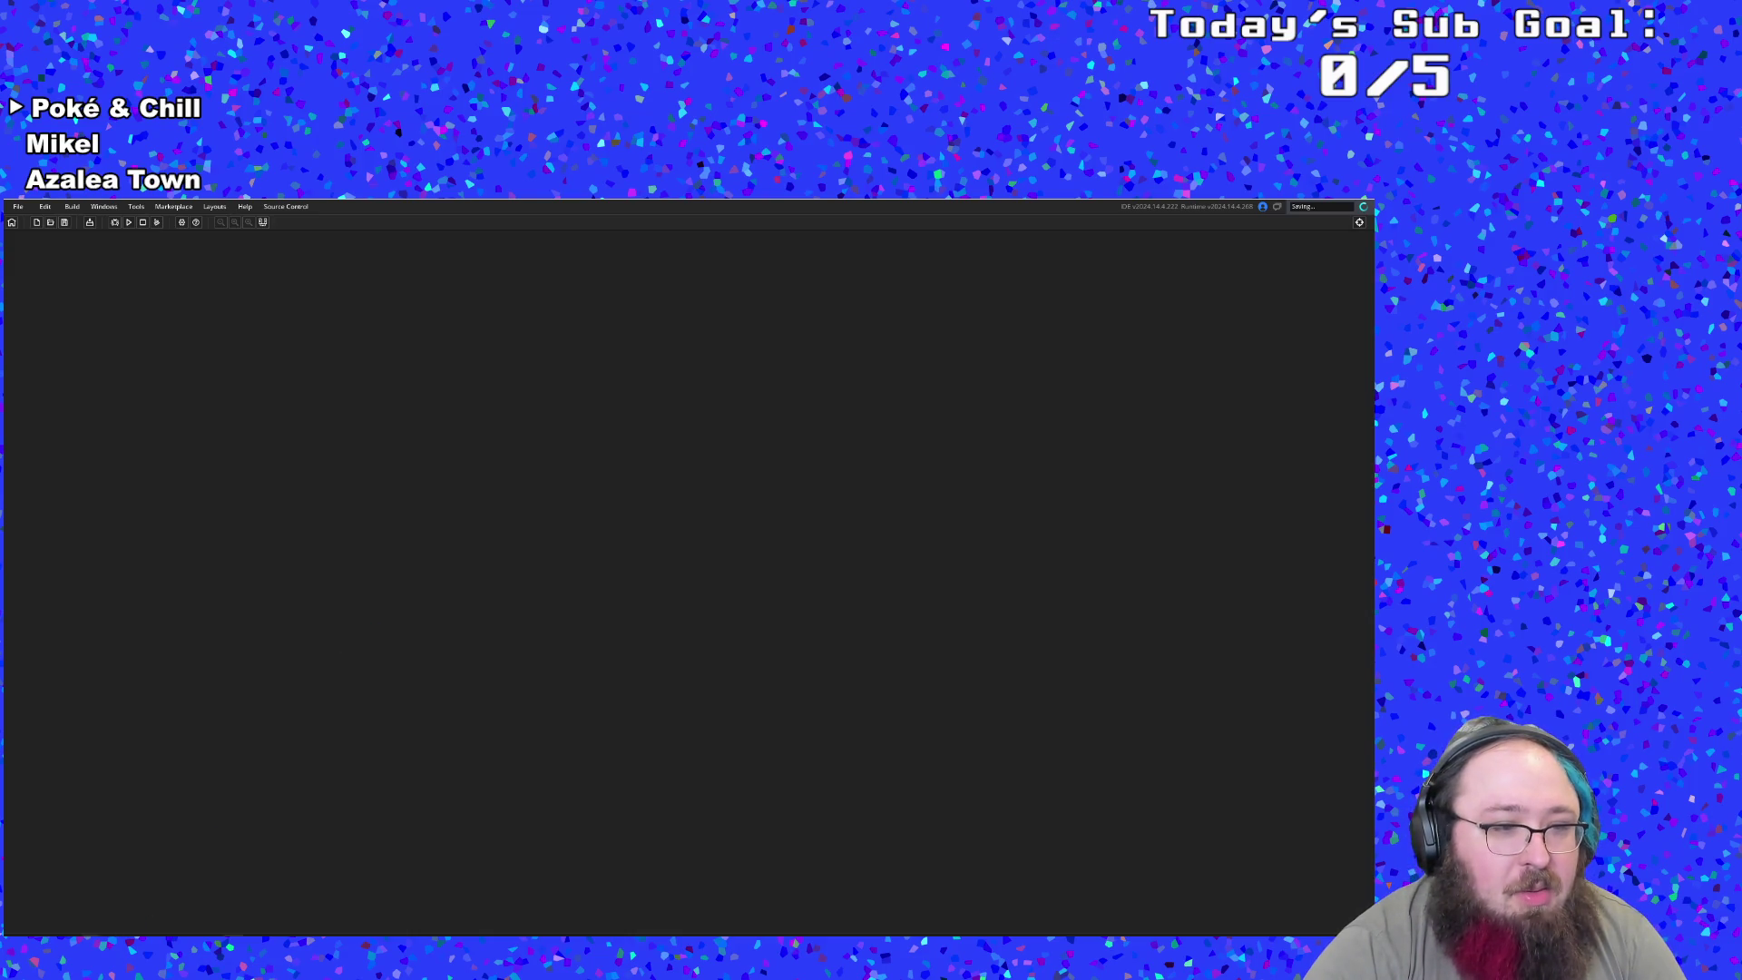
mouse_move(127, 943)
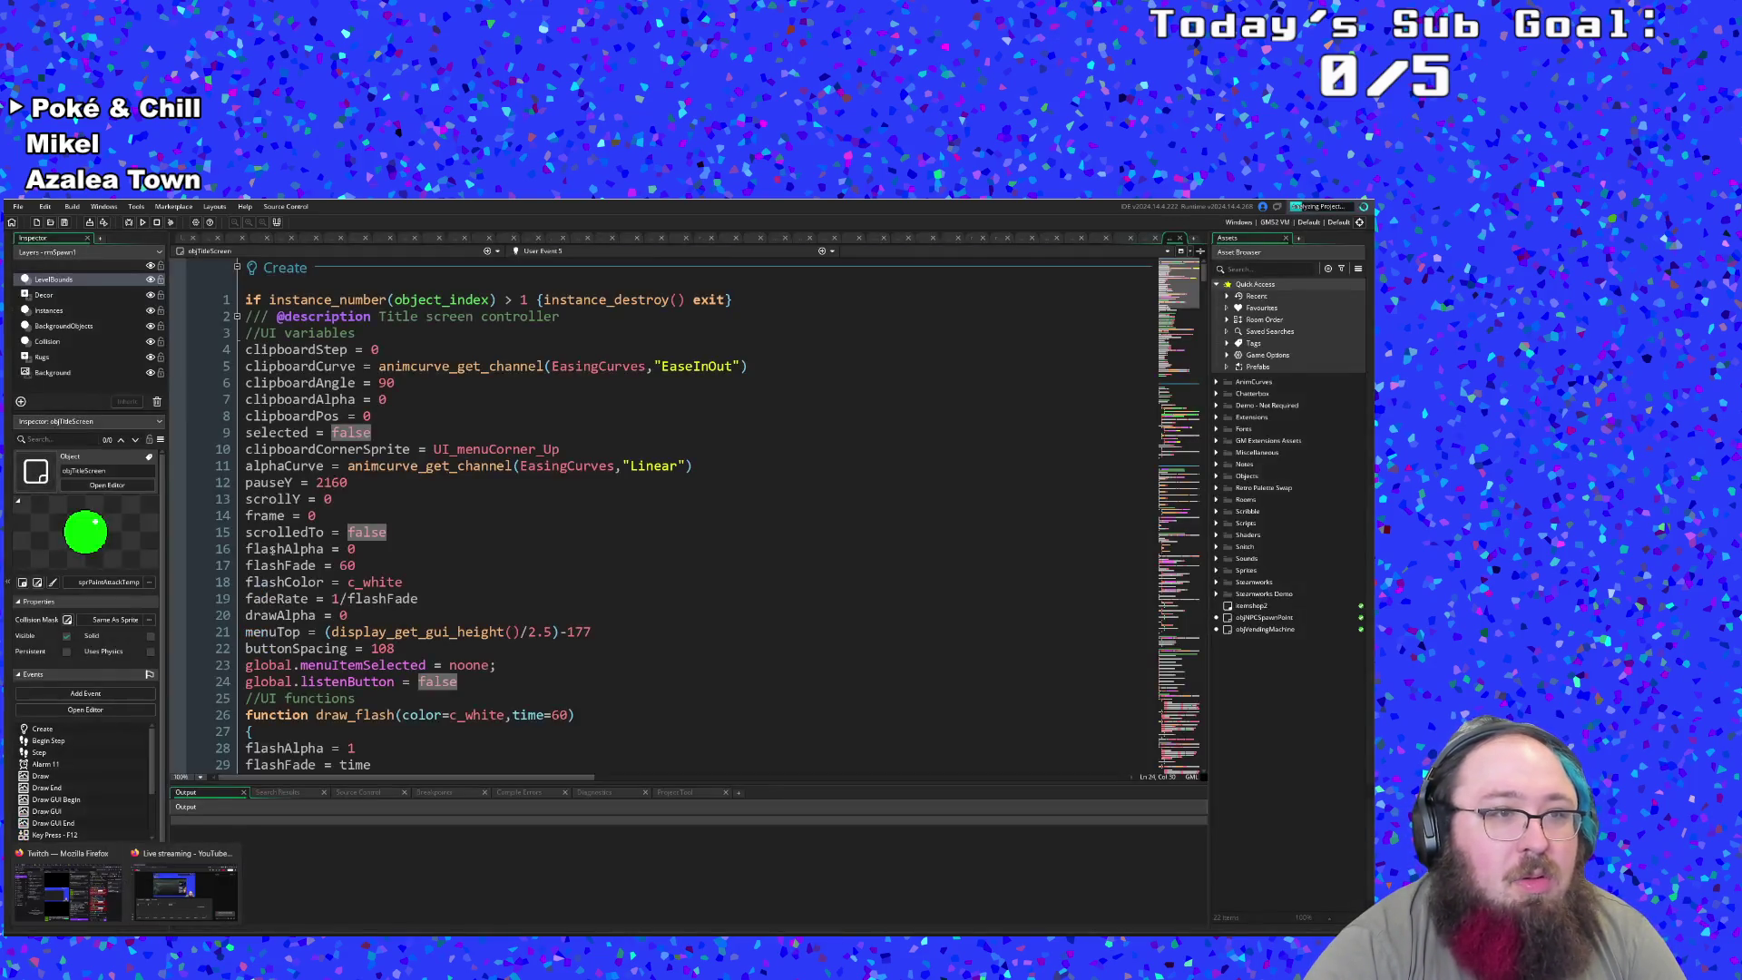
left_click(468, 635)
scroll(472, 635, "down", 6)
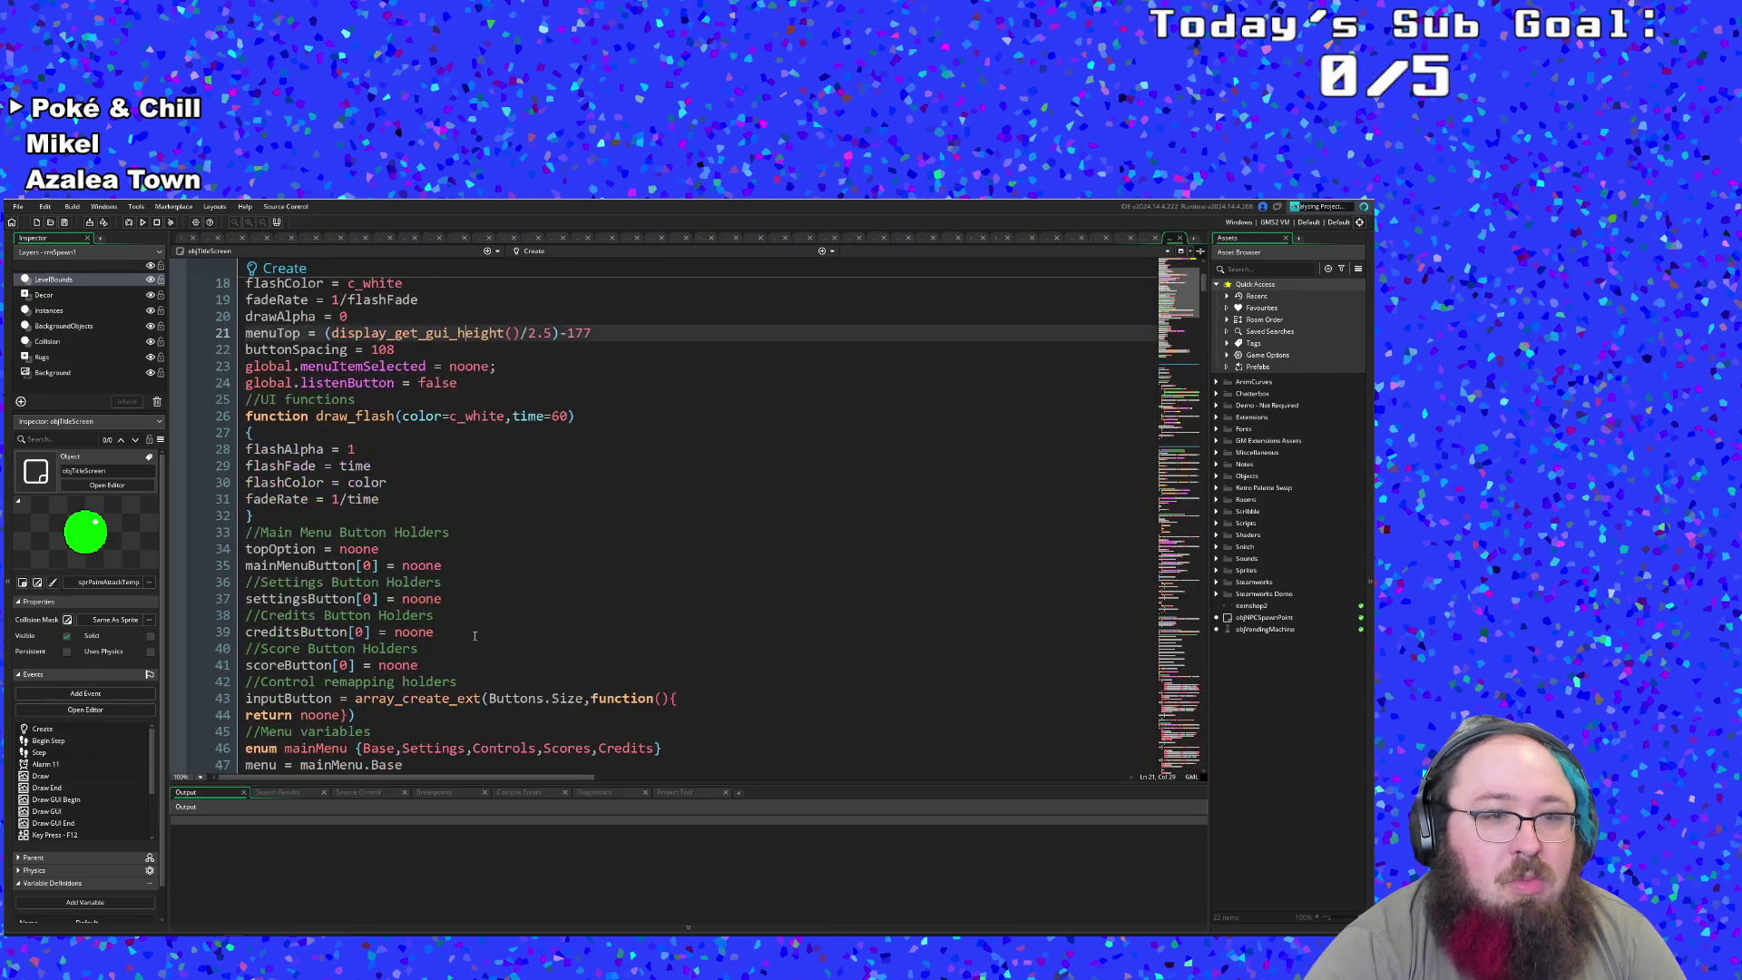
scroll(474, 635, "up", 6)
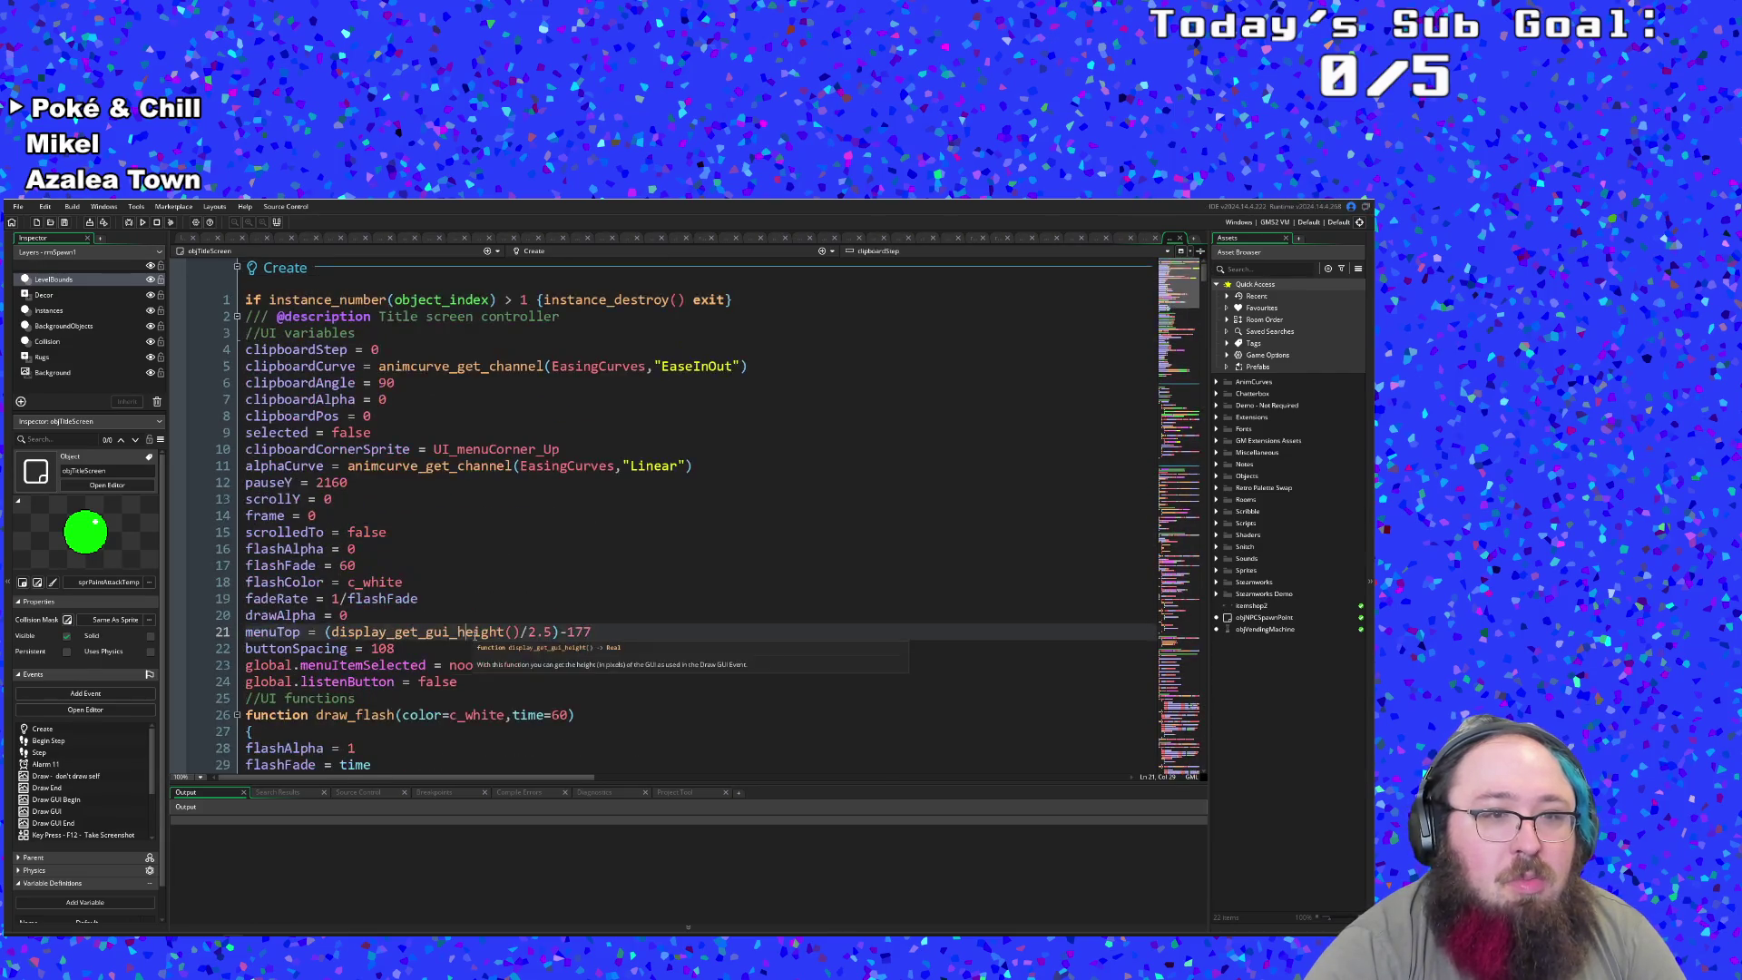
scroll(472, 626, "down", 6)
scroll(468, 599, "up", 6)
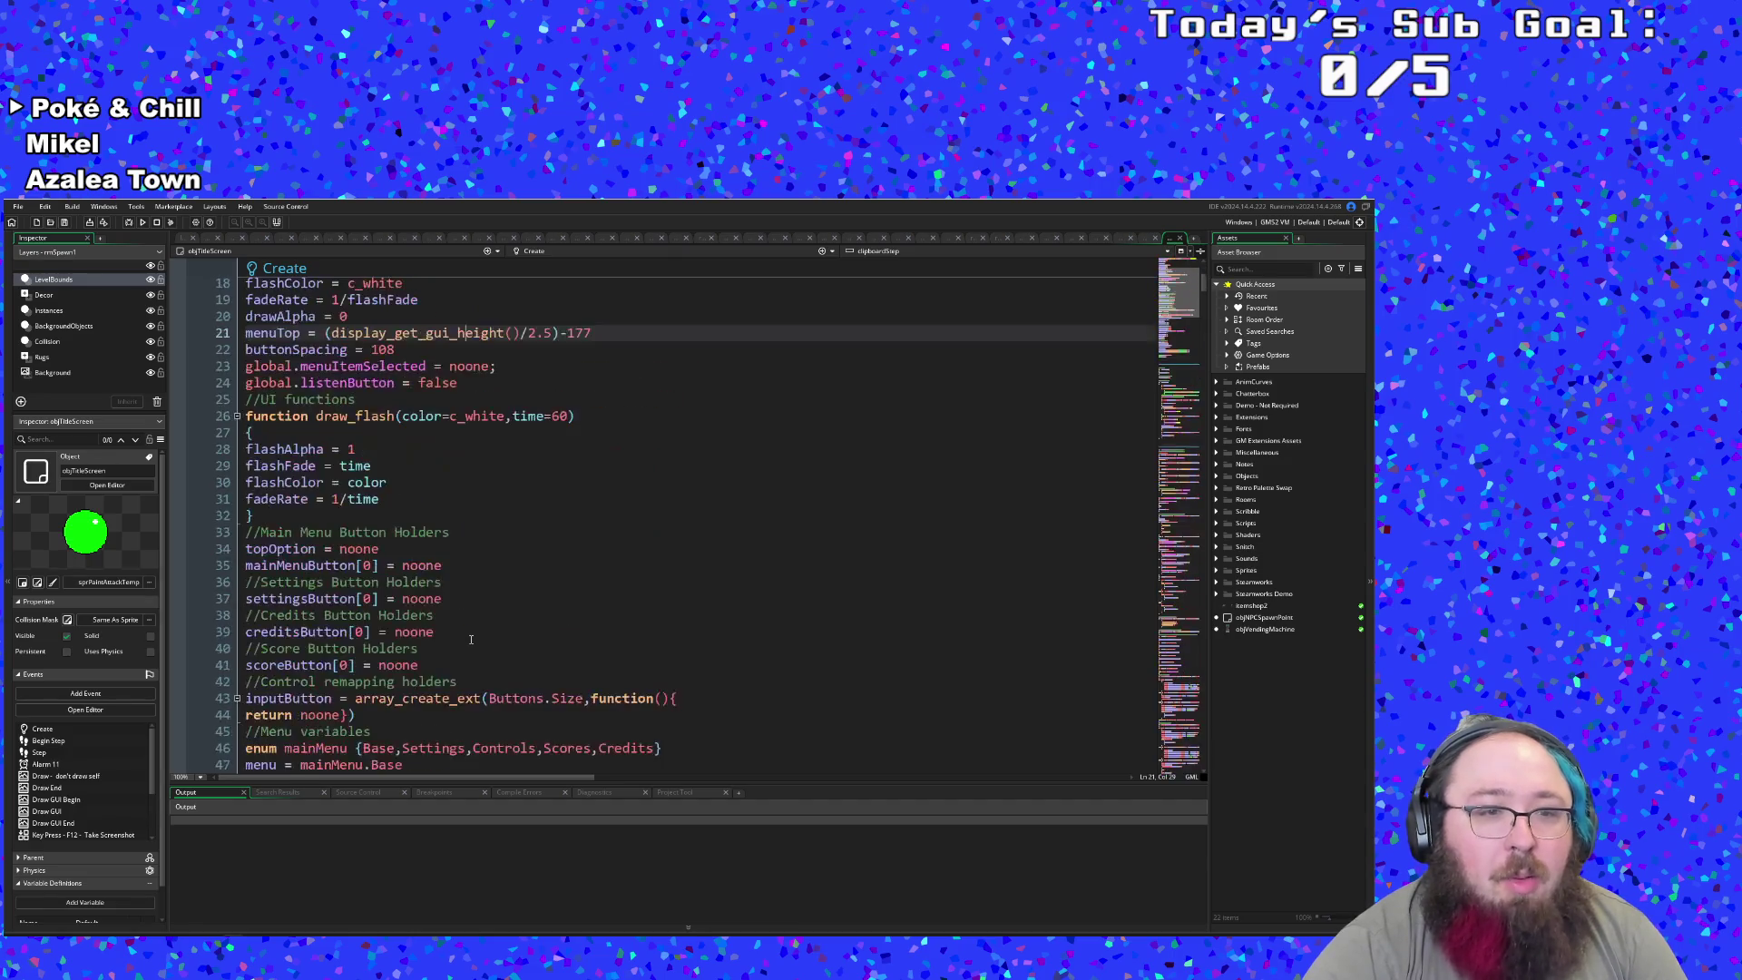
left_click(472, 554)
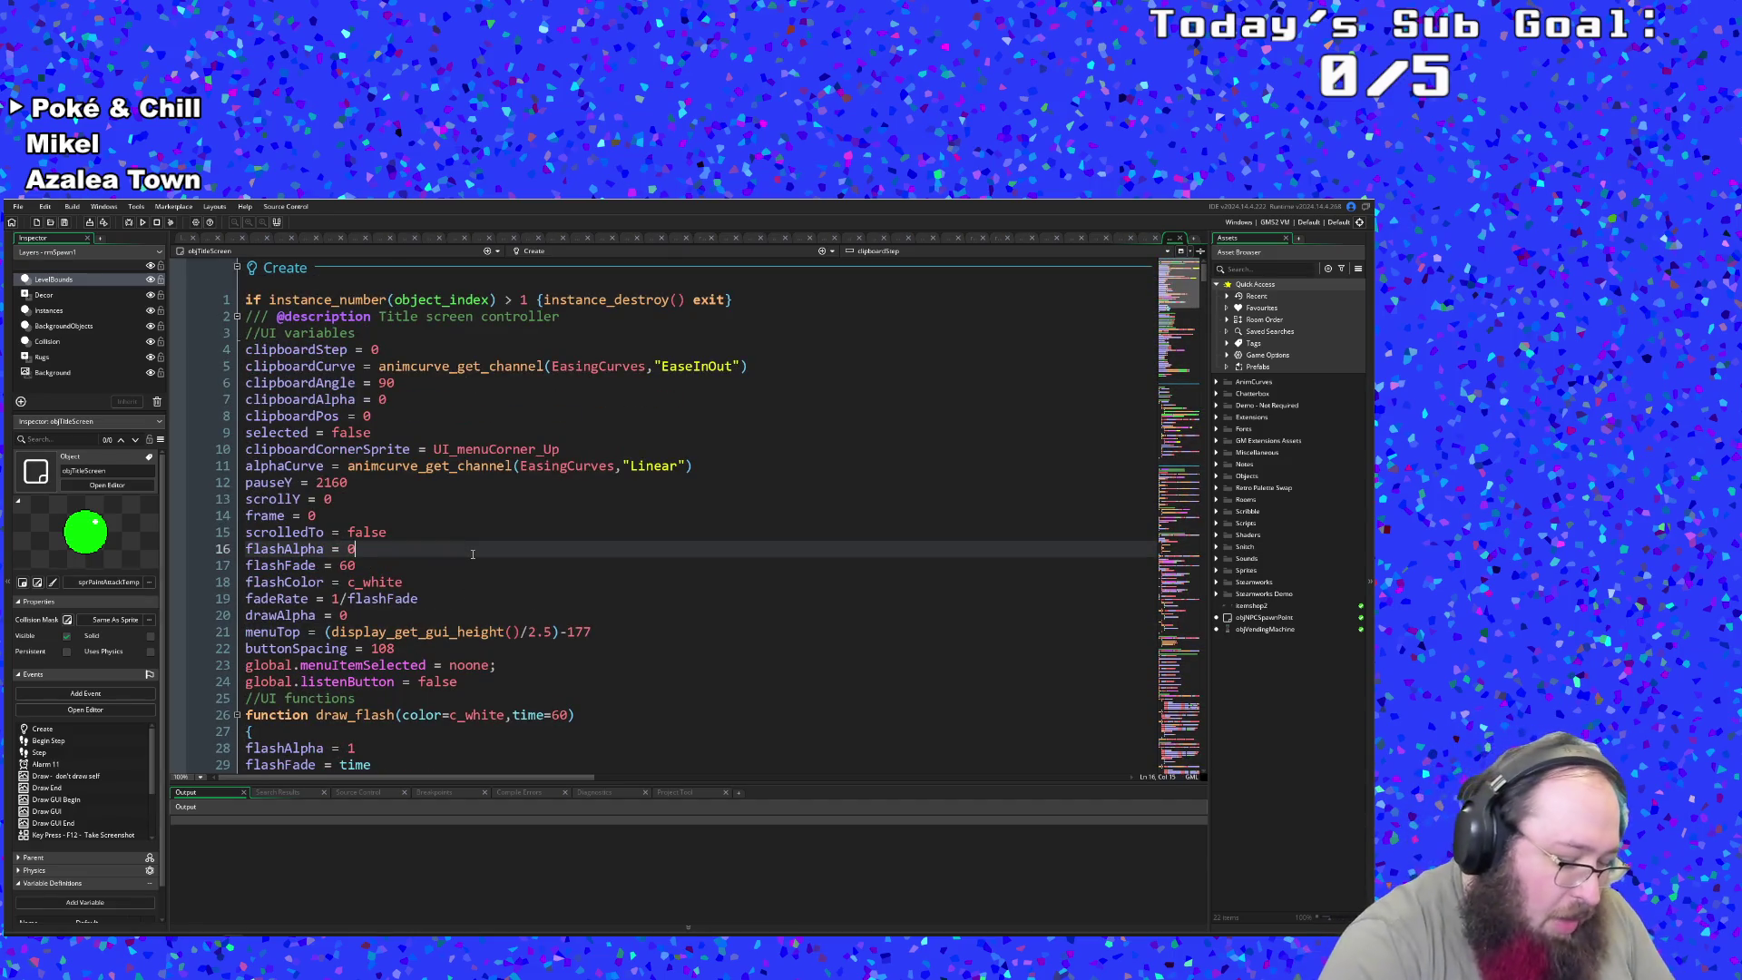
key("ctrl+t")
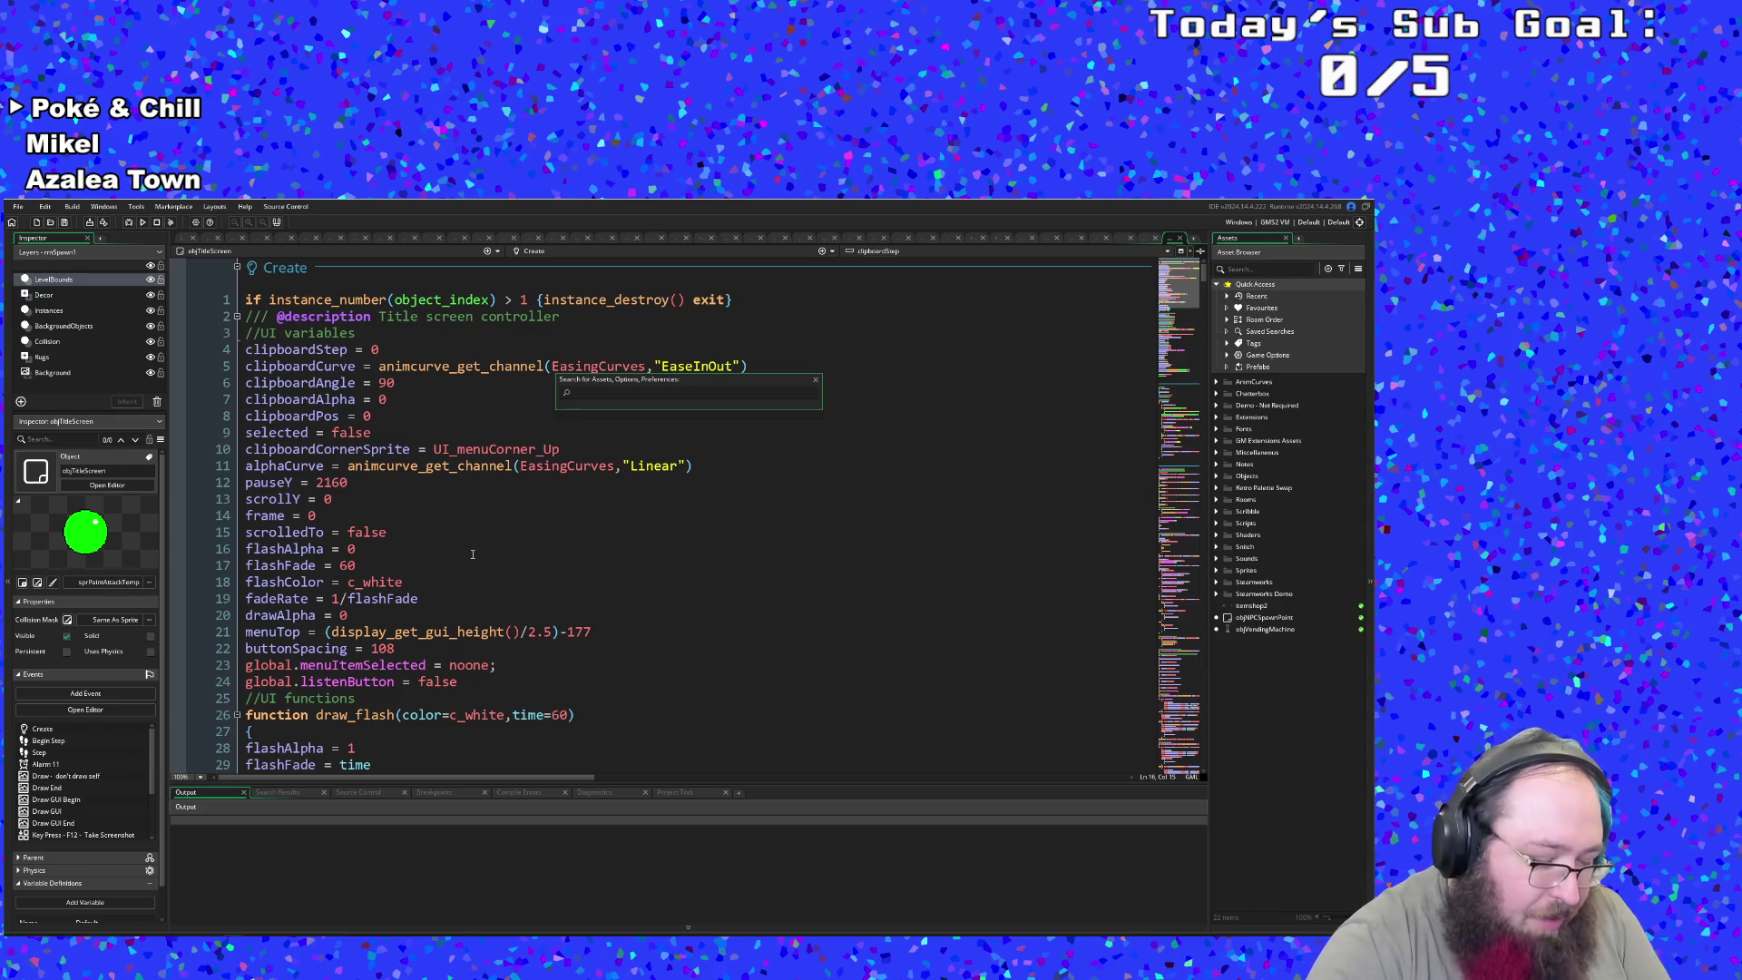
- Open the objNPC object via asset search and scroll through its code
type("objp")
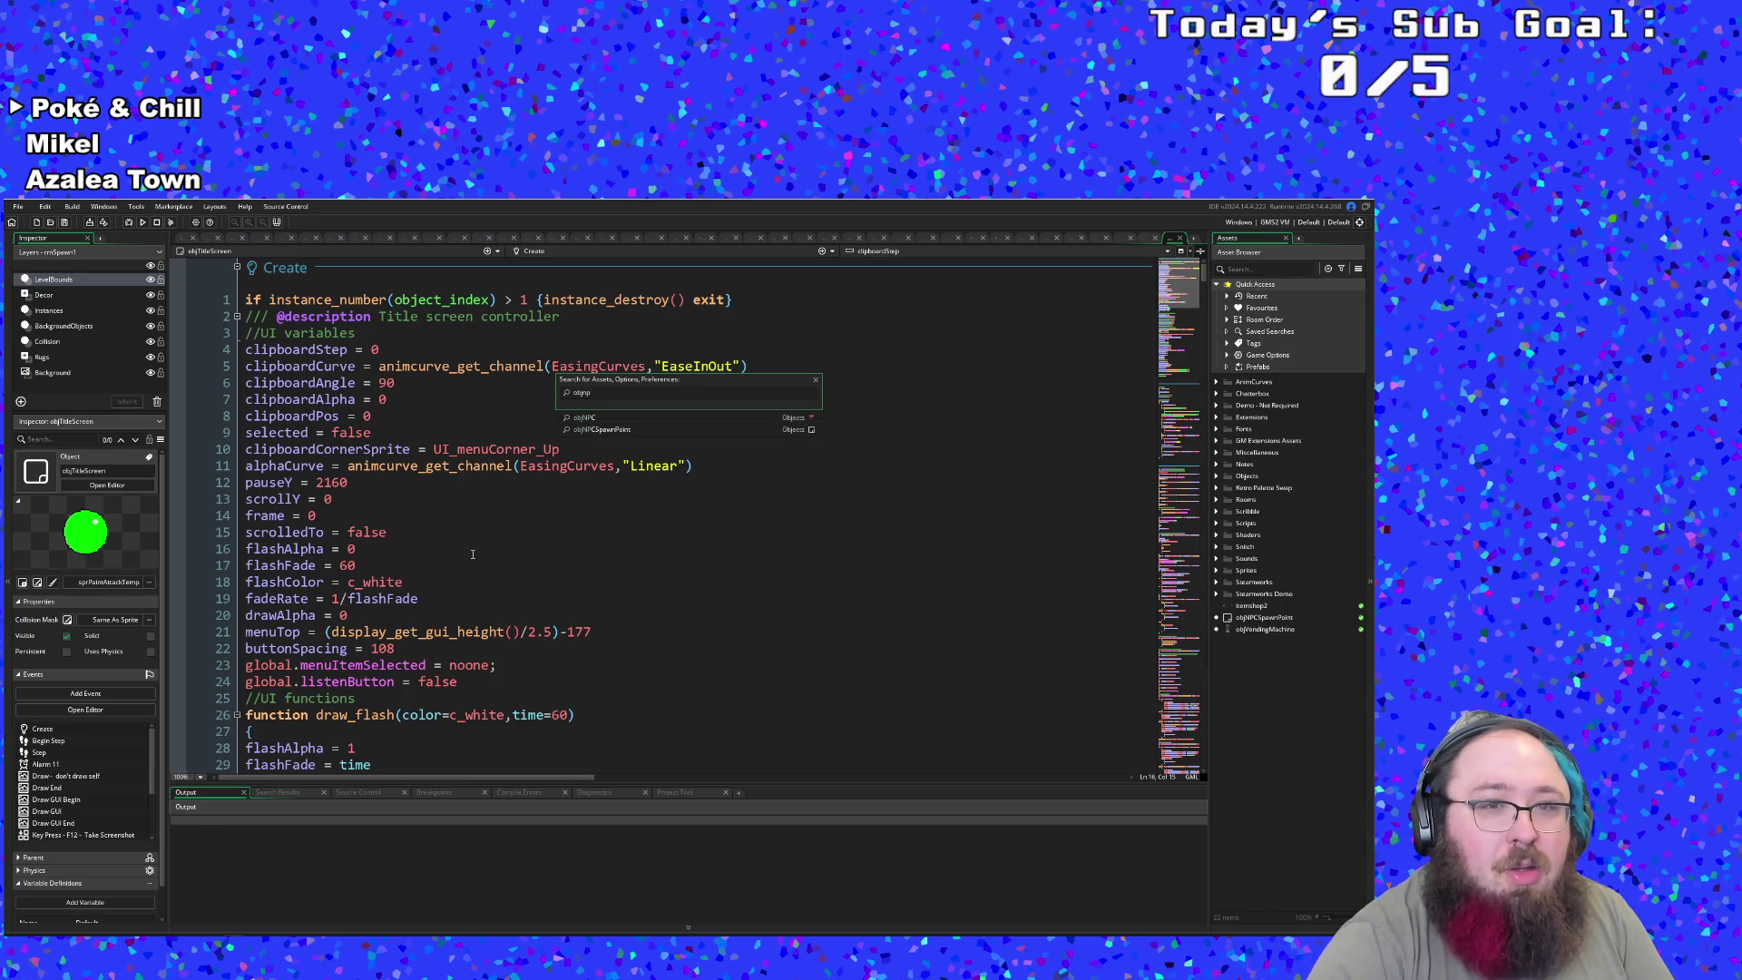
key("Return")
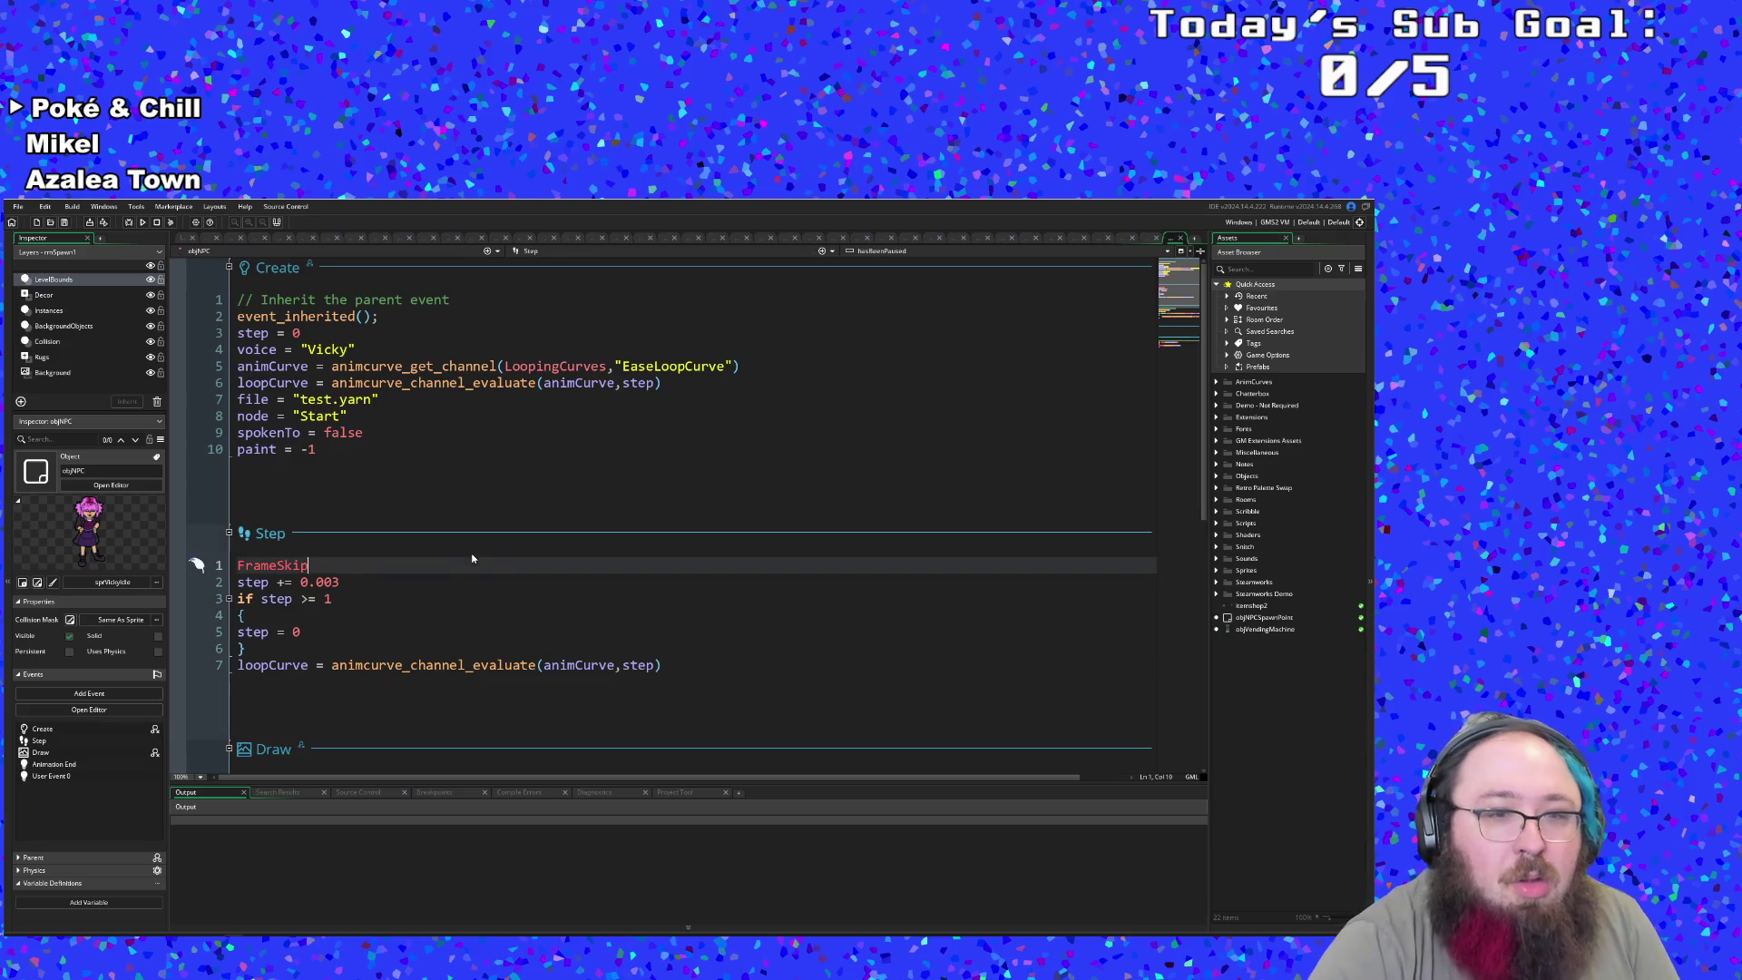
scroll(489, 556, "down", 8)
scroll(490, 556, "down", 2)
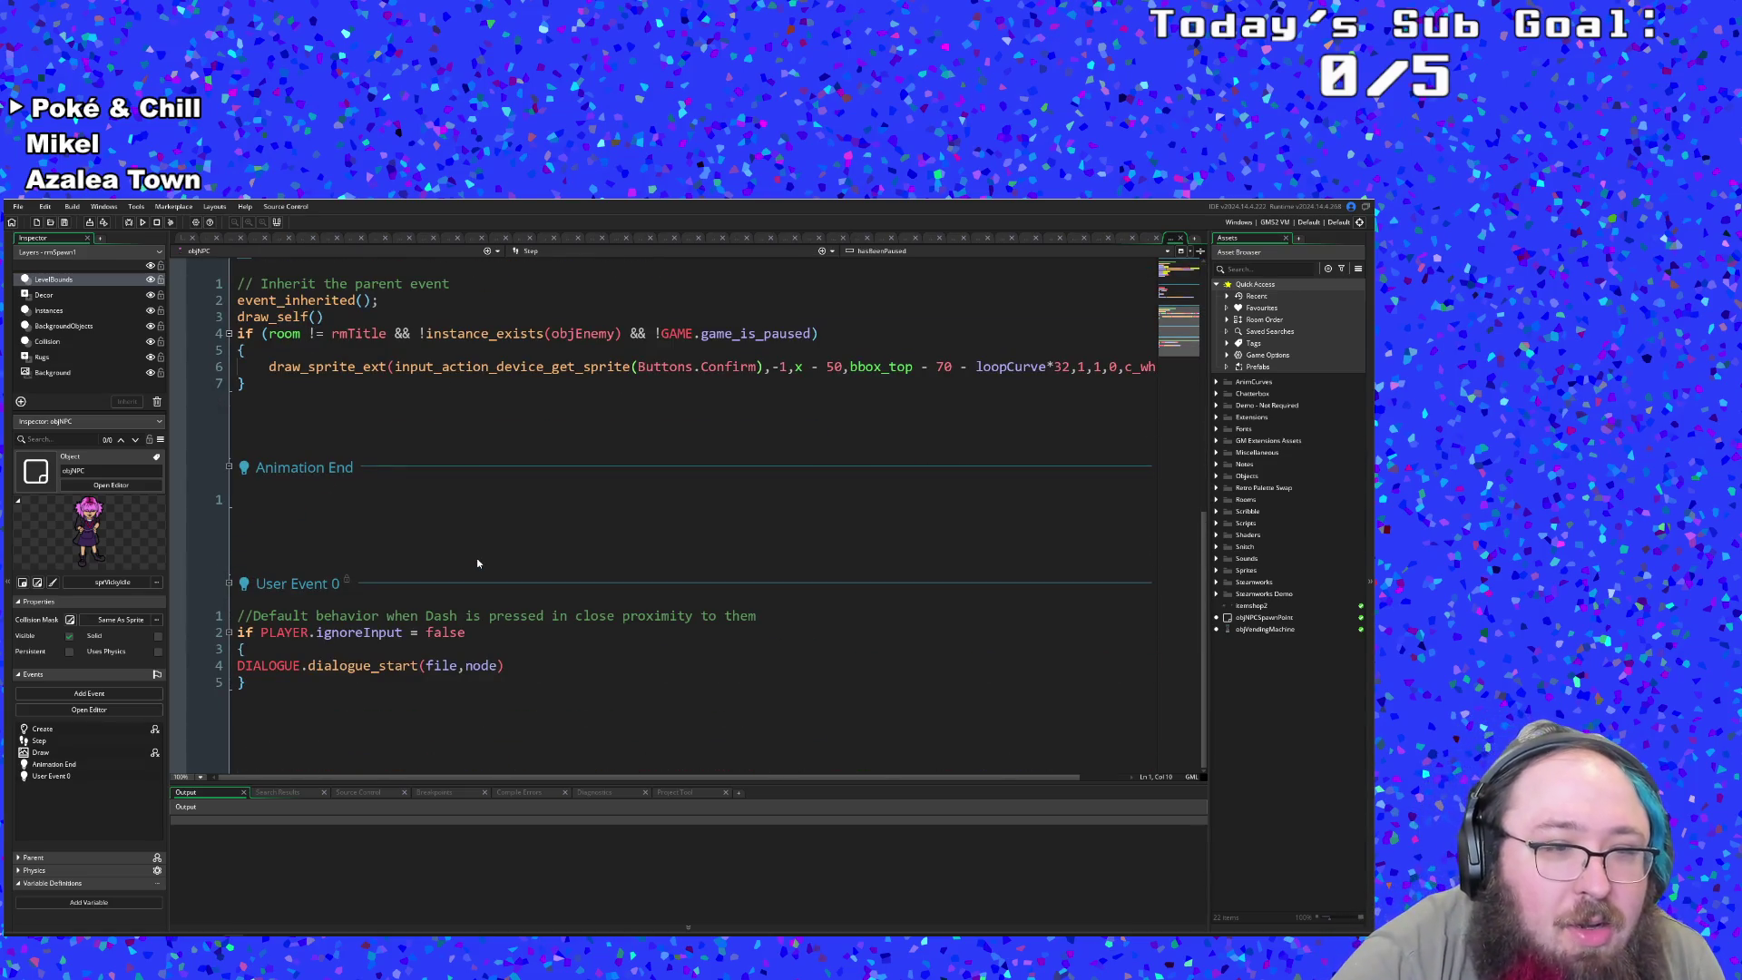
scroll(476, 559, "up", 8)
scroll(478, 563, "up", 2)
scroll(468, 564, "down", 2)
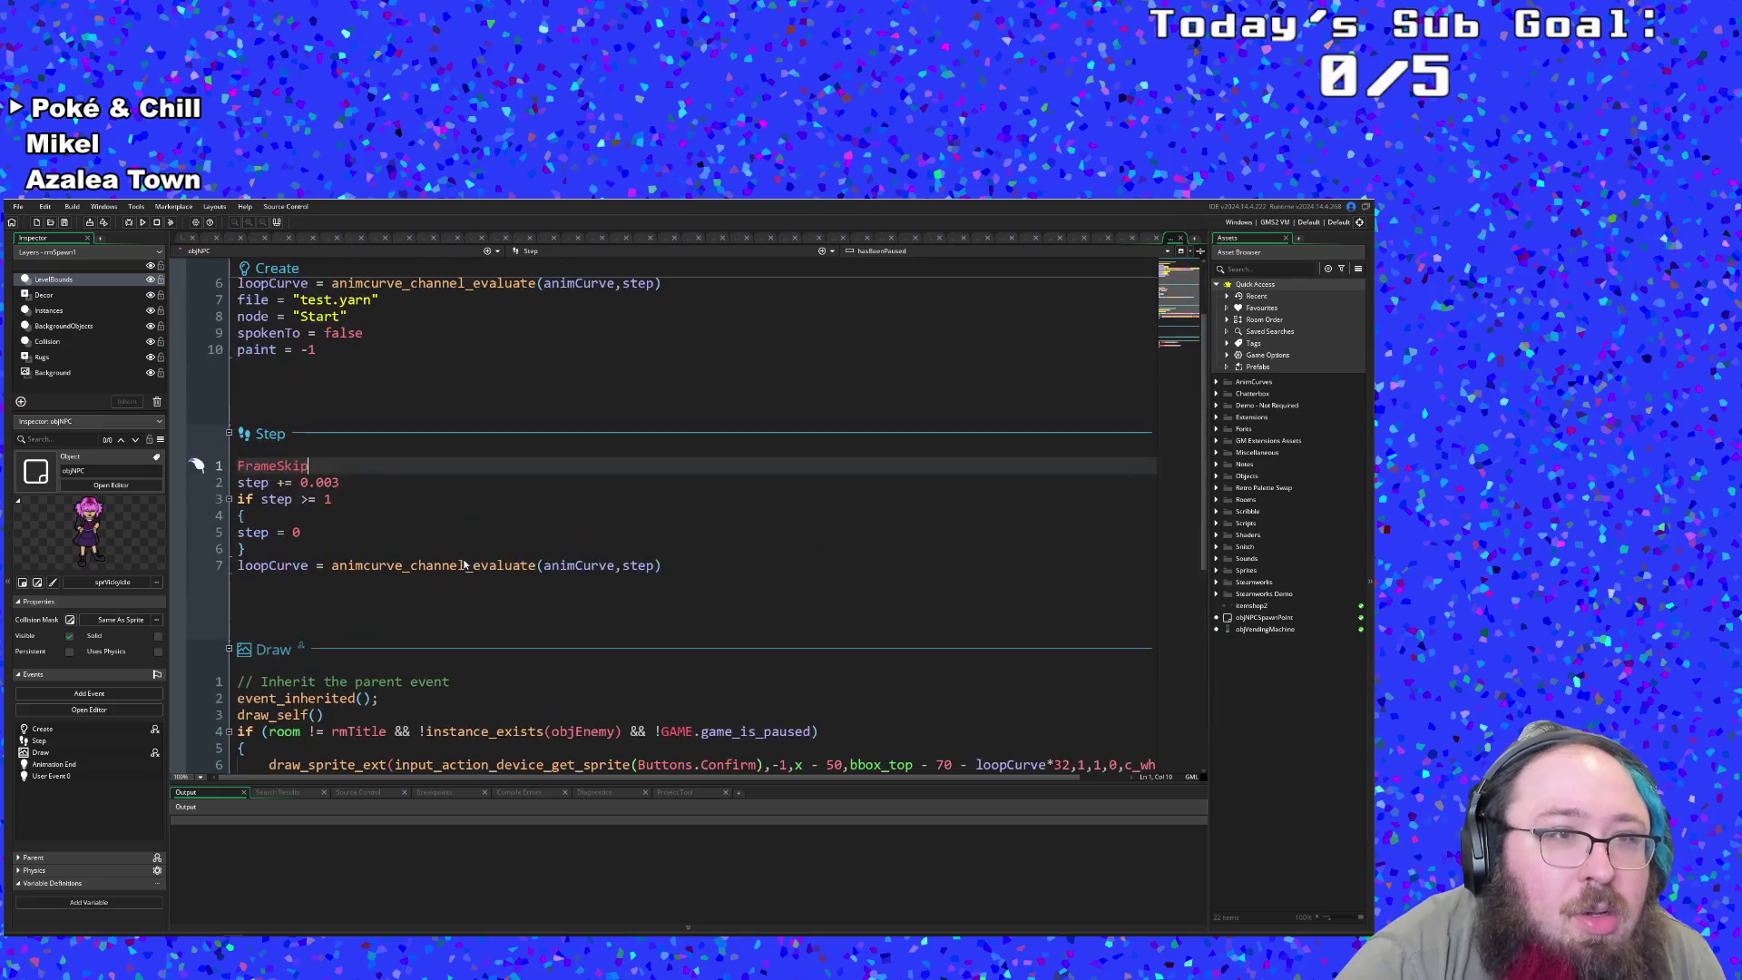
scroll(466, 561, "down", 8)
scroll(466, 557, "up", 10)
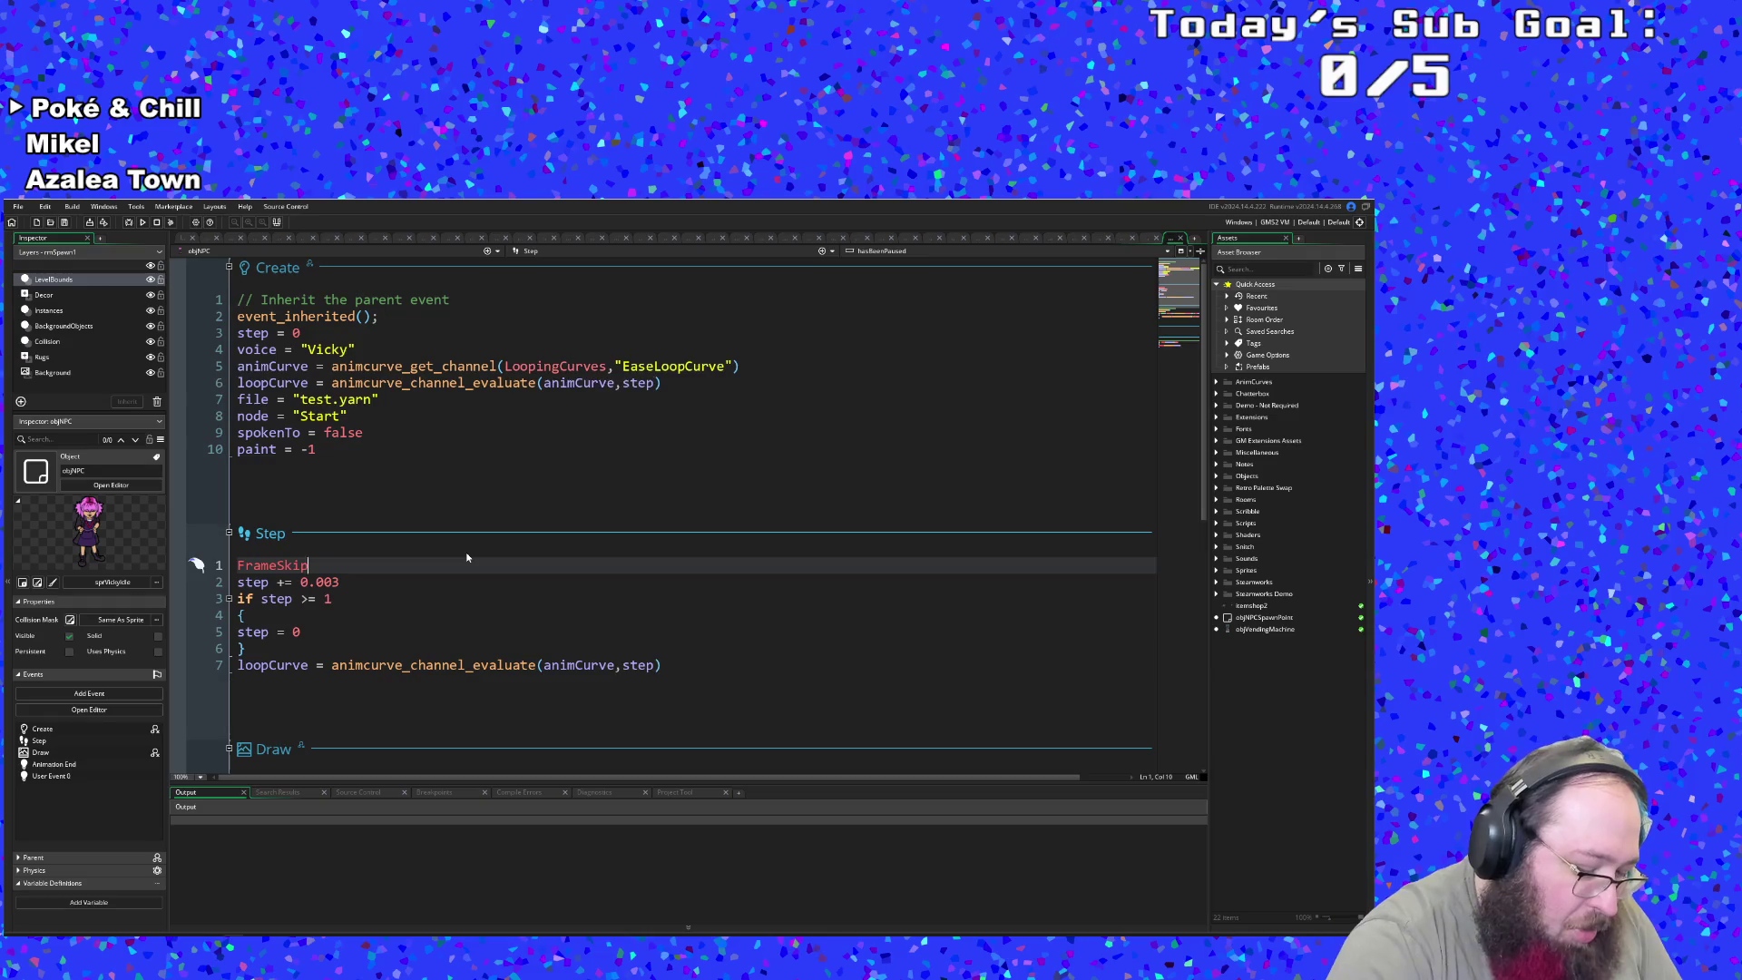
- Open objEddieNPC and review its Step code down to alarm[0] = 60
key("ctrl+t")
type("cEd")
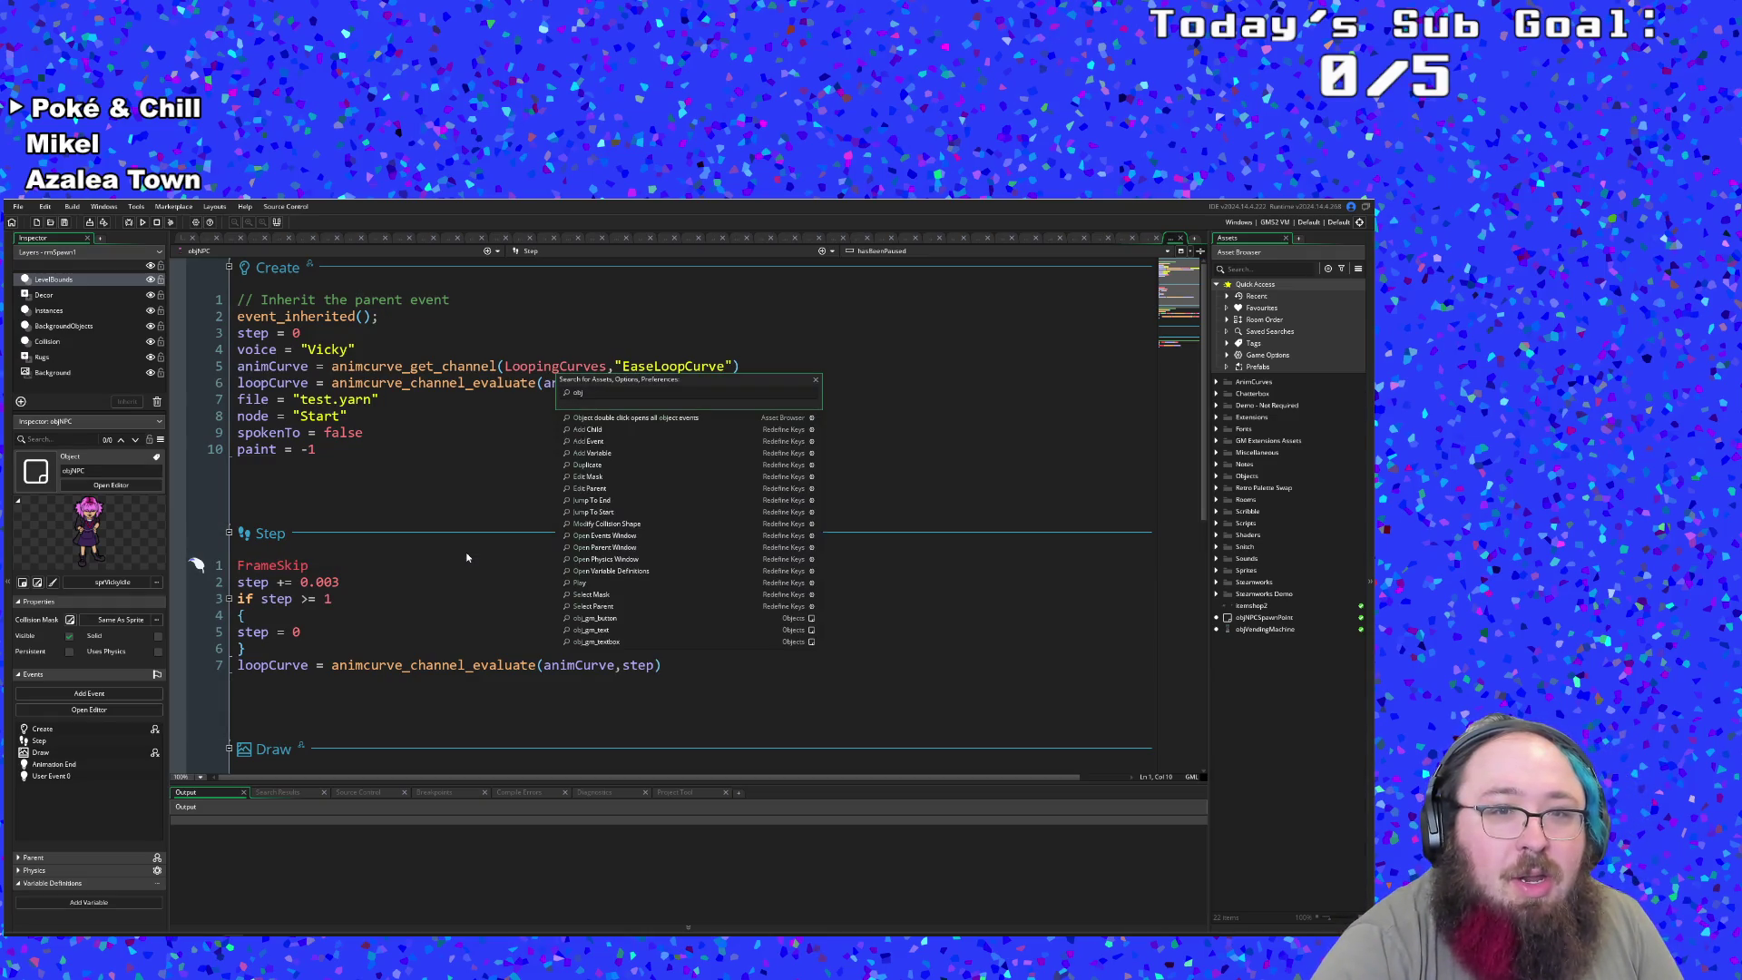
type("Edd")
key("Return")
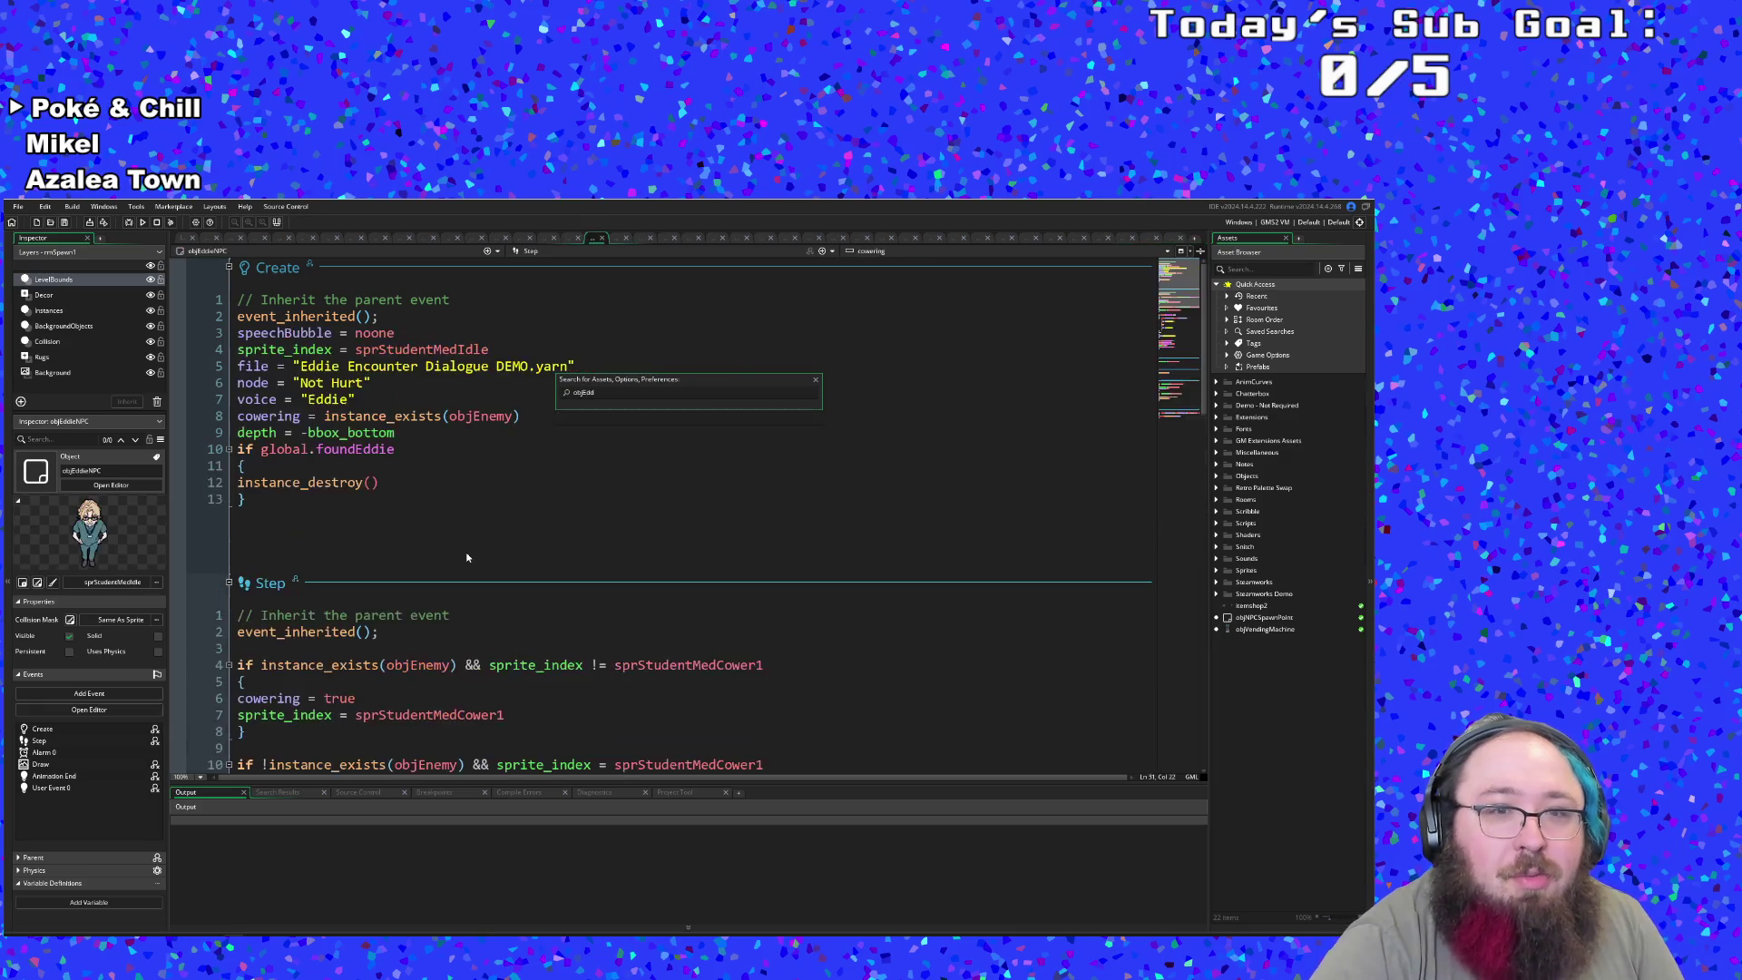
scroll(436, 539, "down", 5)
scroll(435, 539, "up", 4)
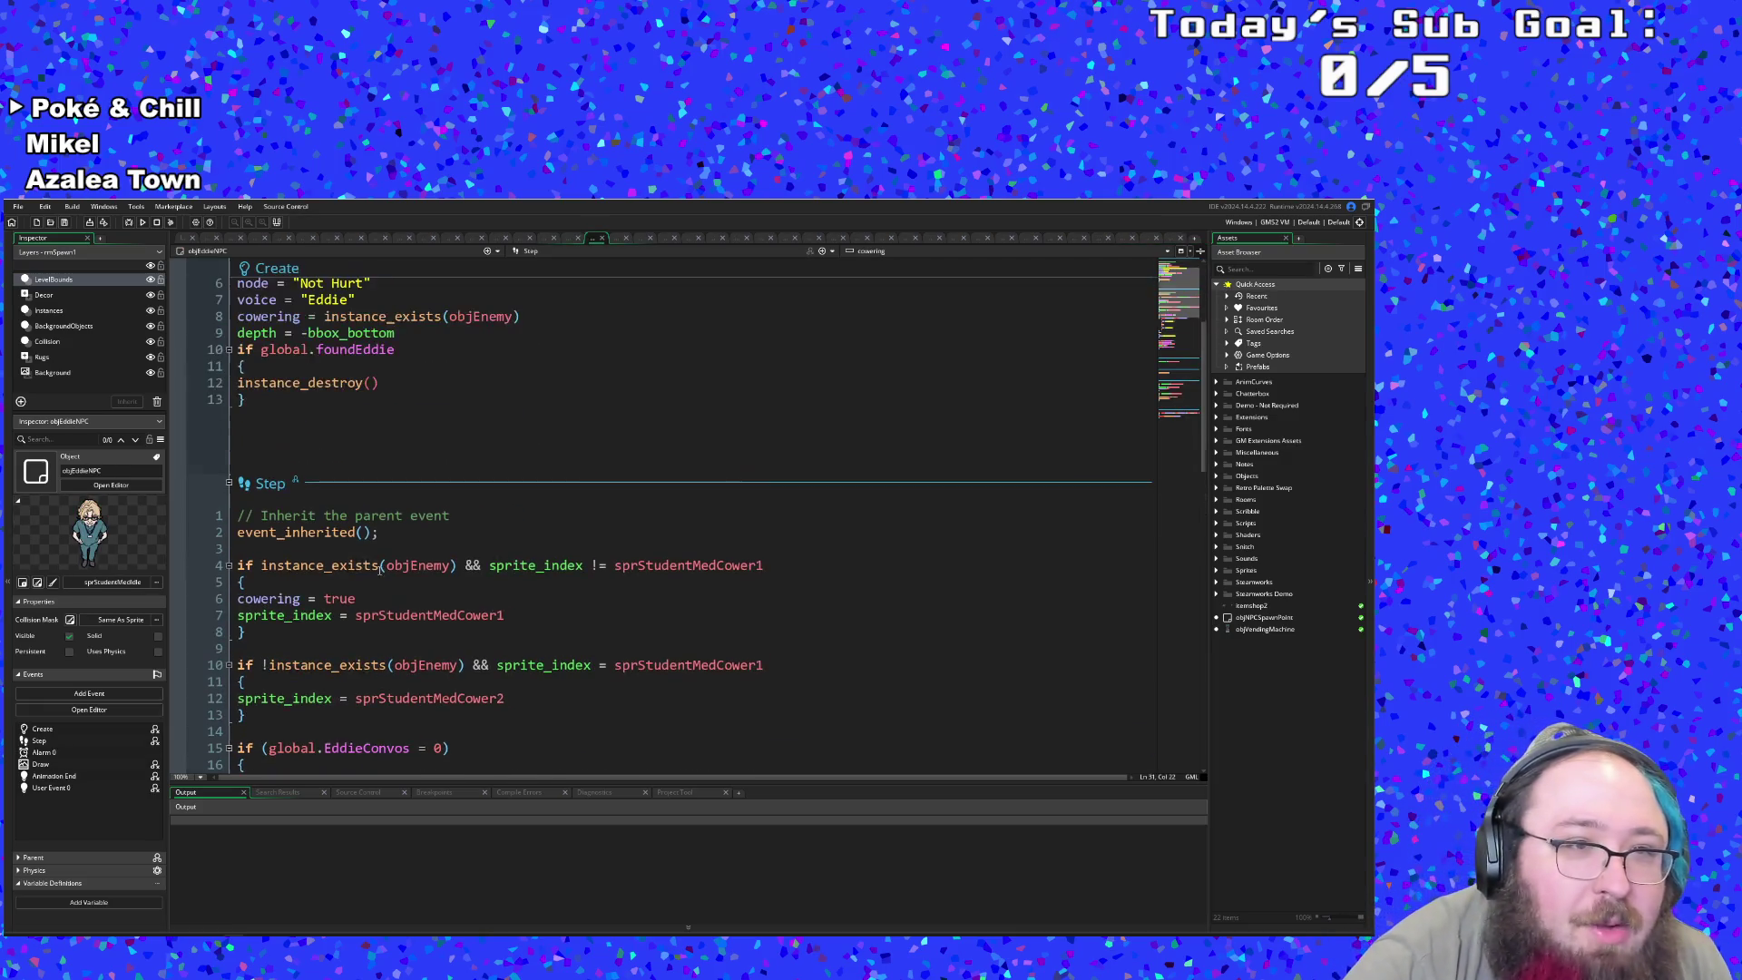
left_click(372, 564)
scroll(374, 567, "down", 8)
scroll(374, 571, "down", 8)
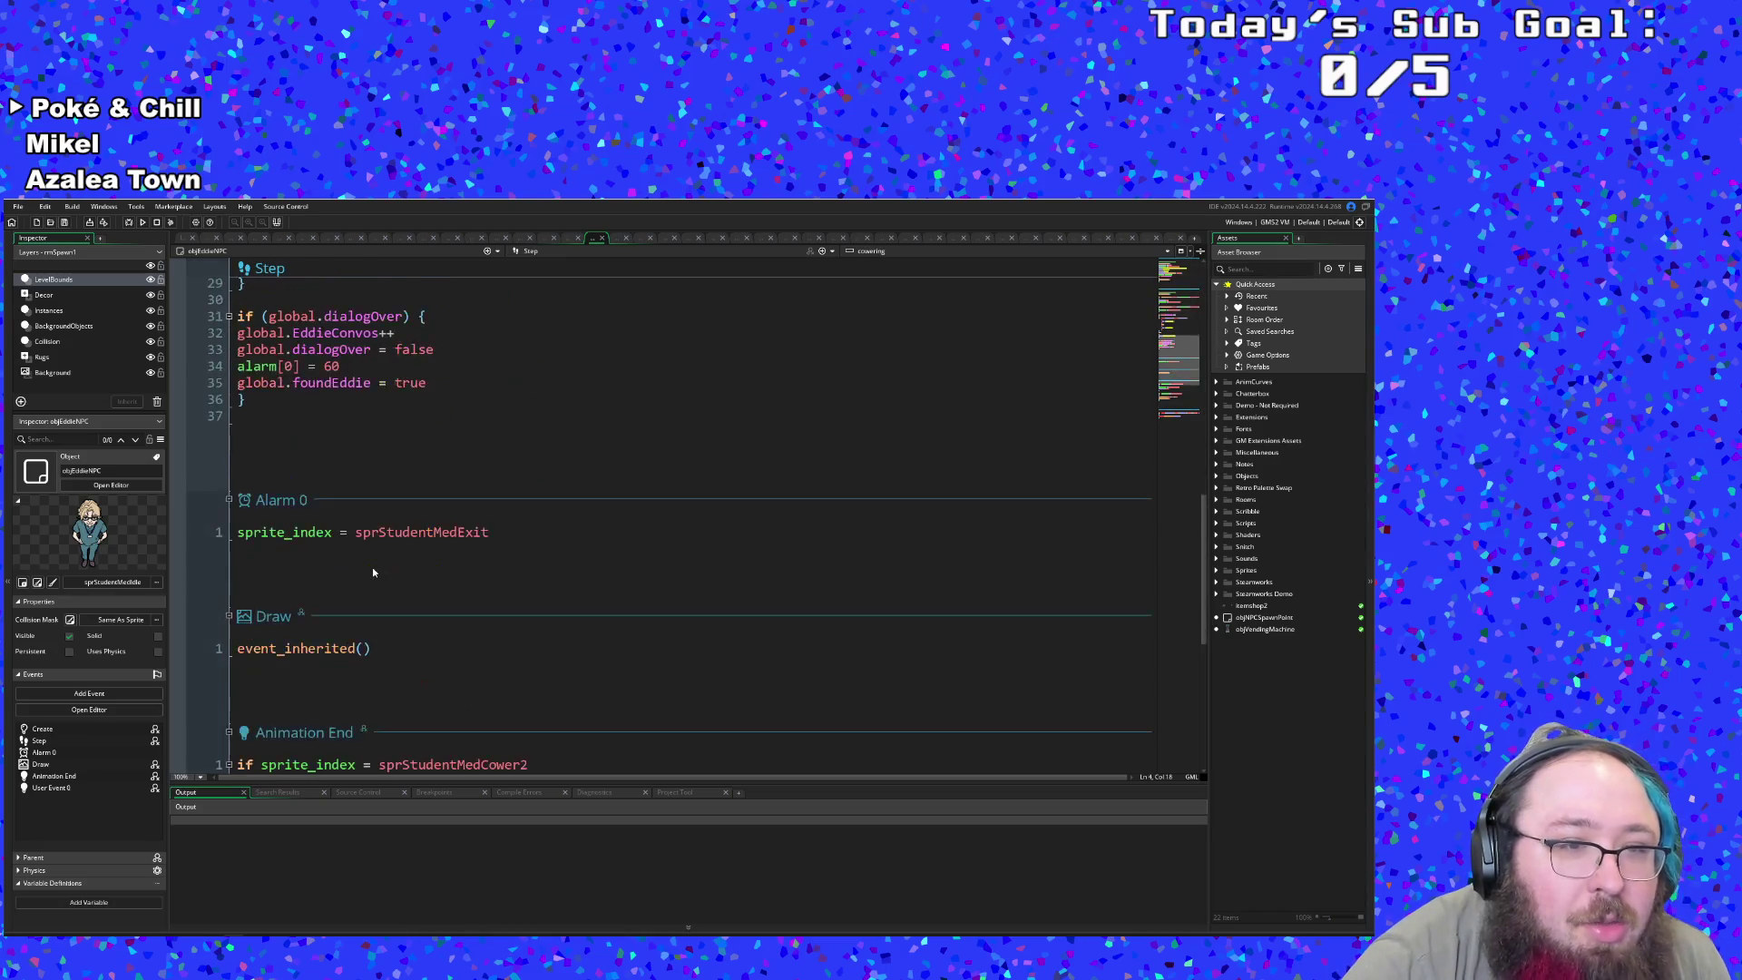
scroll(372, 572, "up", 8)
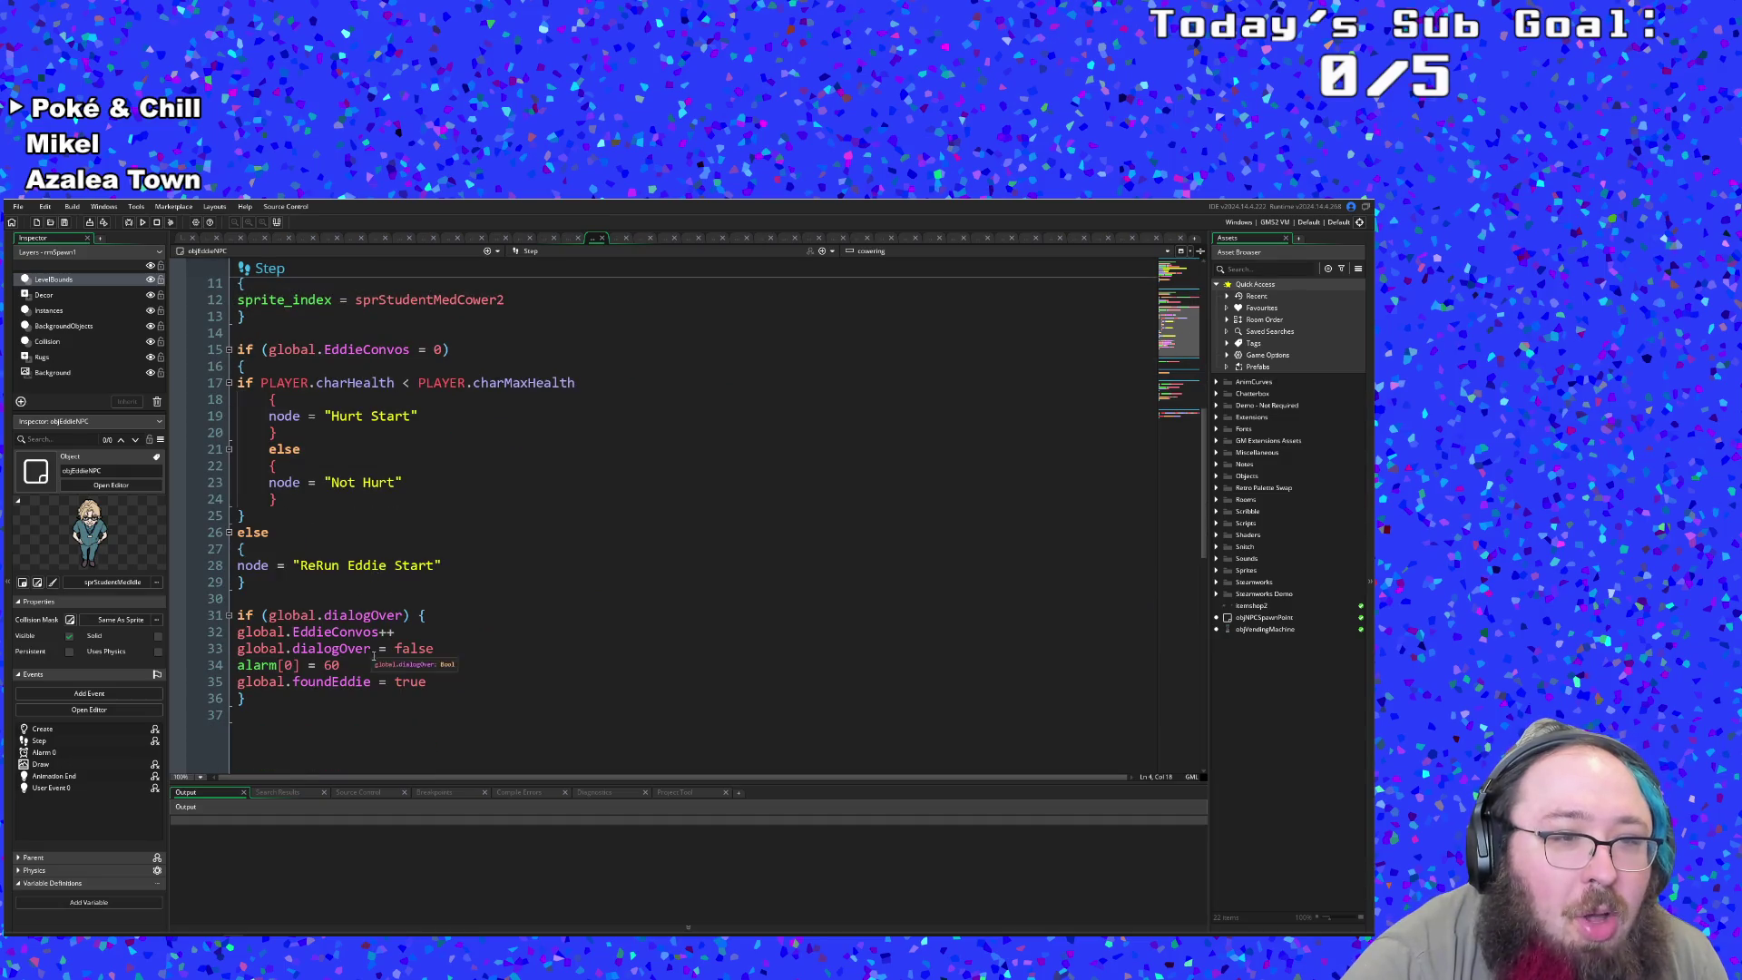
left_click(367, 660)
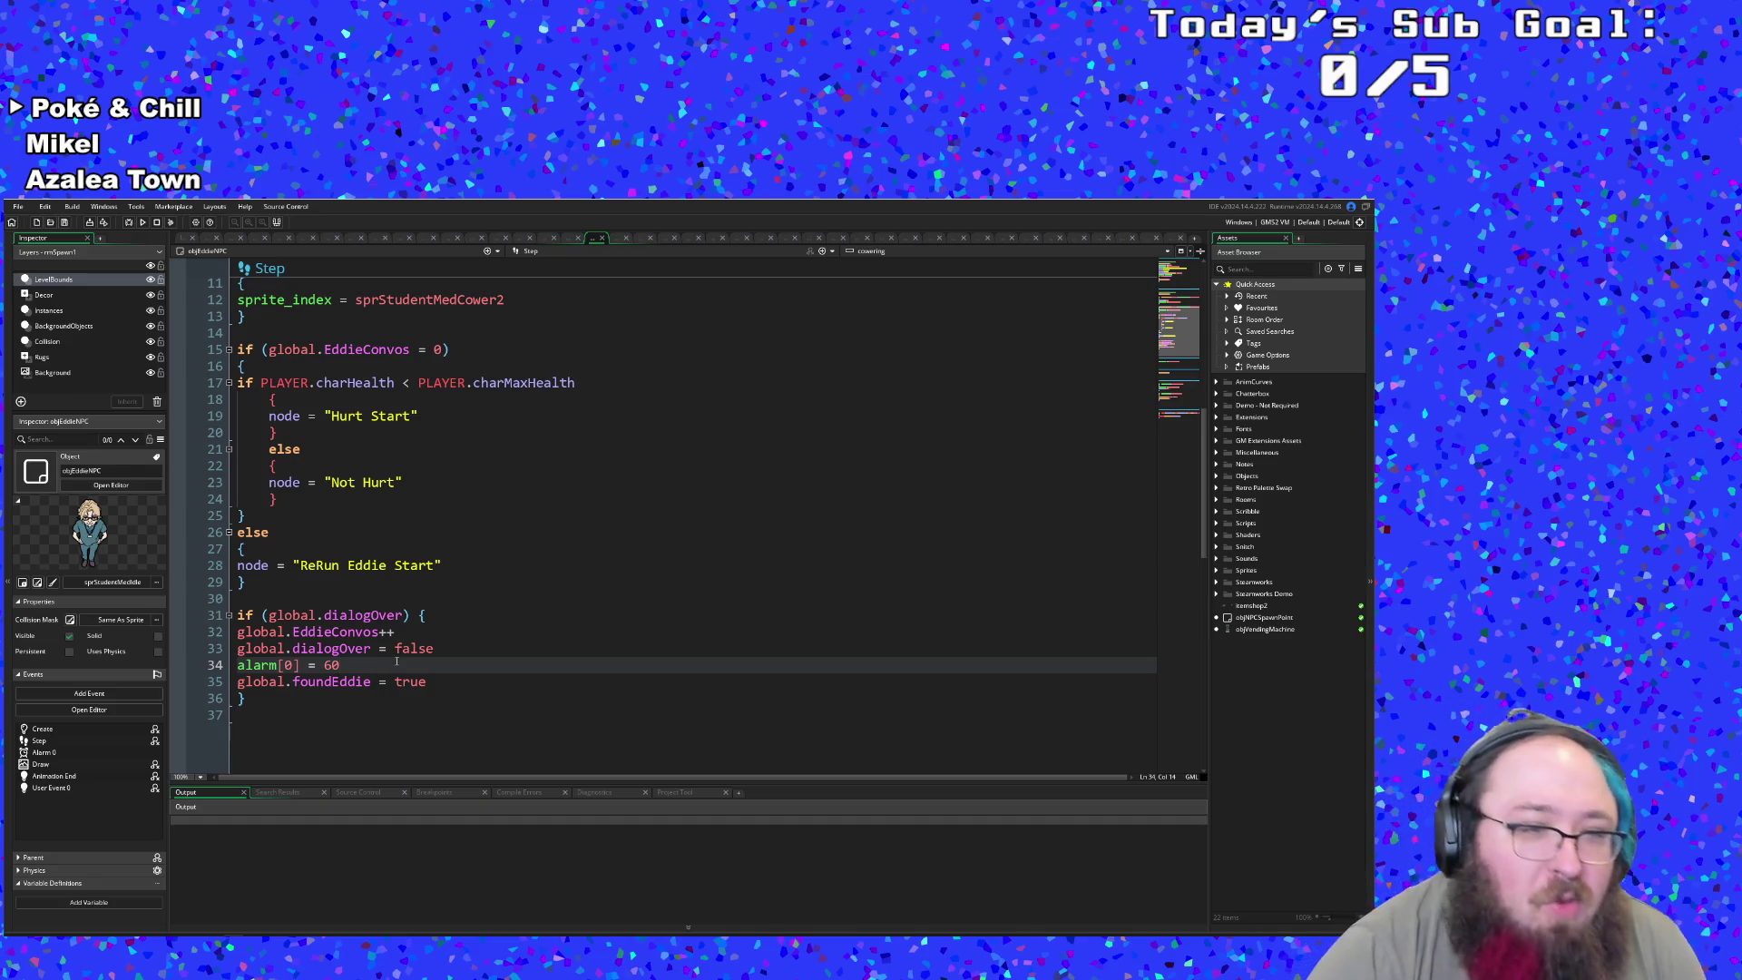
scroll(397, 661, "down", 2)
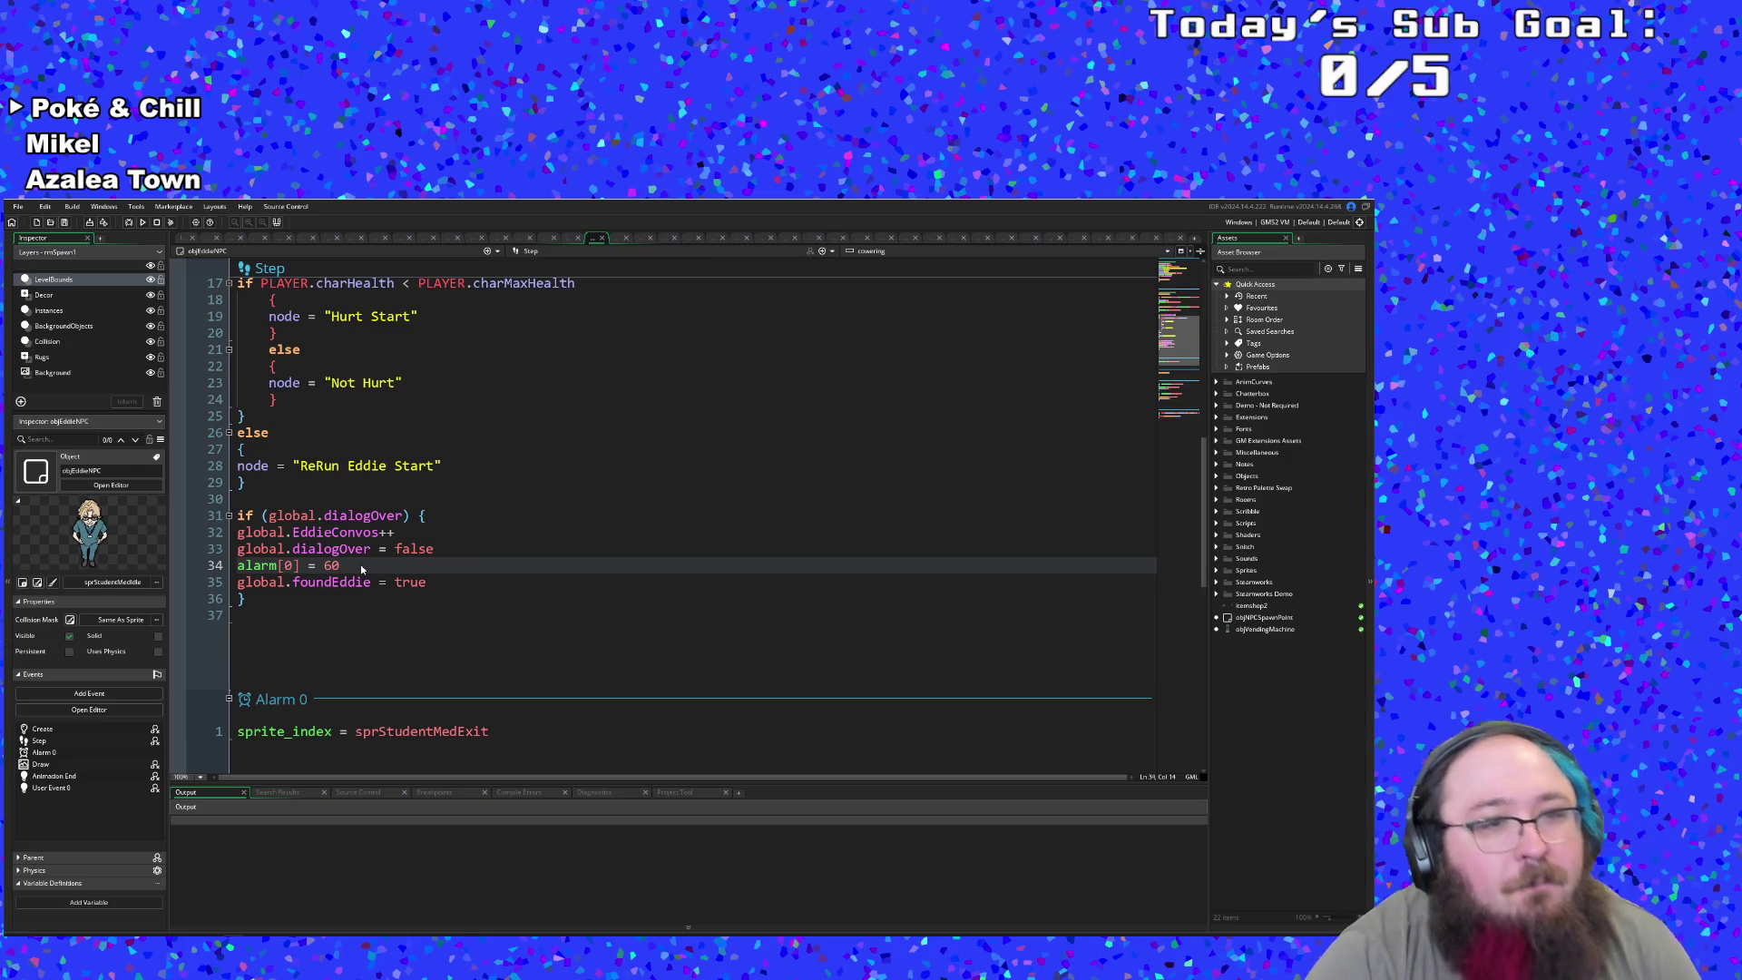
- Add '&& global.foundEddie' to the if condition on line 31 of Eddie's Step event
left_click(410, 581)
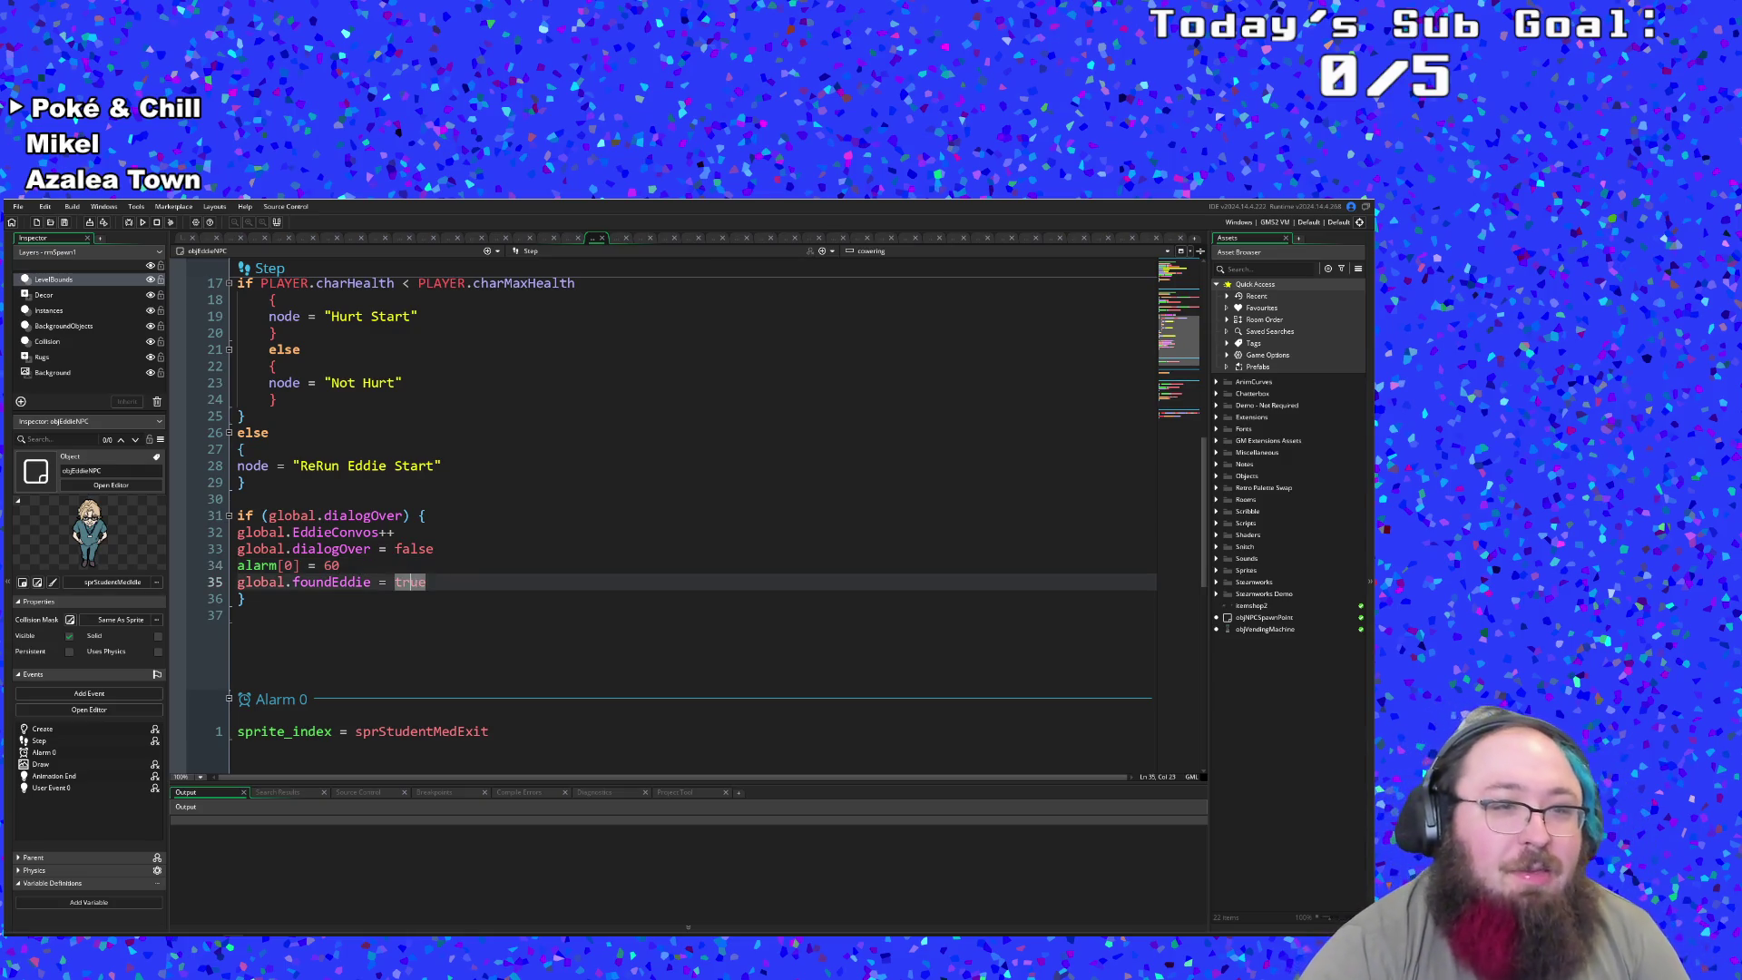
left_click_drag(438, 581, 239, 582)
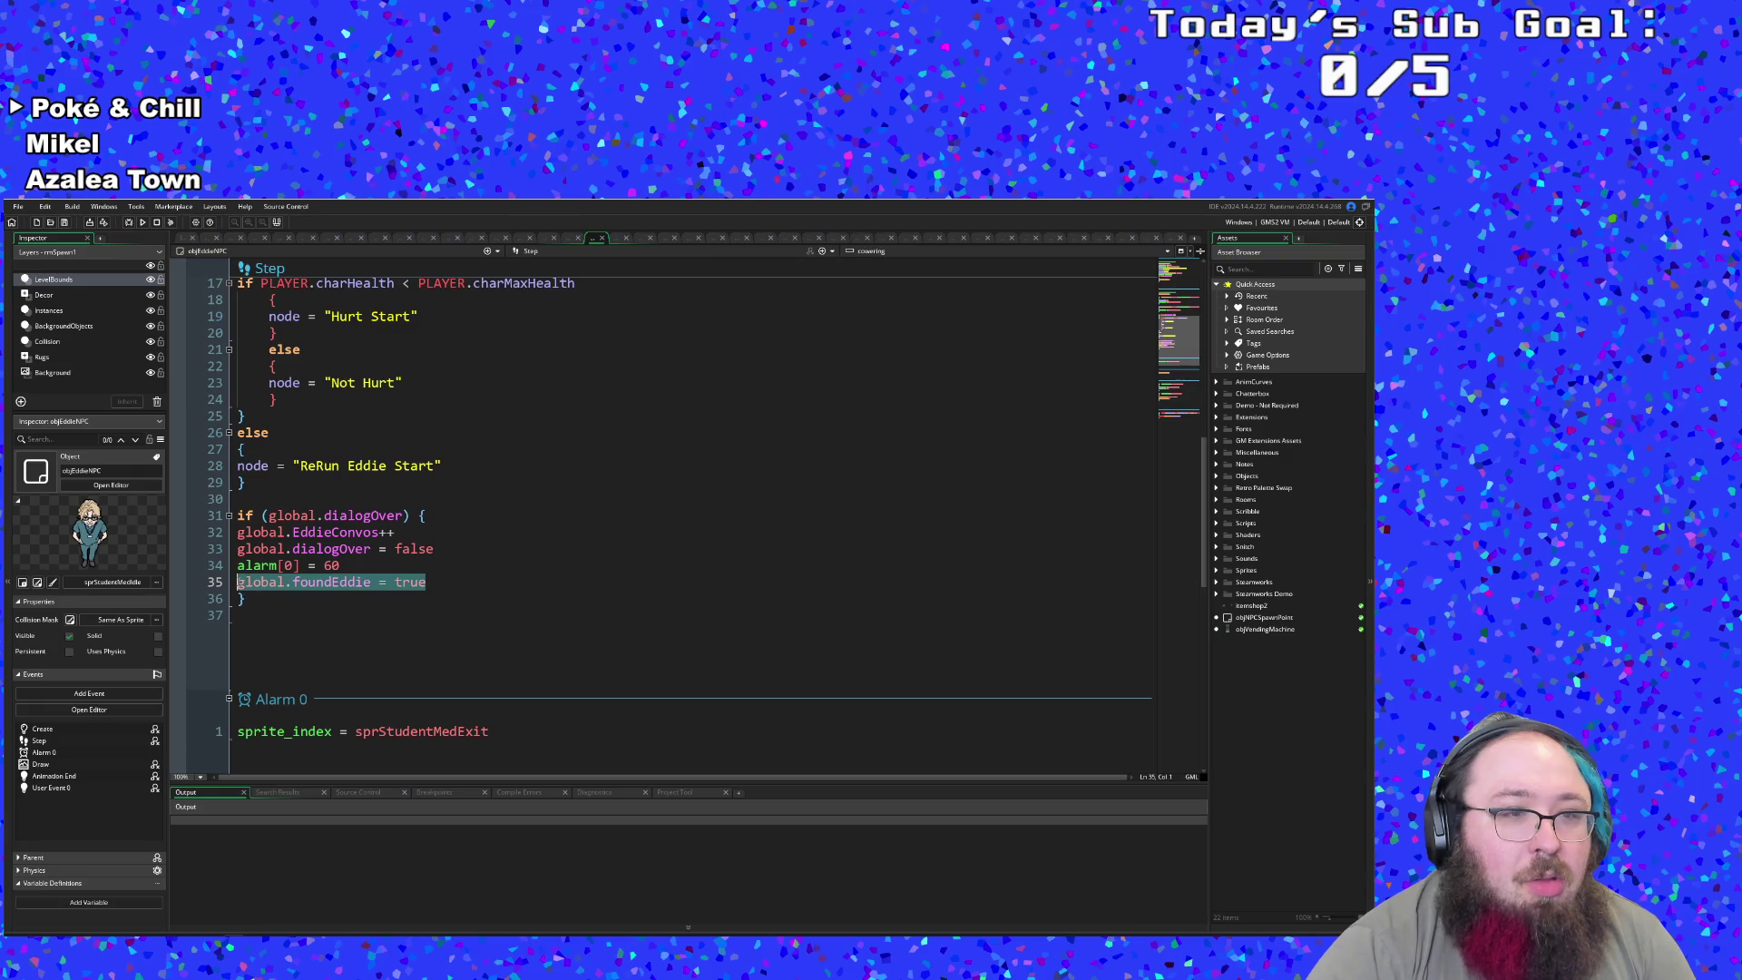
right_click(264, 590)
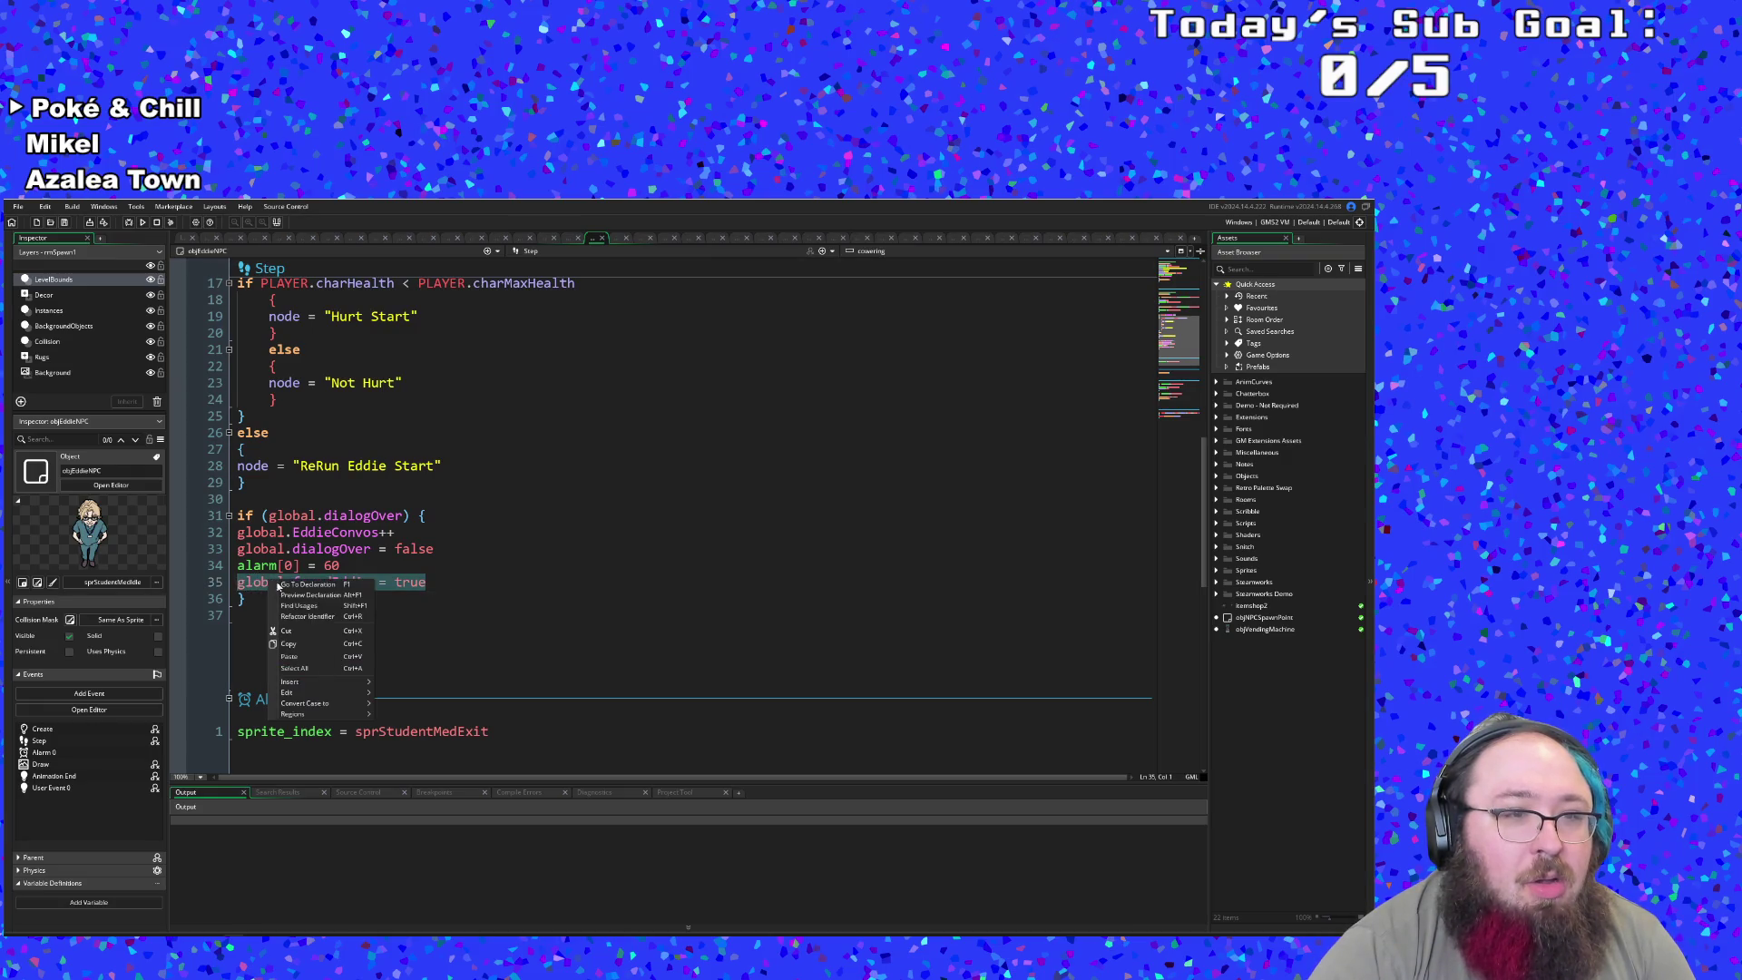
left_click(324, 626)
left_click(328, 602)
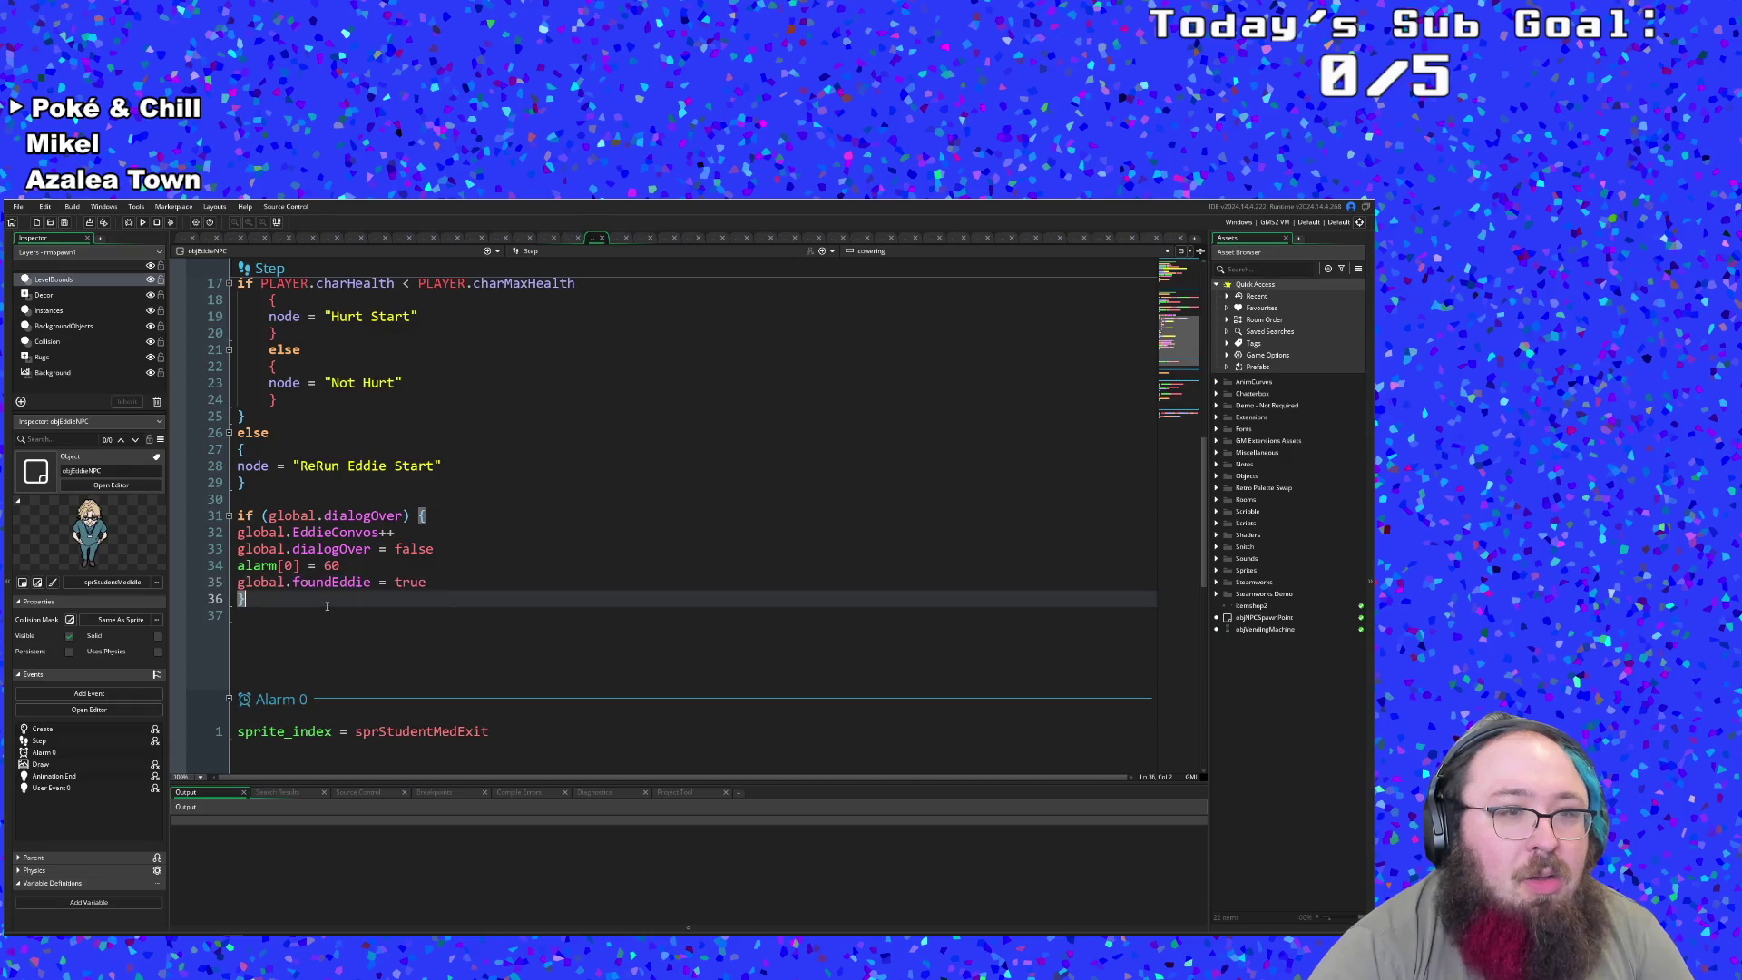
left_click(403, 515)
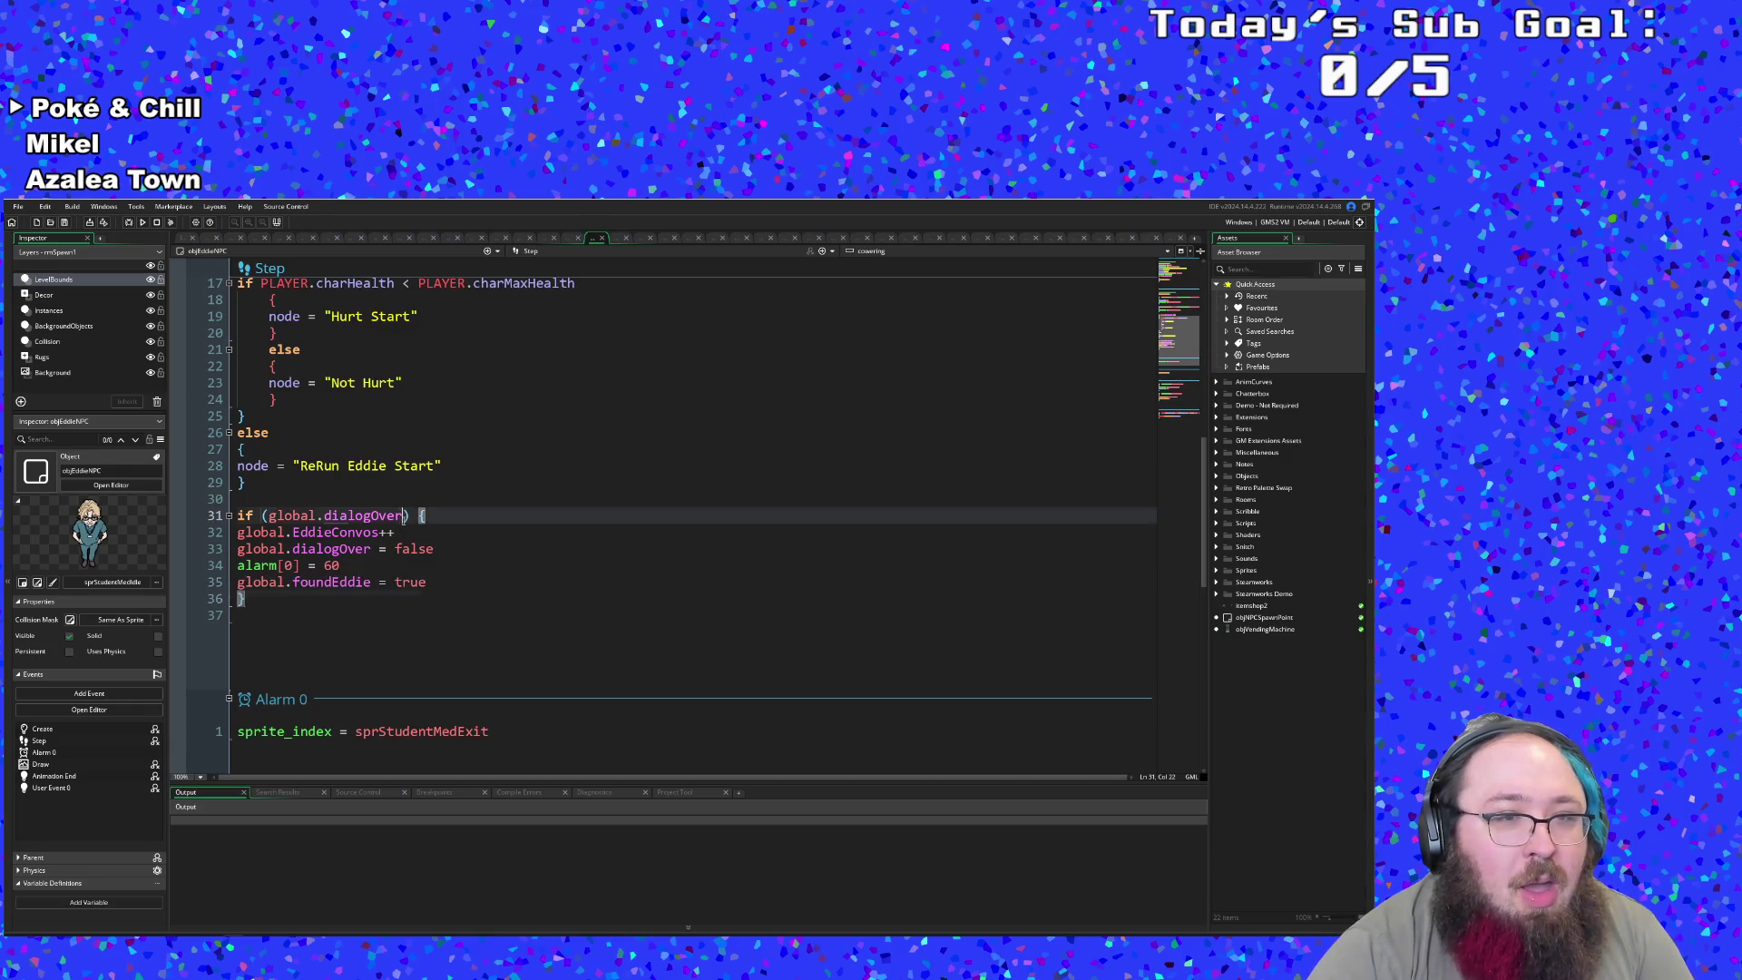
type("&& foun")
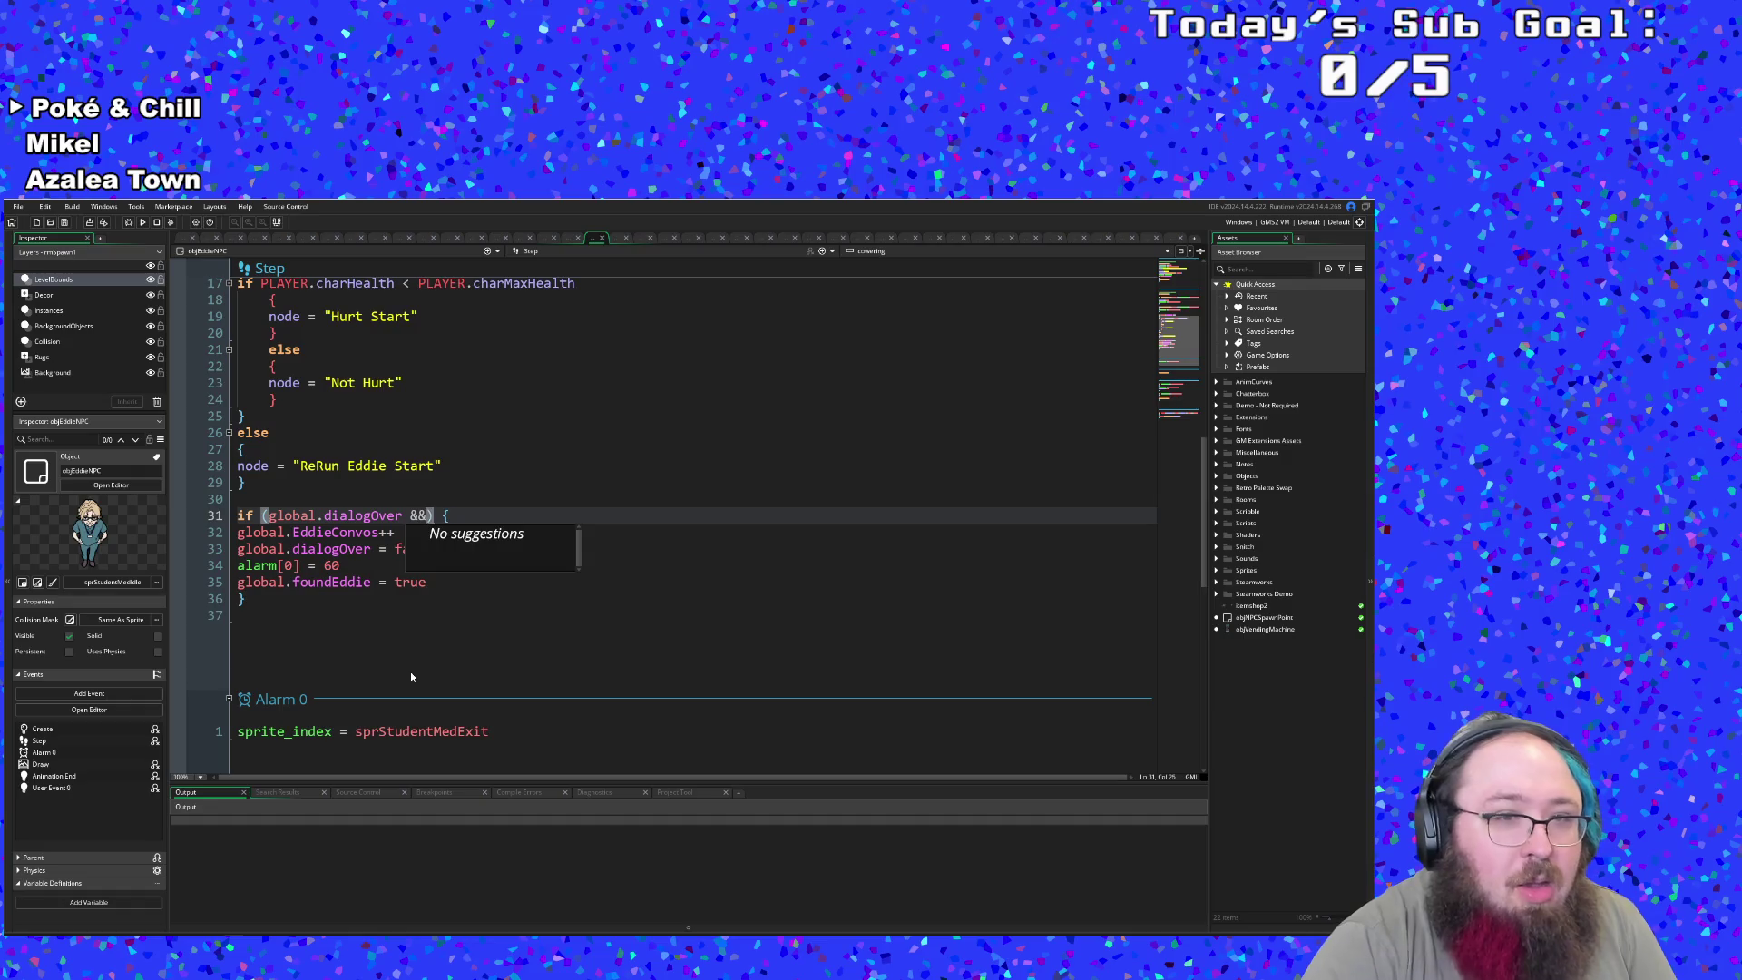
type("d")
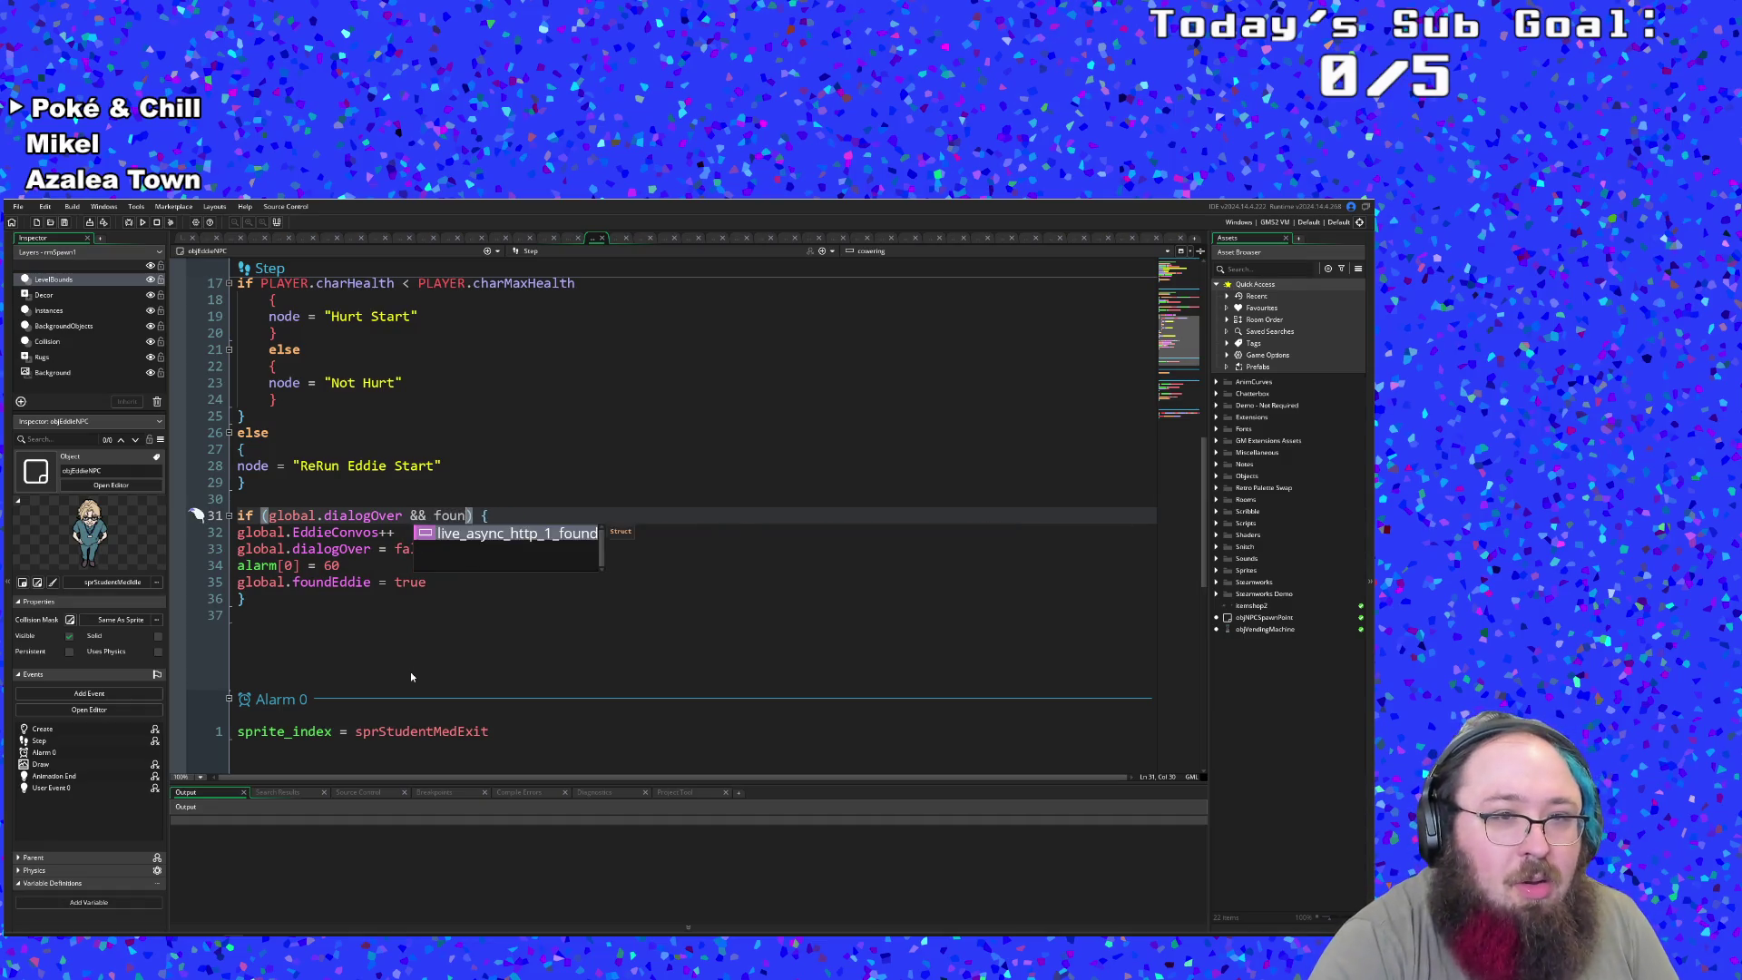
key("BackSpace")
key("BackSpace")
key("BackSpace")
type("global.")
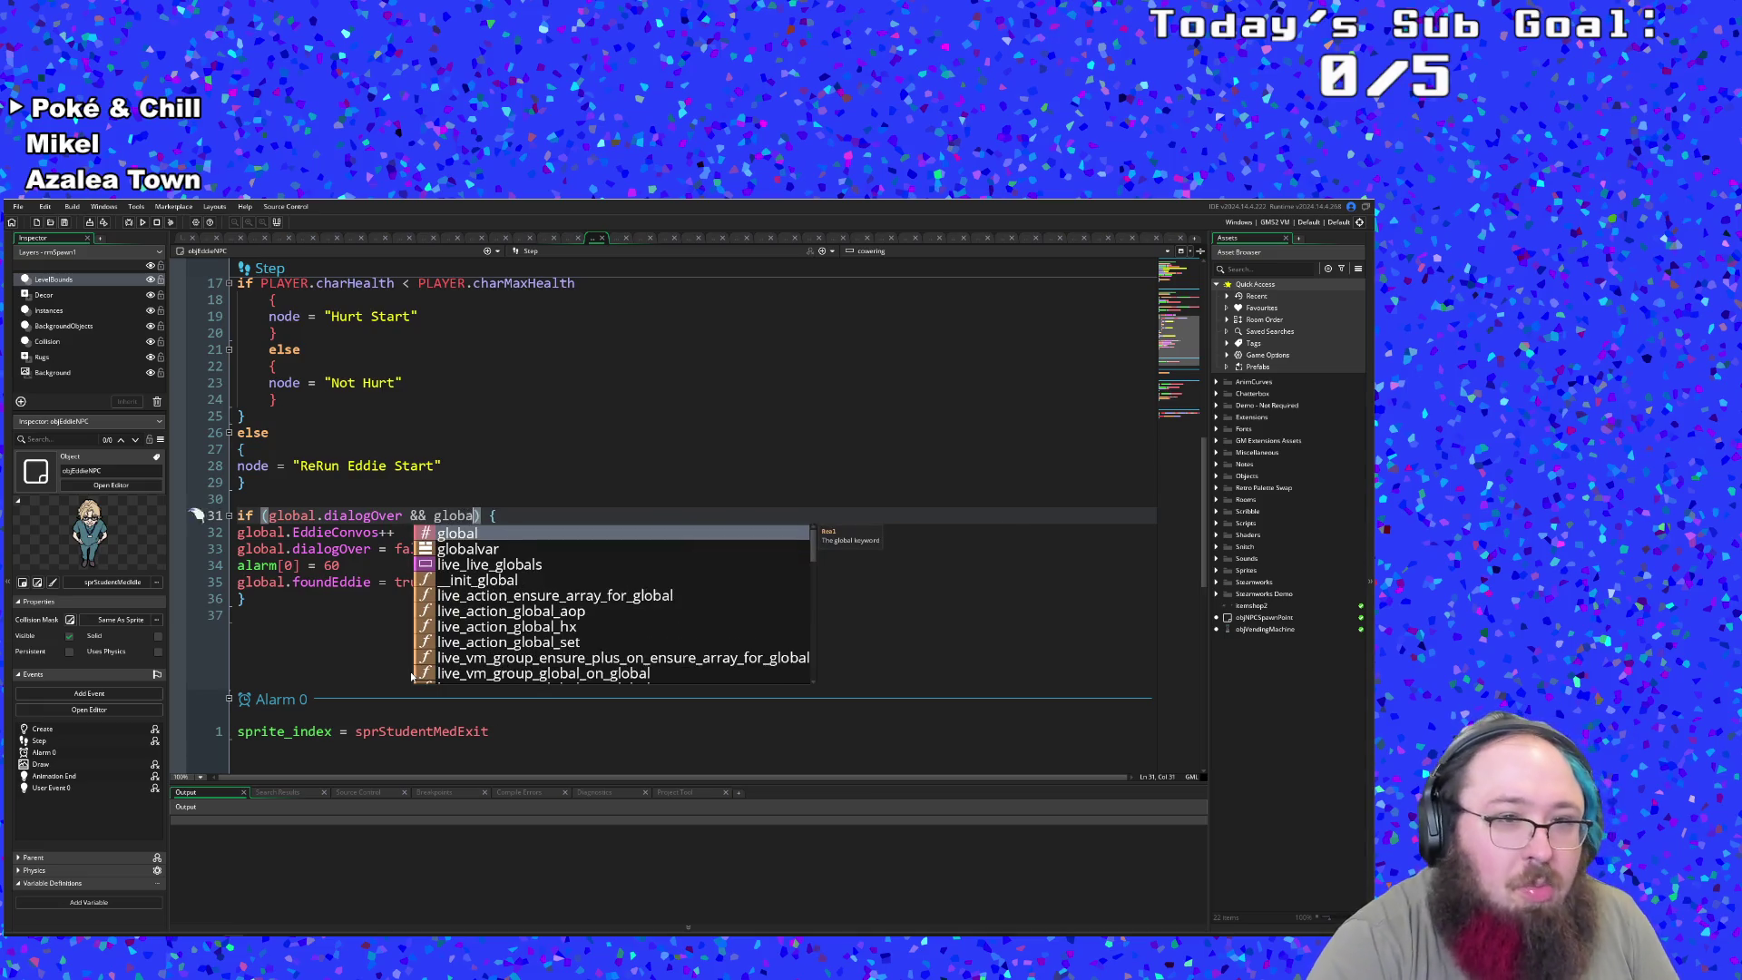
type("f")
key("Return")
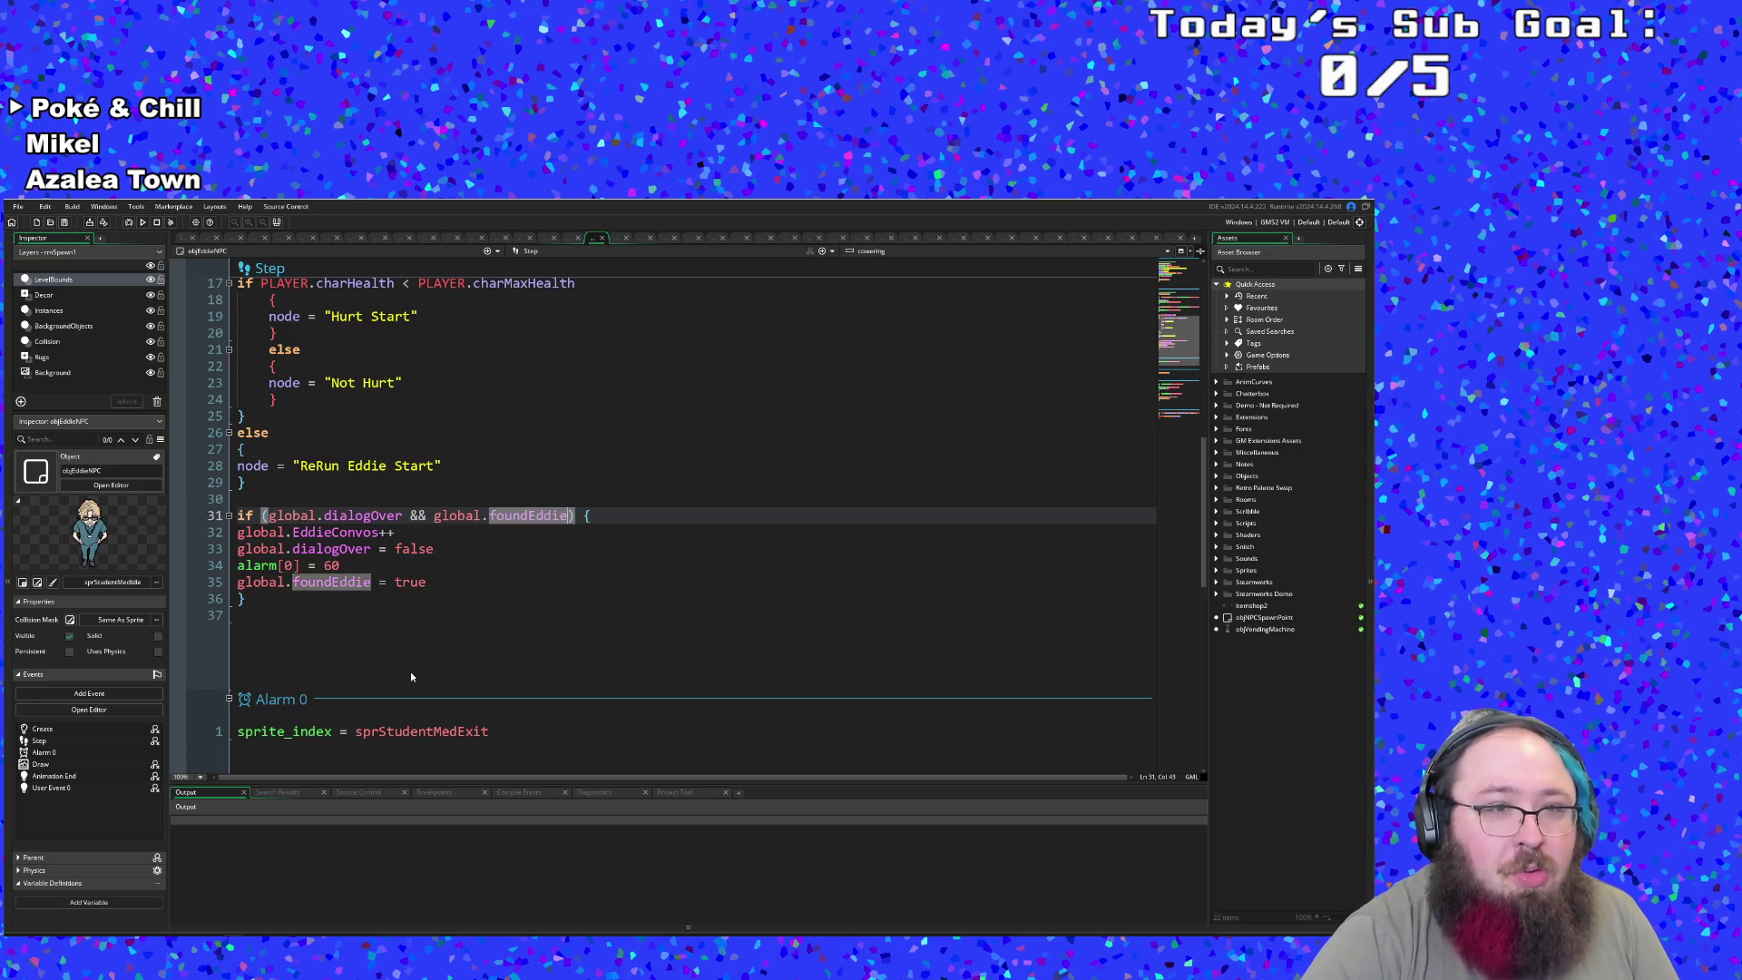
- Cut the 'global.foundEddie = true' line out of the Step event
key("Down")
key("Down")
key("Down")
key("Up")
key("shift+Up")
key("shift+Up")
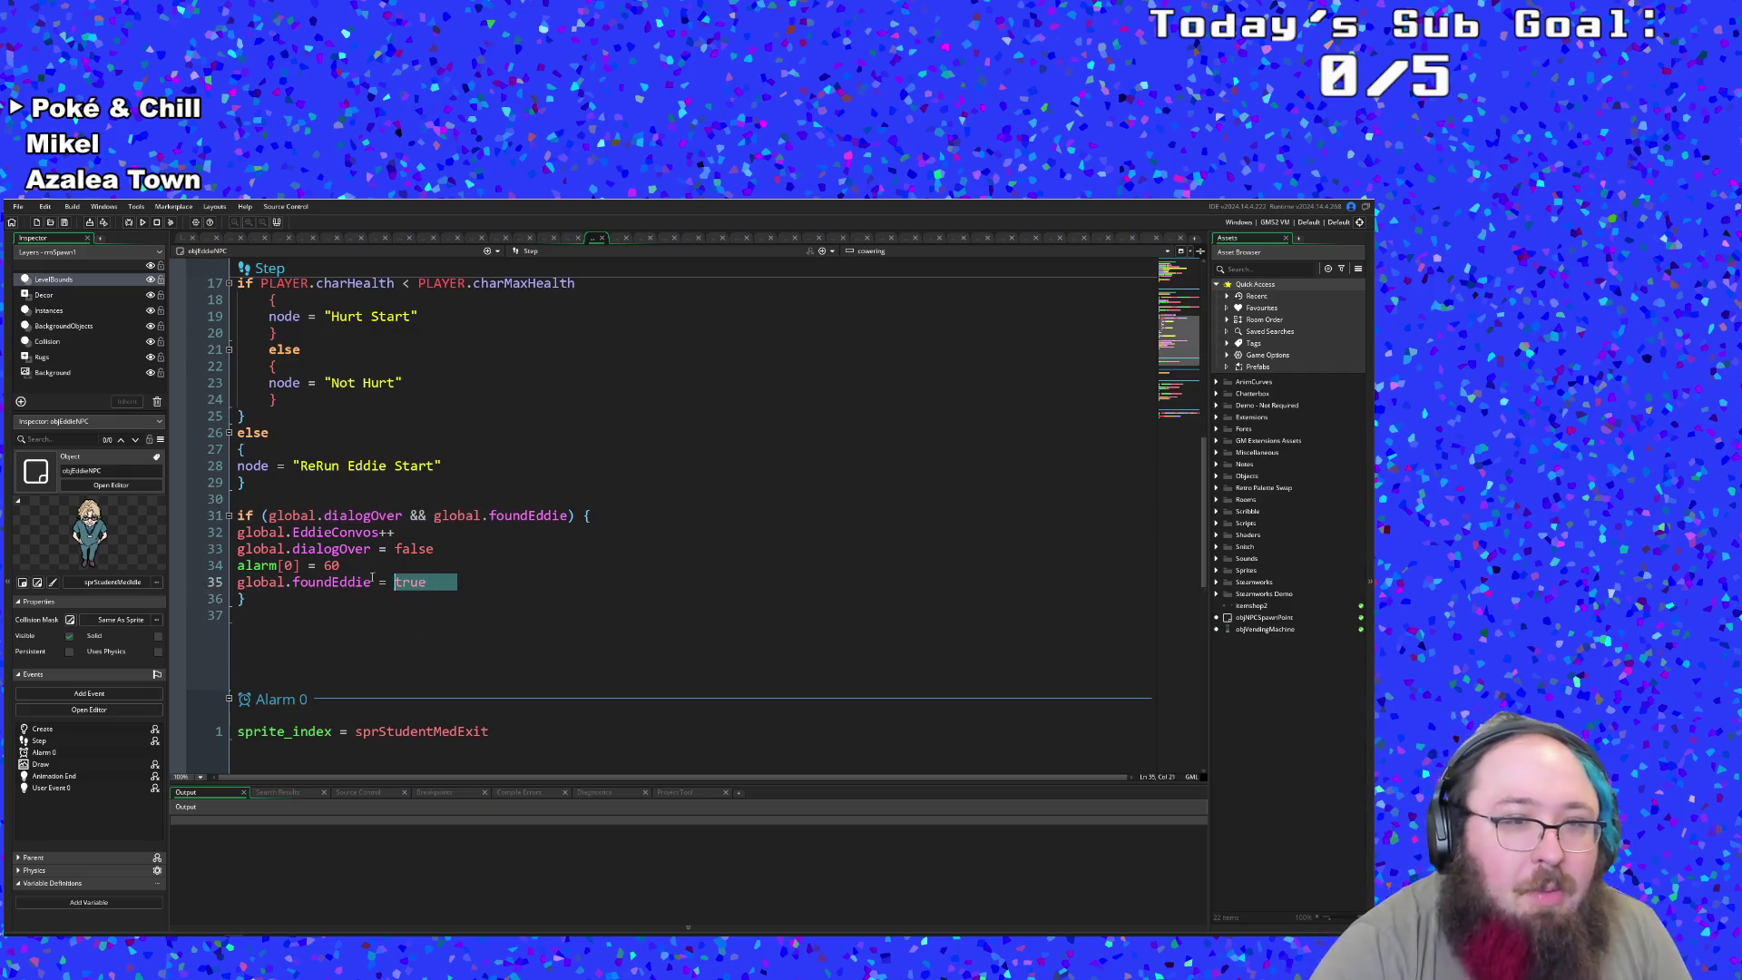
key("shift+Down")
right_click(259, 590)
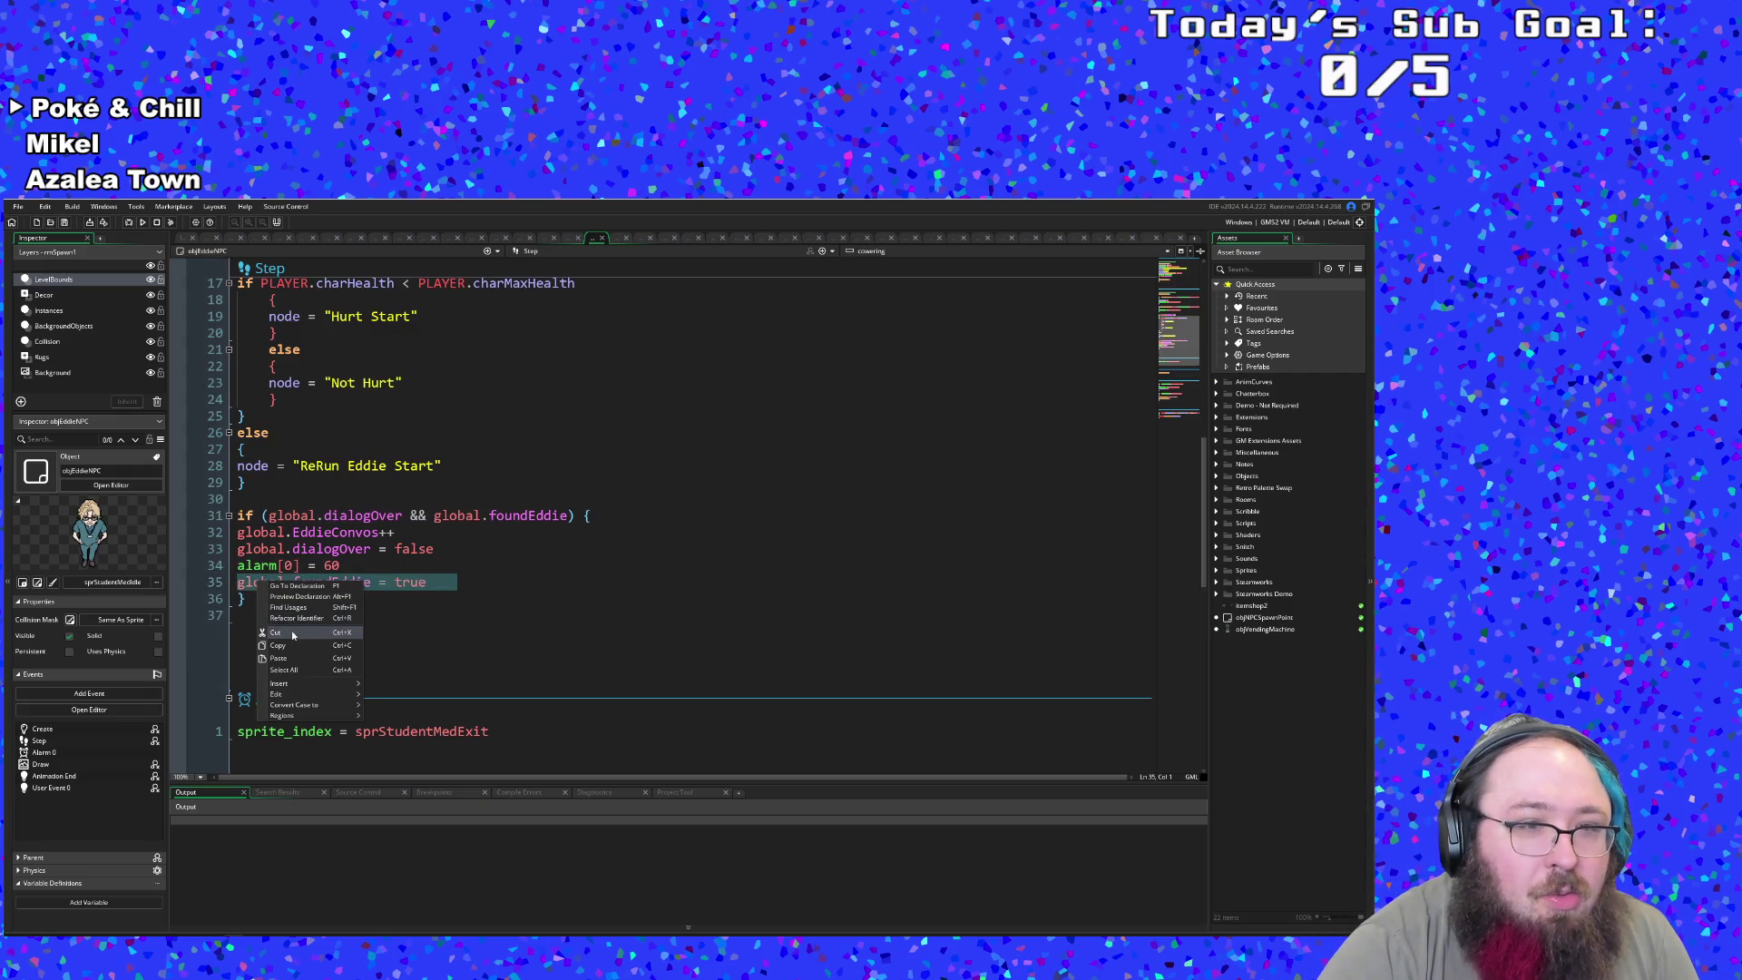
left_click(303, 719)
key("BackSpace")
- Insert 'global.foundEddie = true' at the top of User Event 0
scroll(381, 703, "down", 10)
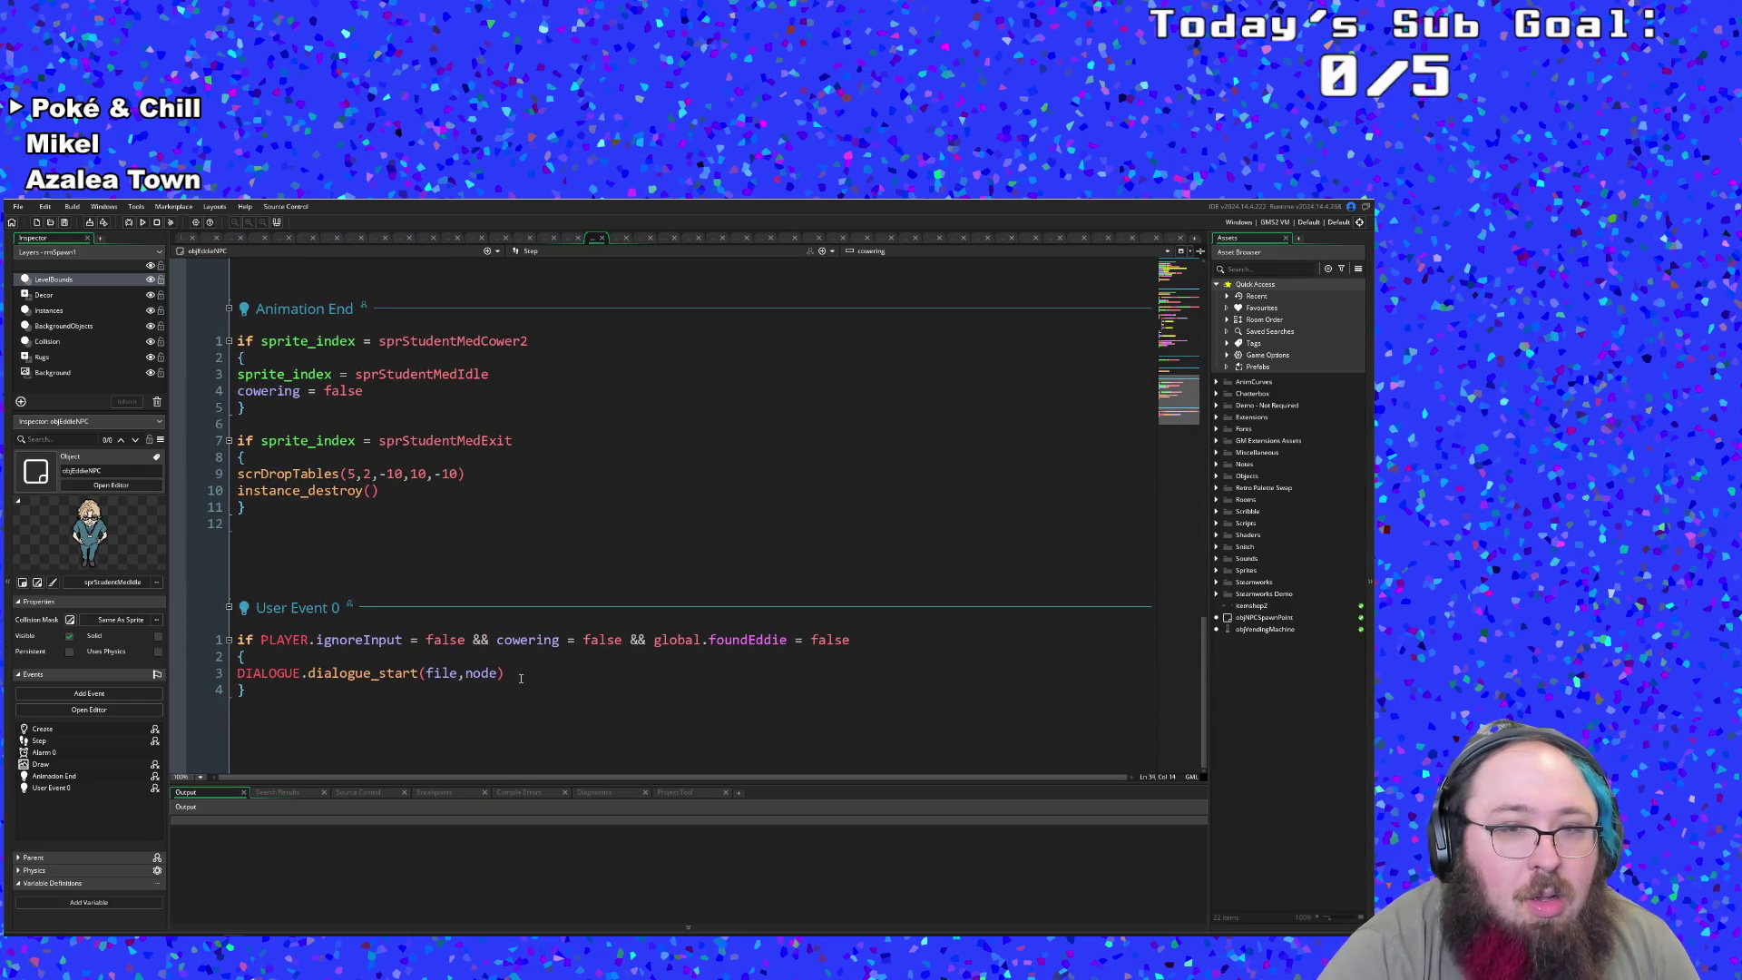
left_click(362, 657)
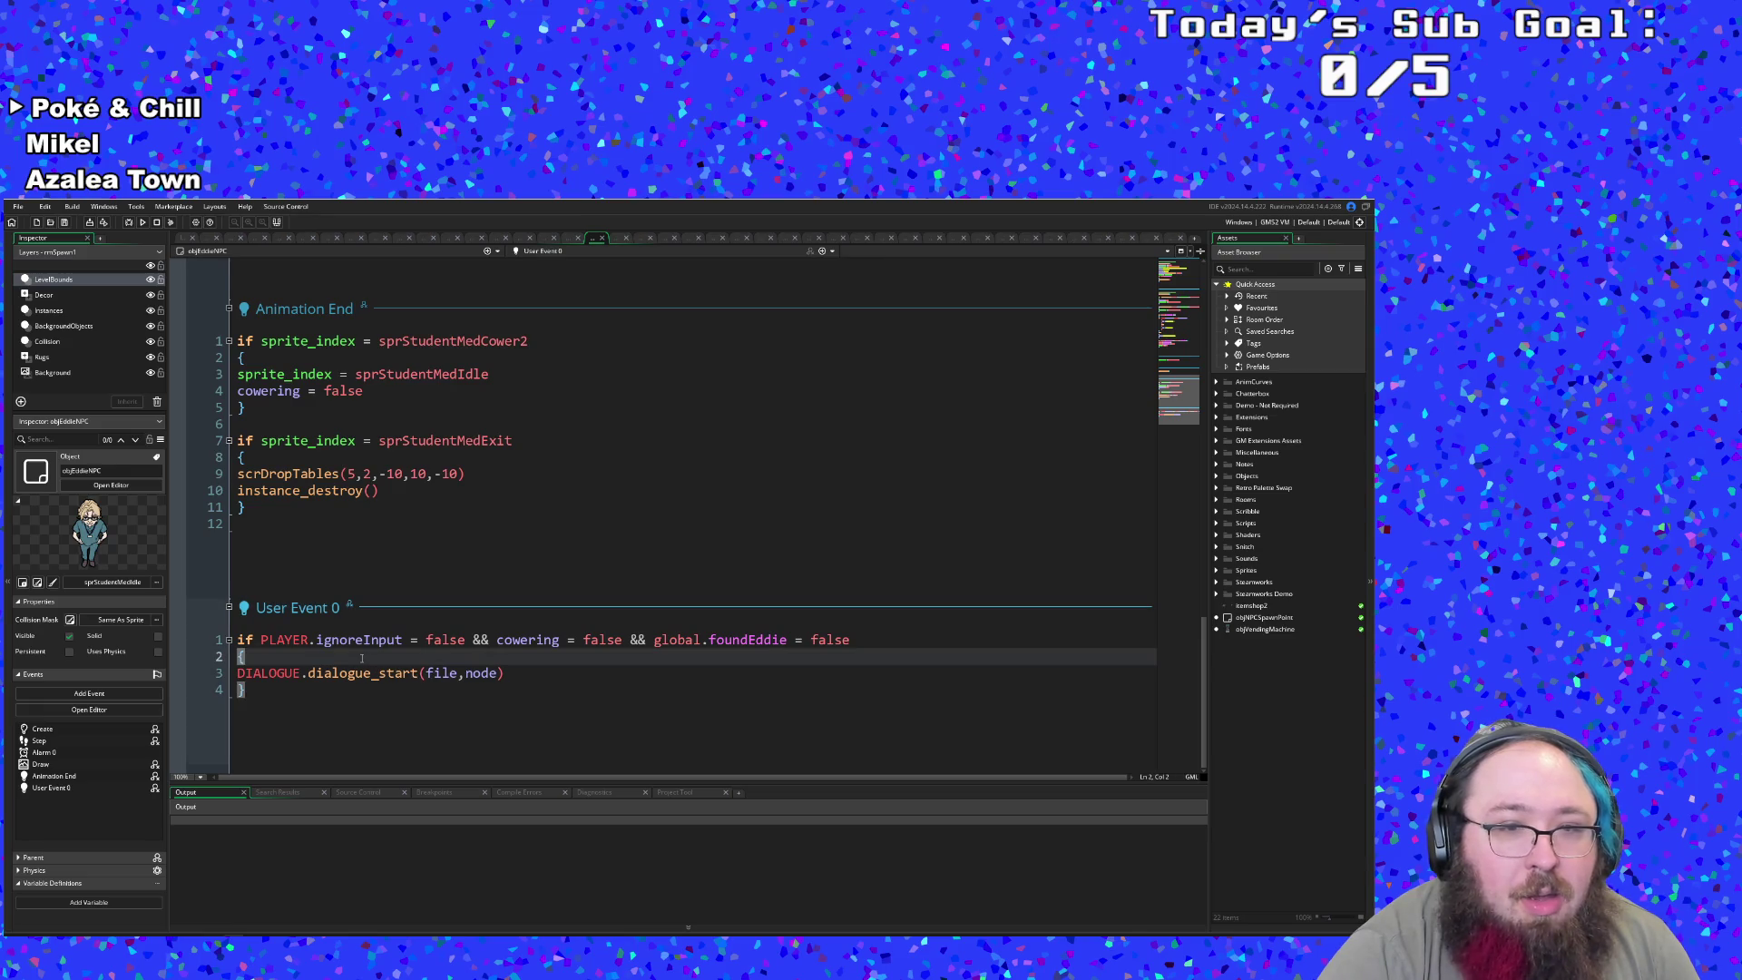
key("Return")
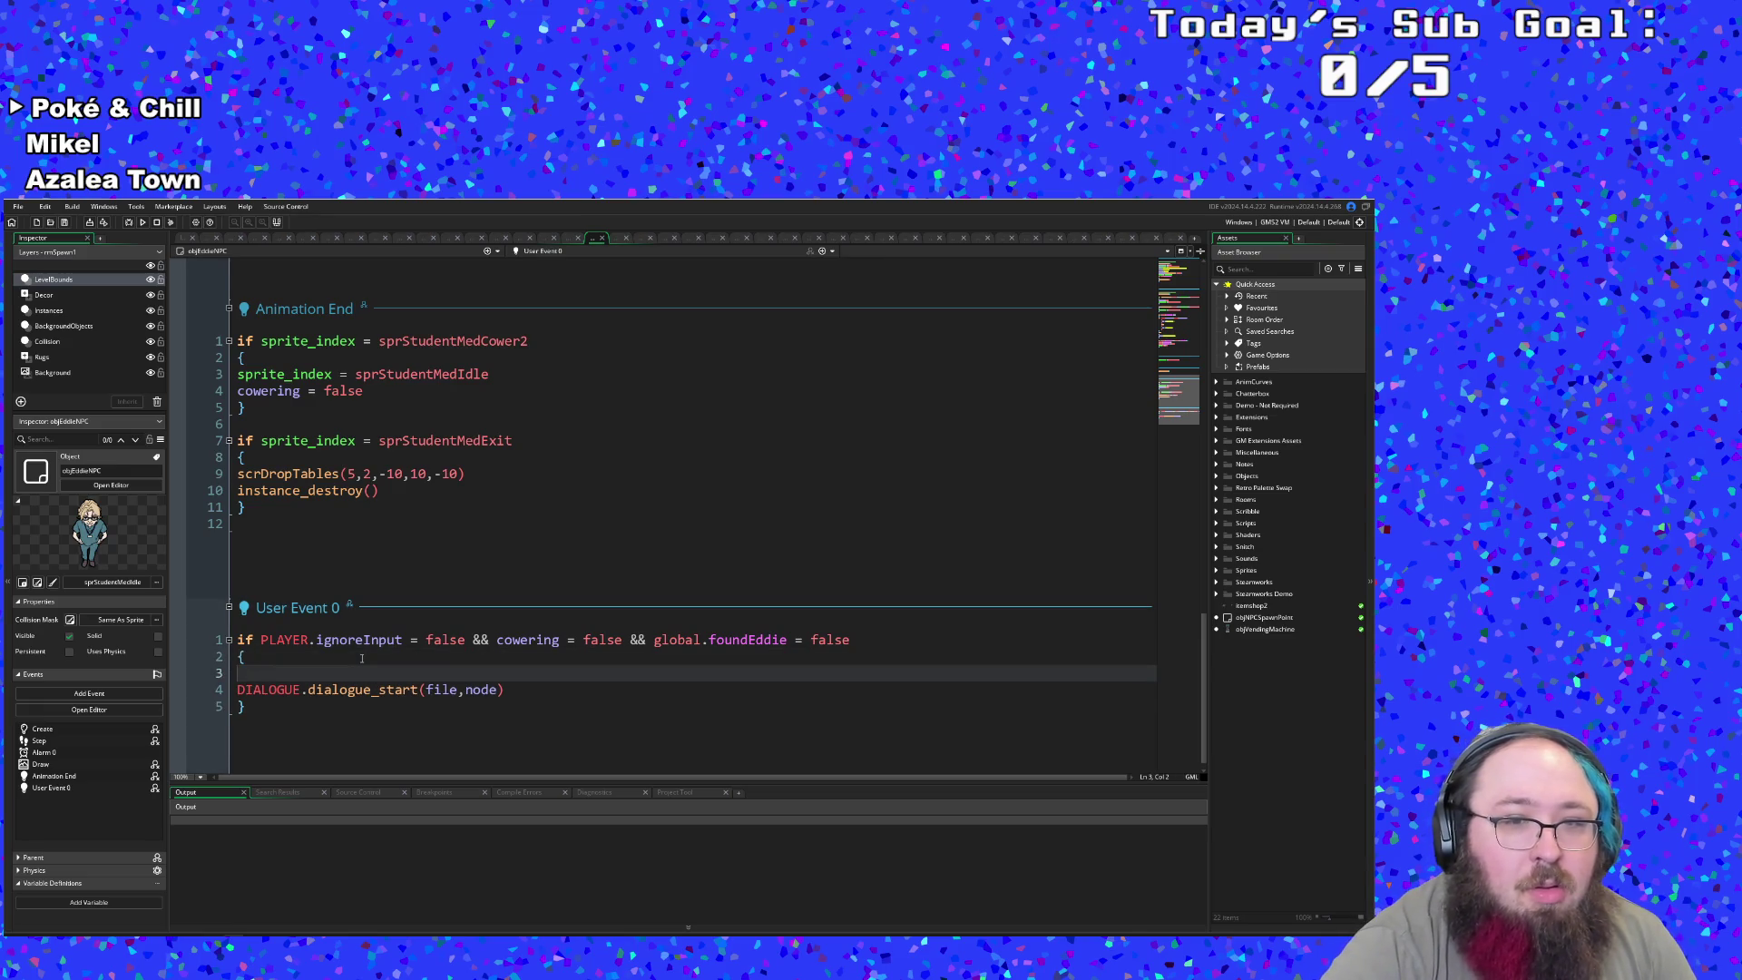
key("BackSpace")
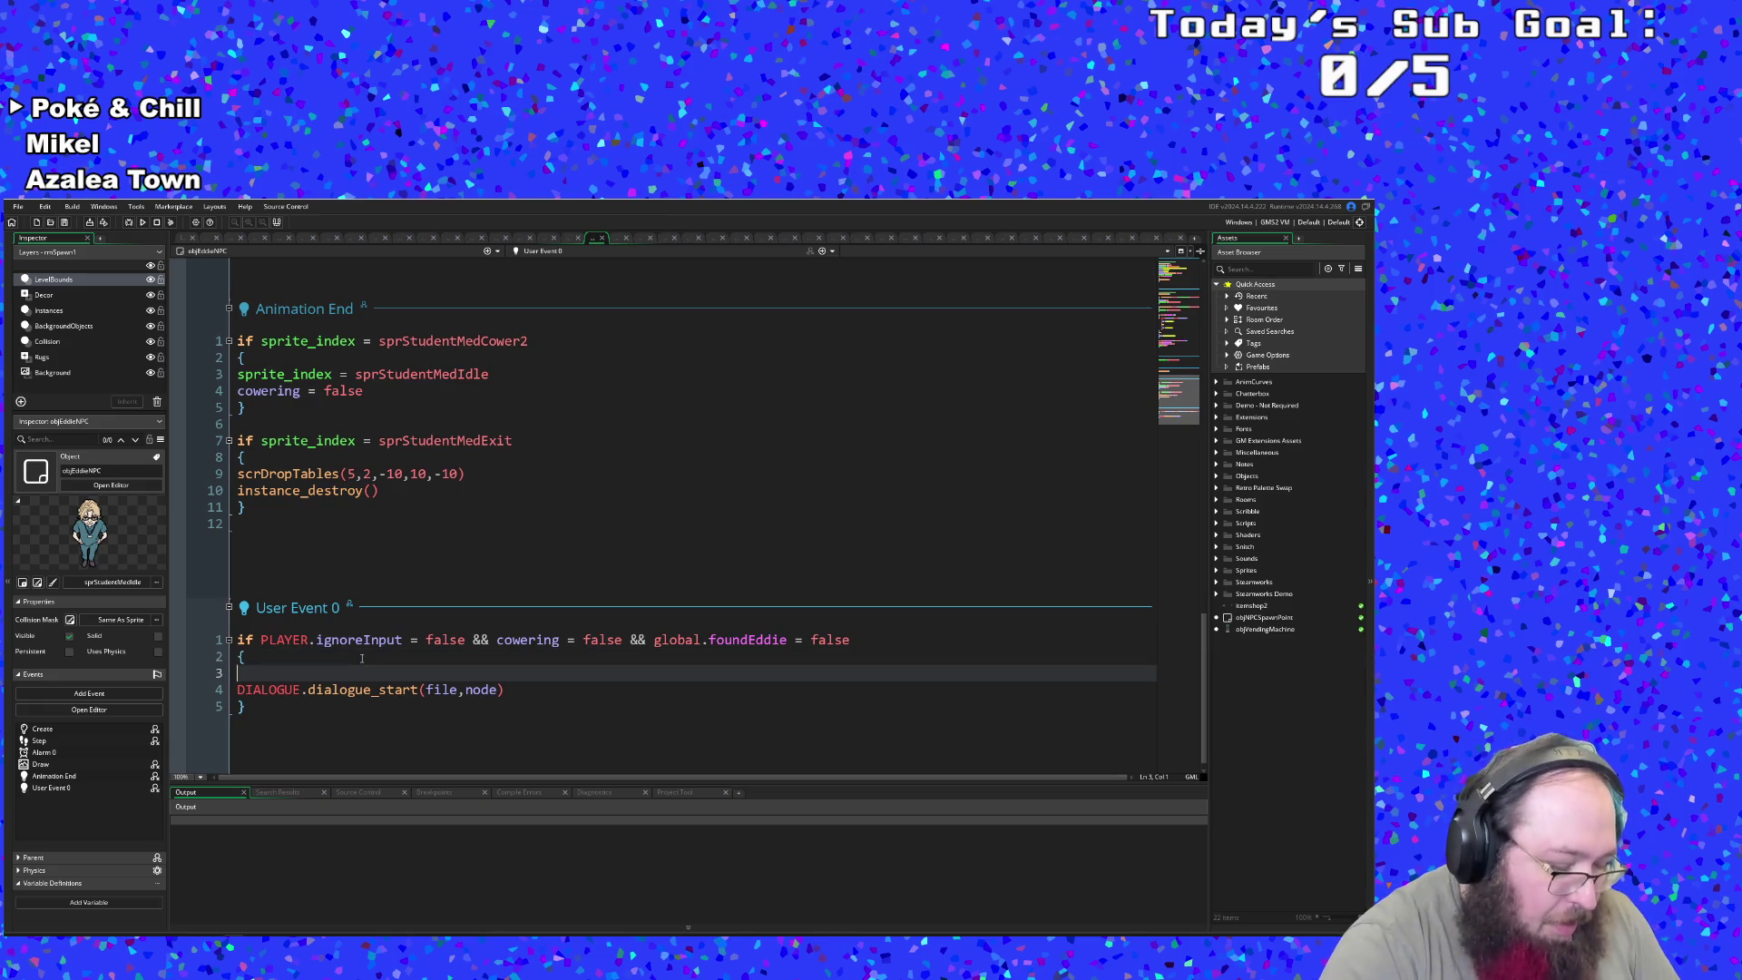
type("global.foundEddie = true")
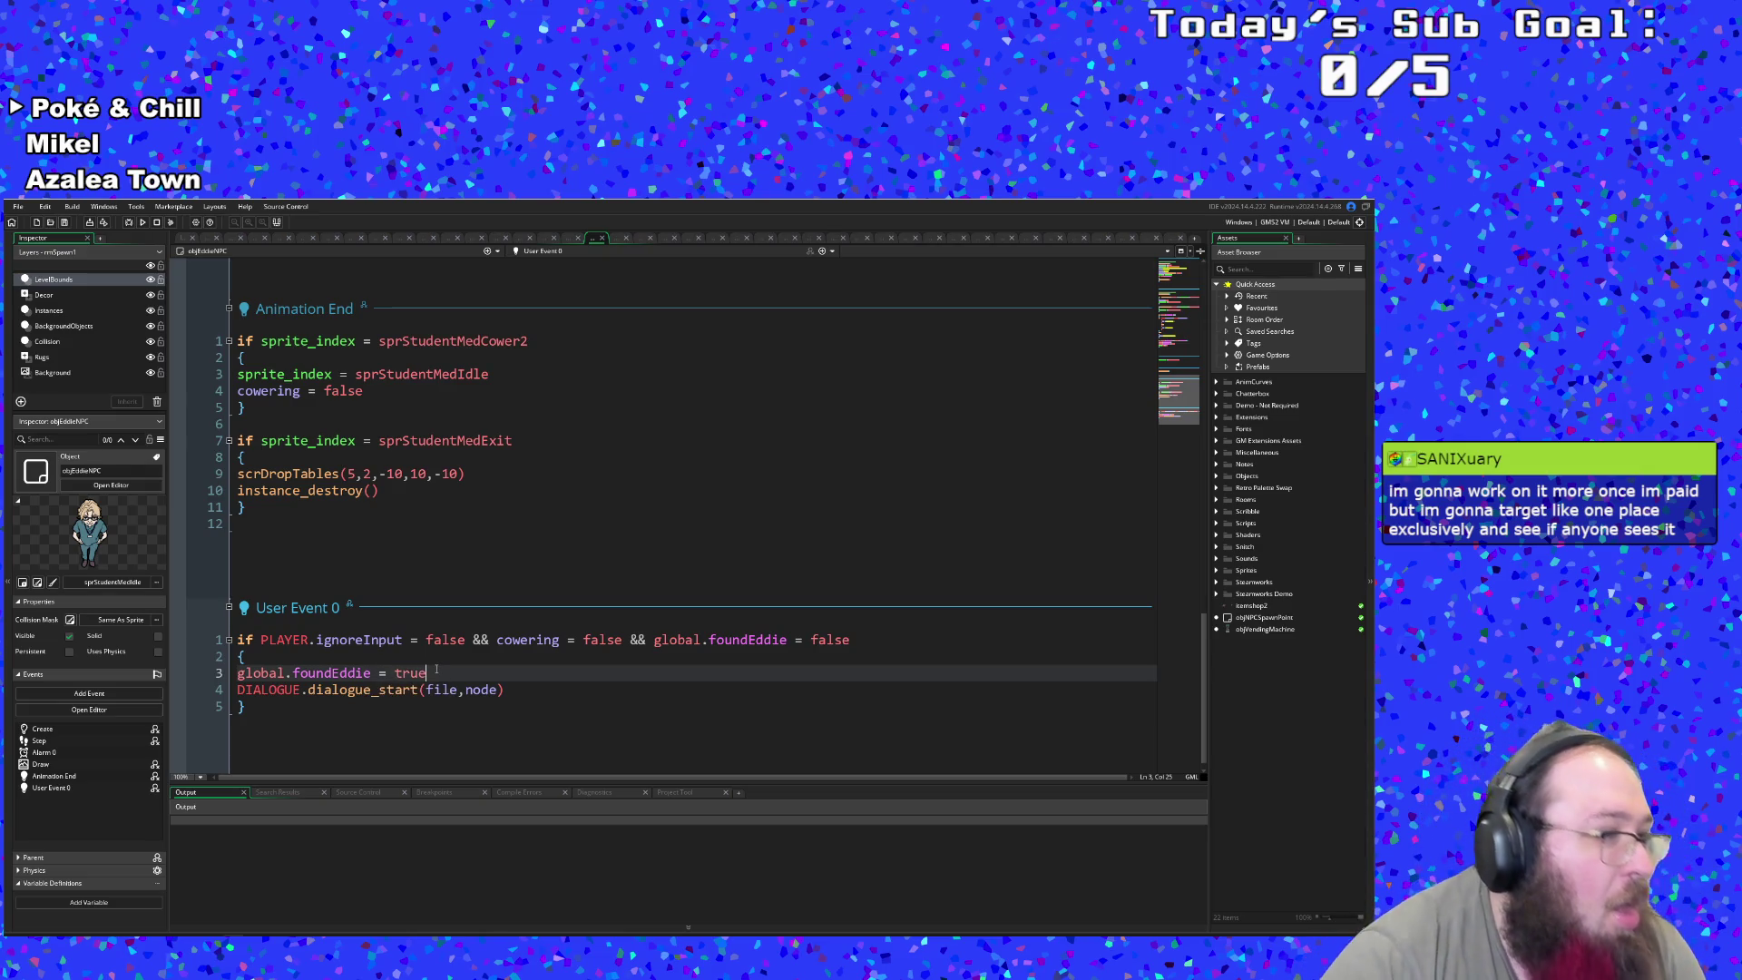
- Recheck the edited Step code around the EddieConvos and dialogOver lines
scroll(544, 661, "up", 5)
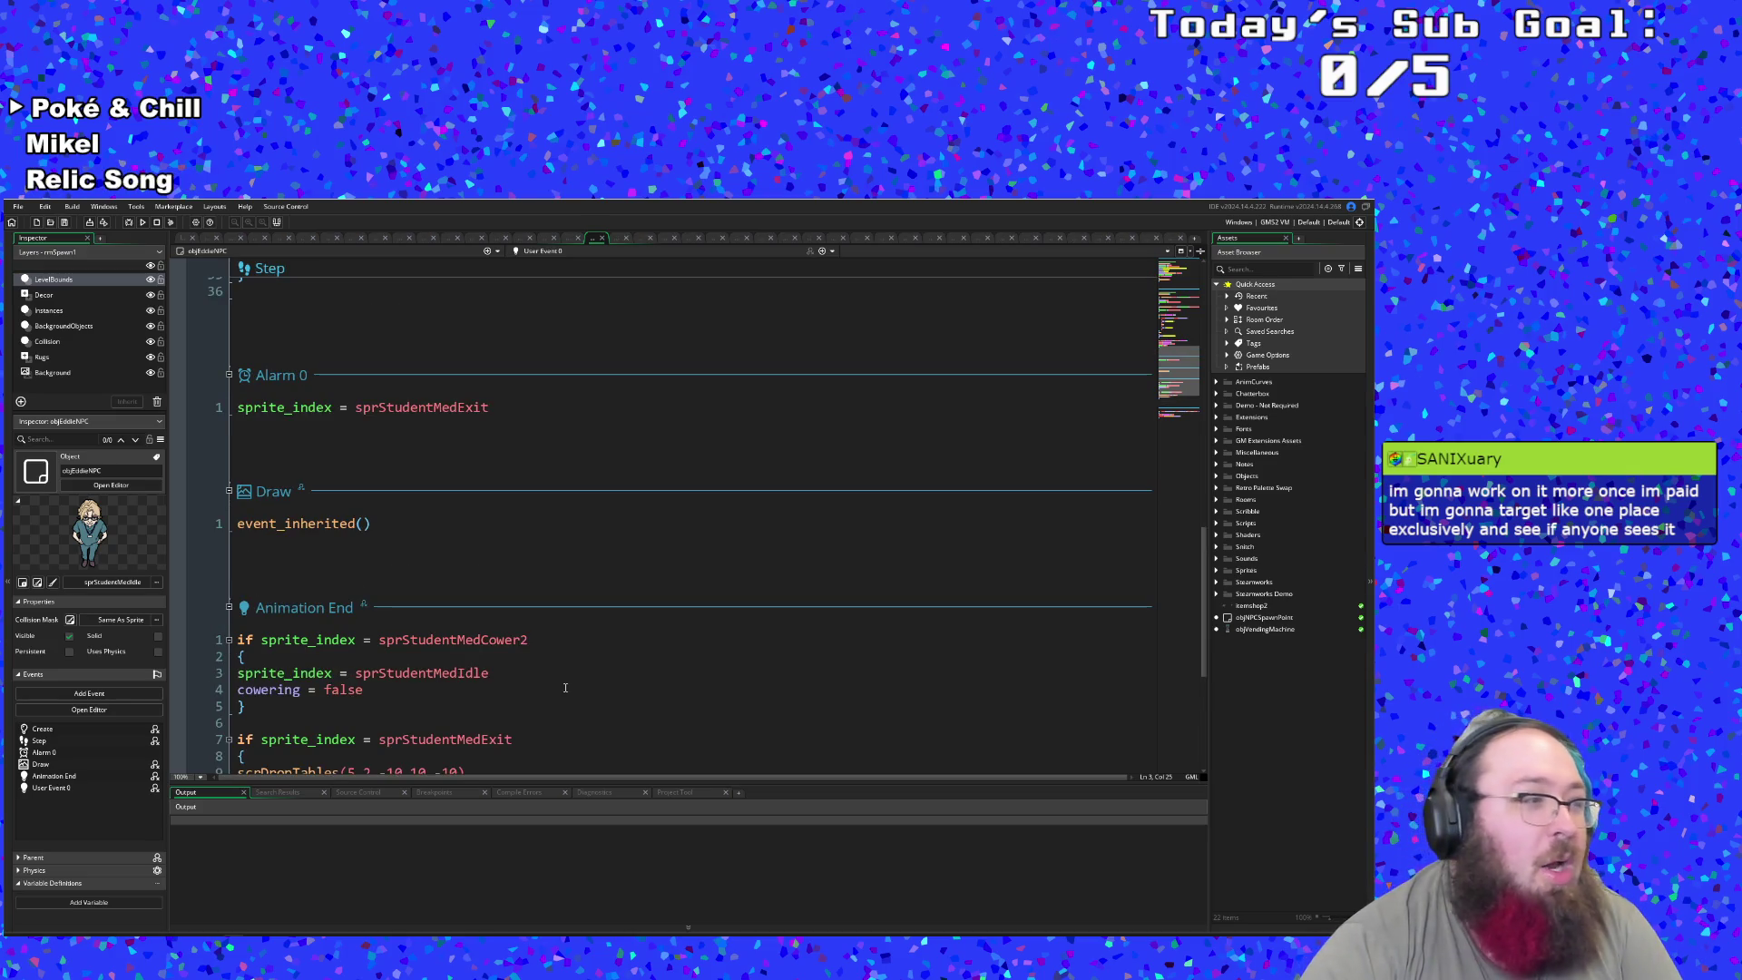
scroll(568, 664, "up", 4)
scroll(570, 646, "down", 4)
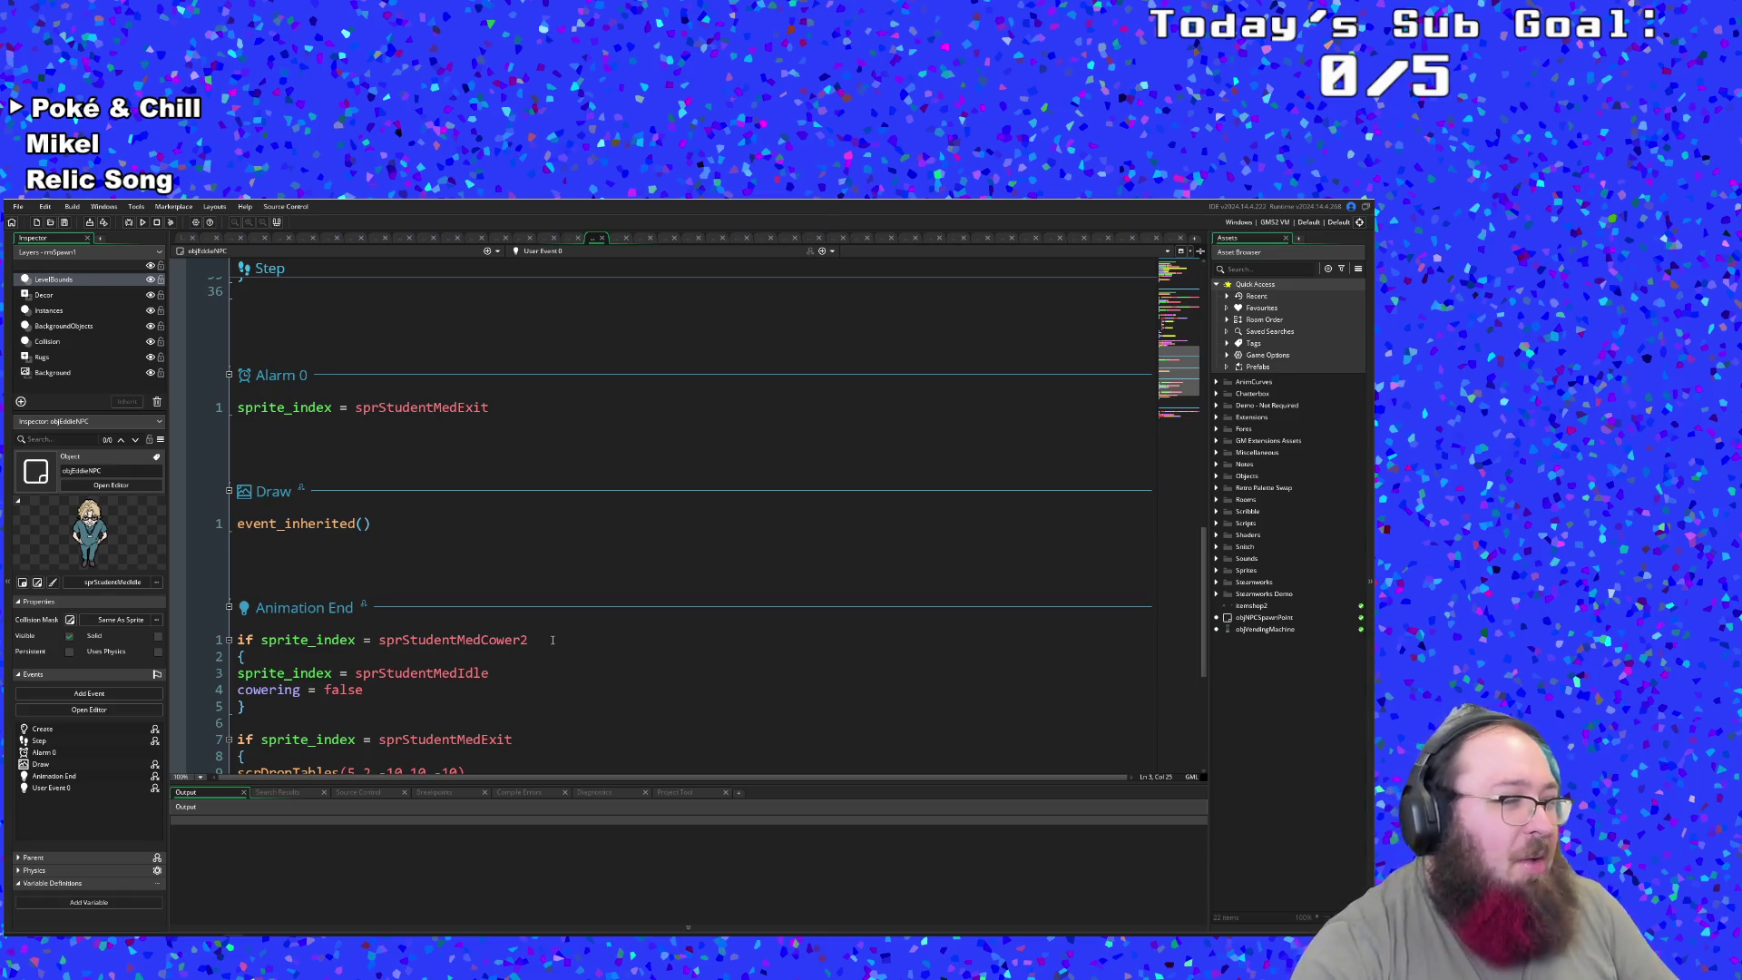
scroll(562, 644, "up", 2)
scroll(568, 646, "down", 2)
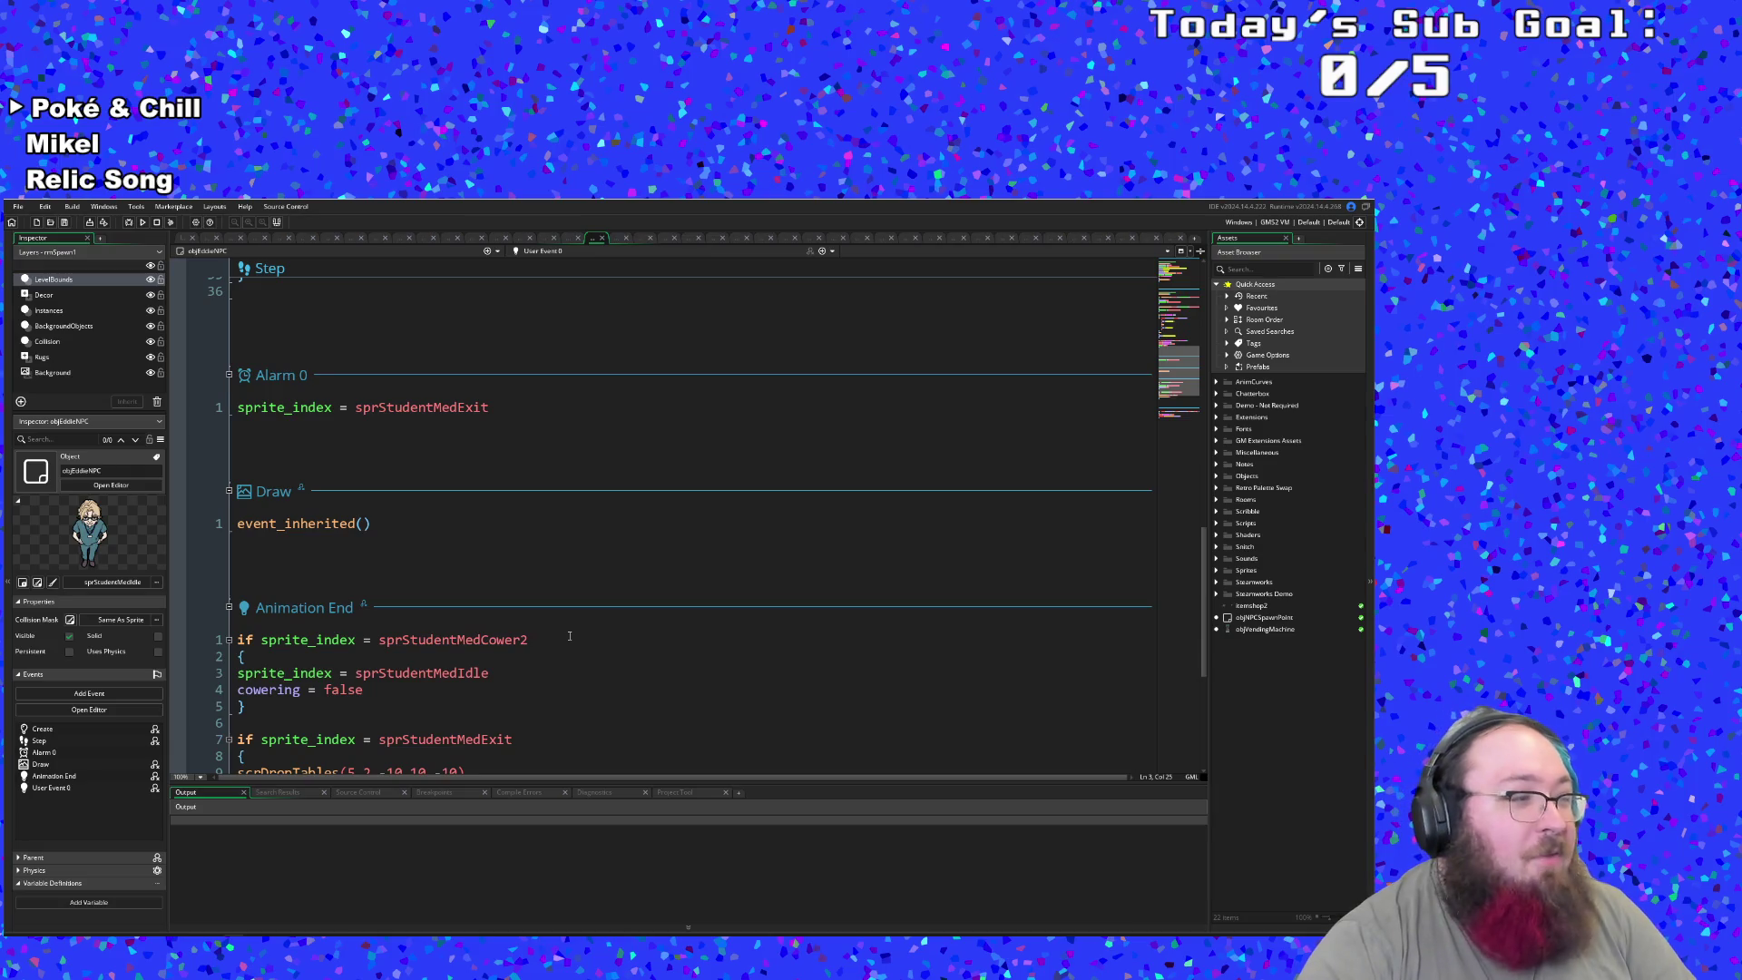
scroll(568, 640, "up", 4)
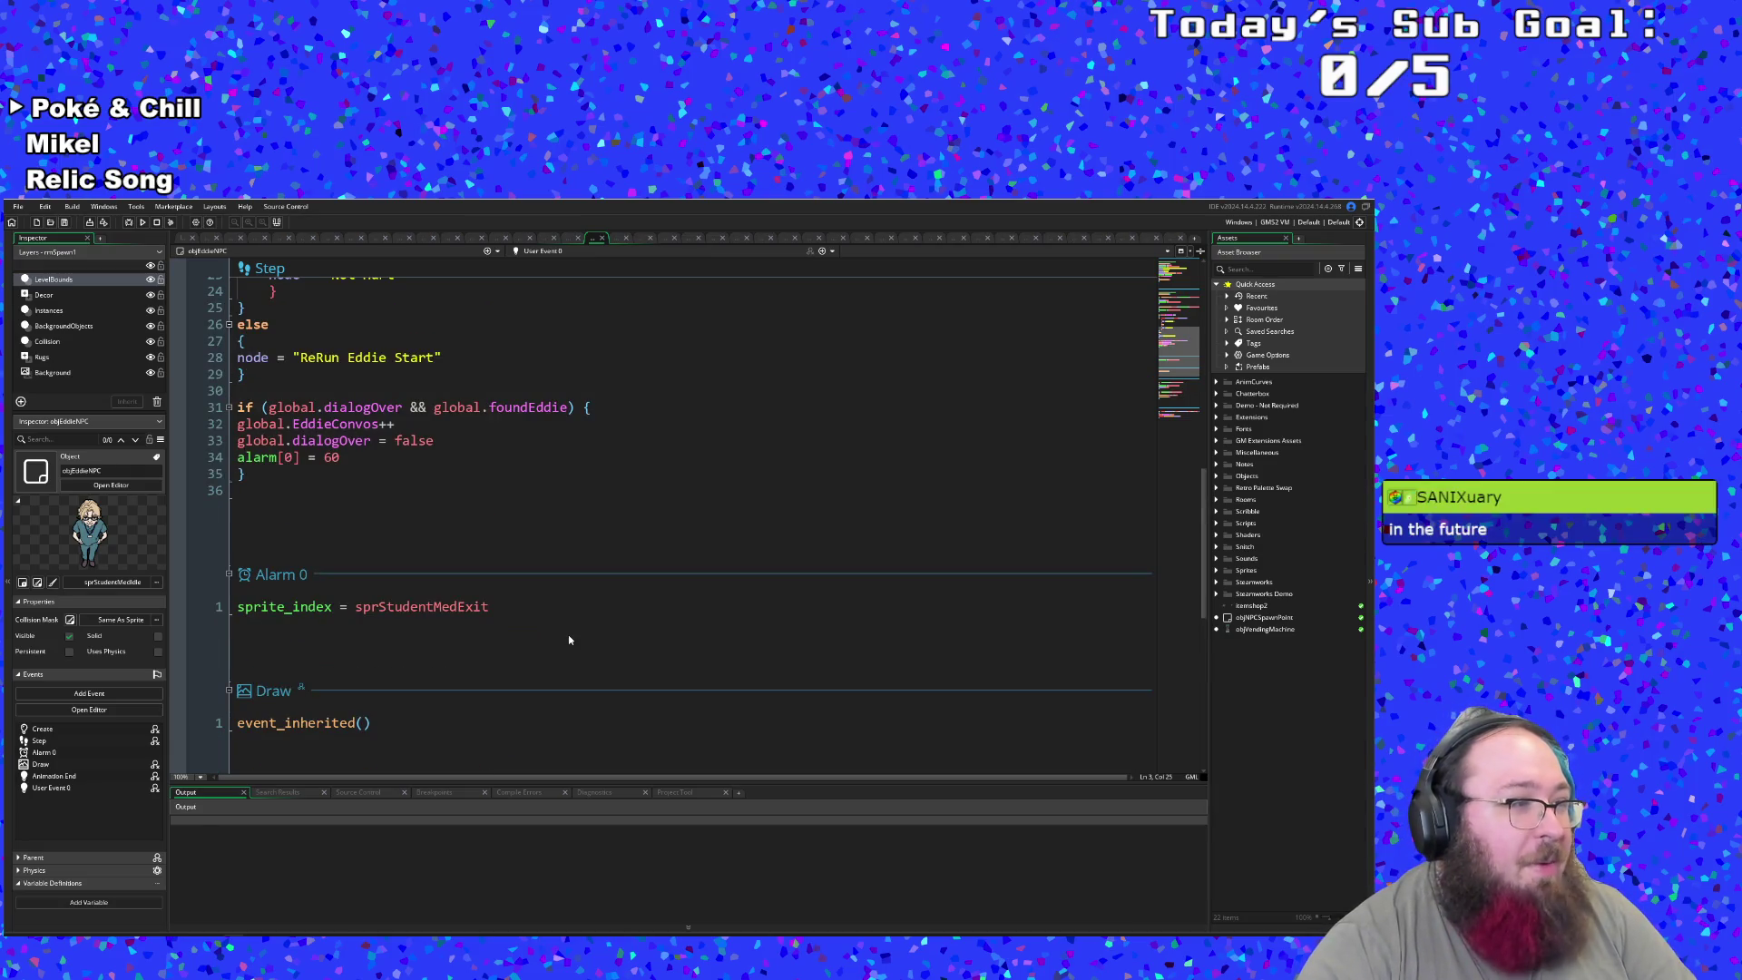
scroll(569, 641, "up", 2)
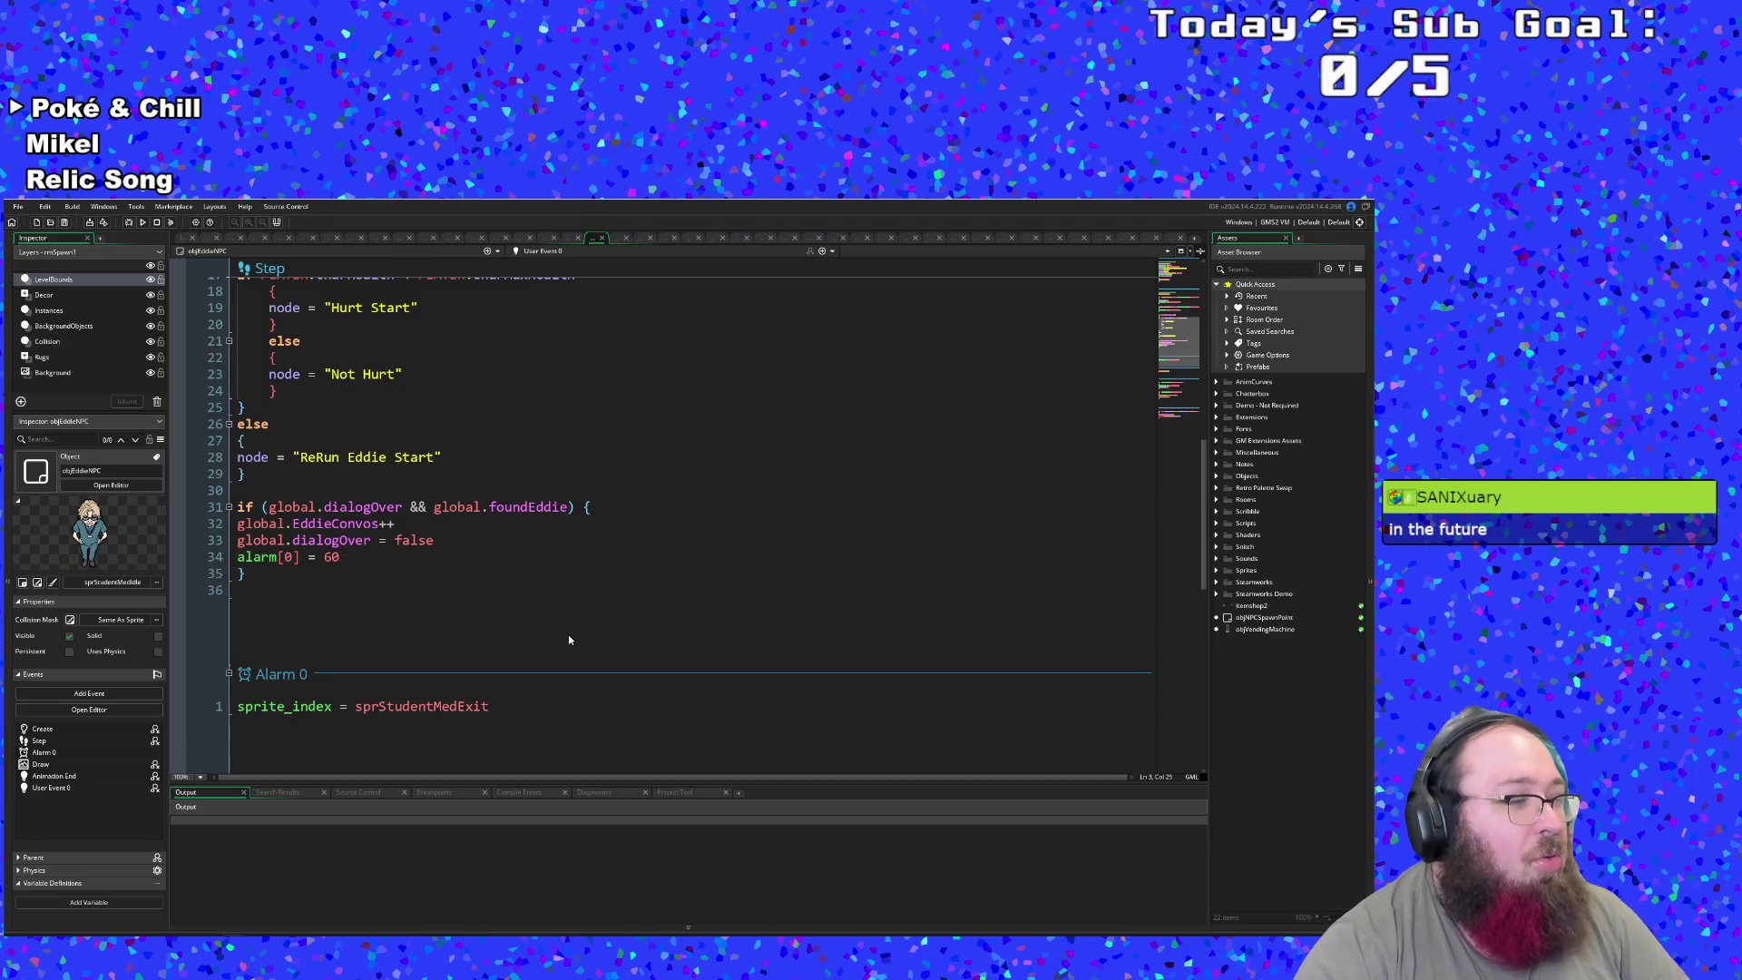
scroll(569, 639, "down", 4)
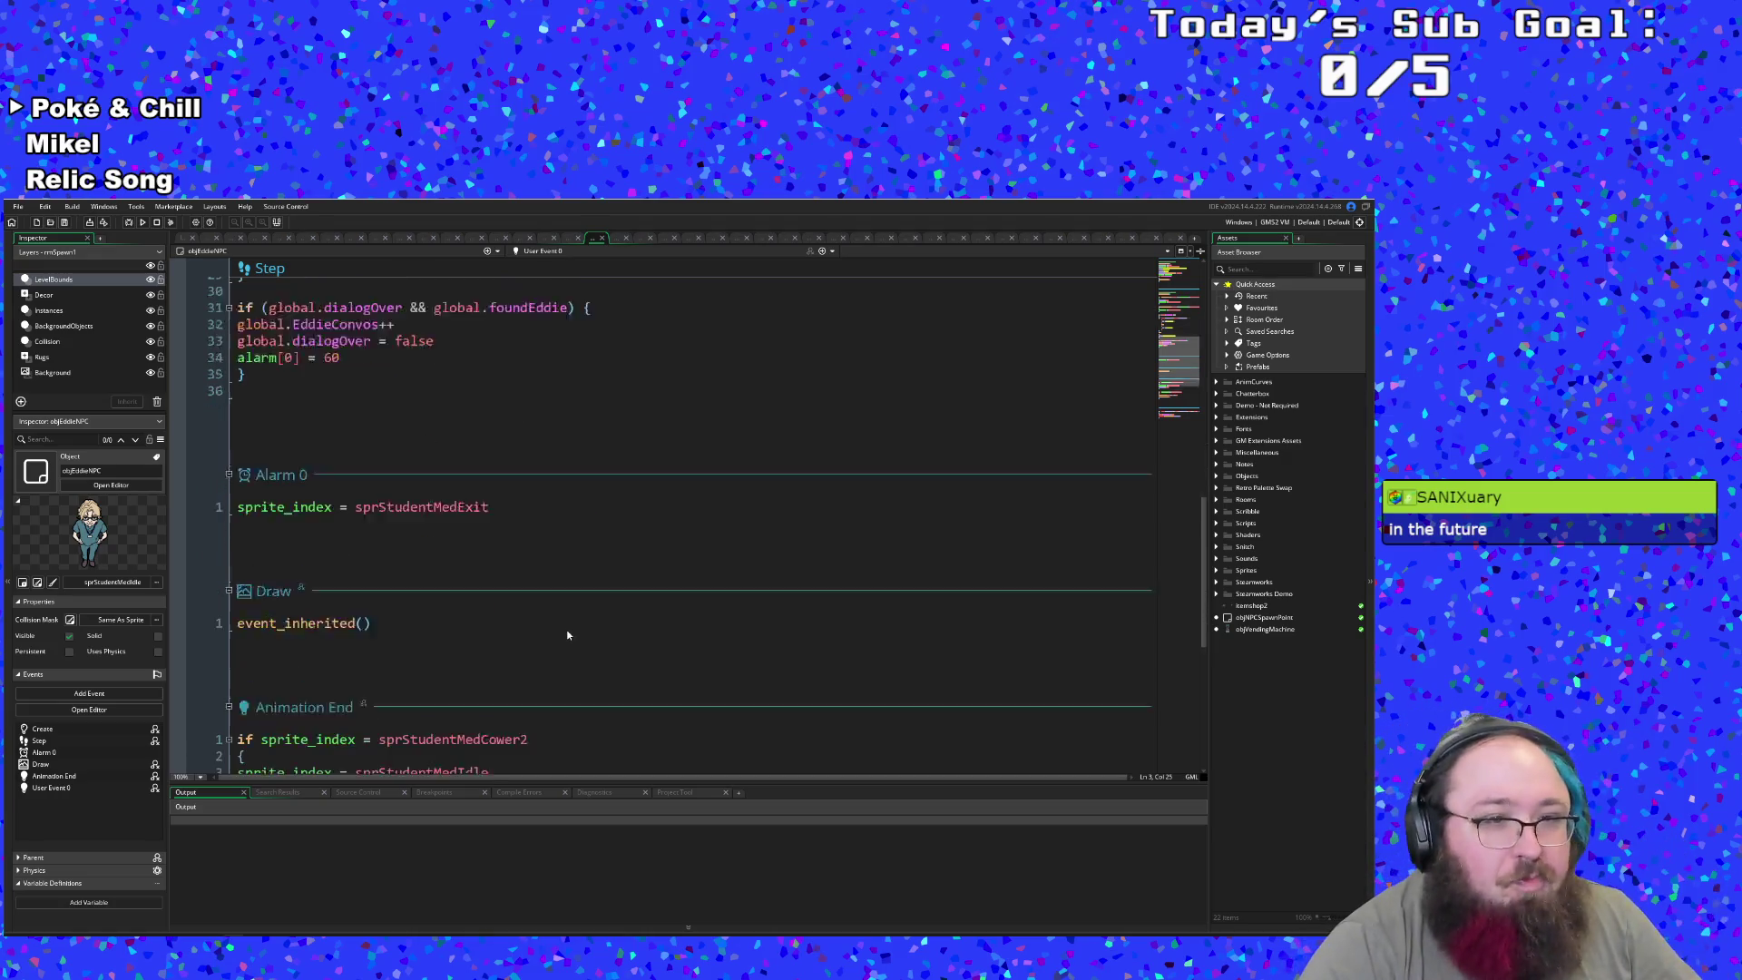
scroll(567, 635, "up", 4)
left_click(483, 589)
left_click(482, 557)
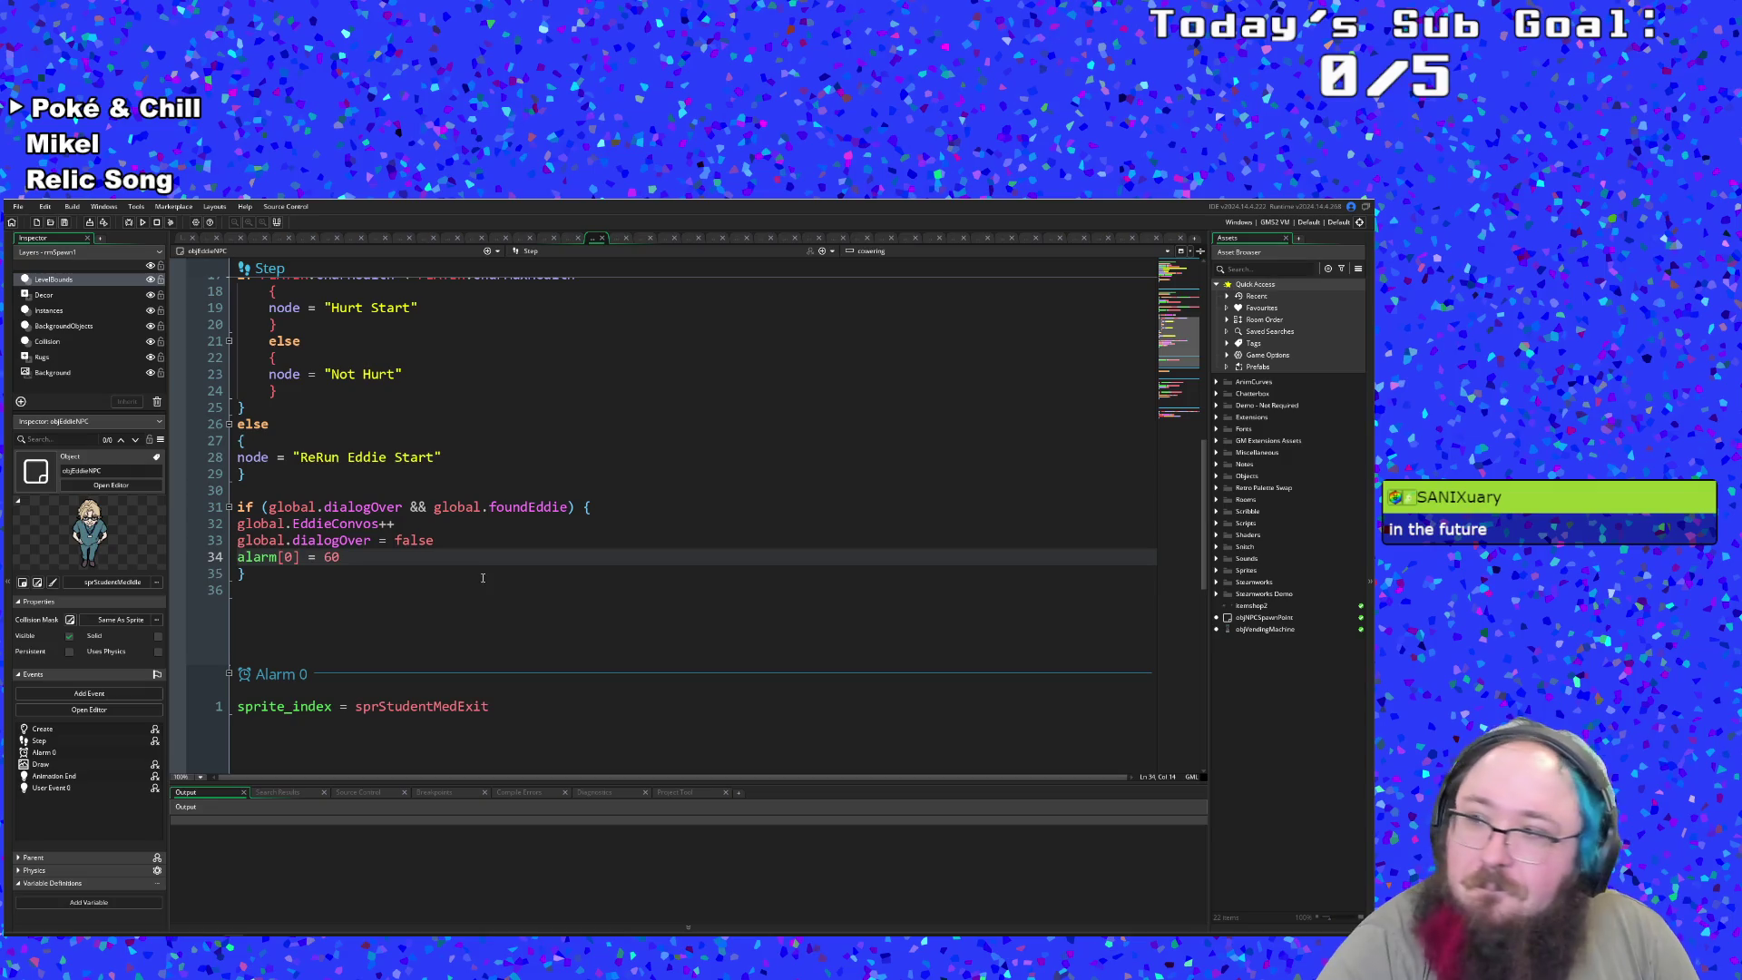
scroll(444, 604, "down", 2)
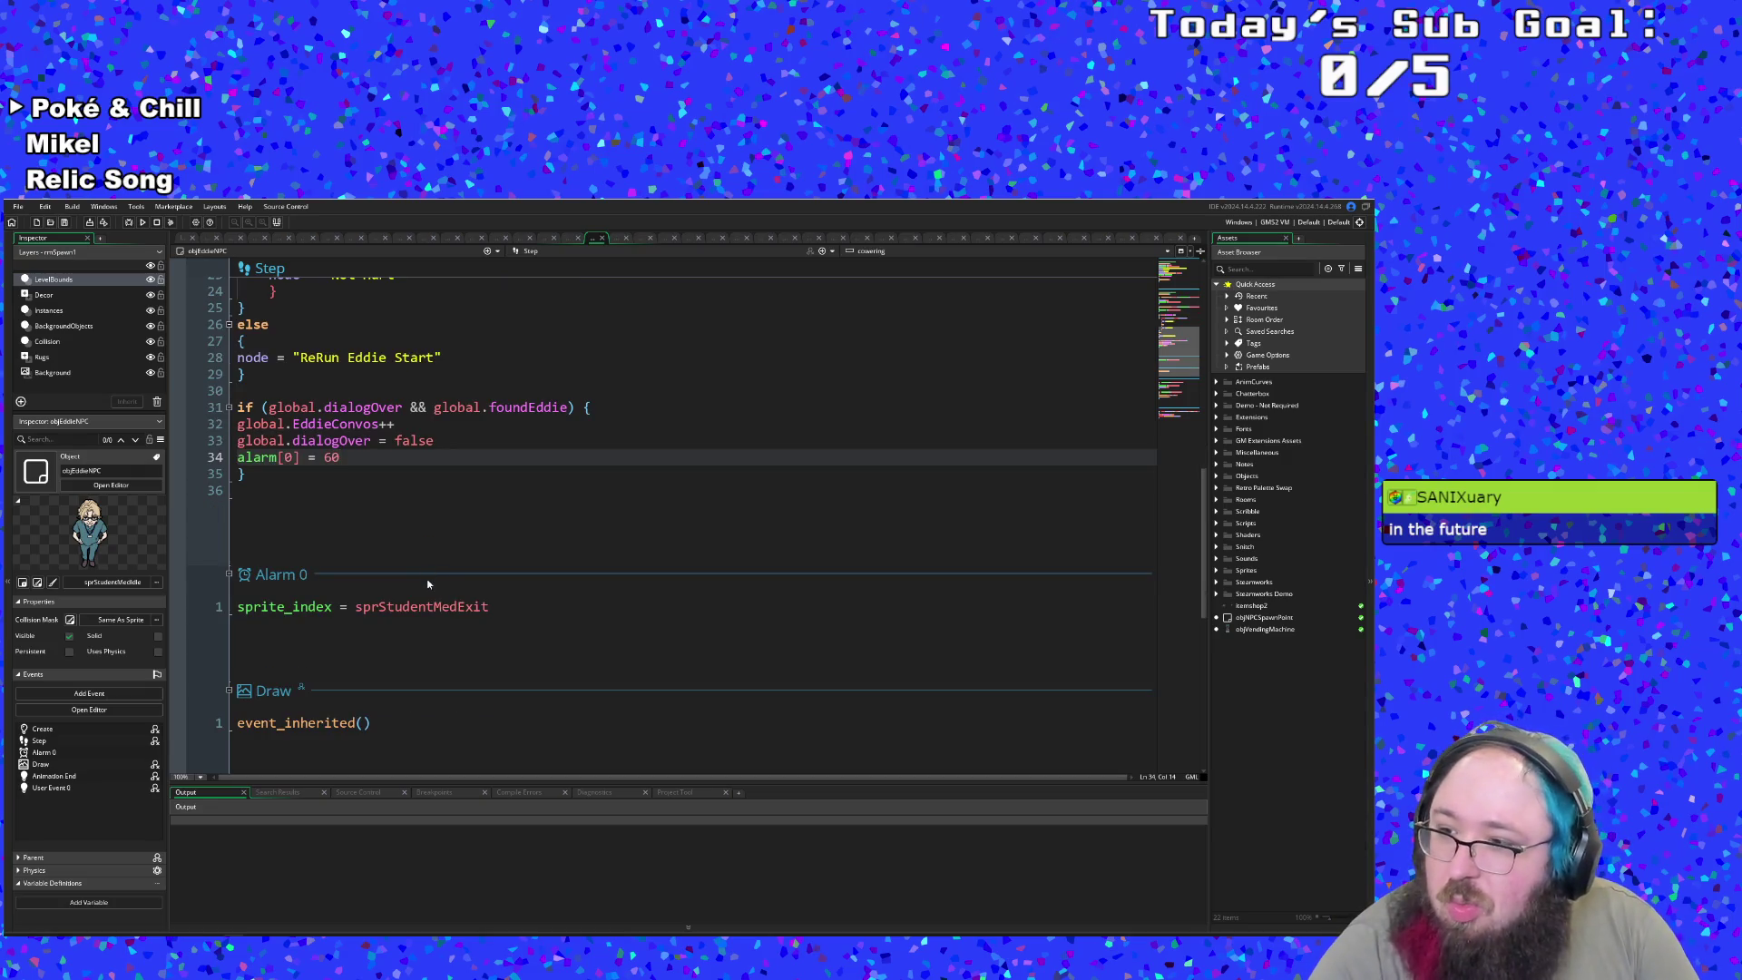
scroll(427, 574, "up", 4)
scroll(435, 599, "down", 6)
scroll(449, 626, "up", 6)
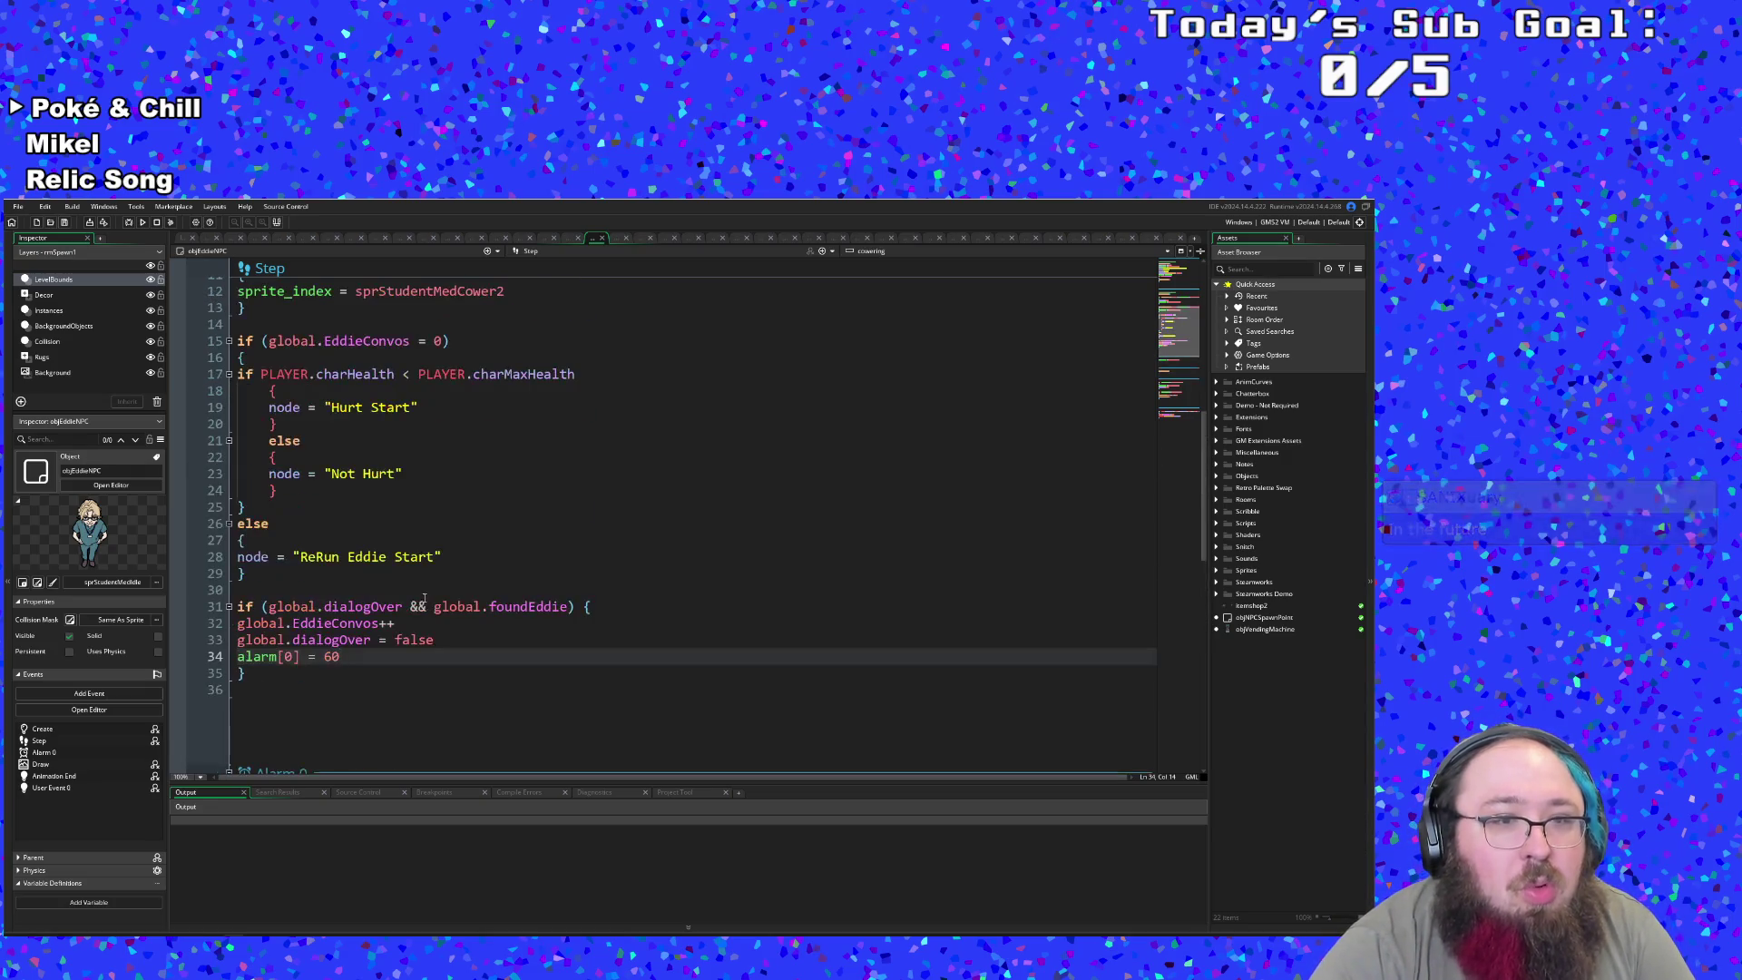
left_click(452, 625)
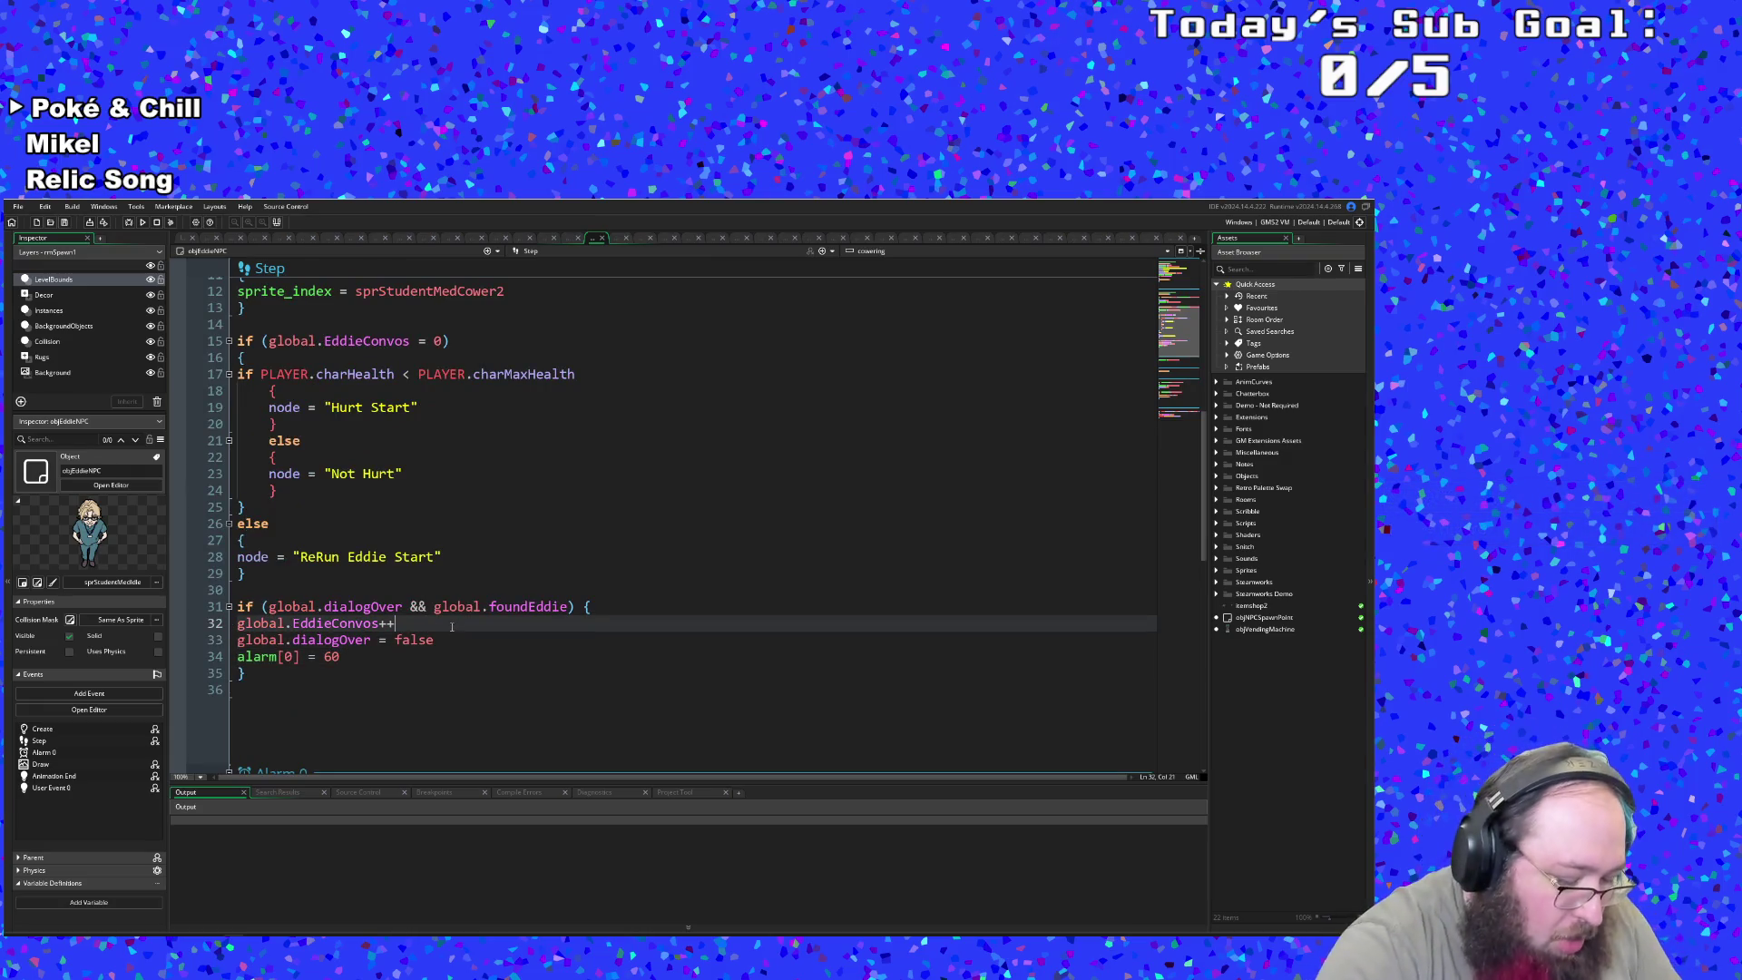
key("ctrl+t")
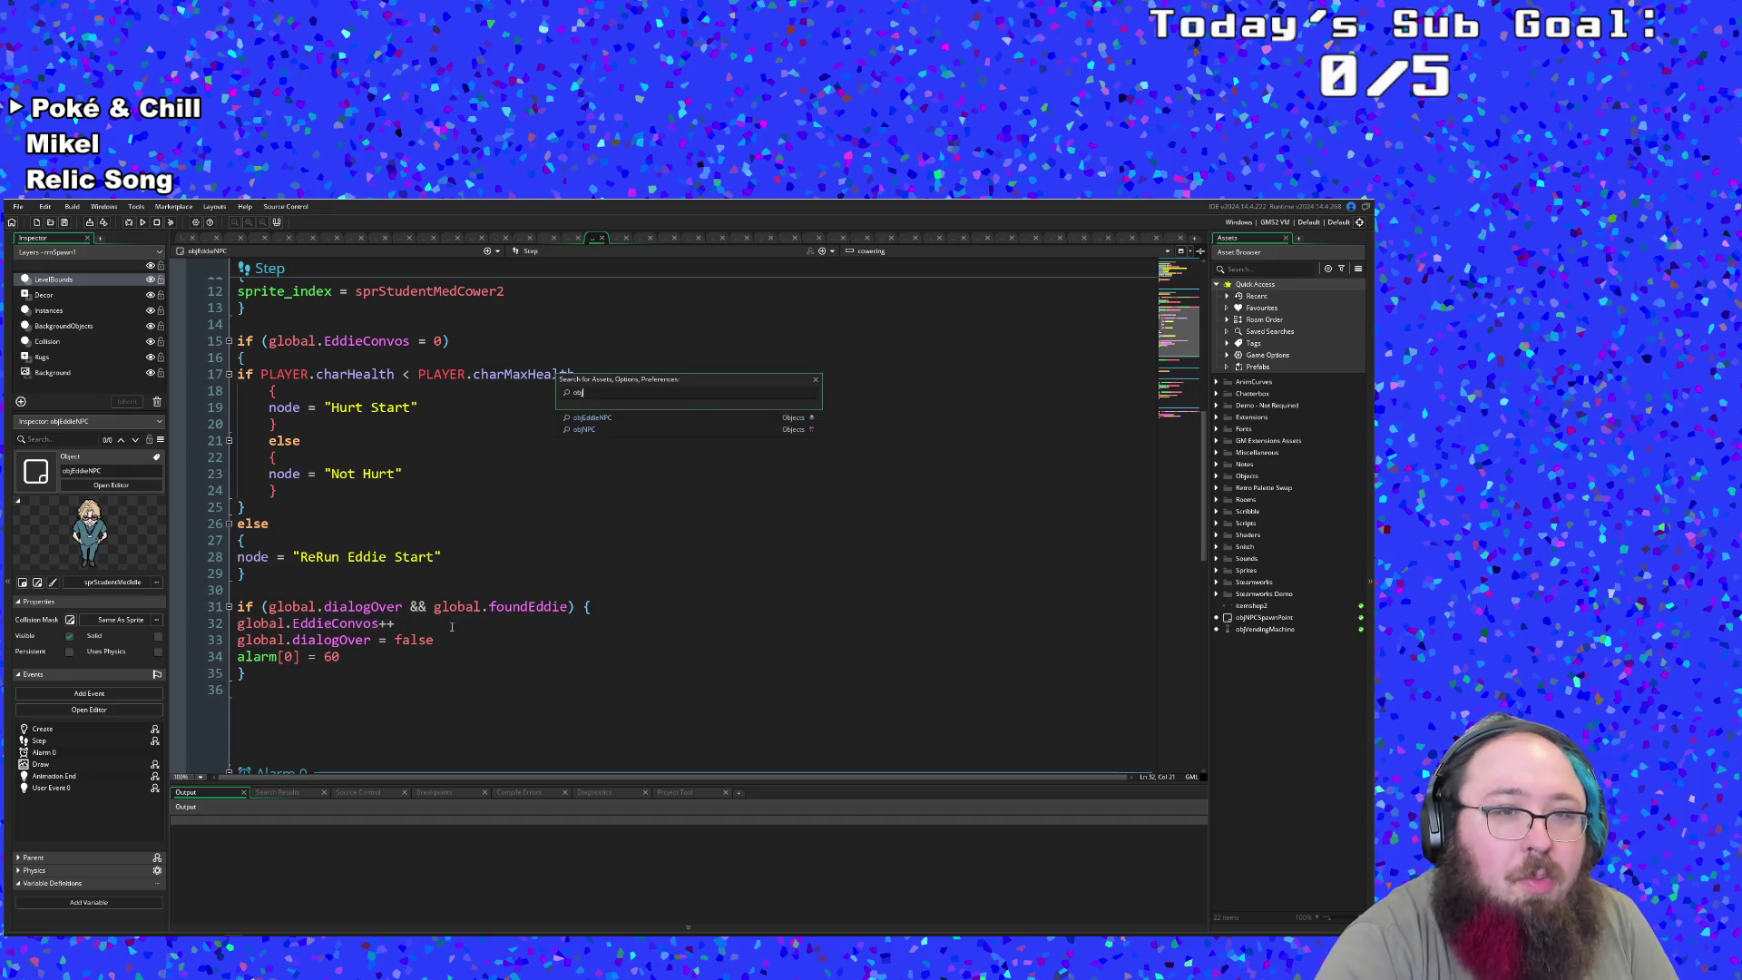
- Open objPaigeNPC and delete the 'global.dialogOver = false' line from its Step event
type("Pai")
key("Return")
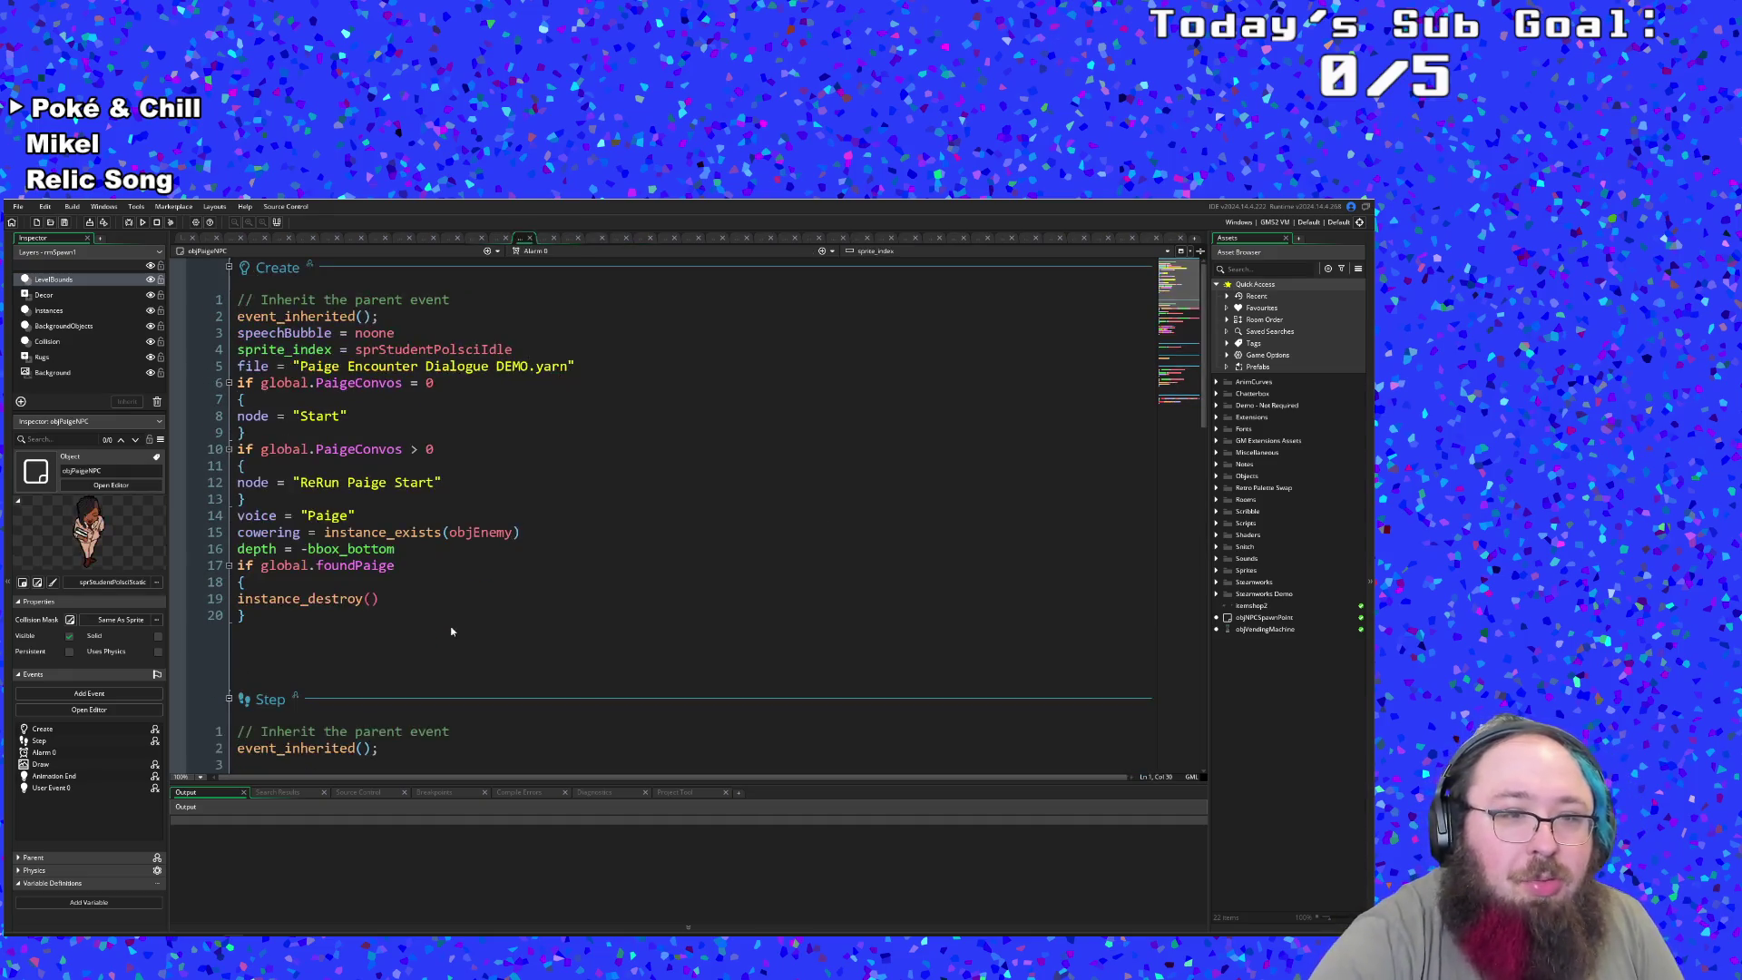
scroll(452, 631, "down", 8)
left_click(383, 600)
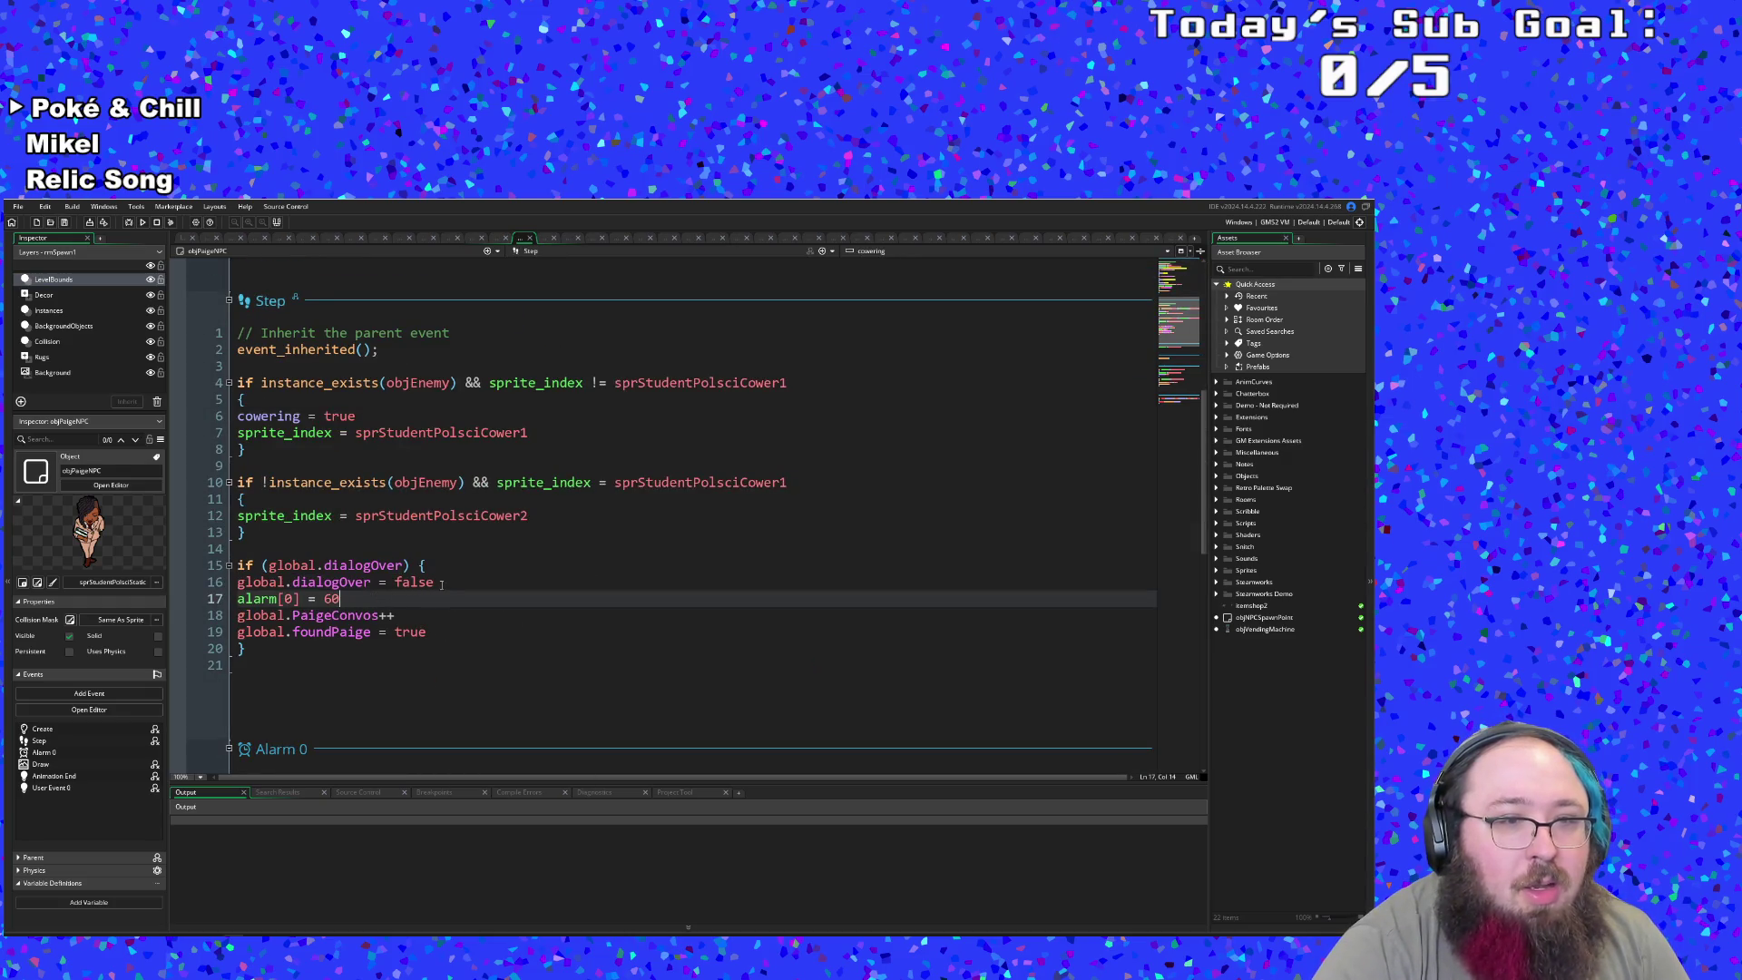
left_click_drag(432, 585, 217, 586)
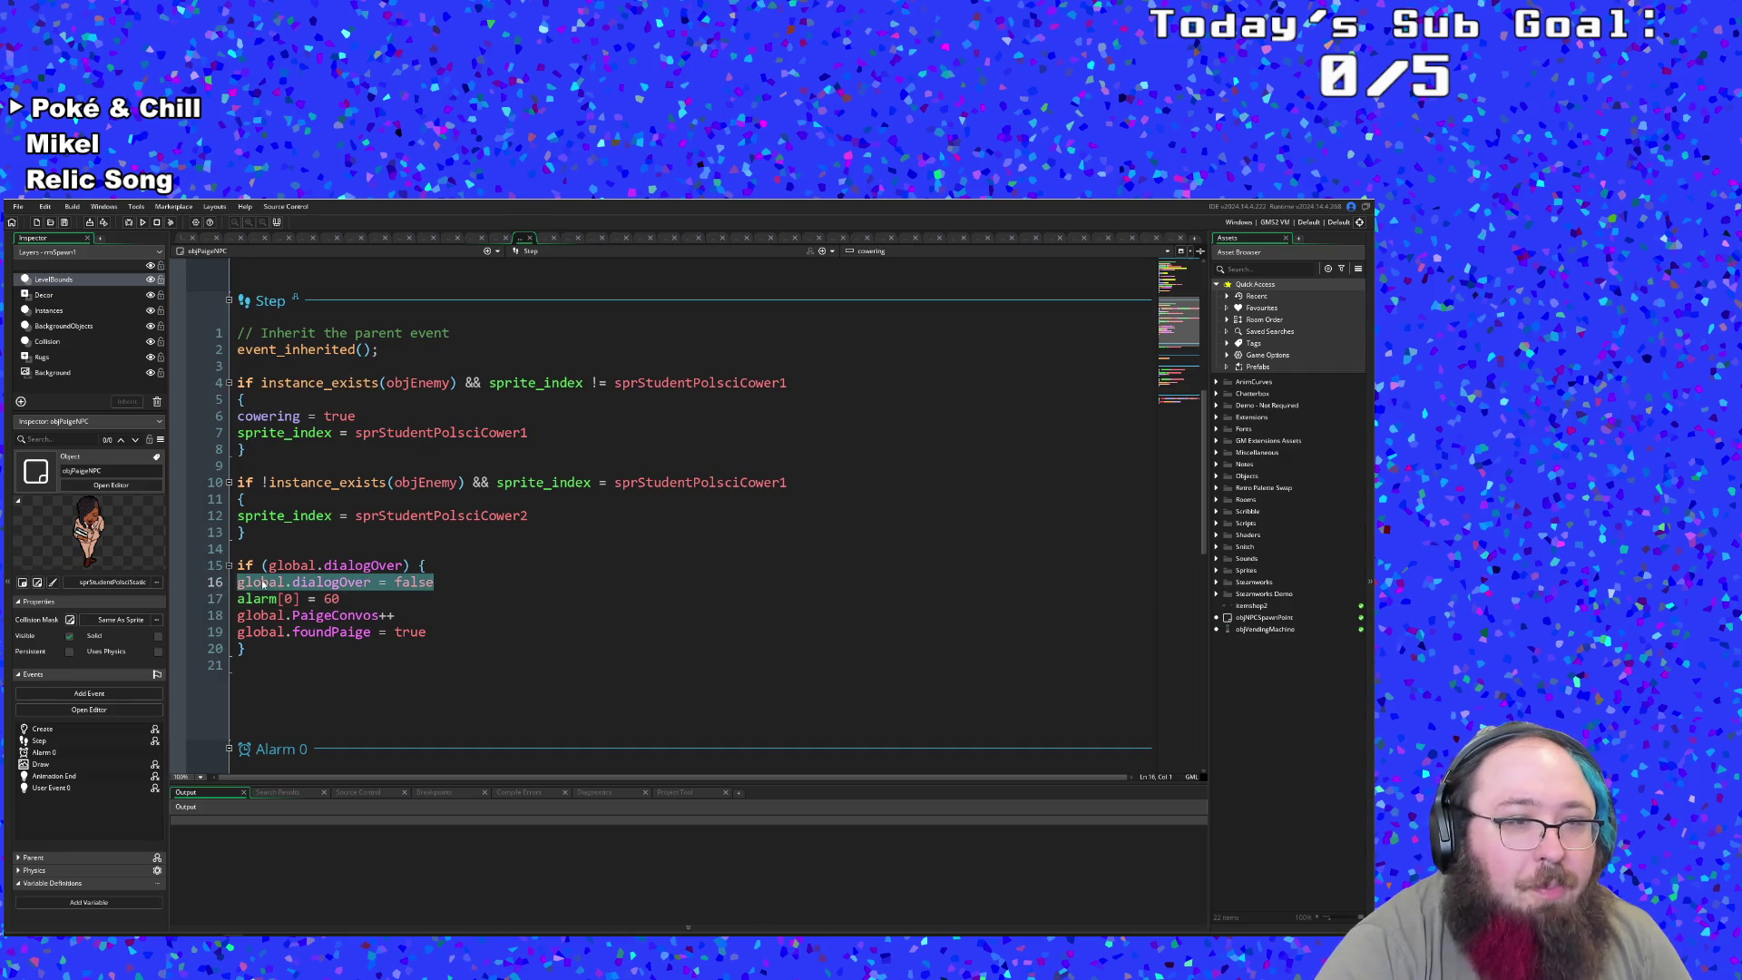
key("BackSpace")
key("BackSpace")
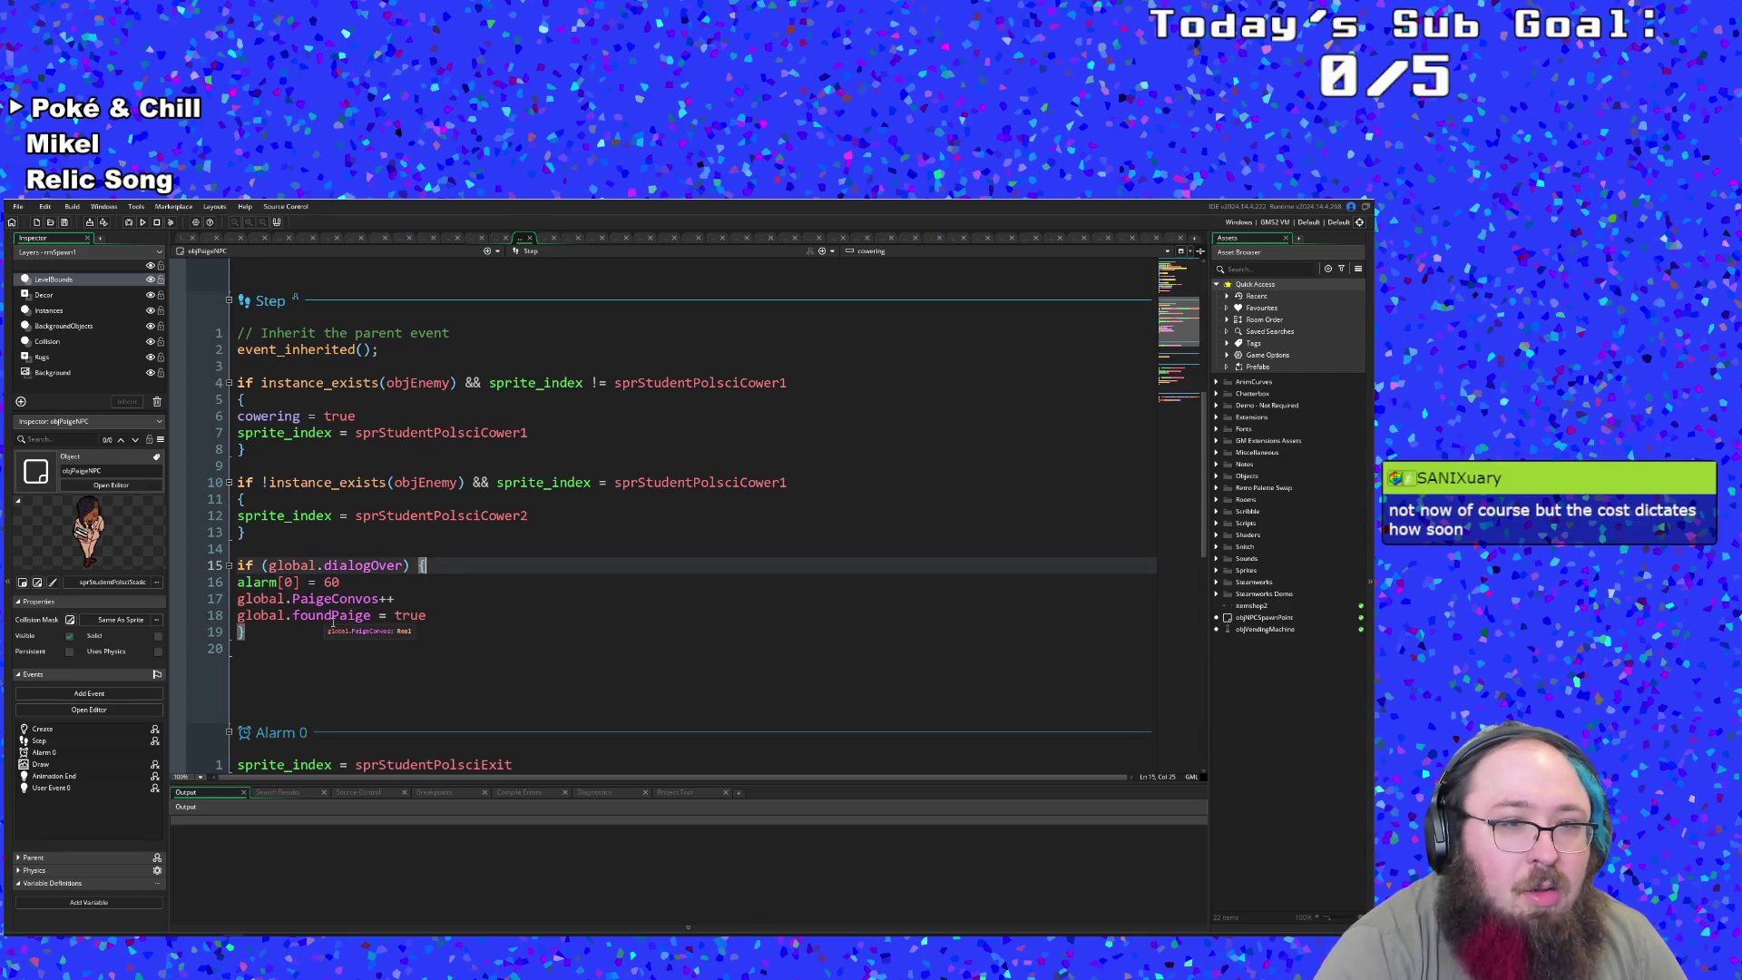
- Change line 15's condition to 'global.dialogOver && global.foundPaige' using autocomplete
key("Left")
key("Left")
type("&& p")
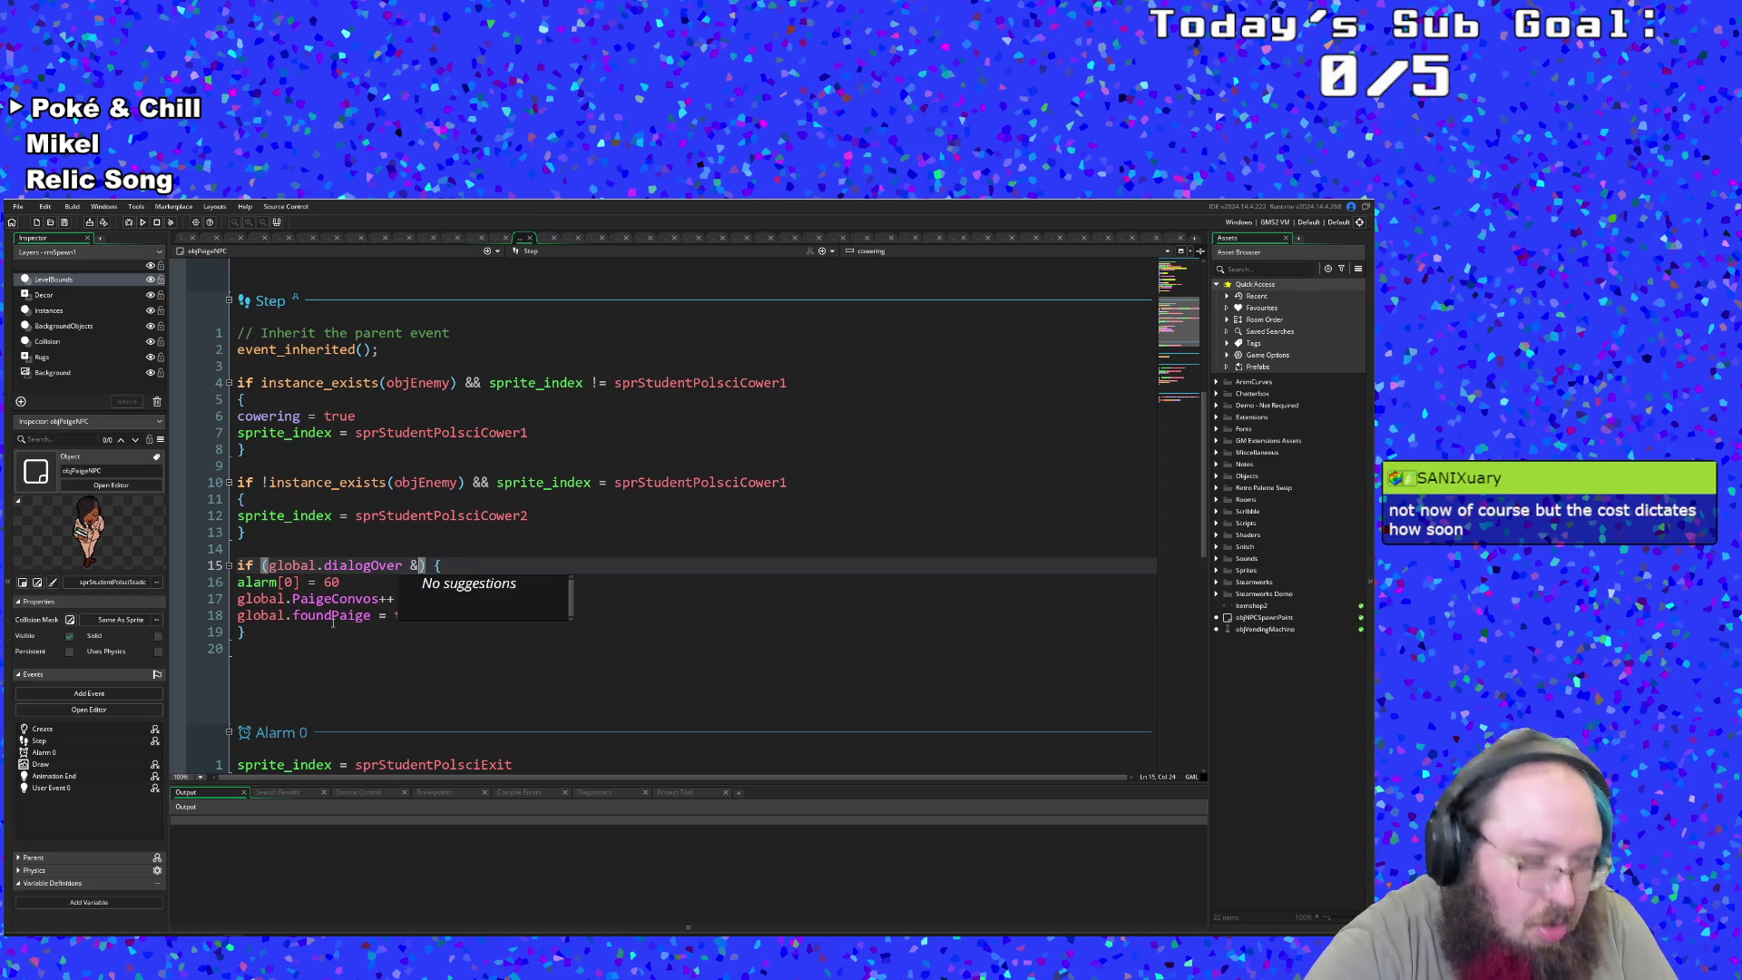
key("BackSpace")
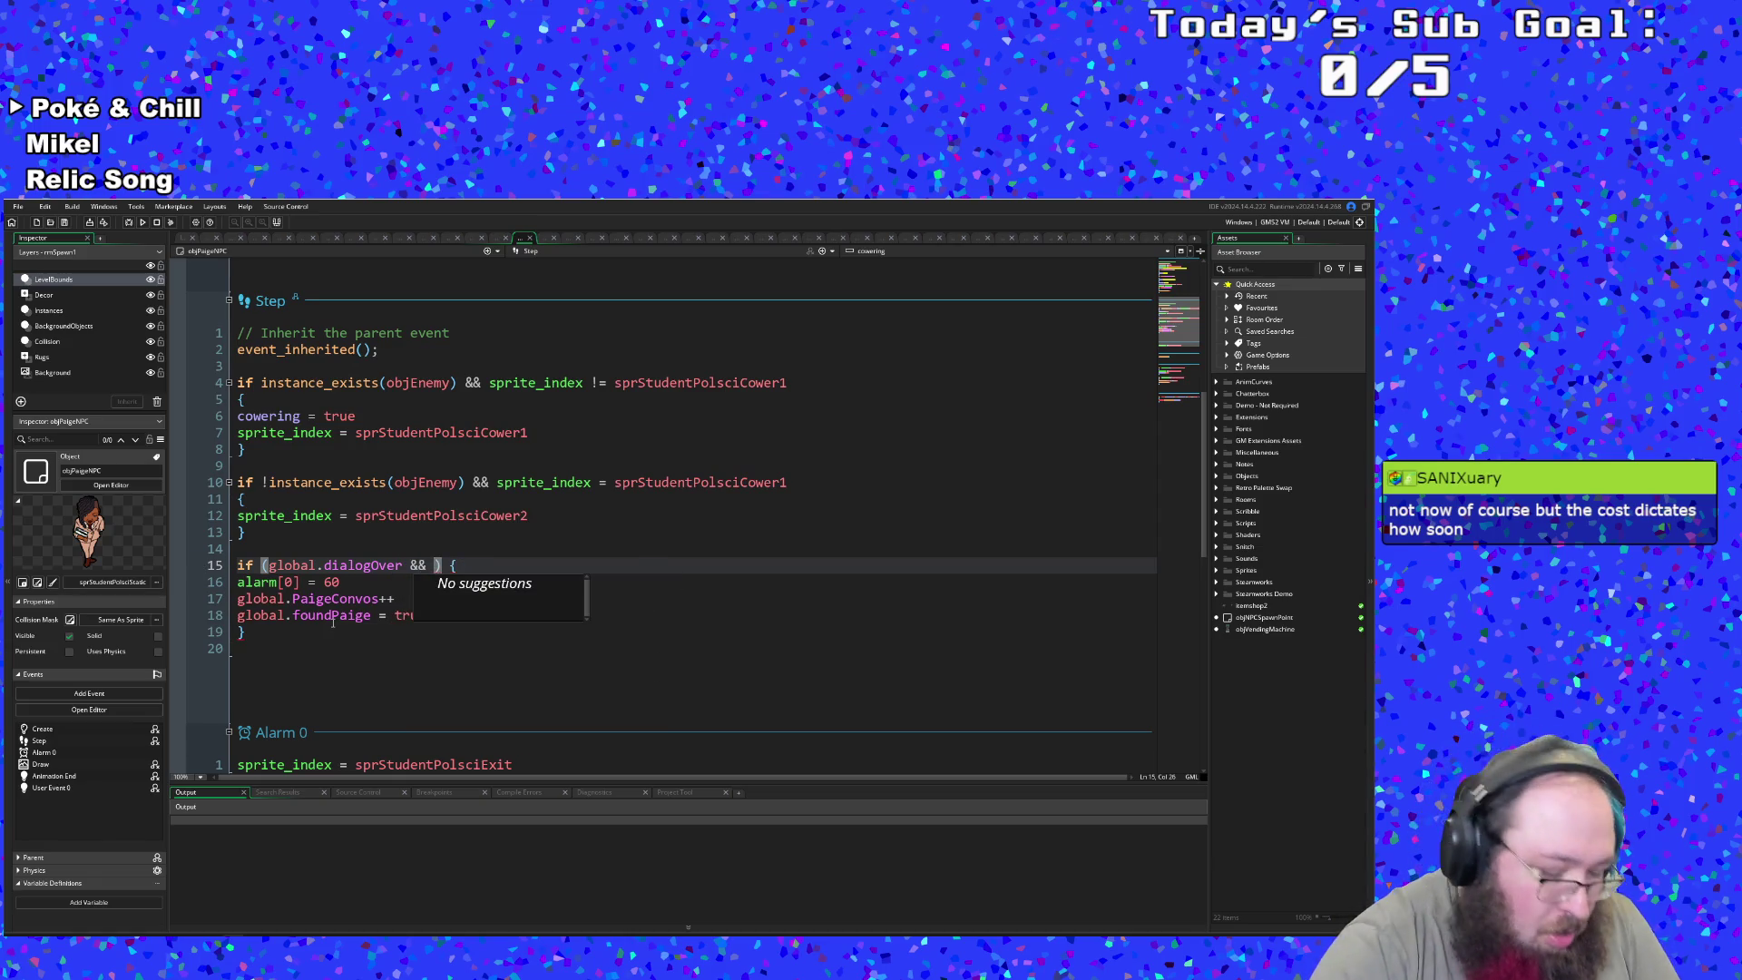
type("global.p")
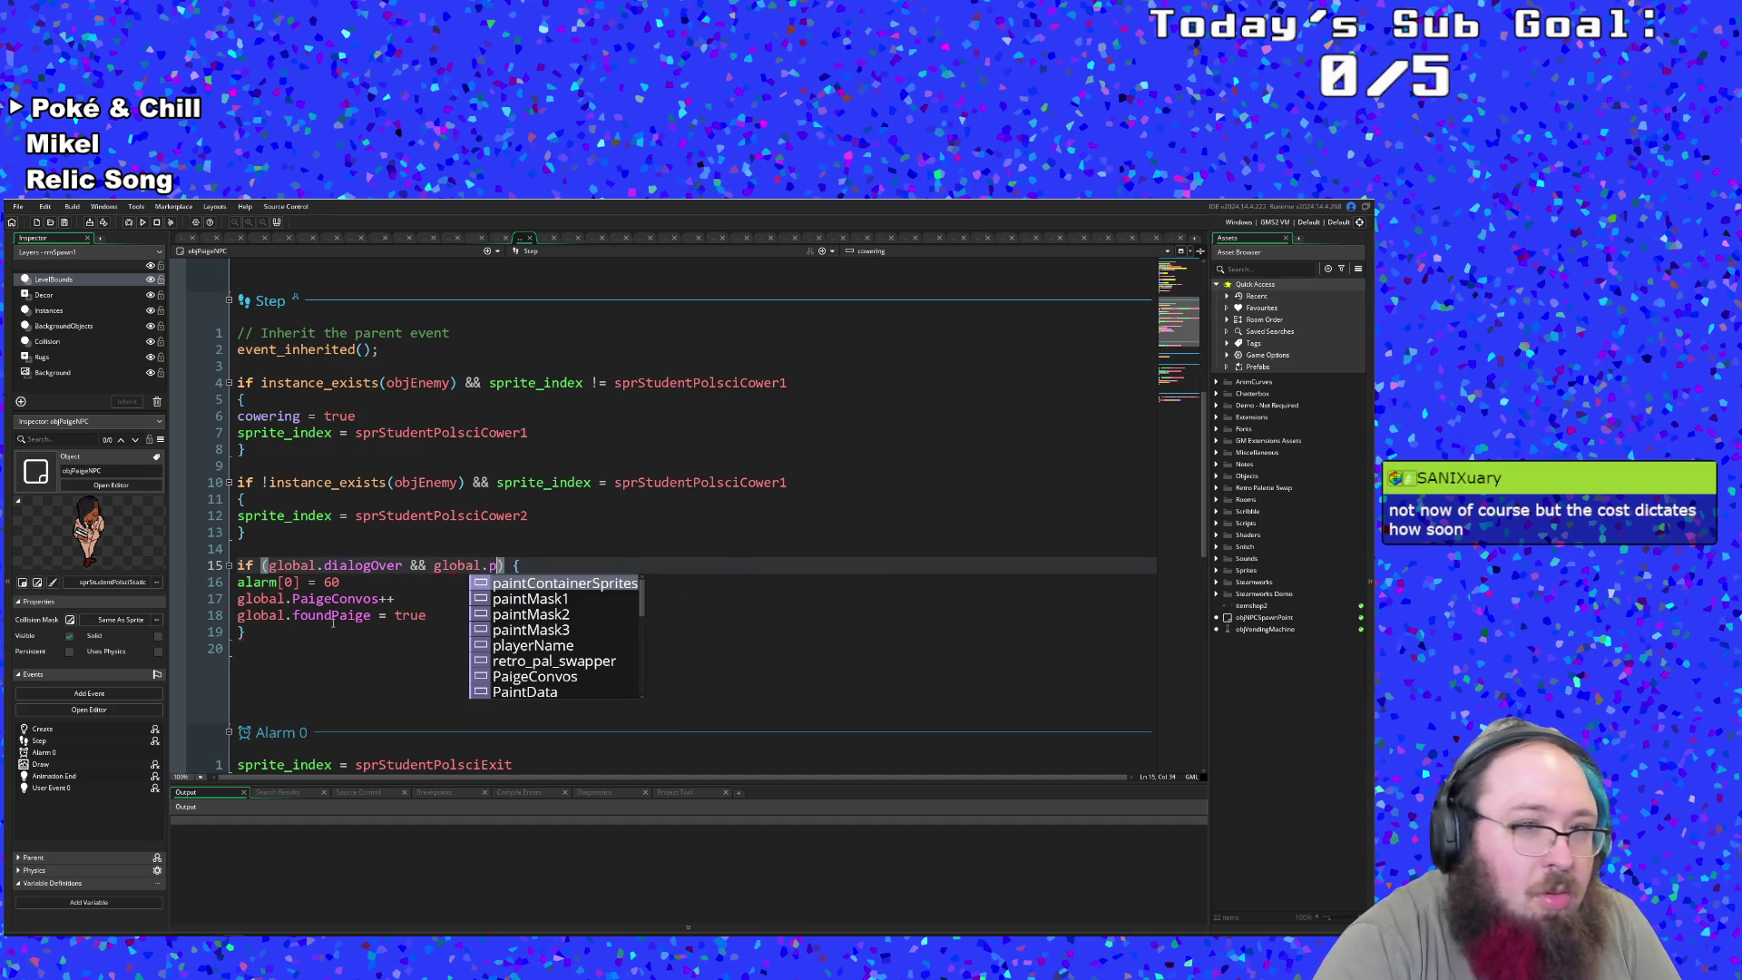
type("a")
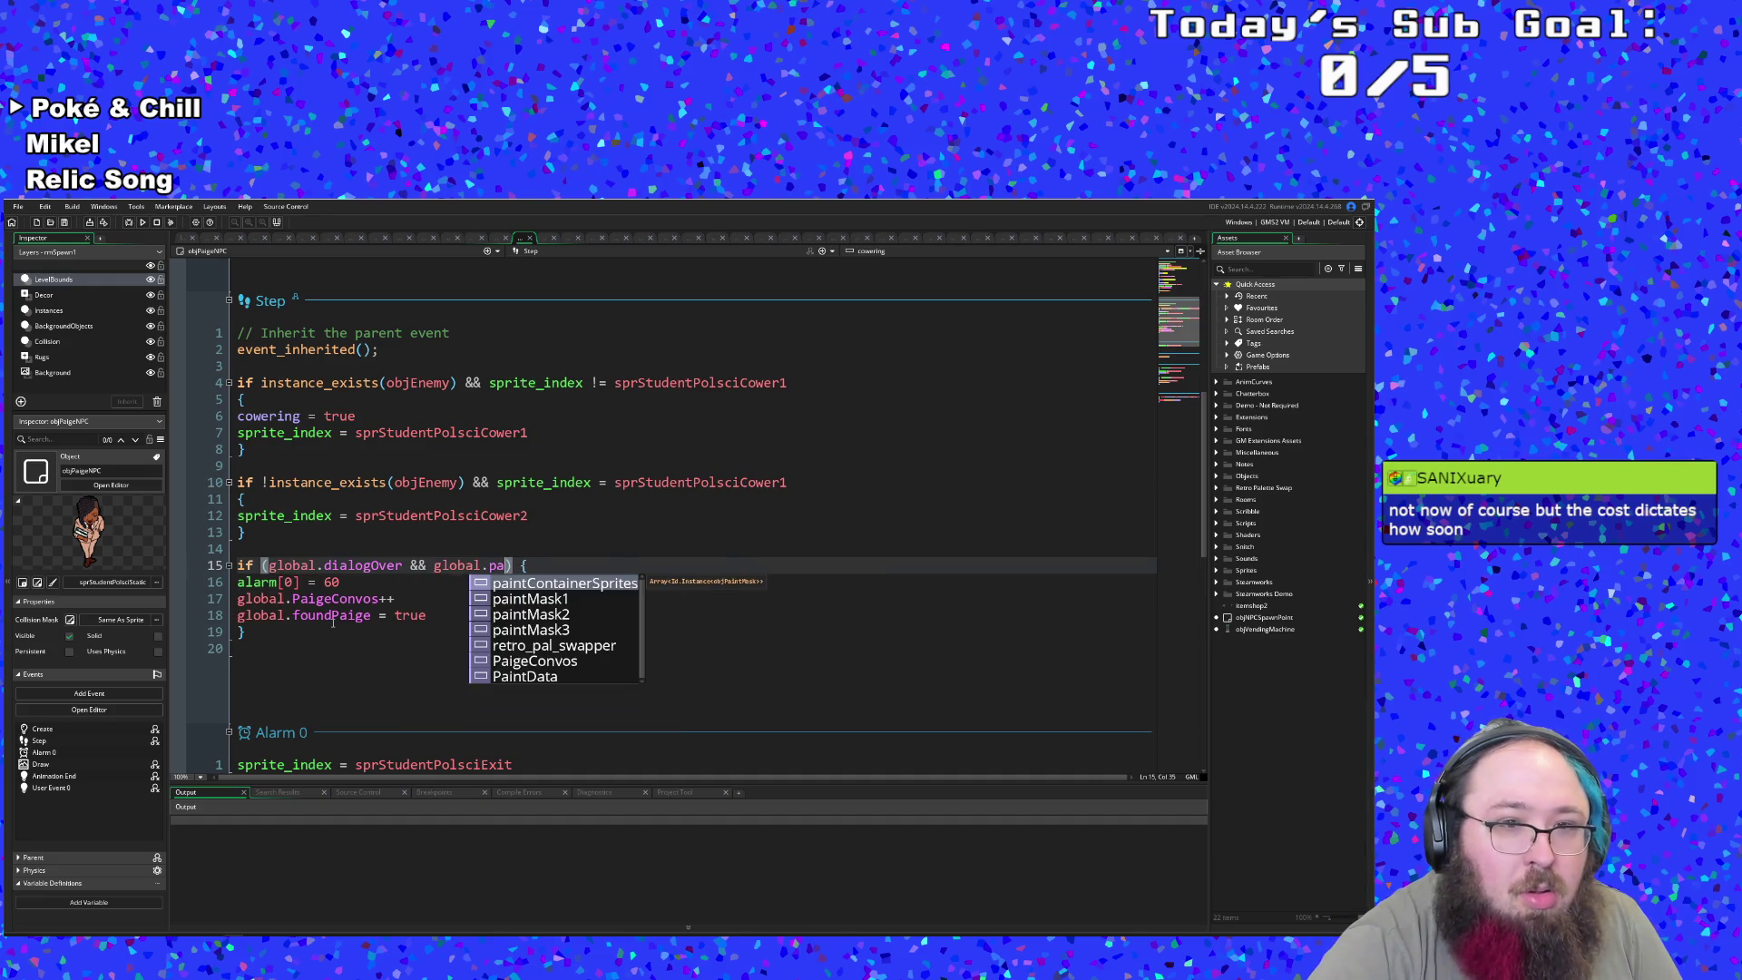
key("Down")
key("Down")
key("Down")
type("ige")
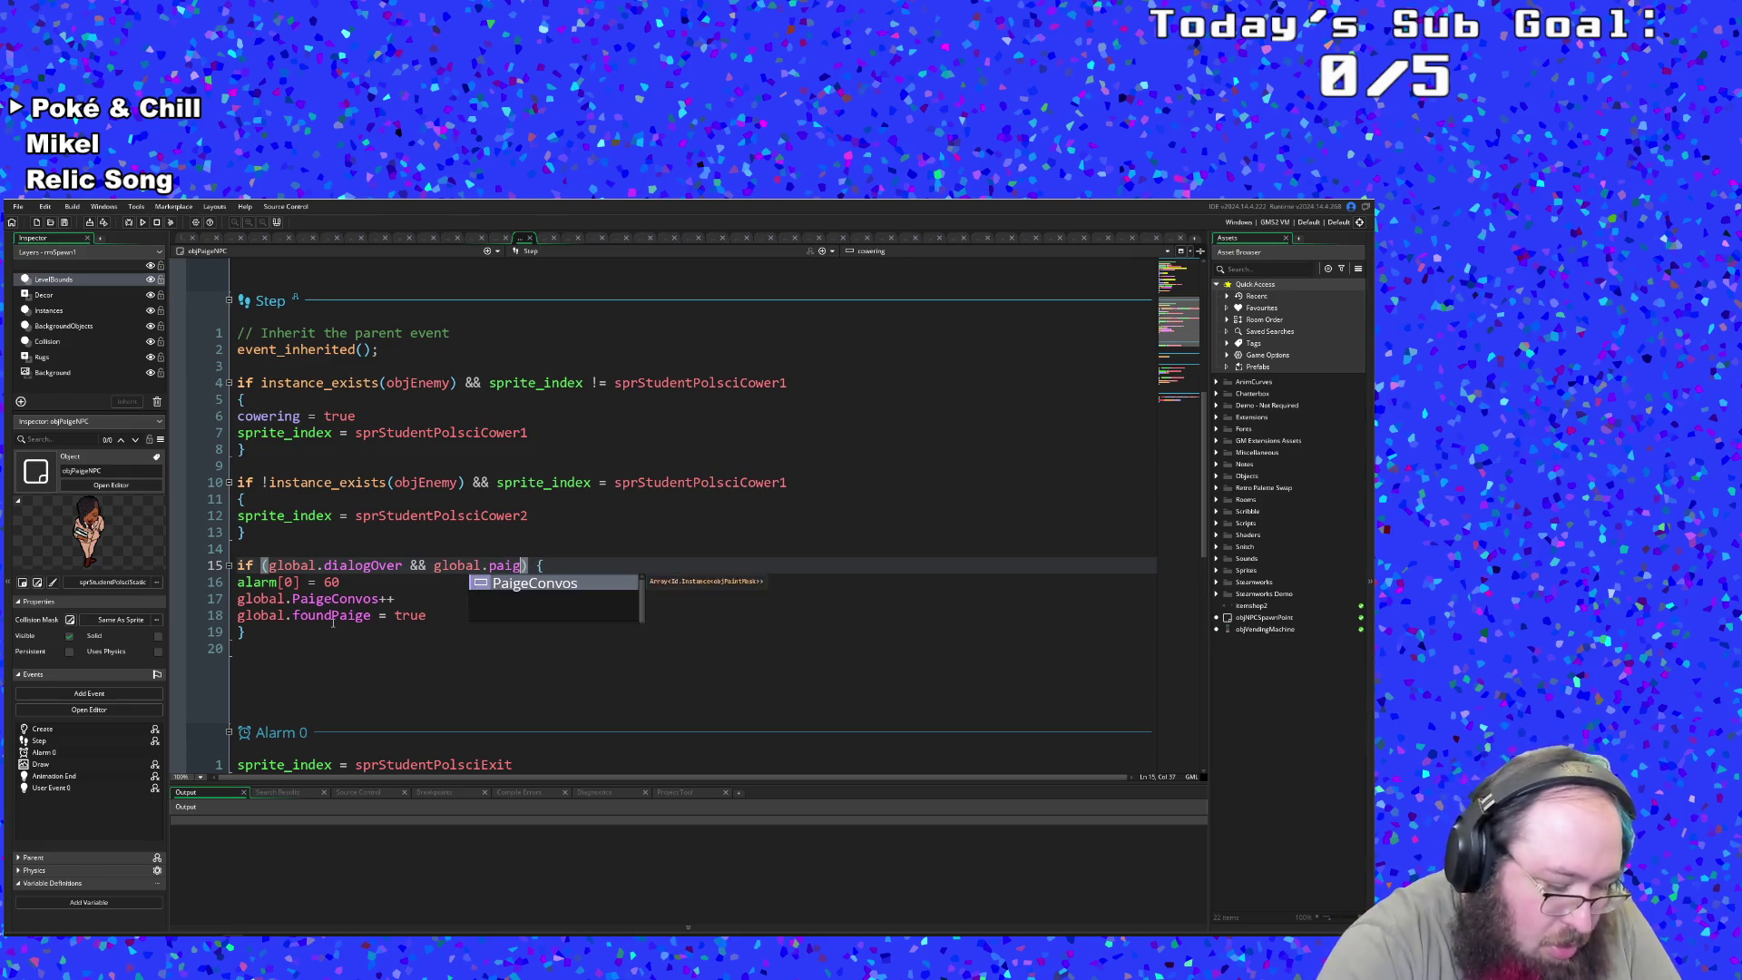
key("Return")
key("BackSpace")
key("BackSpace")
key("BackSpace")
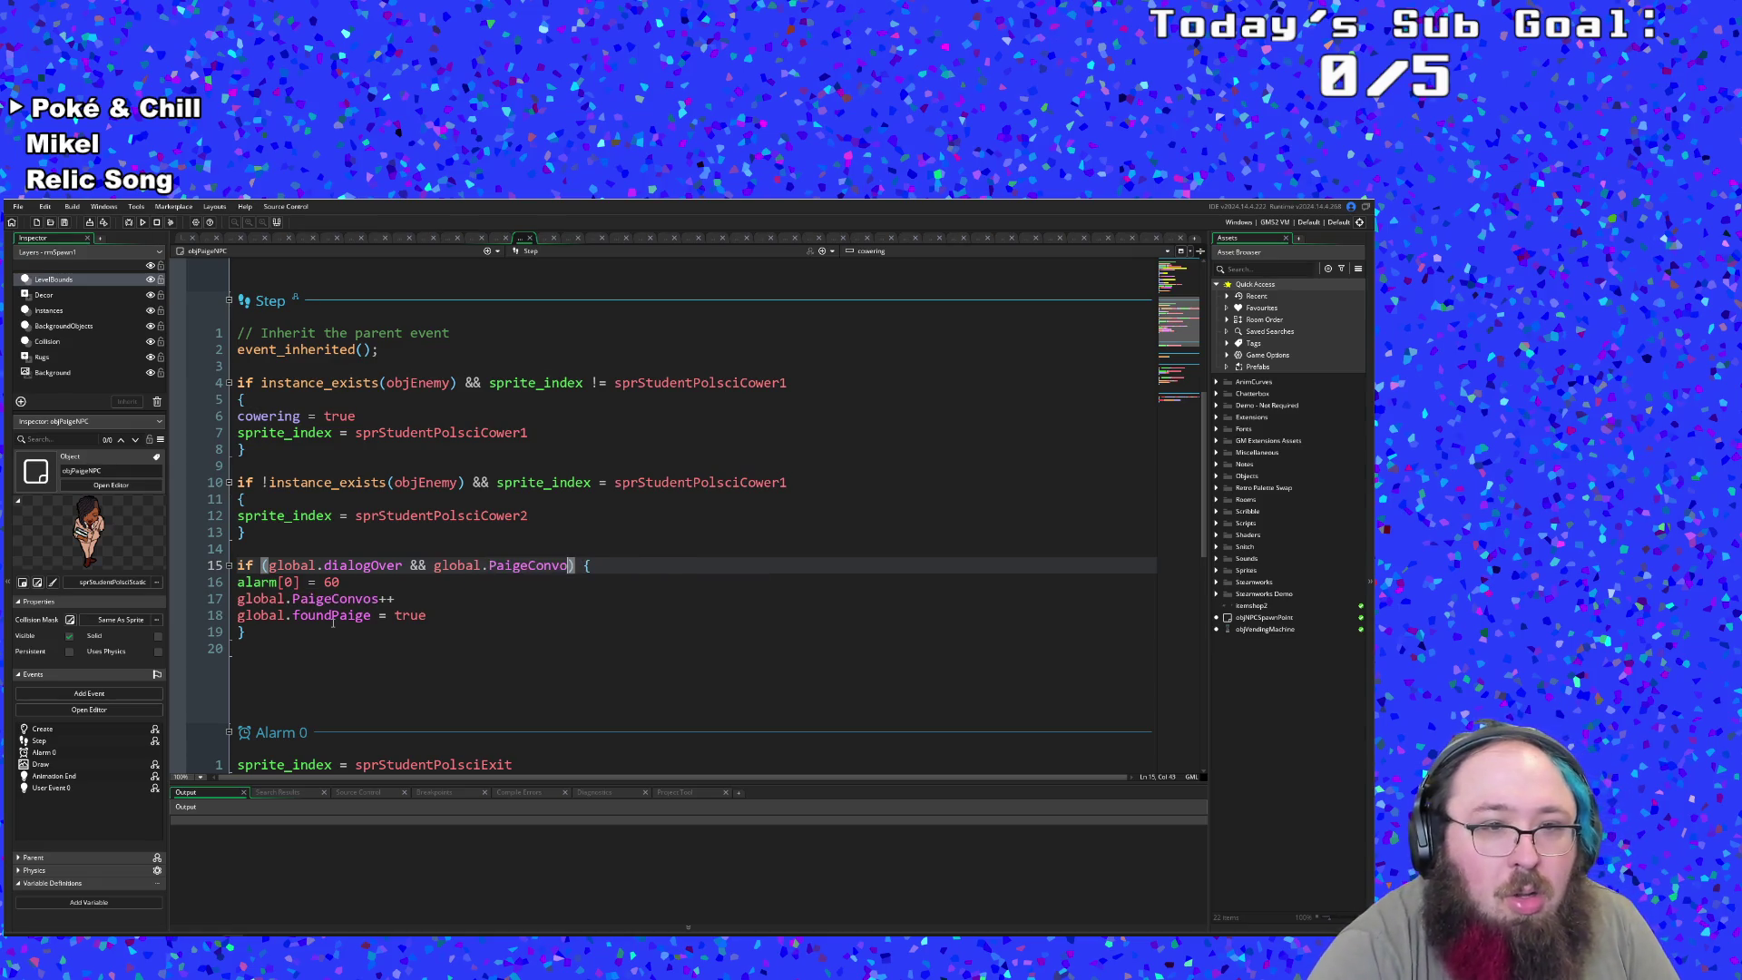
key("BackSpace")
key("BackSpace")
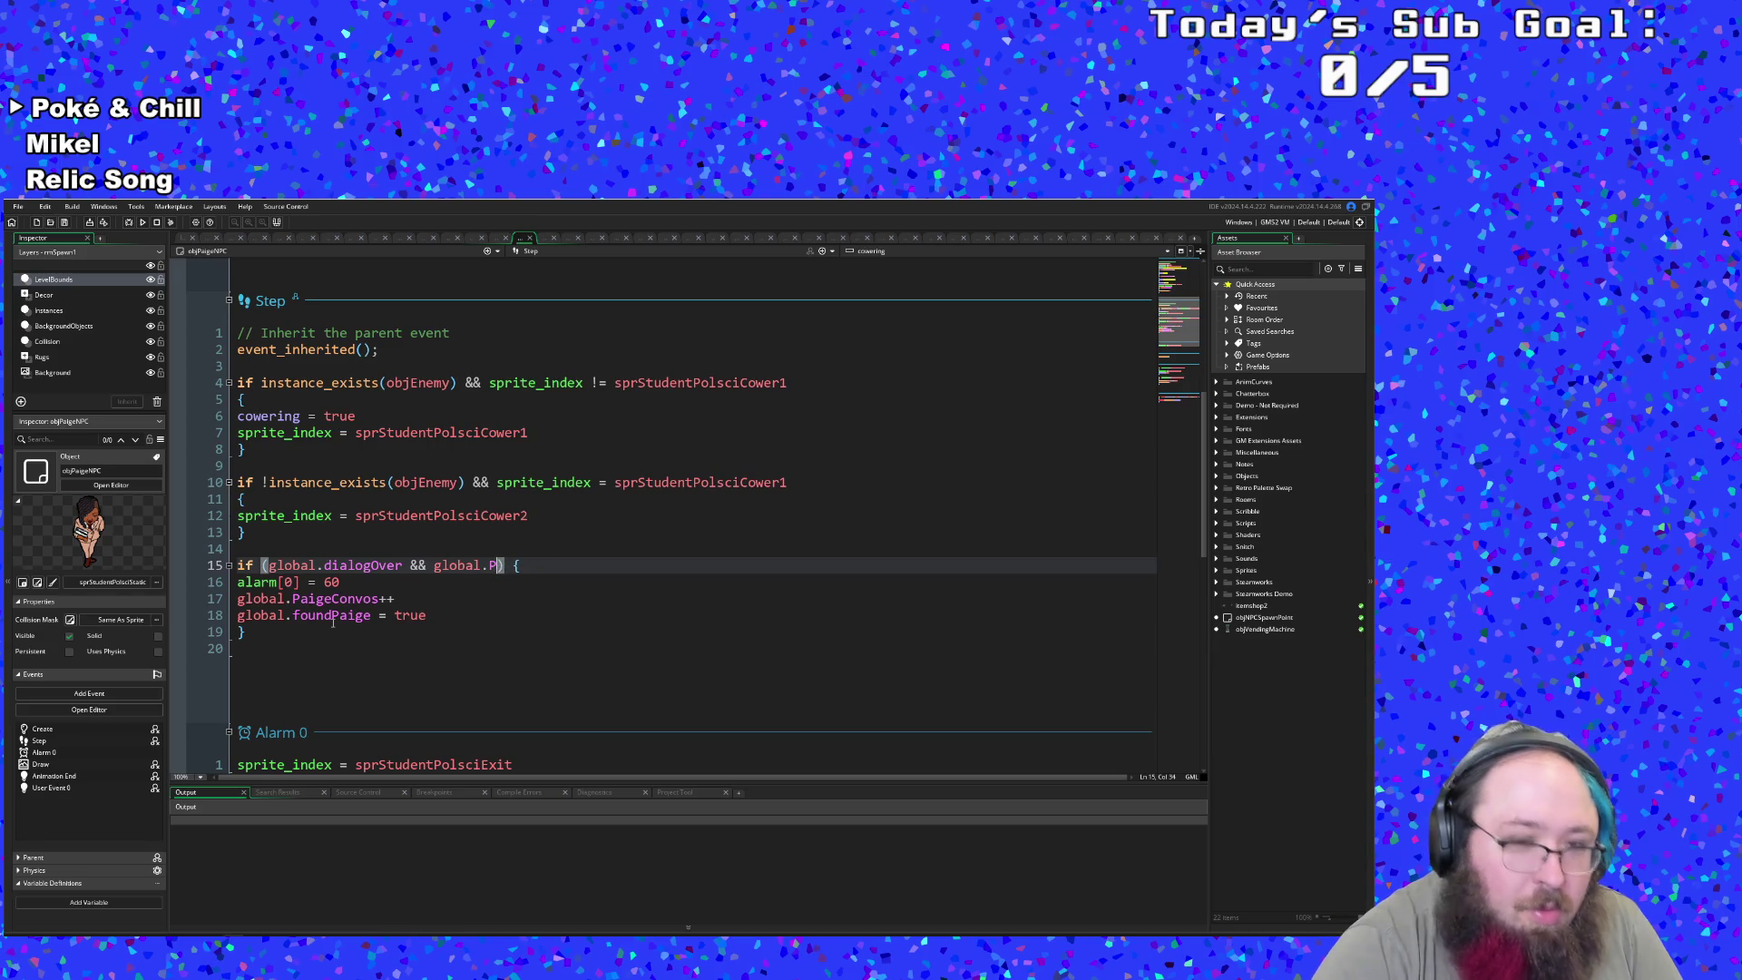
type("Fo")
key("Down")
key("Down")
key("Down")
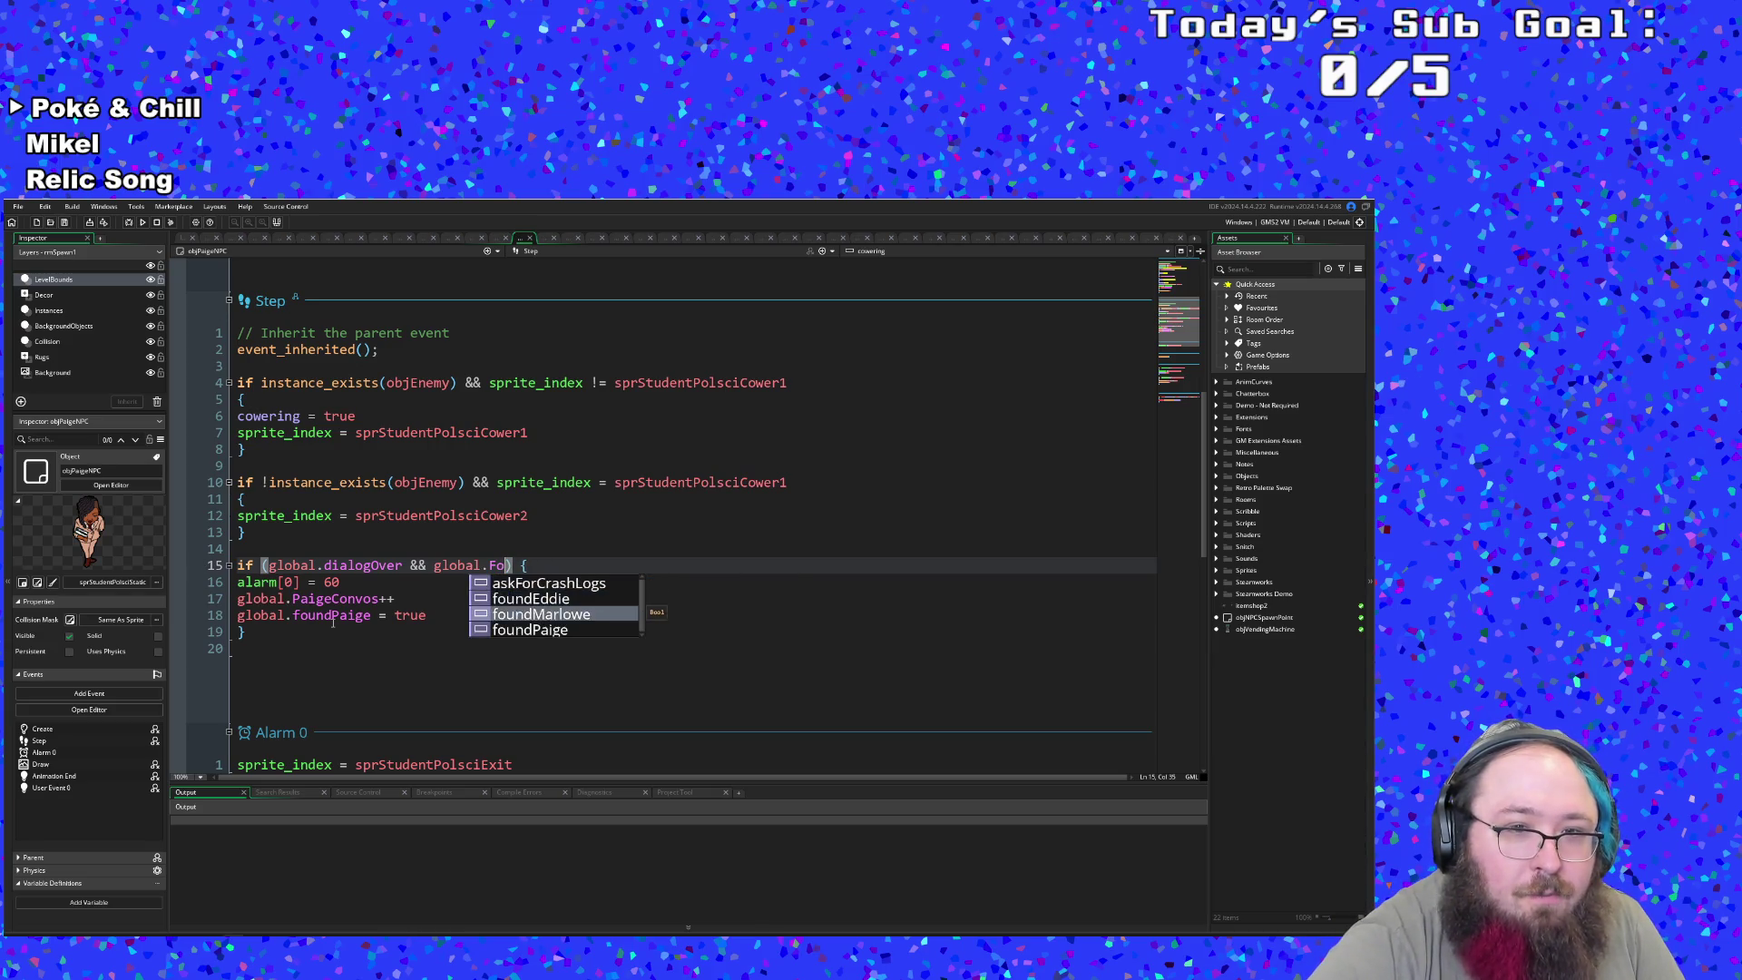
key("Return")
- Add 'global.dialogOver = false' inside Paige's User Event 0
scroll(333, 622, "down", 10)
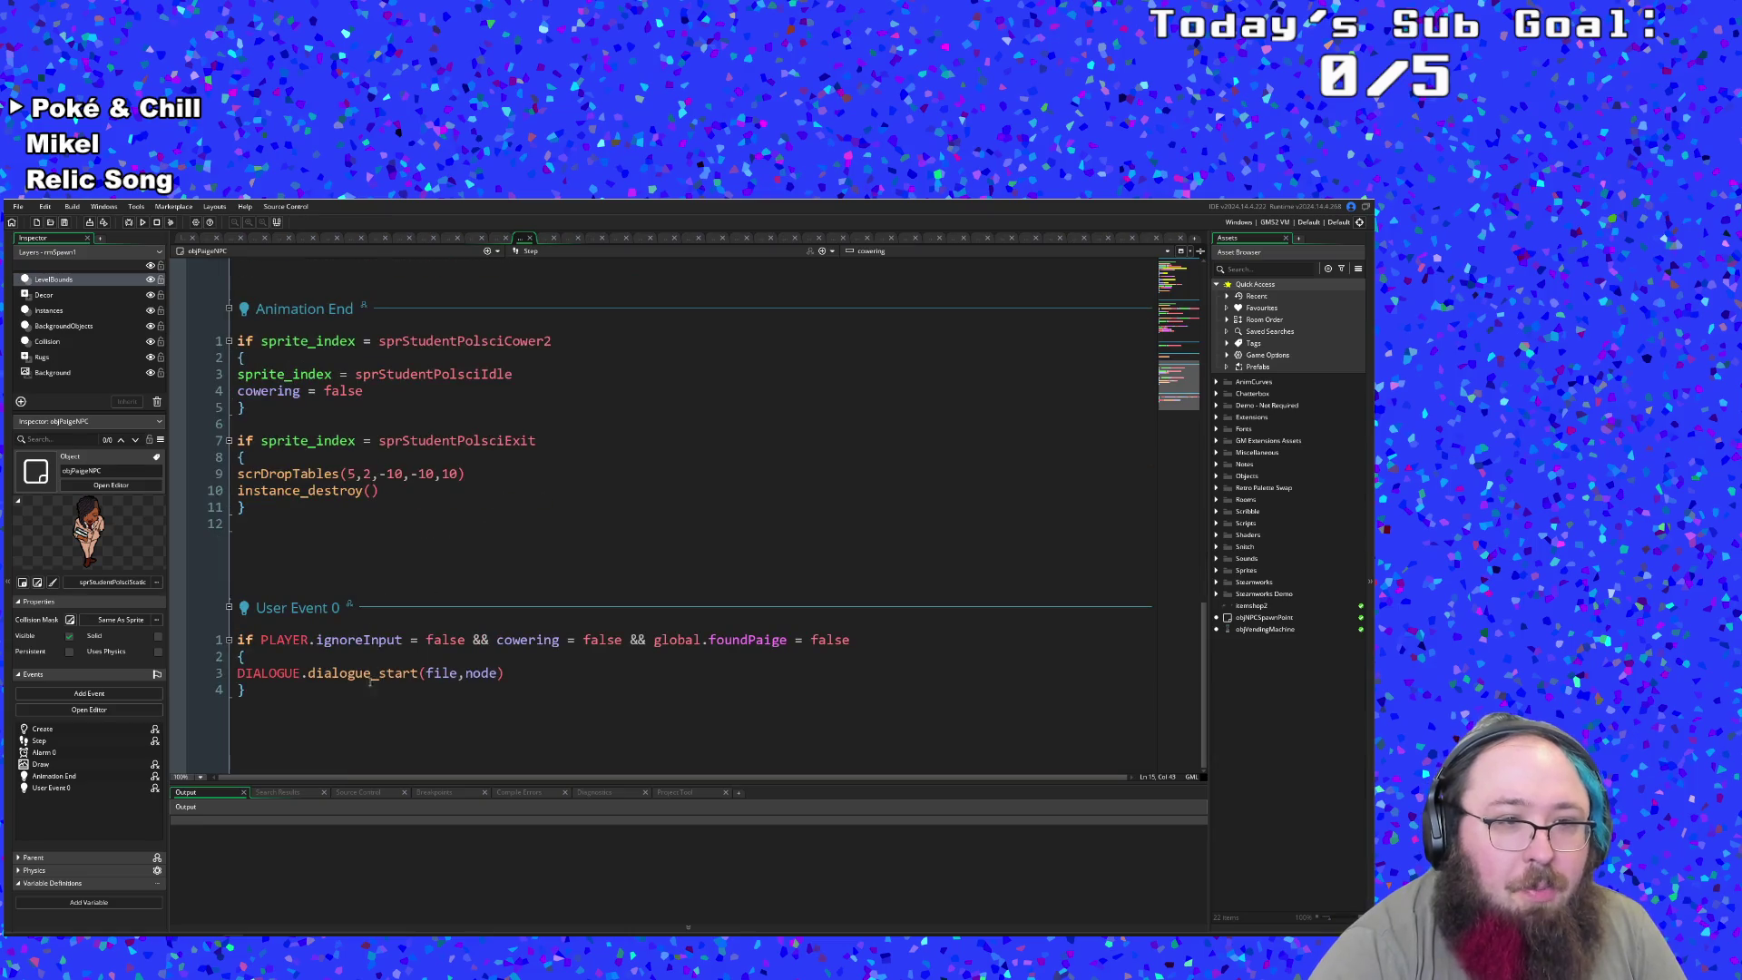
left_click(313, 701)
key("Return")
key("Up")
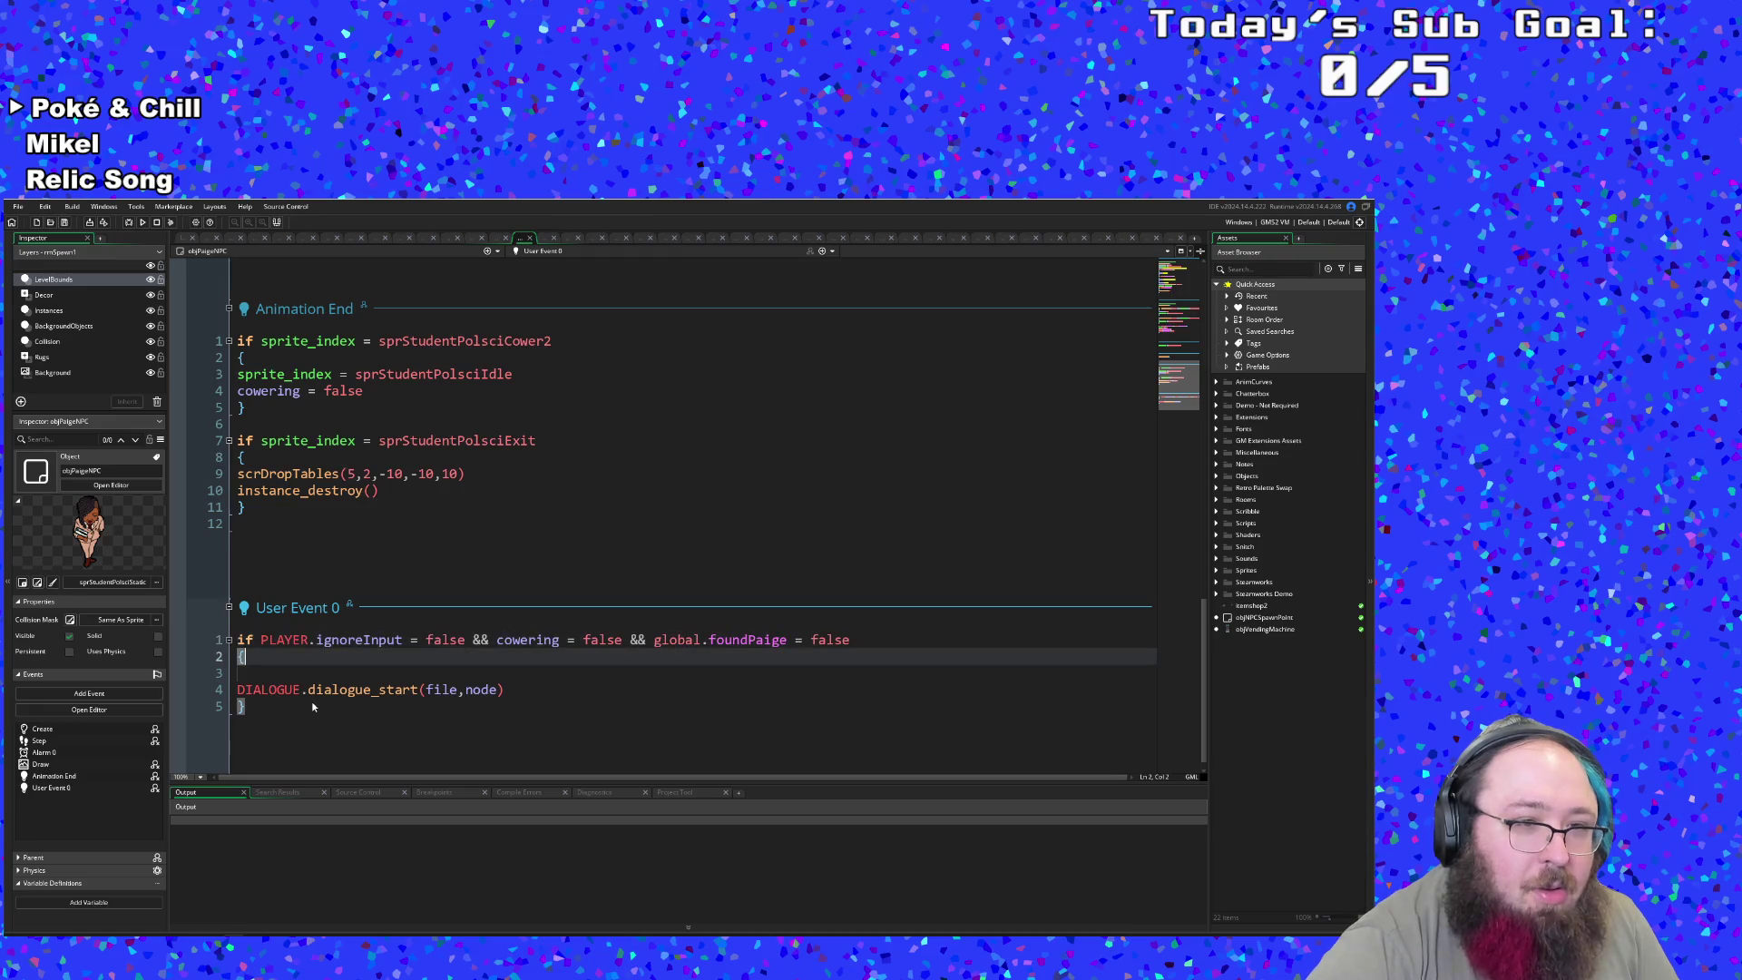
key("Down")
type("global.dialogOver = false")
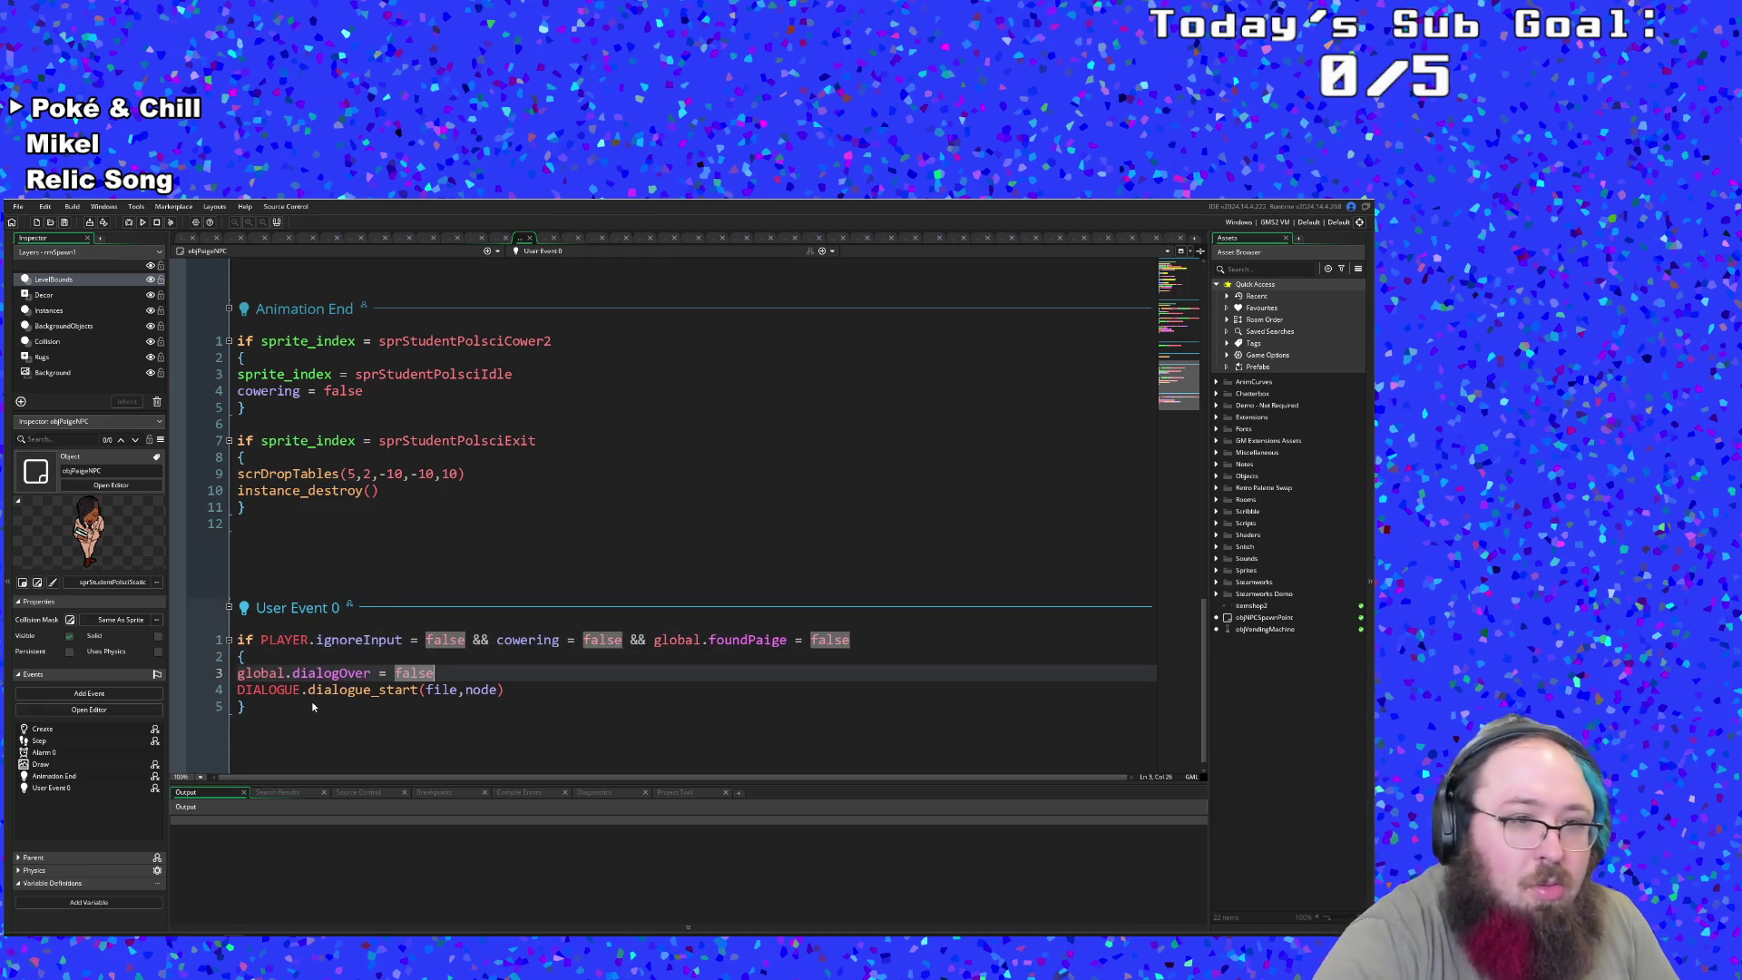
left_click(401, 709)
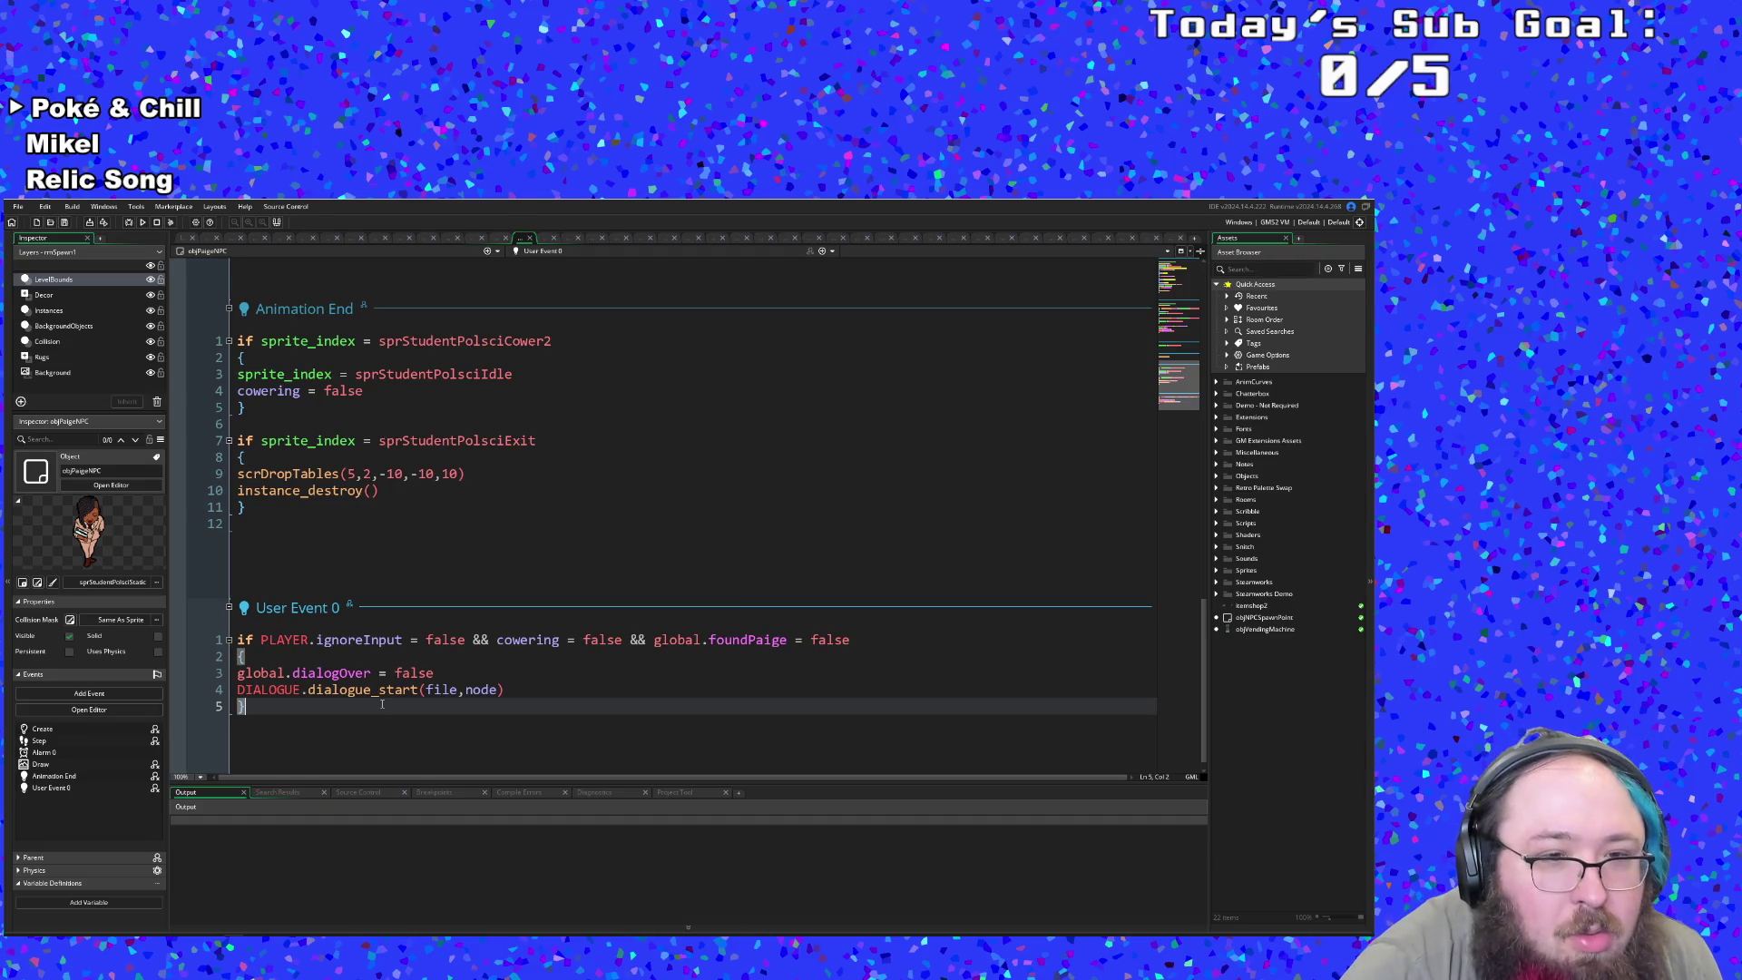
scroll(382, 704, "up", 15)
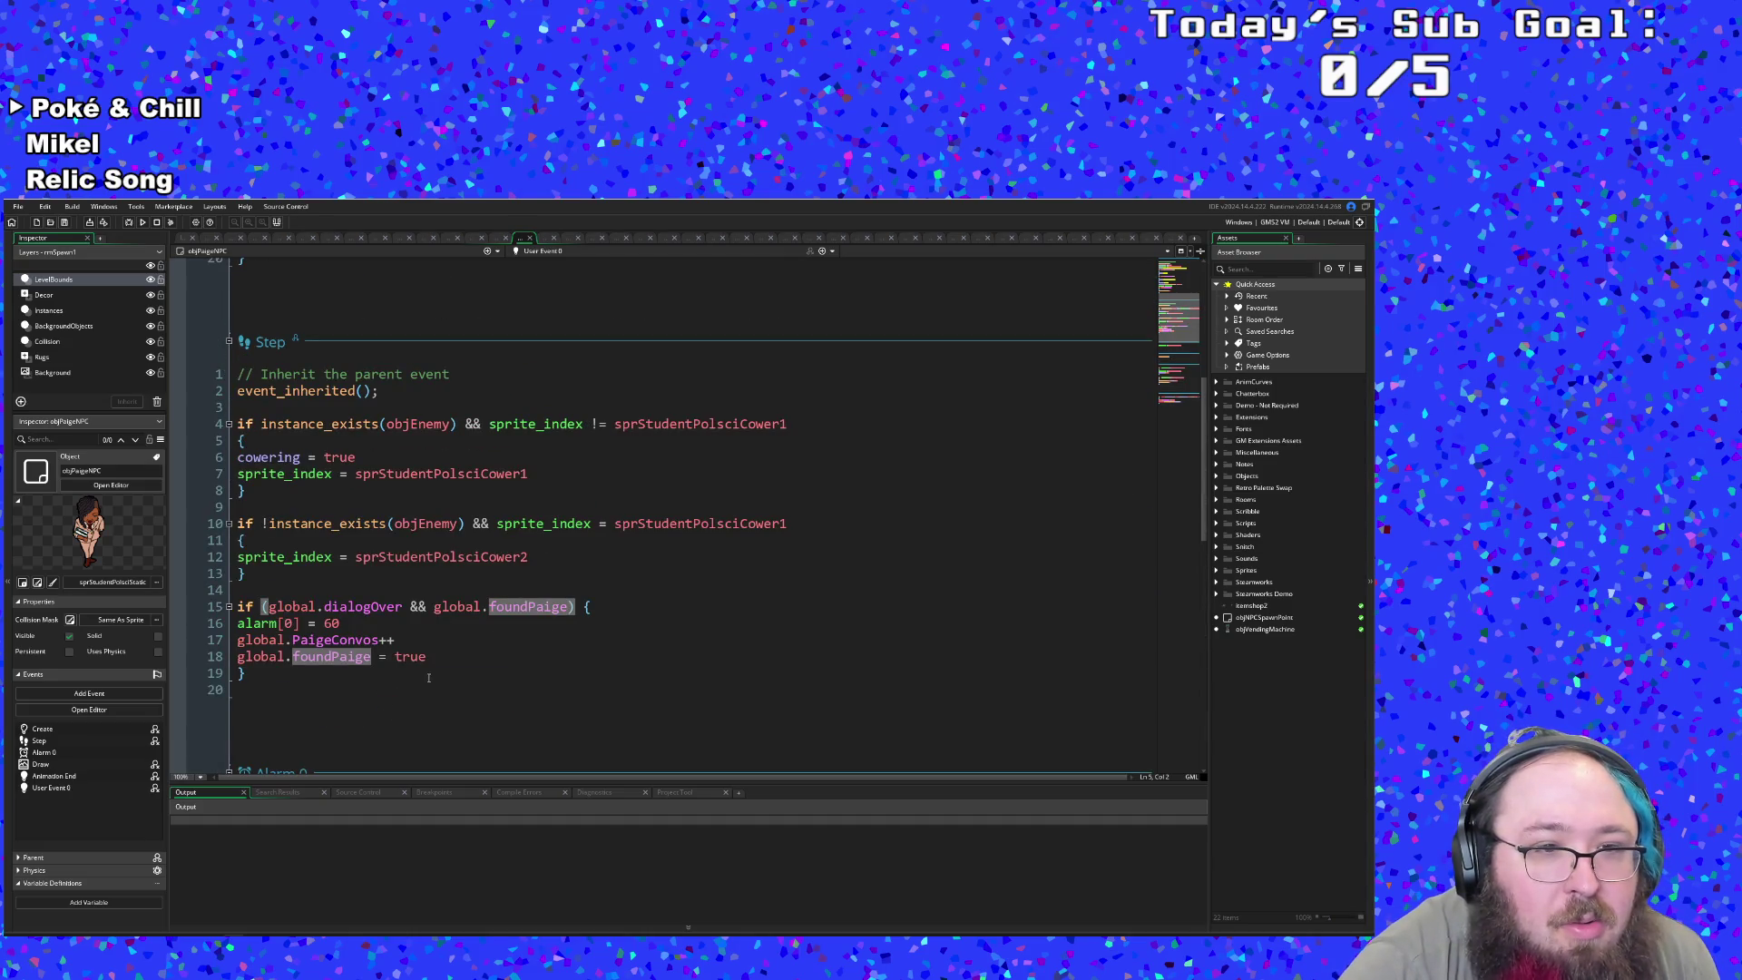
left_click(435, 665)
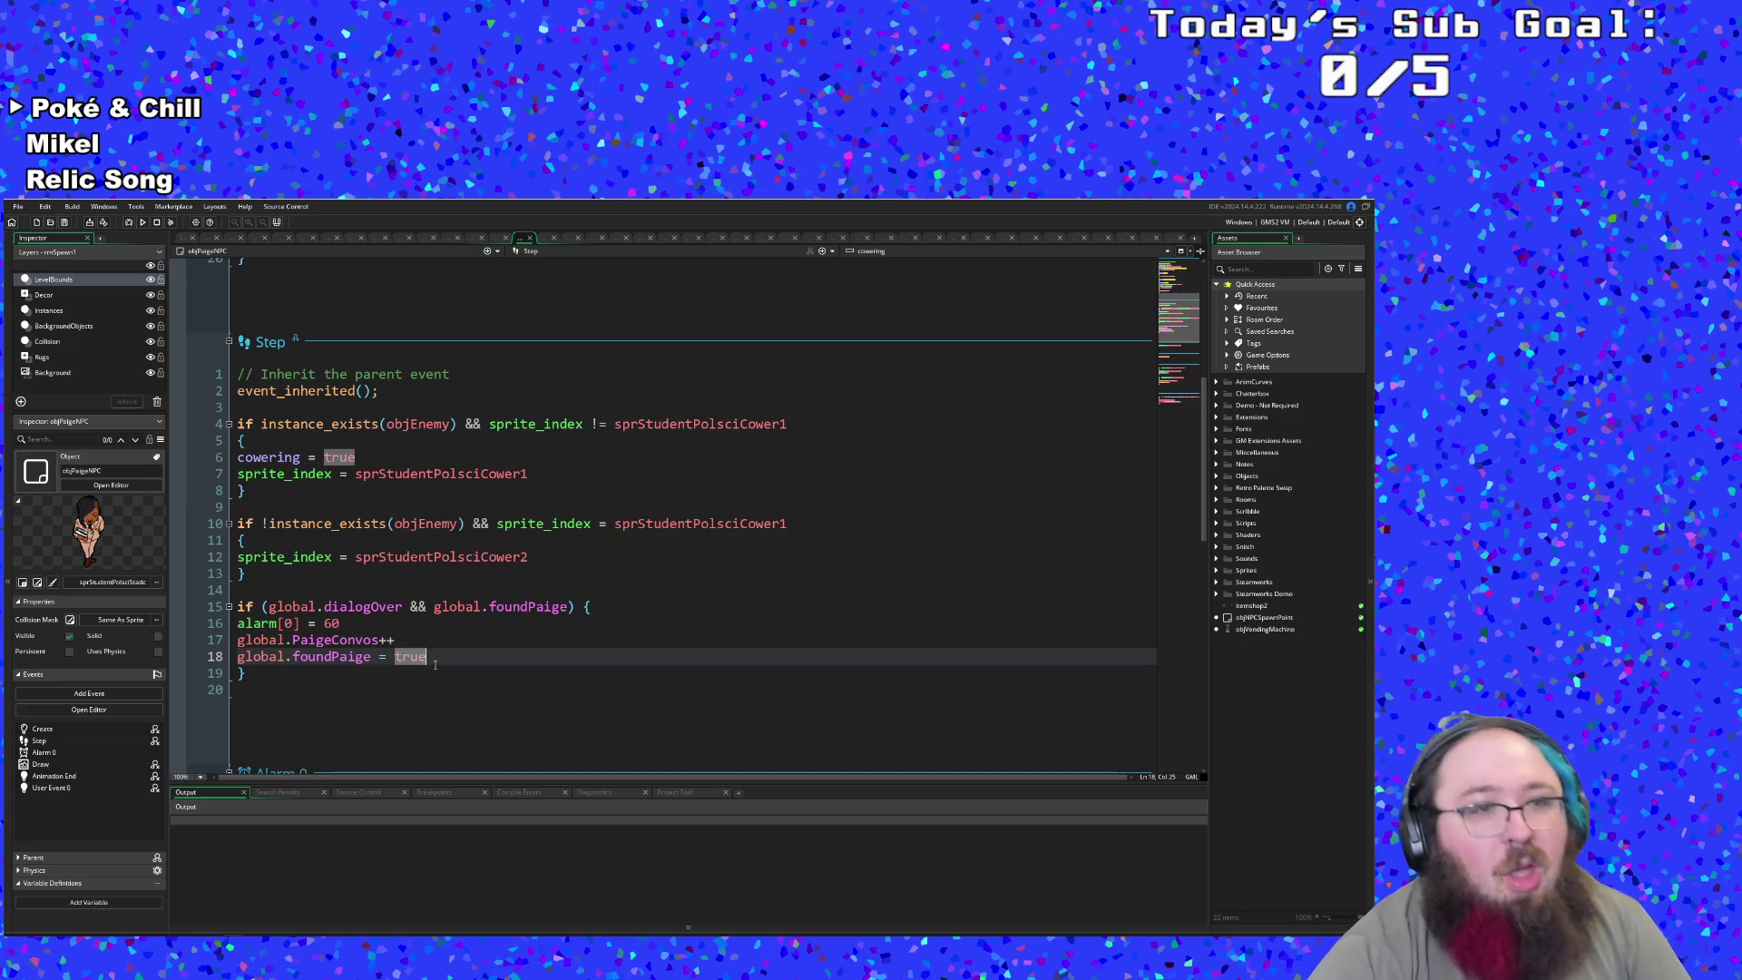
- Search 'objM' and open the objMarloweNPC object
key("ctrl+t")
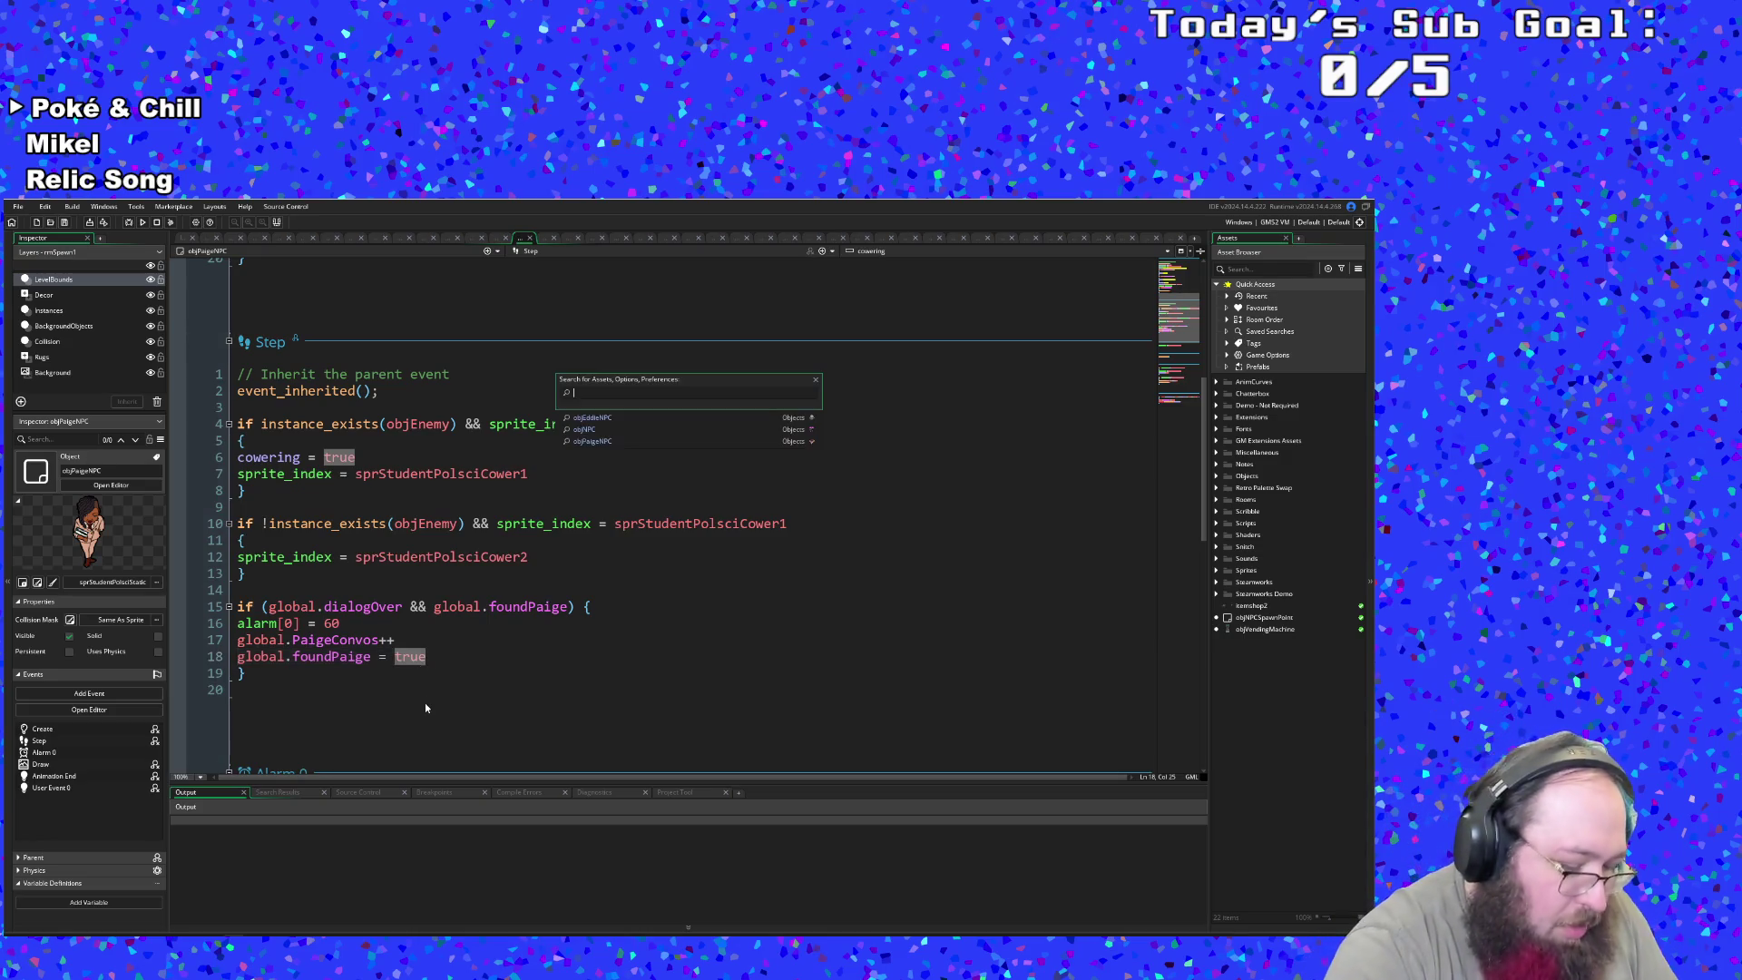
type("obj")
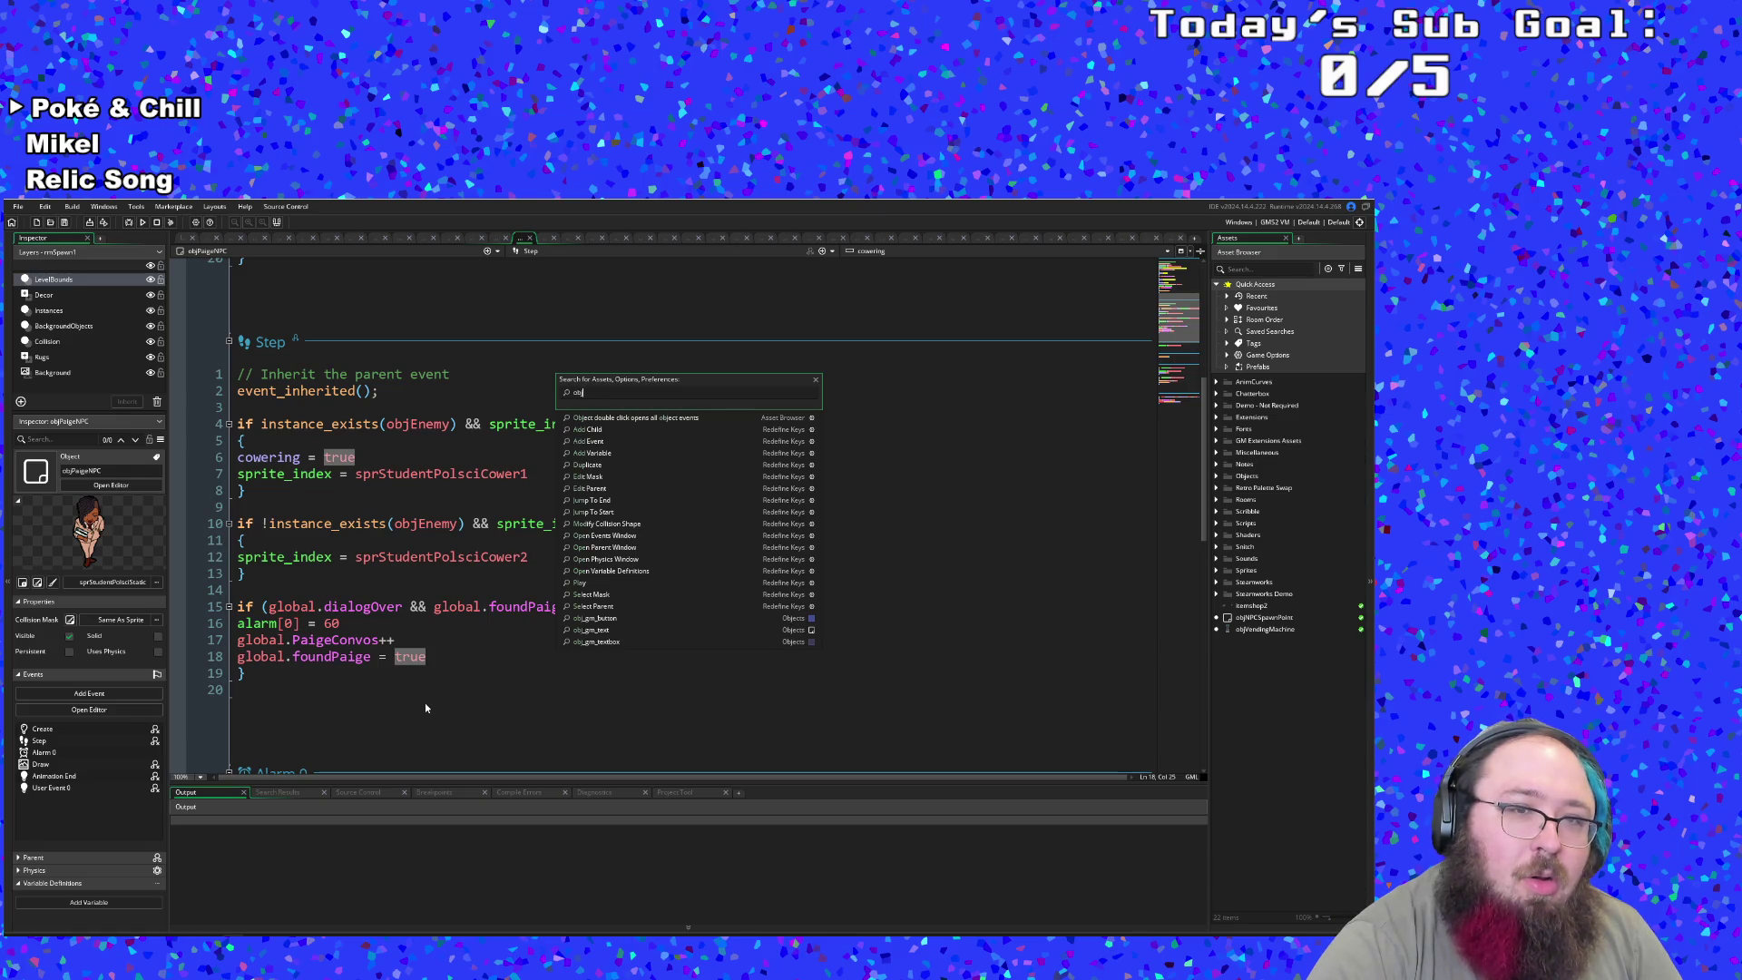
type("M")
key("BackSpace")
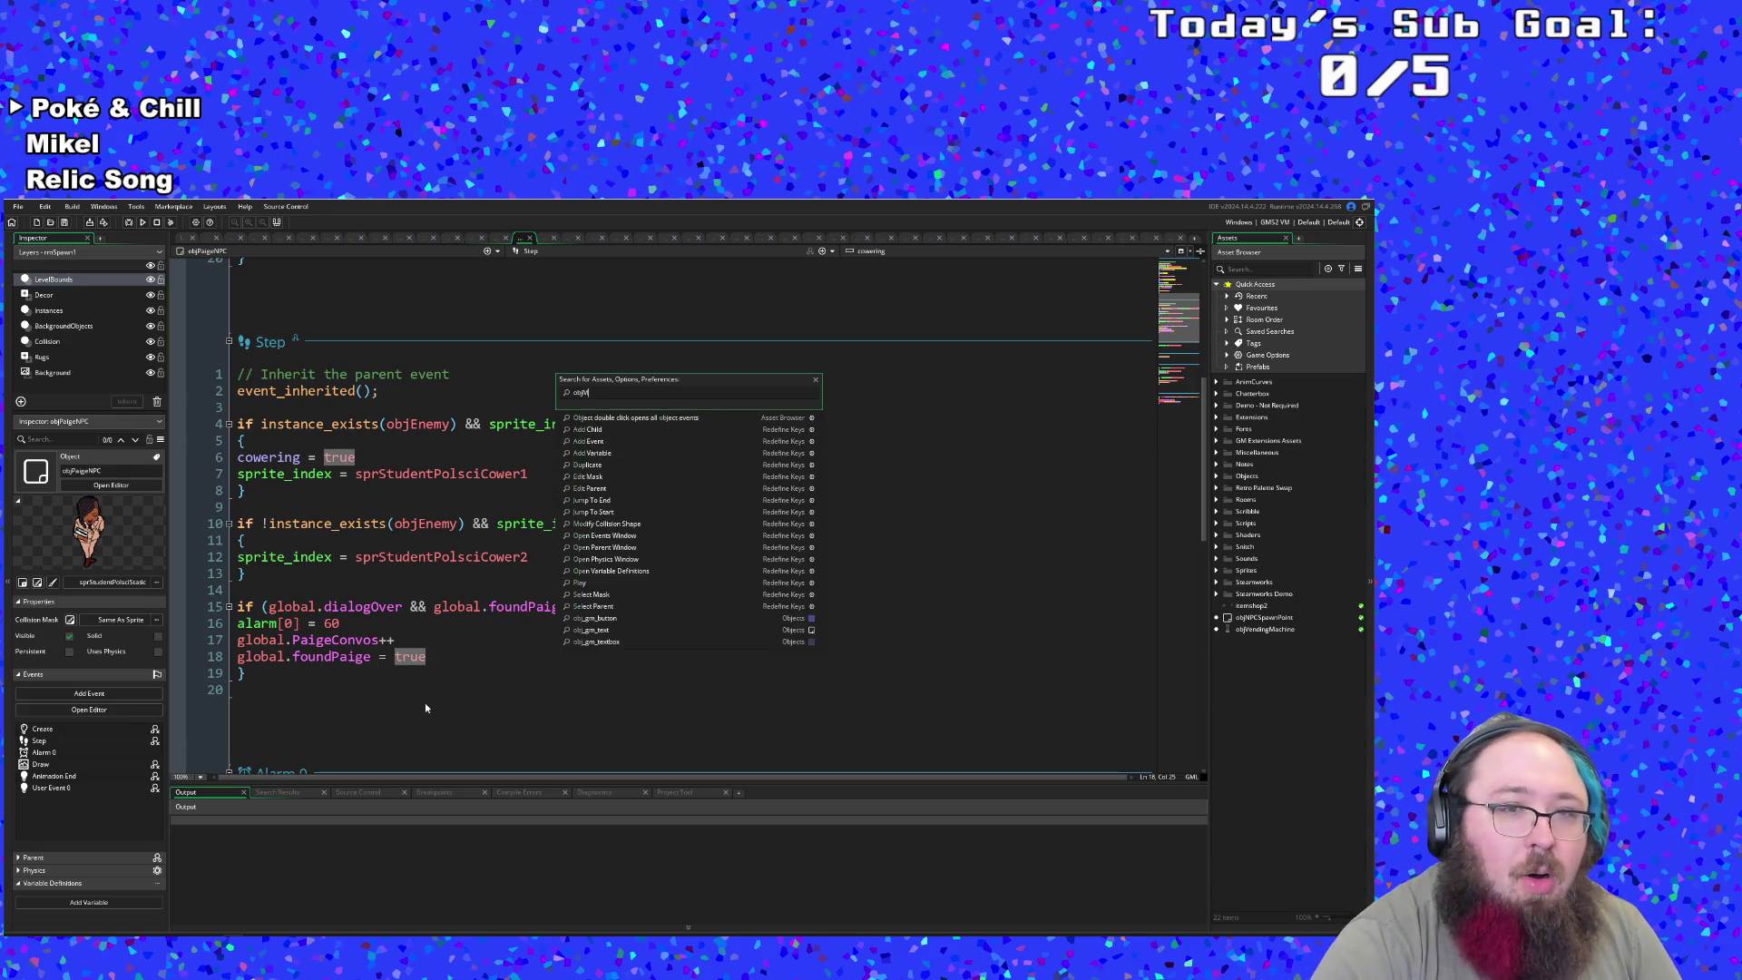
type("M")
key("Return")
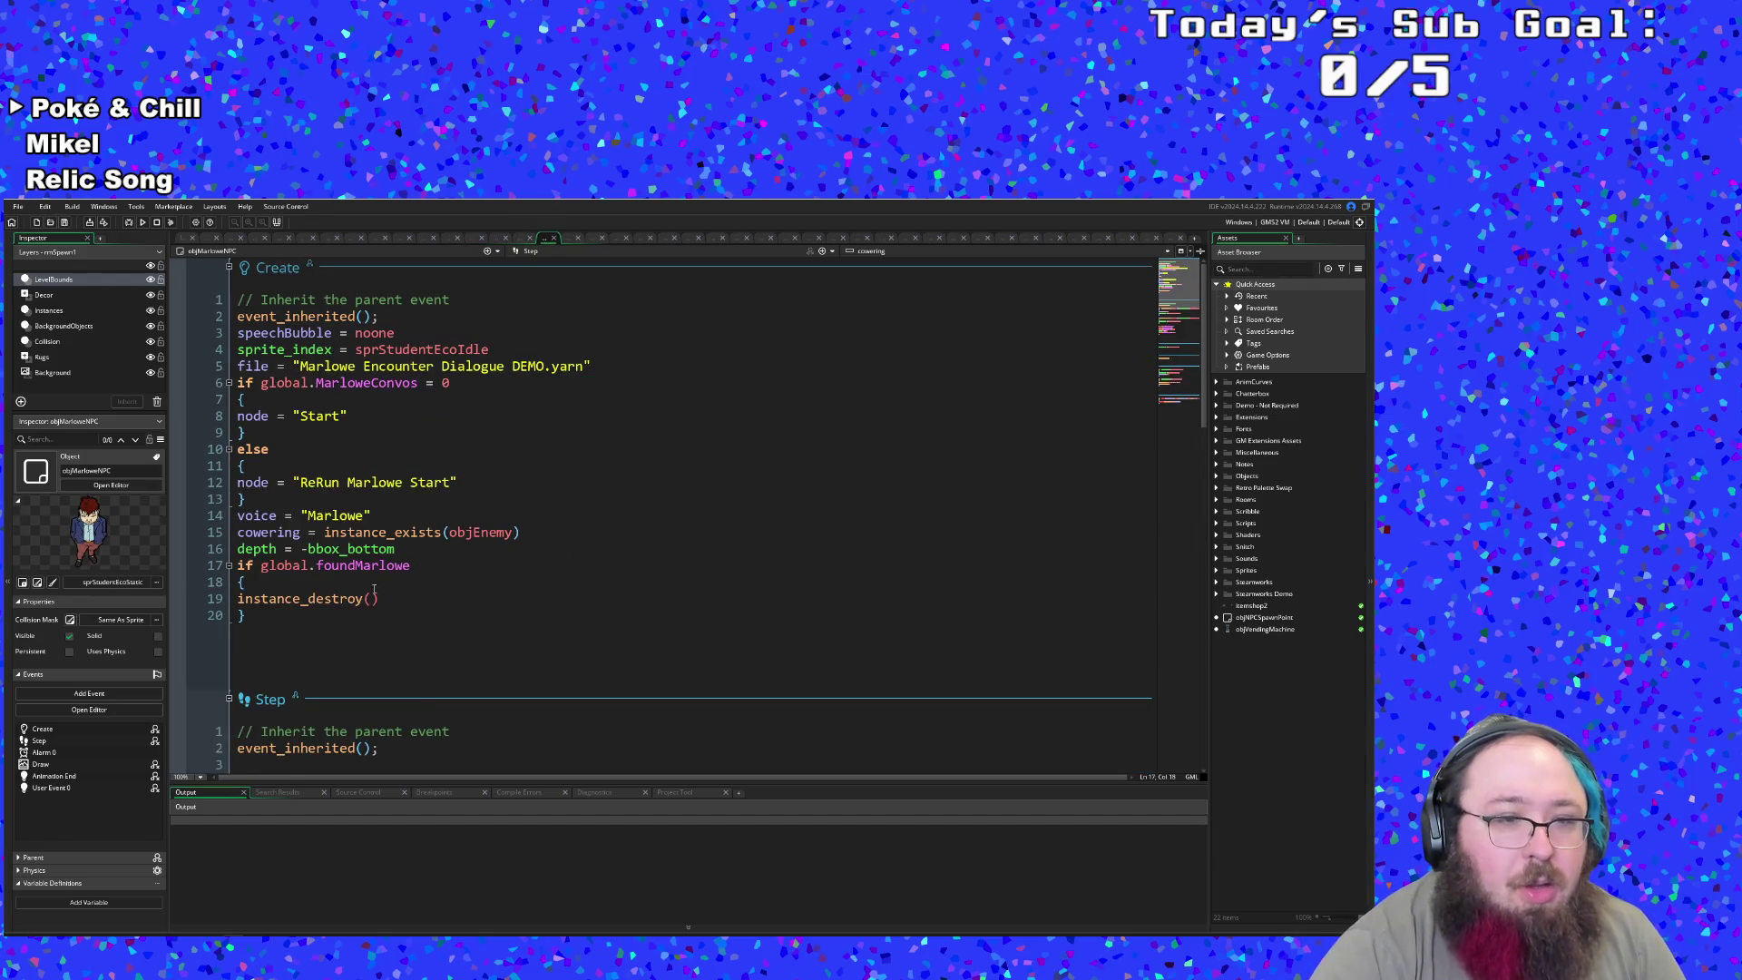
- Cut the 'global.foundMarlowe = true' line from line 19 of the Step event
scroll(370, 610, "down", 10)
scroll(370, 604, "up", 4)
left_click(415, 384)
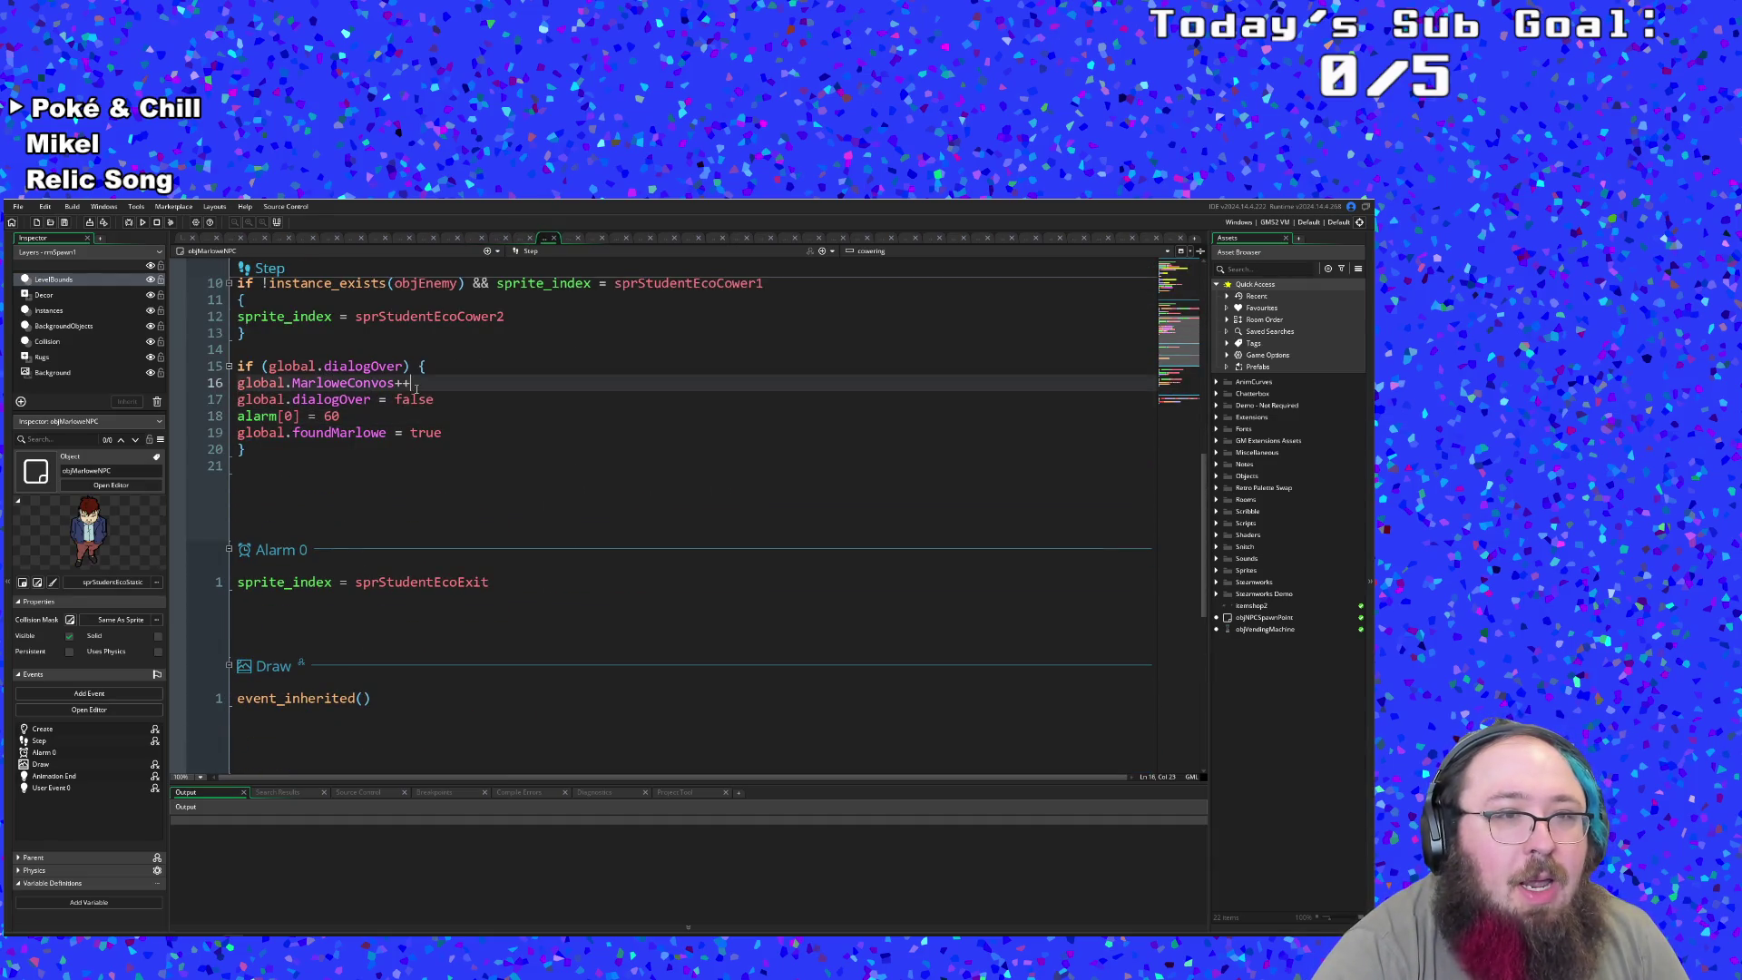
left_click_drag(439, 400, 237, 400)
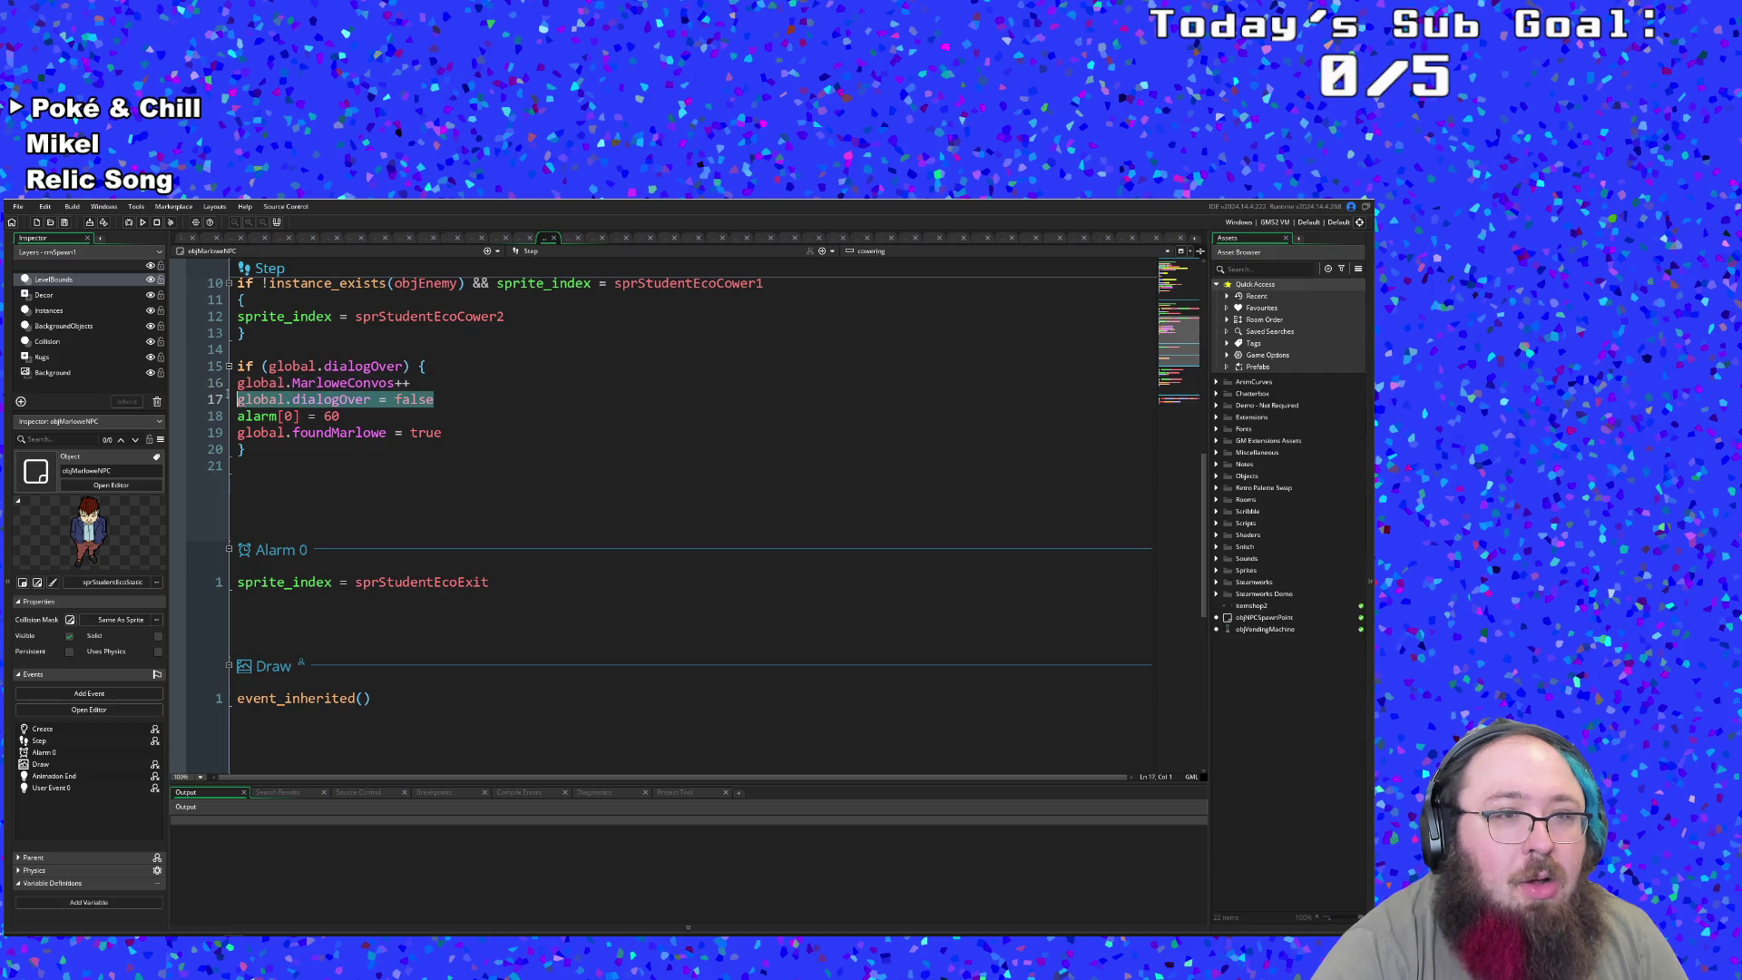
right_click(263, 404)
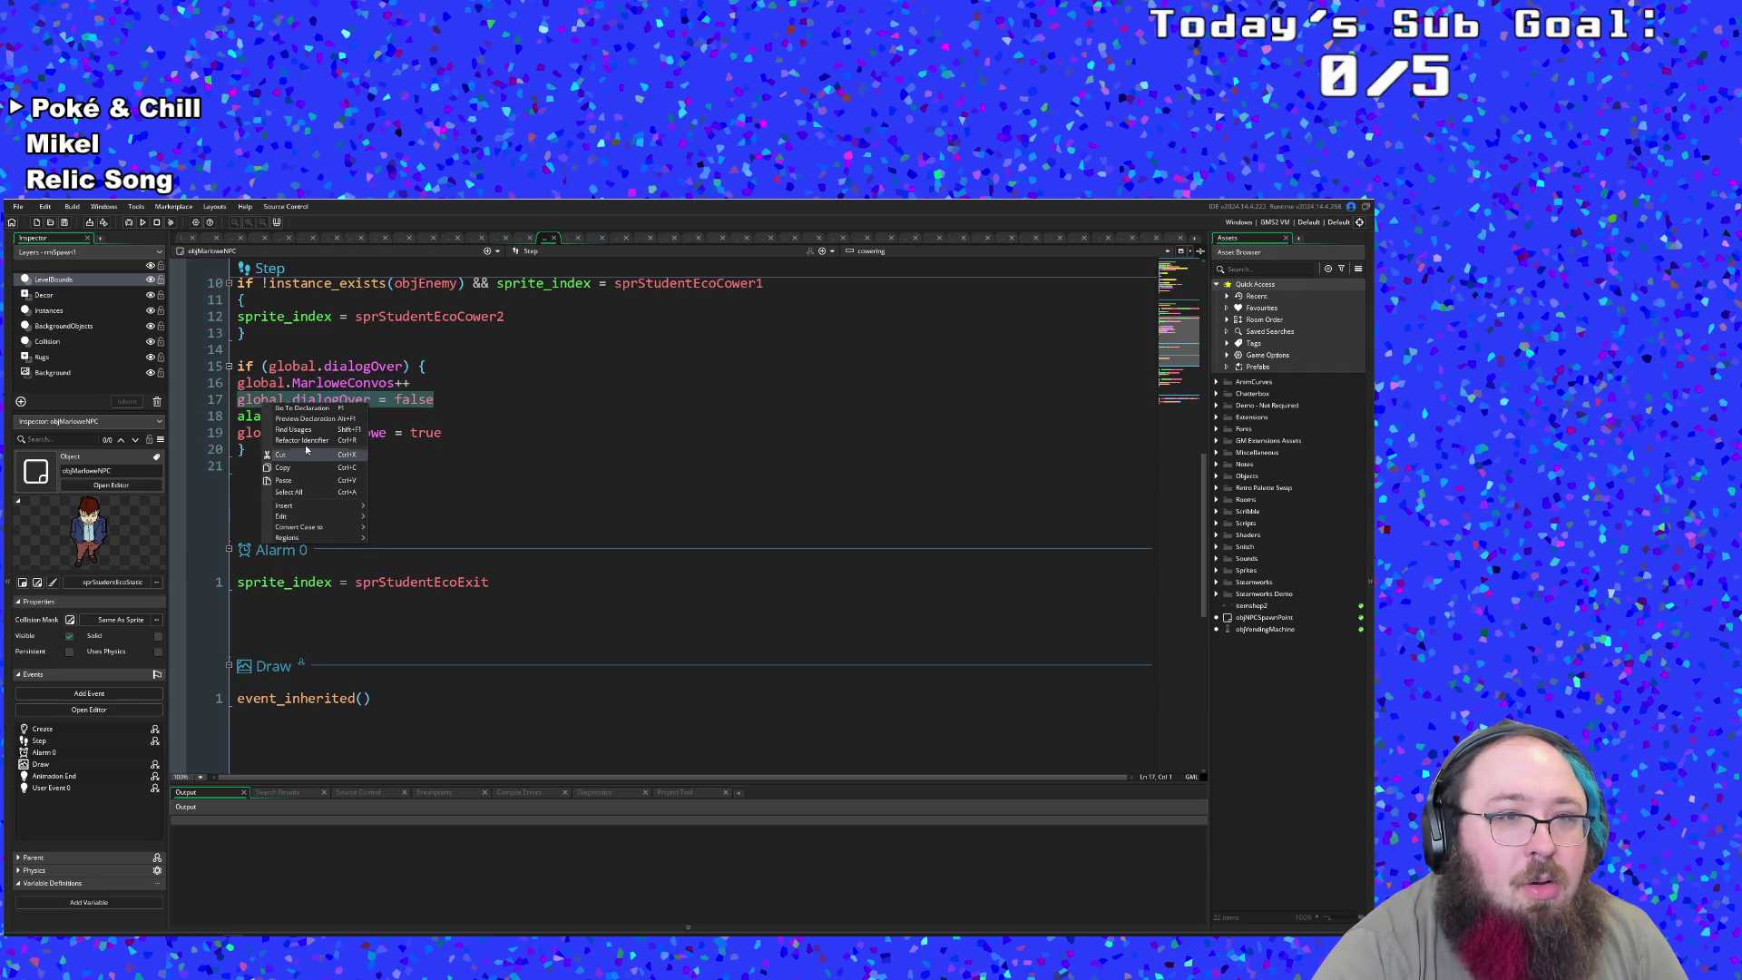
left_click(442, 433)
left_click_drag(442, 433, 226, 437)
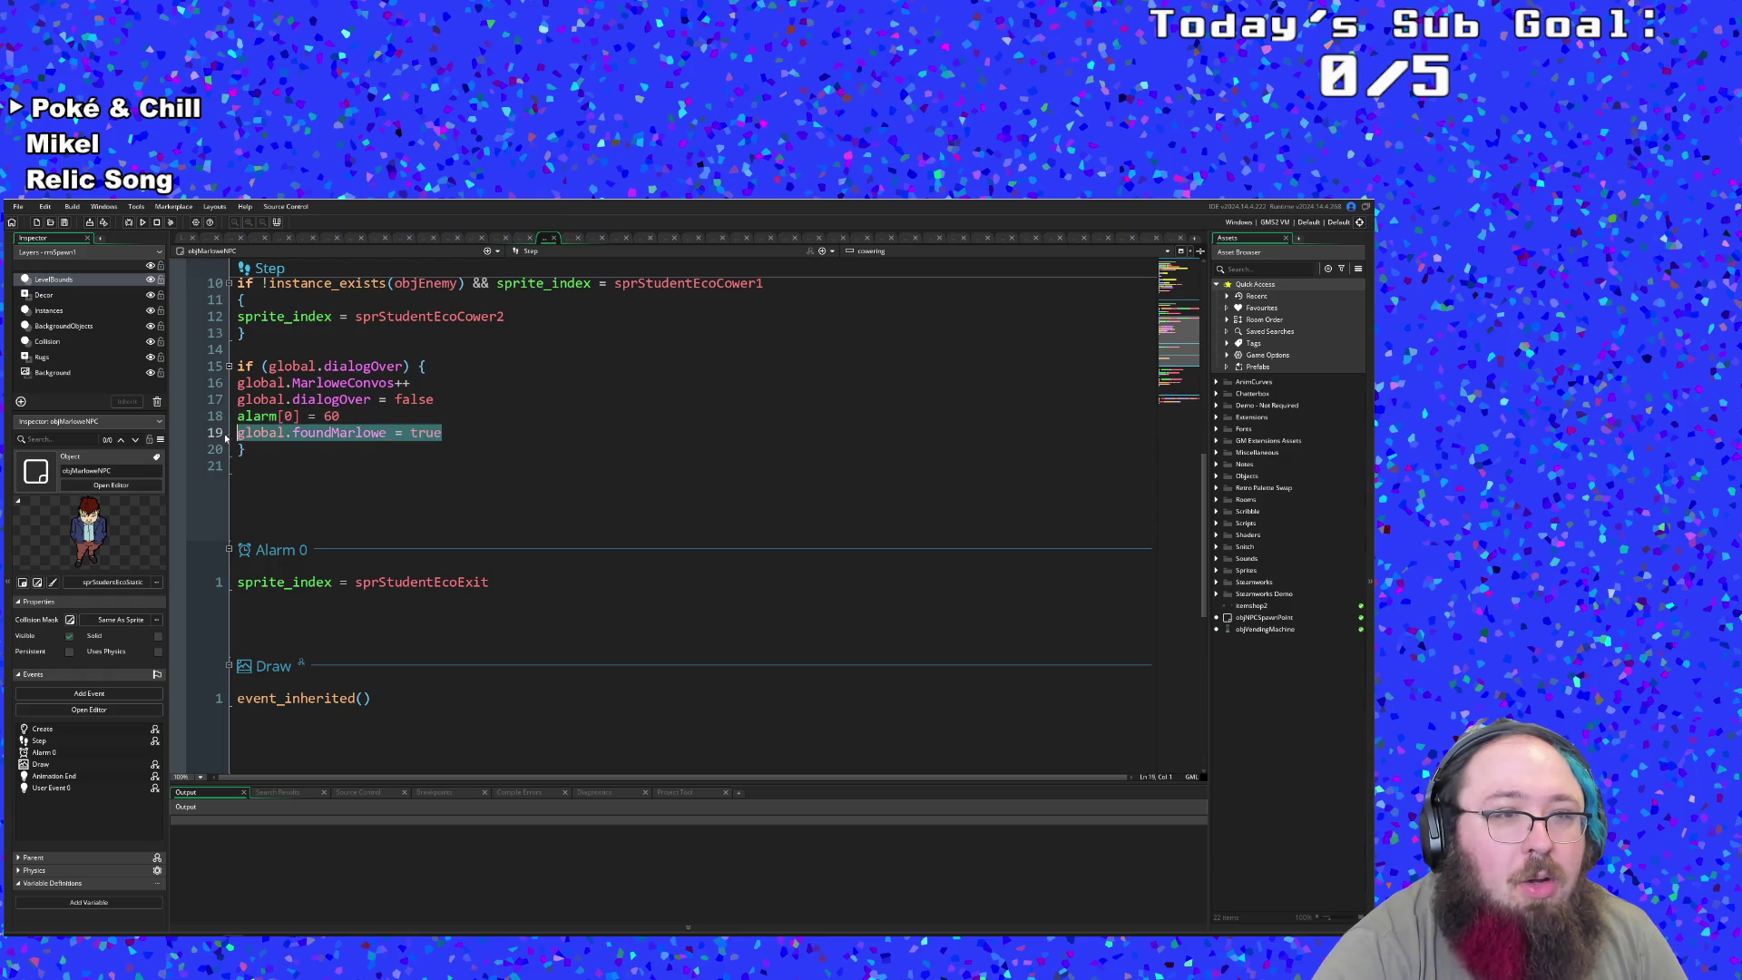
right_click(383, 439)
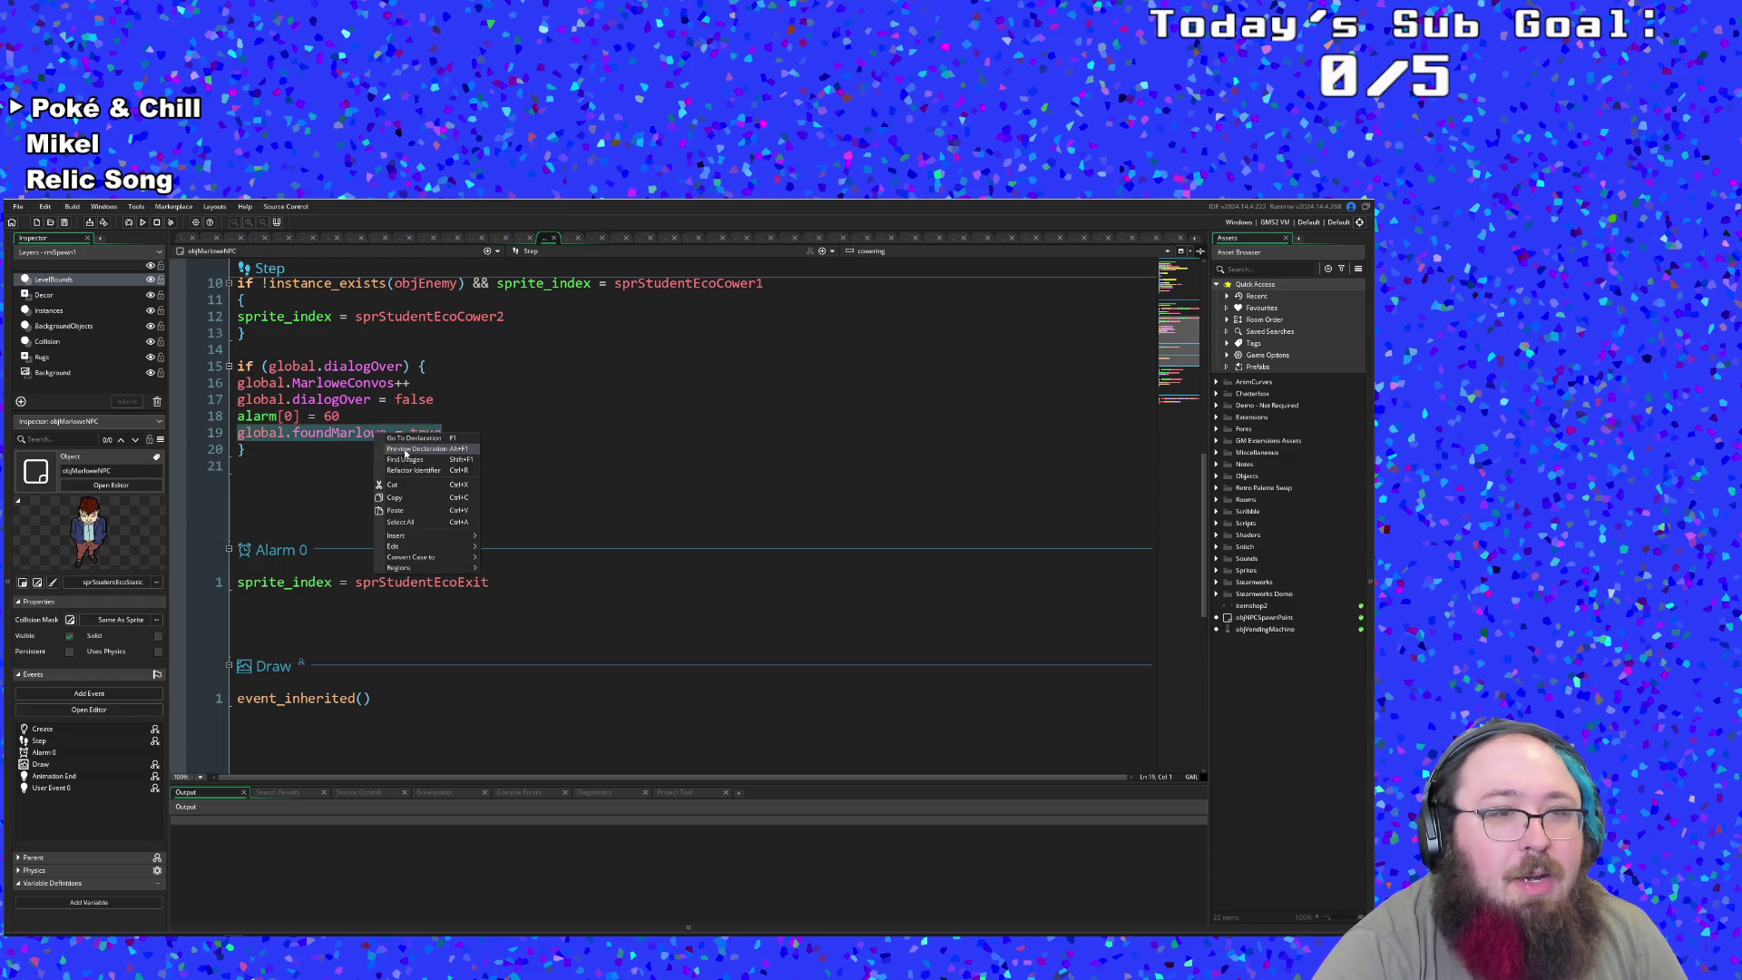
left_click(390, 490)
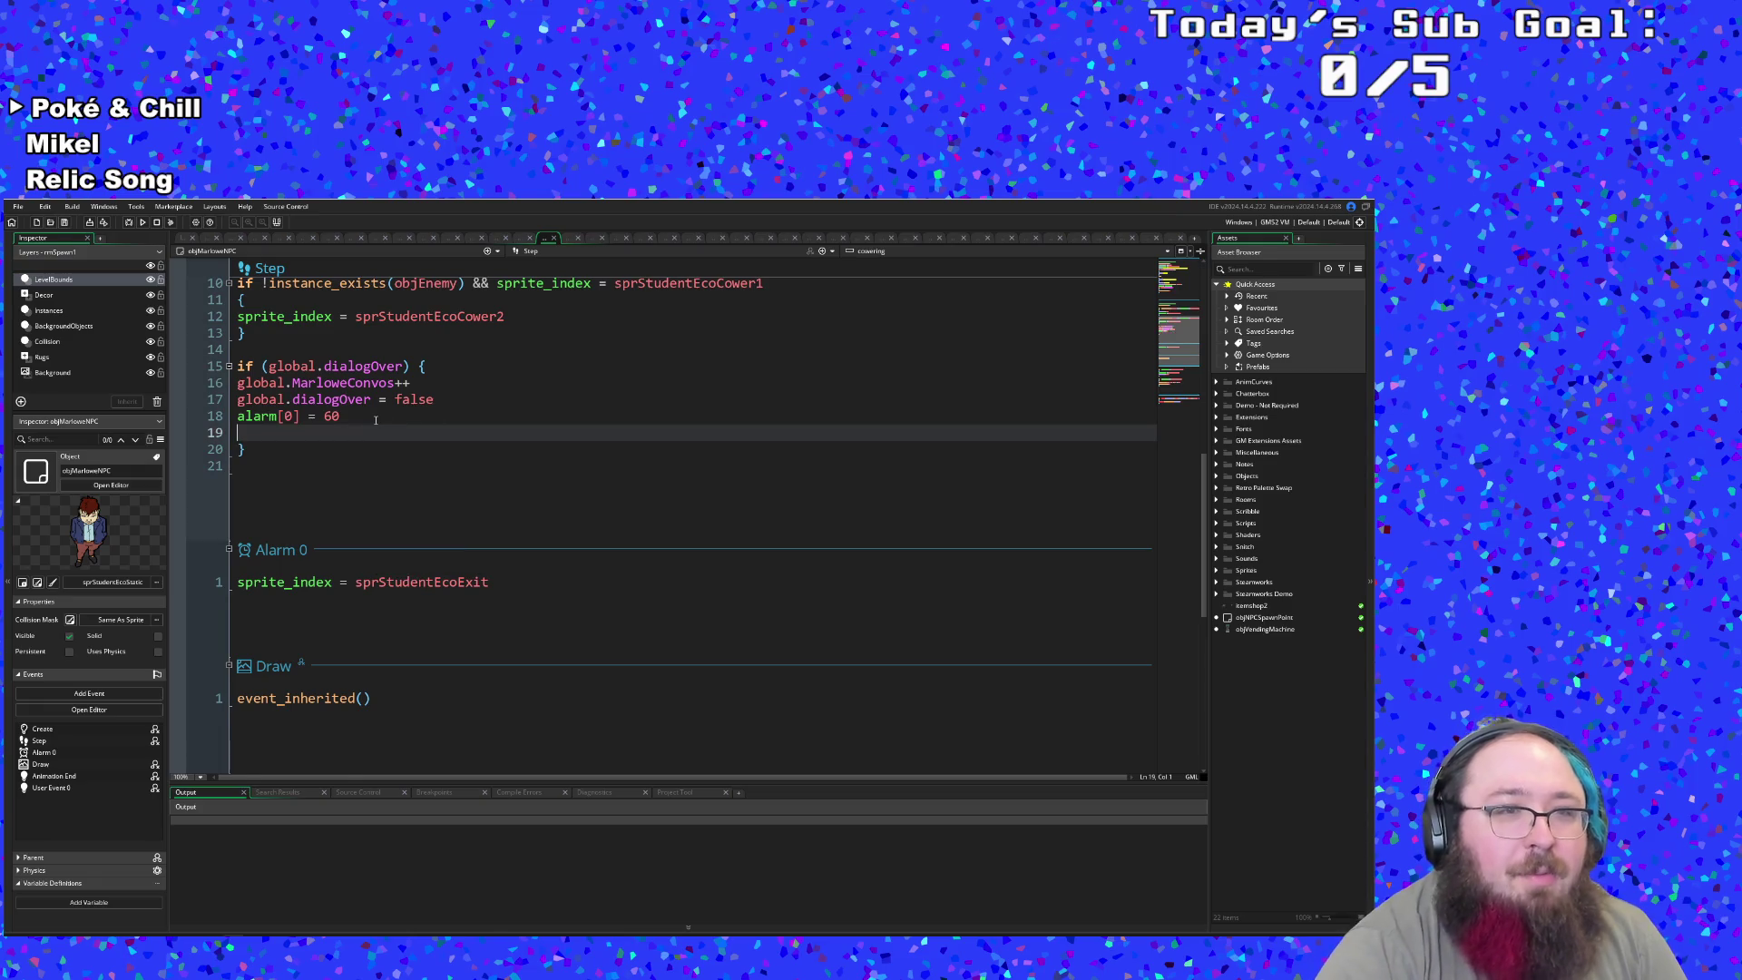
- Remove empty line 19 and append '&& global.foundMarlowe = true' to line 15's condition
key("BackSpace")
key("Up")
key("Up")
key("Up")
key("Right")
key("Right")
key("Right")
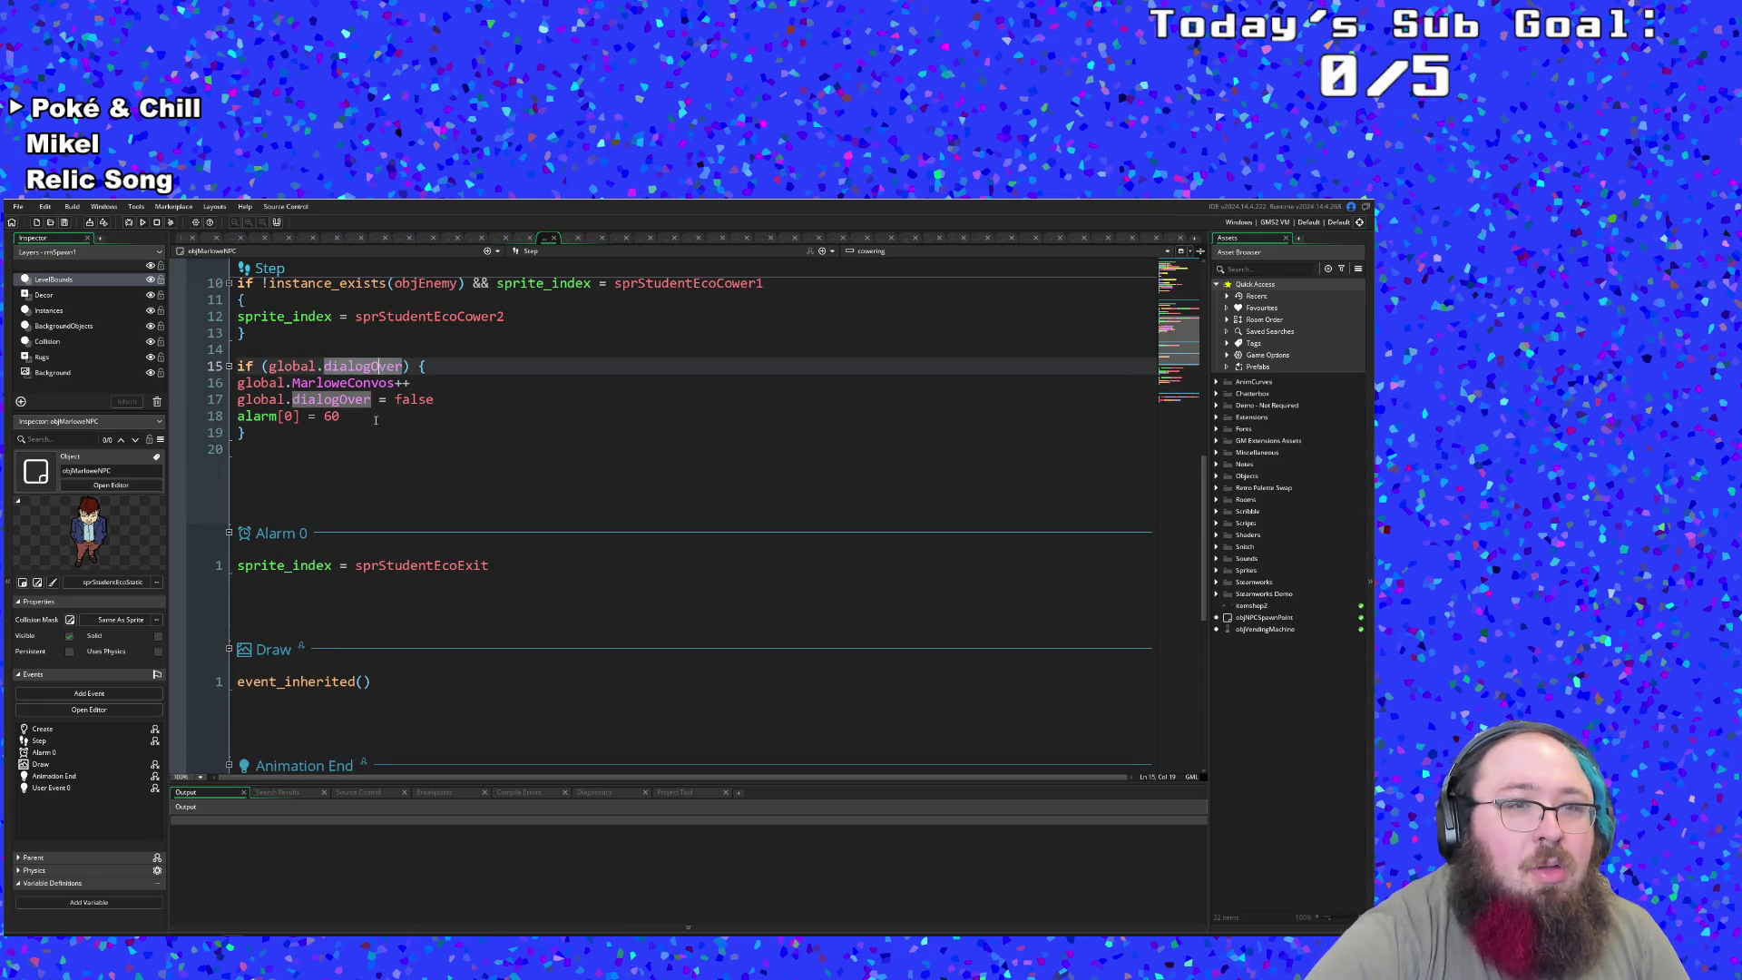
key("Right")
key("Right")
key("Right")
type("&& ")
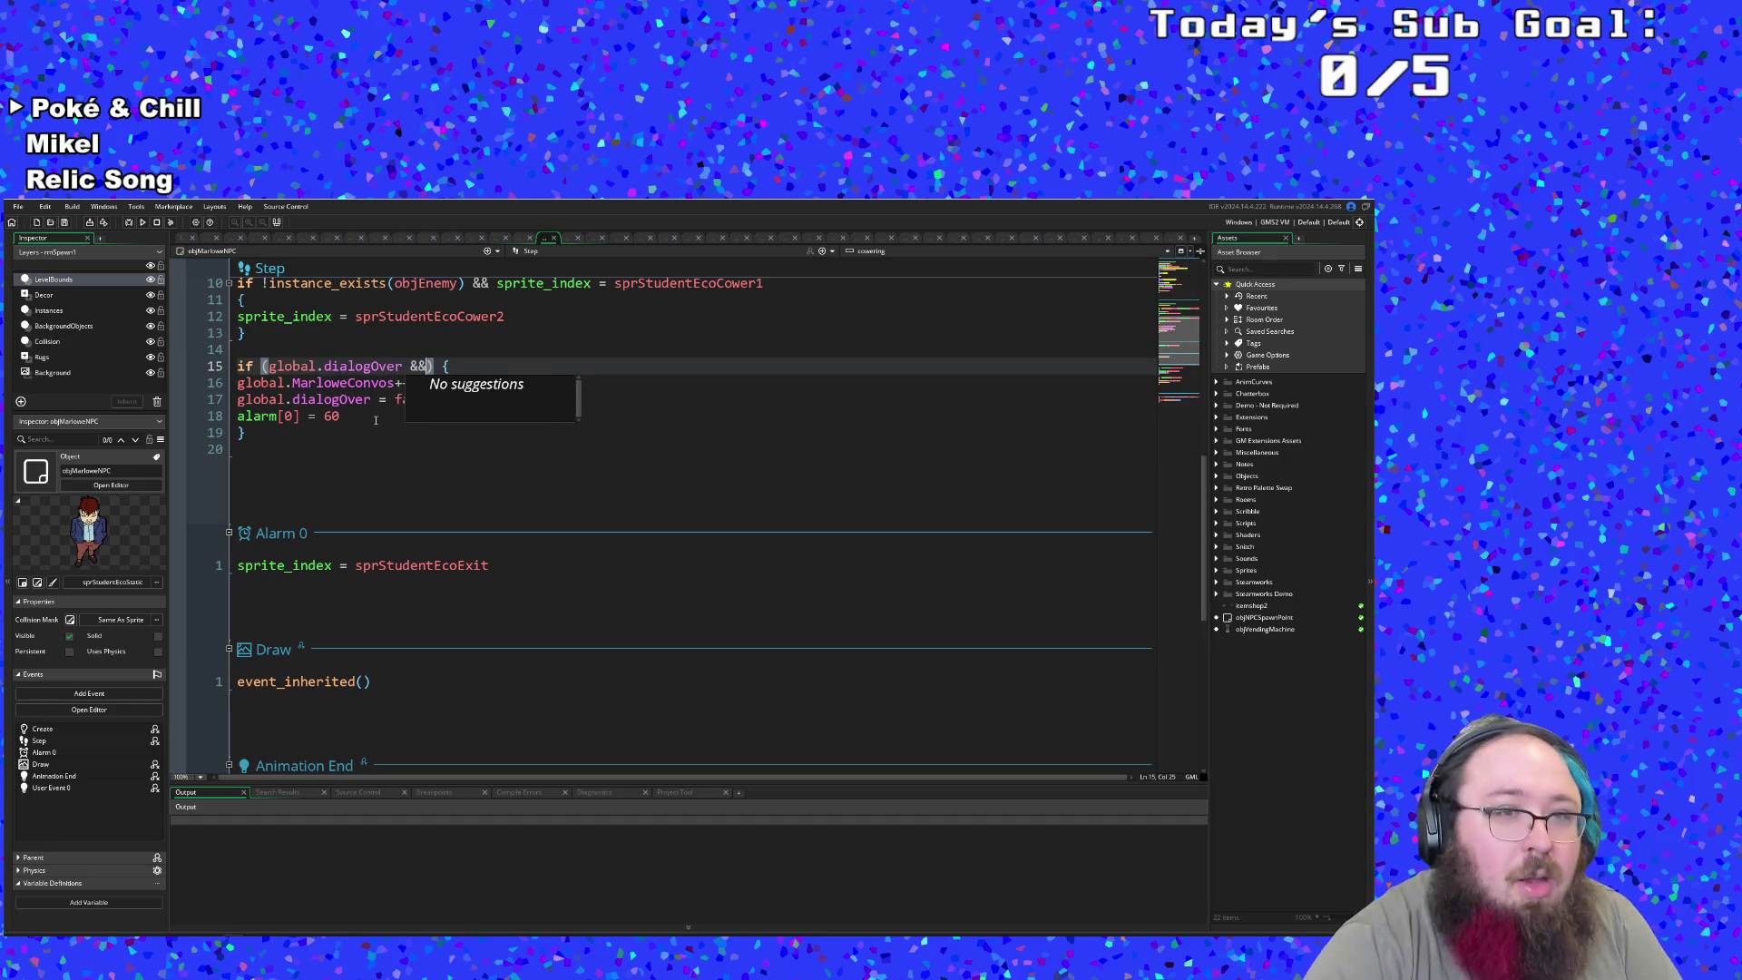
type("global.foundMarlowe")
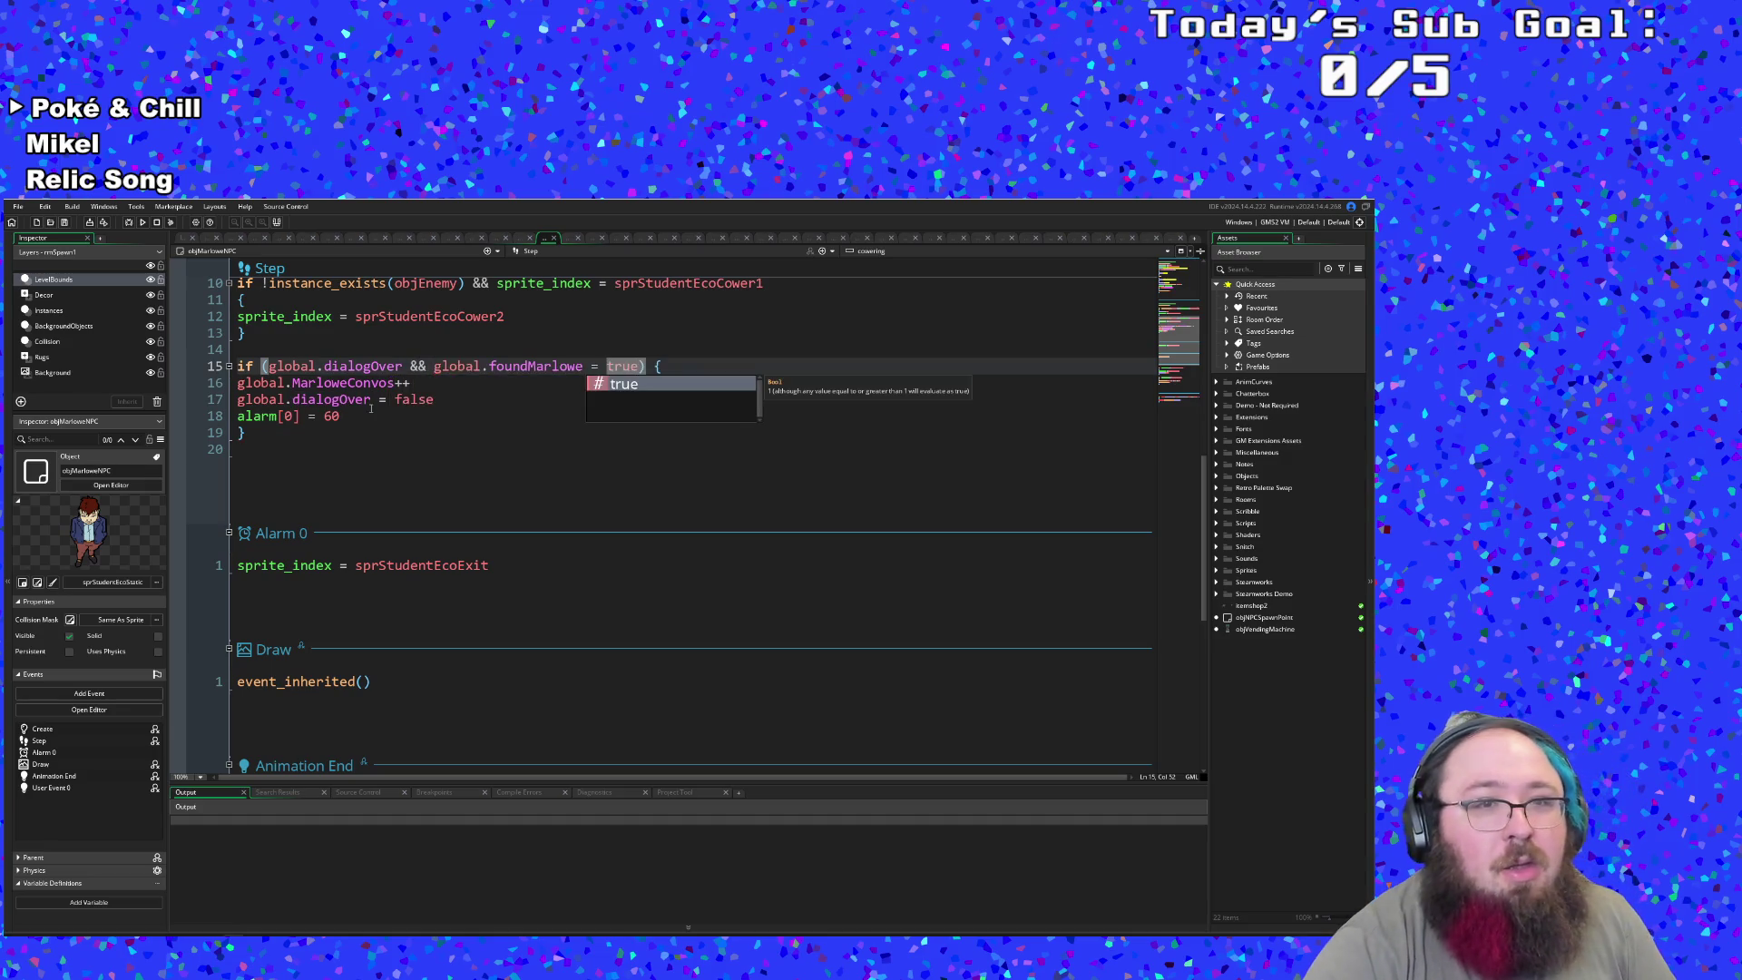
type(" = true")
scroll(373, 418, "down", 5)
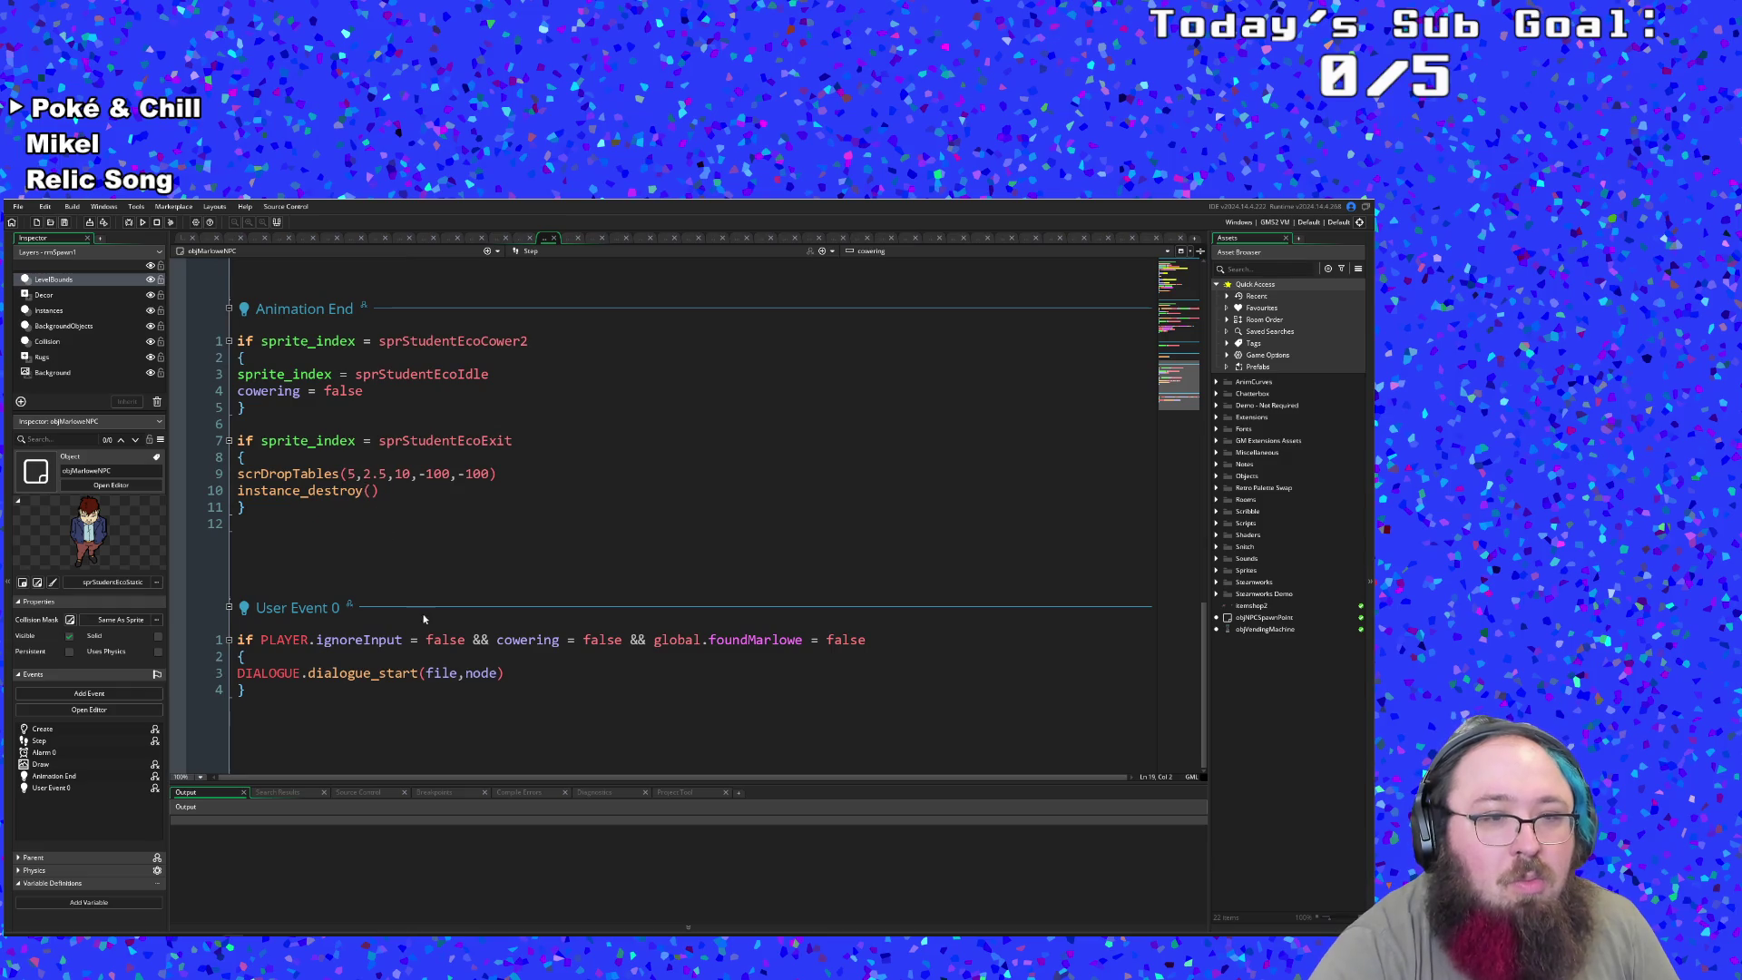
left_click(378, 655)
key("Return")
key("ctrl+v")
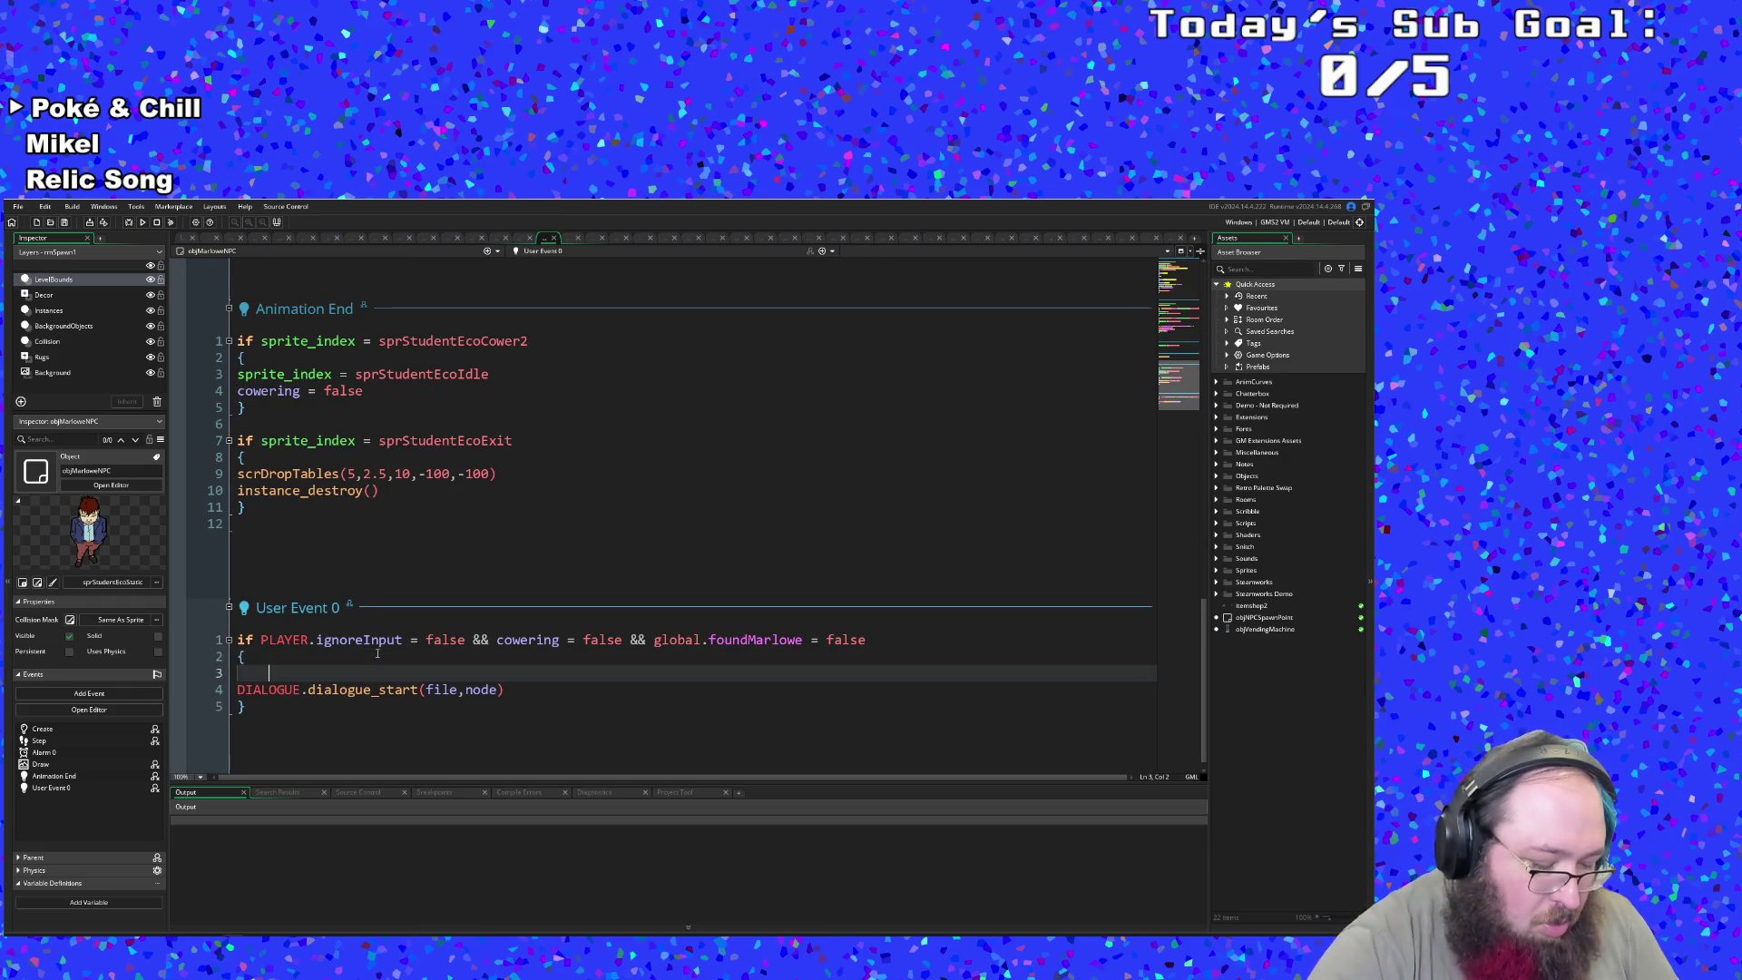
key("Home")
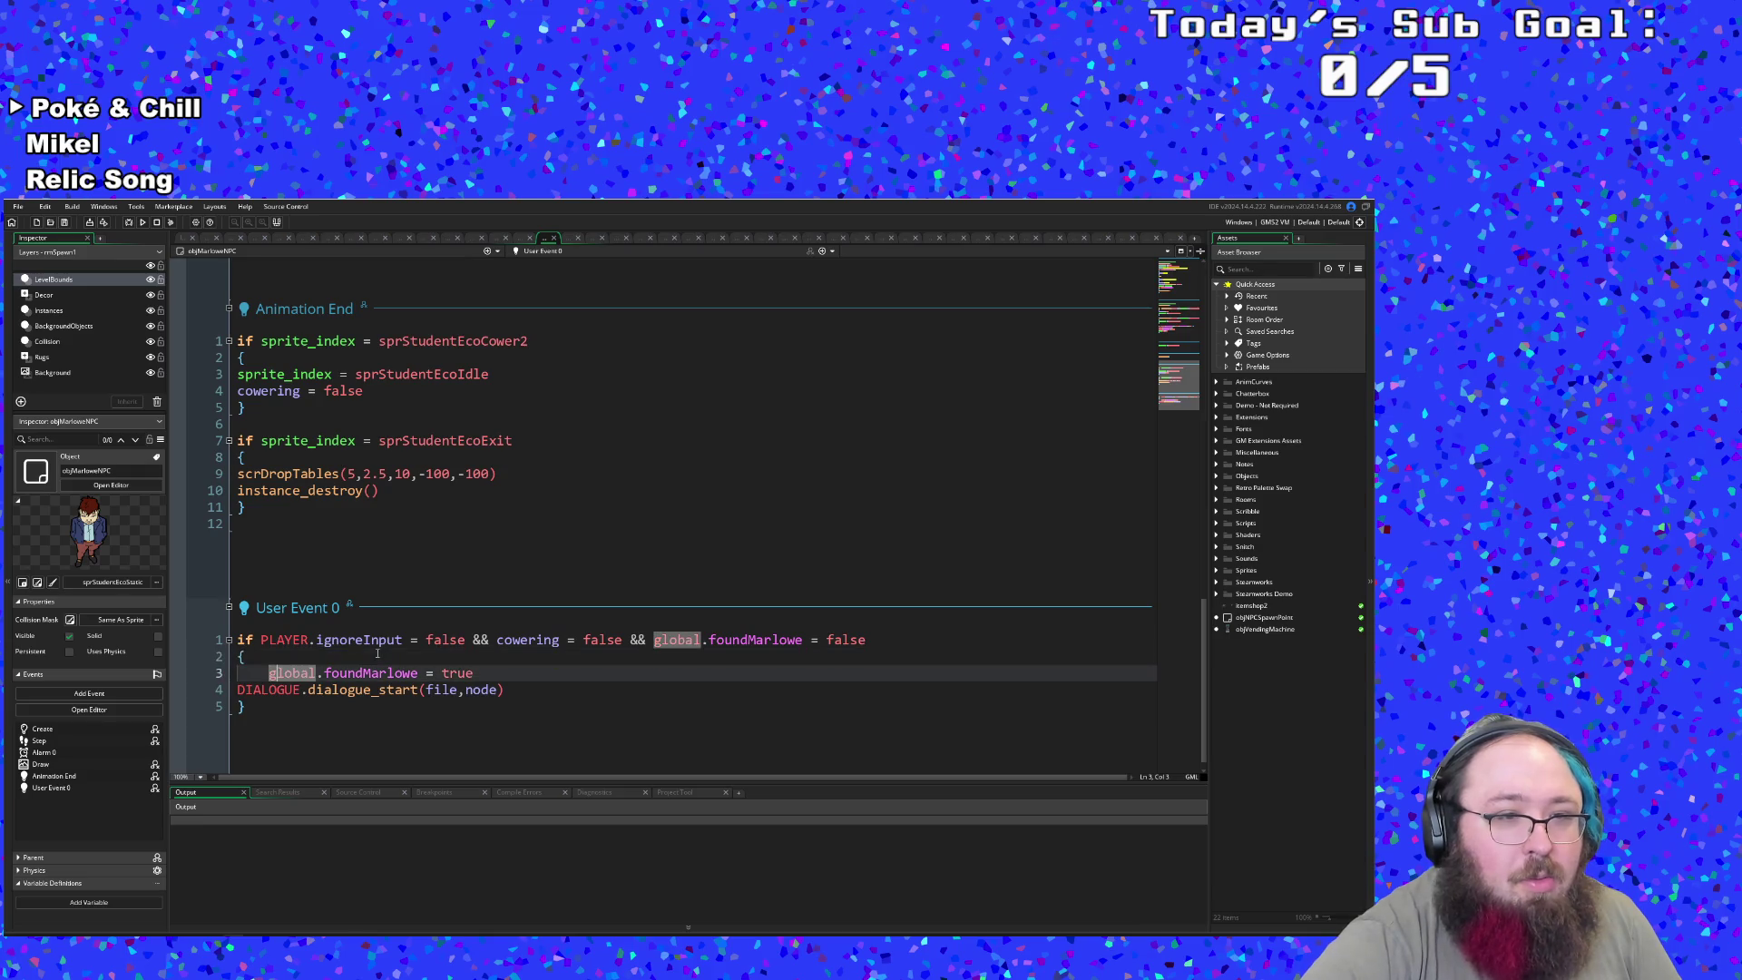
key("BackSpace")
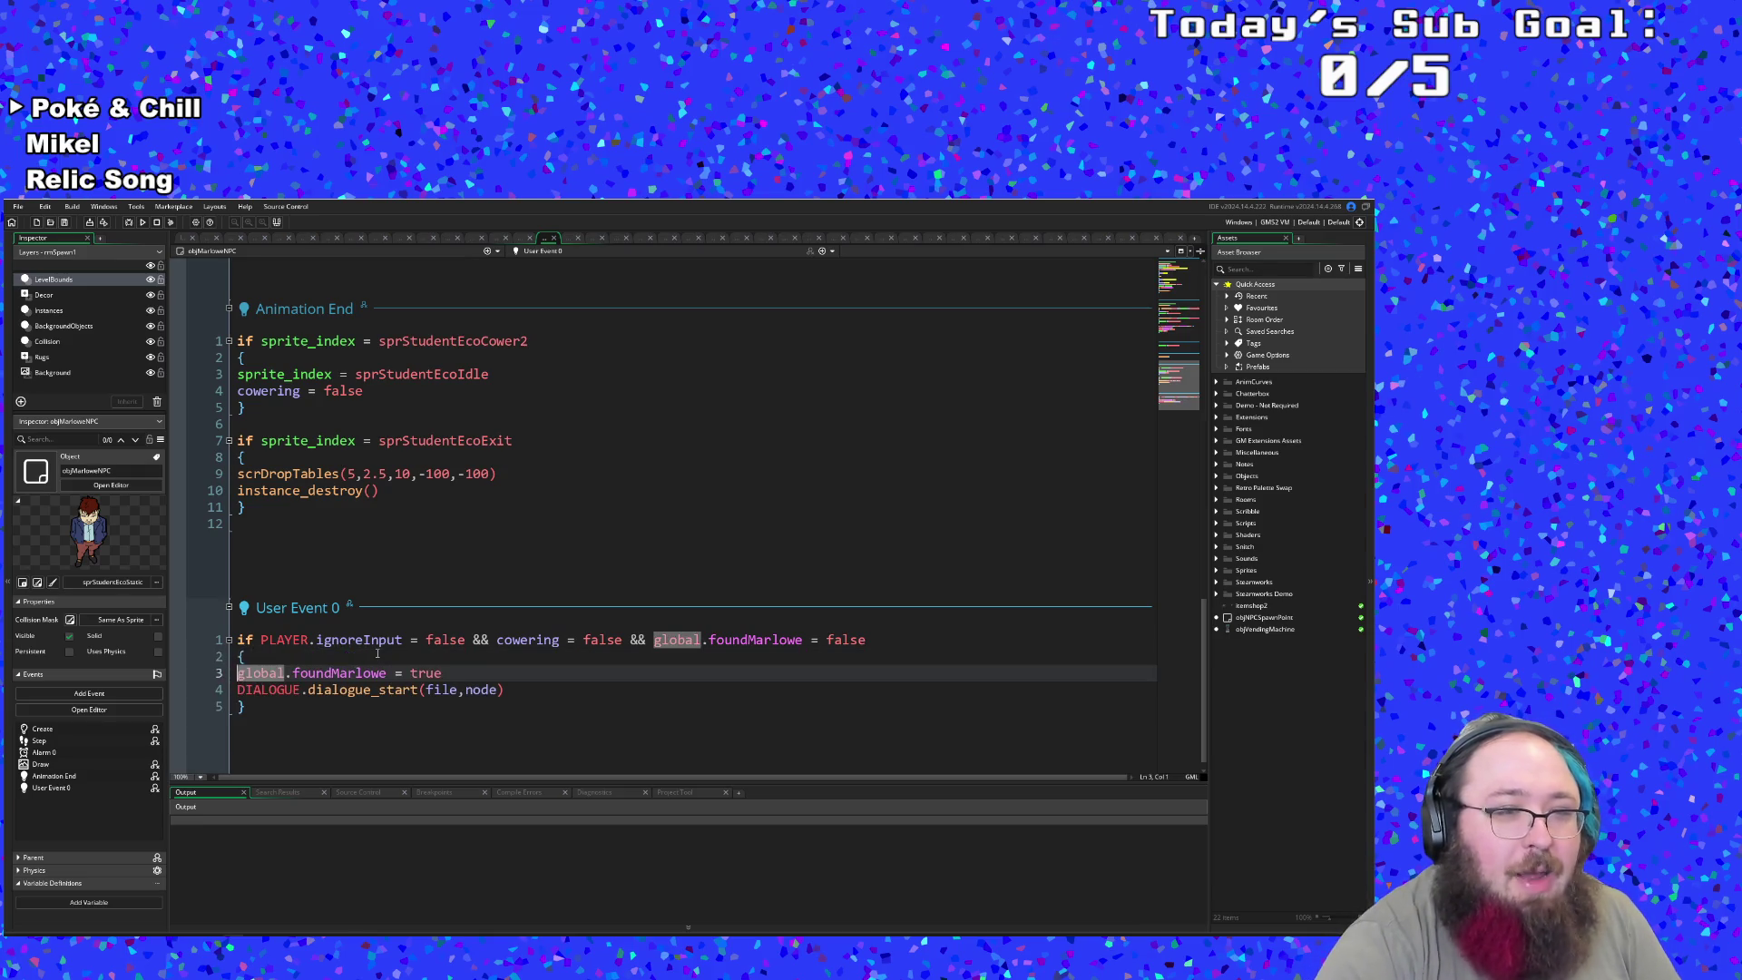
scroll(377, 654, "down", 1)
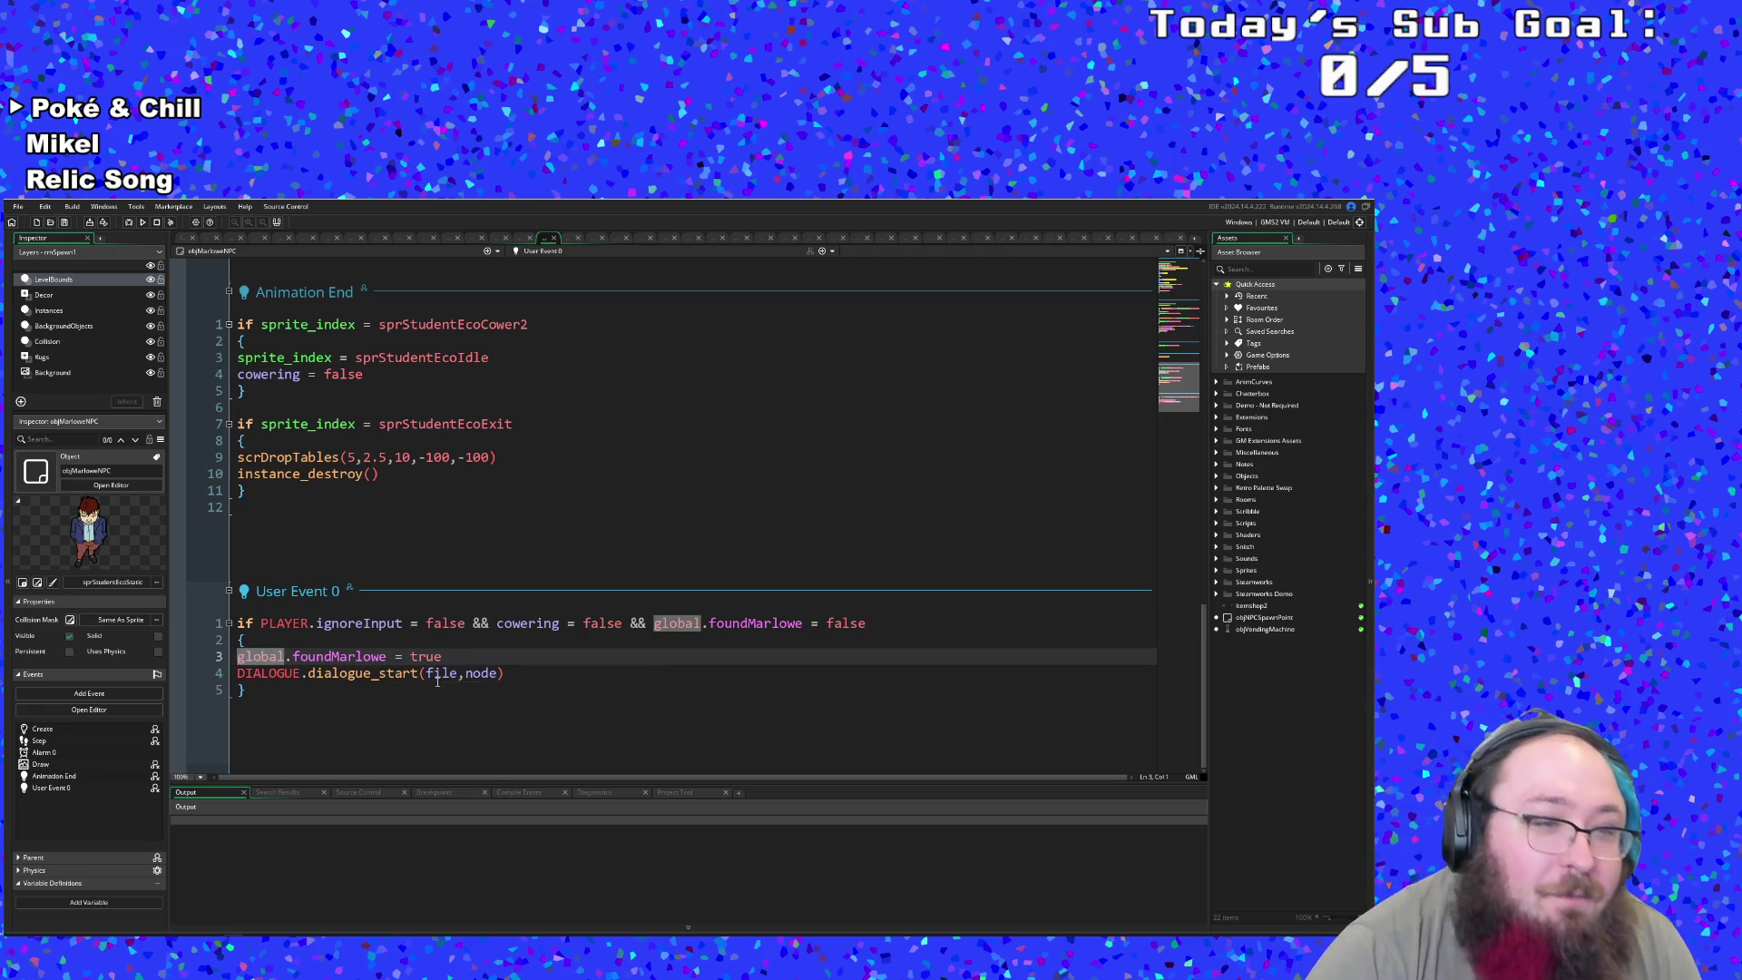
scroll(440, 689, "up", 10)
scroll(444, 710, "down", 10)
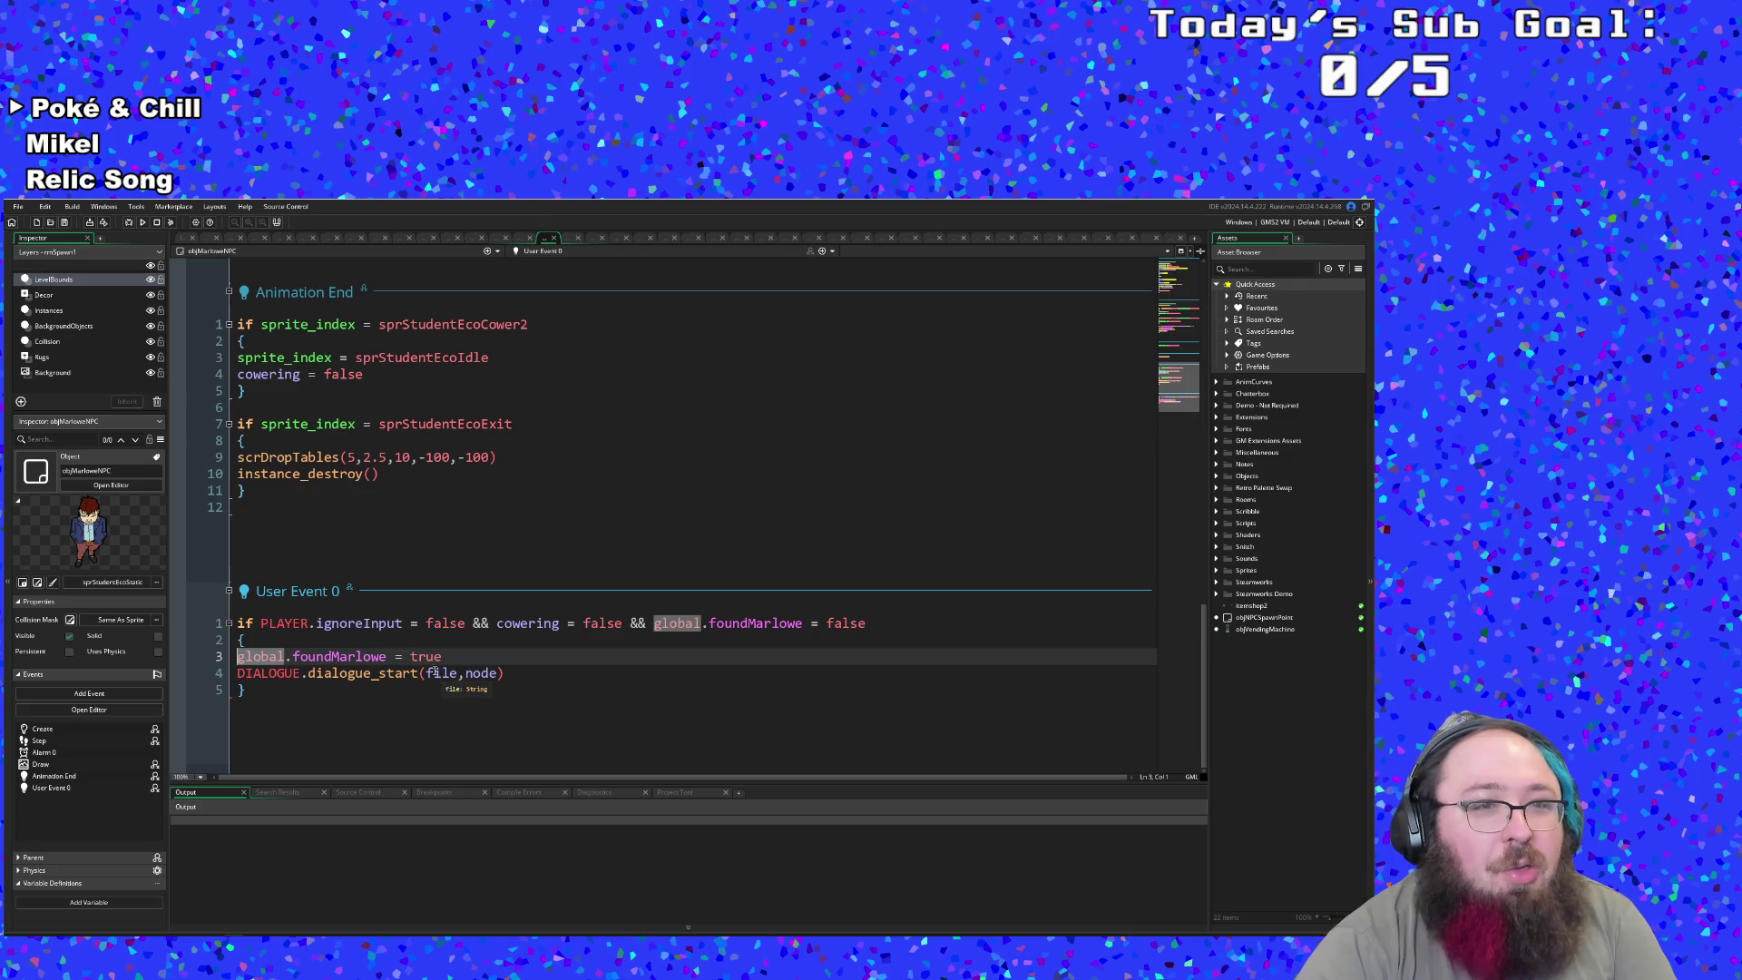
left_click(410, 562)
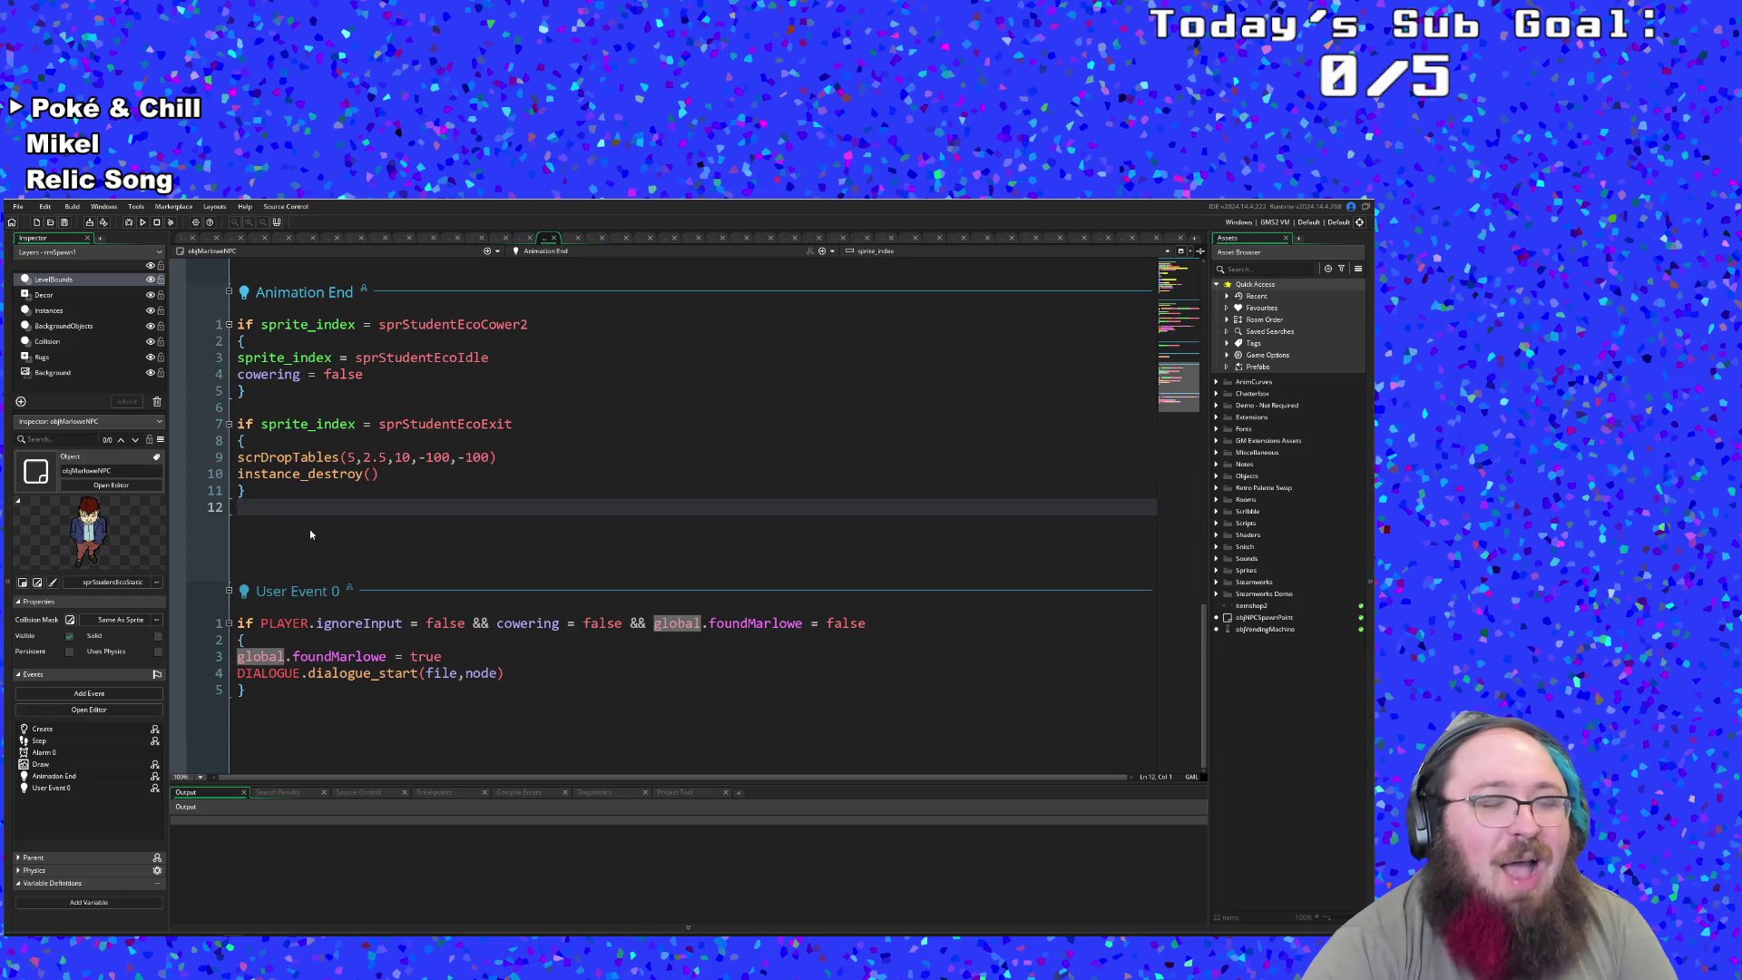
scroll(309, 530, "up", 5)
scroll(321, 563, "down", 5)
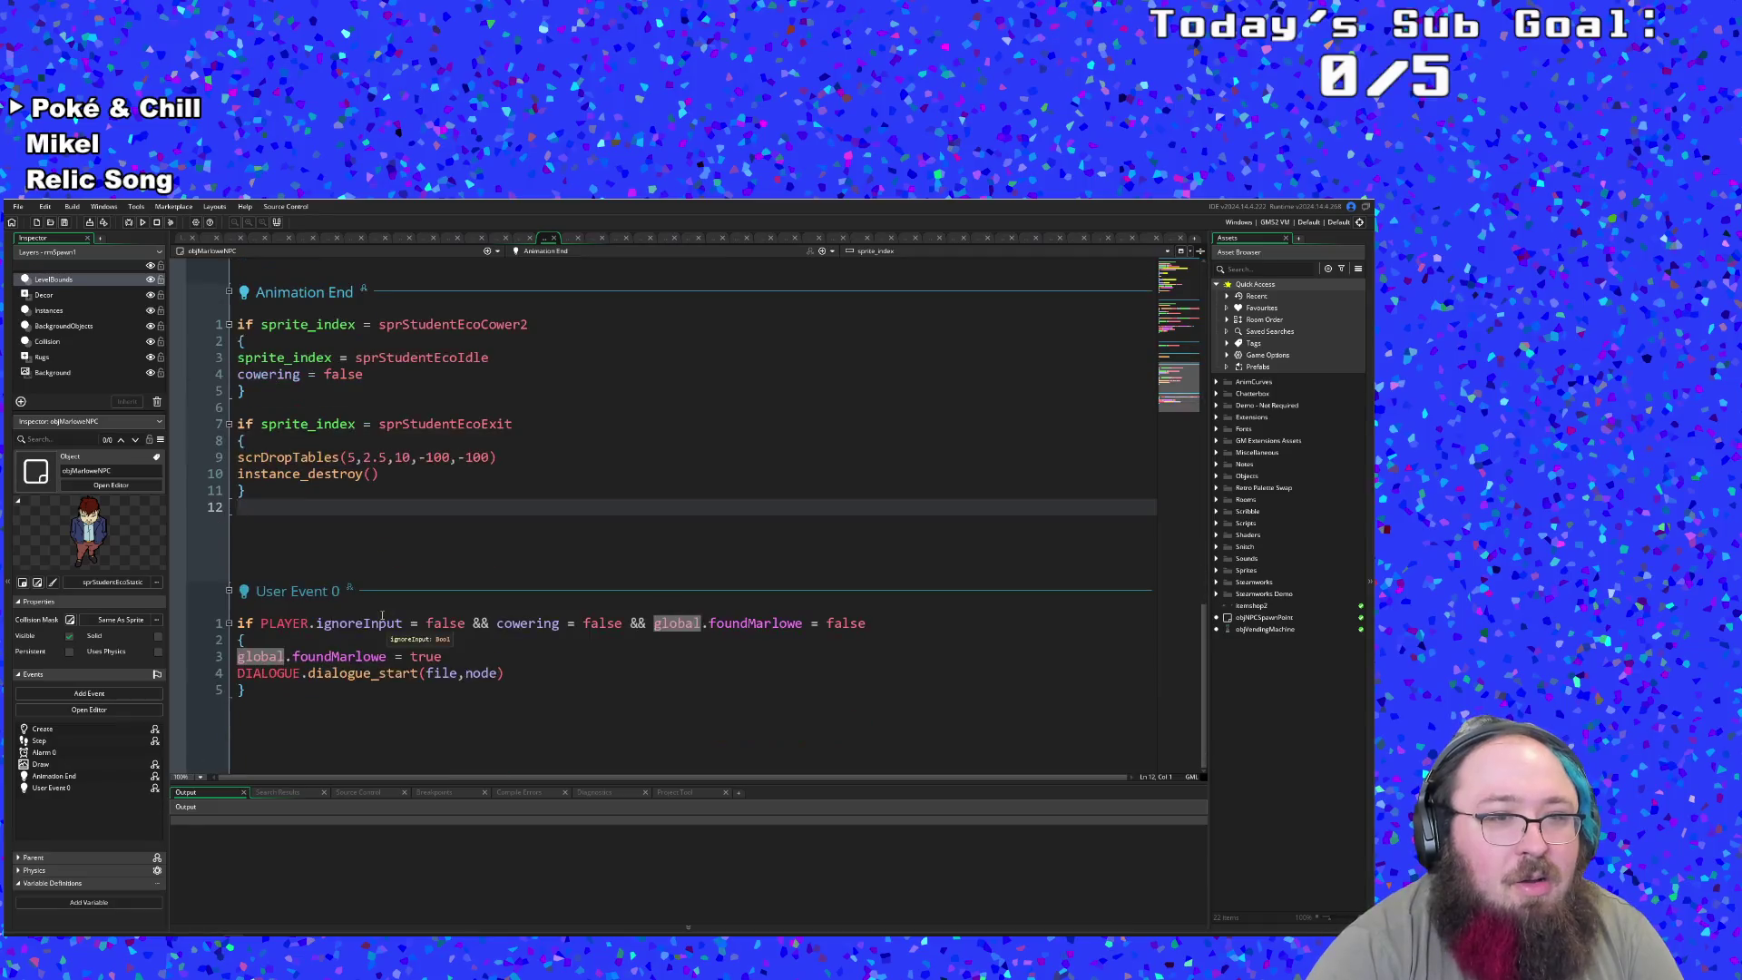
scroll(380, 617, "up", 8)
scroll(380, 617, "down", 8)
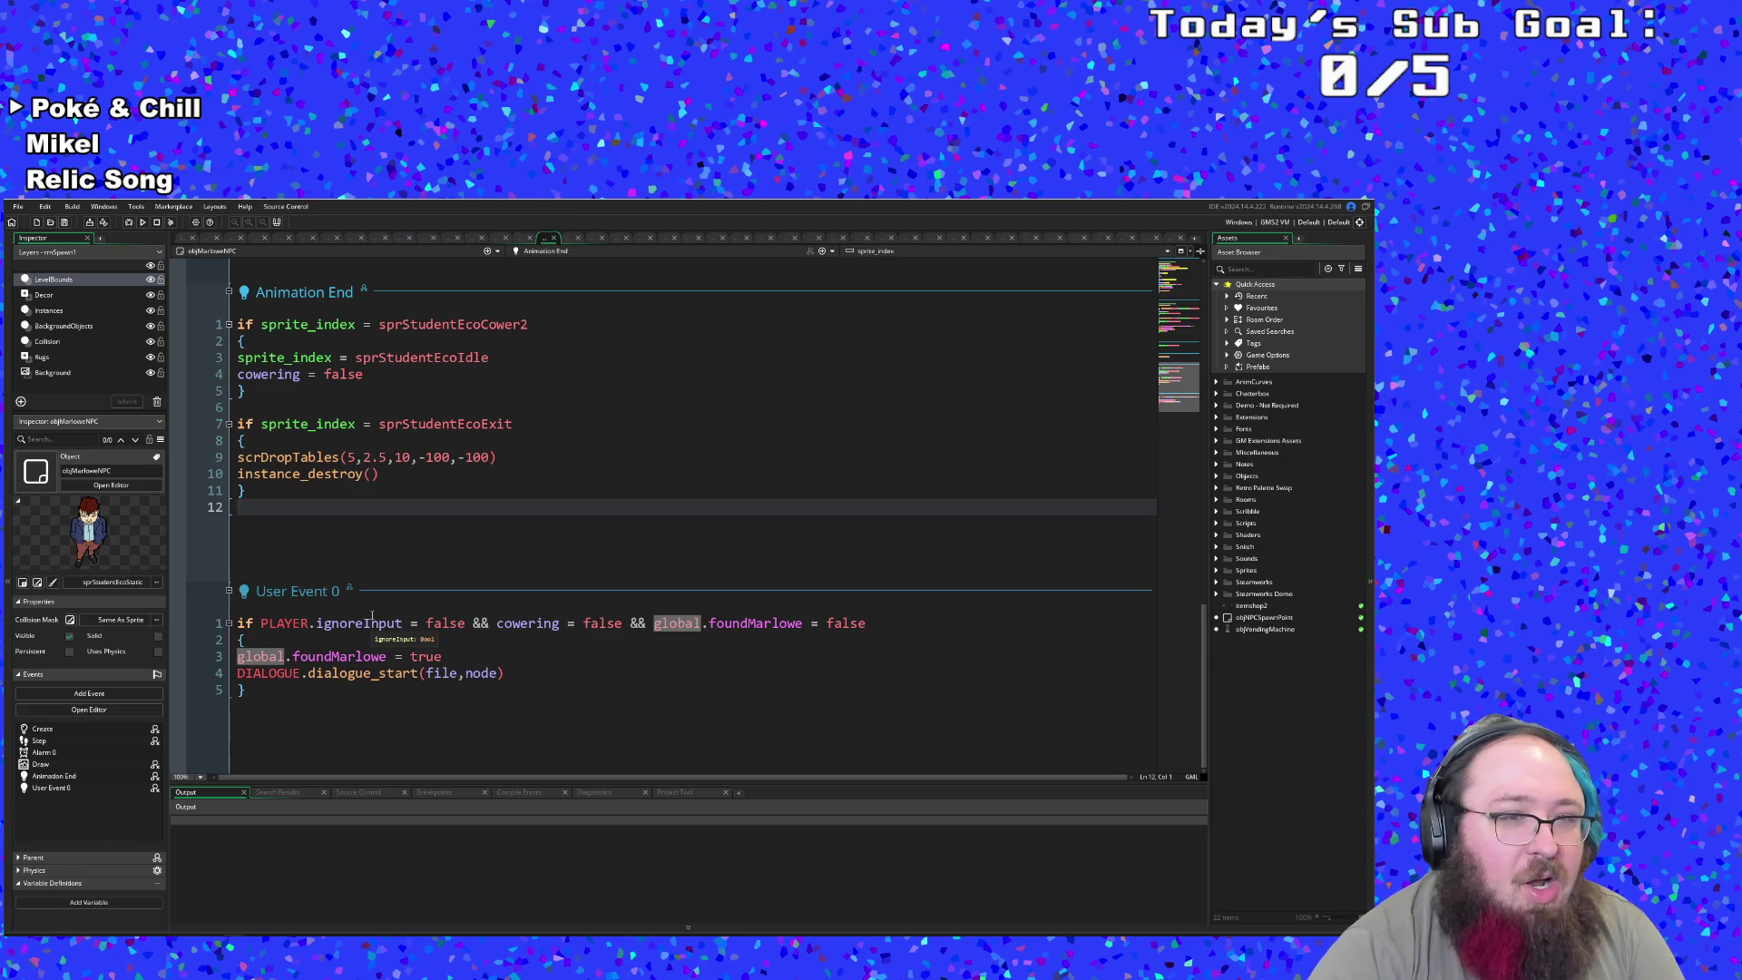
scroll(372, 667, "up", 4)
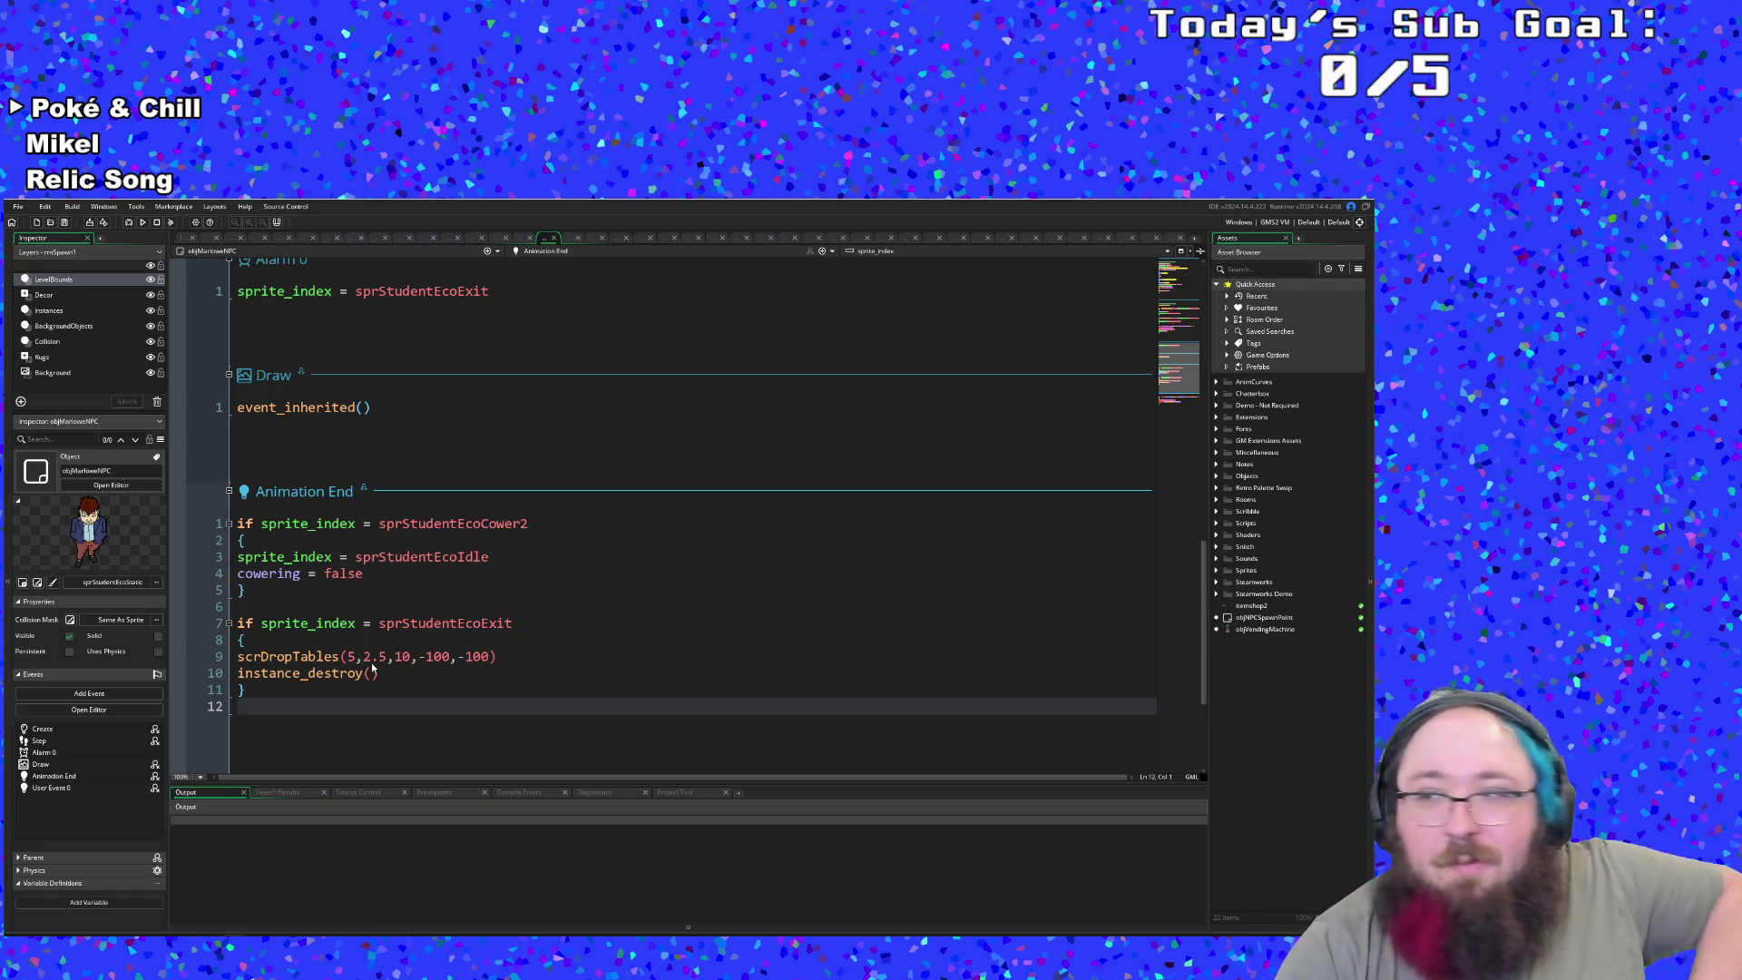
scroll(502, 675, "down", 2)
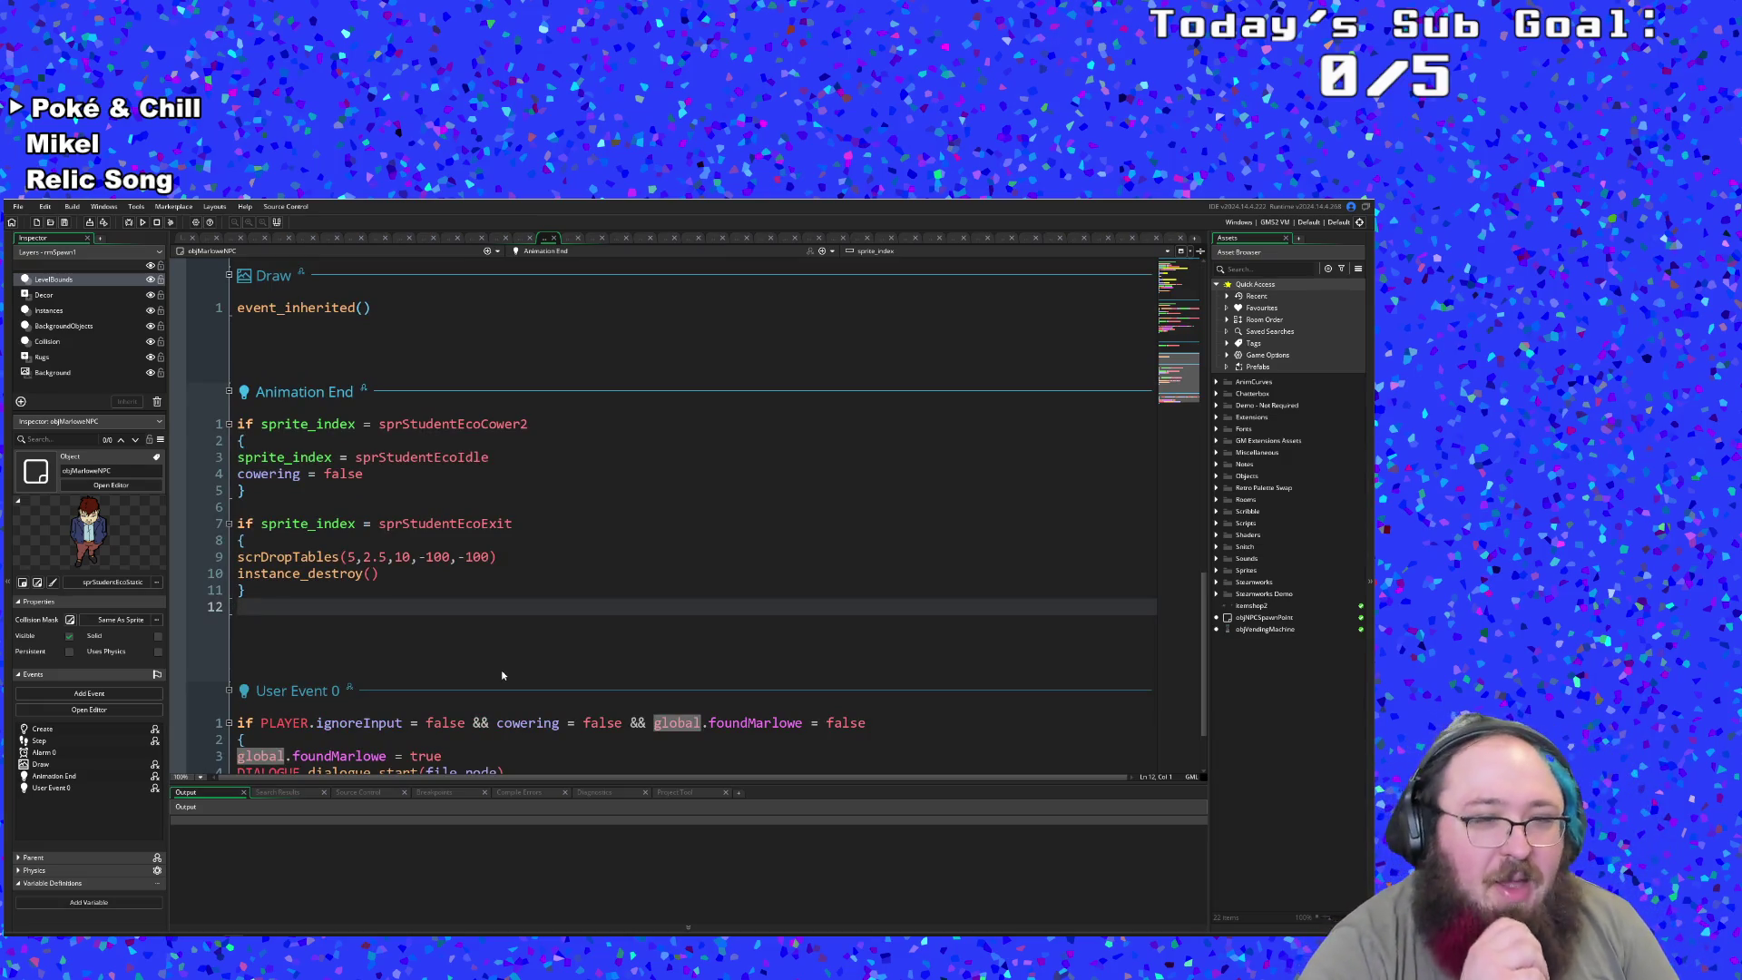
scroll(502, 675, "down", 2)
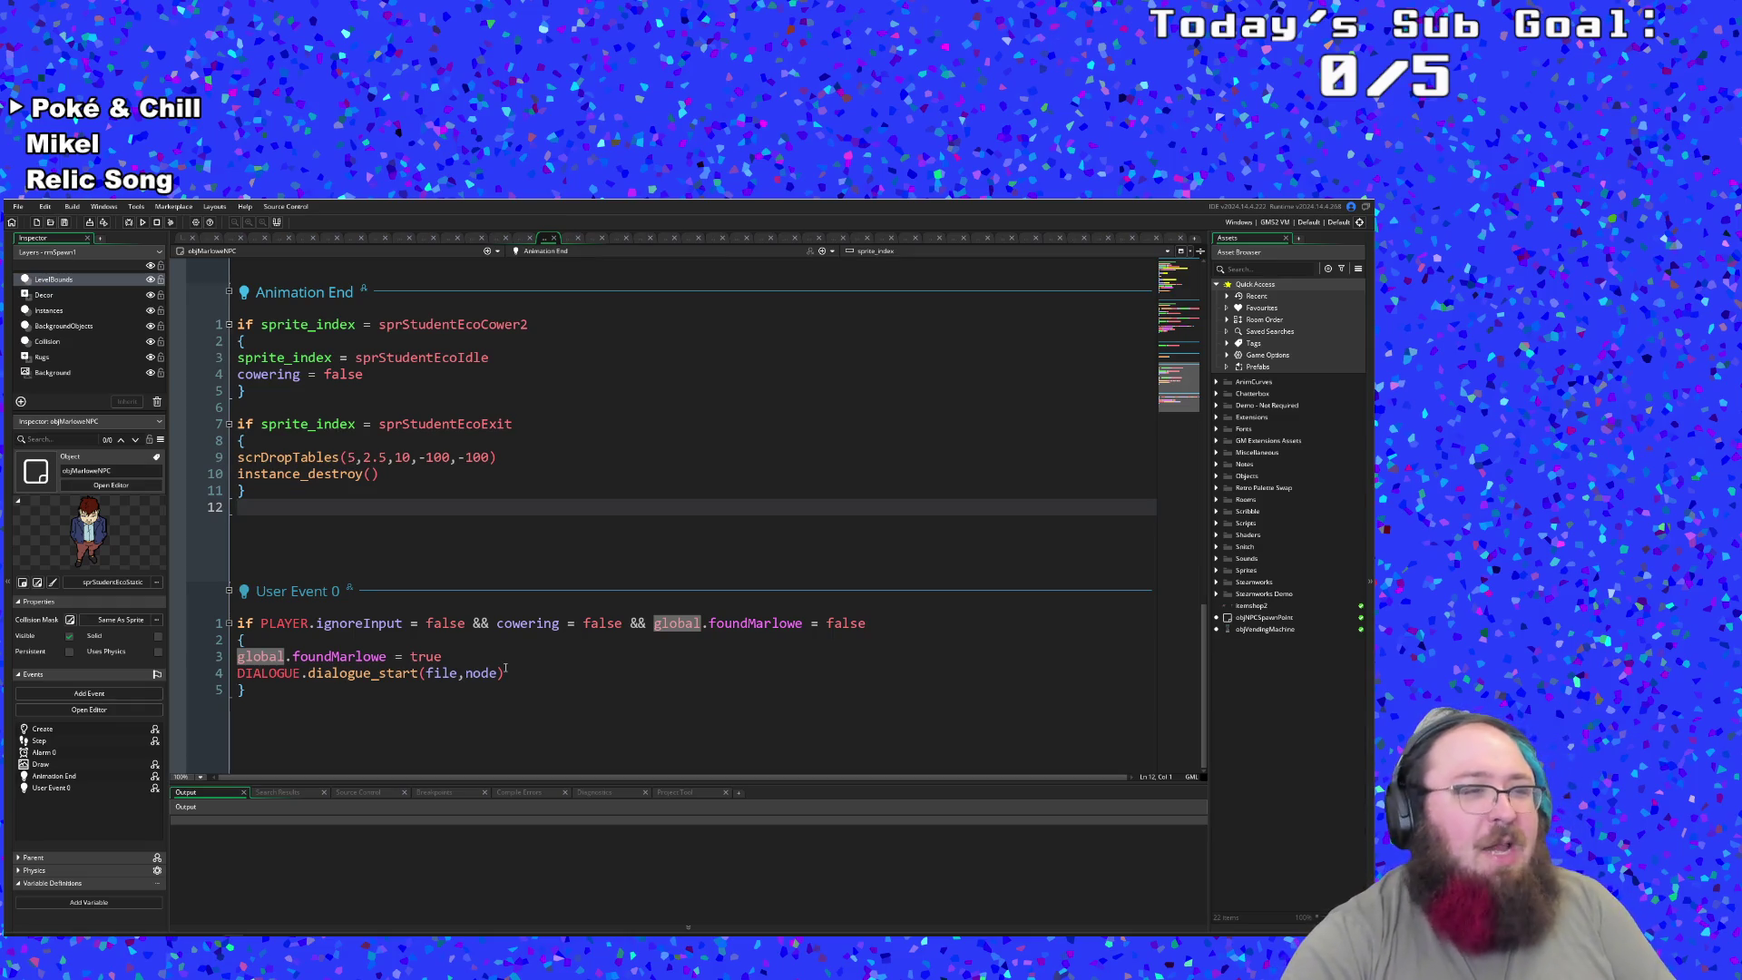
scroll(511, 671, "up", 4)
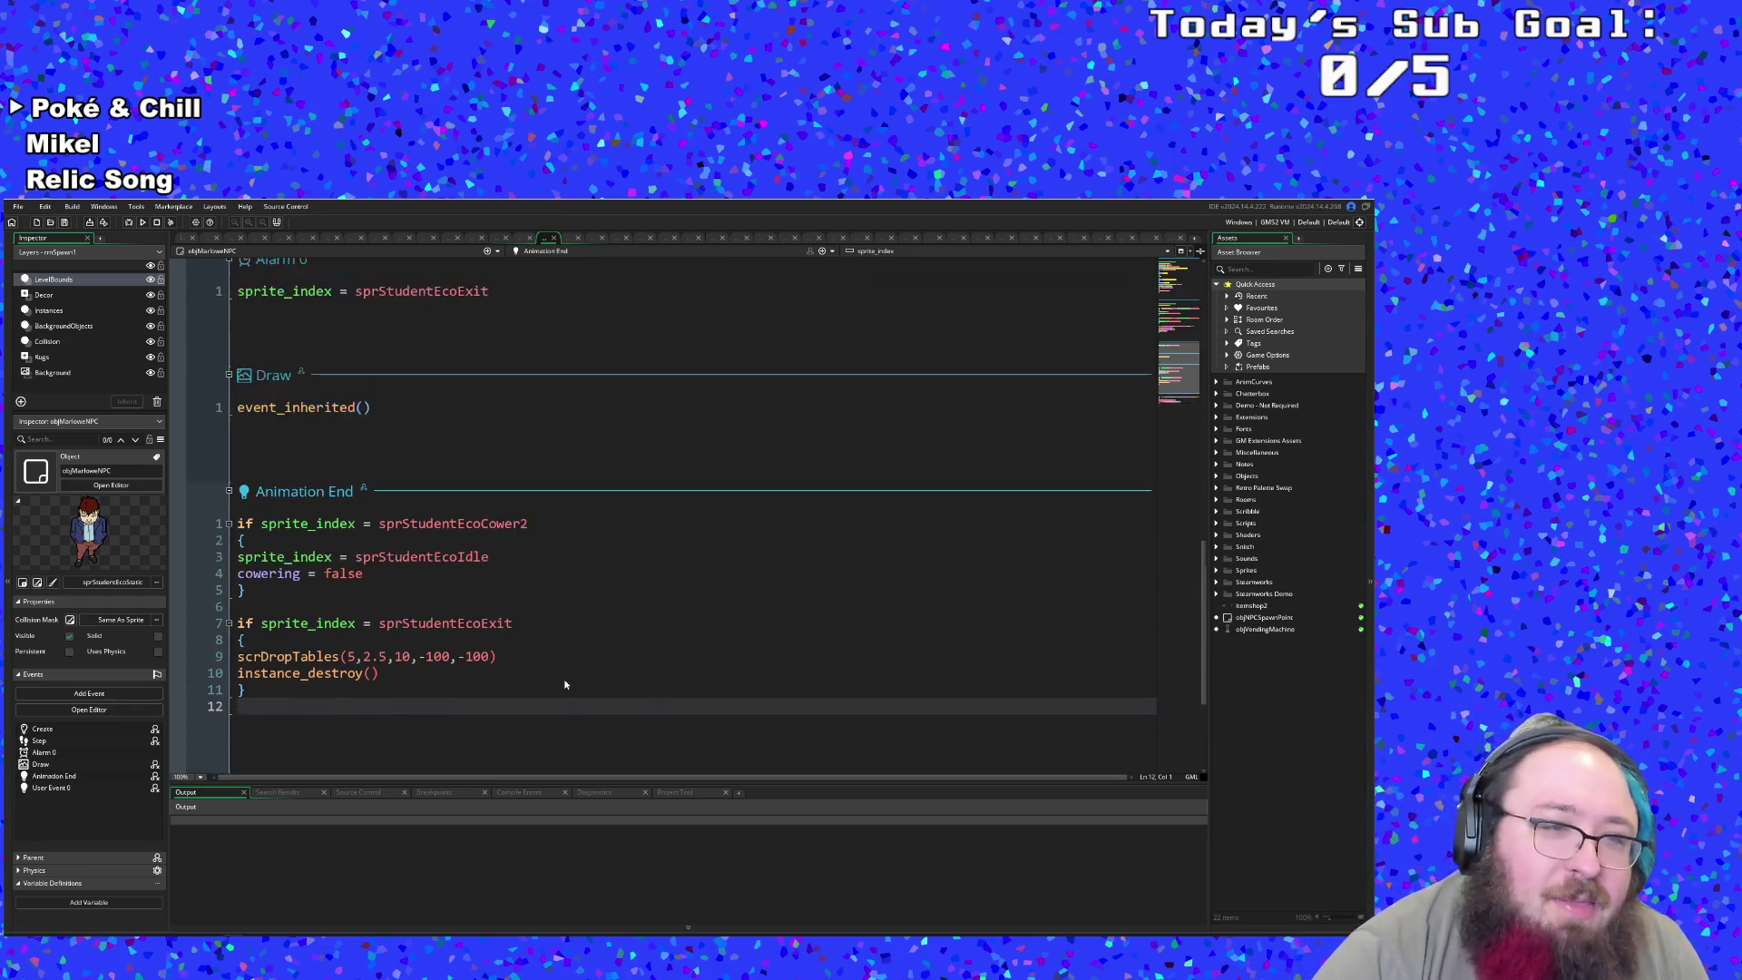
scroll(563, 698, "down", 4)
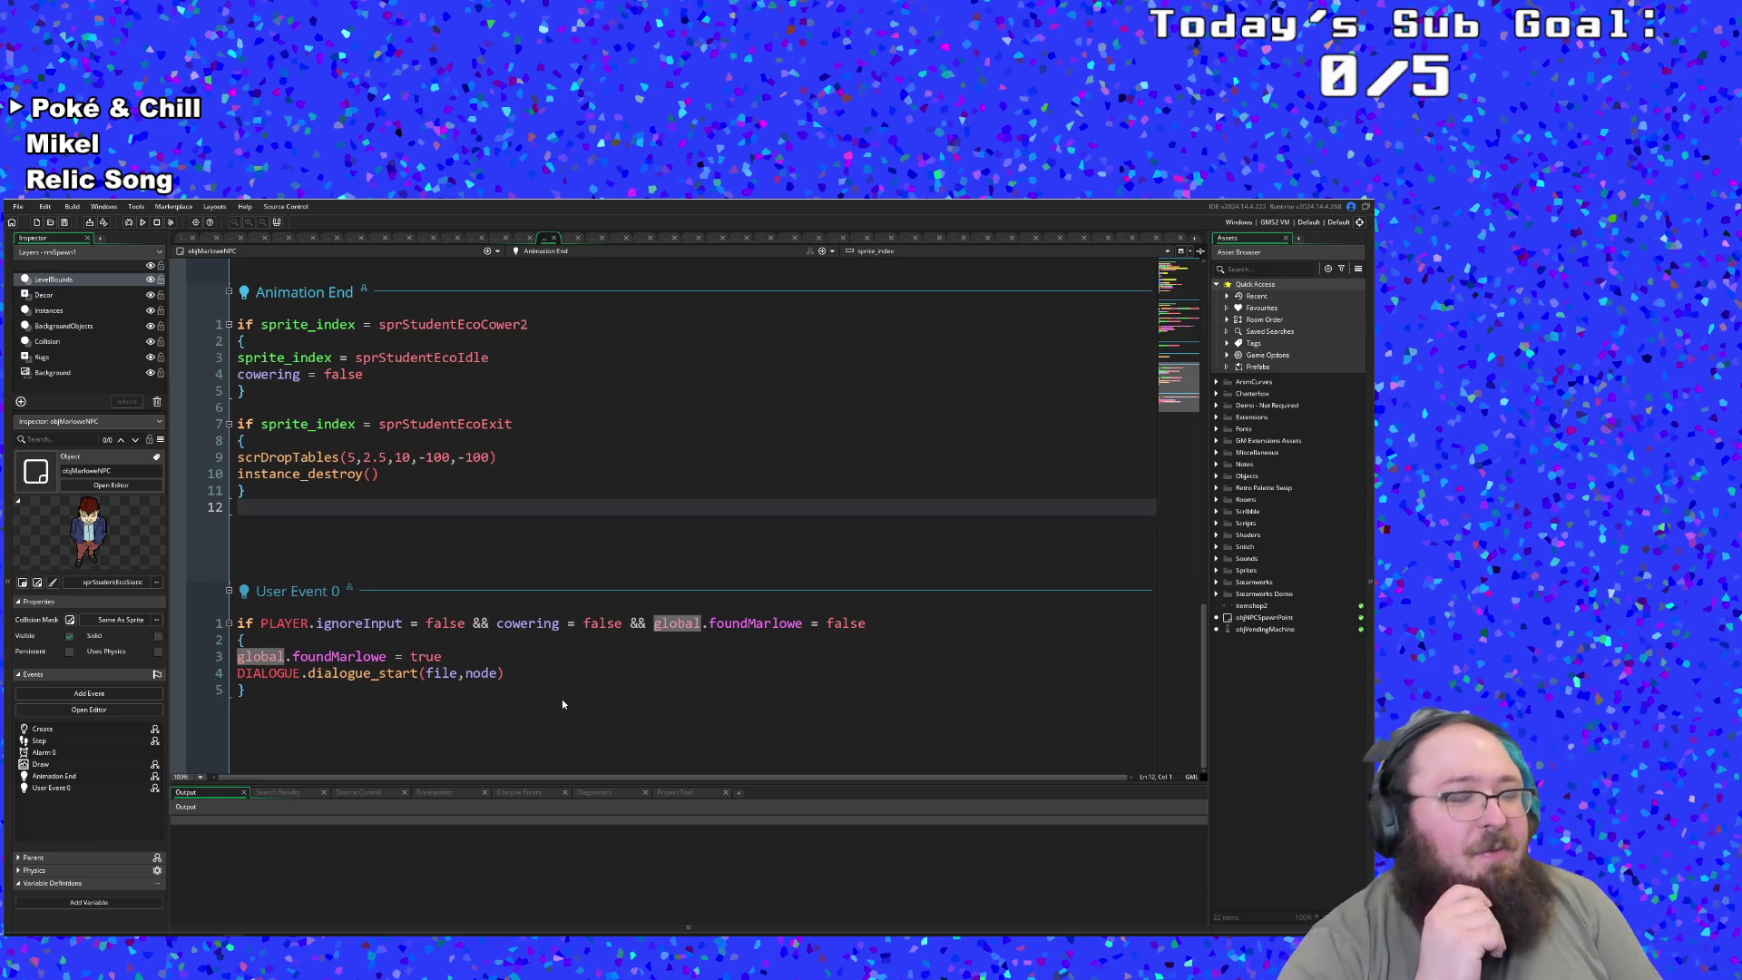
scroll(572, 701, "up", 15)
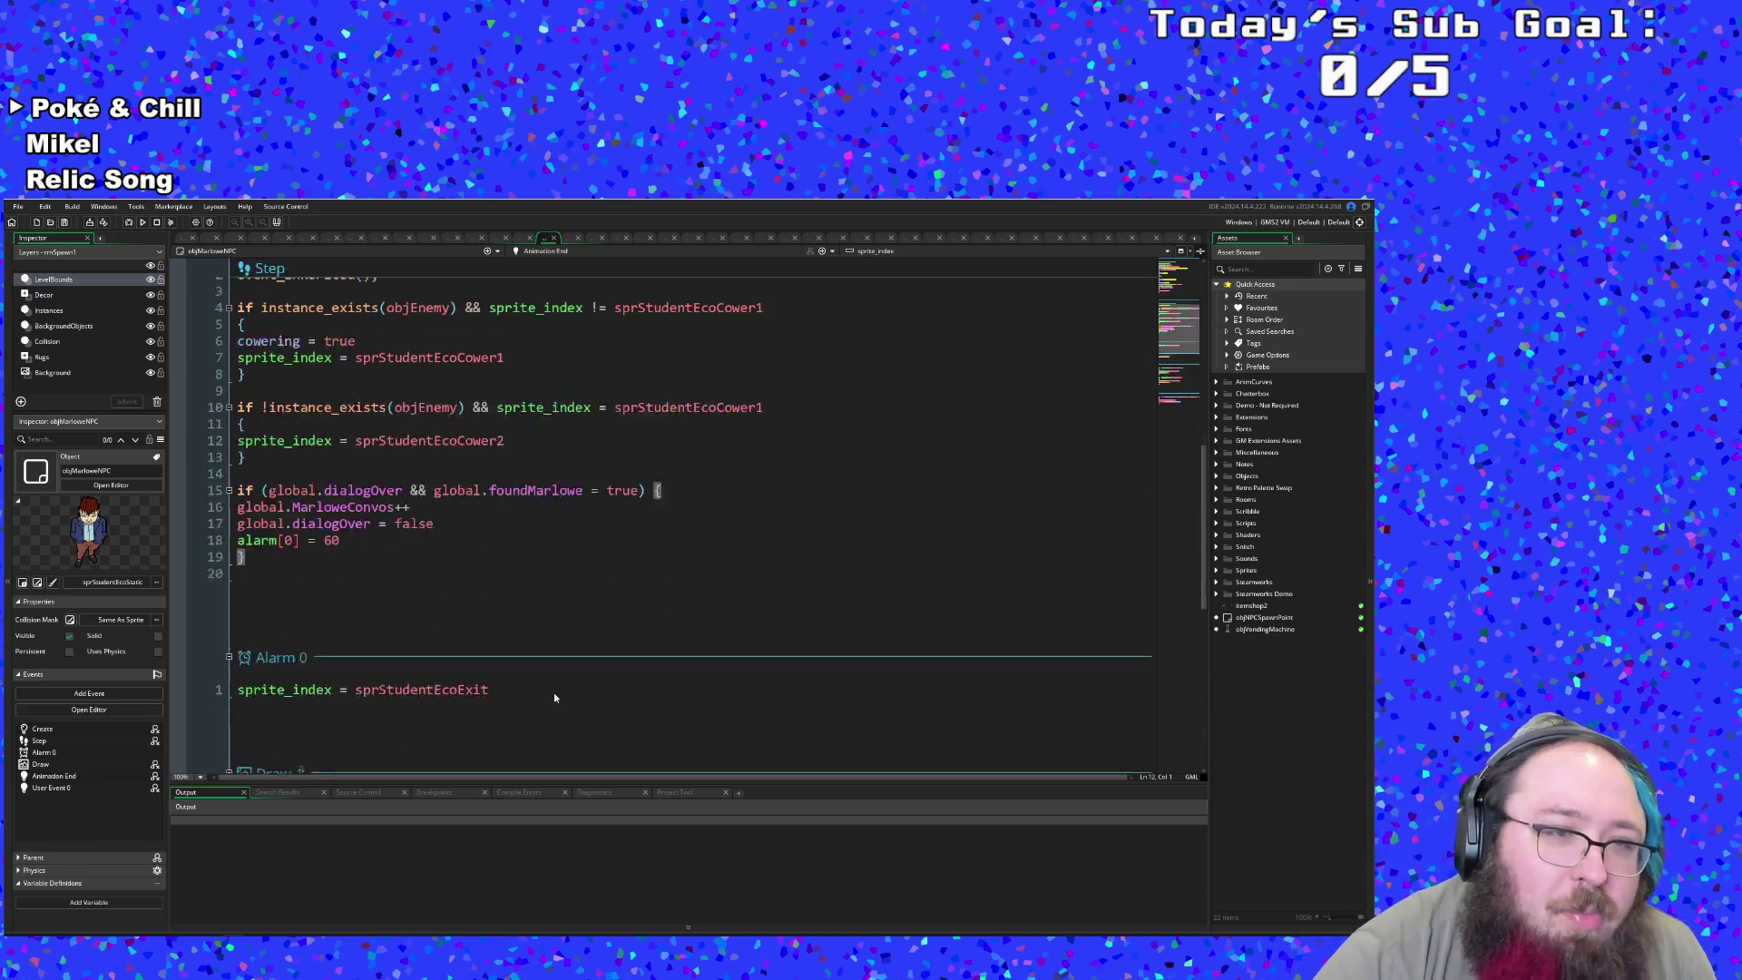
scroll(562, 709, "down", 15)
left_click(564, 699)
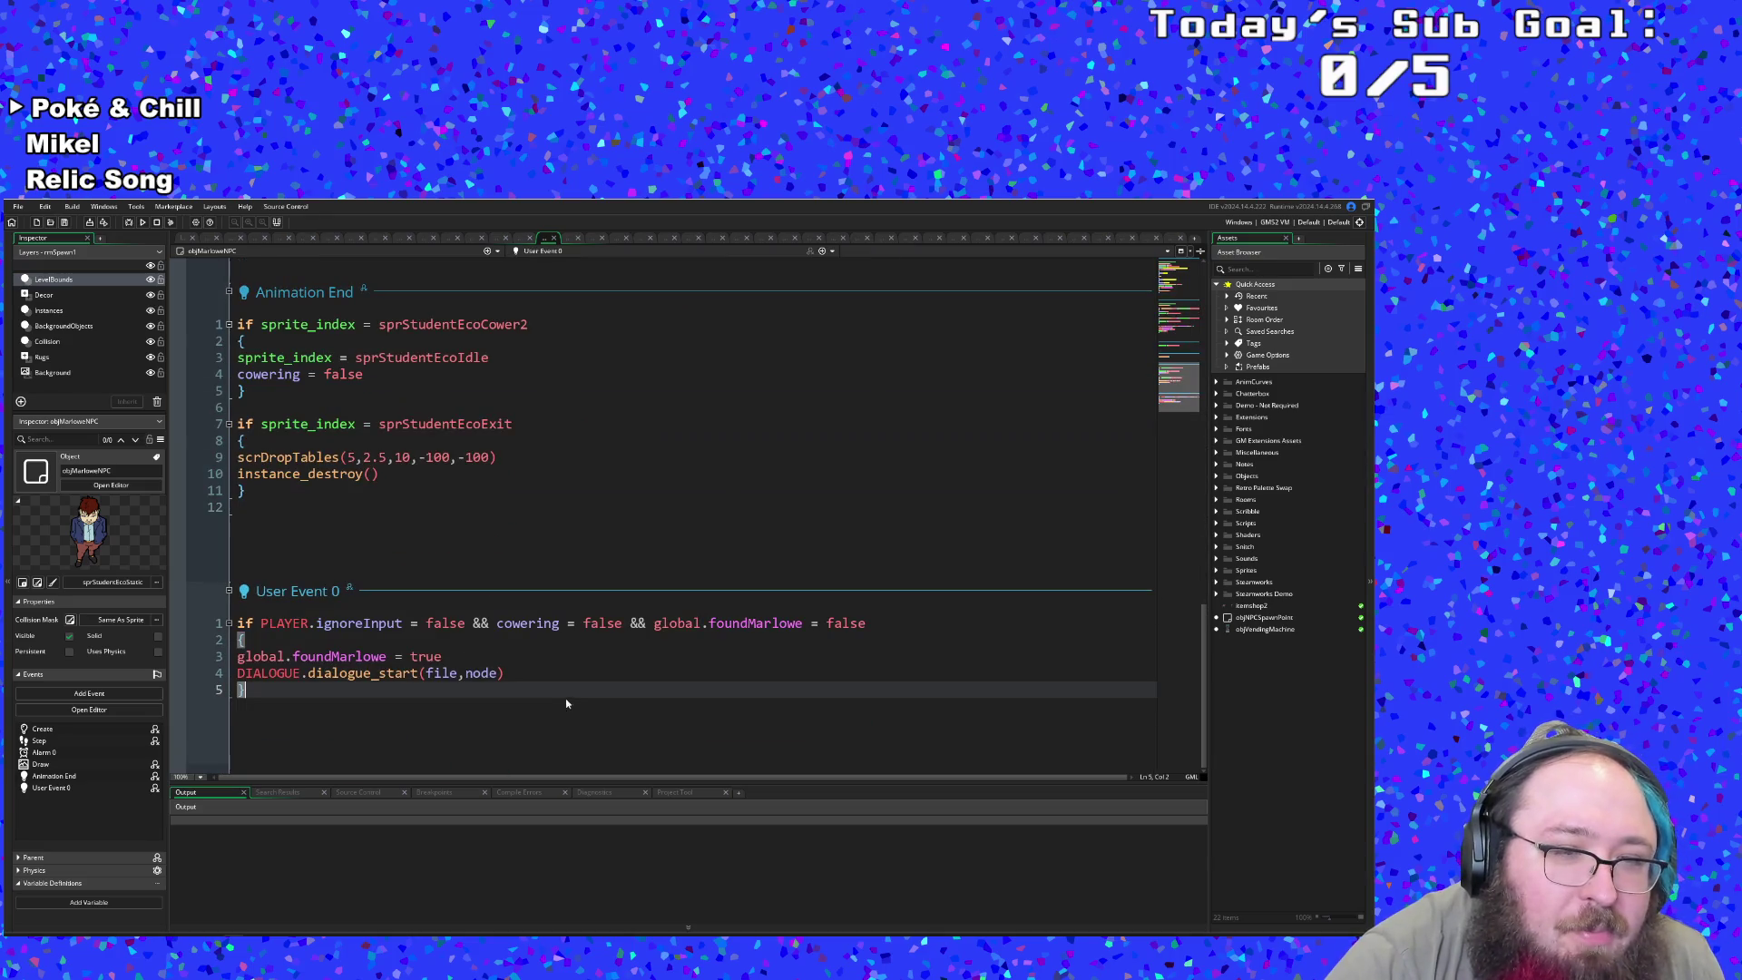
left_click(538, 676)
left_click(511, 656)
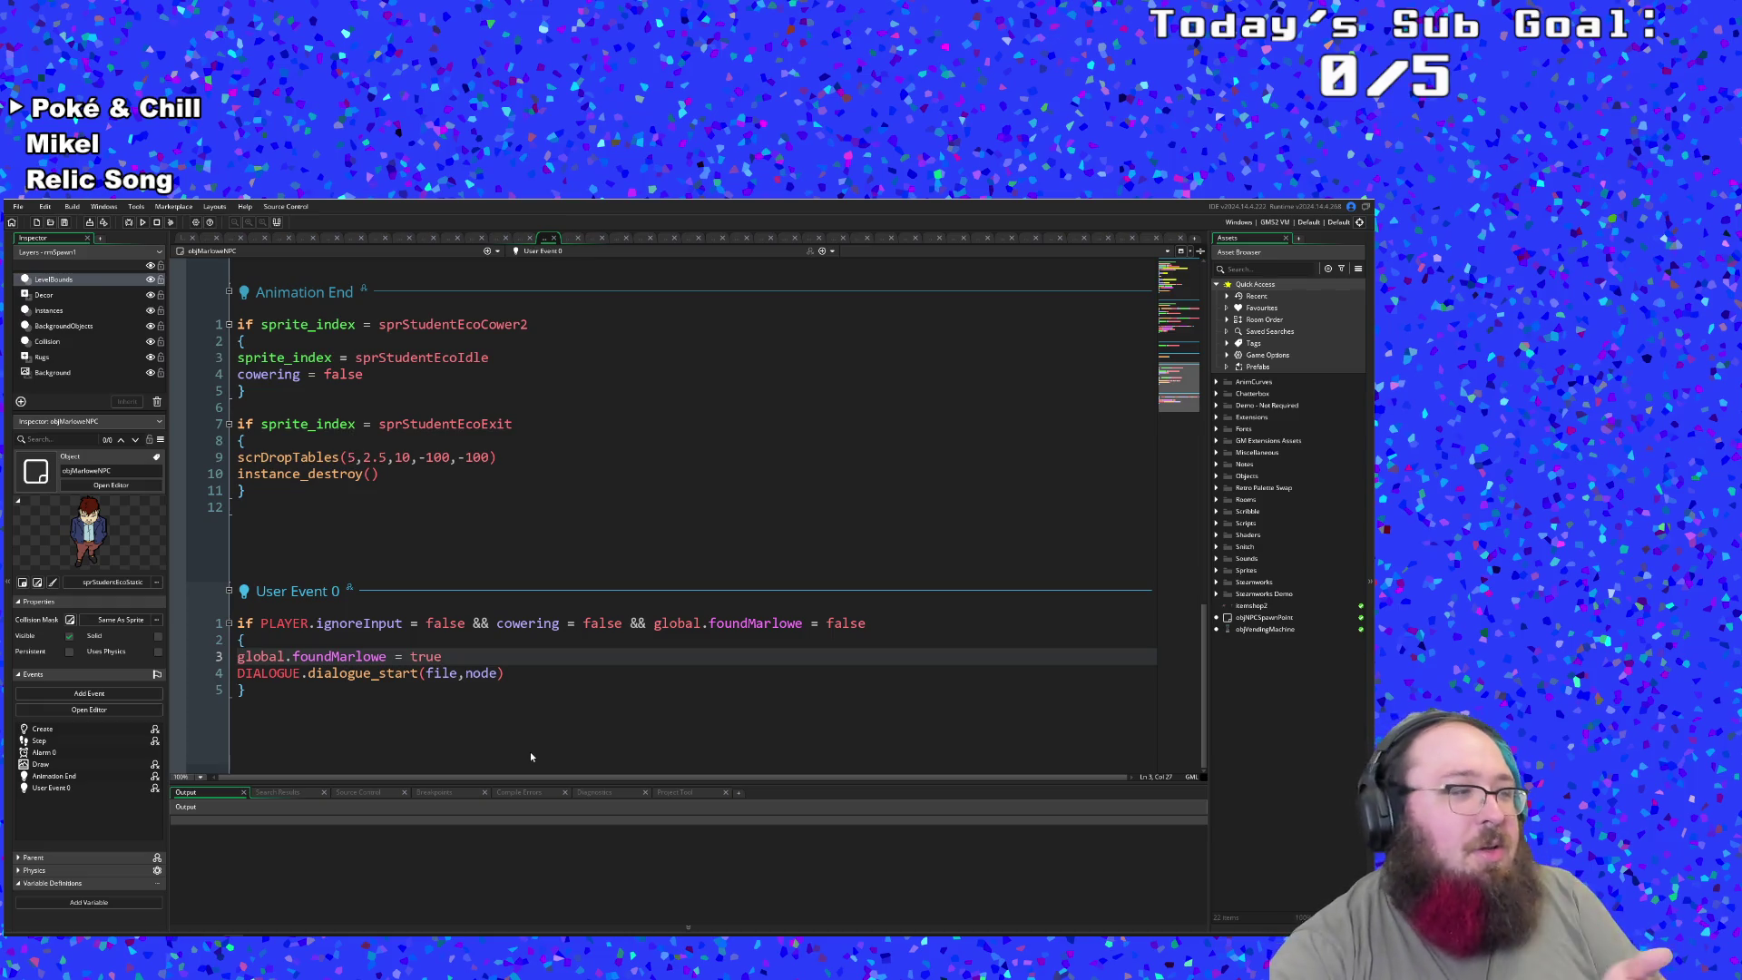
scroll(529, 751, "up", 3)
scroll(526, 762, "up", 8)
scroll(521, 767, "down", 8)
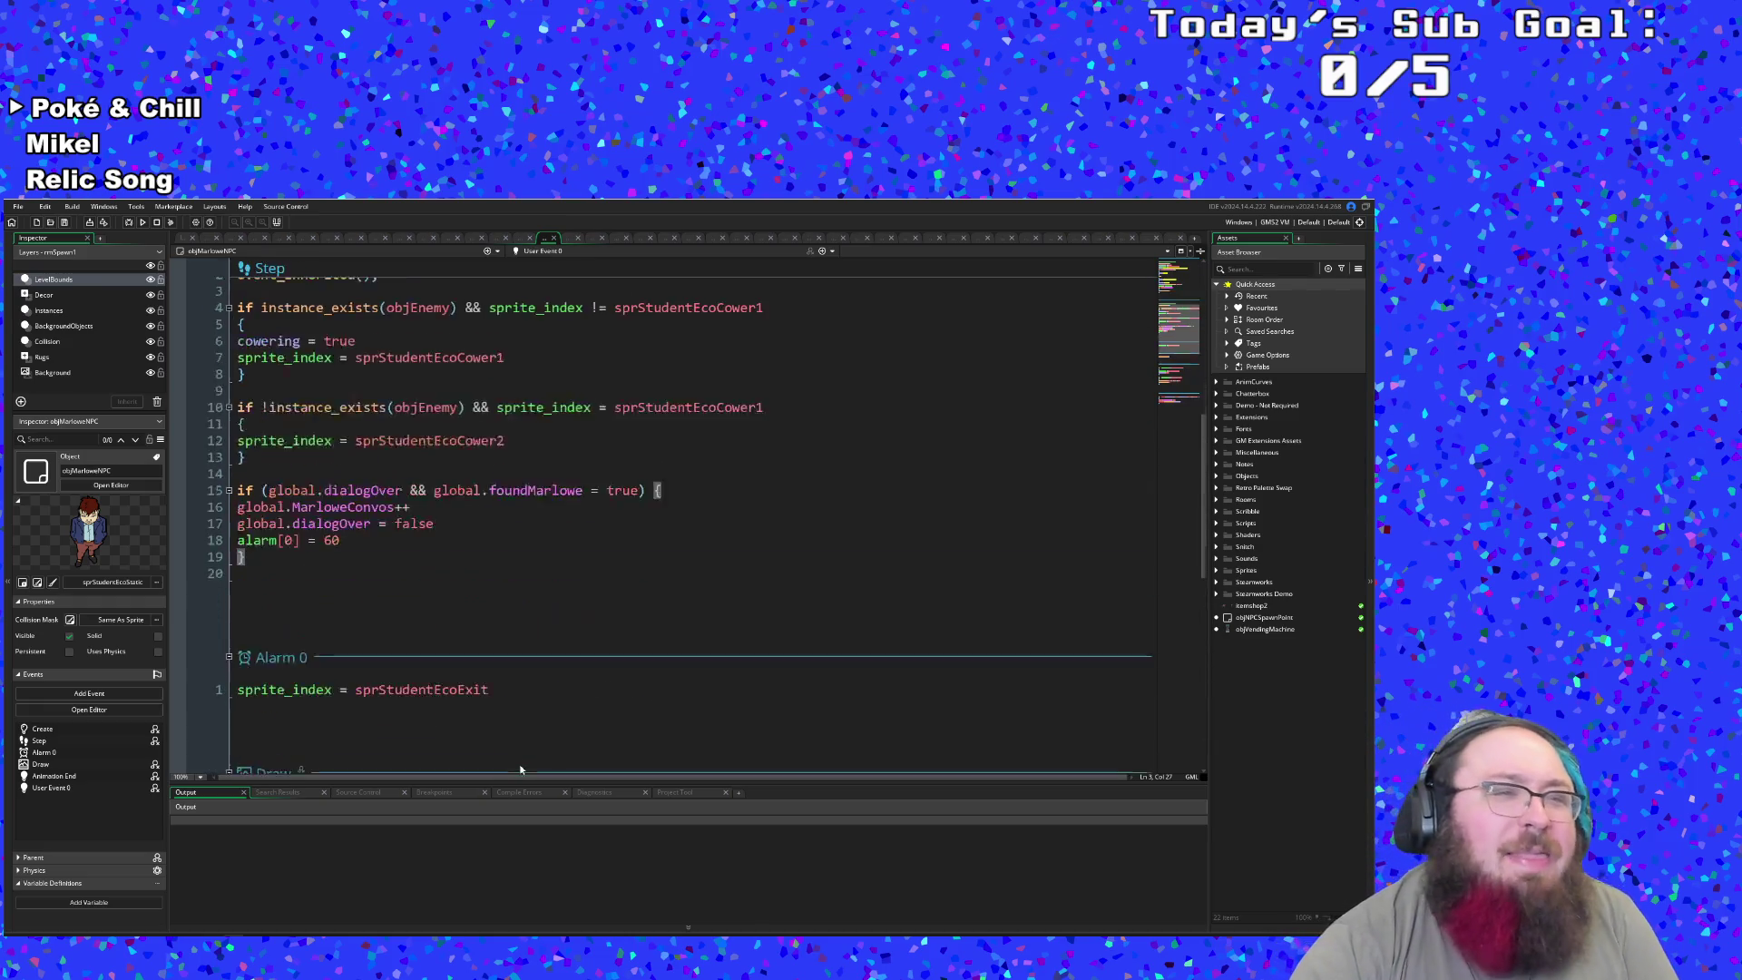
scroll(520, 770, "down", 3)
scroll(560, 739, "up", 6)
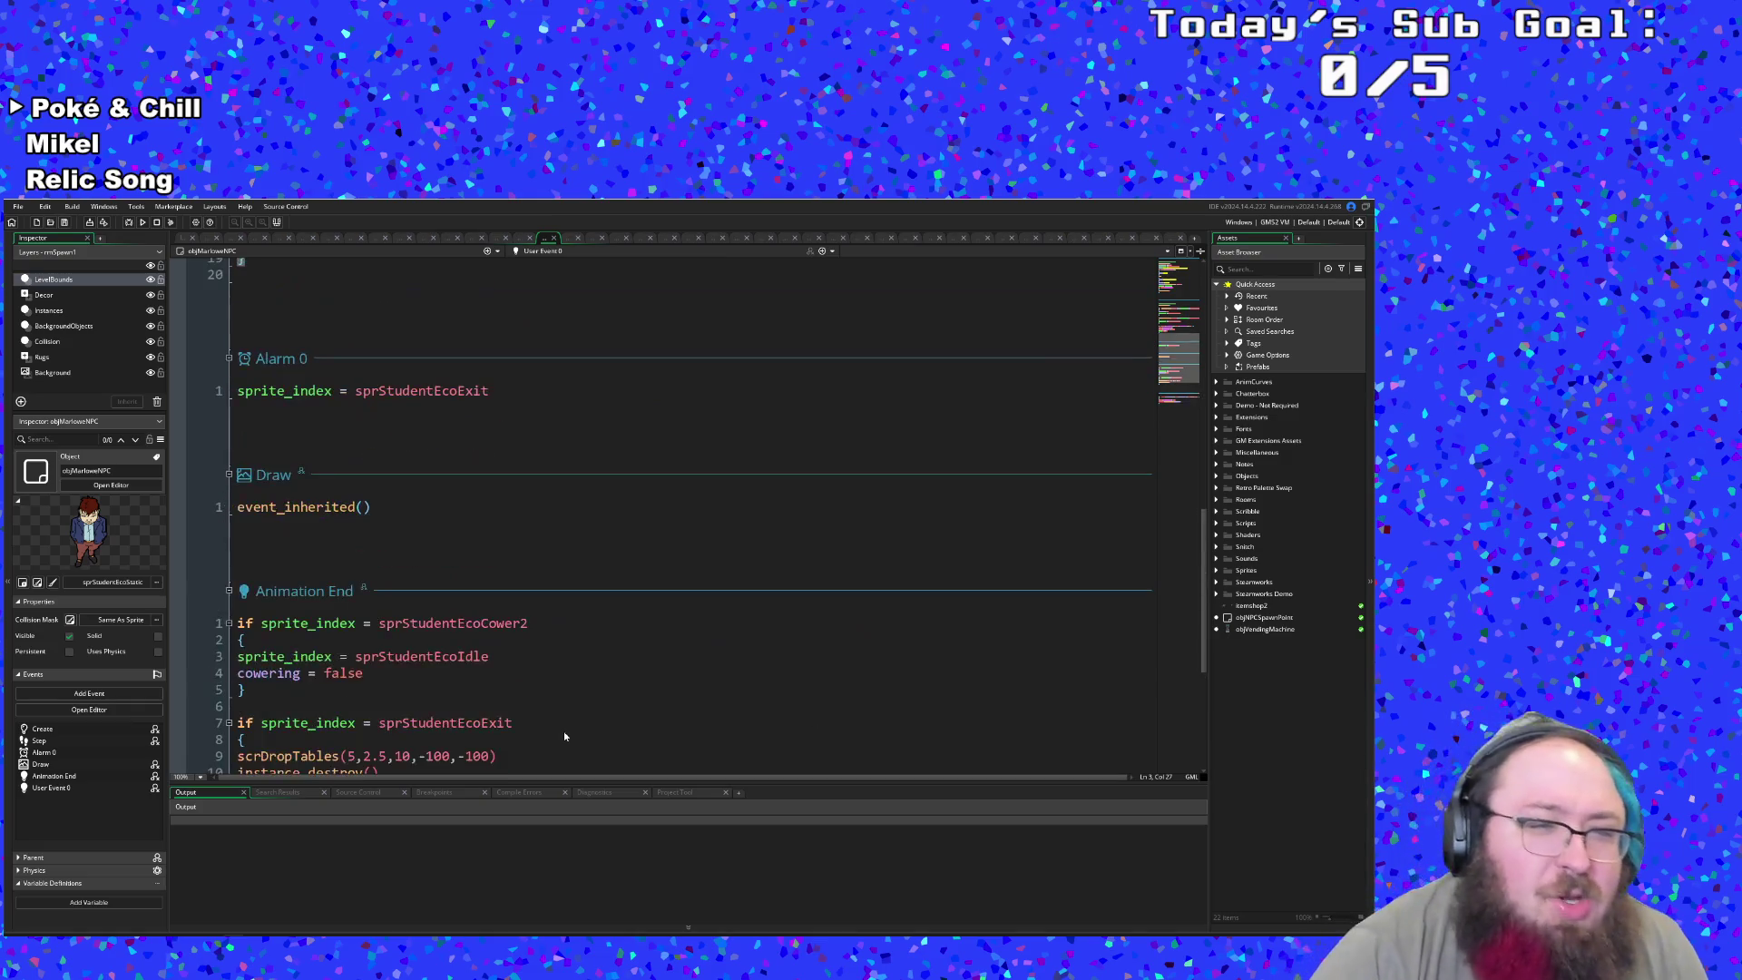
scroll(564, 733, "down", 6)
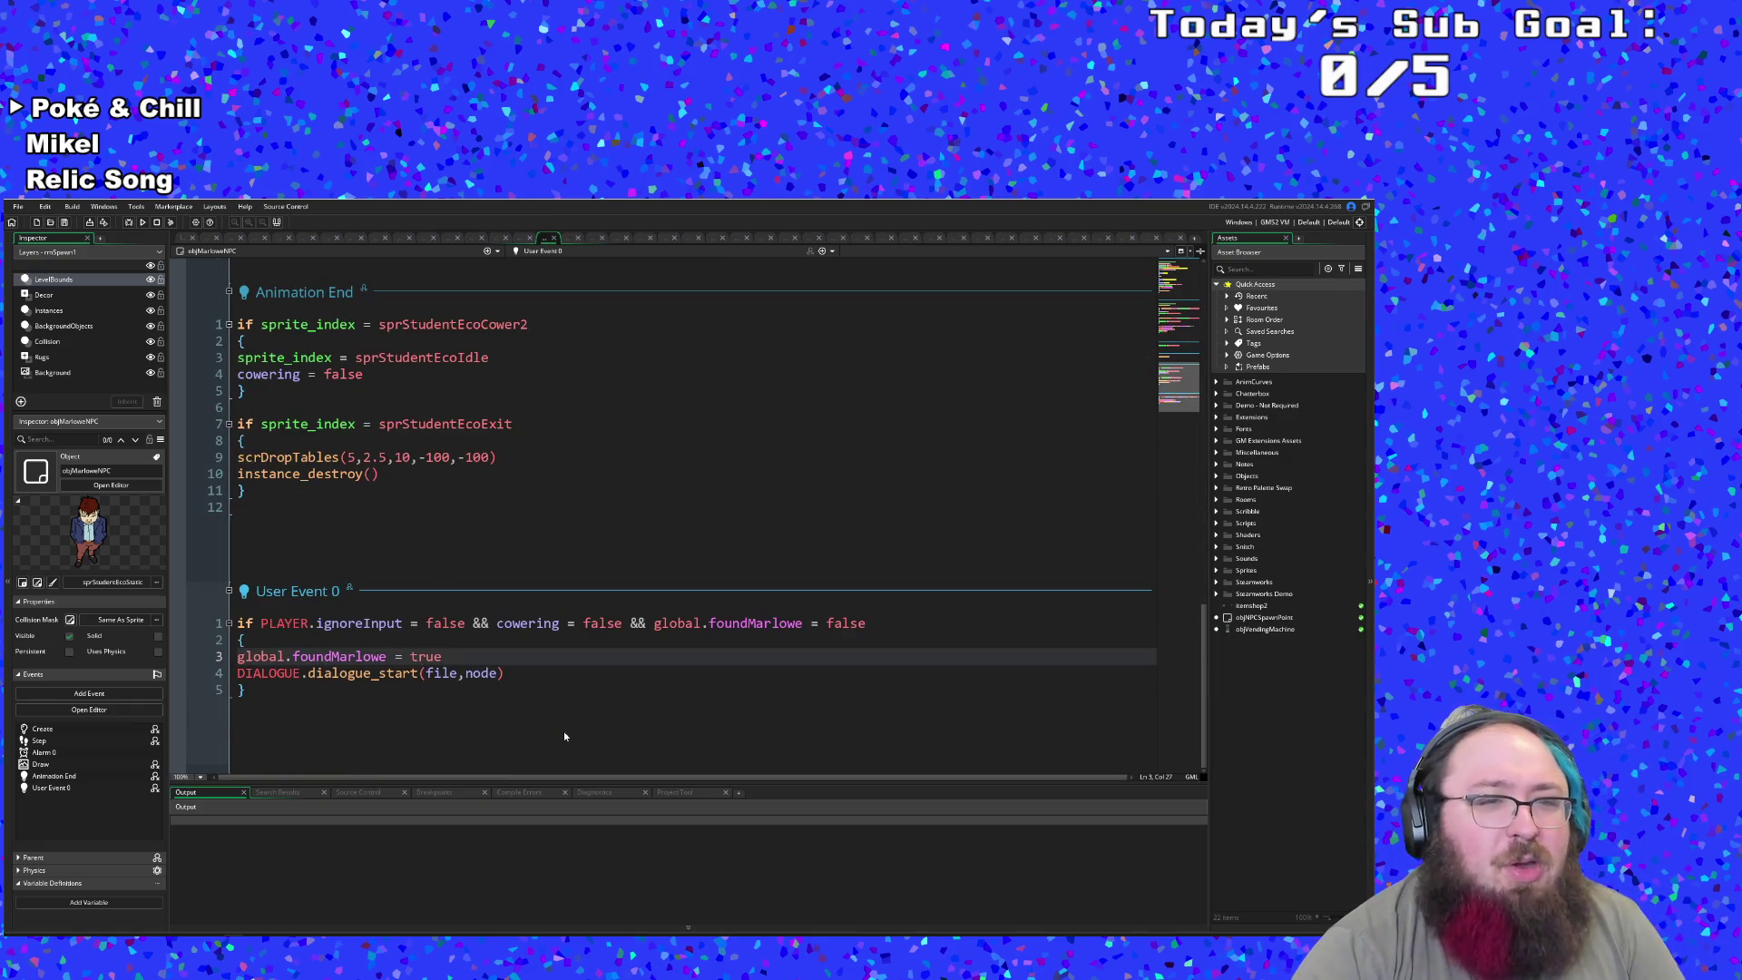
scroll(563, 731, "up", 15)
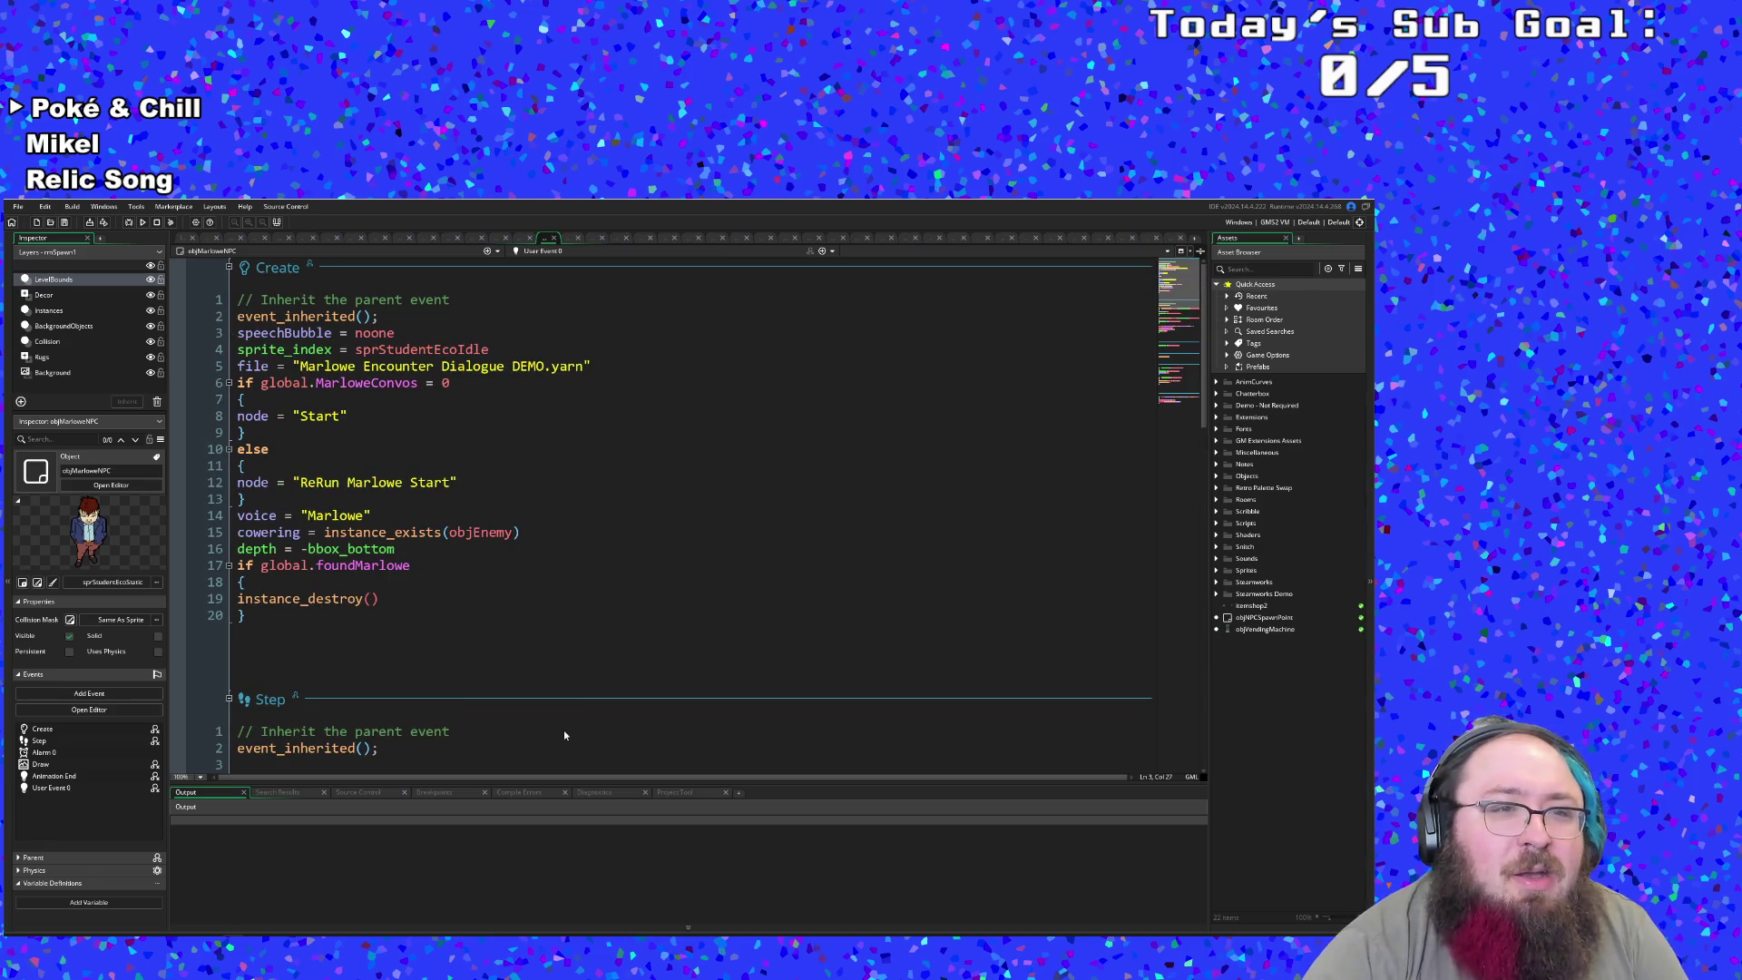
scroll(563, 735, "down", 15)
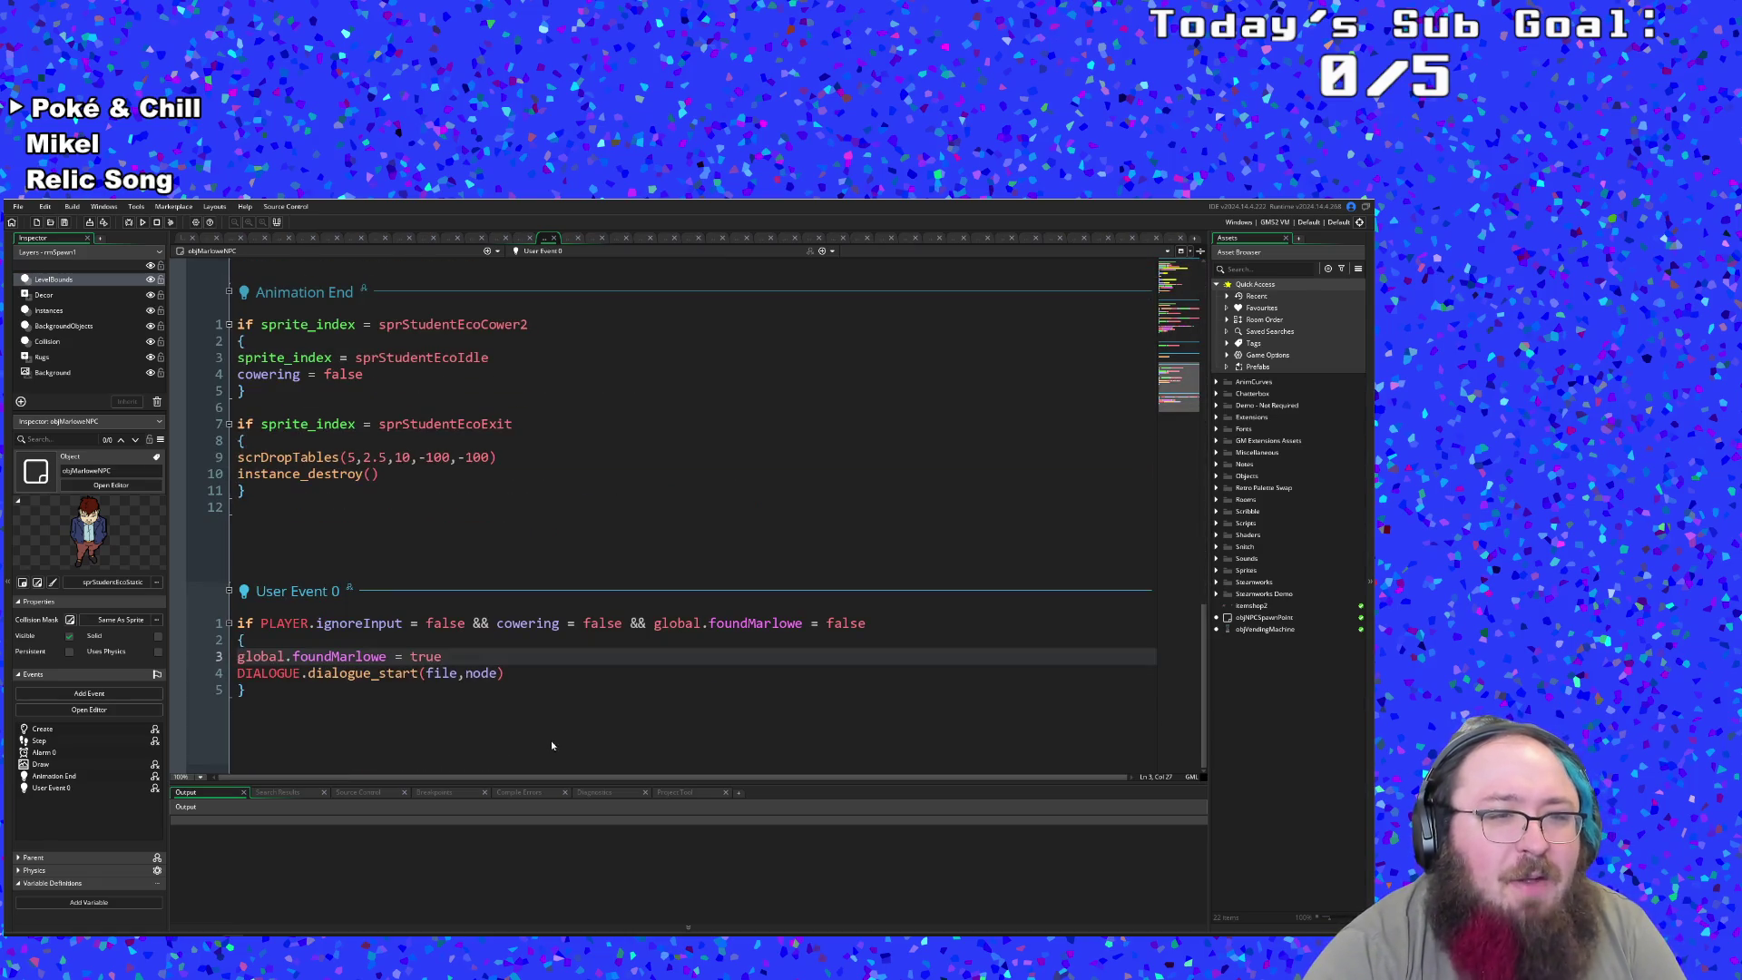
left_click(553, 737)
- Find objPaigeNPC with the asset search and open its event code
key("ctrl+t")
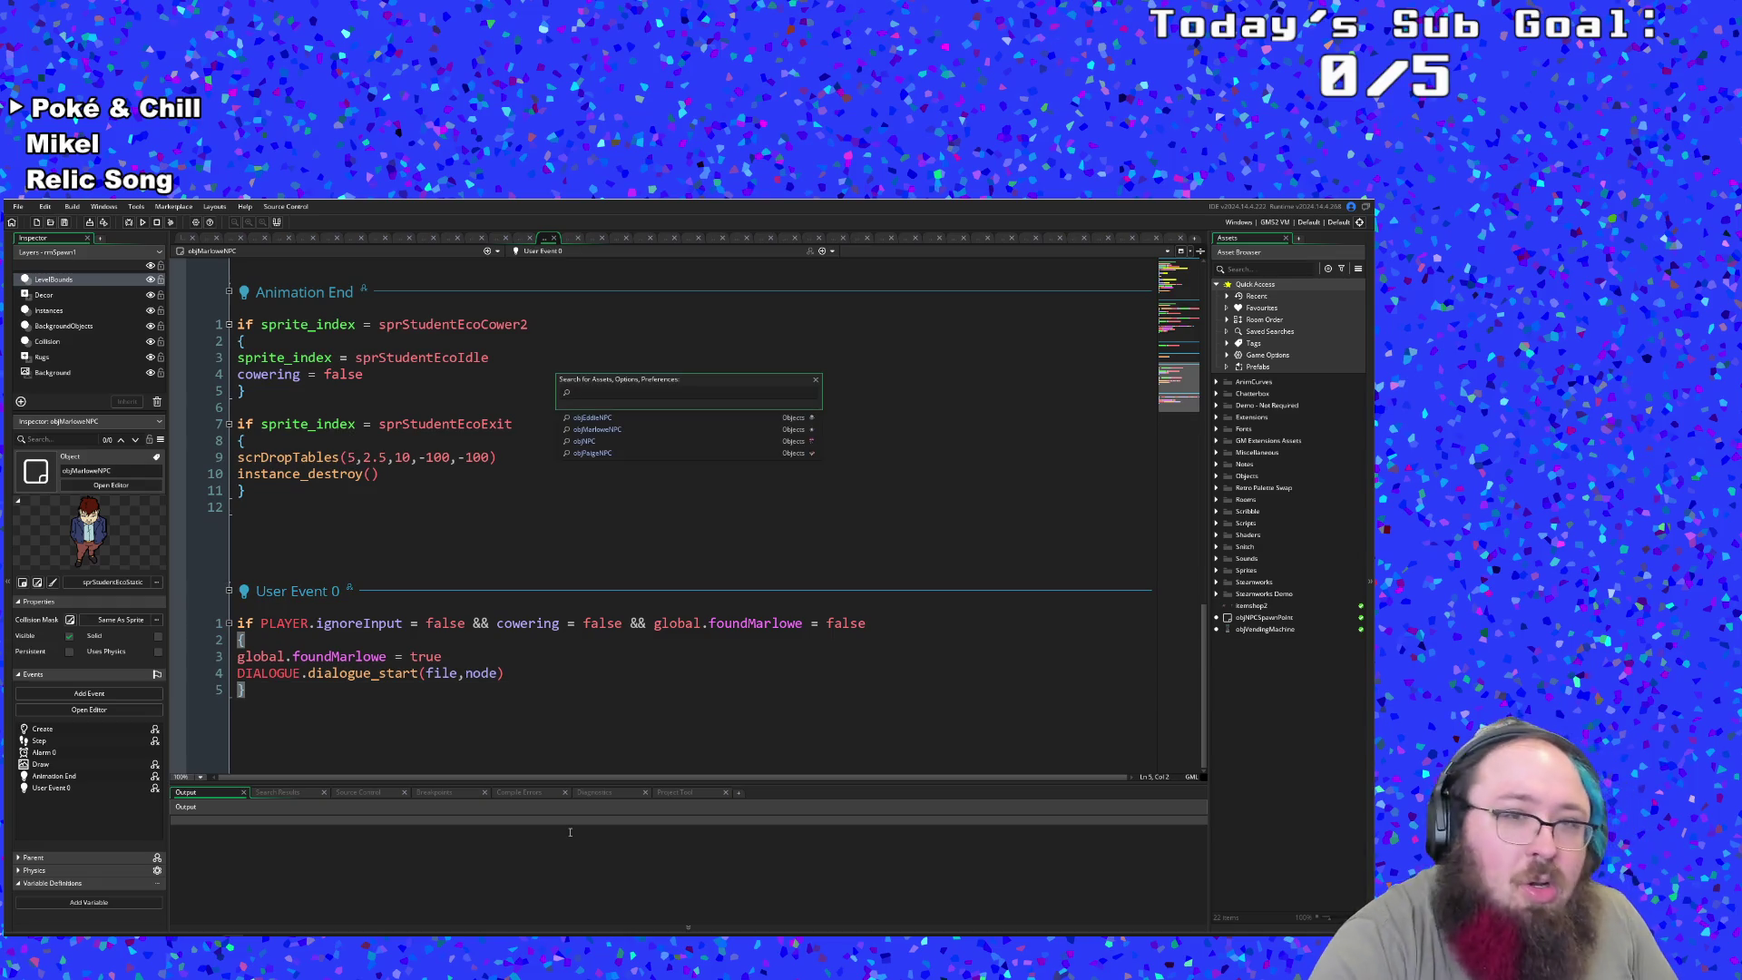
type("objpai")
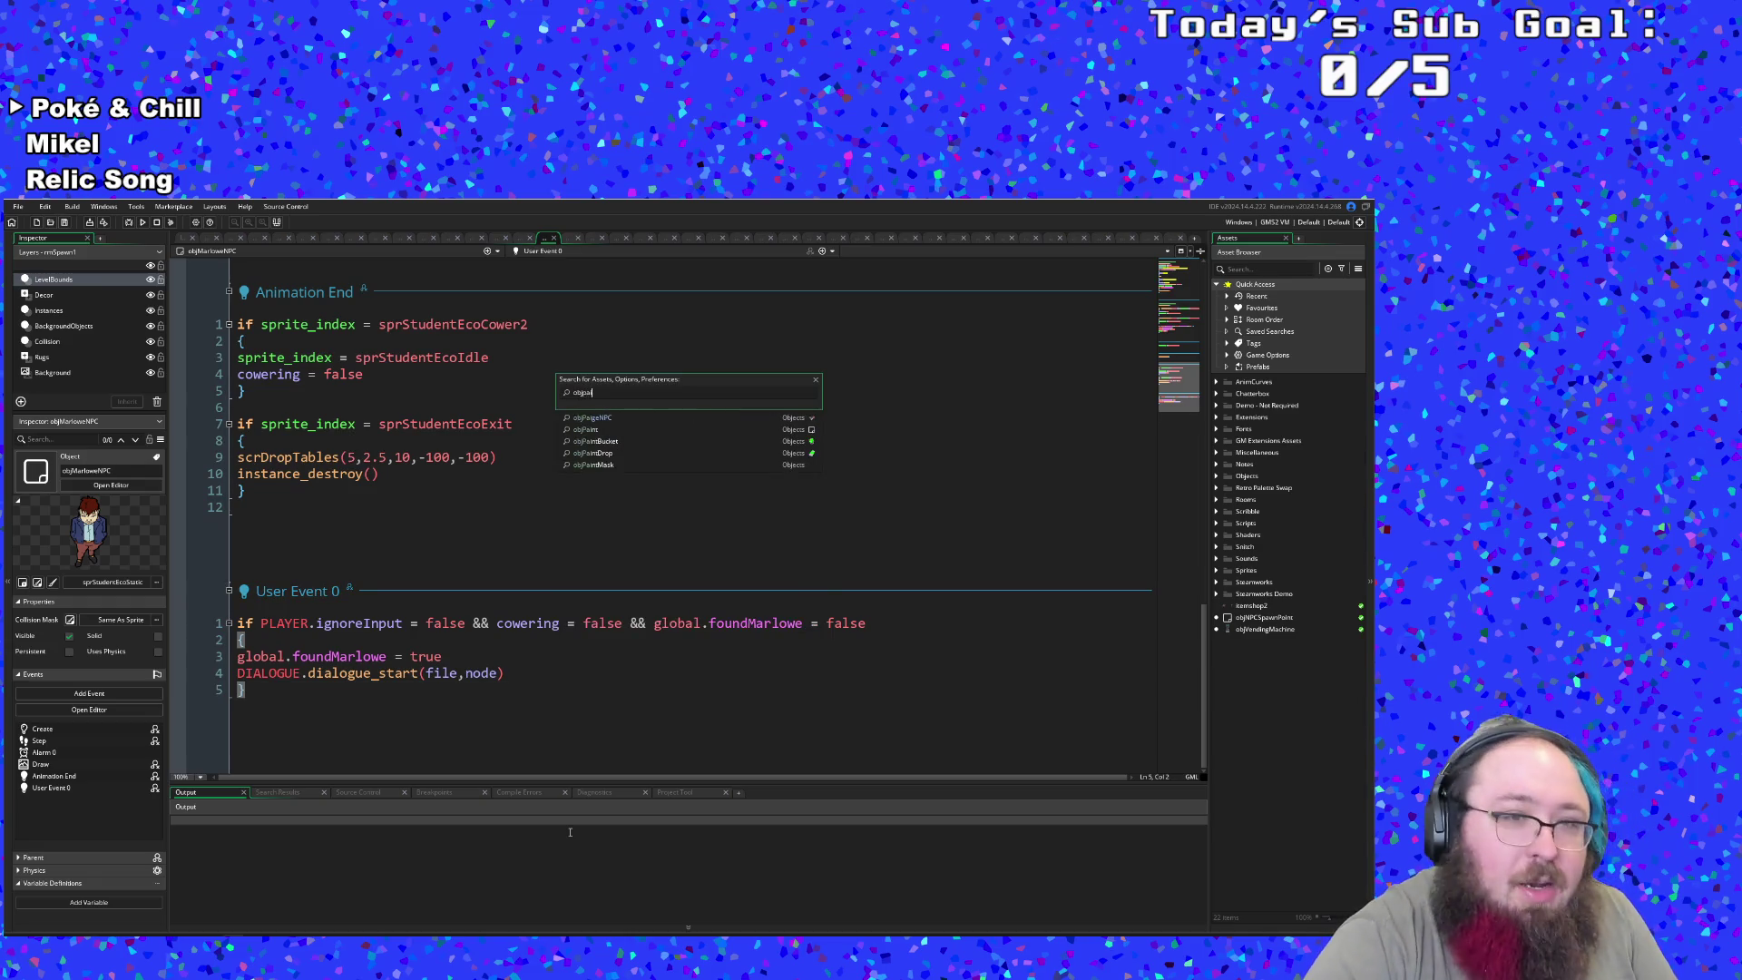
key("Return")
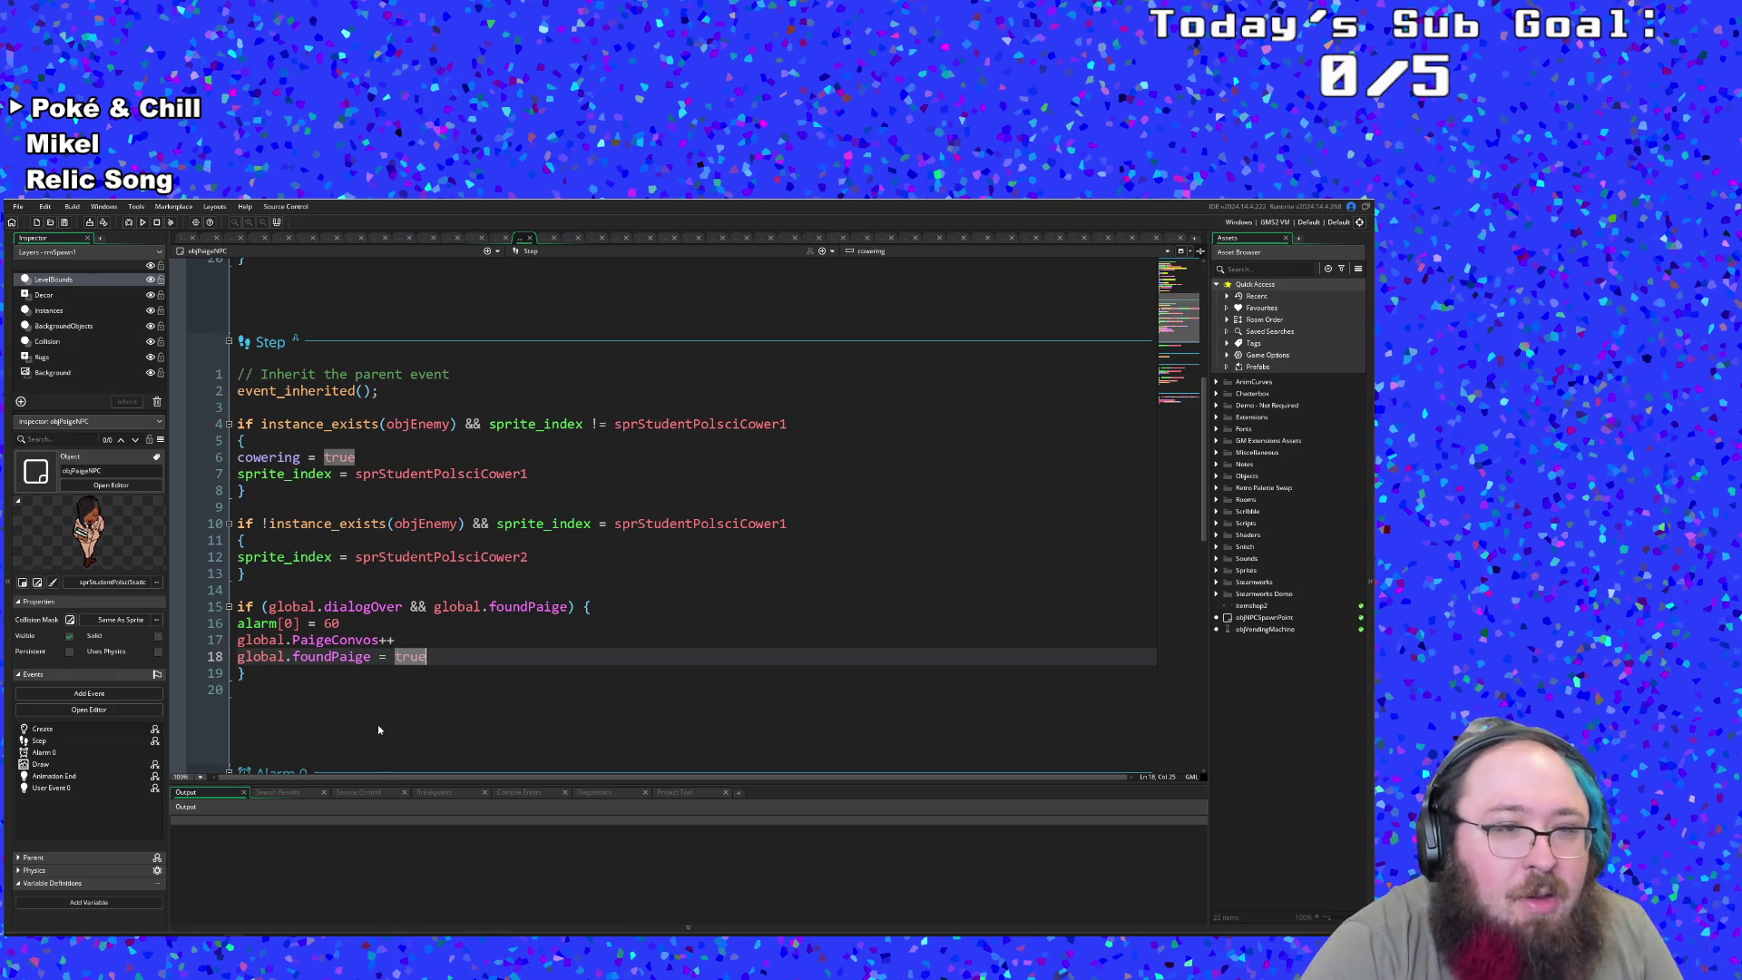
left_click(378, 729)
scroll(386, 689, "down", 10)
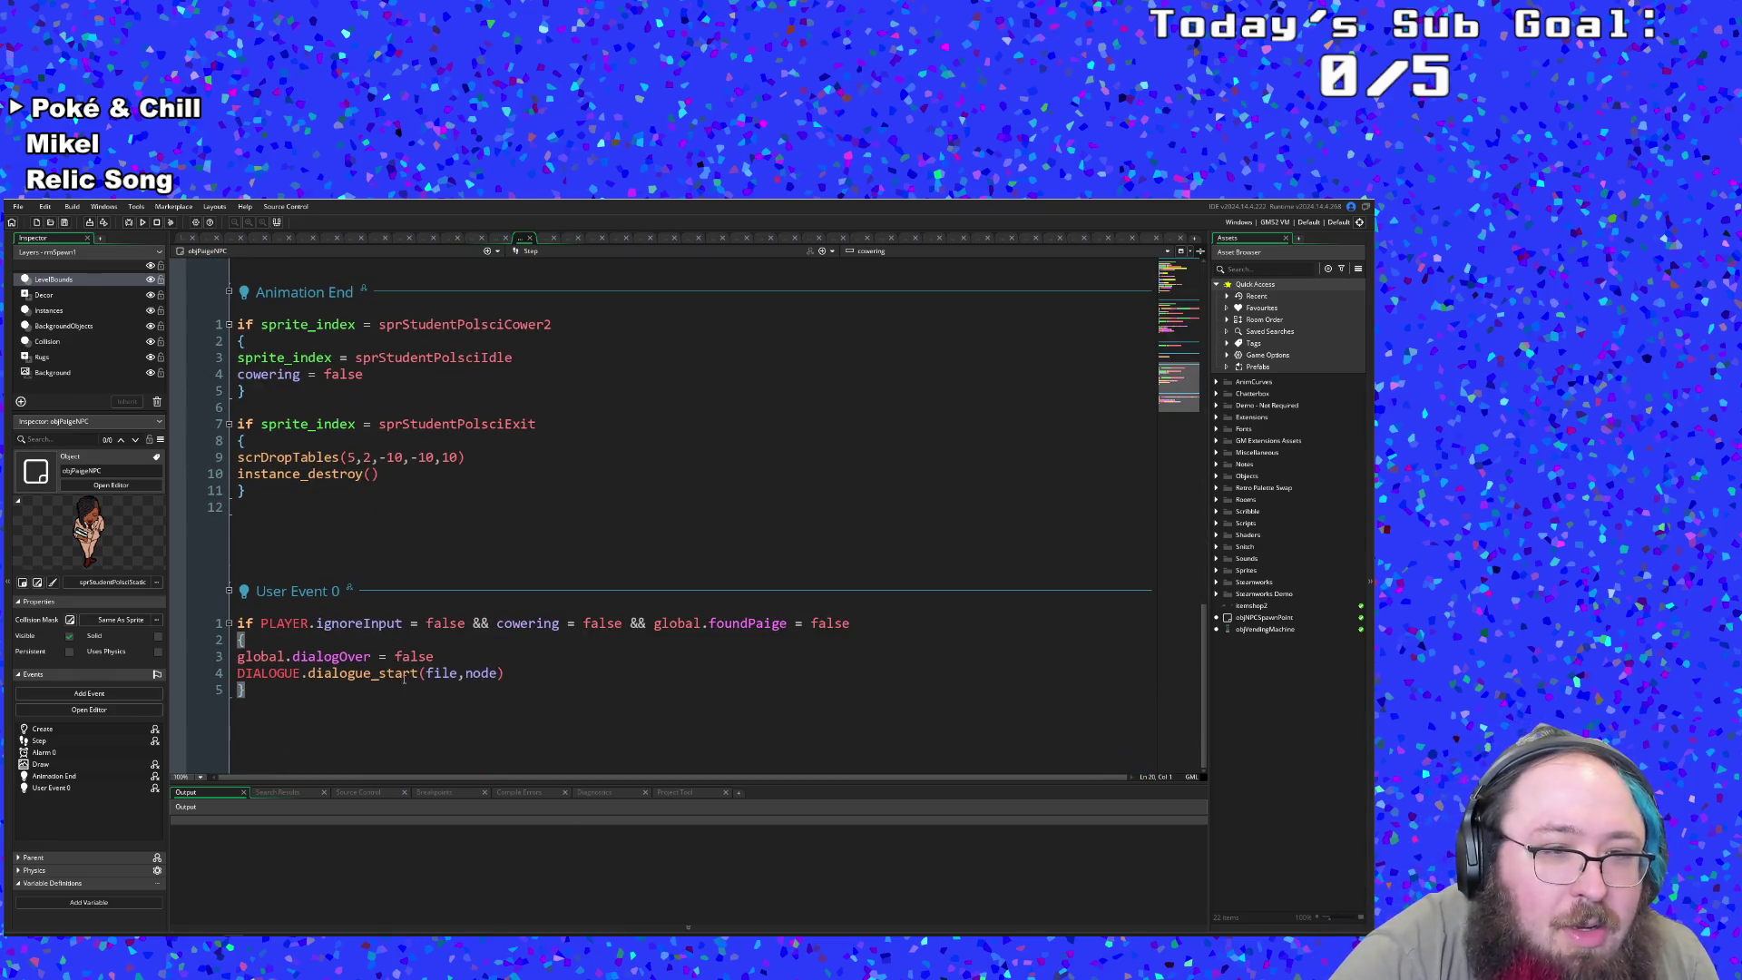
- In User Event 0, replace the dialogOver line with global.foundPaige = true
left_click(404, 673)
left_click(431, 656)
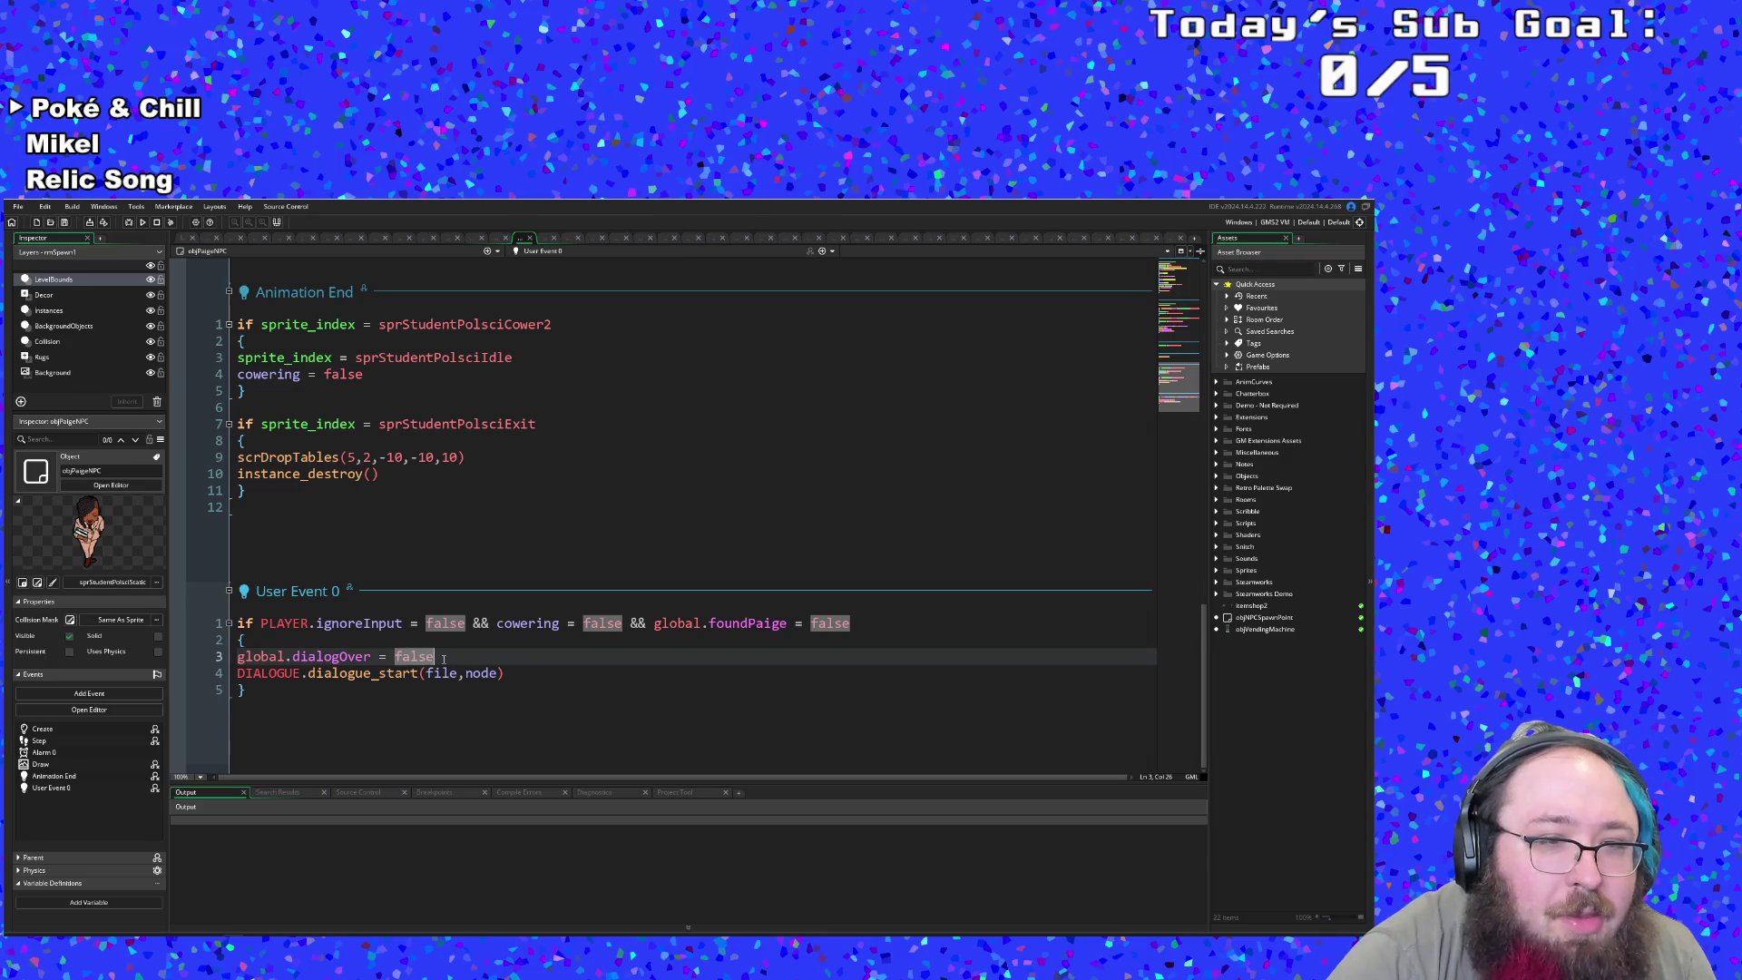
key("shift+Home")
key("BackSpace")
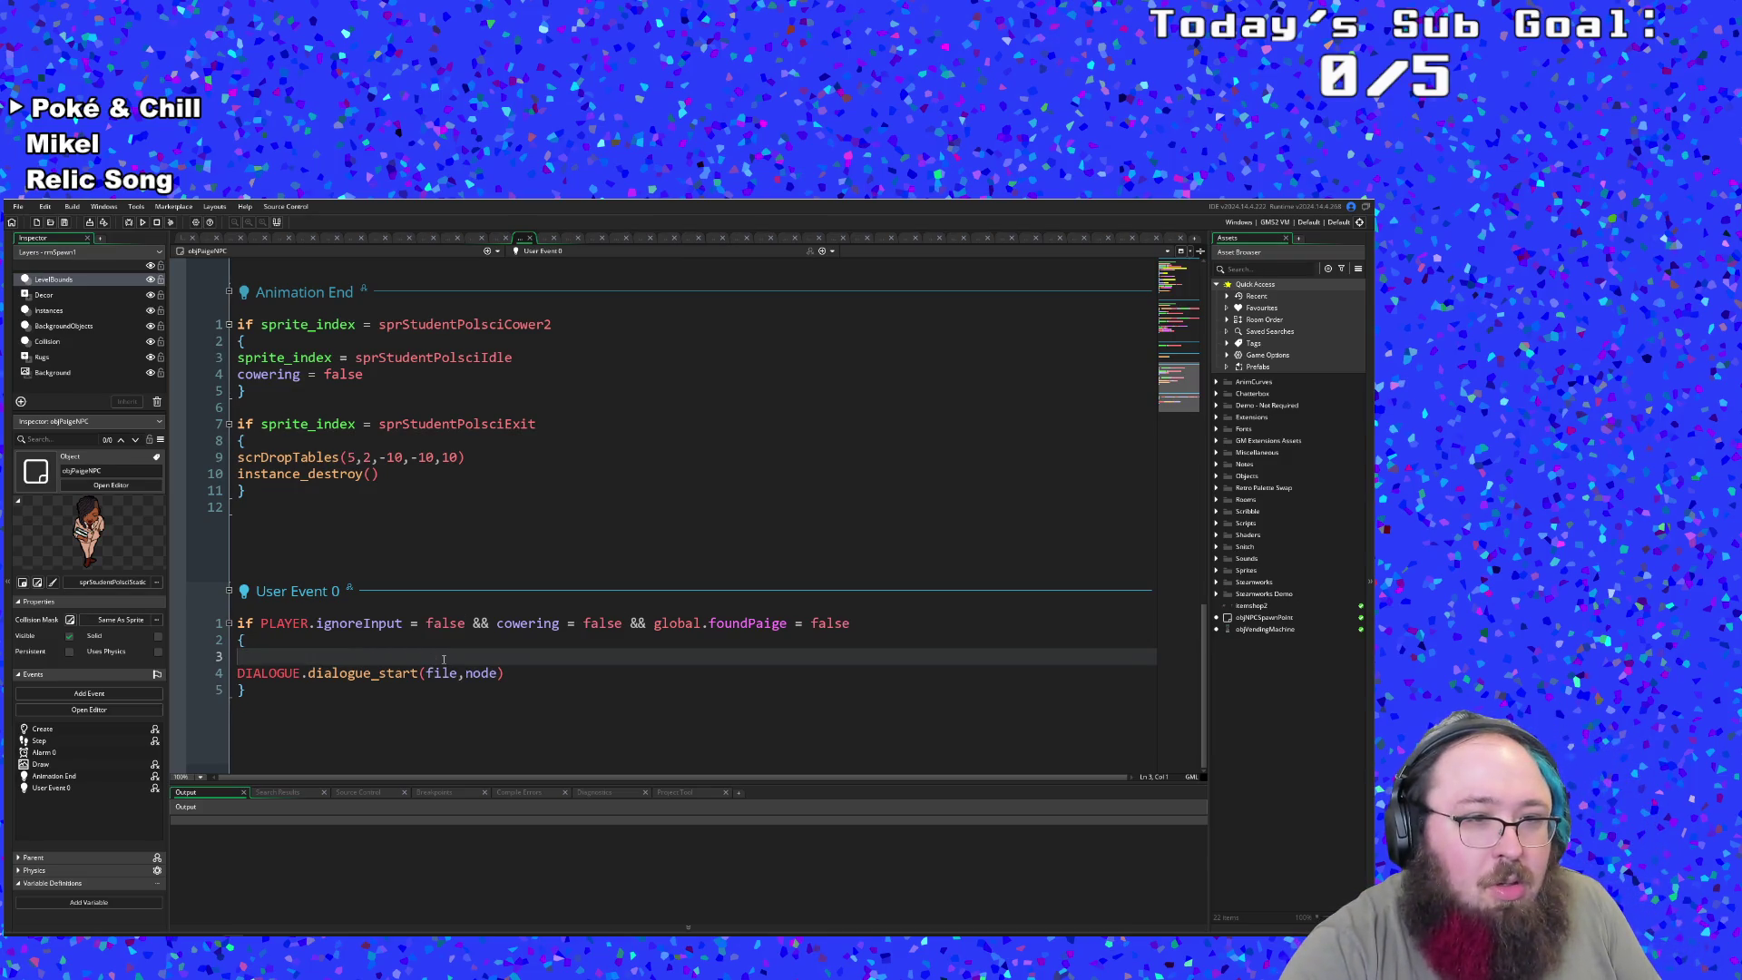
type("global.foundMarlowe = true")
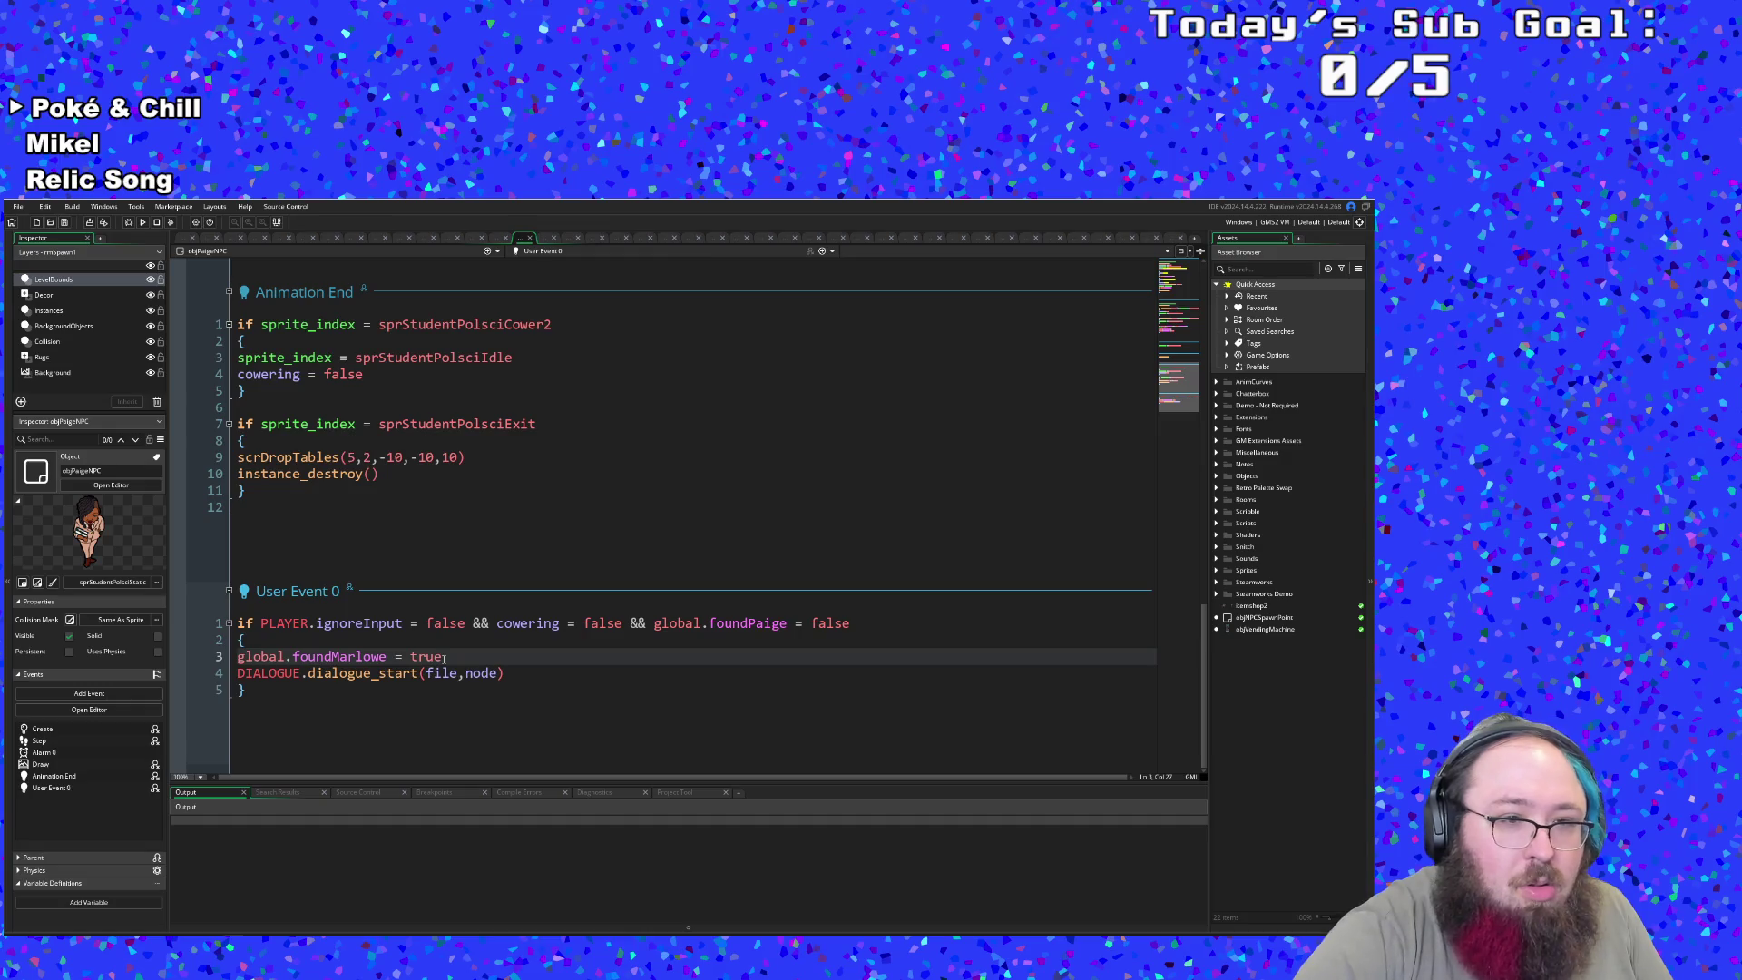
key("BackSpace")
key("BackSpace")
key("BackSpace")
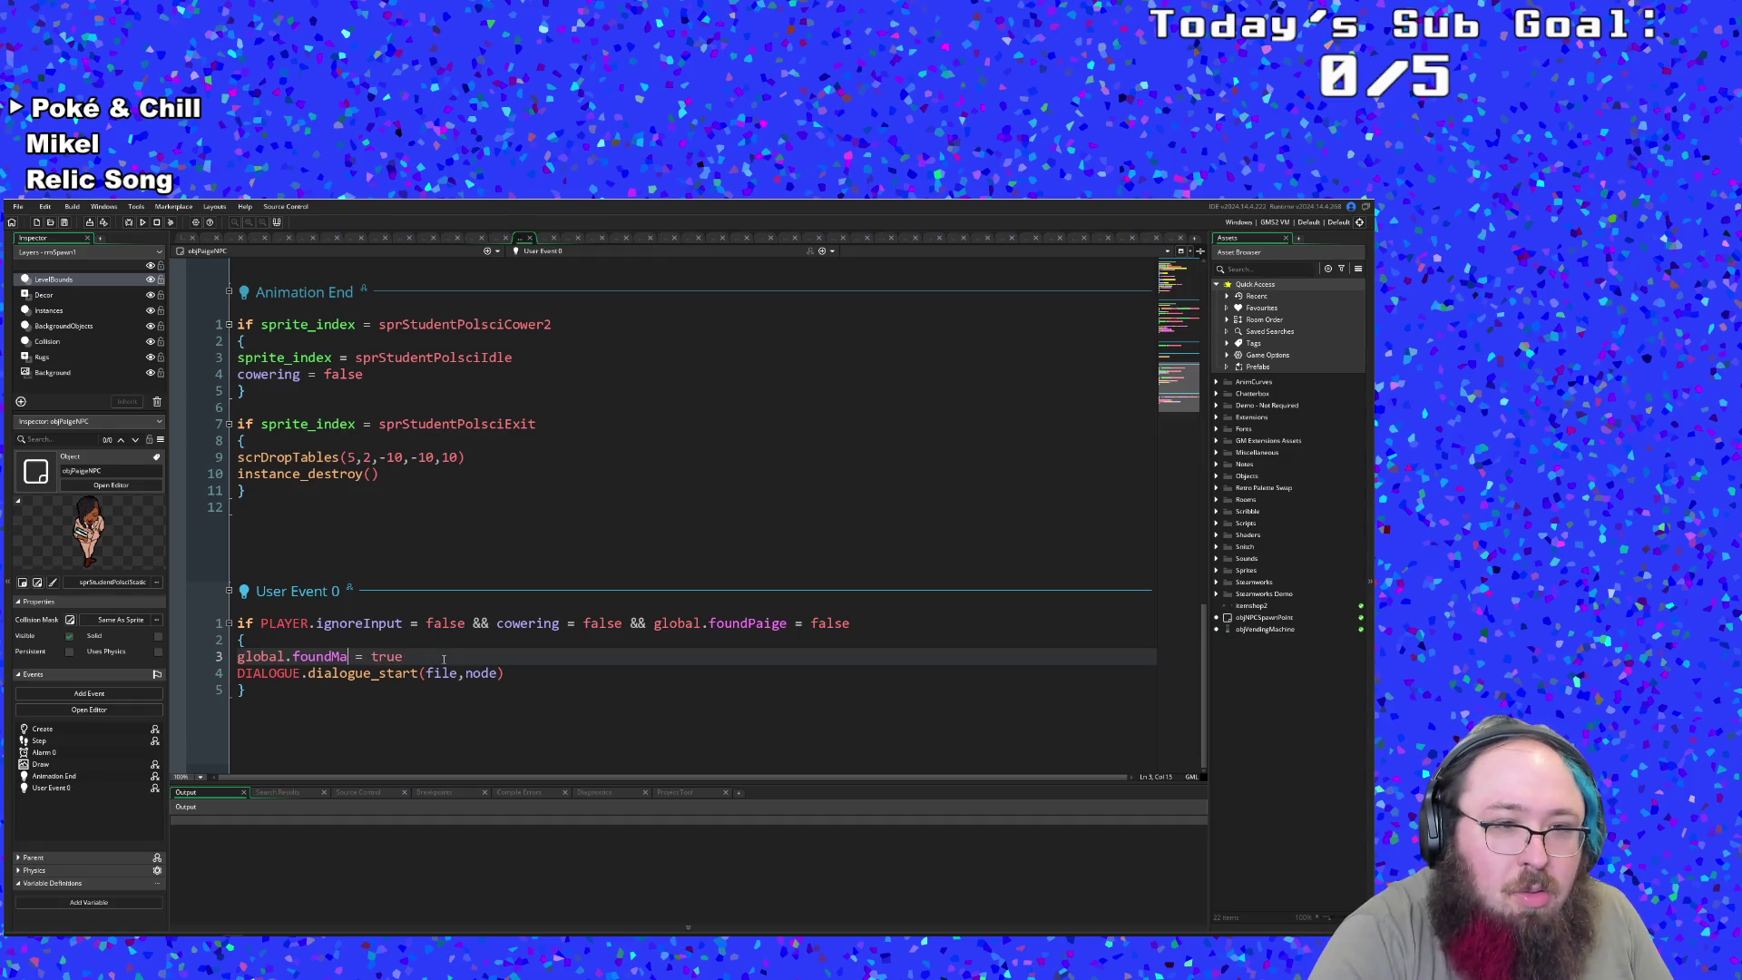
type("Paig")
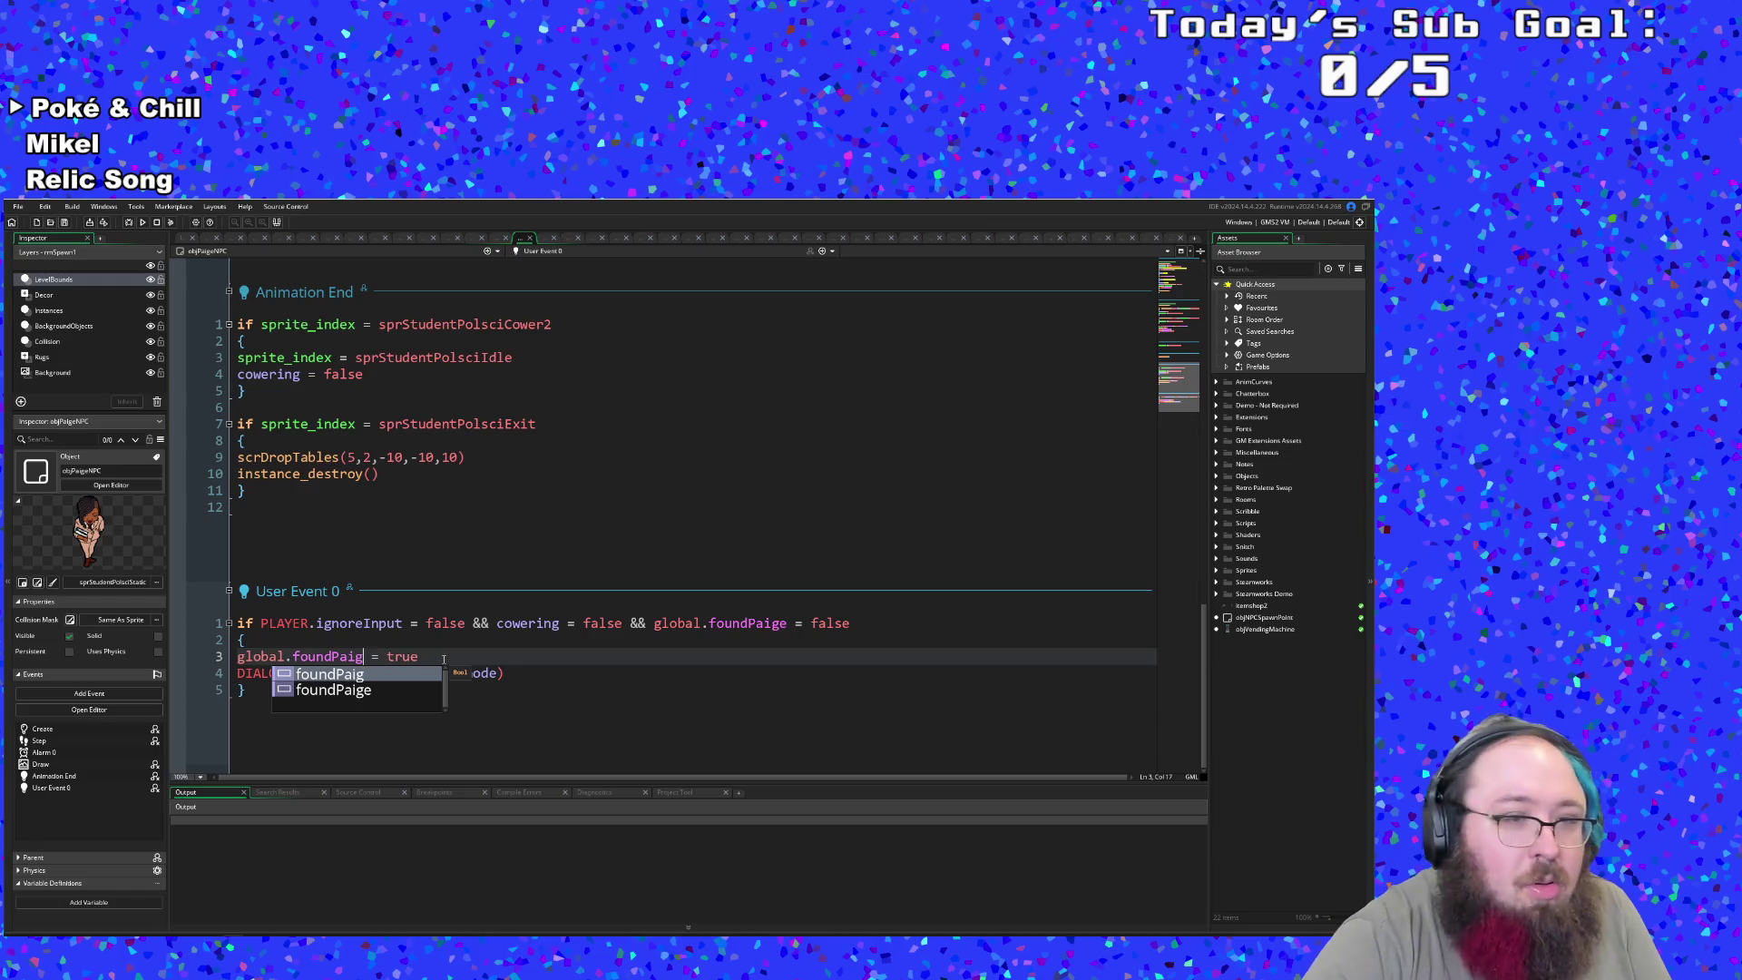
key("Left")
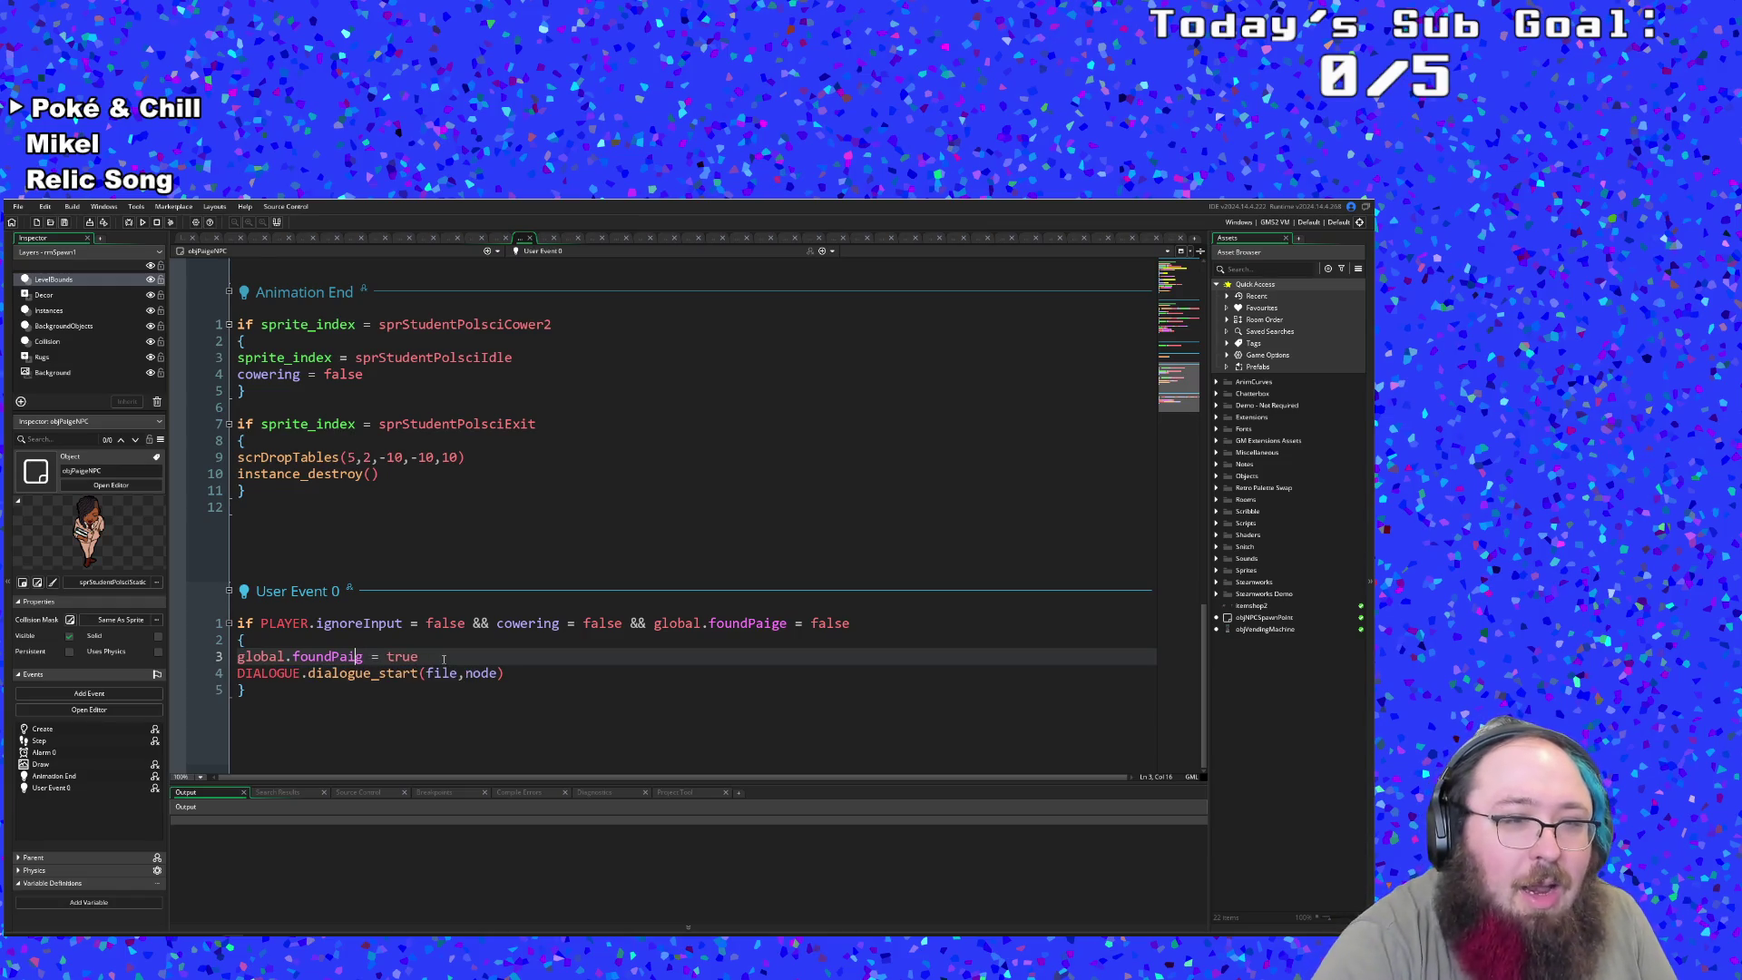
key("Right")
type("e")
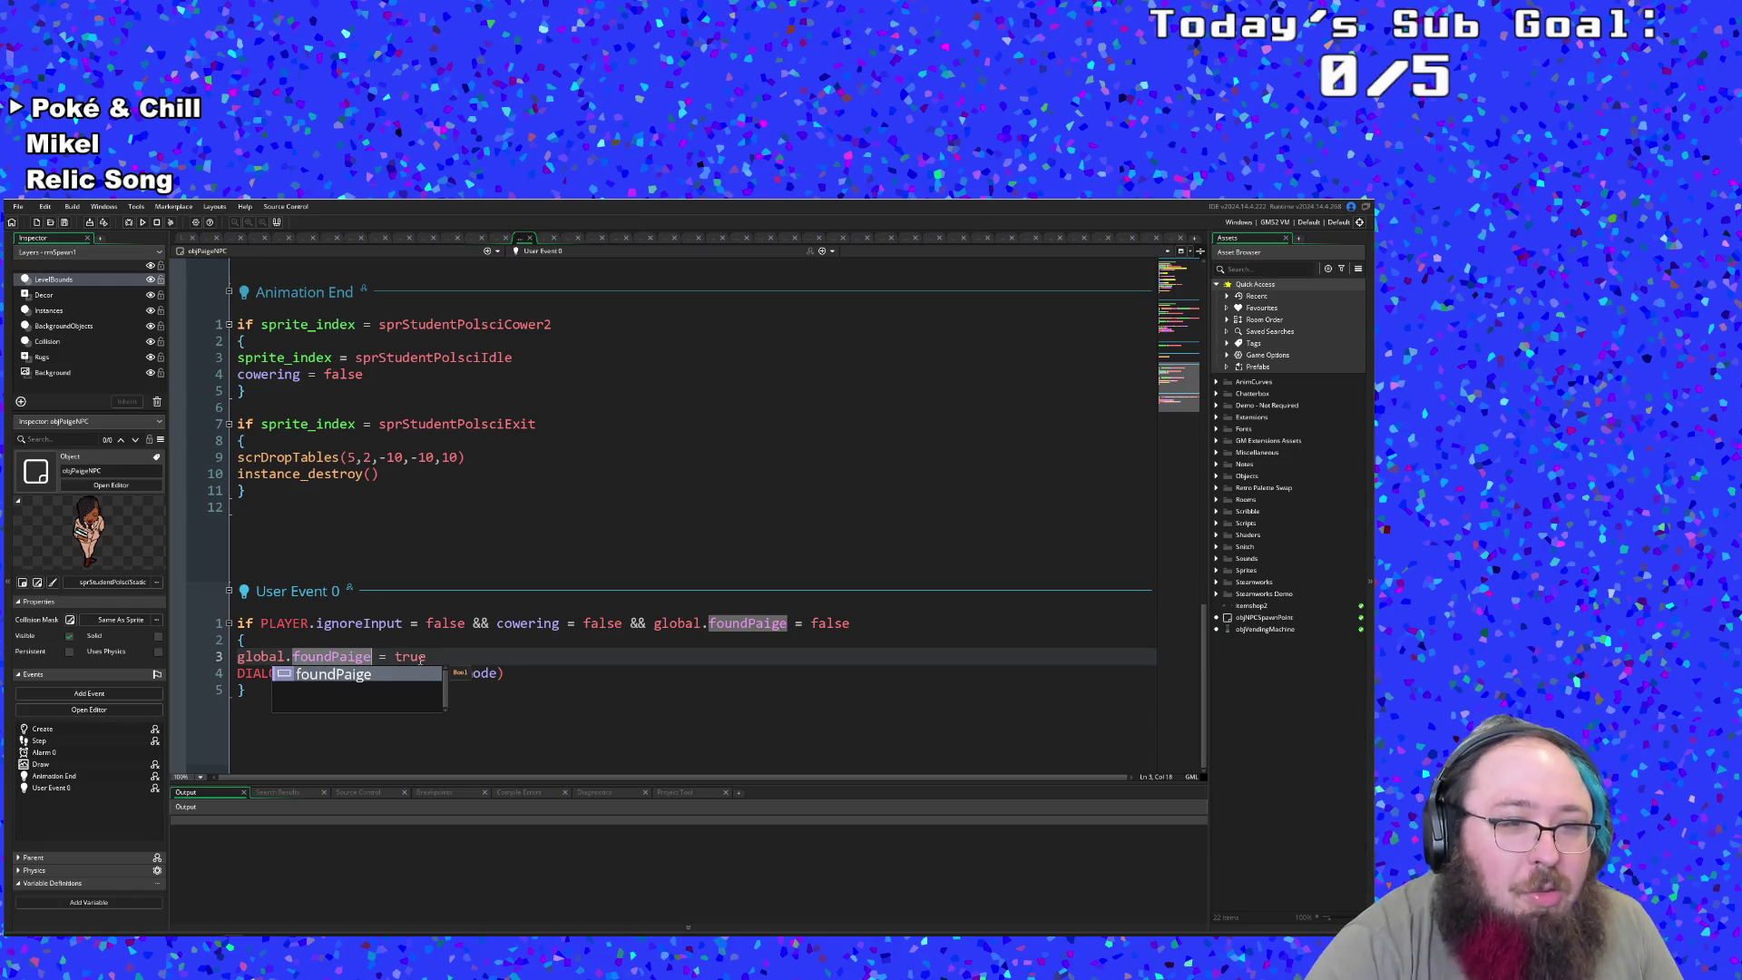
- In the Step event, change line 18's foundPaige = true to dialogOver = false
scroll(439, 626, "up", 10)
left_click(407, 564)
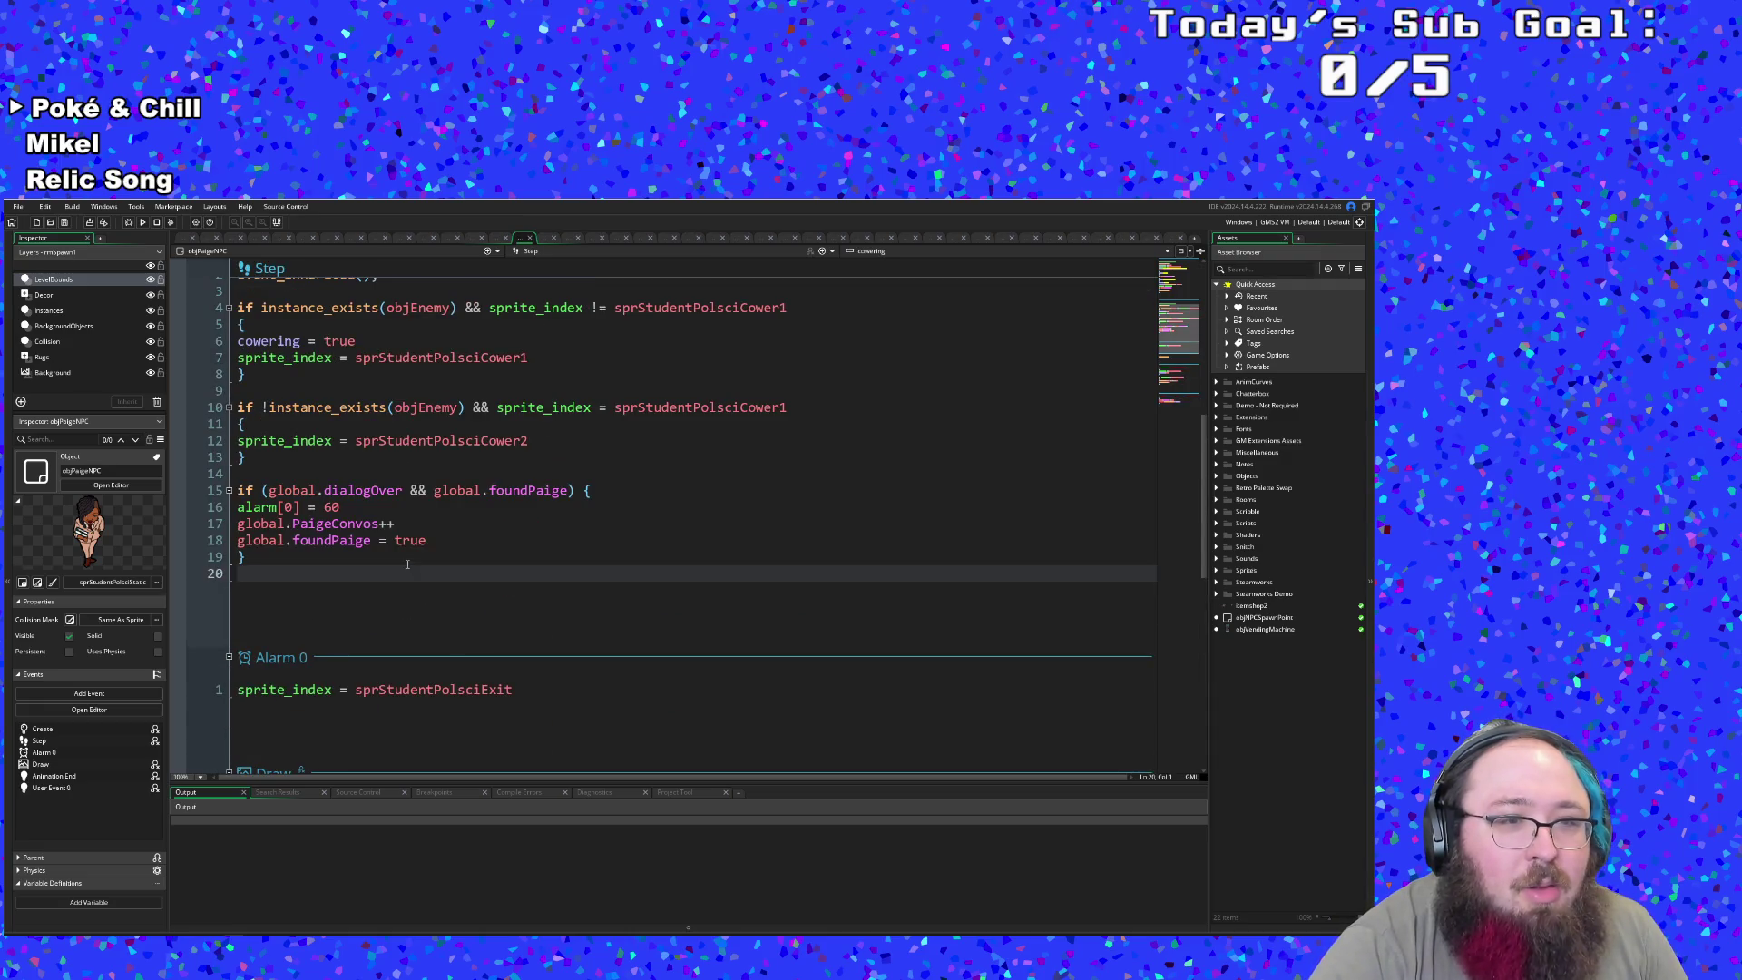
left_click(410, 540)
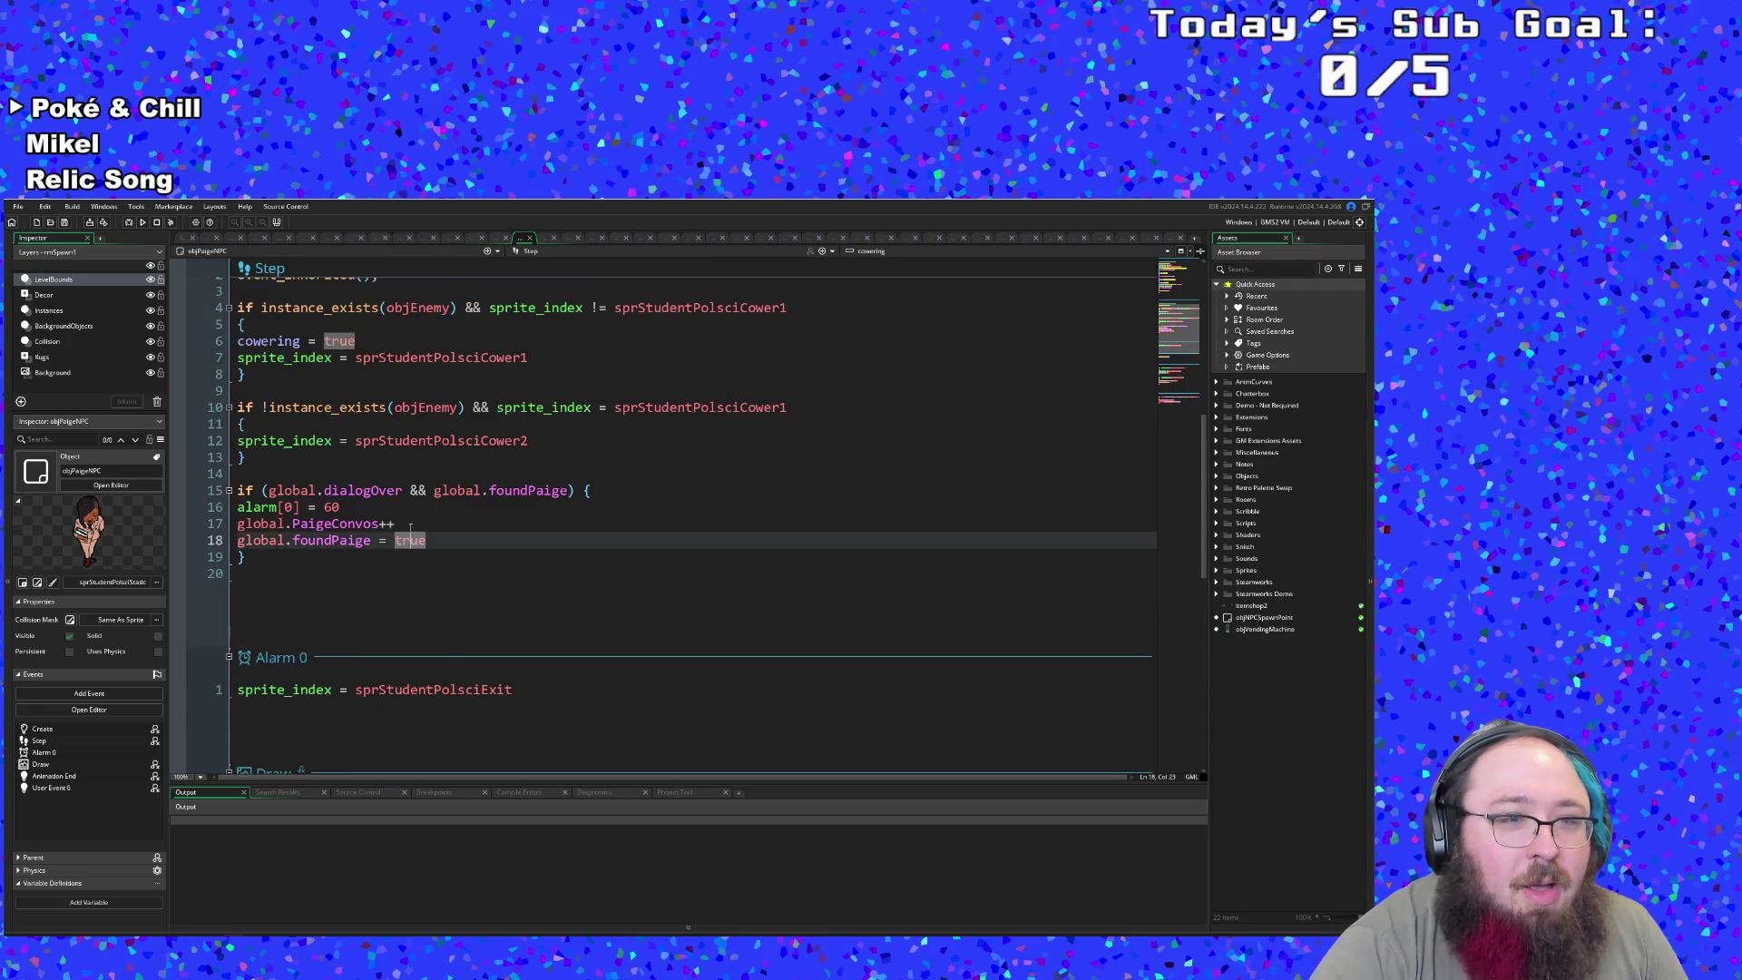
left_click(600, 490)
left_click(434, 539)
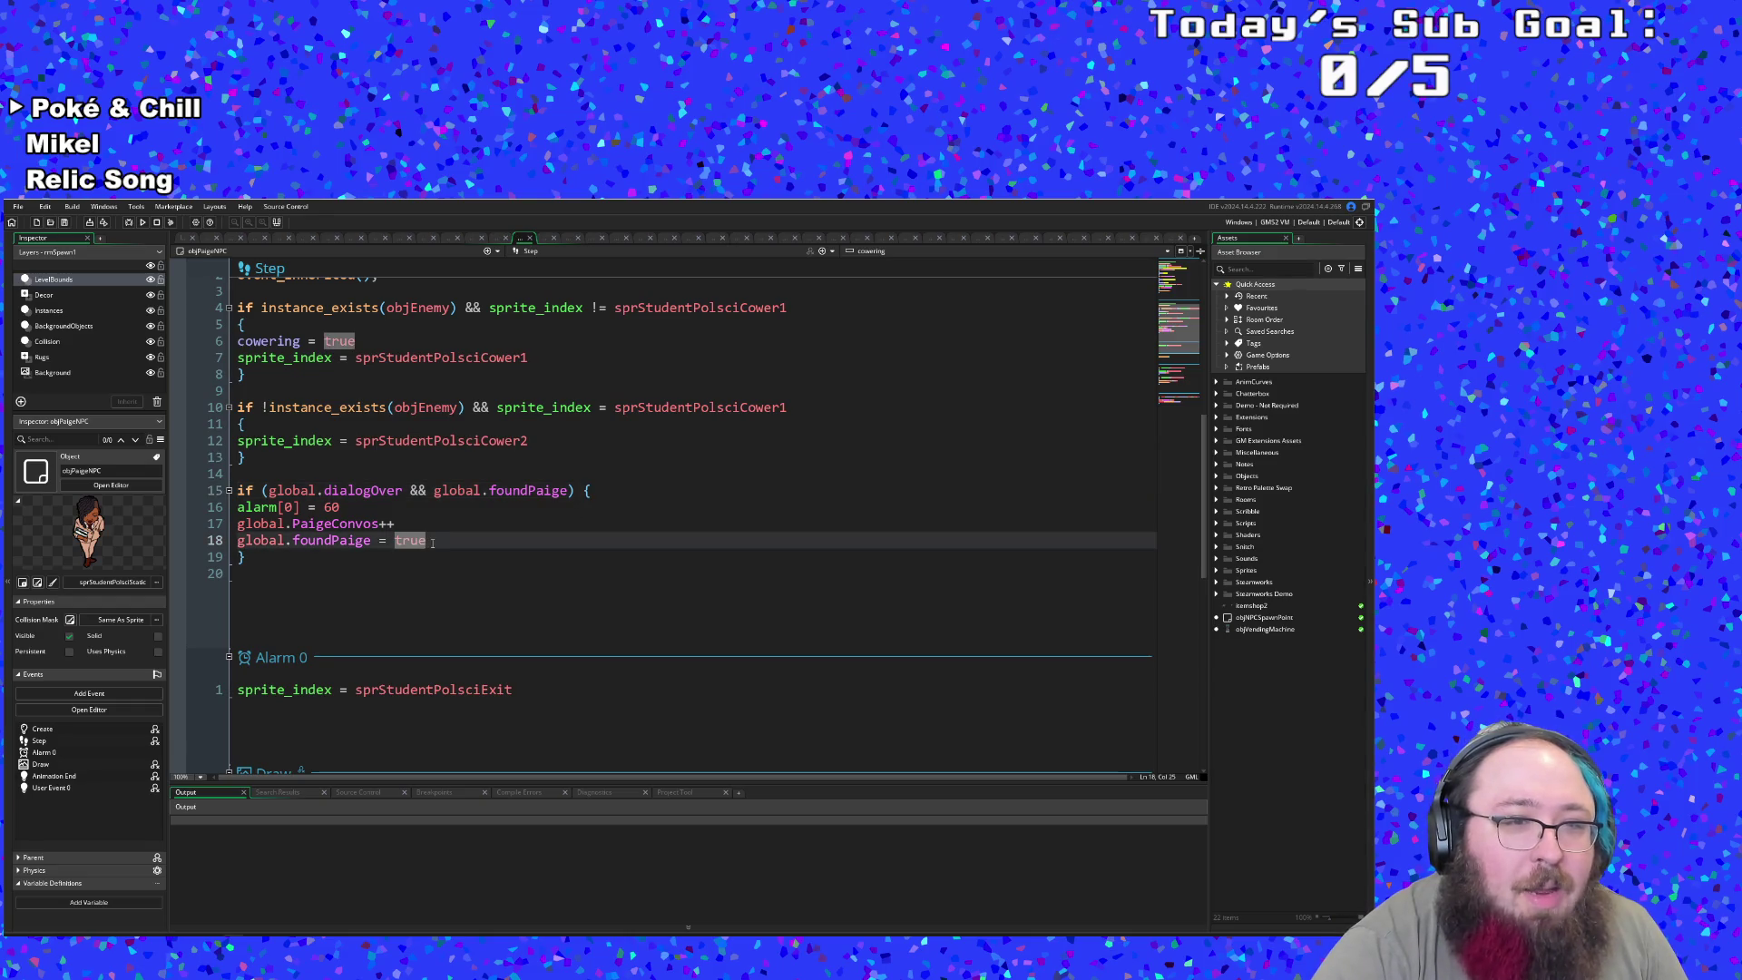
left_click_drag(433, 541, 229, 543)
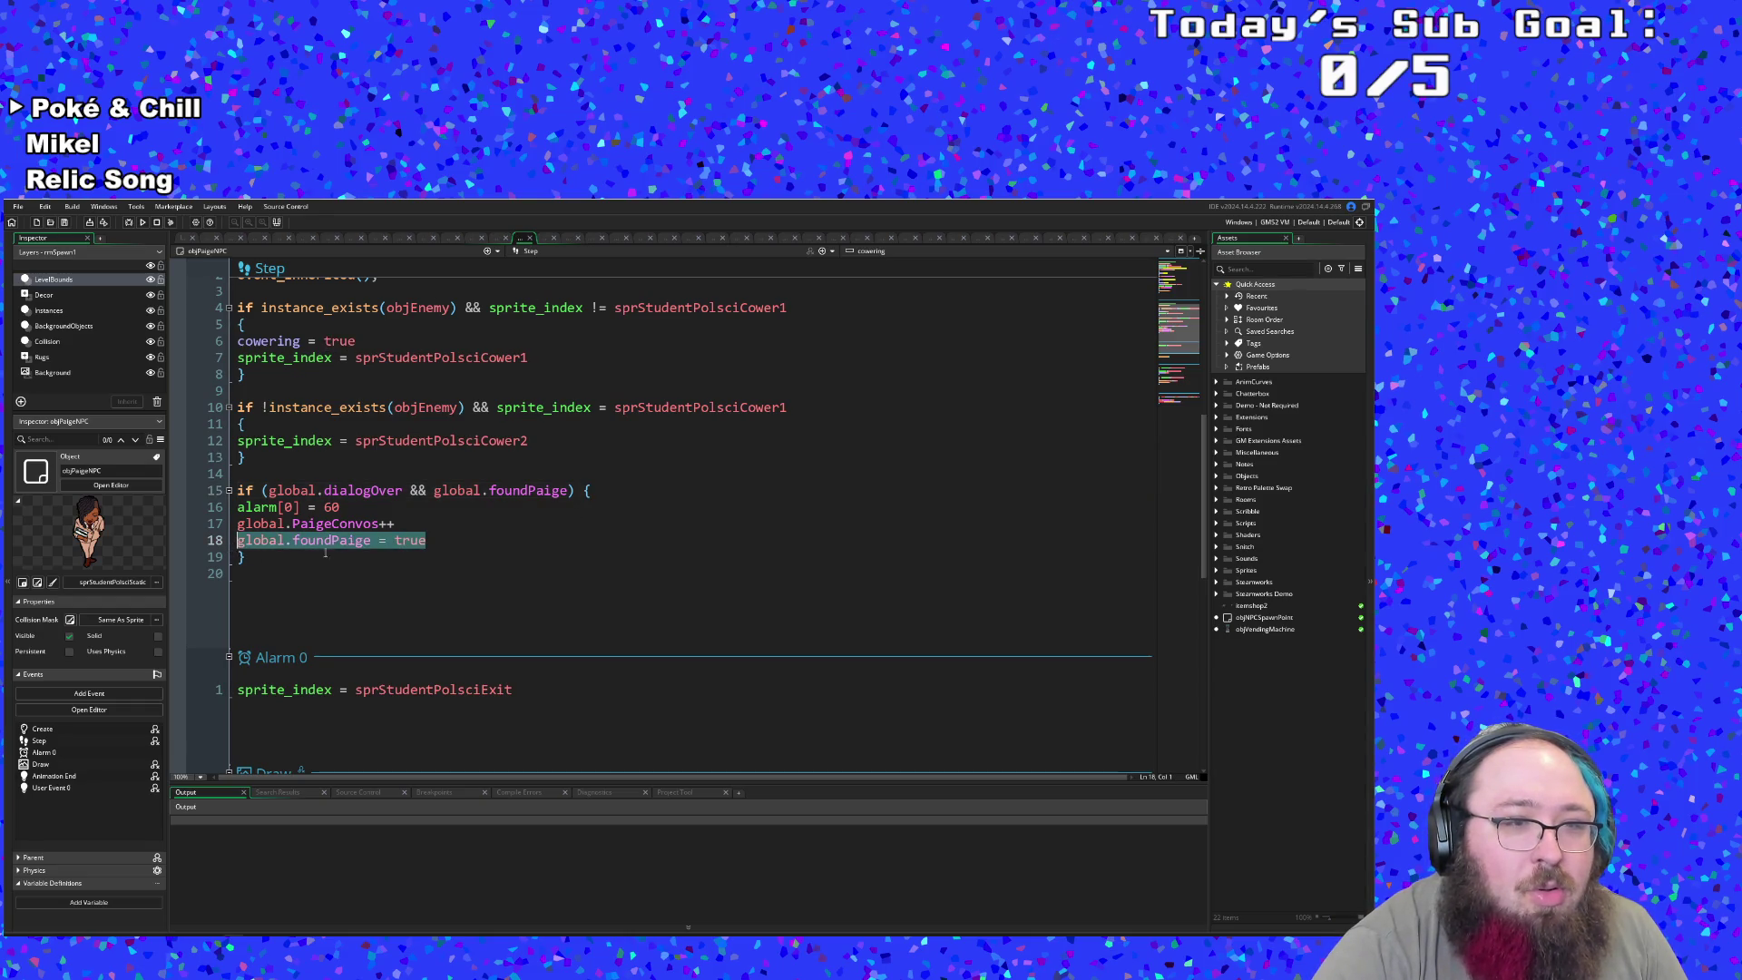
left_click(372, 542)
left_click_drag(437, 544, 295, 544)
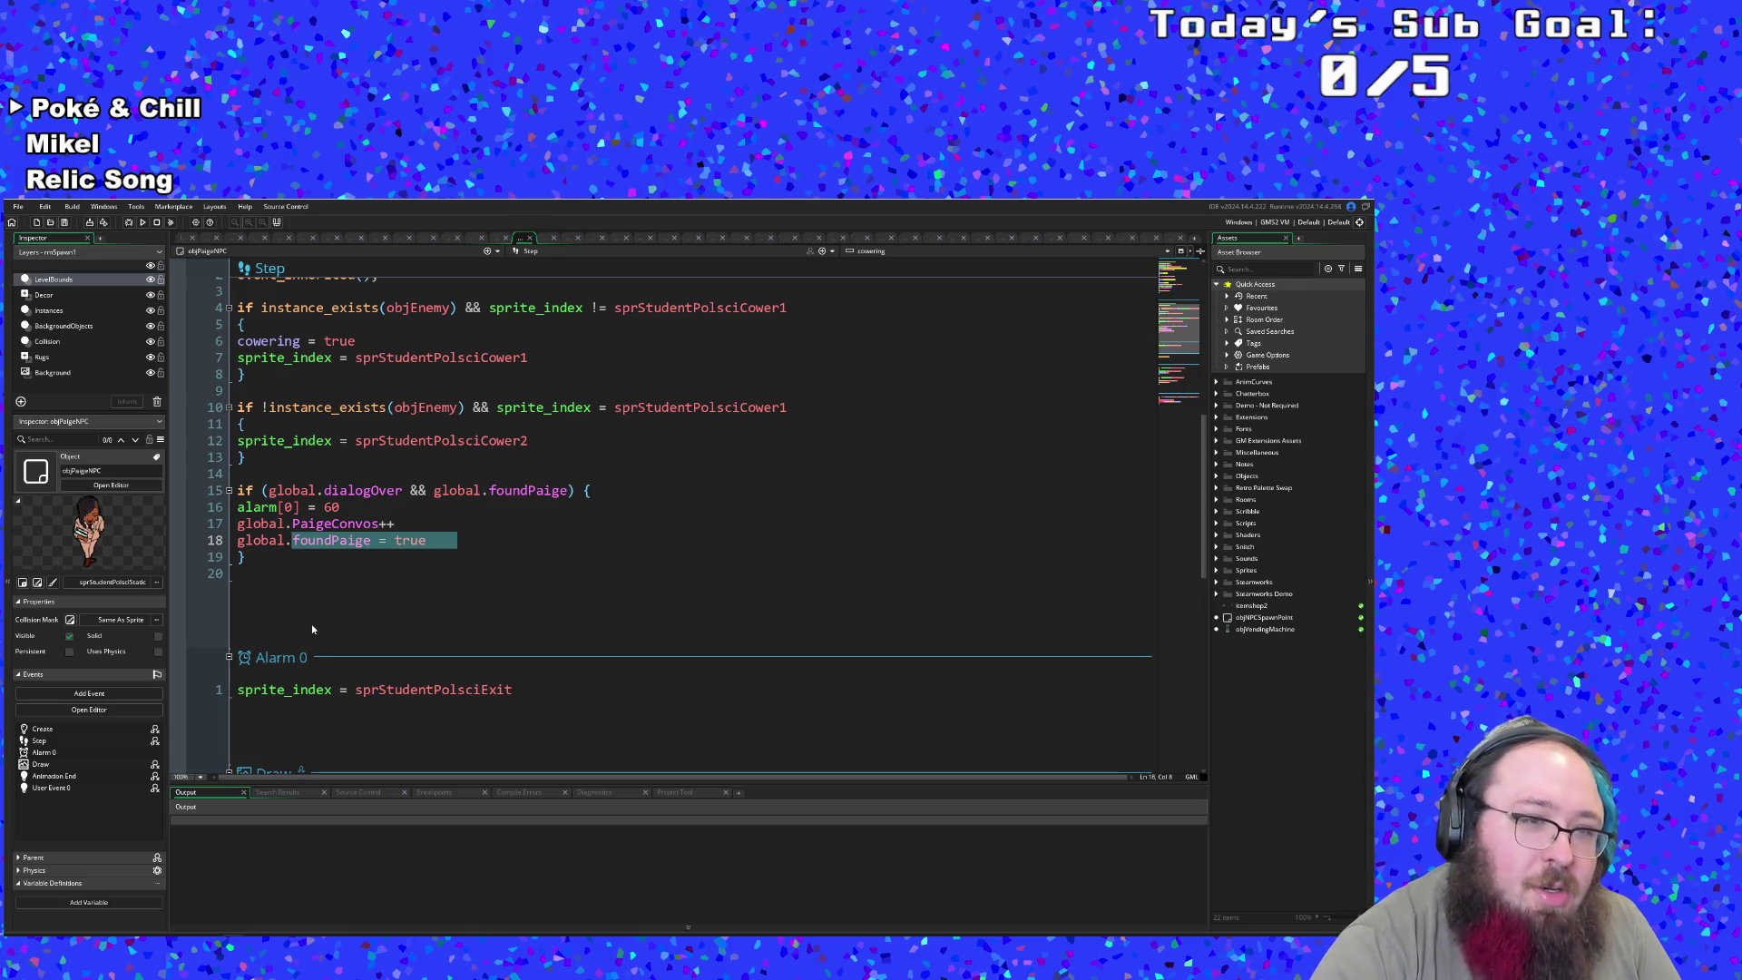
type("dialogOver")
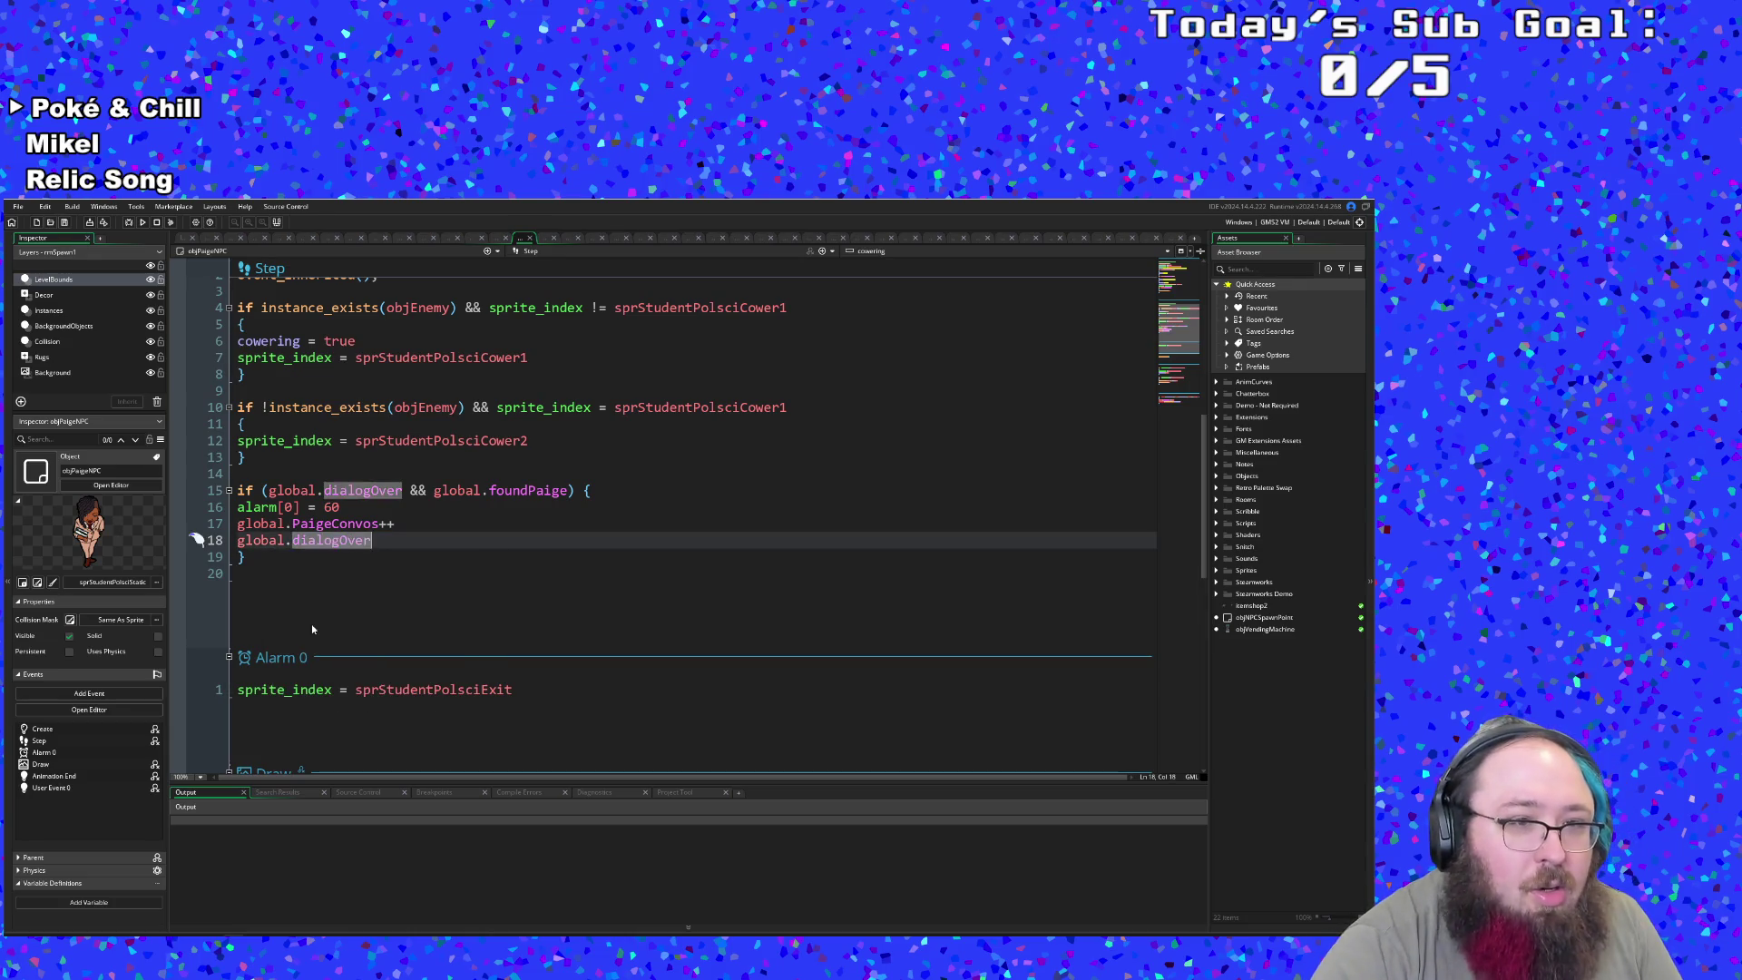
key("BackSpace")
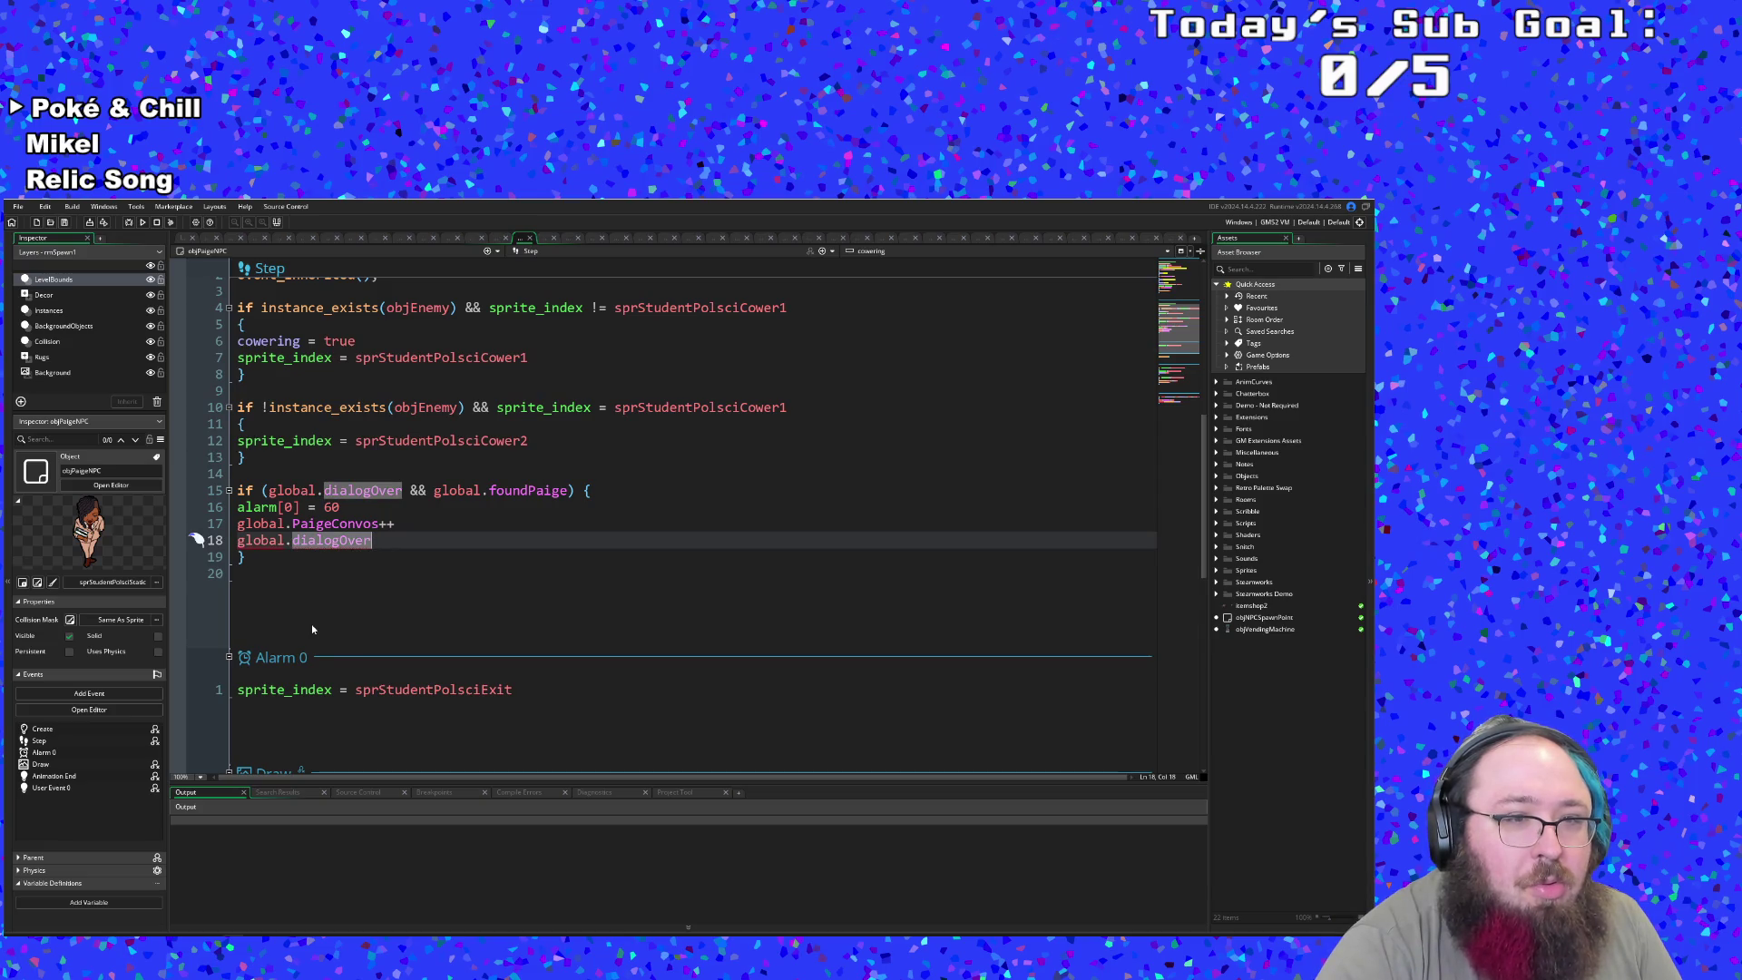
type(" = false")
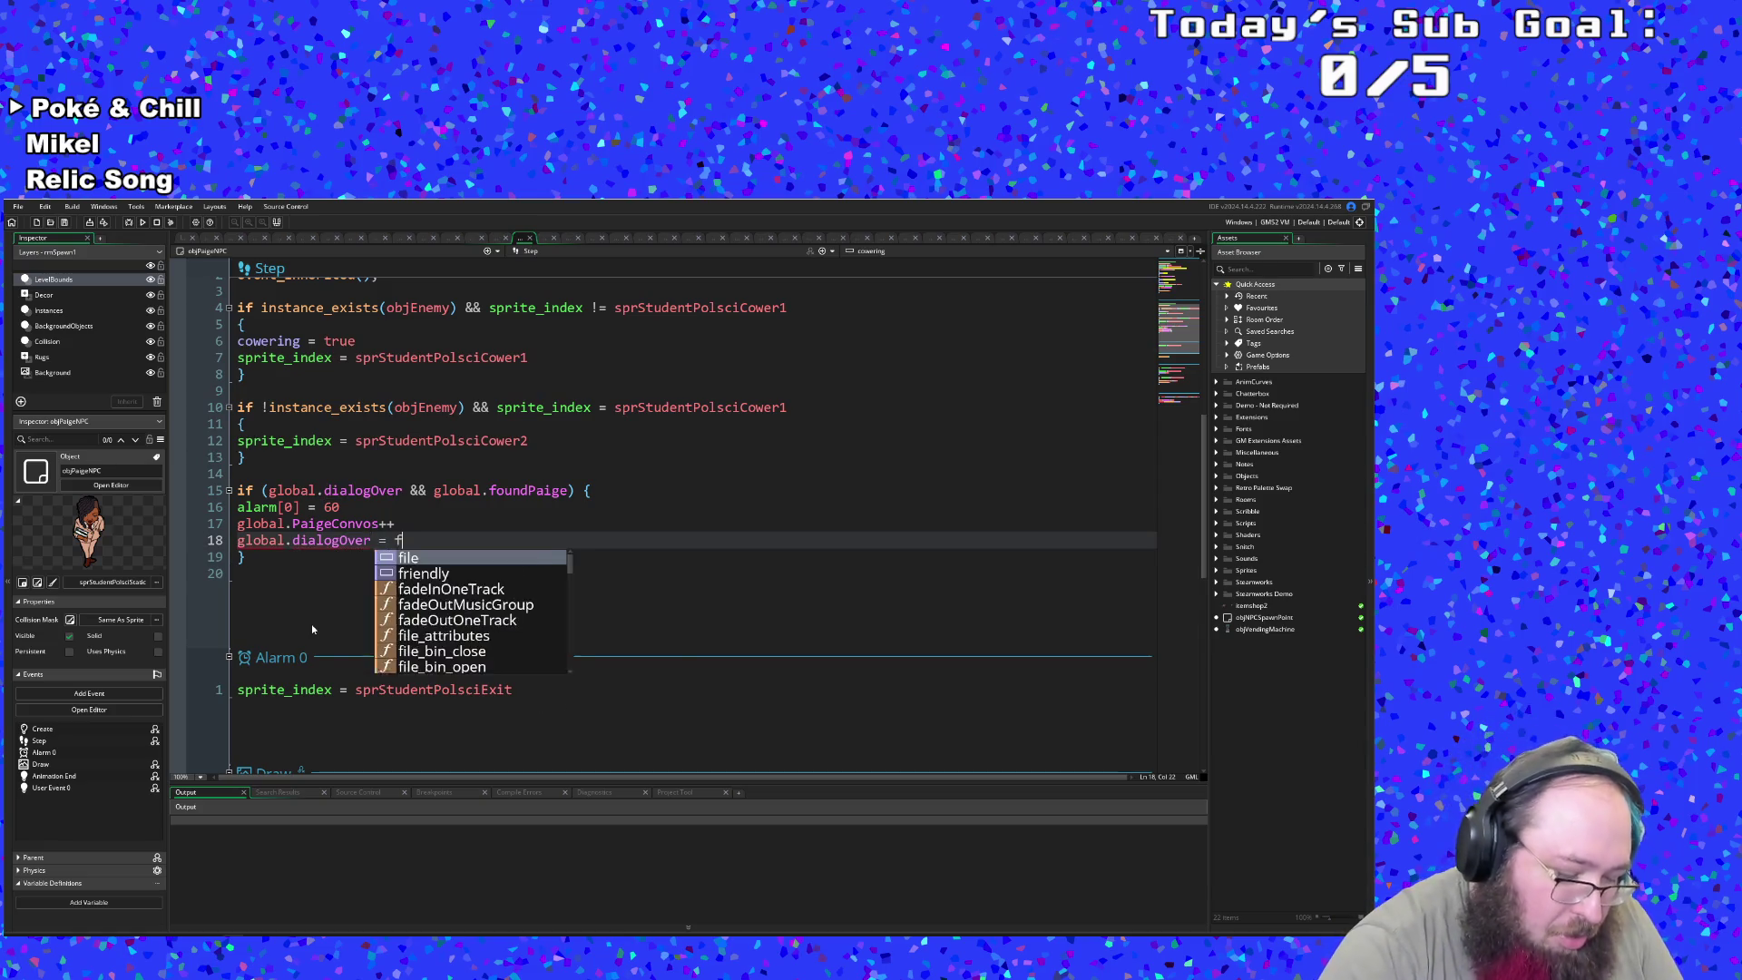
left_click(312, 628)
- Bring up the Ctrl+T asset search again to look for another object
scroll(308, 628, "down", 5)
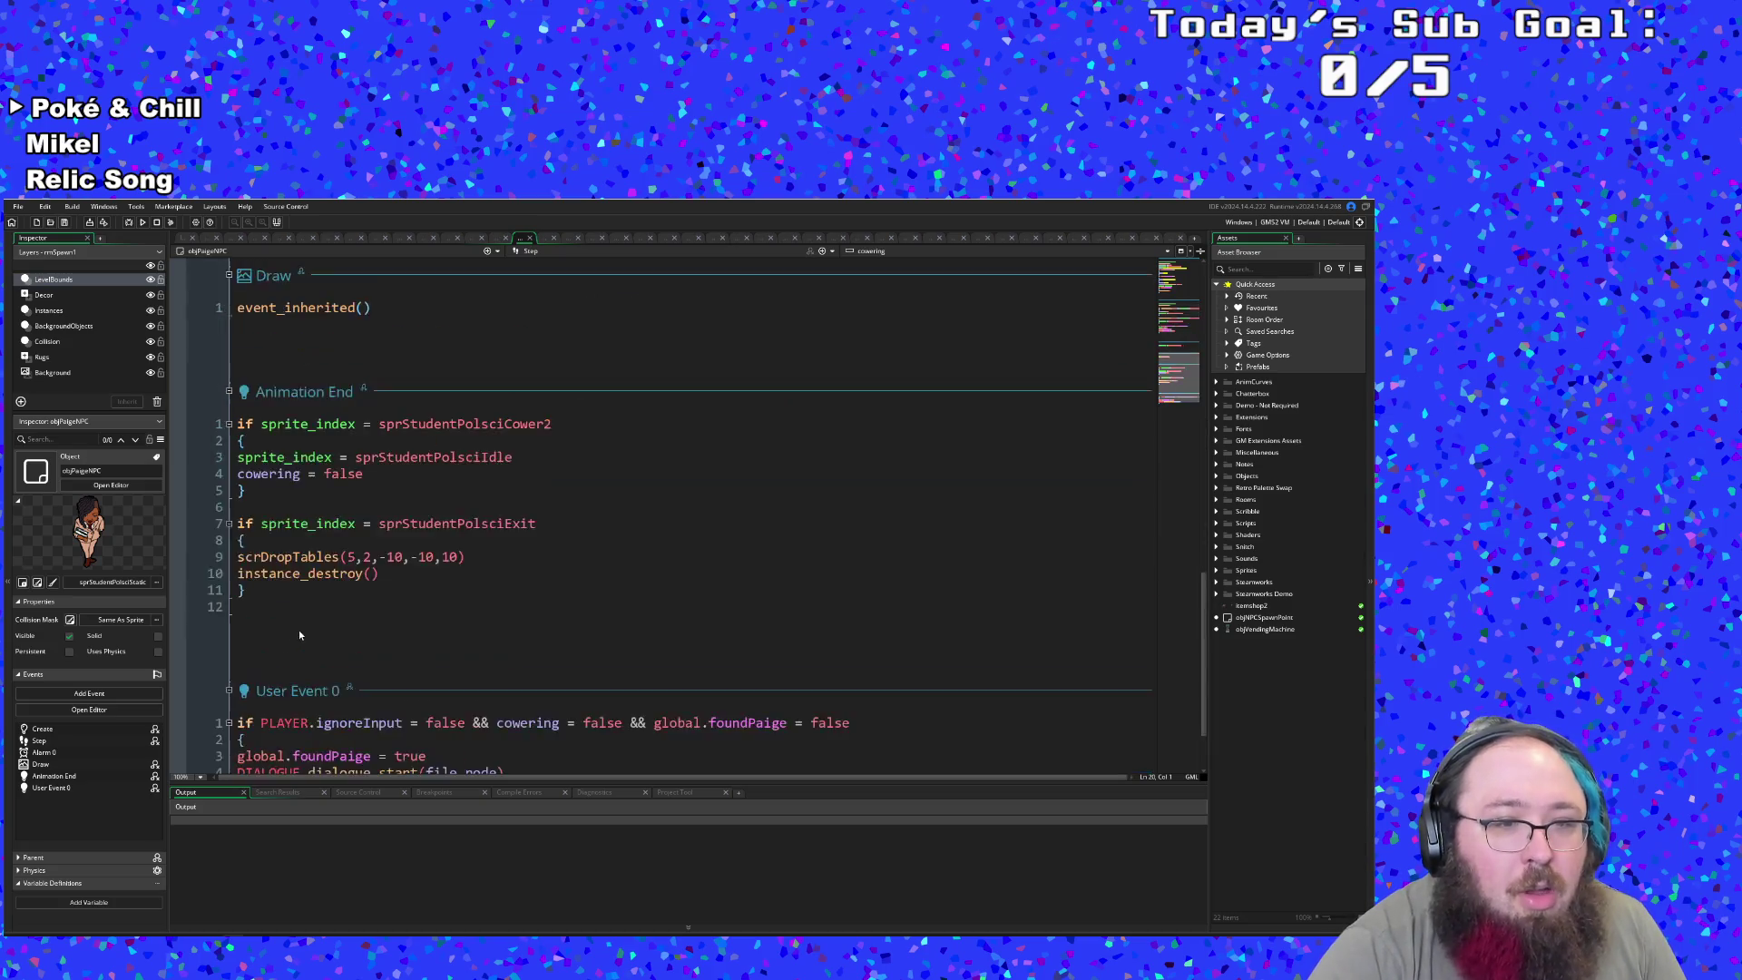
left_click(654, 514)
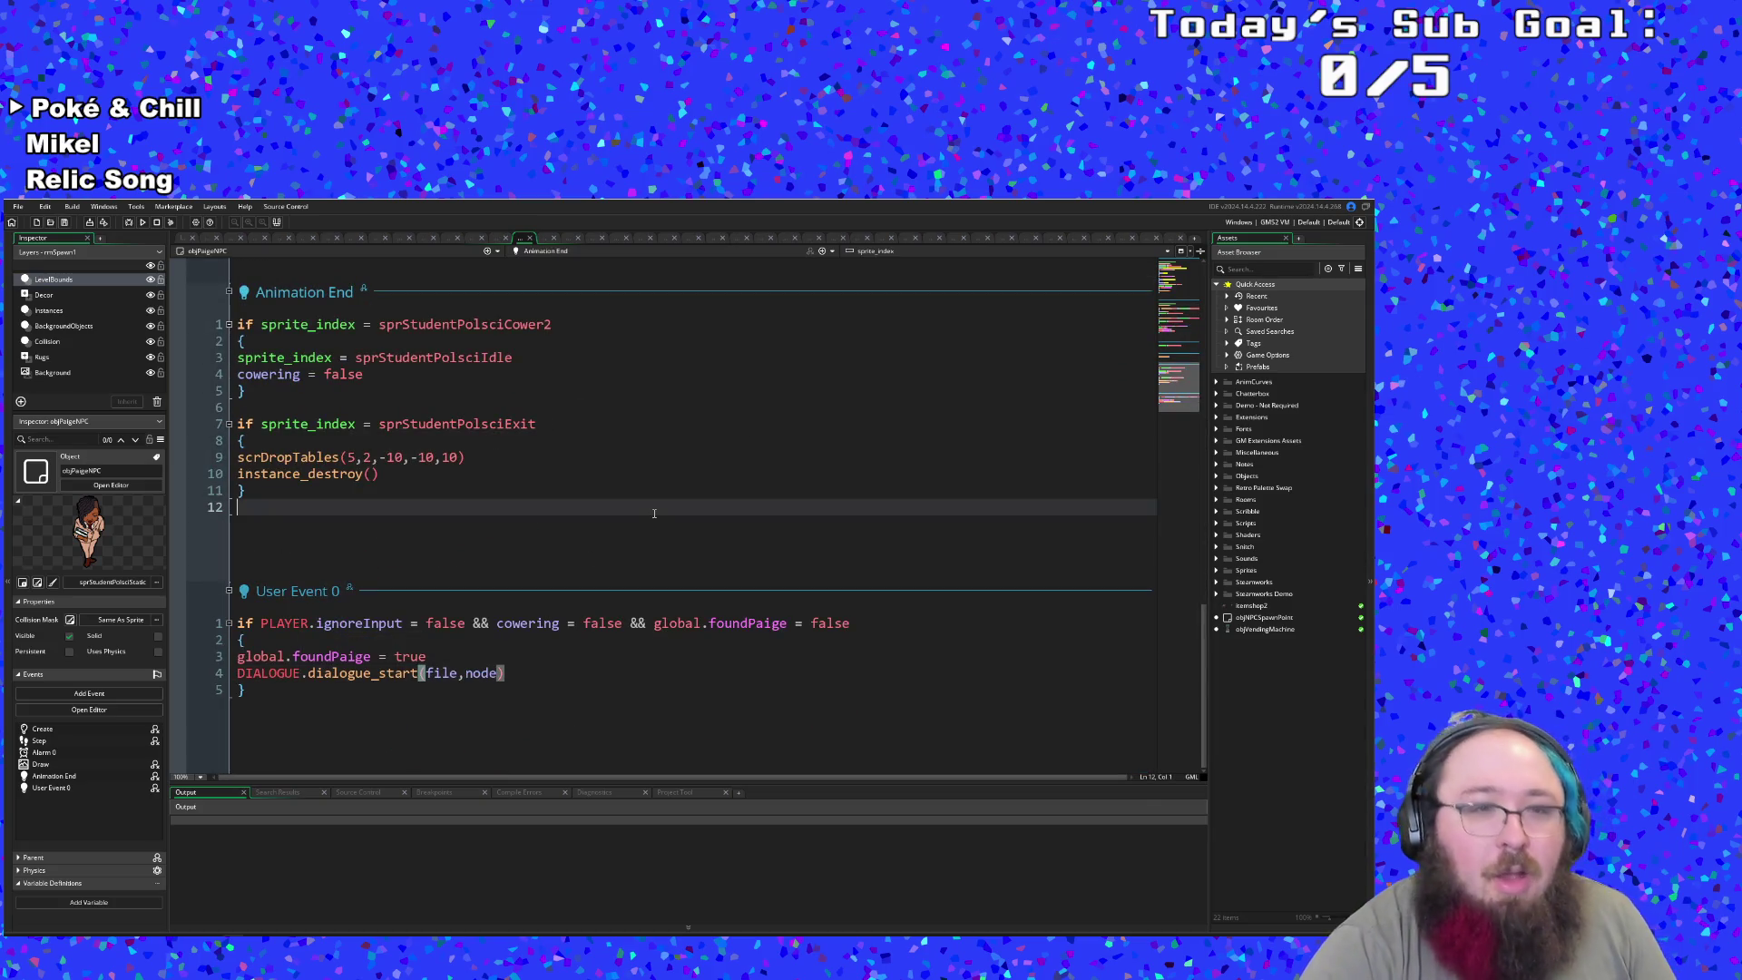
key("ctrl+t")
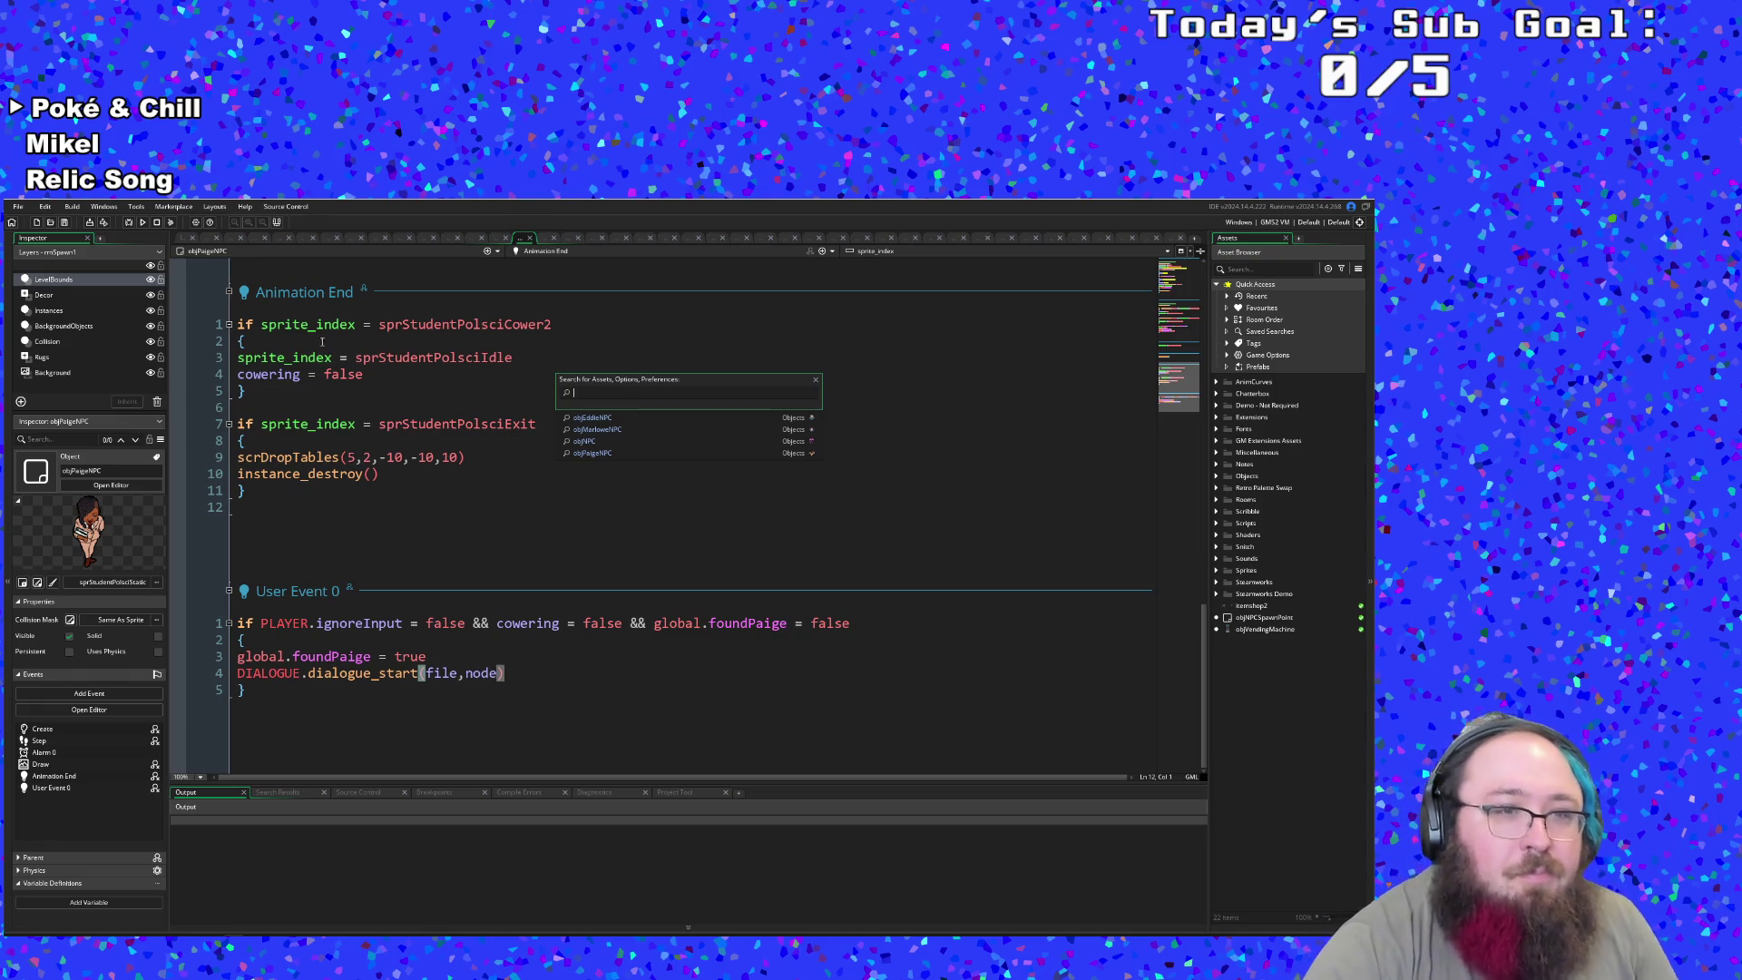
scroll(395, 476, "up", 10)
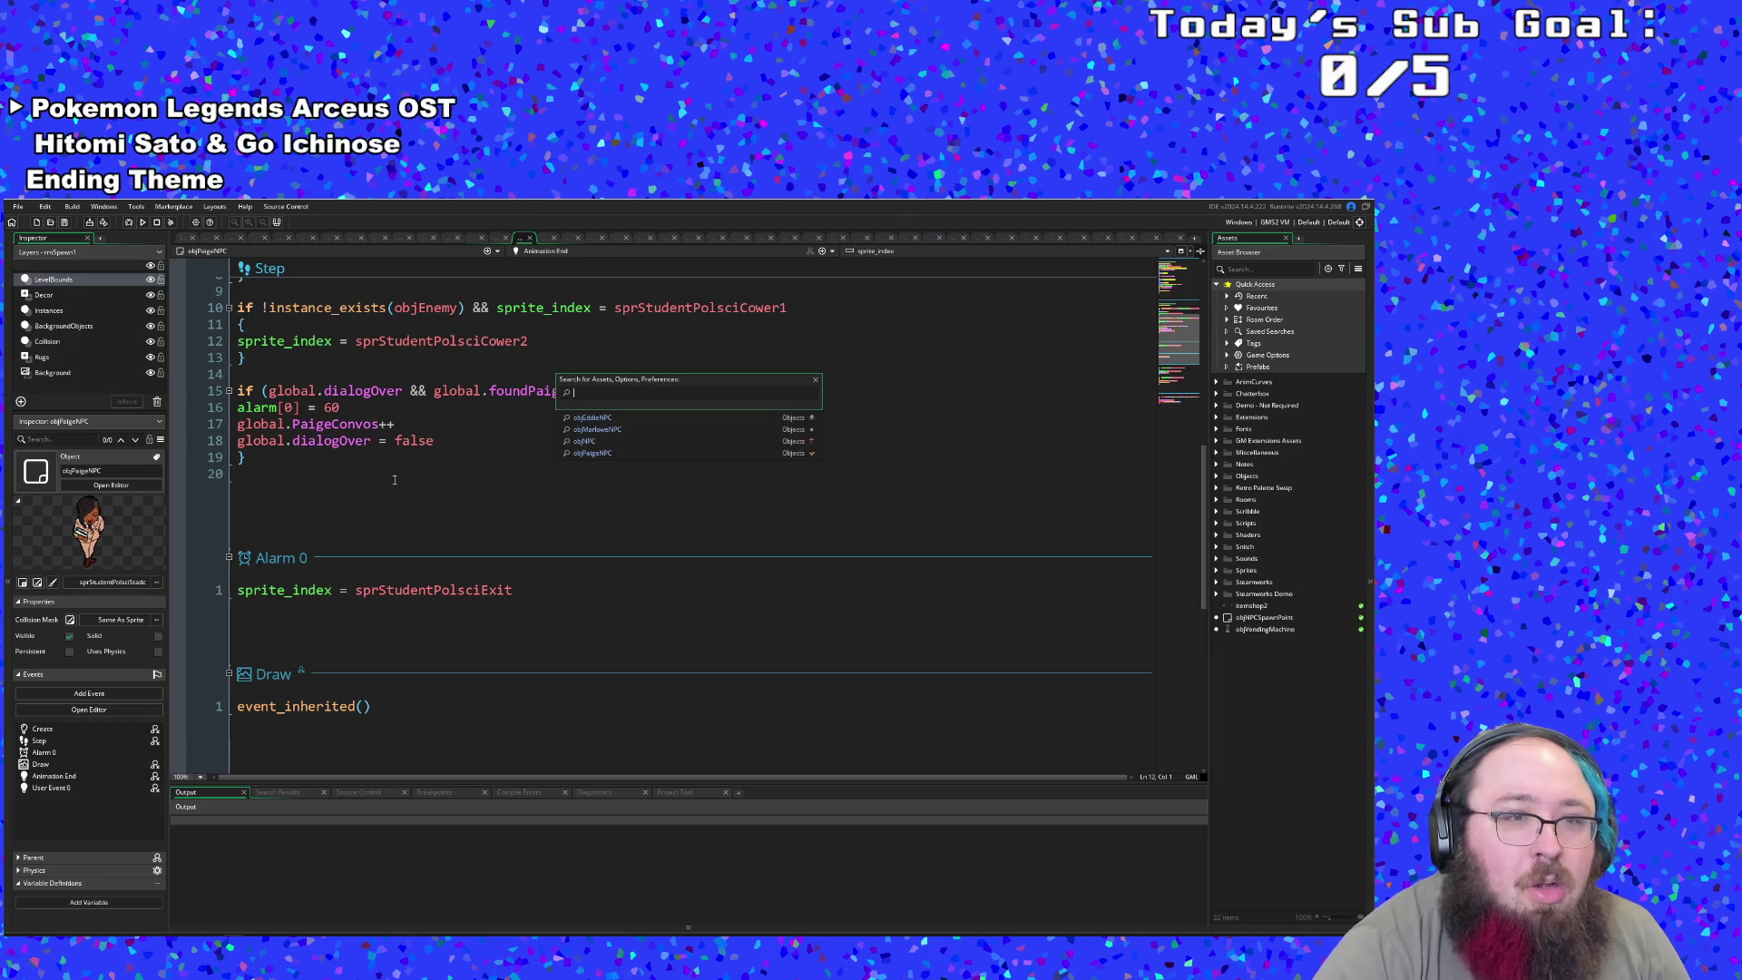
scroll(394, 478, "down", 11)
scroll(394, 477, "up", 9)
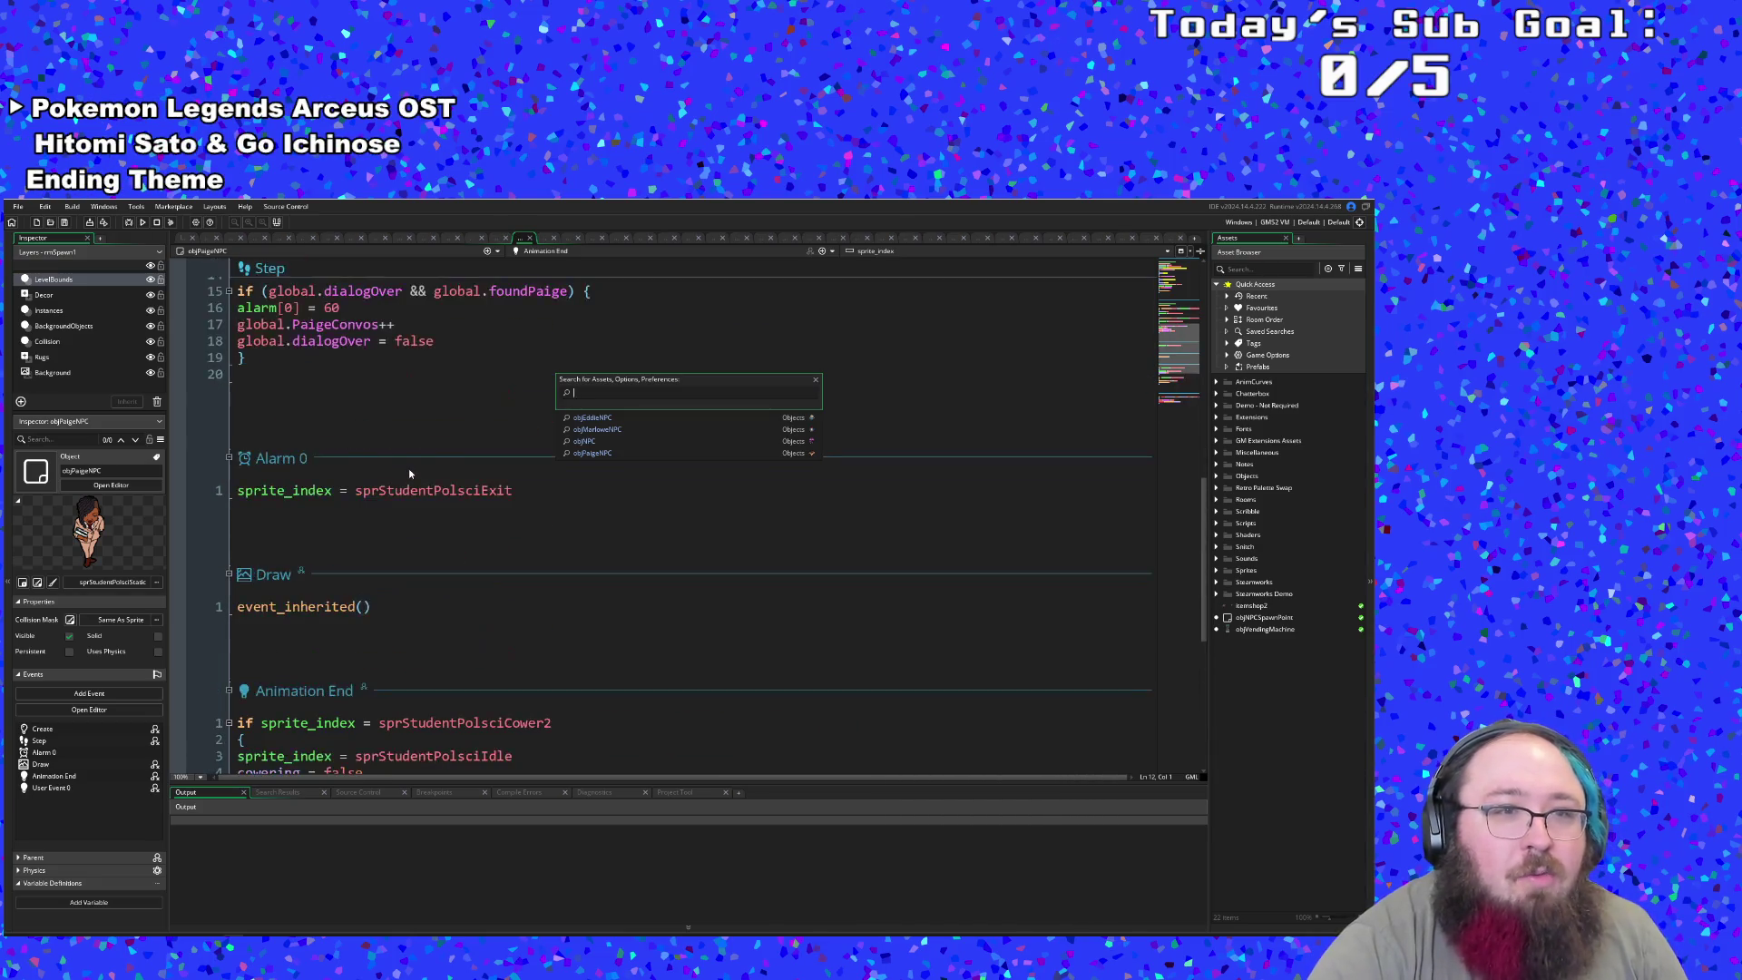
scroll(408, 471, "down", 8)
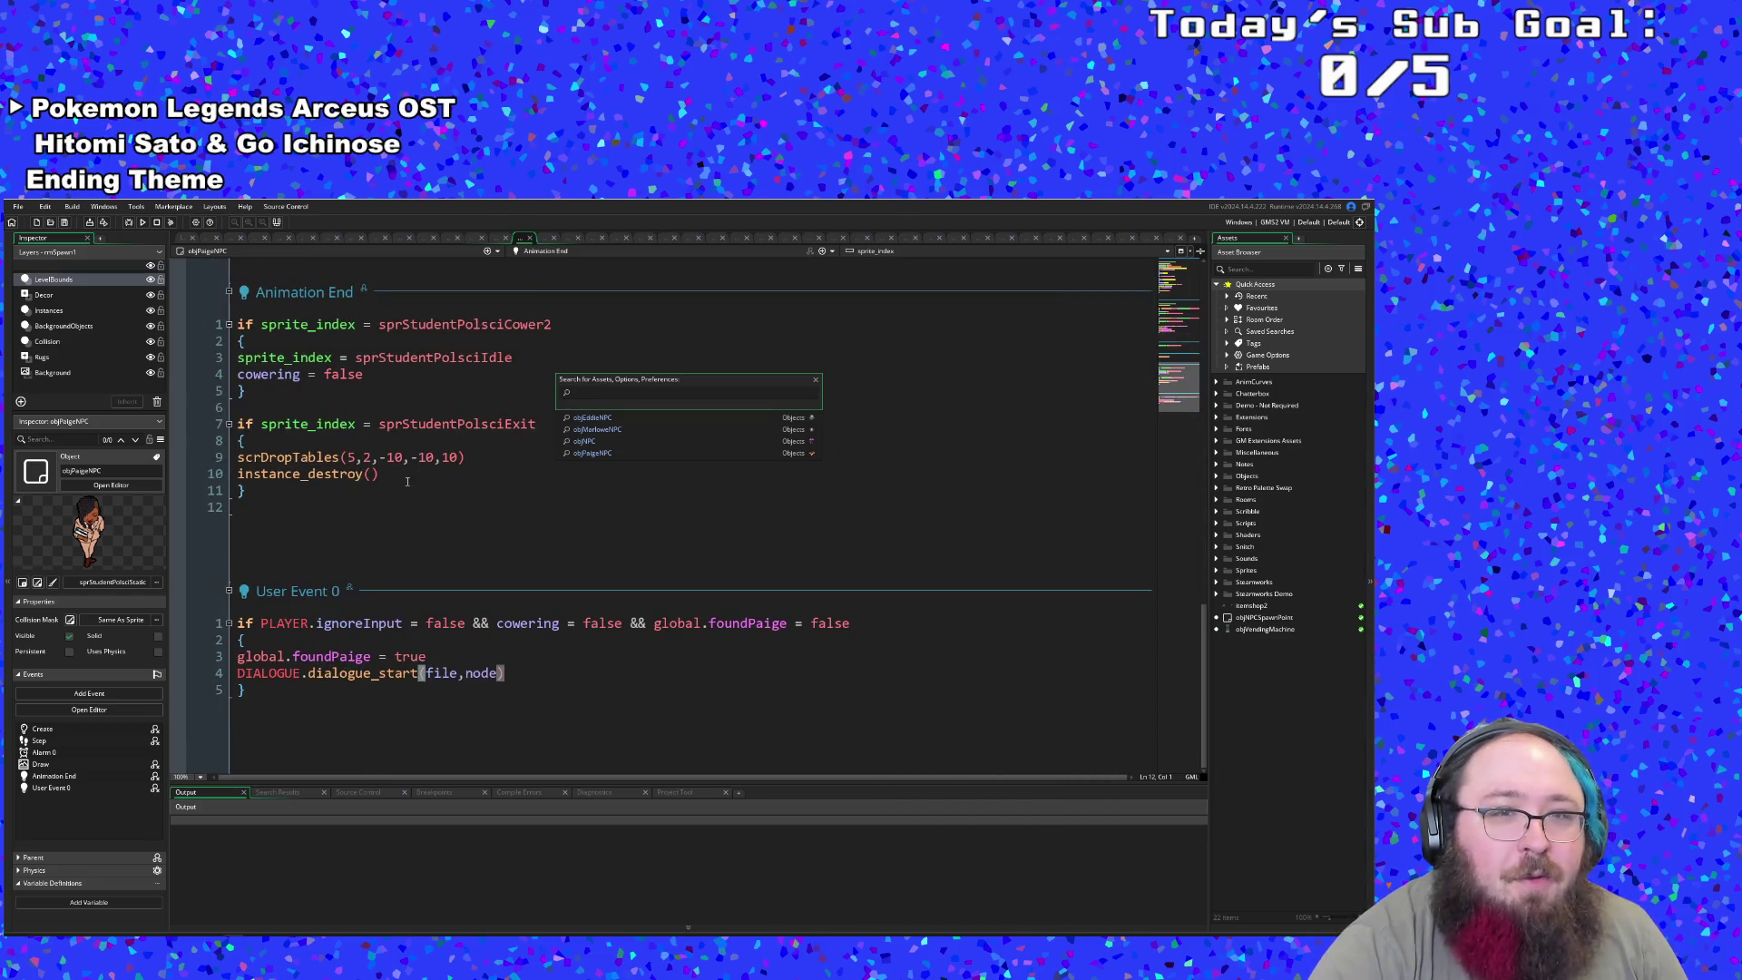
- Open objMarloweNPC, then search 'eddie' and open objEddieNPC's code
left_click(599, 429)
scroll(506, 600, "up", 10)
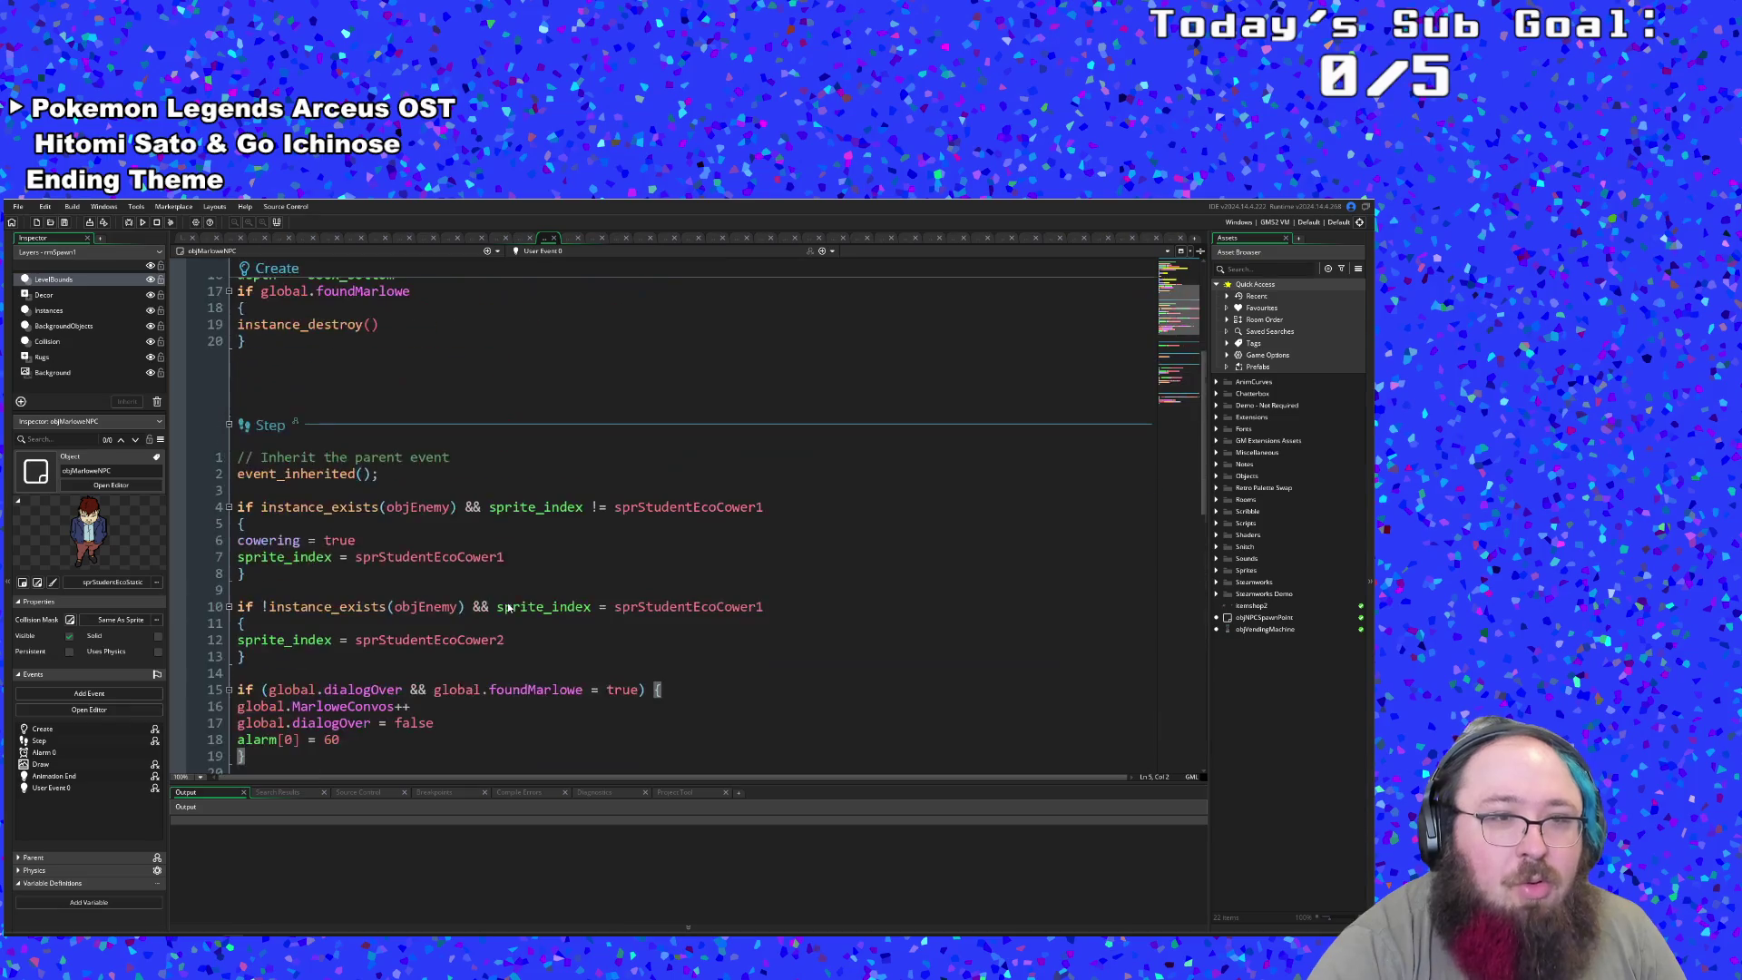
key("ctrl+t")
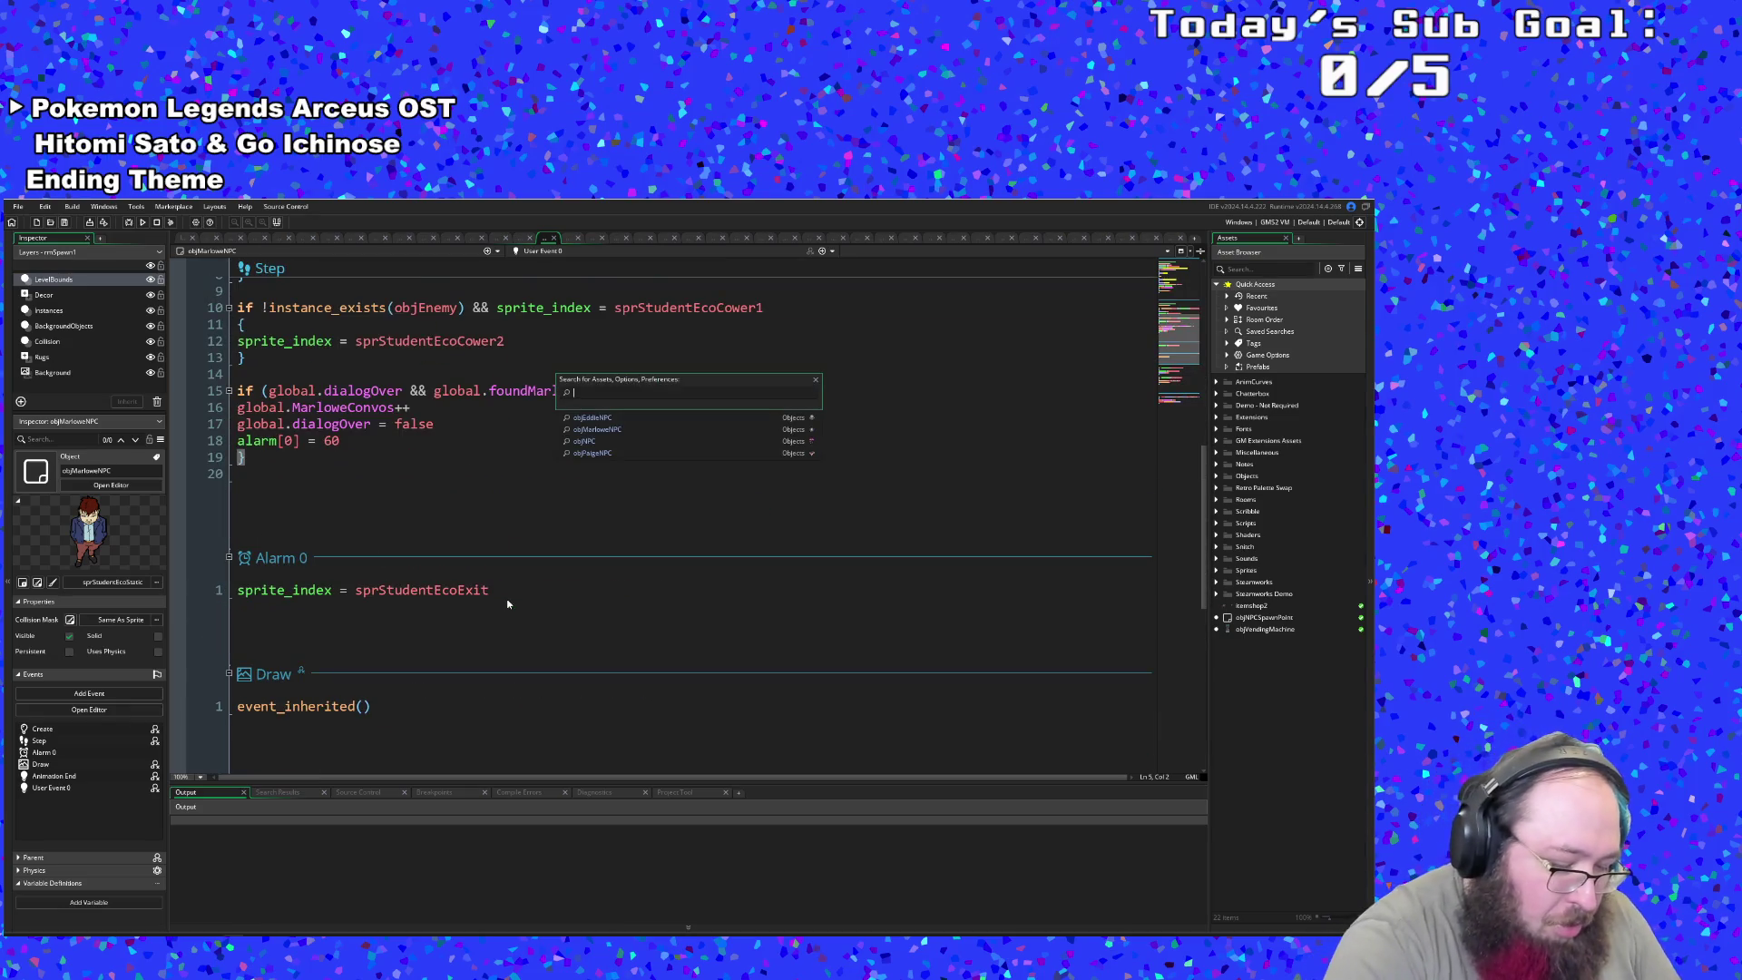
type("objnpc")
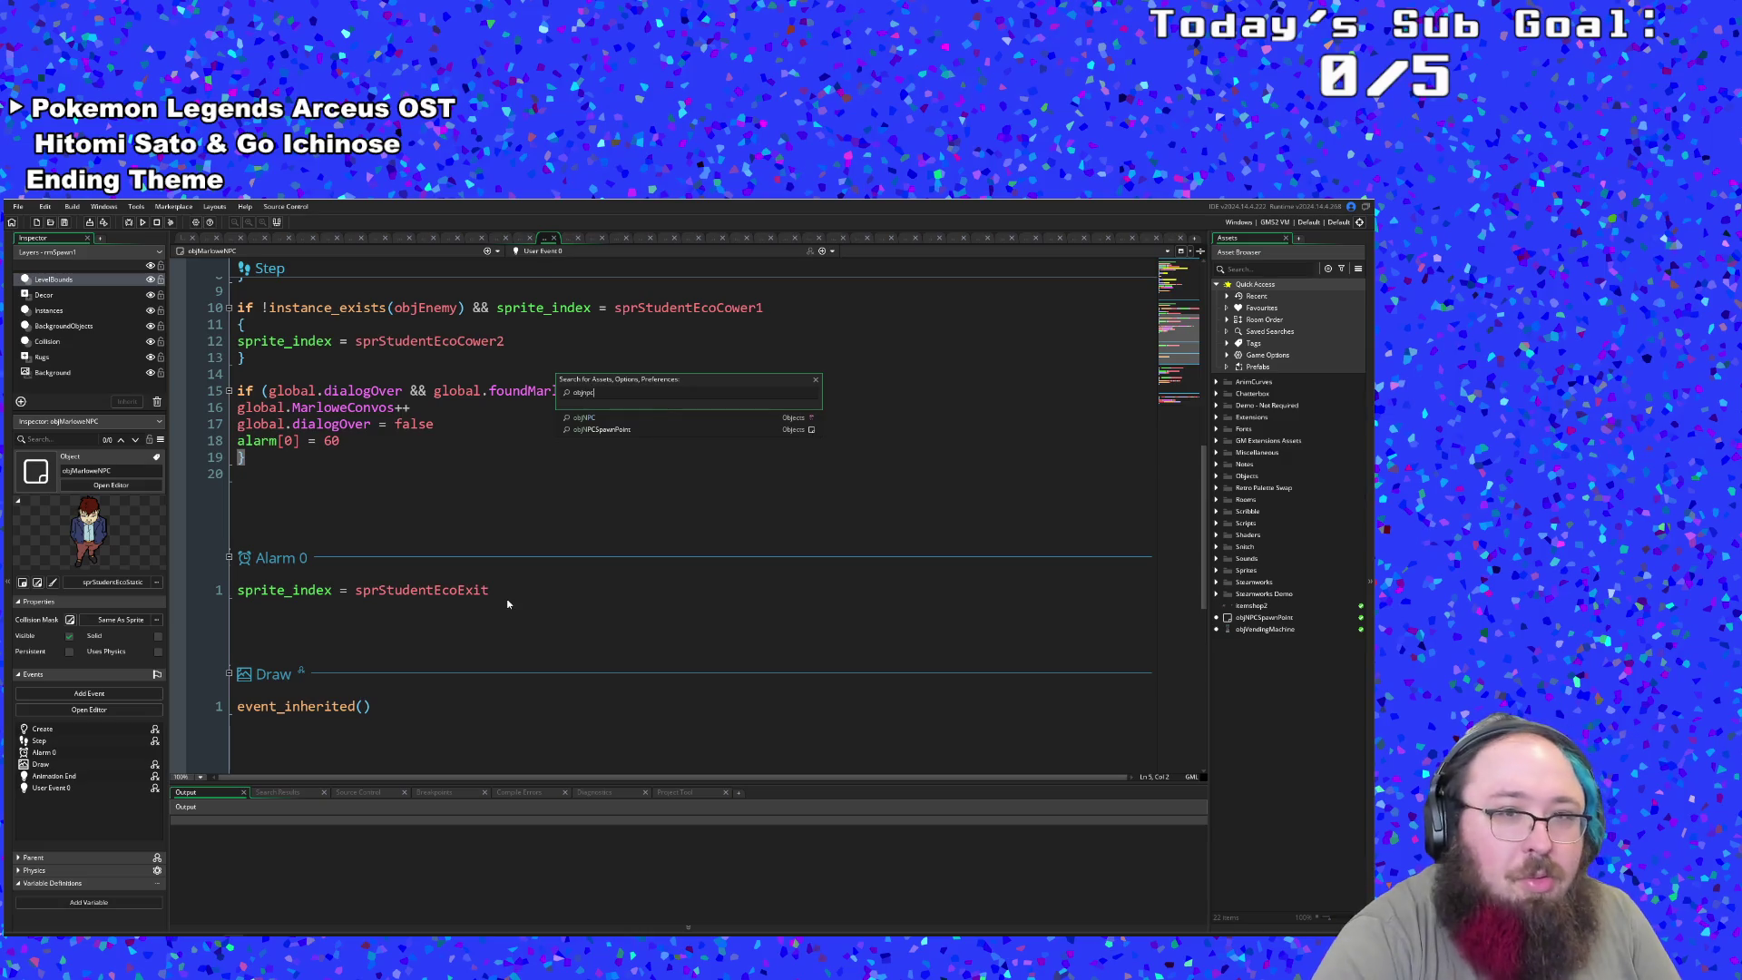
key("Down")
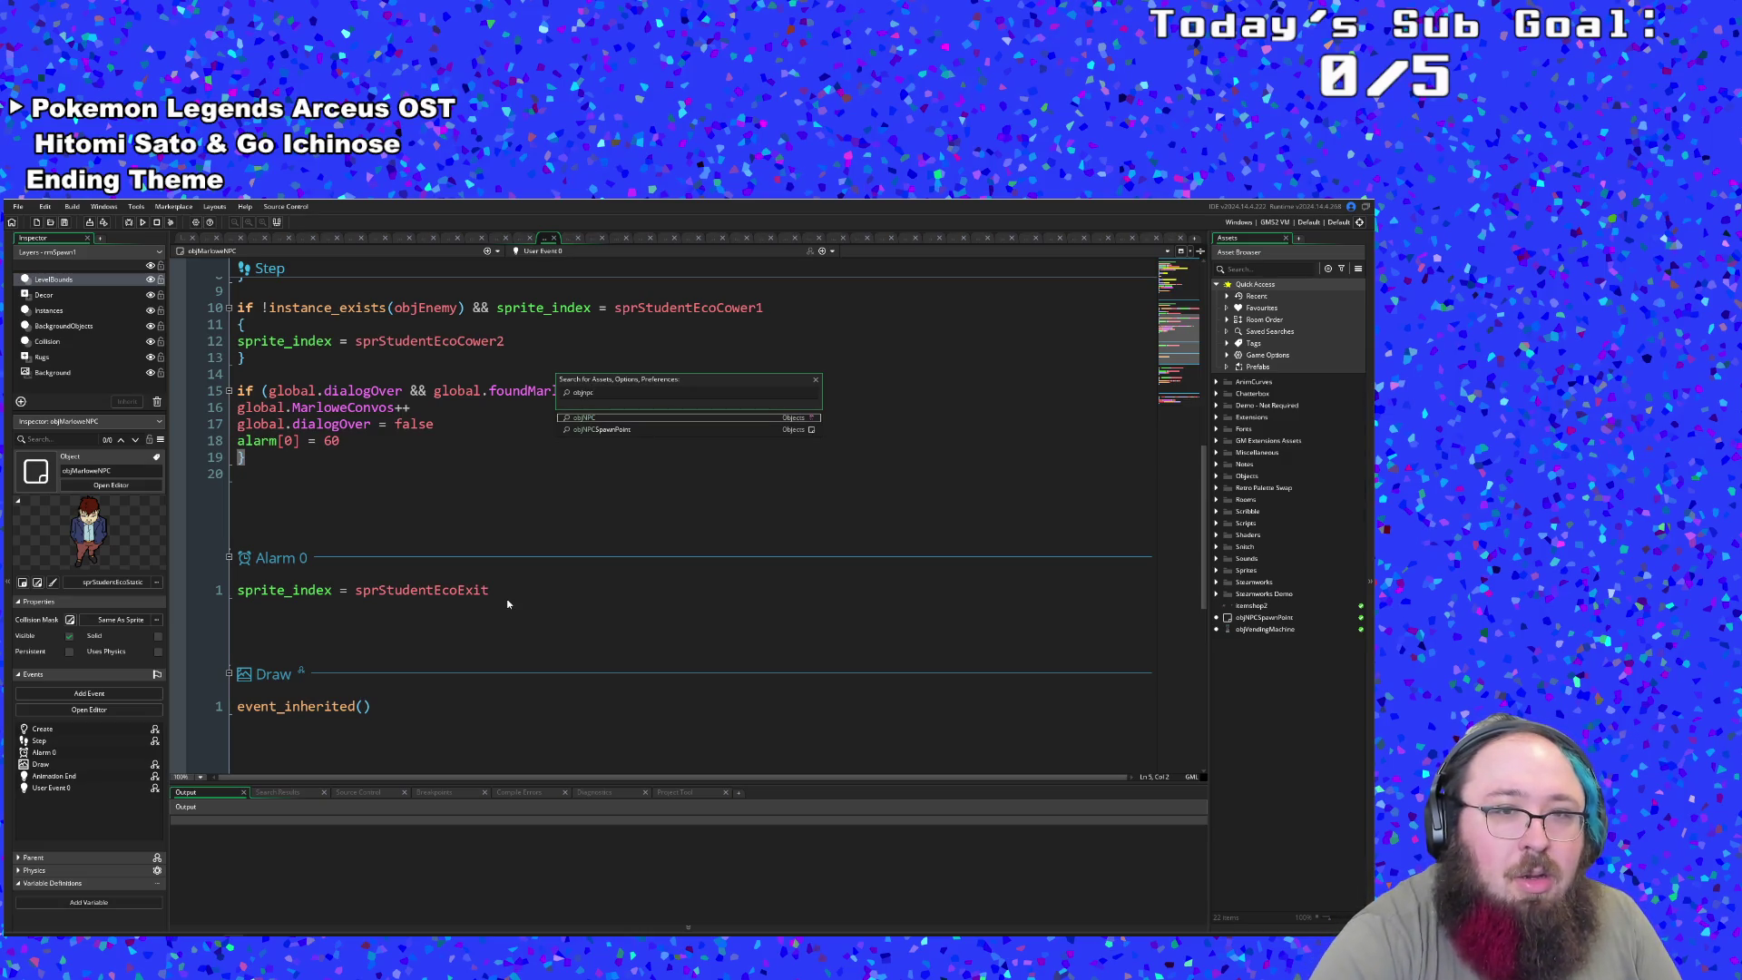
left_click(602, 393)
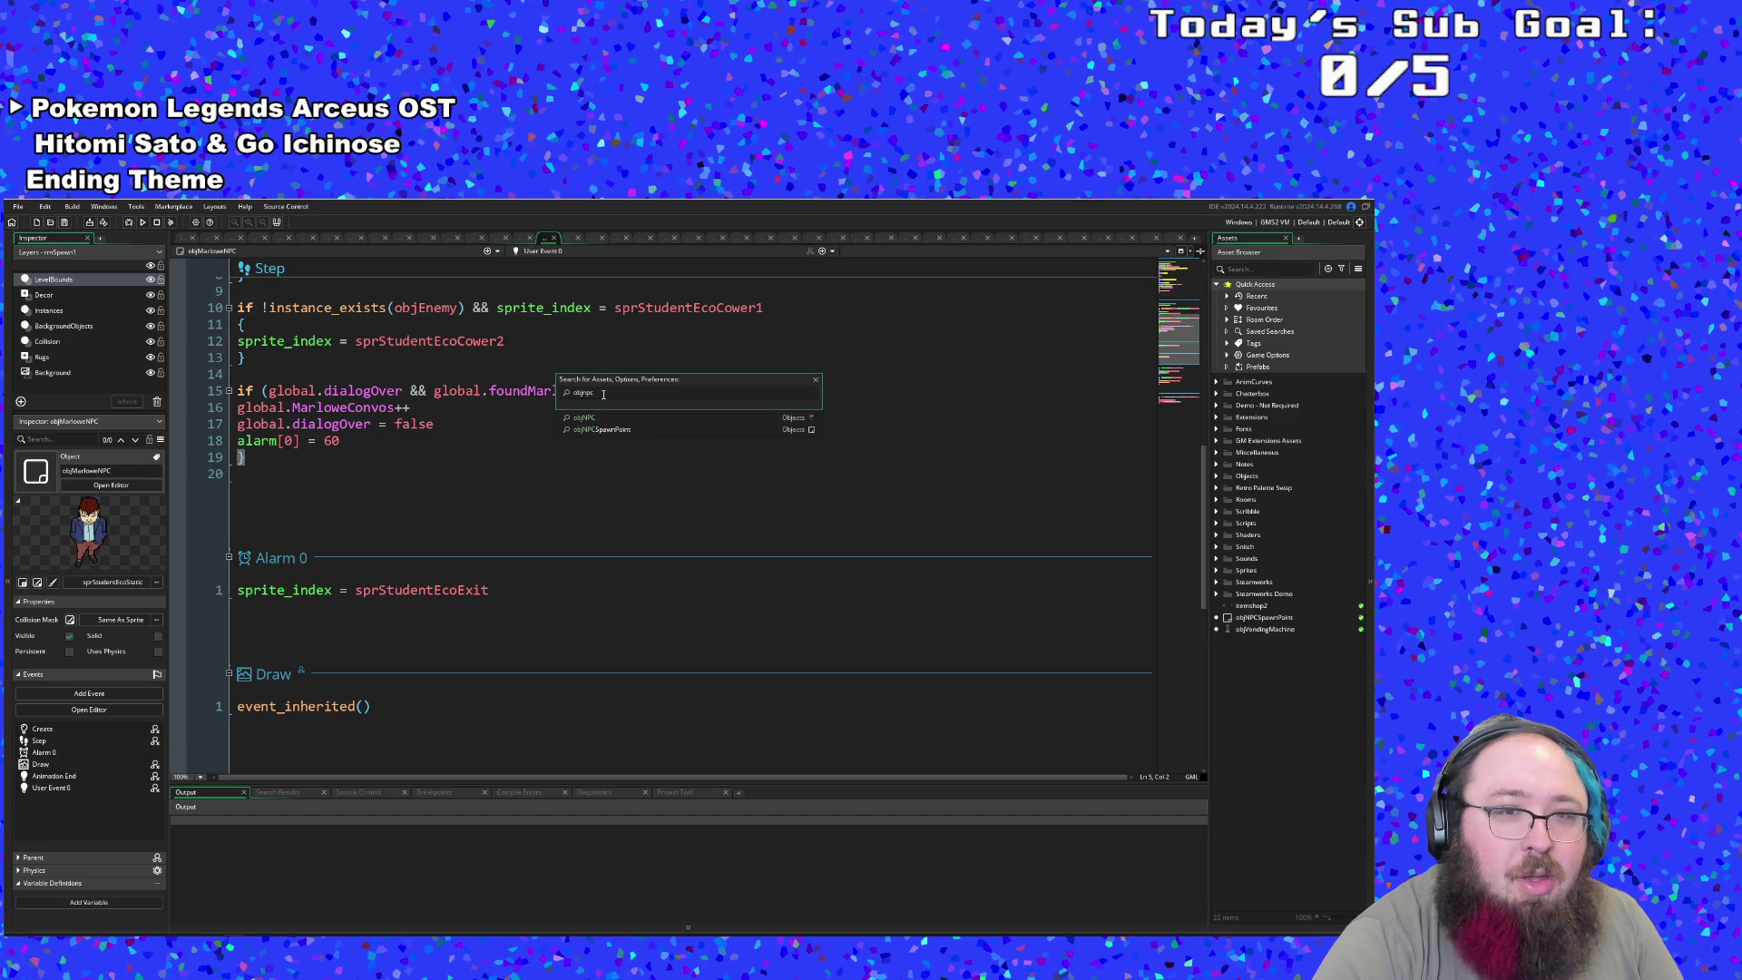
type("eddie")
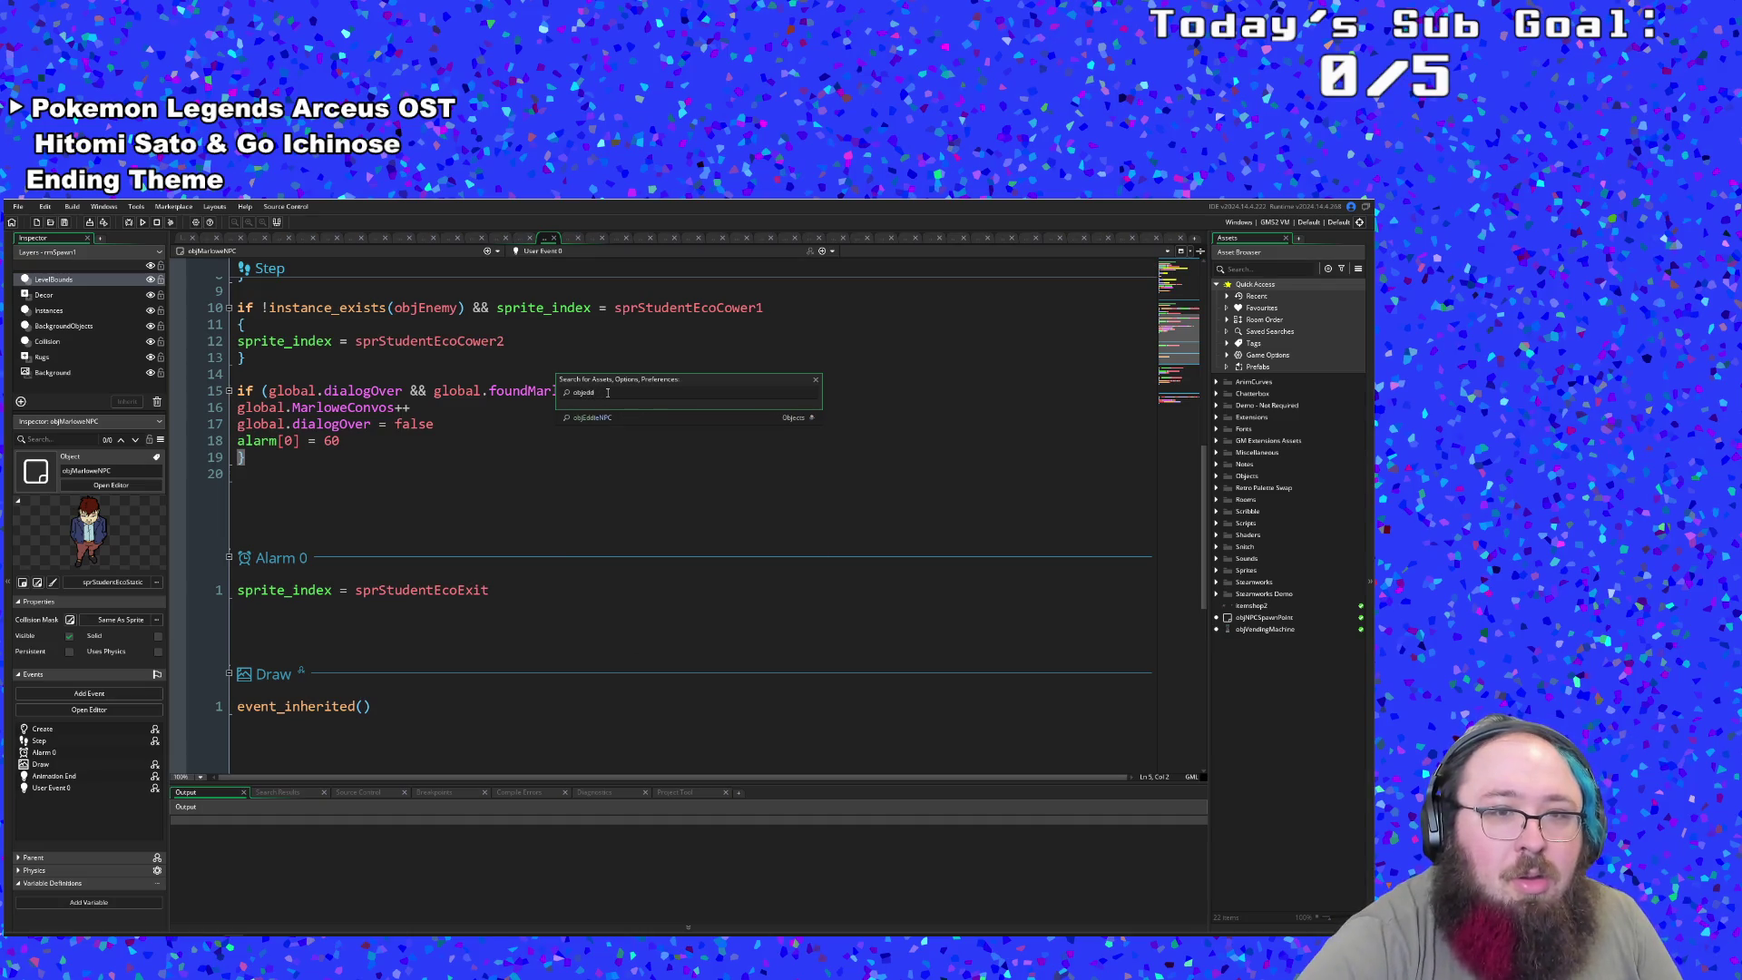
key("Return")
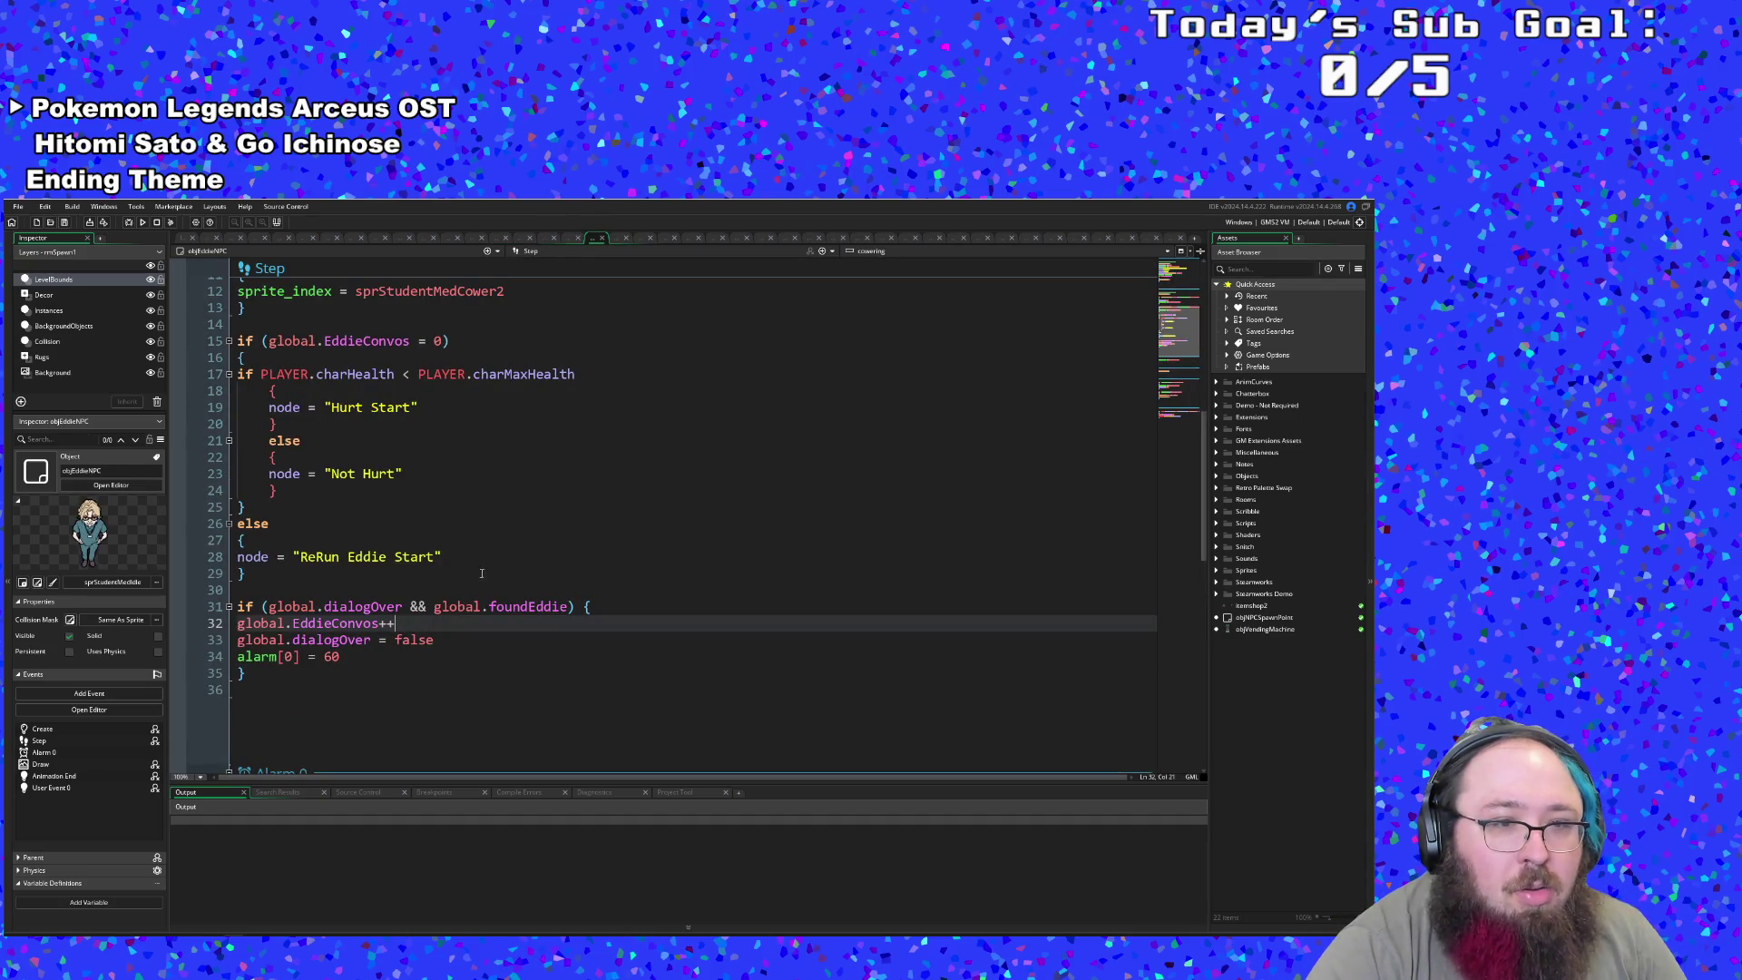
scroll(470, 583, "down", 10)
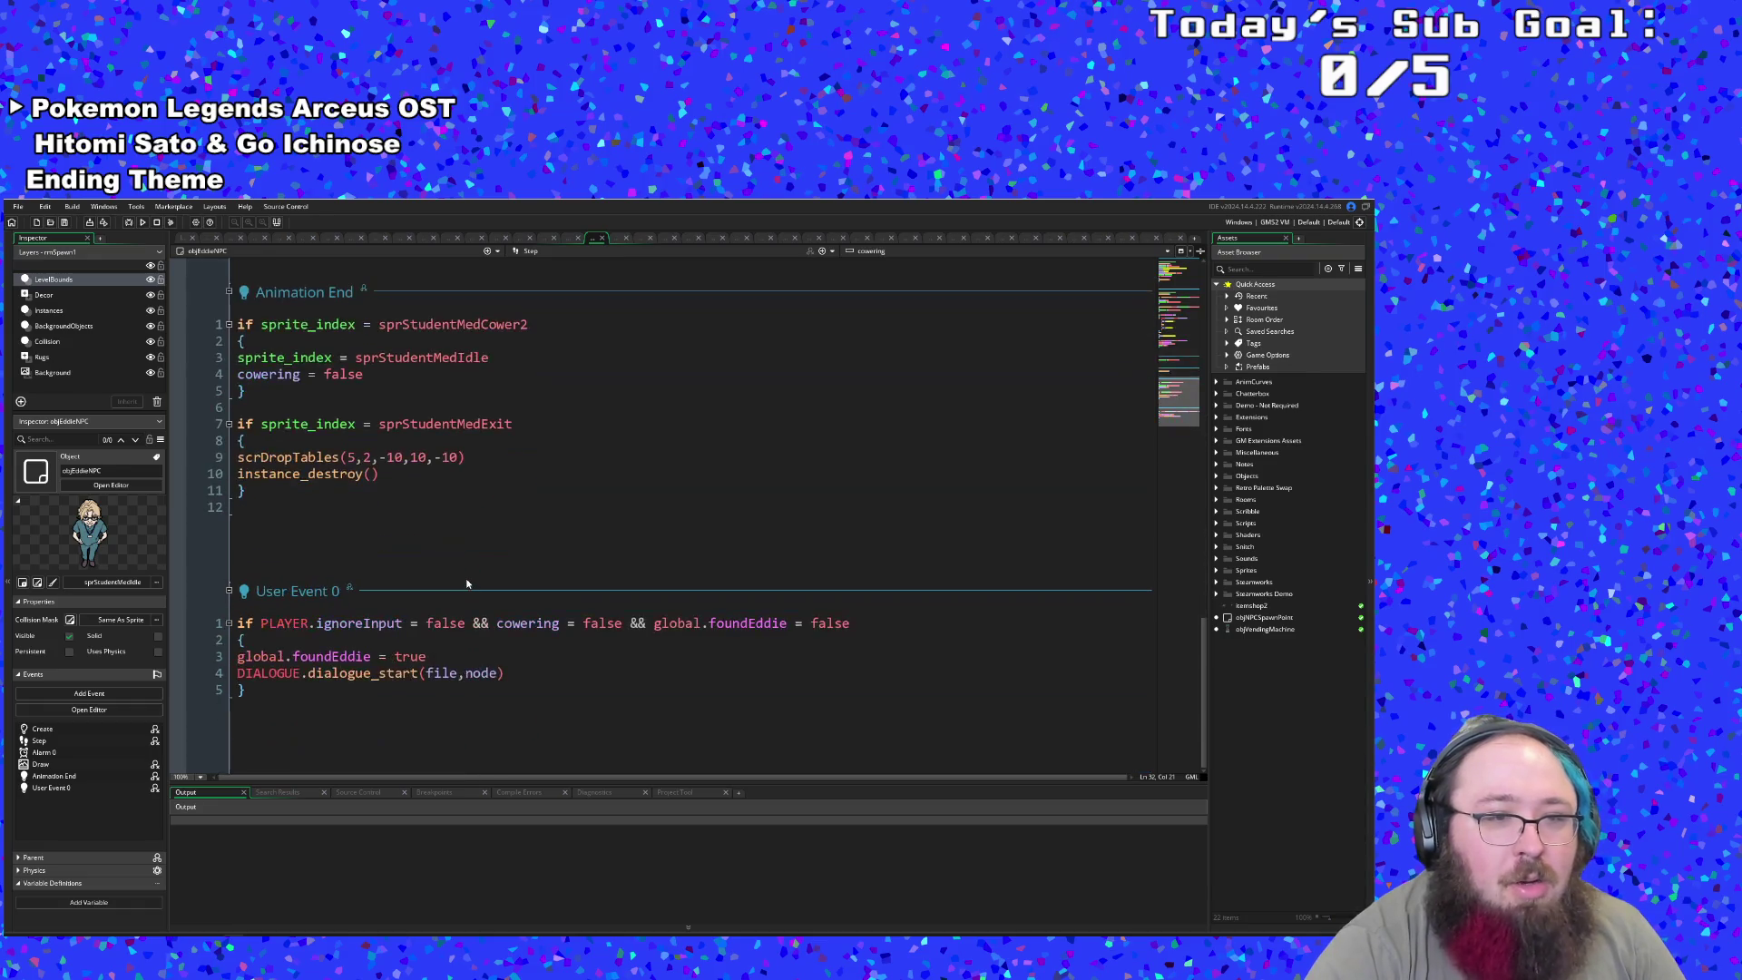
left_click(462, 641)
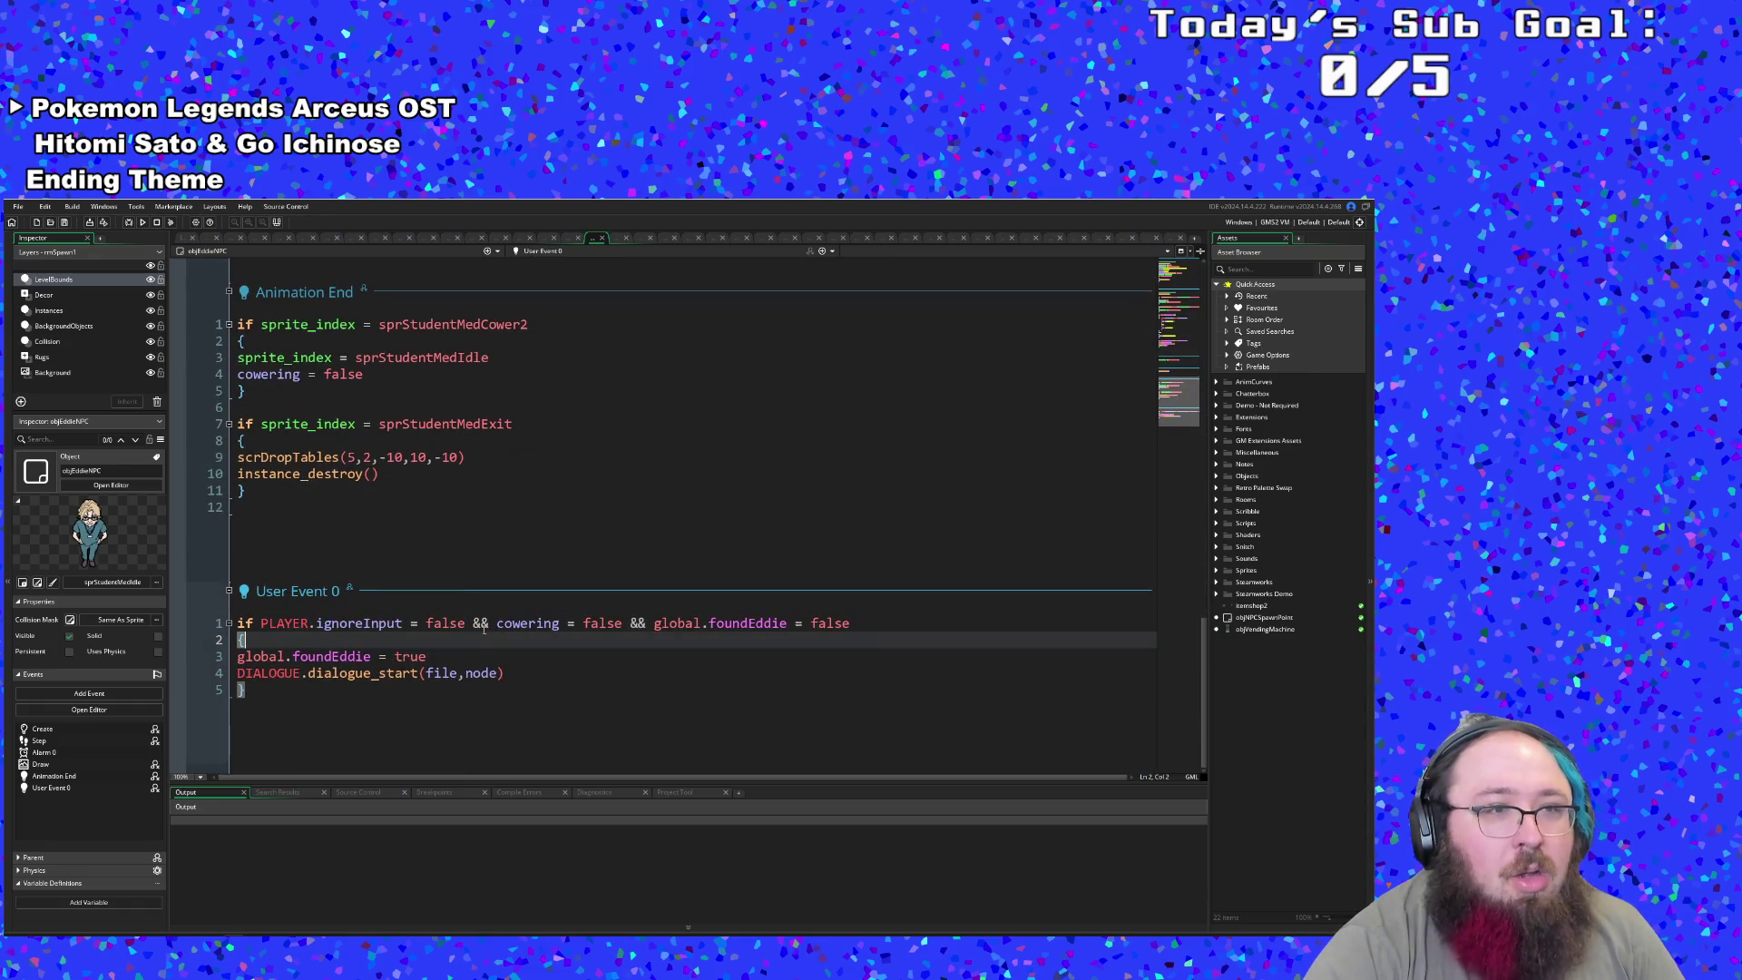
- Save the project and look over objEddieNPC's Animation End code
left_click(19, 206)
left_click(45, 318)
left_click(368, 412)
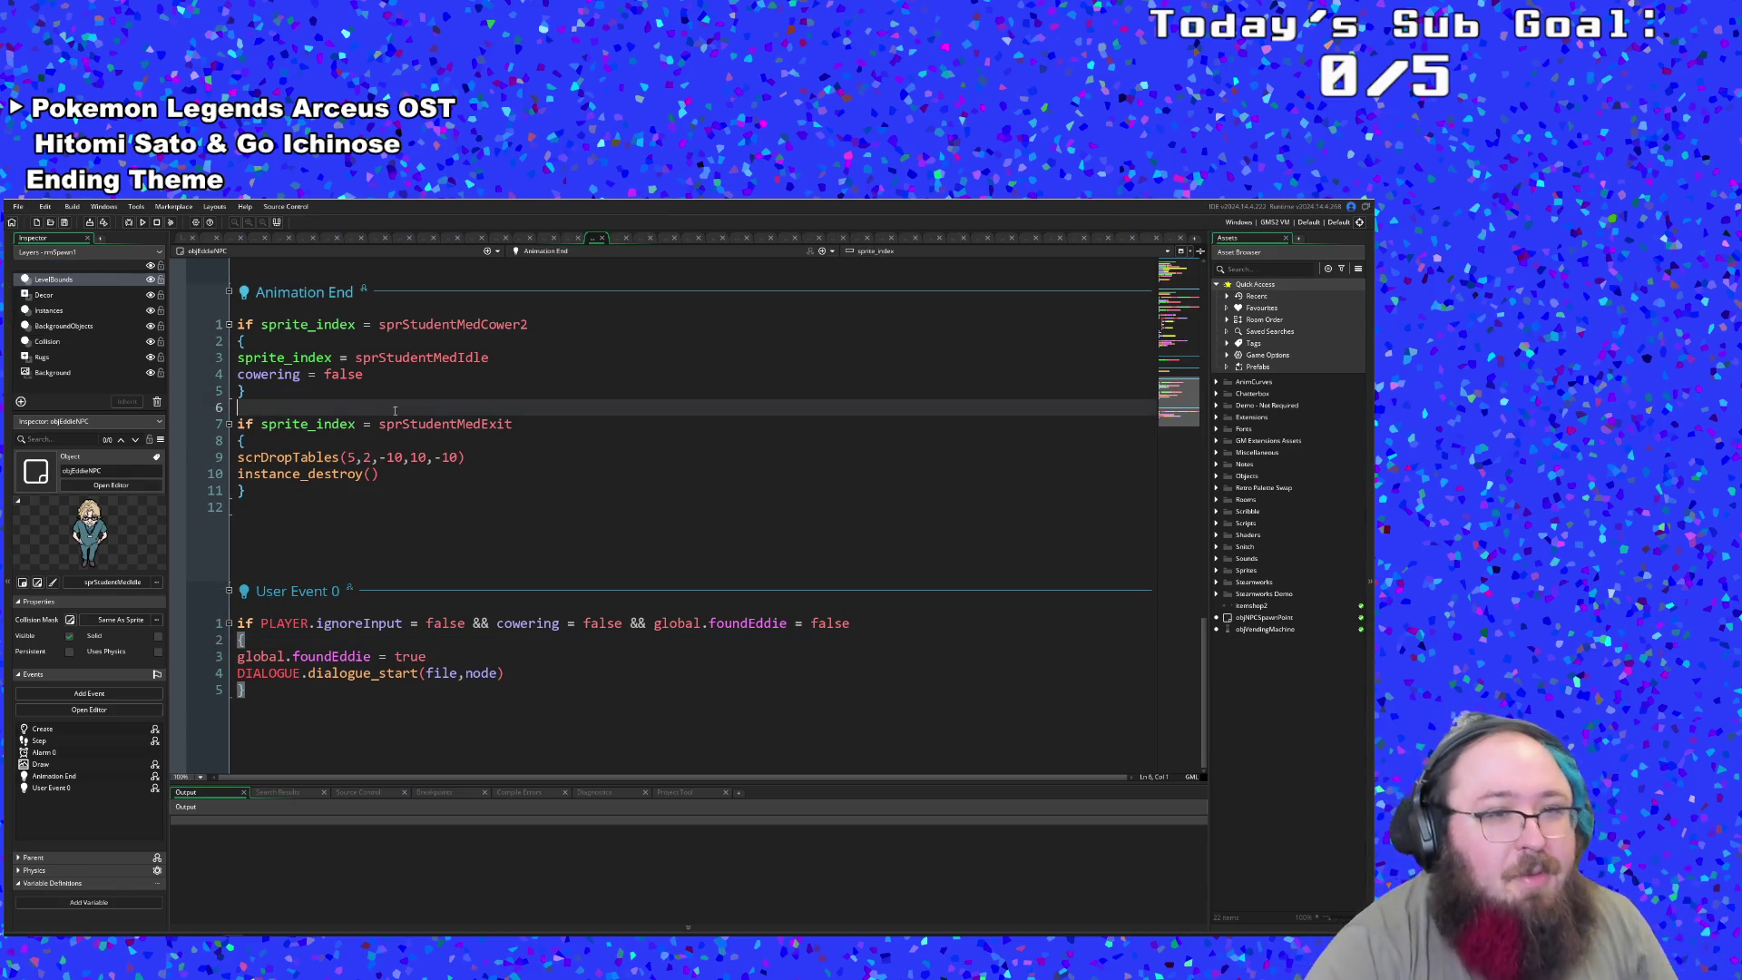
scroll(368, 544, "up", 10)
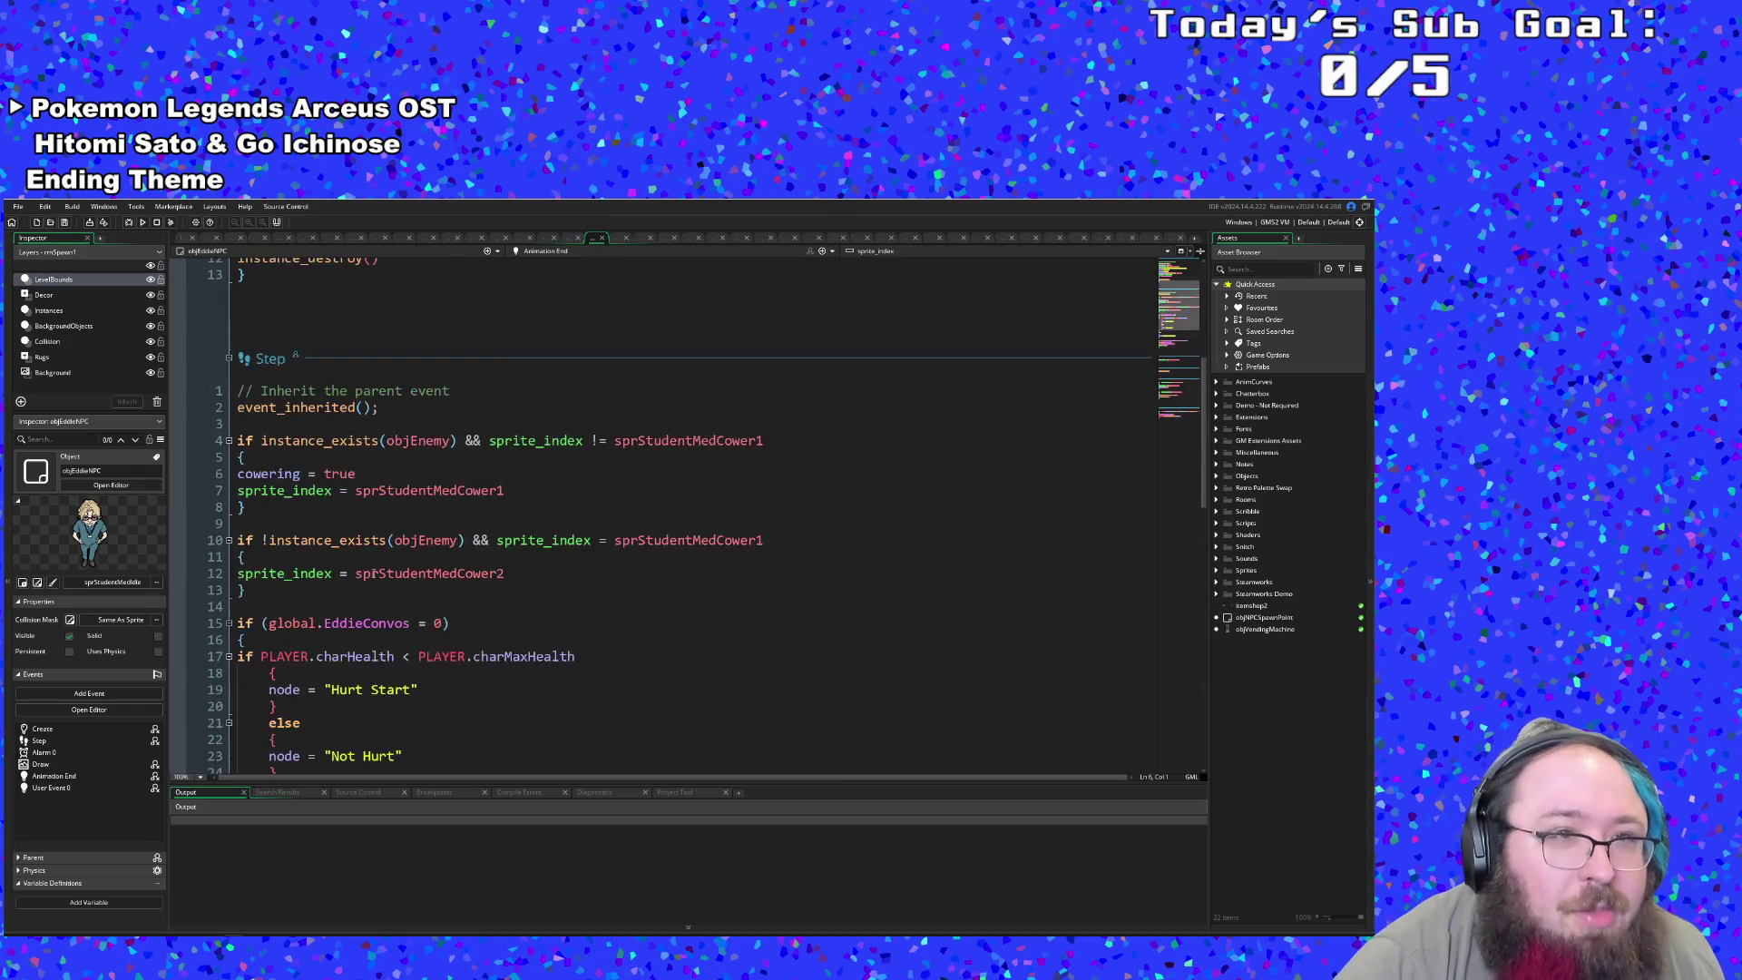
scroll(372, 573, "down", 10)
scroll(363, 573, "up", 6)
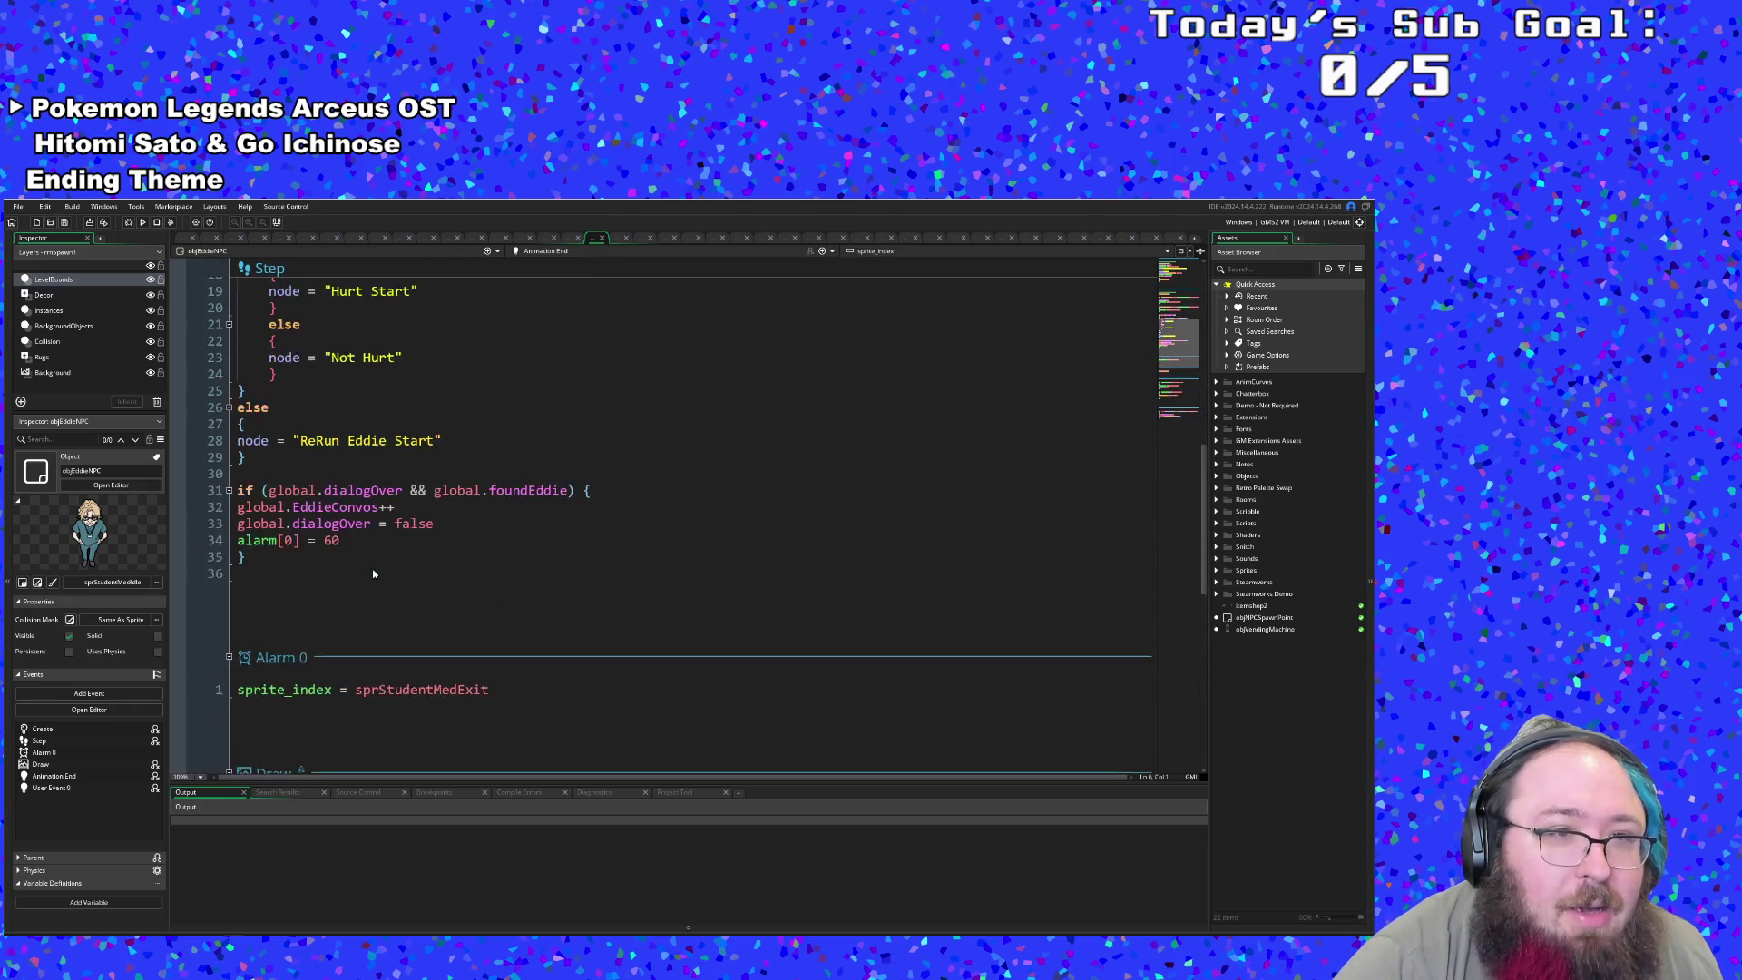
- Review objEddieNPC's Step dialogue-reset block, then switch to the bug notes document
left_click(360, 574)
left_click(360, 541)
left_click(357, 555)
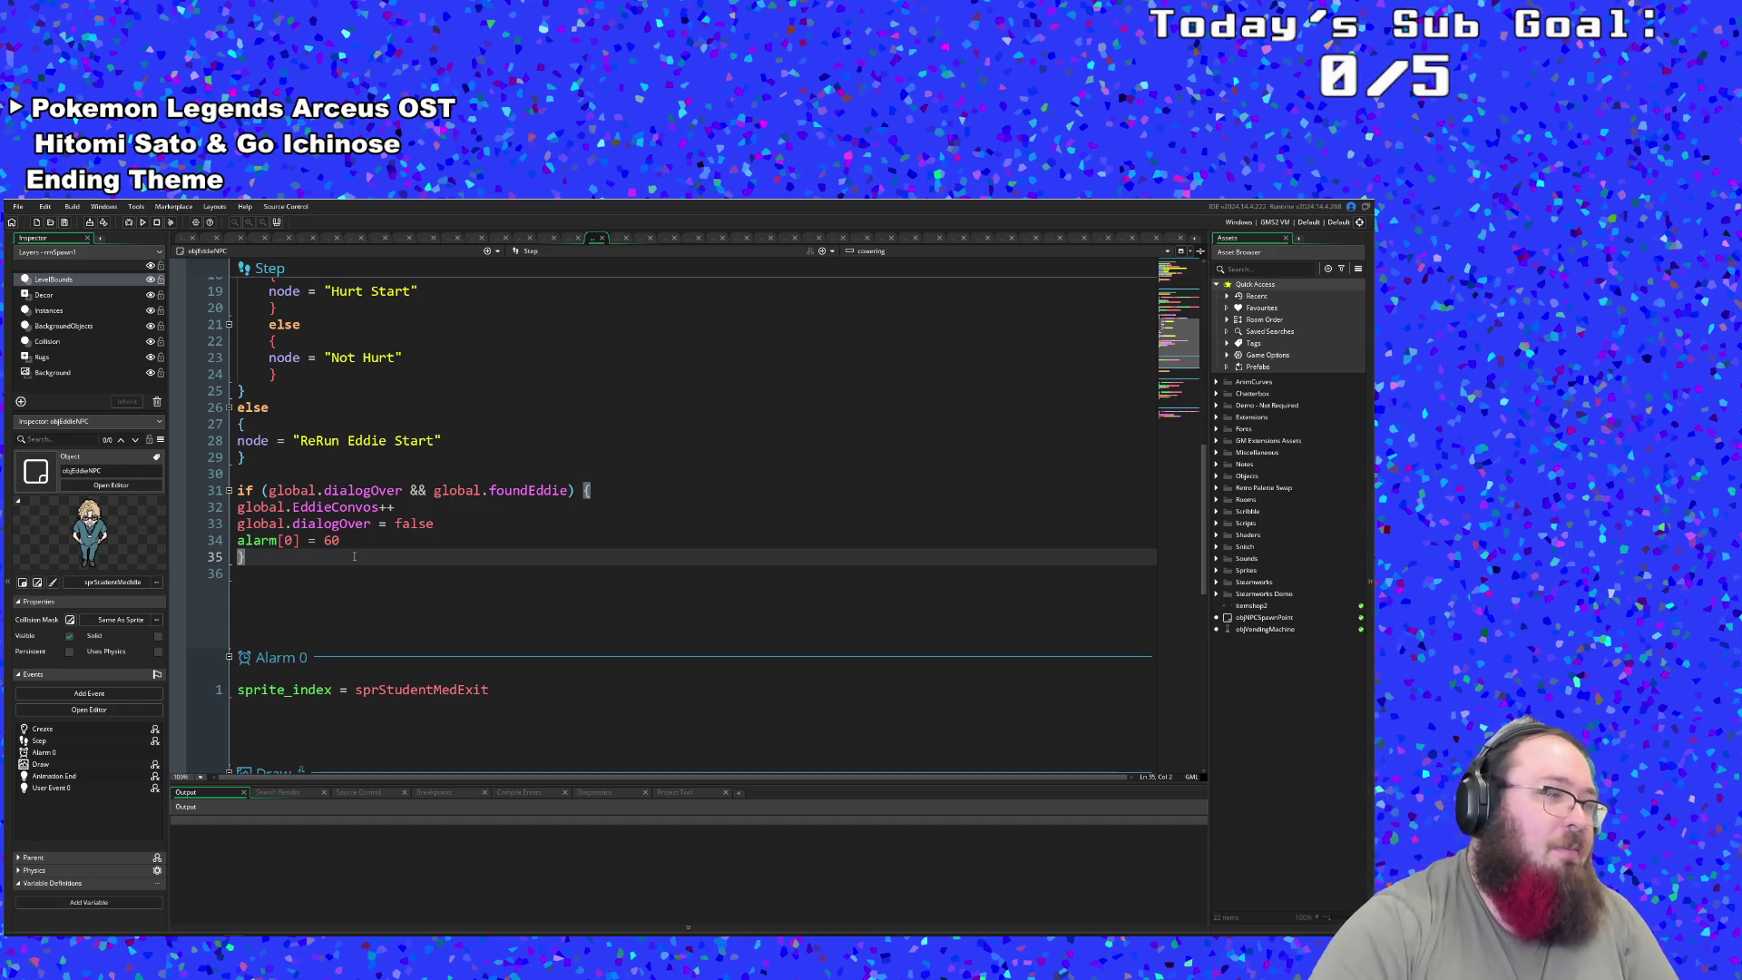
scroll(354, 544, "down", 8)
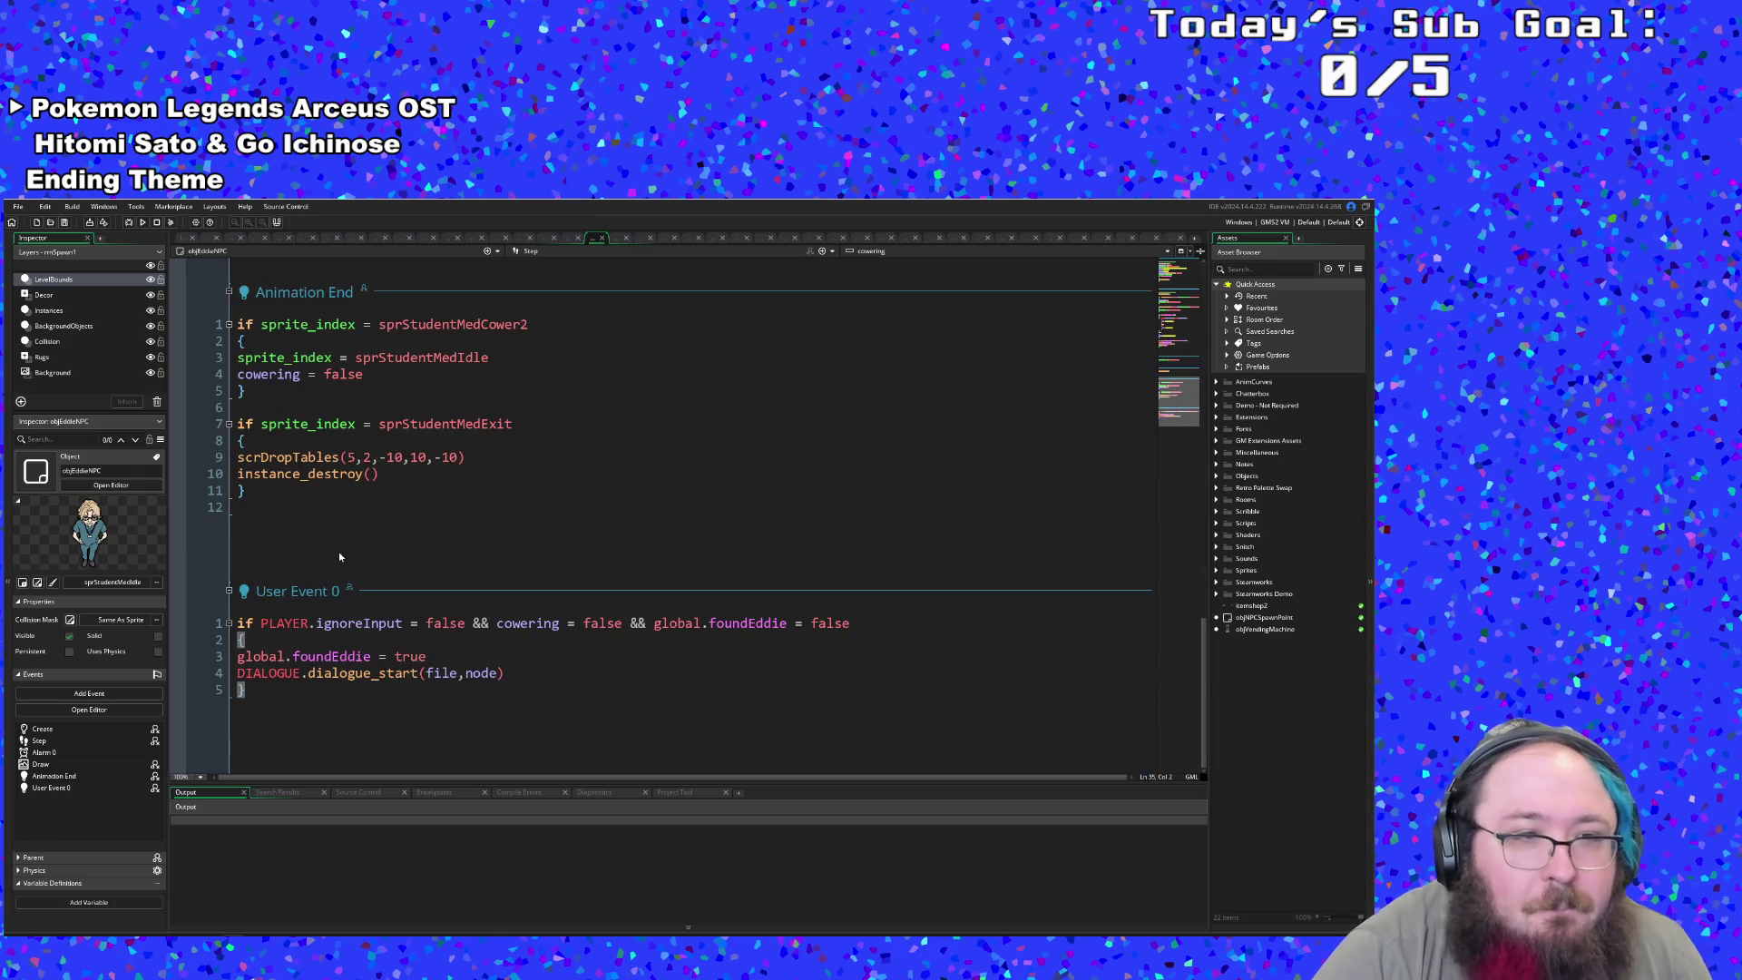
scroll(370, 571, "up", 10)
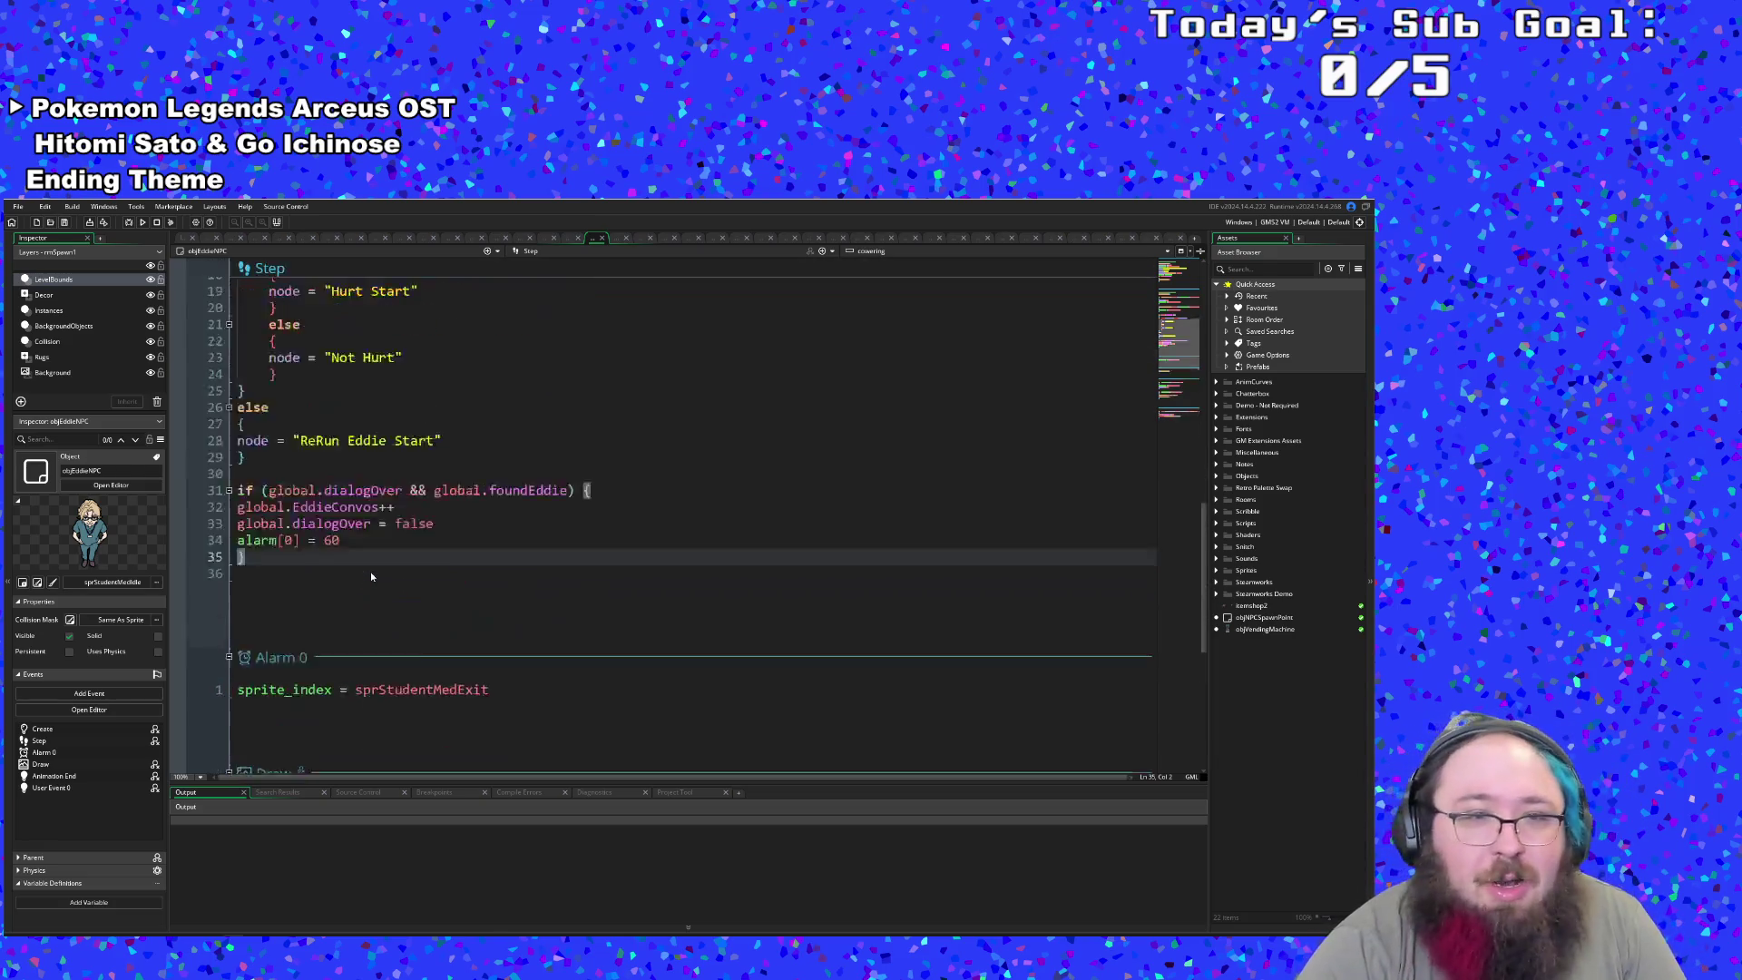
scroll(371, 508, "down", 10)
left_click(371, 508)
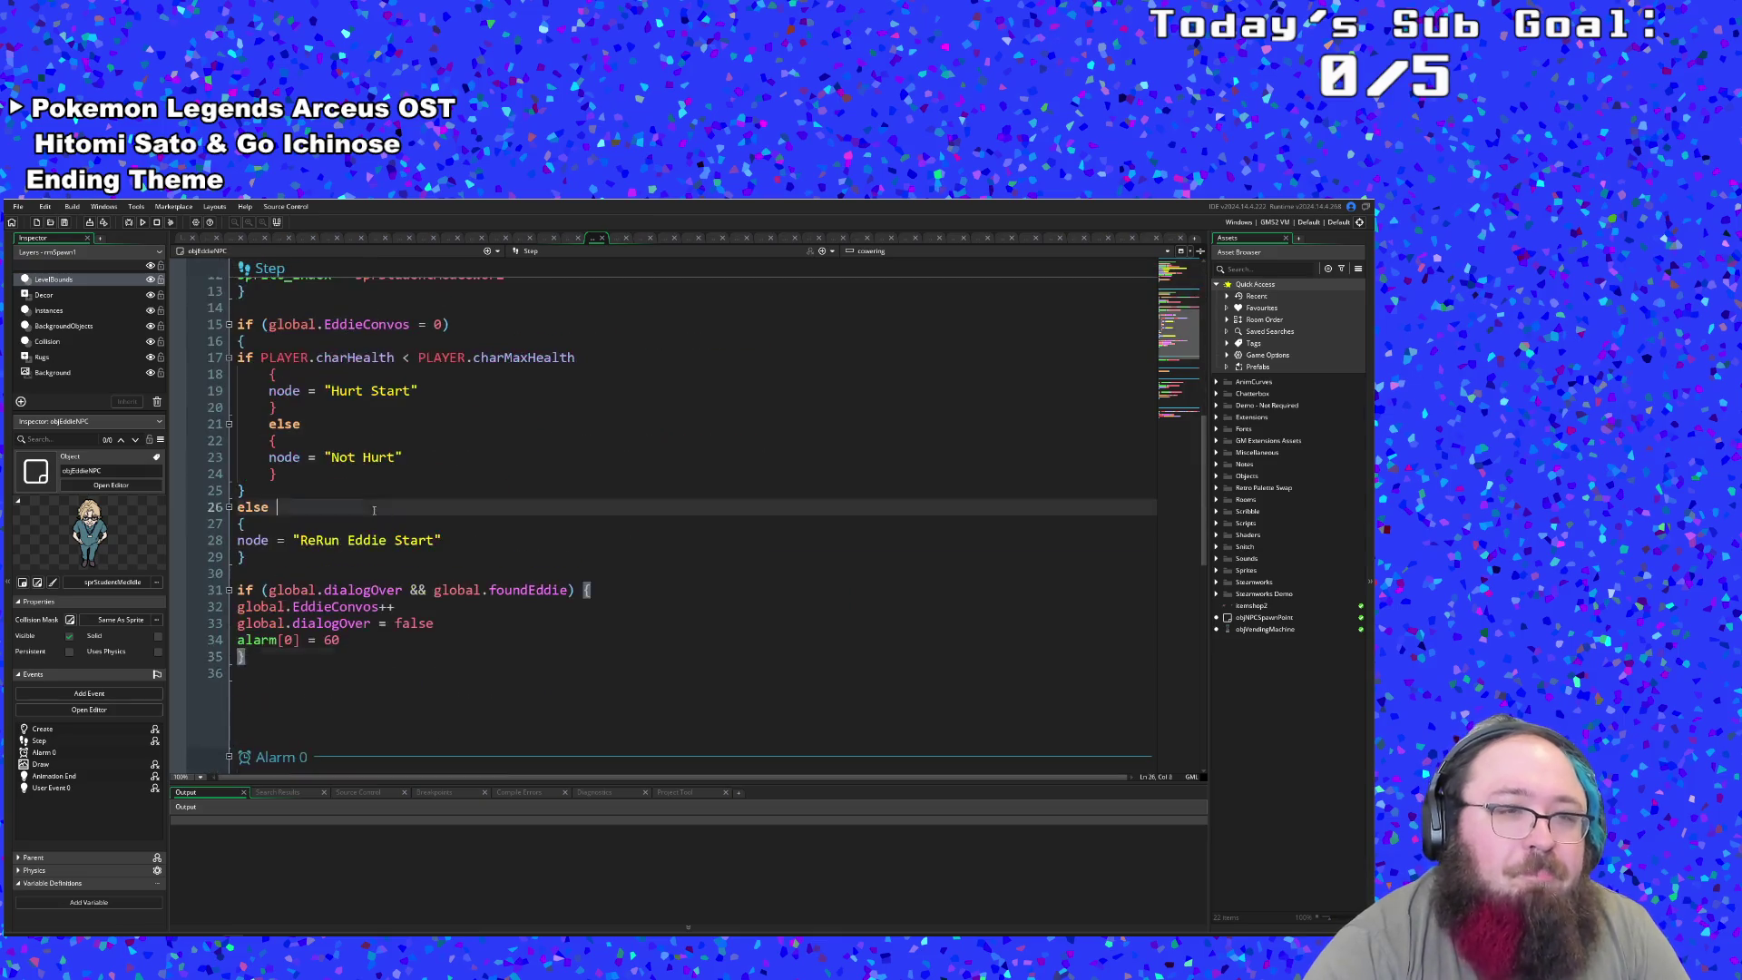
key("alt+Tab")
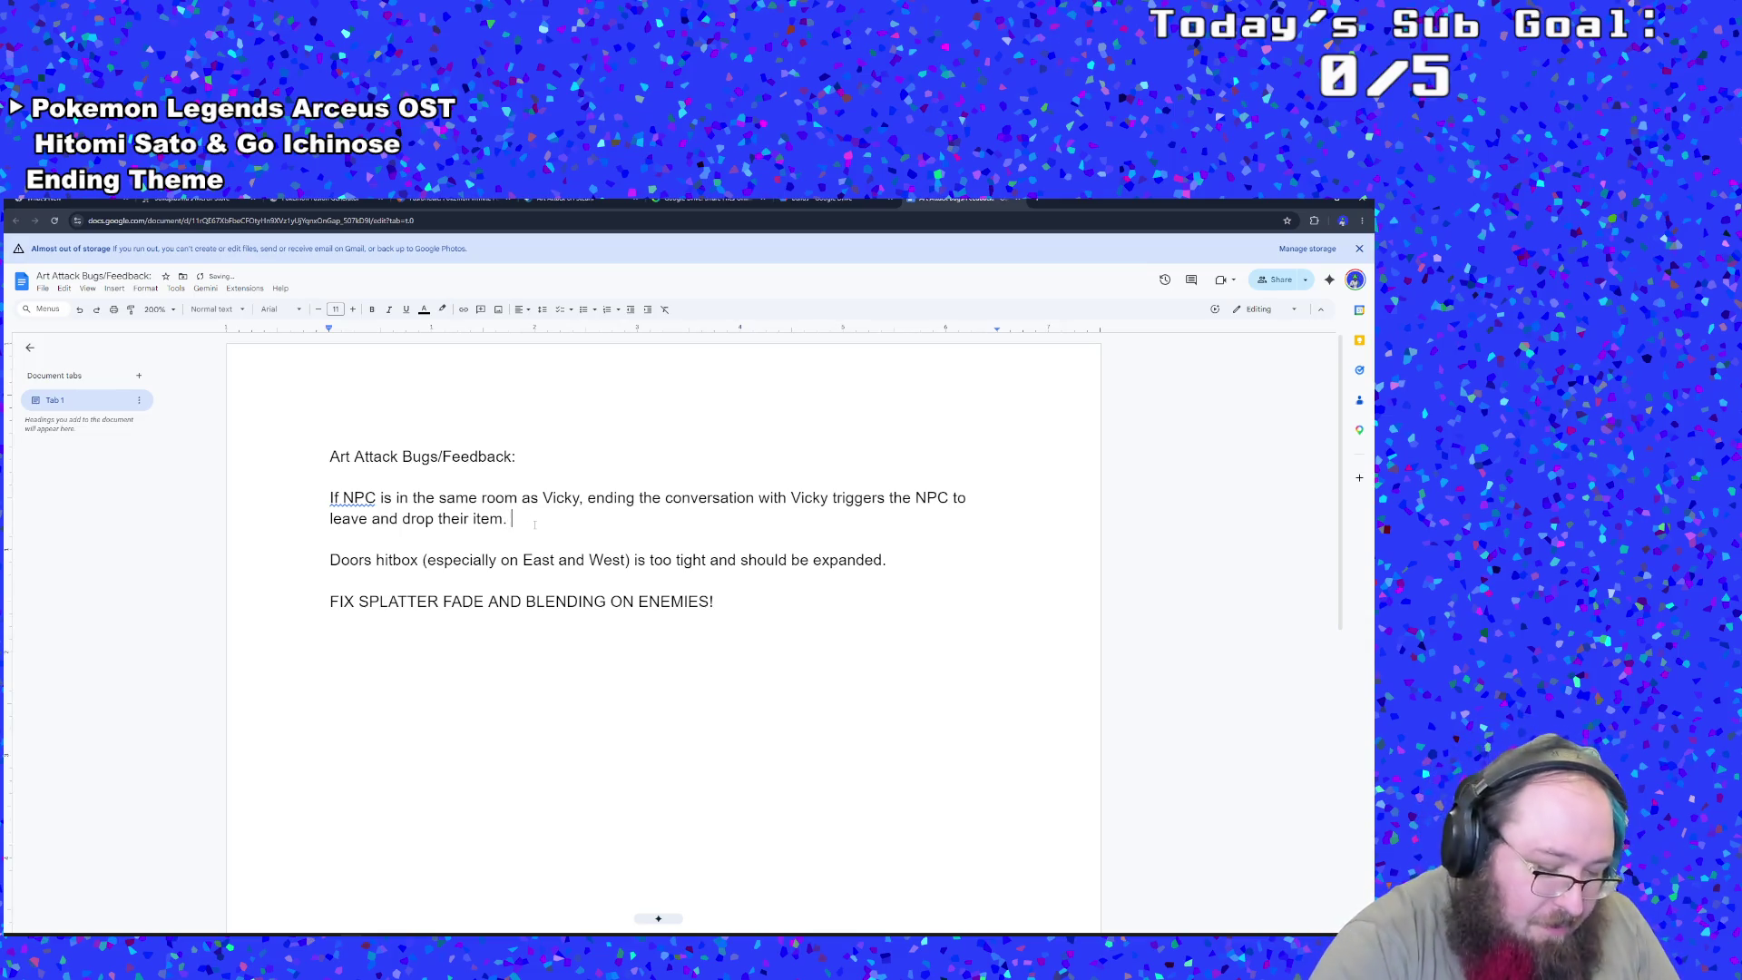
- Append '- Fixed?' to the NPC-leaving bug entry, then return to objEddieNPC's code
type("- Fixed?")
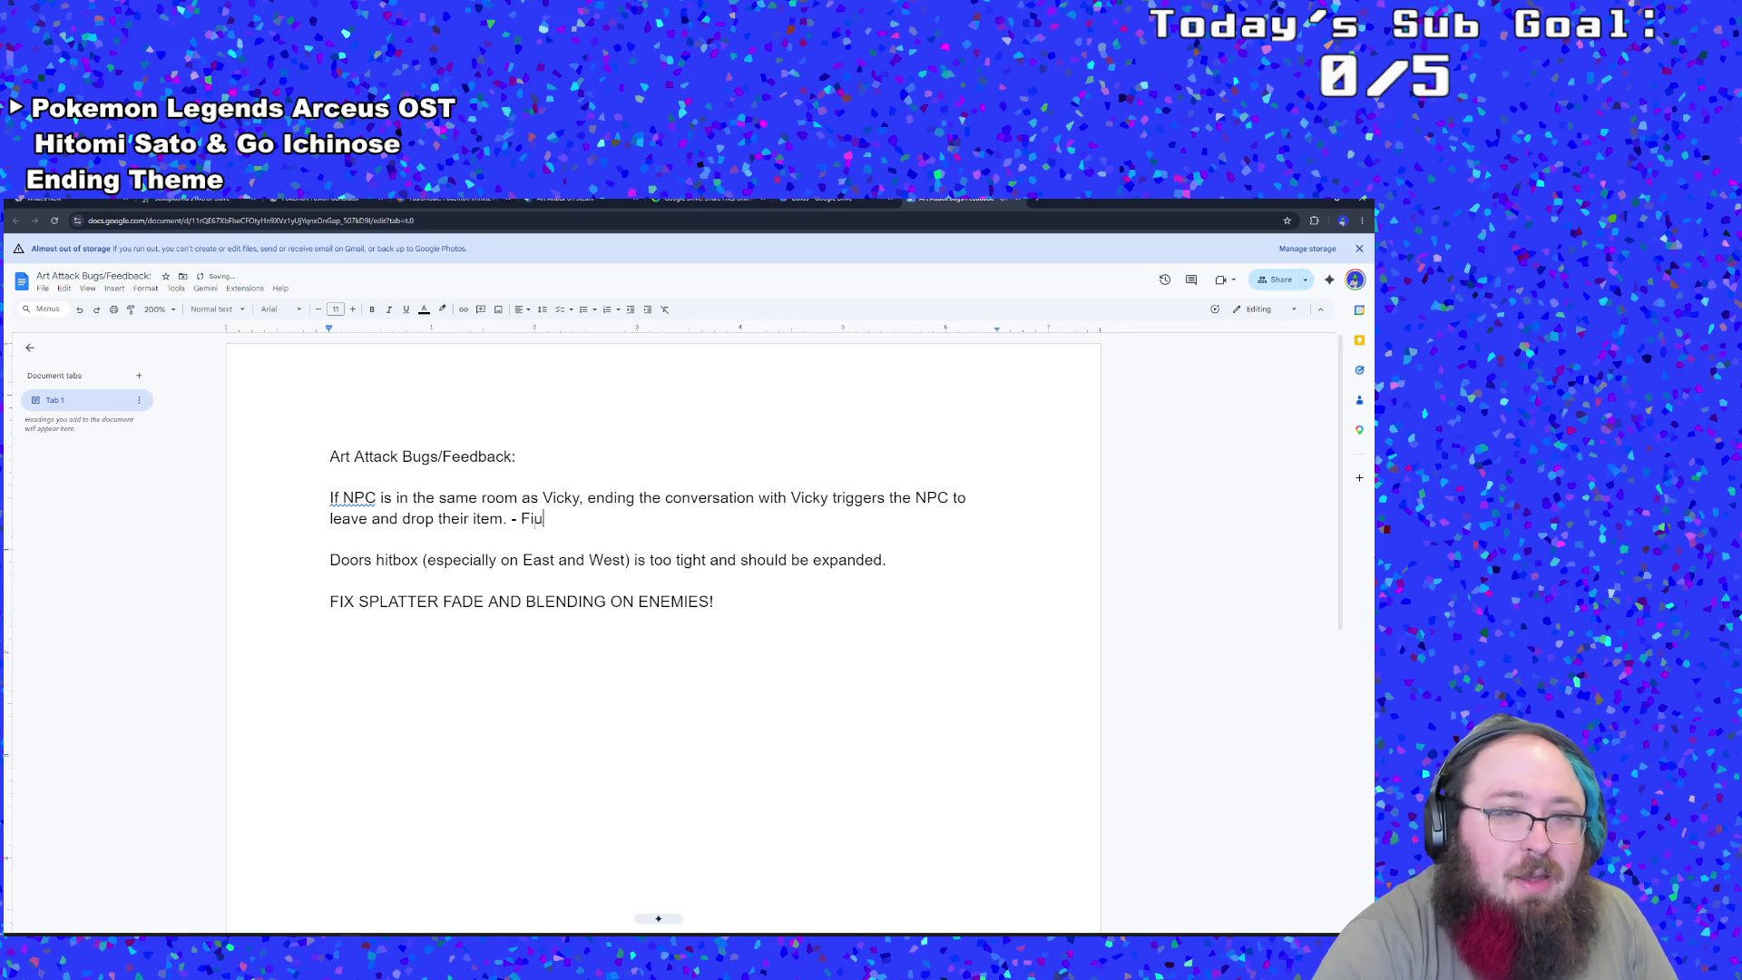
left_click(698, 621)
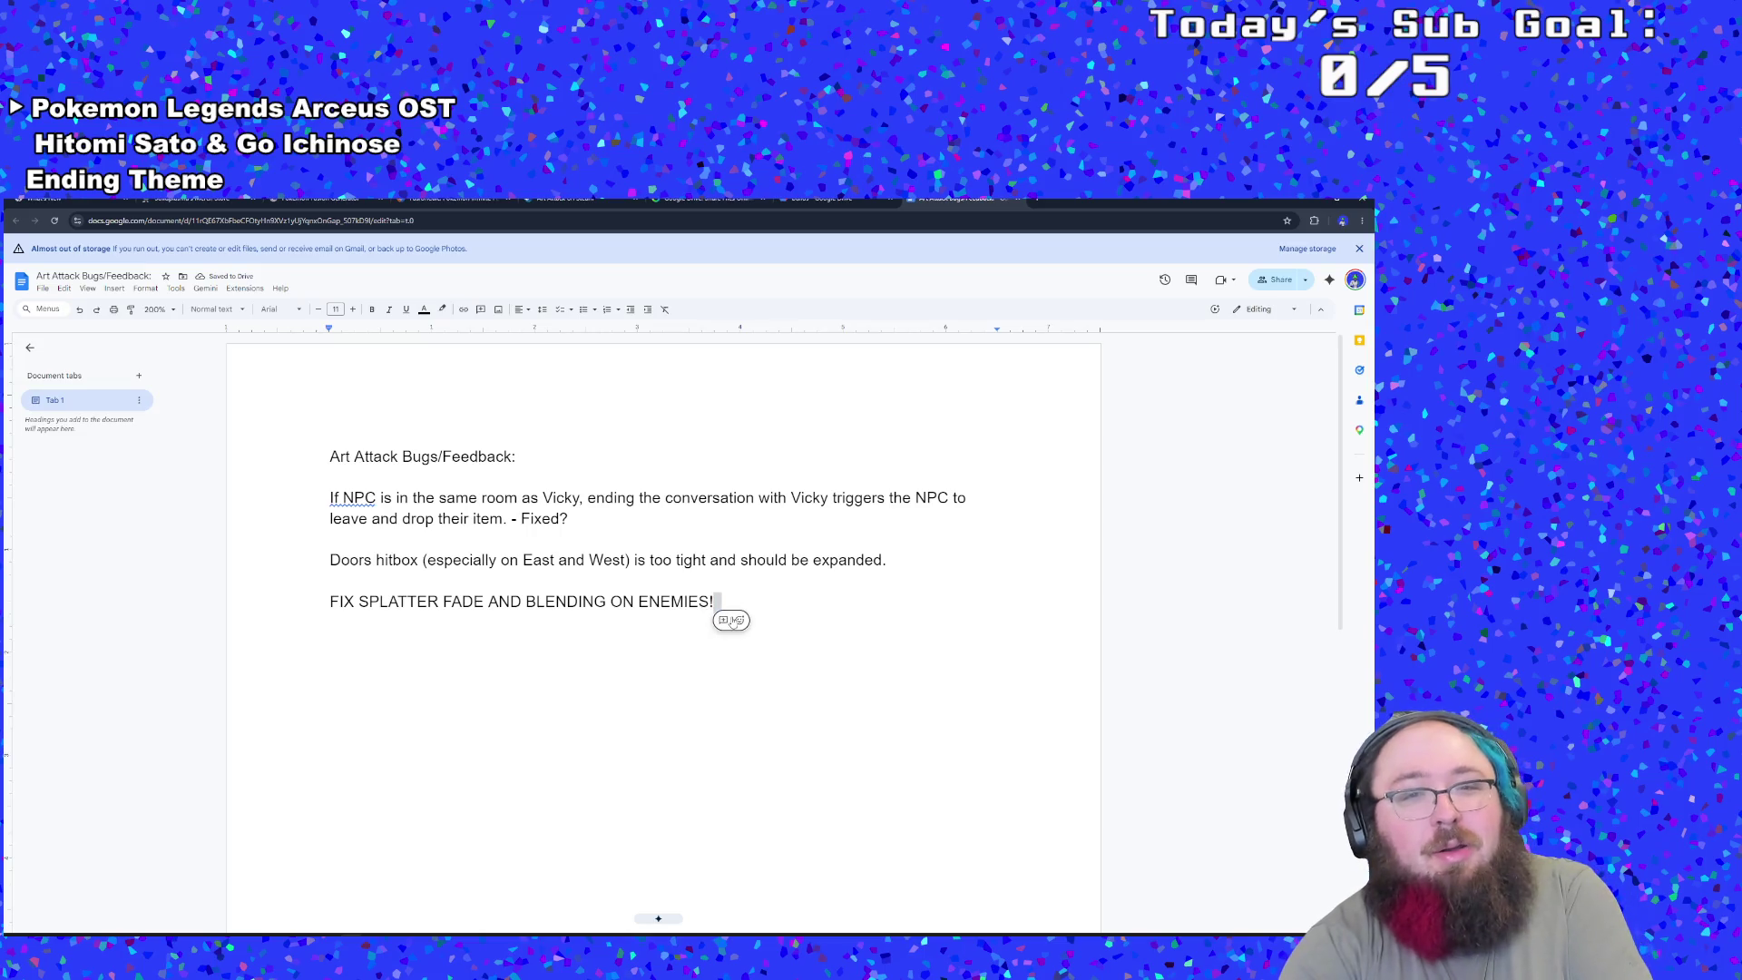
left_click(1312, 204)
left_click(759, 563)
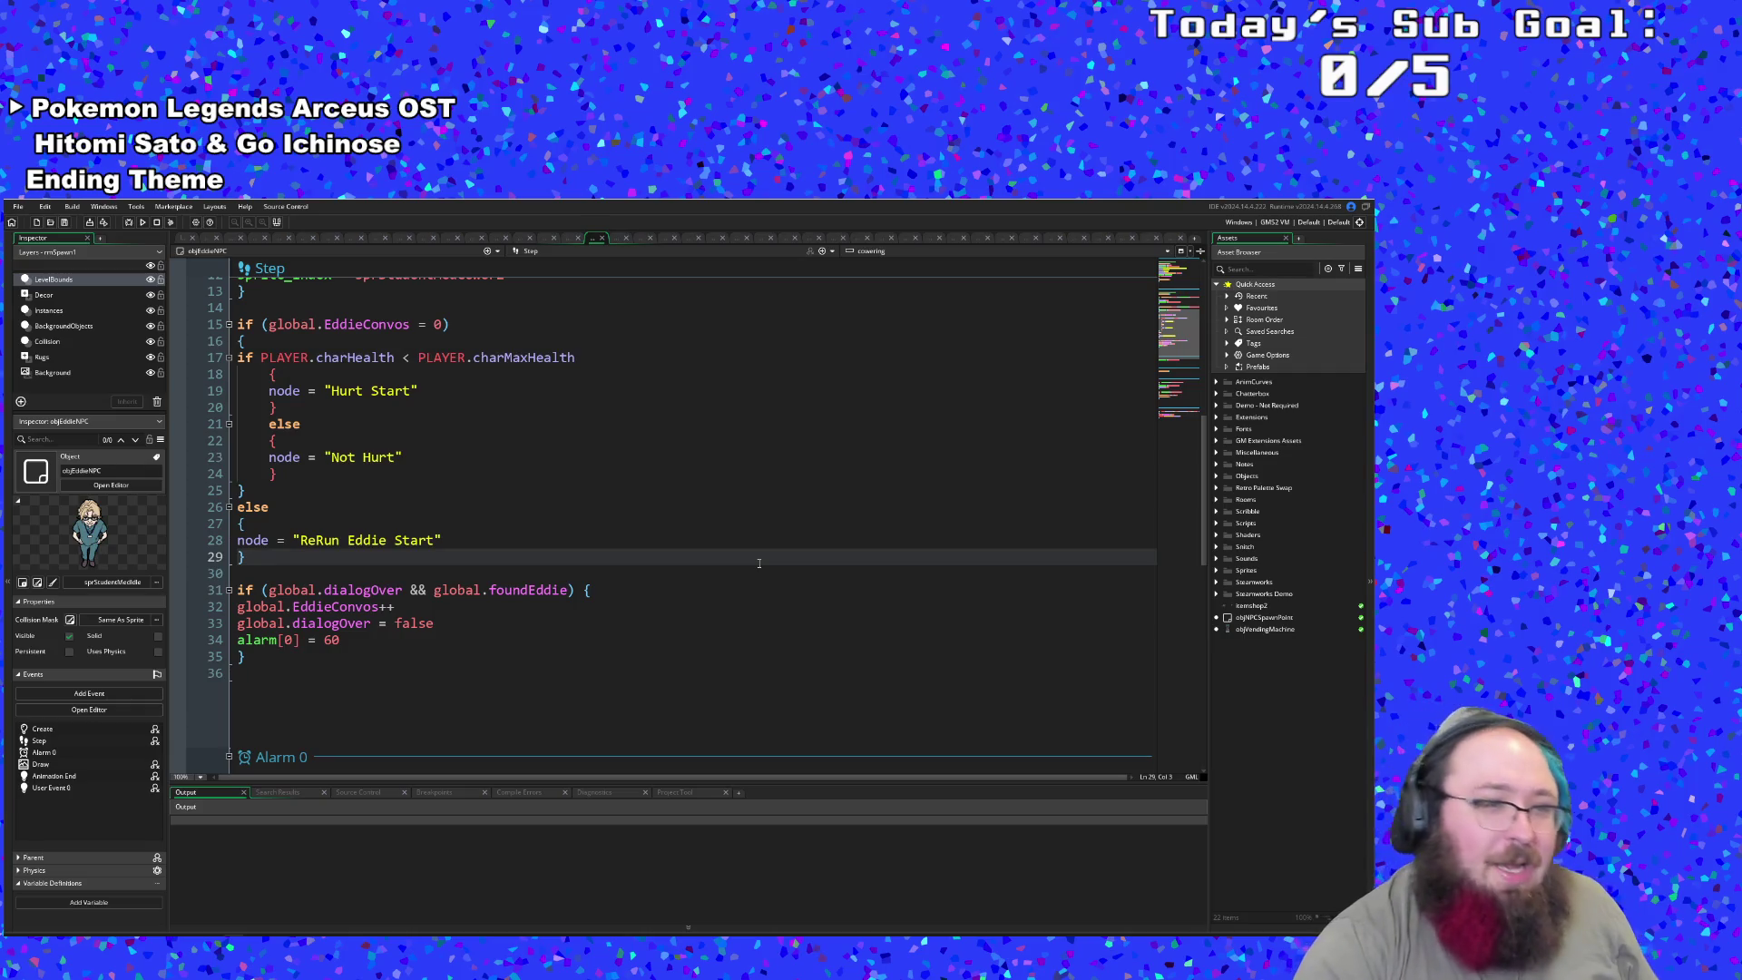
- Open the UI_Functions script through a 'UI_' asset search
key("ctrl+t")
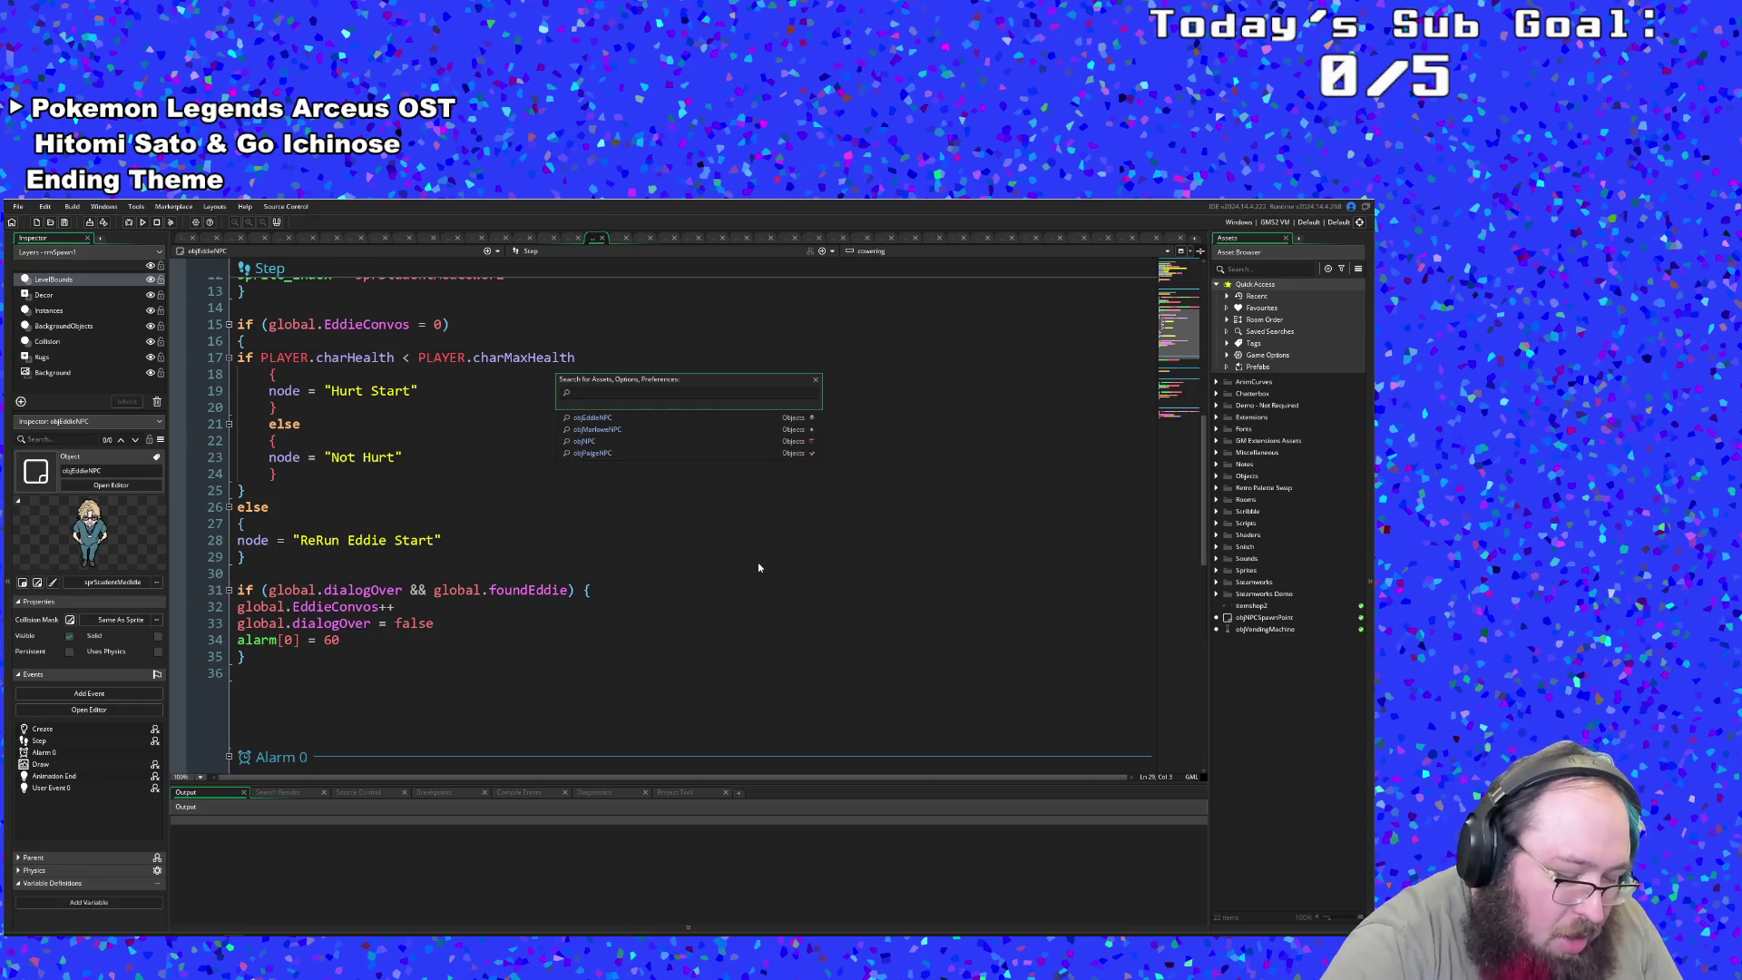
type("UI")
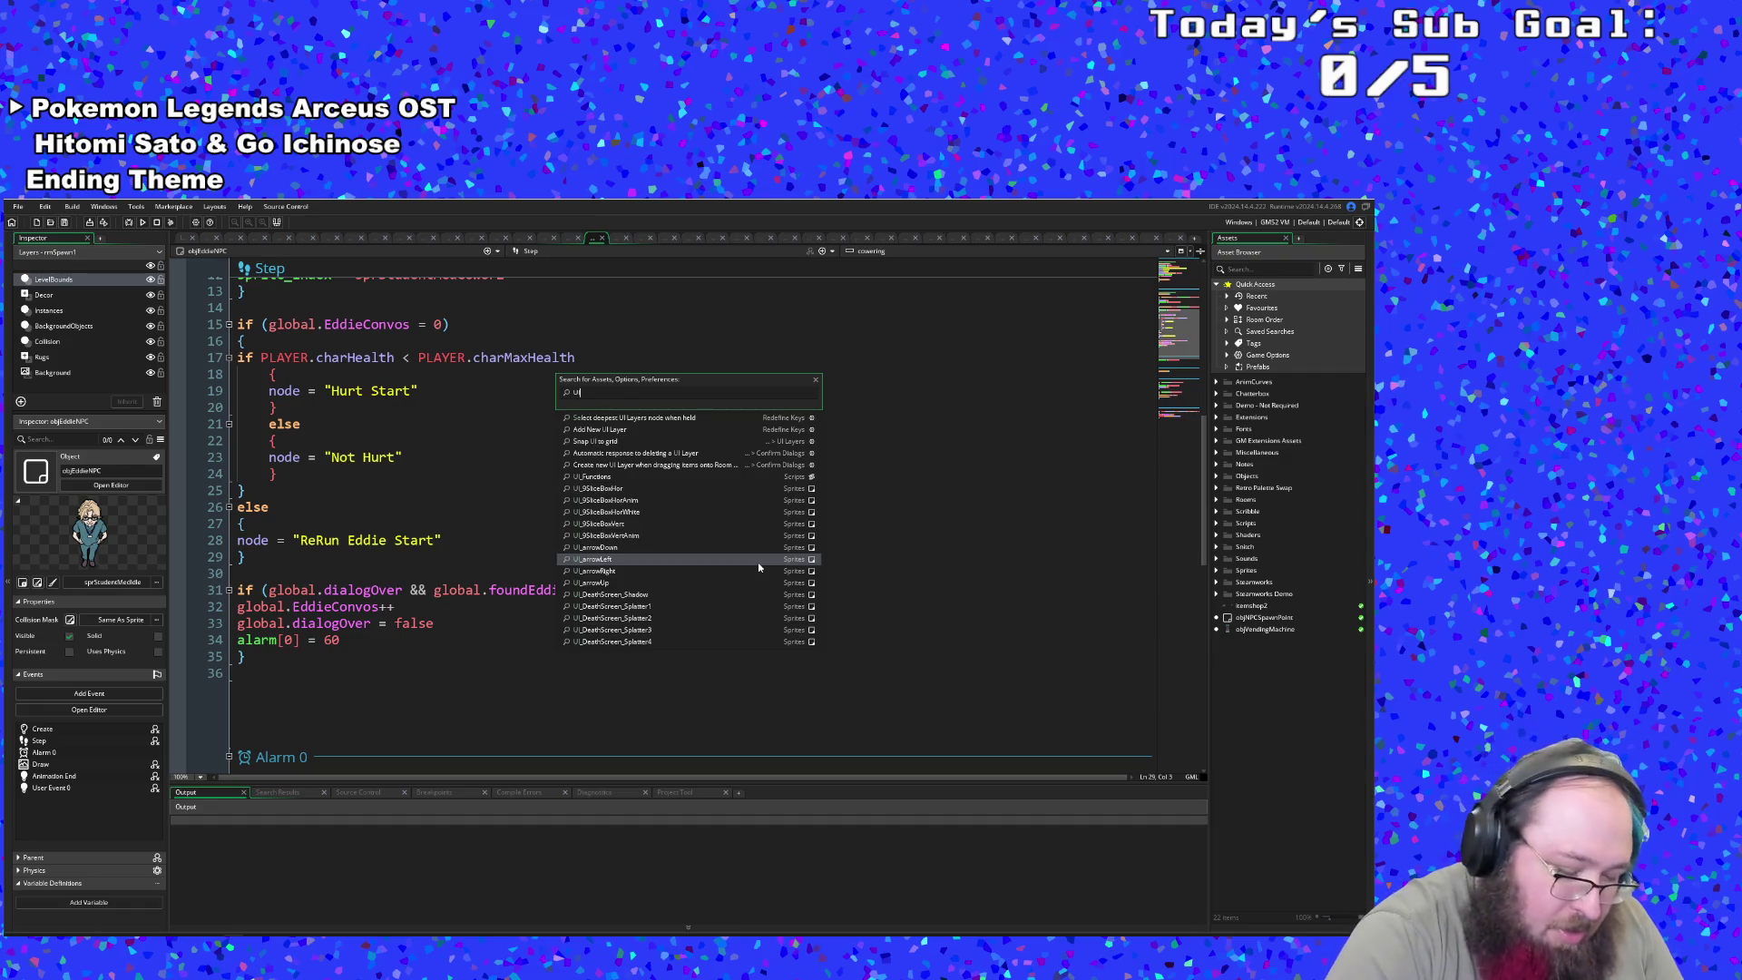
type("_")
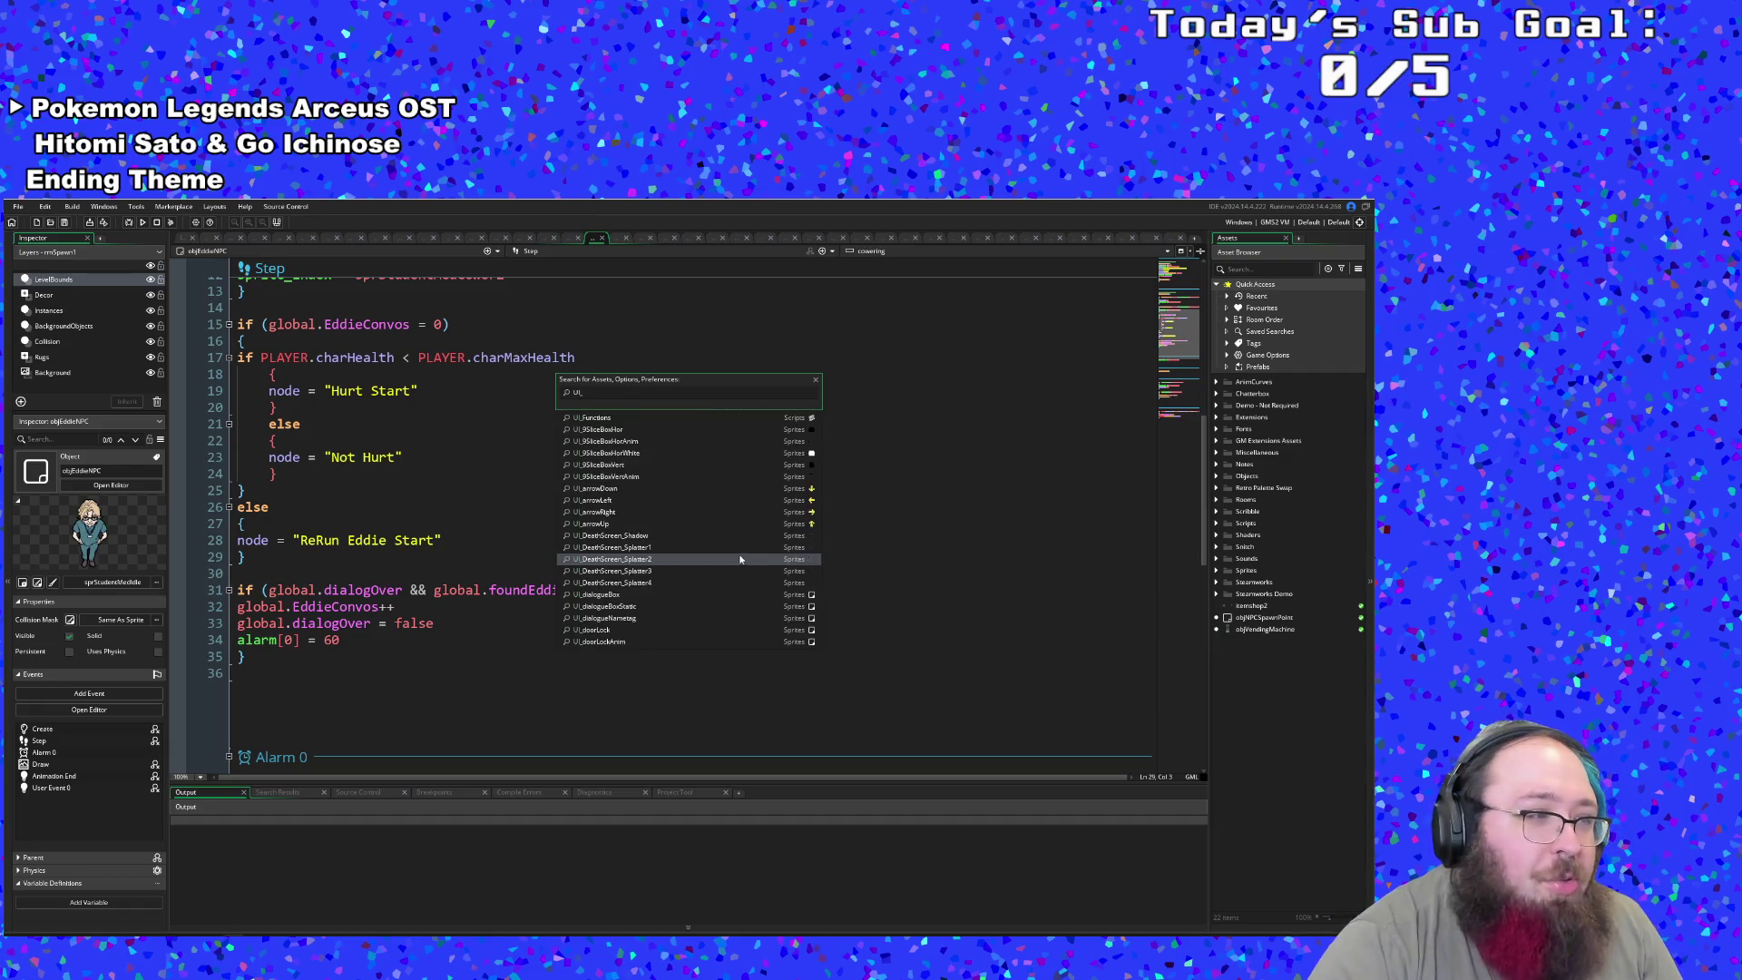
left_click(626, 418)
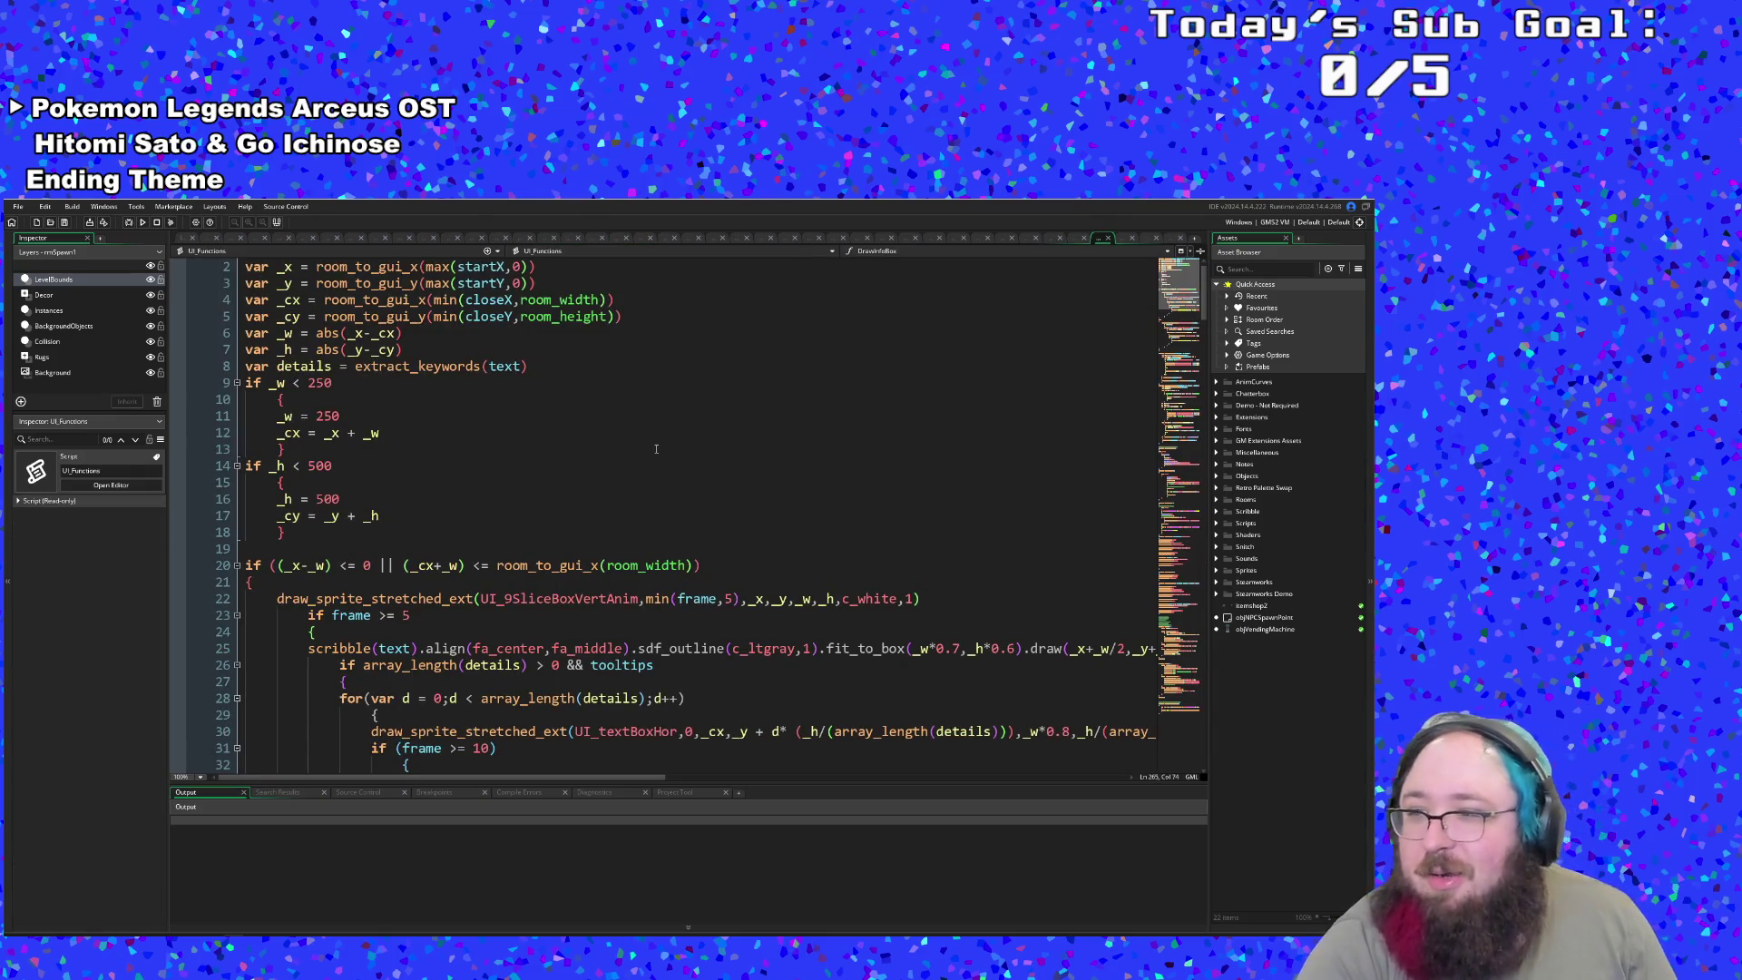
scroll(635, 481, "down", 20)
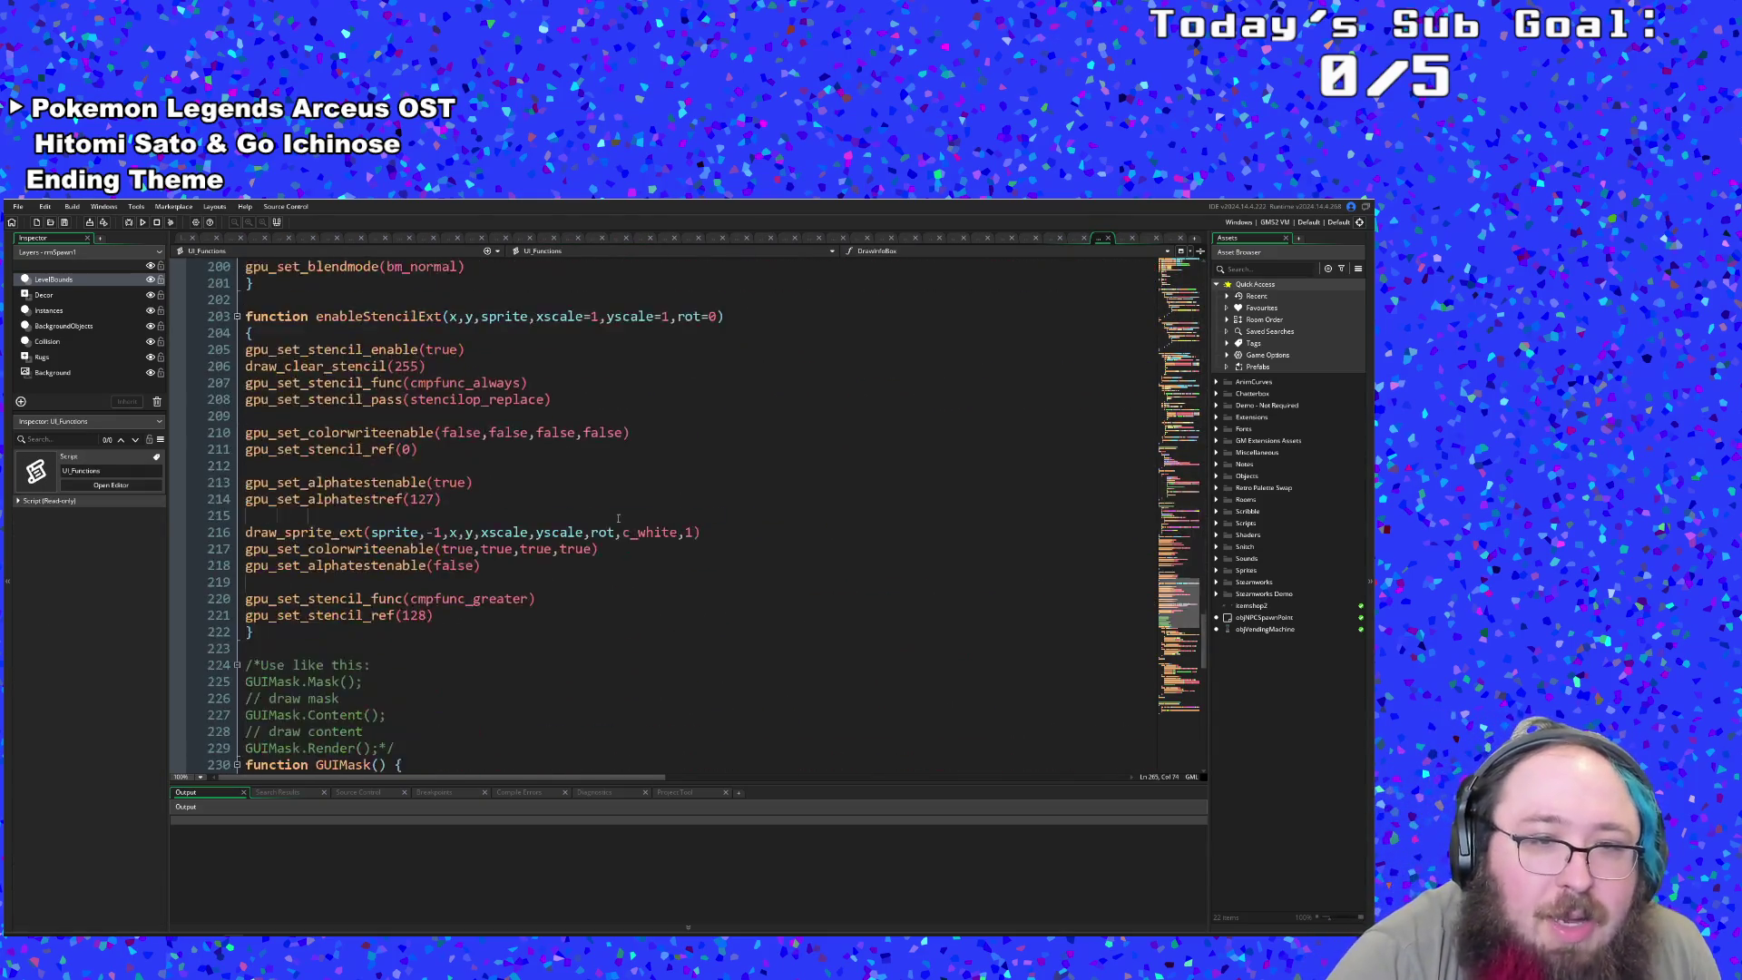
scroll(617, 518, "down", 8)
scroll(617, 518, "up", 12)
scroll(606, 535, "down", 20)
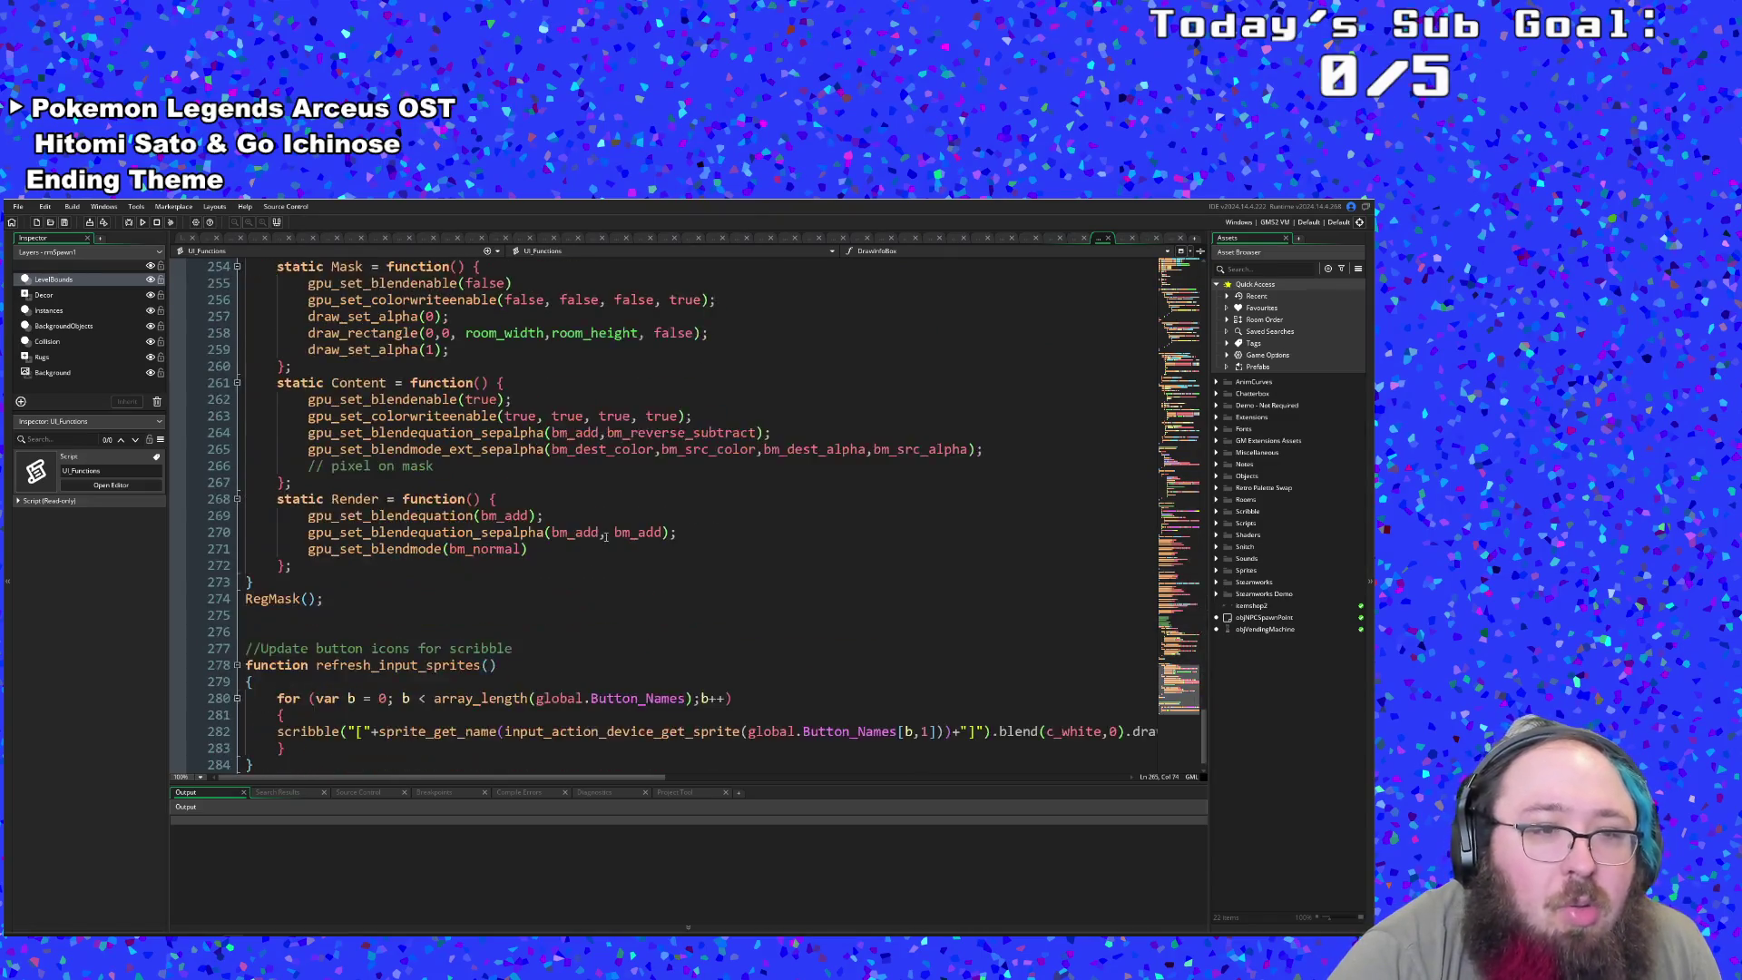
scroll(606, 535, "up", 3)
scroll(603, 539, "up", 2)
scroll(602, 542, "down", 2)
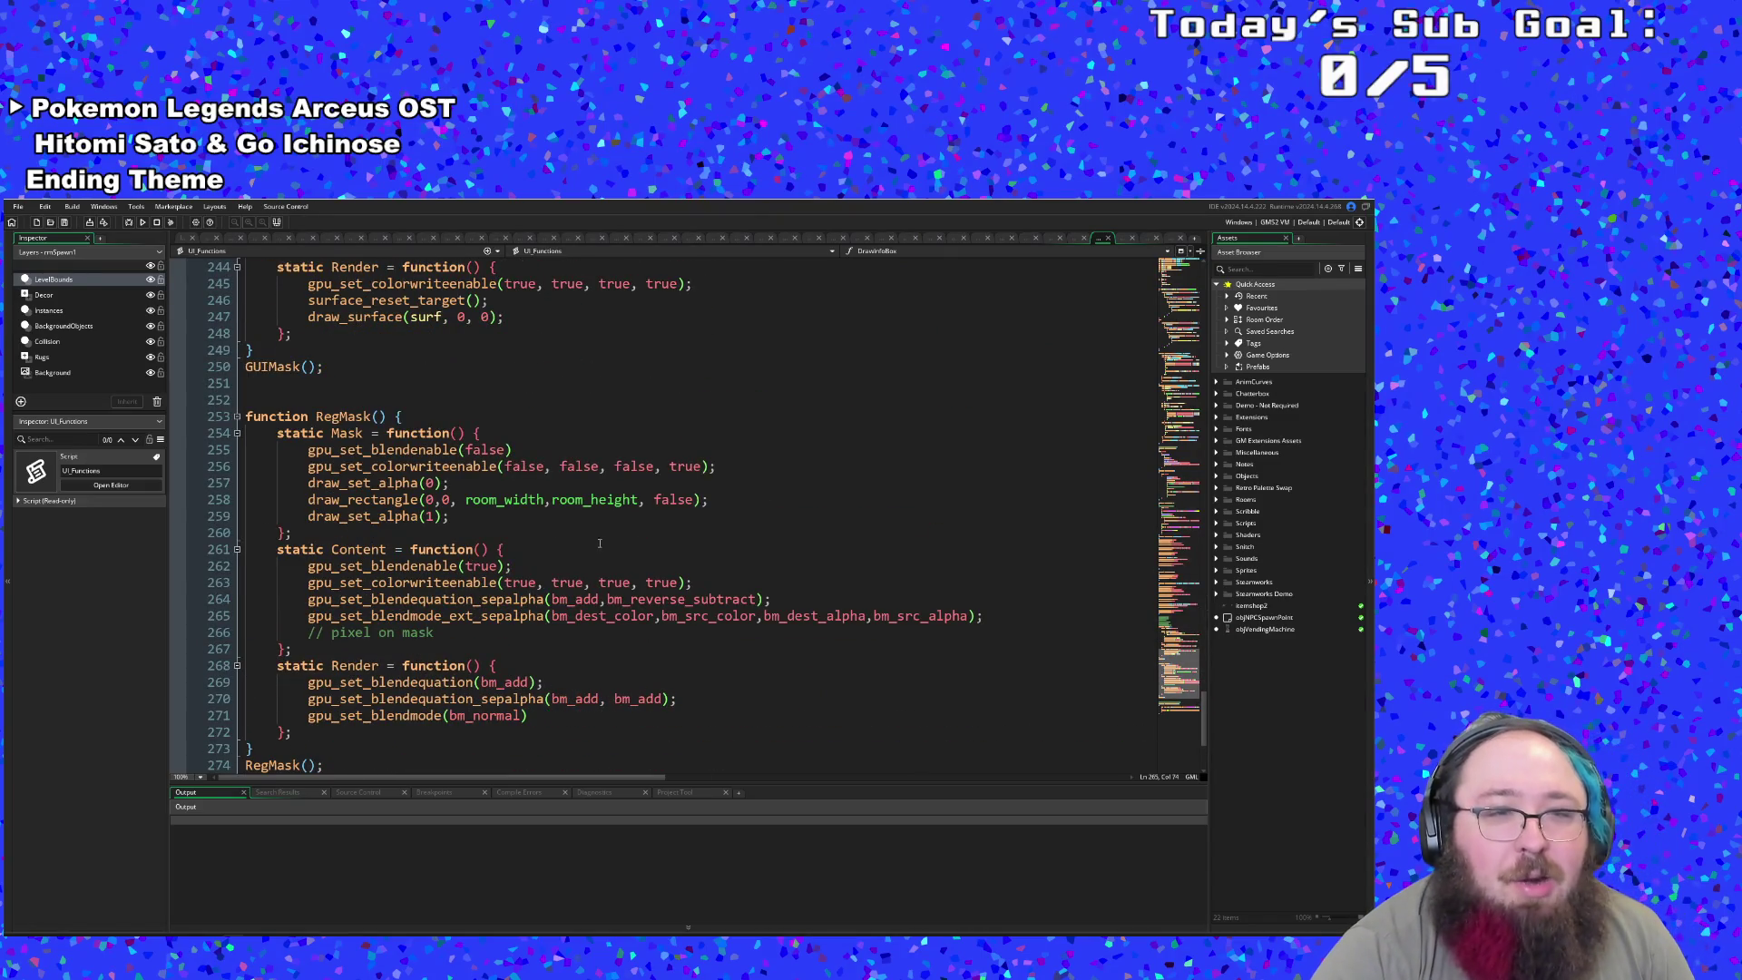
- Inspect RegMask's alpha, blend-enable and blend-equation lines around lines 257–264
left_click(469, 600)
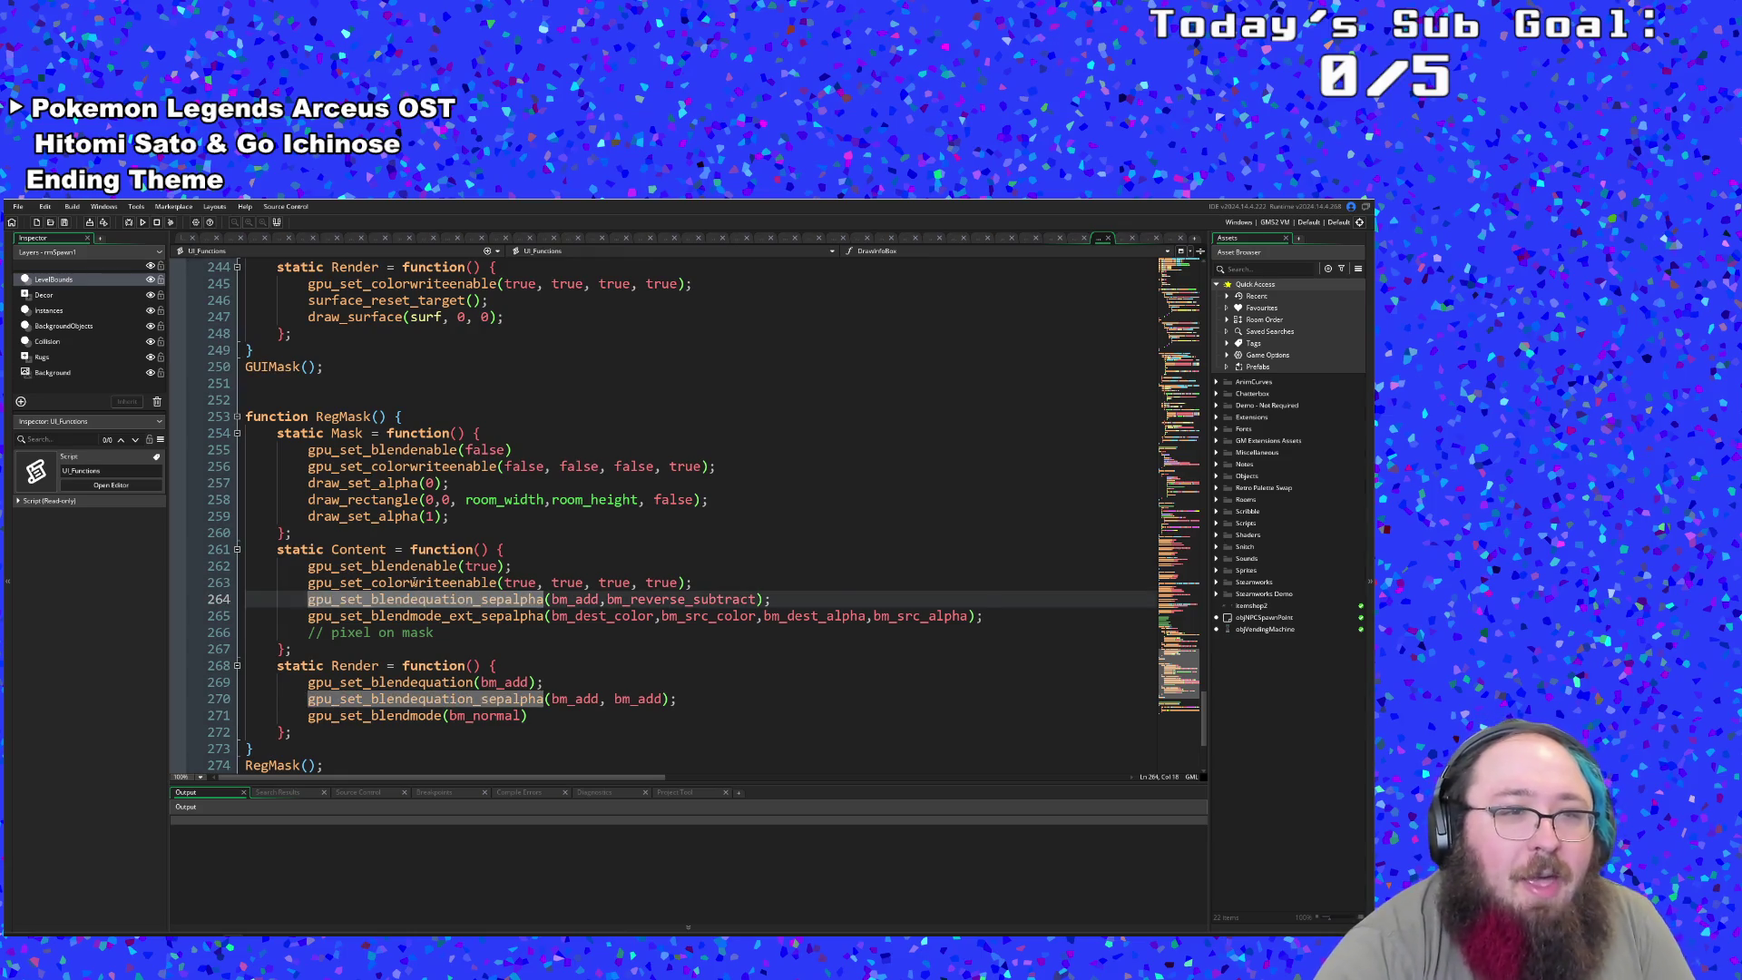
scroll(414, 582, "up", 2)
scroll(413, 571, "down", 6)
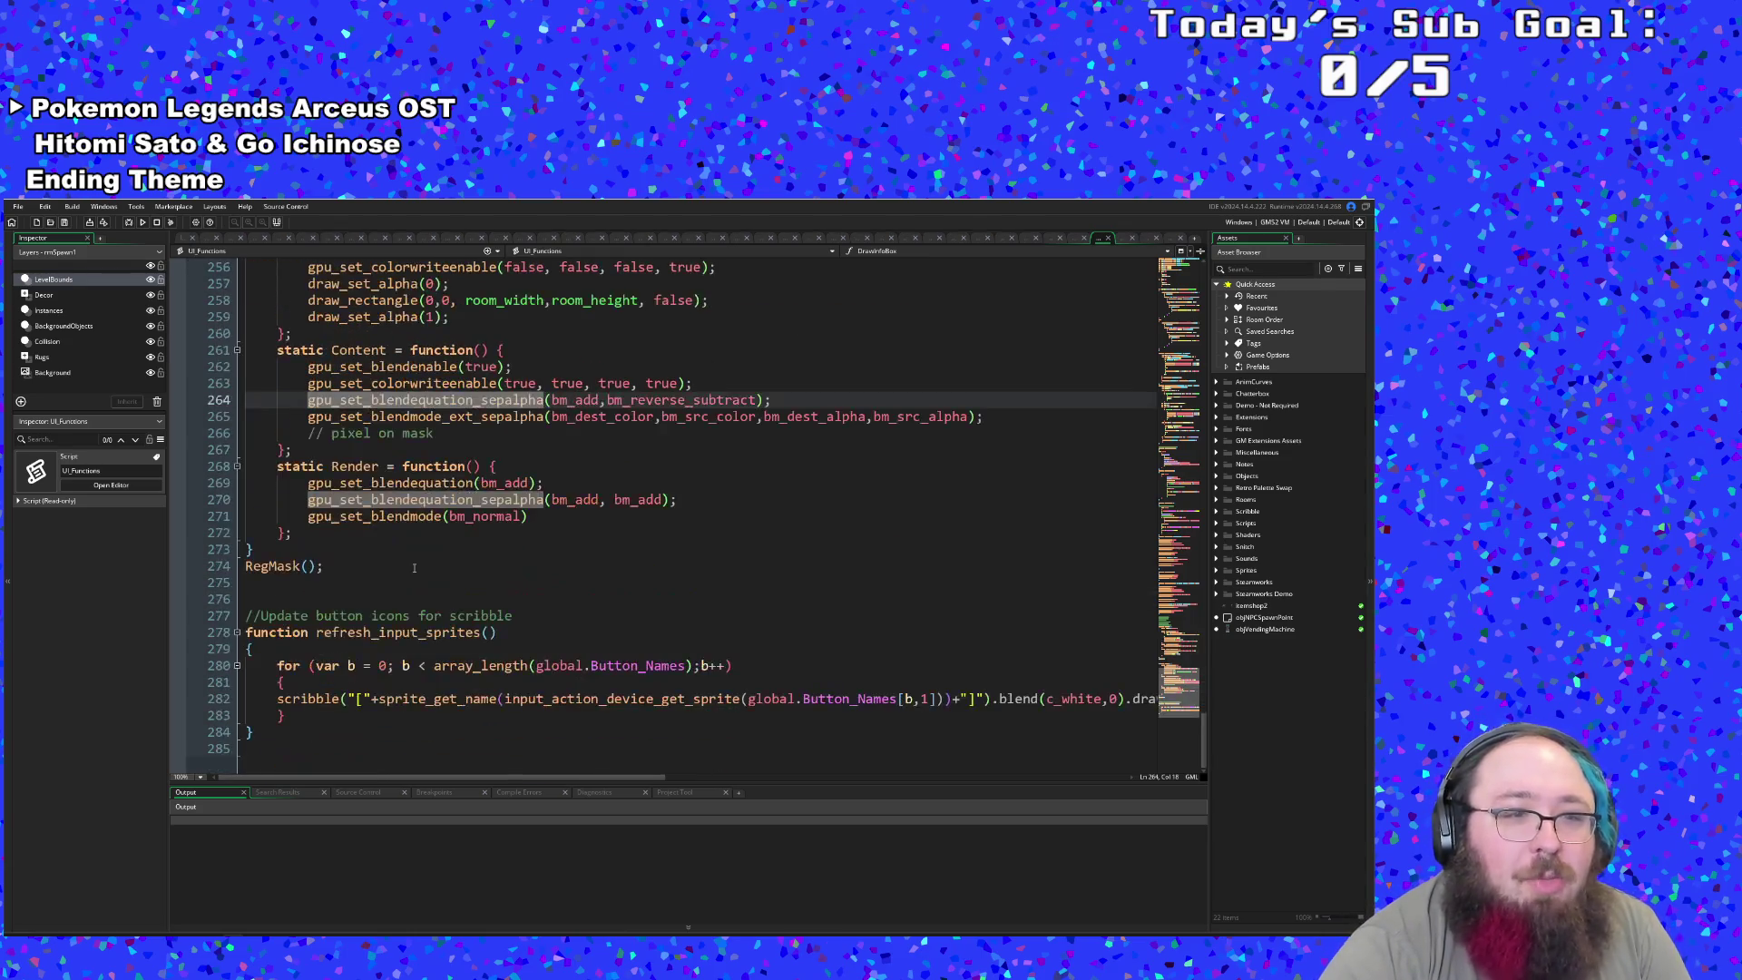
left_click(390, 583)
scroll(388, 582, "up", 6)
left_click(388, 582)
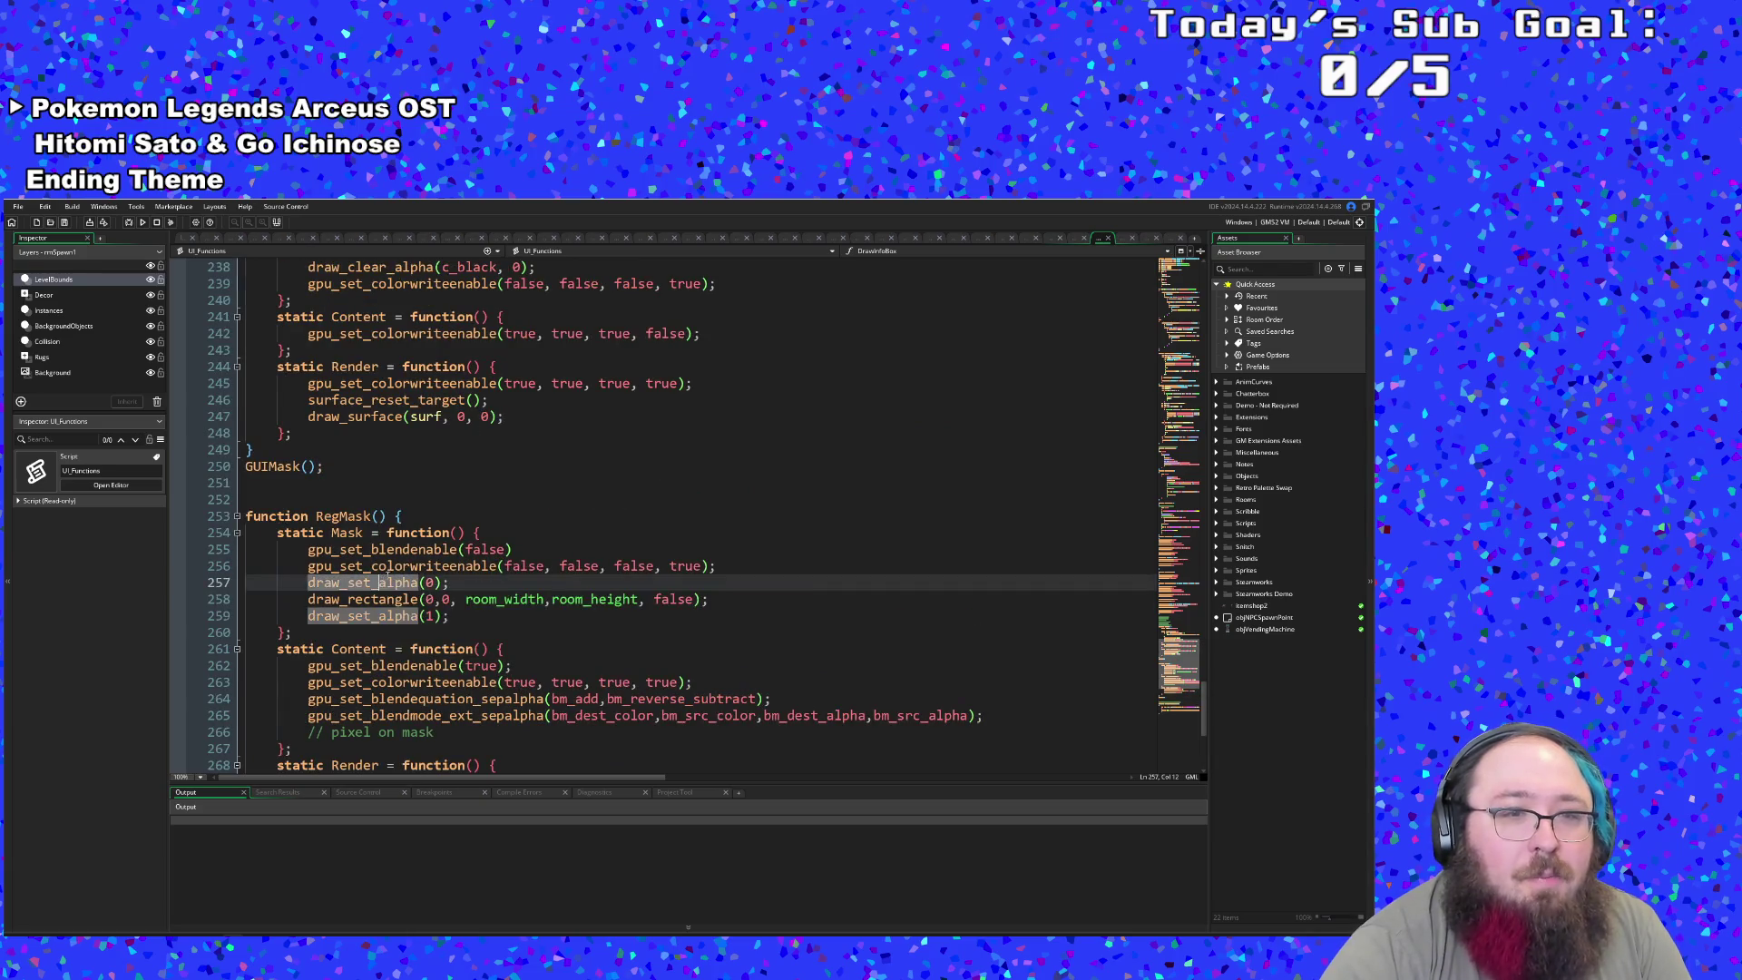
scroll(390, 581, "down", 2)
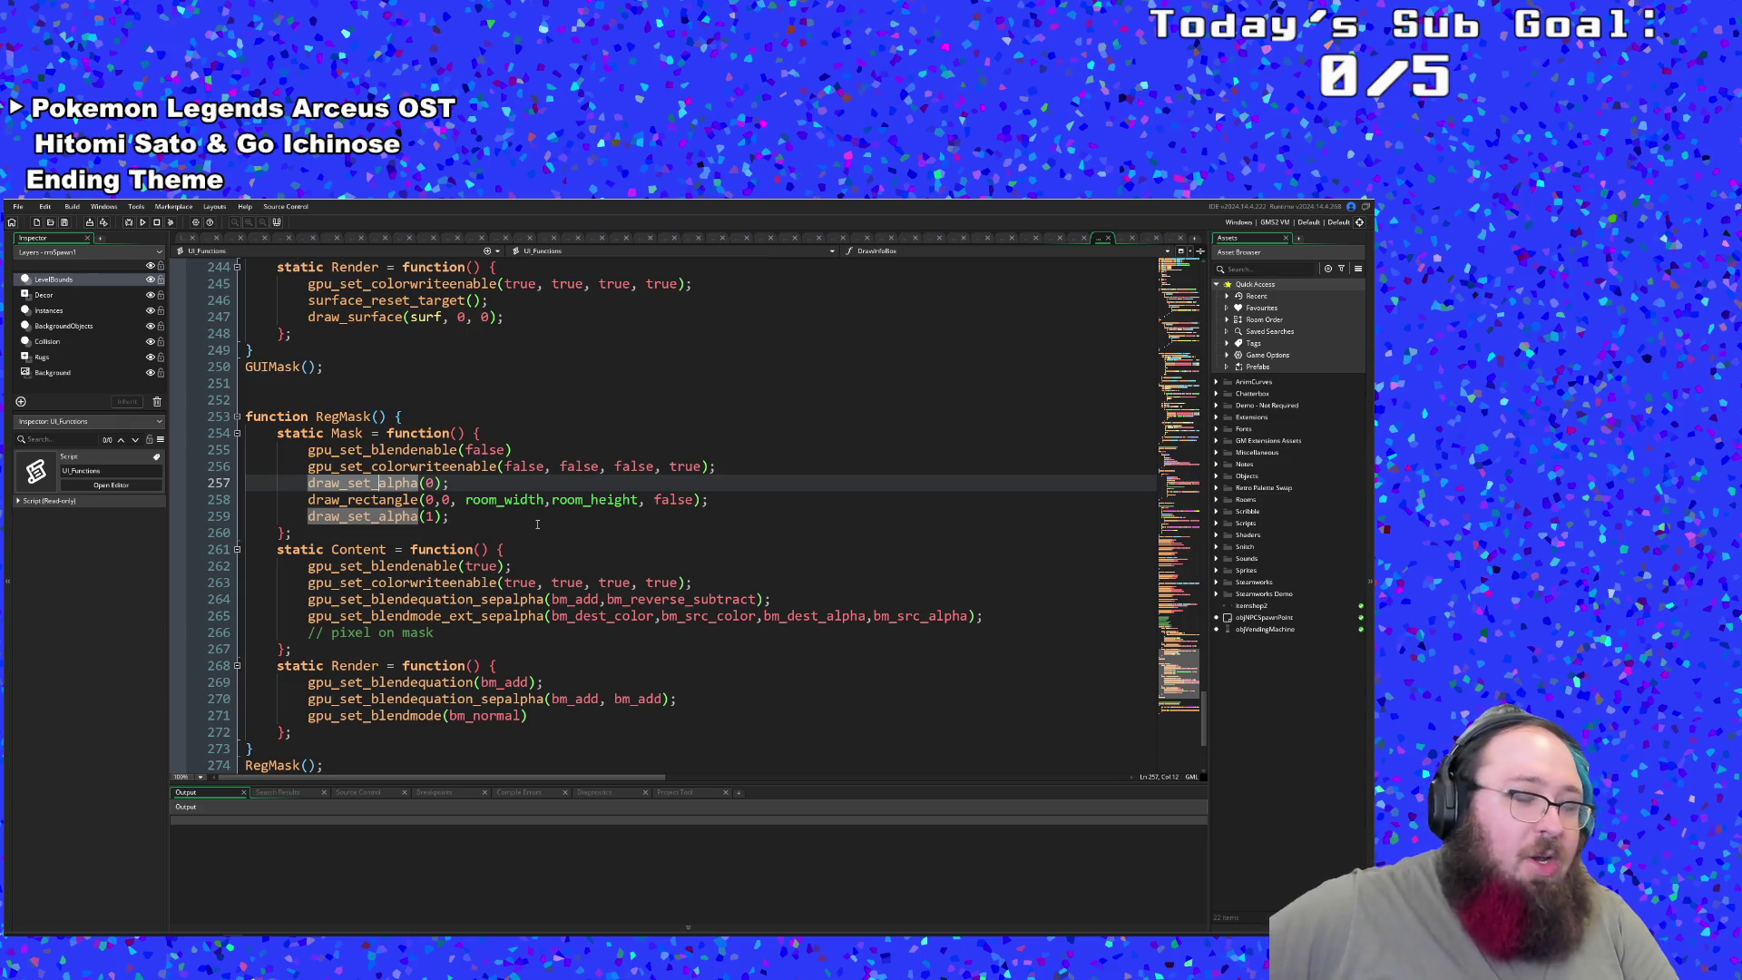
left_click(532, 521)
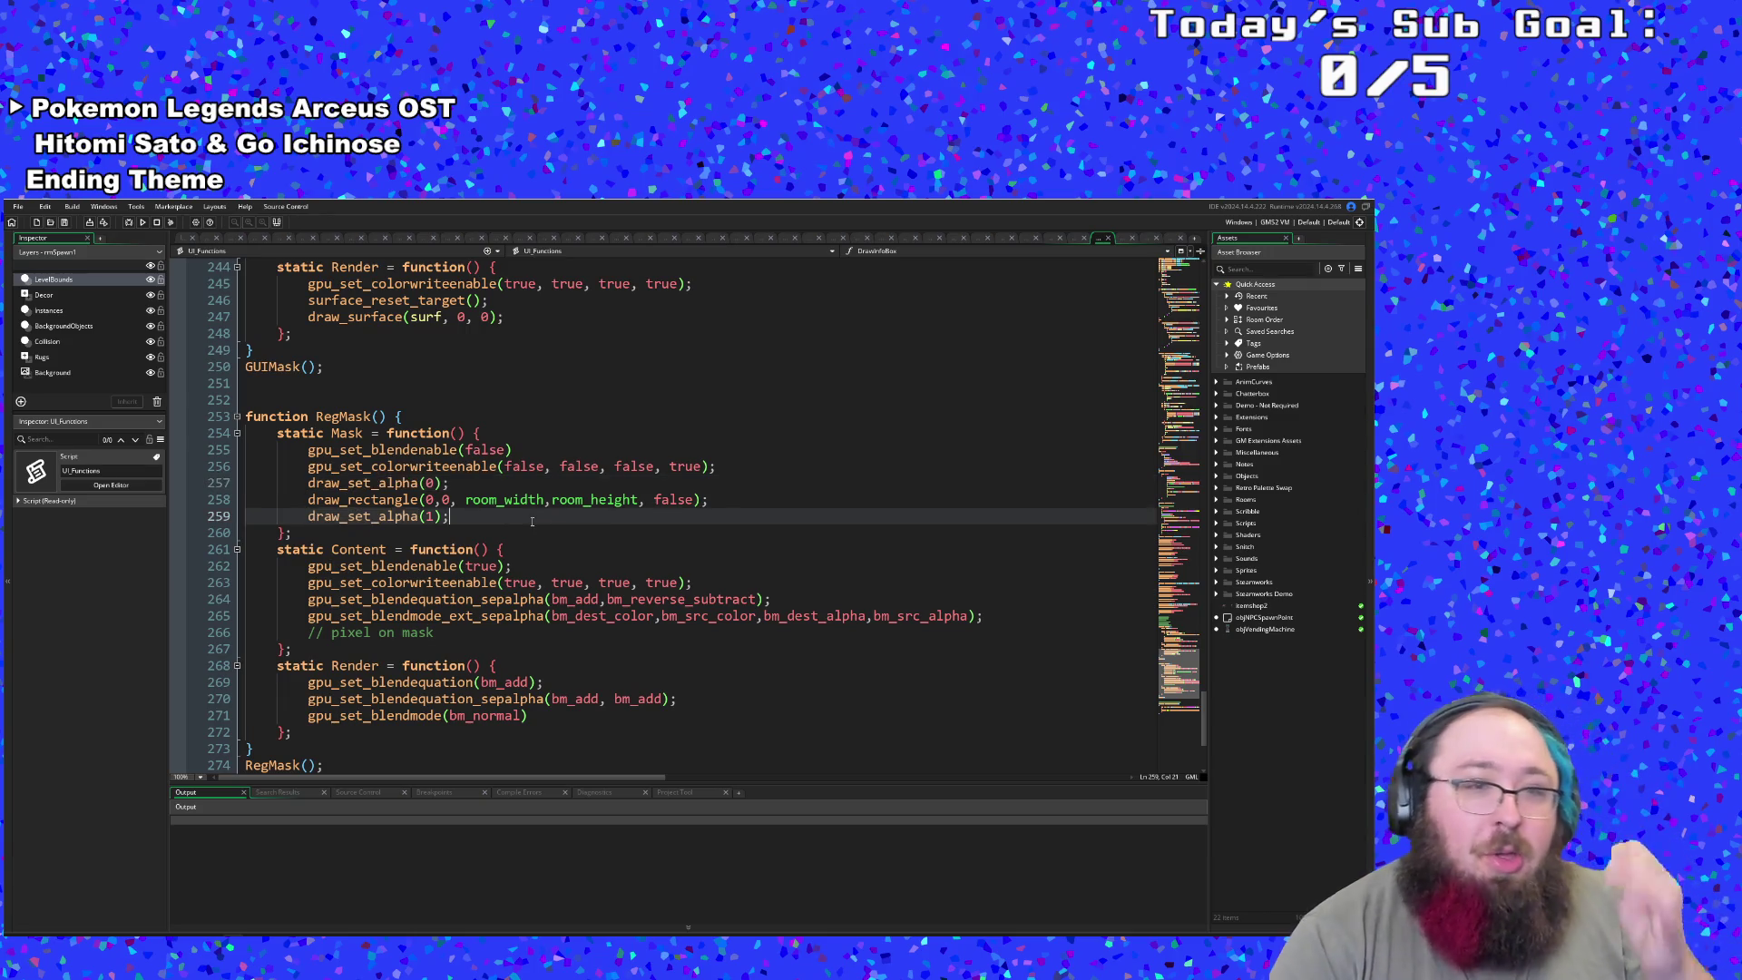
left_click(467, 566)
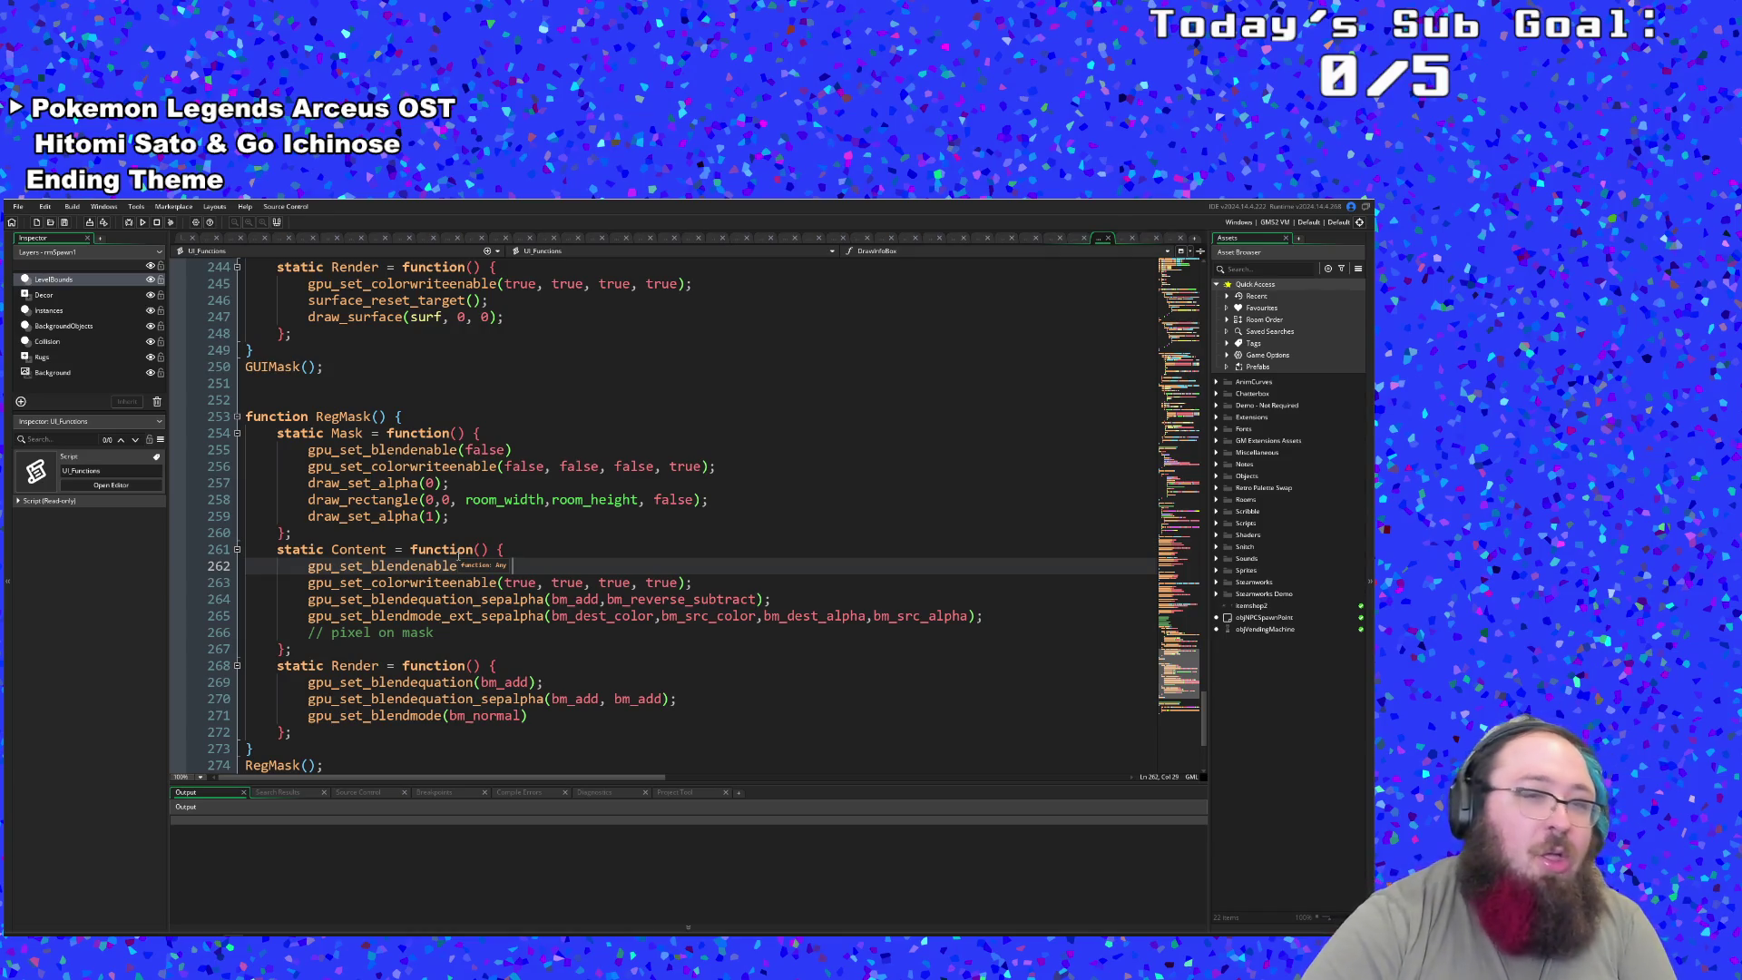
left_click(474, 588)
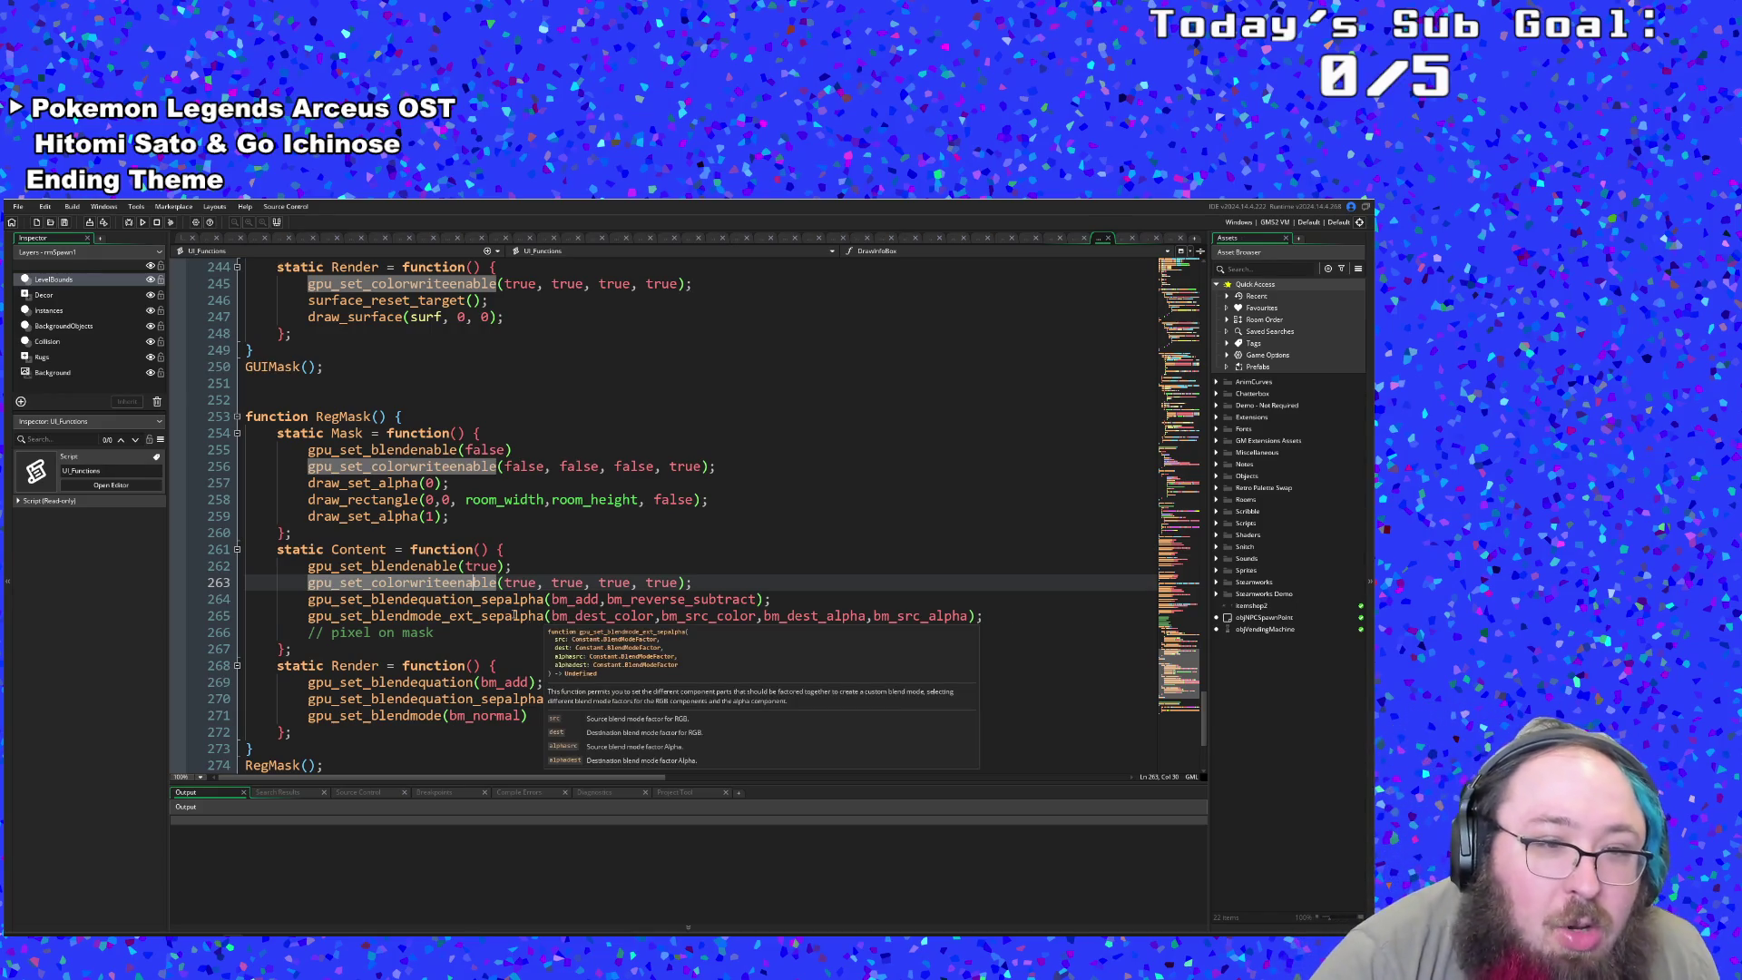
left_click(514, 608)
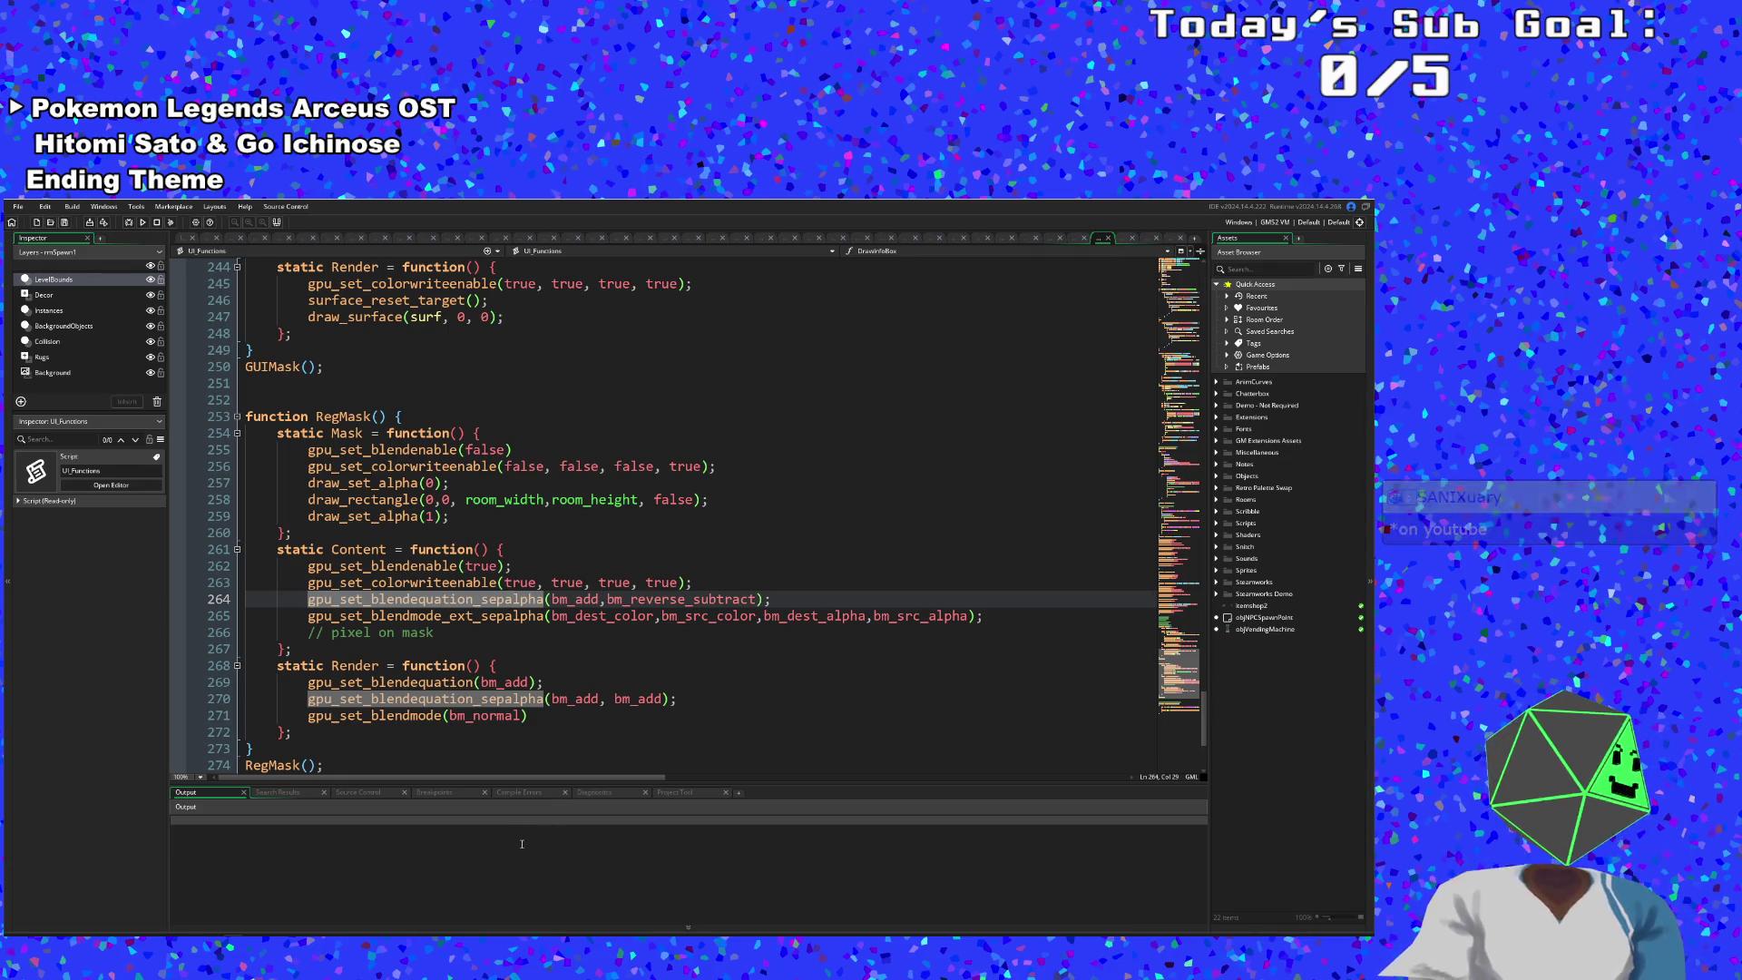
mouse_move(522, 601)
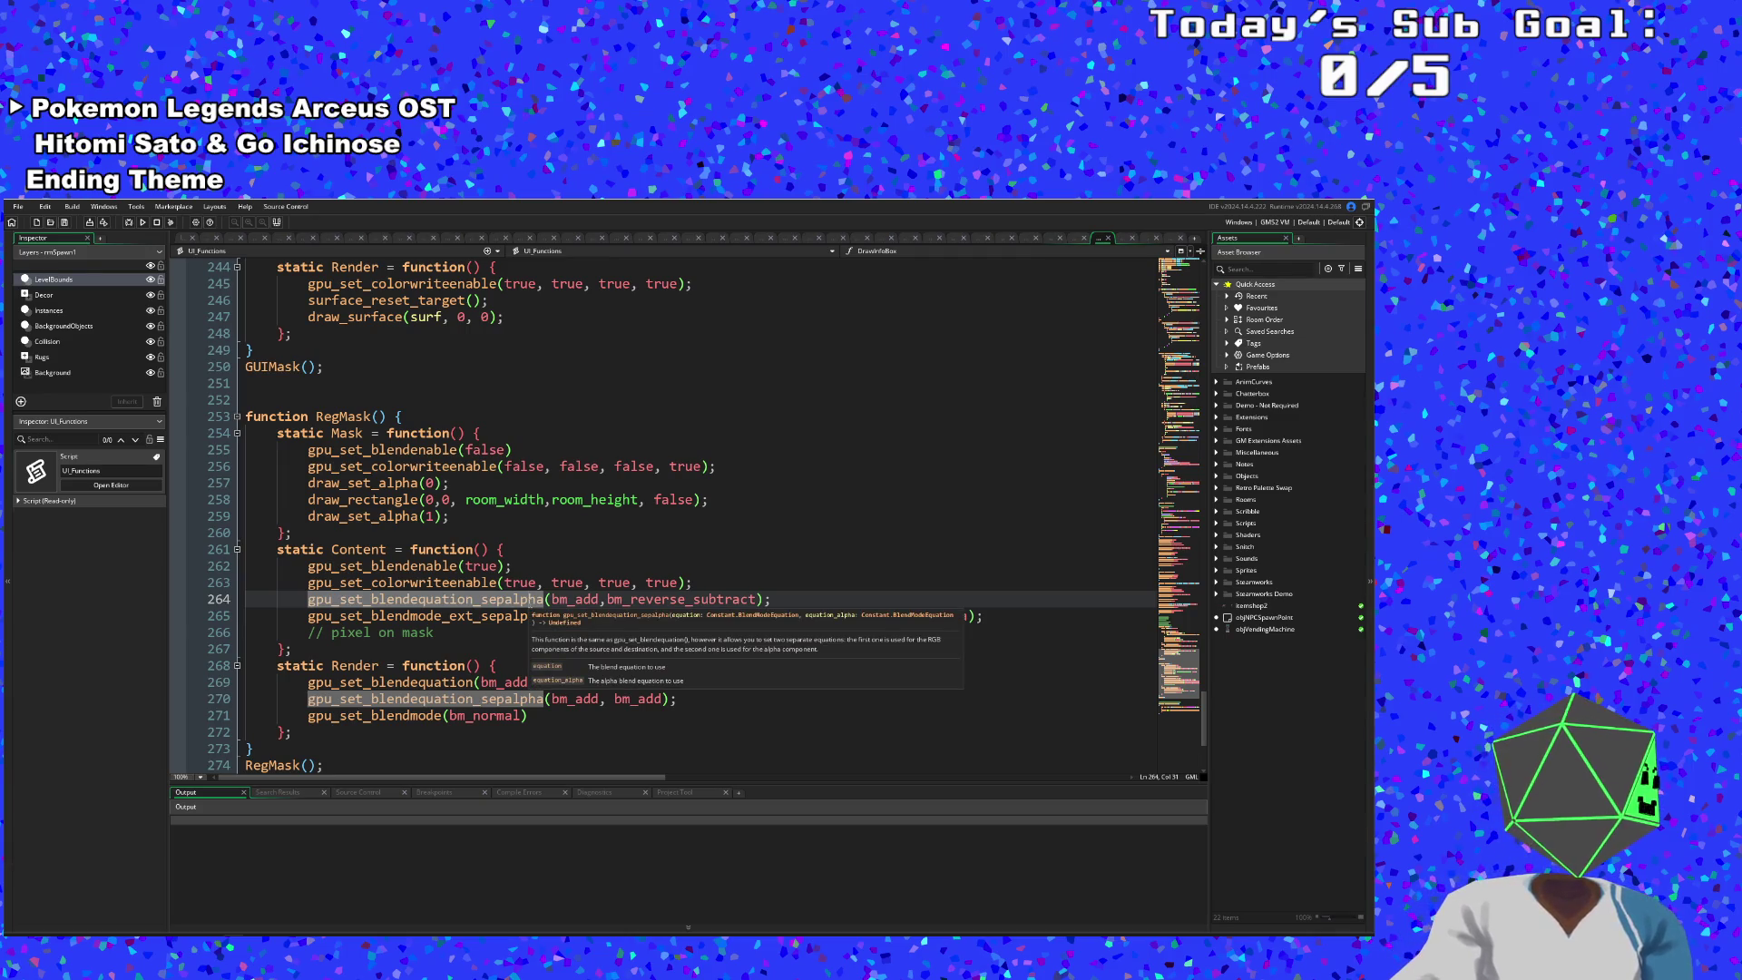
left_click(521, 615)
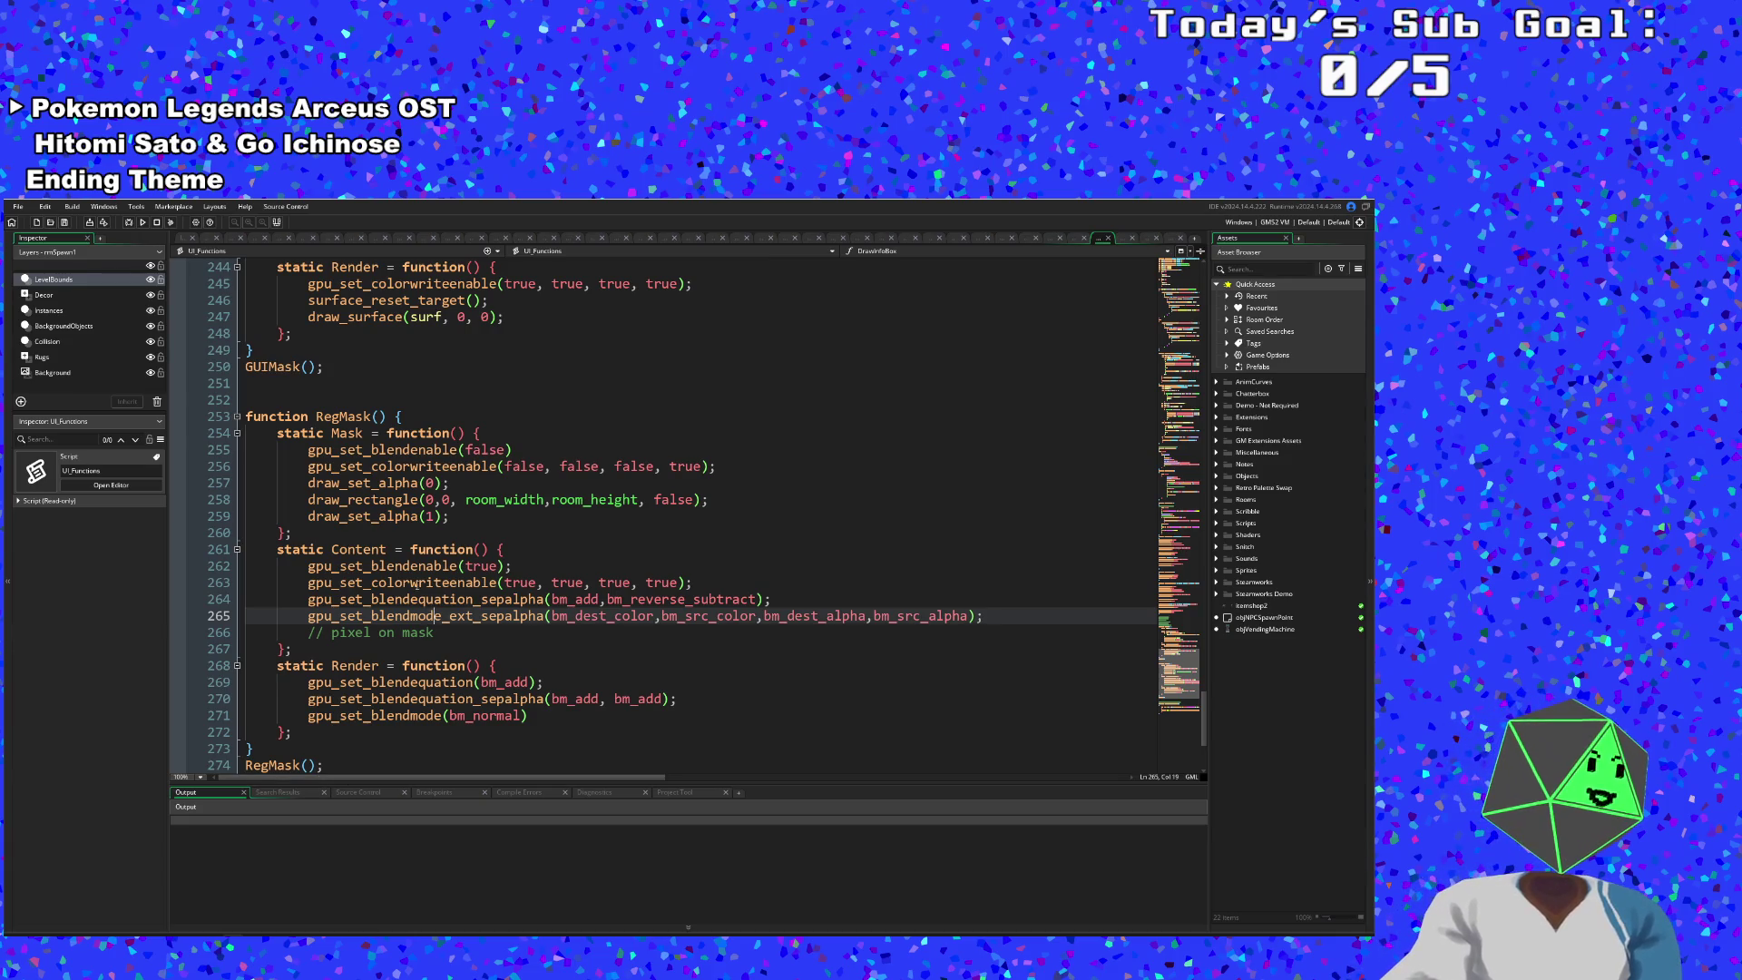
left_click(419, 582)
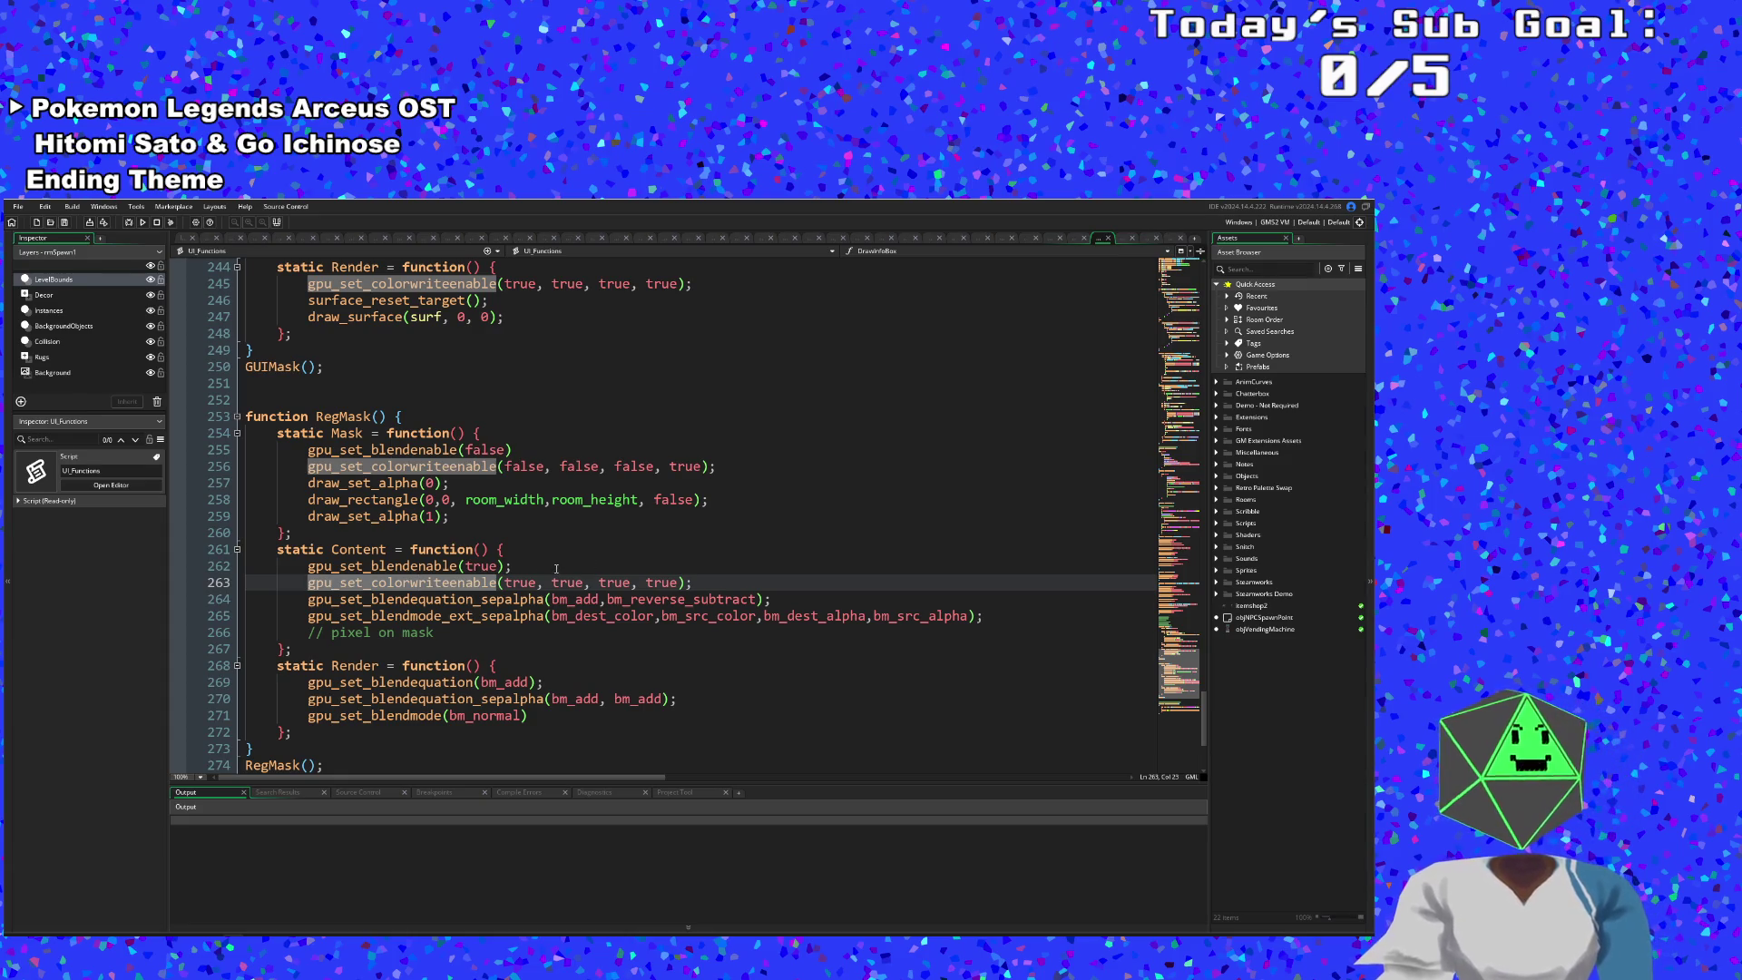
left_click(530, 599)
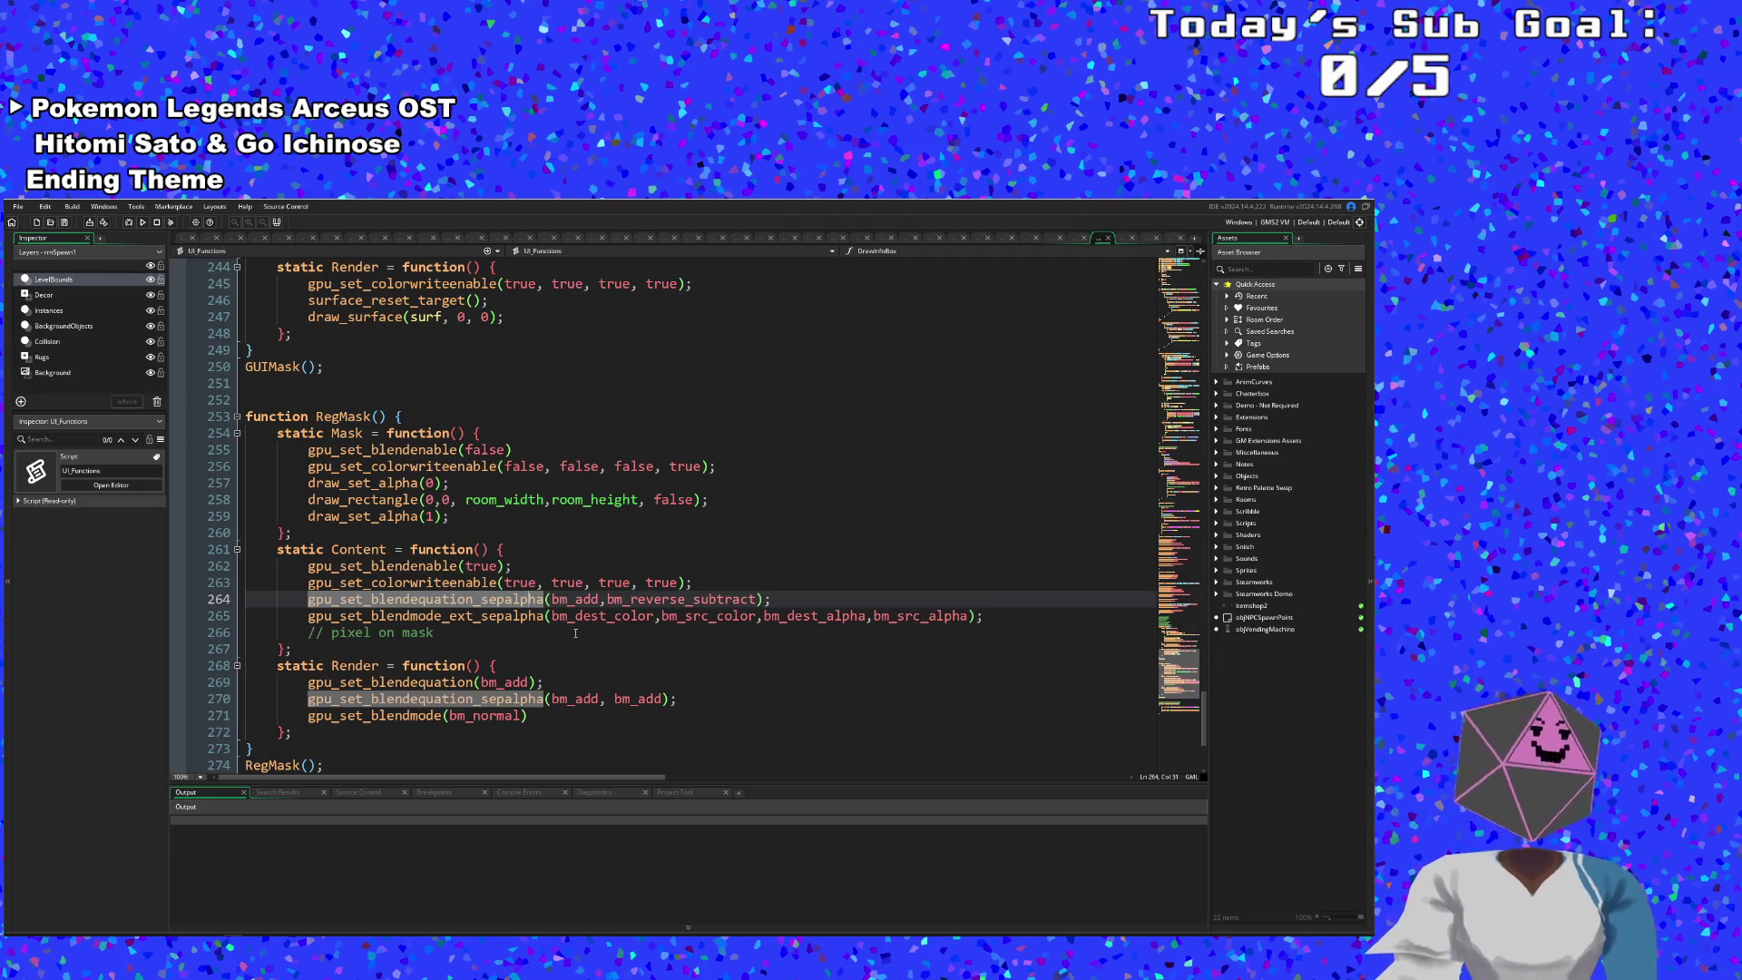
left_click(709, 615)
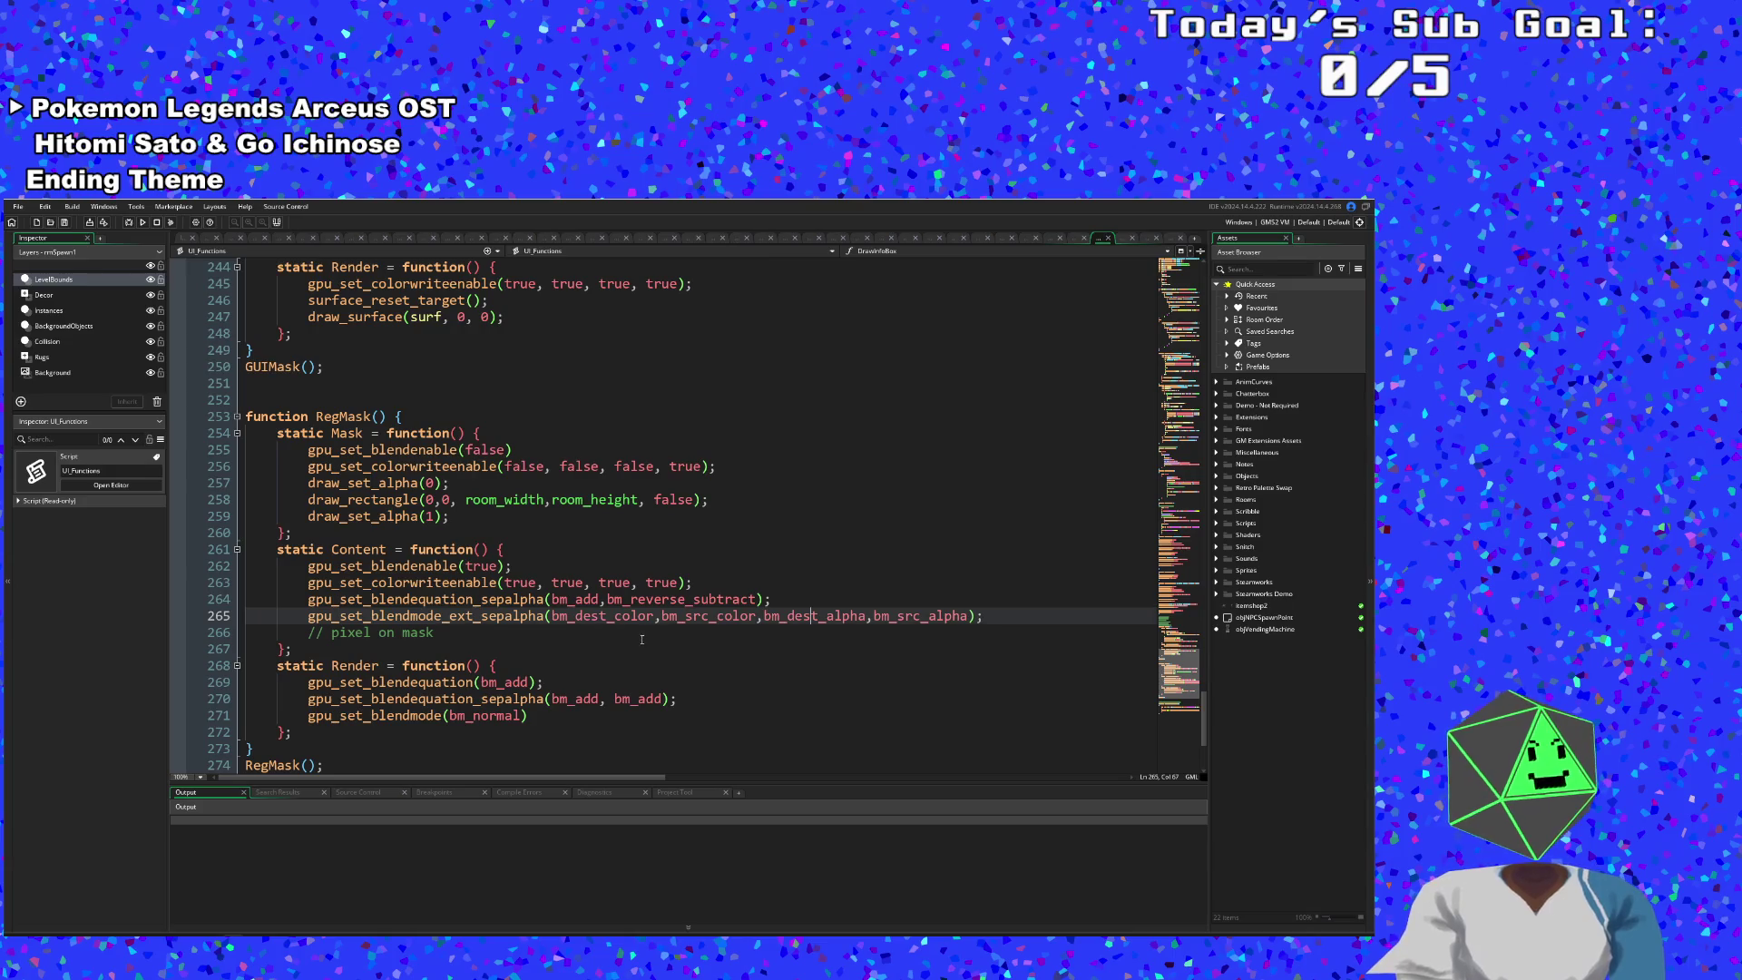
left_click_drag(598, 609, 626, 599)
left_click(597, 609)
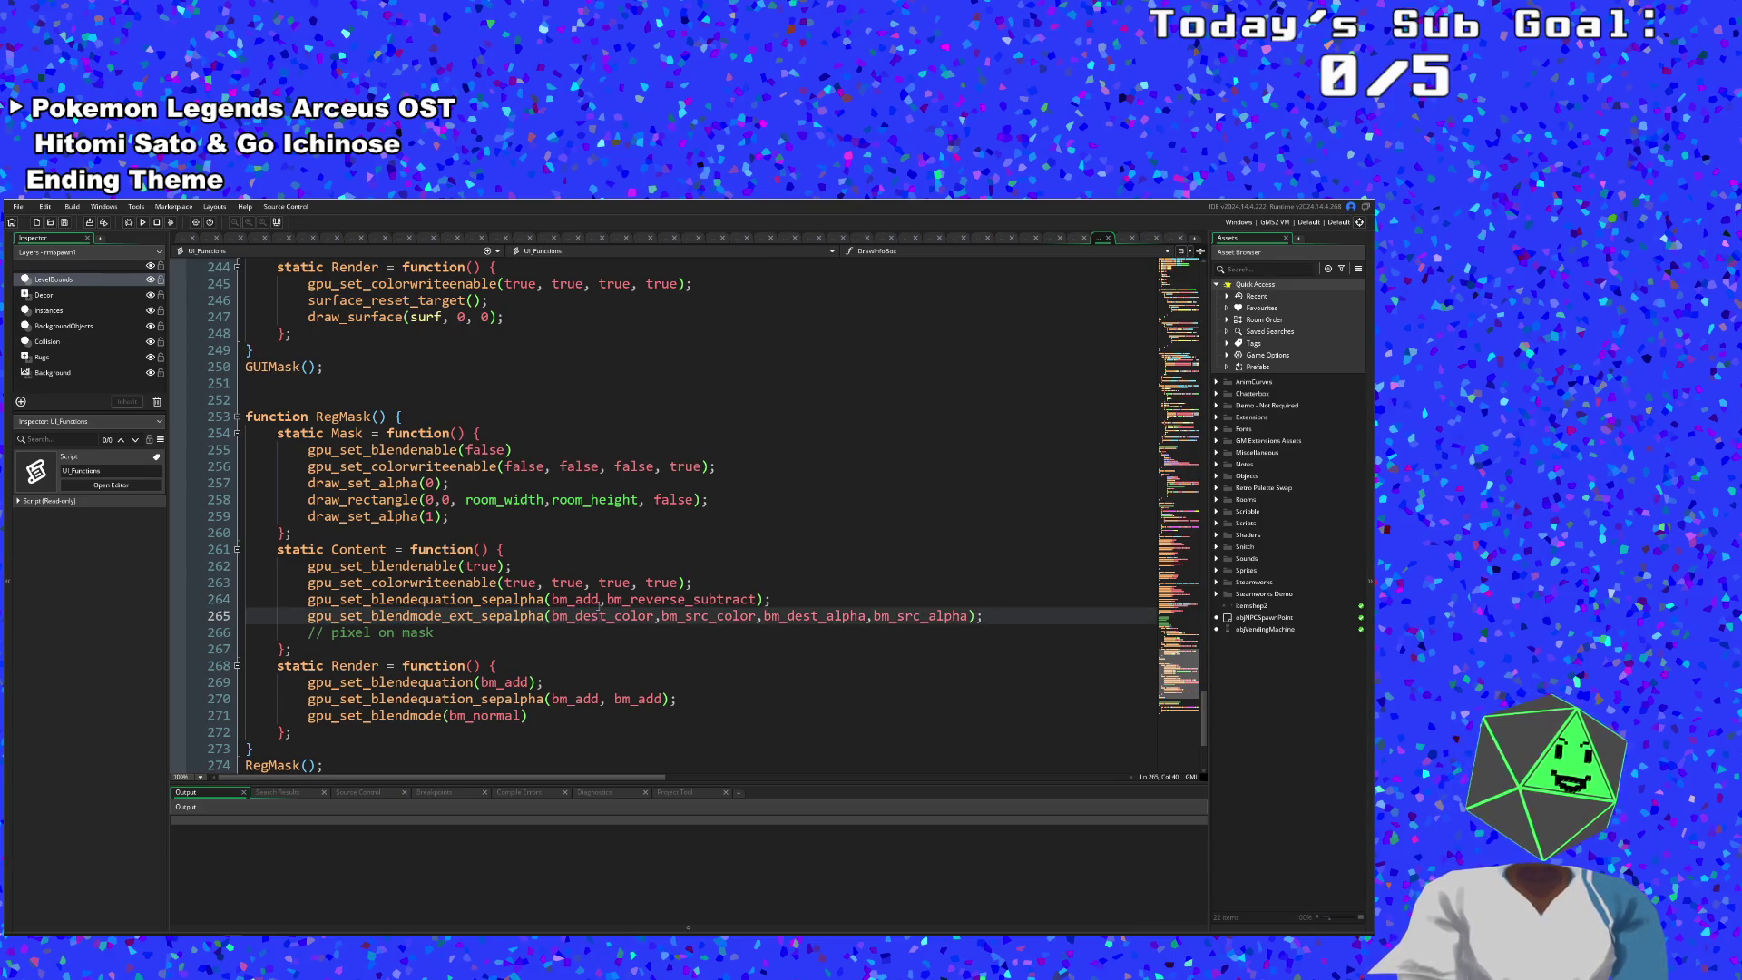
mouse_move(690, 617)
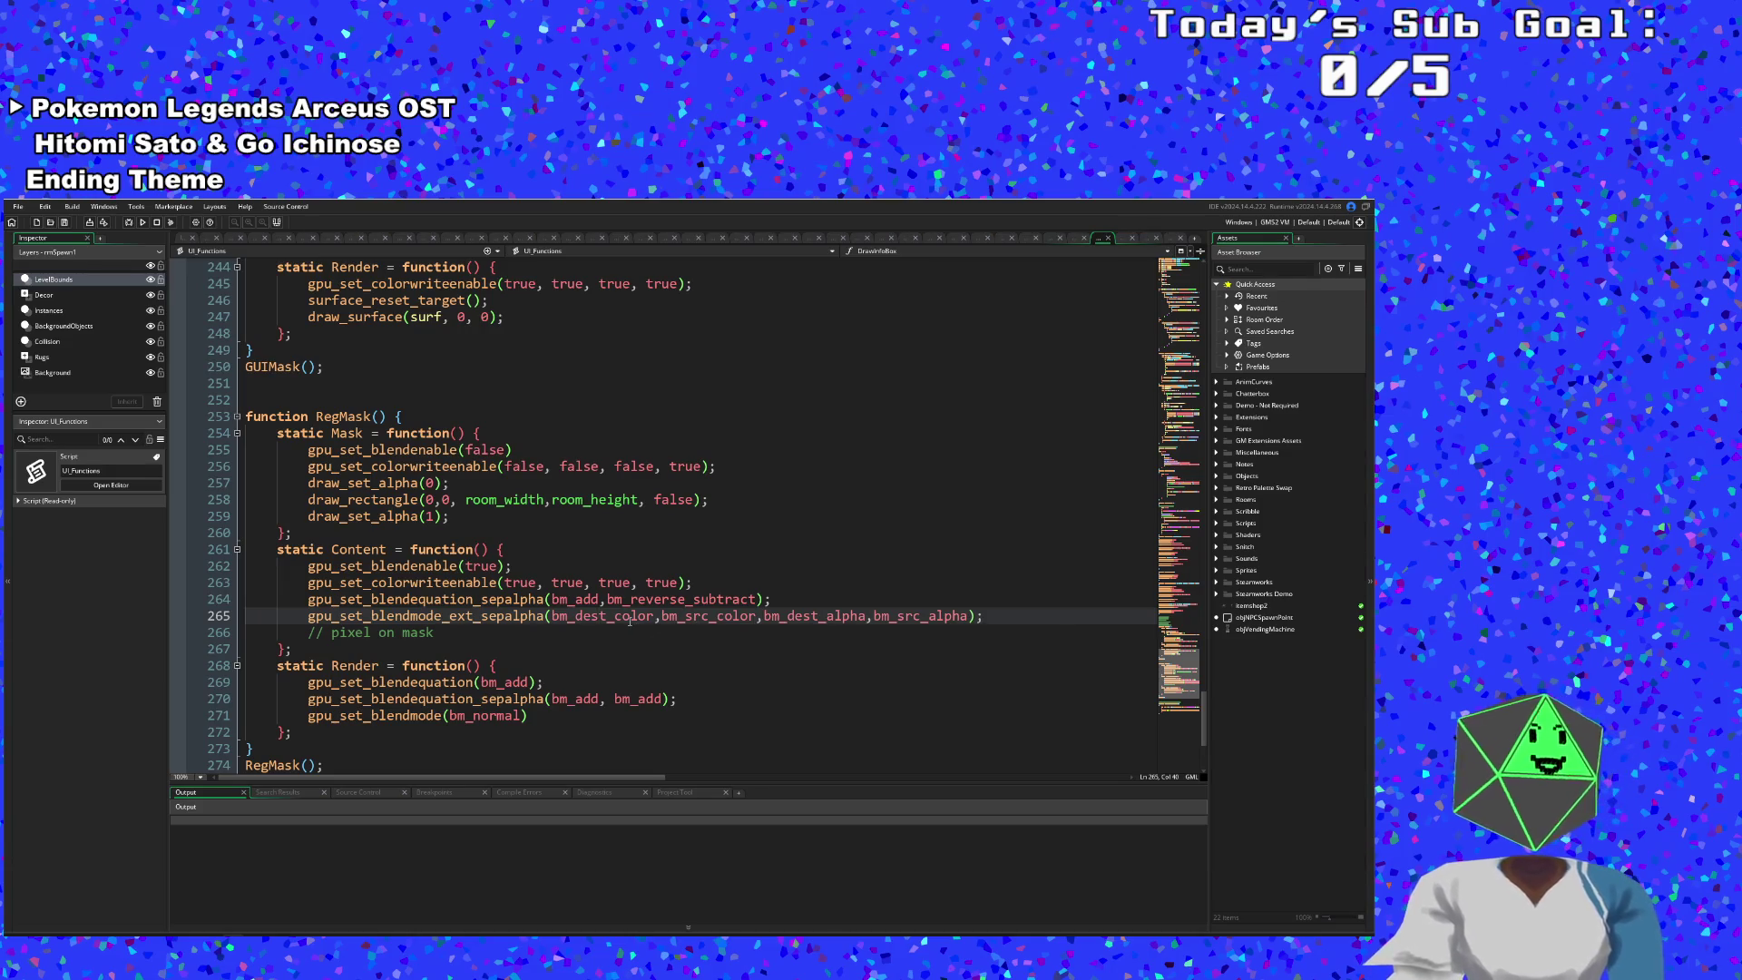
mouse_move(591, 614)
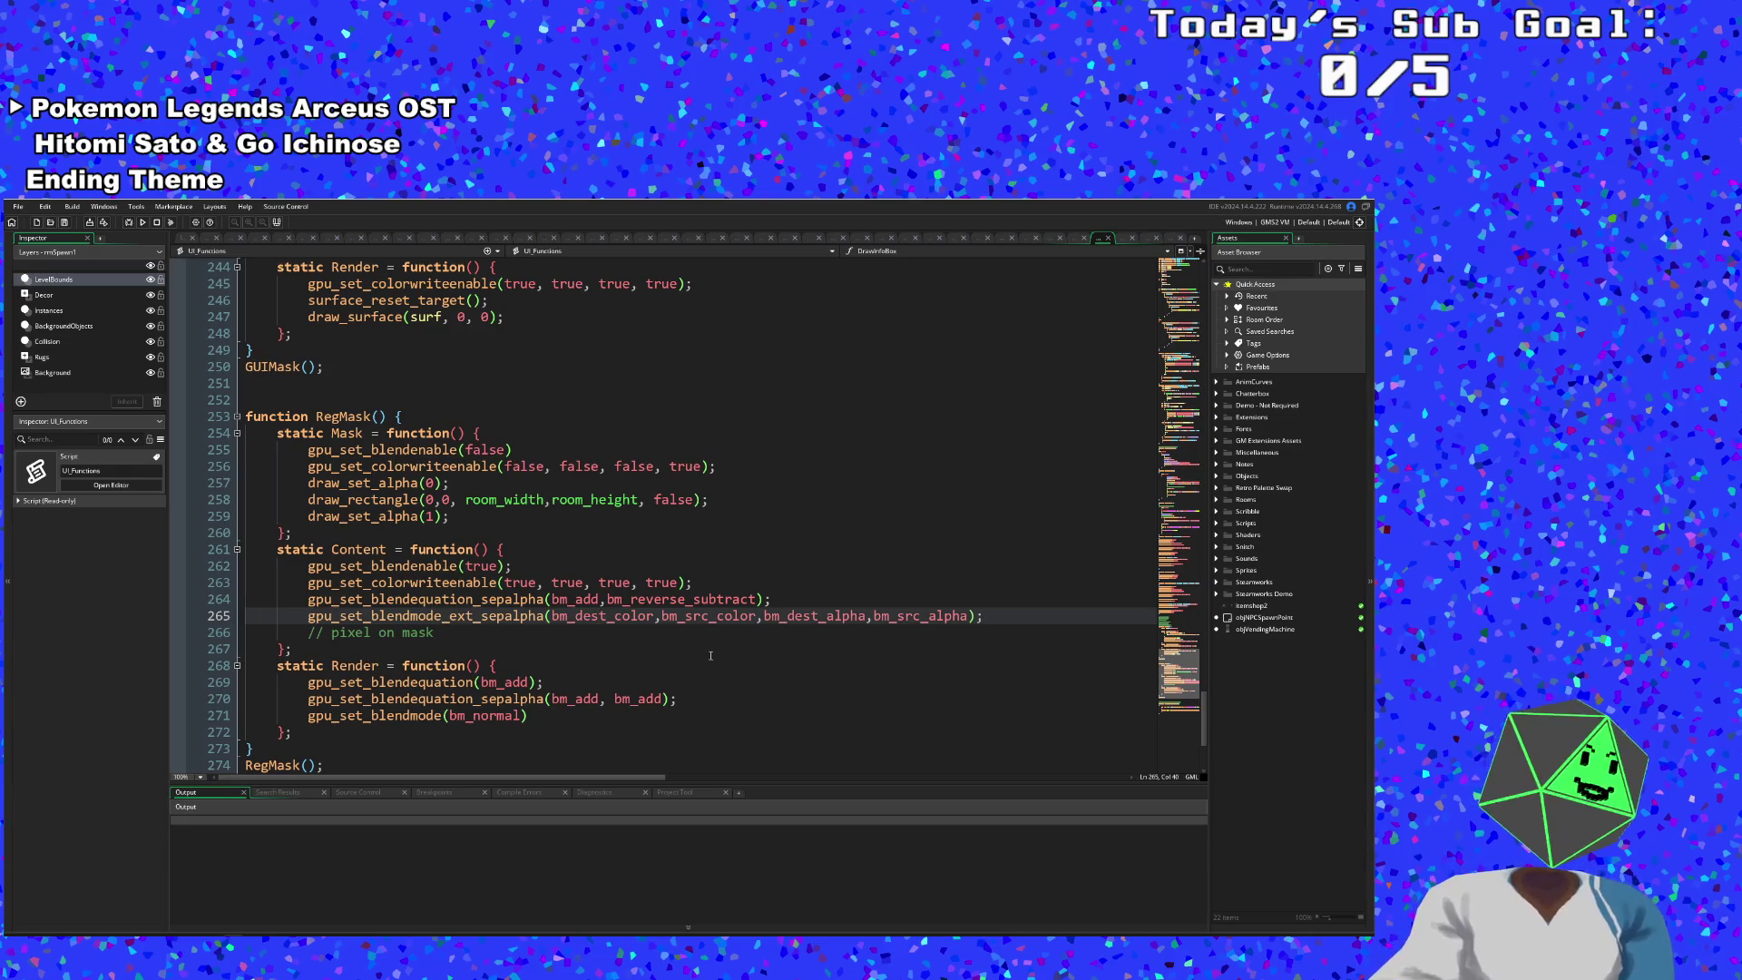
left_click(717, 619)
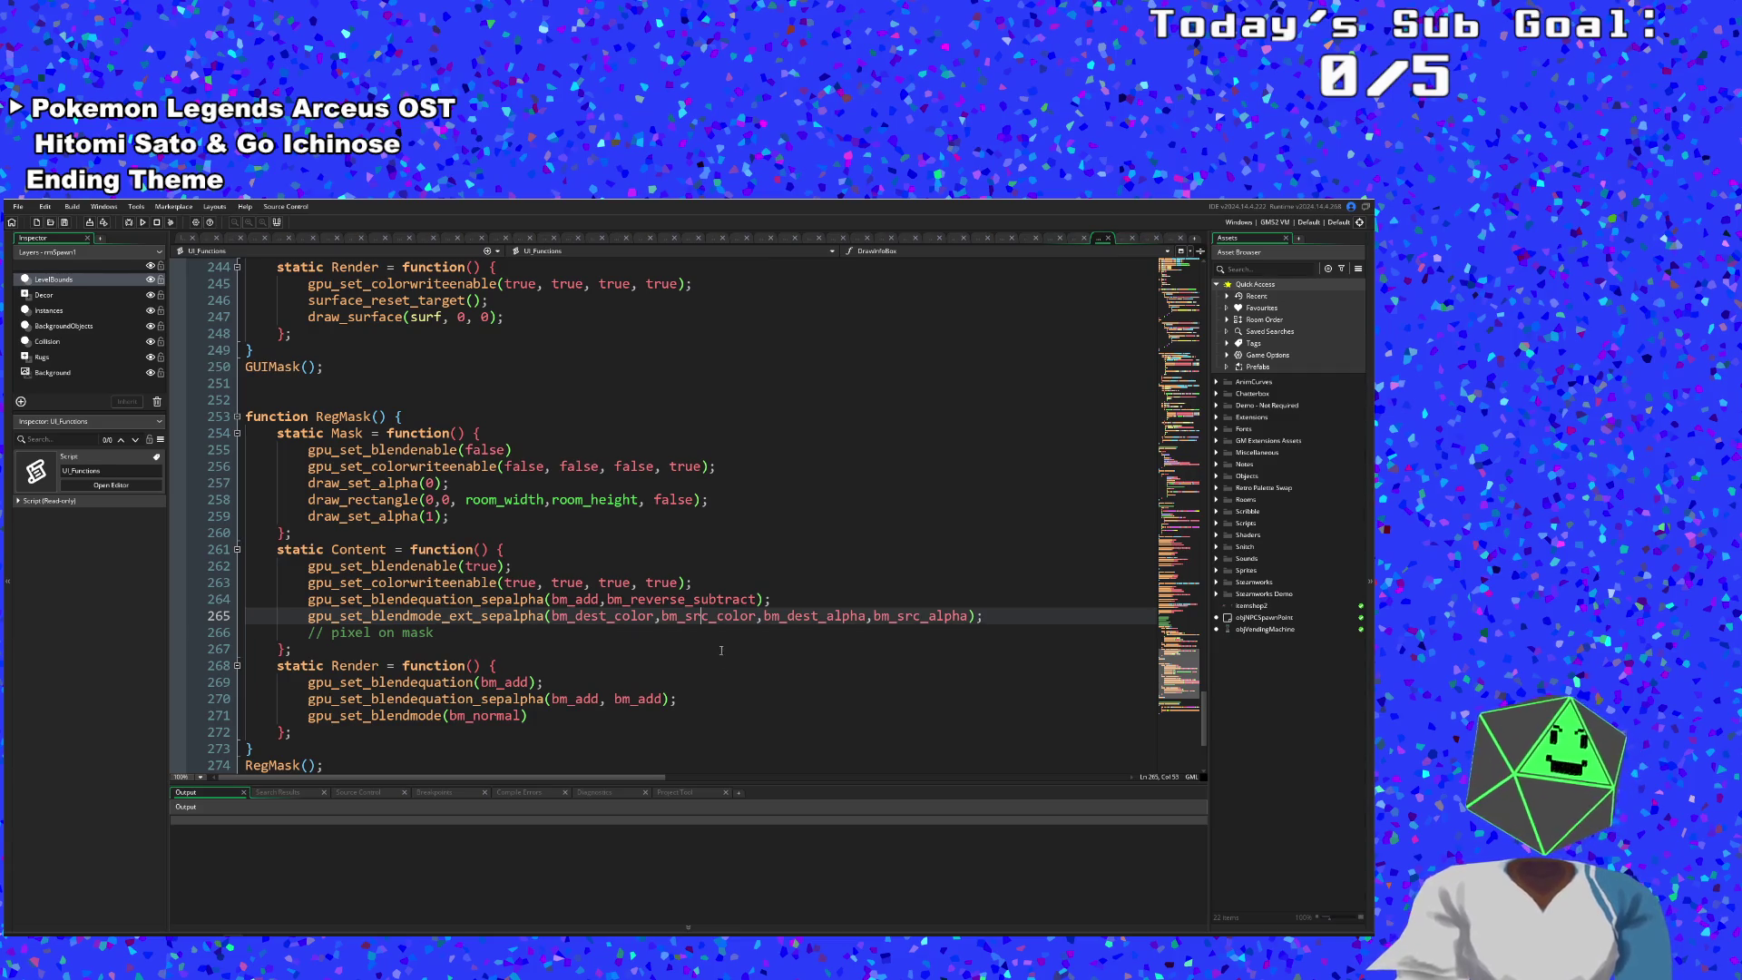
mouse_move(712, 623)
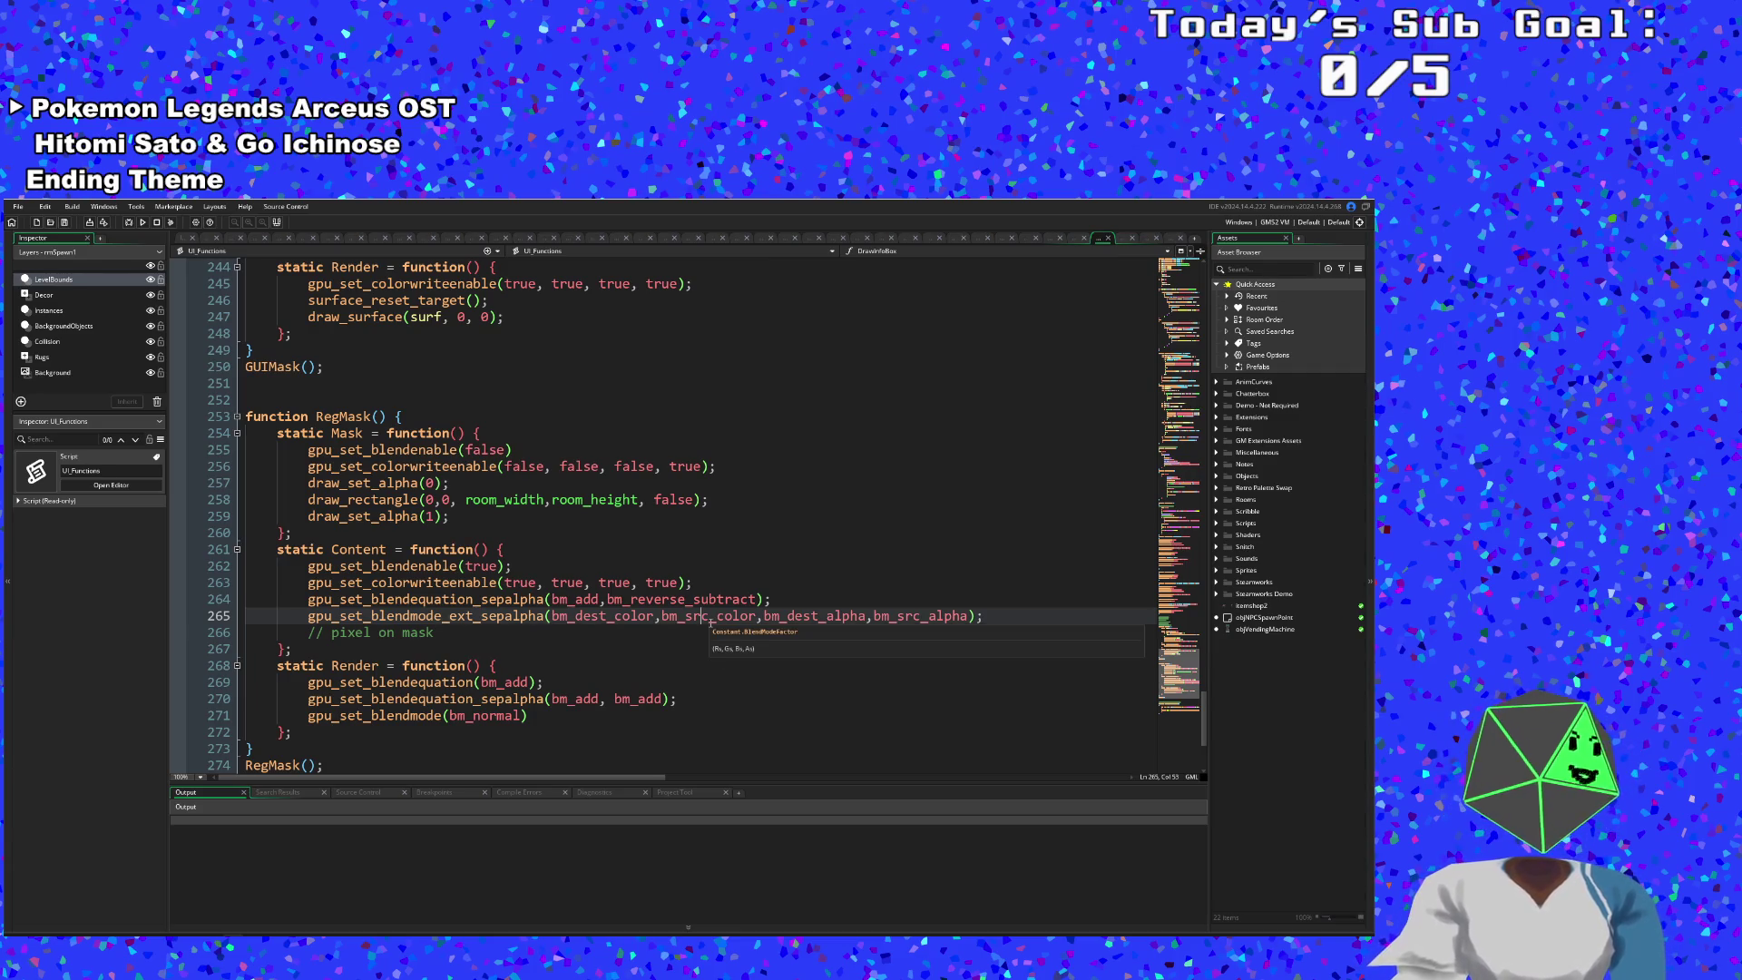
left_click(823, 616)
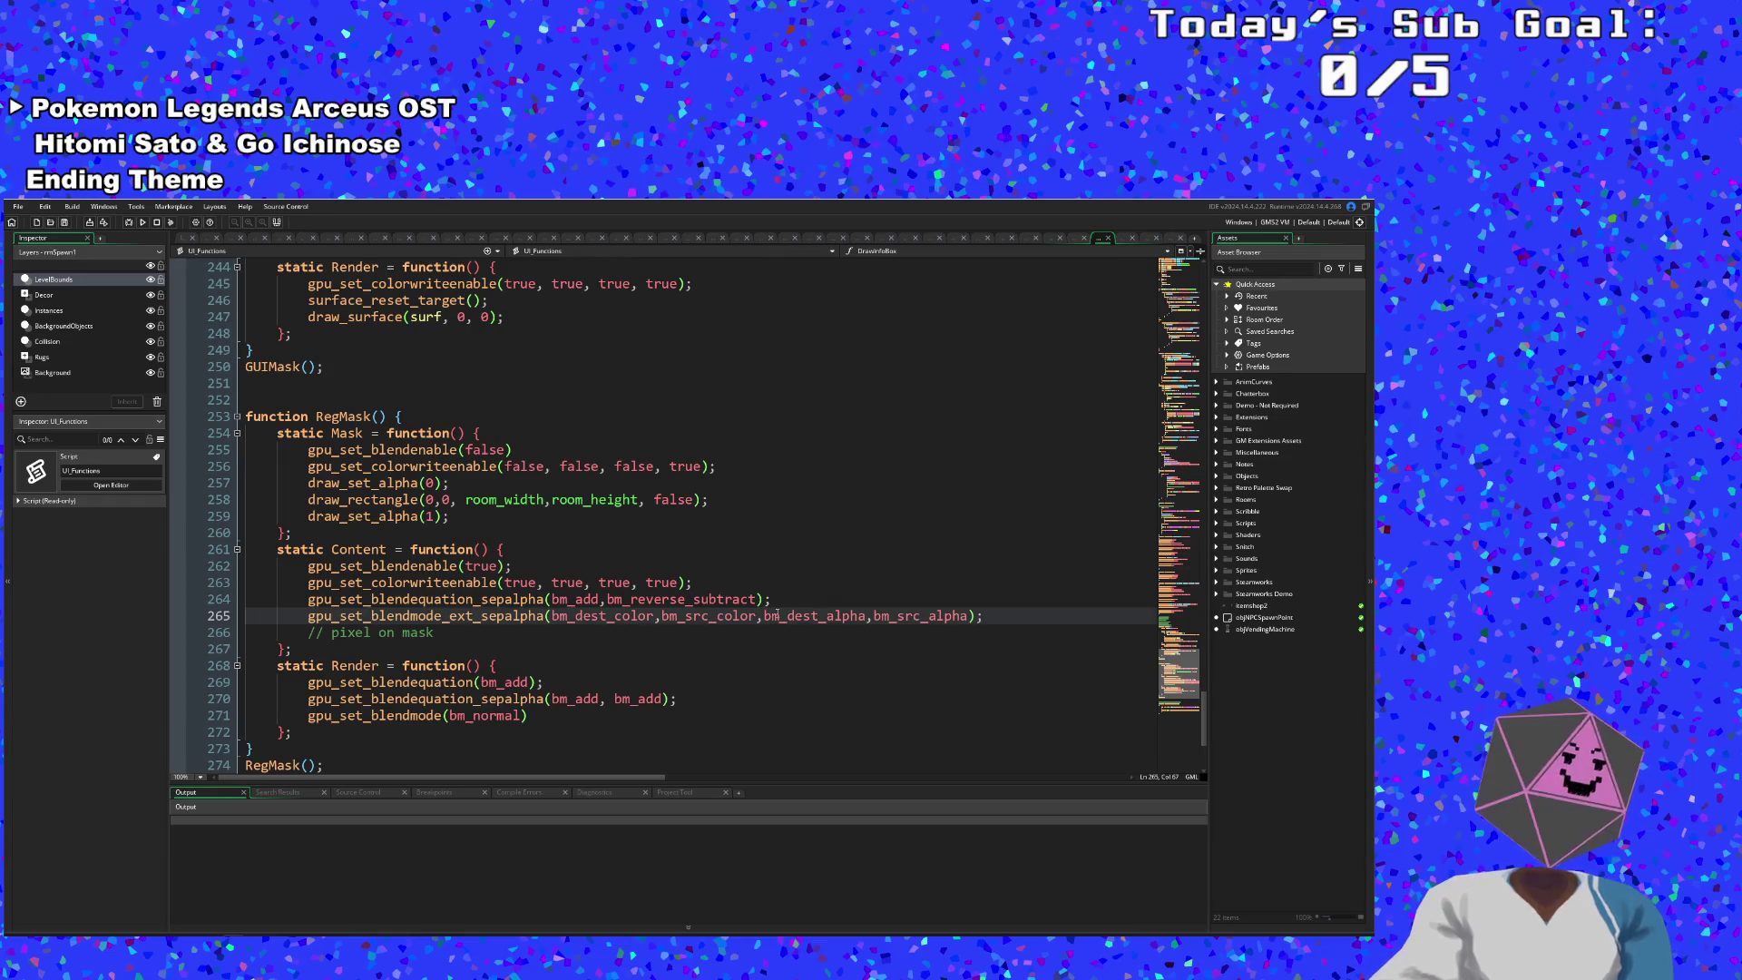
- Change line 264's reverse_subtract alpha equation to bm_add
left_click_drag(763, 599, 630, 600)
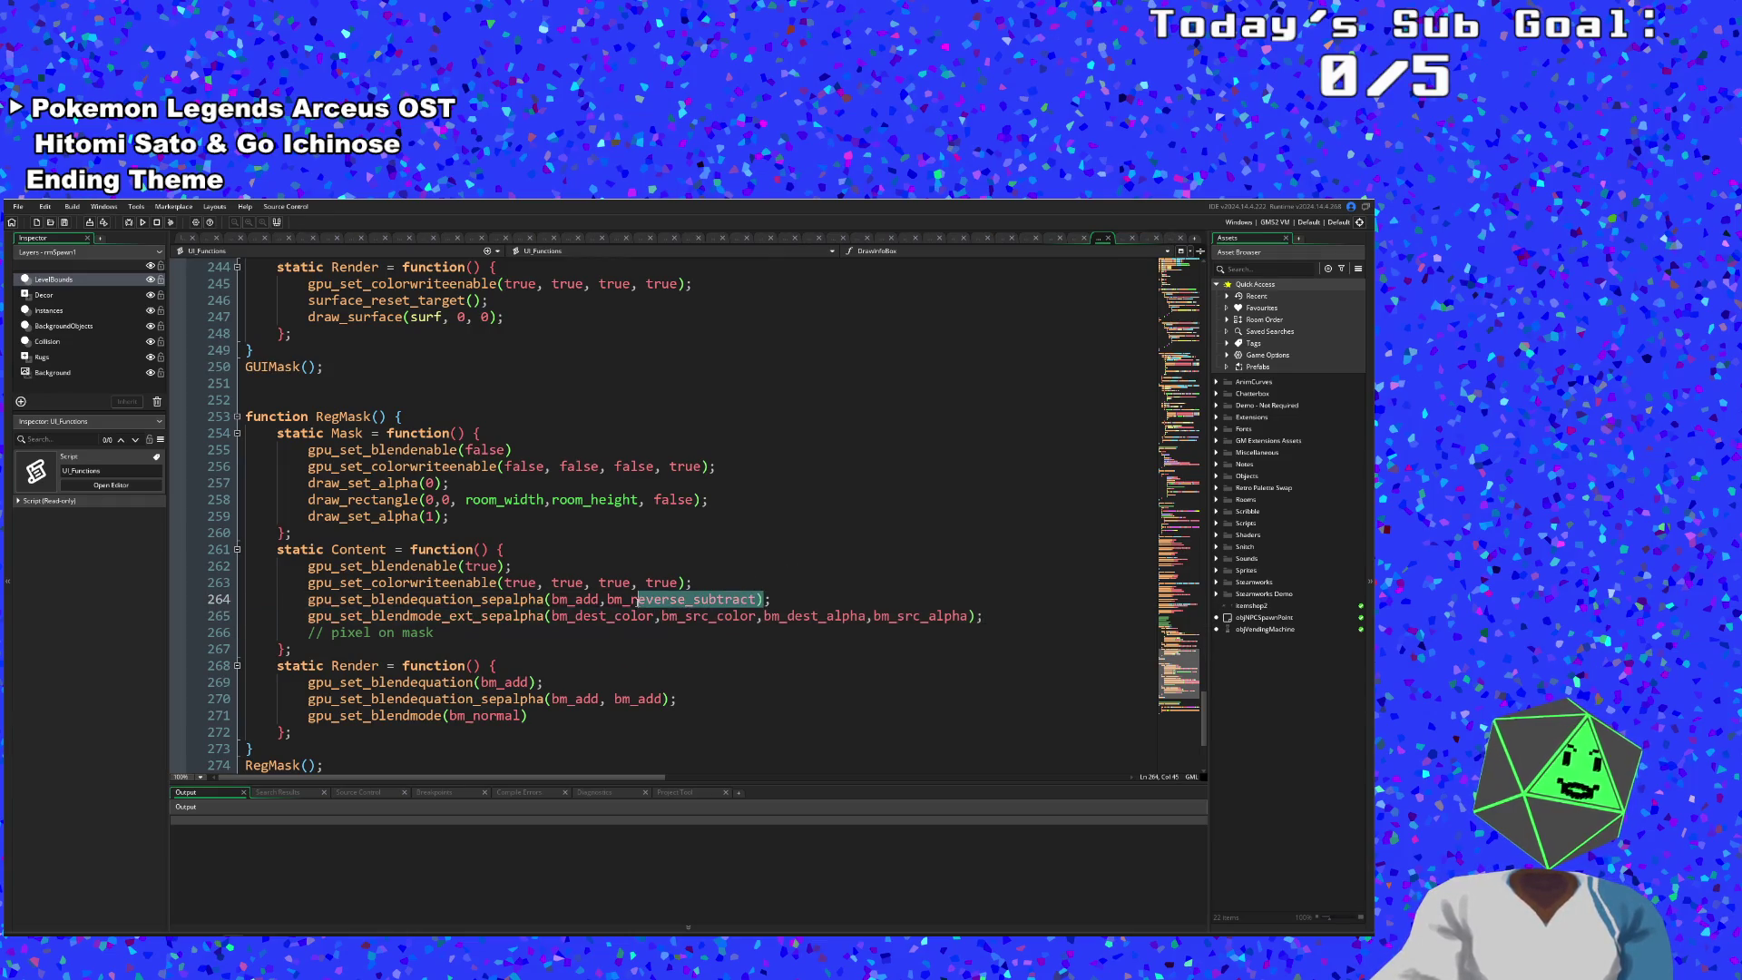
type("add")
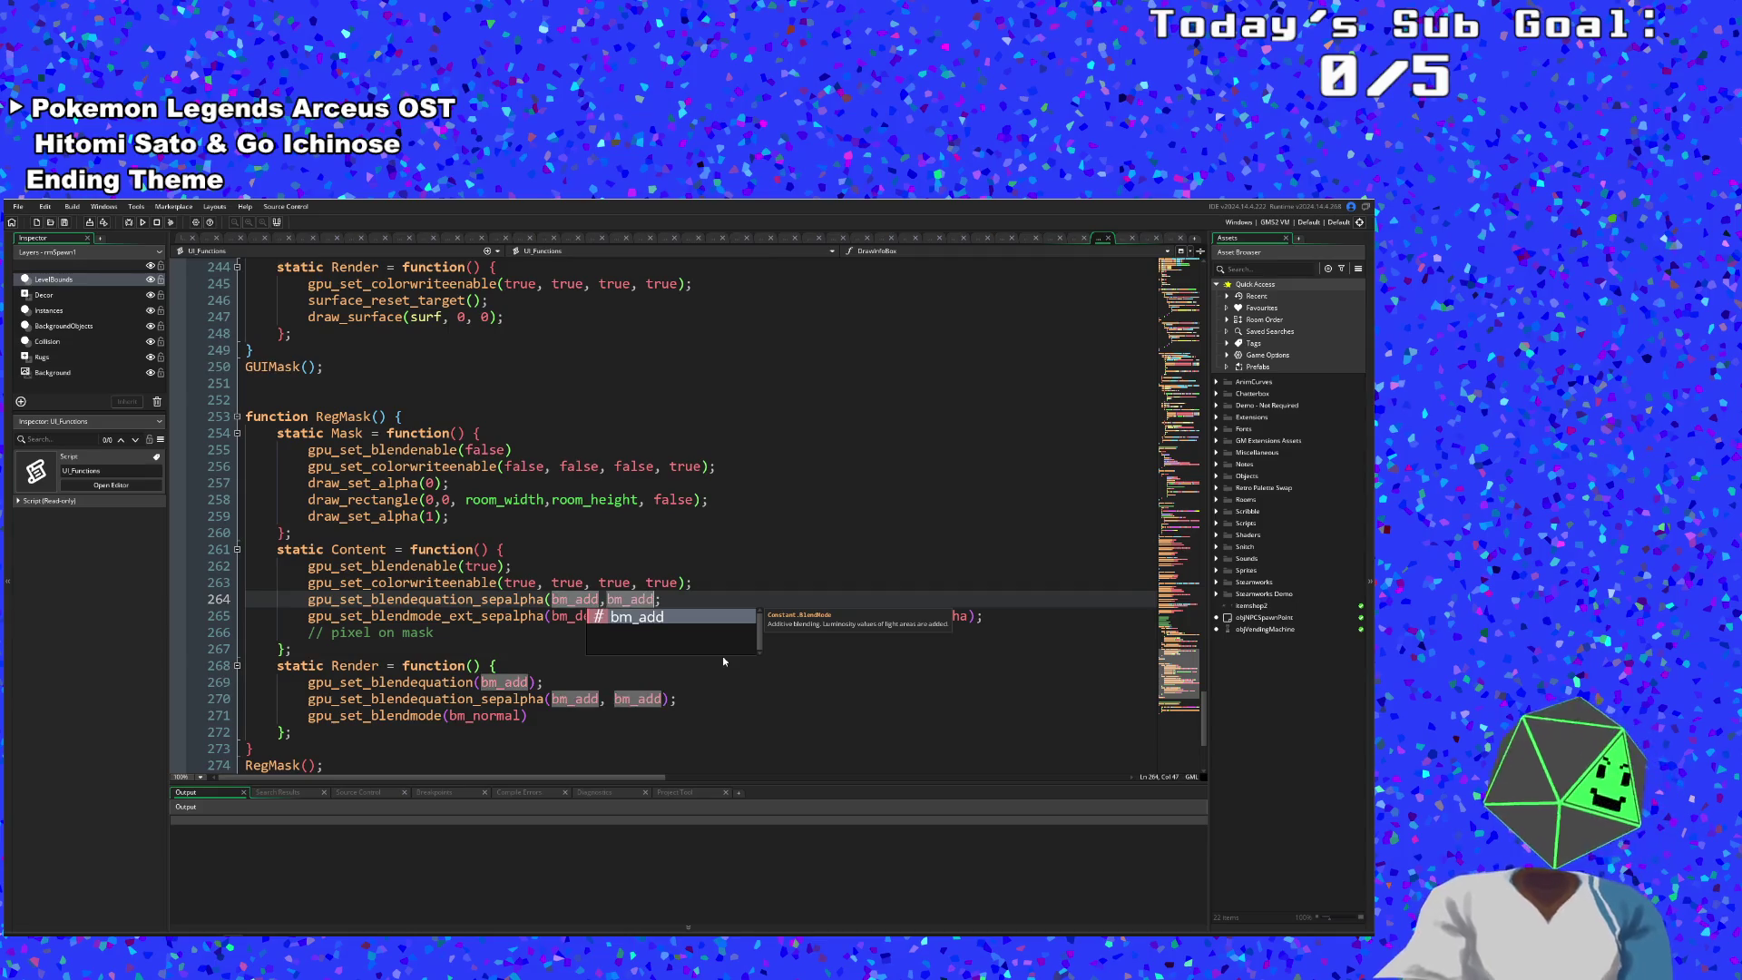
left_click(967, 617)
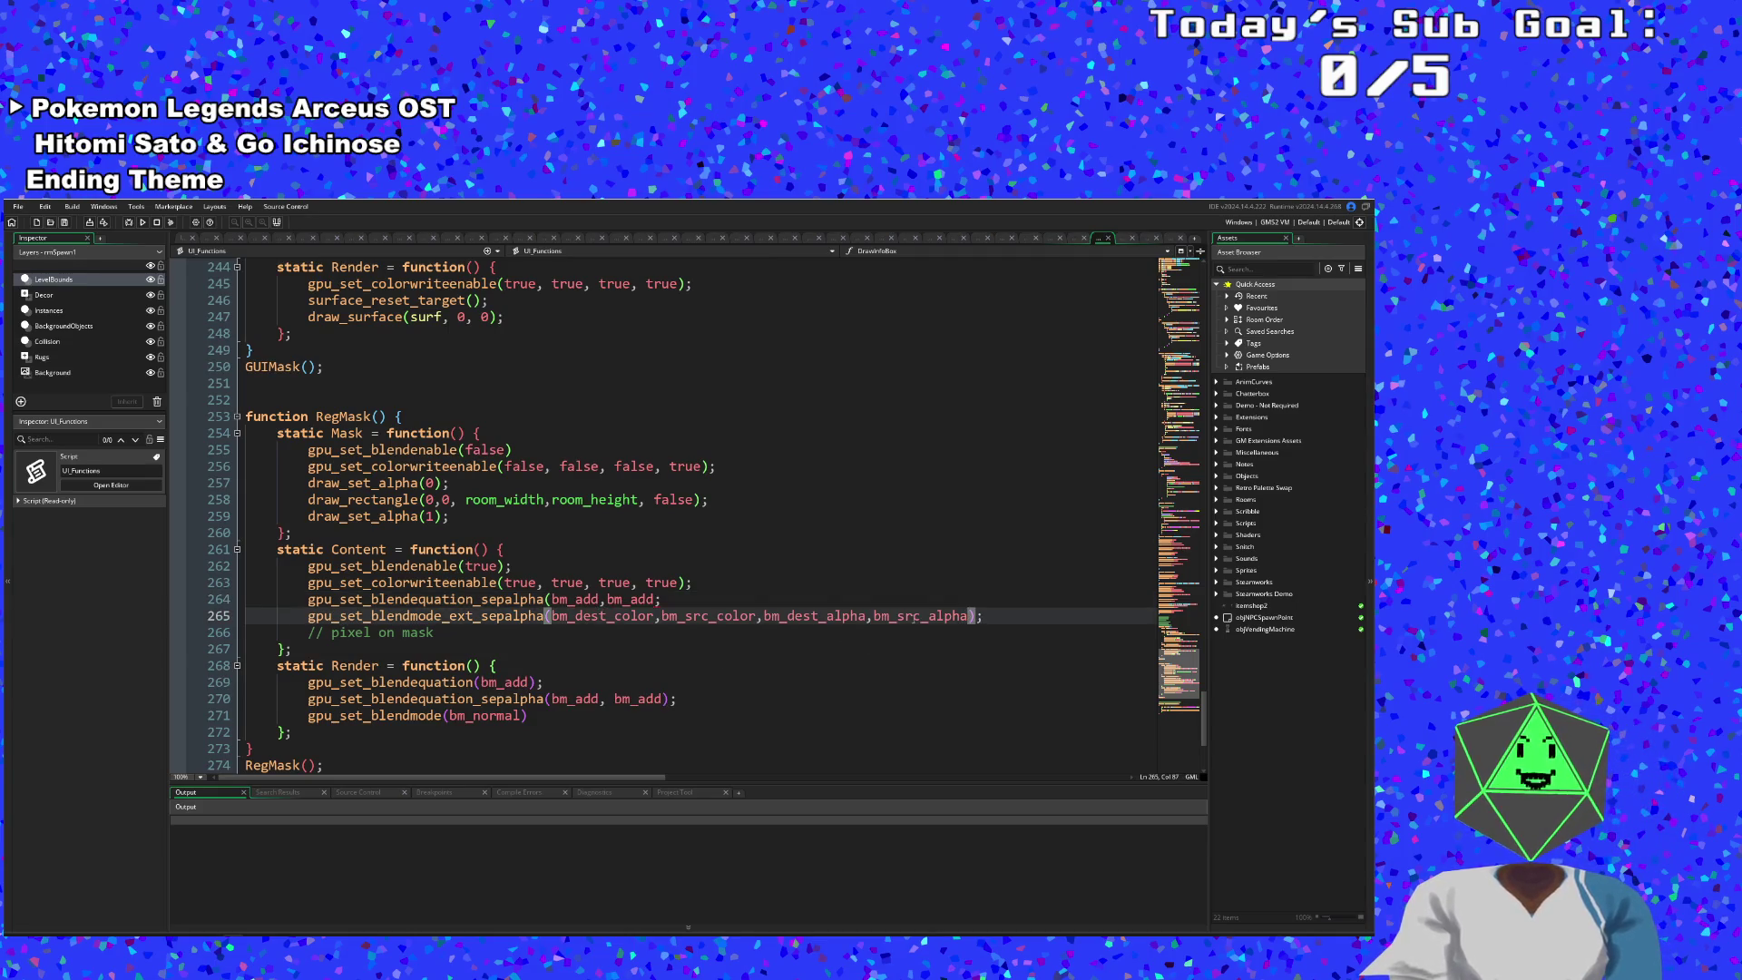
left_click(911, 617)
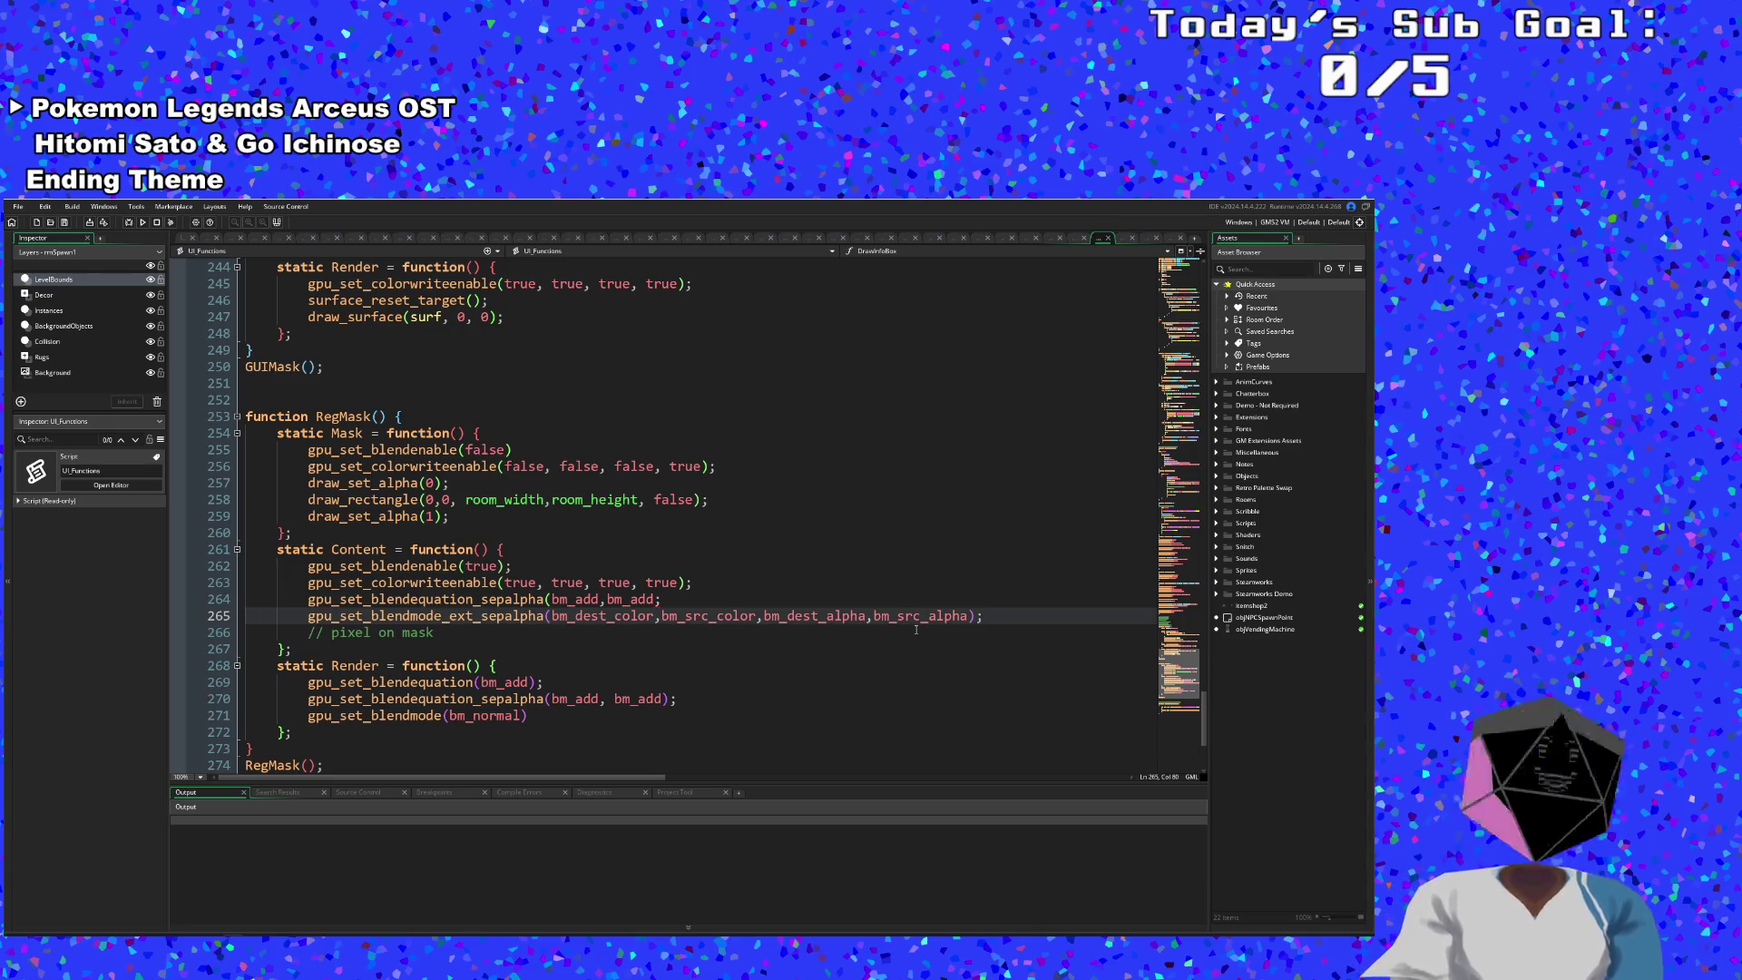
- Add the missing ')' before line 264's semicolon and check line 265's blend factors
left_click(657, 599)
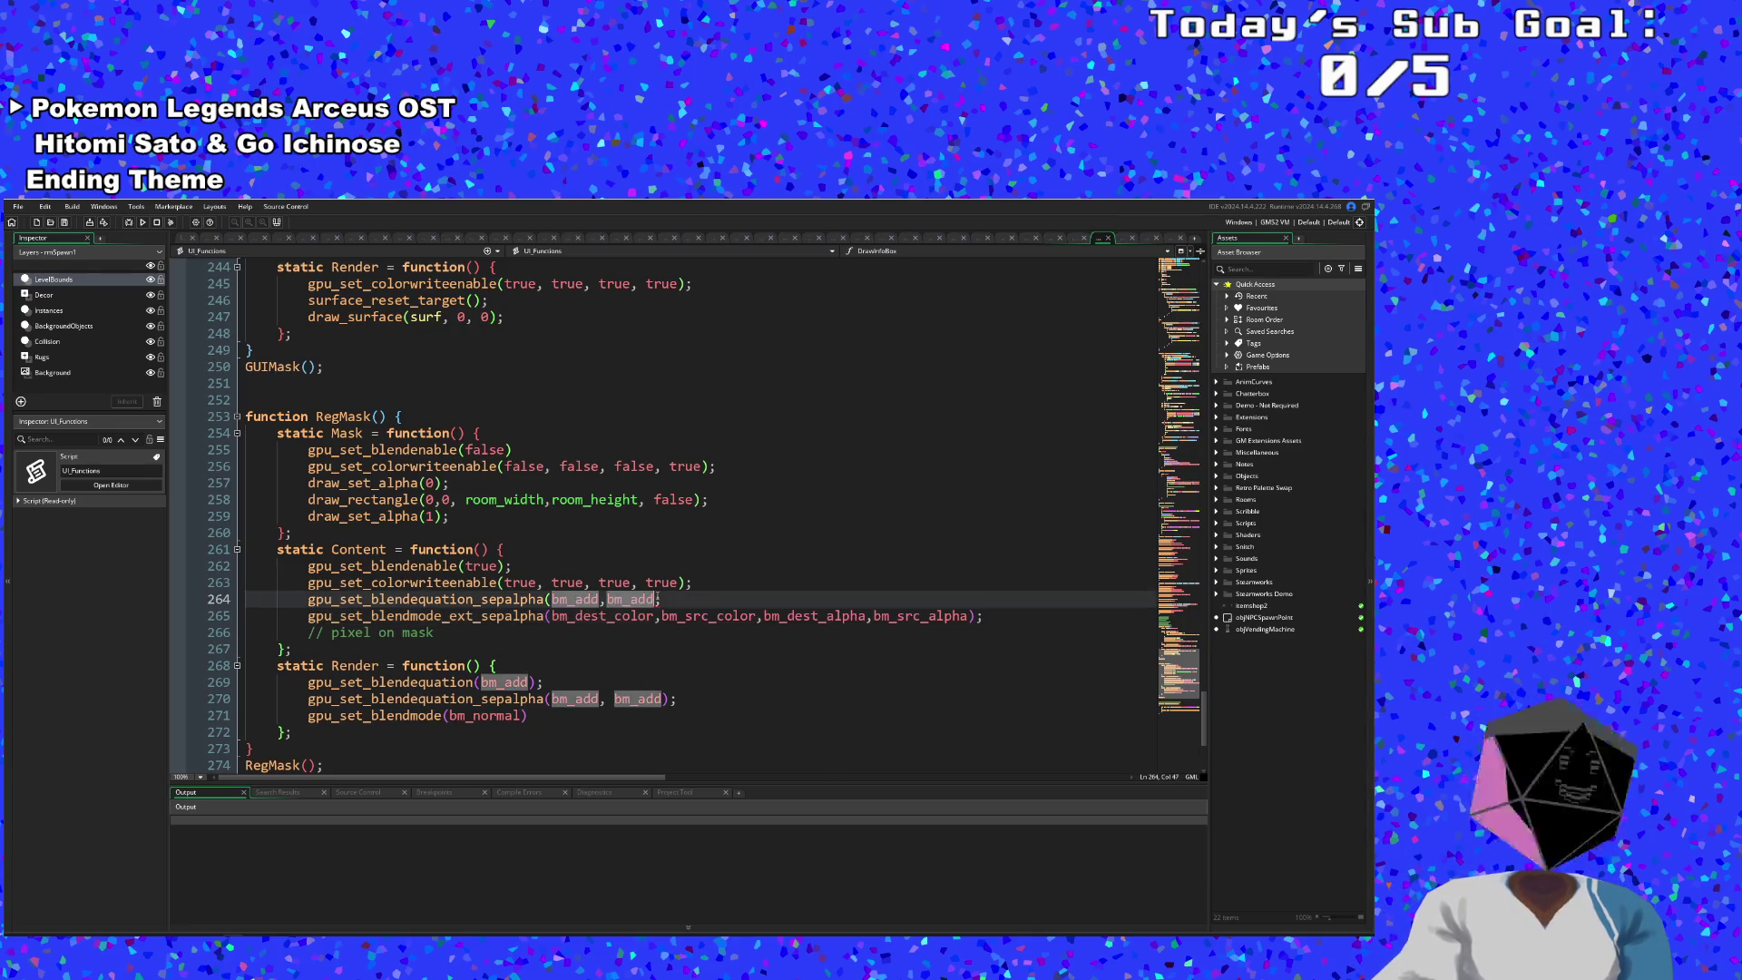
type(")")
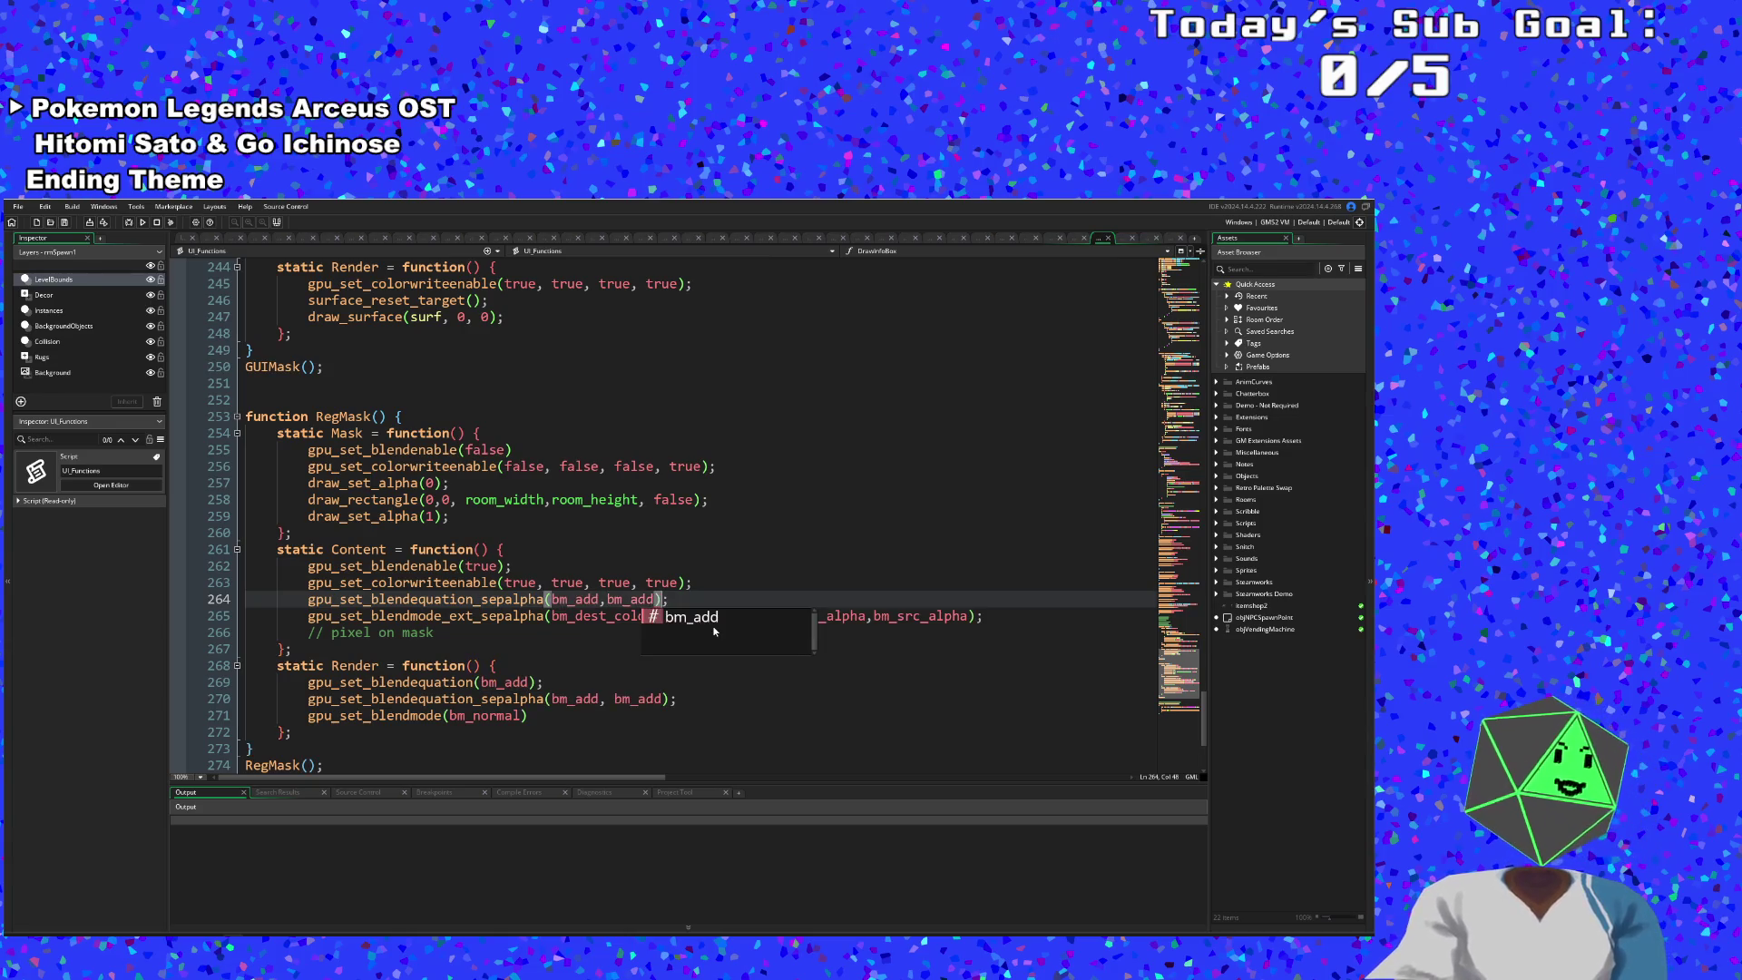
key("Right")
left_click(714, 633)
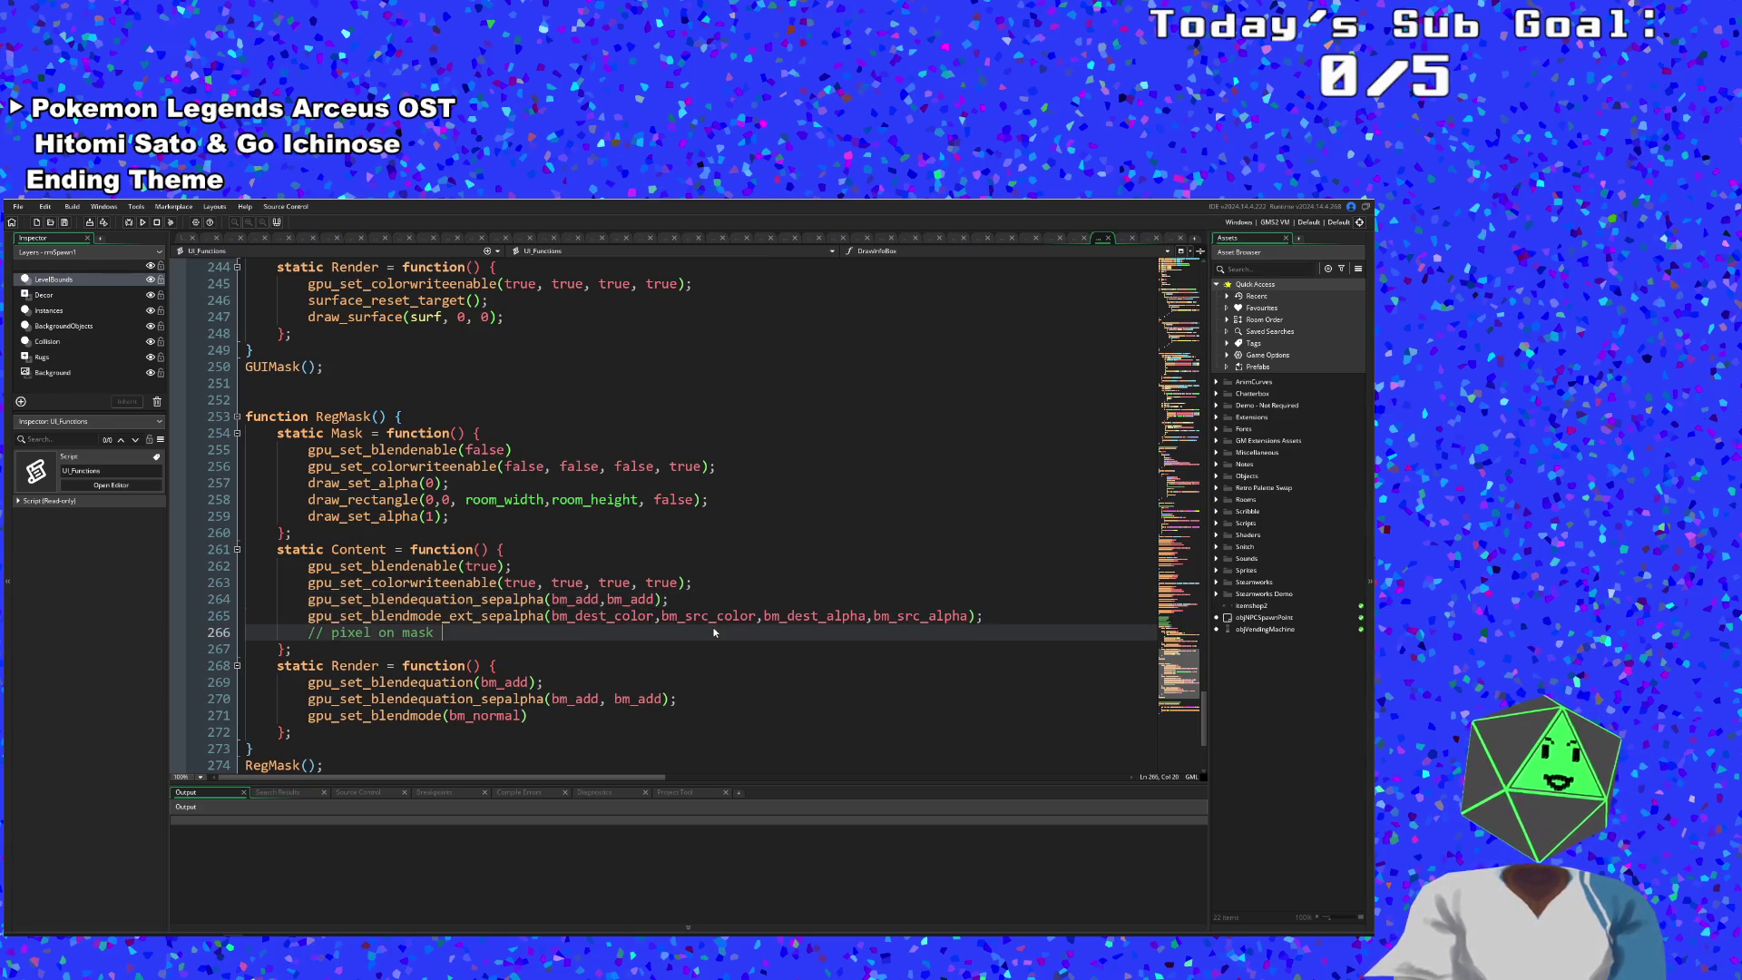
left_click(837, 616)
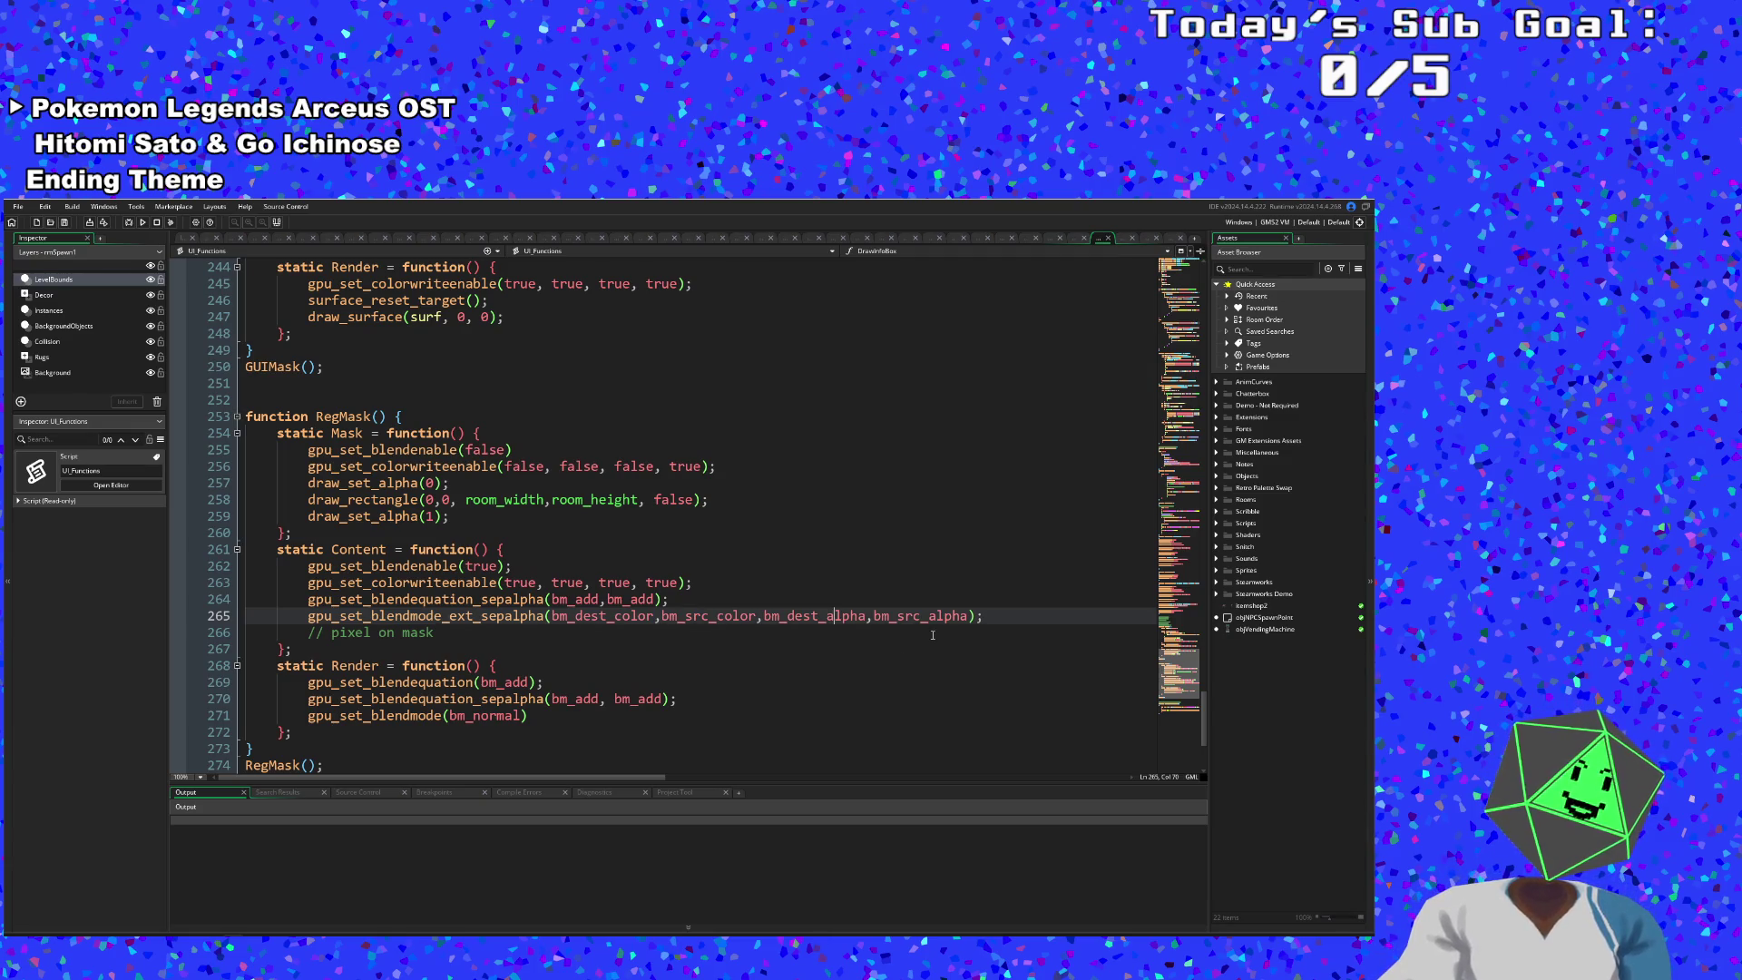
left_click(900, 616)
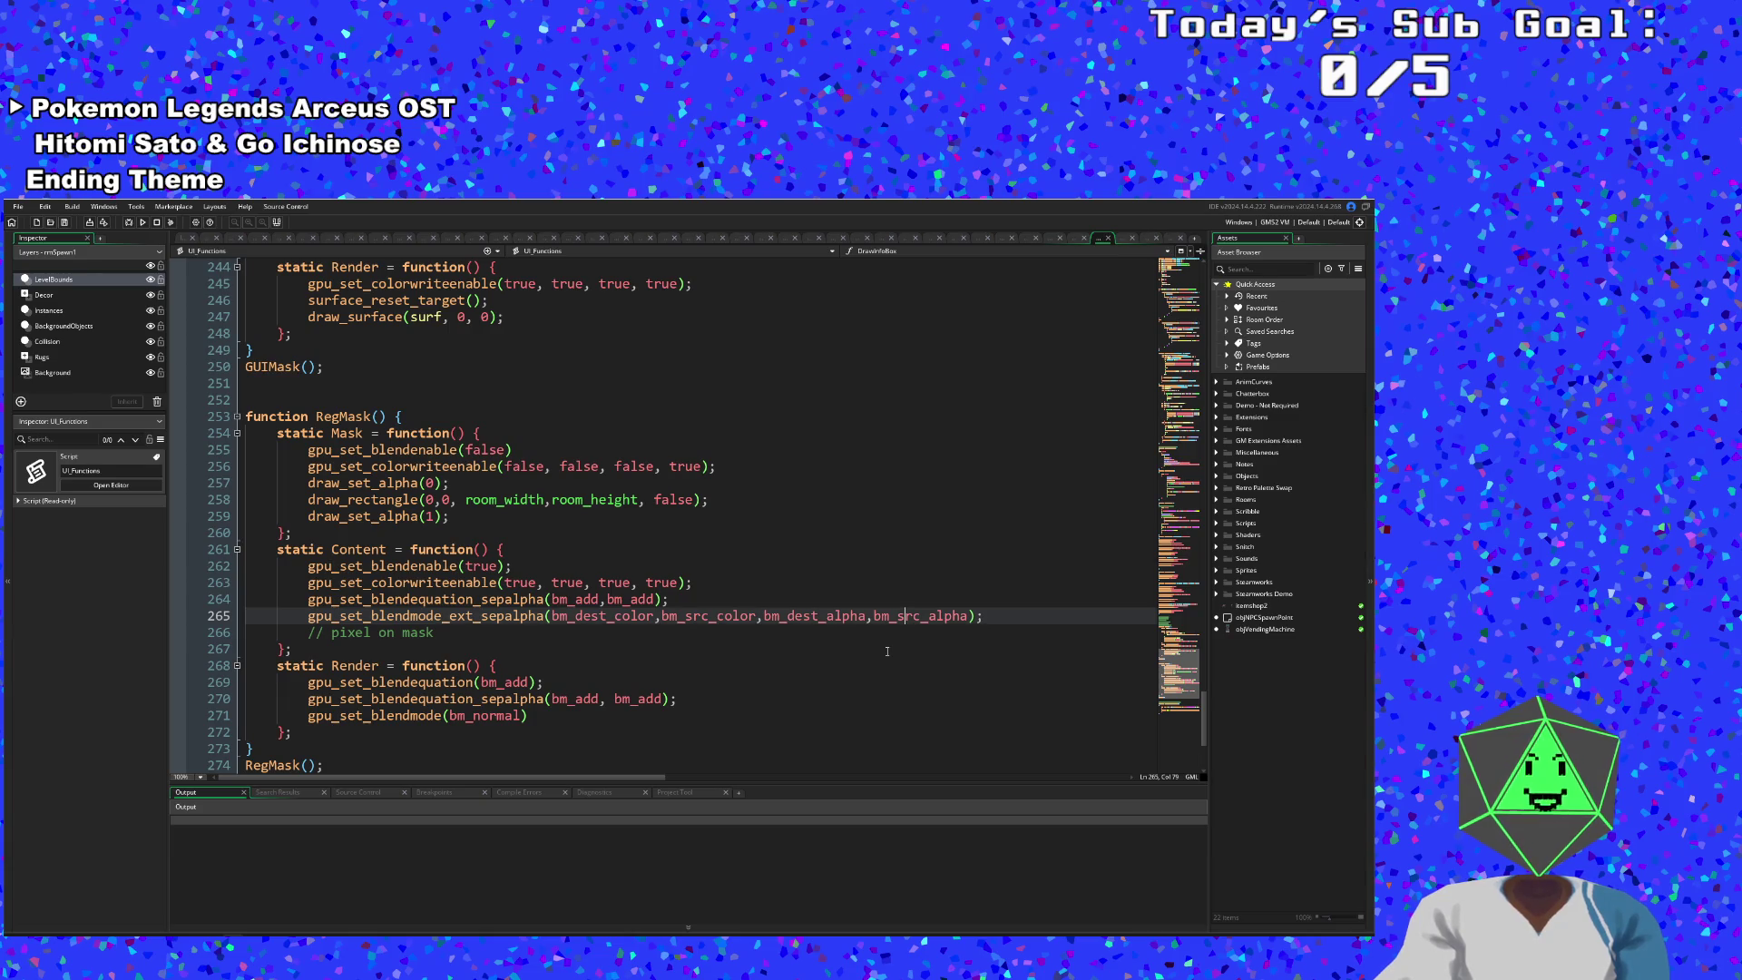
left_click(640, 598)
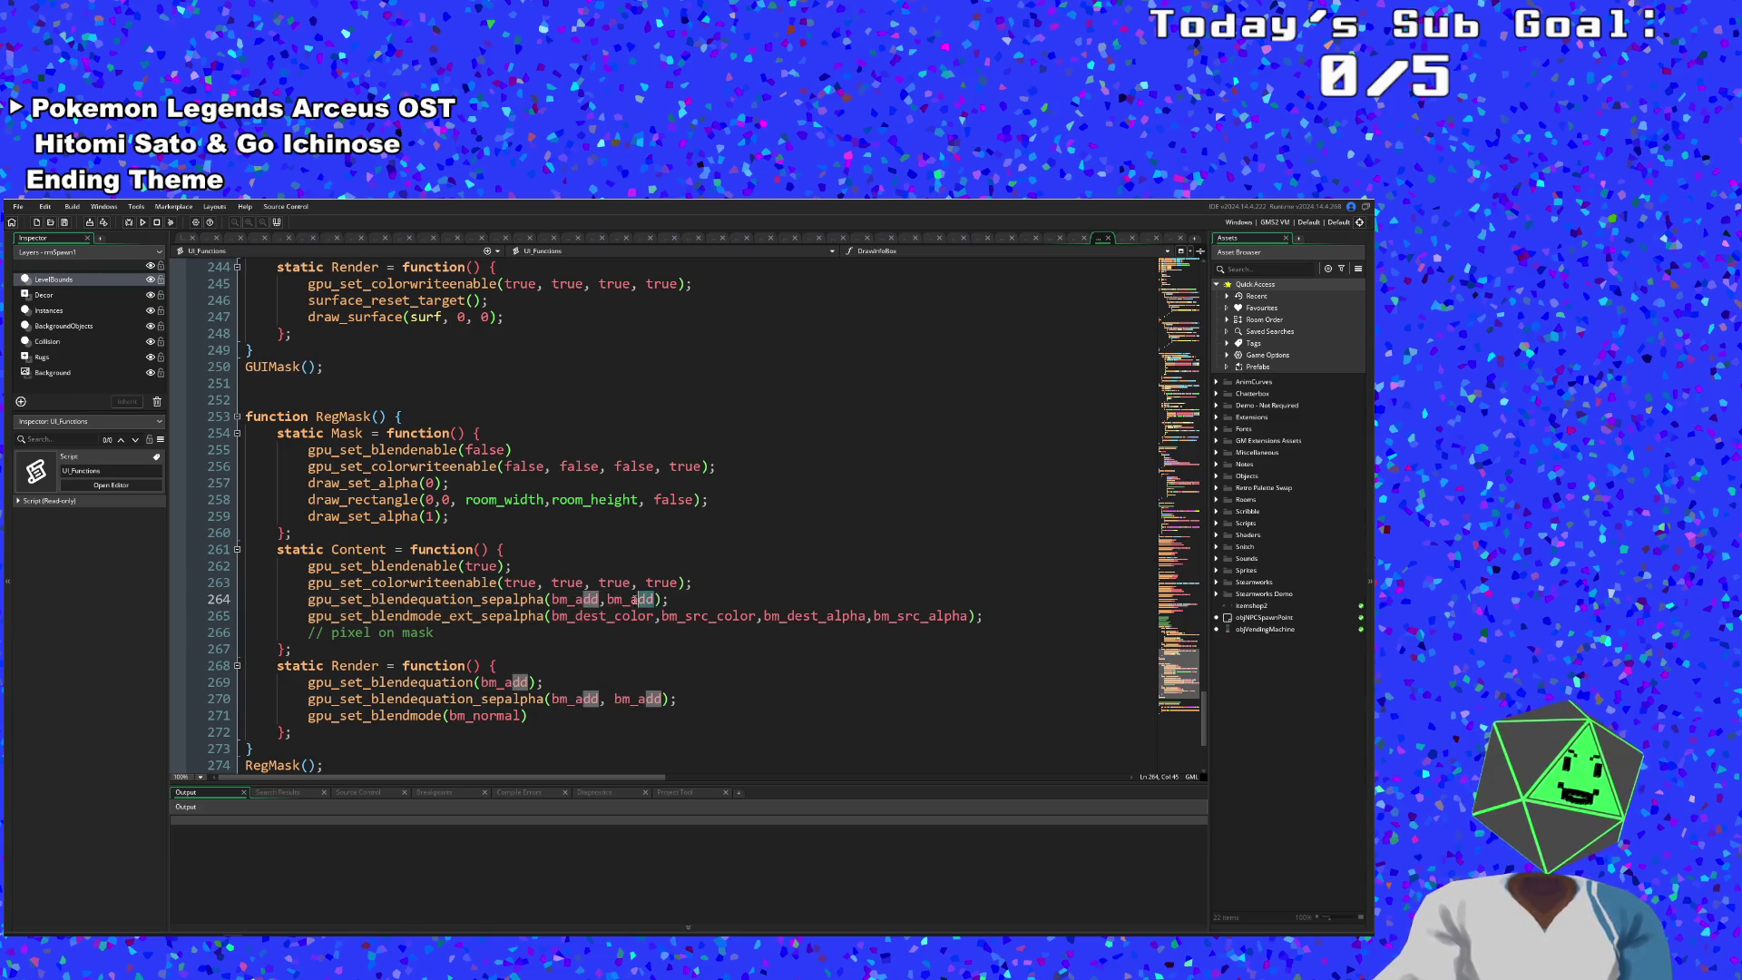
- Replace line 264's second bm_add with bm_min and inspect line 265's bm_src_alpha factor
type("min")
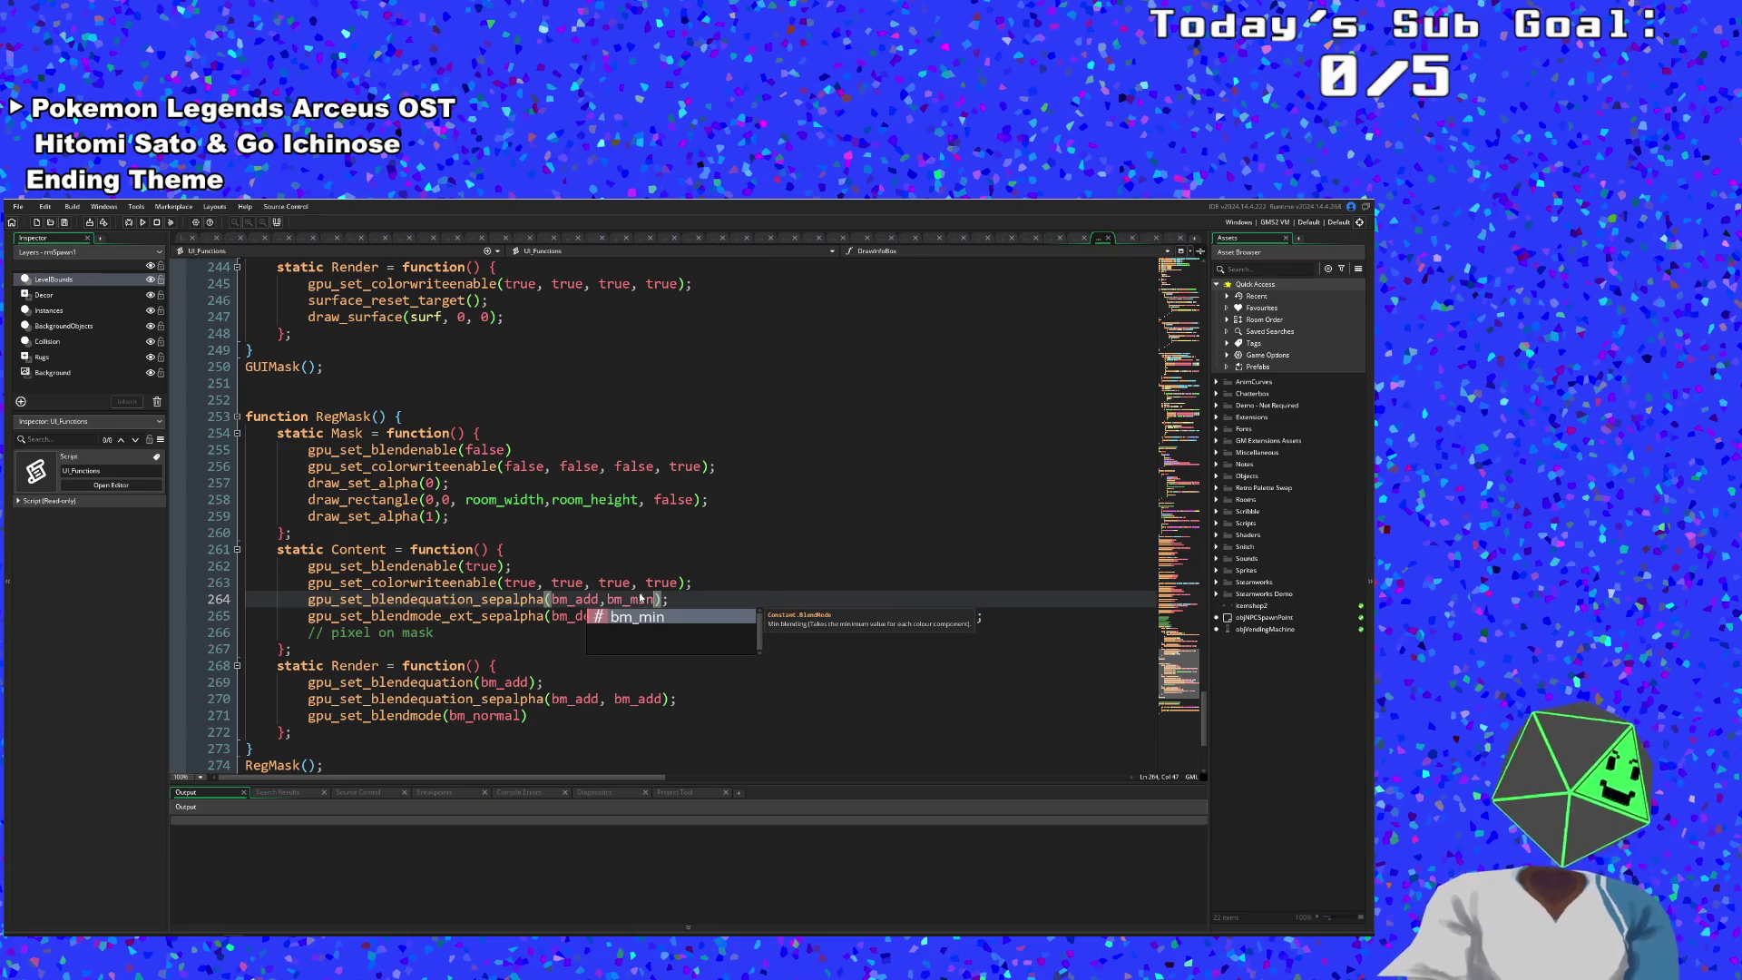
key("Escape")
left_click(871, 616)
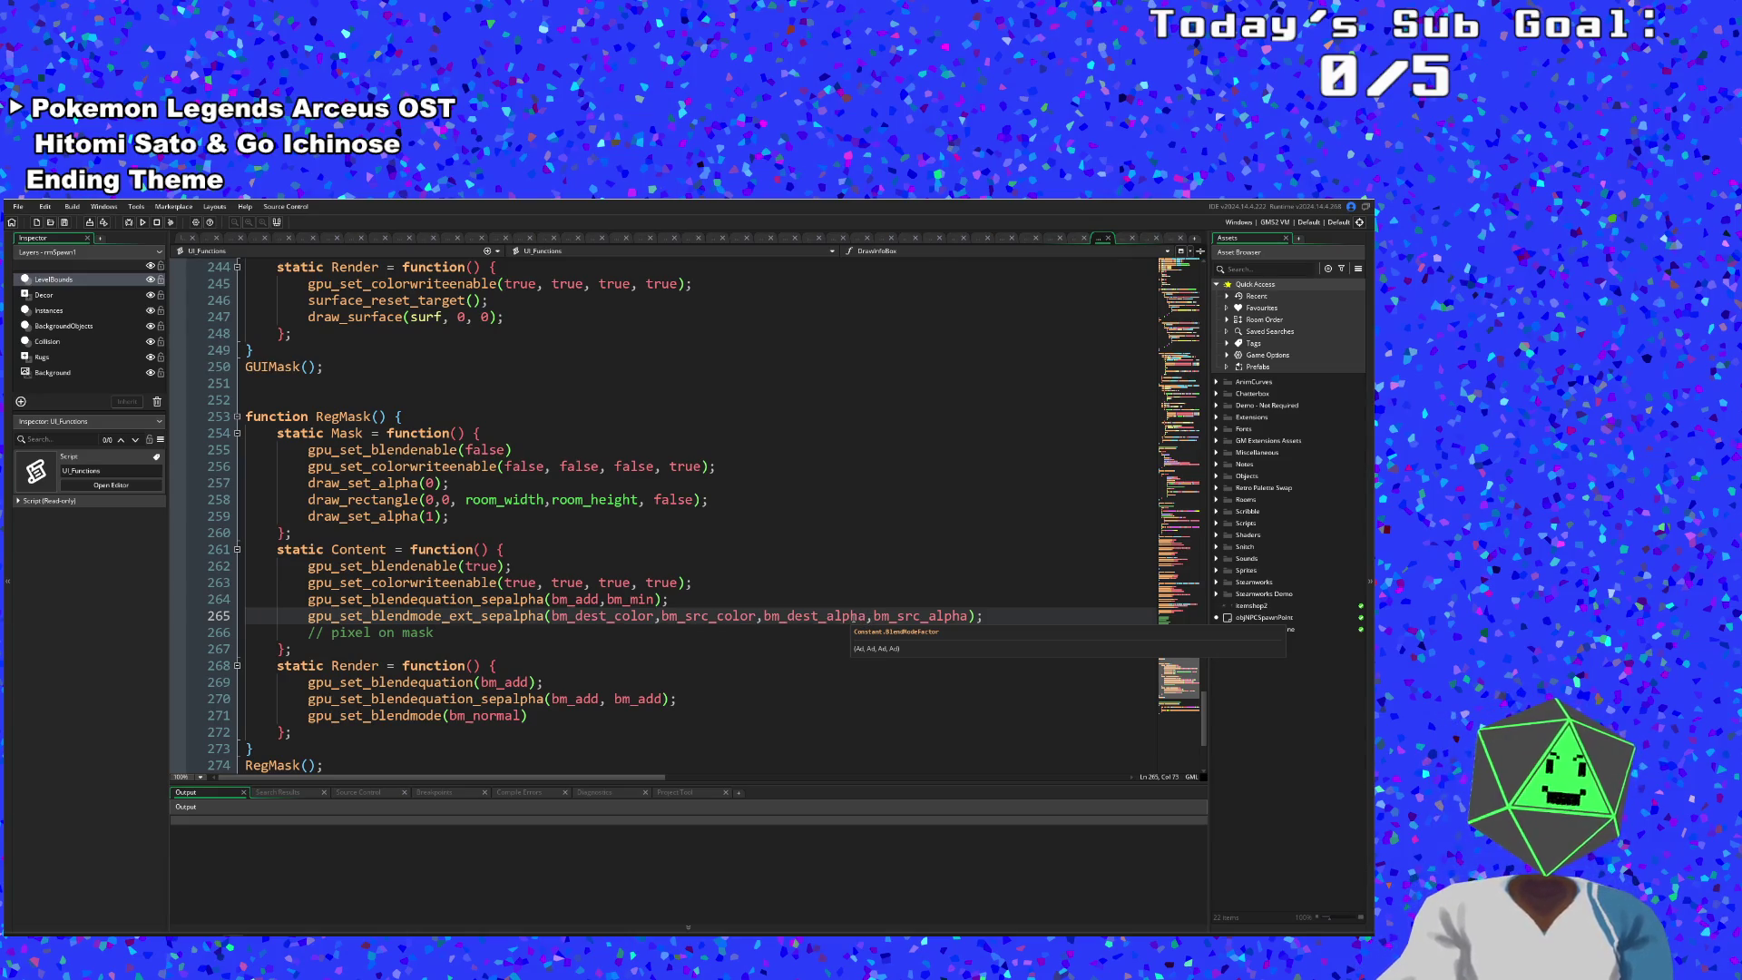
left_click(921, 616)
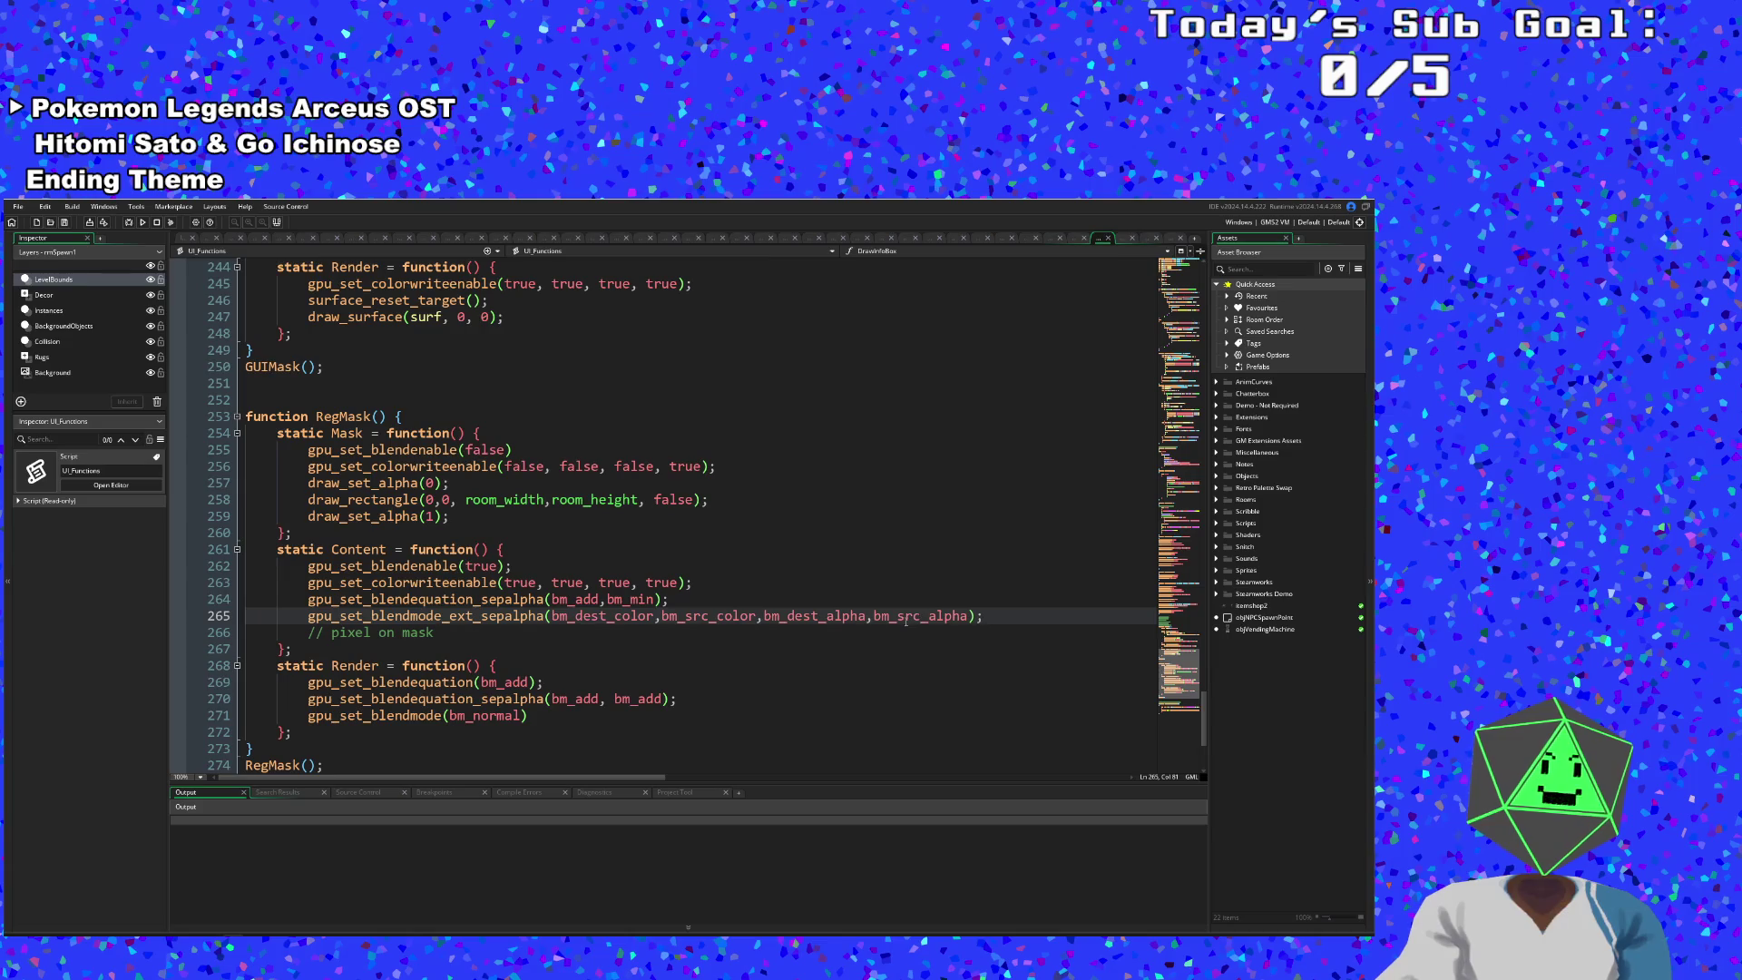
left_click(906, 617)
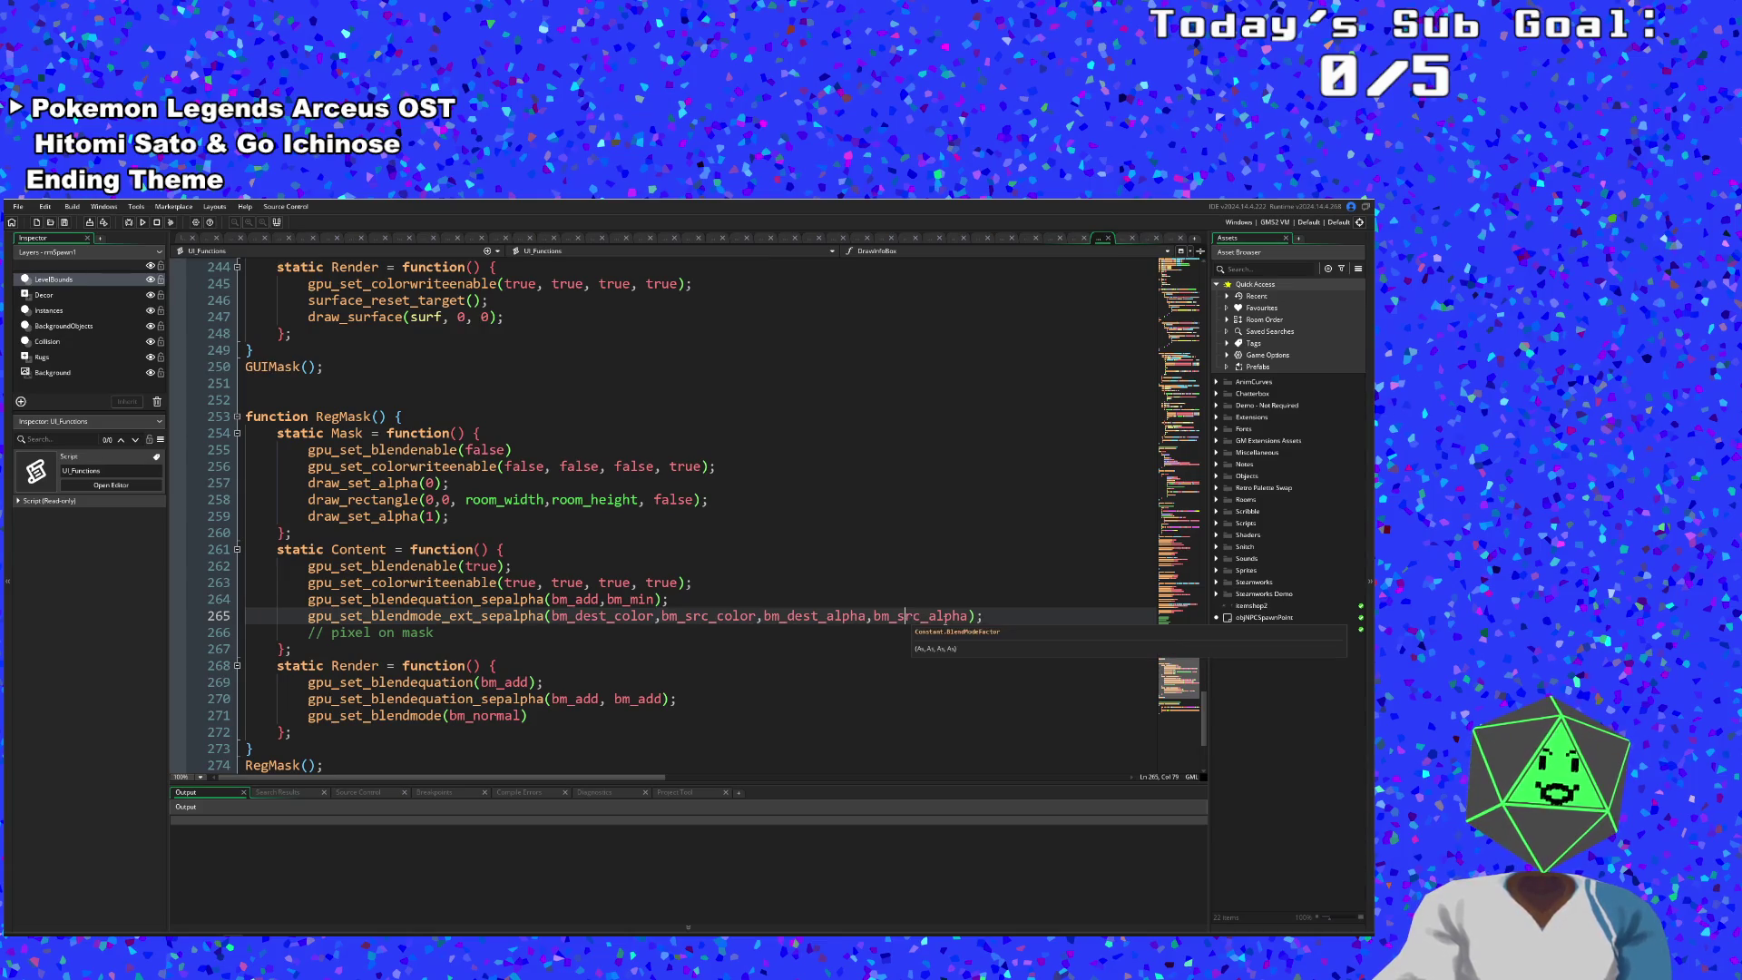
left_click(950, 617)
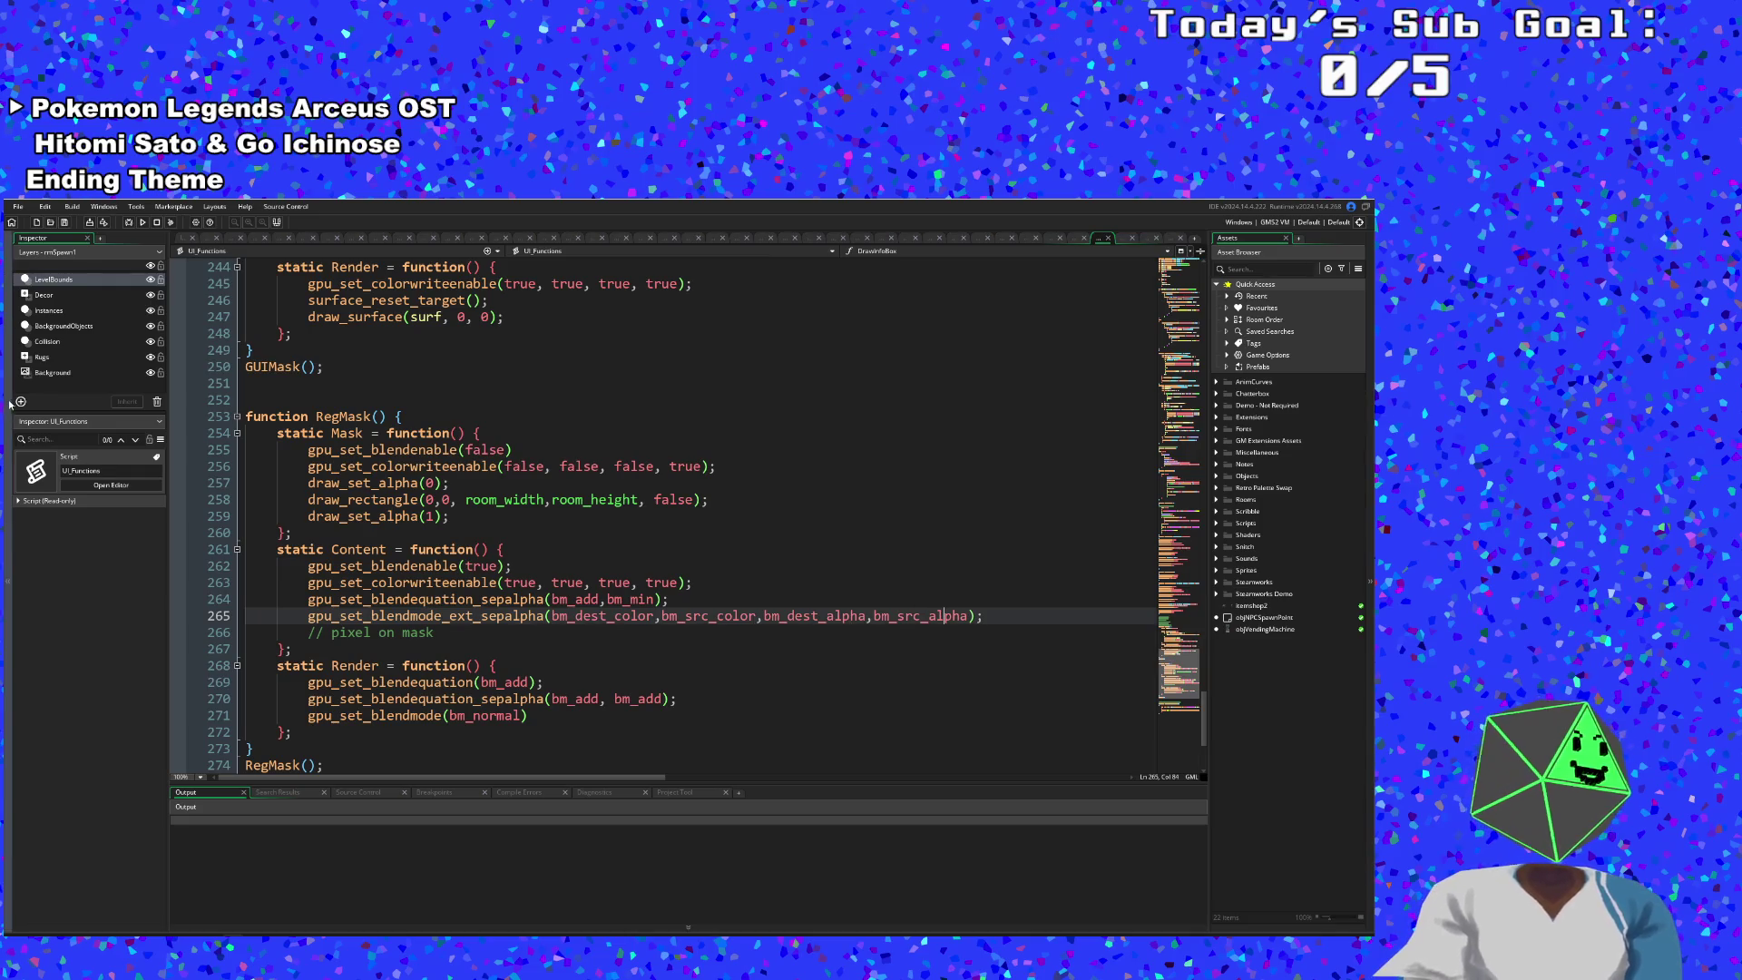
left_click(17, 206)
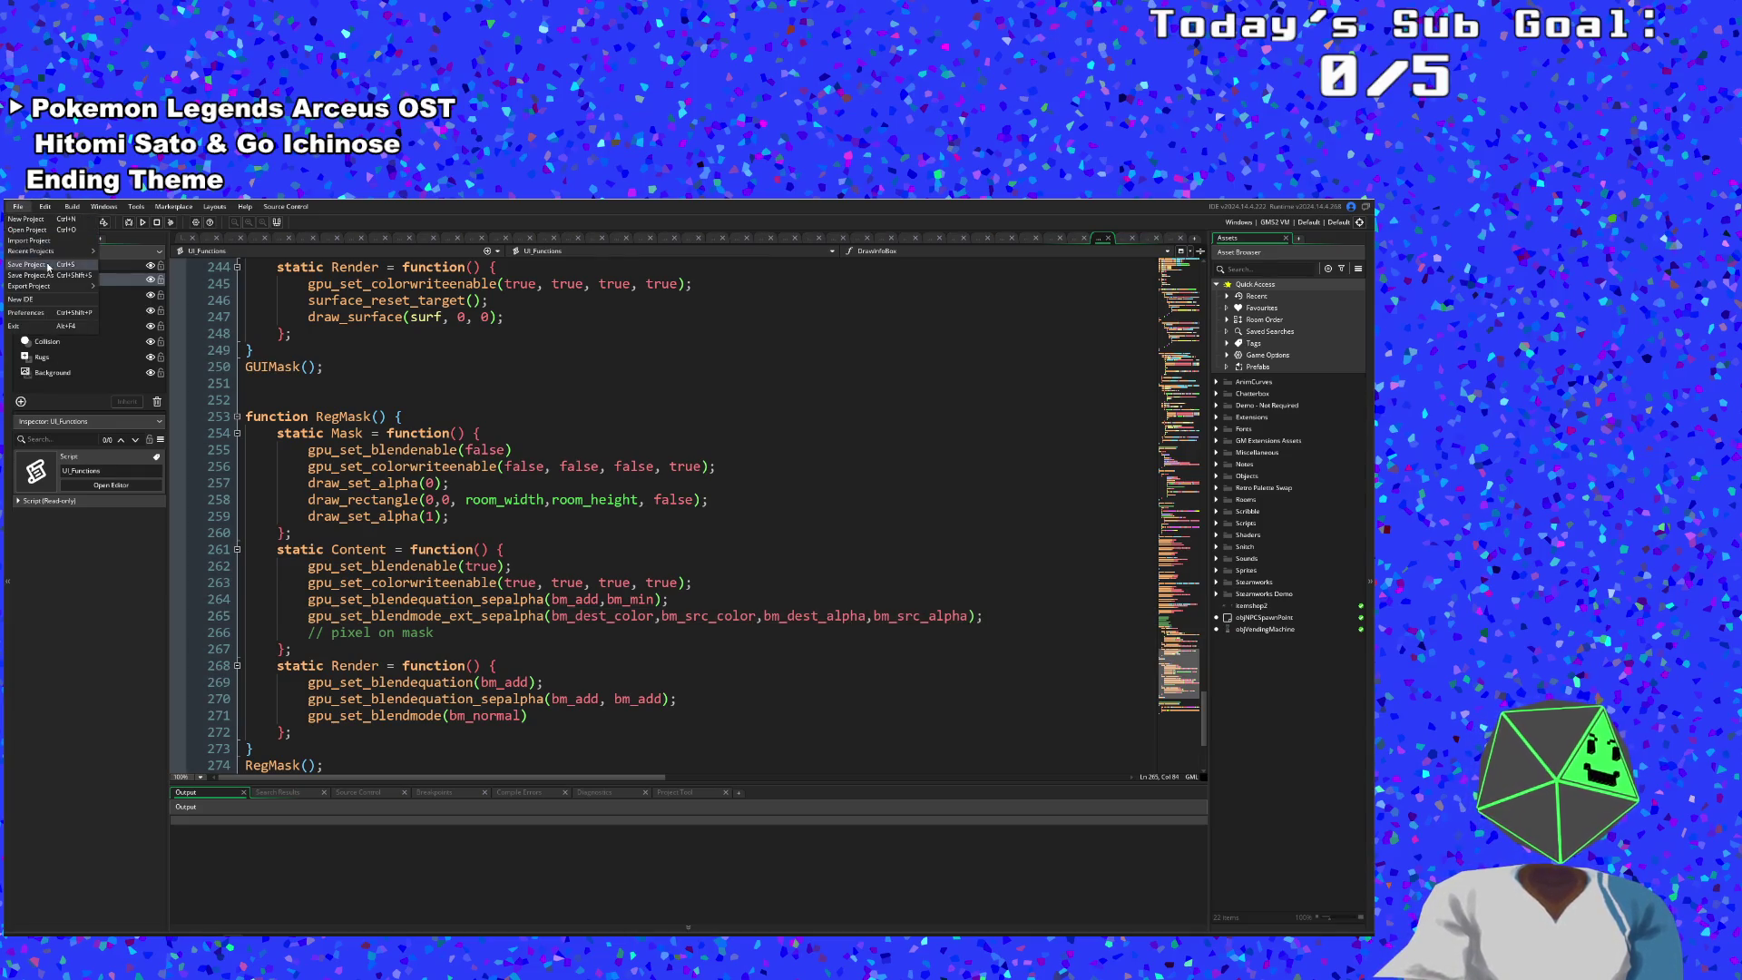
- Save the project and build and run the Art Attack game
left_click(49, 265)
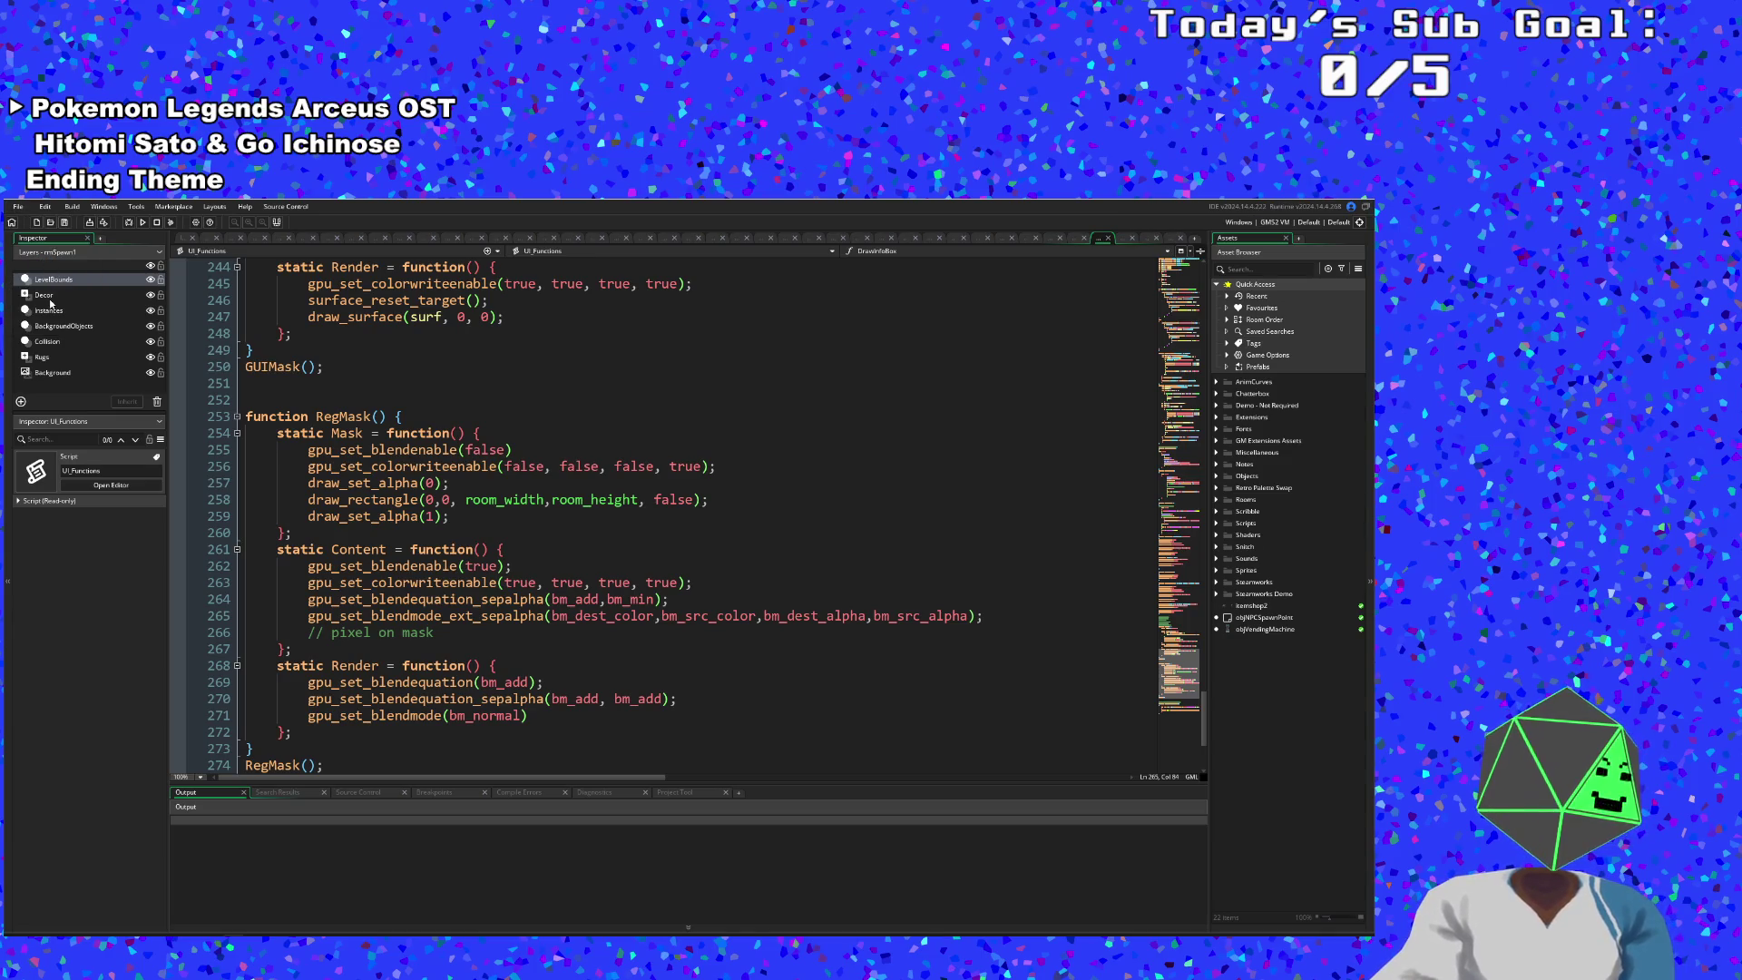
left_click(142, 223)
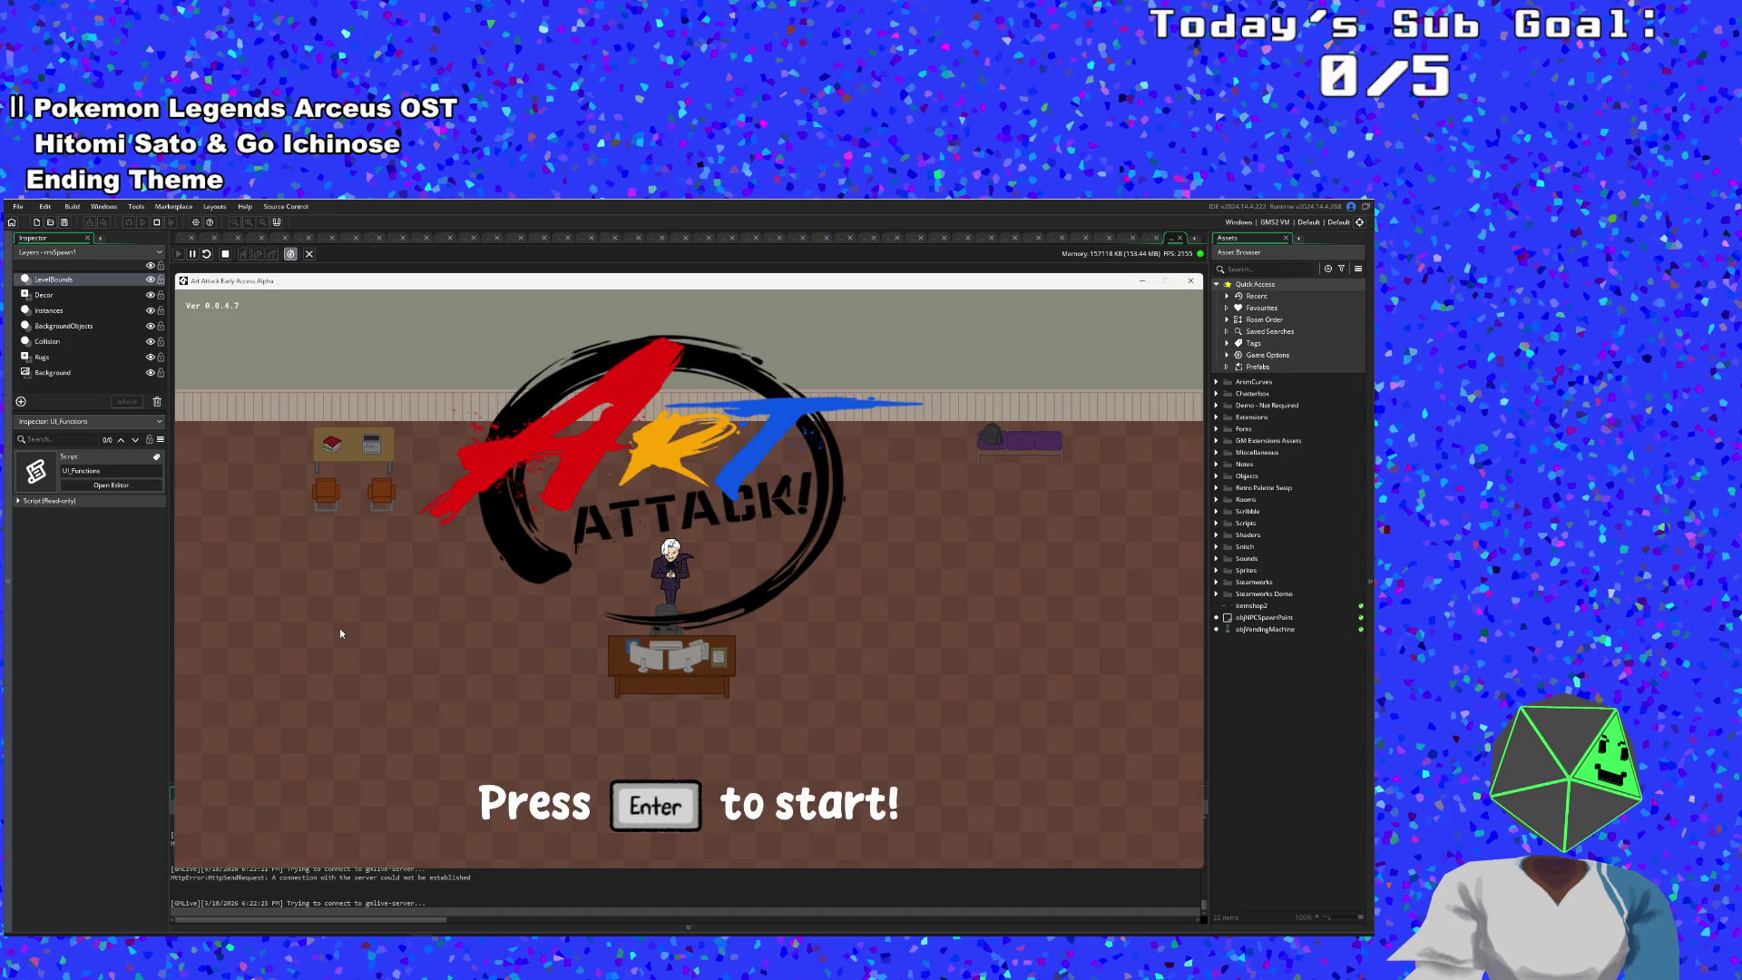
- Leave the Art Attack title screen for the main menu with Enter
key("Return")
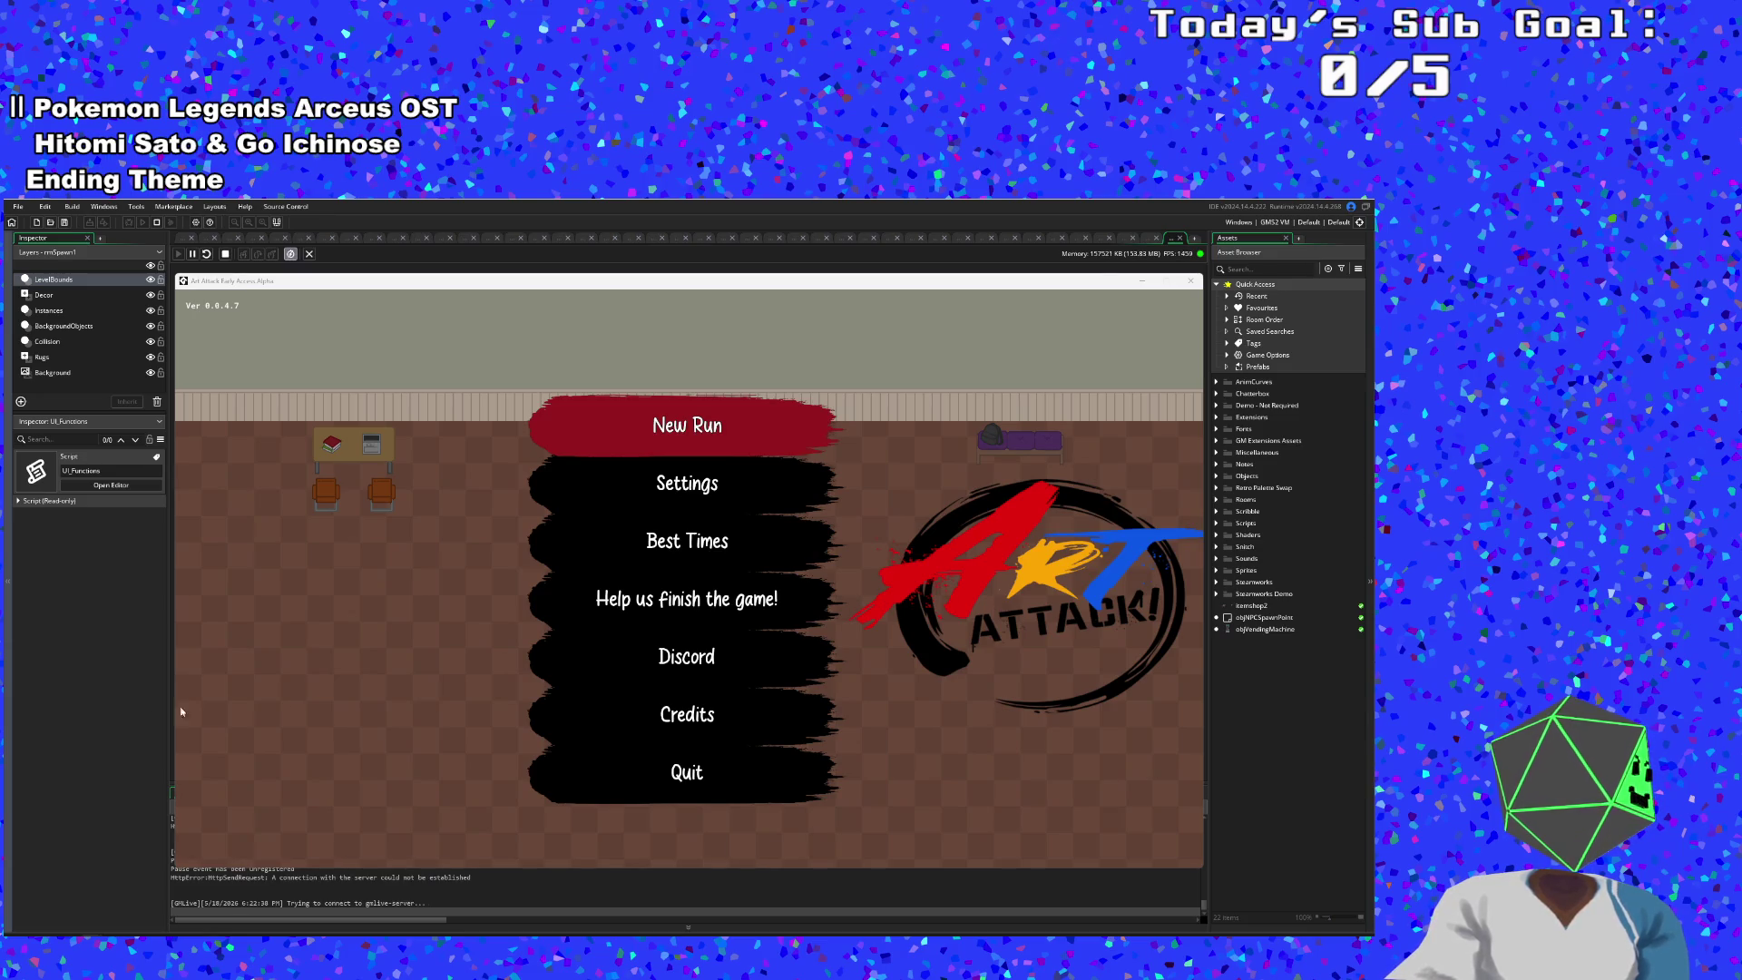
- Start a New Run, get through Hue's opening dialogue, and move right into the next room
key("Down")
key("Up")
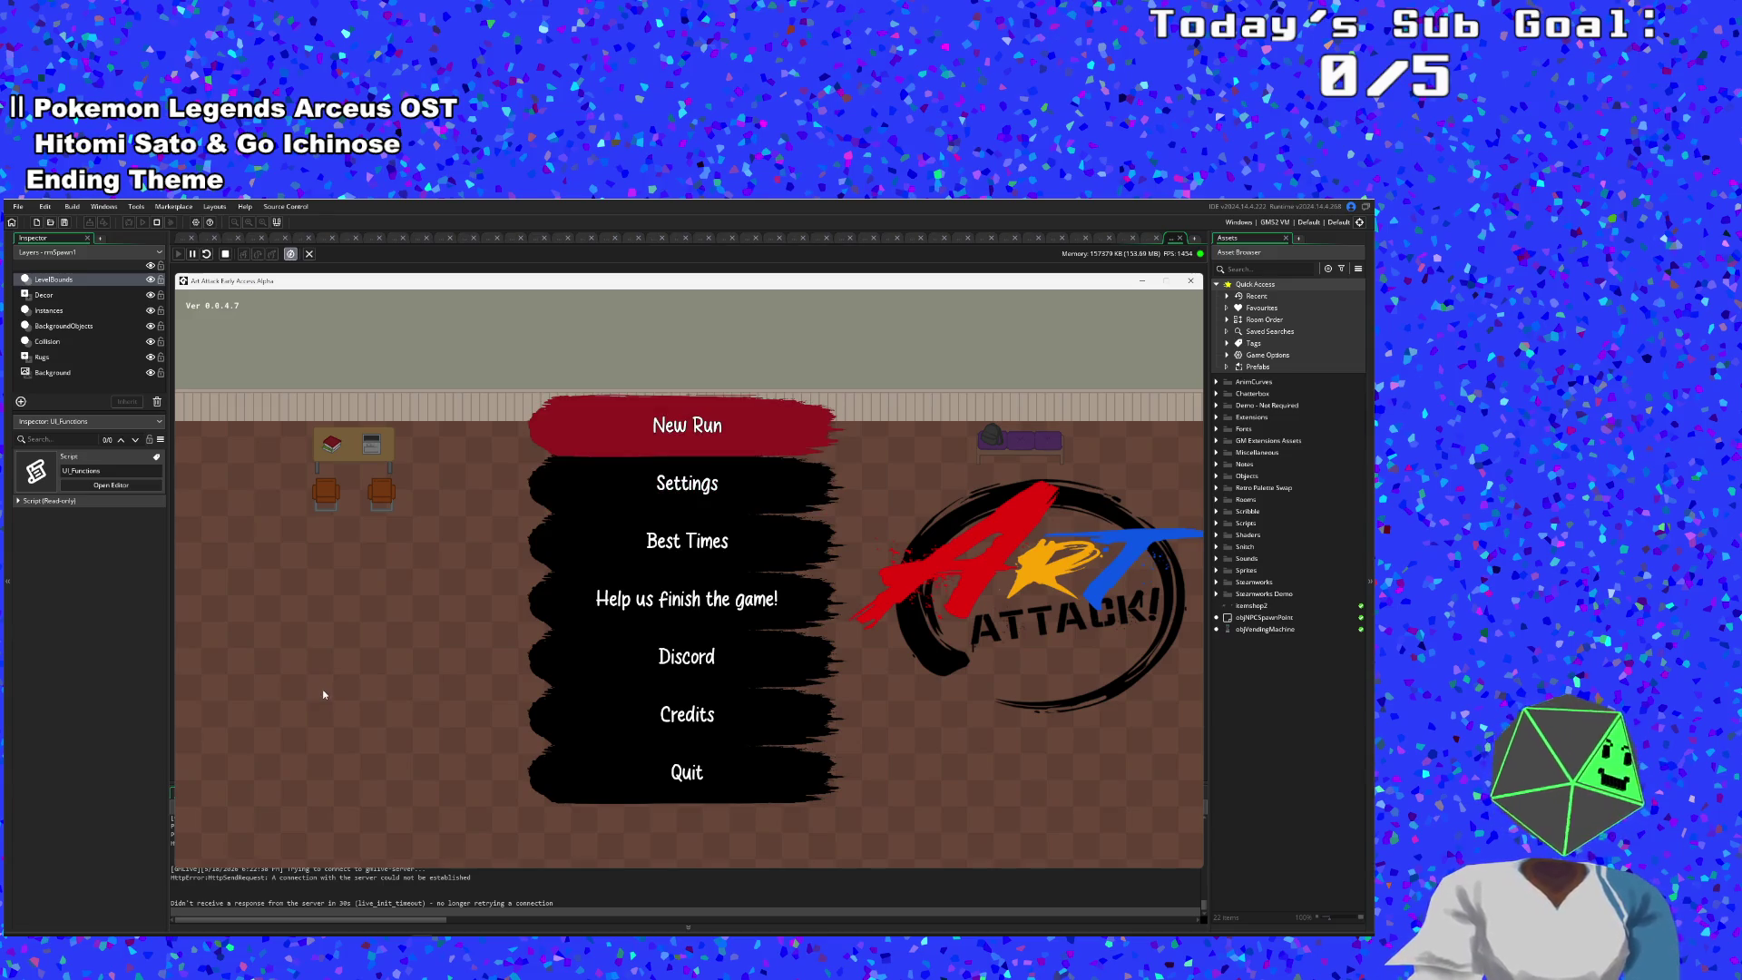
key("Return")
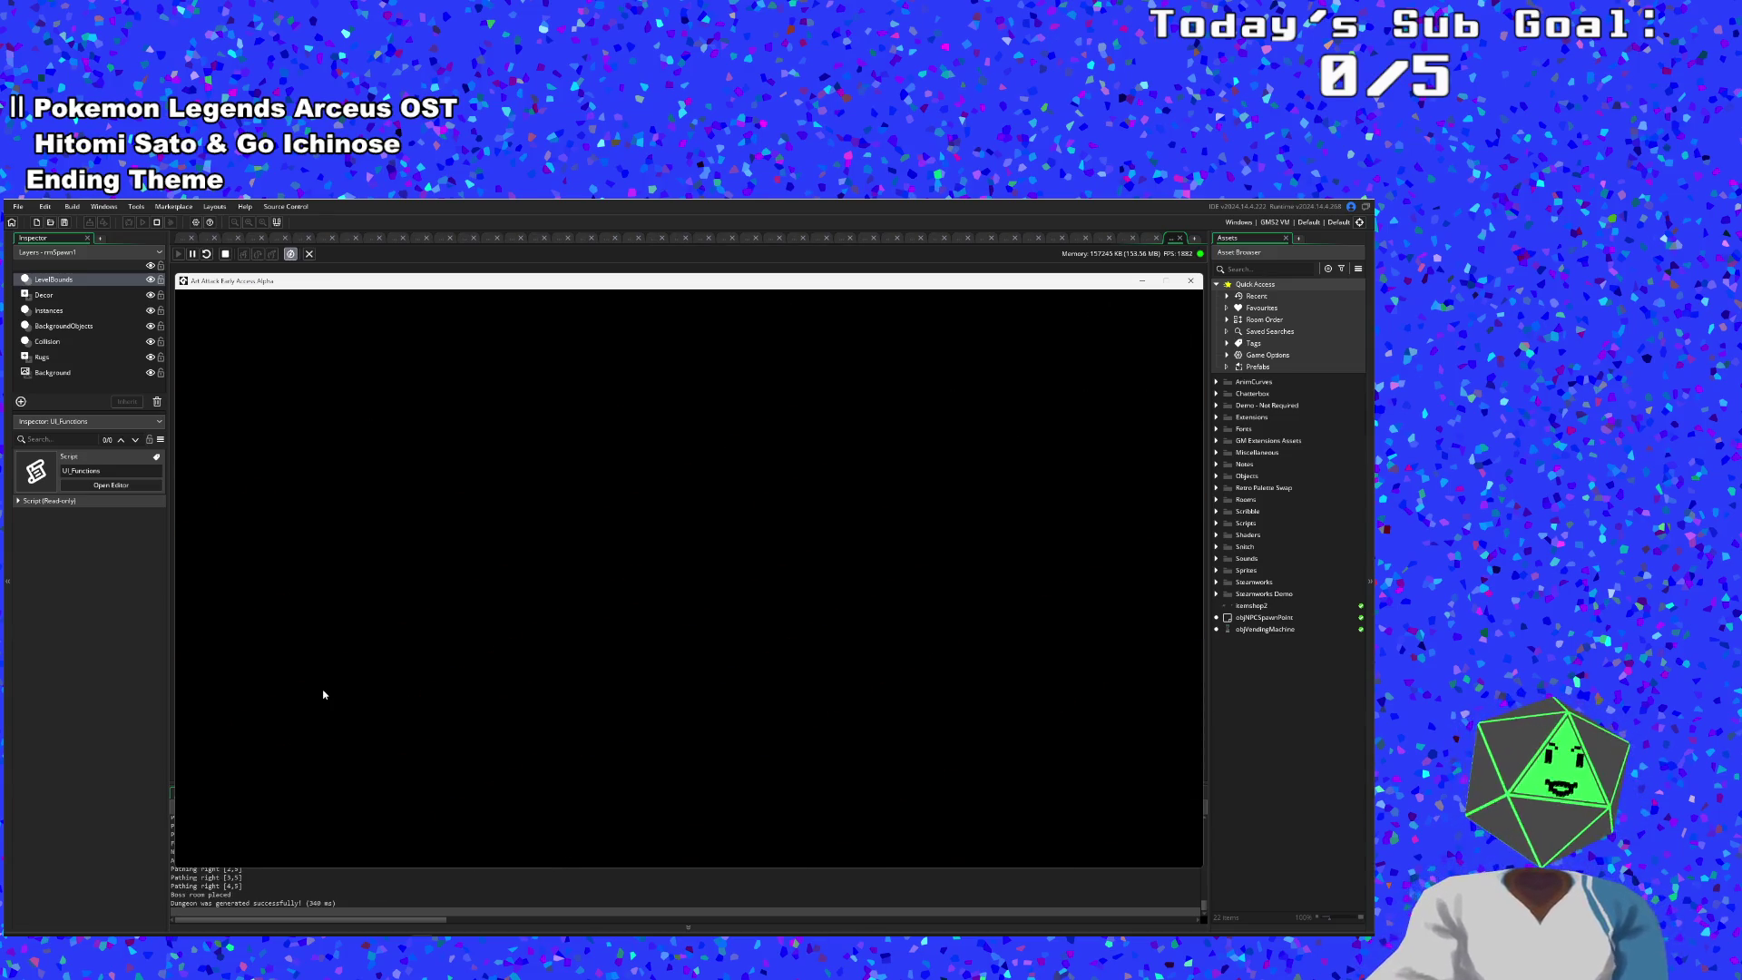
key("Return")
key("Return")
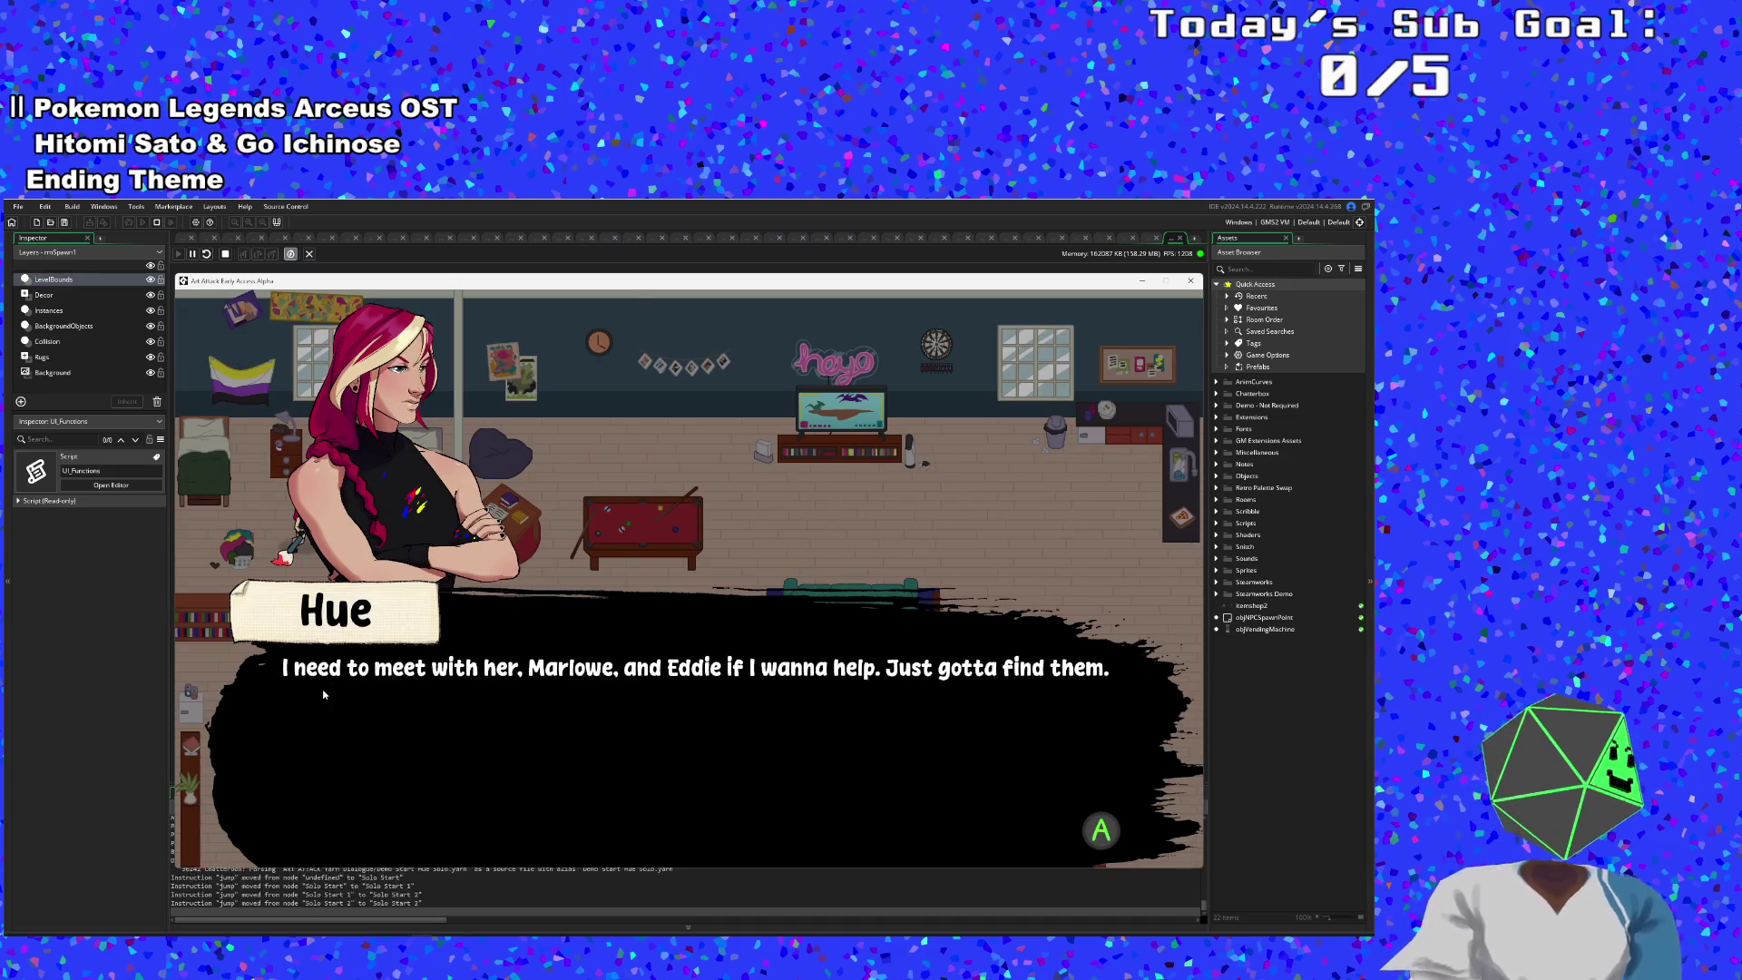
key("Return")
key("Right")
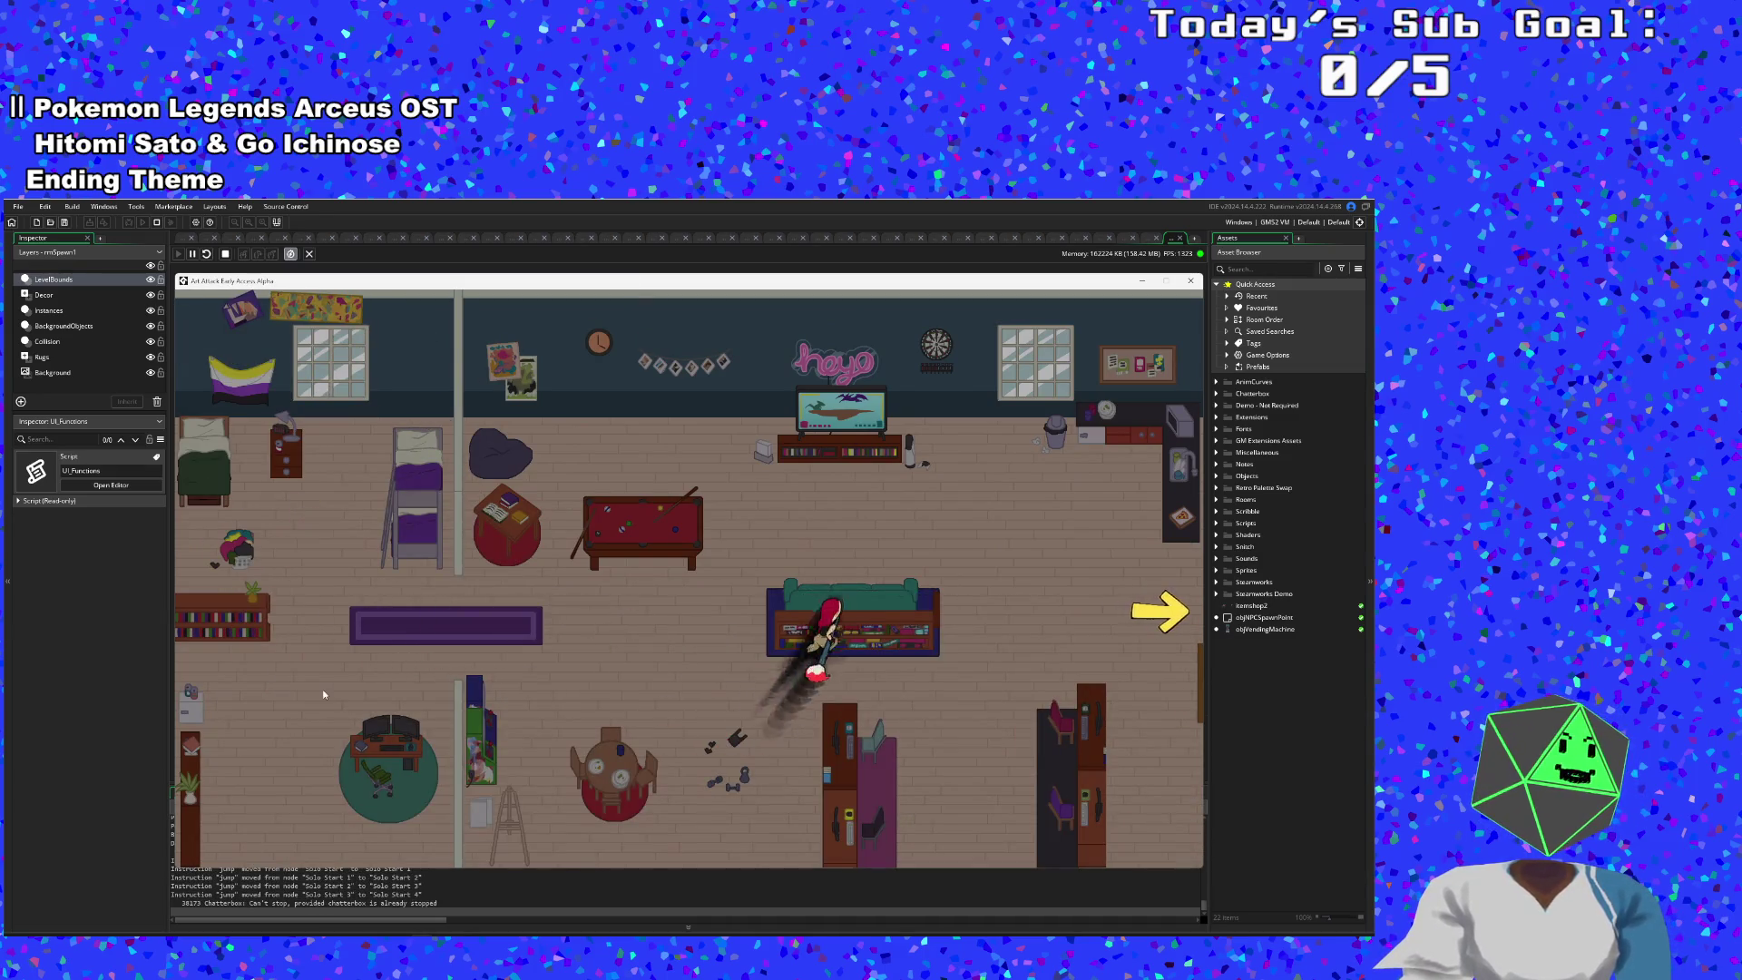
key("Right")
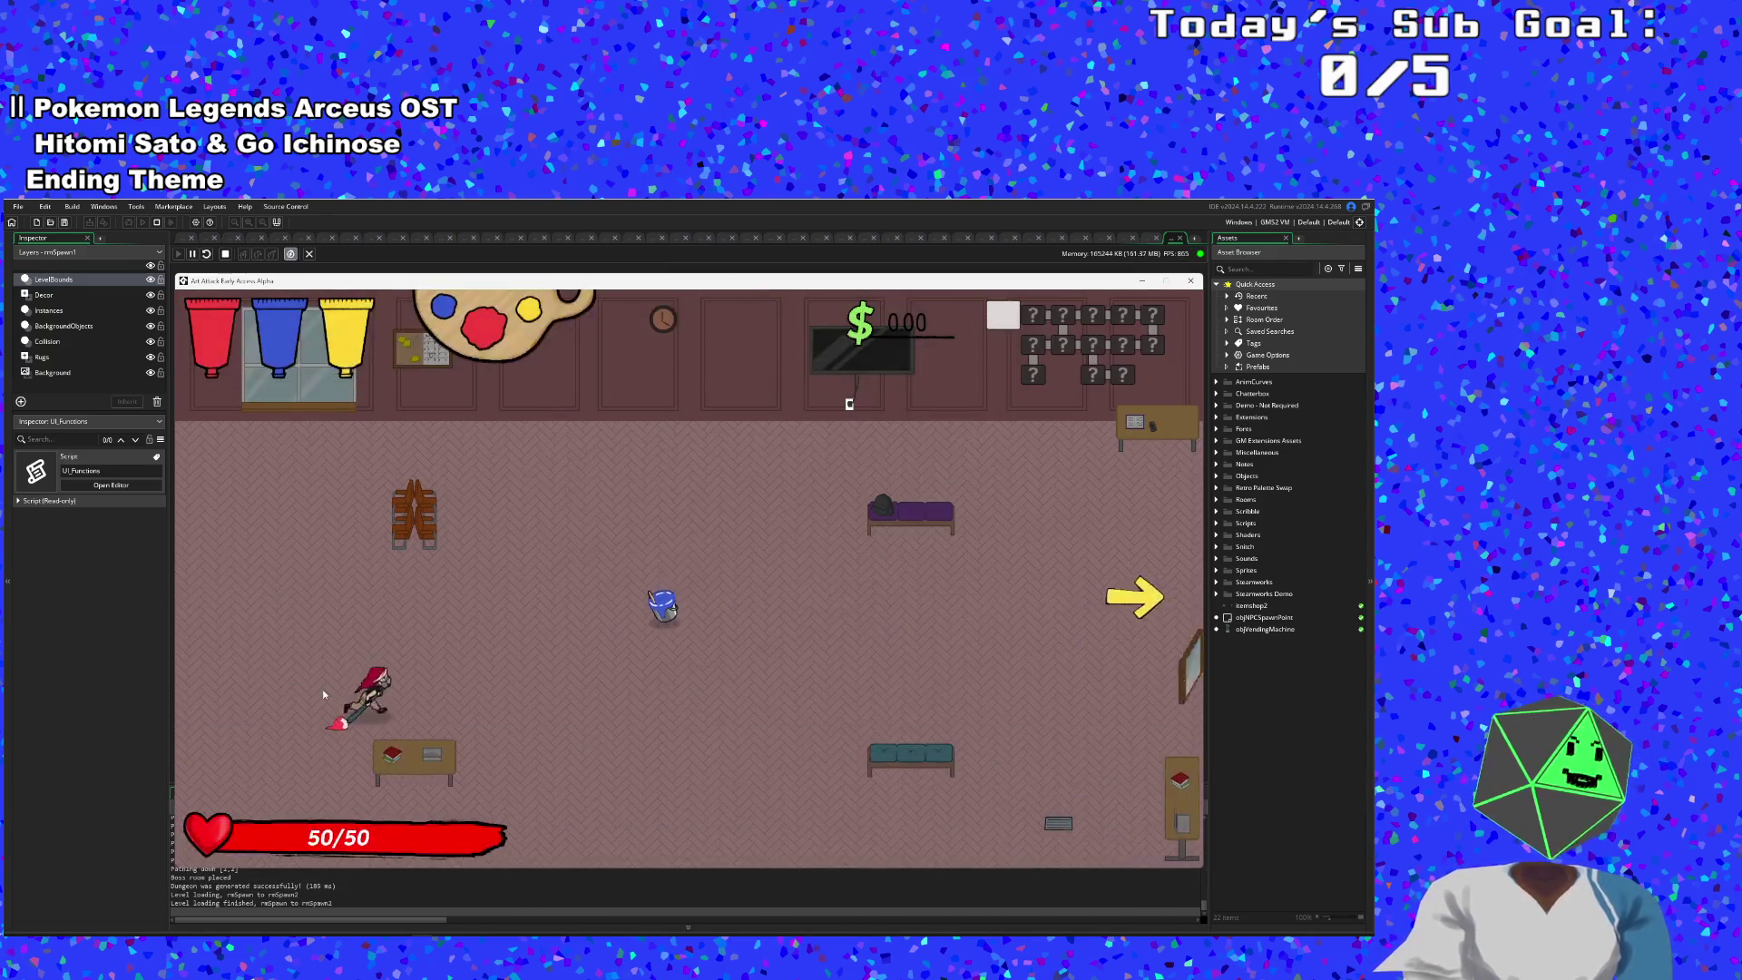
key("Right")
key("F1")
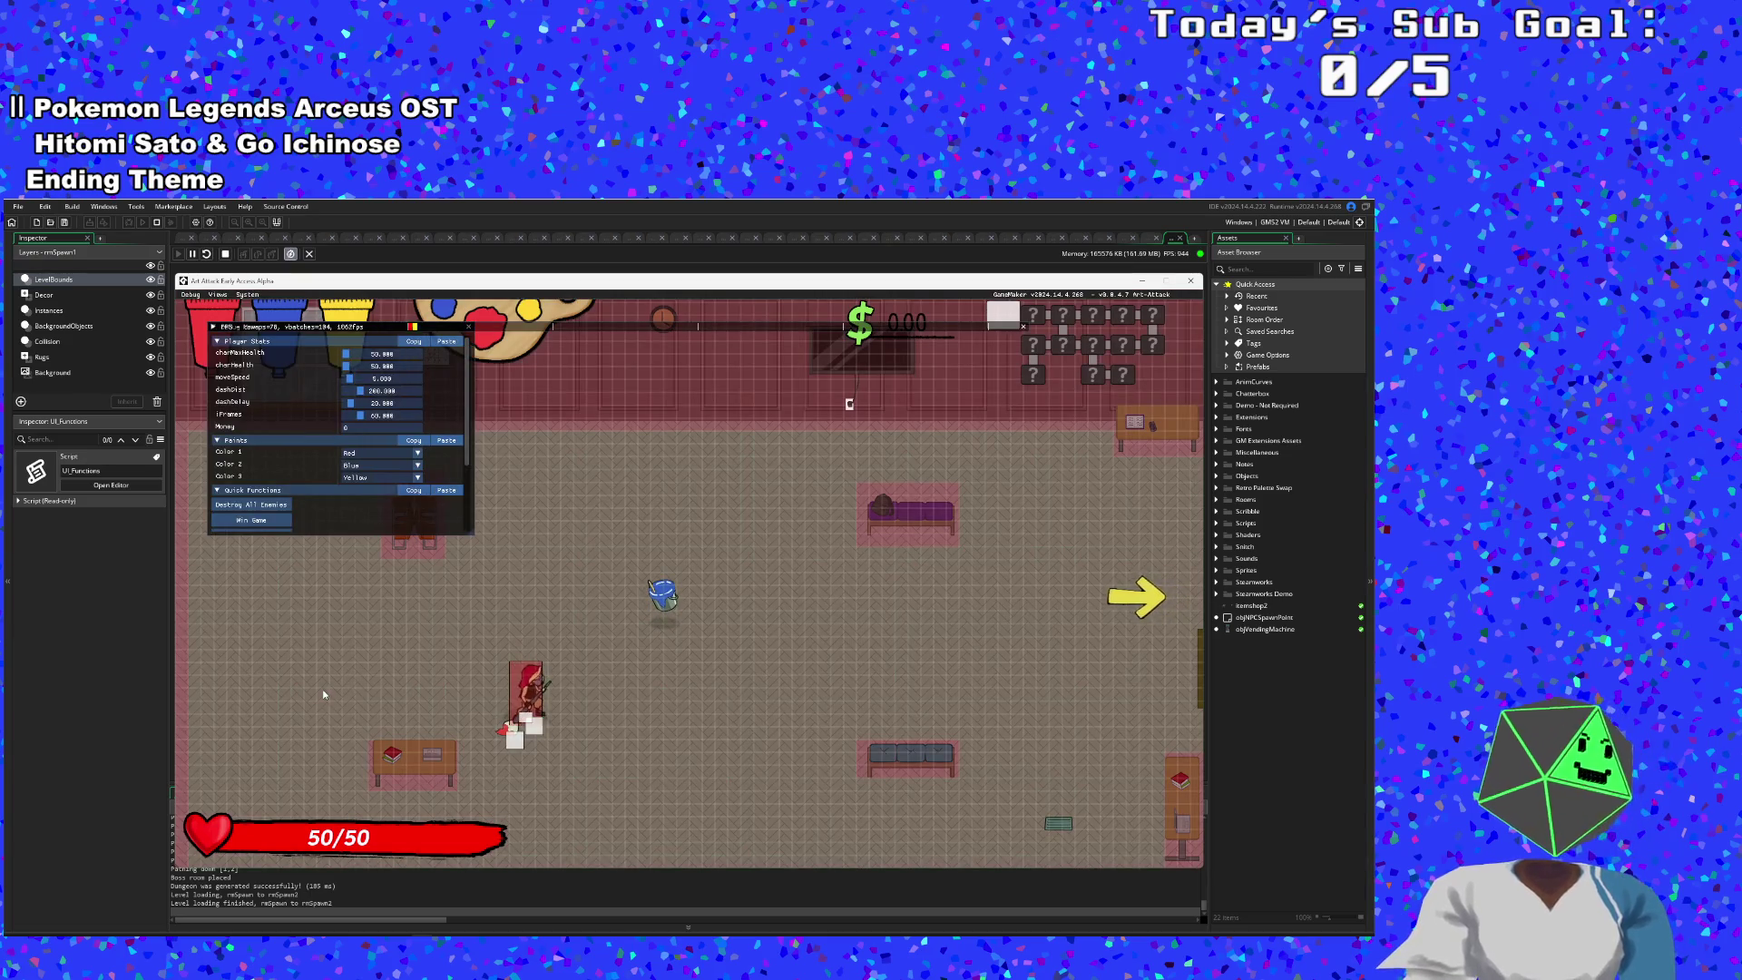
- Raise the player's max health to 100000 in the debug overlay and mix purple paint
left_click_drag(346, 354, 449, 369)
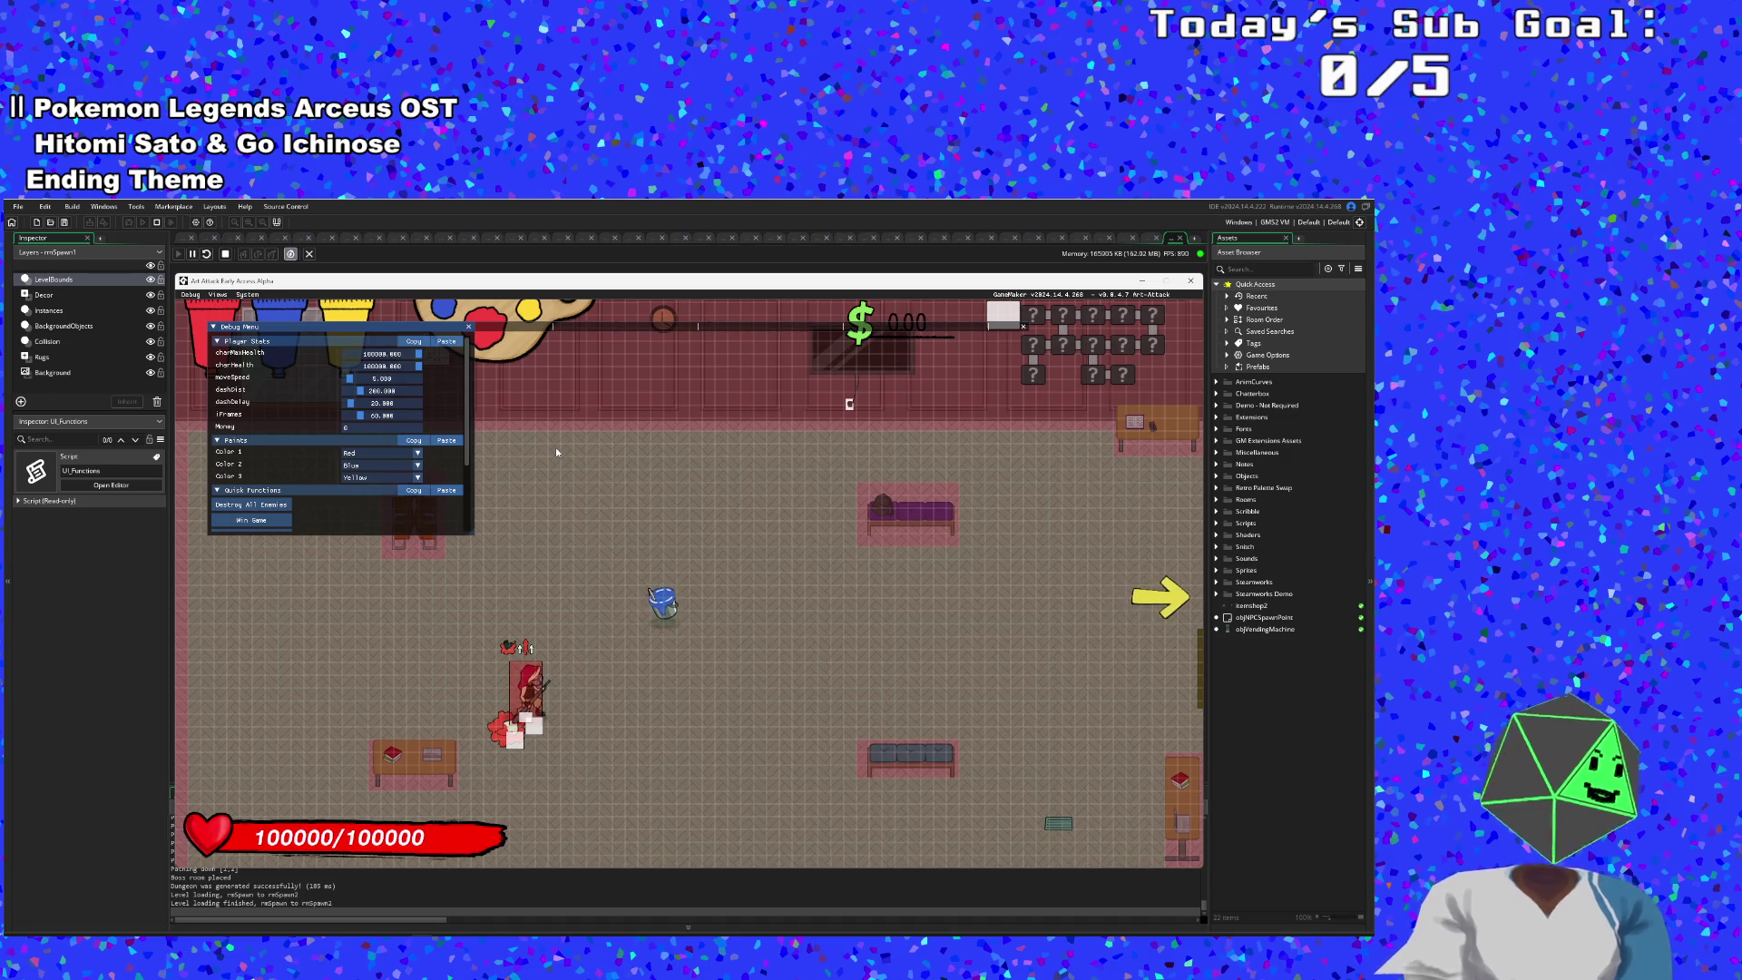
key("F1")
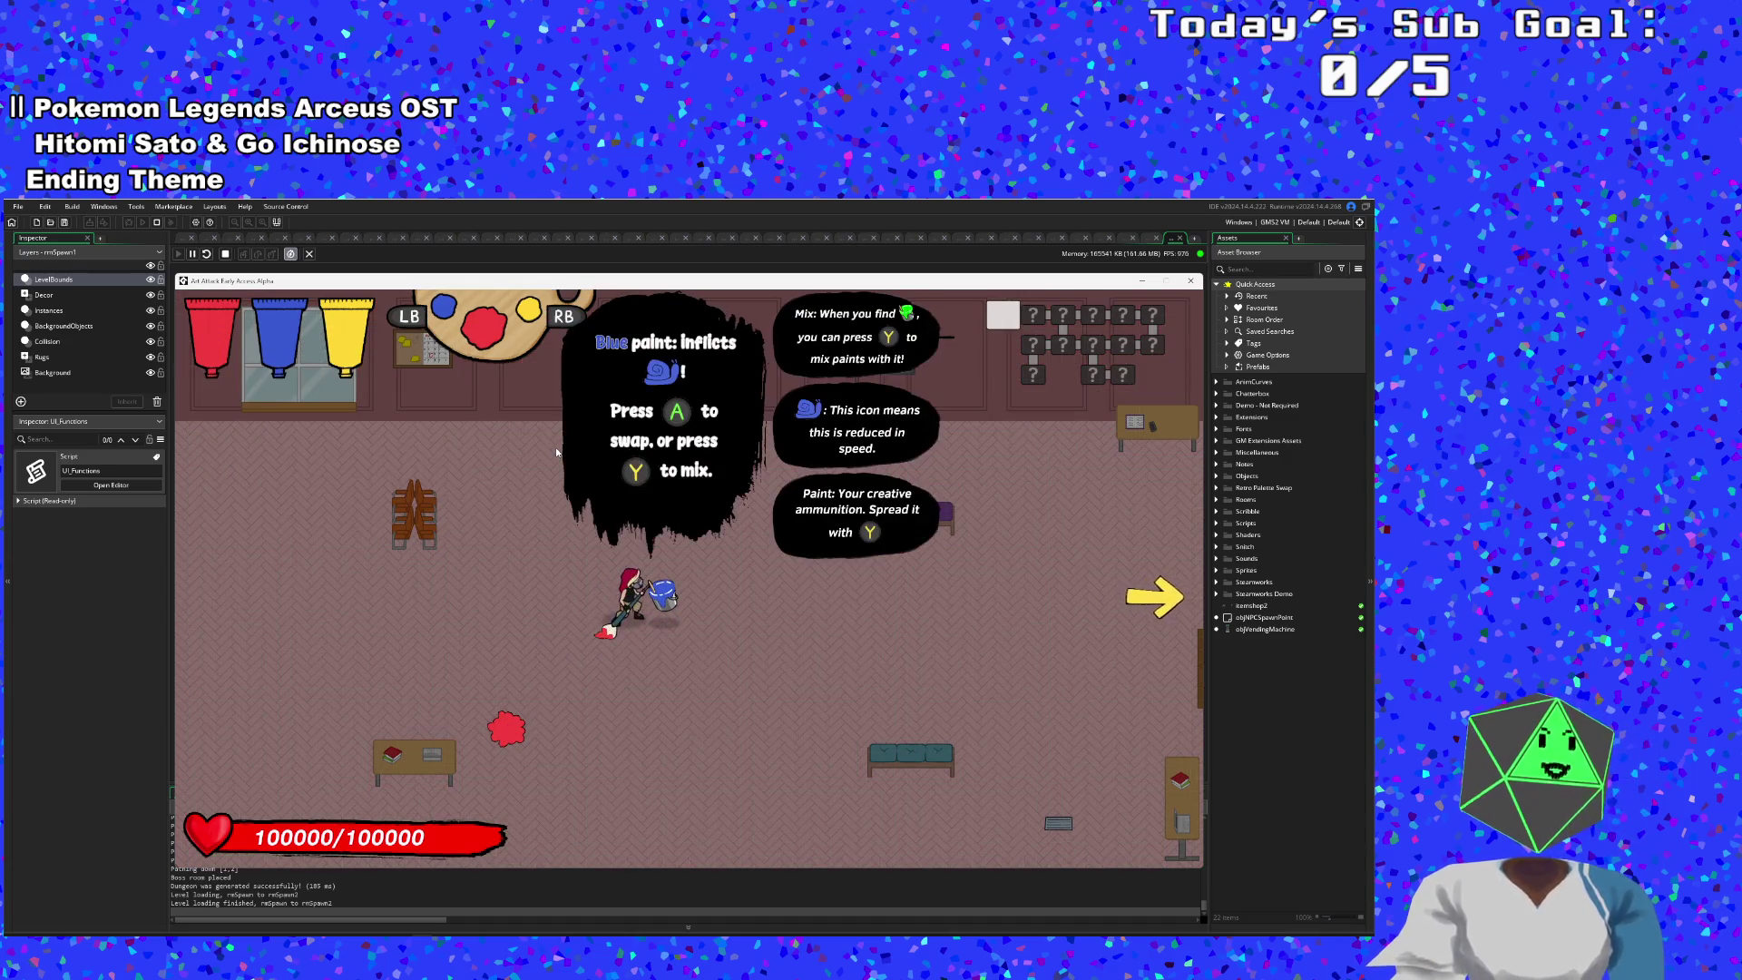
key("x")
key("d")
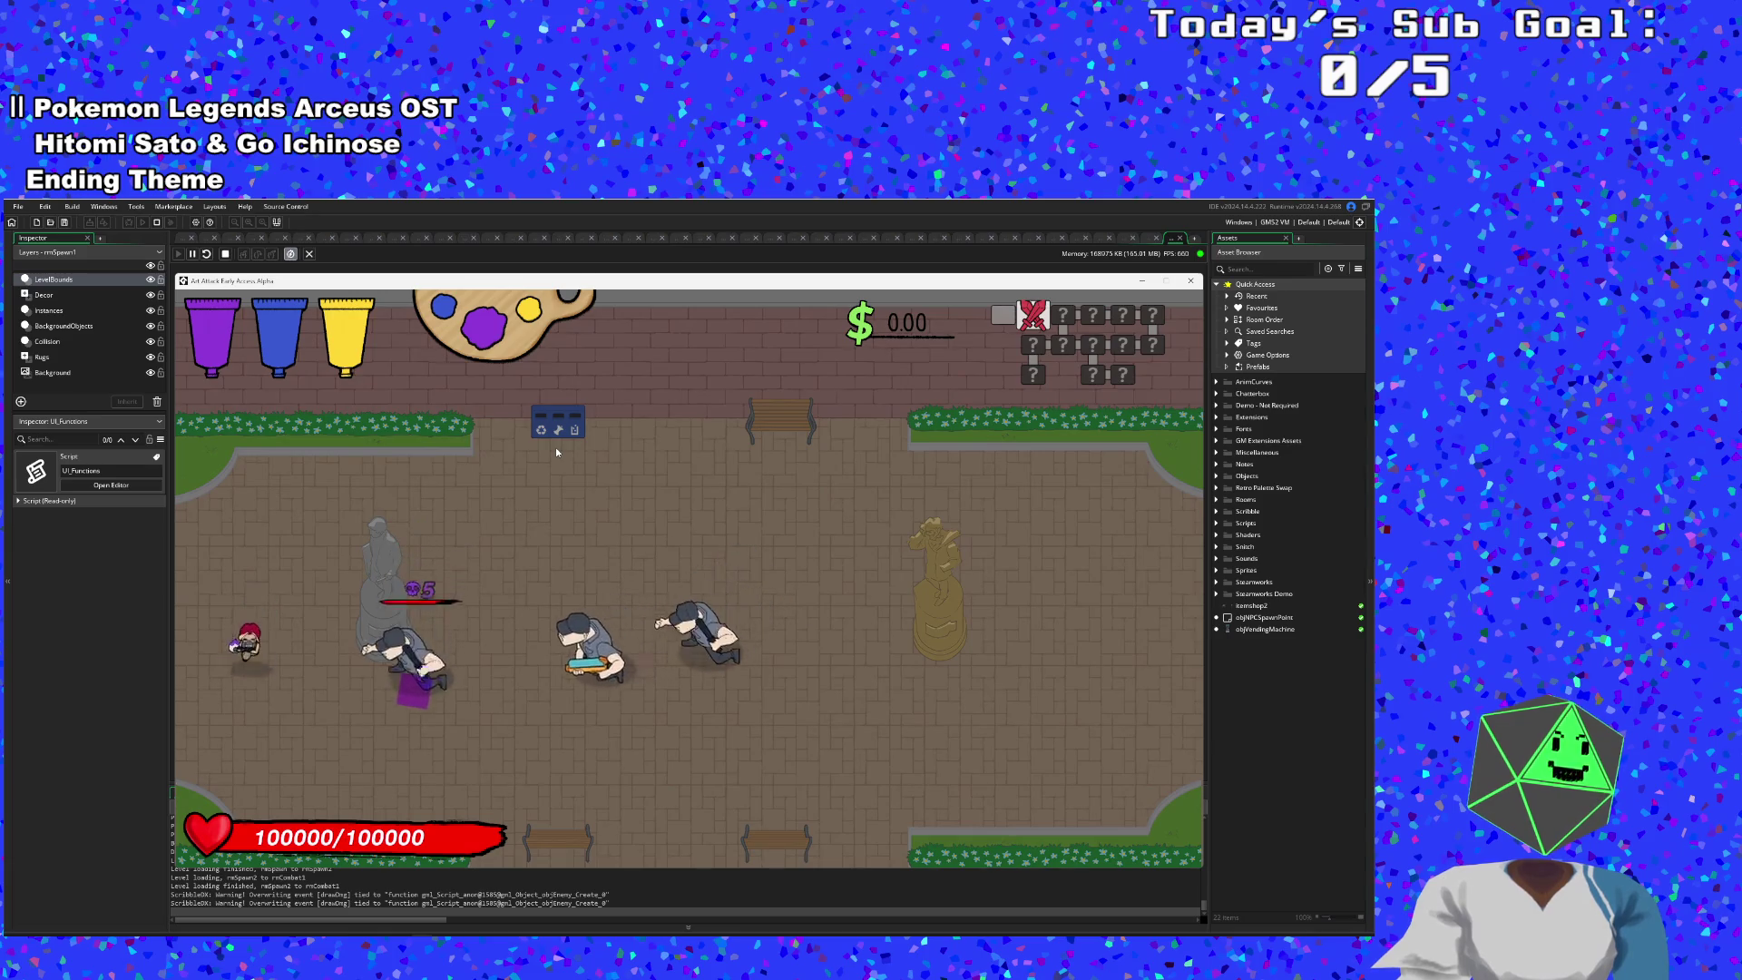
- Fight the combat-room enemies with purple paint, then stop the running game
key("w")
key("d")
key("d")
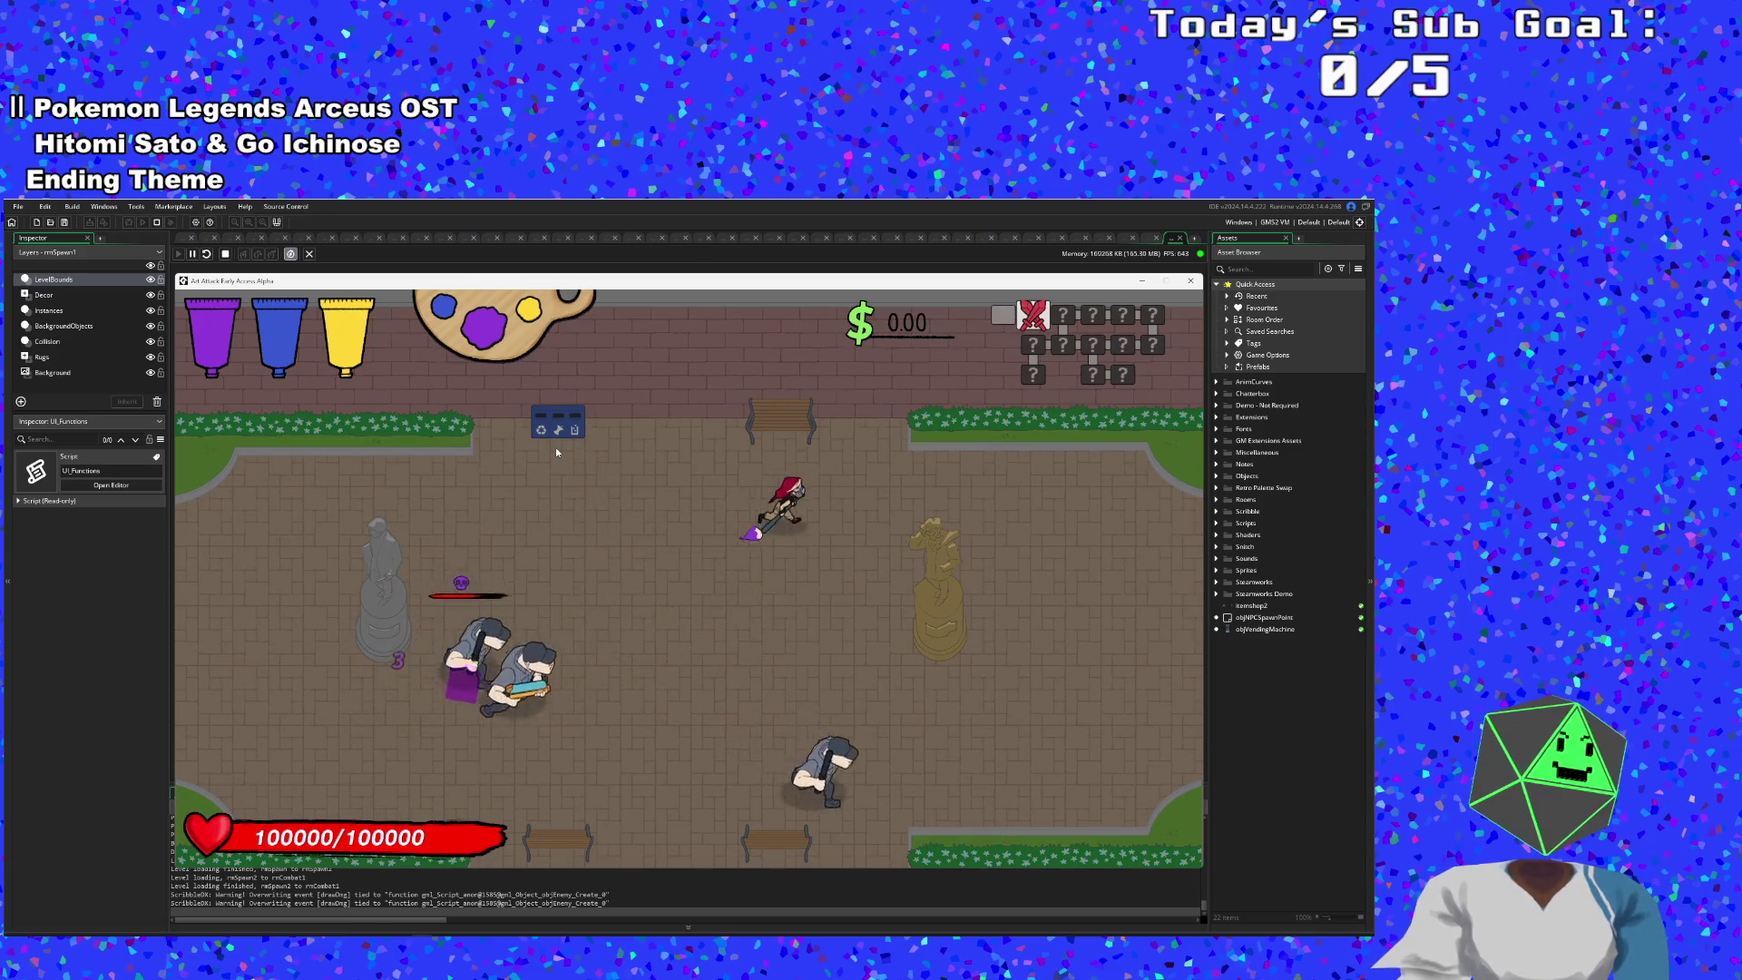
key("a")
key("s")
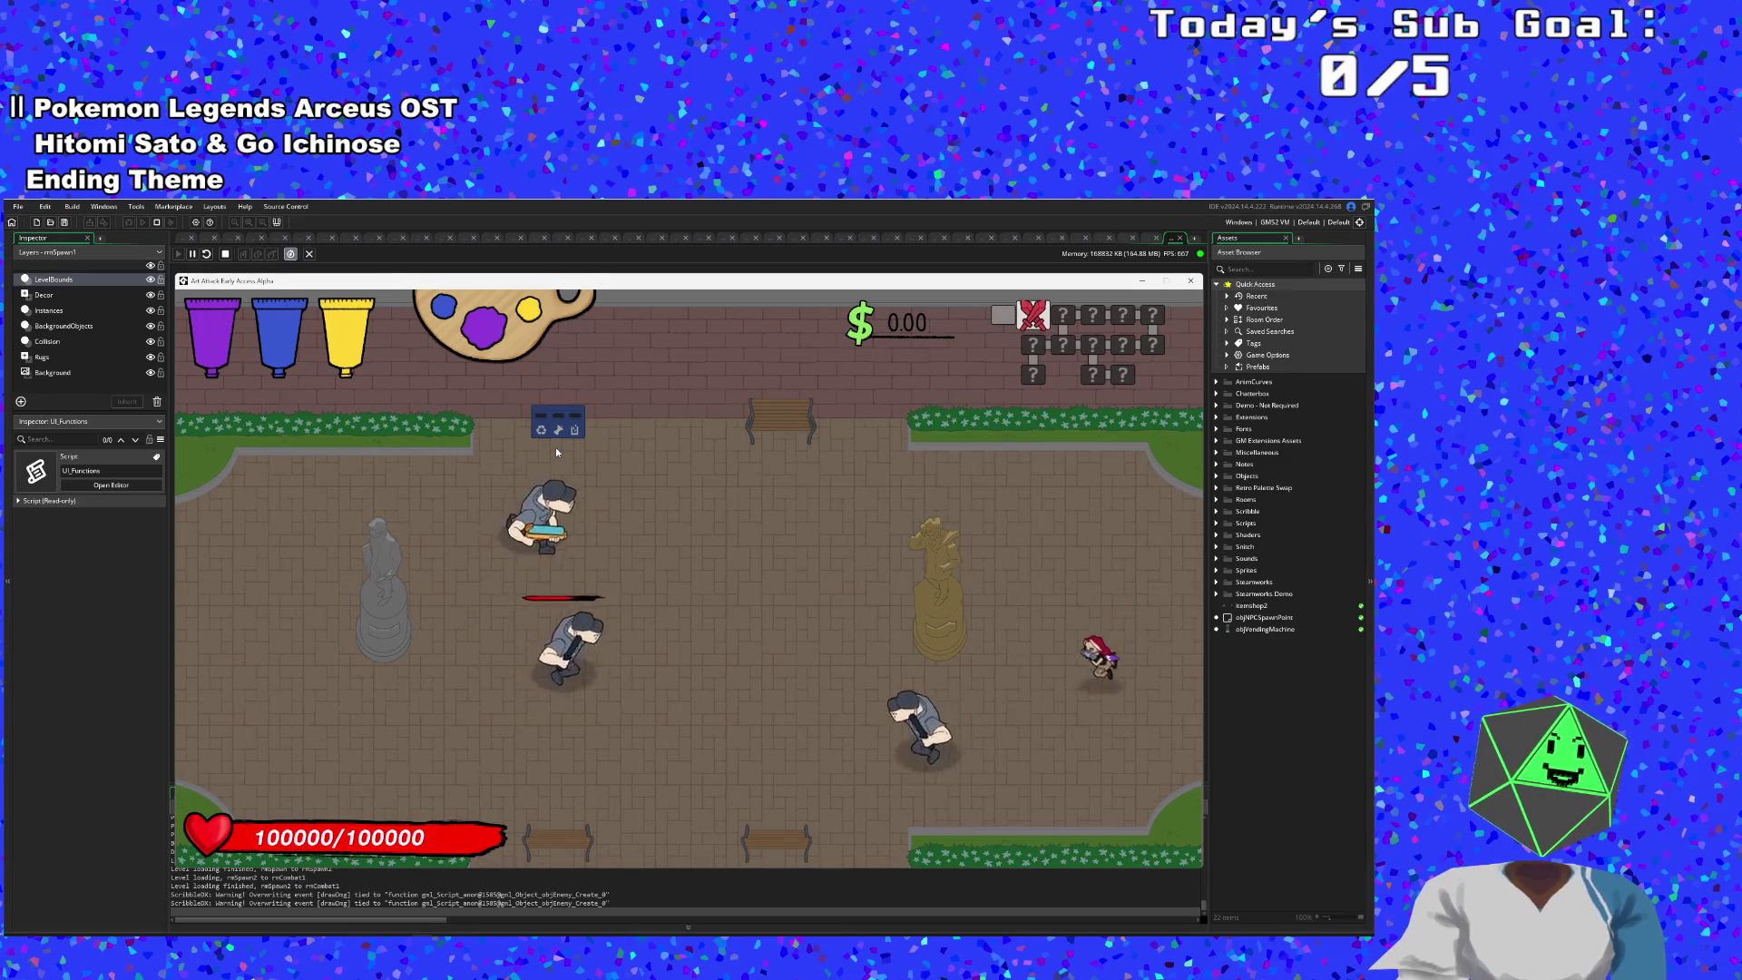
key("a")
key("w")
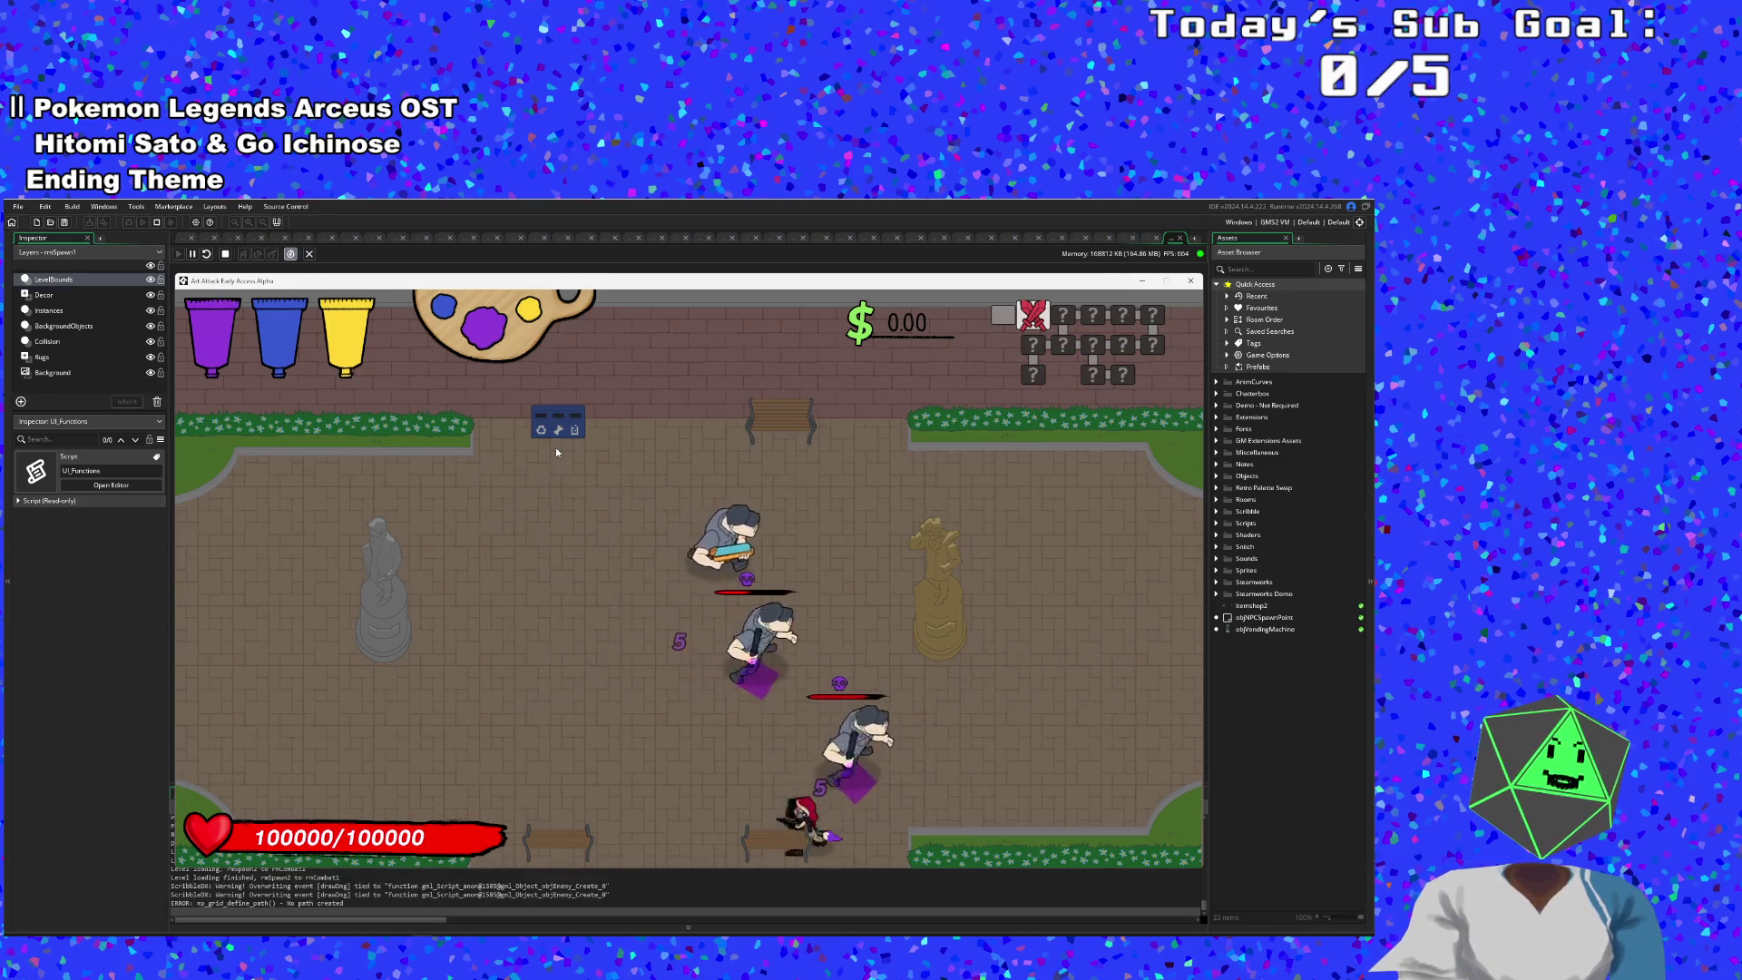
key("s")
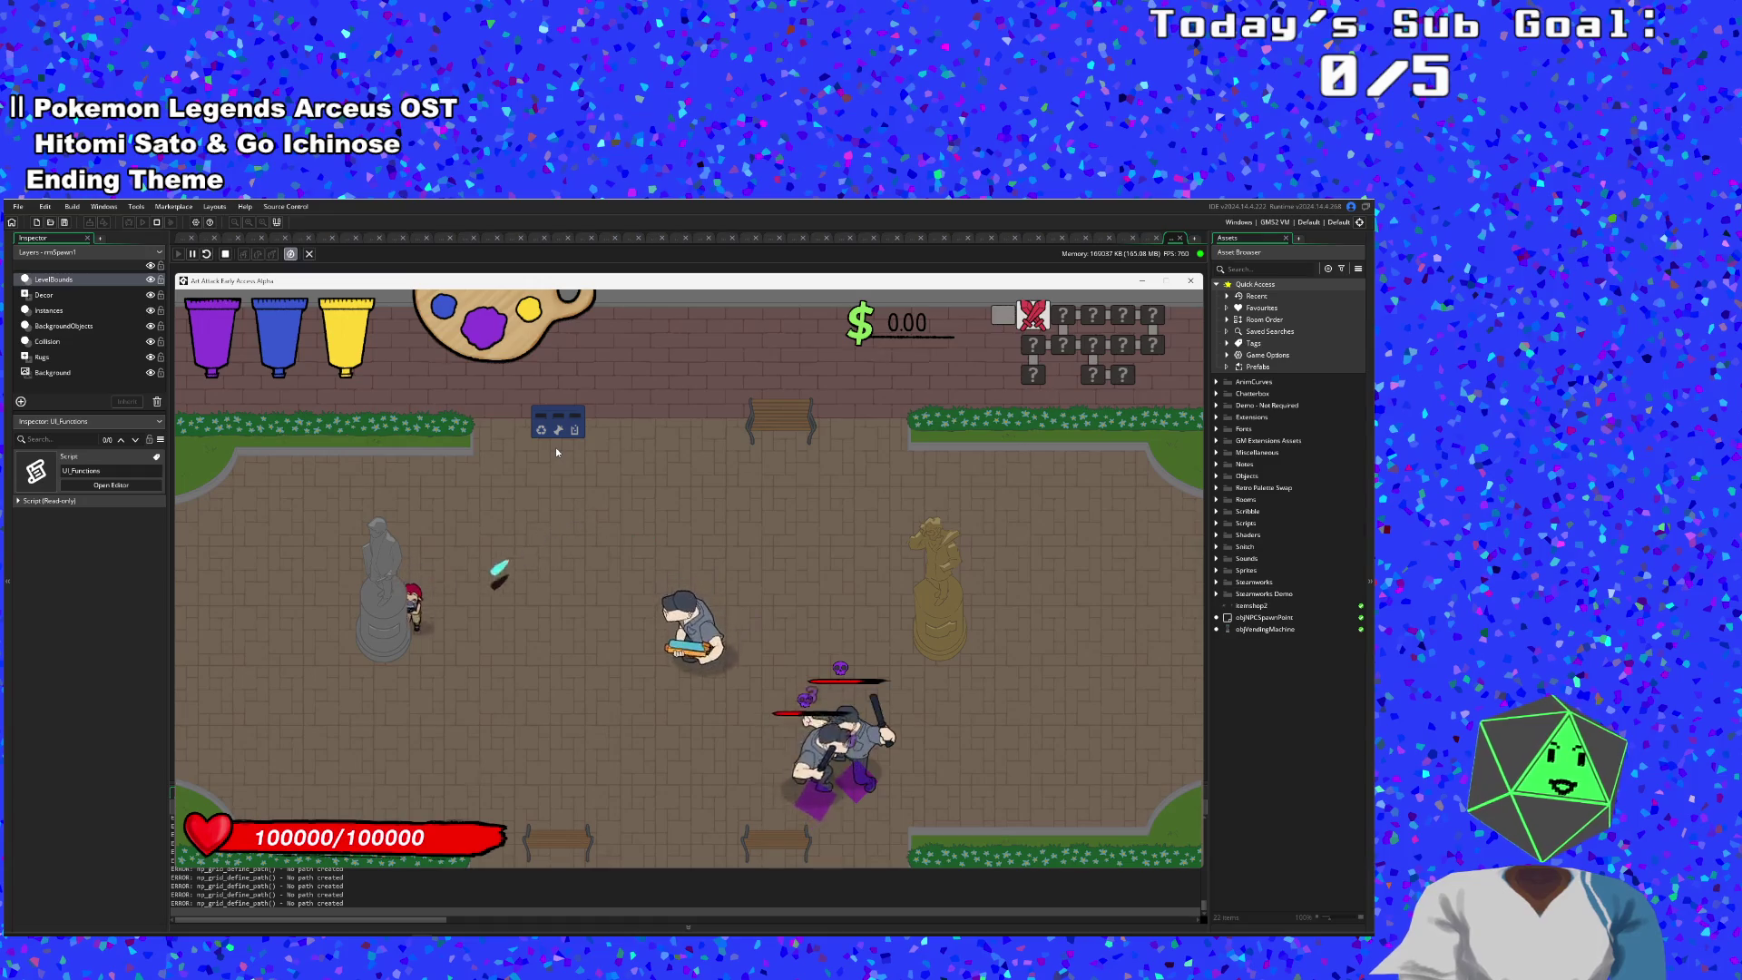
key("s")
key("d")
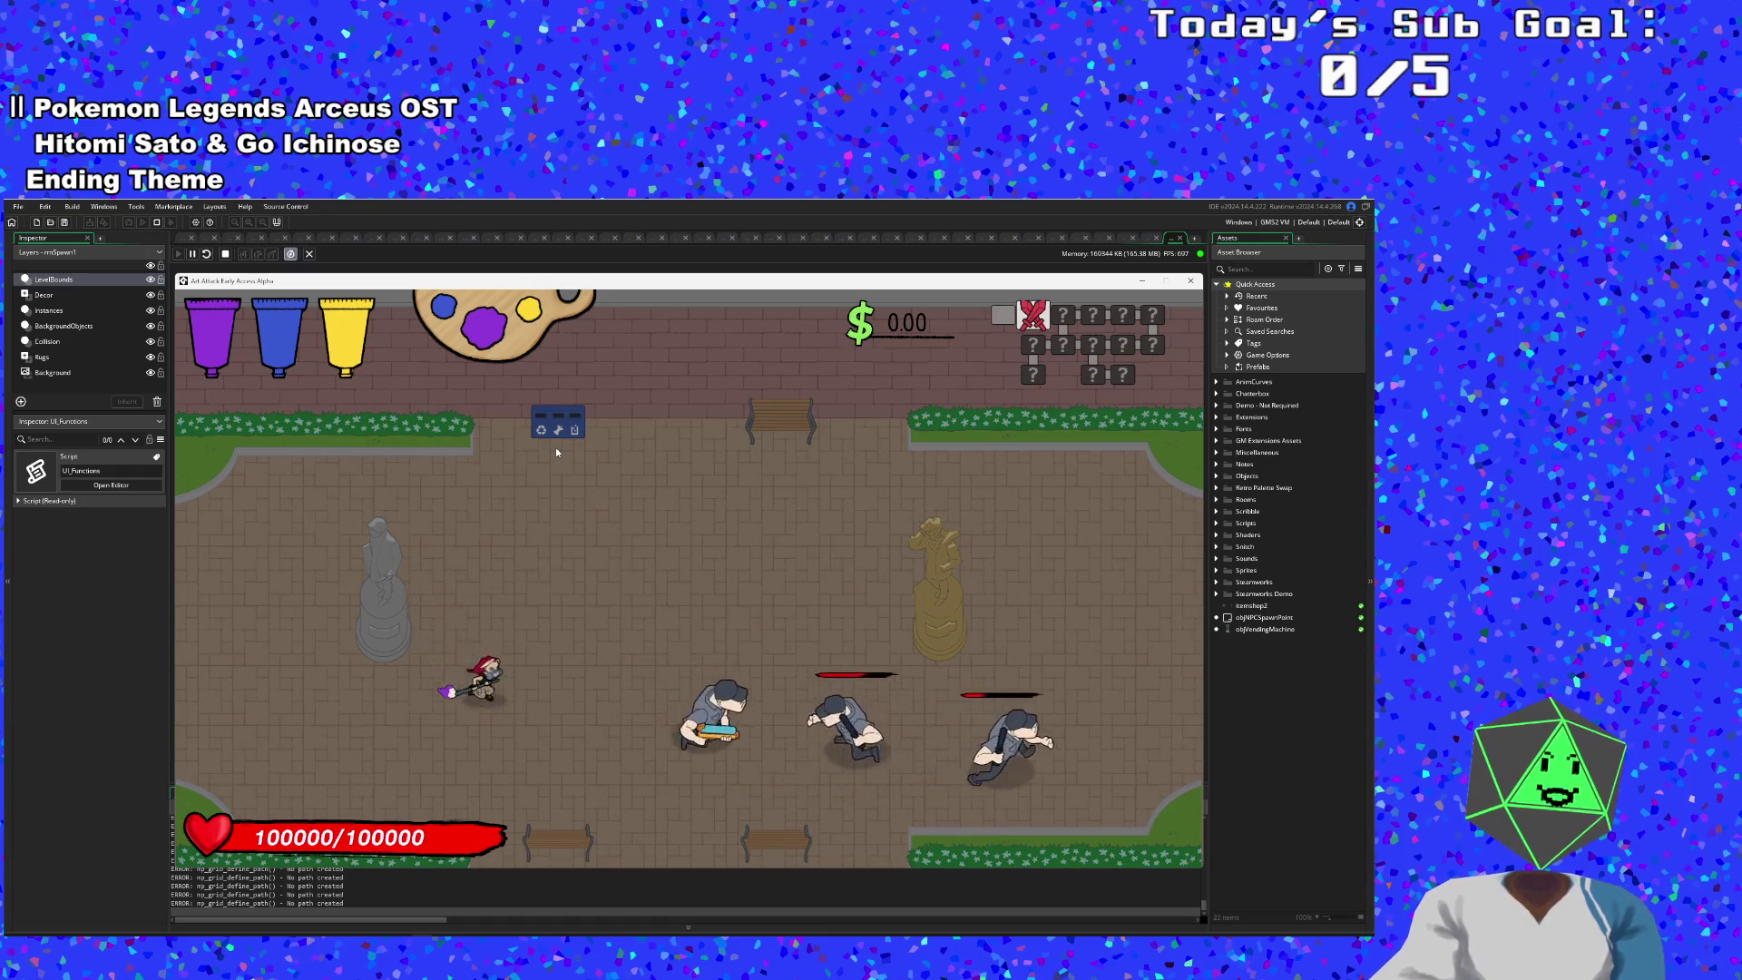
key("a")
key("w")
key("a")
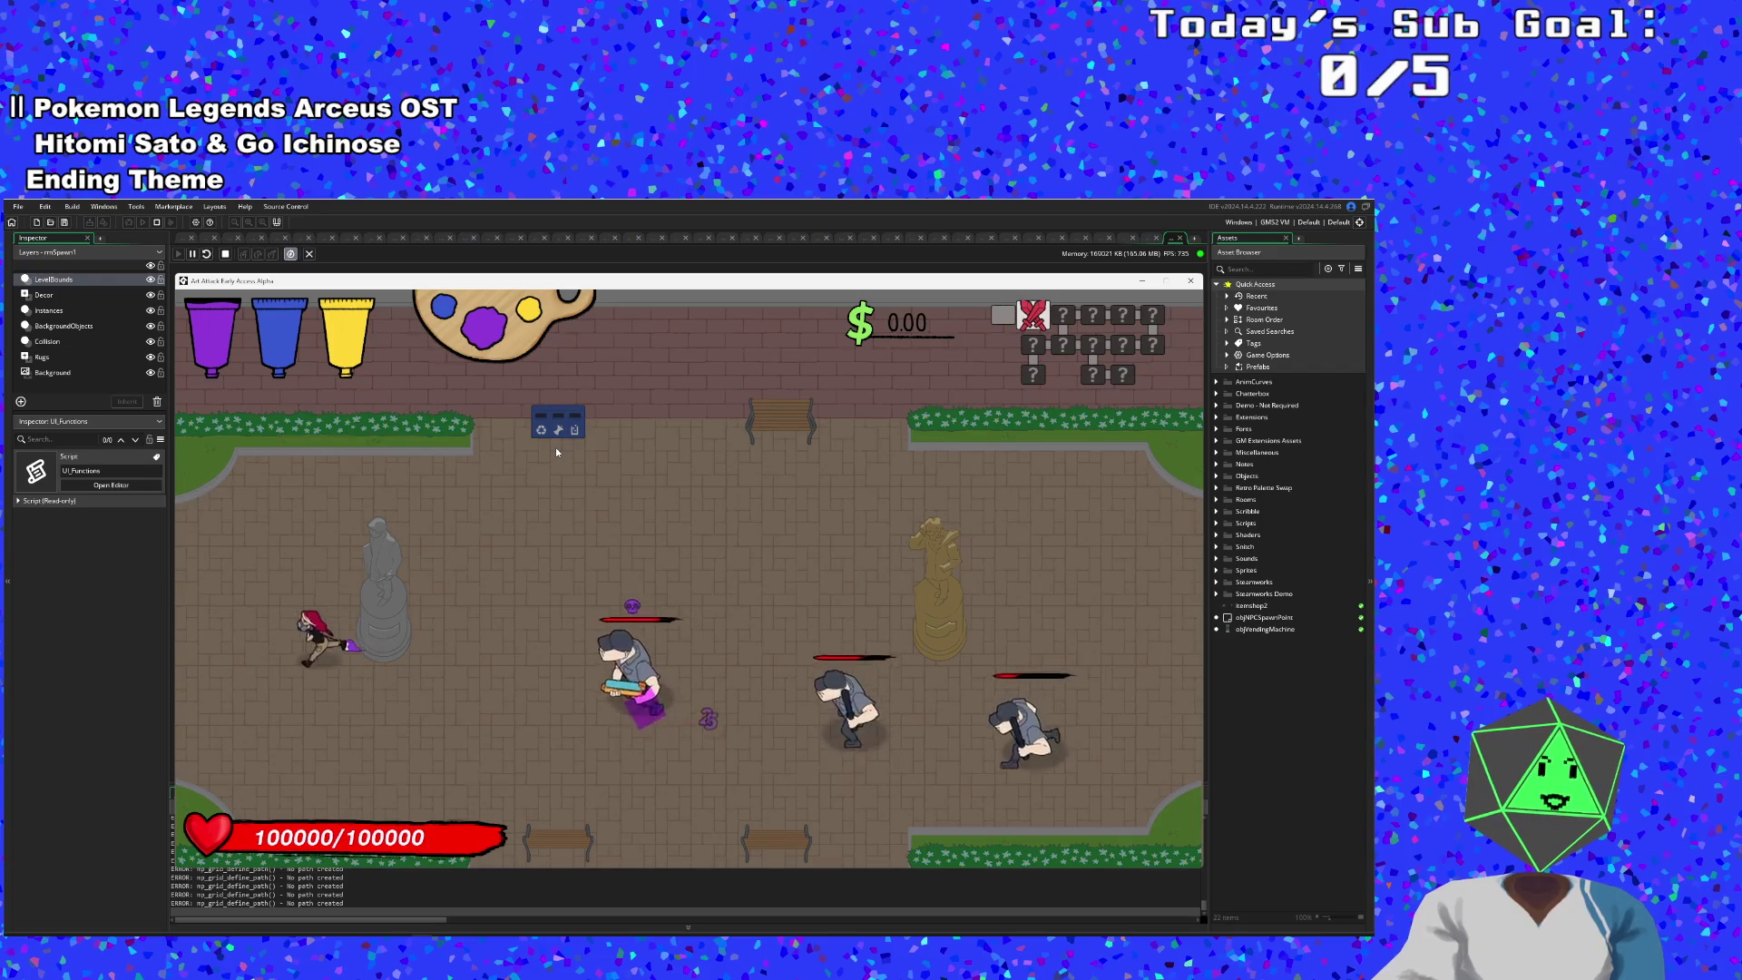
key("w")
key("d")
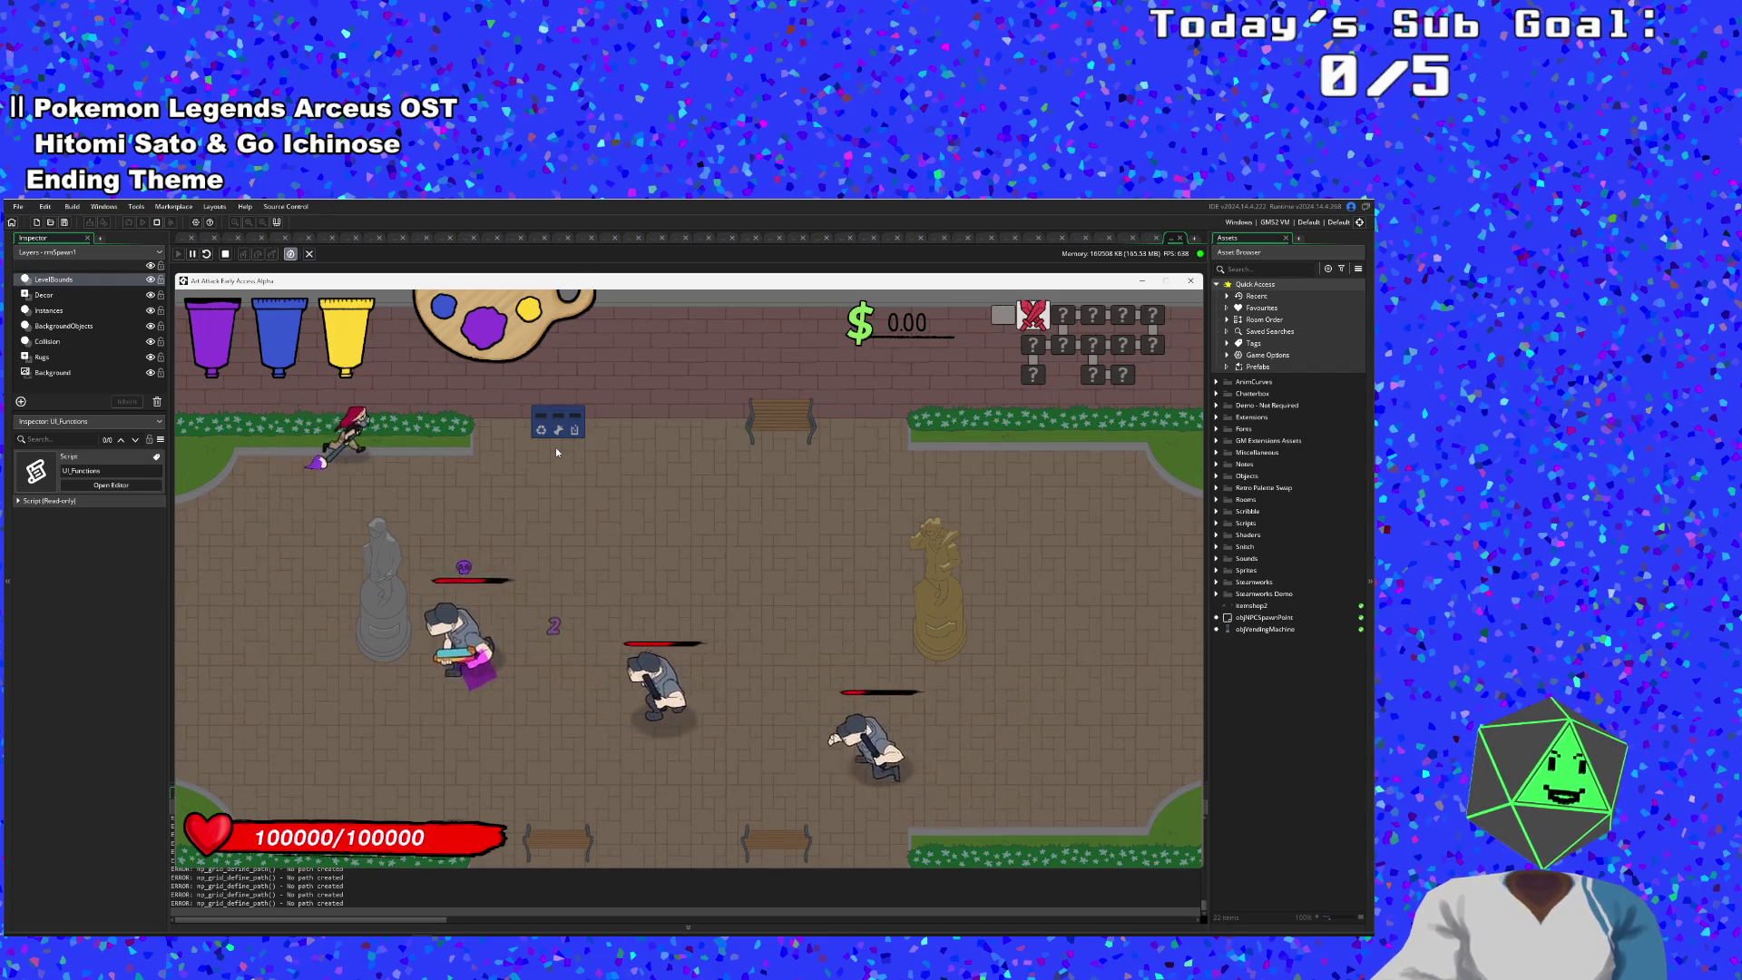
key("s")
key("s")
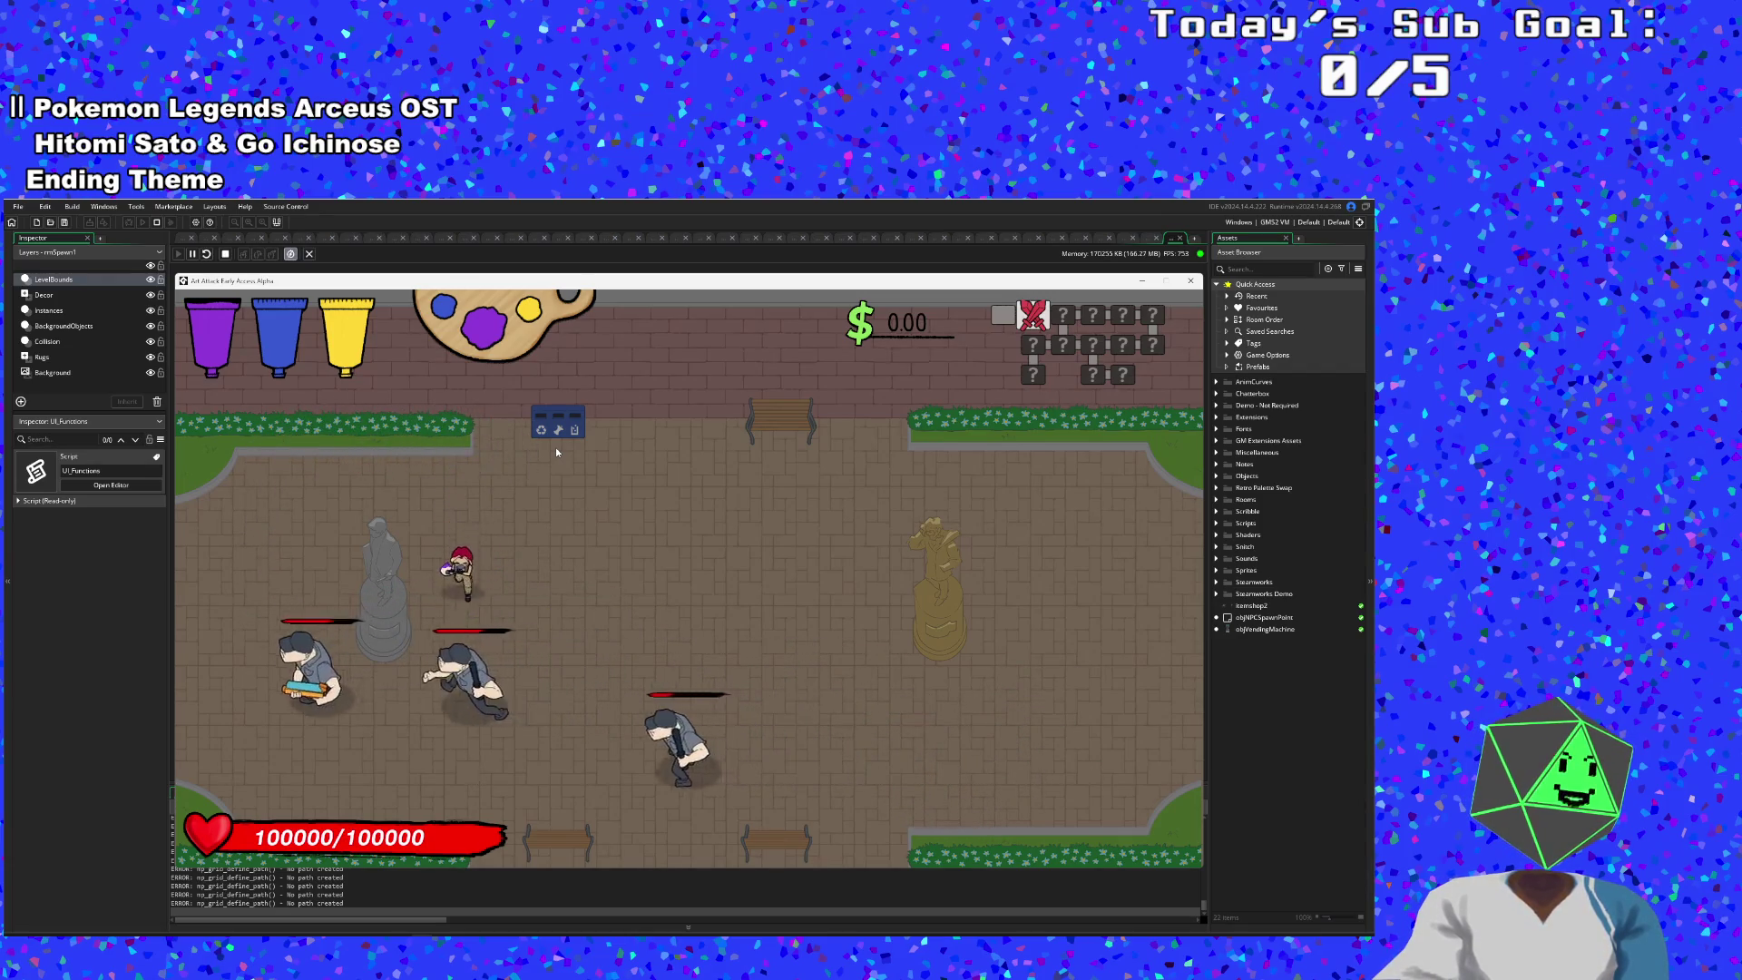
key("w")
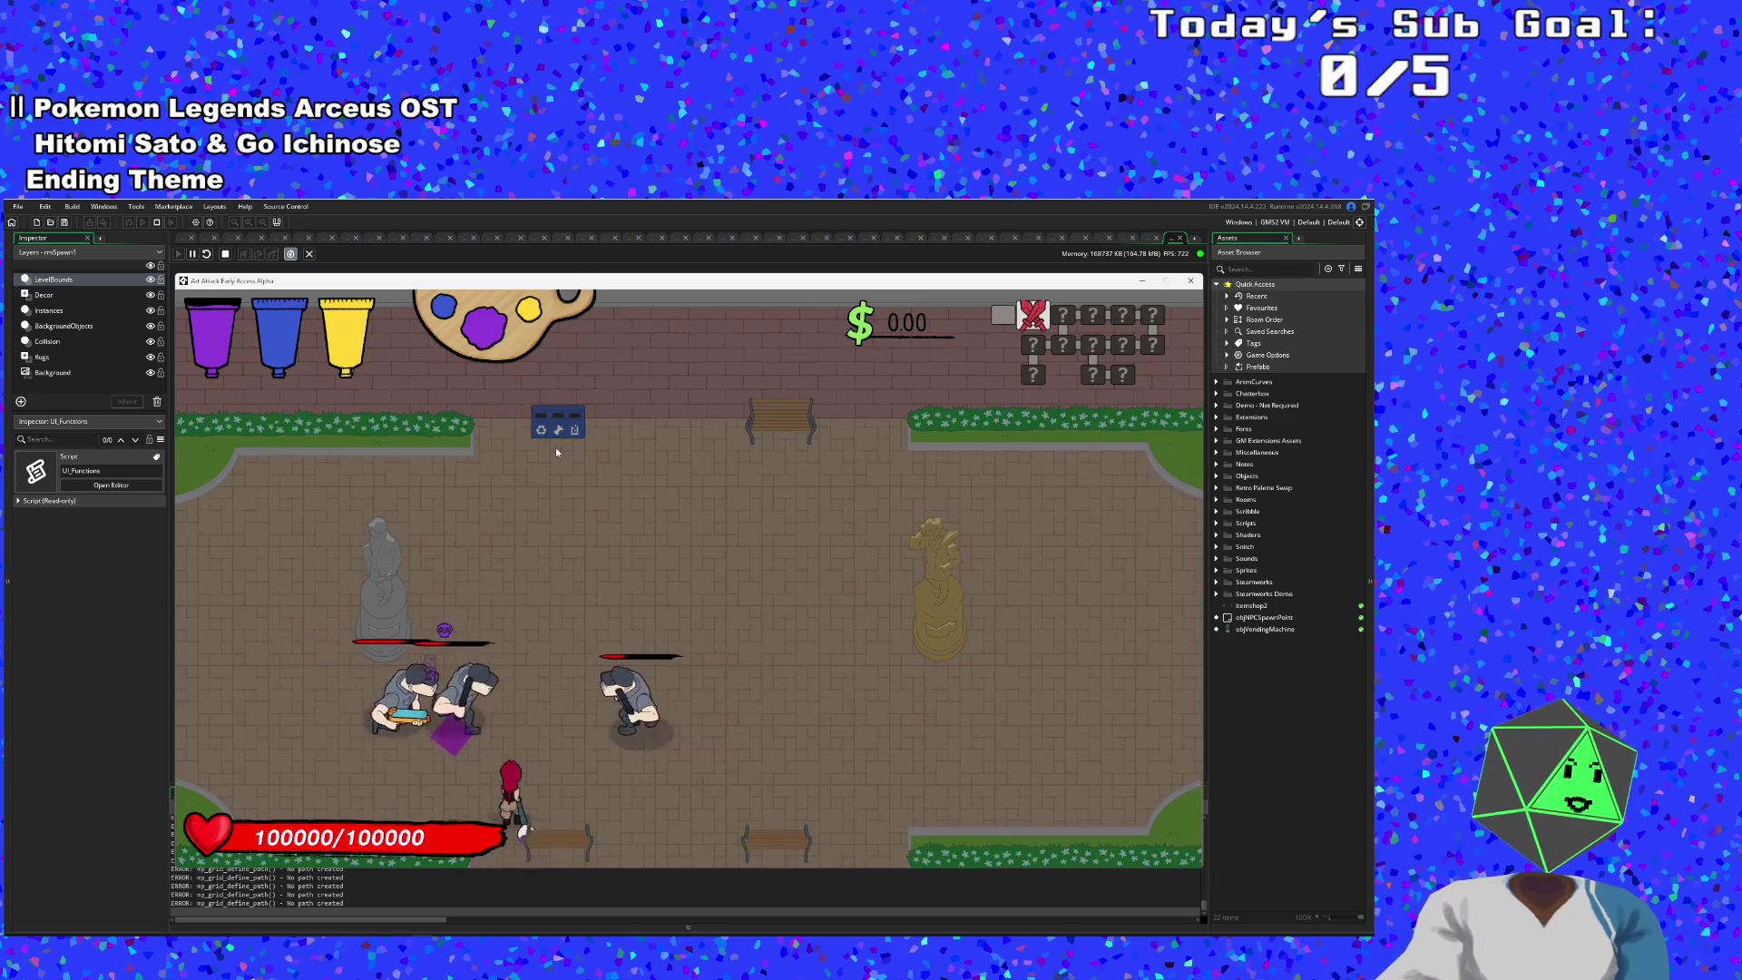
key("d")
key("a")
key("s")
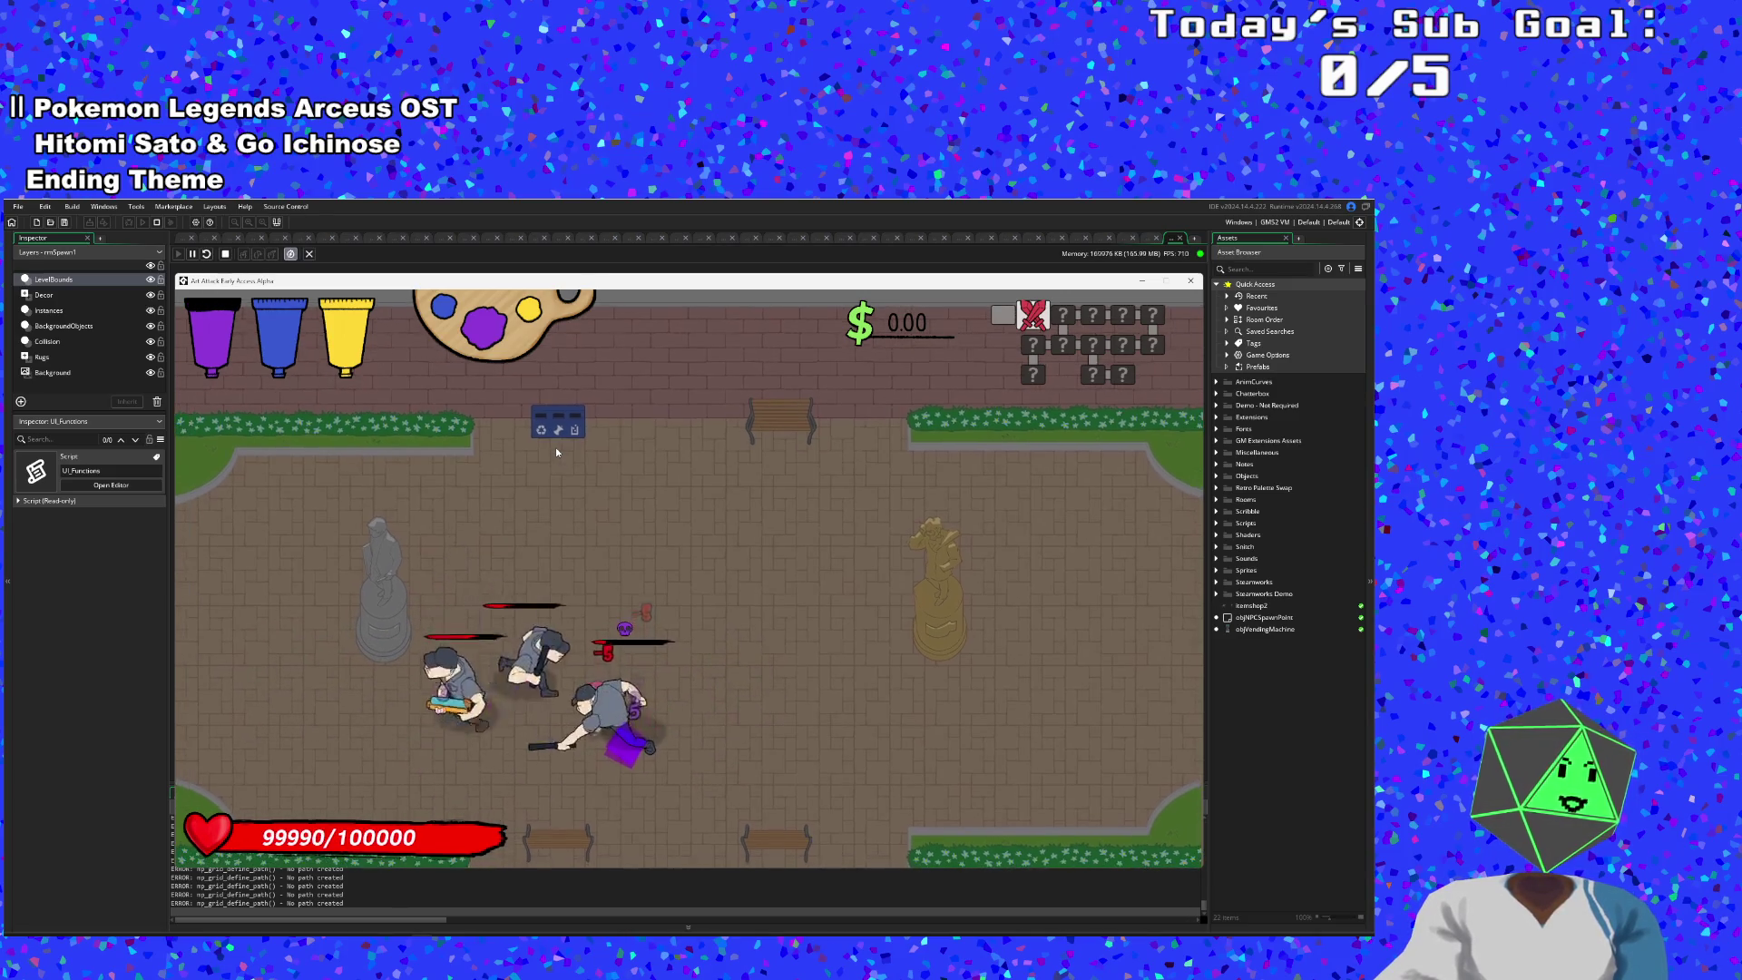
key("w")
key("w")
key("a")
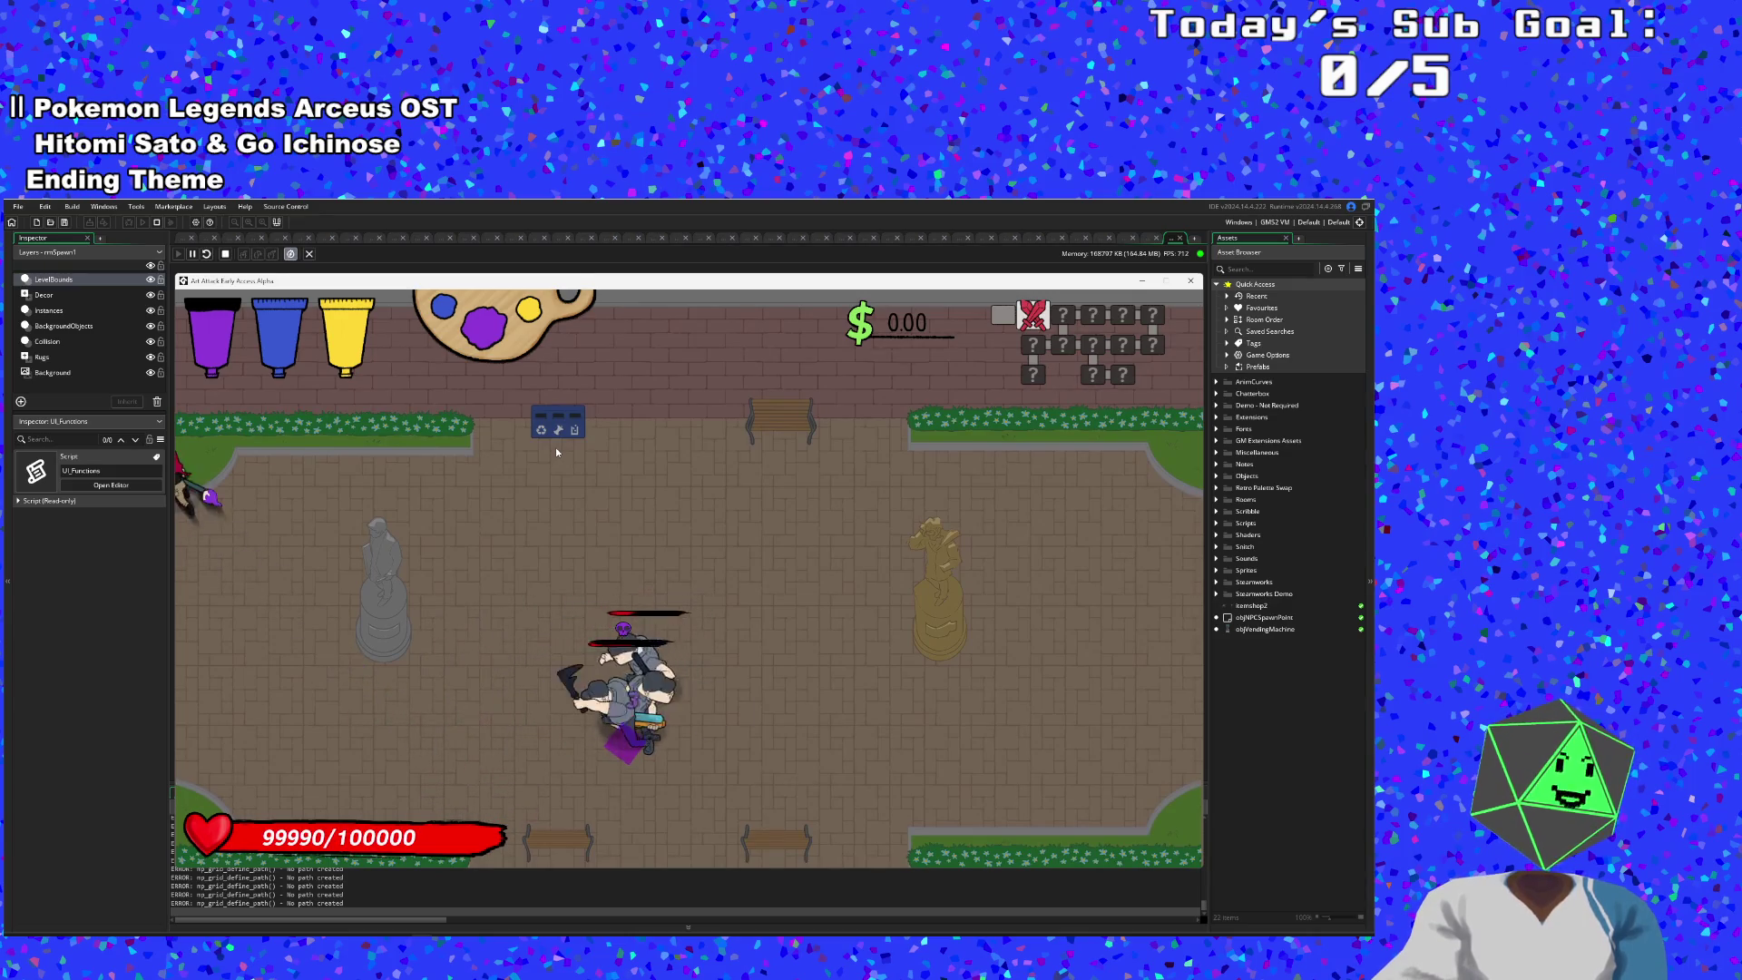
key("d")
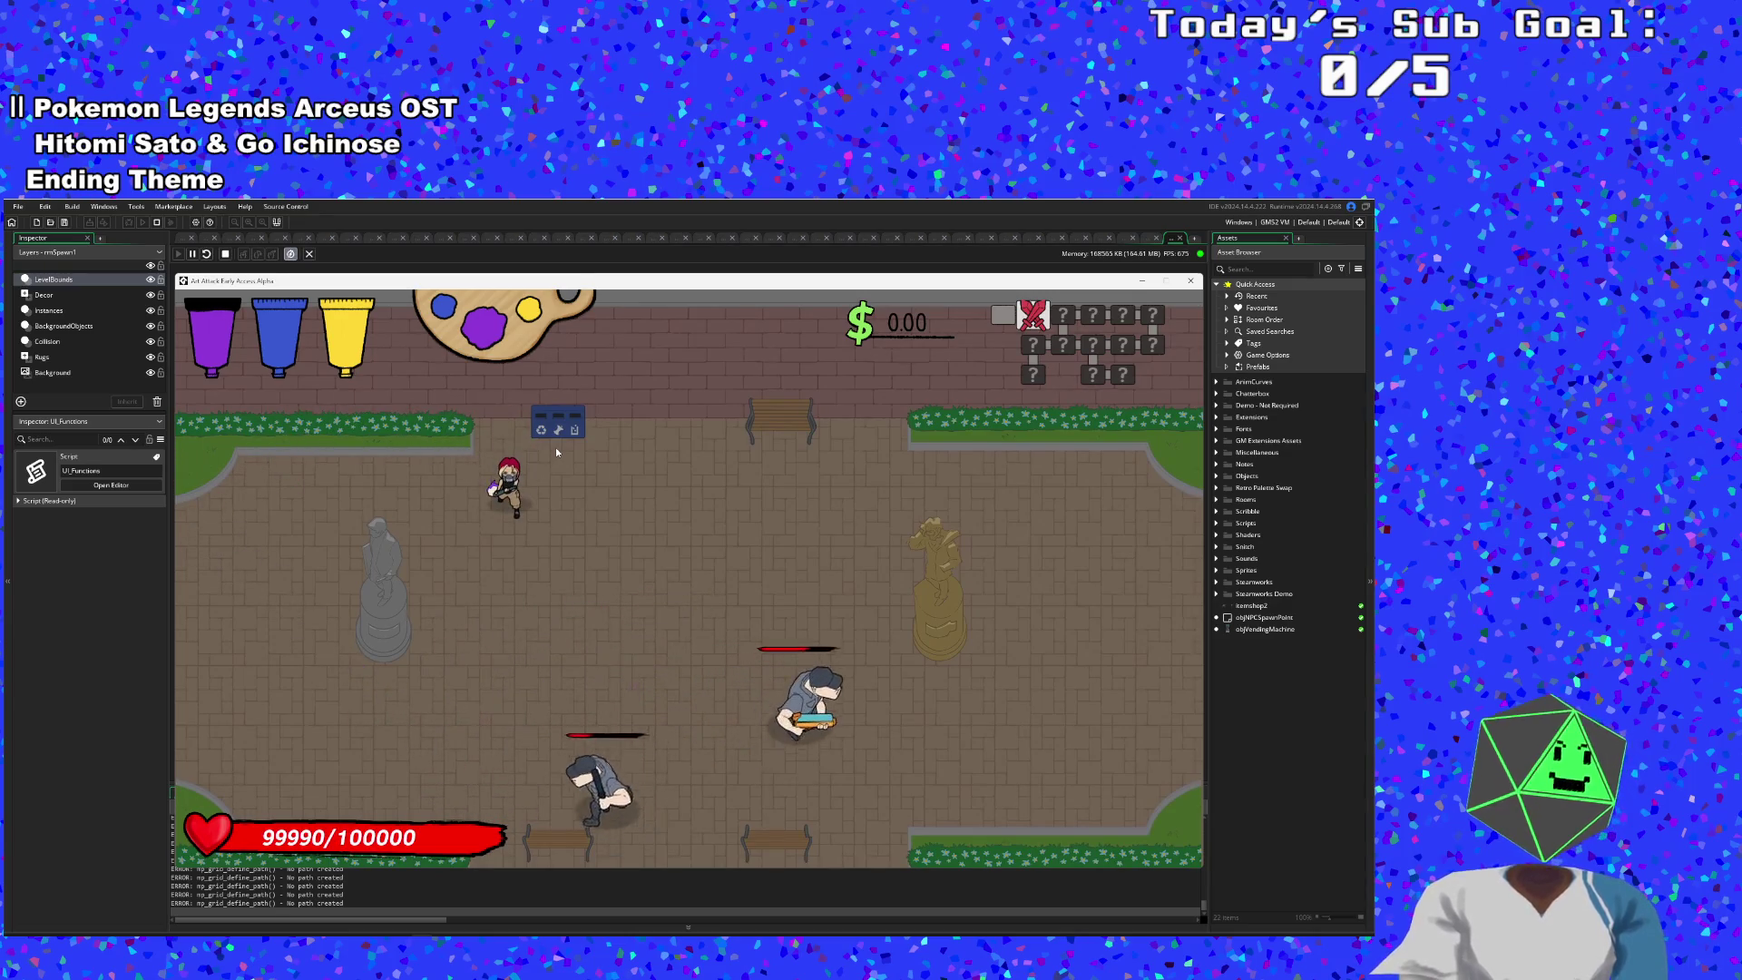
left_click(1190, 280)
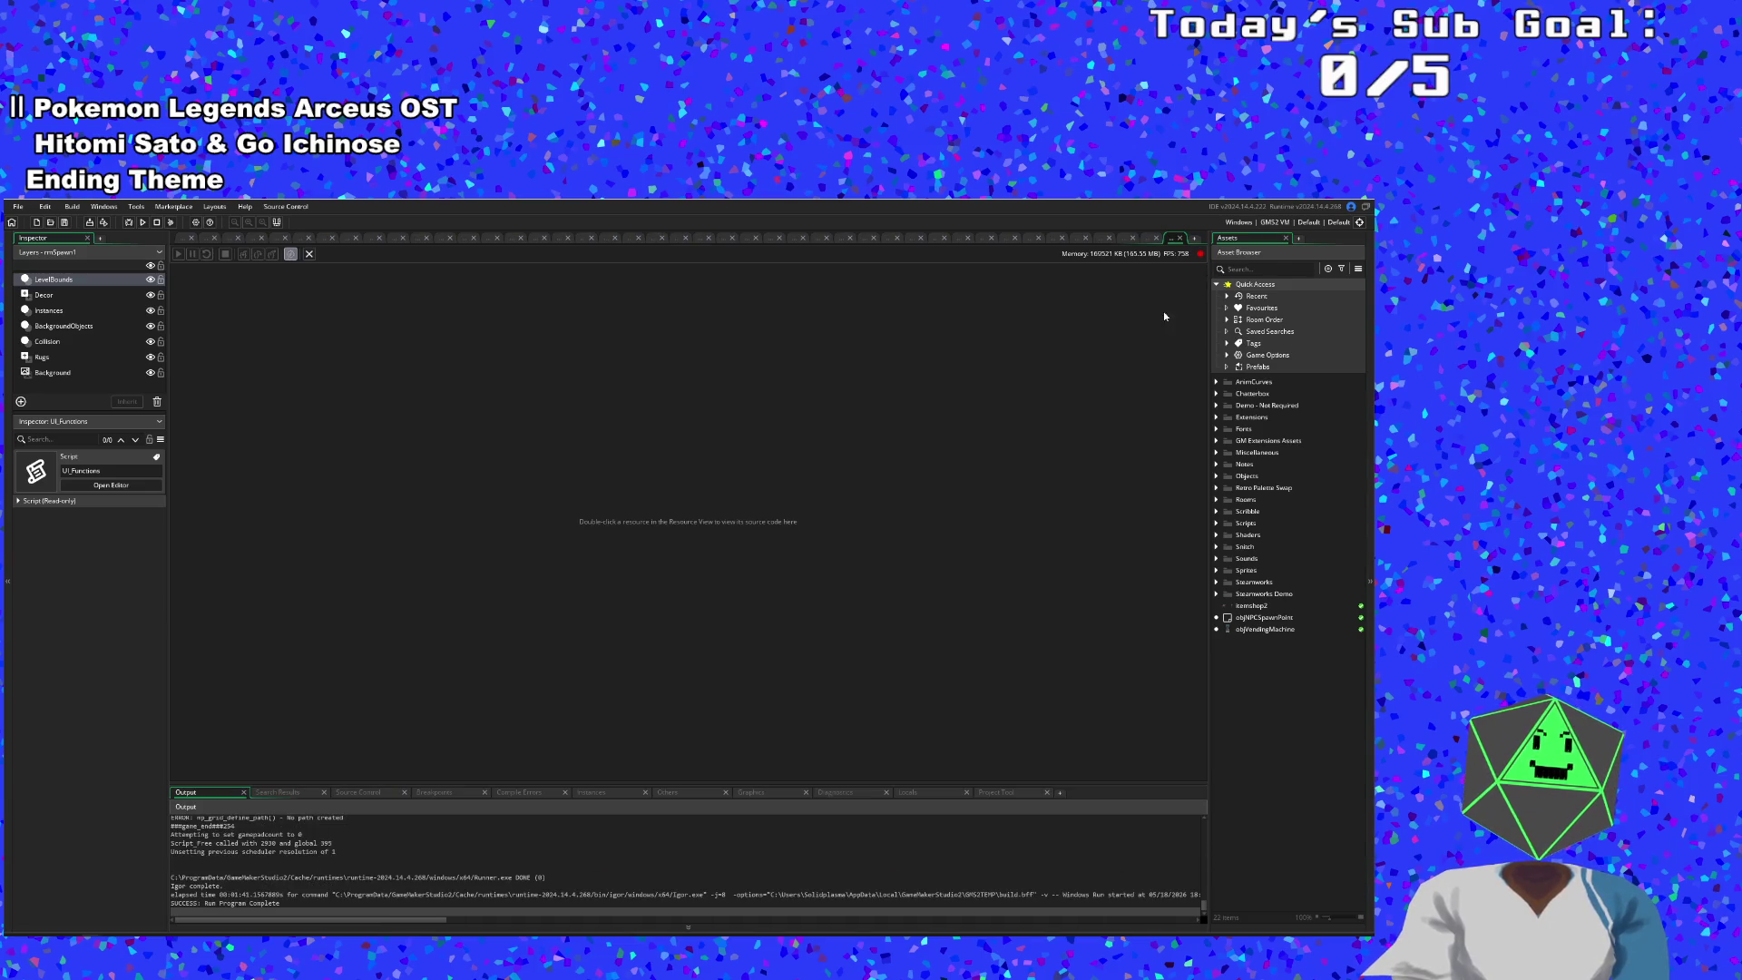
- In UI_Functions, change bm_min to bm_add on line 264 and save the project
left_click(1176, 239)
left_click(696, 592)
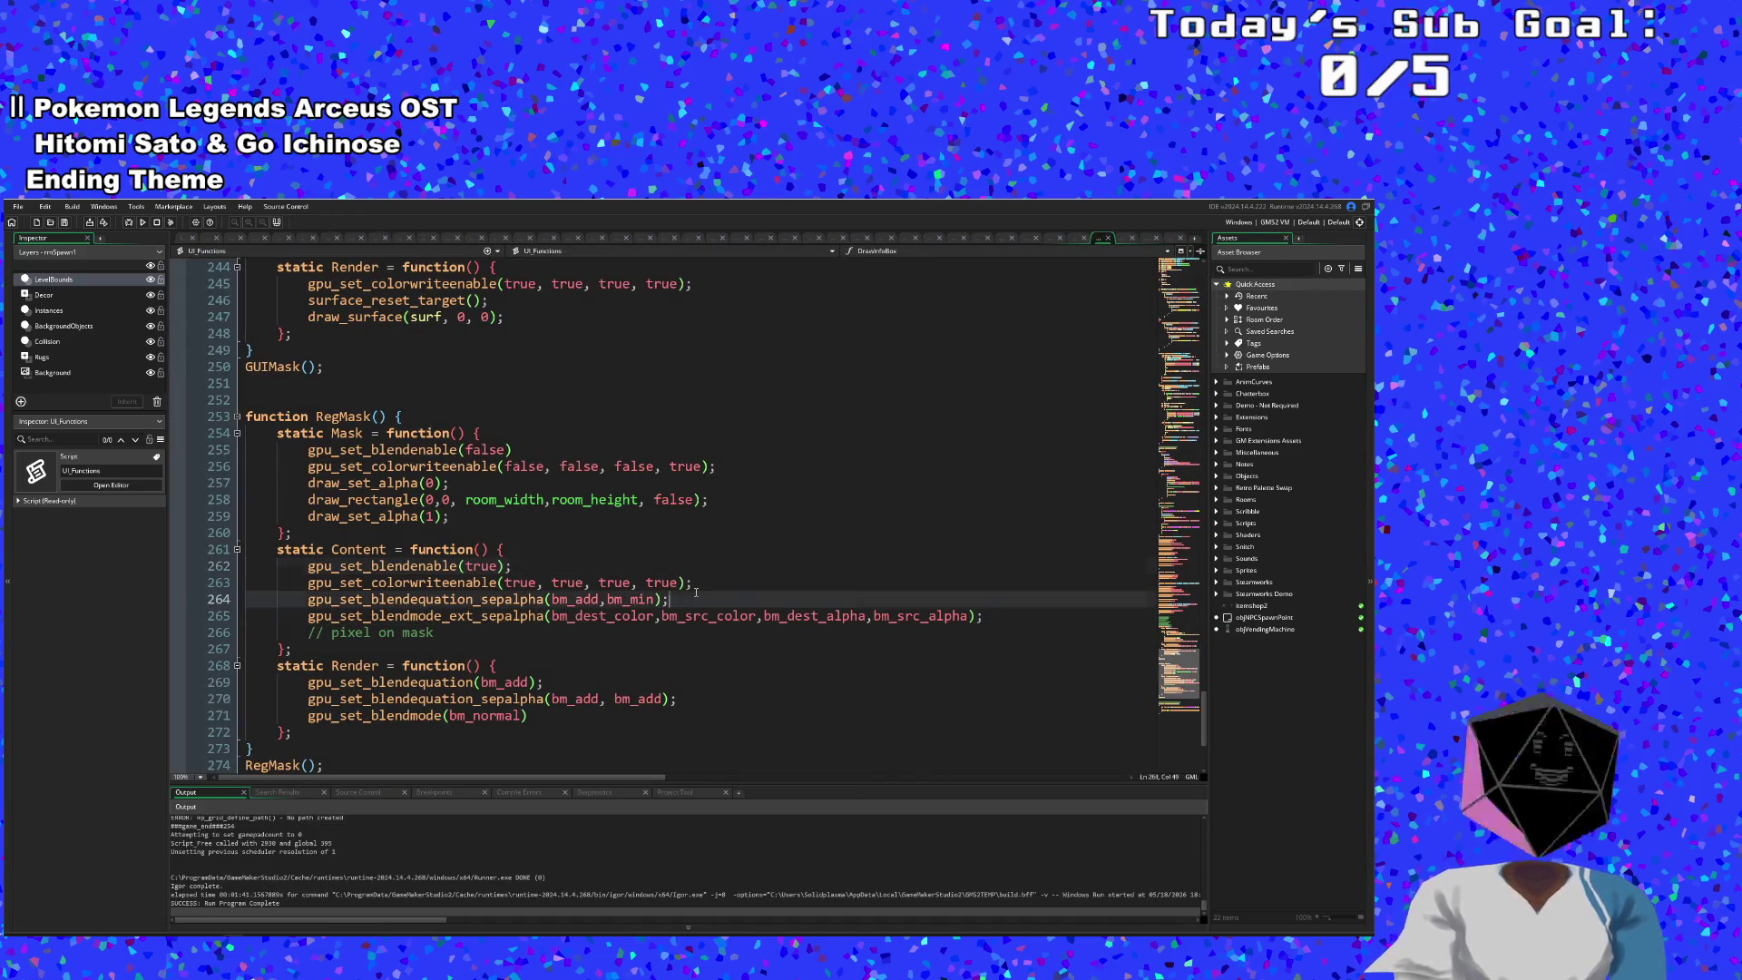
double_click(644, 598)
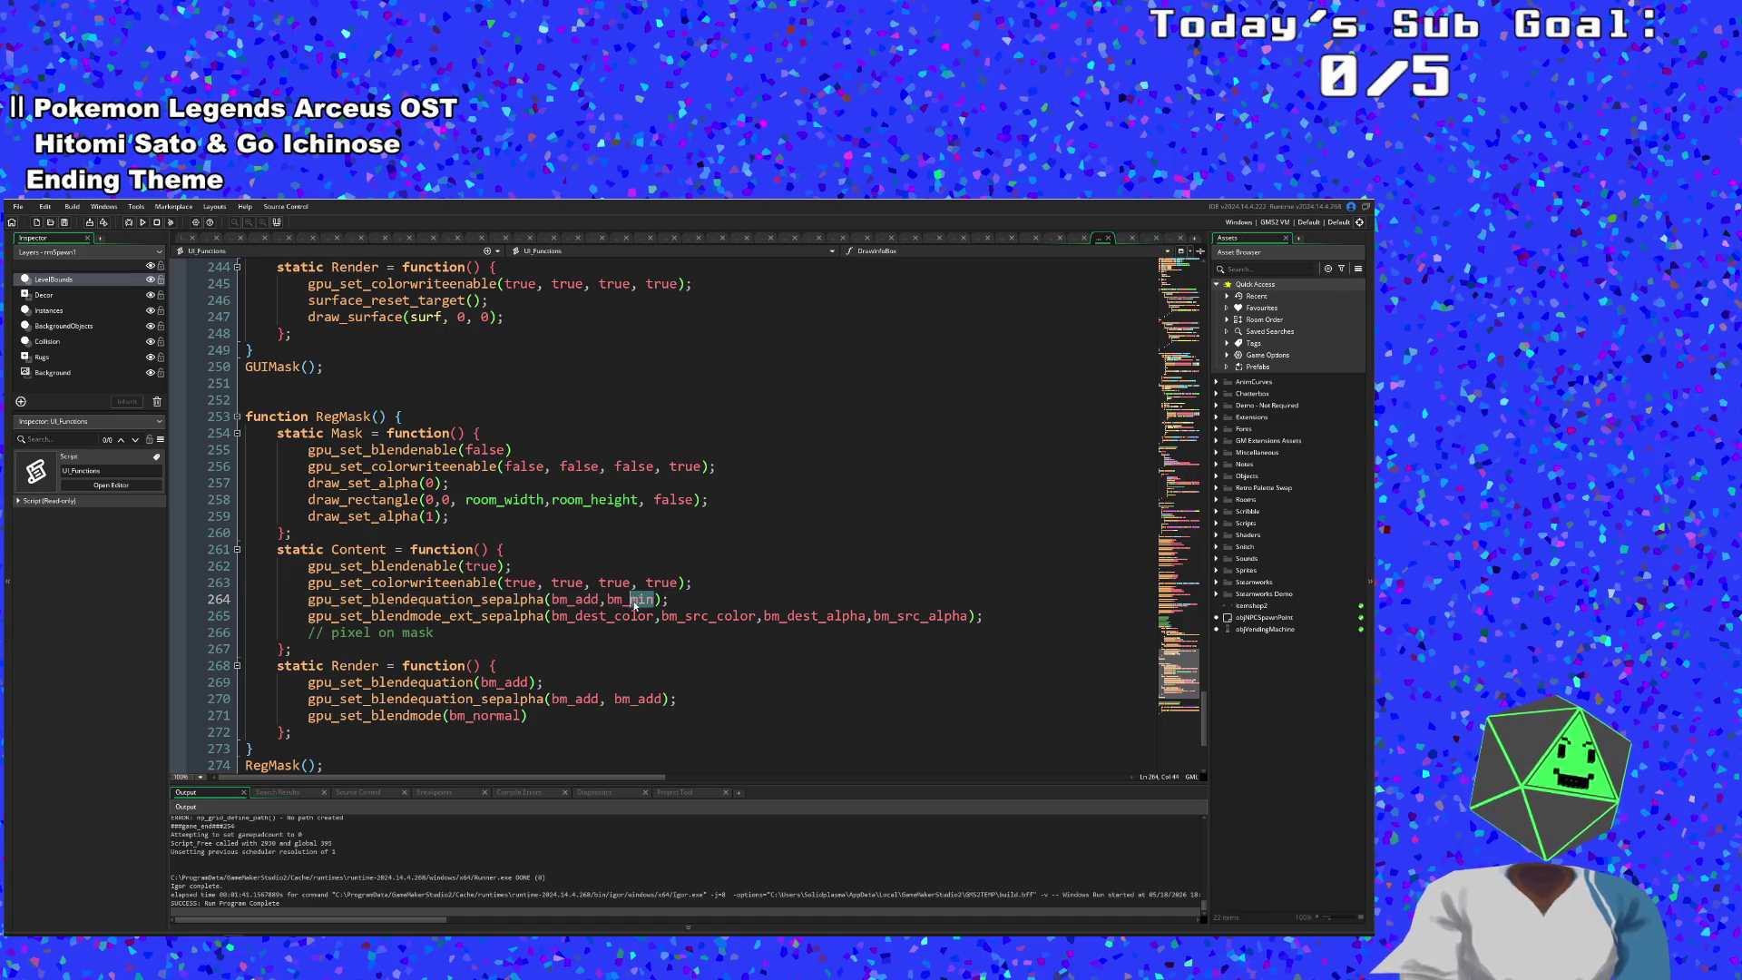
type("add")
left_click(694, 582)
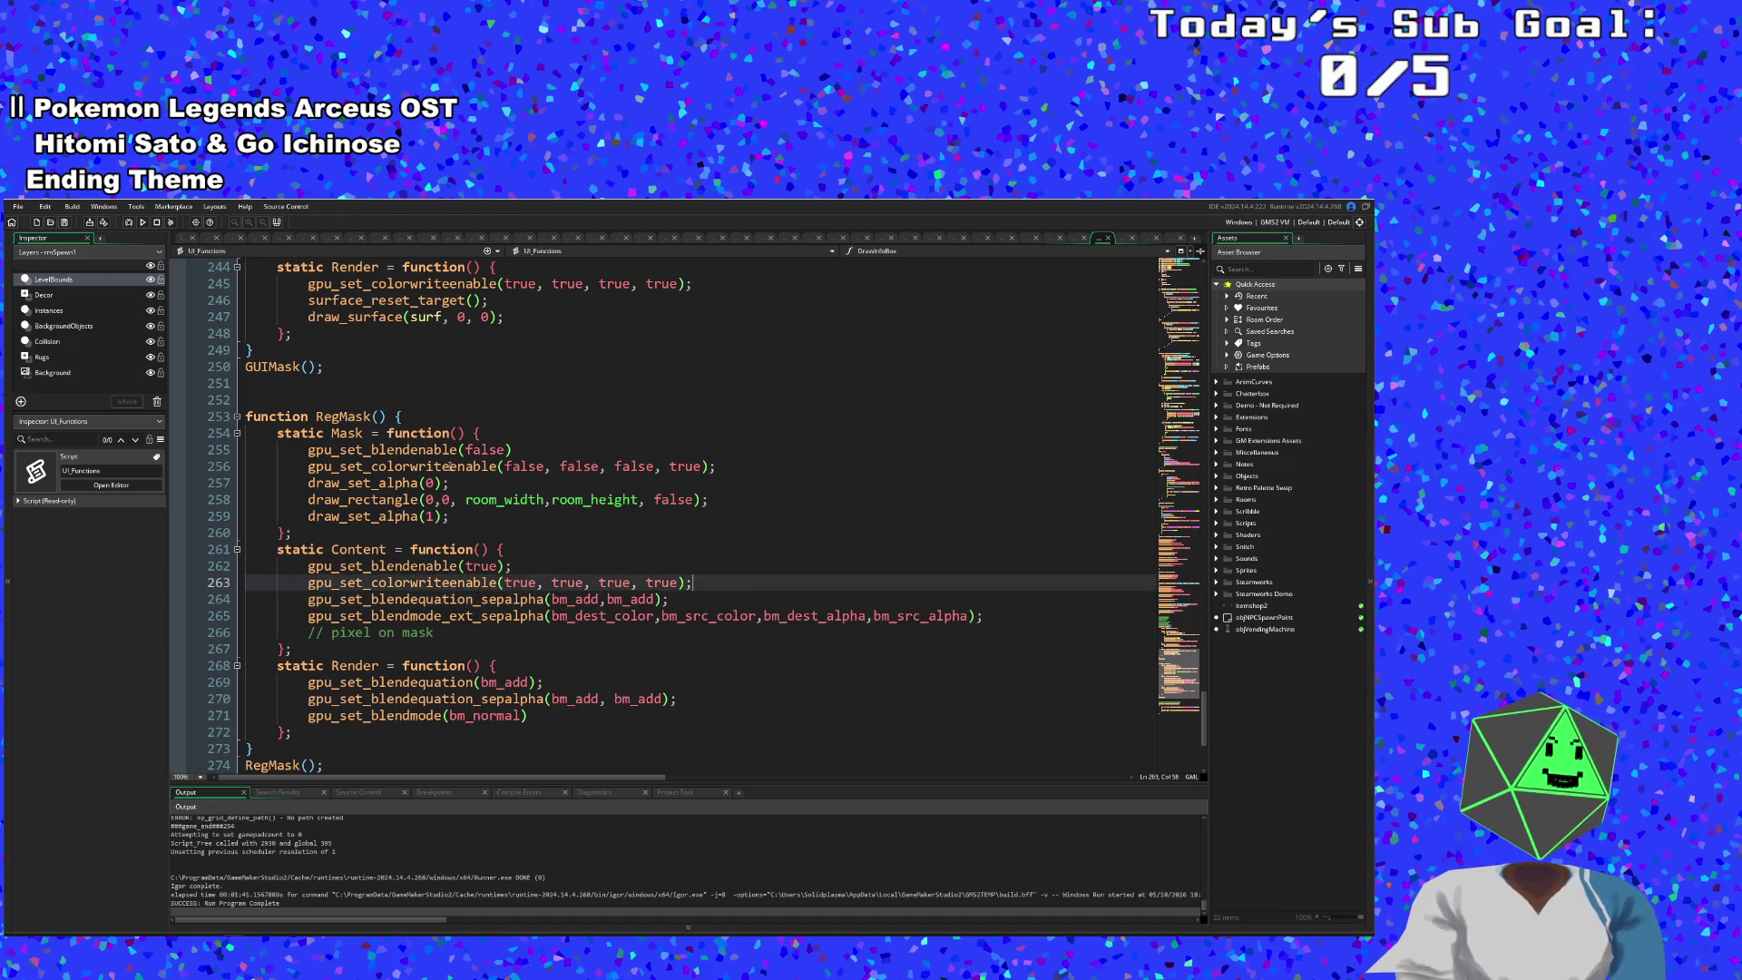
left_click(17, 206)
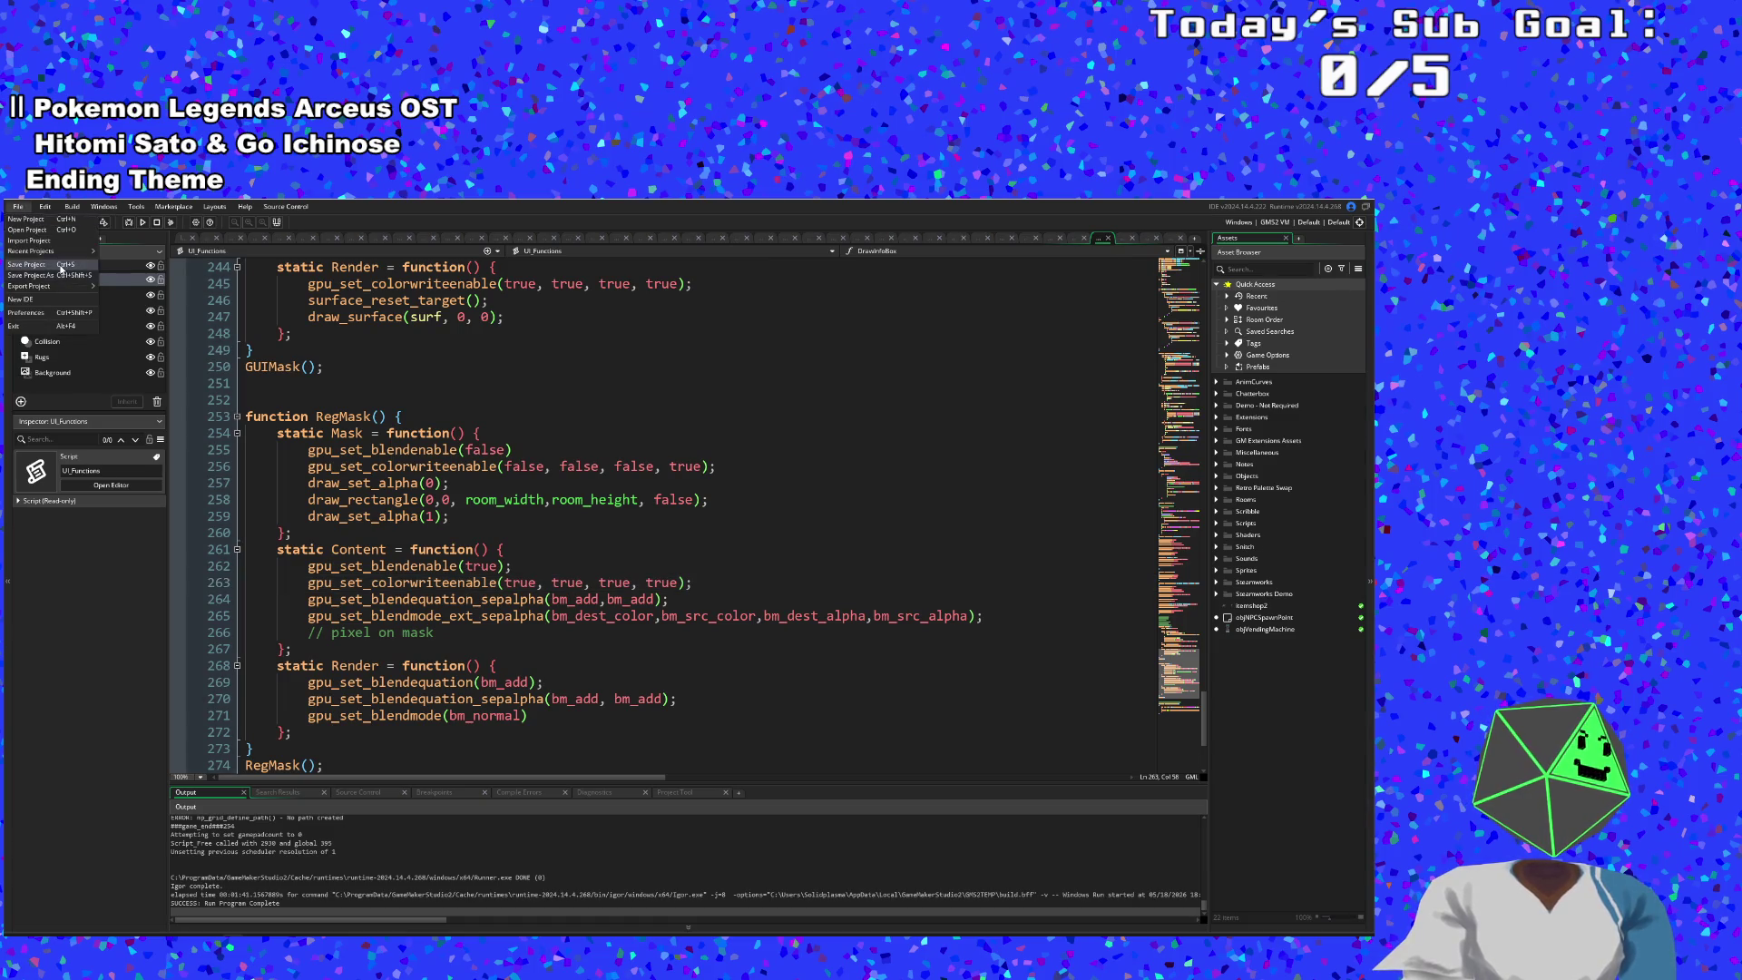
left_click(61, 266)
- Review the bm_add blend equations and factors on lines 264–265 of the RegMask code
left_click(821, 616)
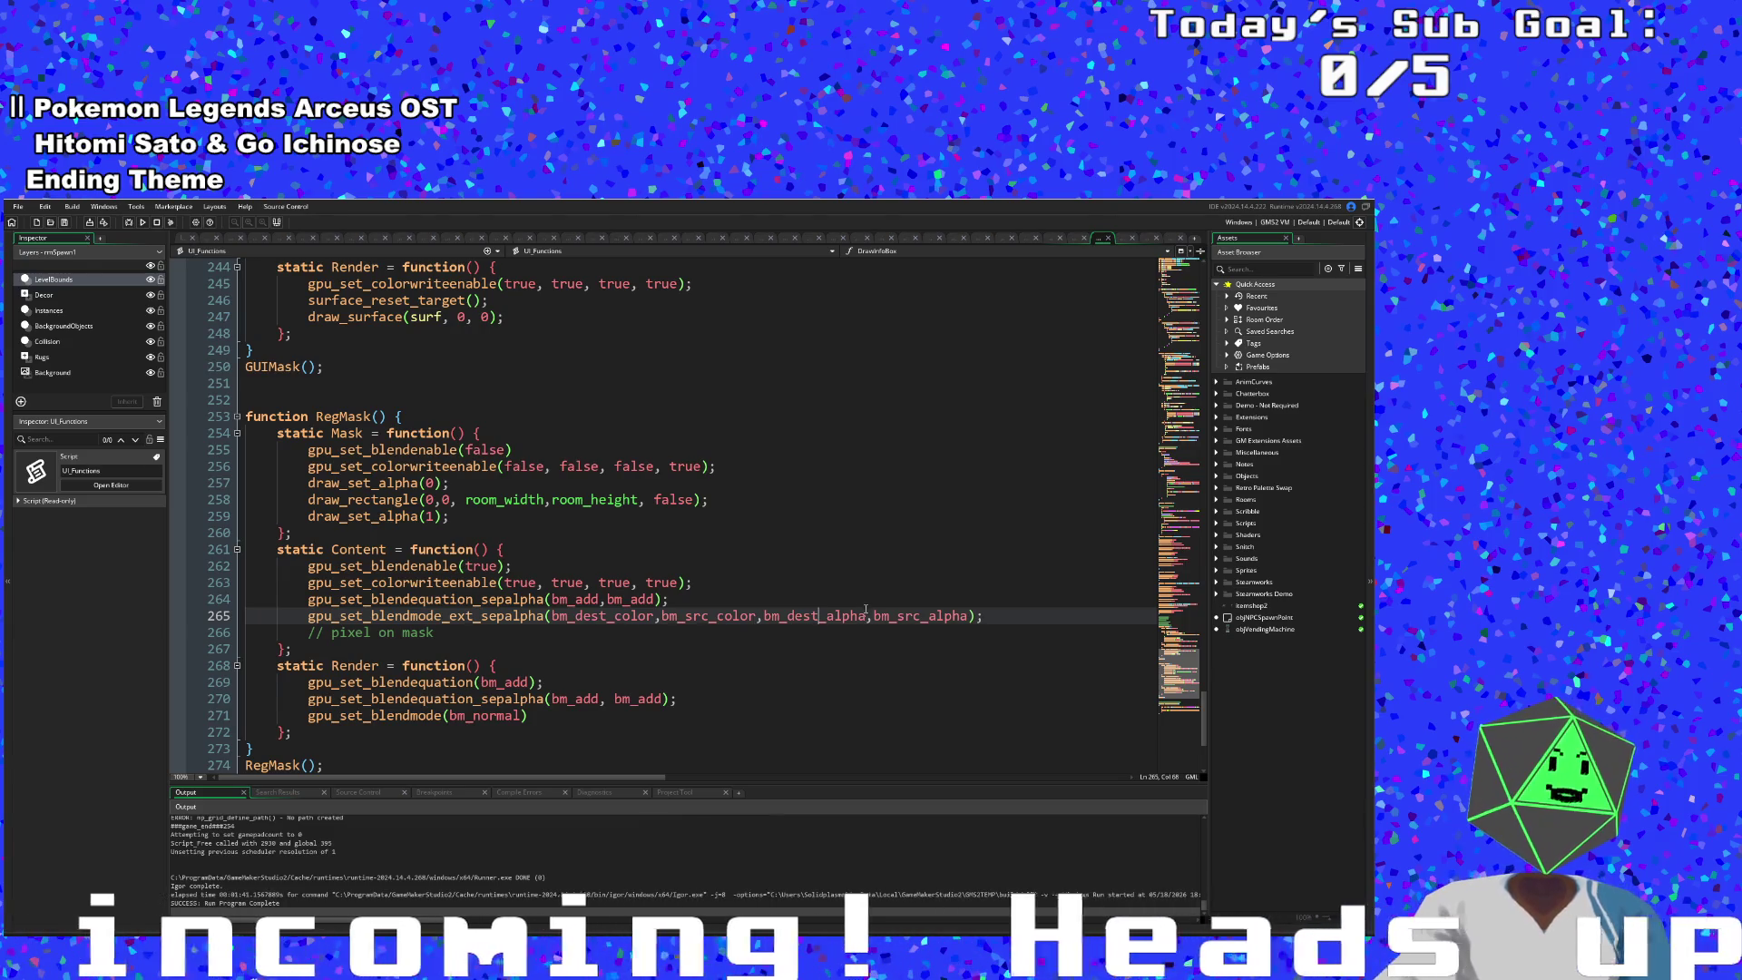
mouse_move(841, 616)
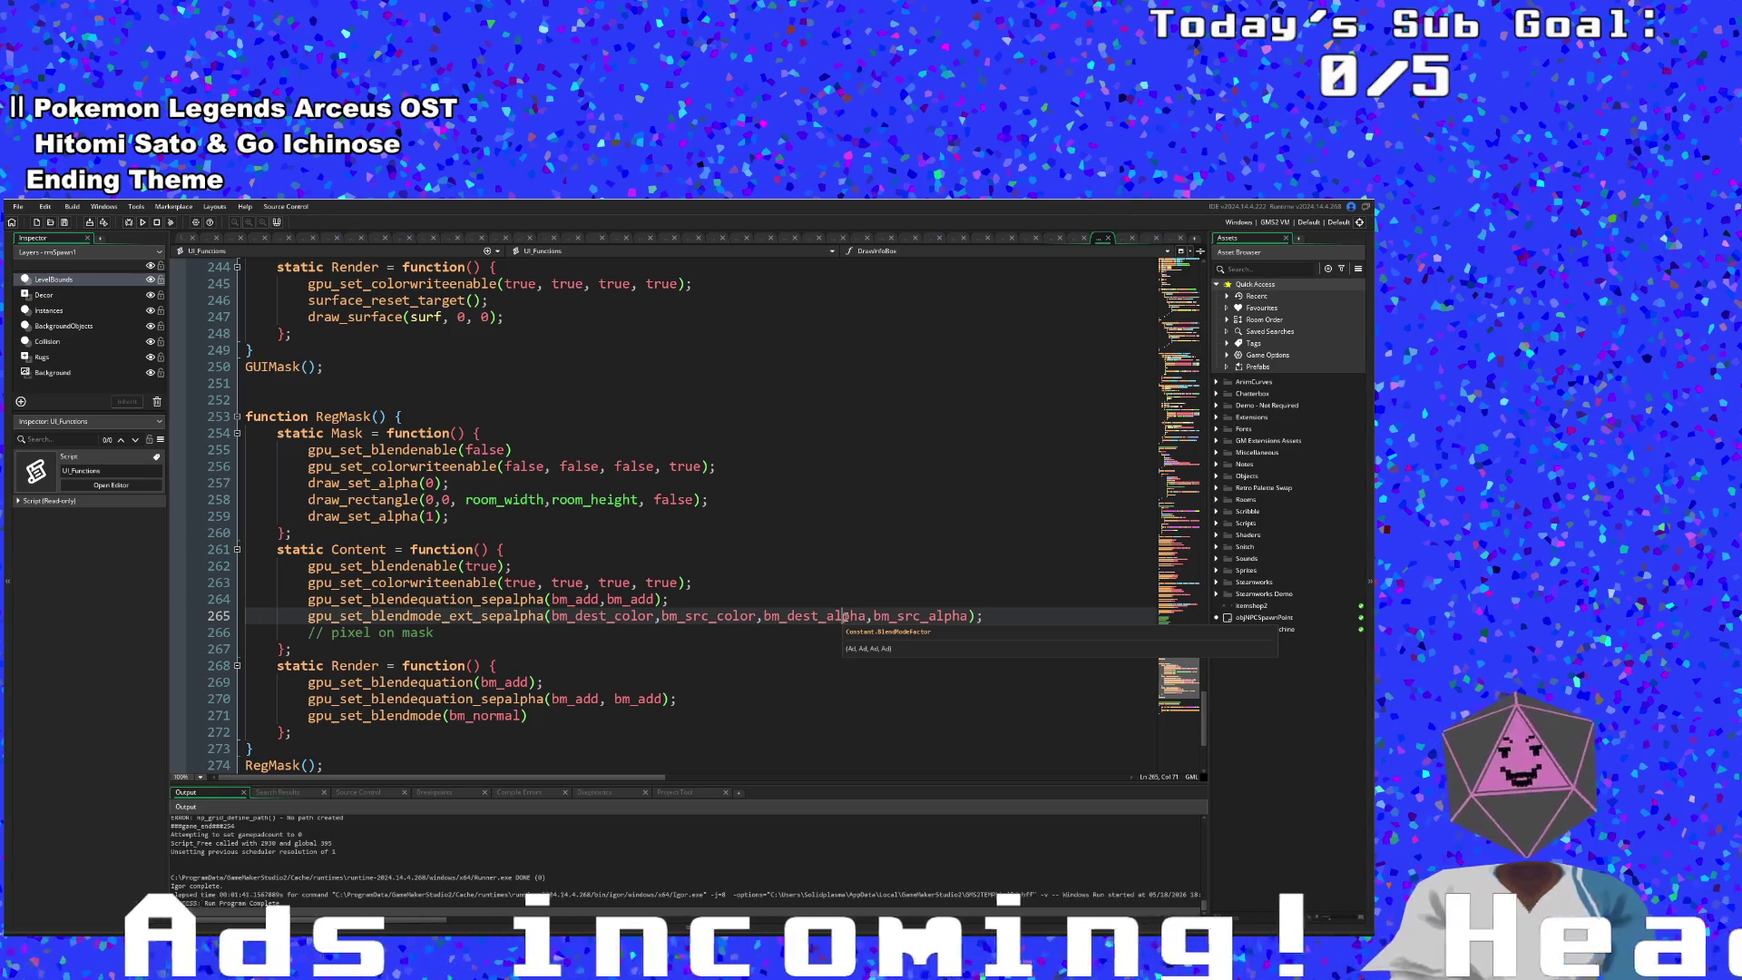
left_click(639, 601)
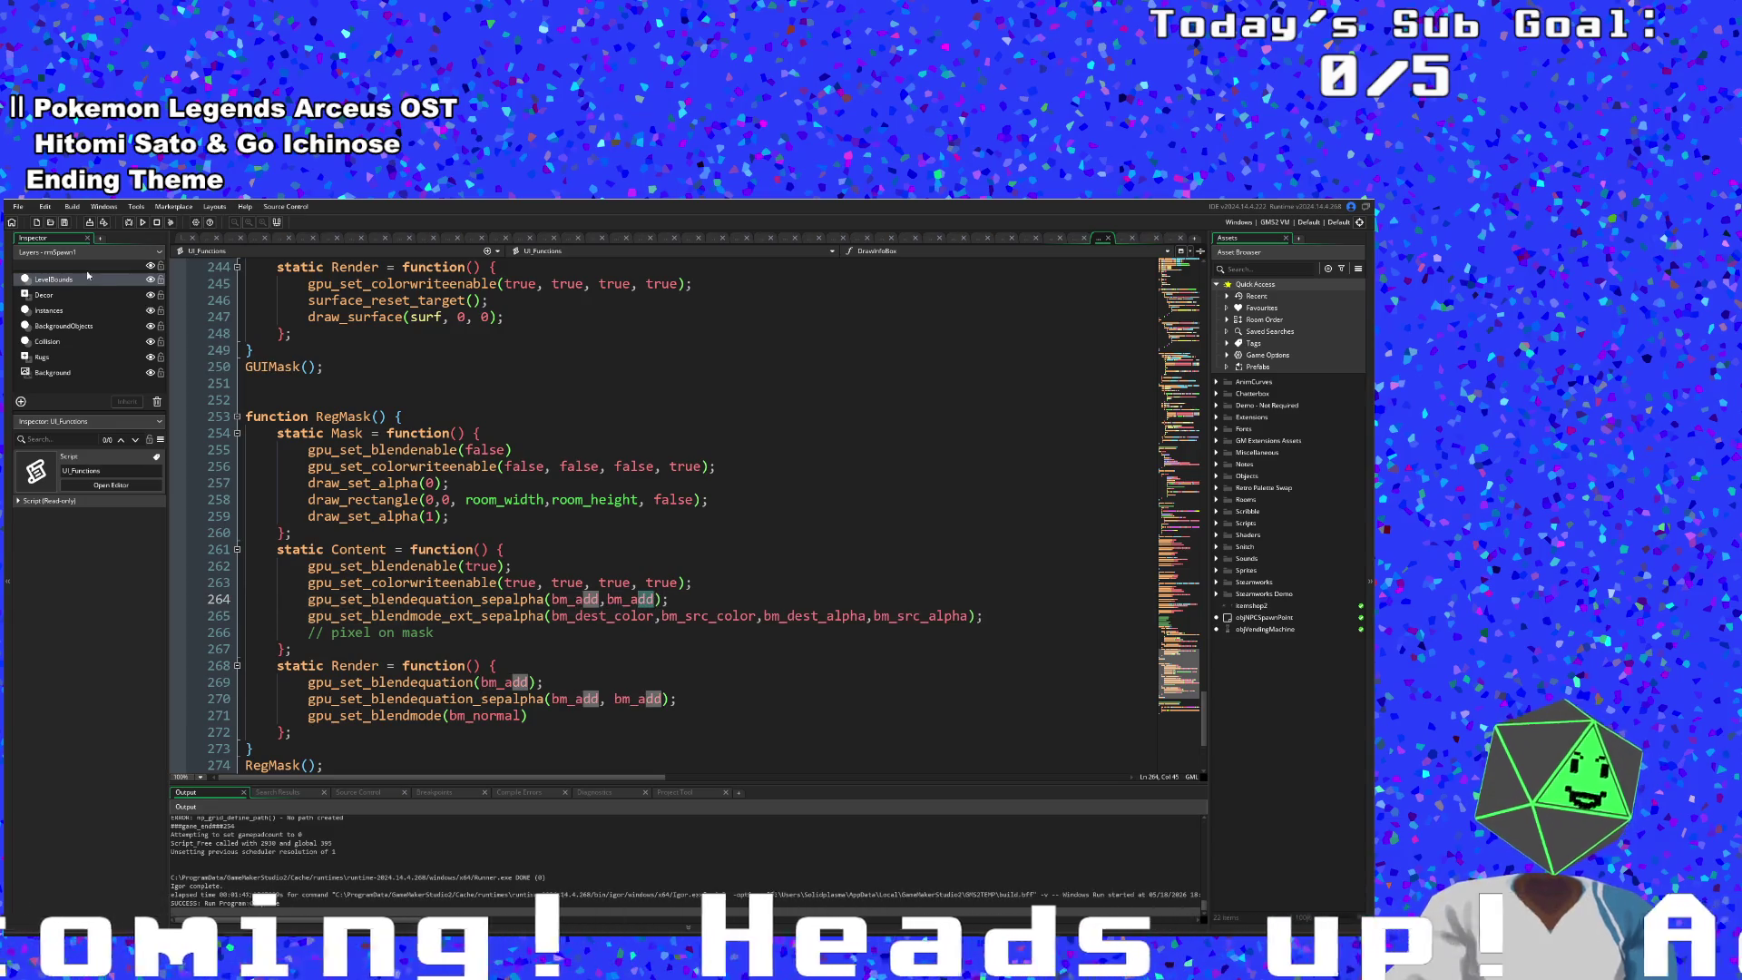
left_click(17, 207)
- Save, run Art Attack, start the game and play past Hue's dialogue out of the first room
left_click(37, 265)
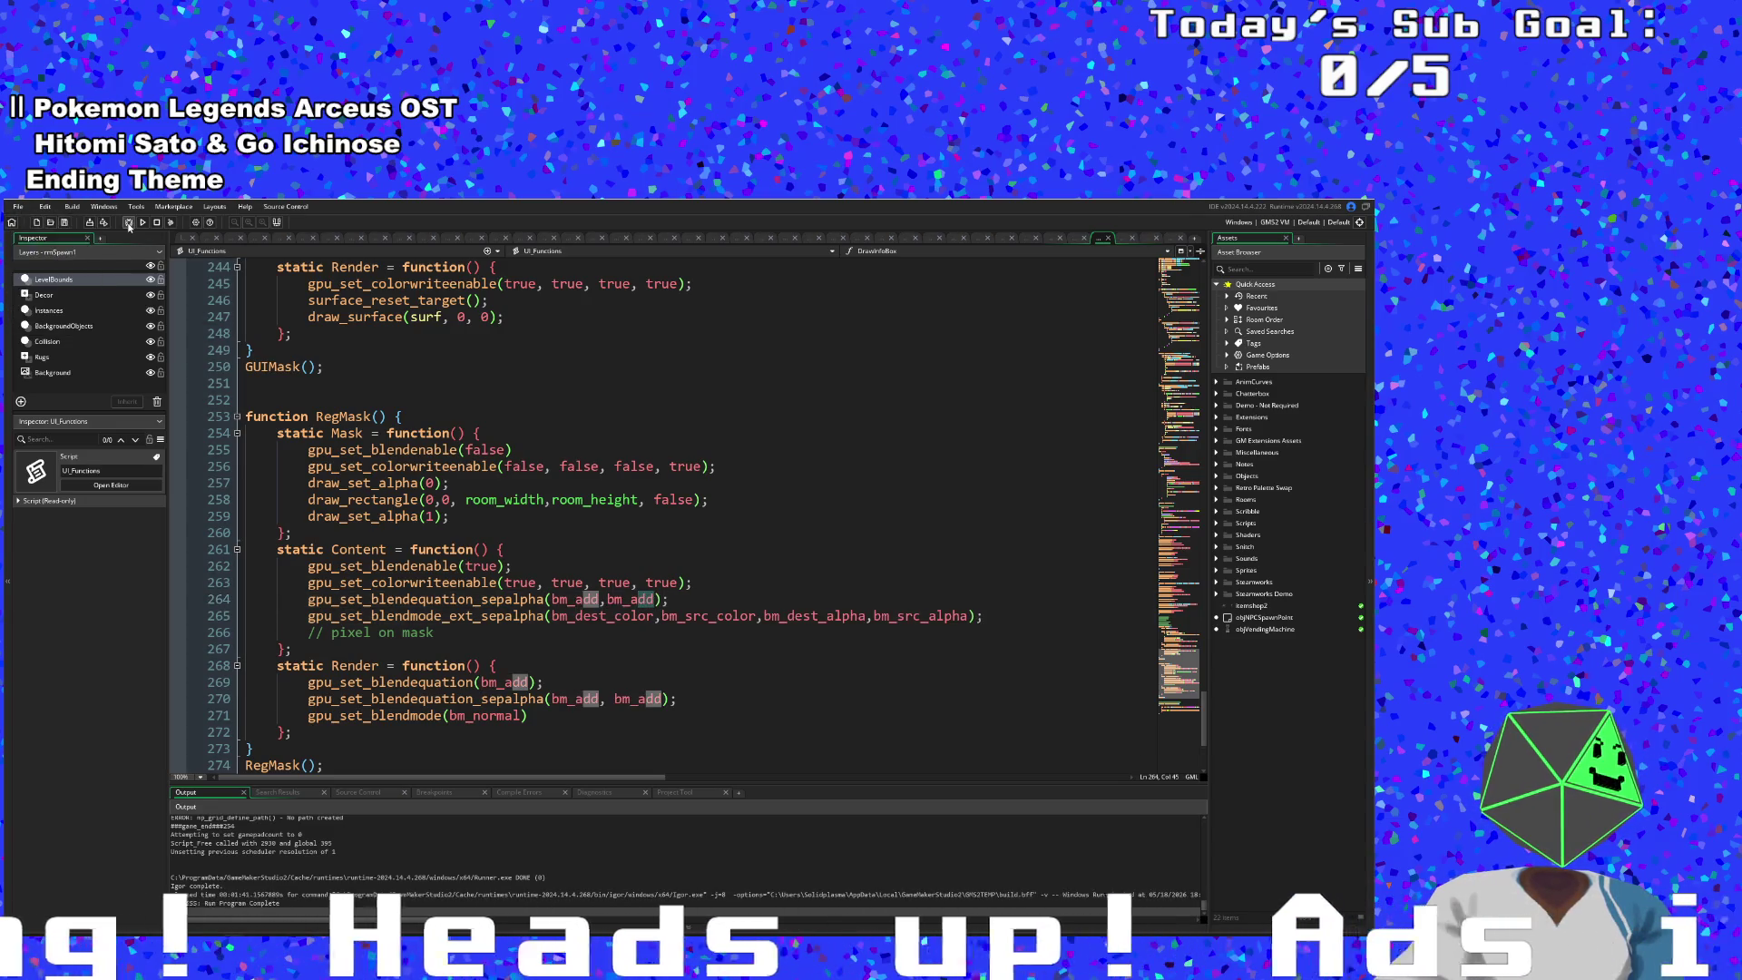
left_click(128, 223)
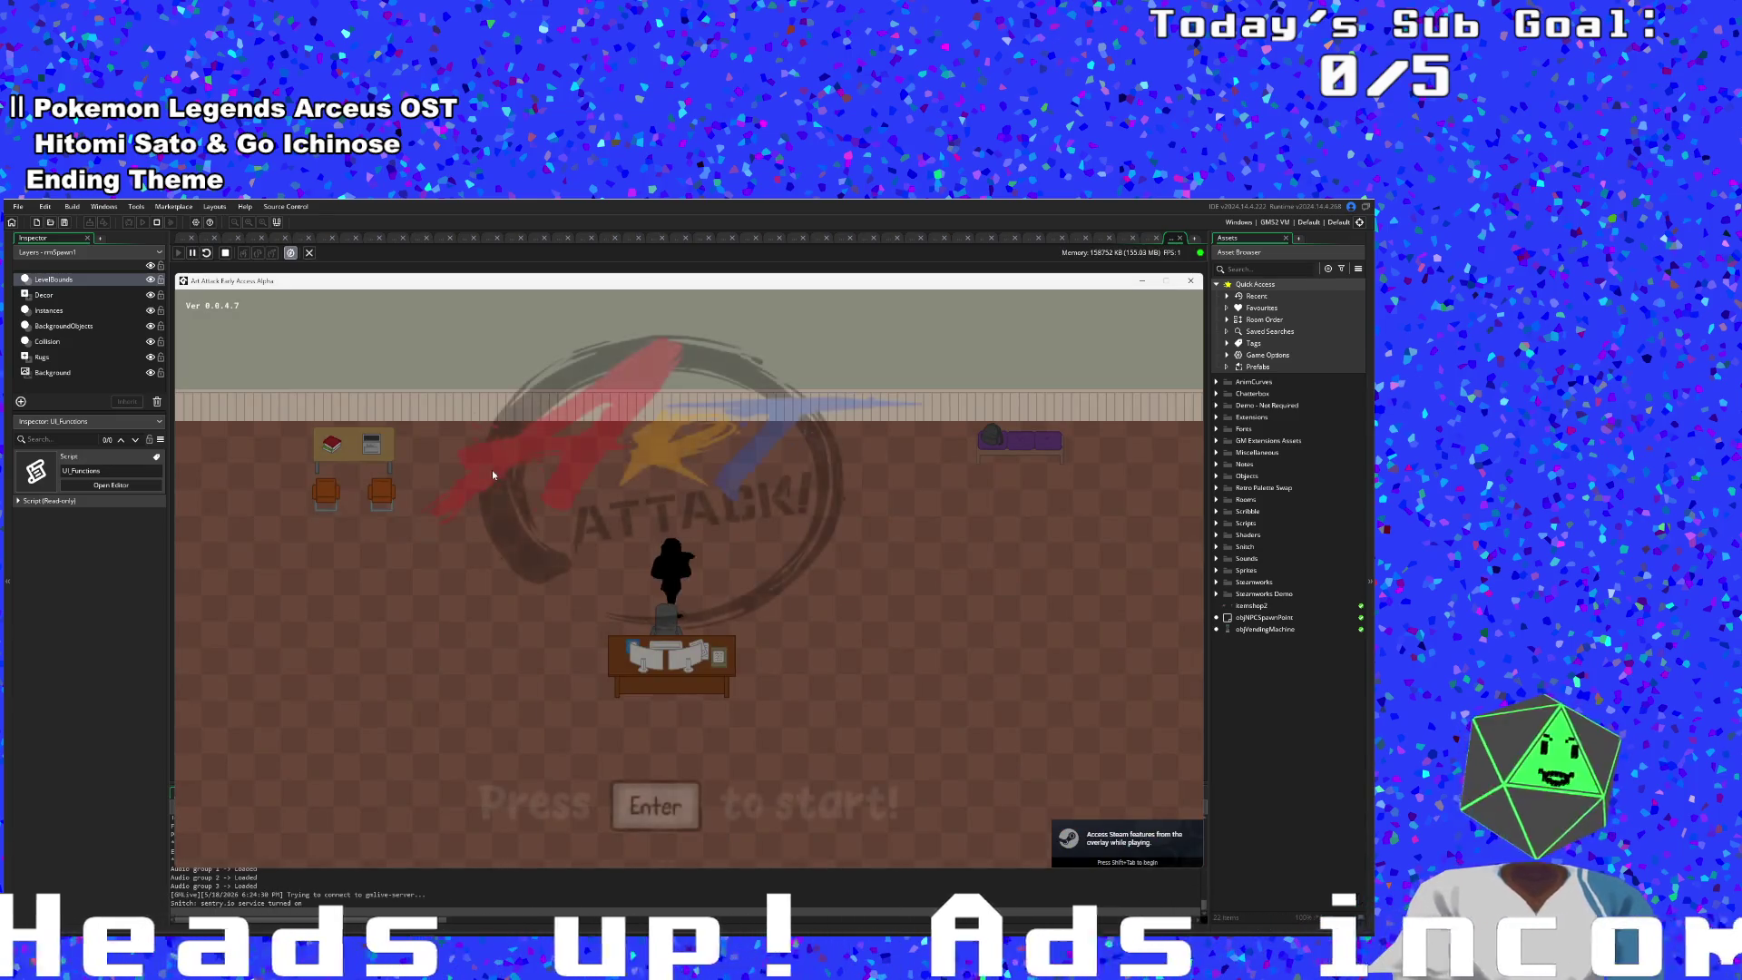
key("Return")
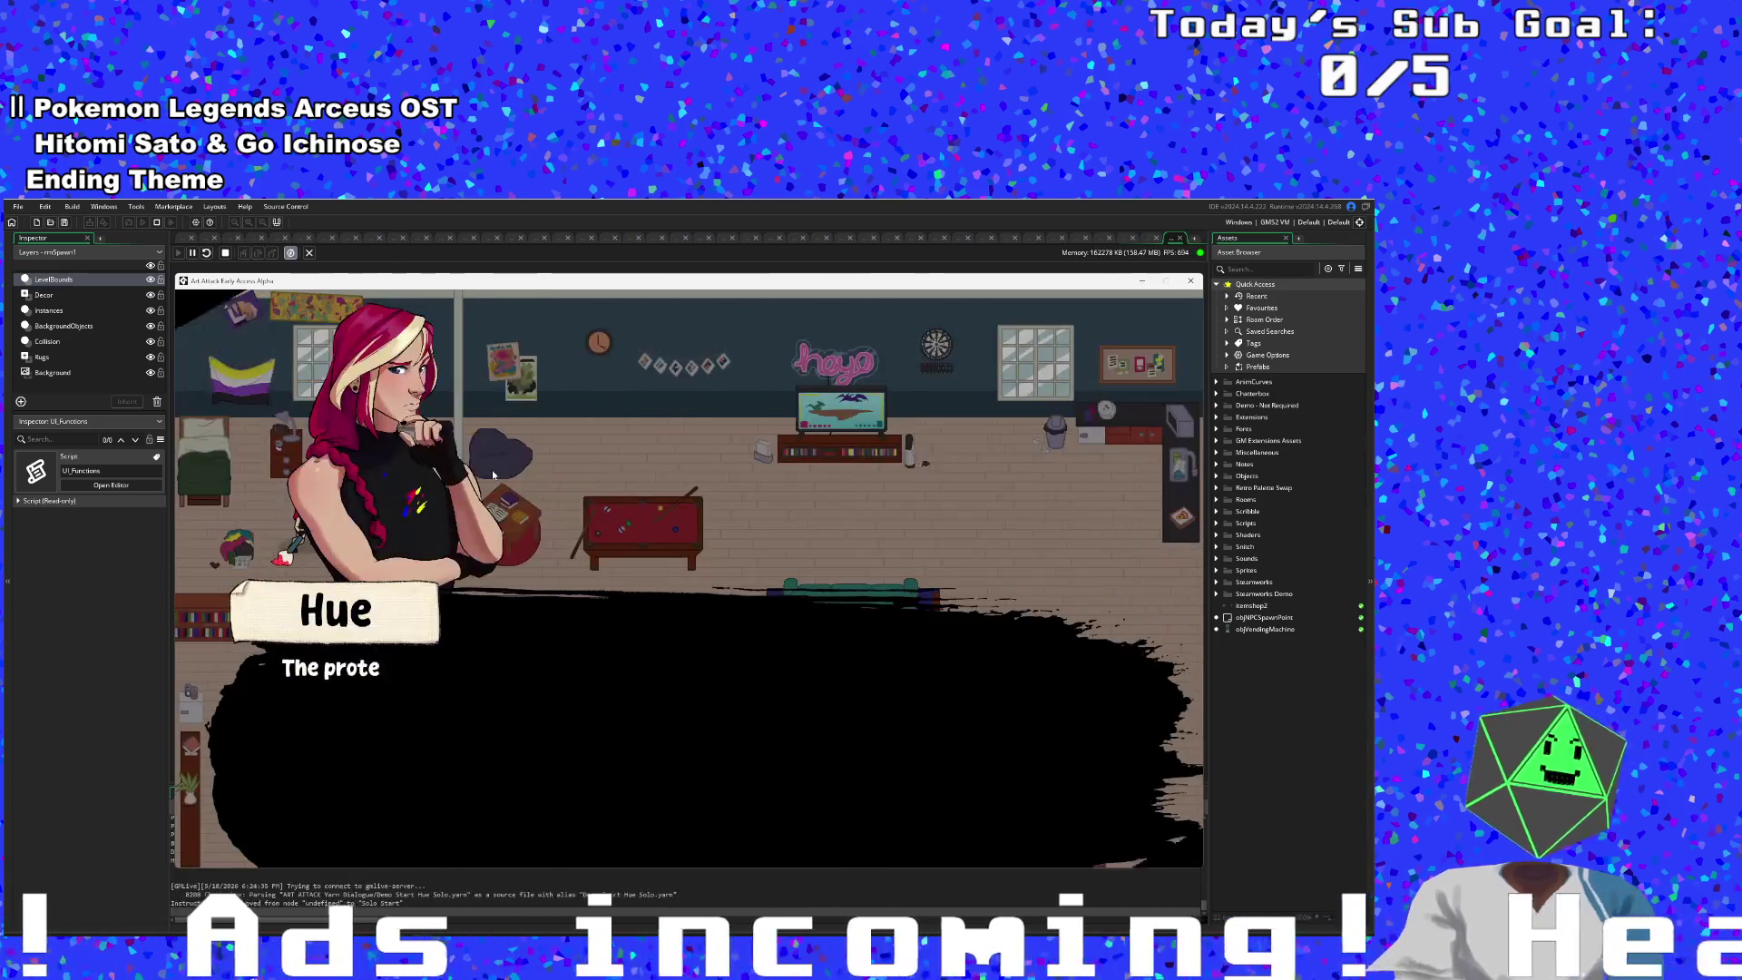
key("Return")
key("Return")
key("Right")
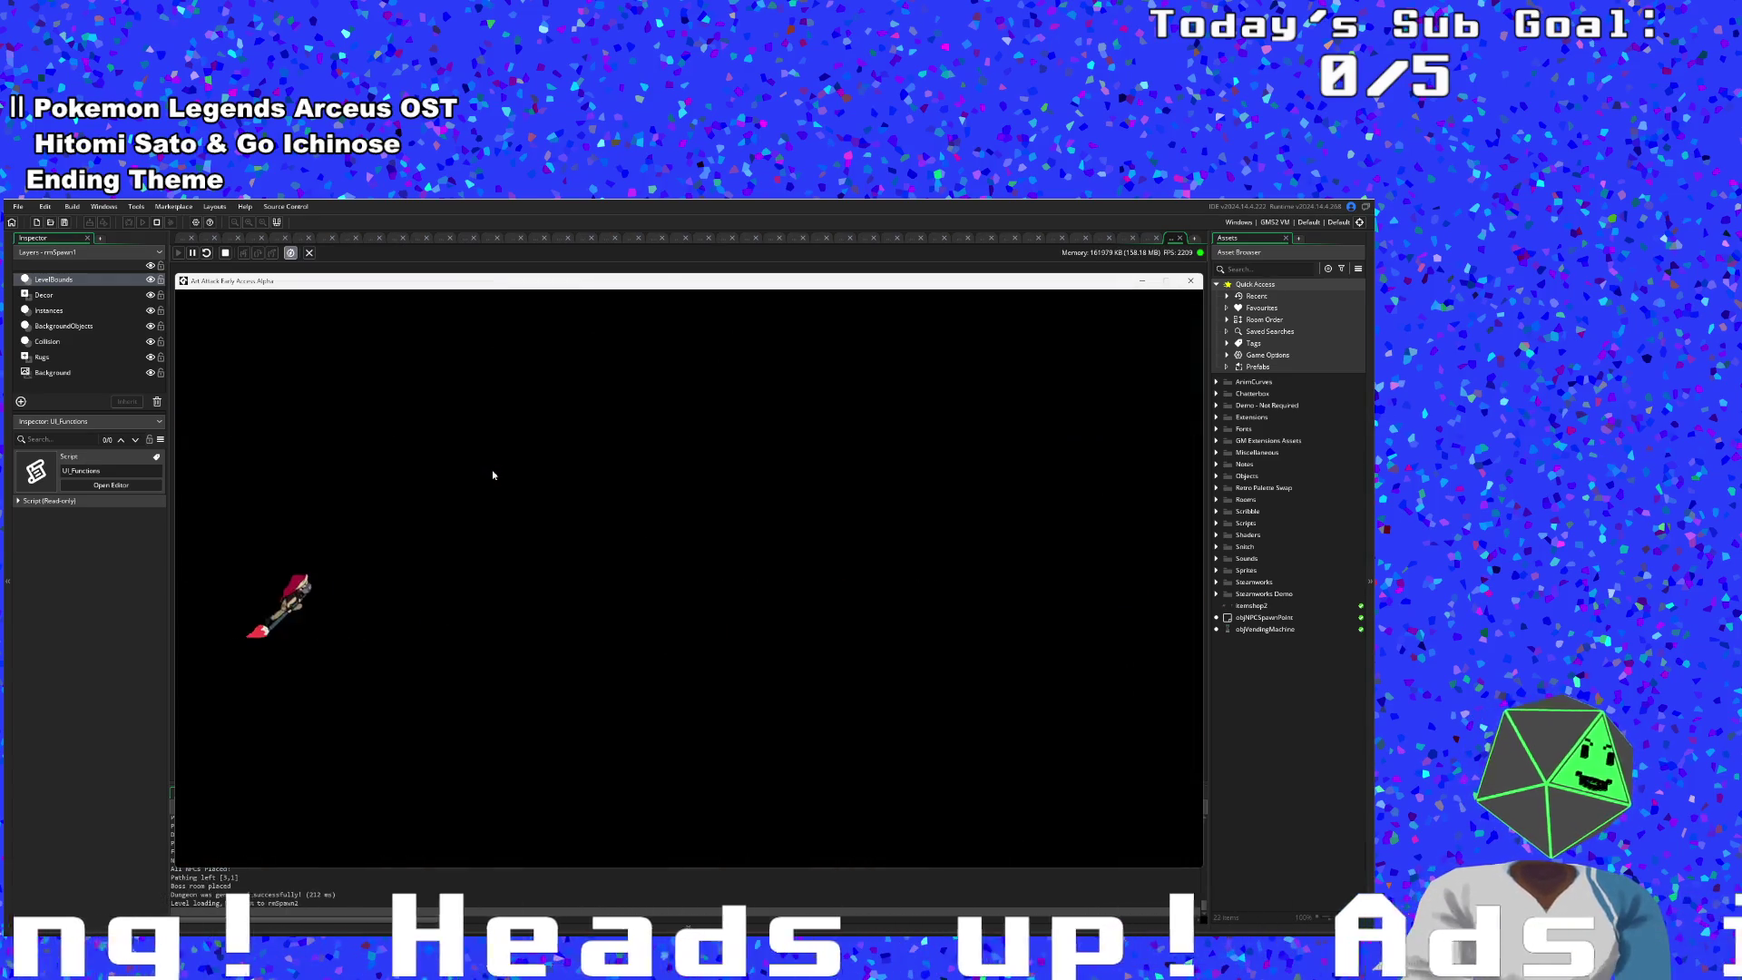
key("Up")
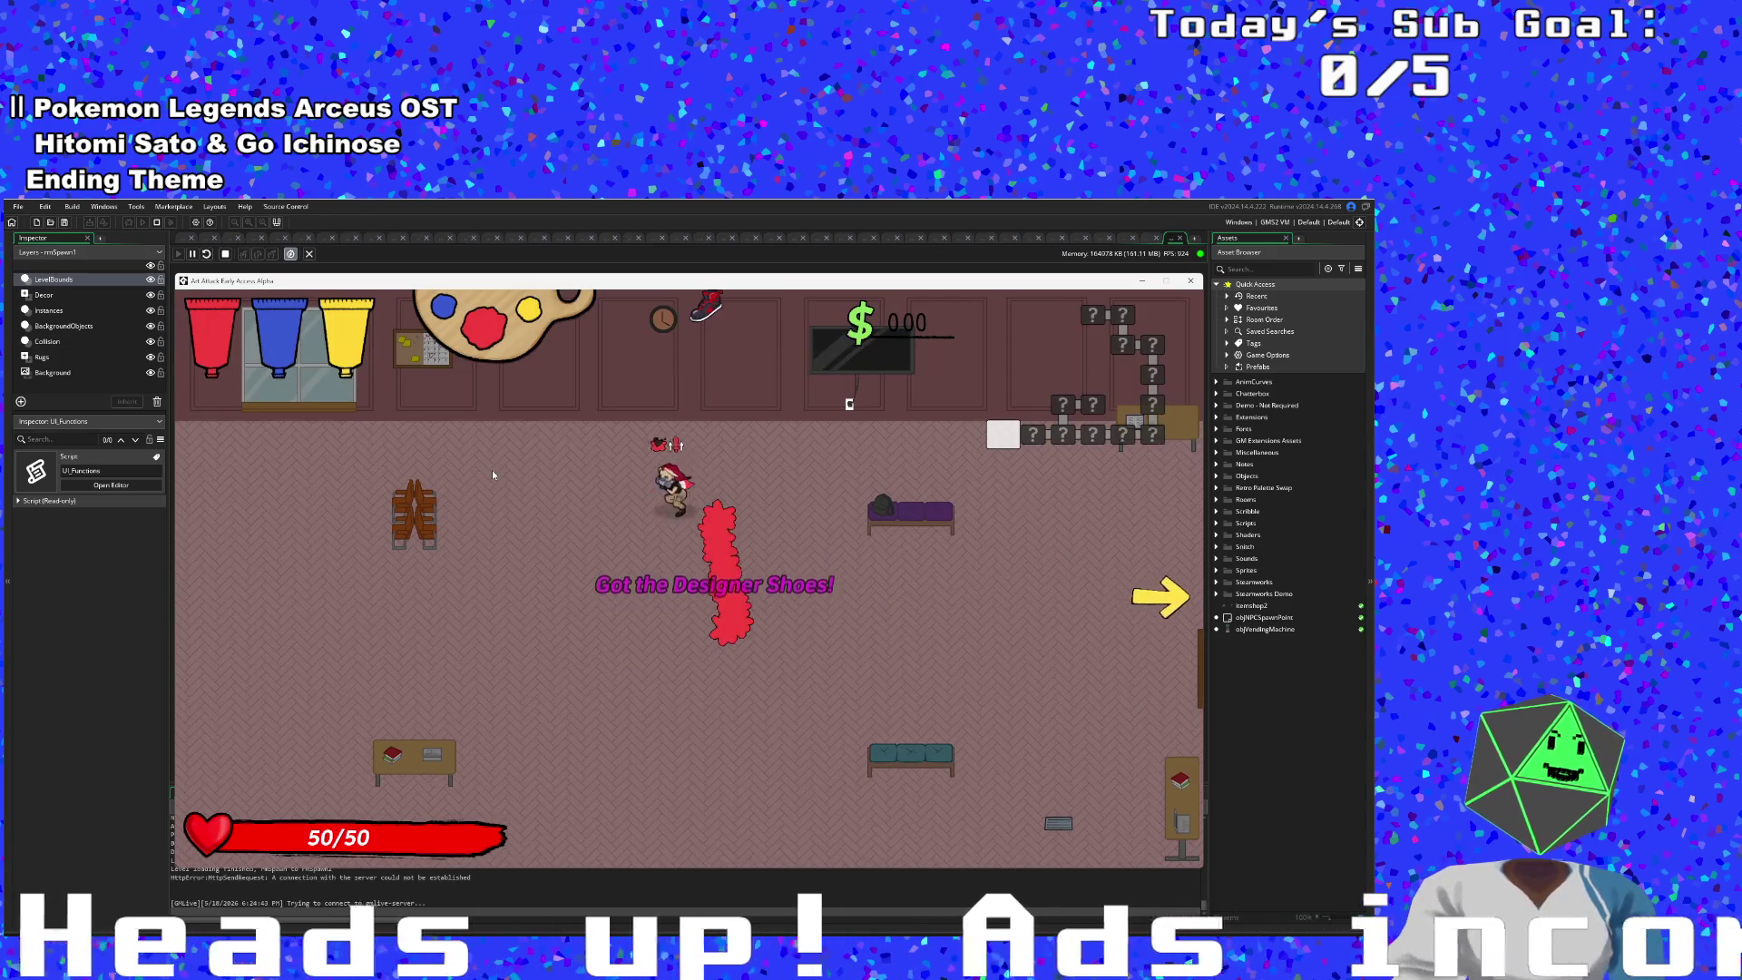
key("Right")
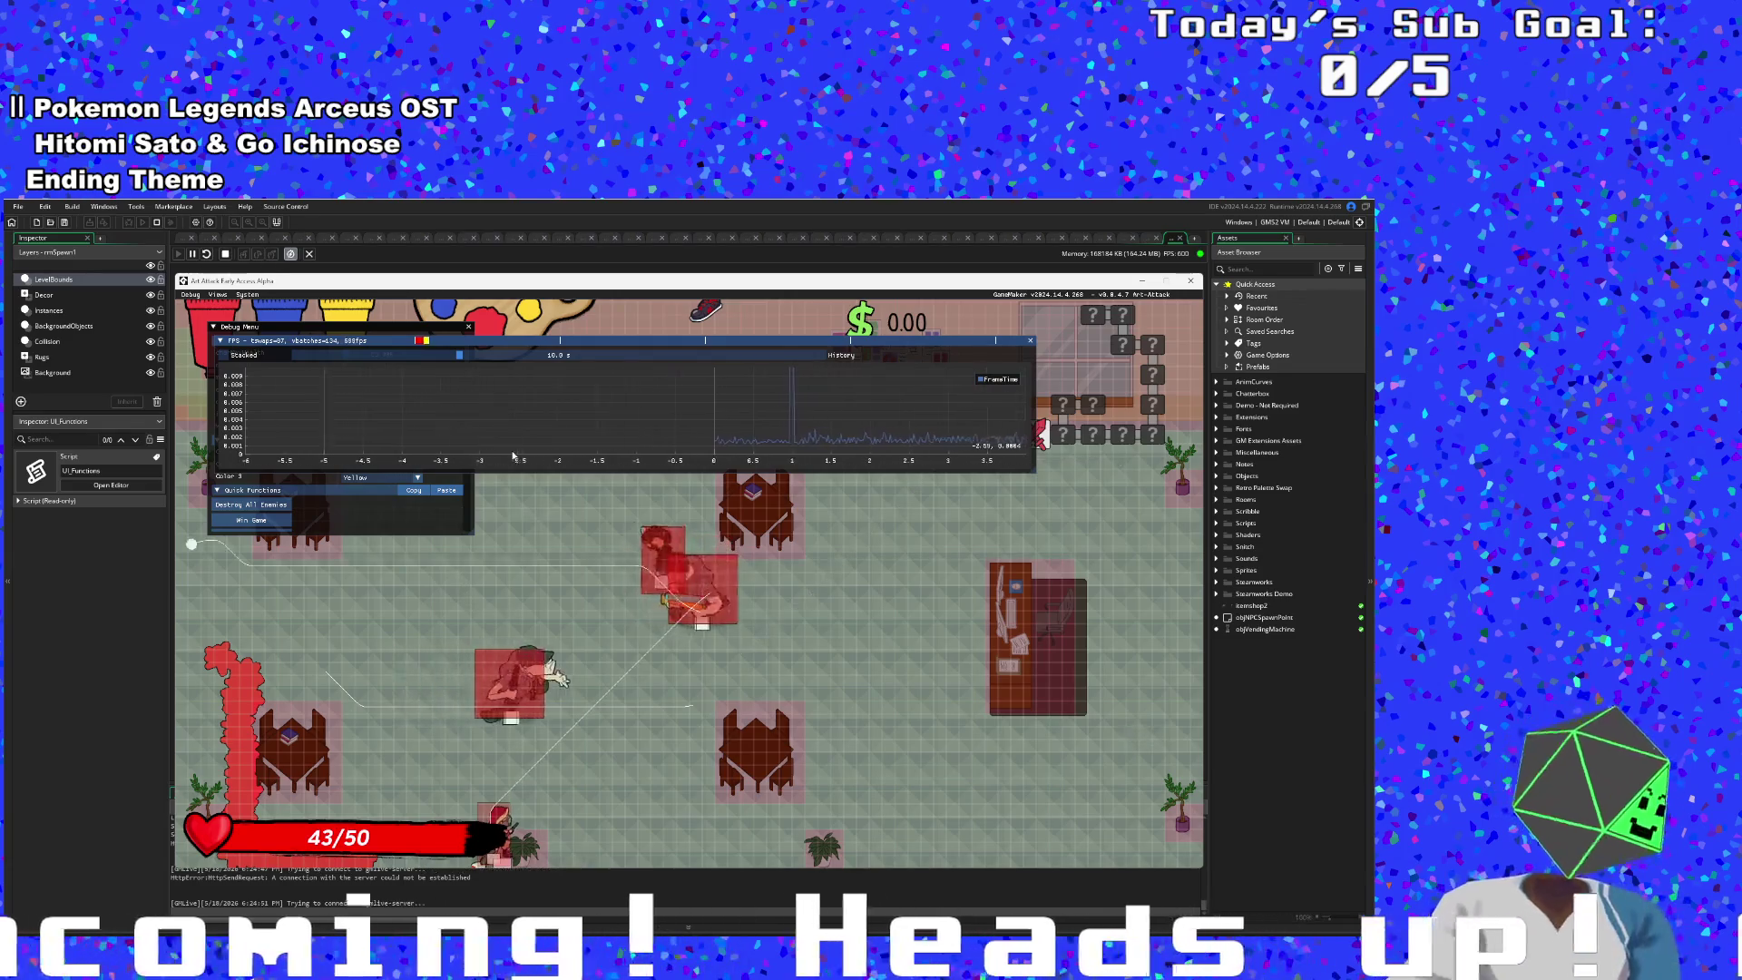
- While paused, set debug charMaxHealth and charHealth to 100000, then resume playing
key("Escape")
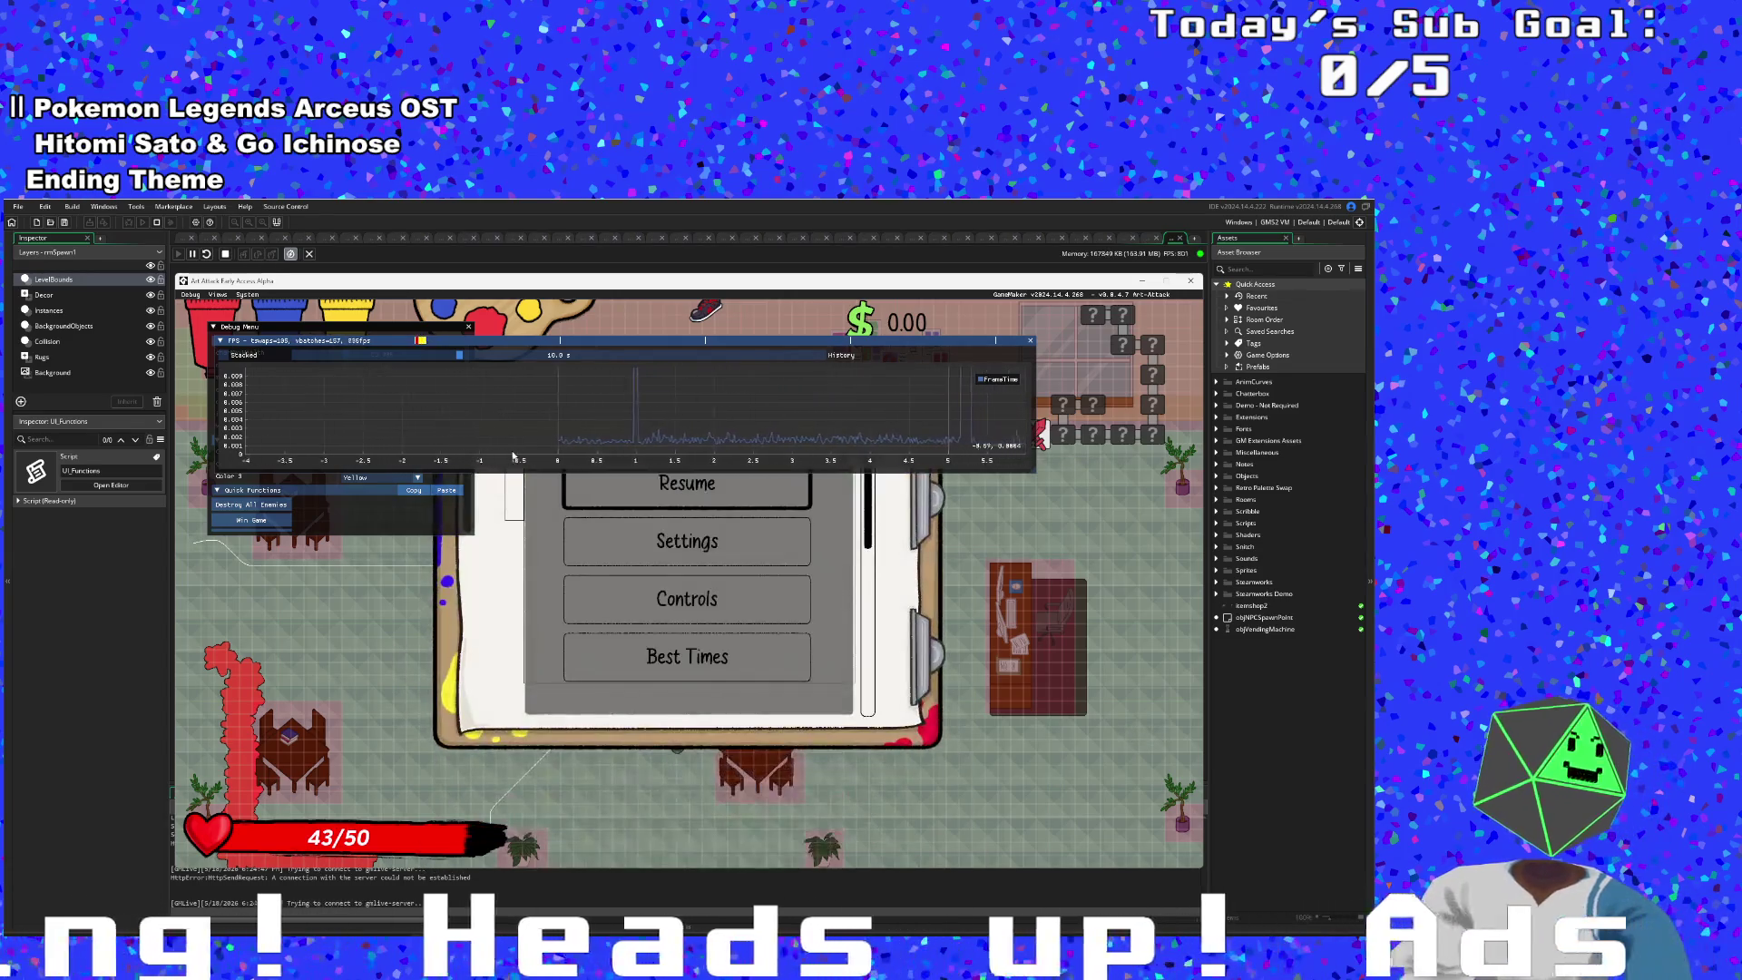
left_click(347, 515)
left_click_drag(381, 353, 498, 366)
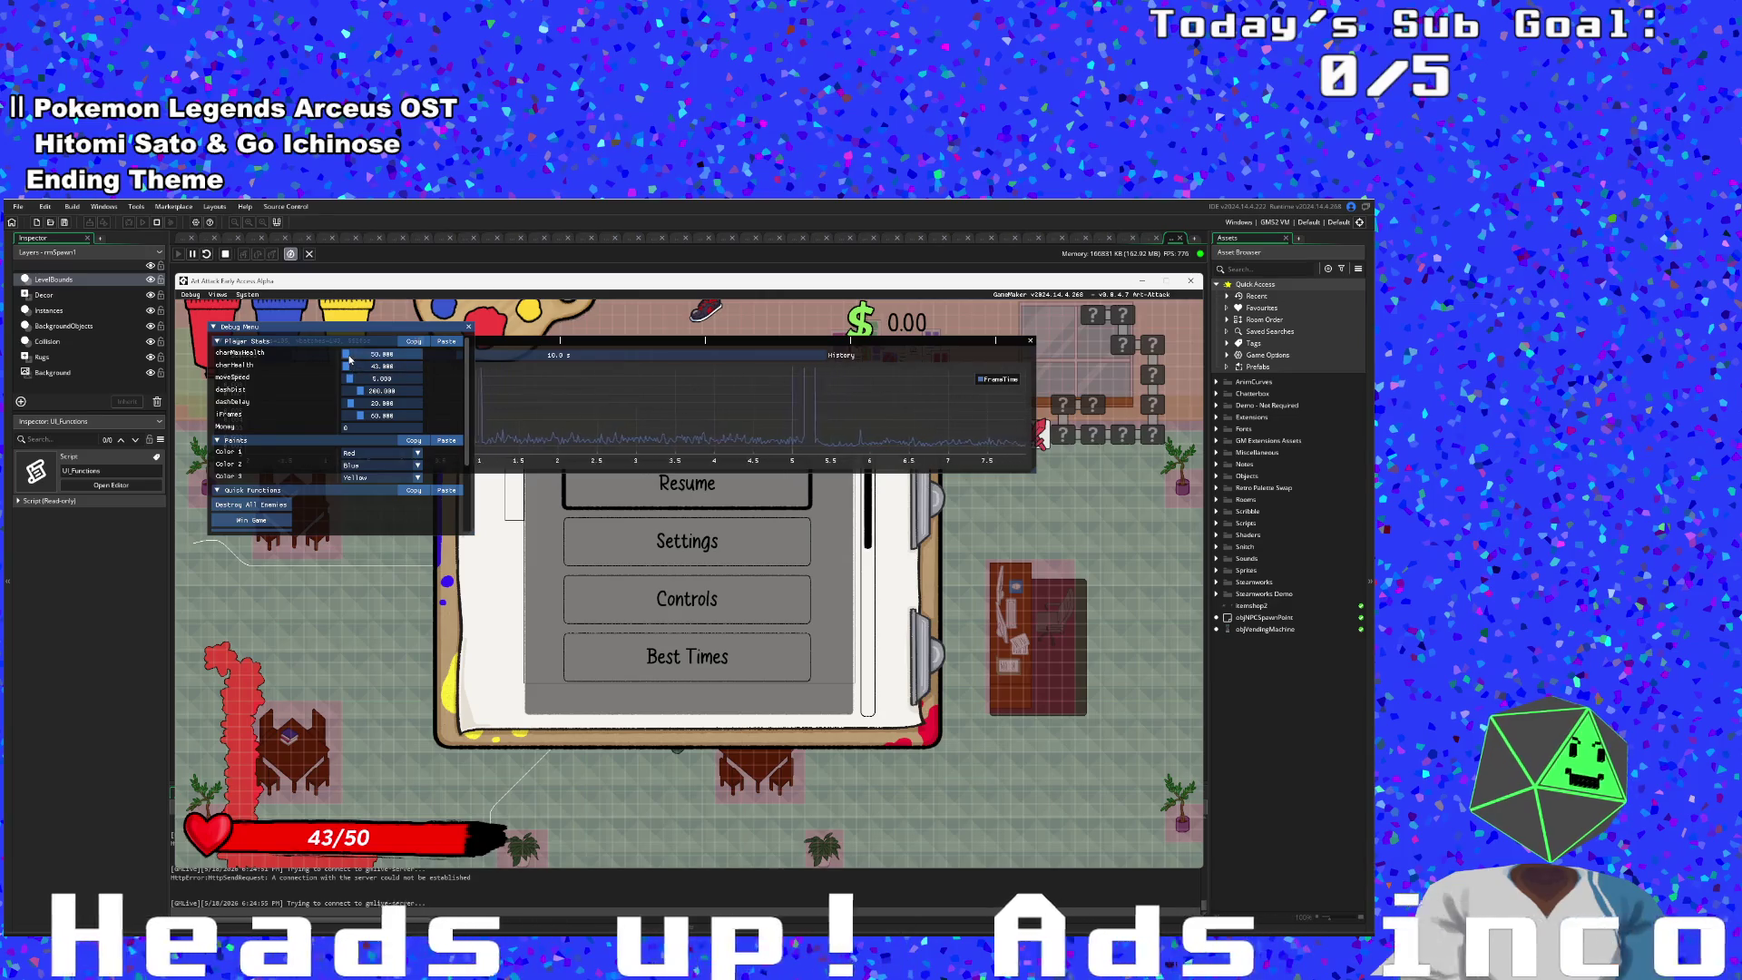
left_click_drag(348, 366, 463, 370)
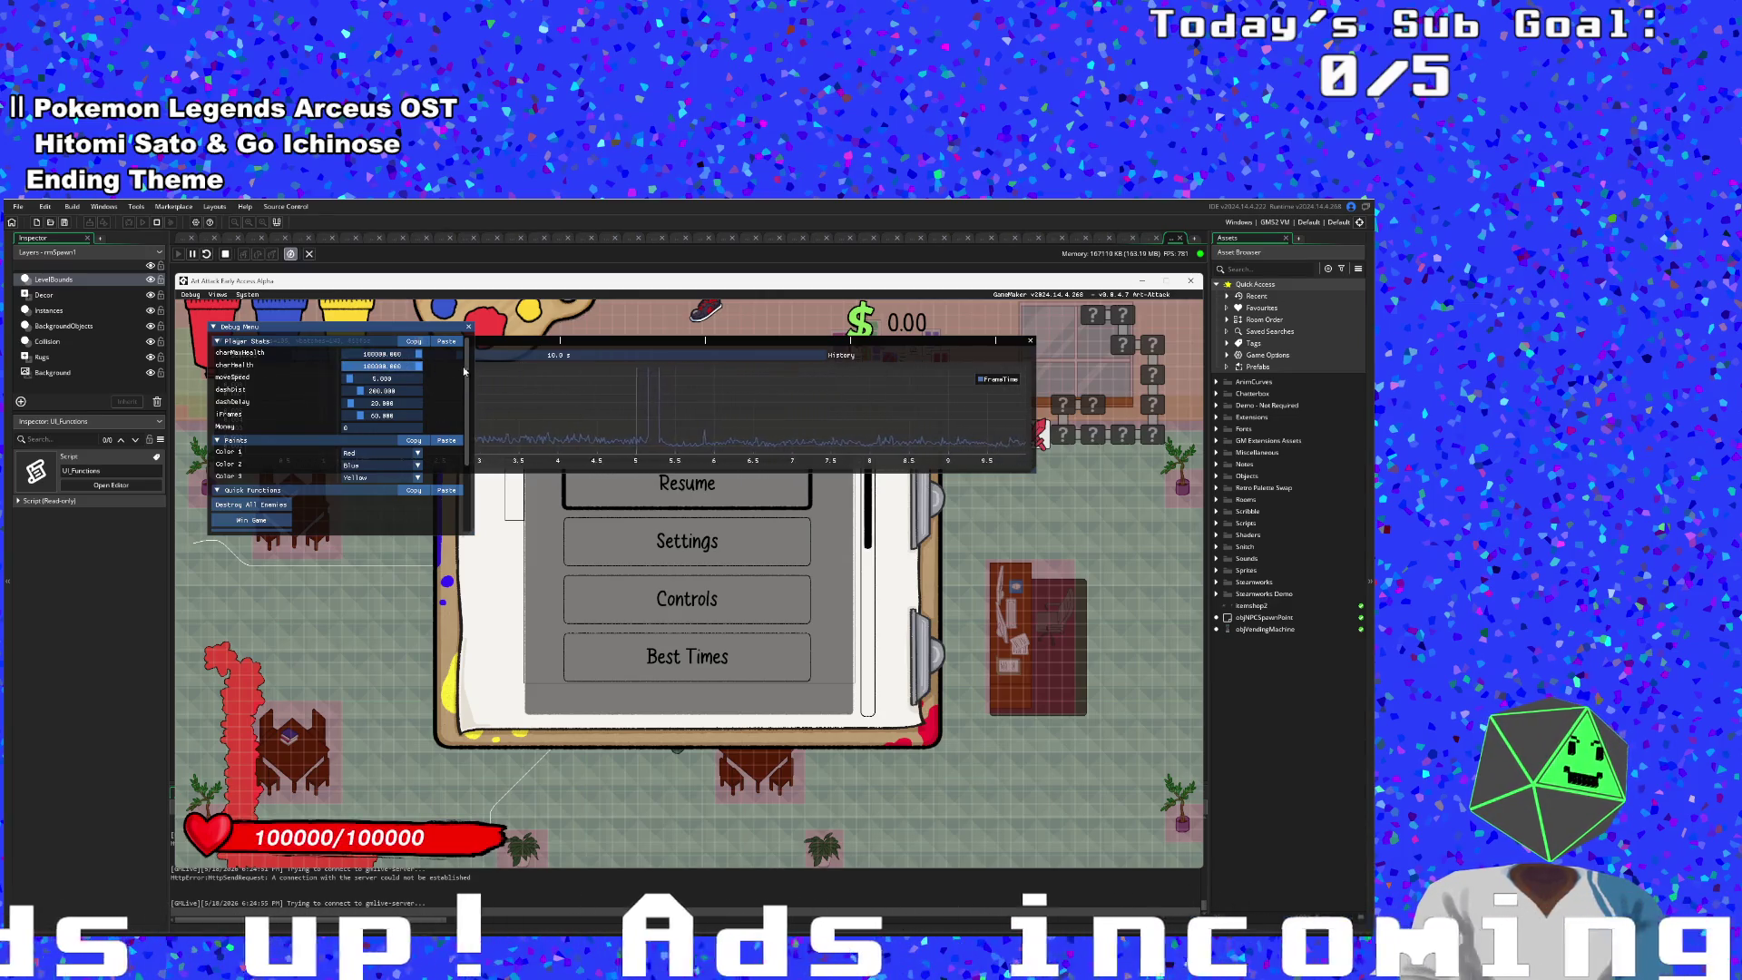
key("F12")
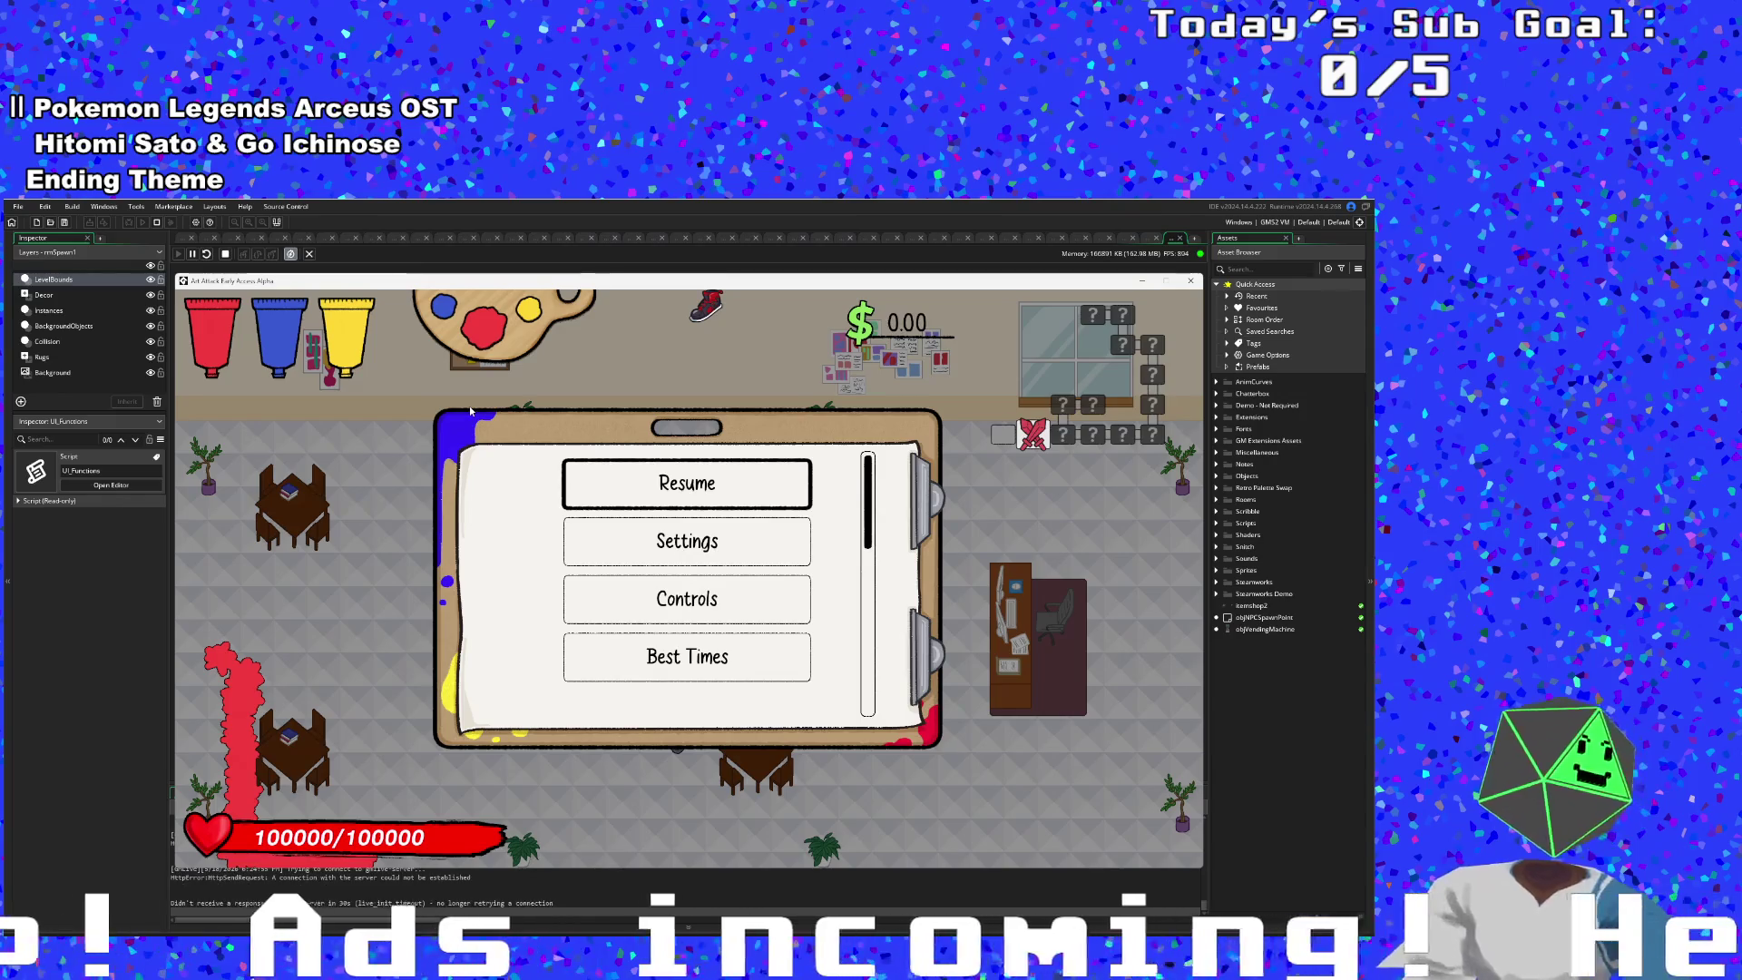
key("Escape")
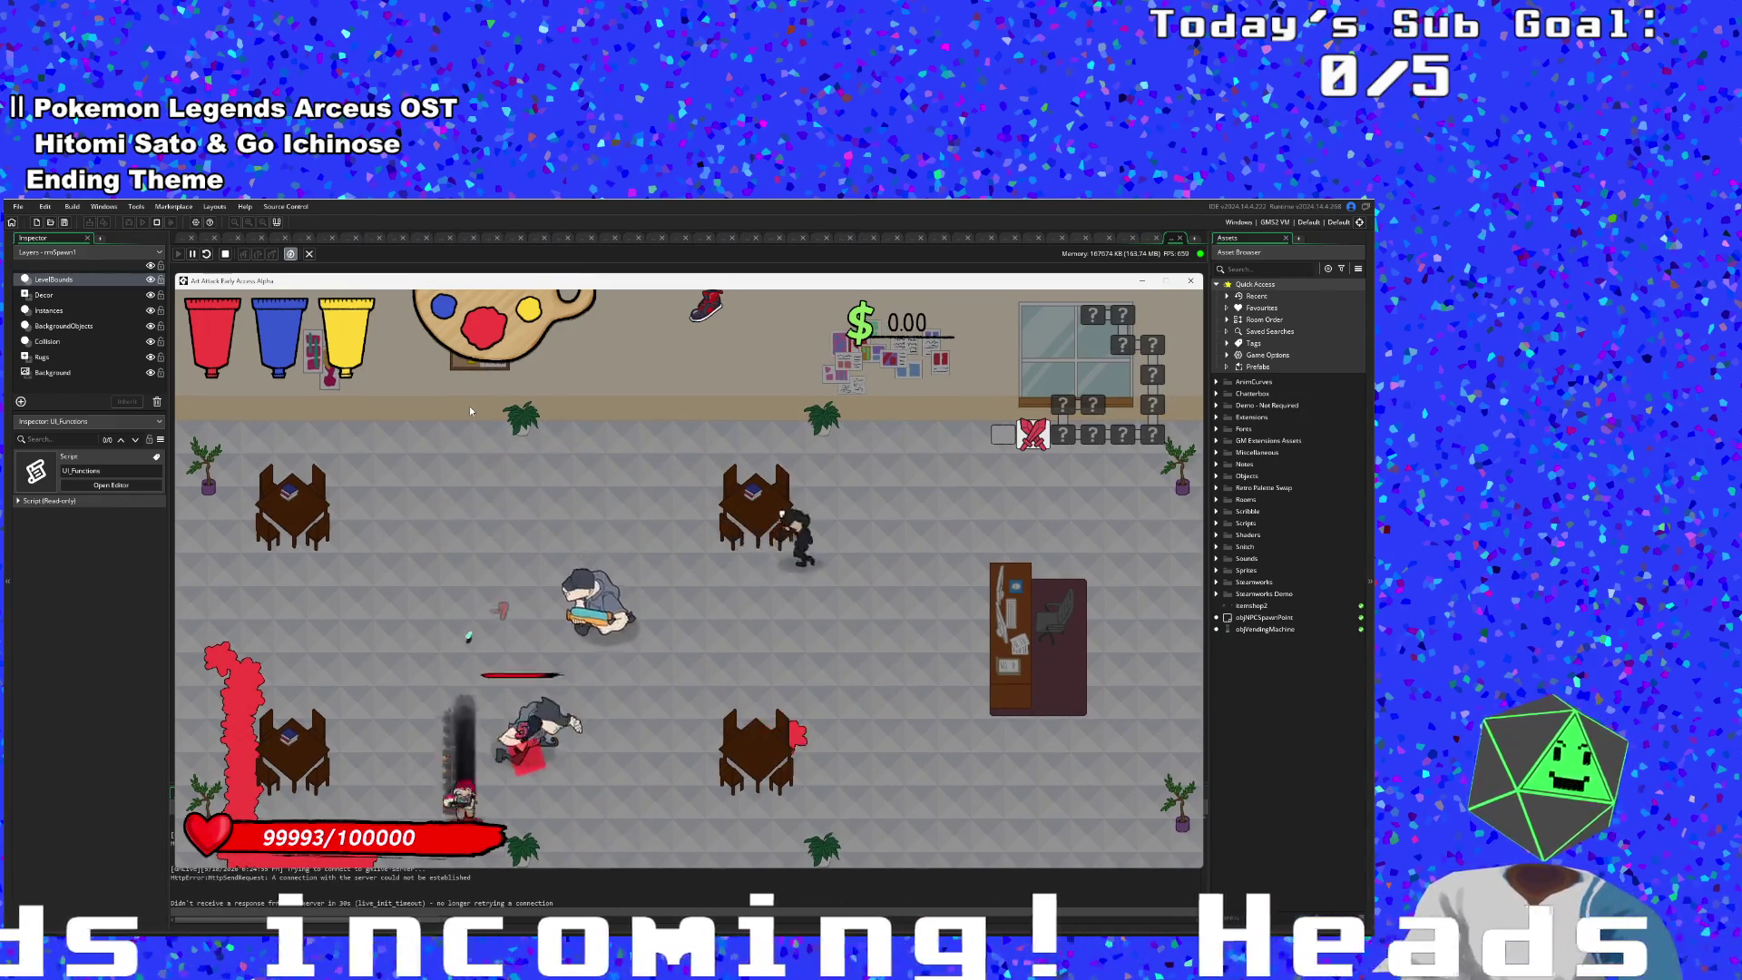
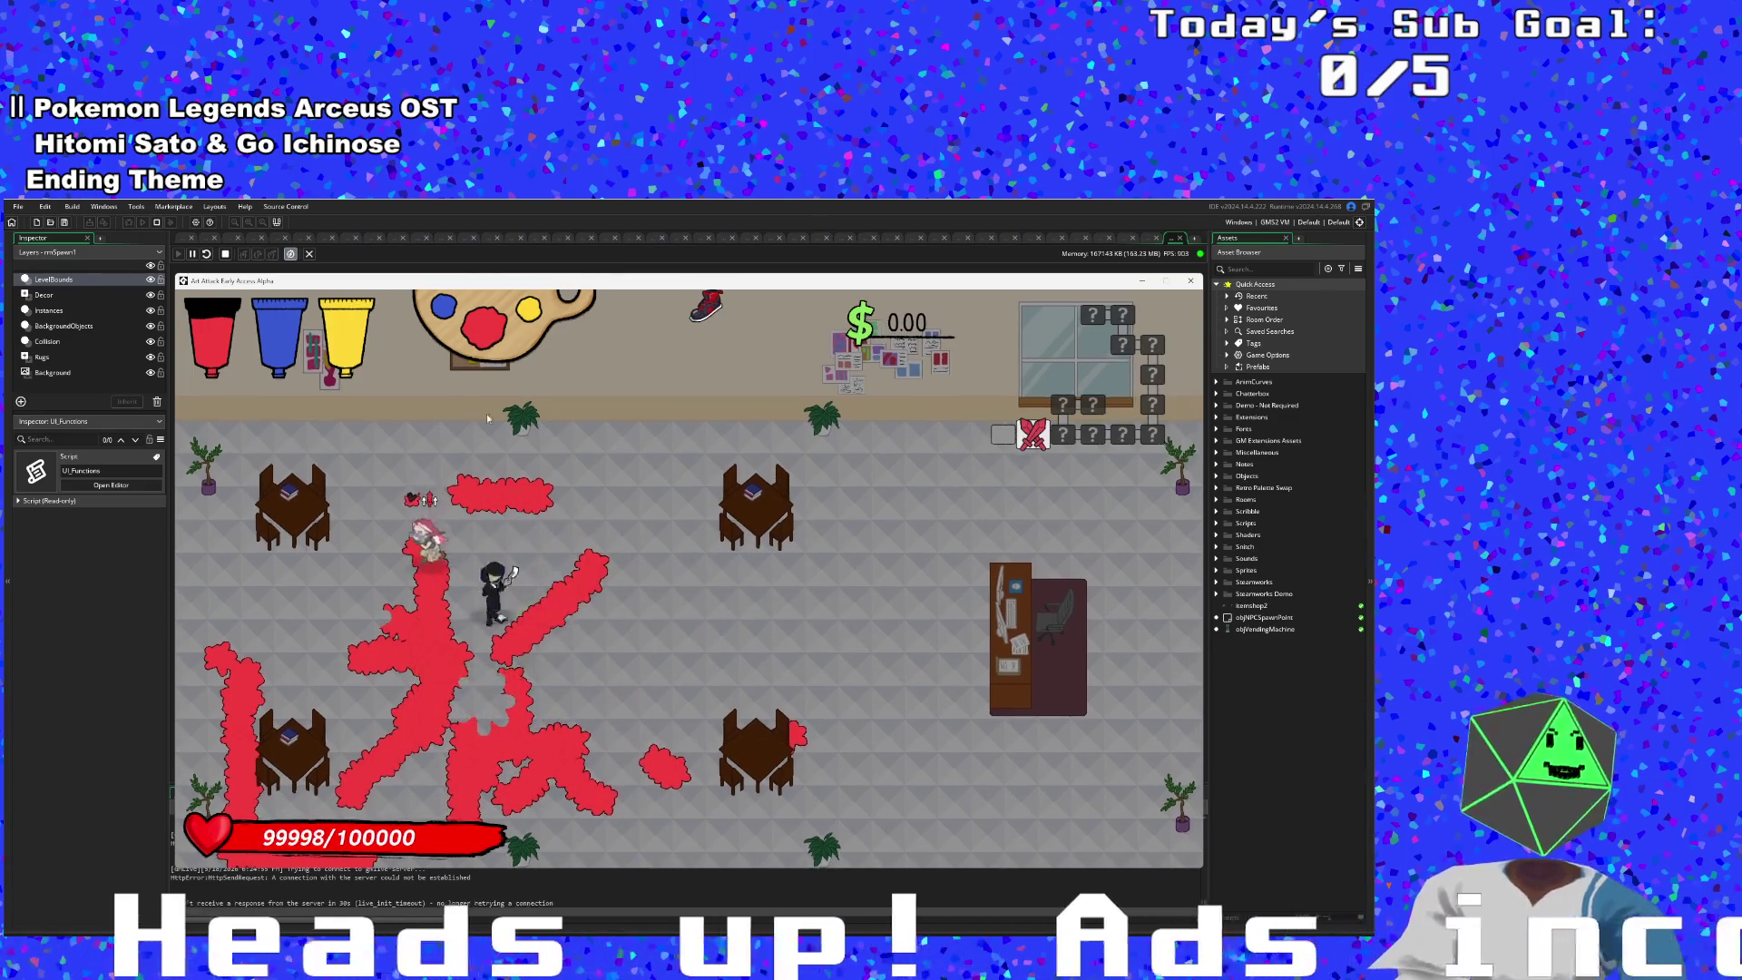
- Close the running game and examine RegMask's line 265 blend factors, especially bm_dest_alpha
key("Escape")
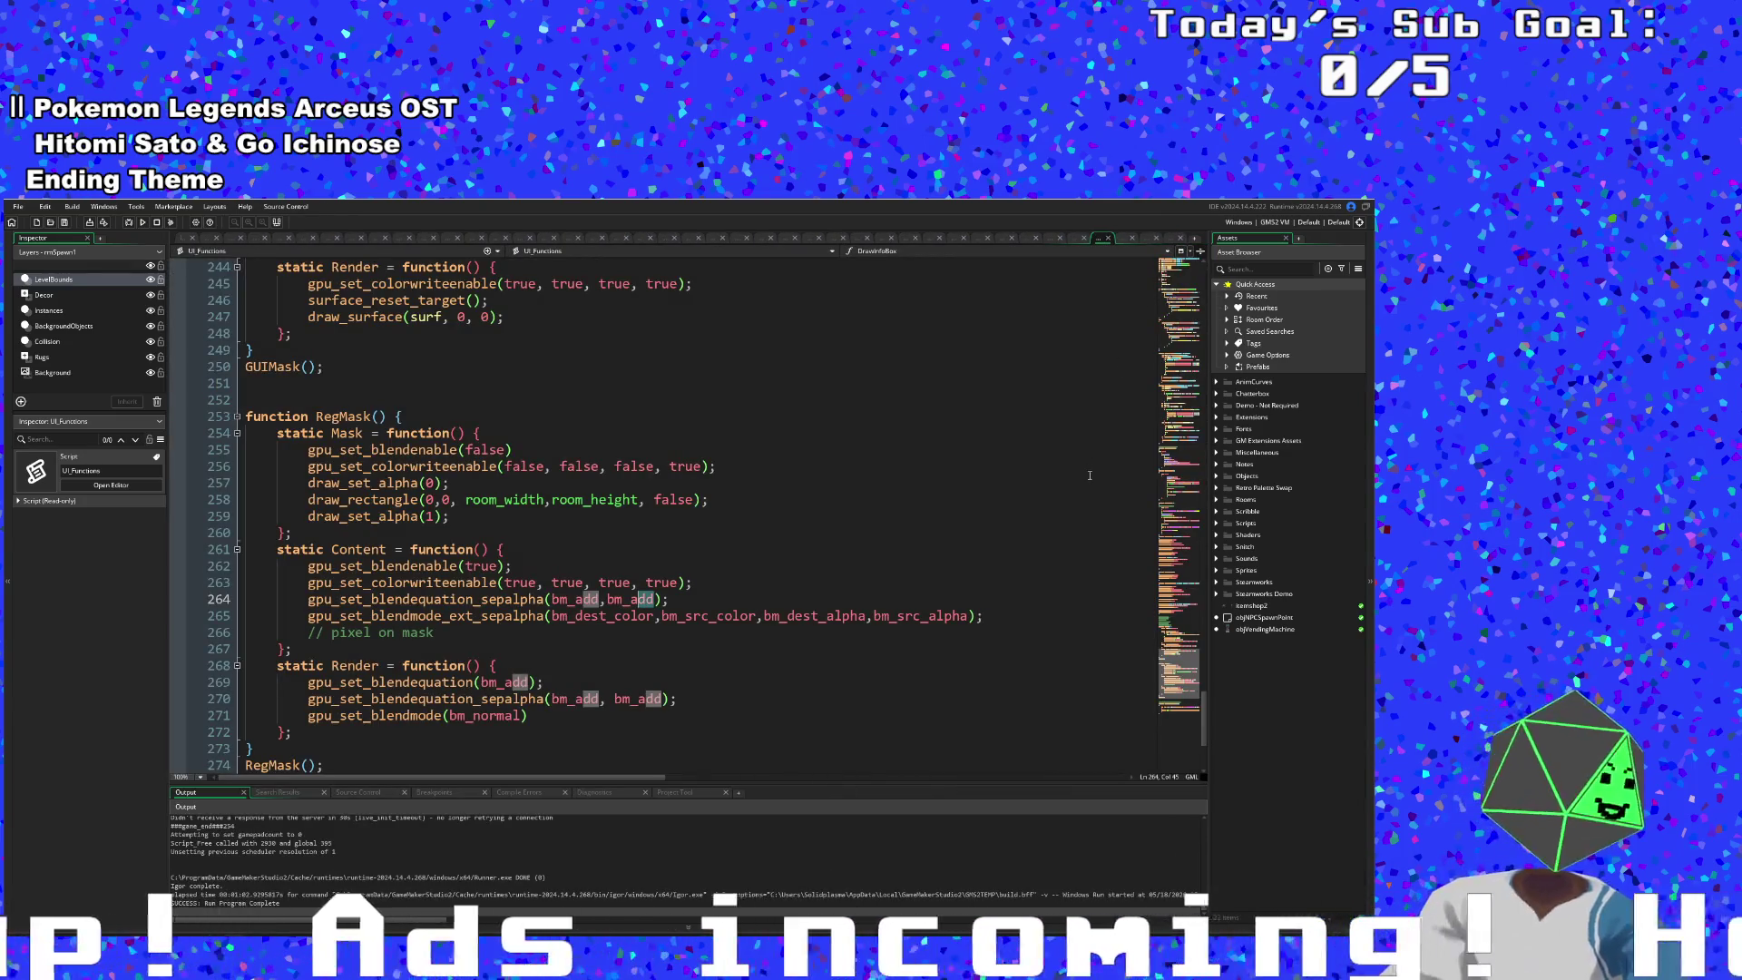
left_click(857, 616)
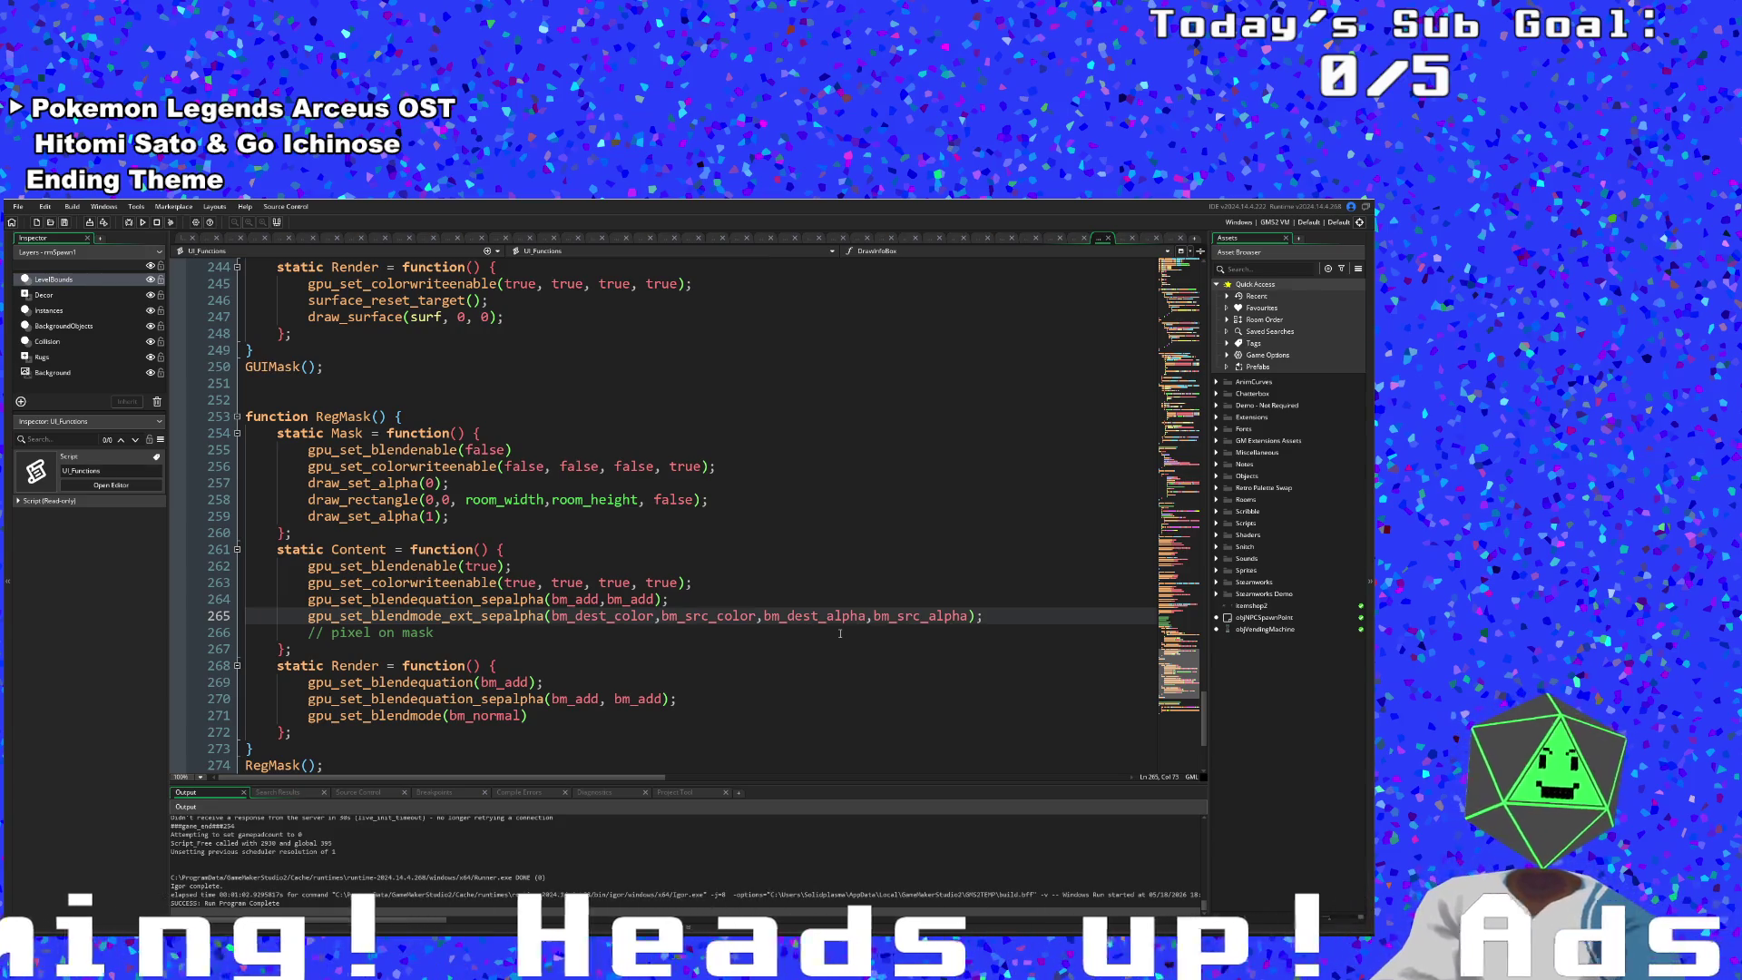
left_click(817, 620)
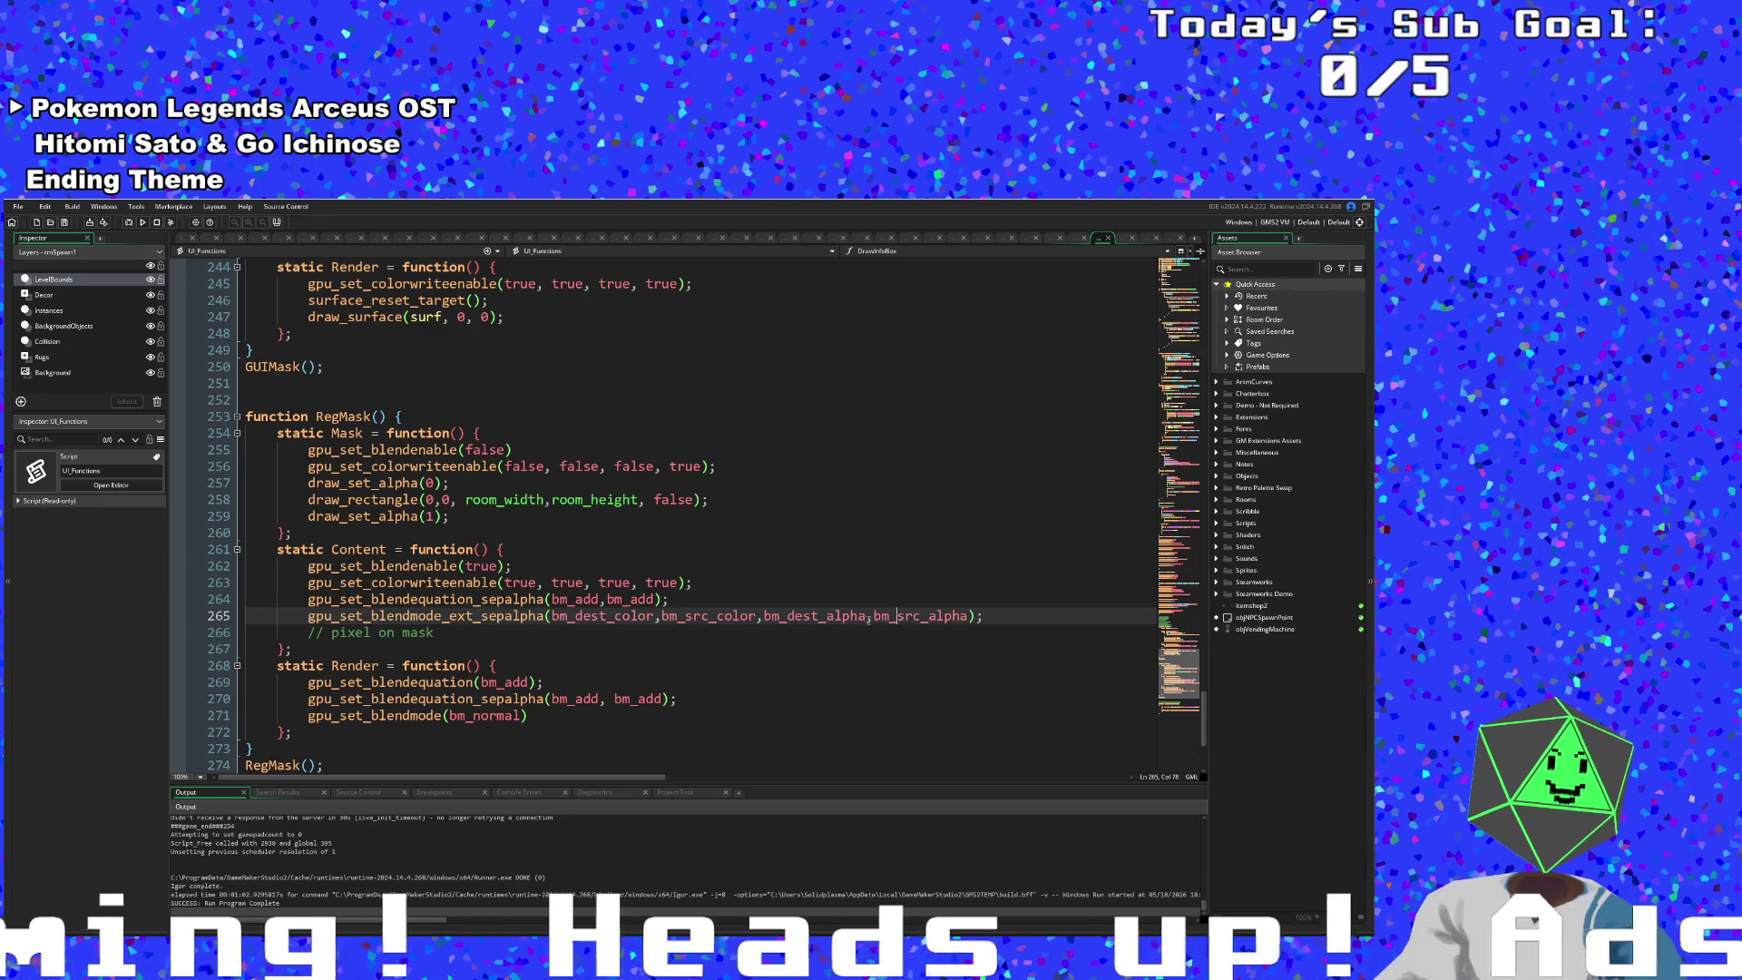
left_click(826, 616)
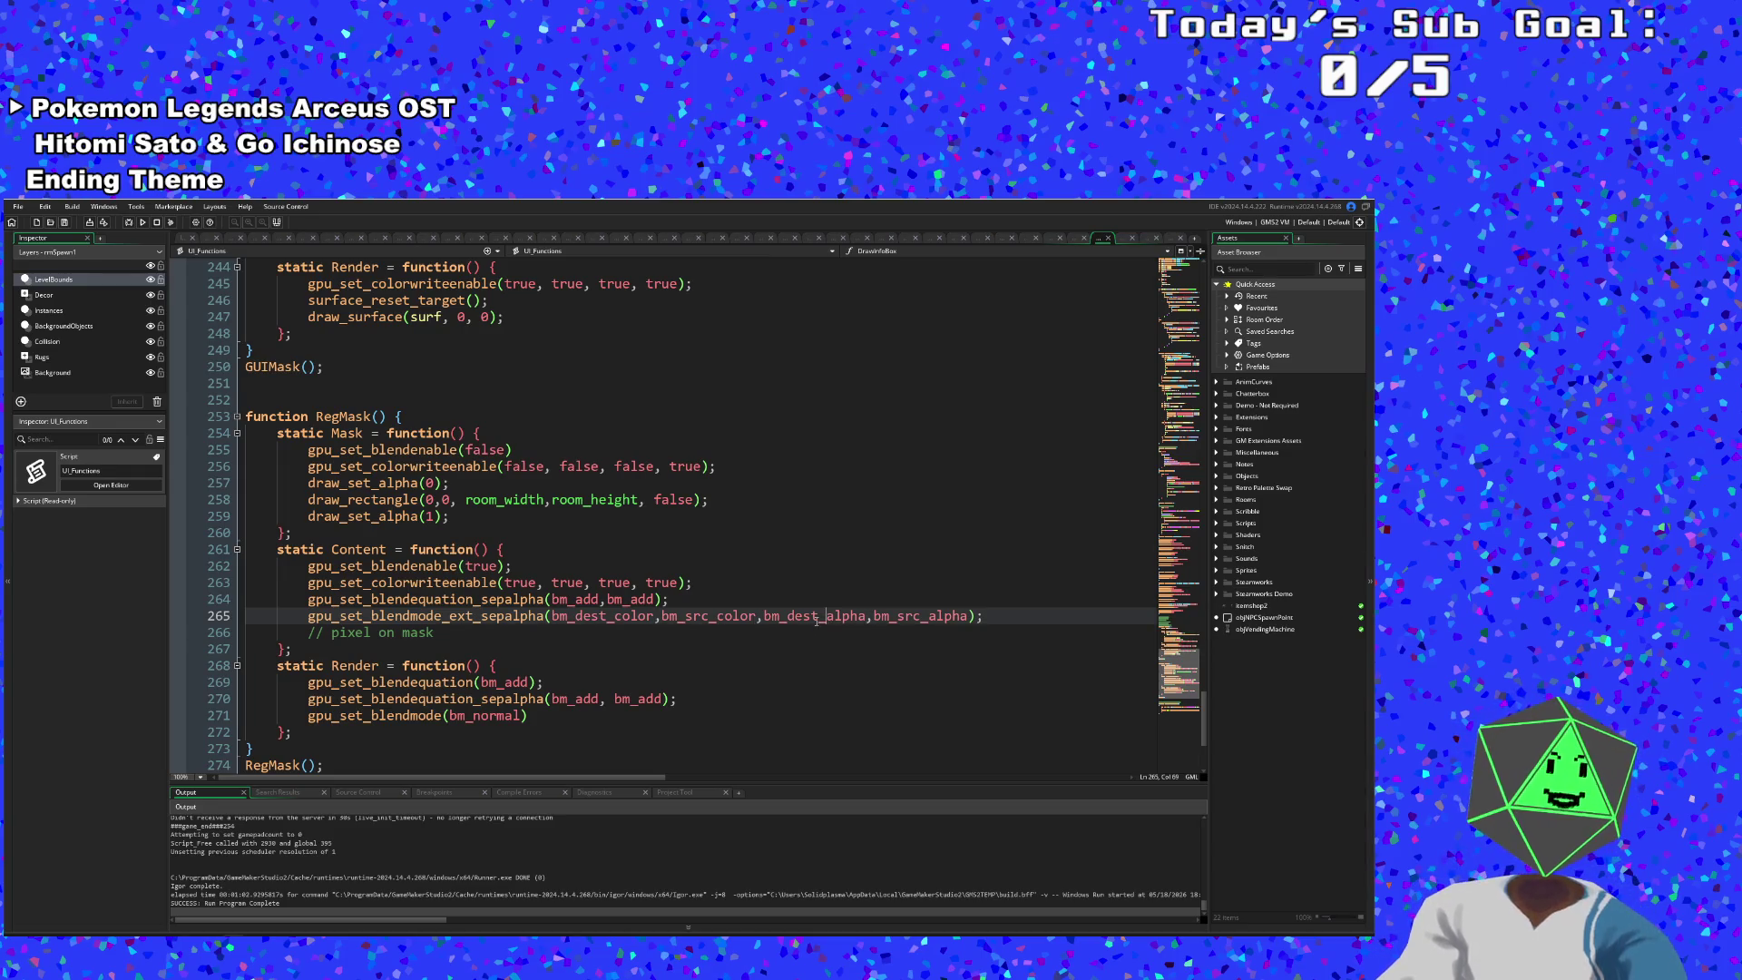
mouse_move(818, 616)
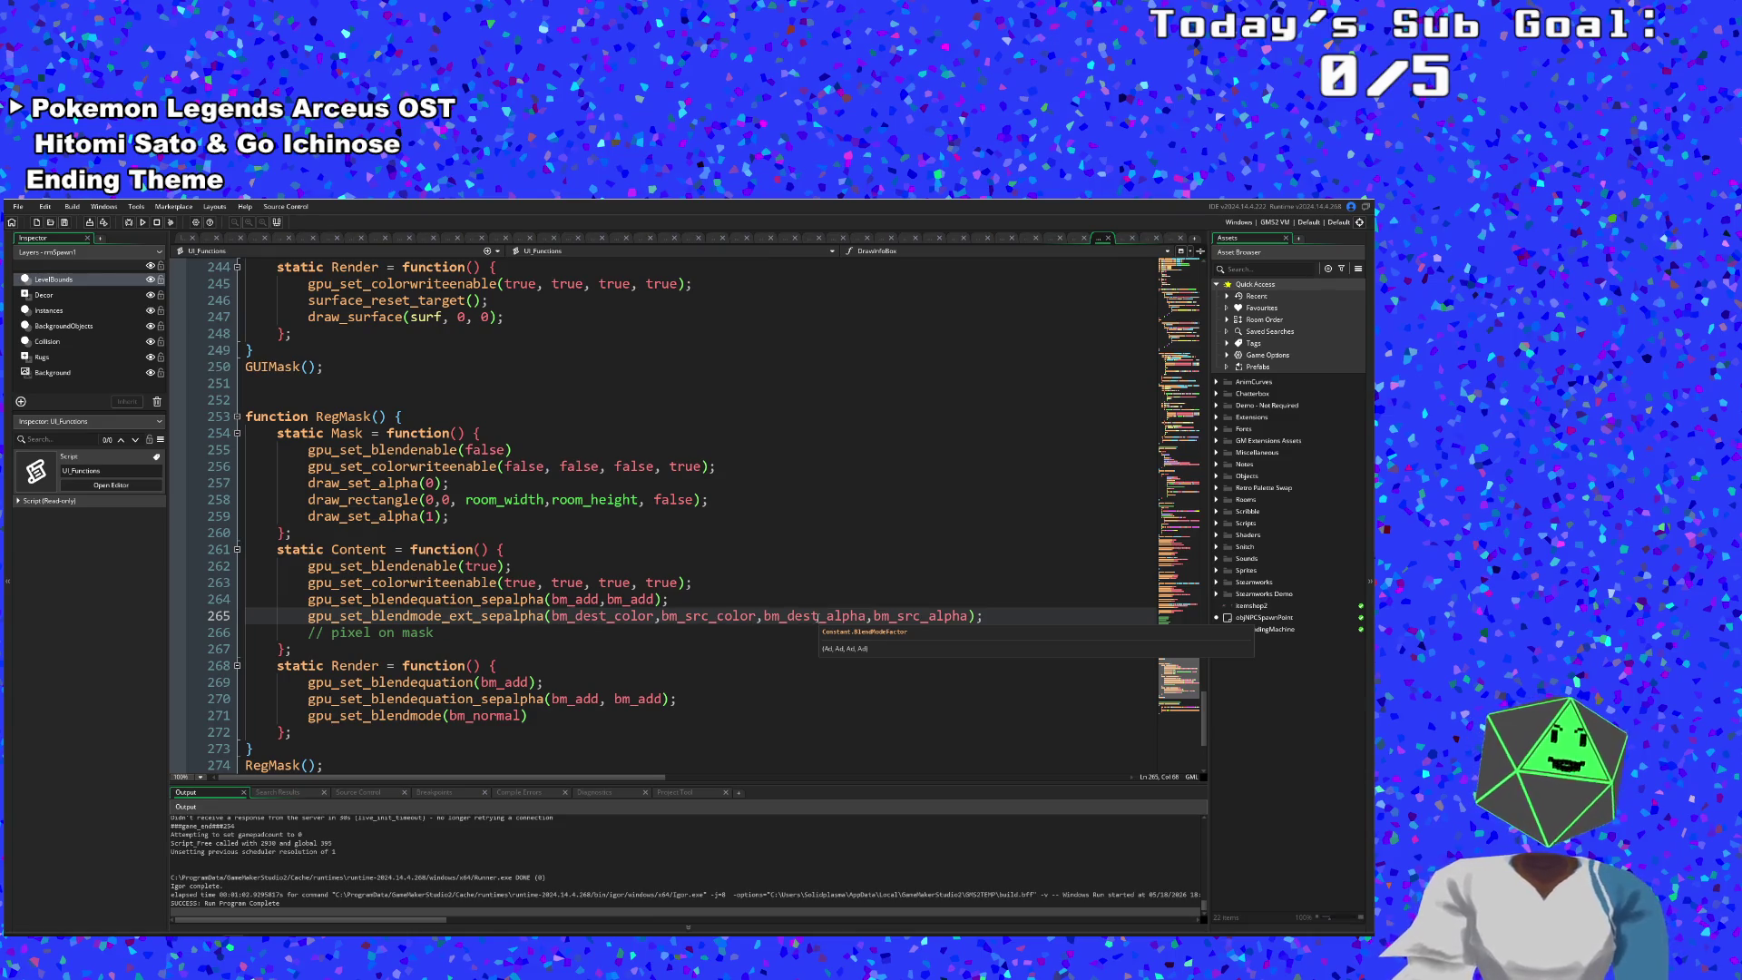
- Trim the second bm_add on line 264 and browse the suggested blend constants
left_click(652, 598)
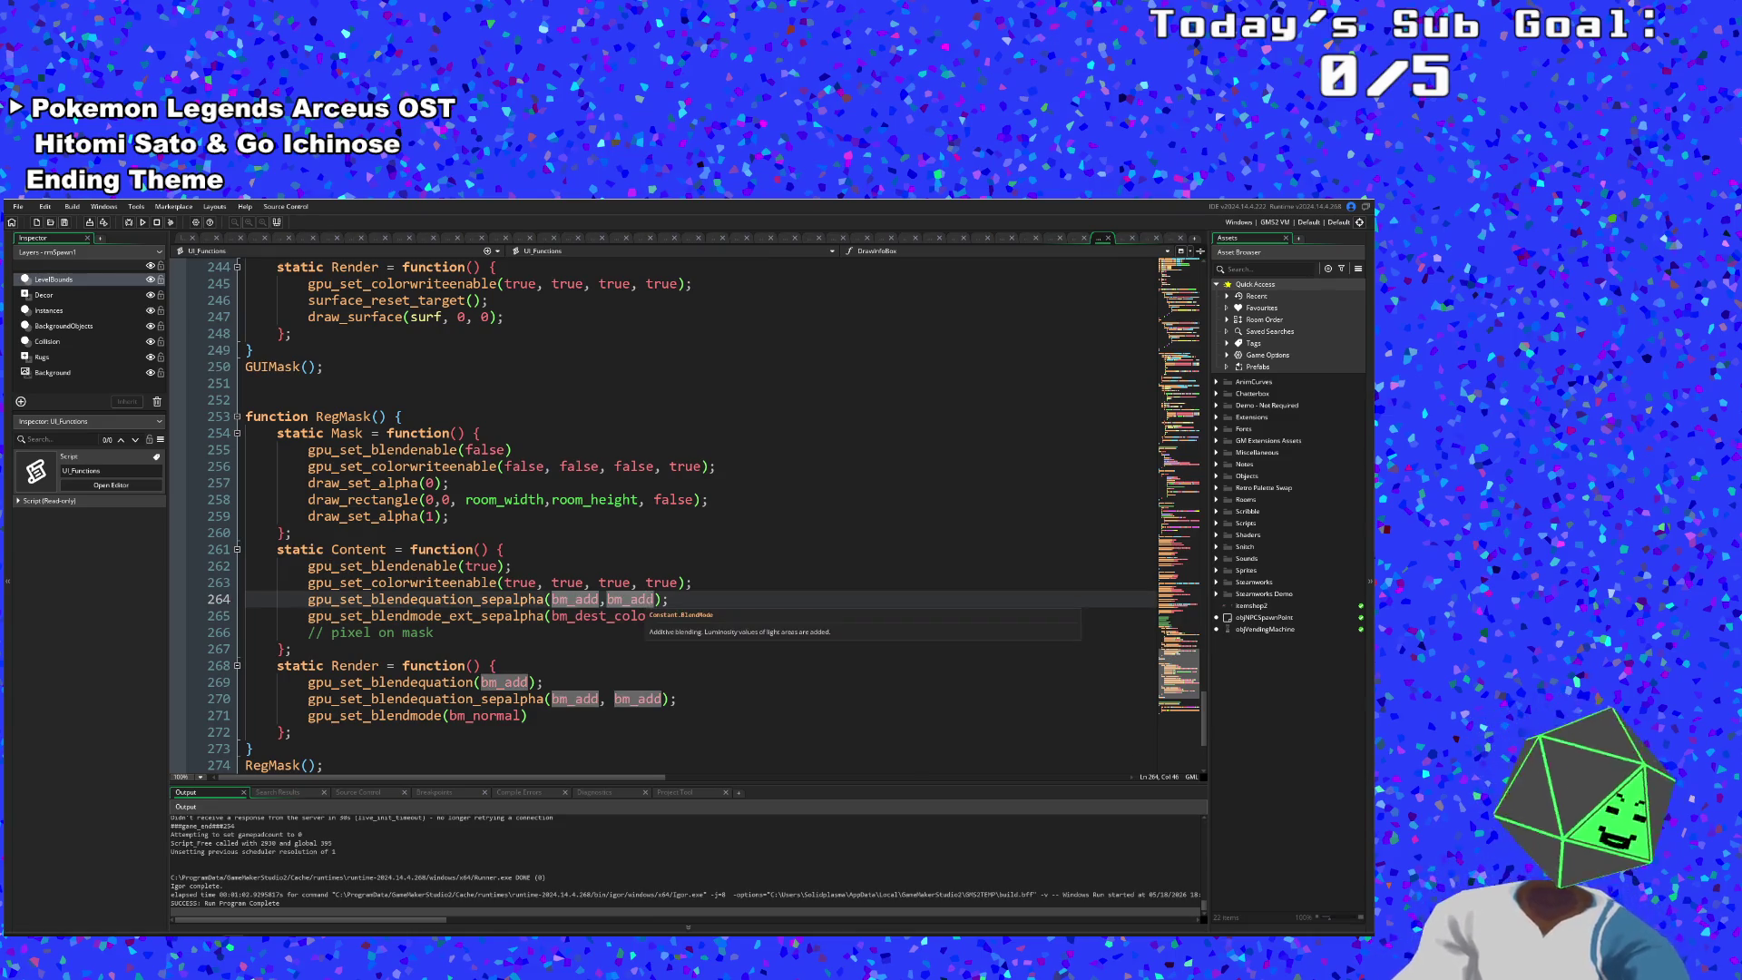
key("BackSpace")
key("BackSpace")
key("BackSpace")
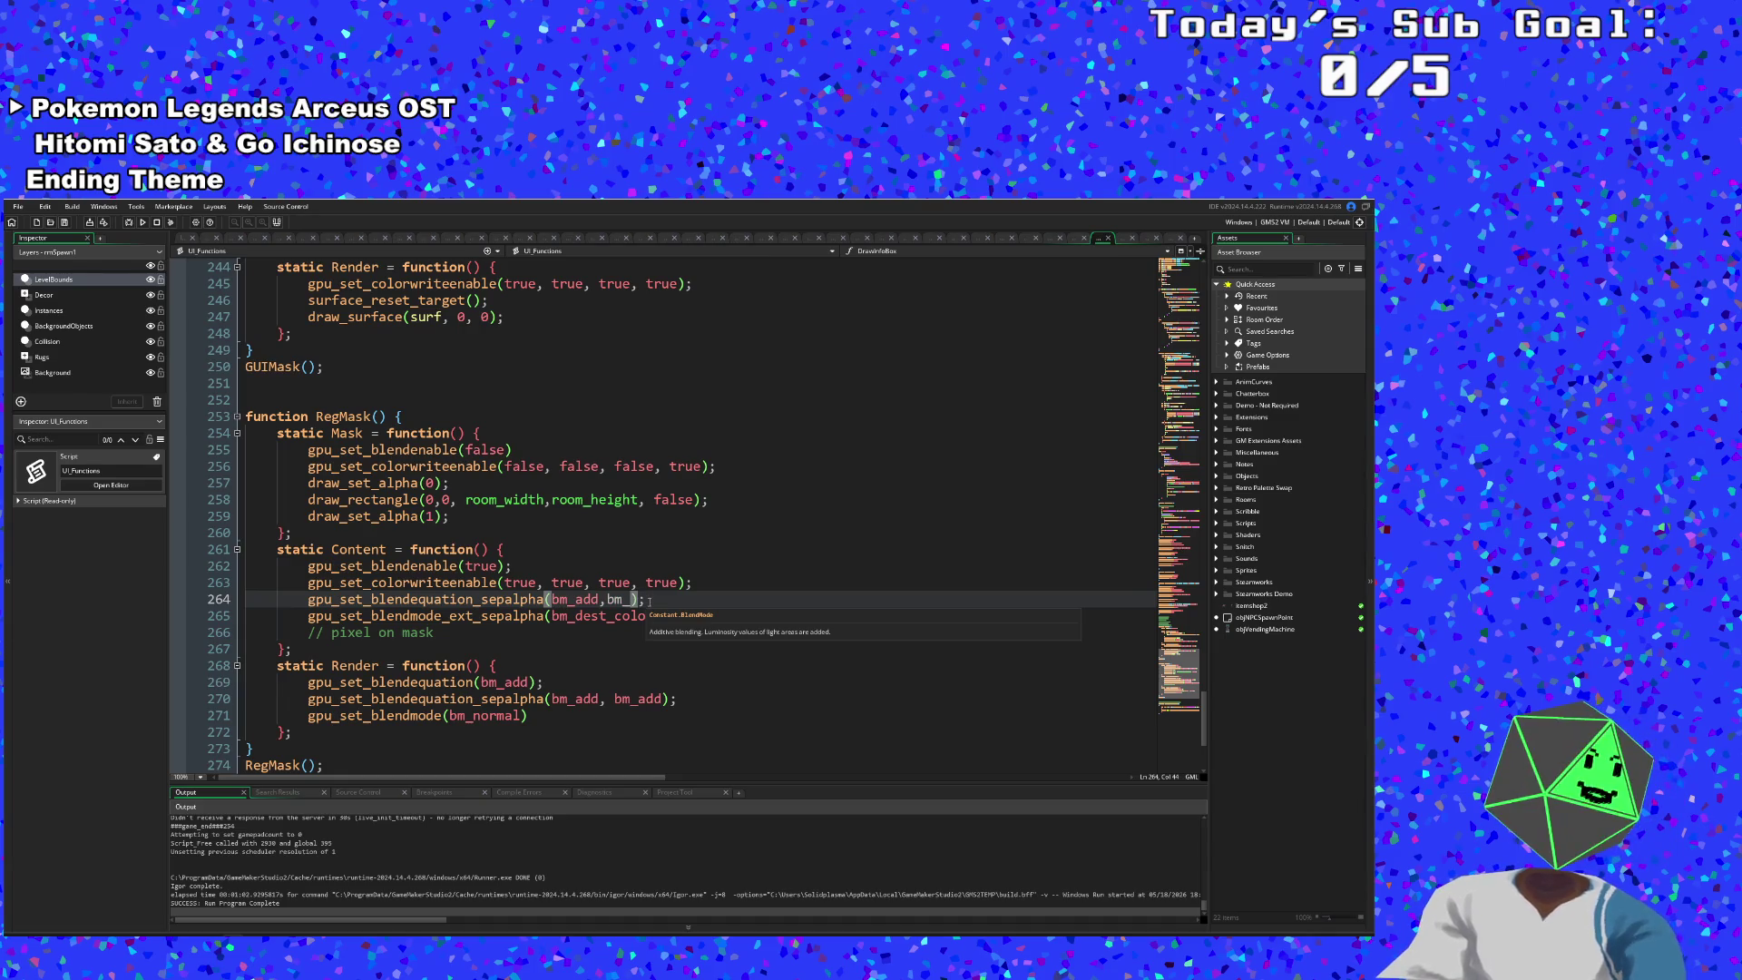
type("s")
key("Down")
key("Down")
key("Down")
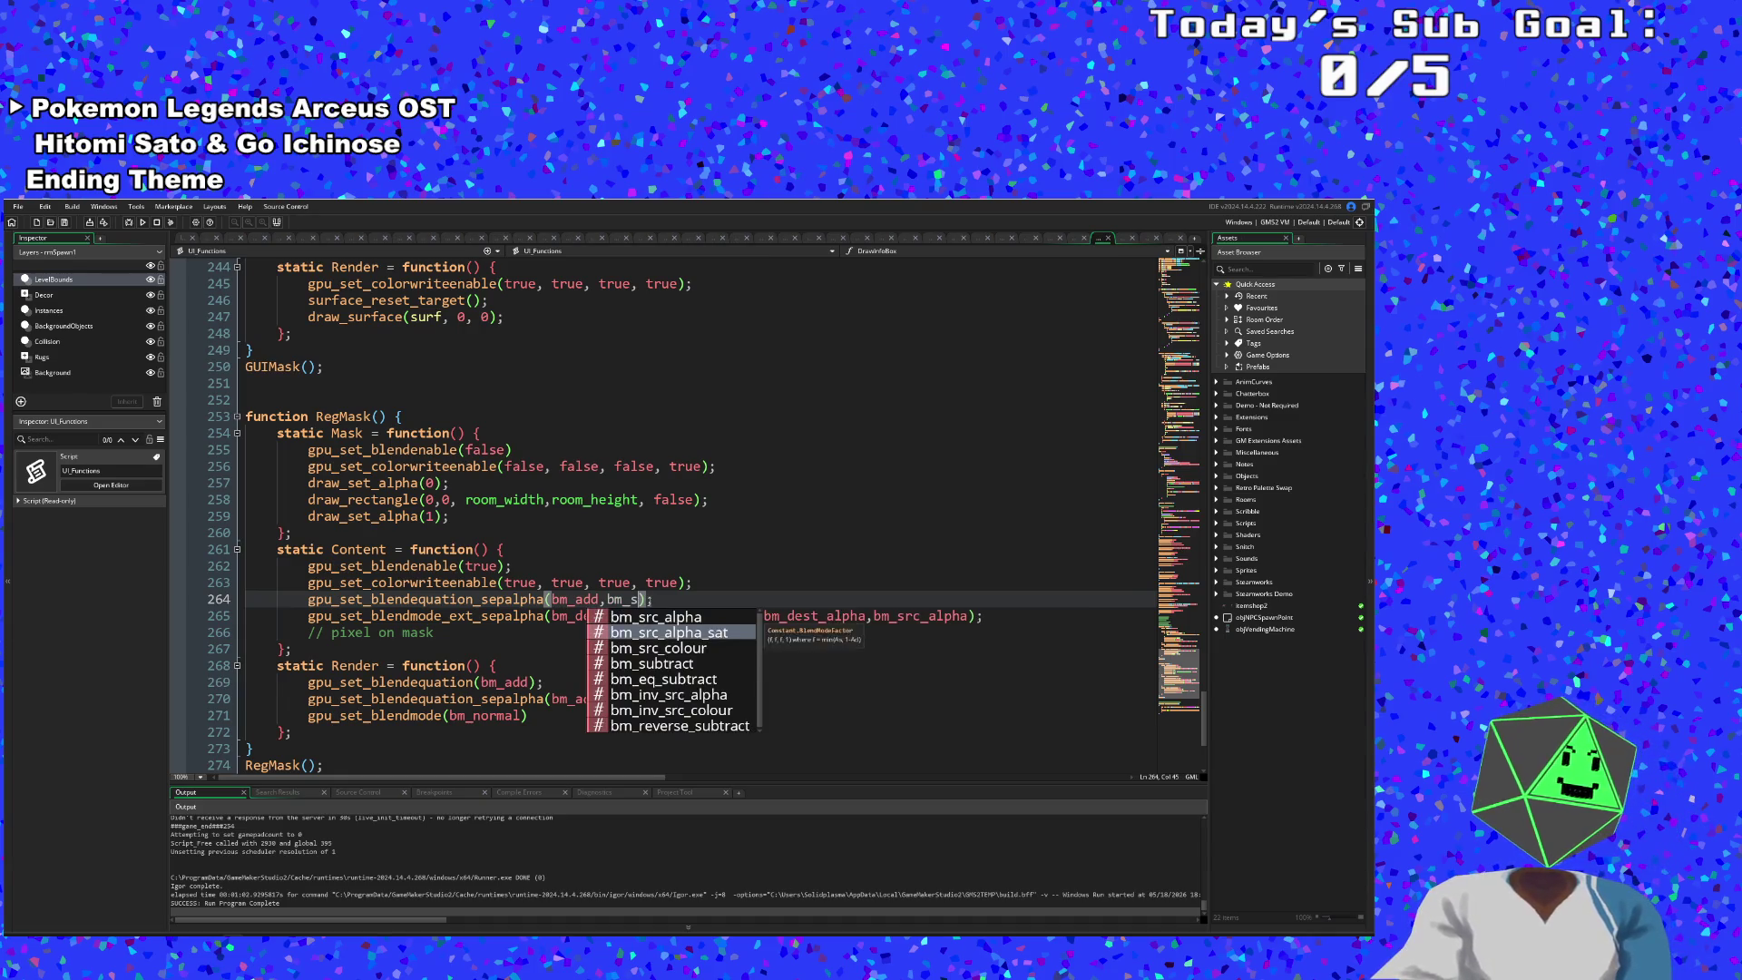
key("Up")
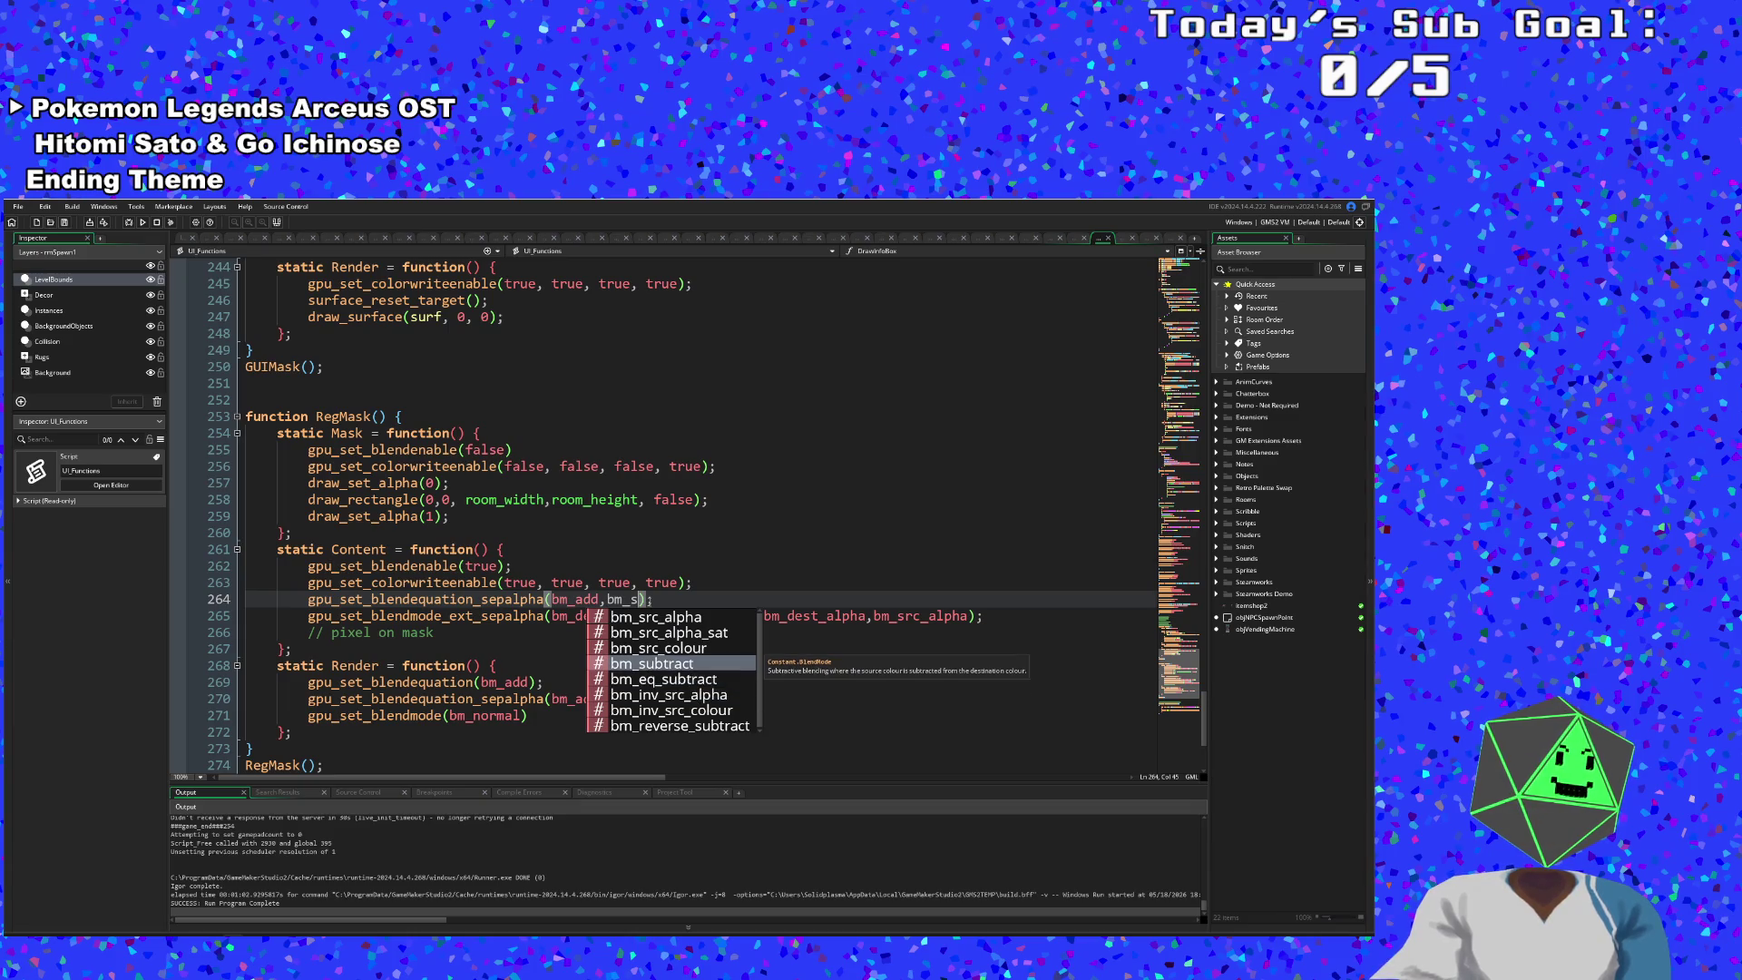
key("Up")
key("Down")
key("Down")
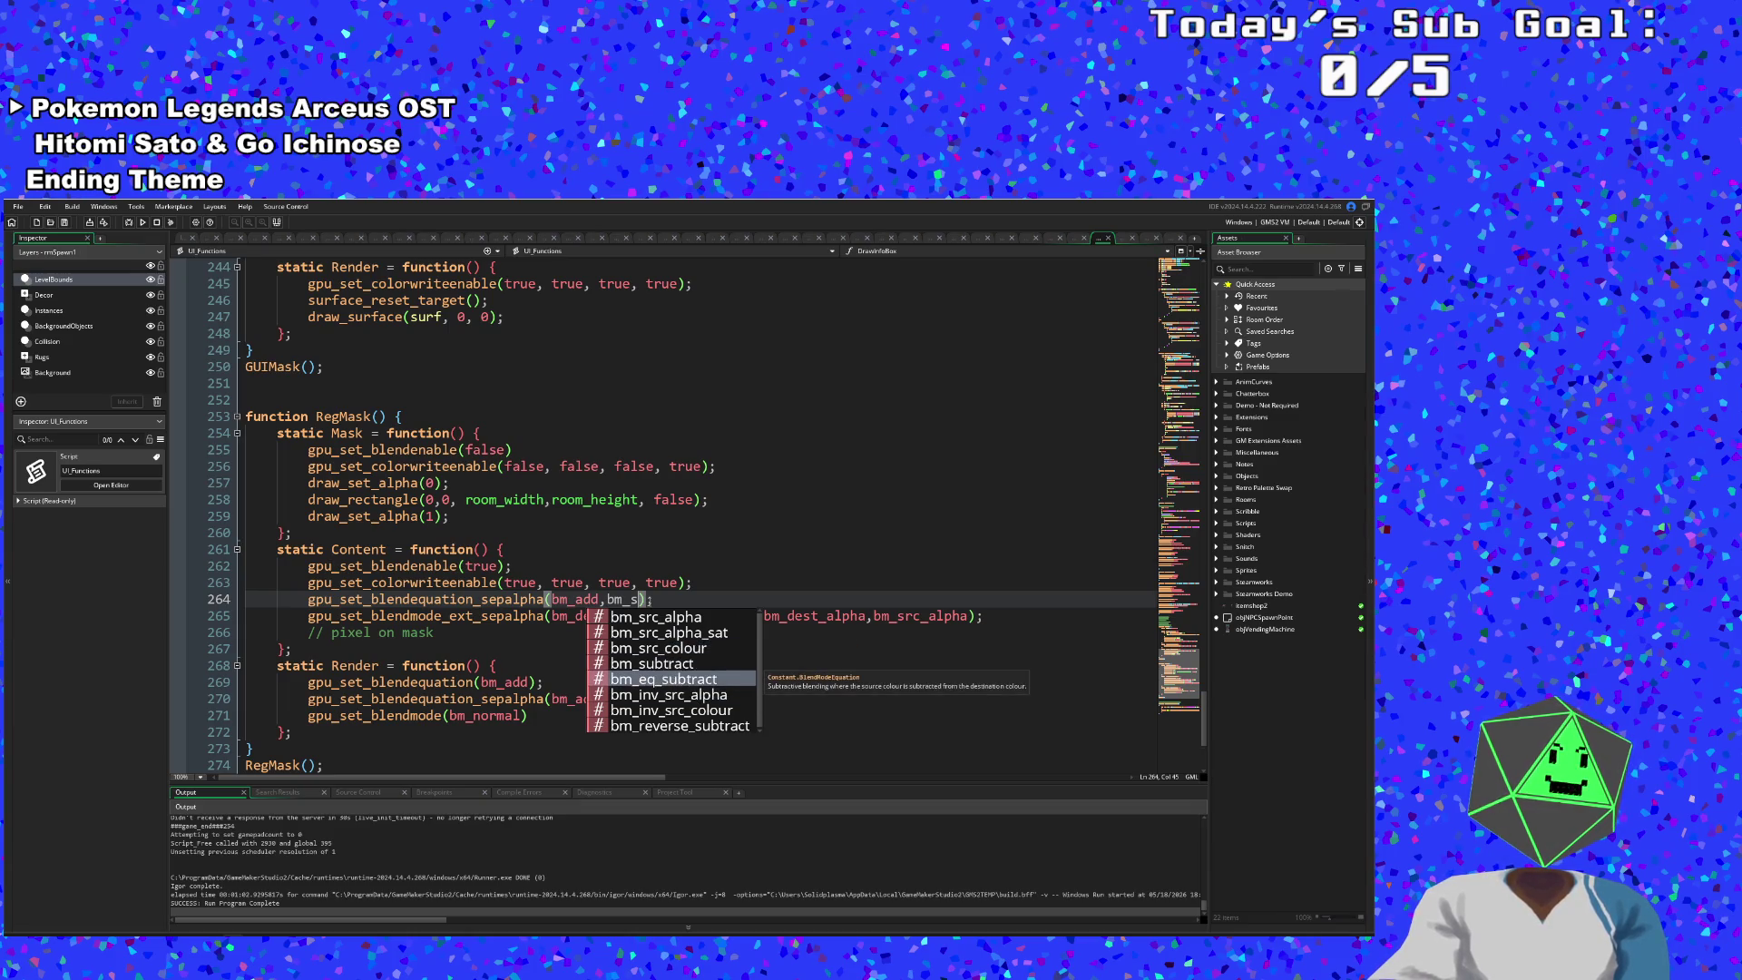
key("Down")
key("Down")
key("Down")
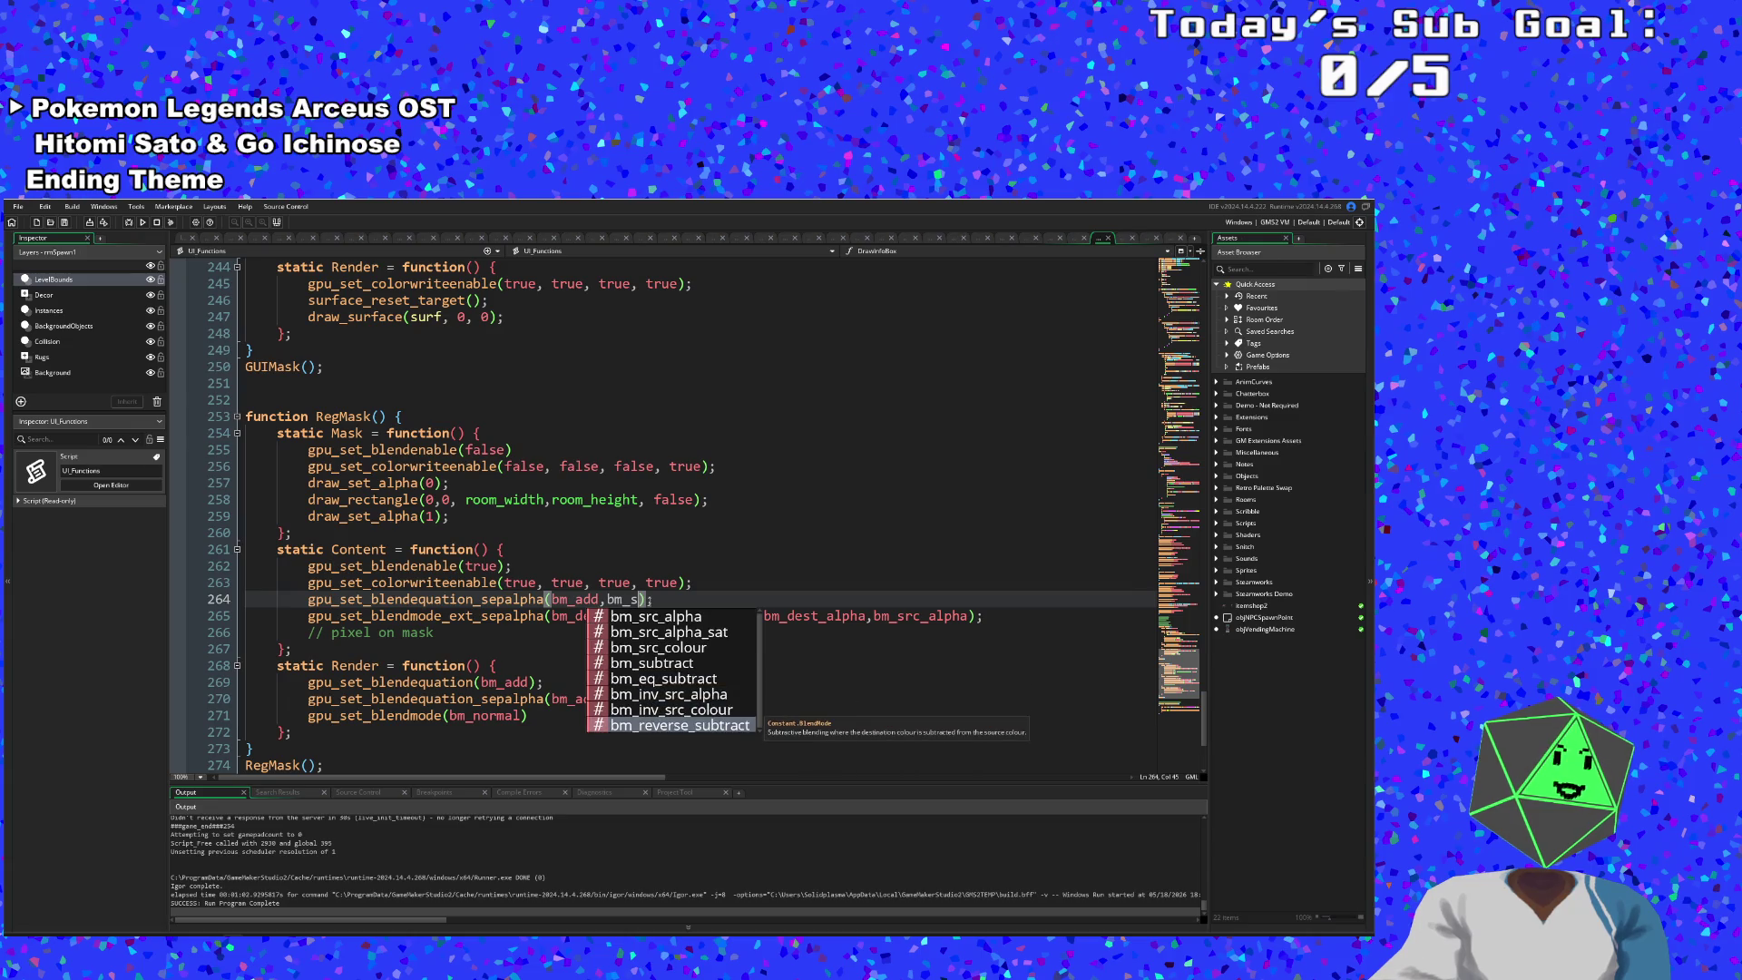
key("Up")
key("Up")
- Insert bm_eq_reverse_subtract as the alpha blend equation from the bm_eq suggestions
key("BackSpace")
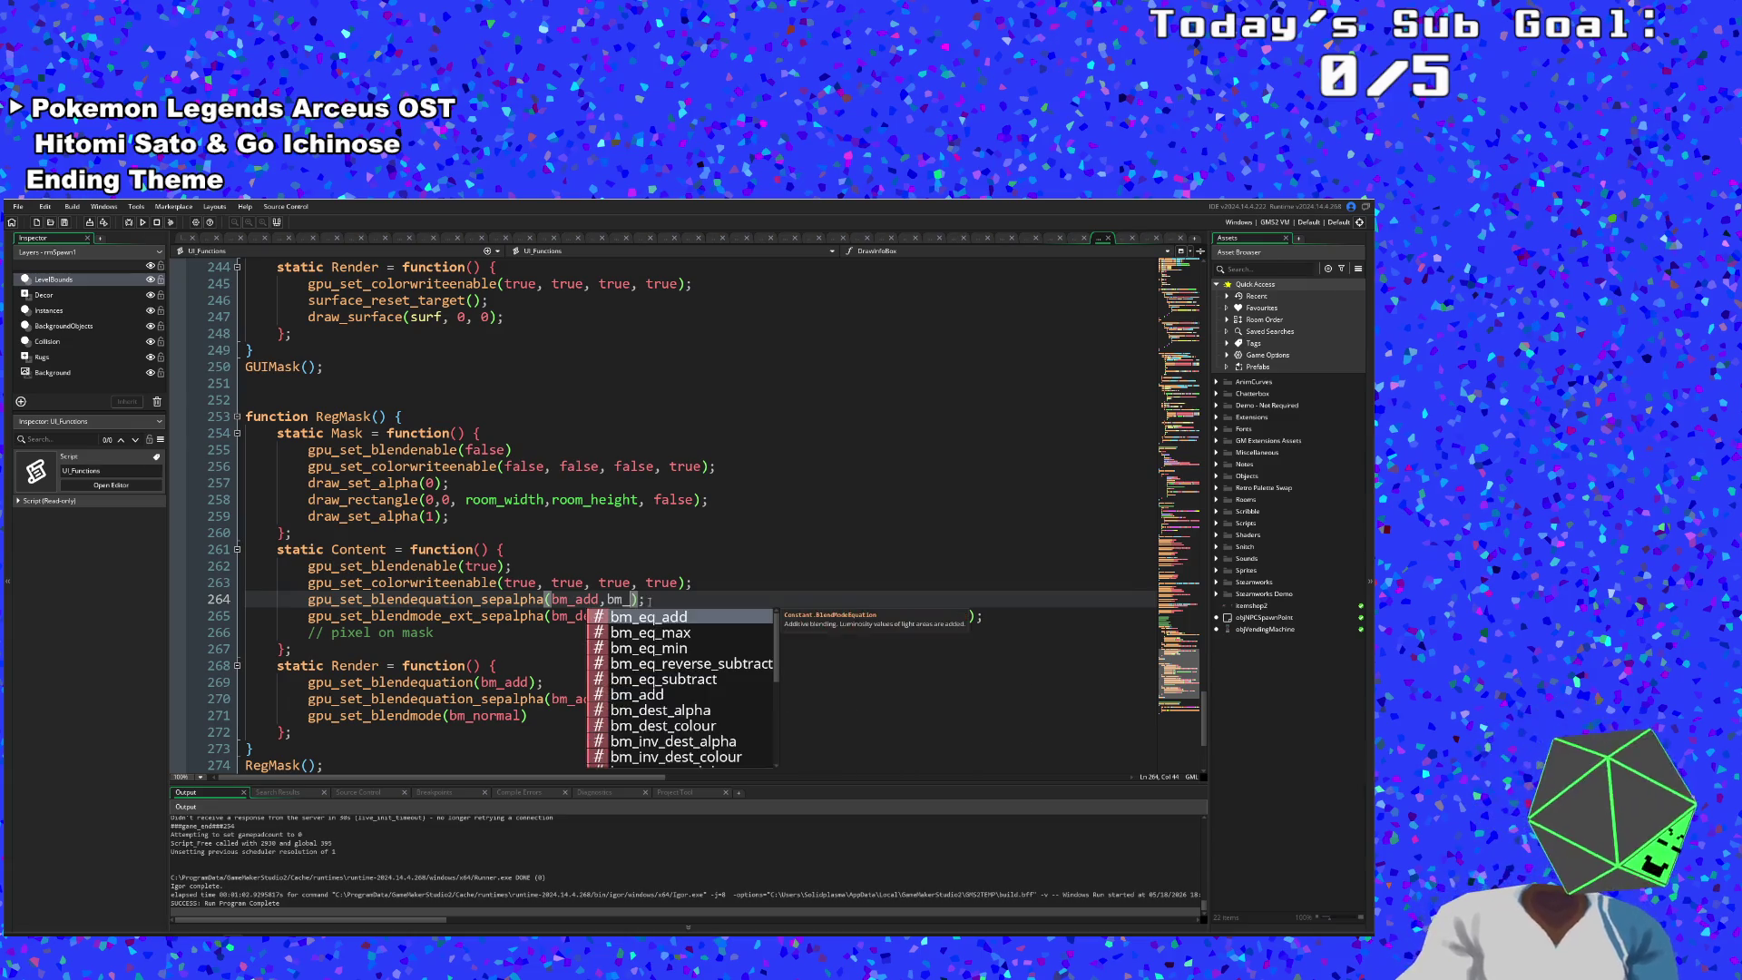
type("eq")
key("Down")
key("Down")
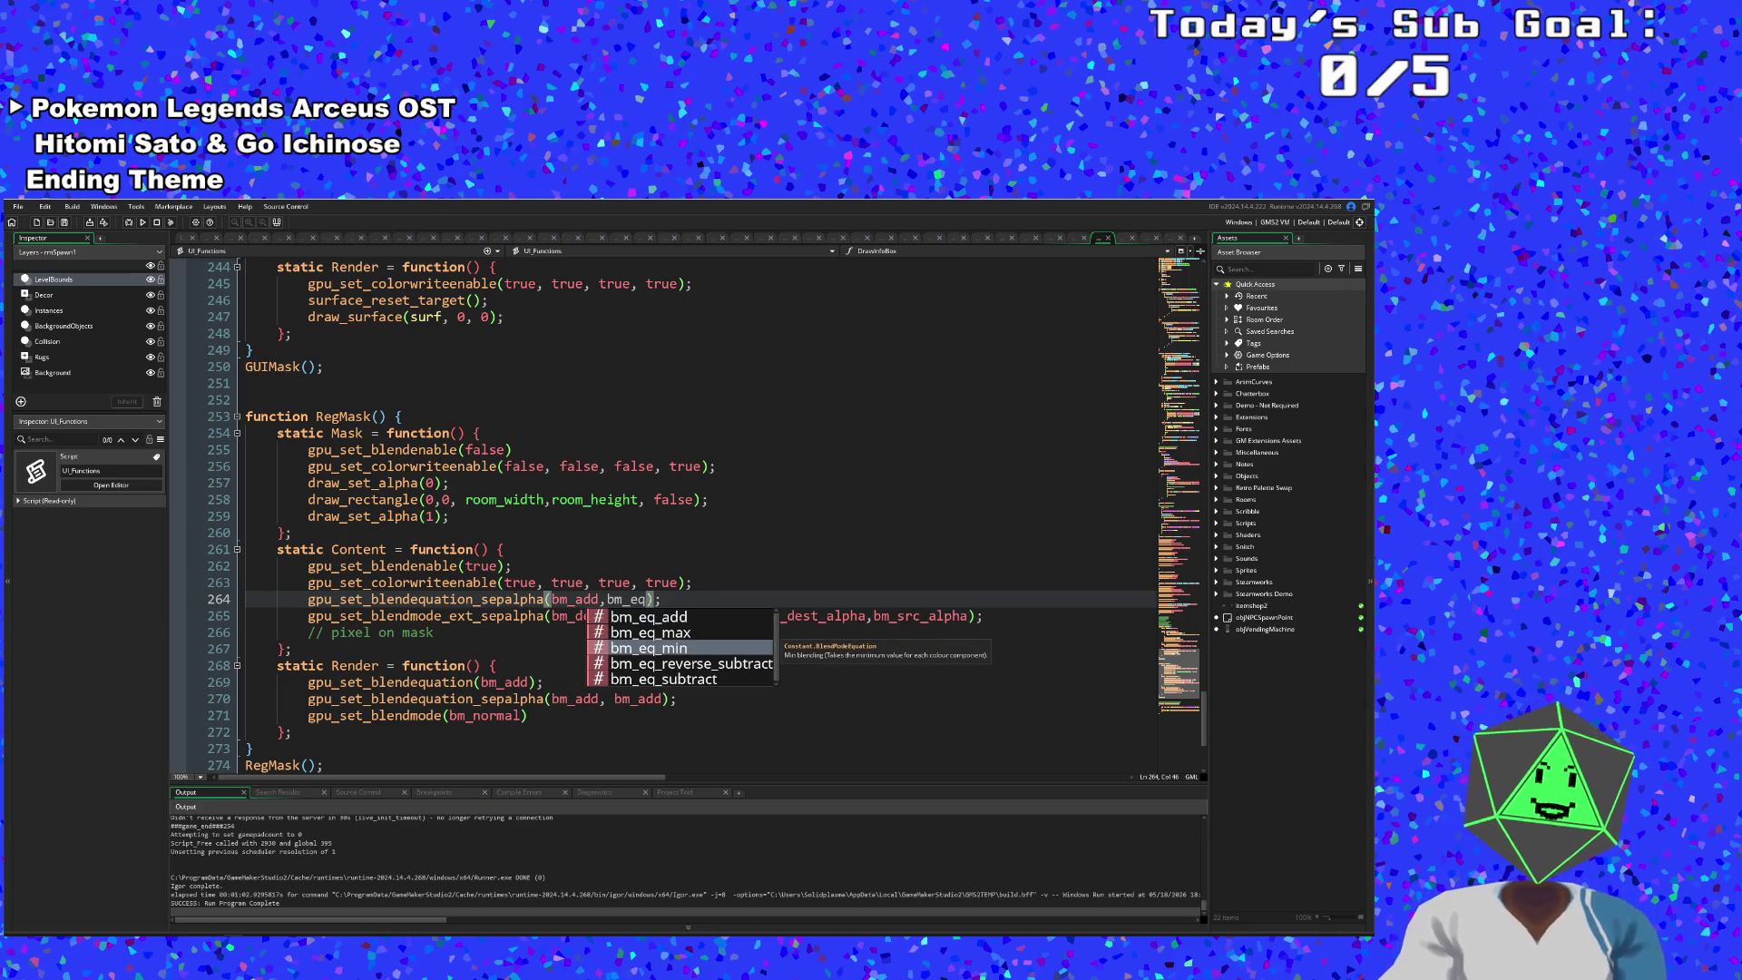
key("Down")
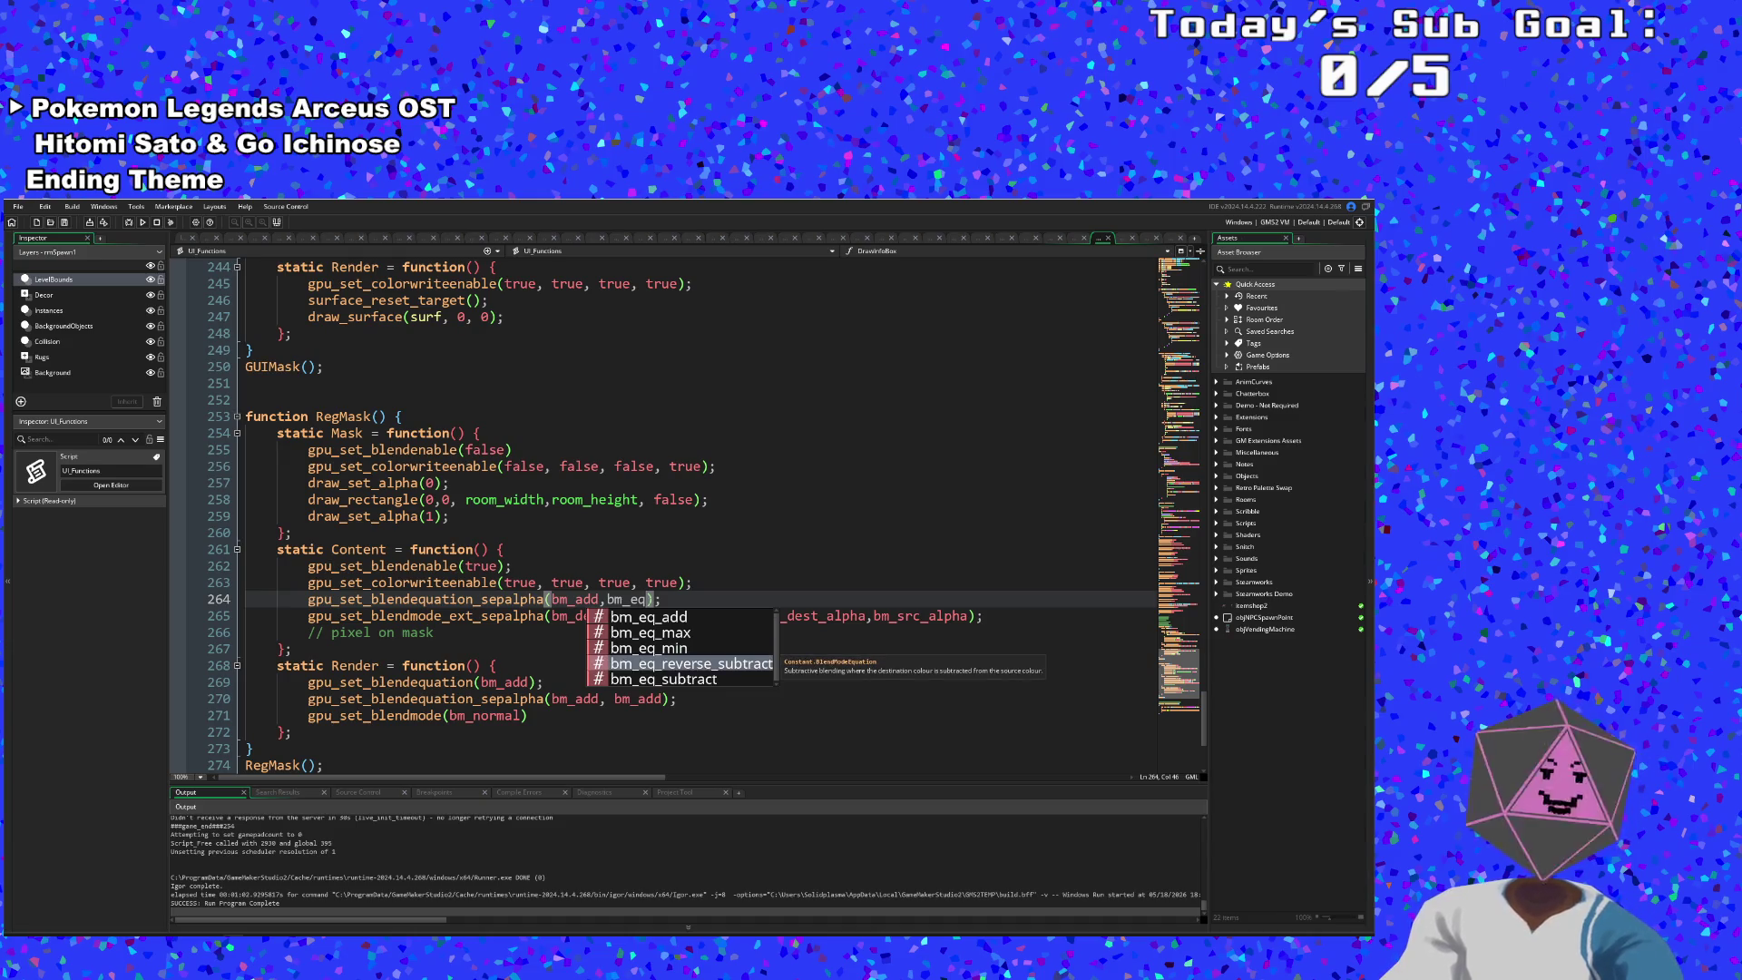
key("Down")
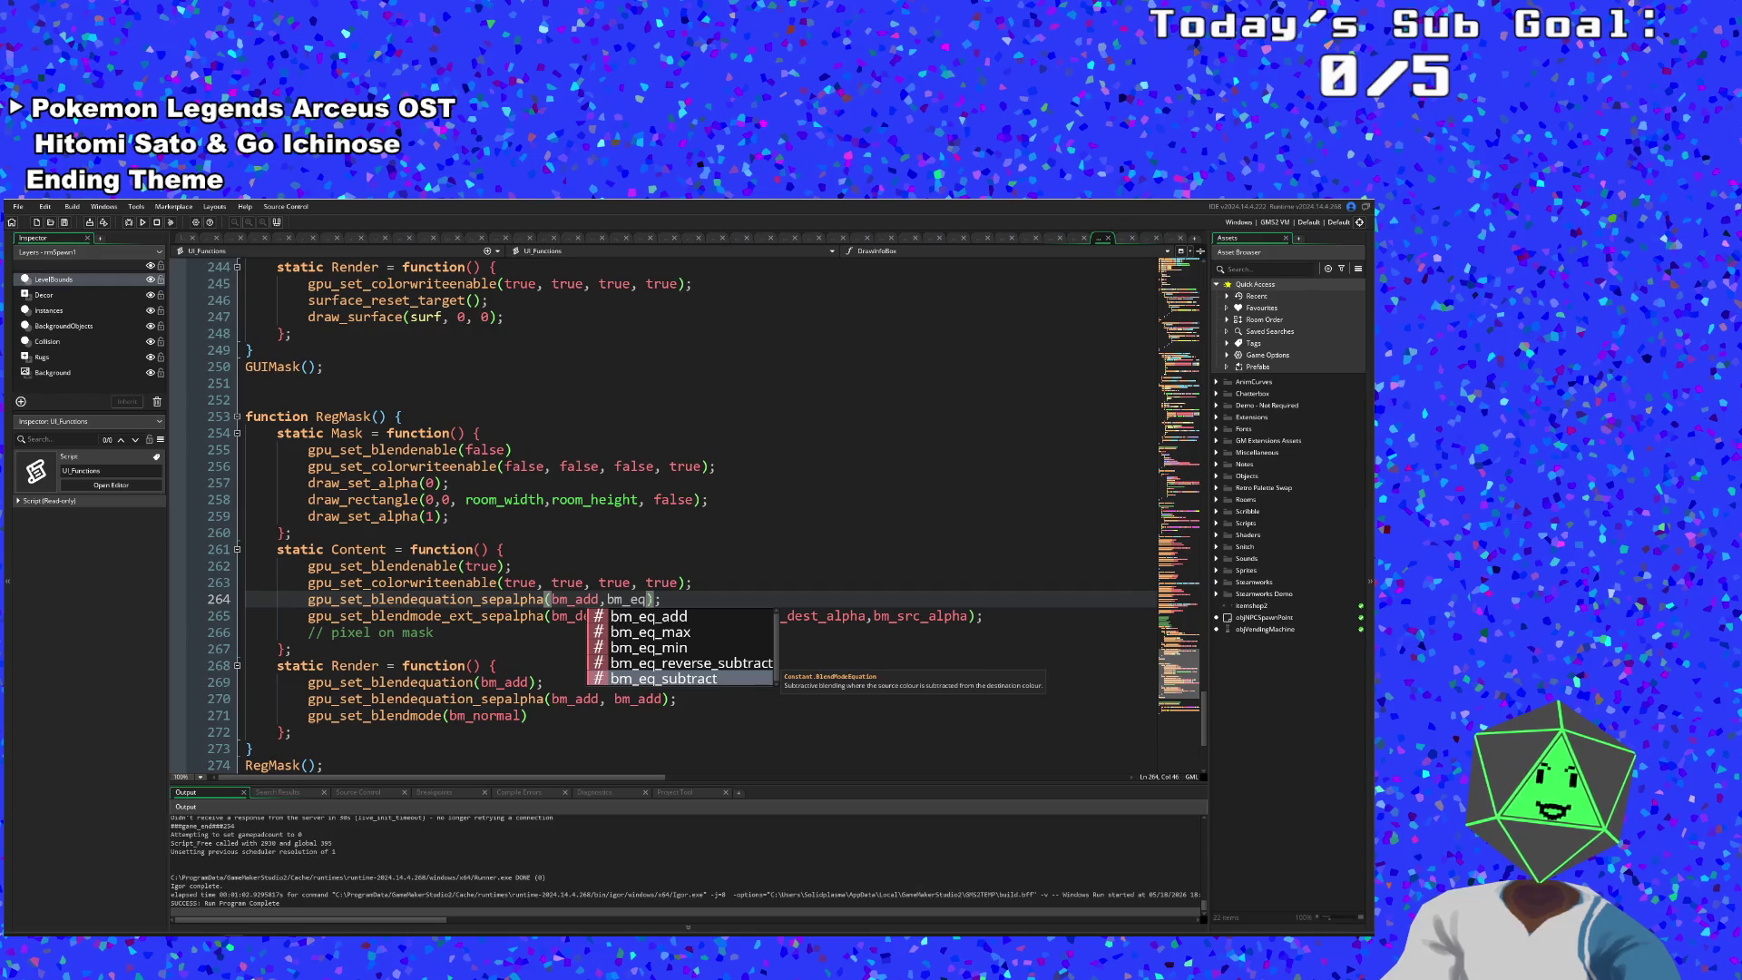
key("Up")
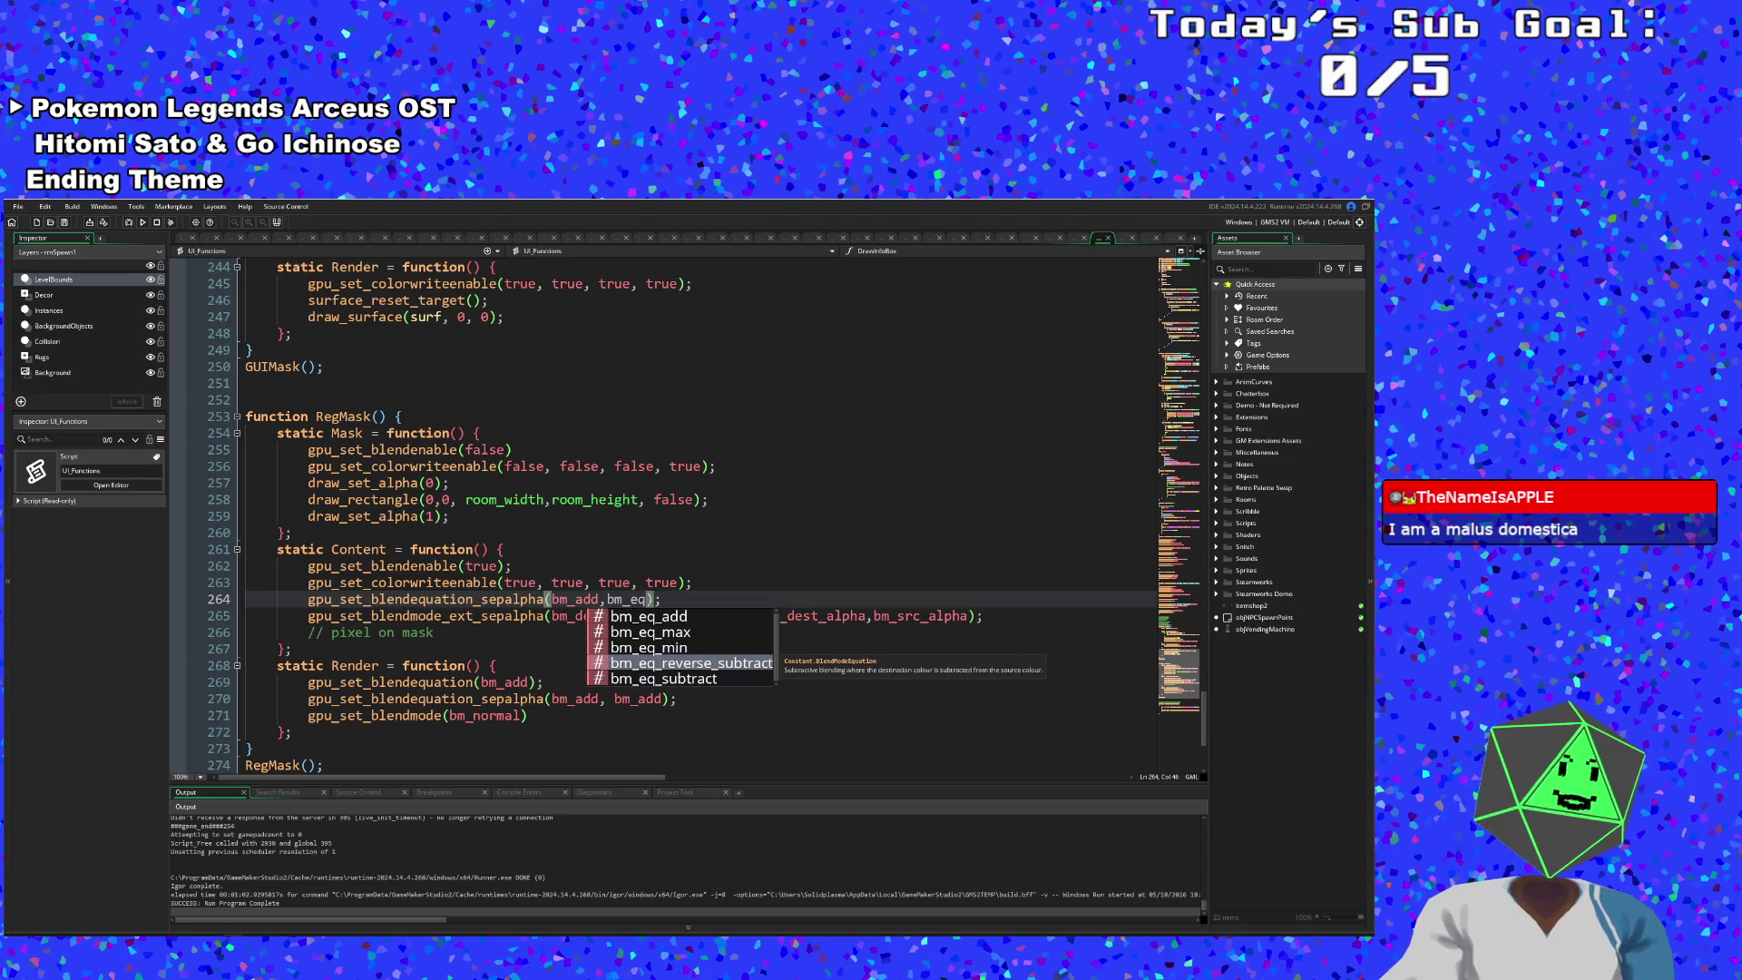
key("Return")
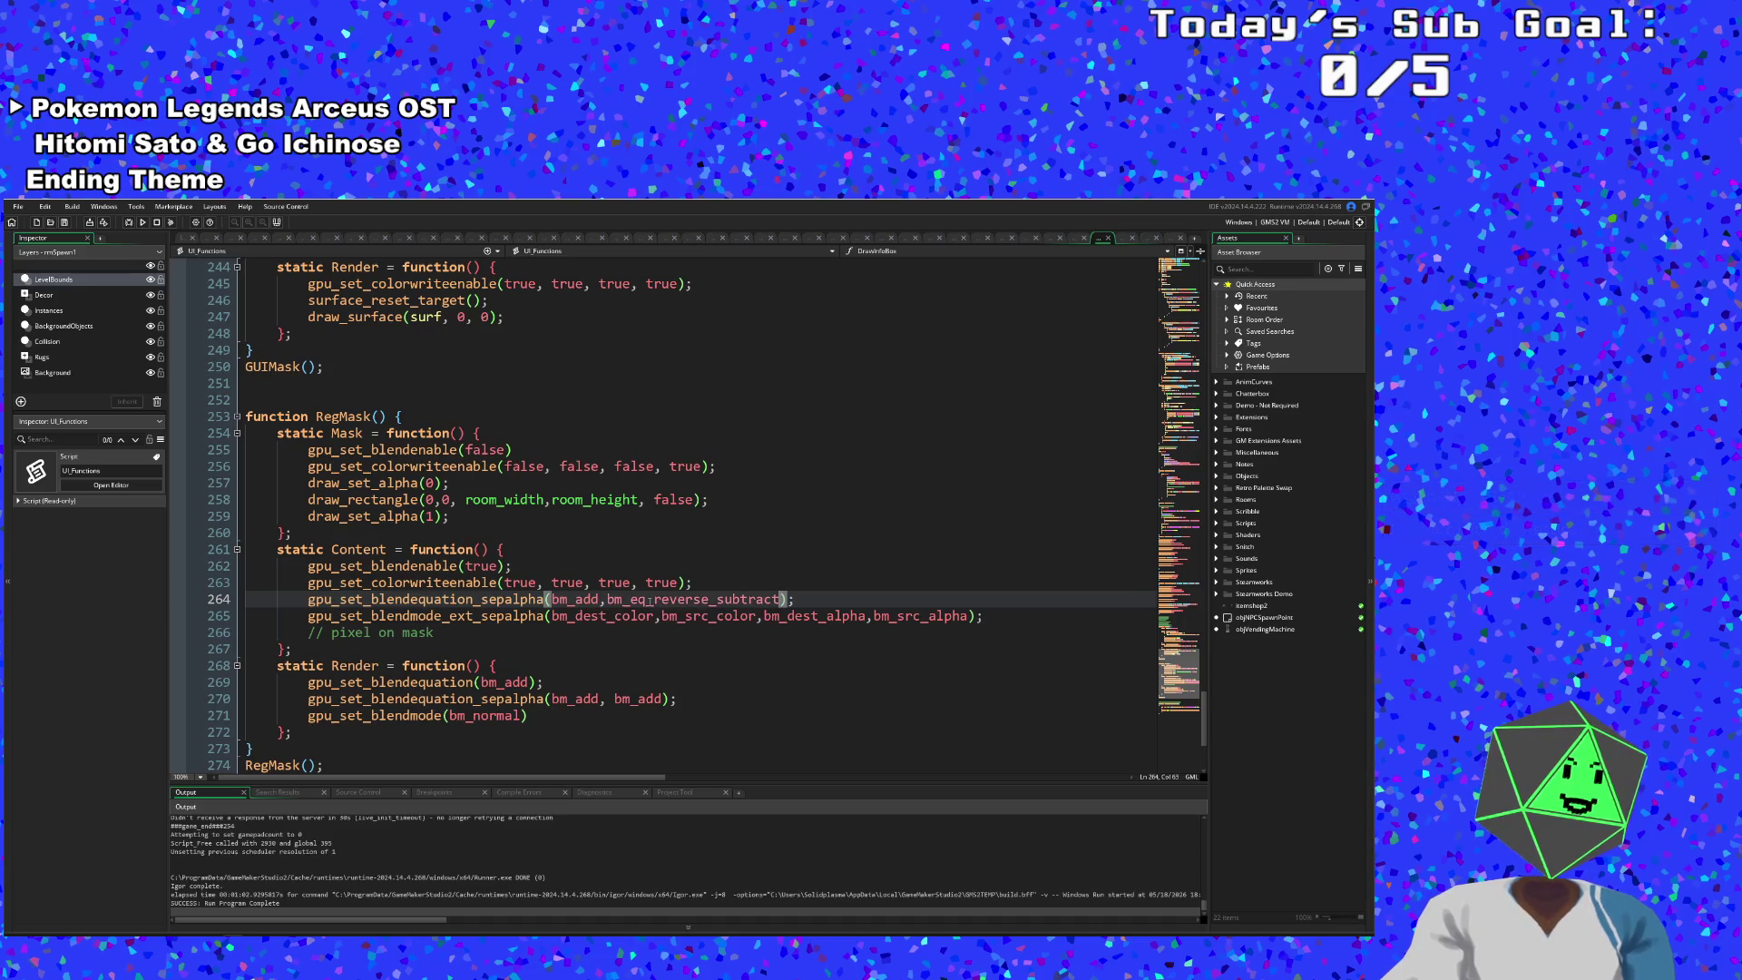
- Replace bm_dest_alpha on line 265 with bm_one
left_click(940, 616)
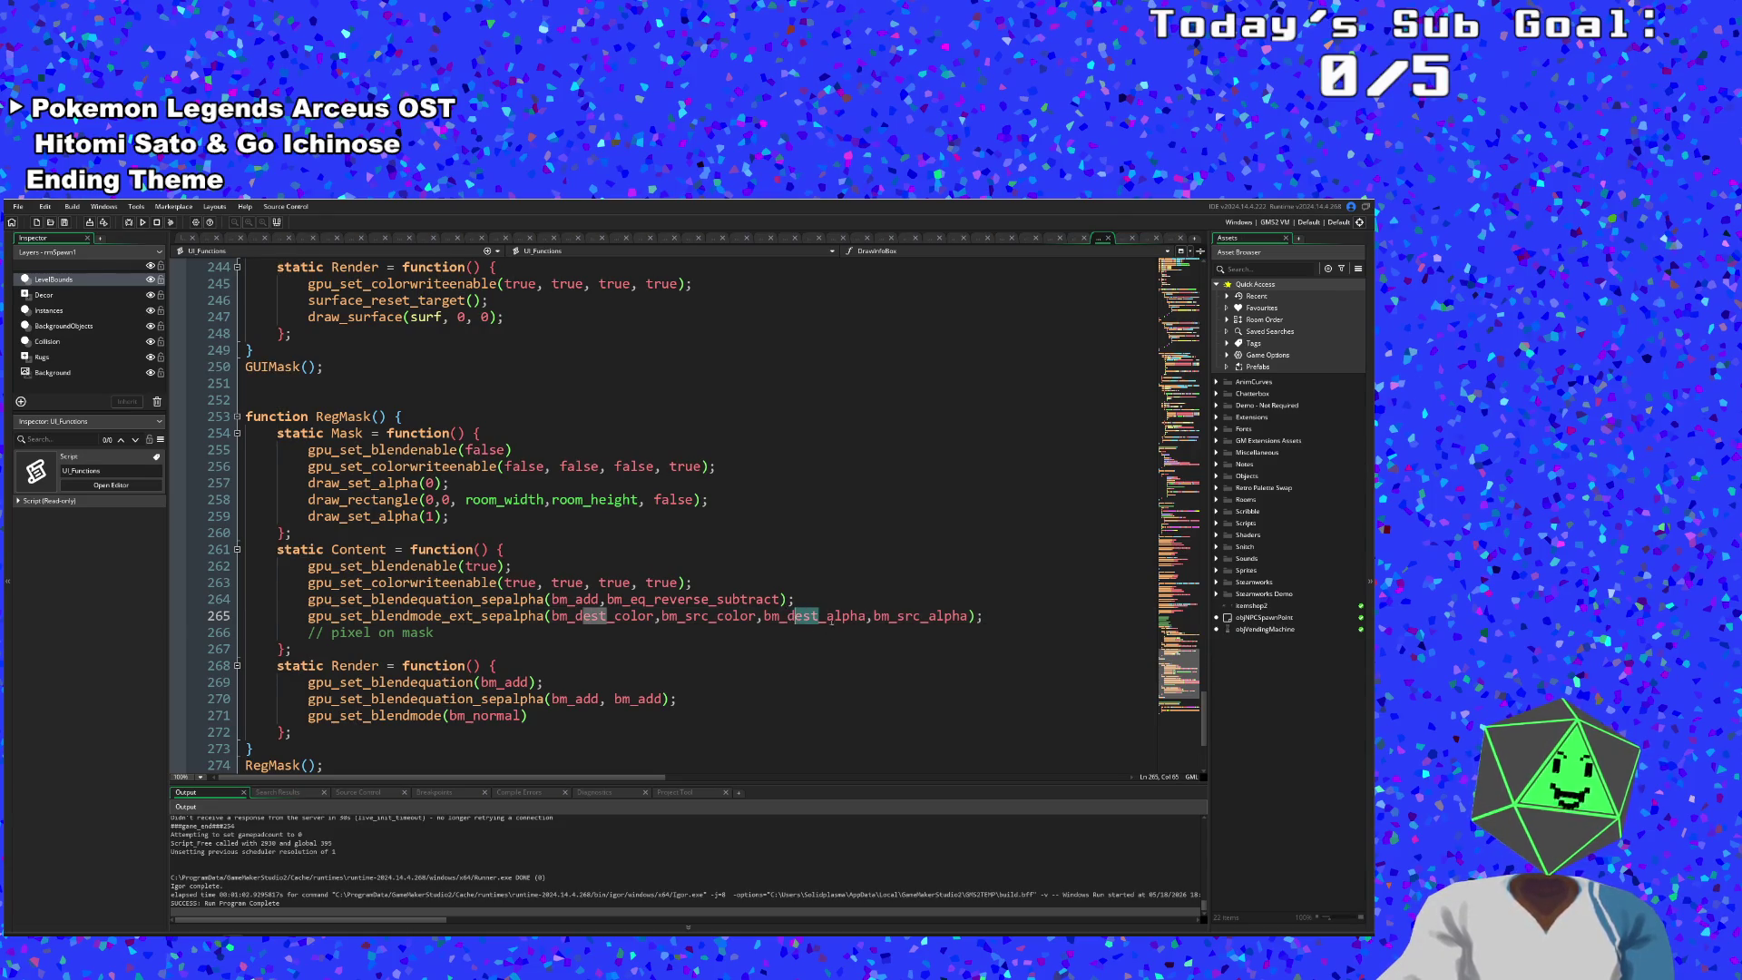
left_click(834, 616)
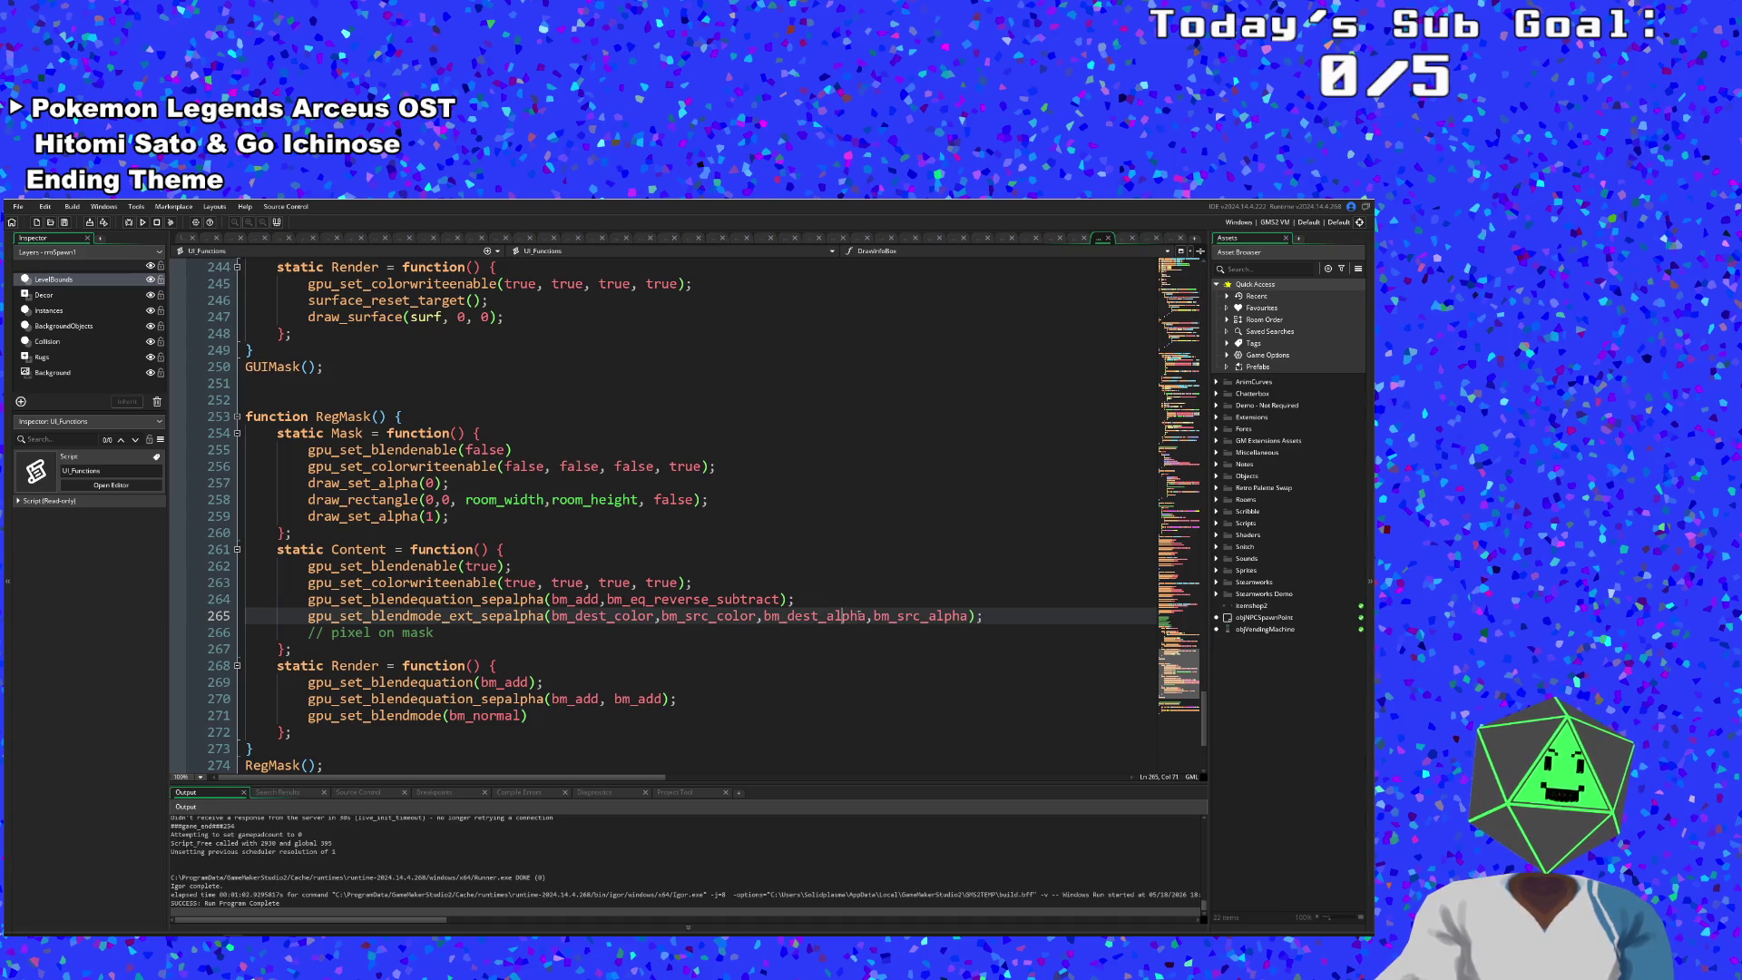
left_click(871, 616)
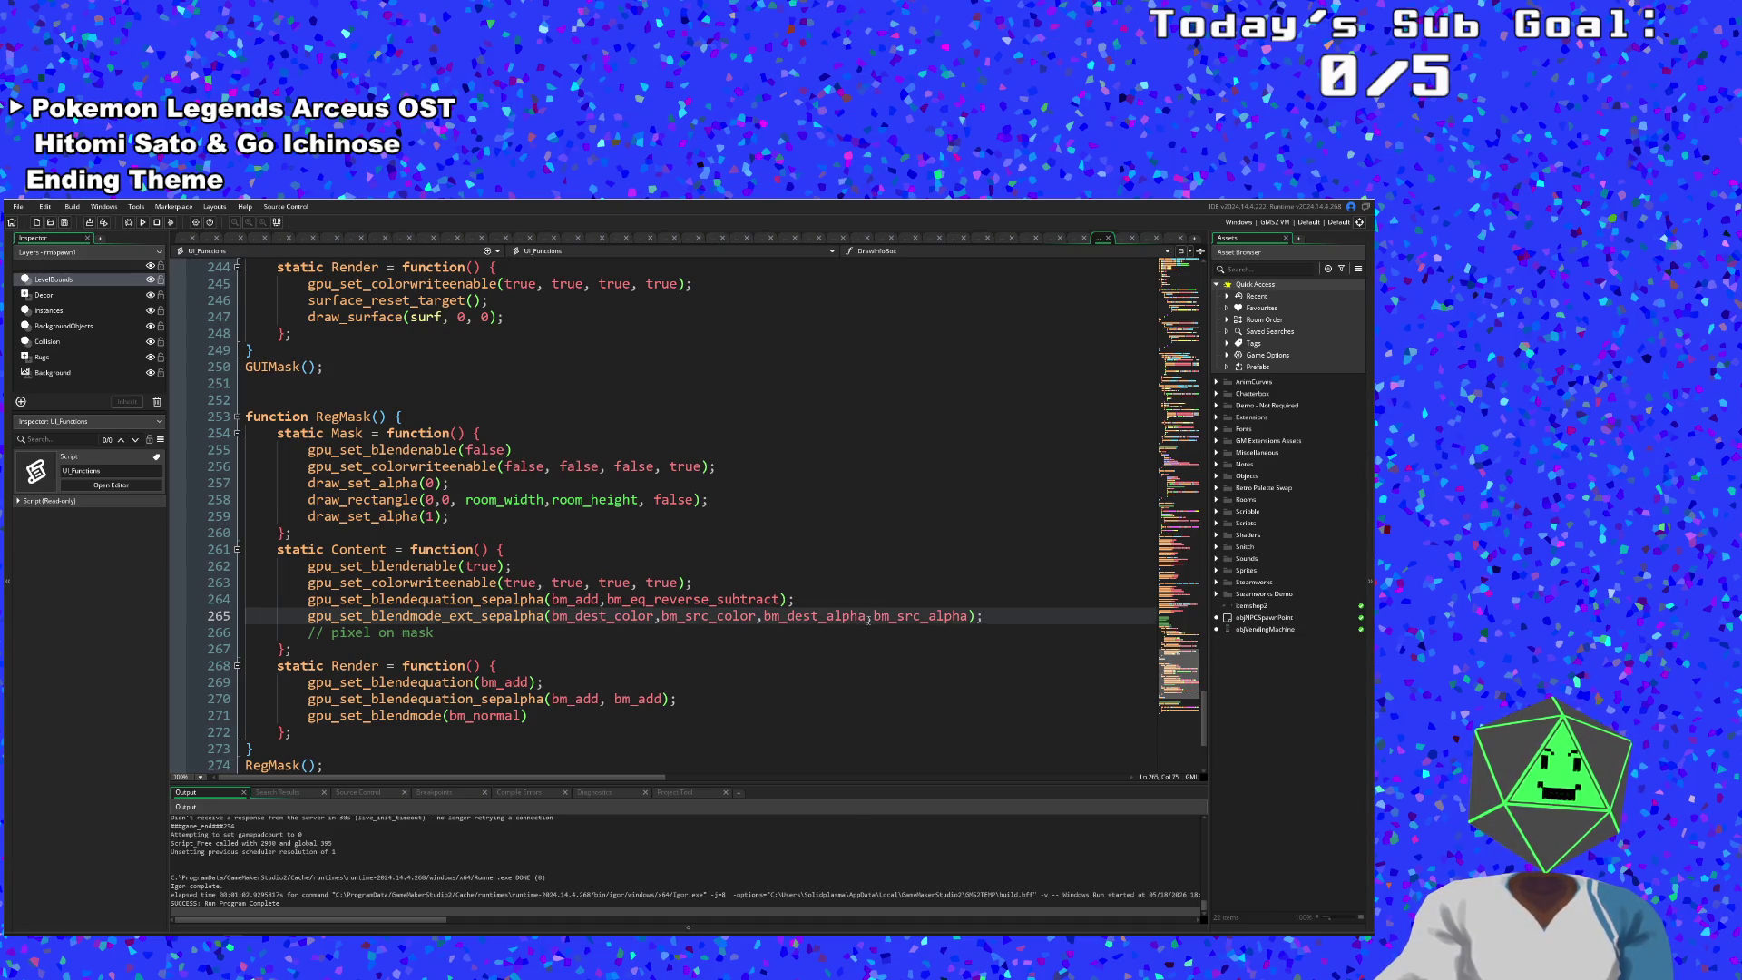
left_click_drag(867, 617, 764, 617)
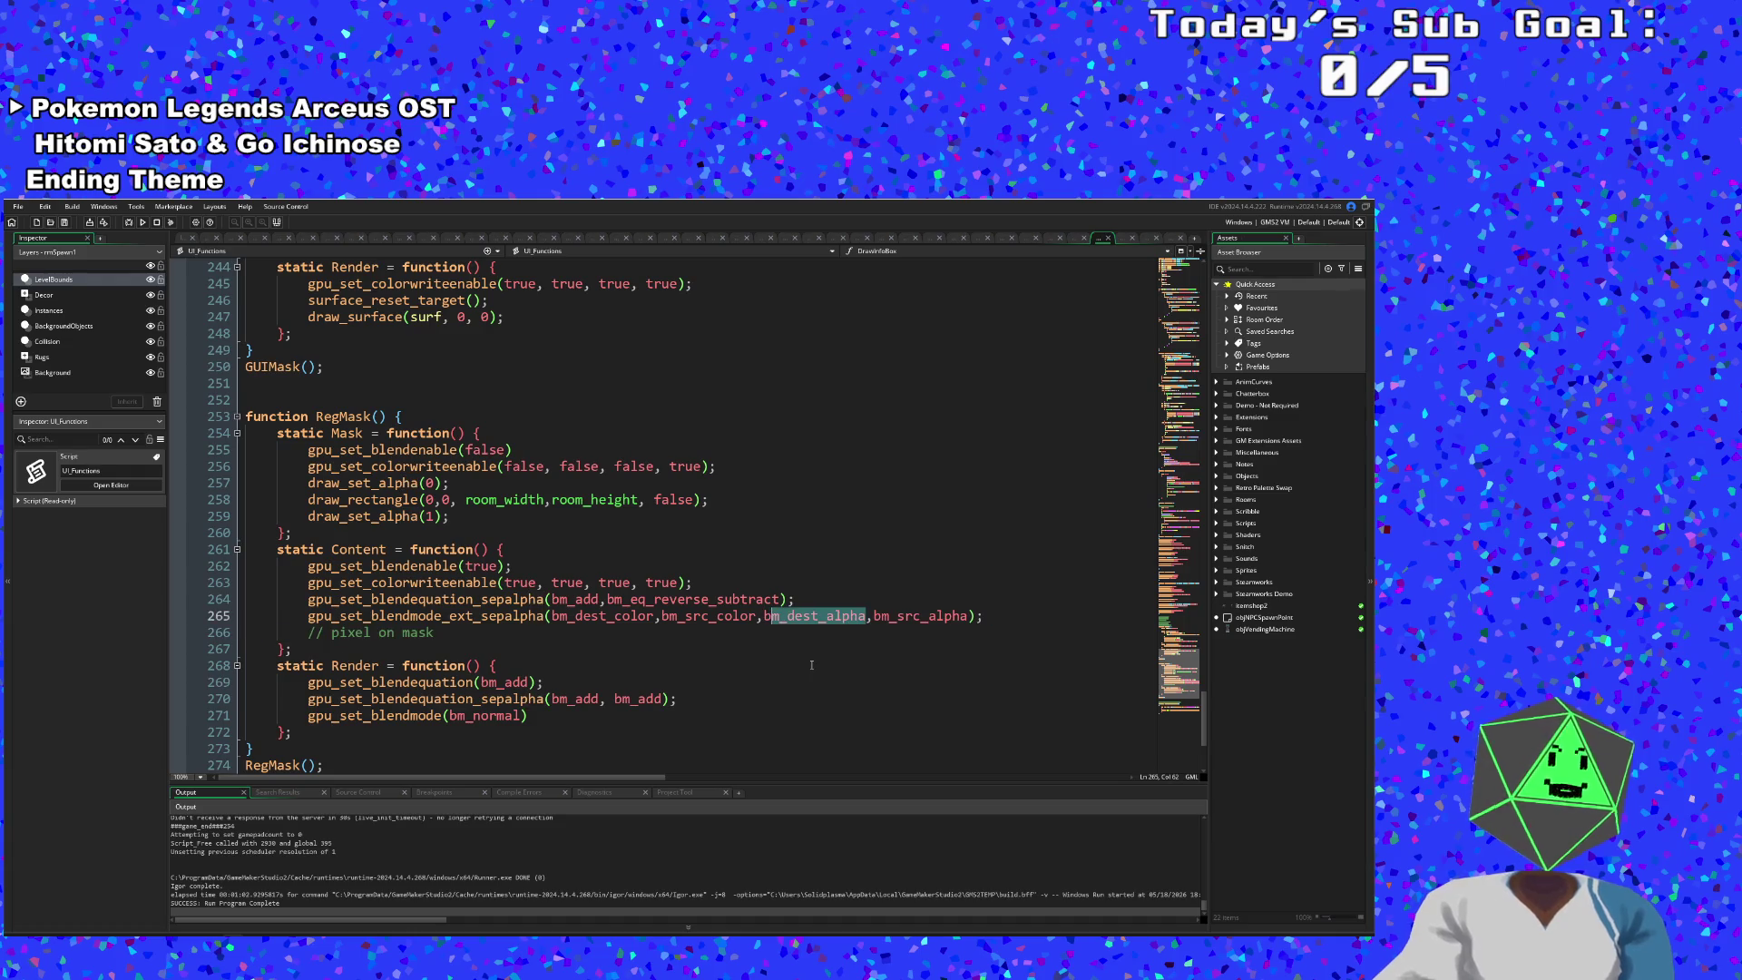
left_click_drag(764, 617, 866, 616)
key("Left")
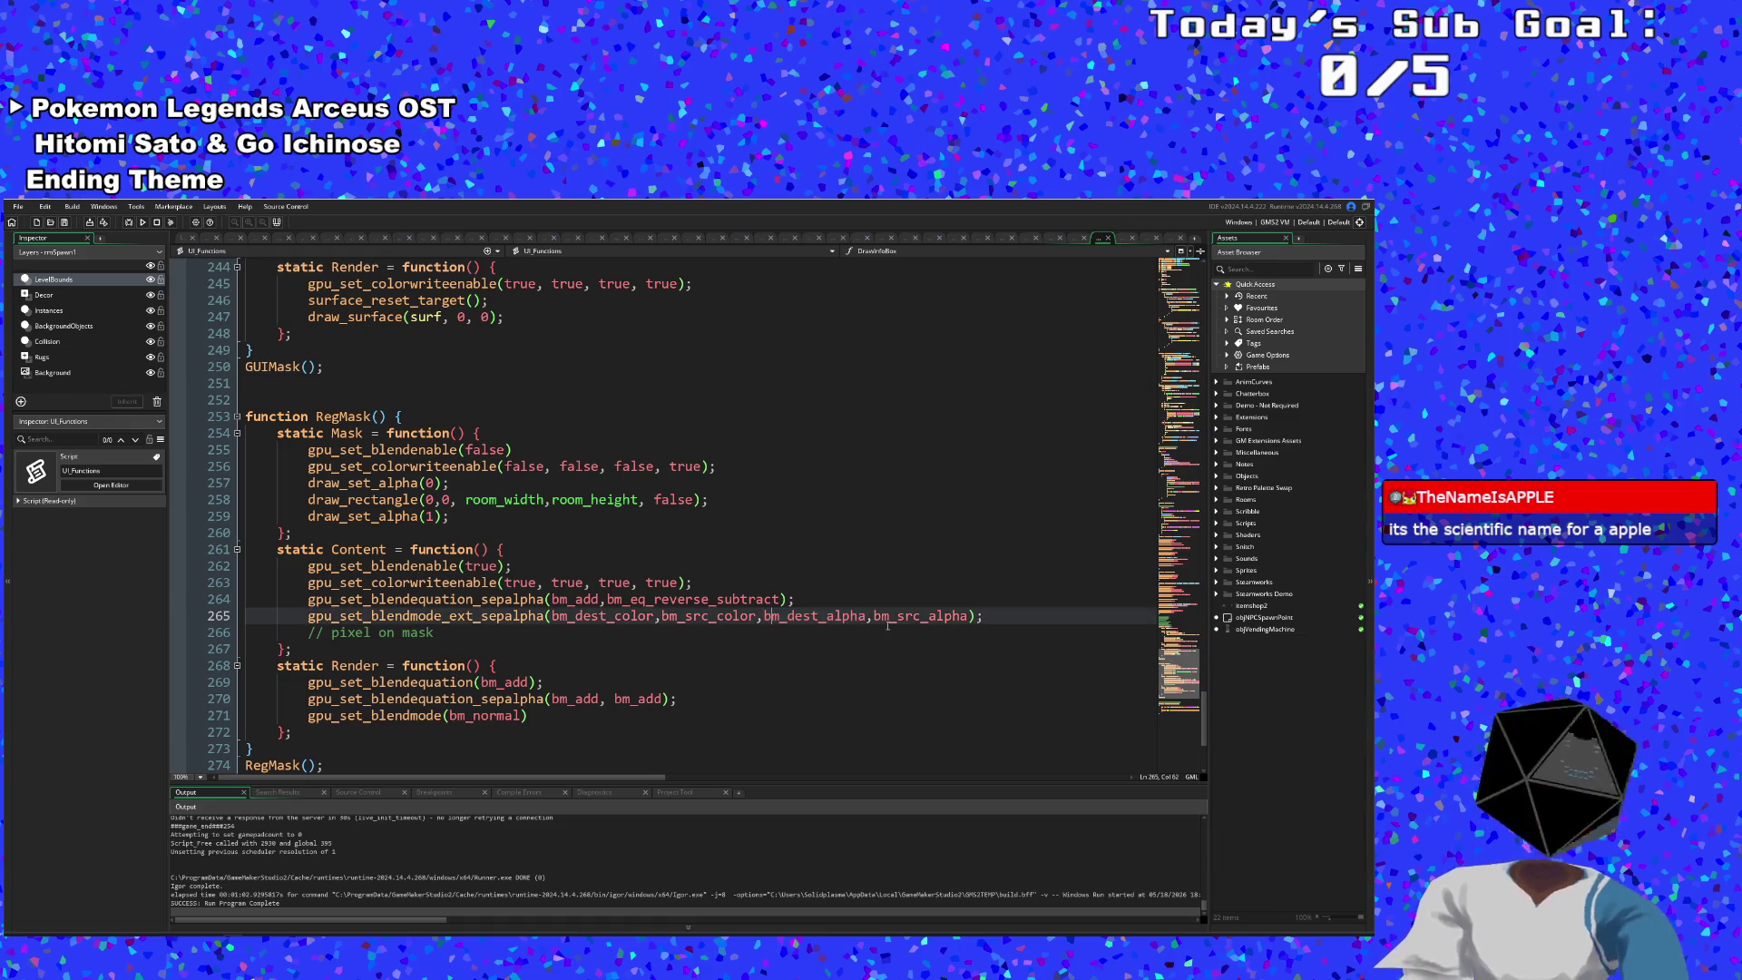
key("BackSpace")
key("BackSpace")
key("BackSpace")
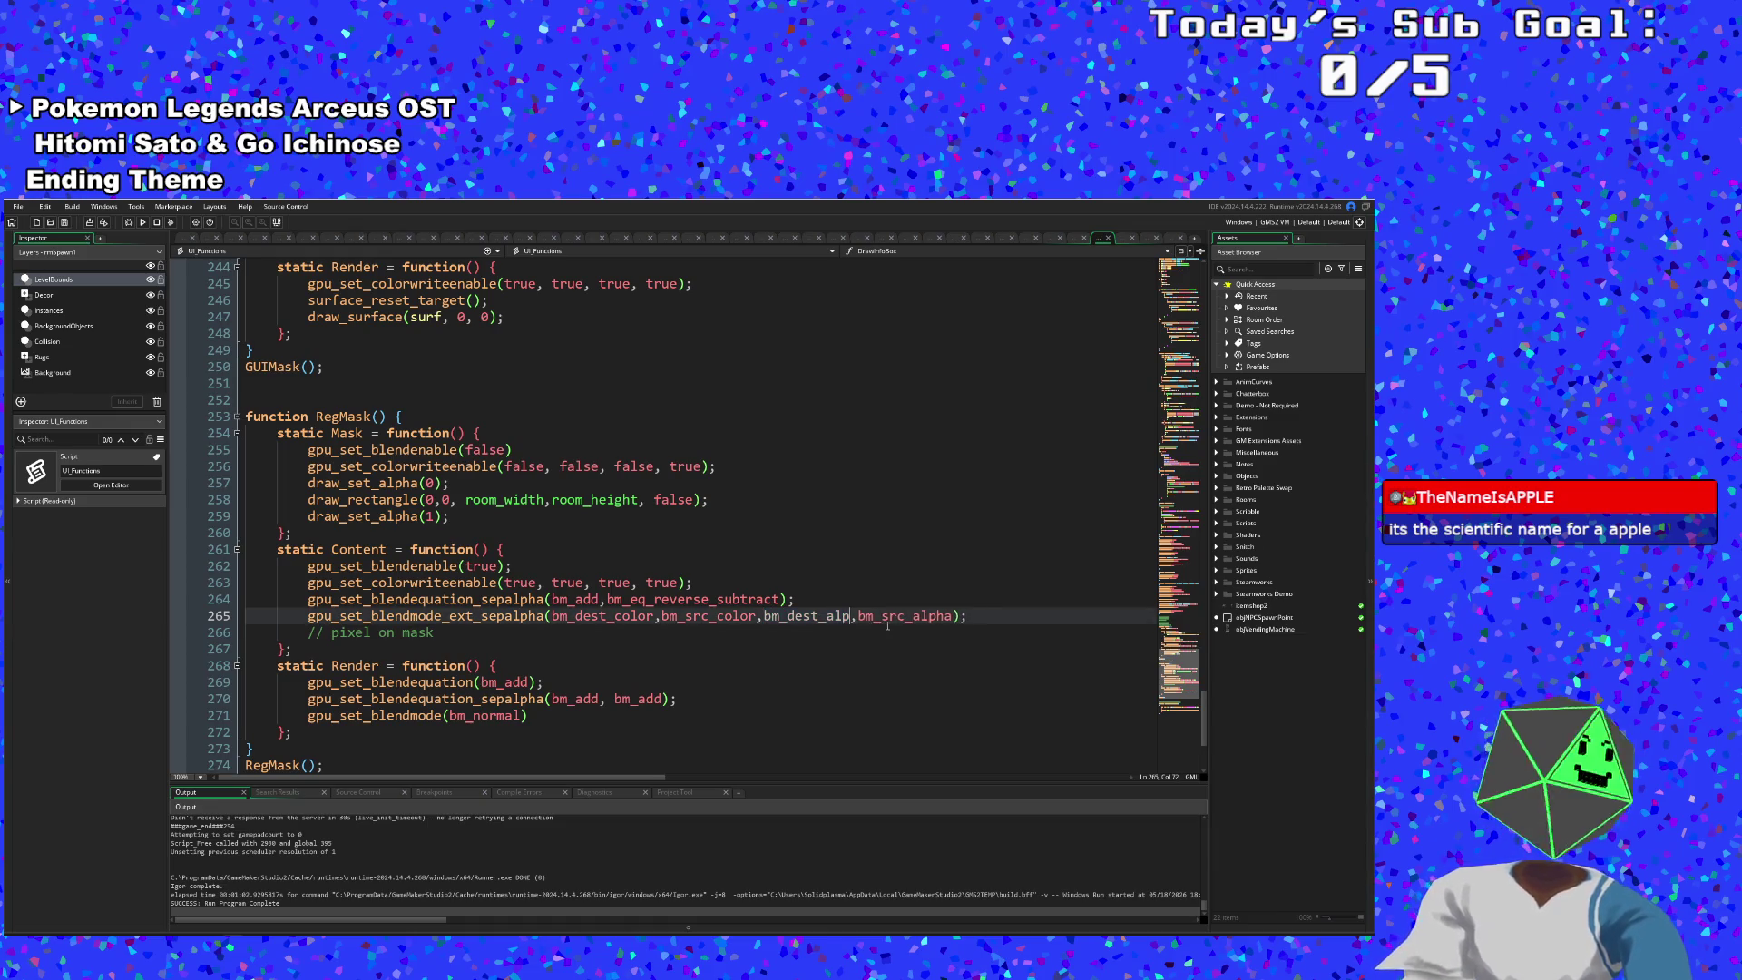
key("BackSpace")
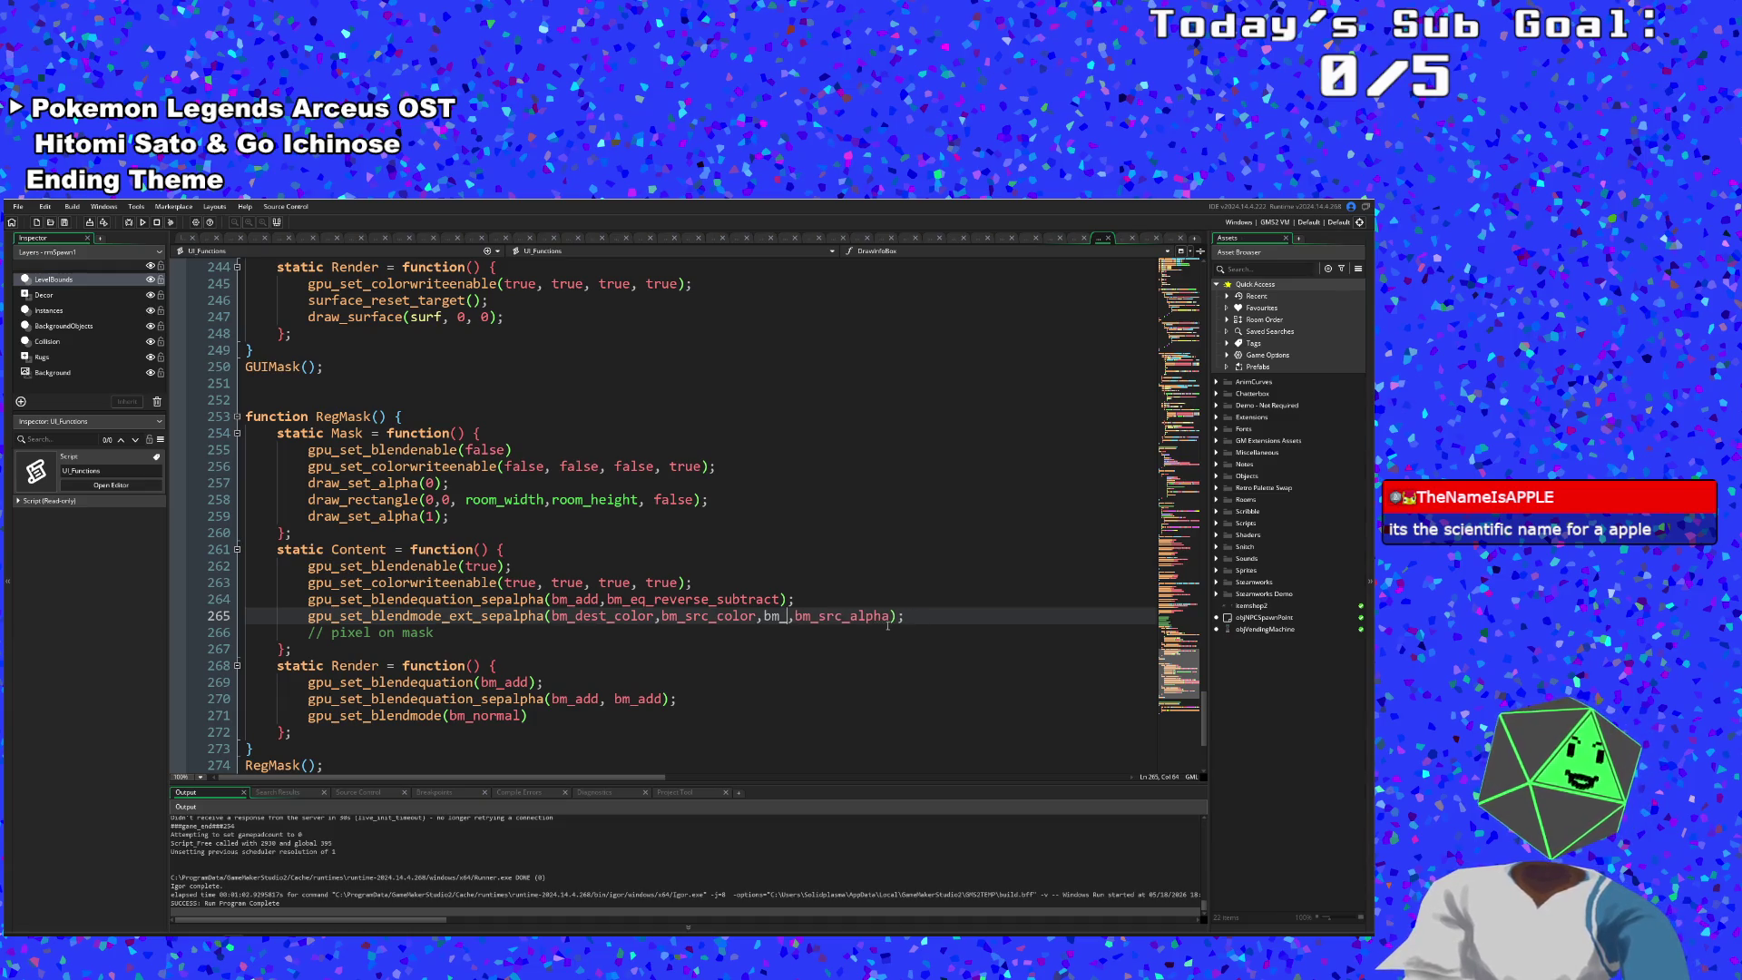
type("one")
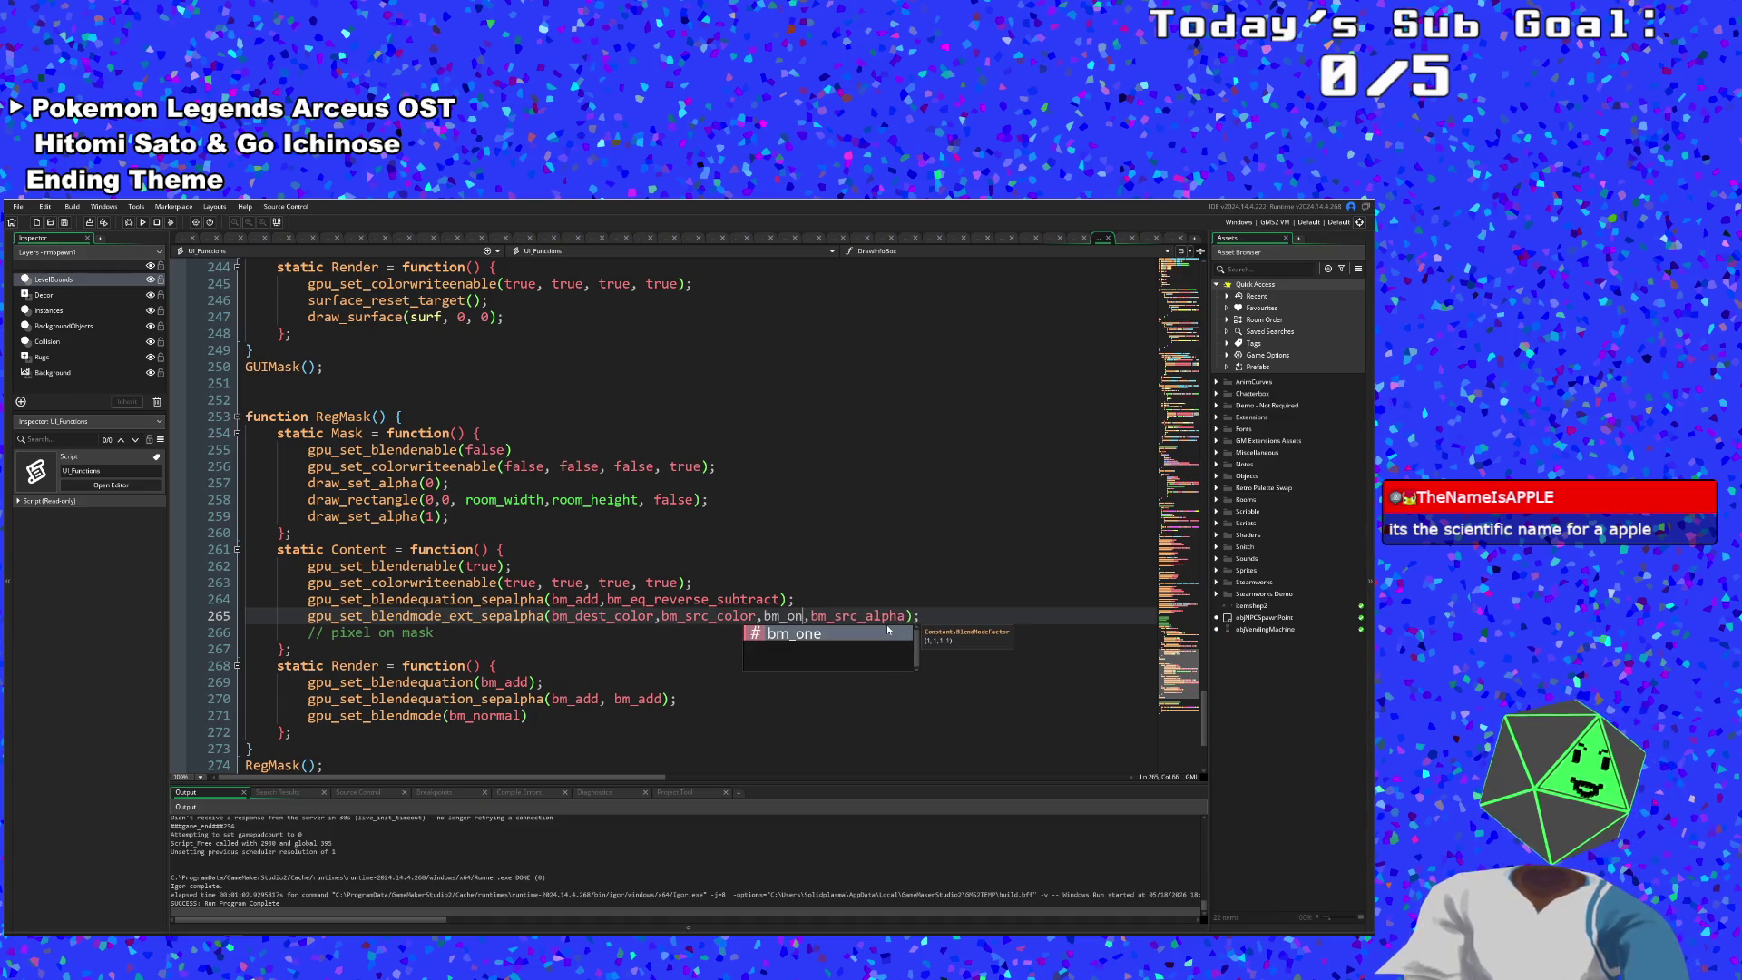
key("Right")
key("Right")
key("Right")
key("Right")
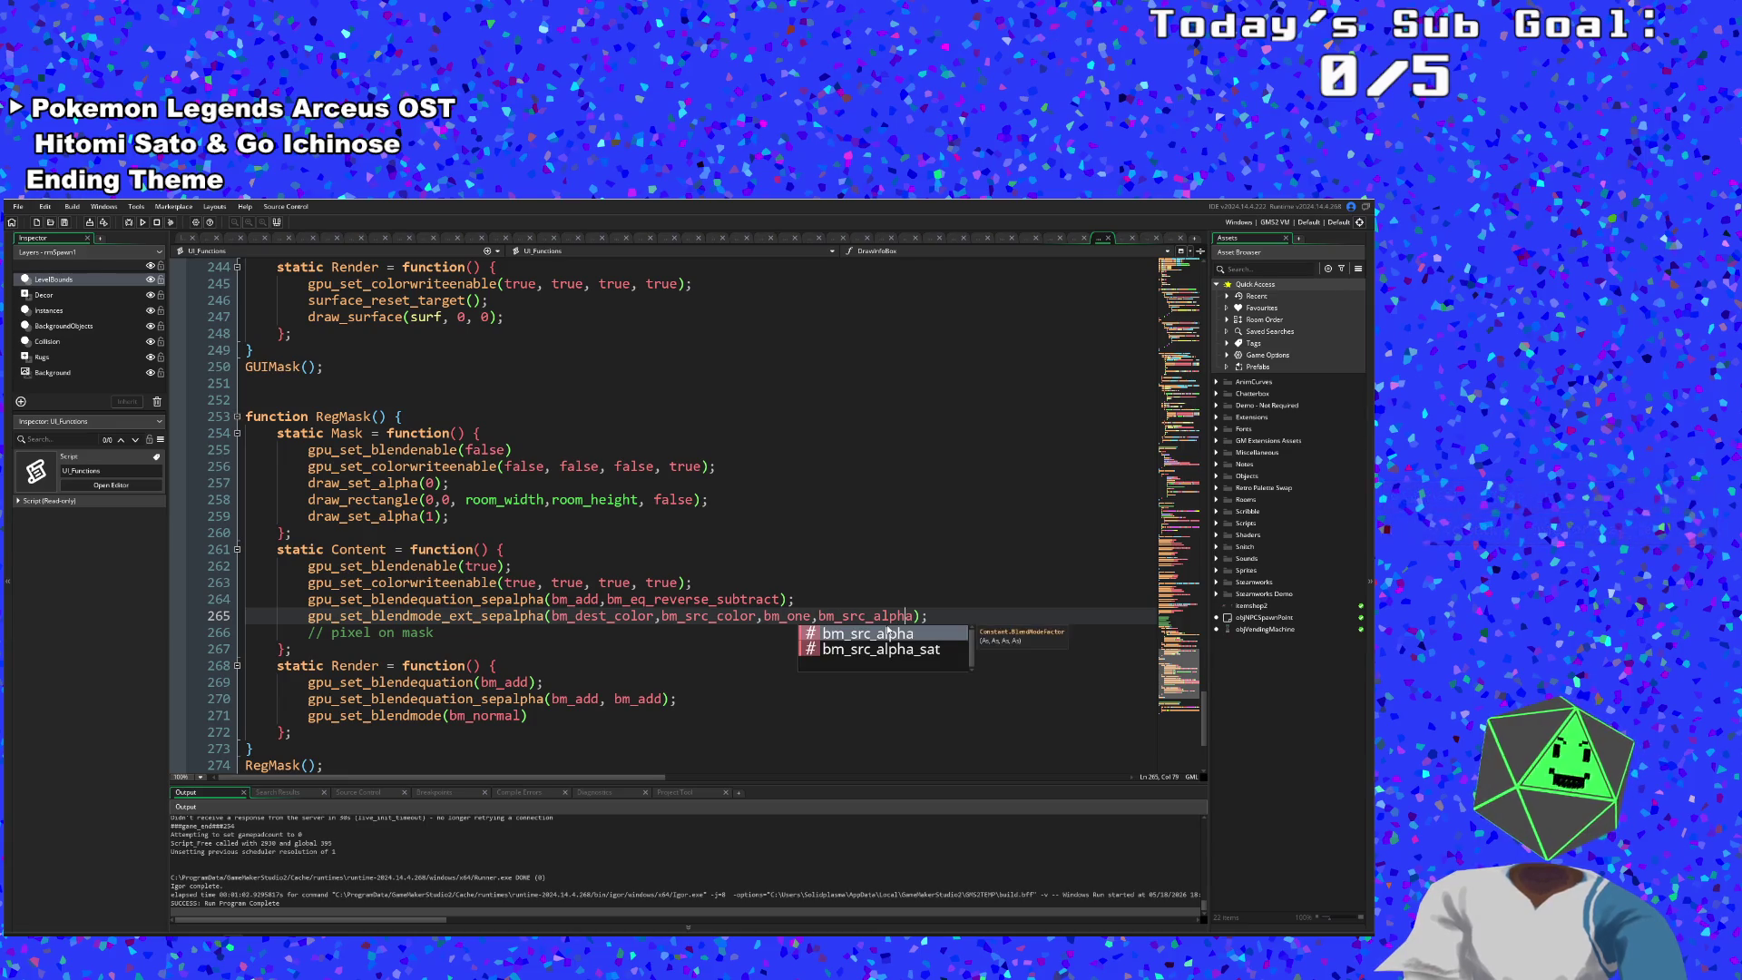
- Change bm_src_alpha to bm_one as well, then build and run the game
key("BackSpace")
key("BackSpace")
key("BackSpace")
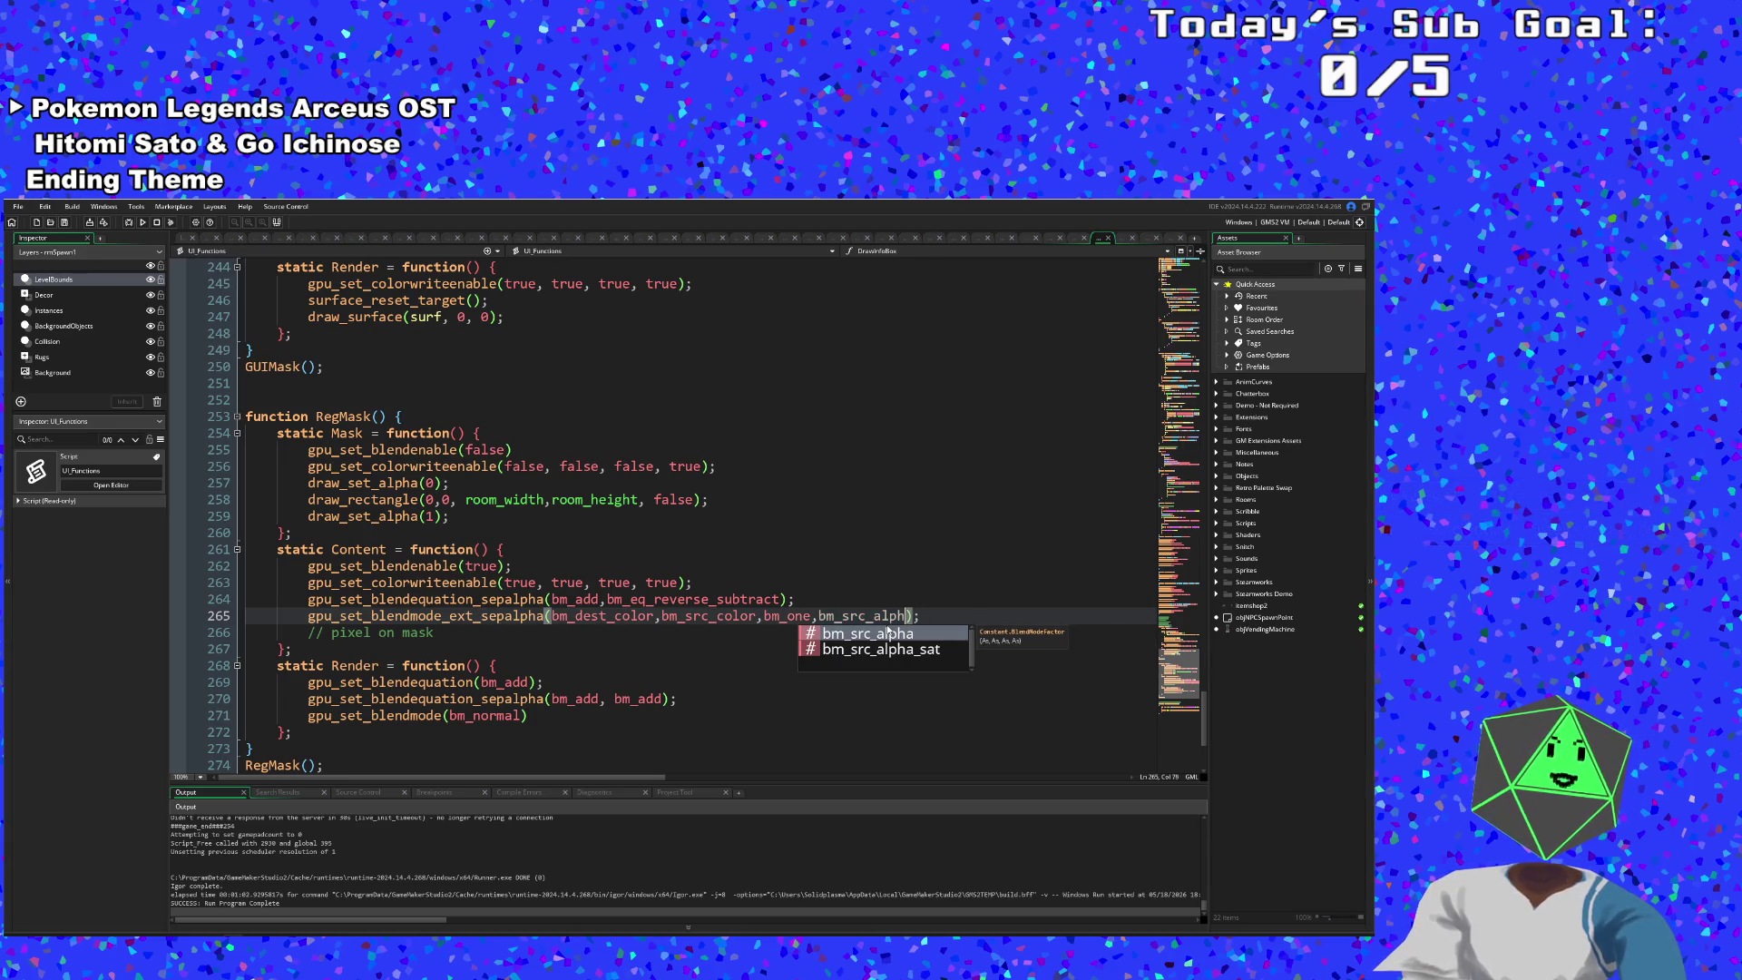
type("one")
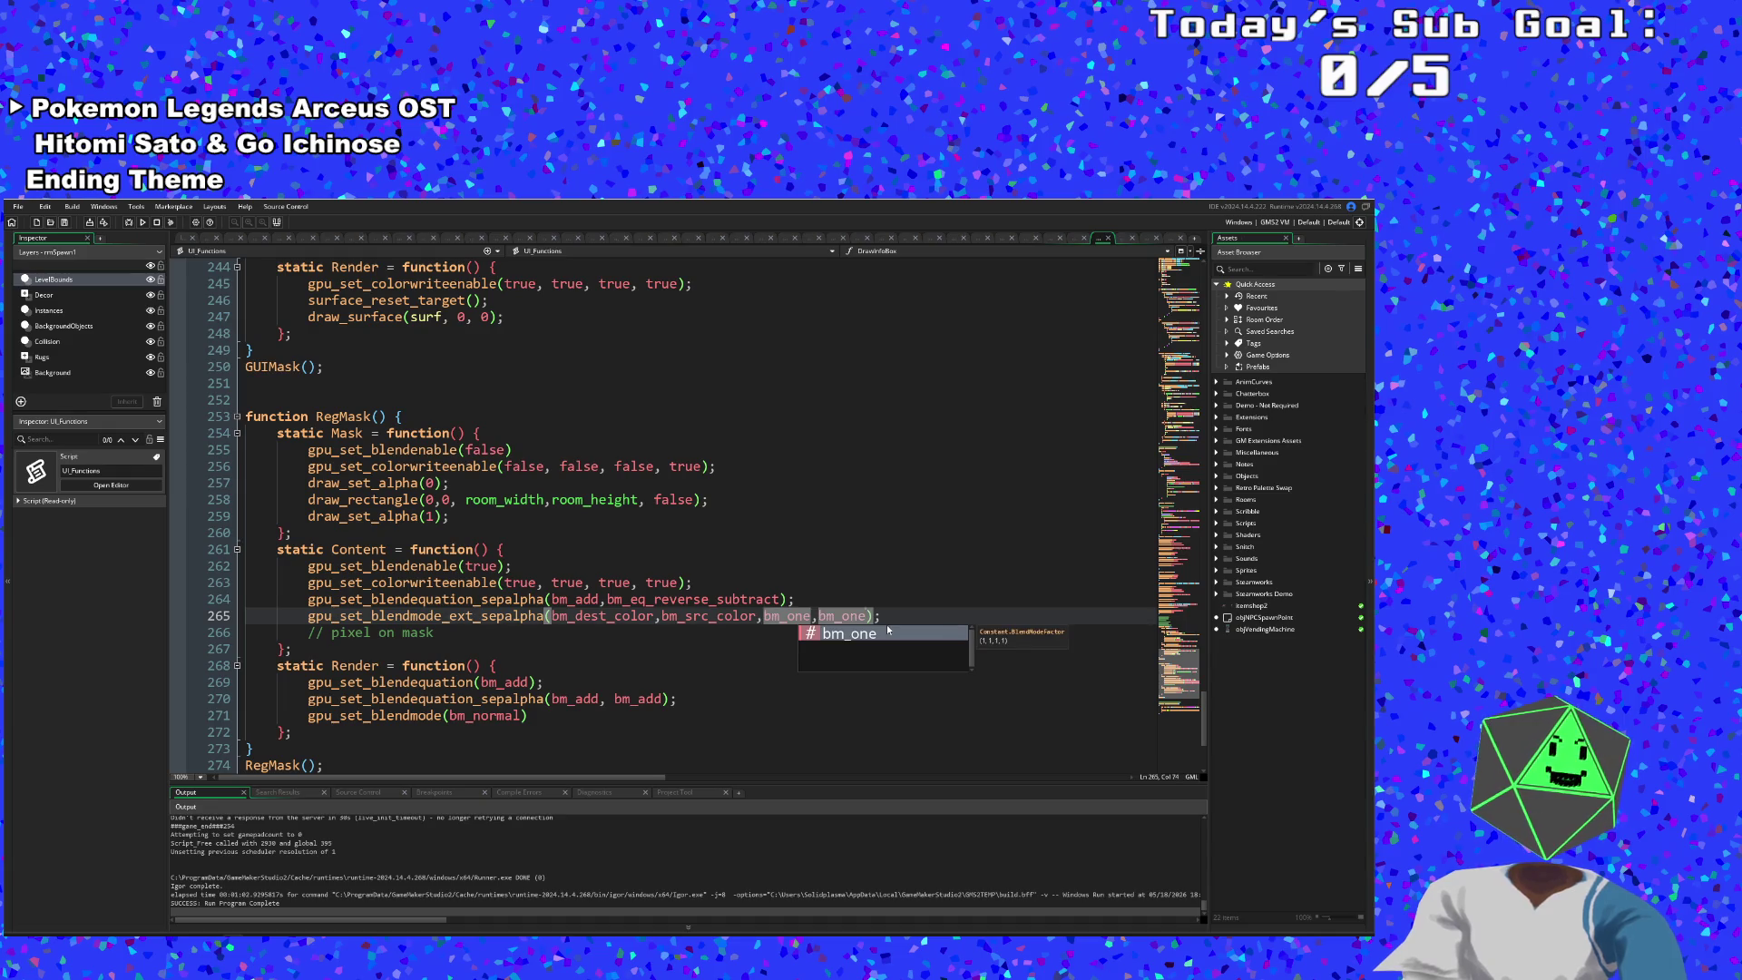
left_click(719, 616)
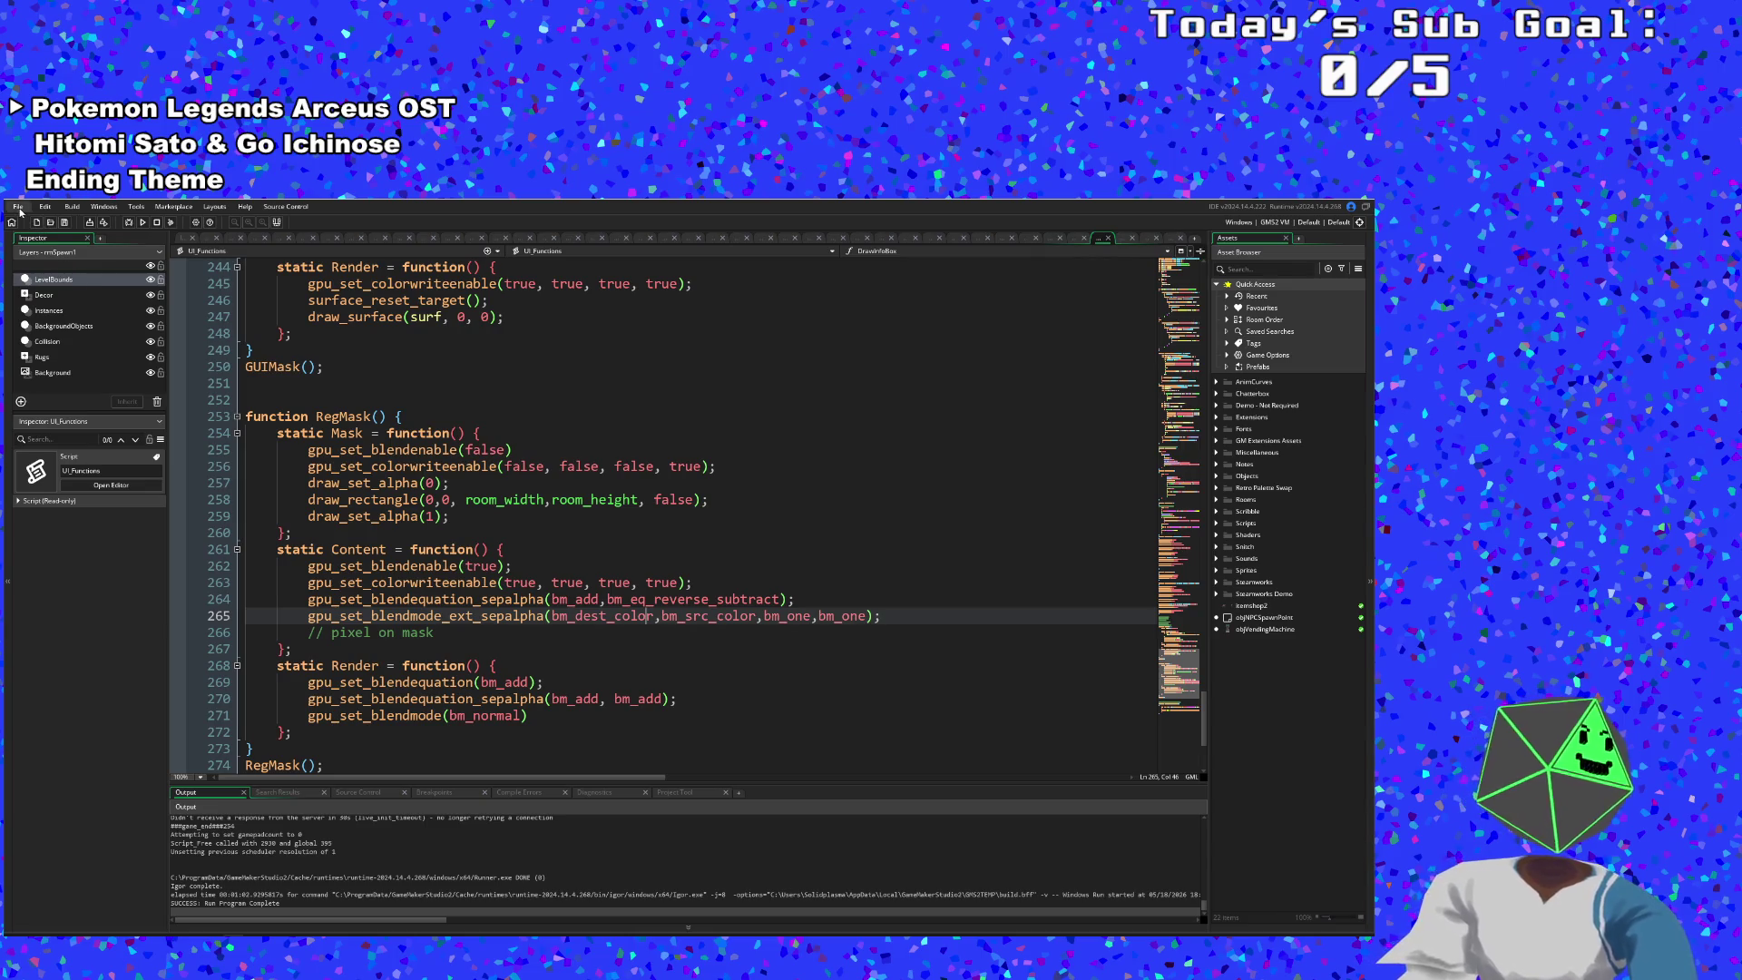
left_click(67, 275)
left_click(128, 225)
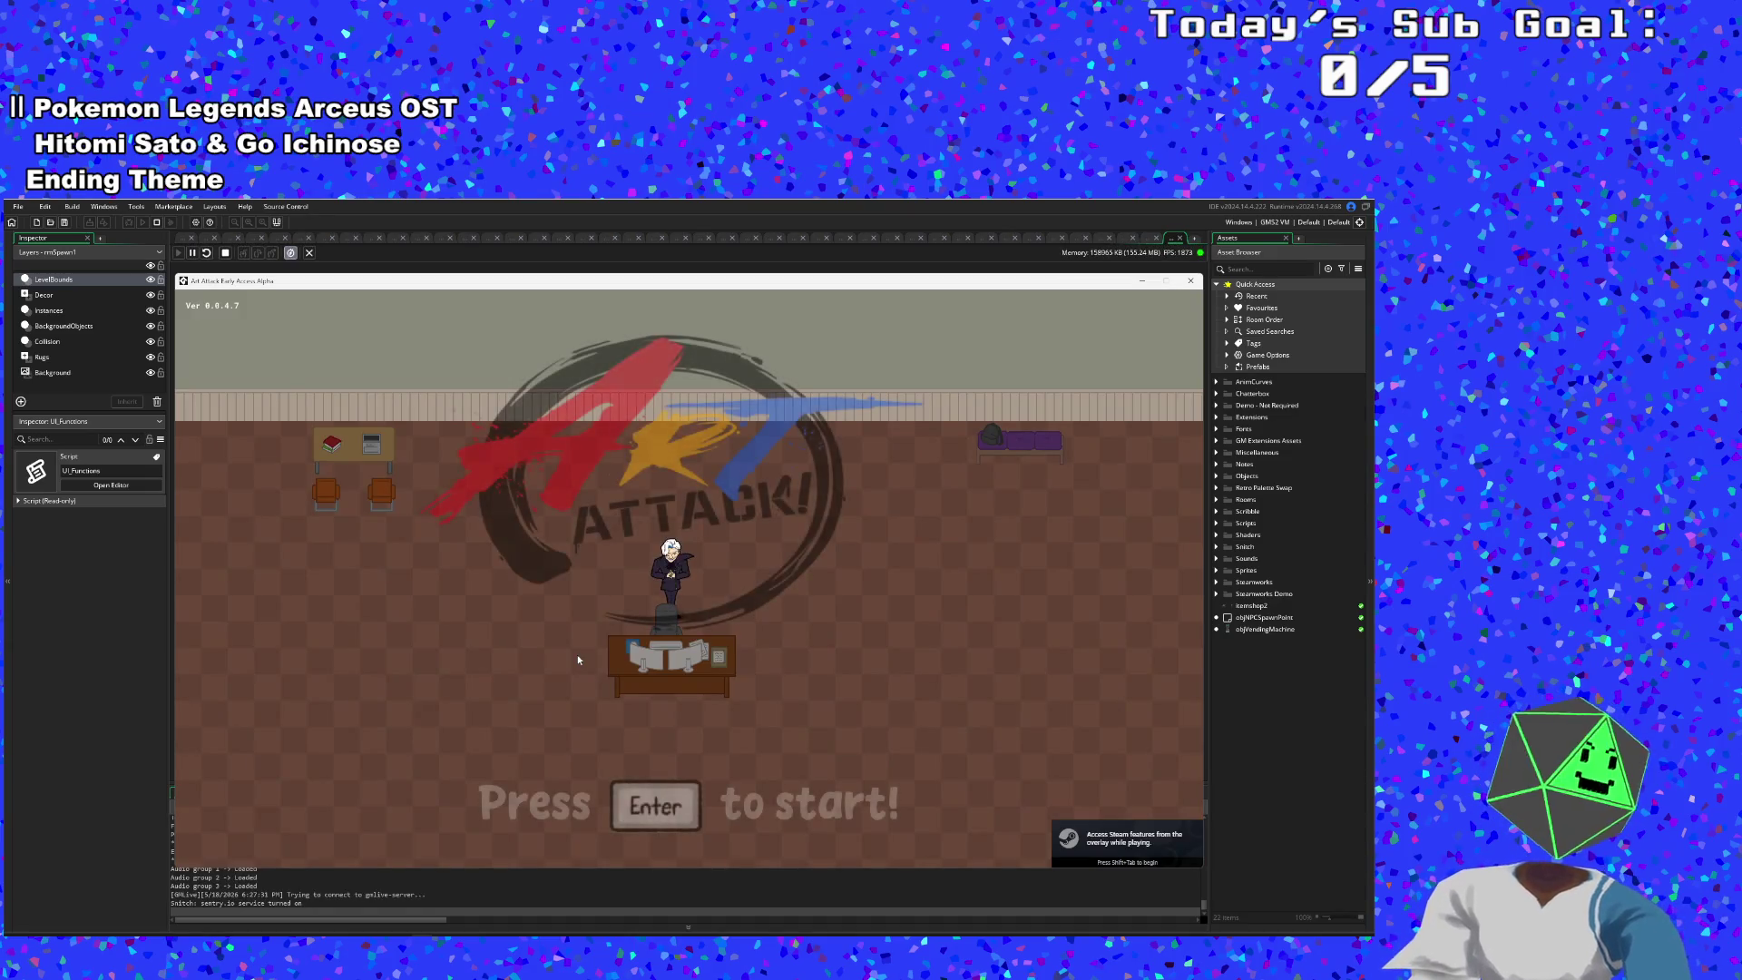
- Start the game, skip Hue's dialogue, grab the blue paint, and open the debug overlay
key("Return")
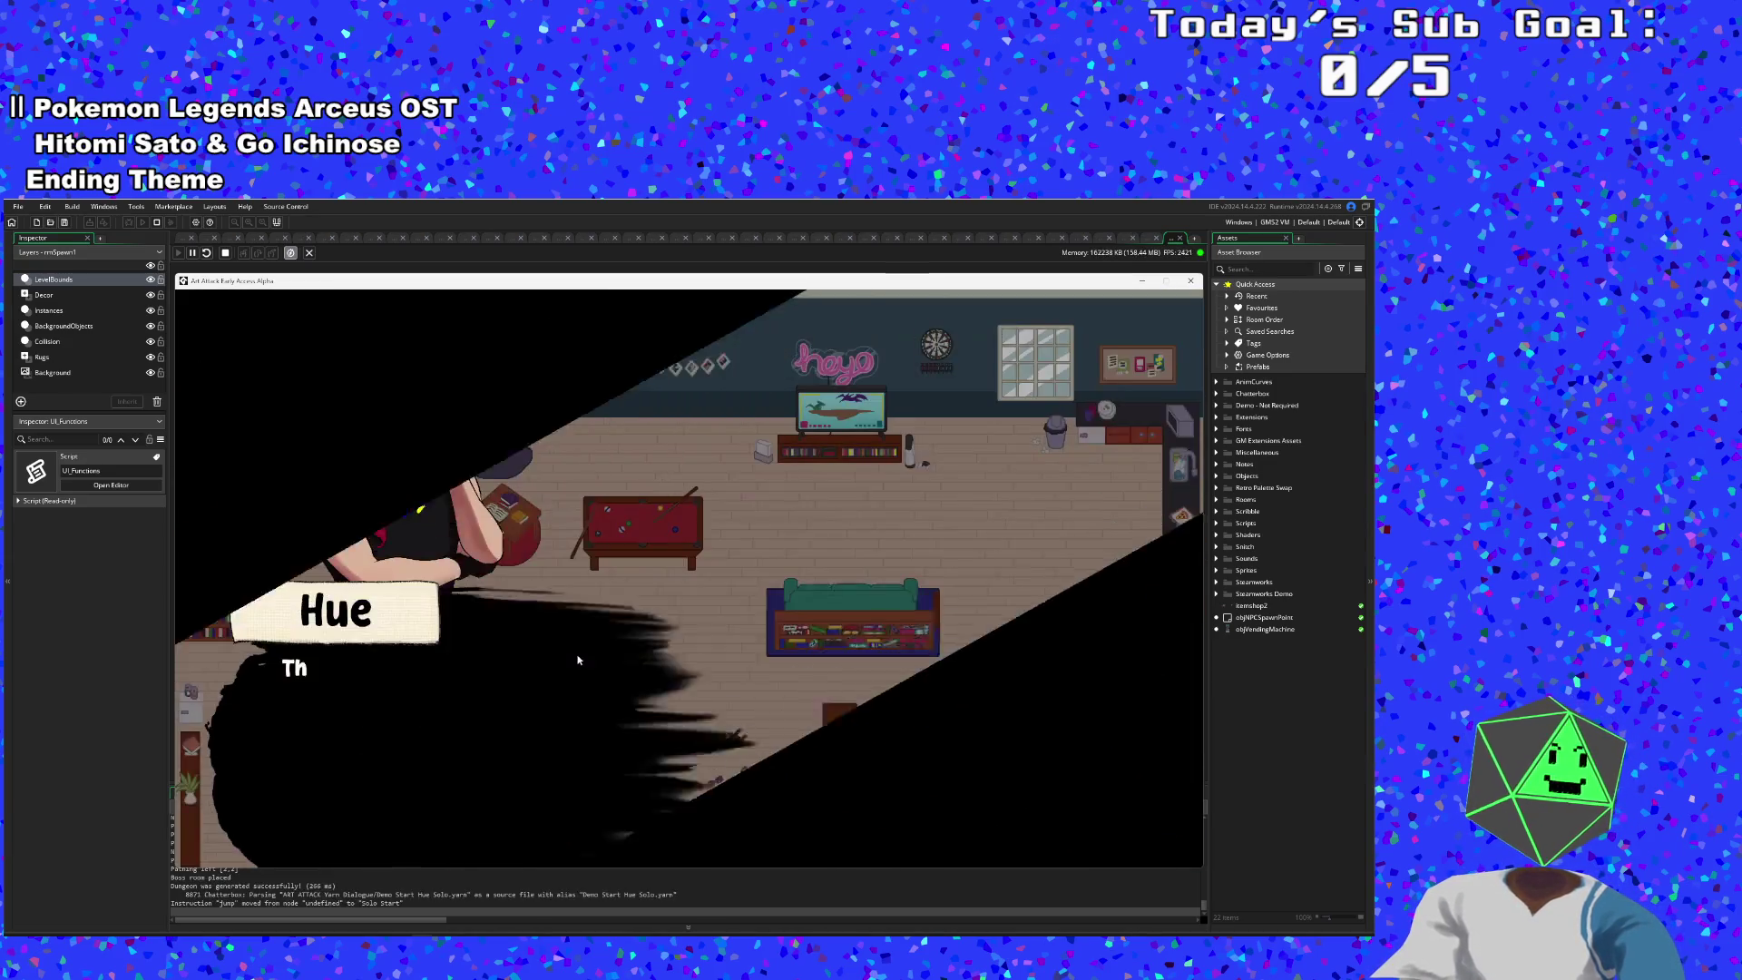
key("Return")
key("Return")
key("Return")
key("Right")
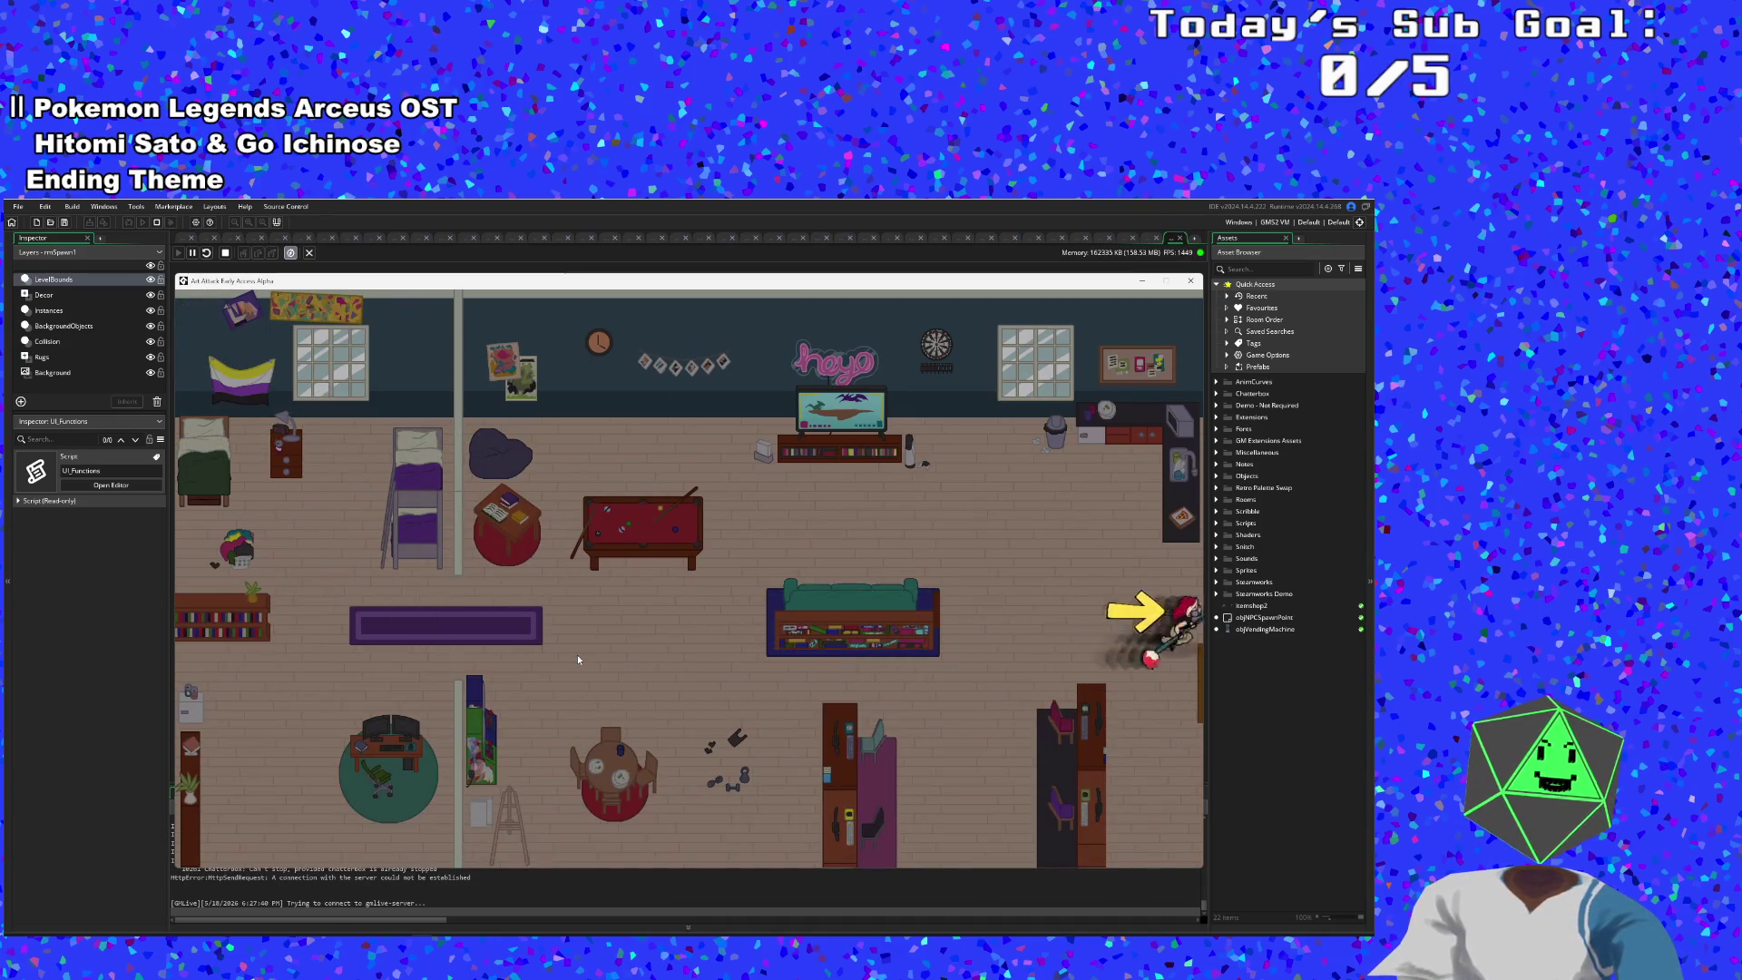
key("Left")
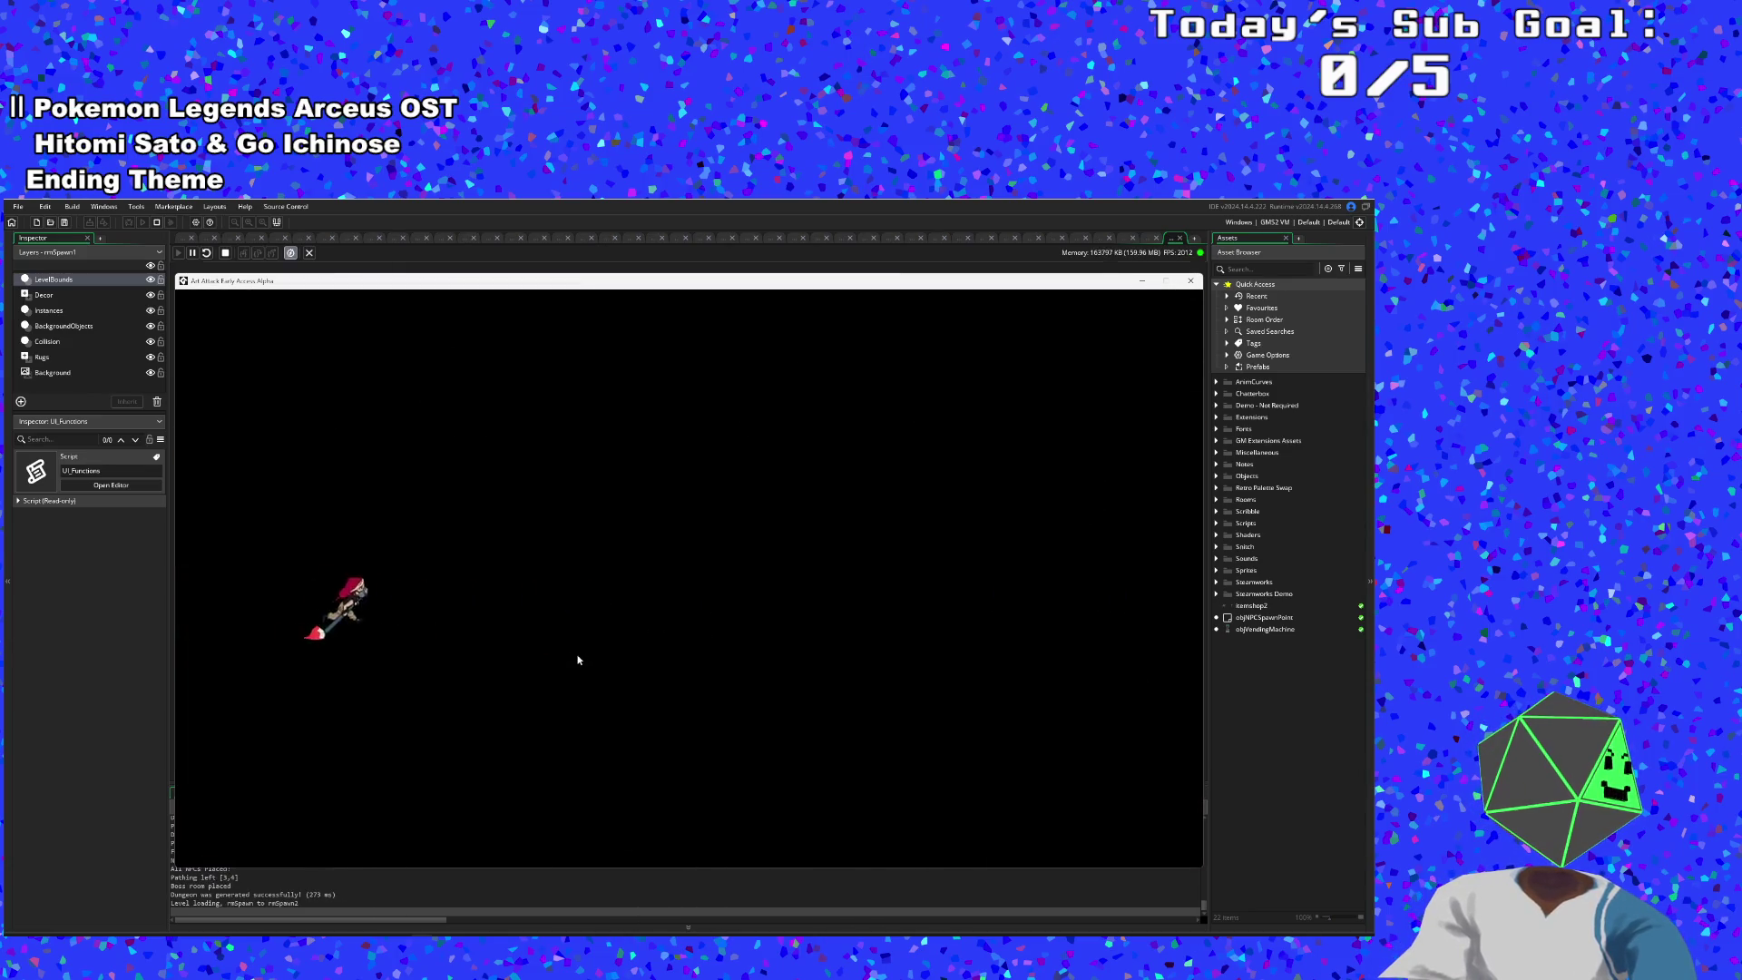
key("Right")
key("Right")
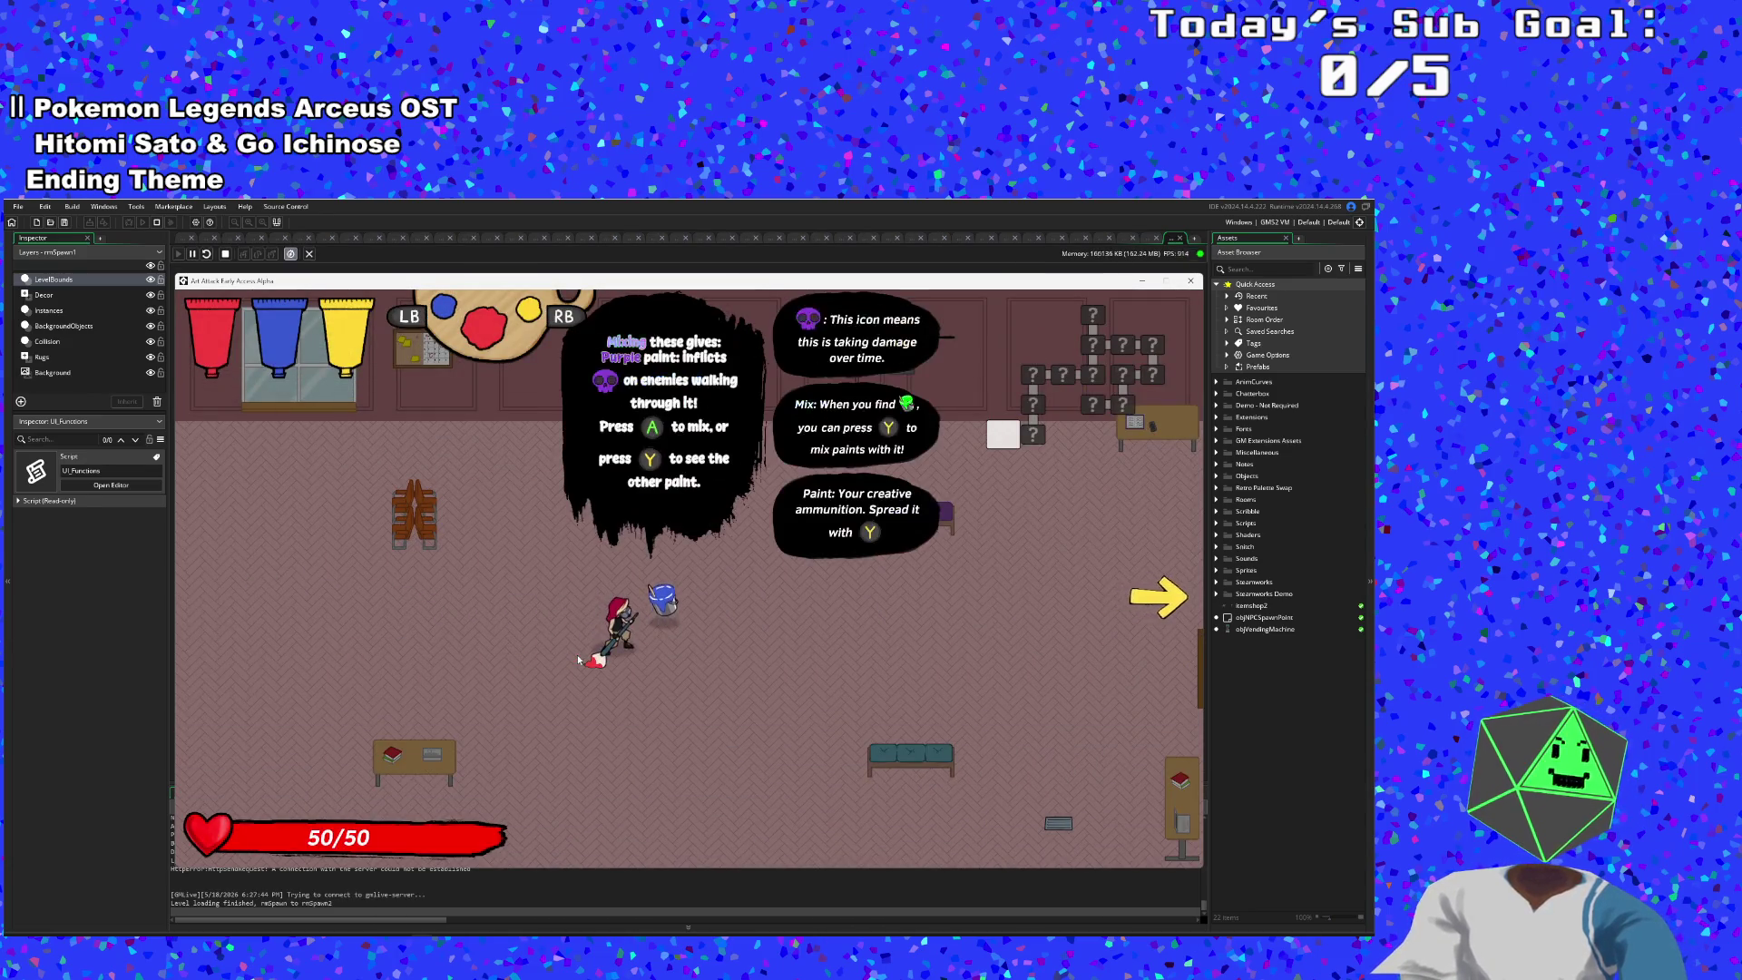
key("Return")
key("F1")
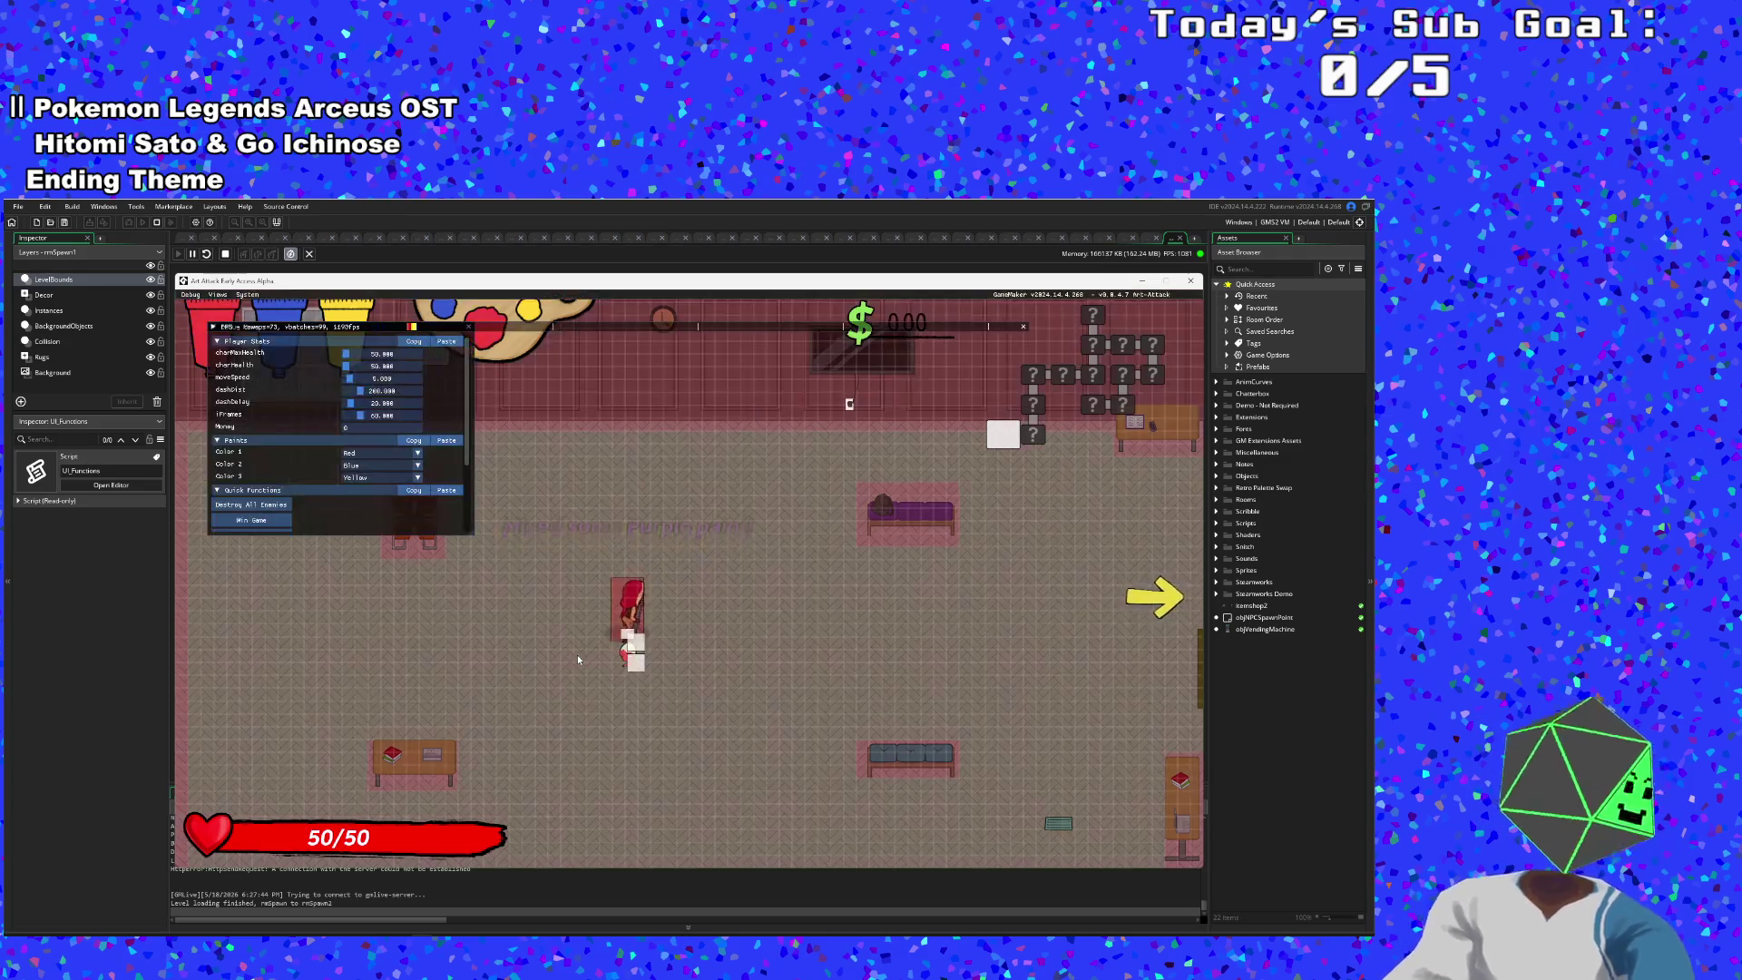
- Raise charMaxHealth and charHealth to 100000 in the Debug Menu, then close it
left_click(372, 370)
left_click_drag(363, 356, 488, 368)
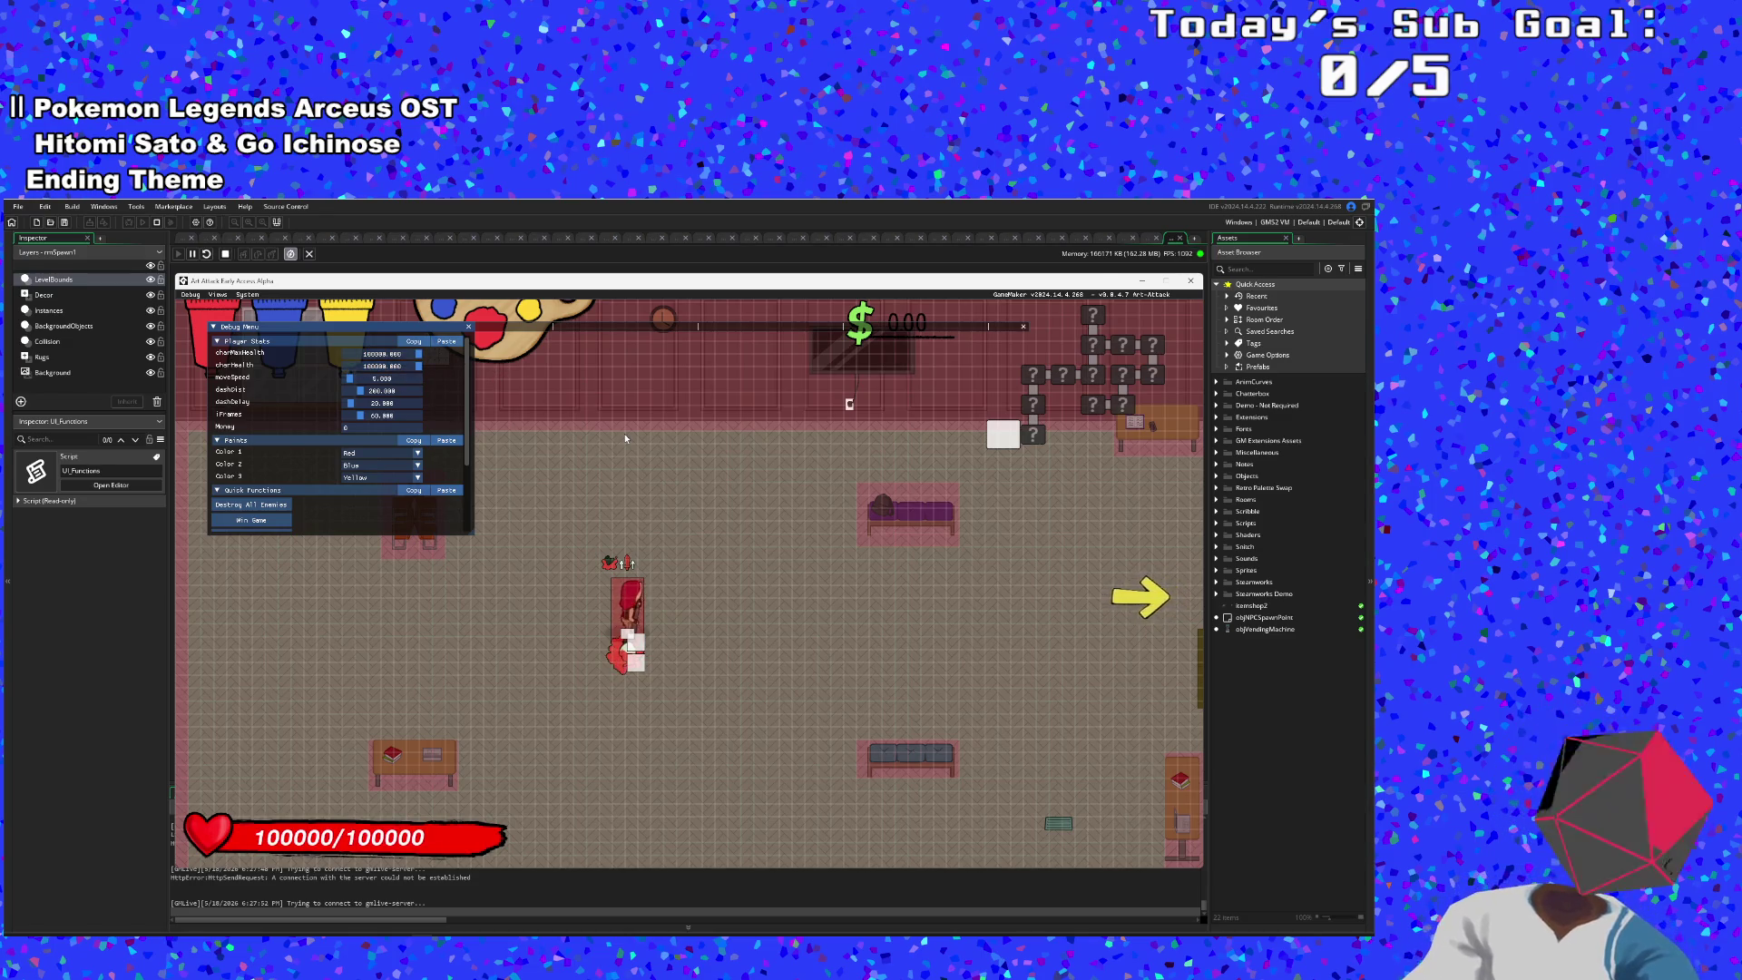
key("F1")
- Walk through the exit arrow into the classroom, move among the enemies, and pause
key("d")
key("w")
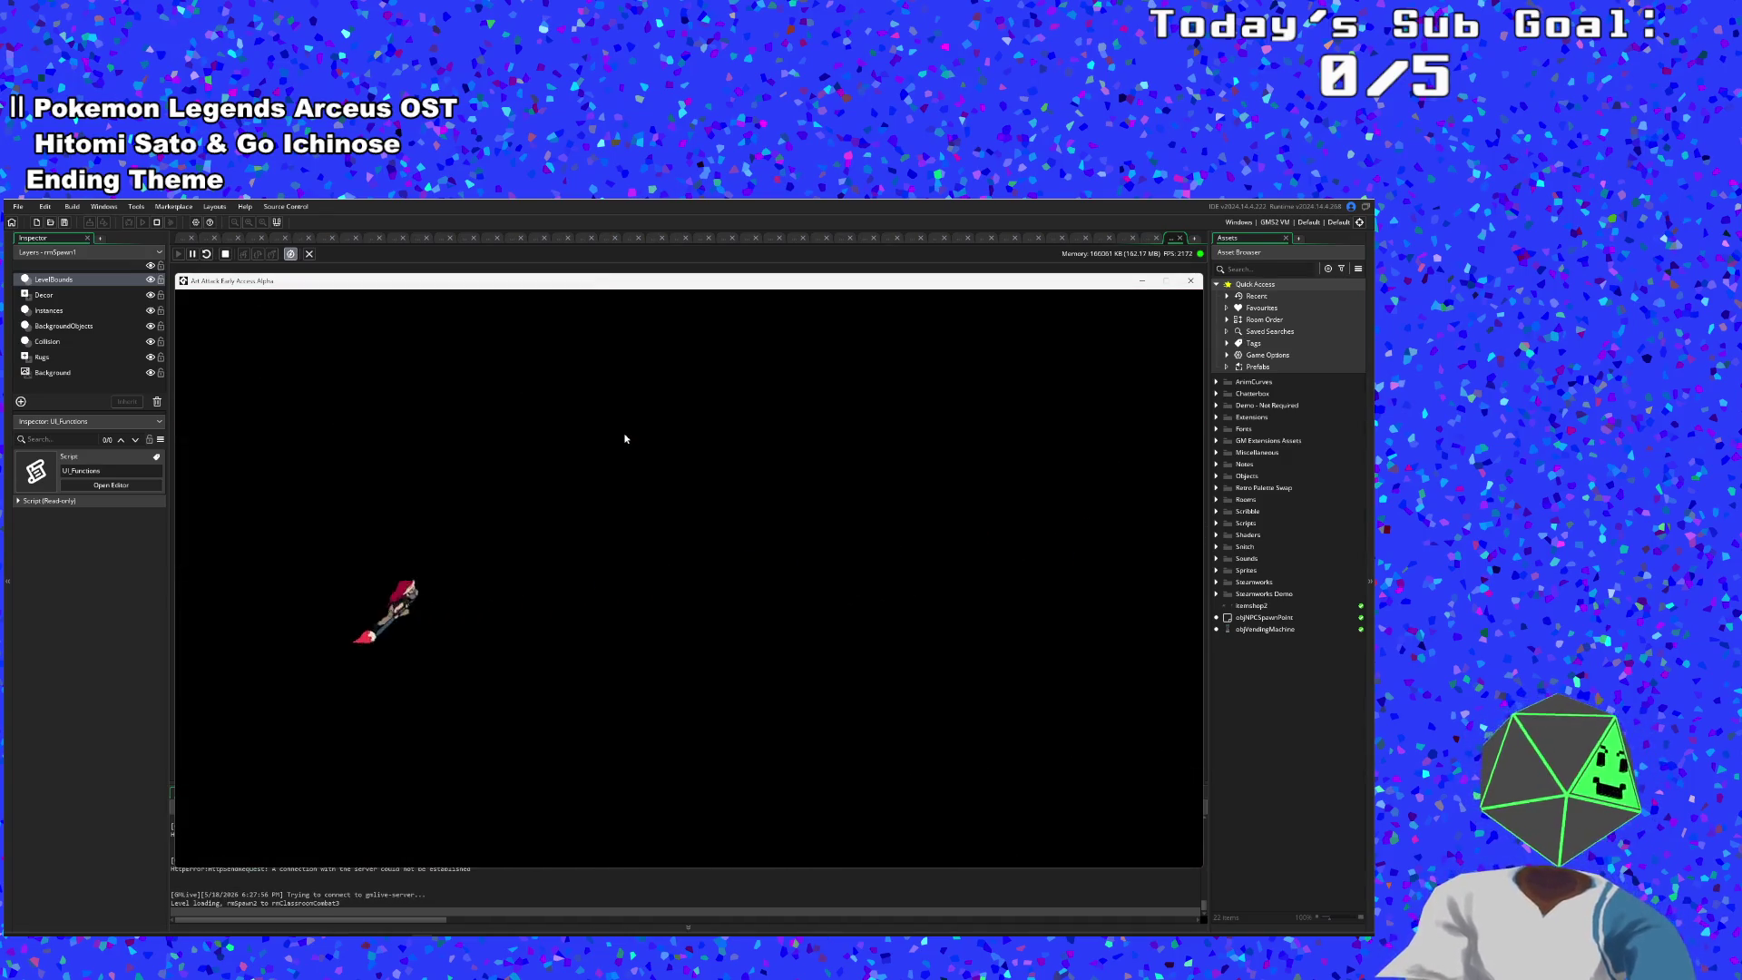
key("s")
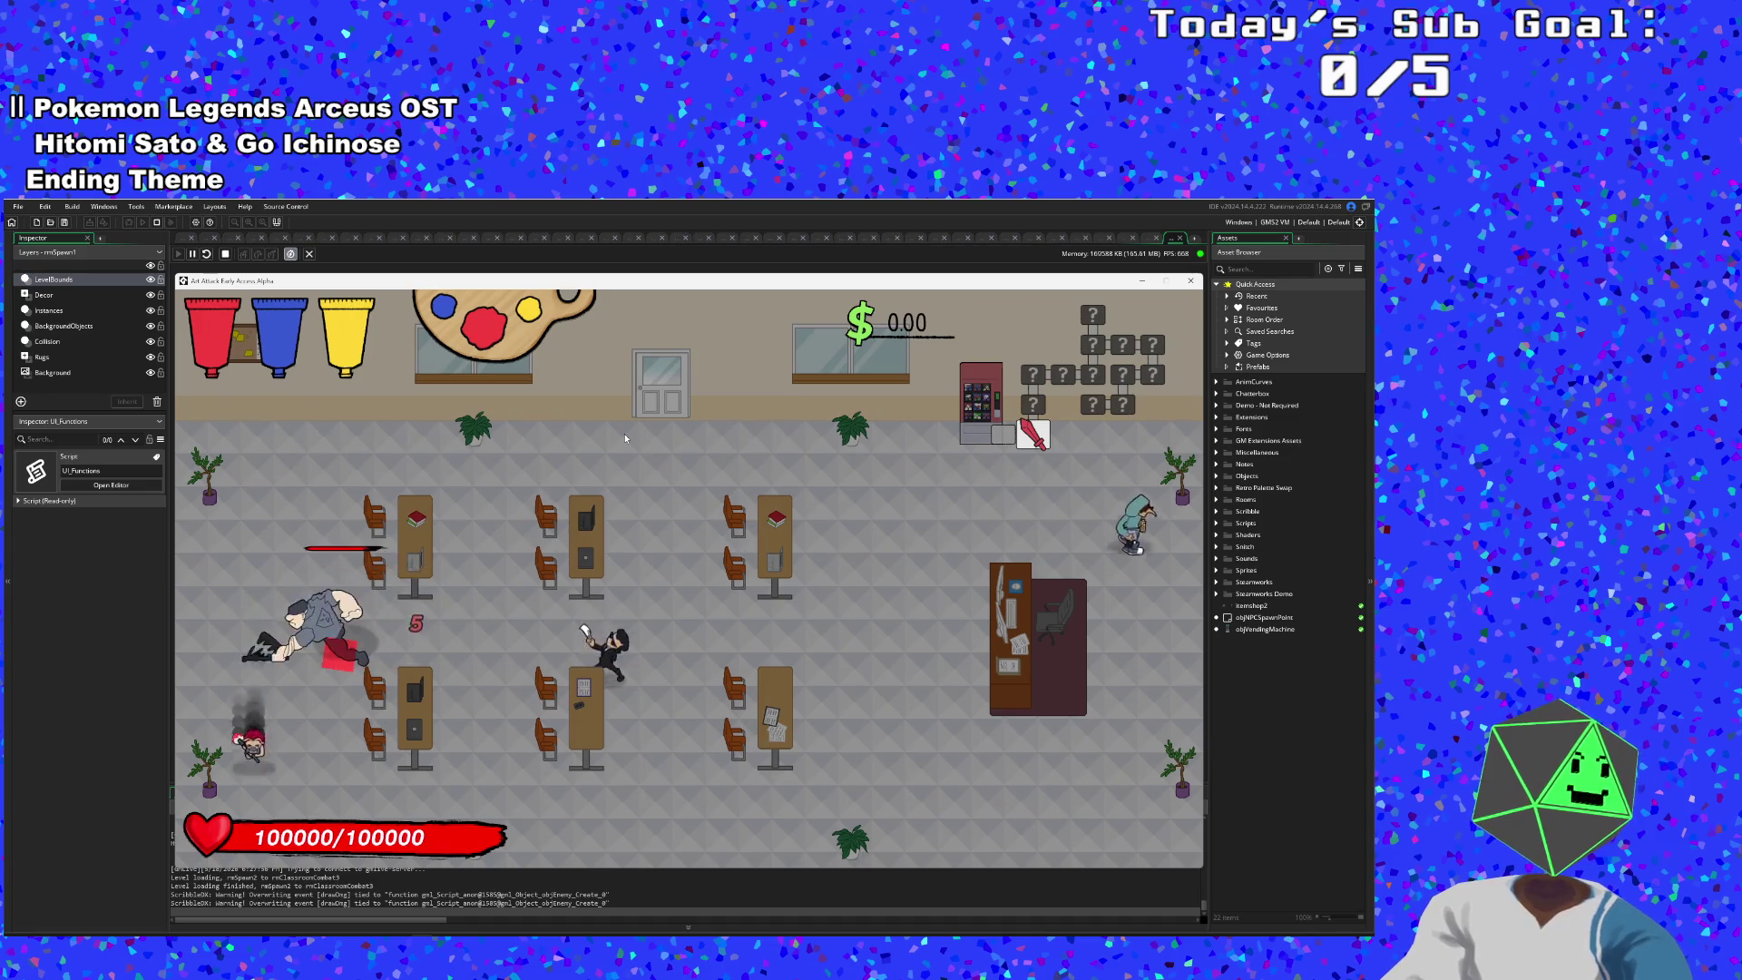
key("d")
key("d")
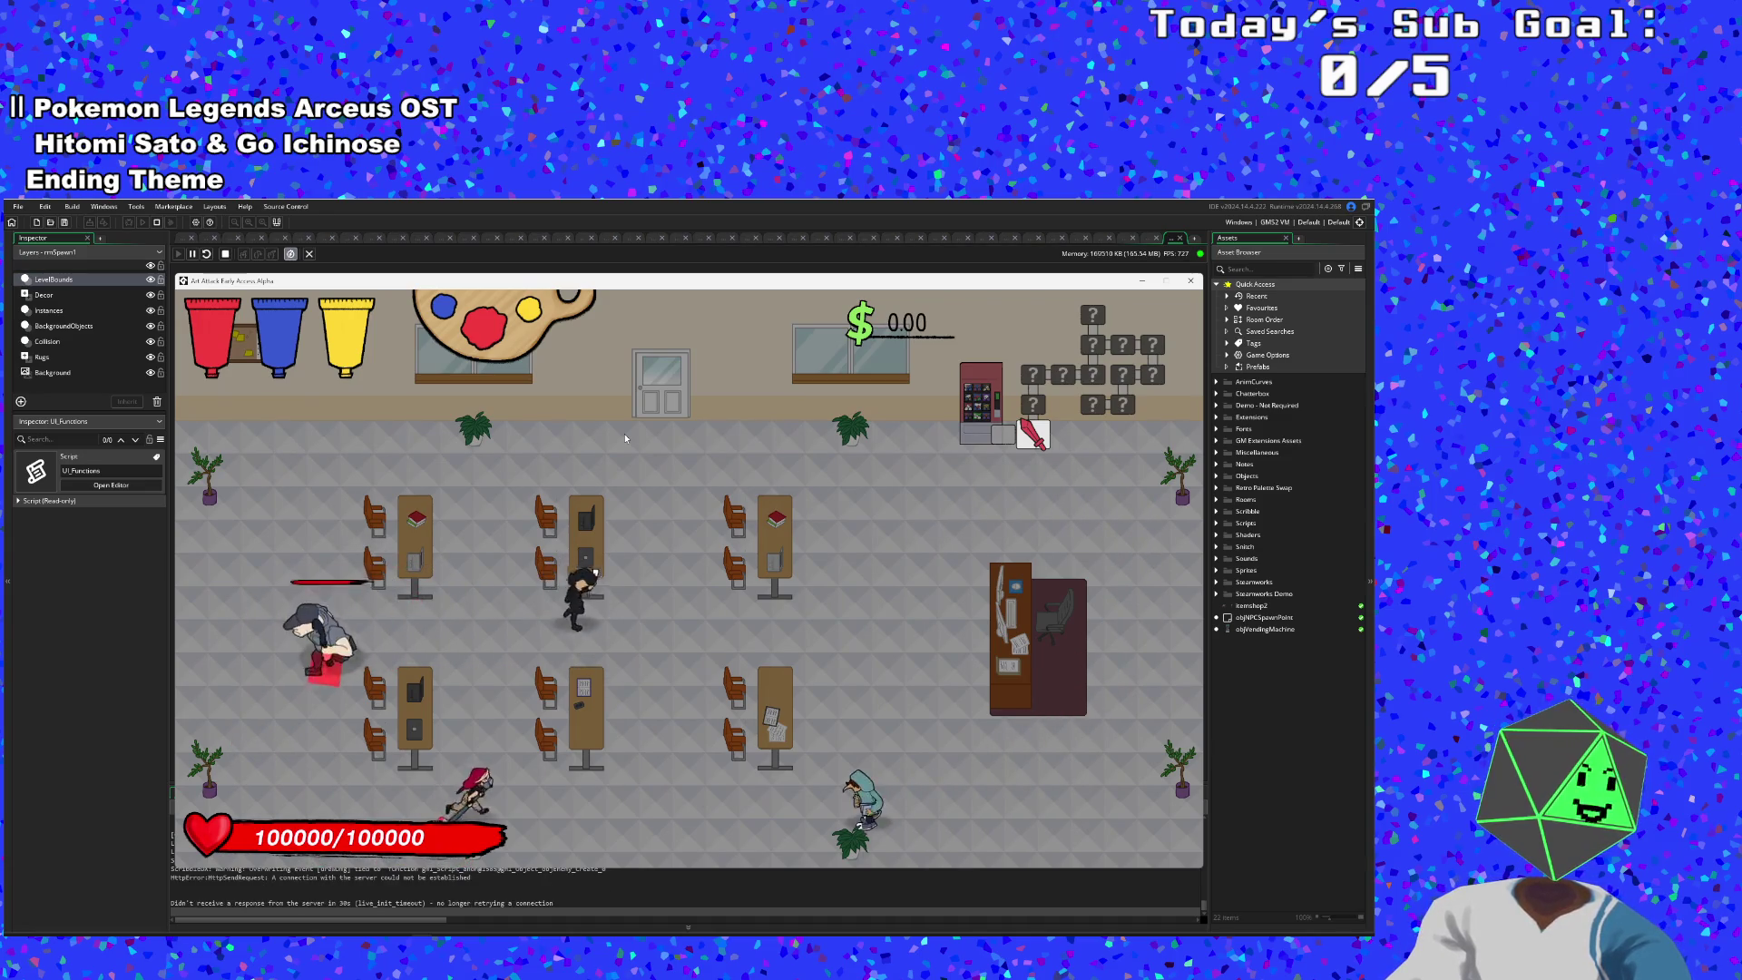
key("w")
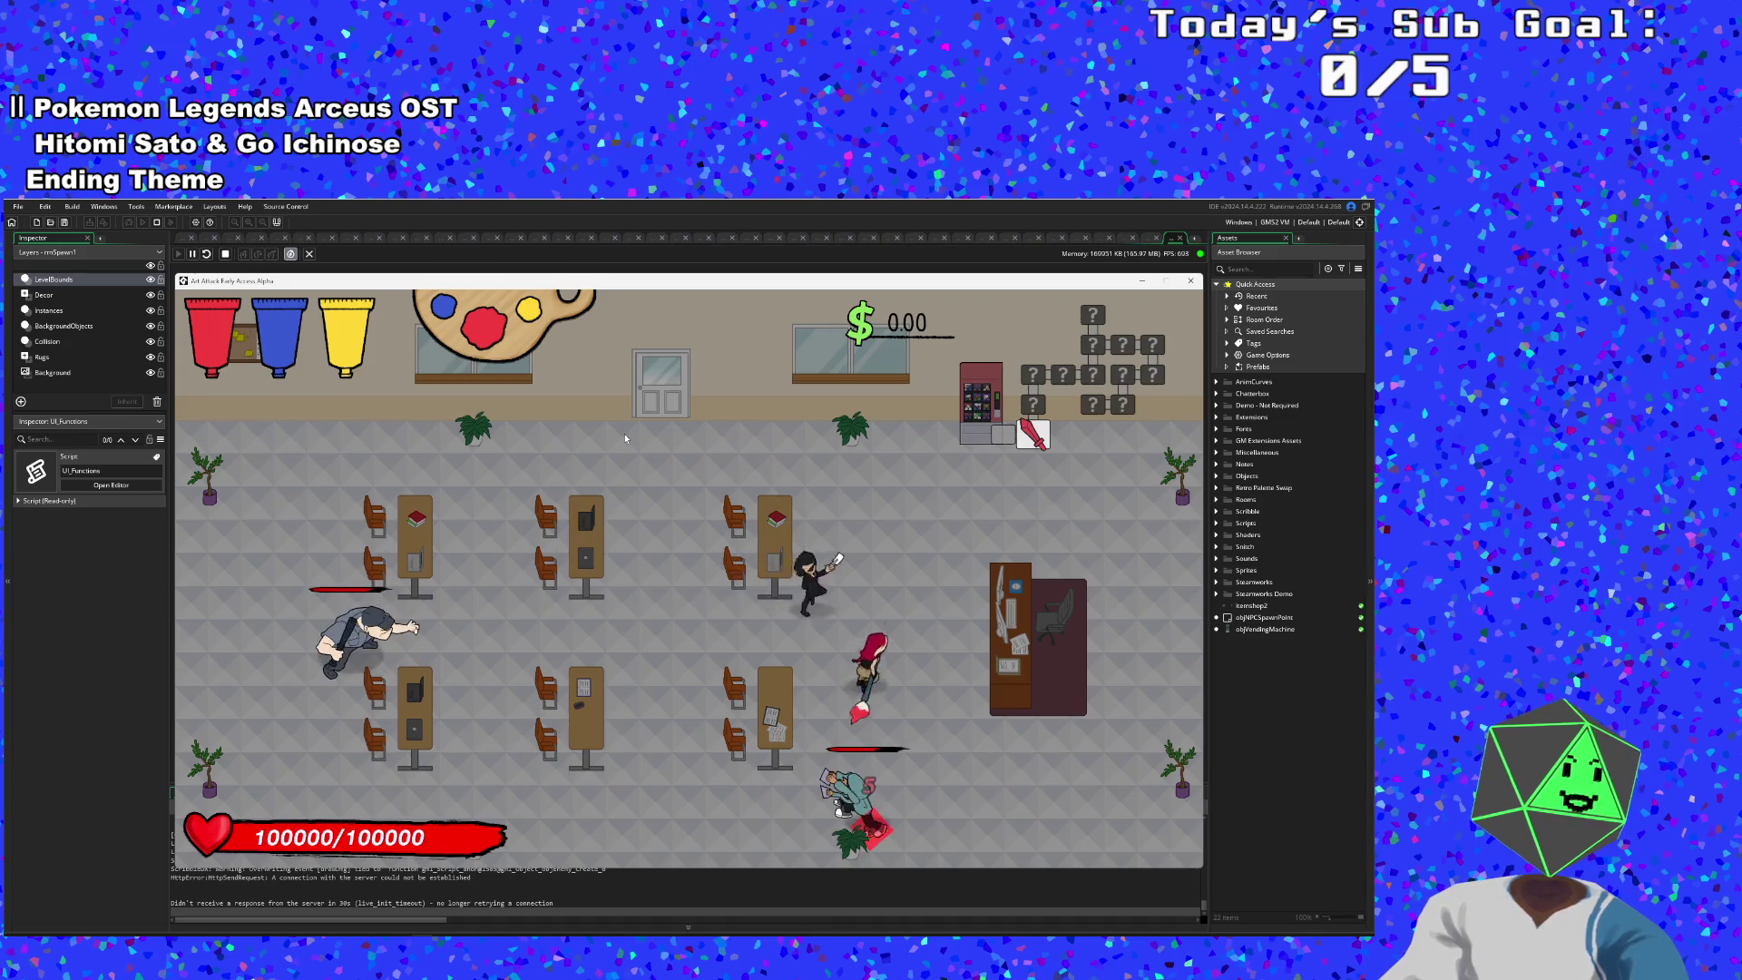
key("a")
key("a")
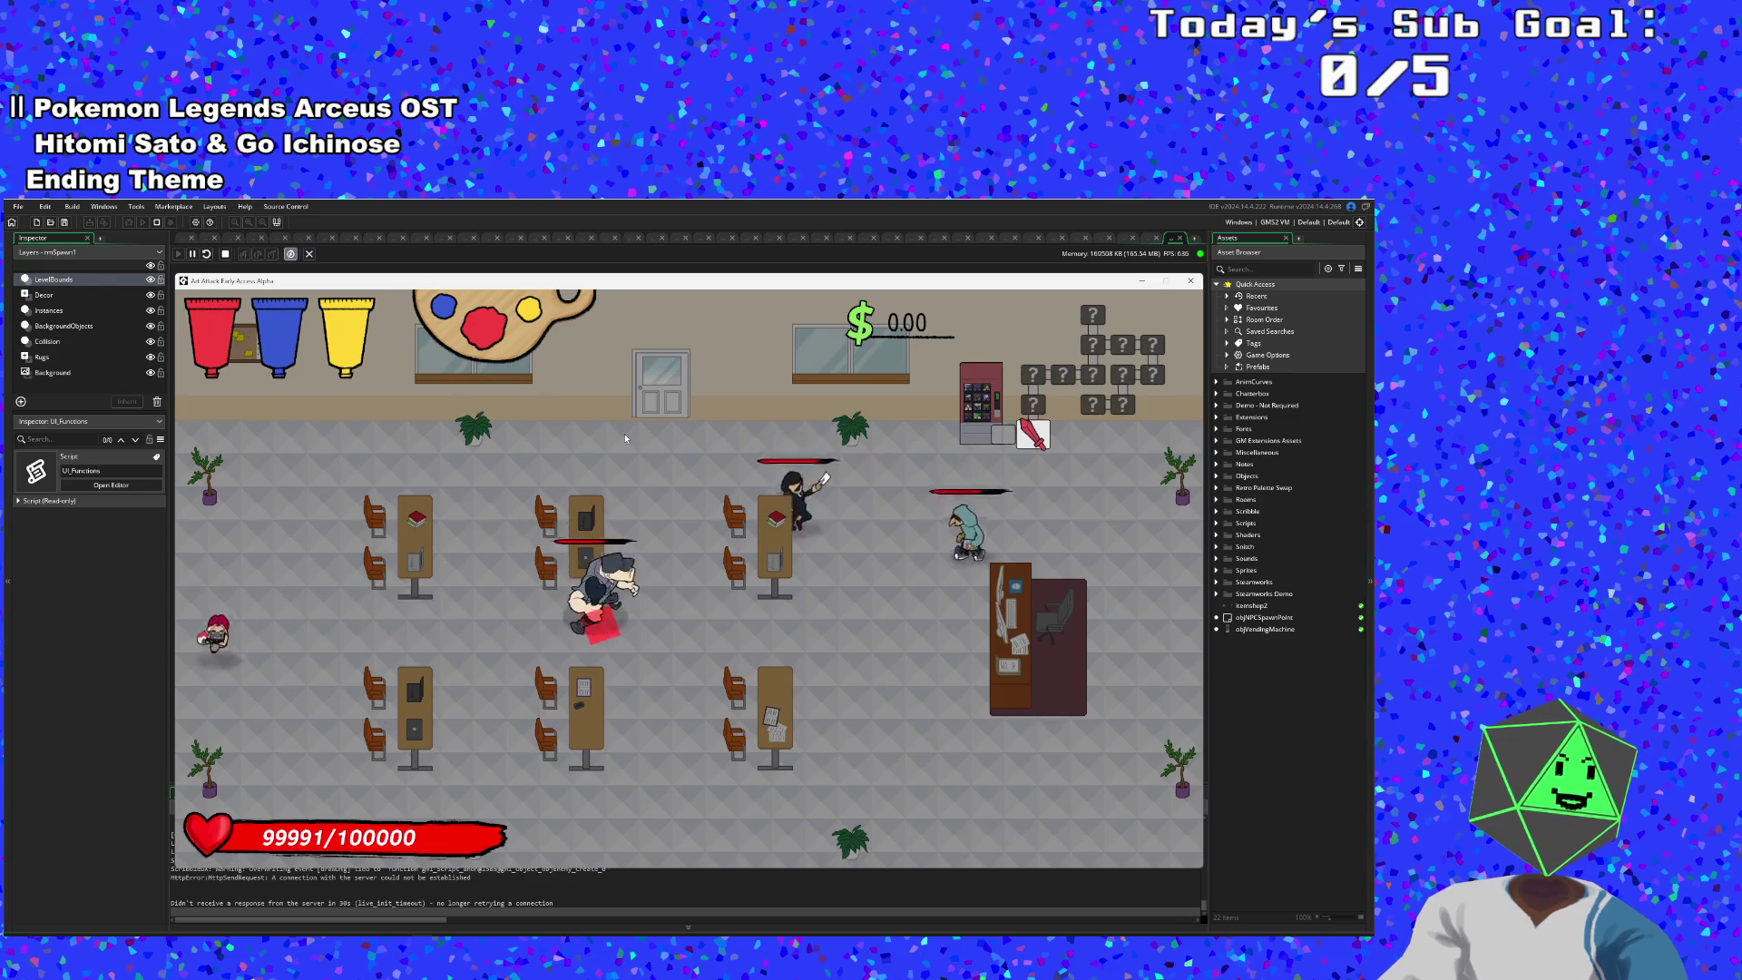
key("s")
key("d")
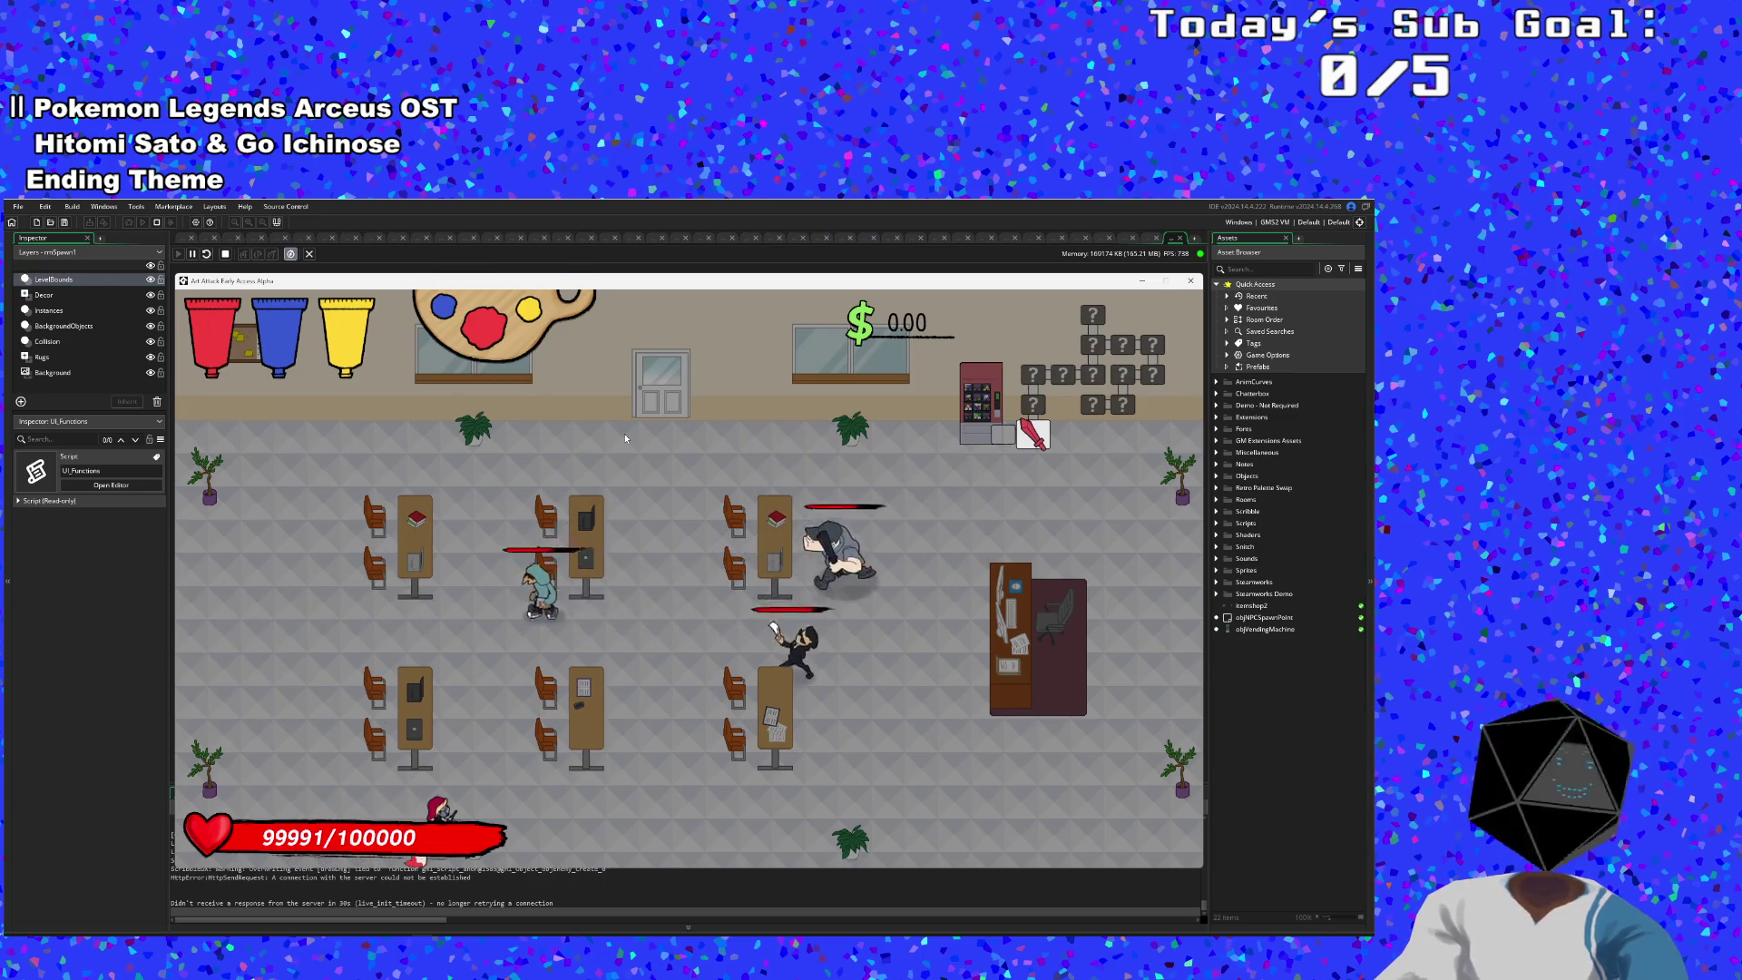
key("Escape")
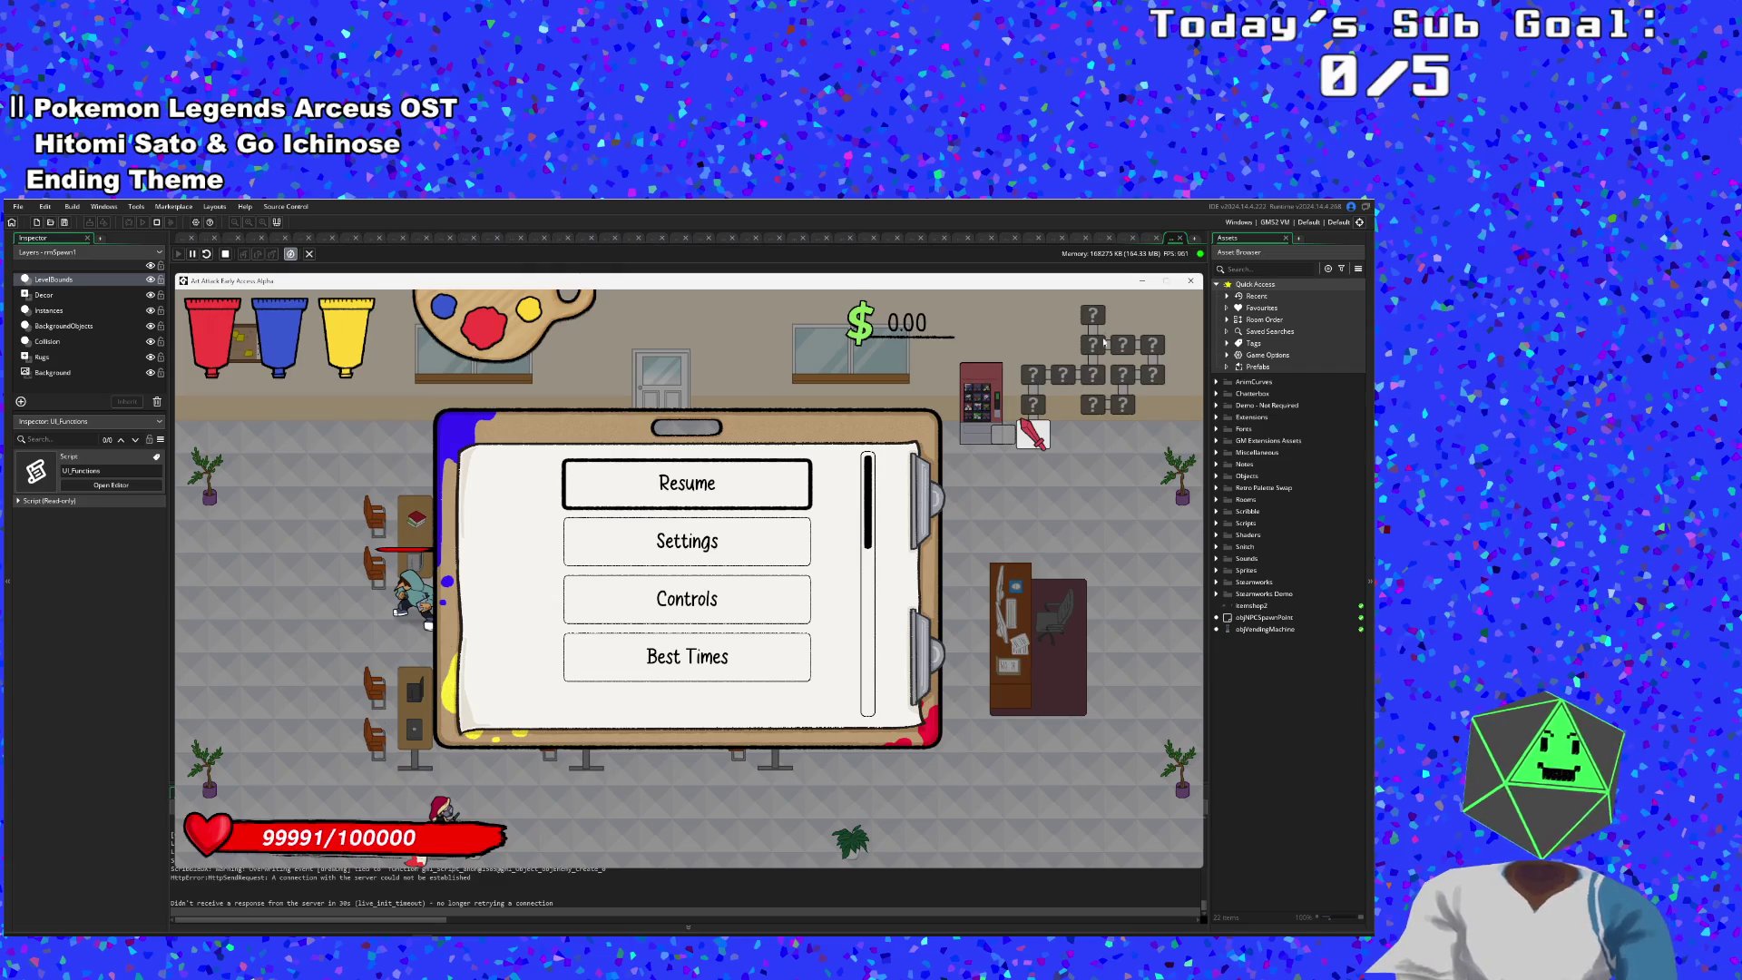
- Minimize the game, switch to the objTitleScreen code, and bring up the Ctrl+T asset search
left_click(1141, 280)
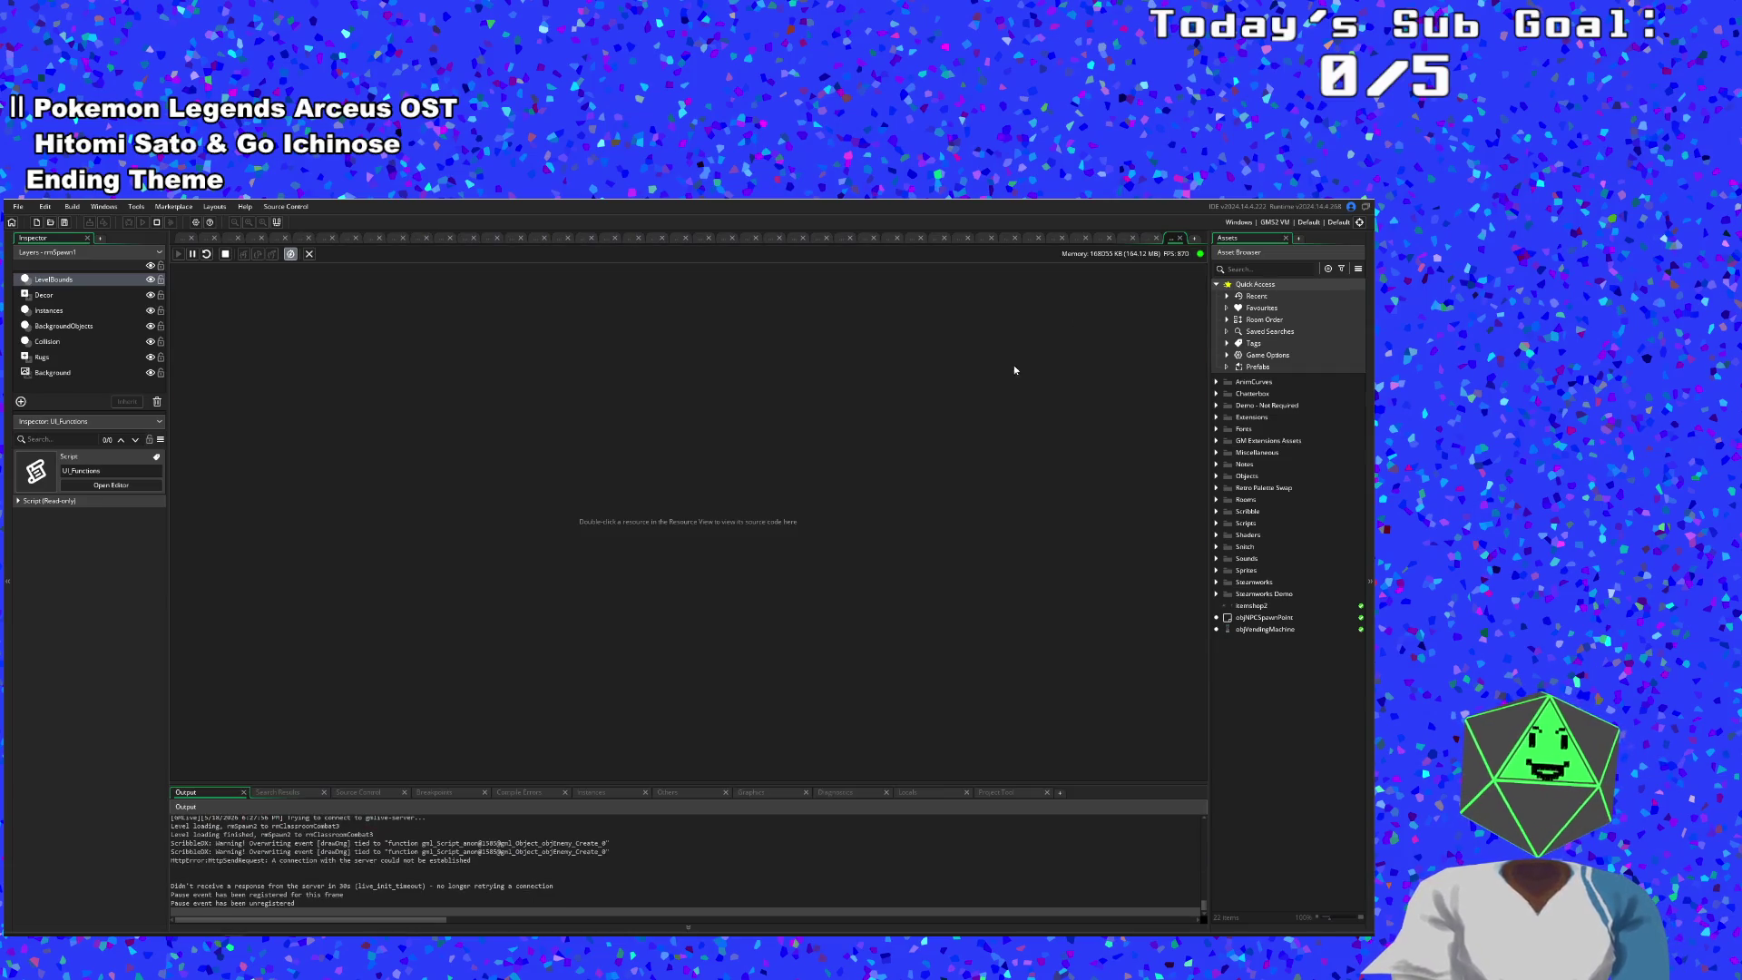
left_click(1146, 237)
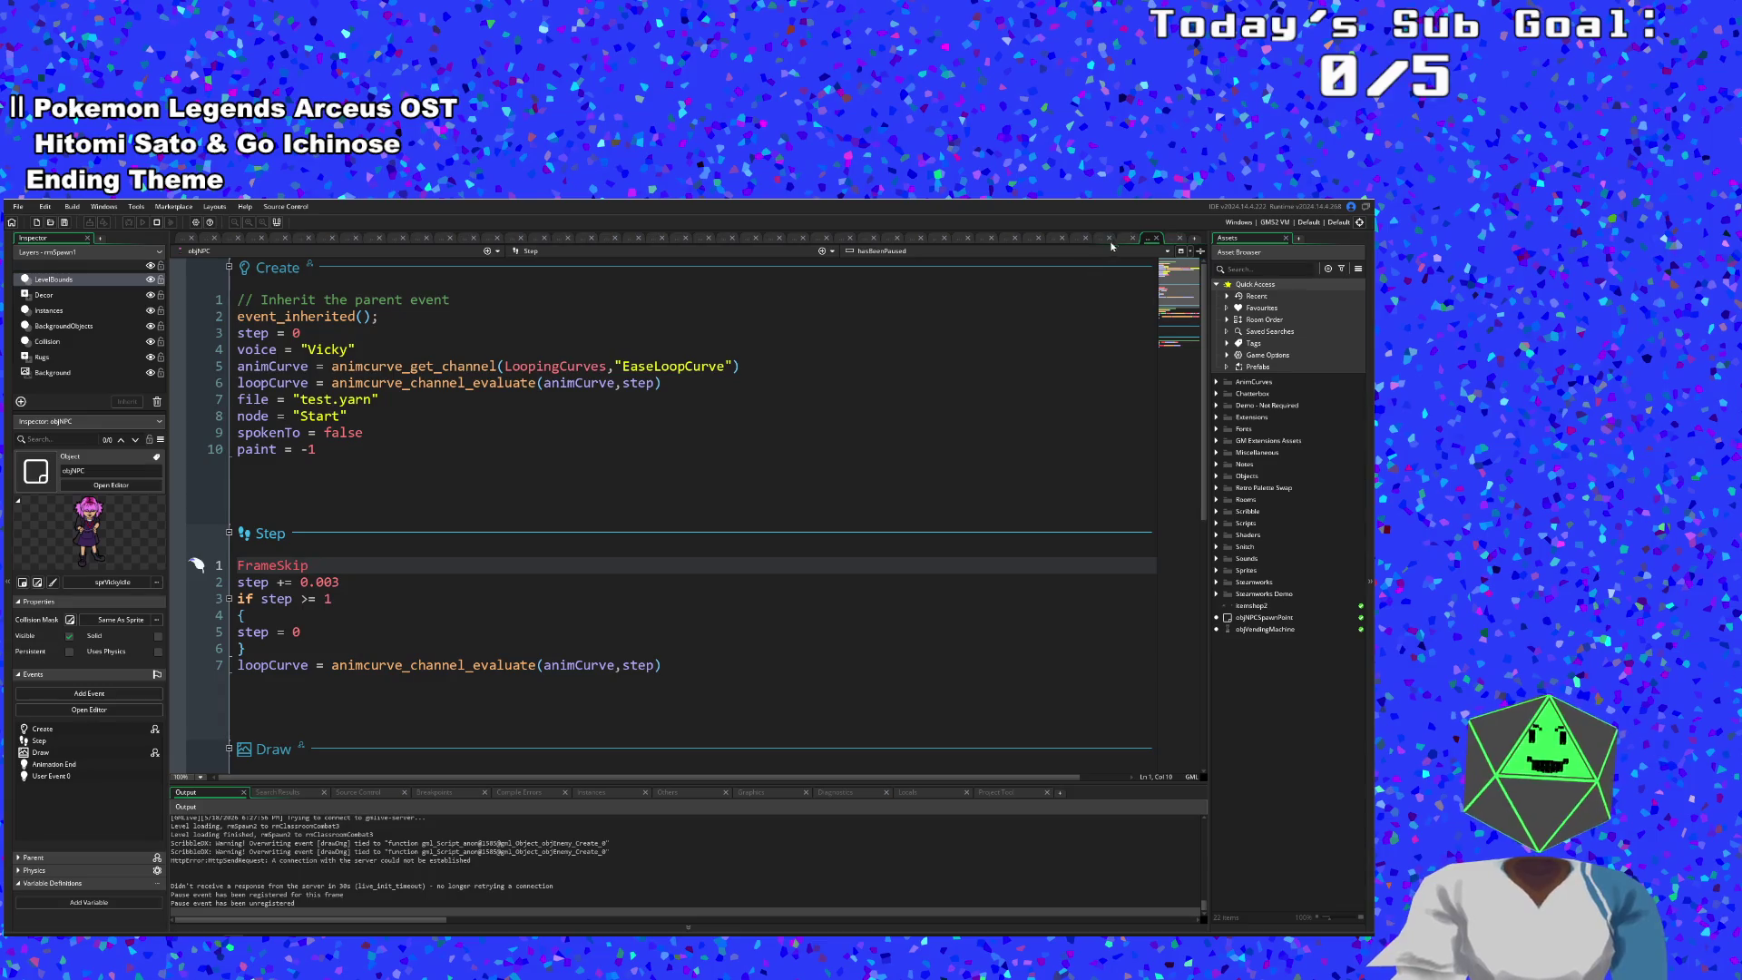
left_click(1125, 237)
scroll(773, 550, "down", 5)
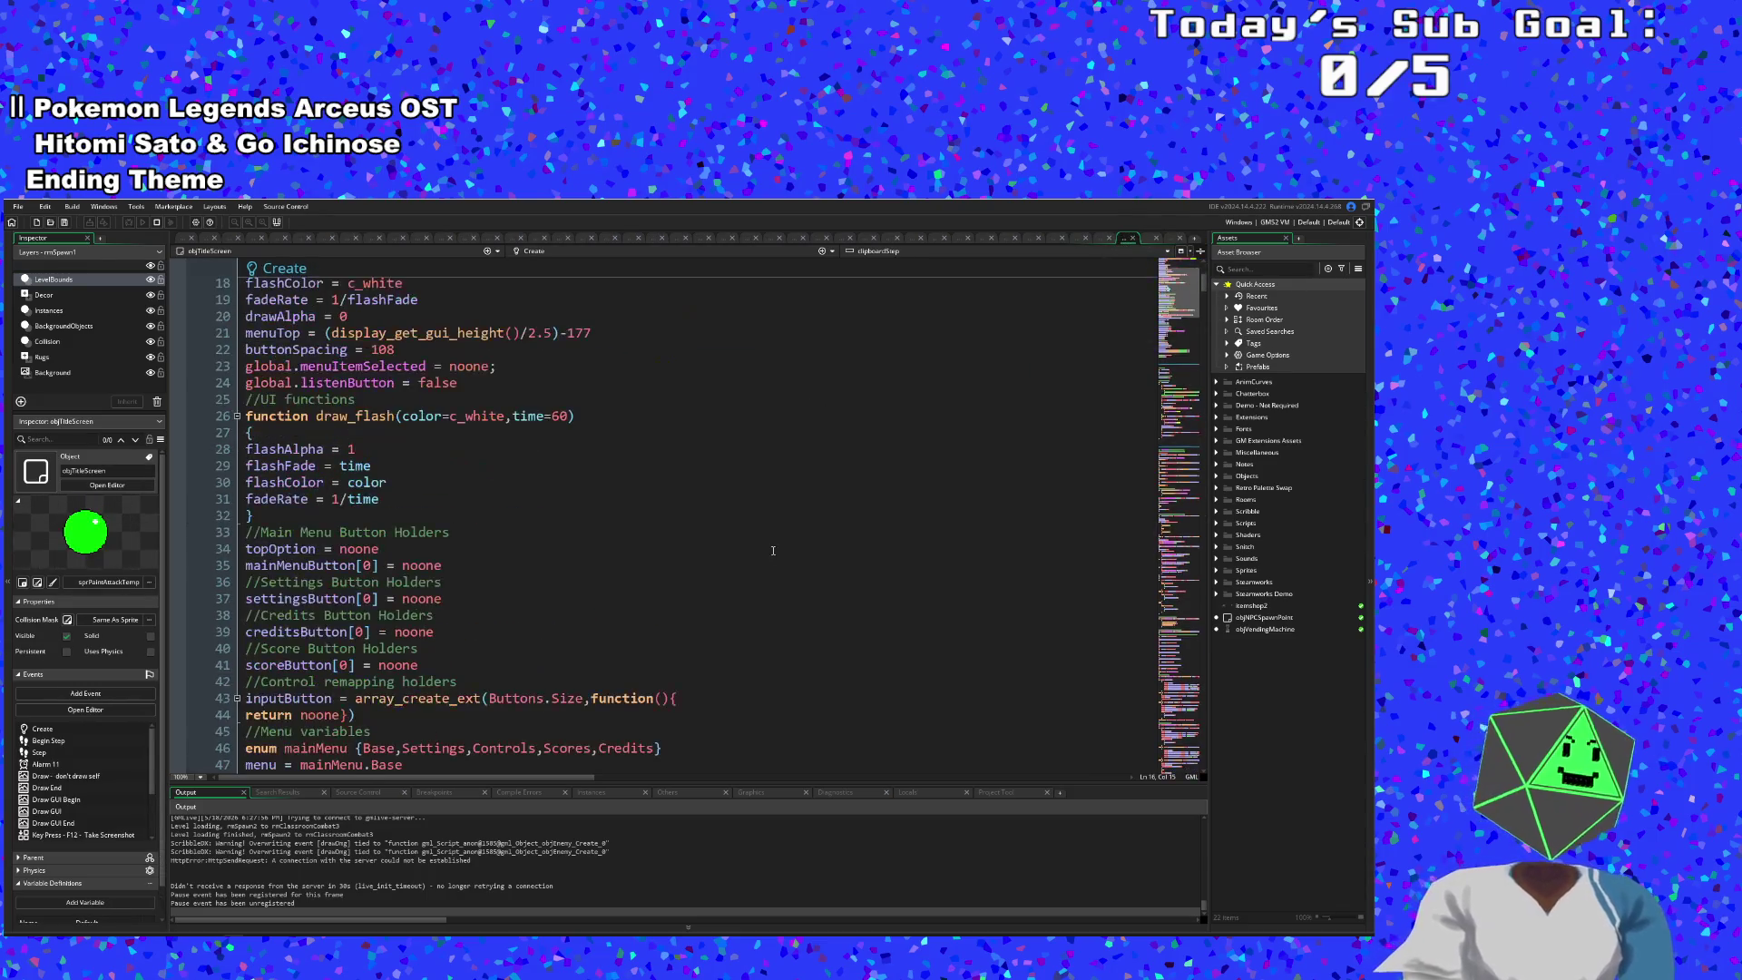
scroll(761, 567, "down", 8)
scroll(755, 536, "up", 15)
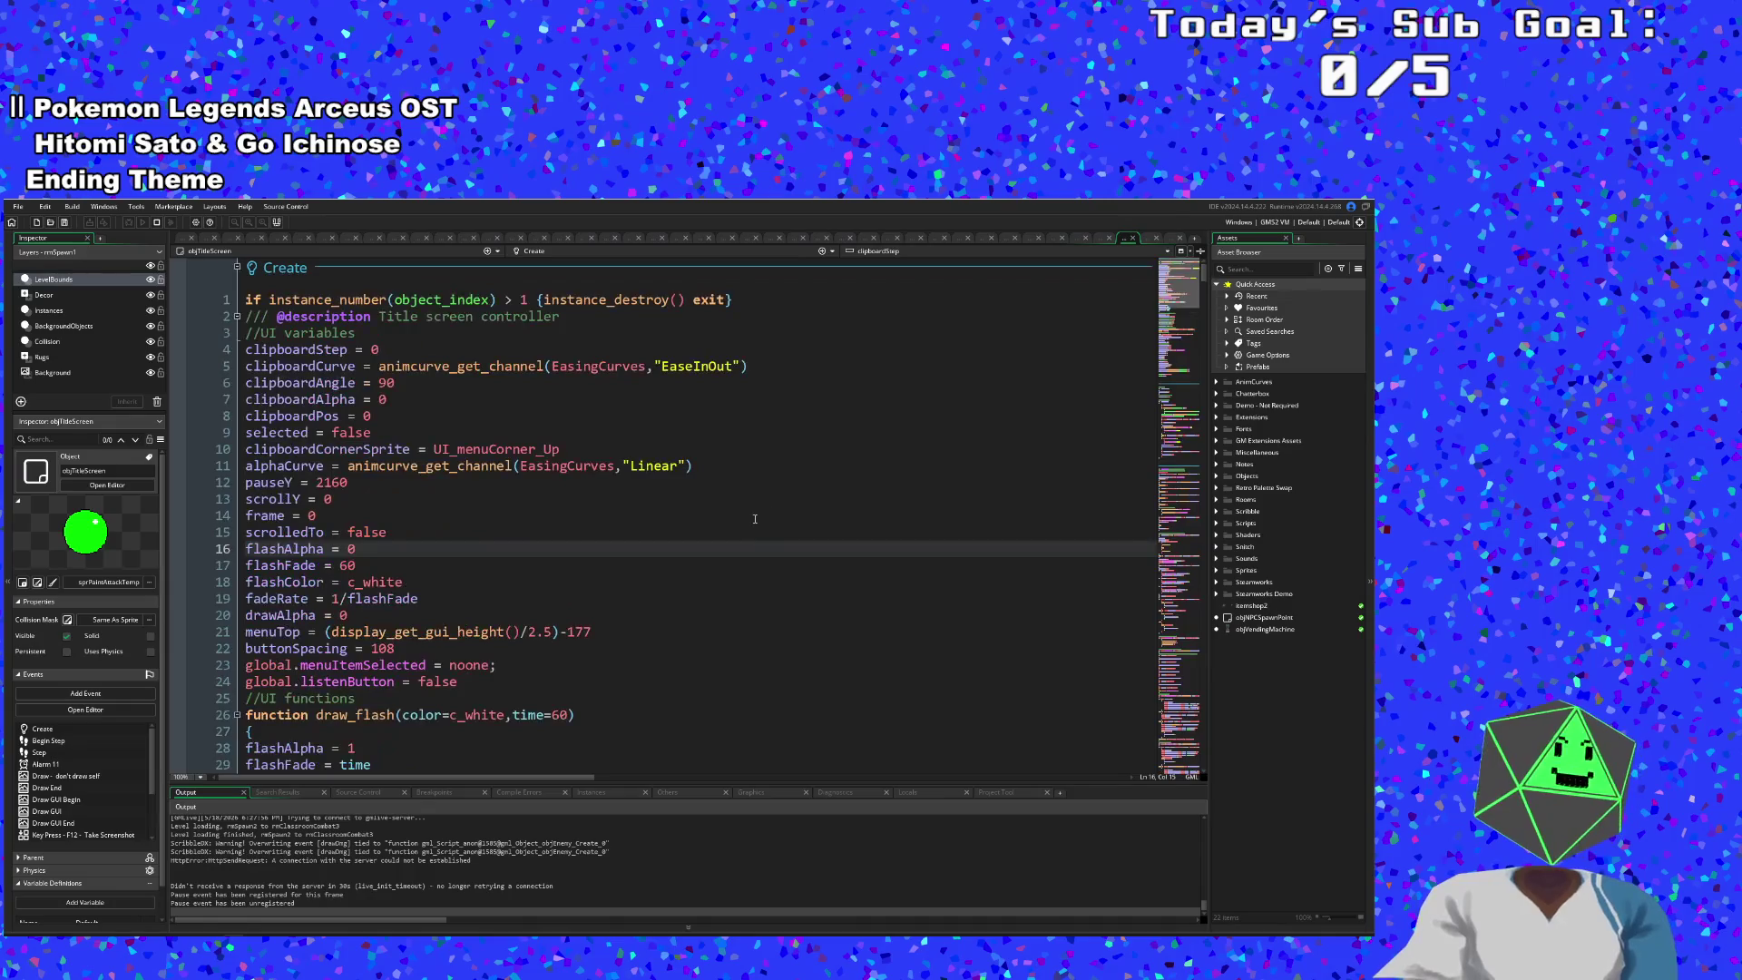
key("ctrl+t")
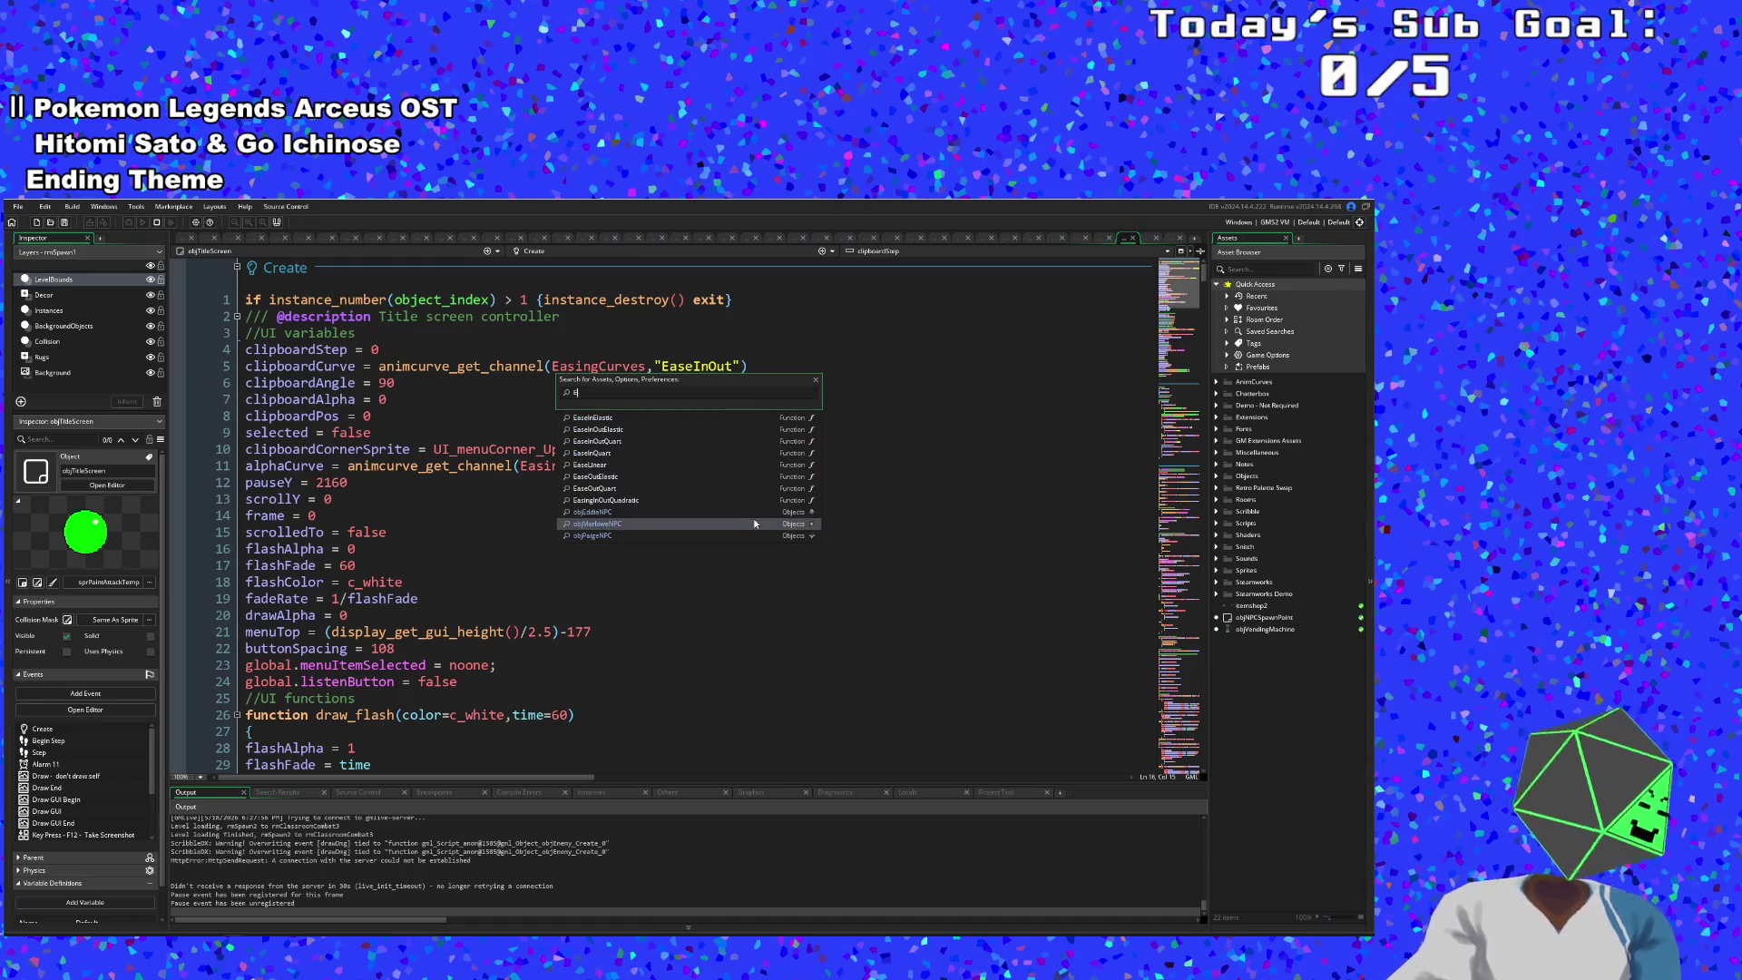
- Search for scrUI and open the UI_Functions script at its RegMask code
key("Down")
type("s")
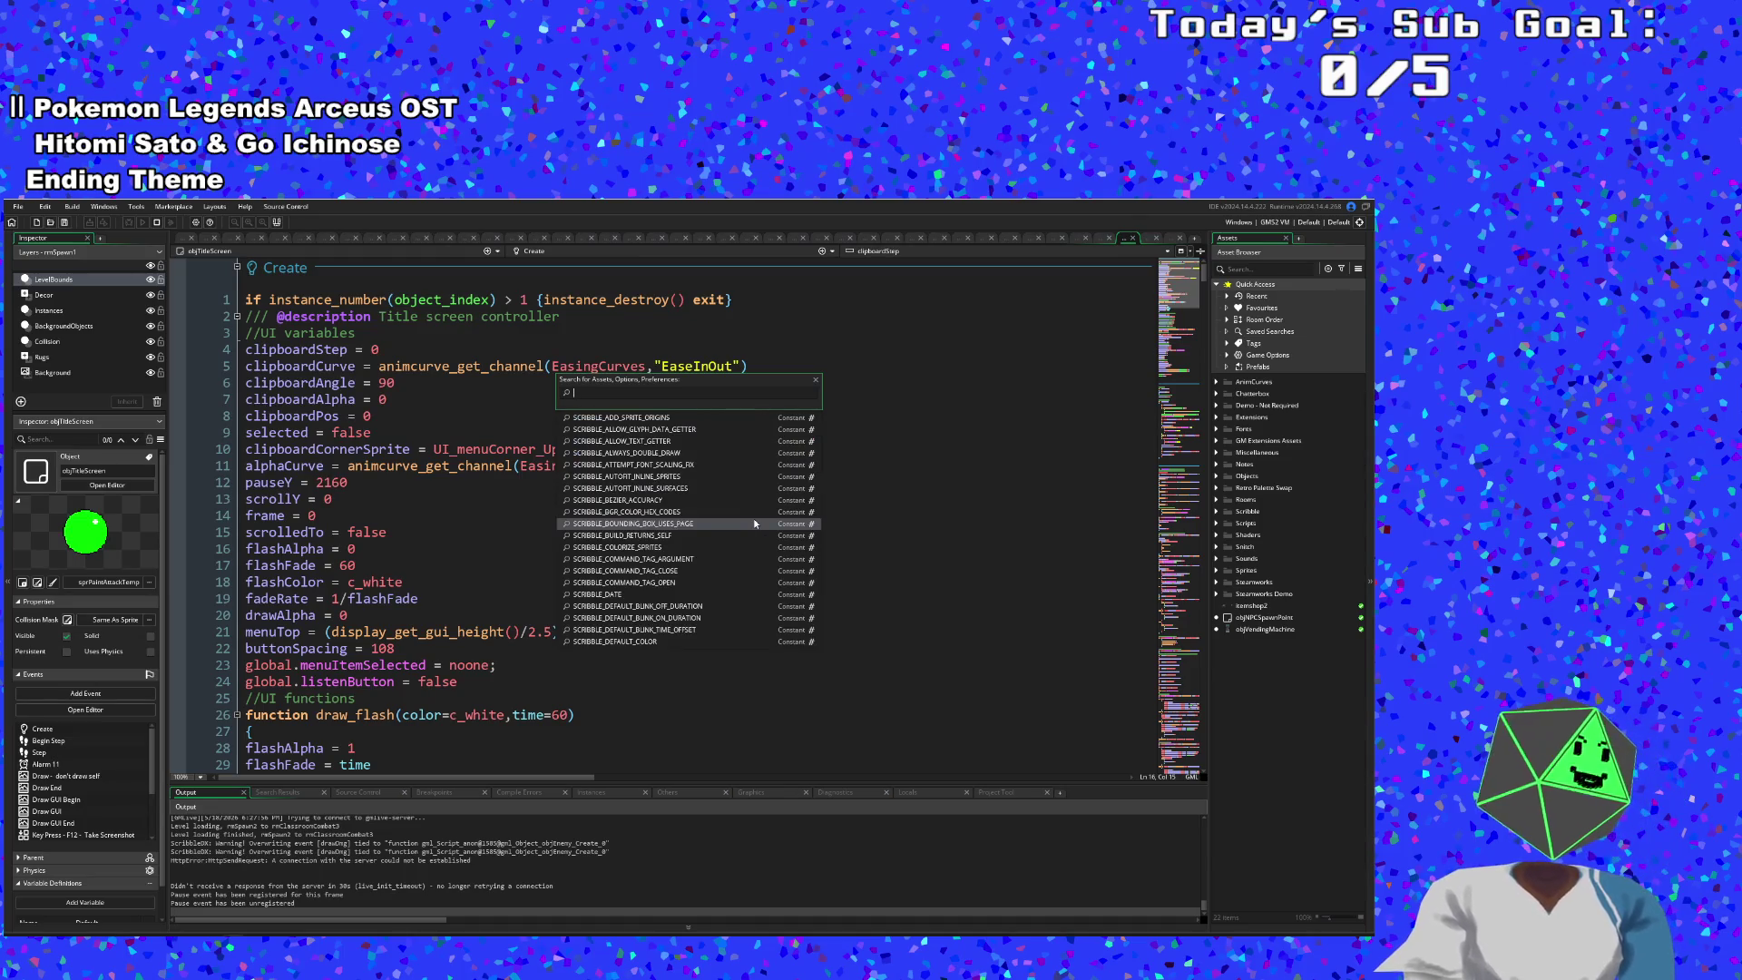
key("BackSpace")
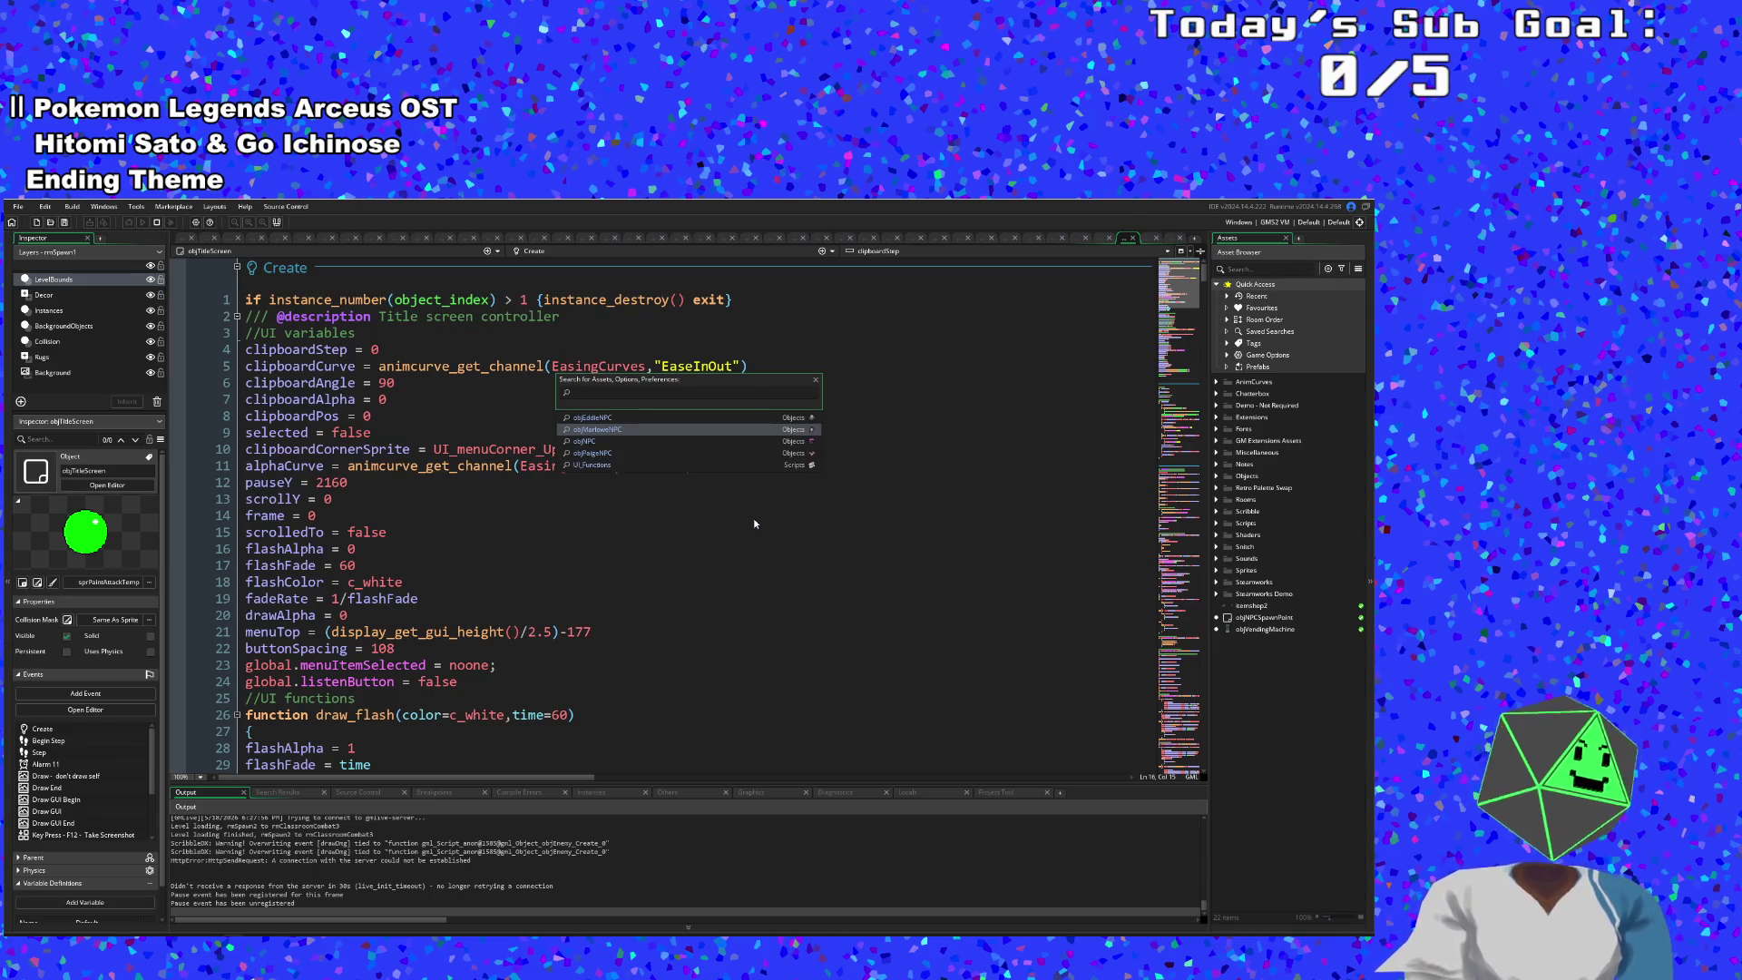
type("scr")
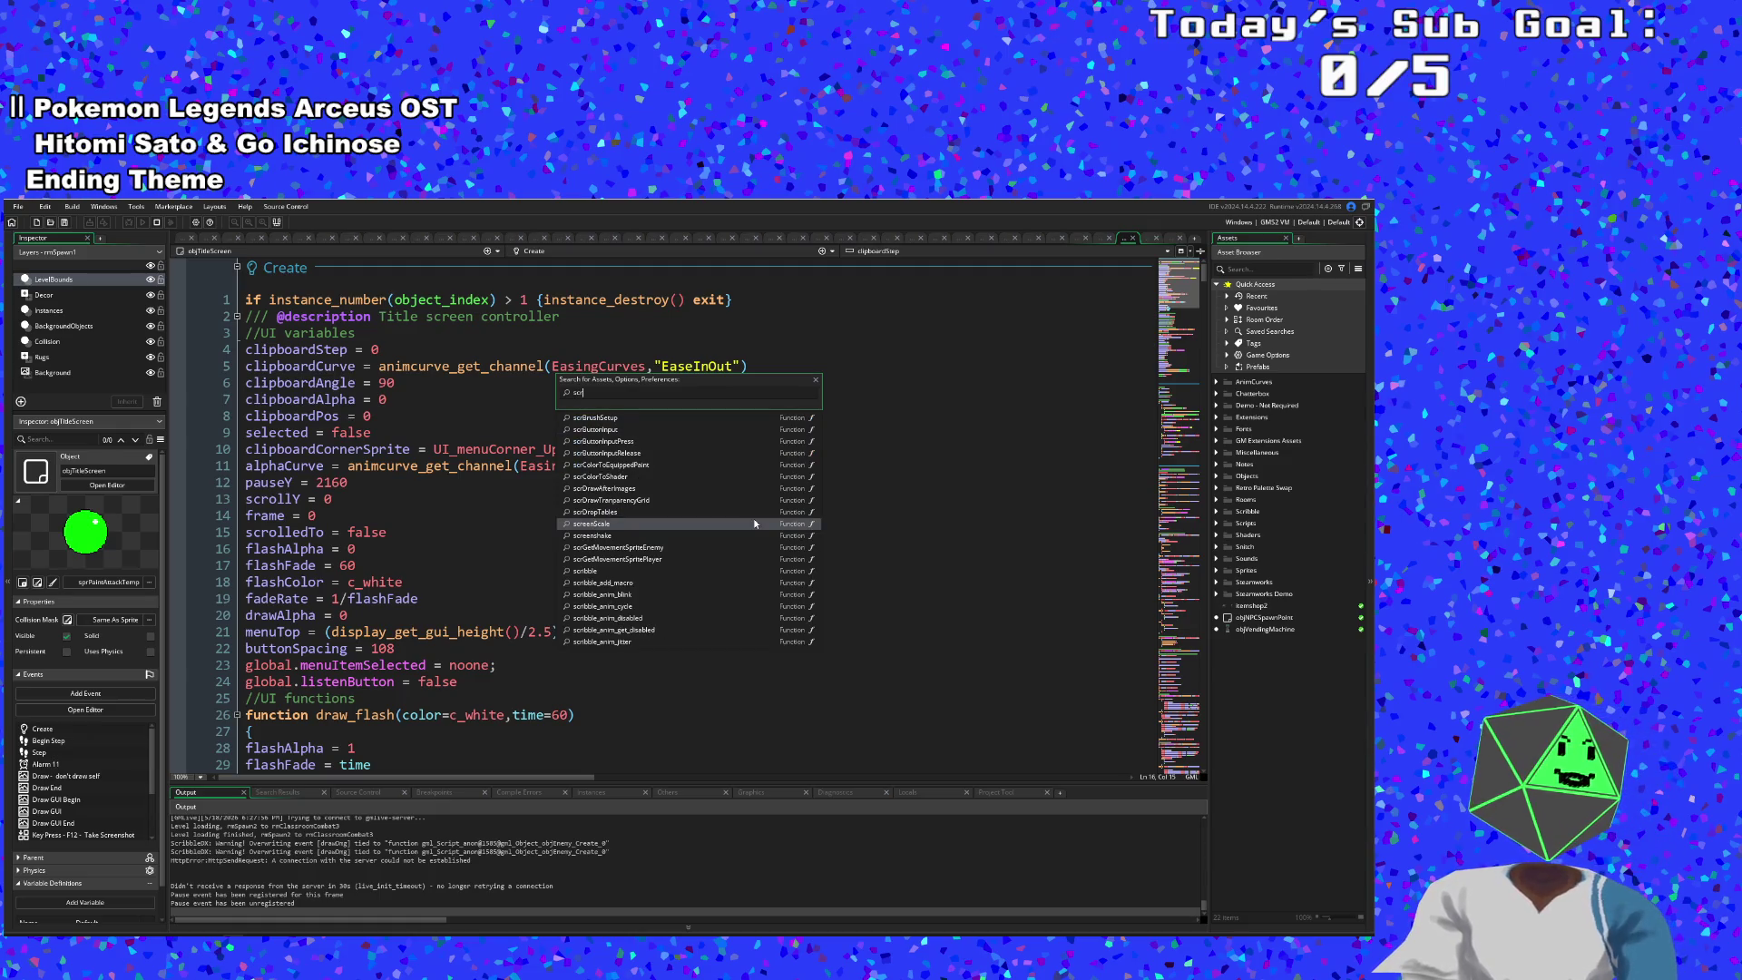
type("UI")
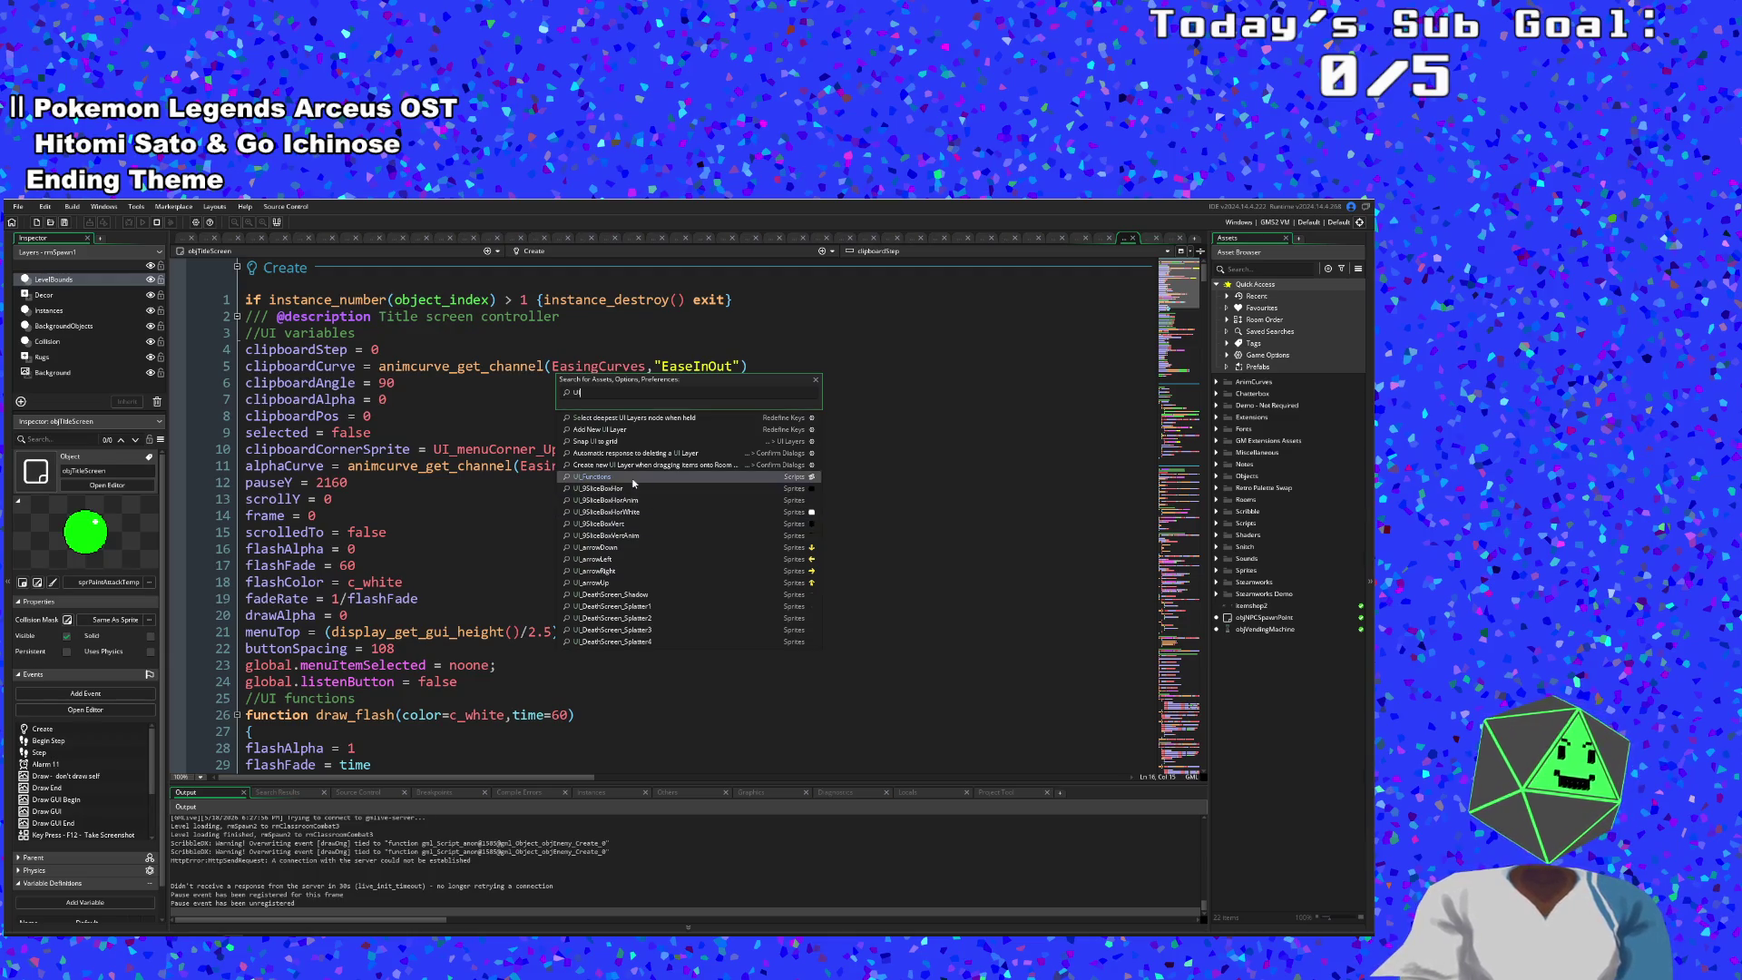
left_click(635, 476)
left_click(599, 651)
scroll(471, 684, "up", 6)
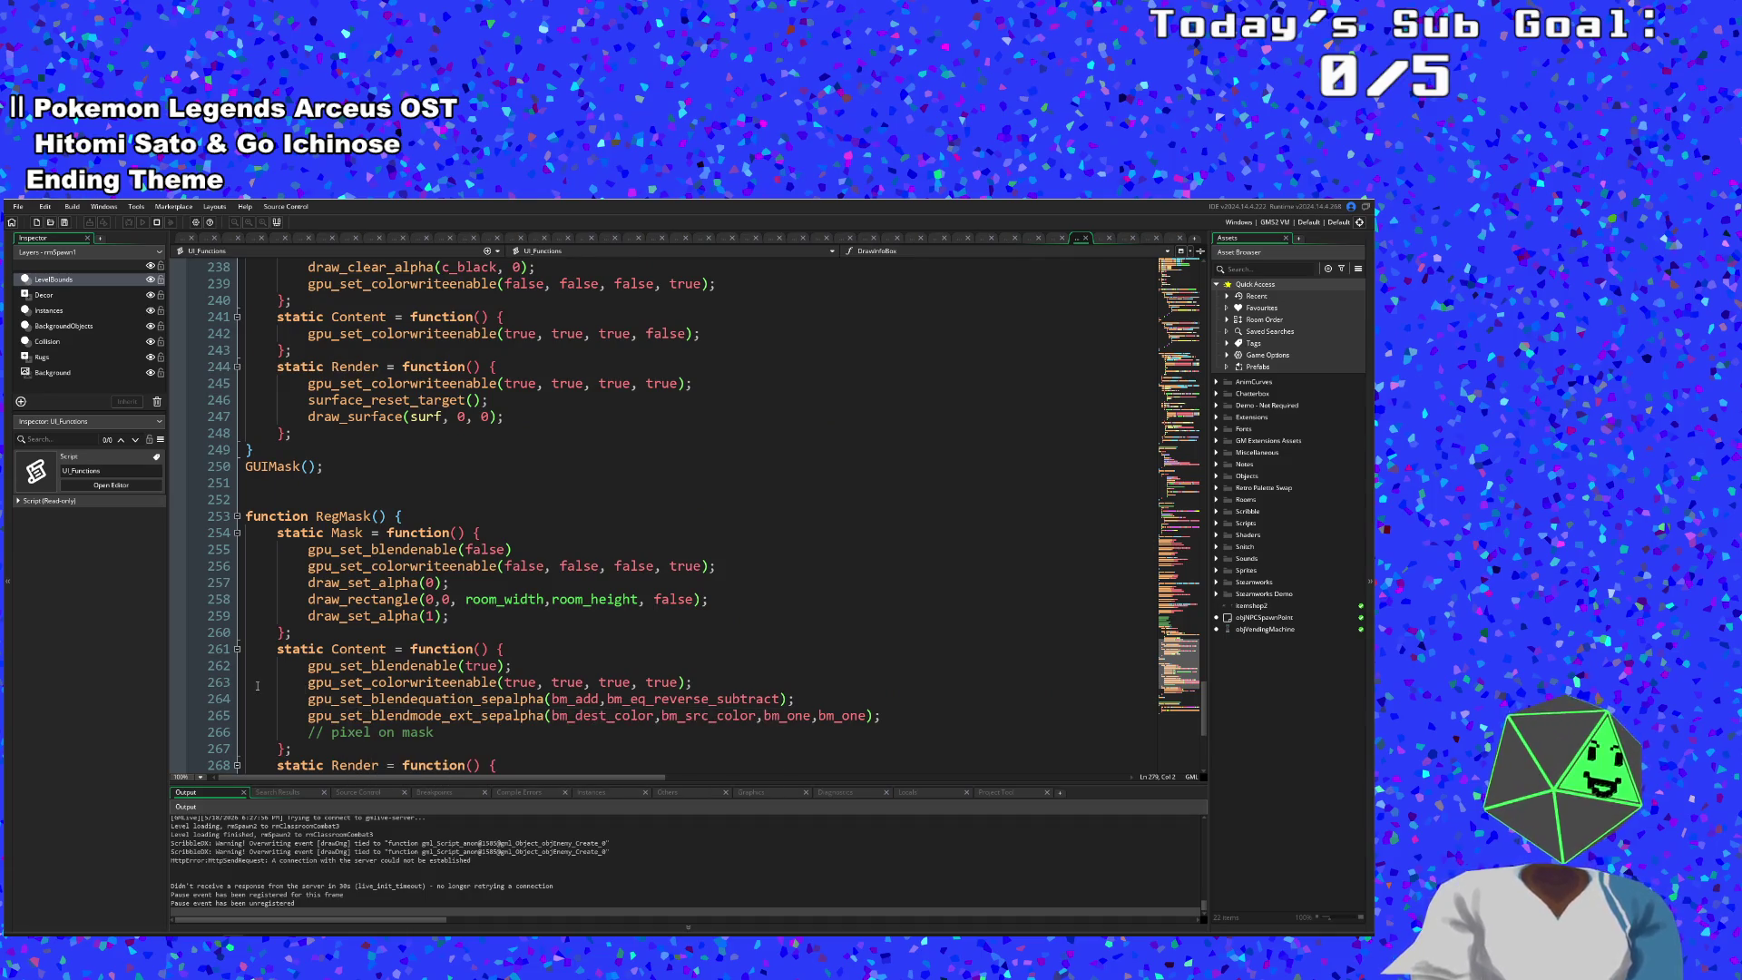
- Delete the gpu_set_blendequation(bm_add) line from RegMask's Render and set a breakpoint on line 262
scroll(305, 683, "down", 4)
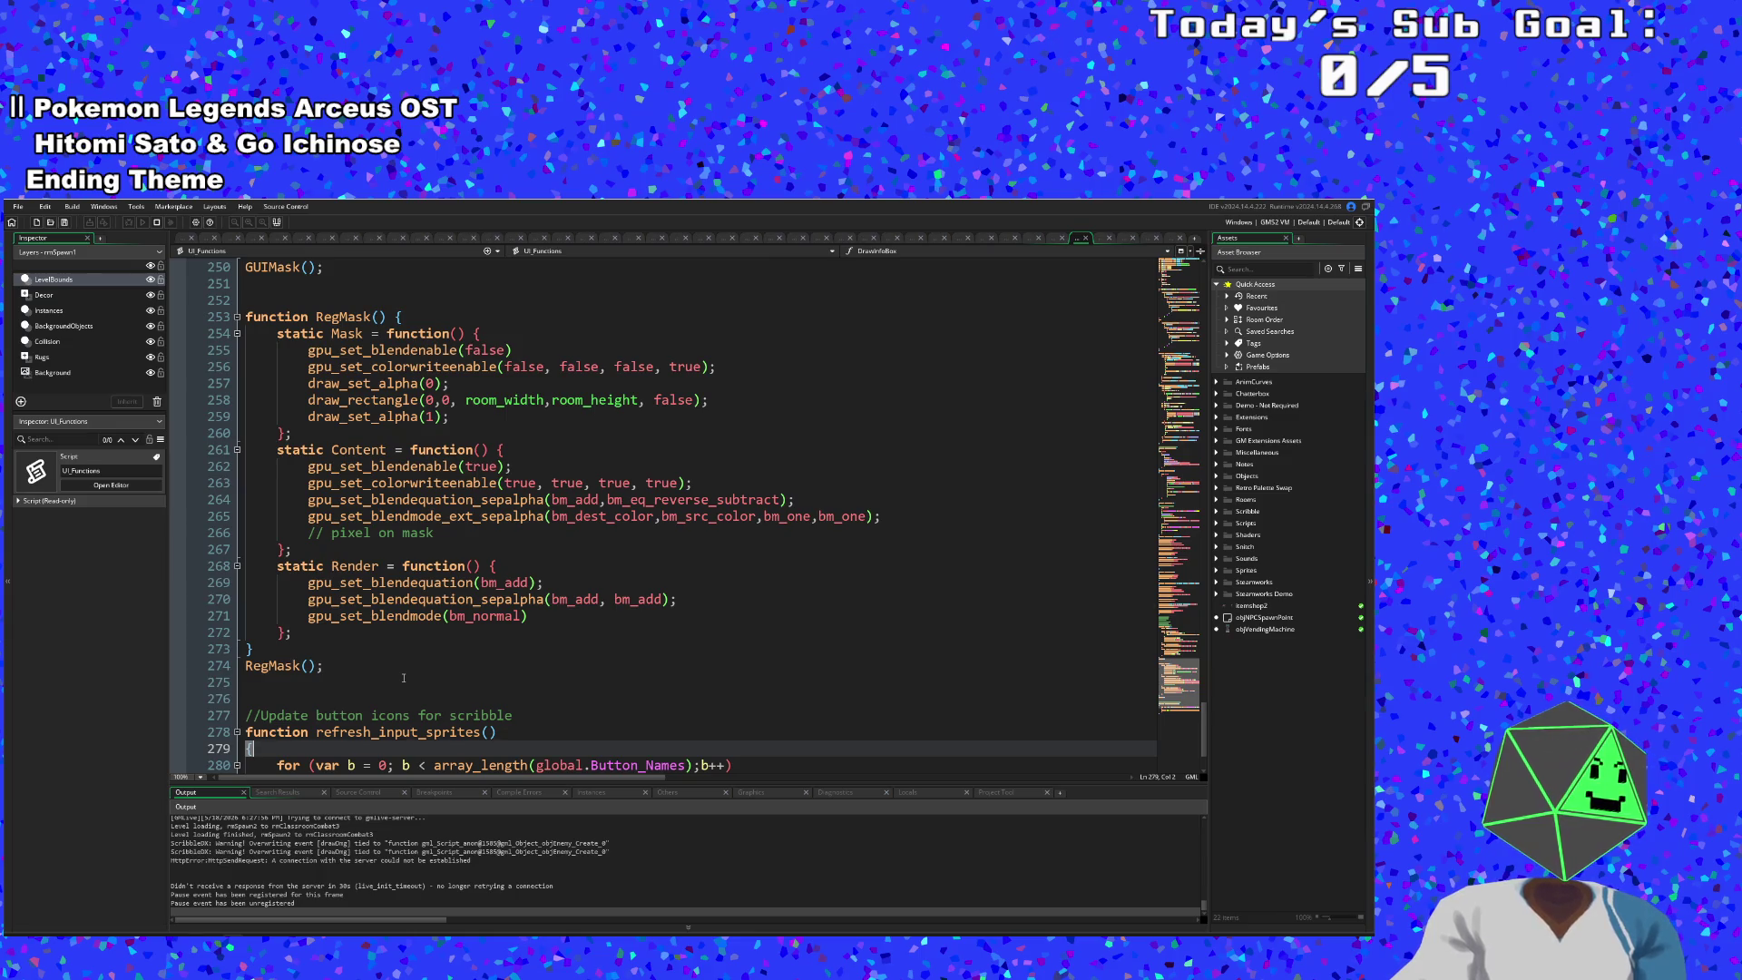
scroll(403, 677, "up", 2)
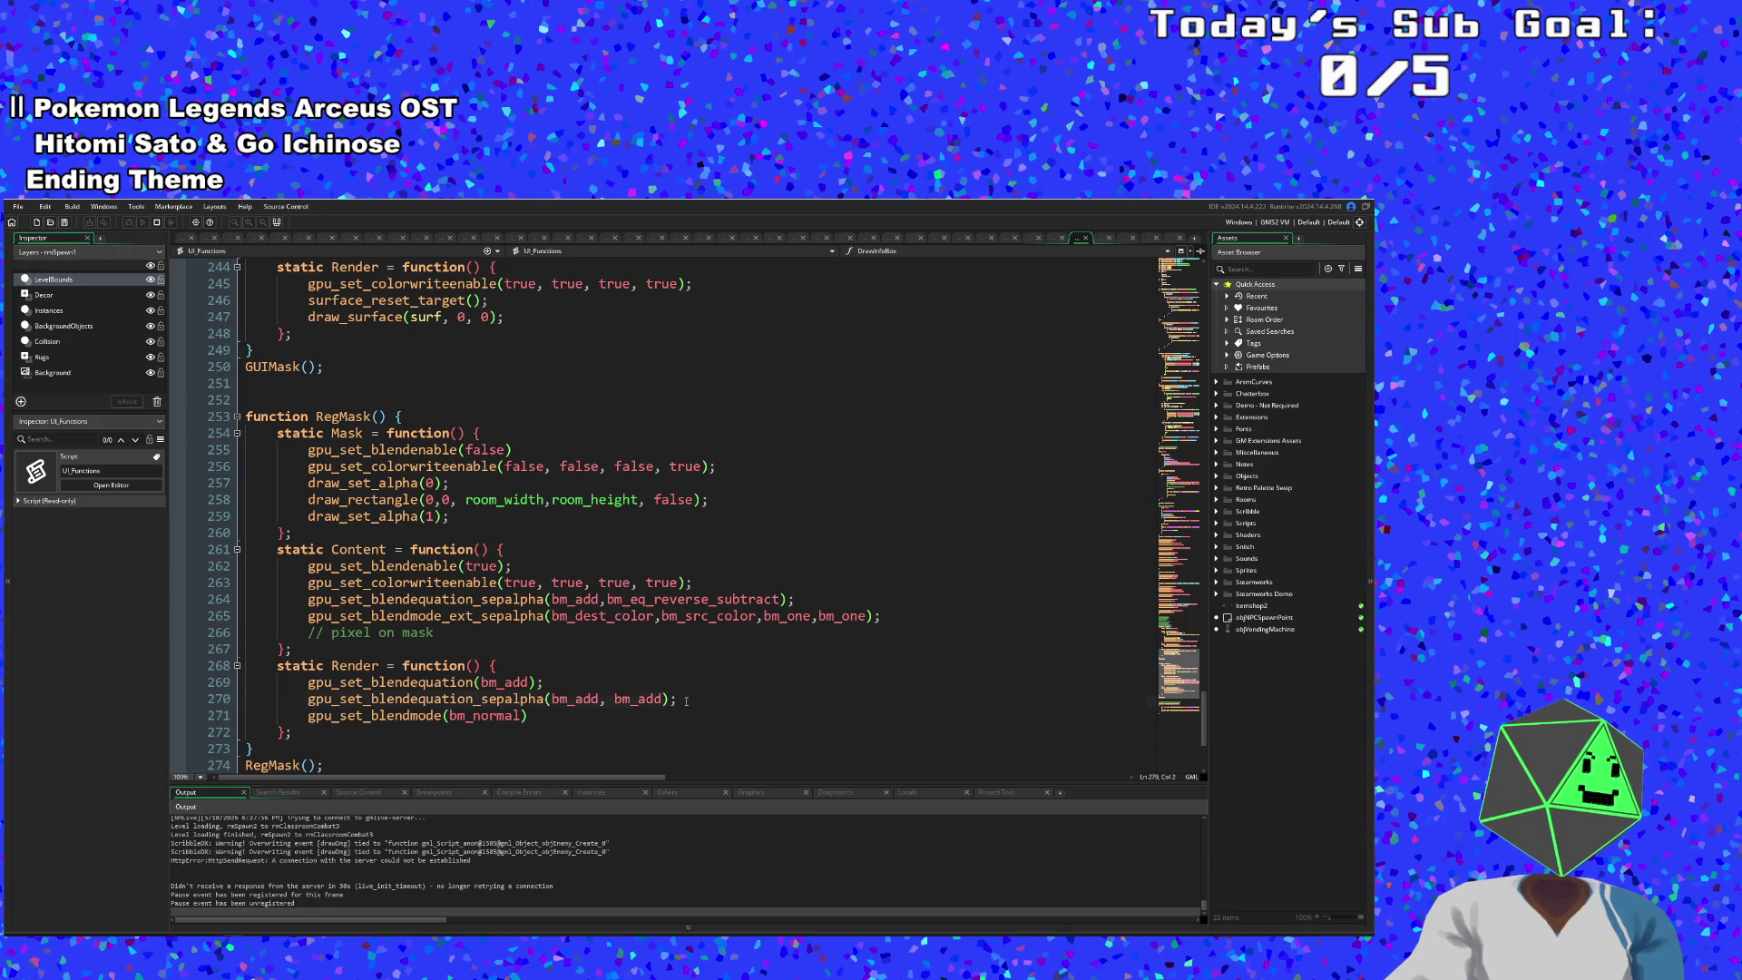
left_click_drag(679, 699, 192, 693)
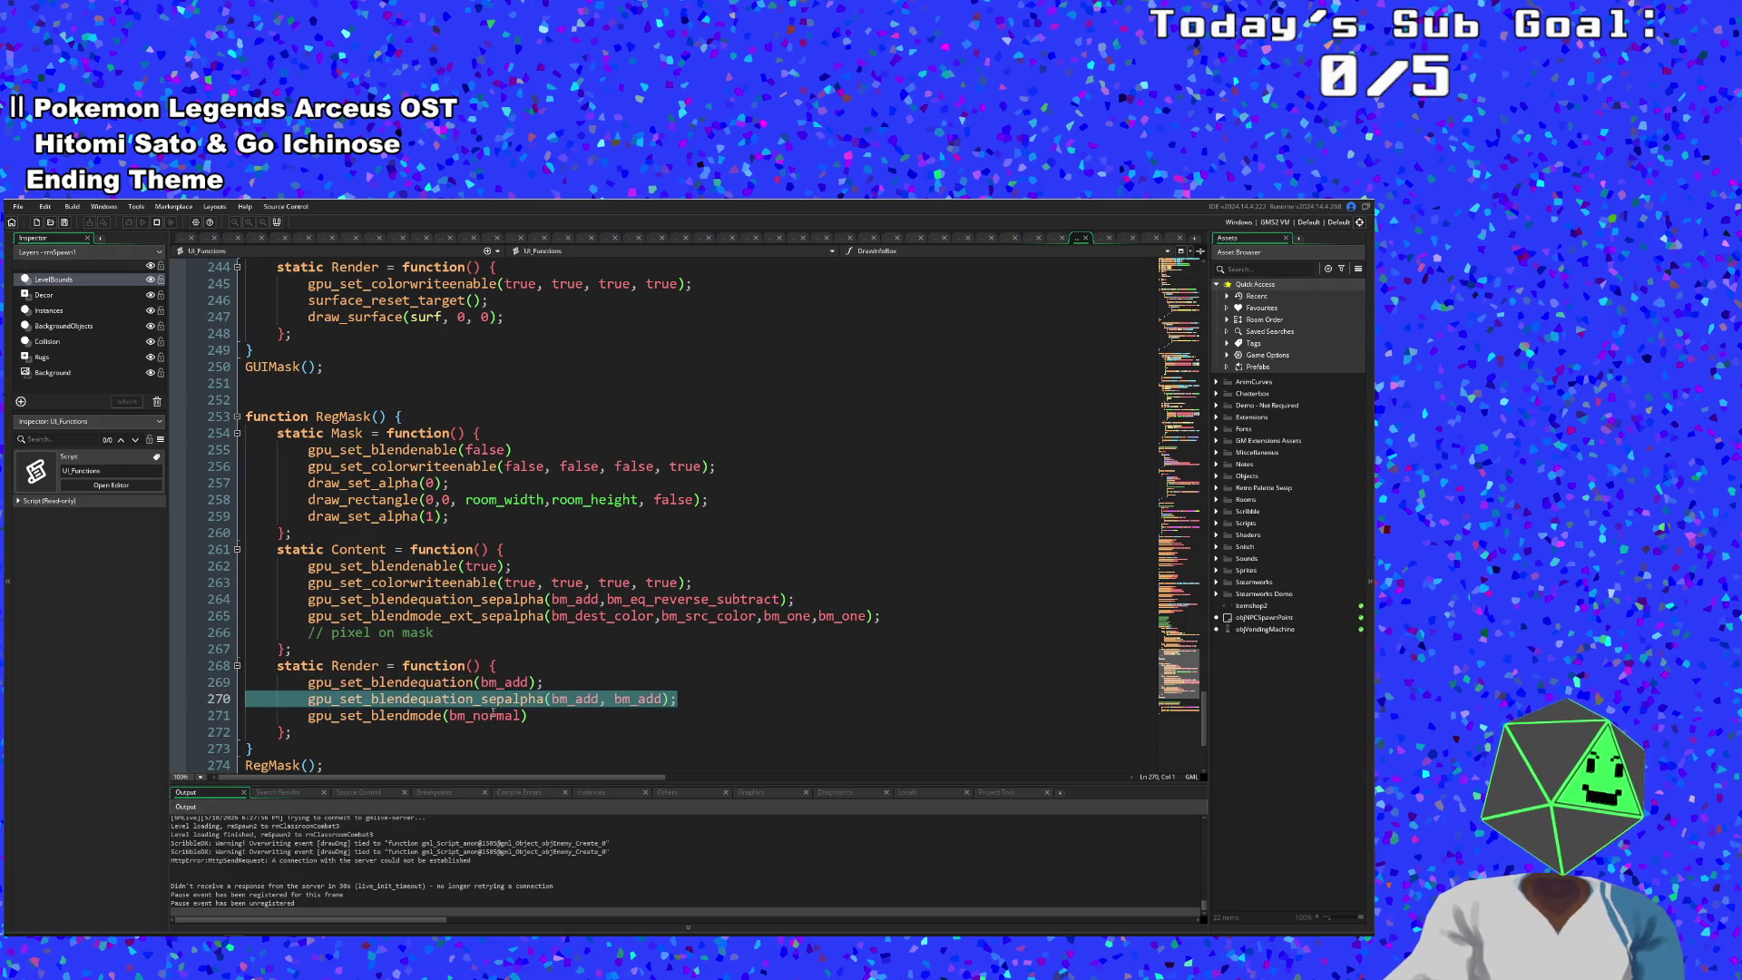
left_click_drag(552, 680, 178, 687)
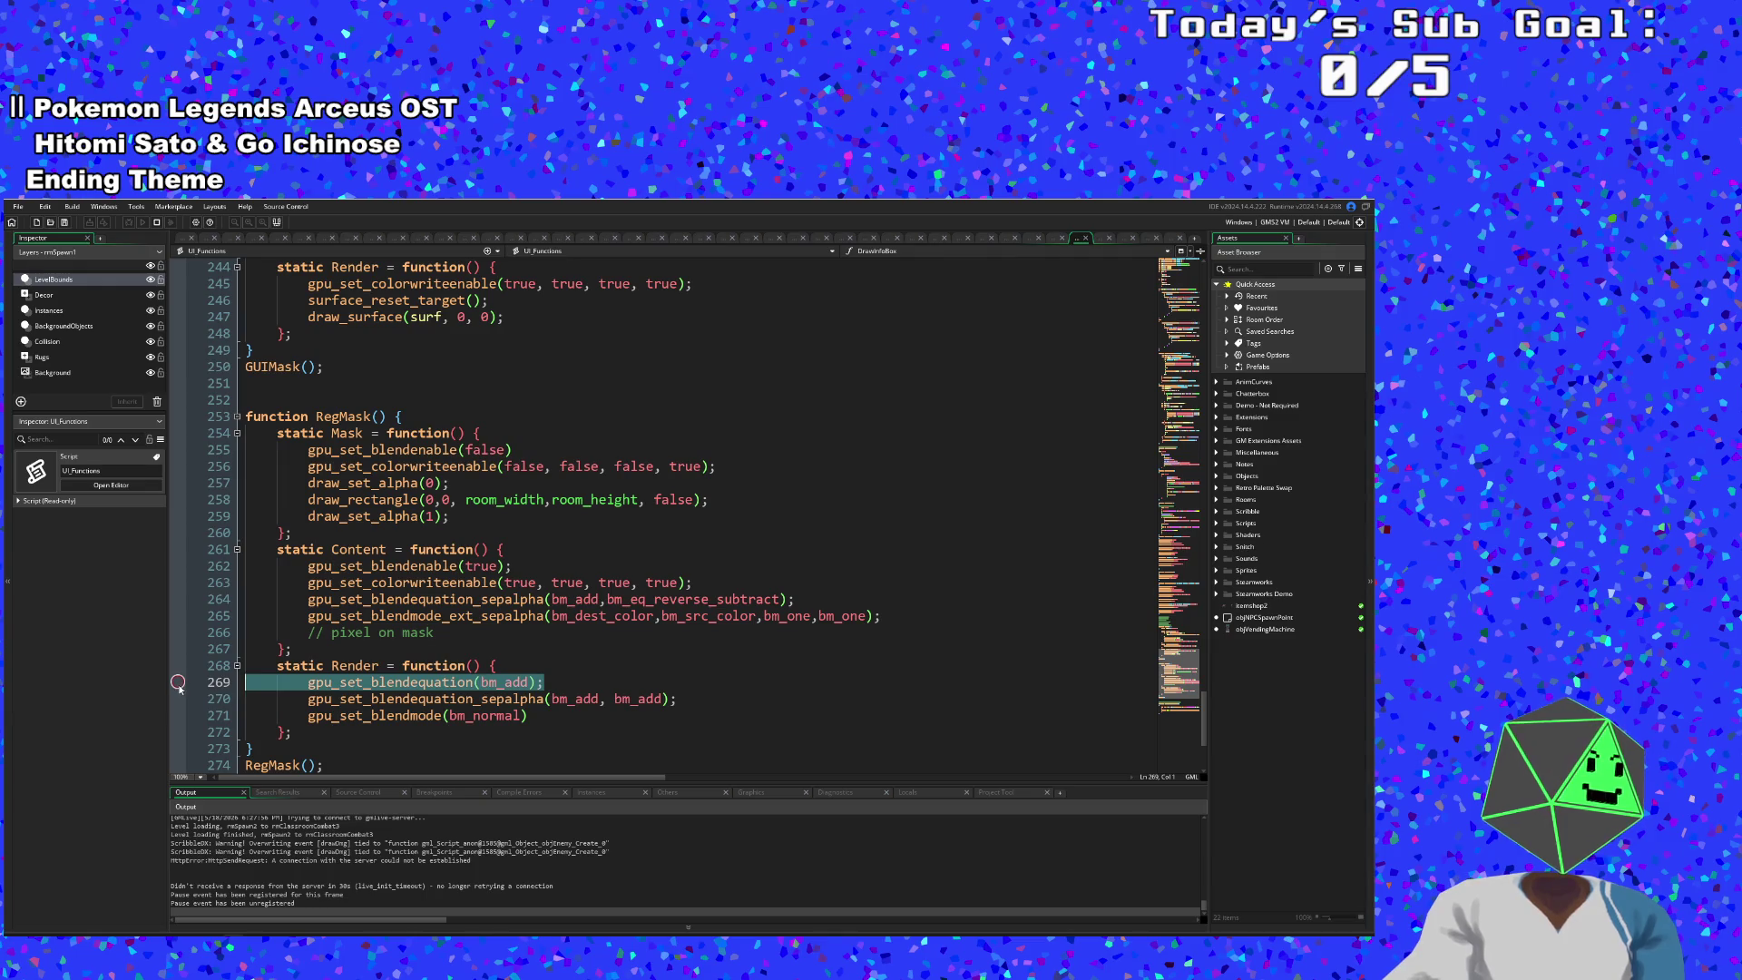
key("BackSpace")
key("BackSpace")
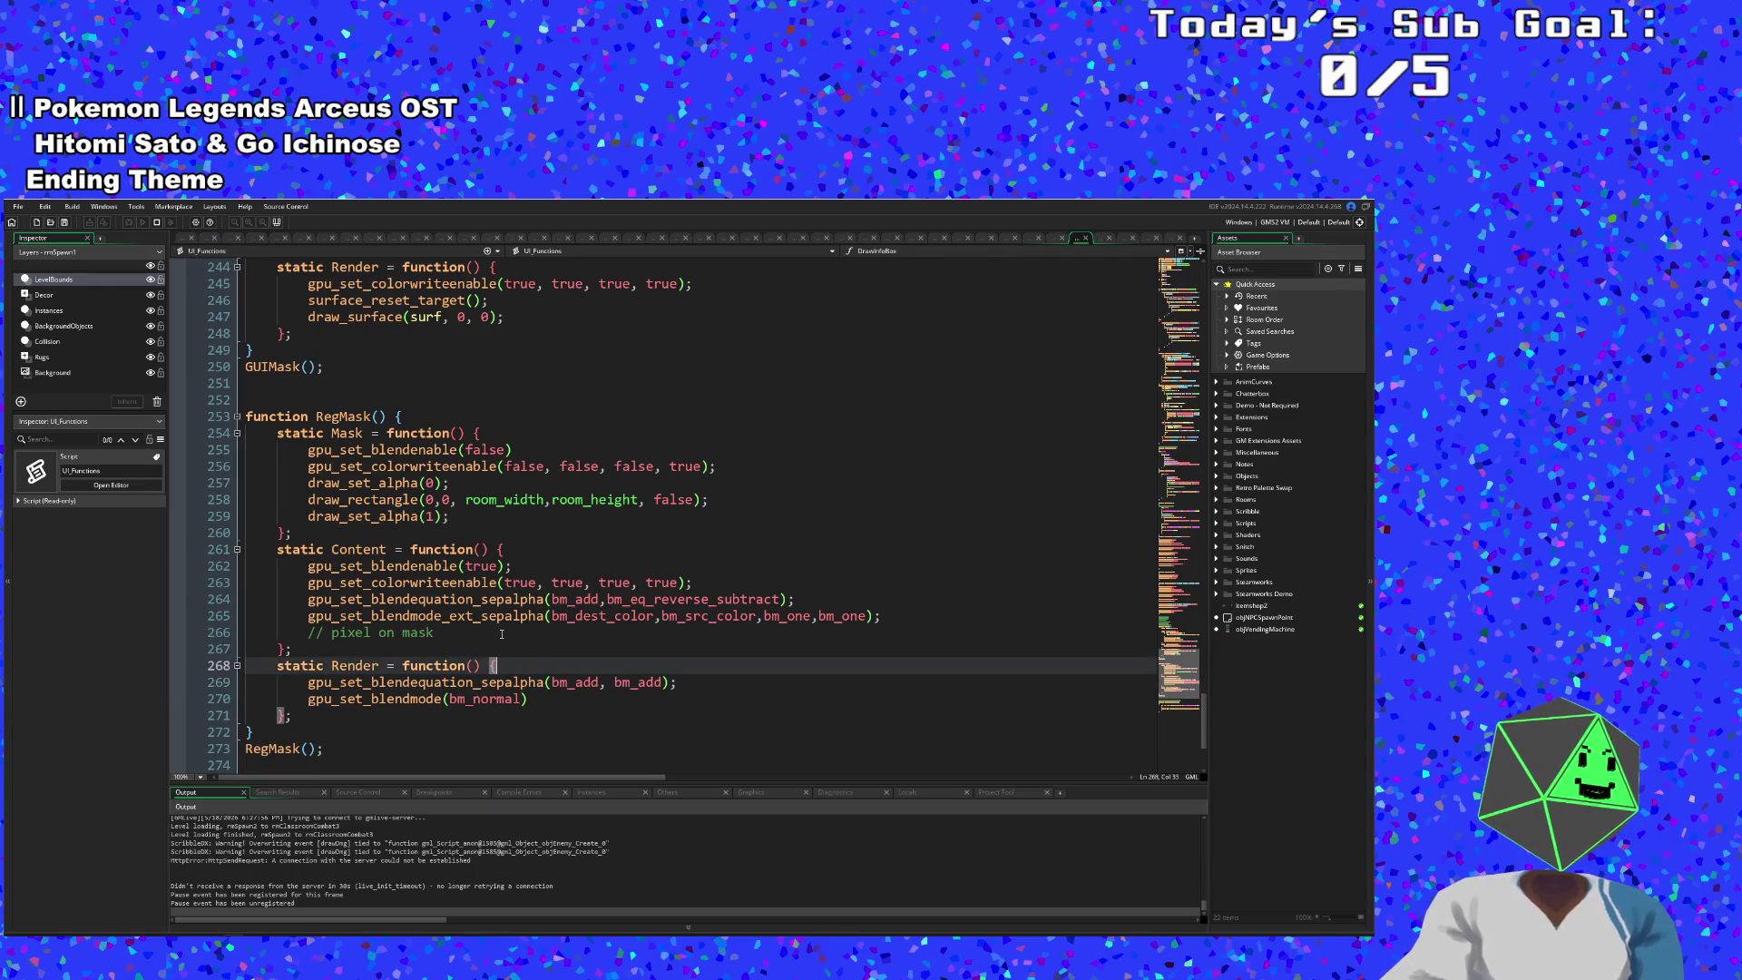
left_click_drag(499, 631, 501, 642)
left_click(178, 566)
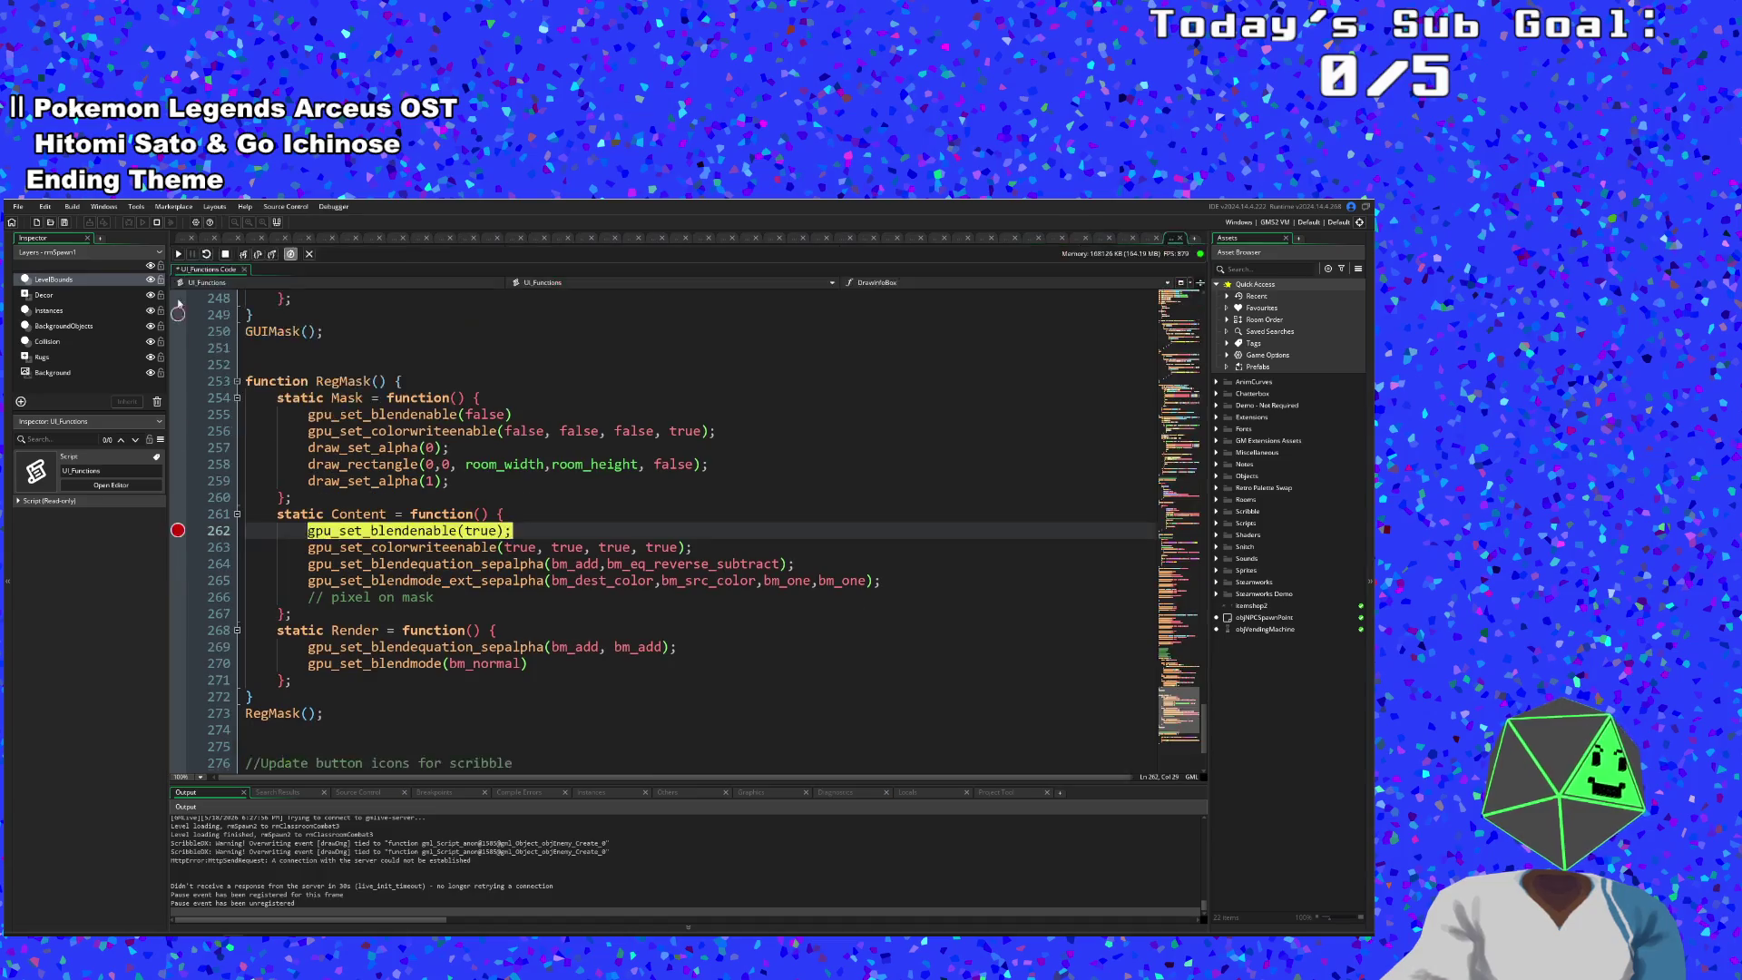
- Step through RegMask.Content from line 262 past the reverse-subtract blend equation line
left_click(241, 254)
left_click(241, 254)
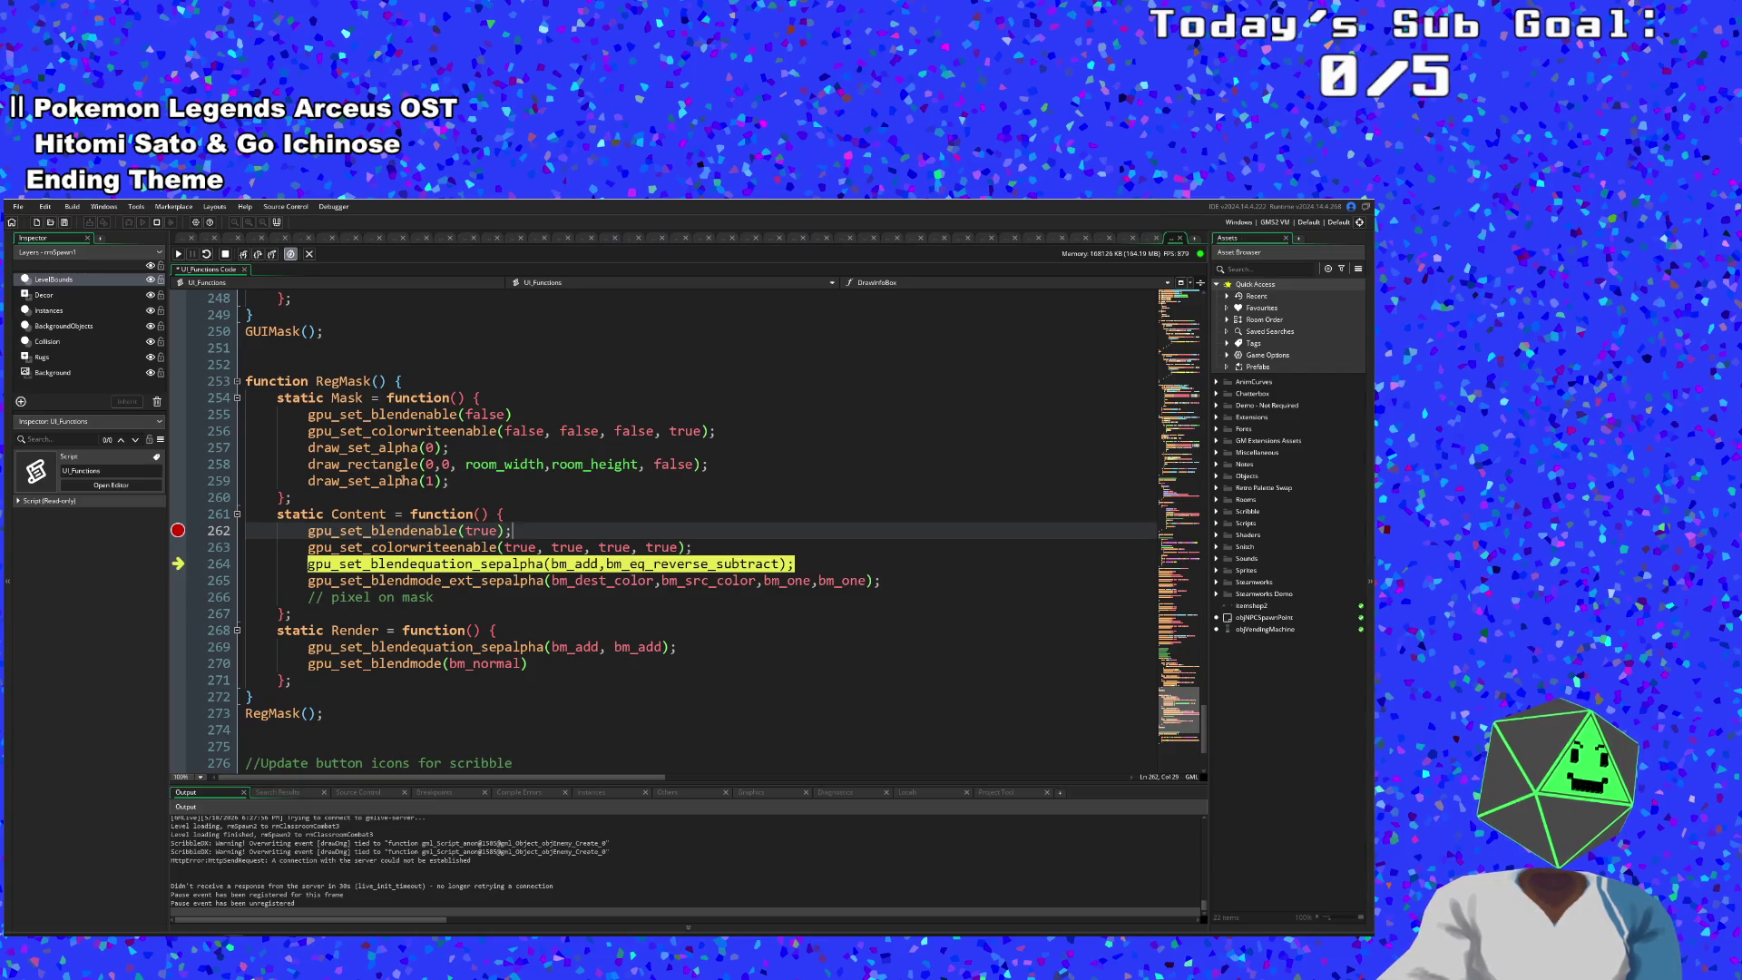
left_click(499, 564)
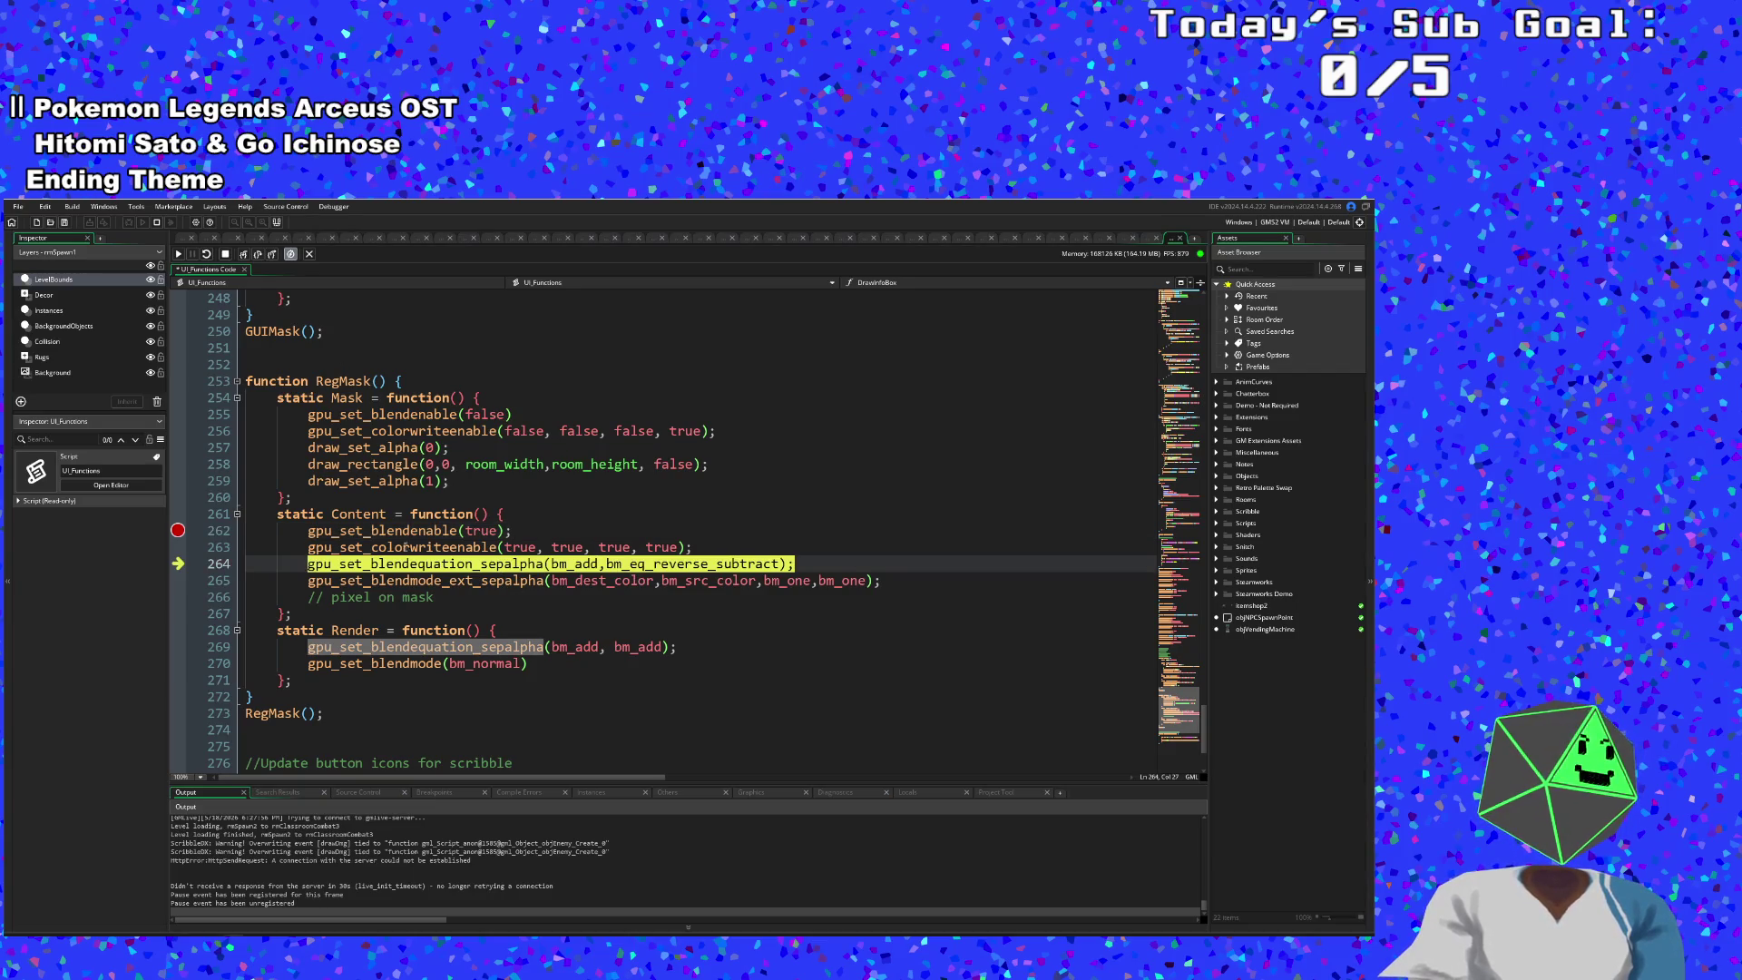
left_click(244, 255)
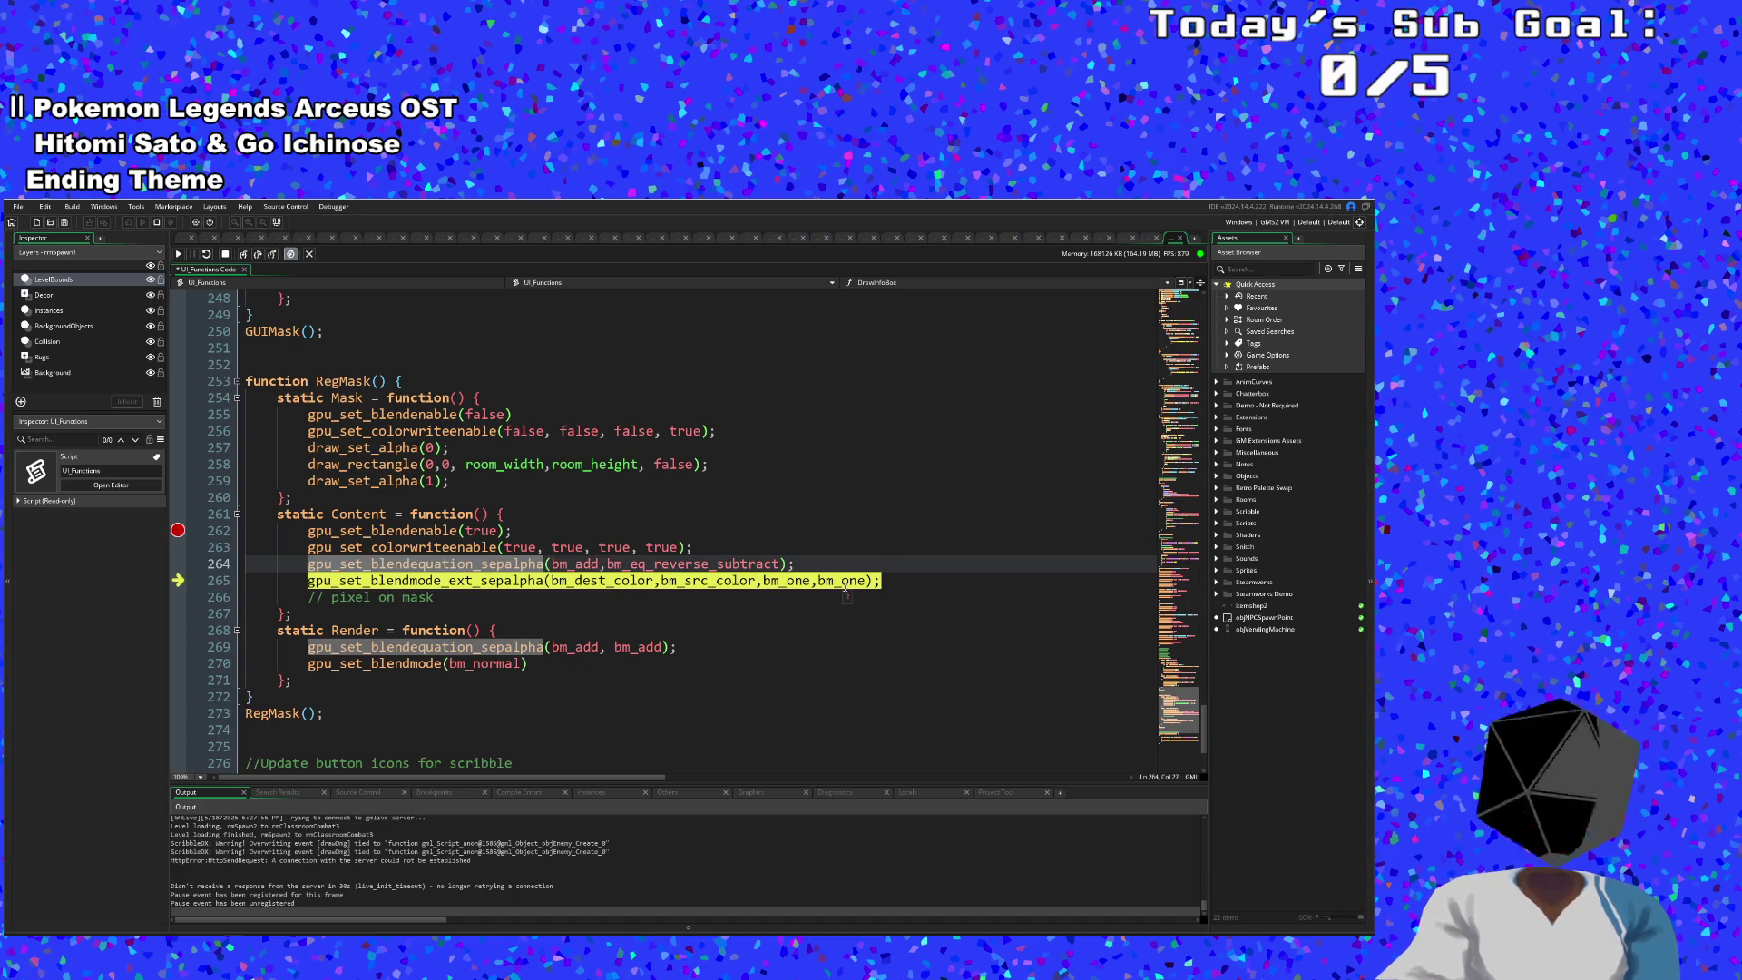
- Step out into enemyDrawEvent's splatter loop and select splatterFadeAlpha on line 627
left_click(244, 255)
left_click(244, 255)
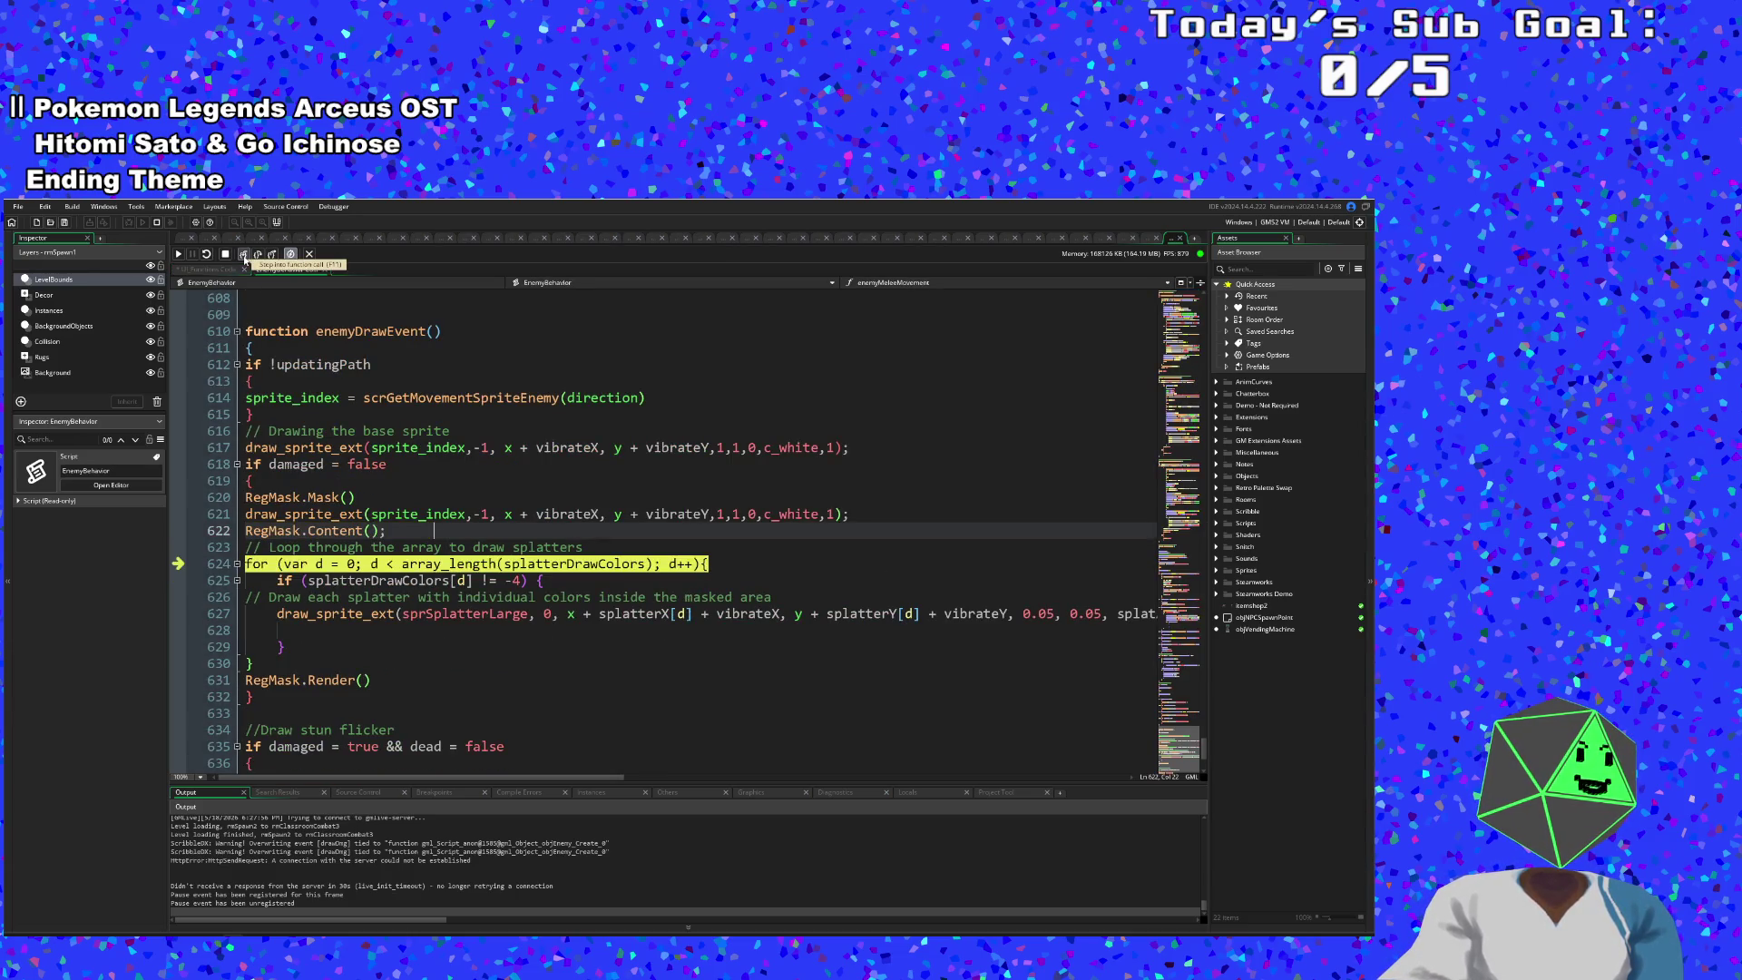
left_click(244, 255)
left_click(244, 255)
left_click(244, 255)
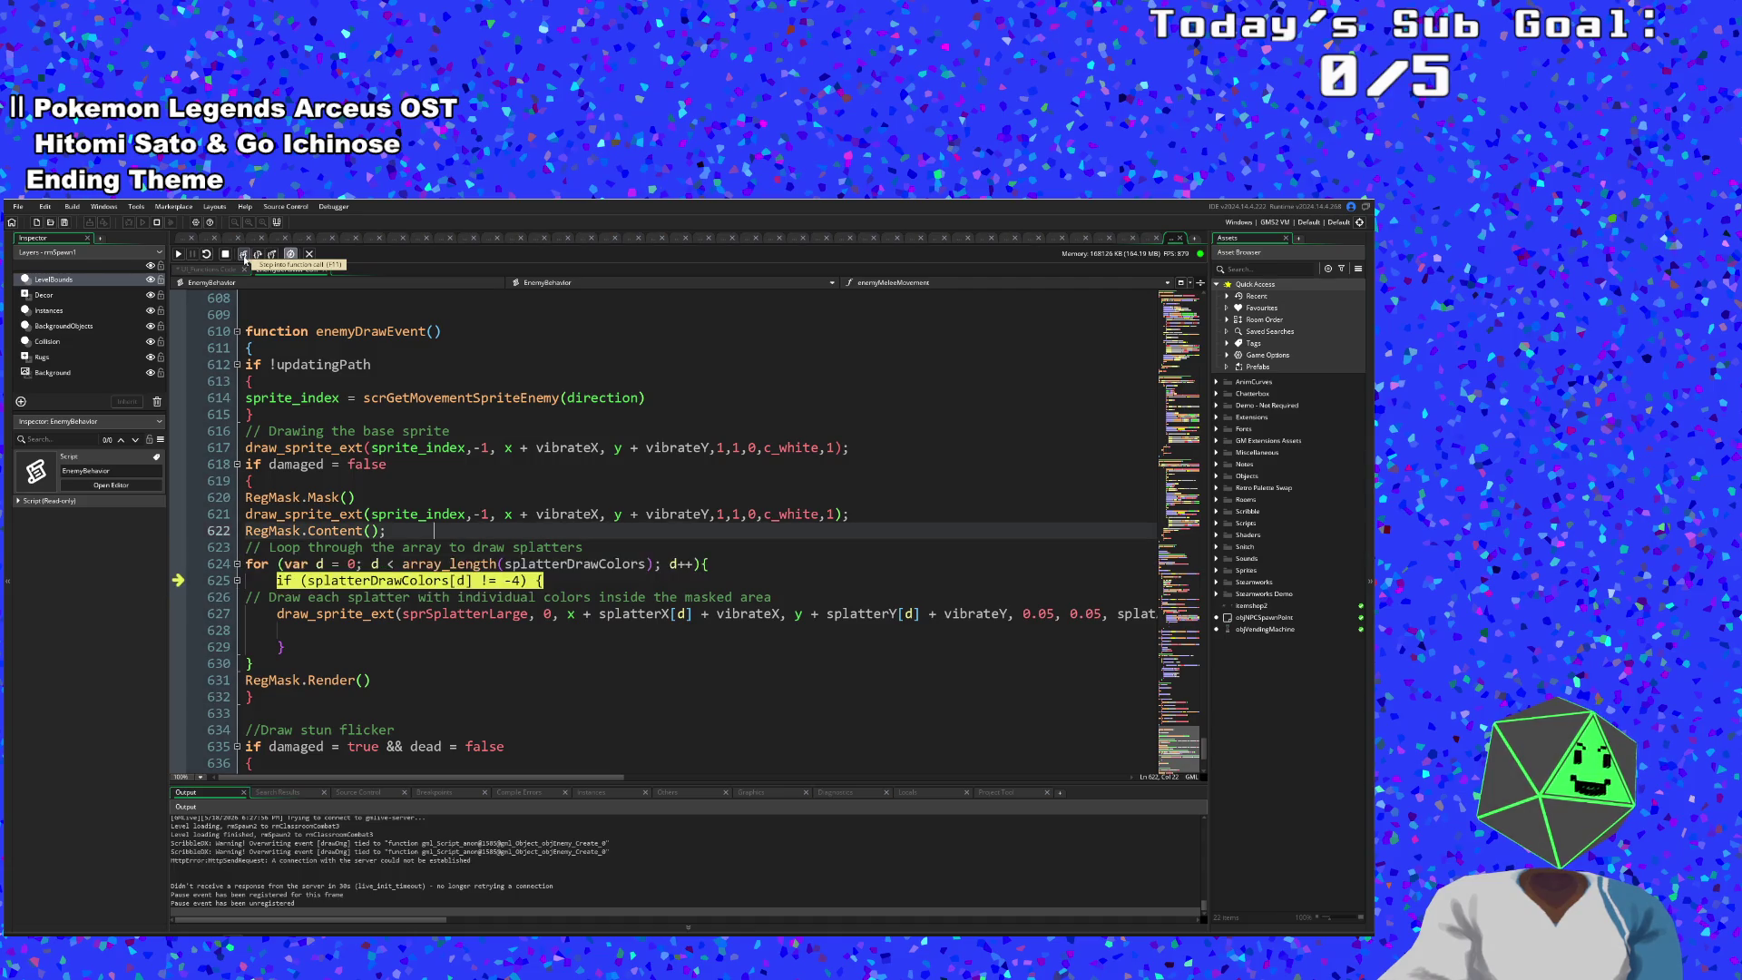
left_click(244, 255)
left_click(244, 254)
left_click(244, 255)
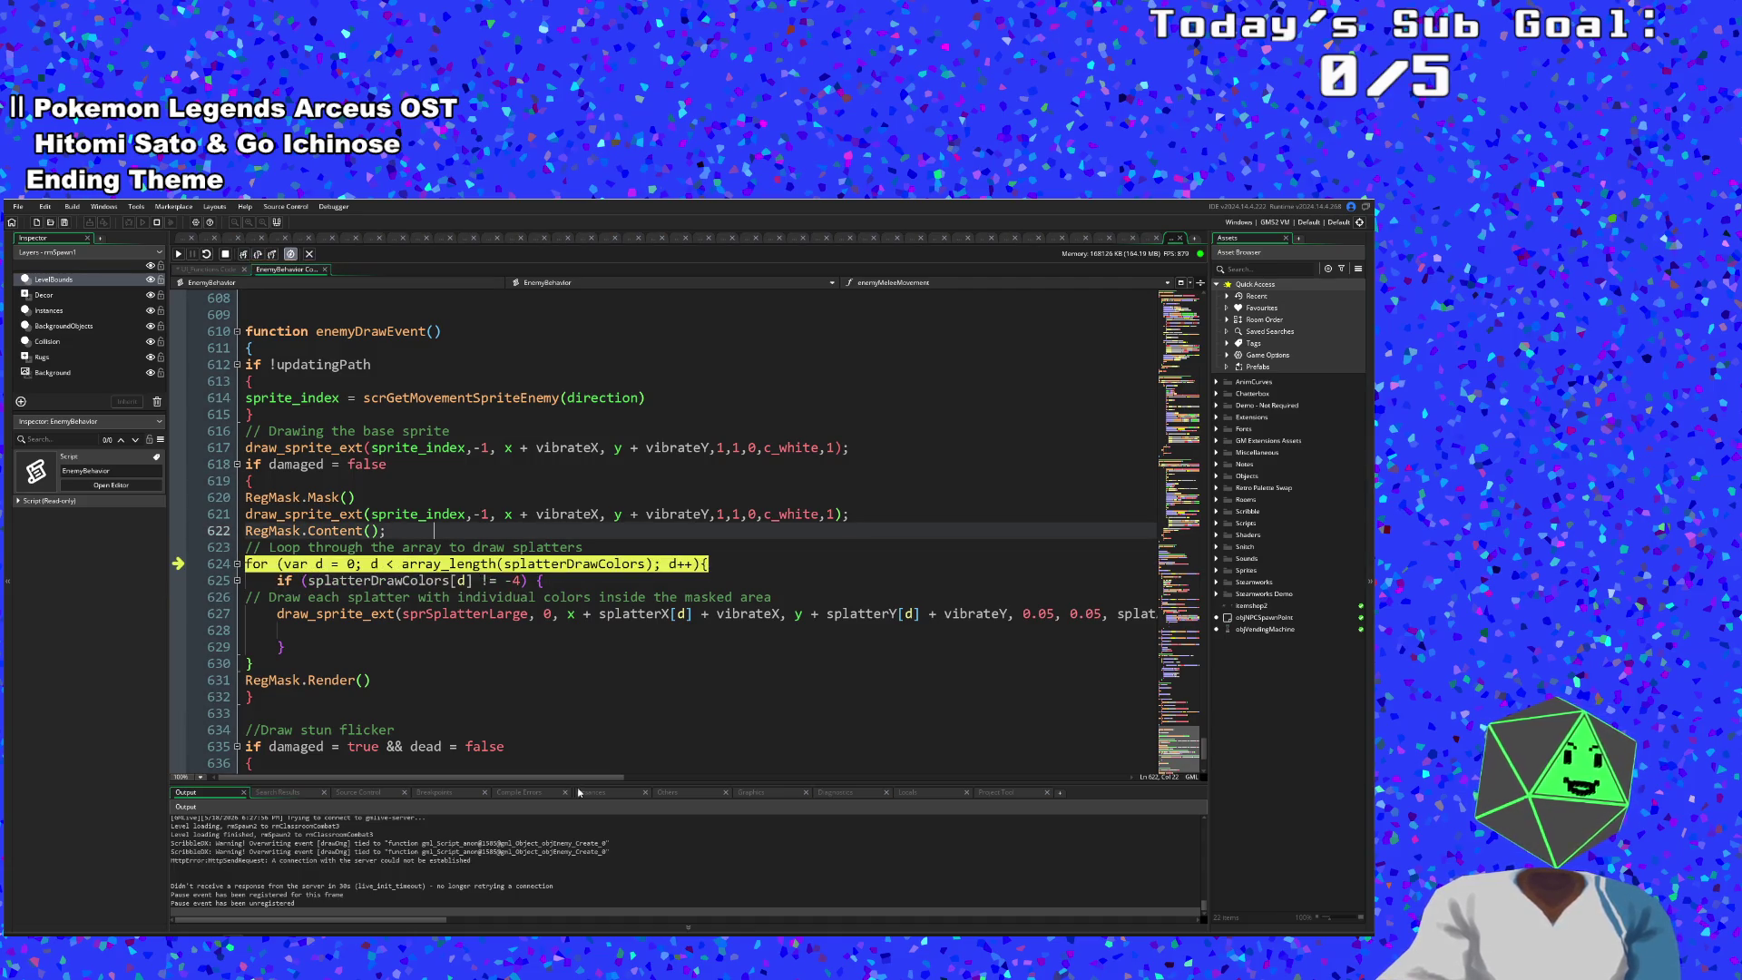
left_click_drag(521, 778, 848, 805)
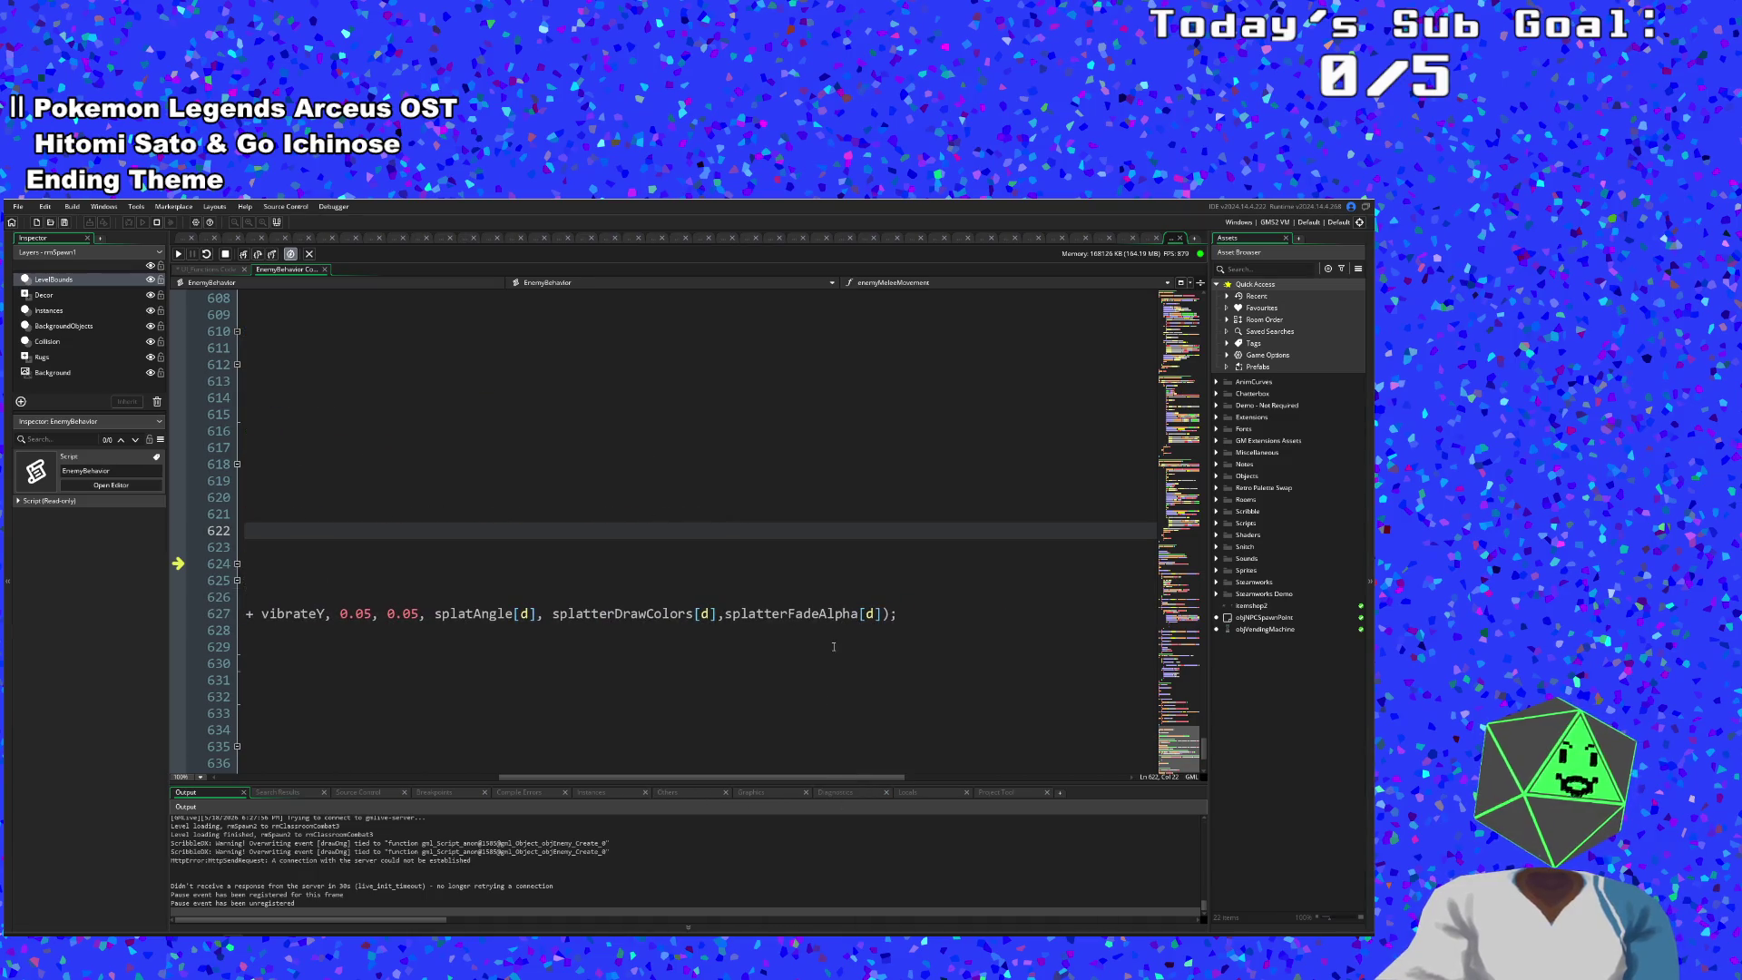
left_click(833, 616)
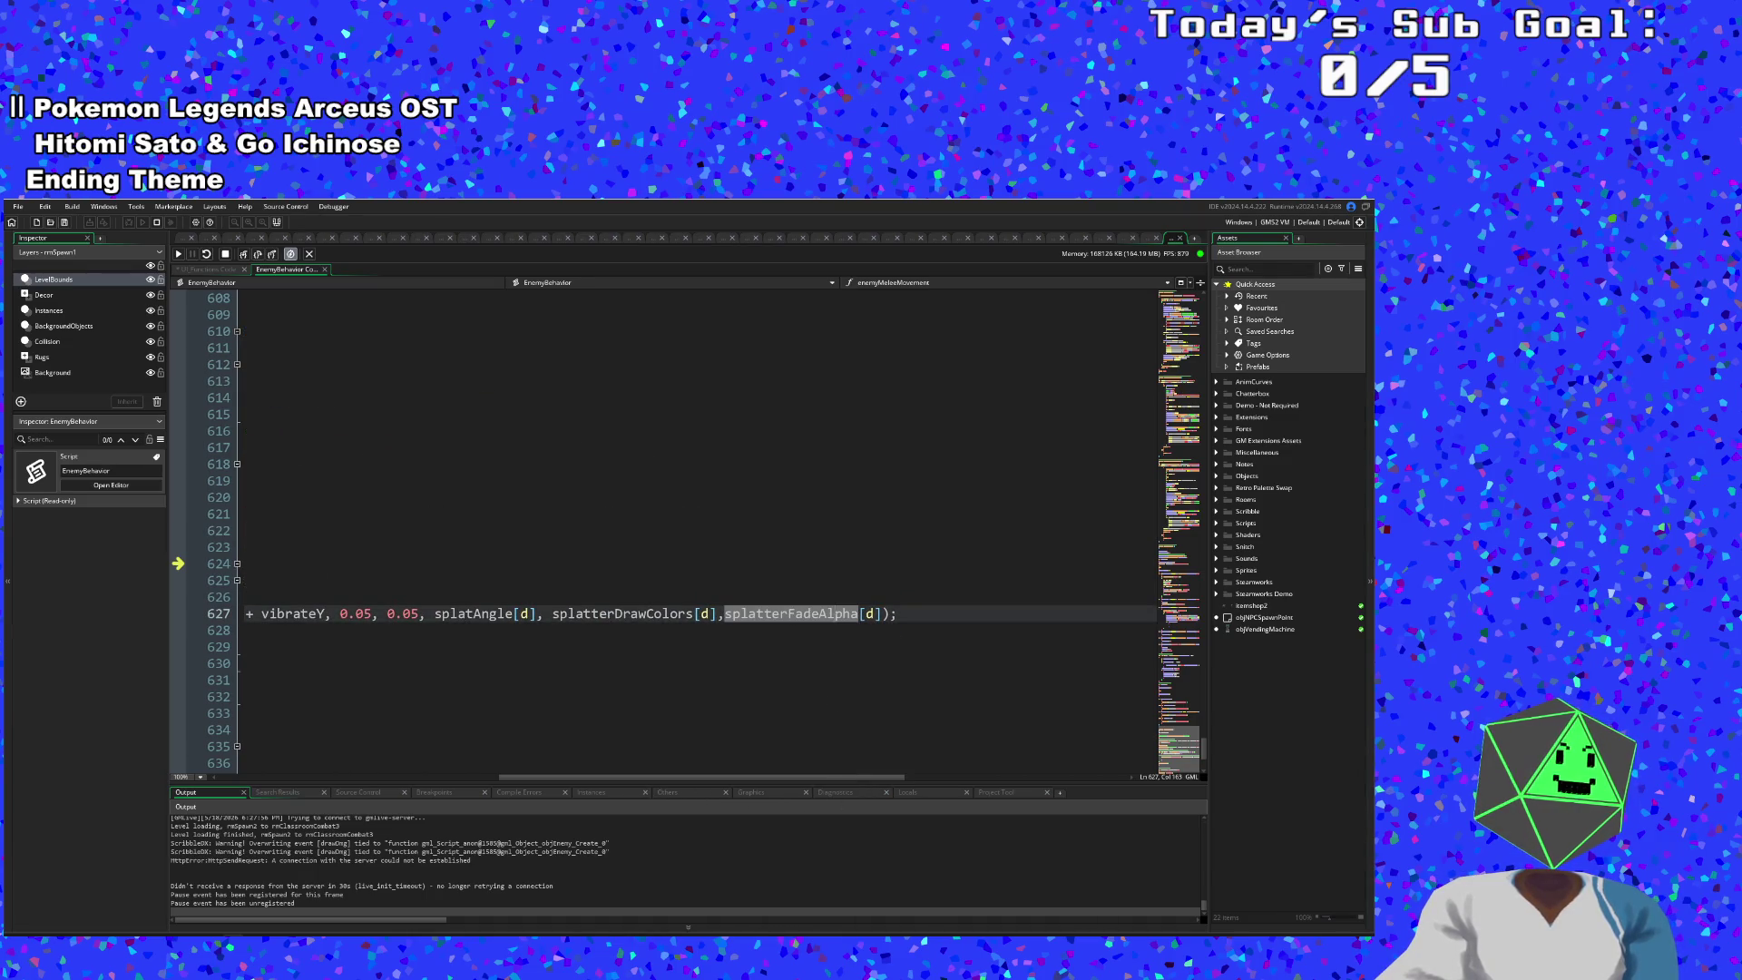
- Open the Breakpoints and Instances debugger tabs and scroll the instance variables to splatterFadeAlpha
left_click(435, 792)
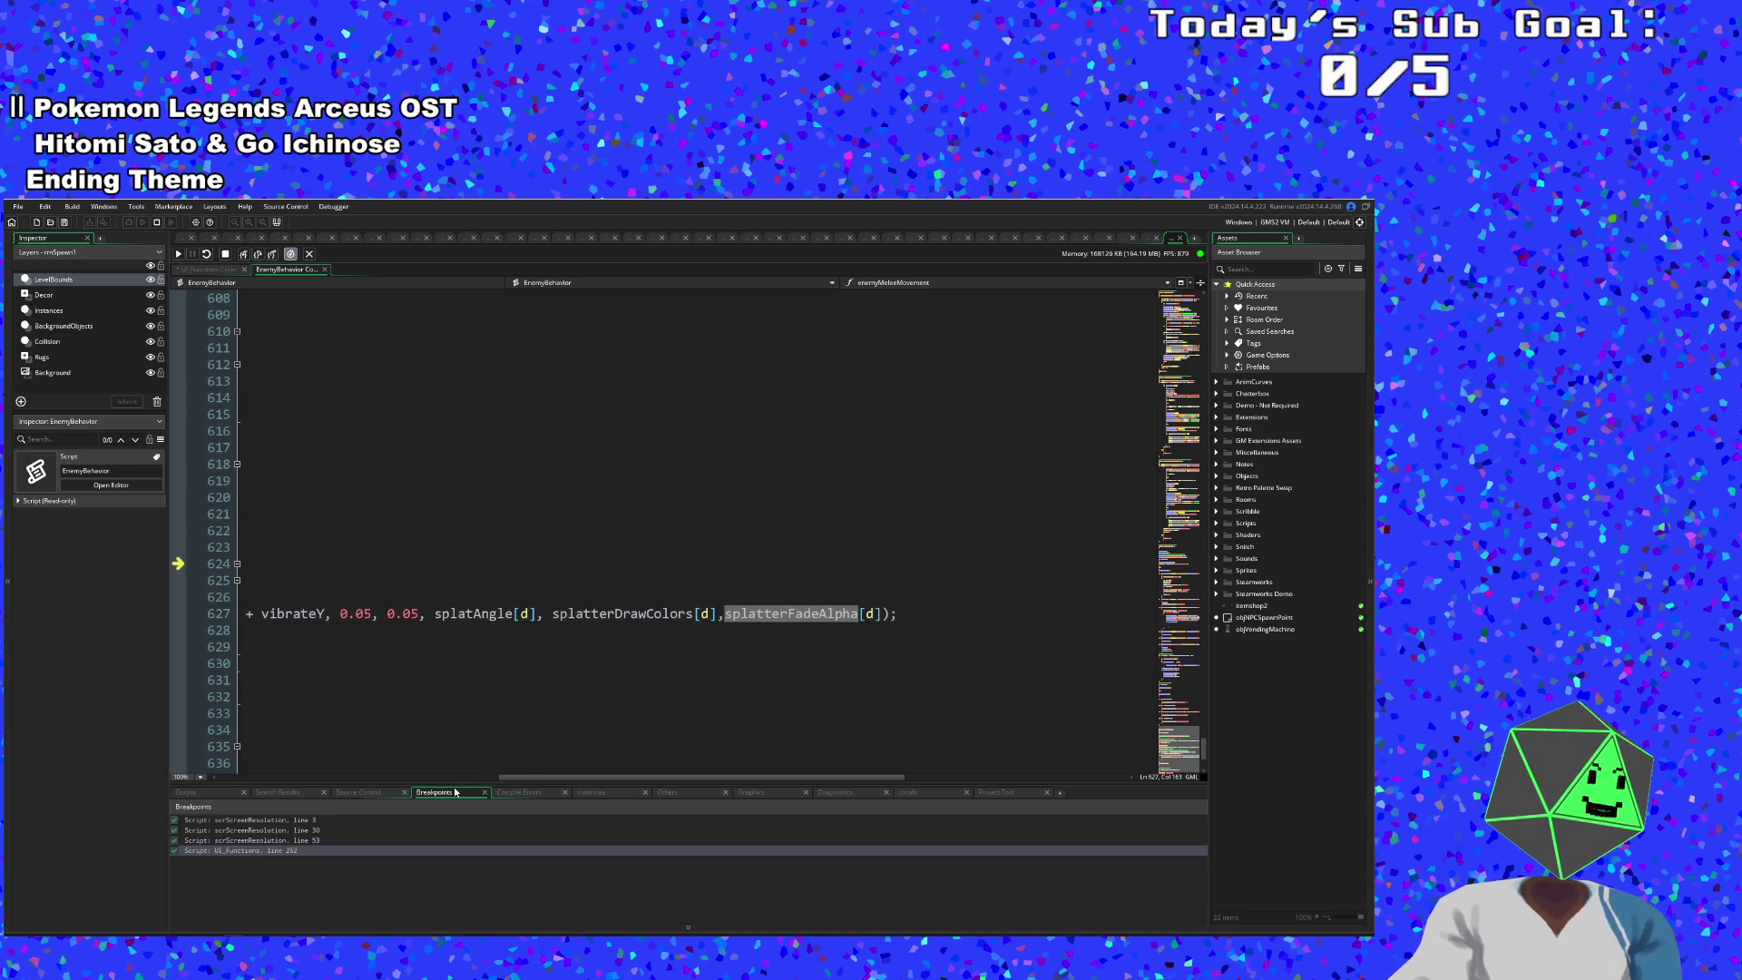
left_click(529, 792)
left_click(590, 793)
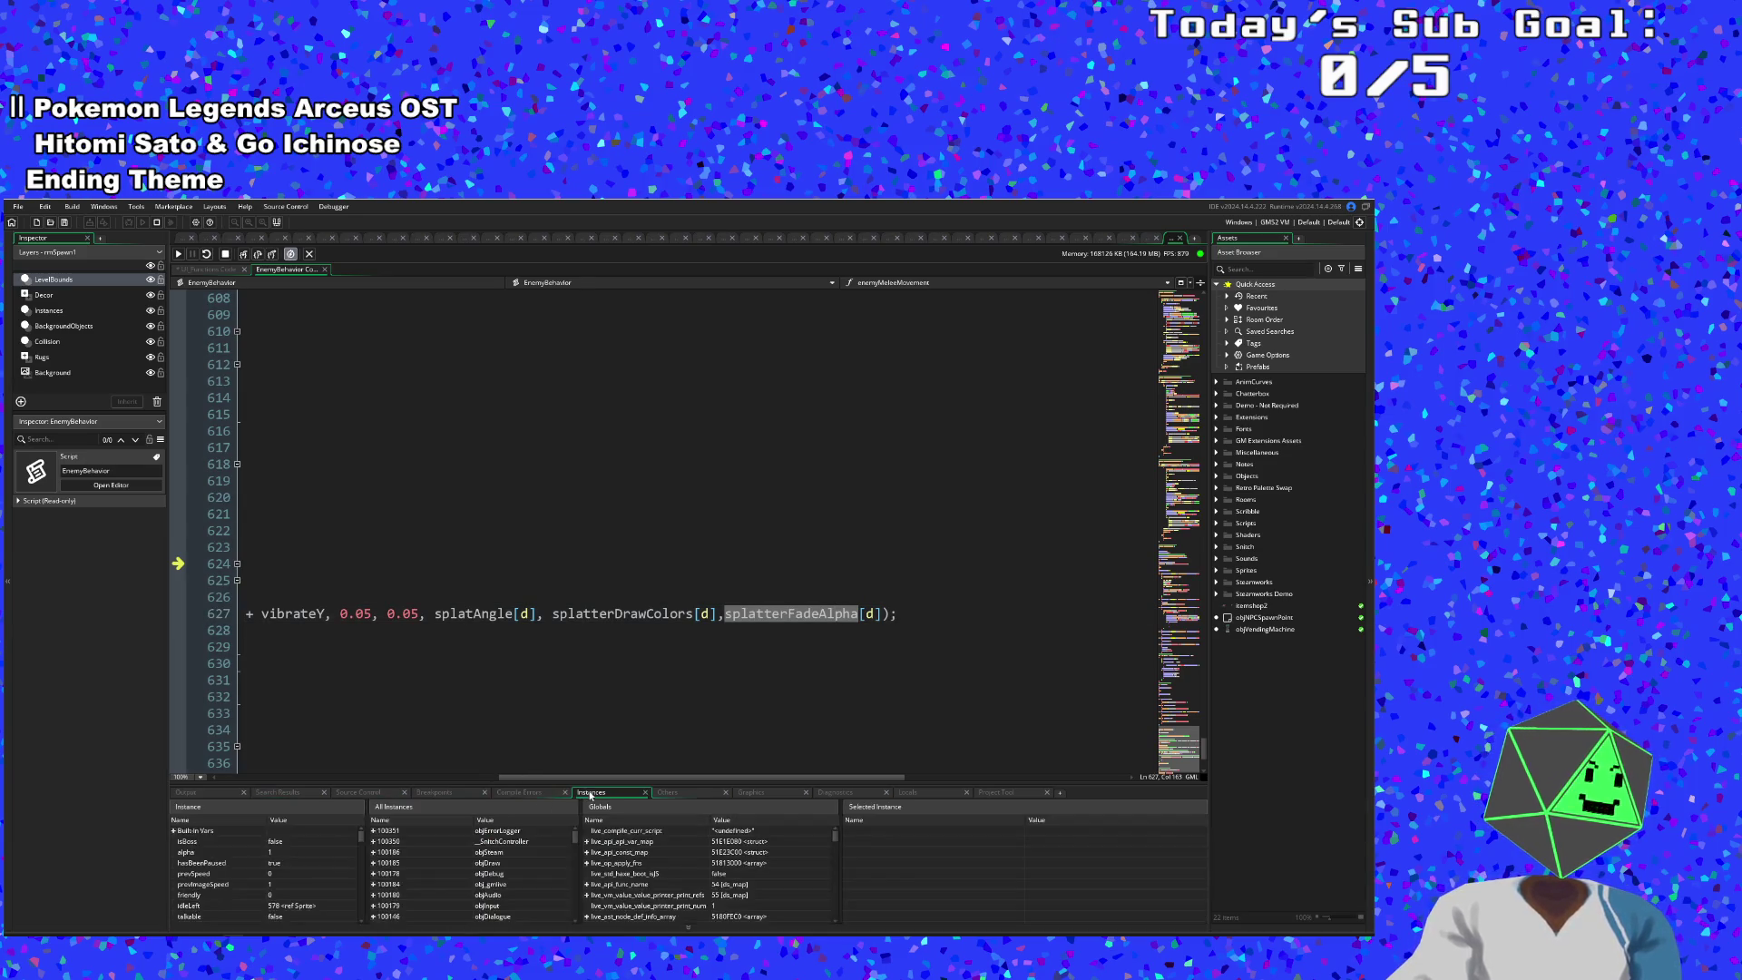
scroll(388, 898, "down", 5)
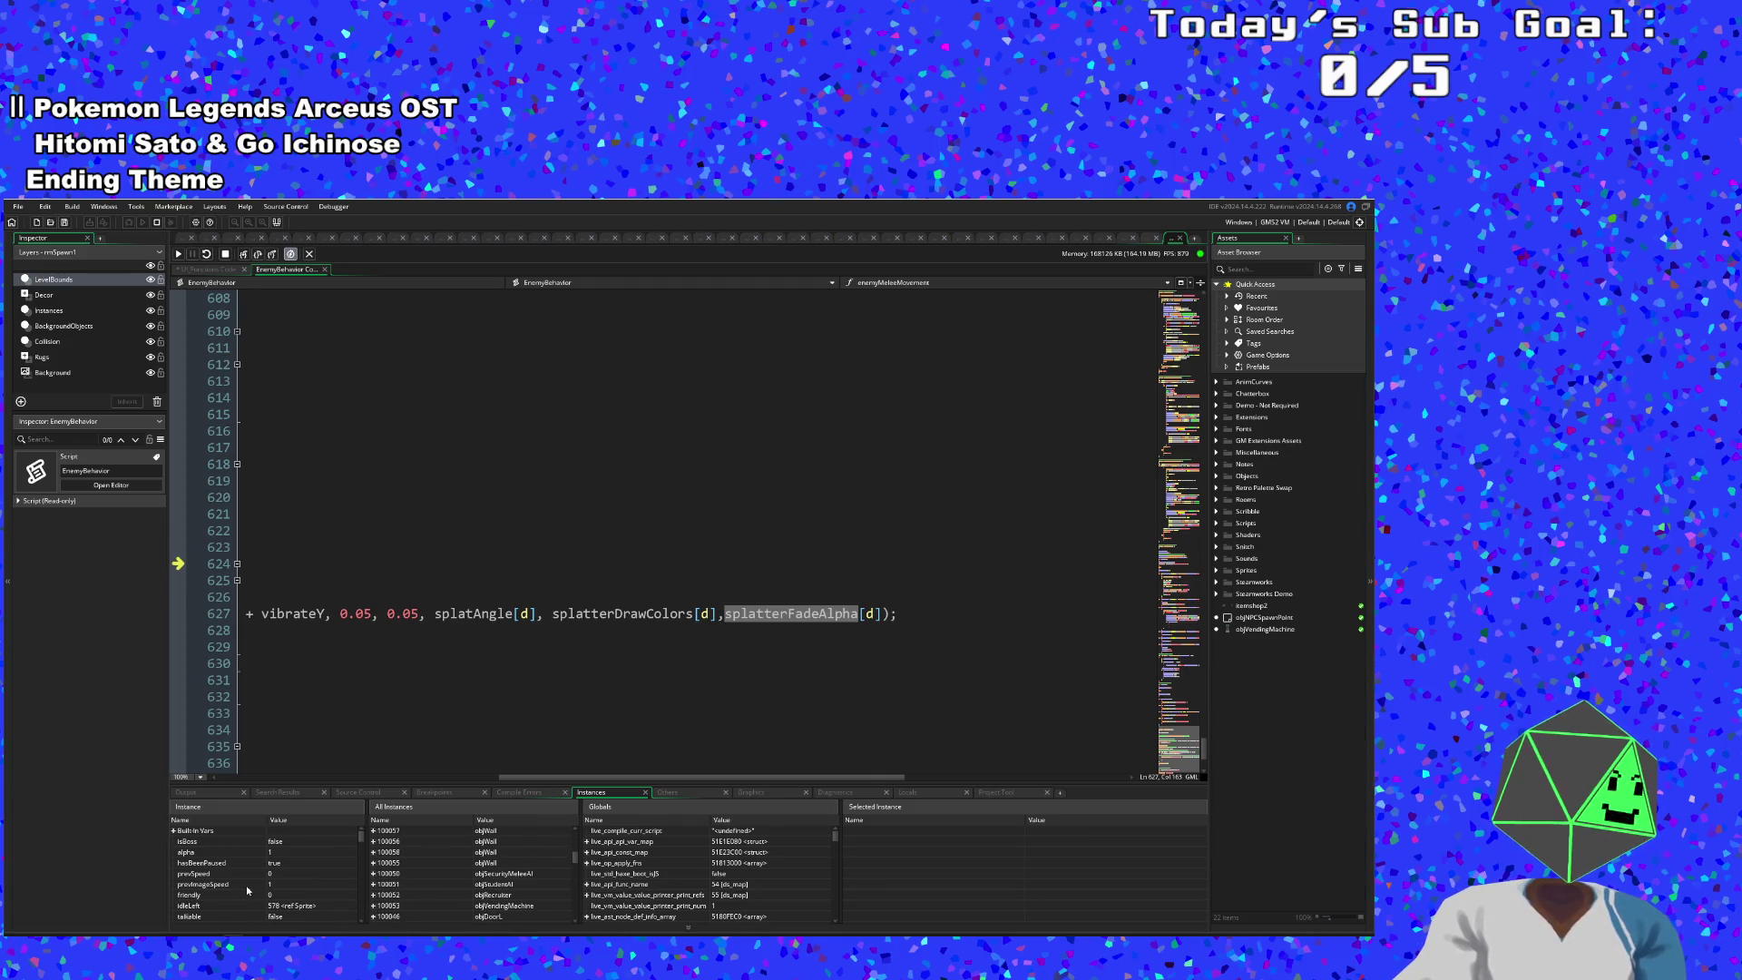
scroll(247, 885, "down", 2)
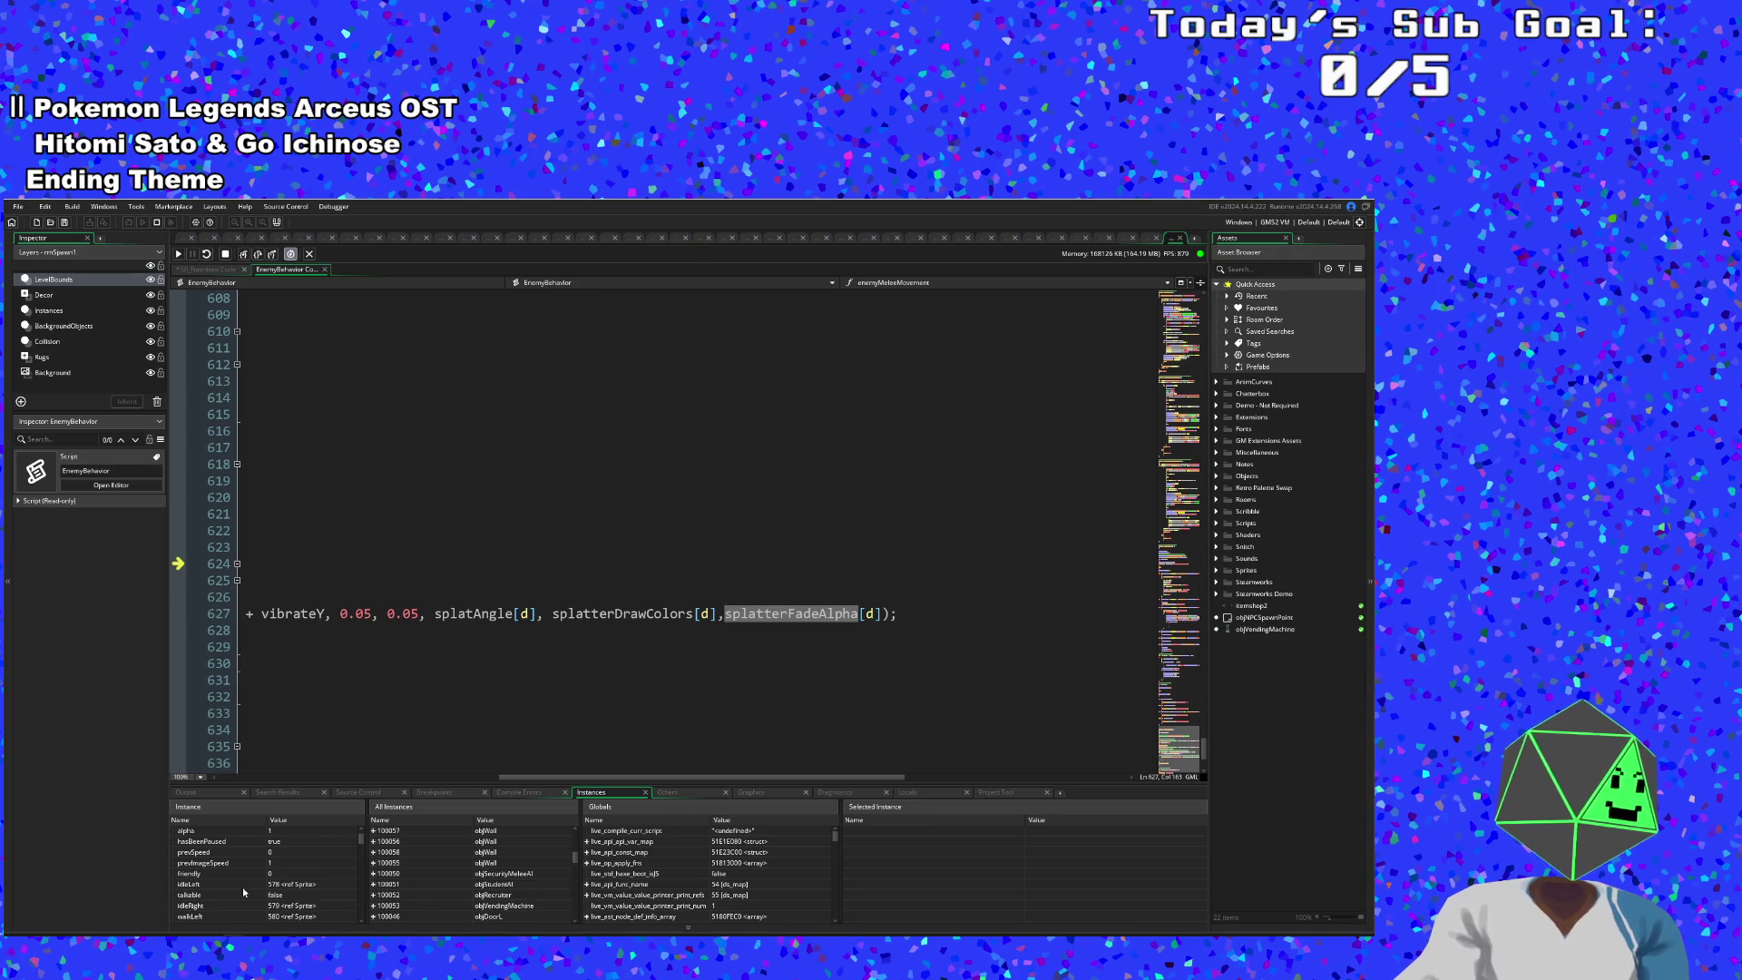
scroll(242, 885, "down", 5)
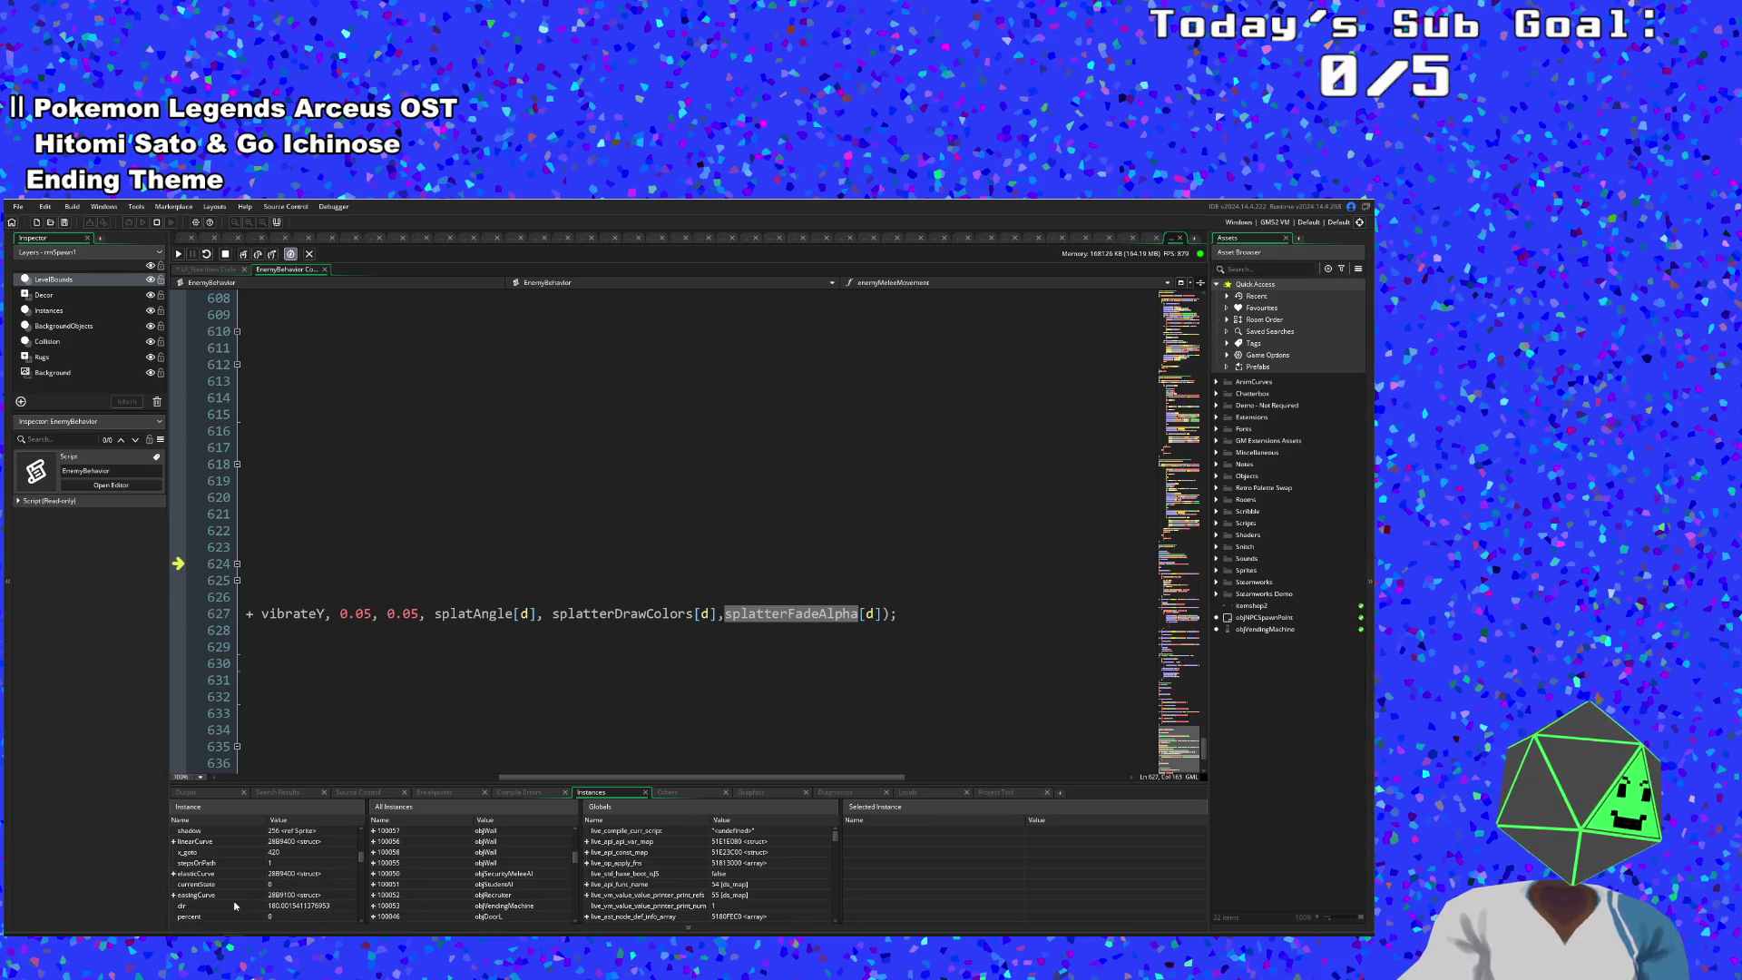
scroll(235, 905, "down", 8)
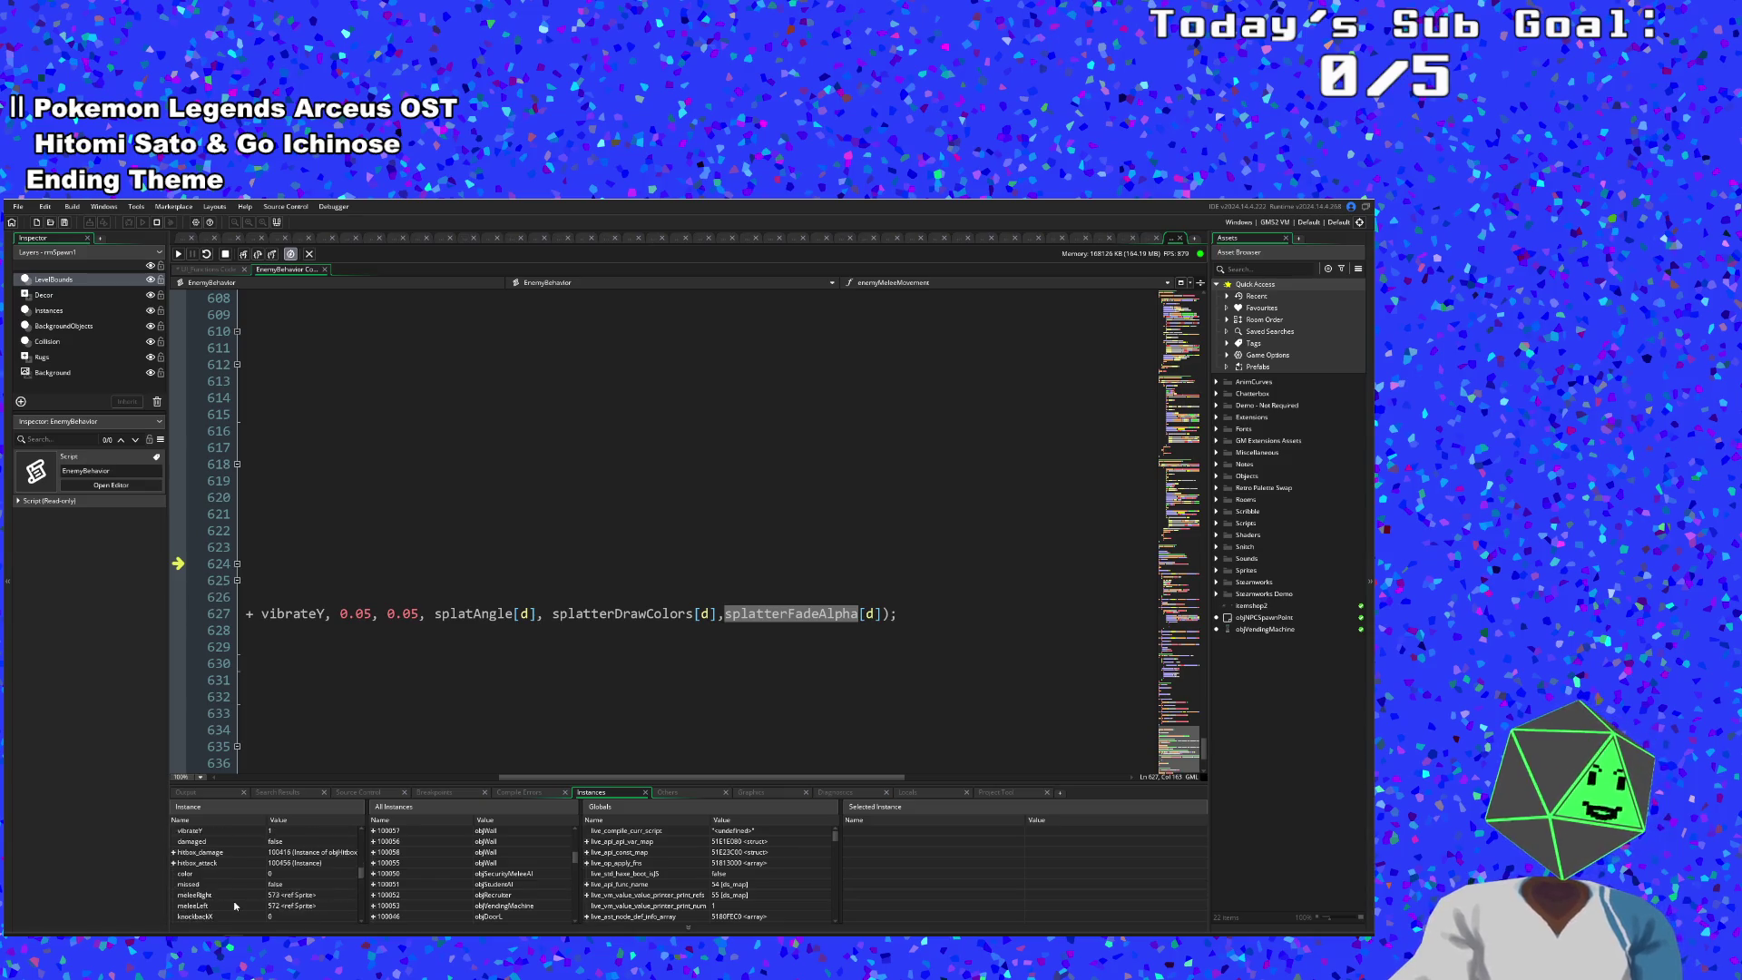
scroll(234, 900, "up", 5)
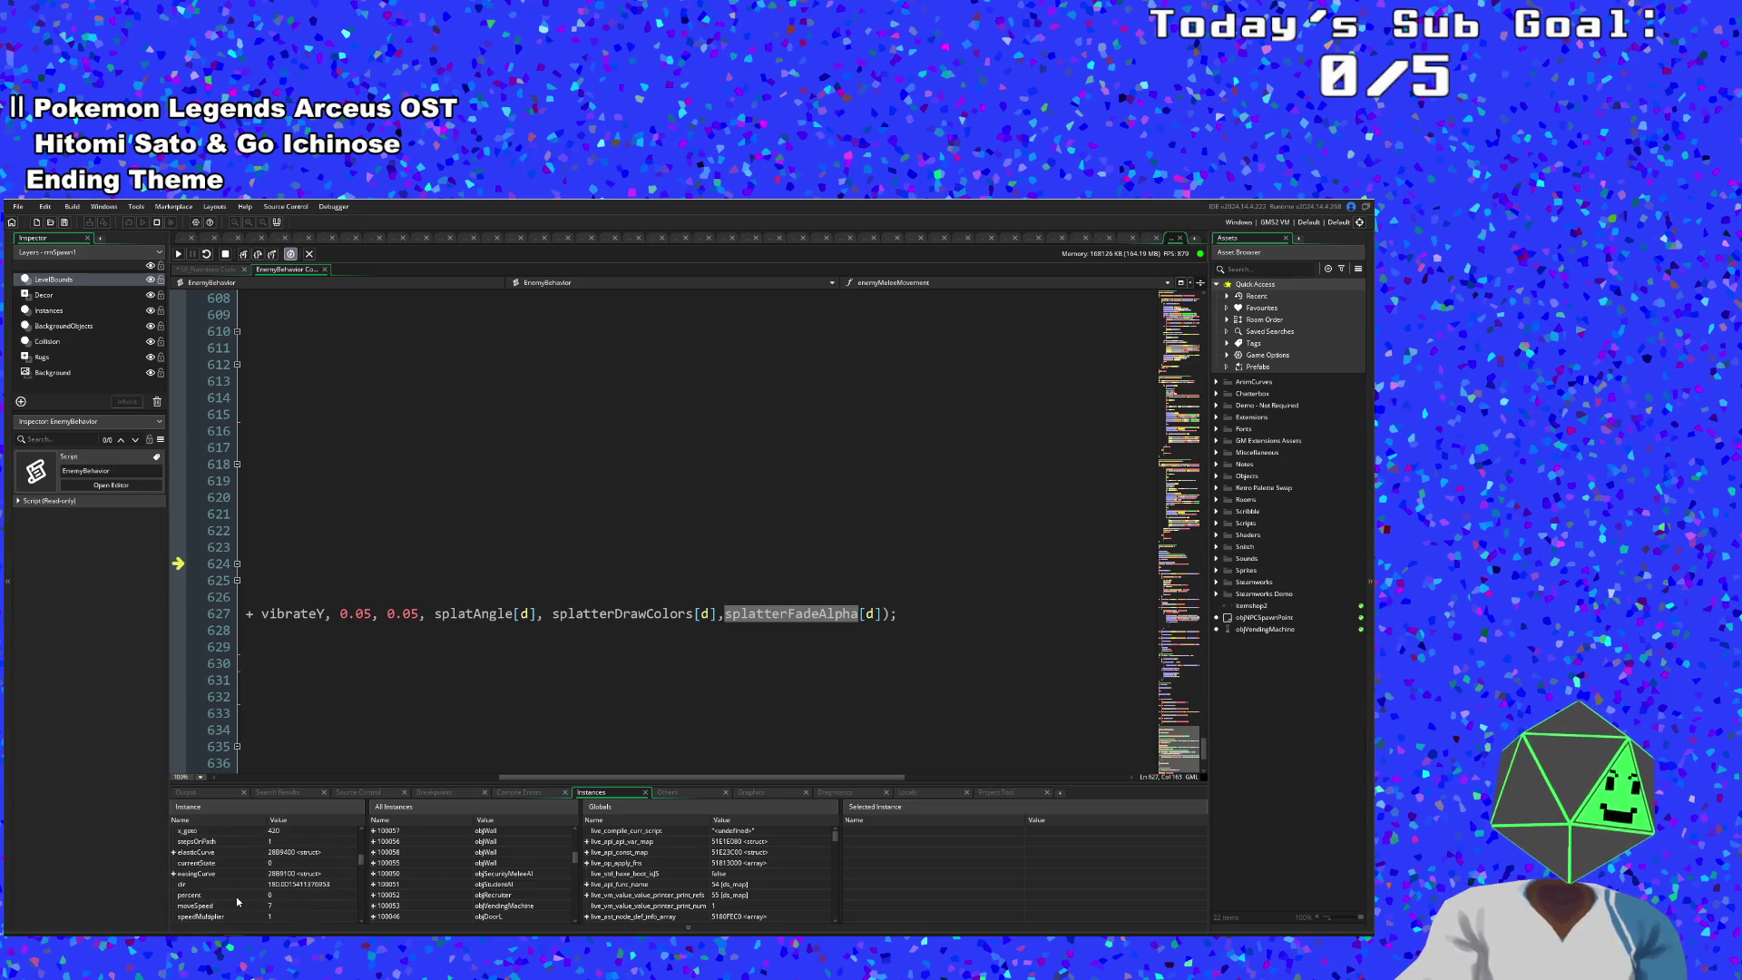
scroll(229, 905, "down", 2)
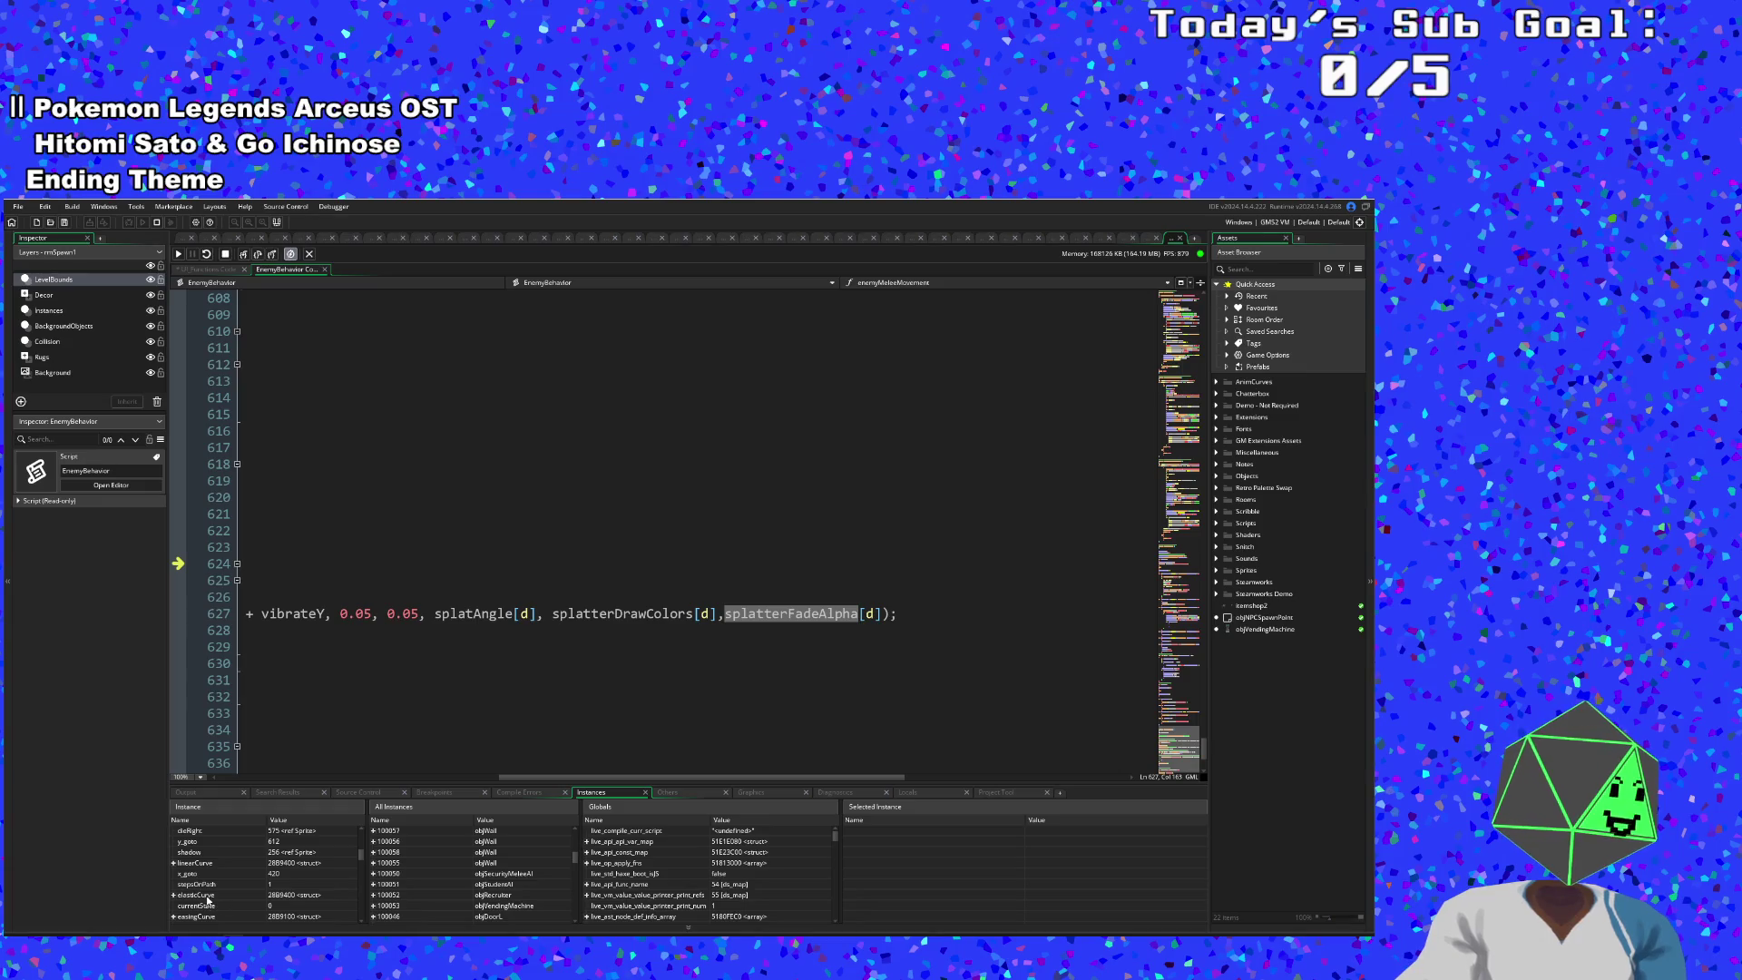
scroll(272, 889, "down", 10)
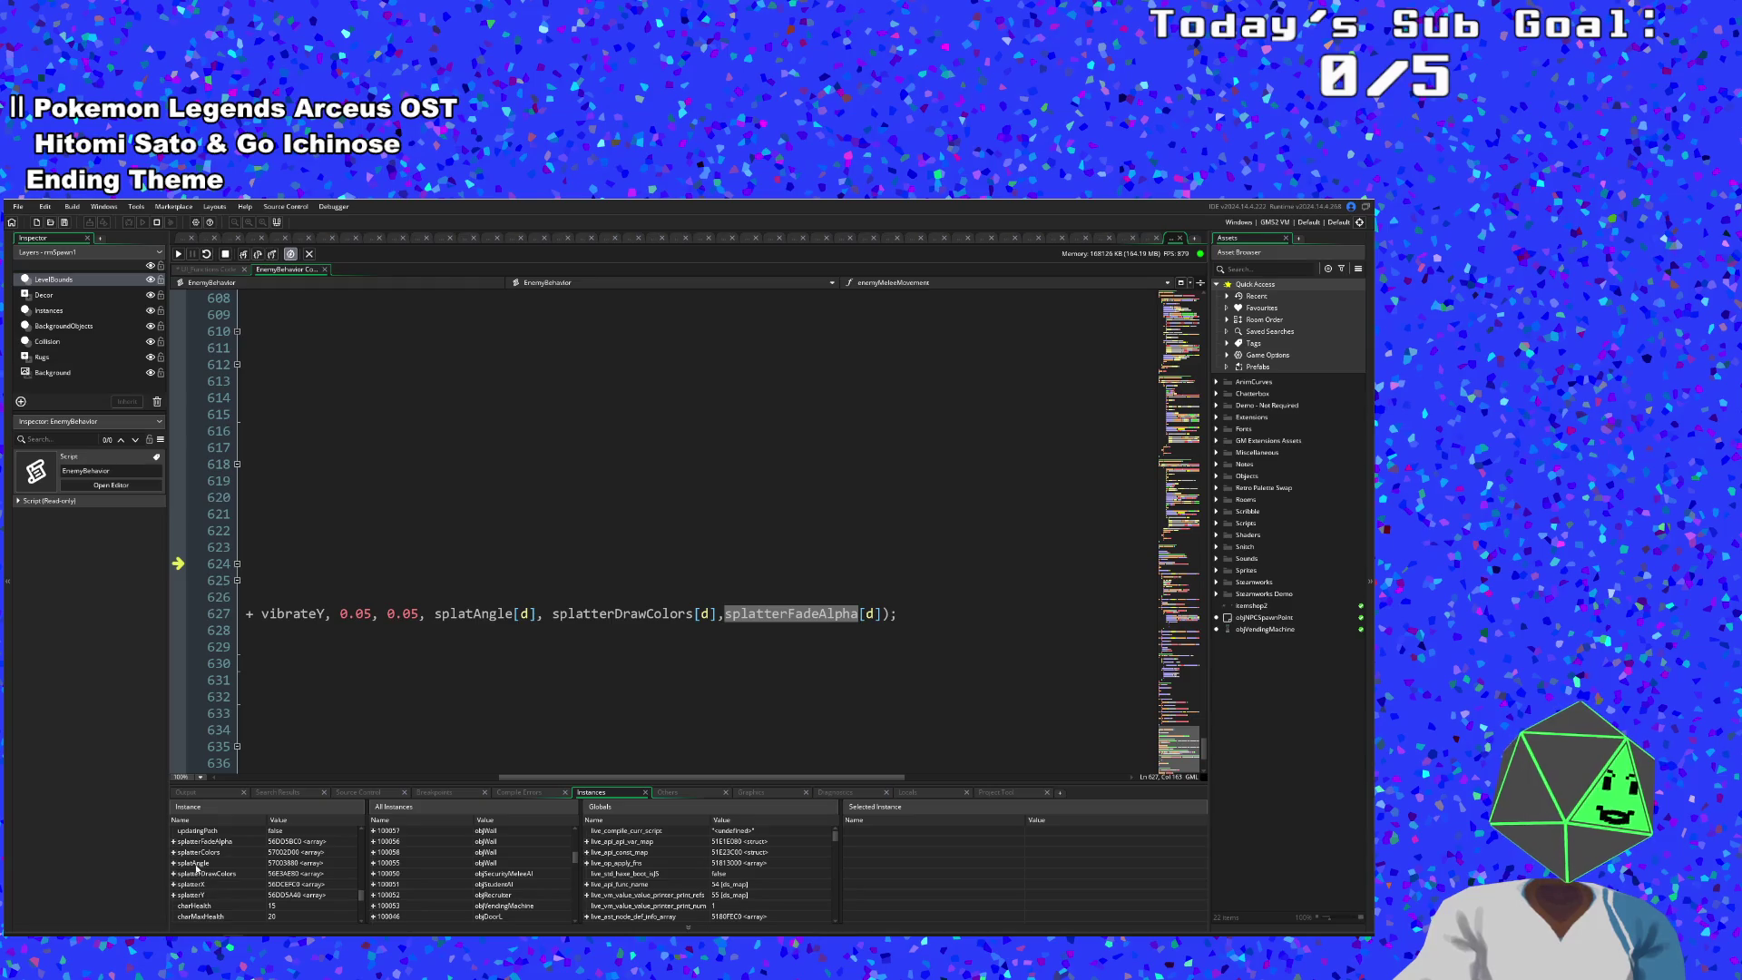
- Expand splatterFadeAlpha to reveal its array entries, all -1
left_click(178, 848)
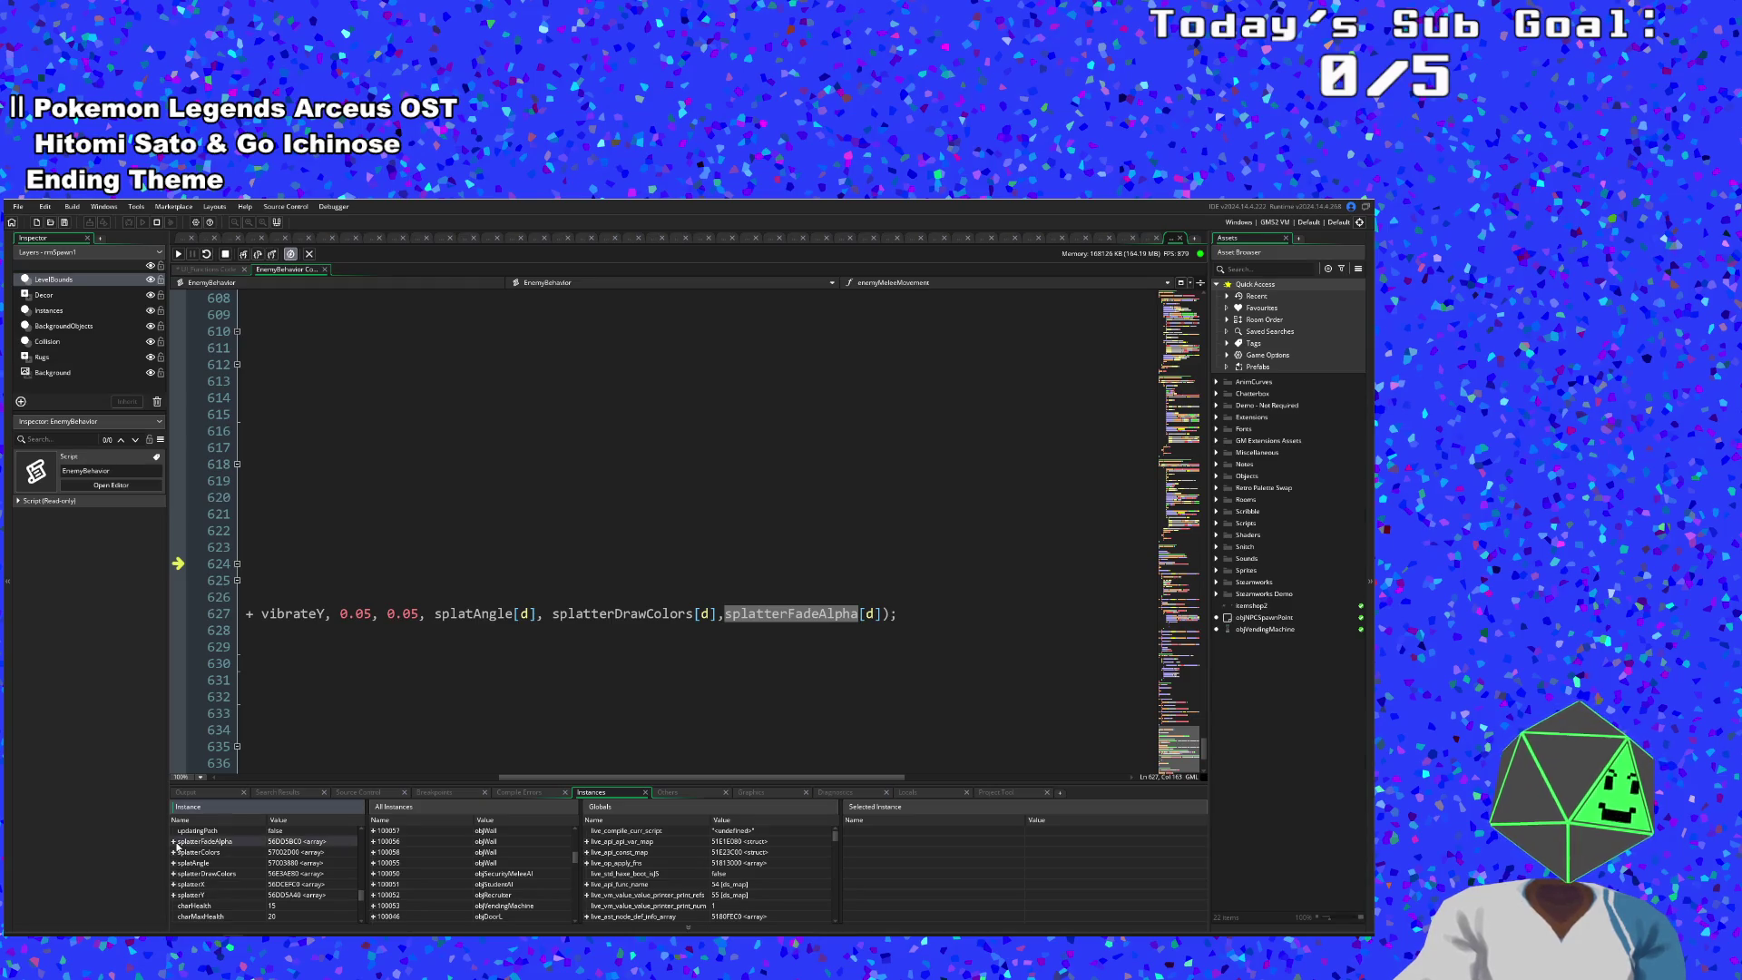
left_click(173, 841)
scroll(268, 912, "down", 1)
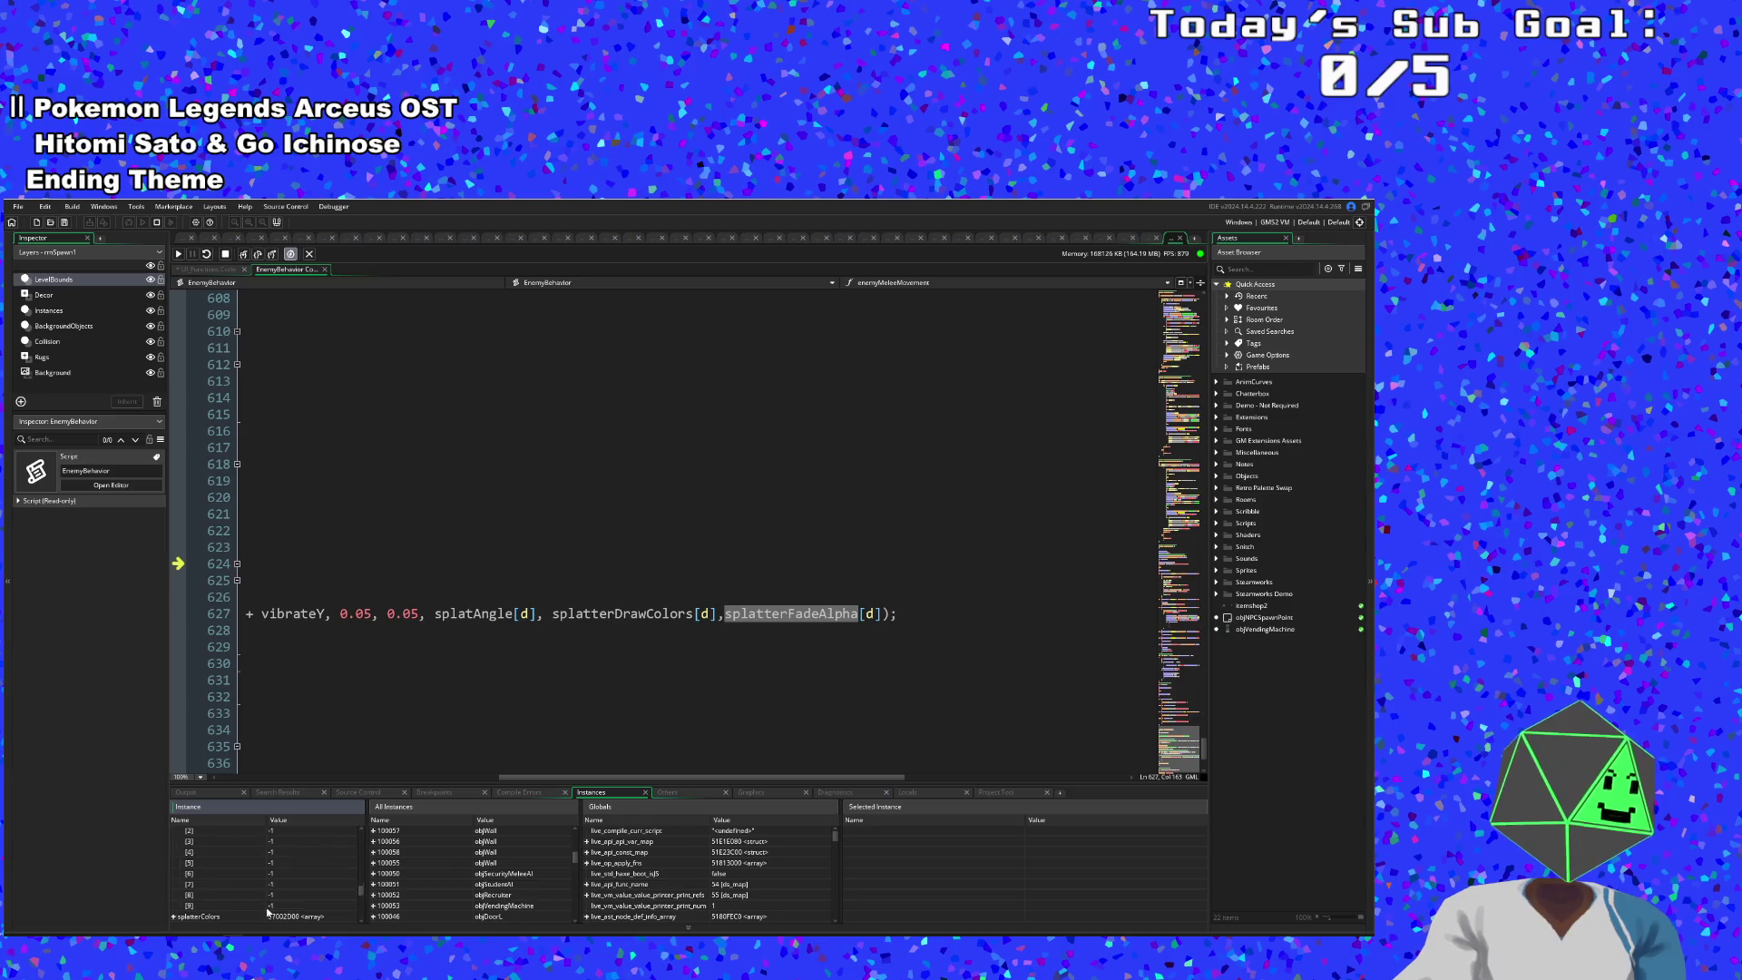
scroll(268, 907, "up", 2)
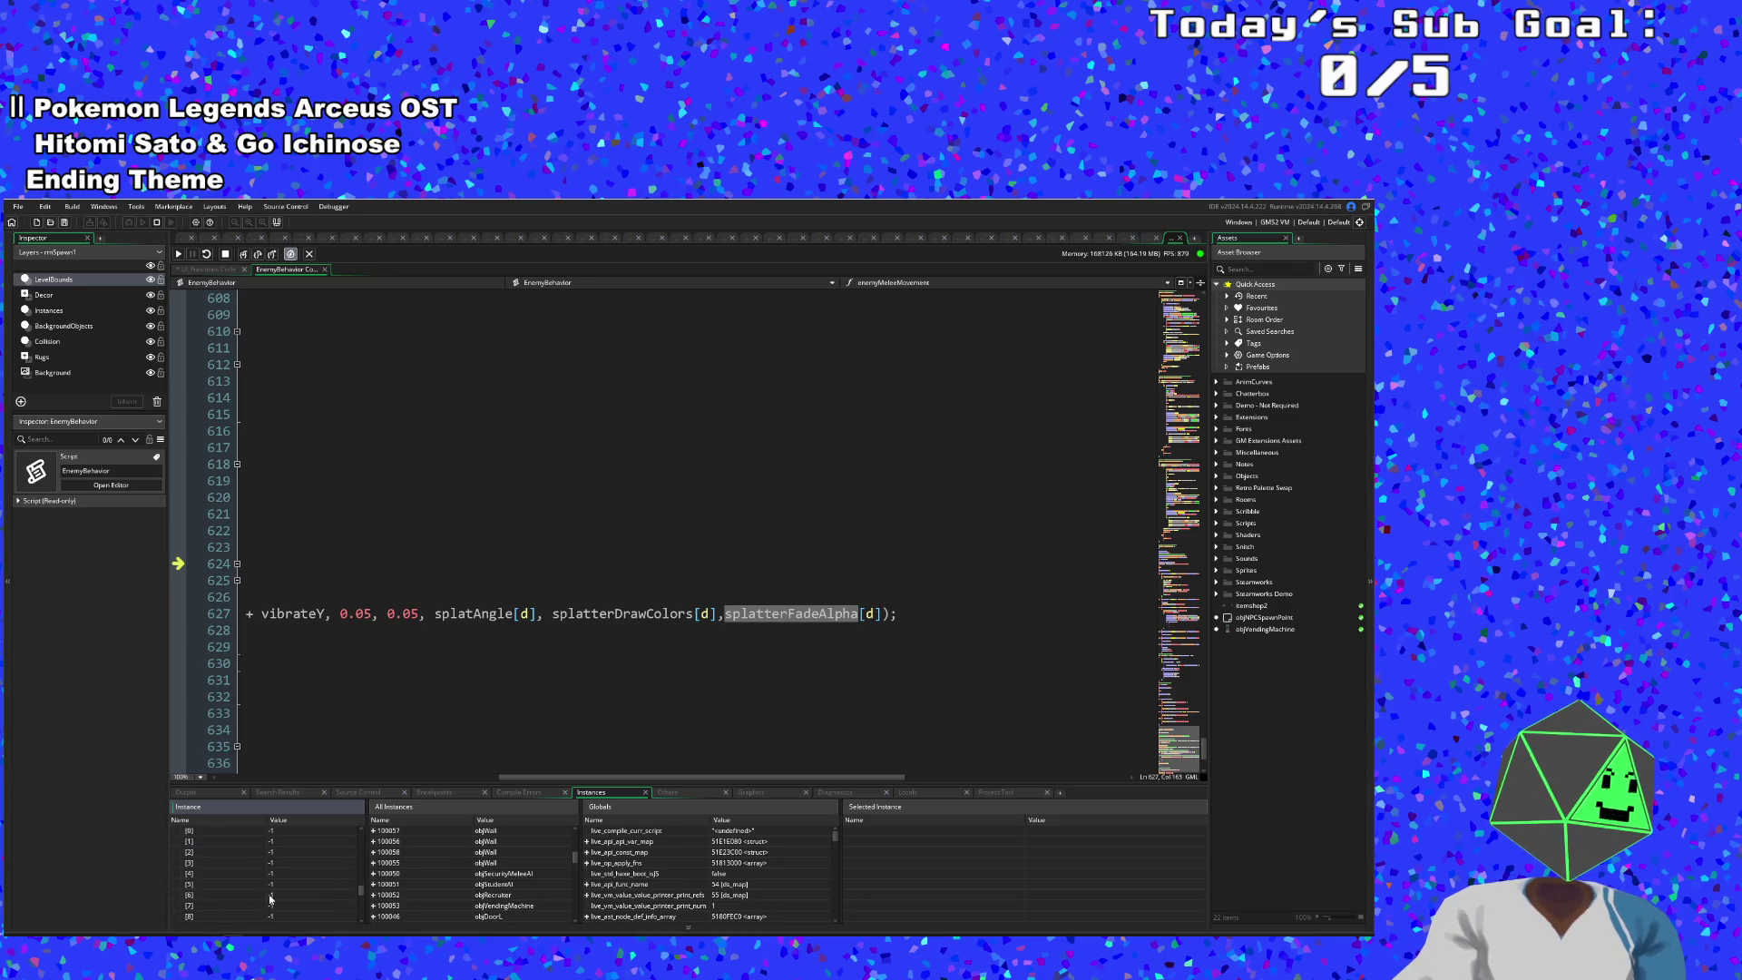
- Step through RegMask.Content into the enemy draw and set a breakpoint on line 627
left_click(179, 255)
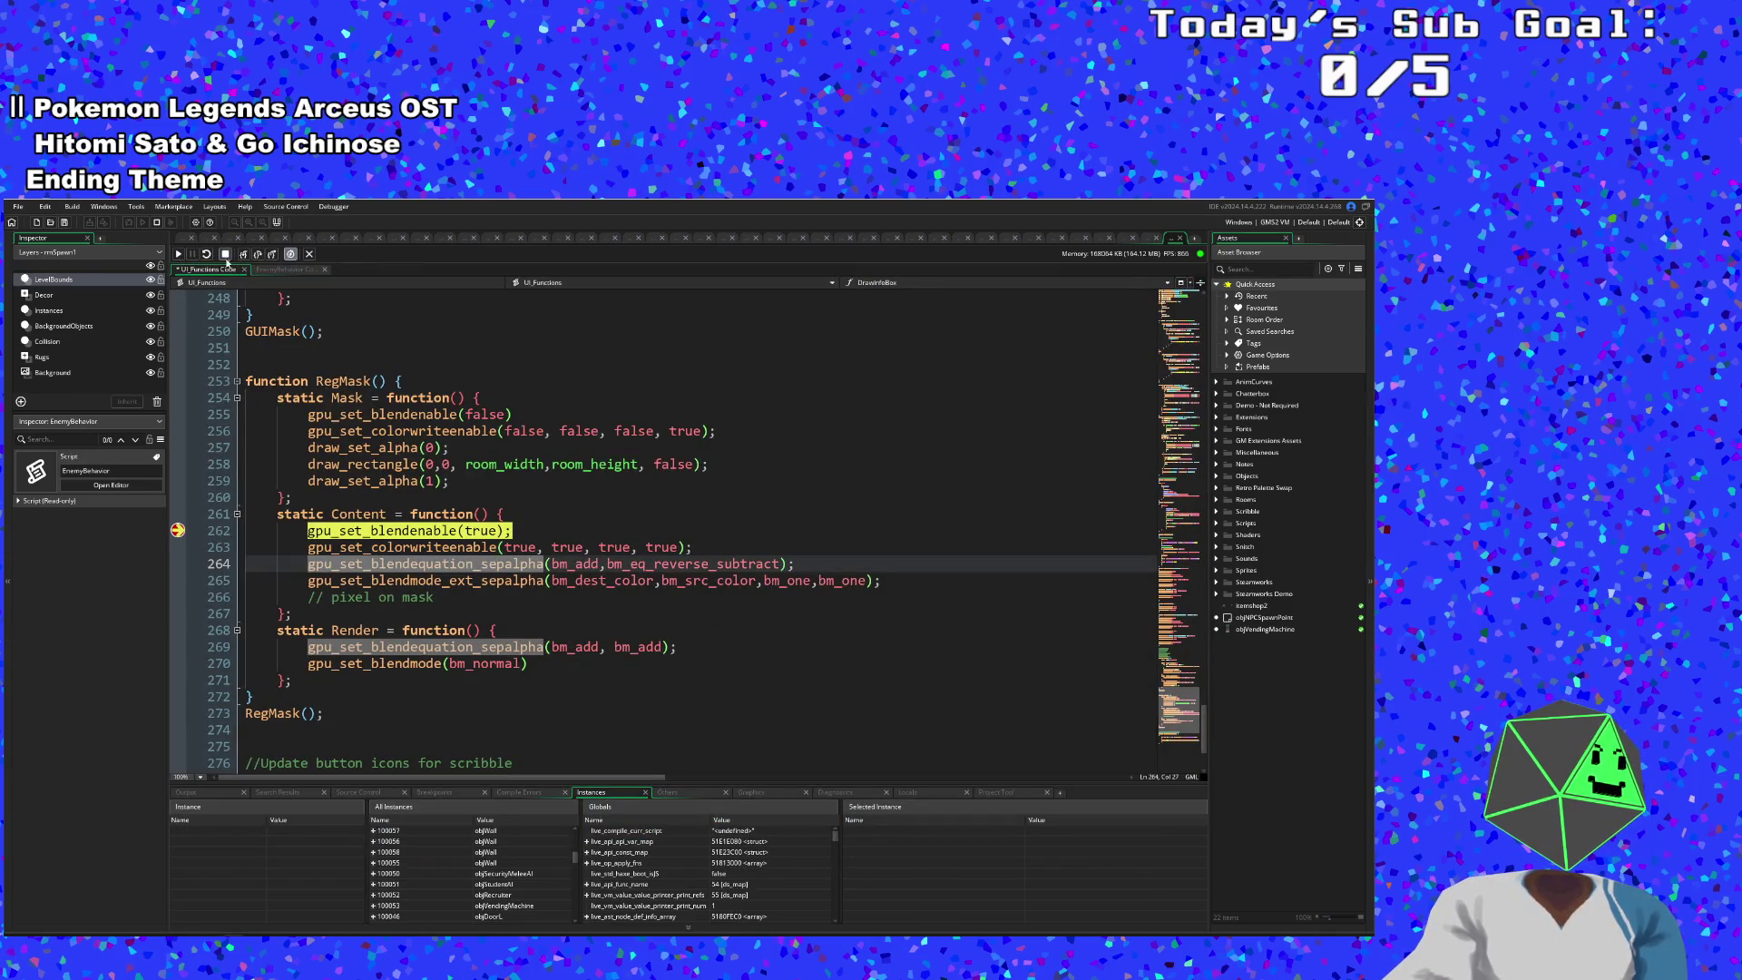
left_click(243, 255)
left_click(243, 255)
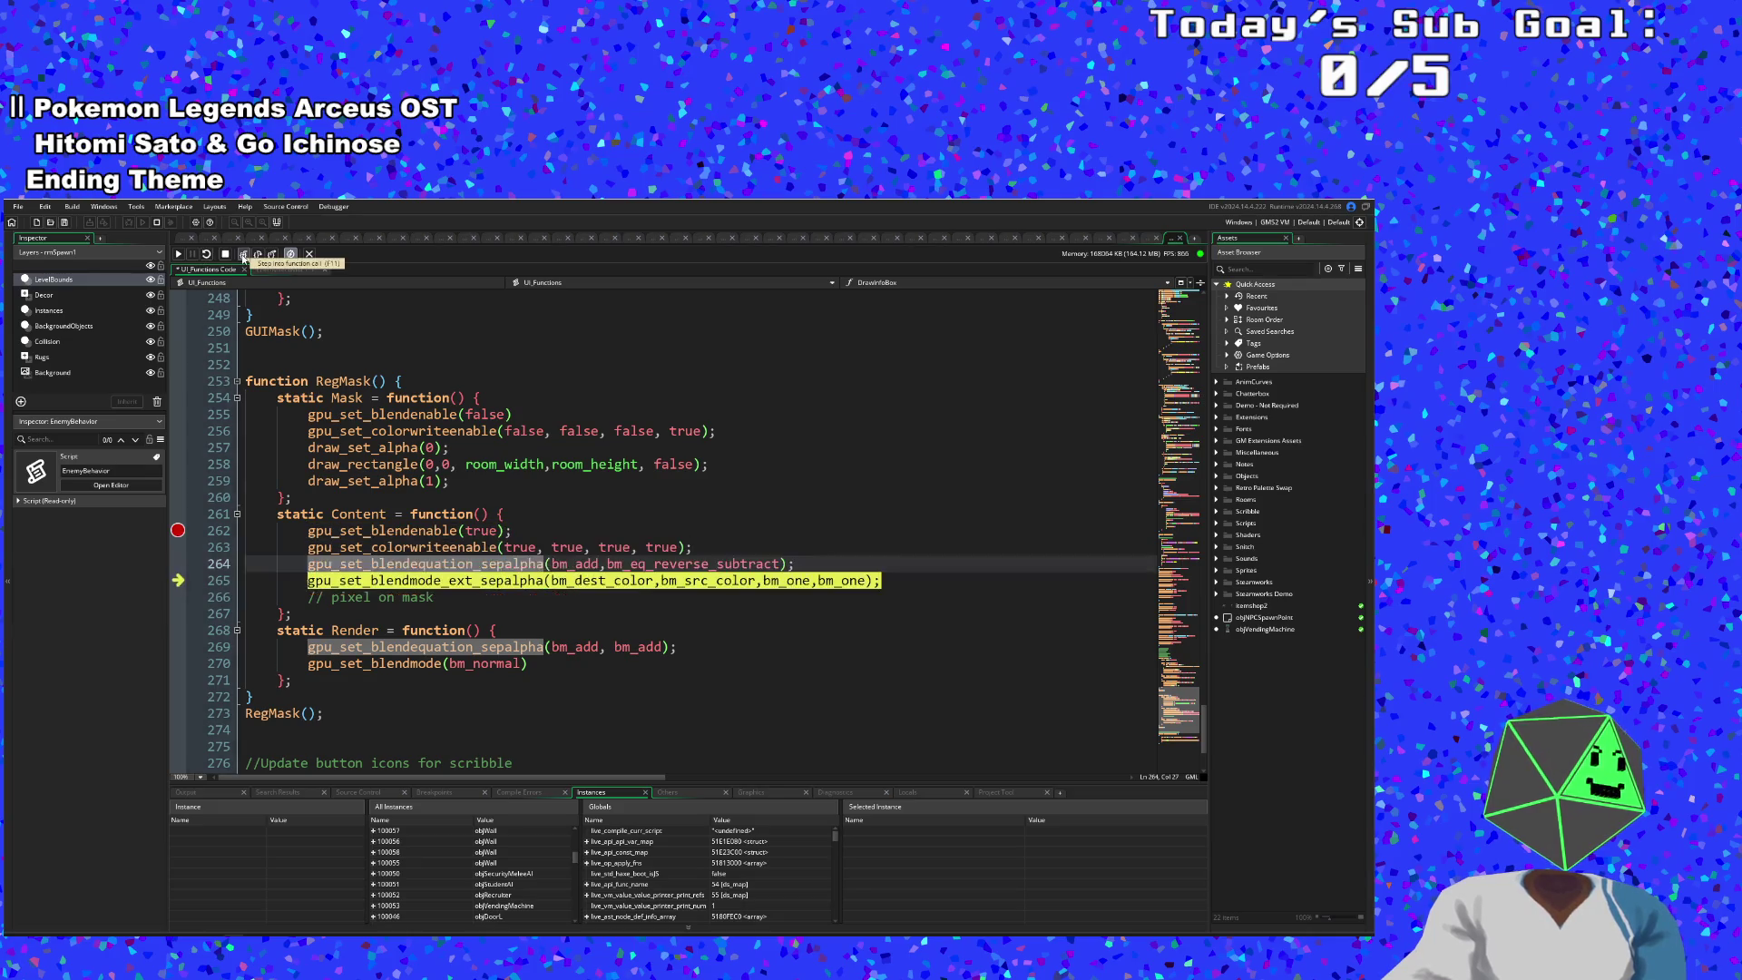
left_click(243, 255)
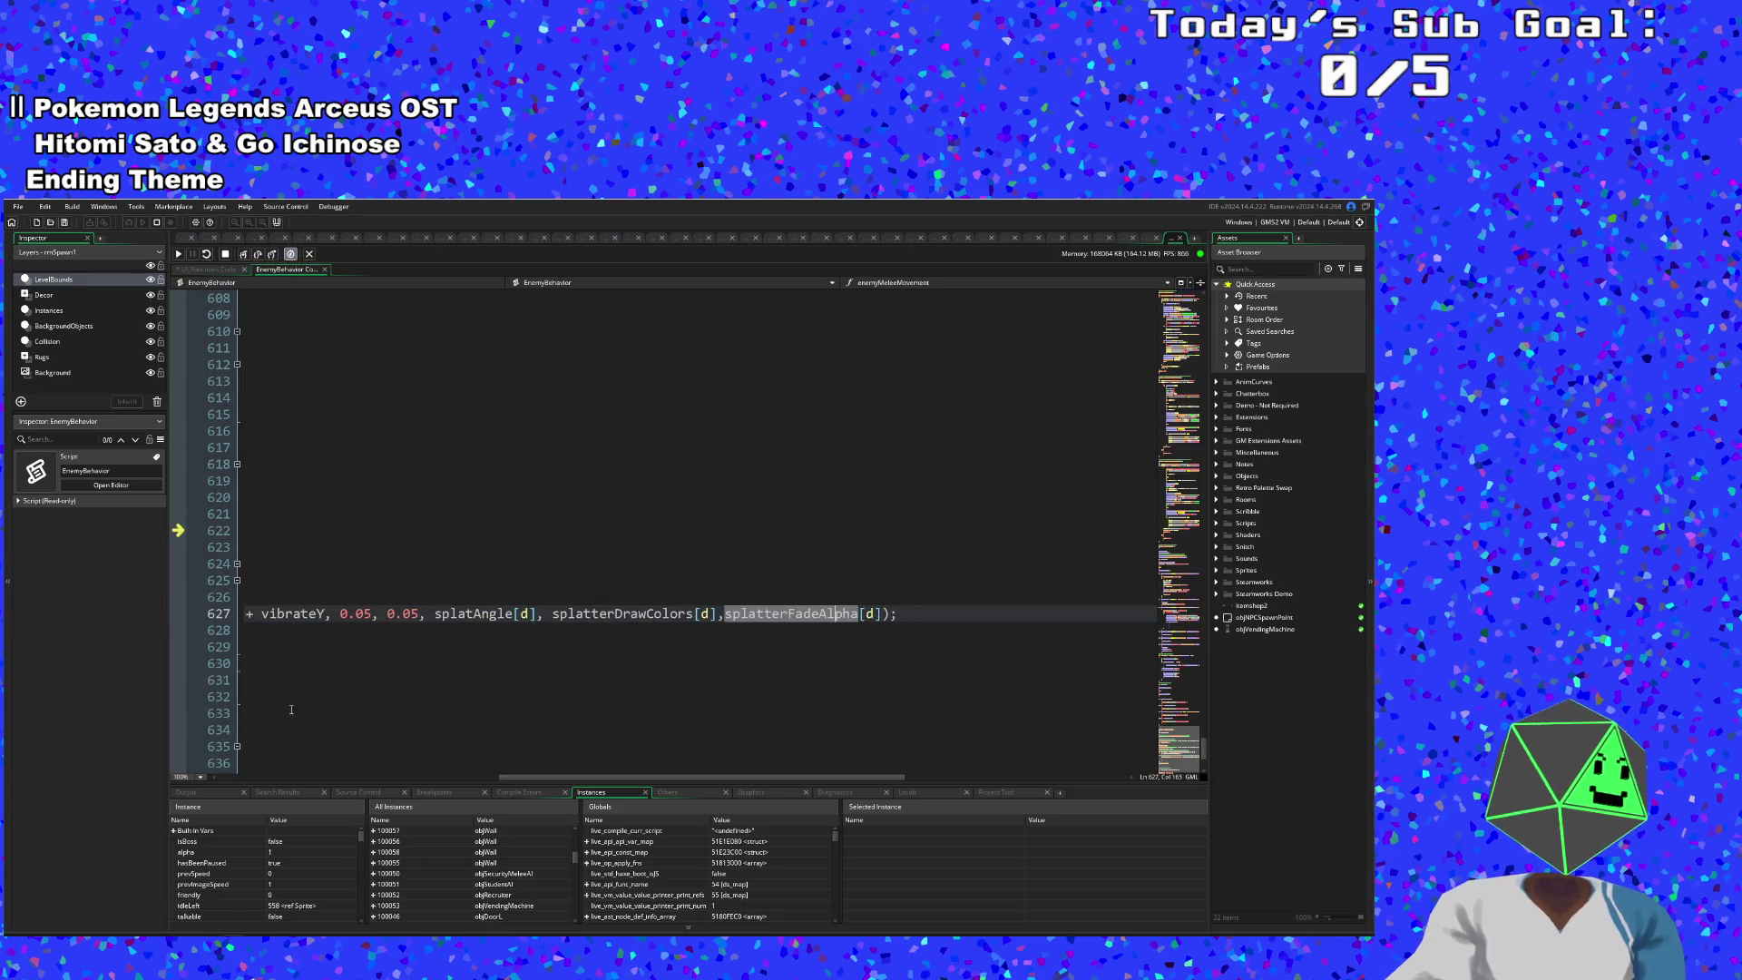
left_click_drag(599, 777, 300, 776)
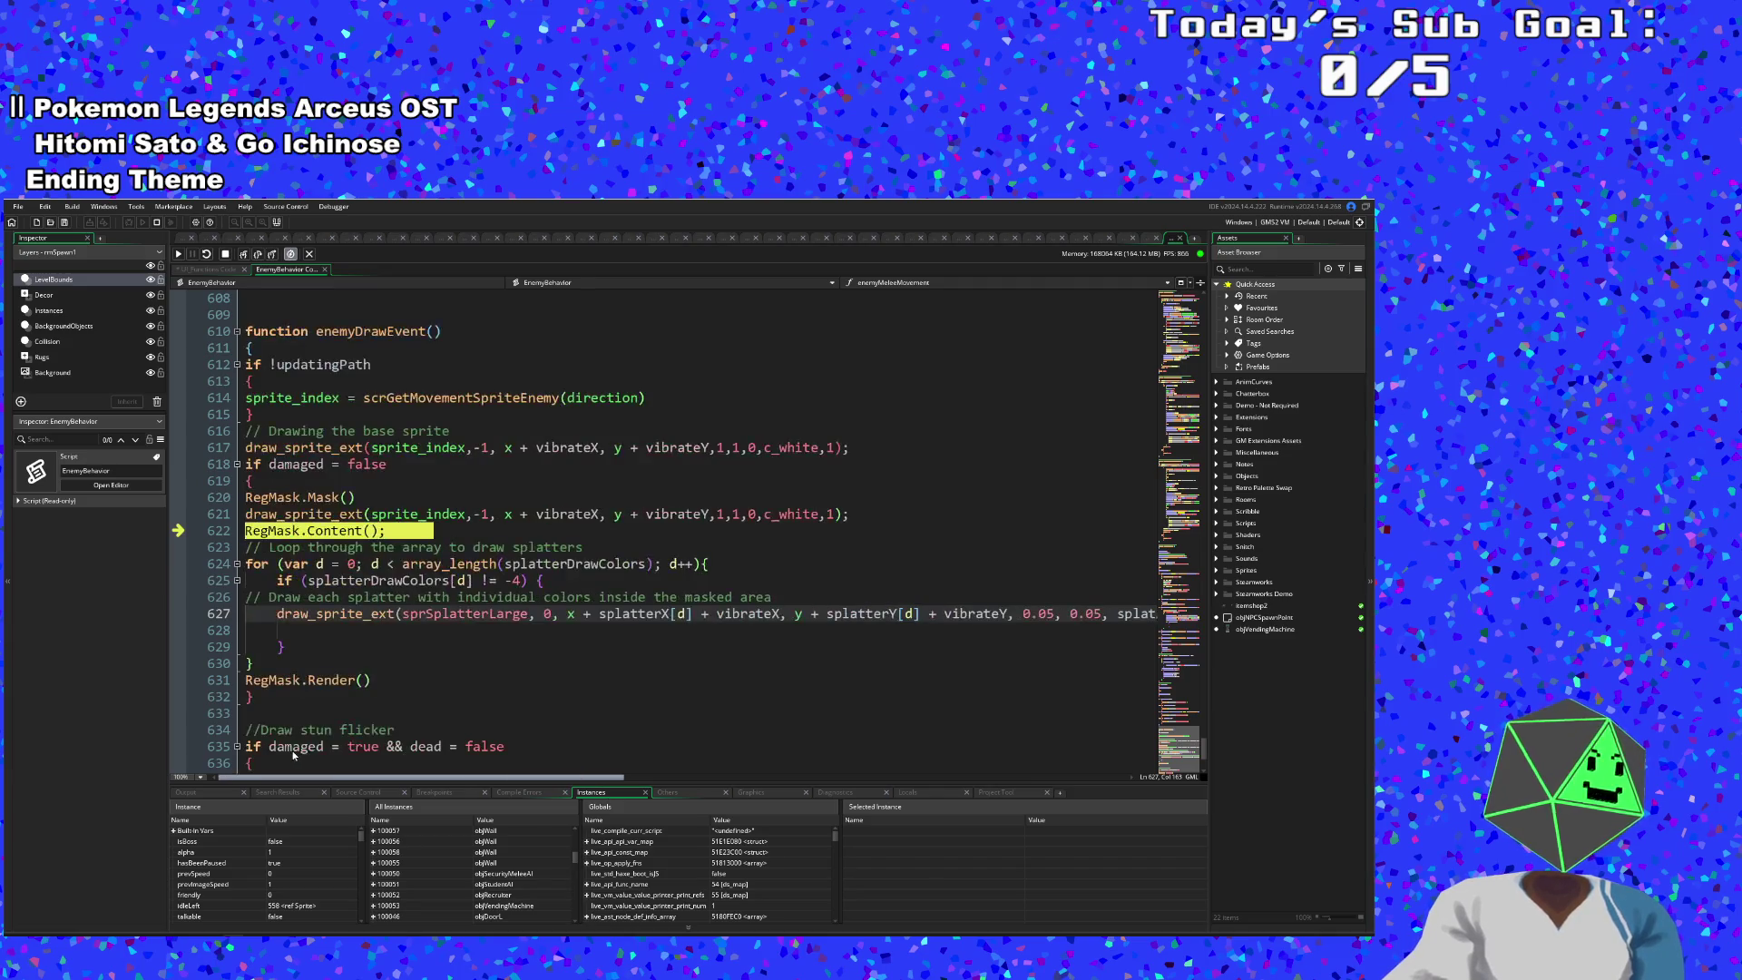
left_click(211, 613)
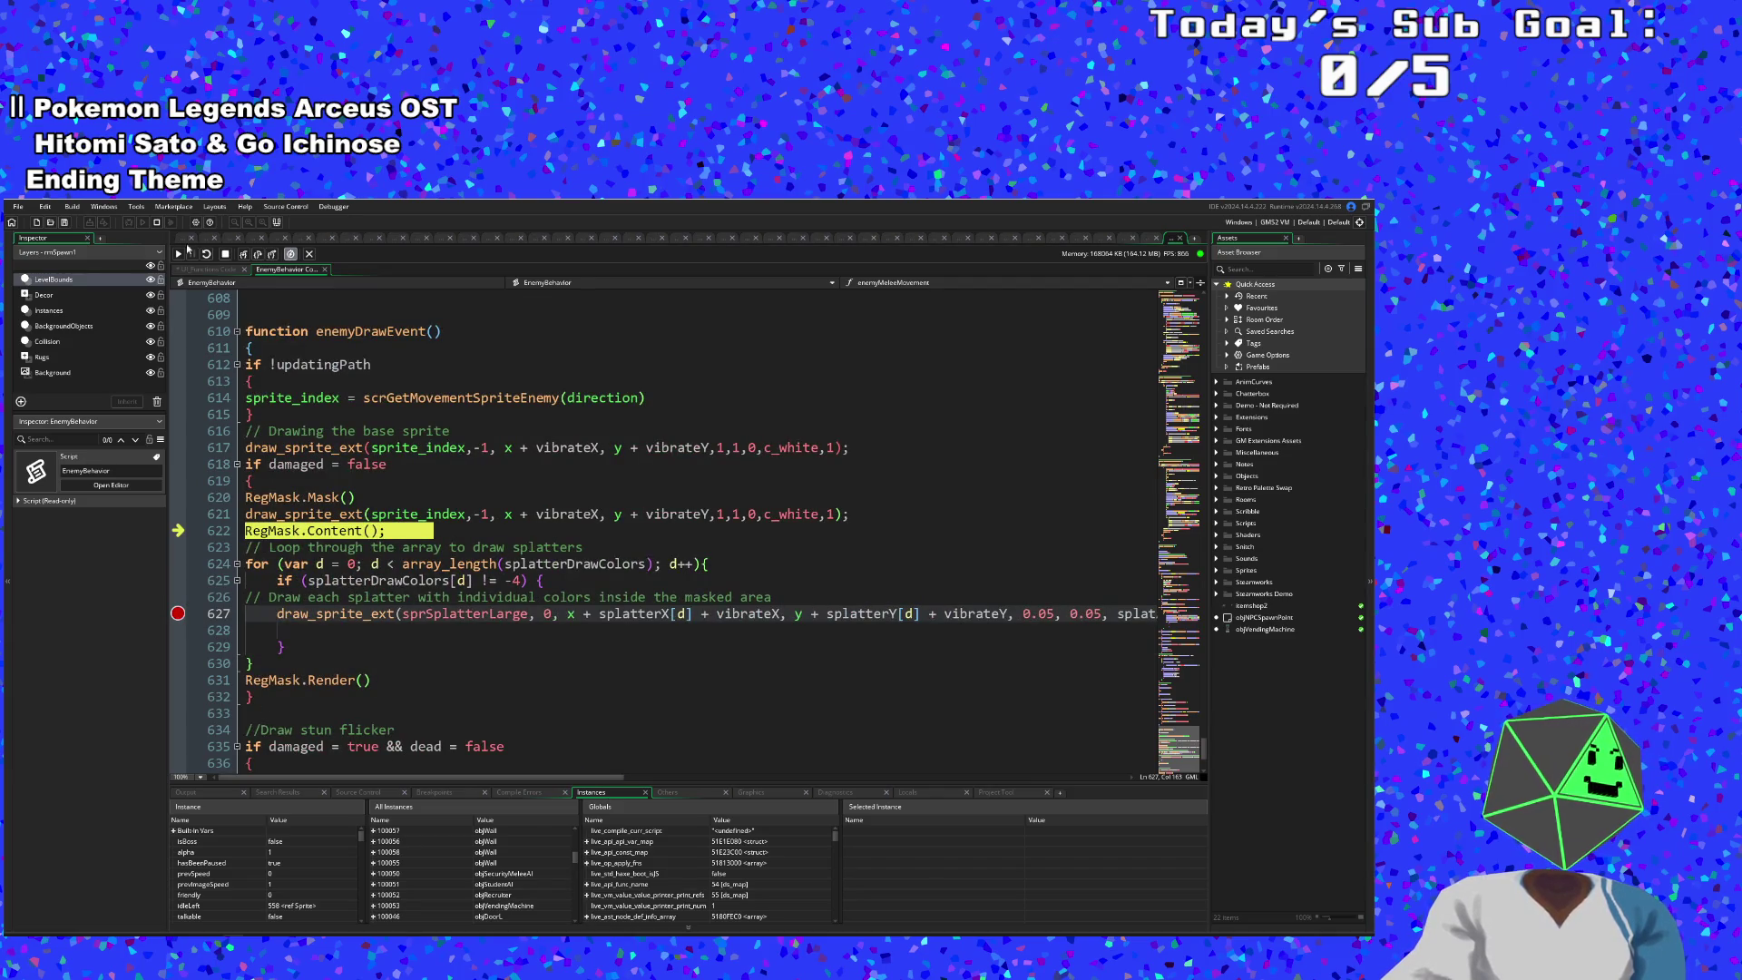
left_click(179, 254)
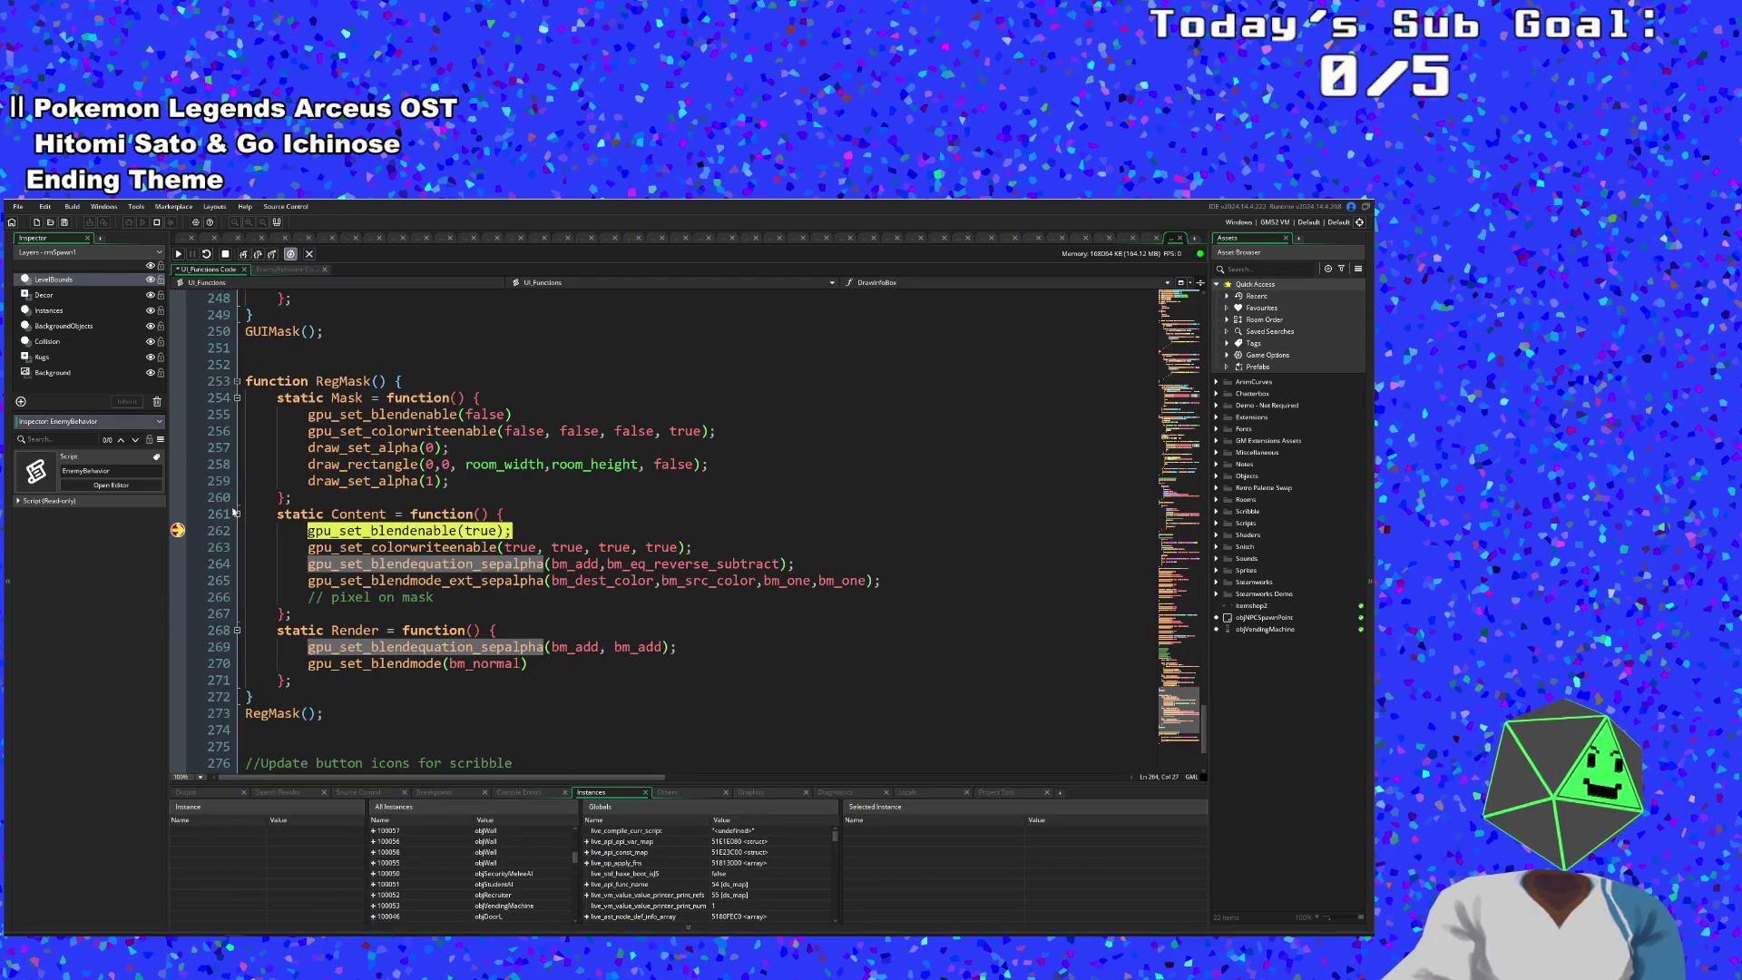
left_click(179, 254)
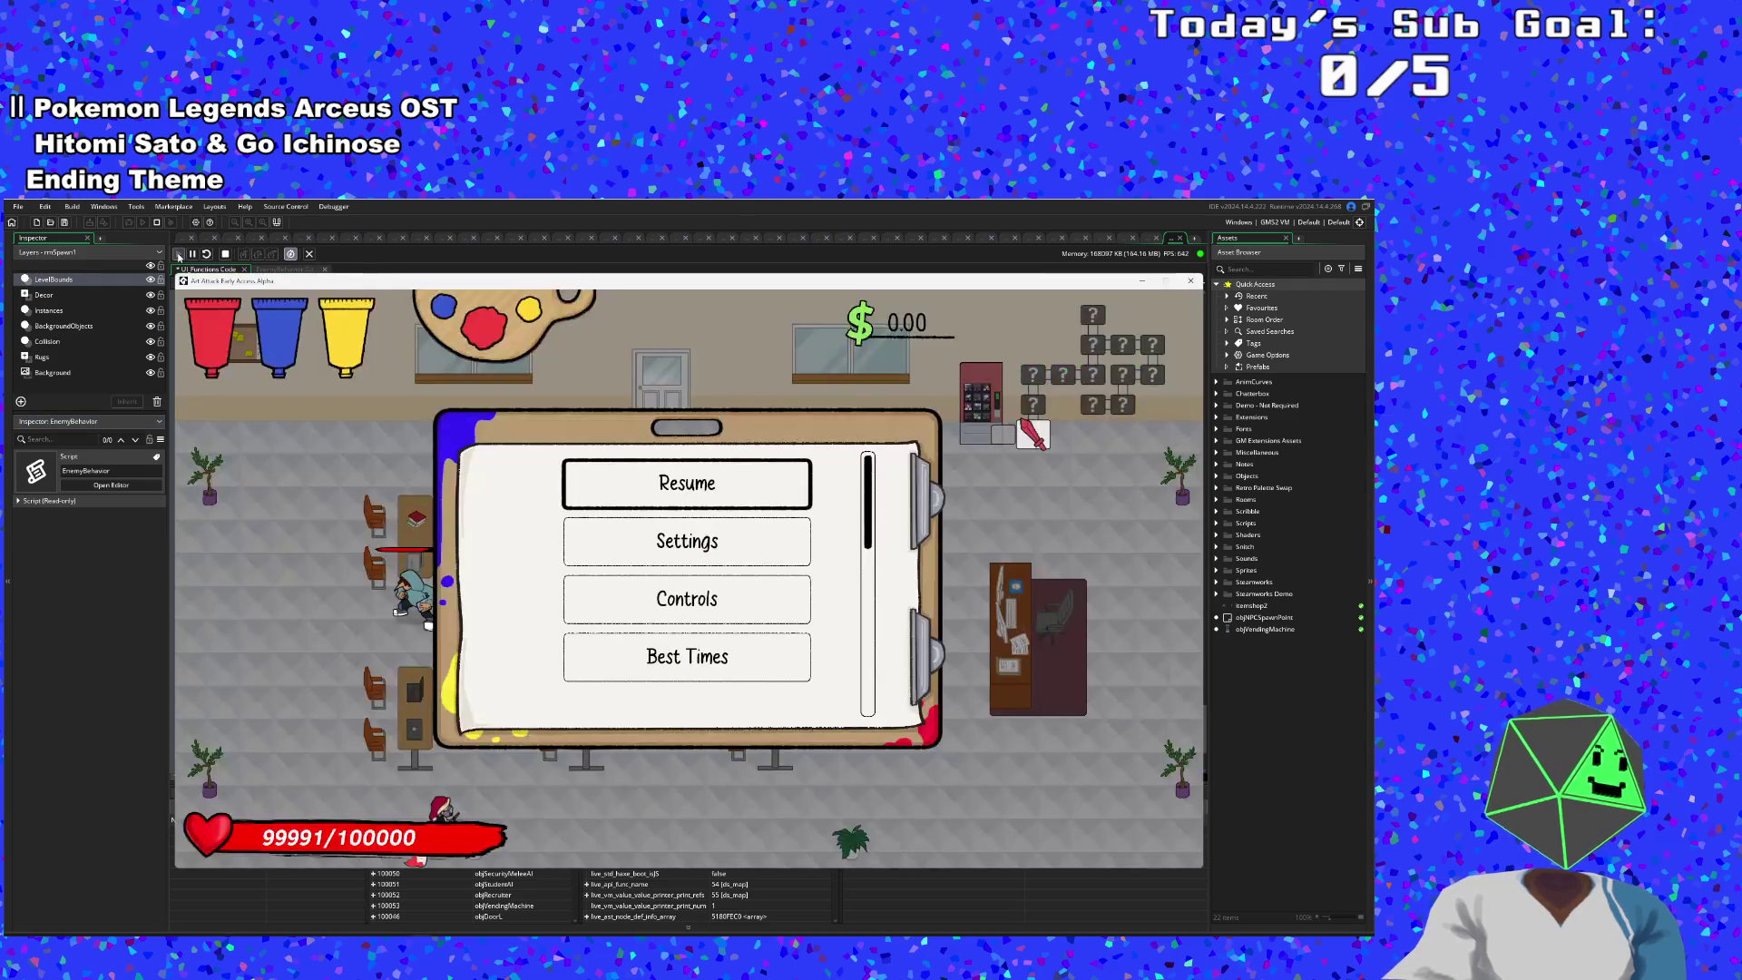
- Bring the game window back and close its pause menu to resume play
left_click(1141, 280)
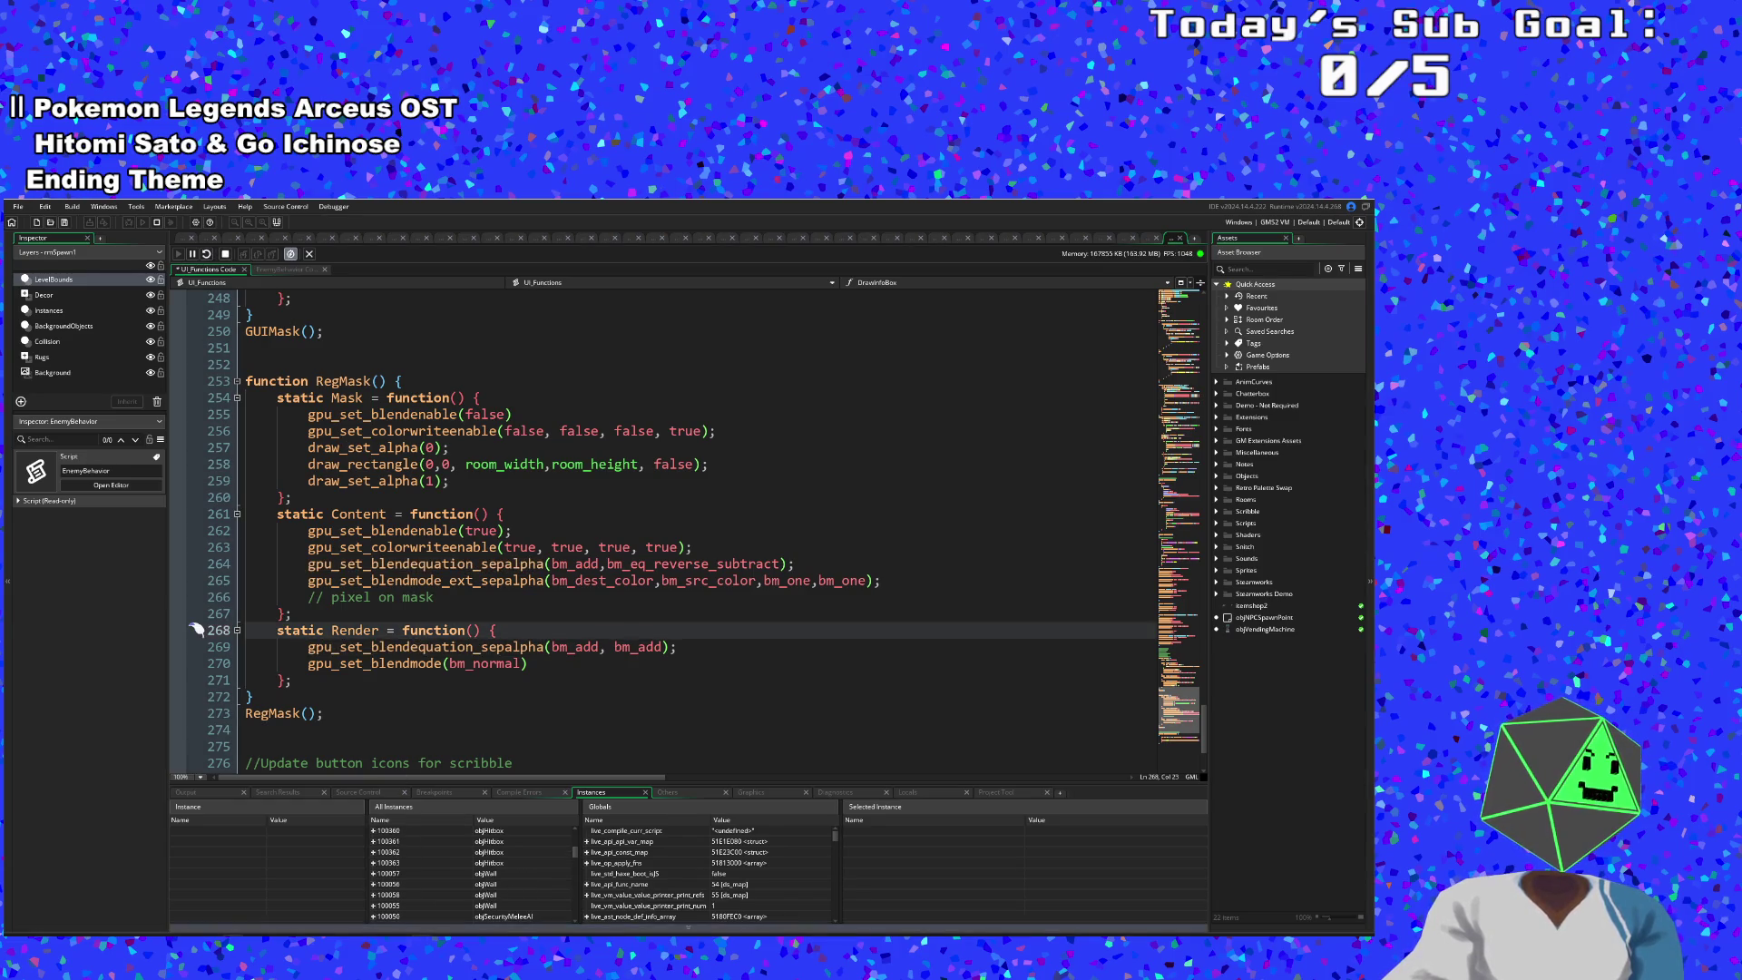
key("F5")
left_click(670, 483)
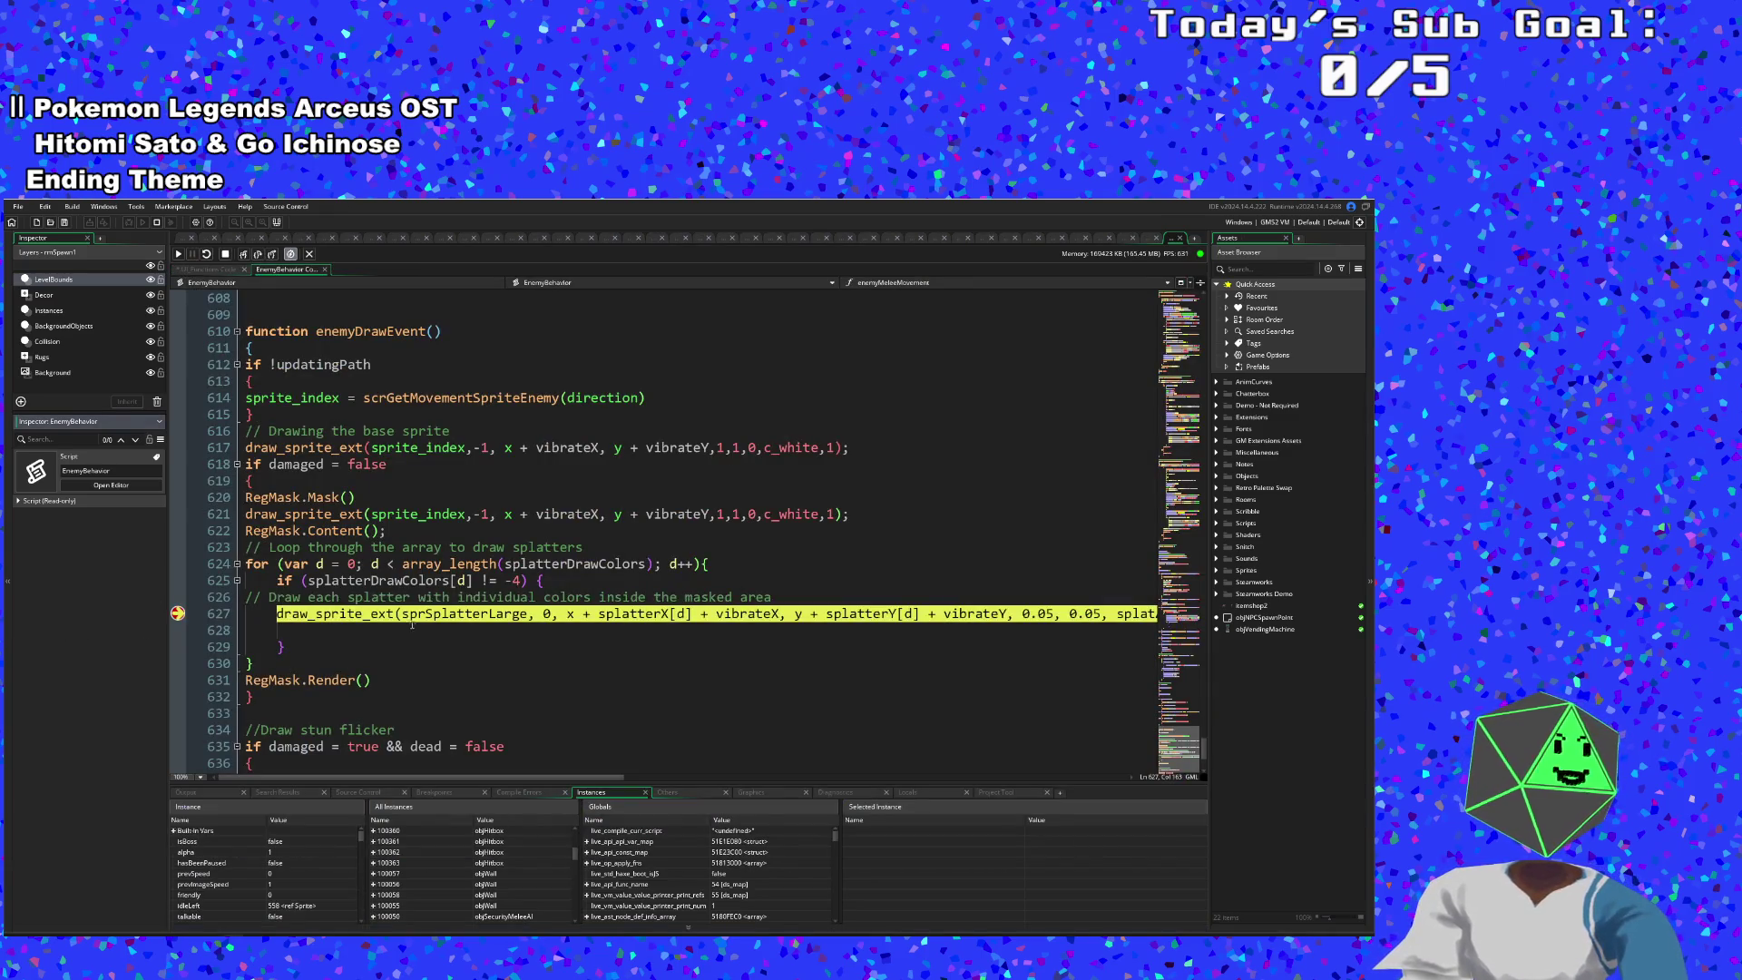
mouse_move(409, 617)
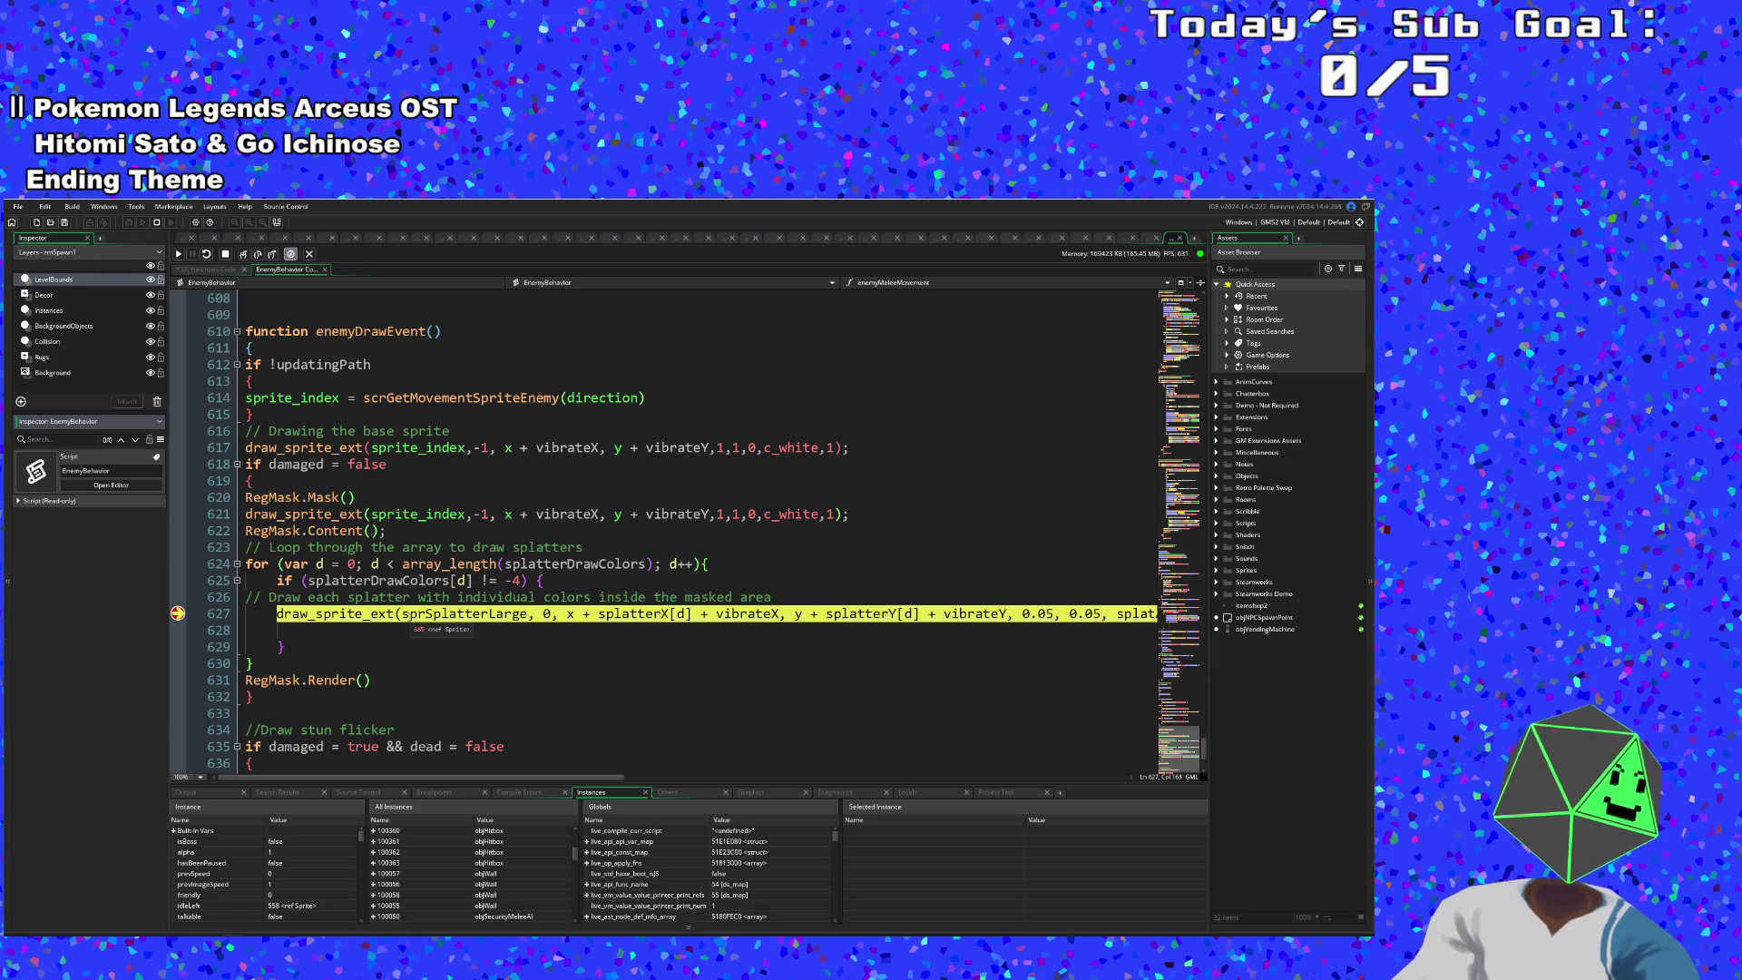
scroll(295, 866, "down", 10)
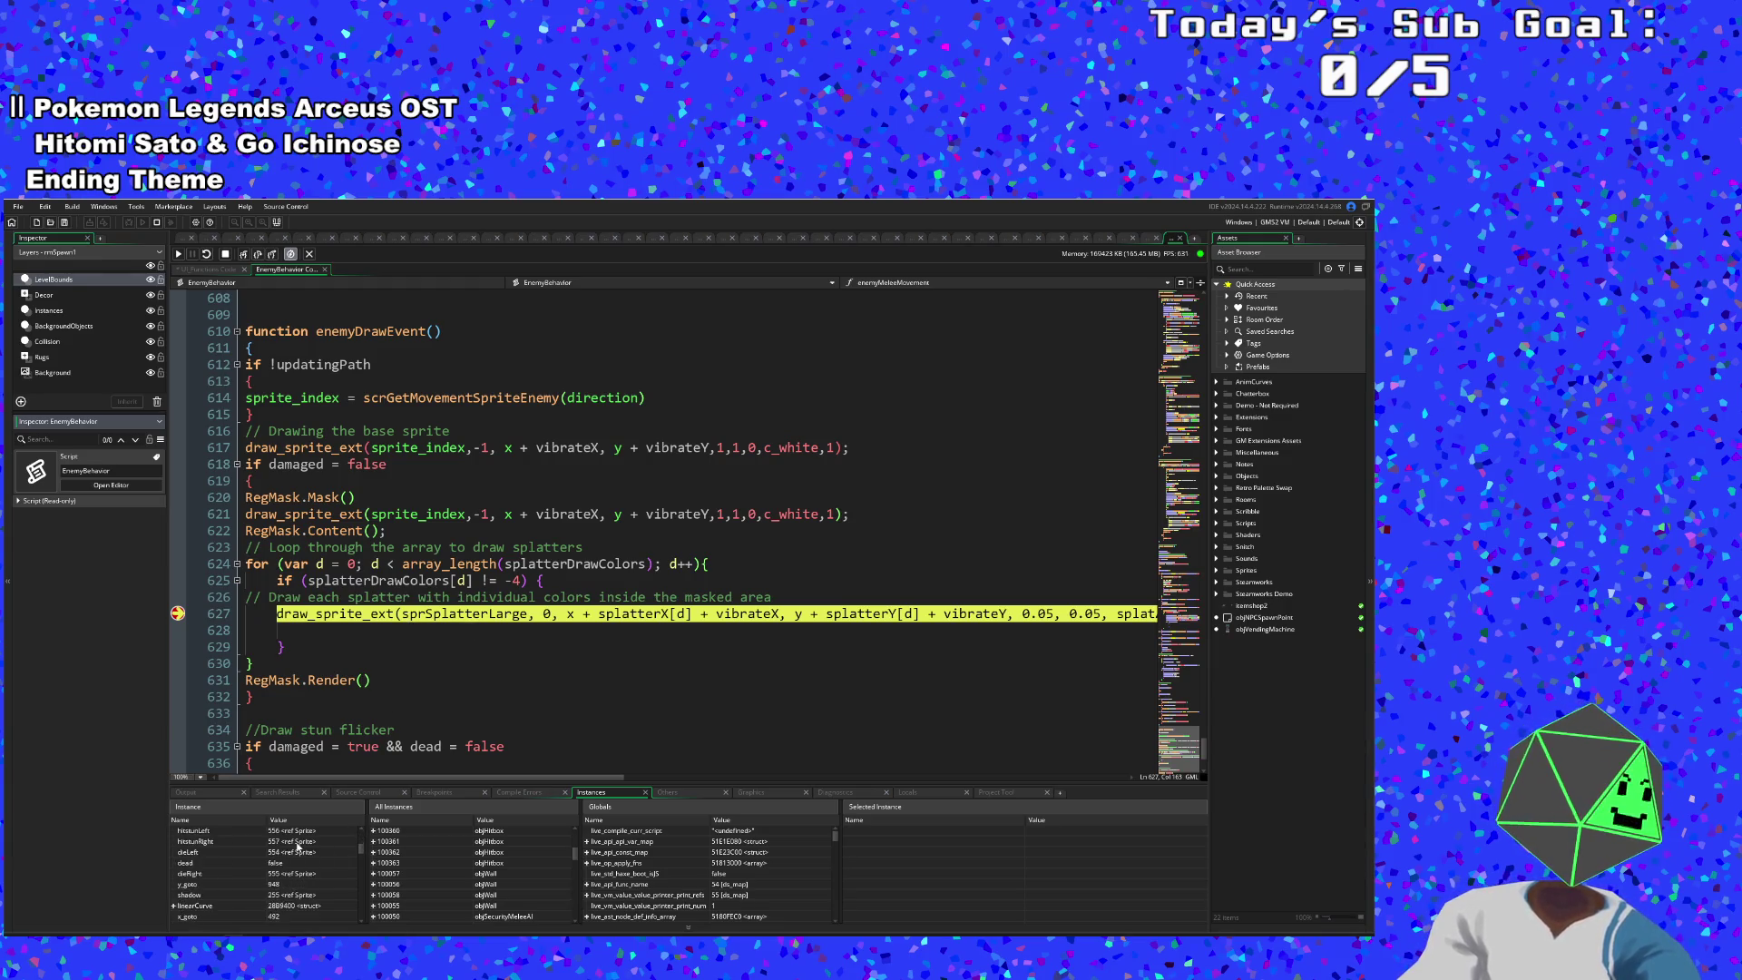
scroll(281, 853, "down", 10)
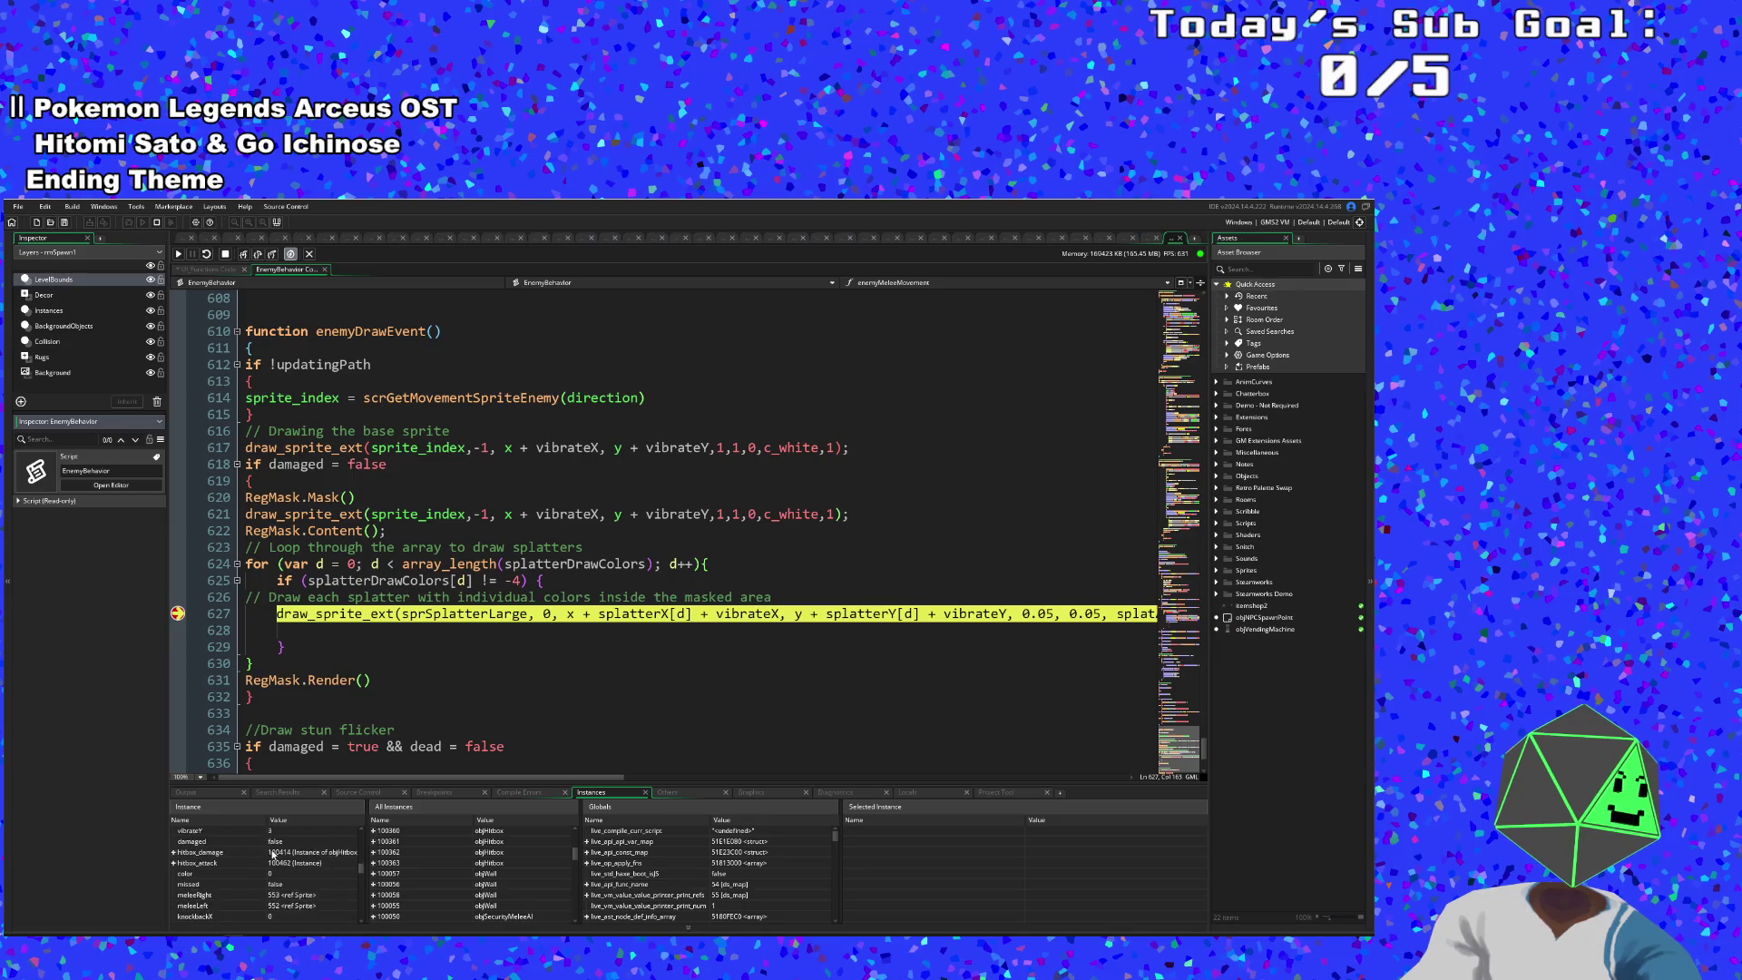
scroll(264, 855, "down", 2)
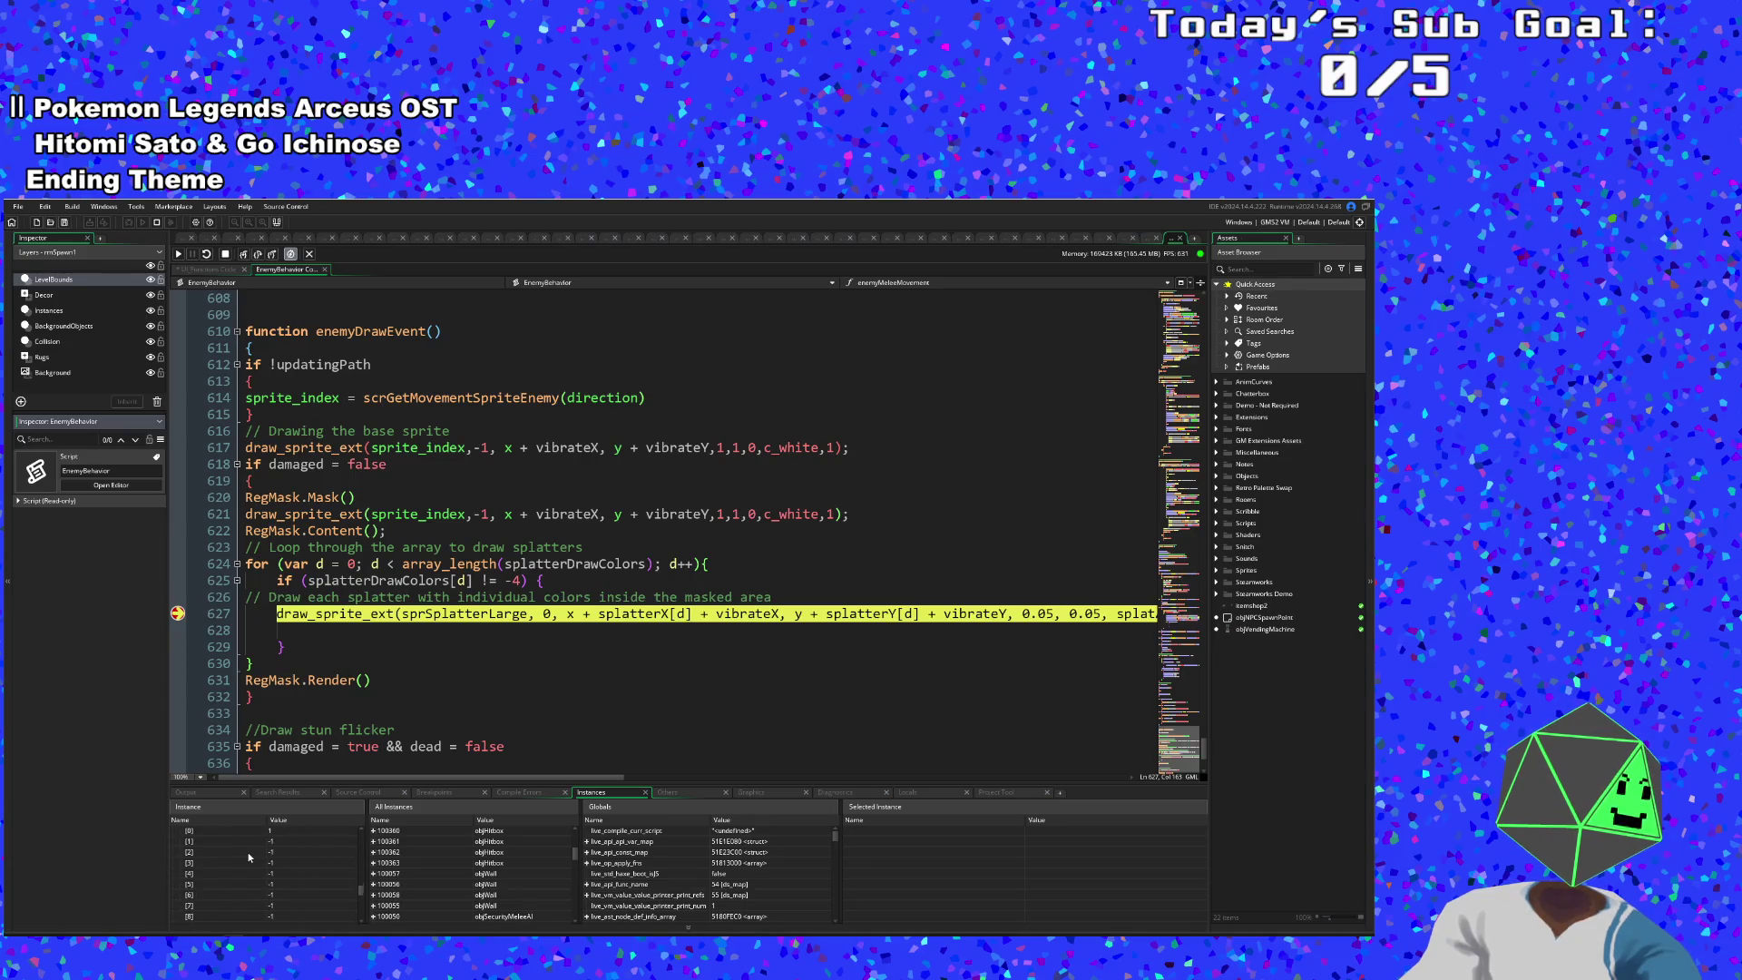
- Resume past repeated breakpoint hits, clear the line-627 breakpoint, stop the game and return to UI_Functions
left_click(179, 255)
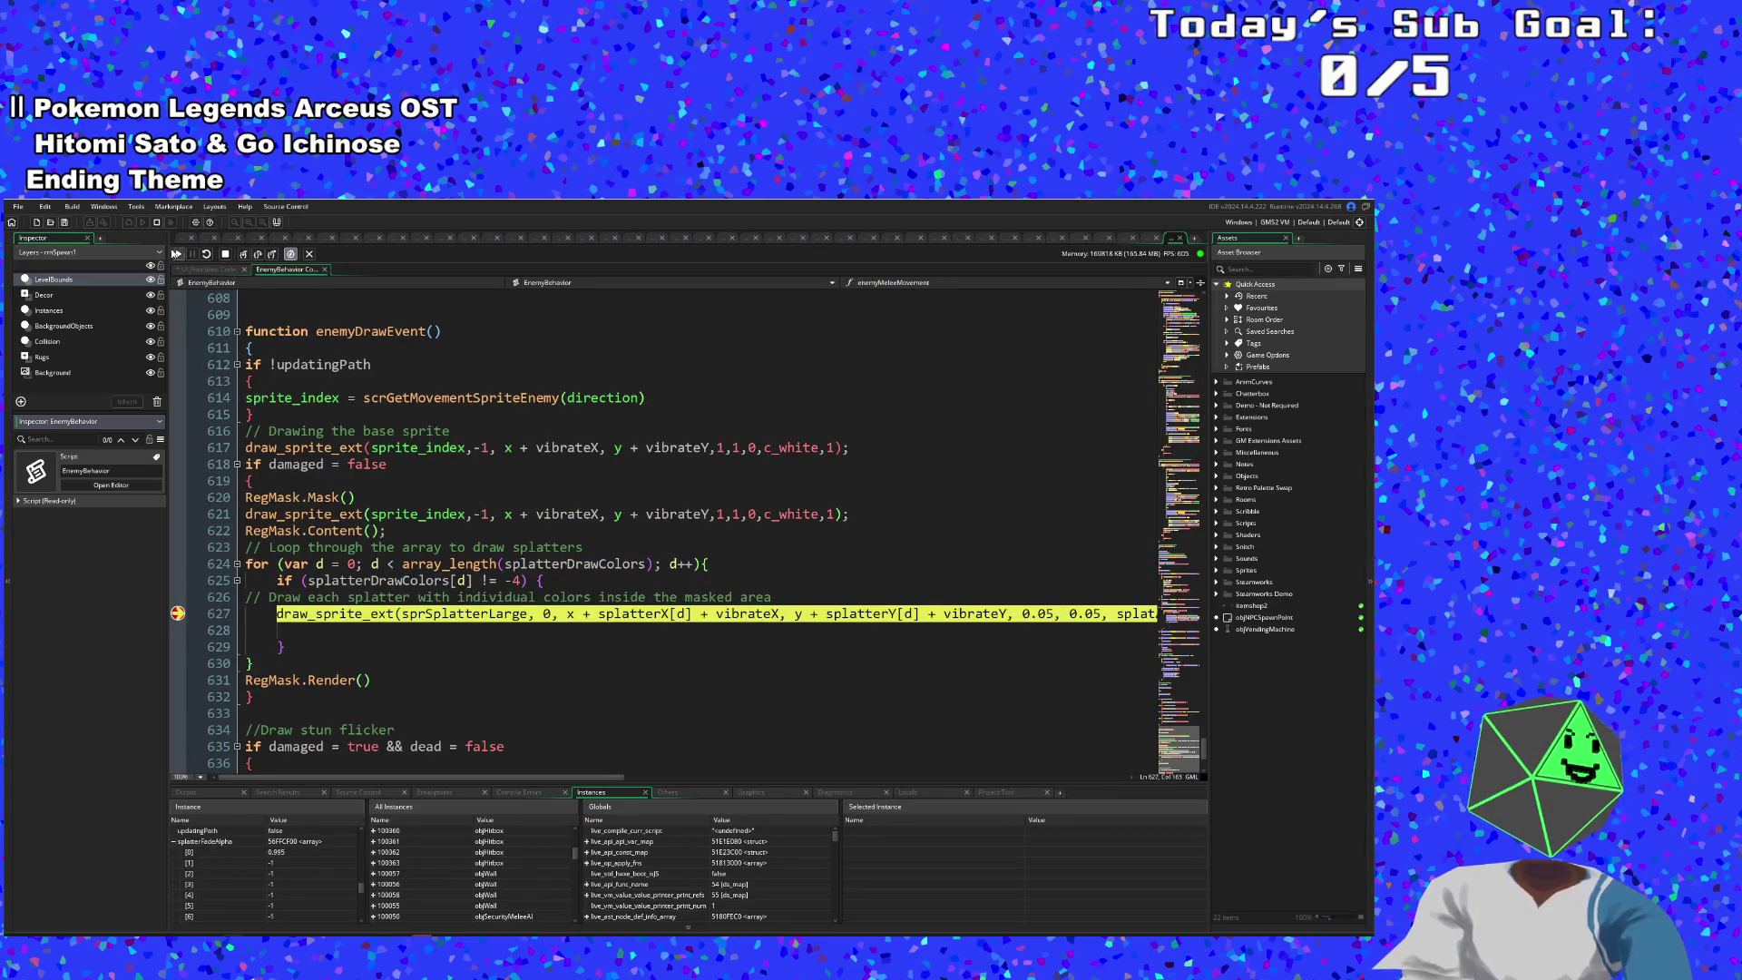
left_click(179, 255)
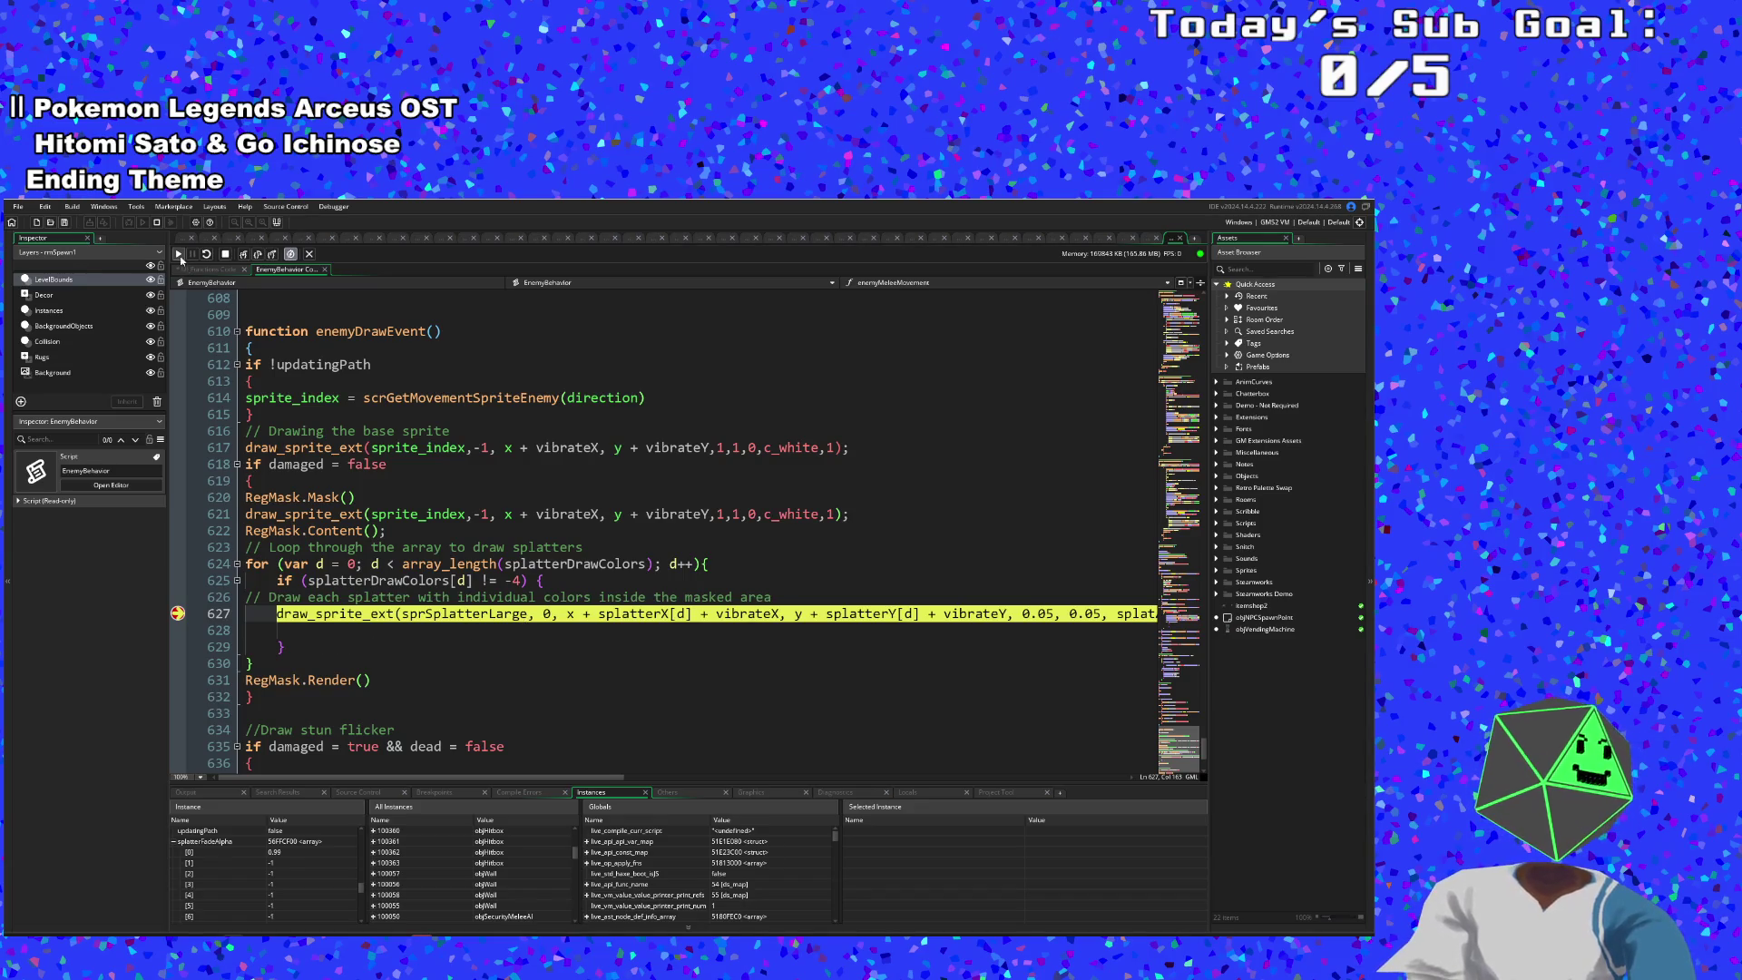
left_click(179, 255)
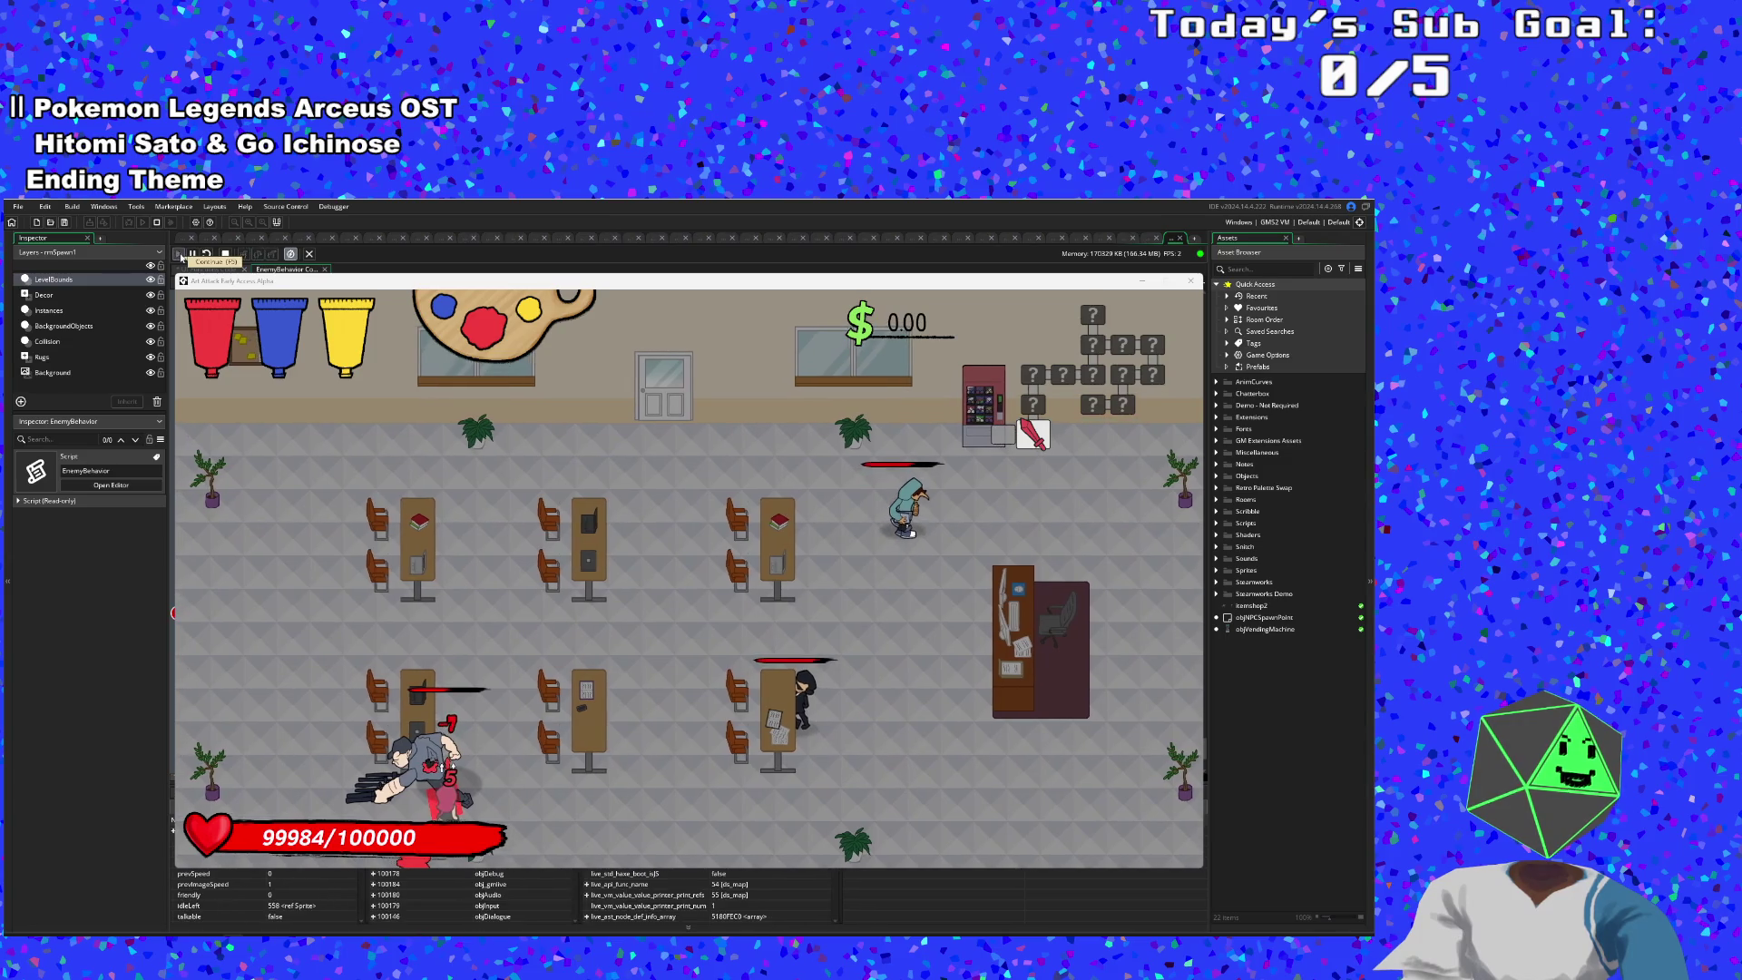
left_click(180, 254)
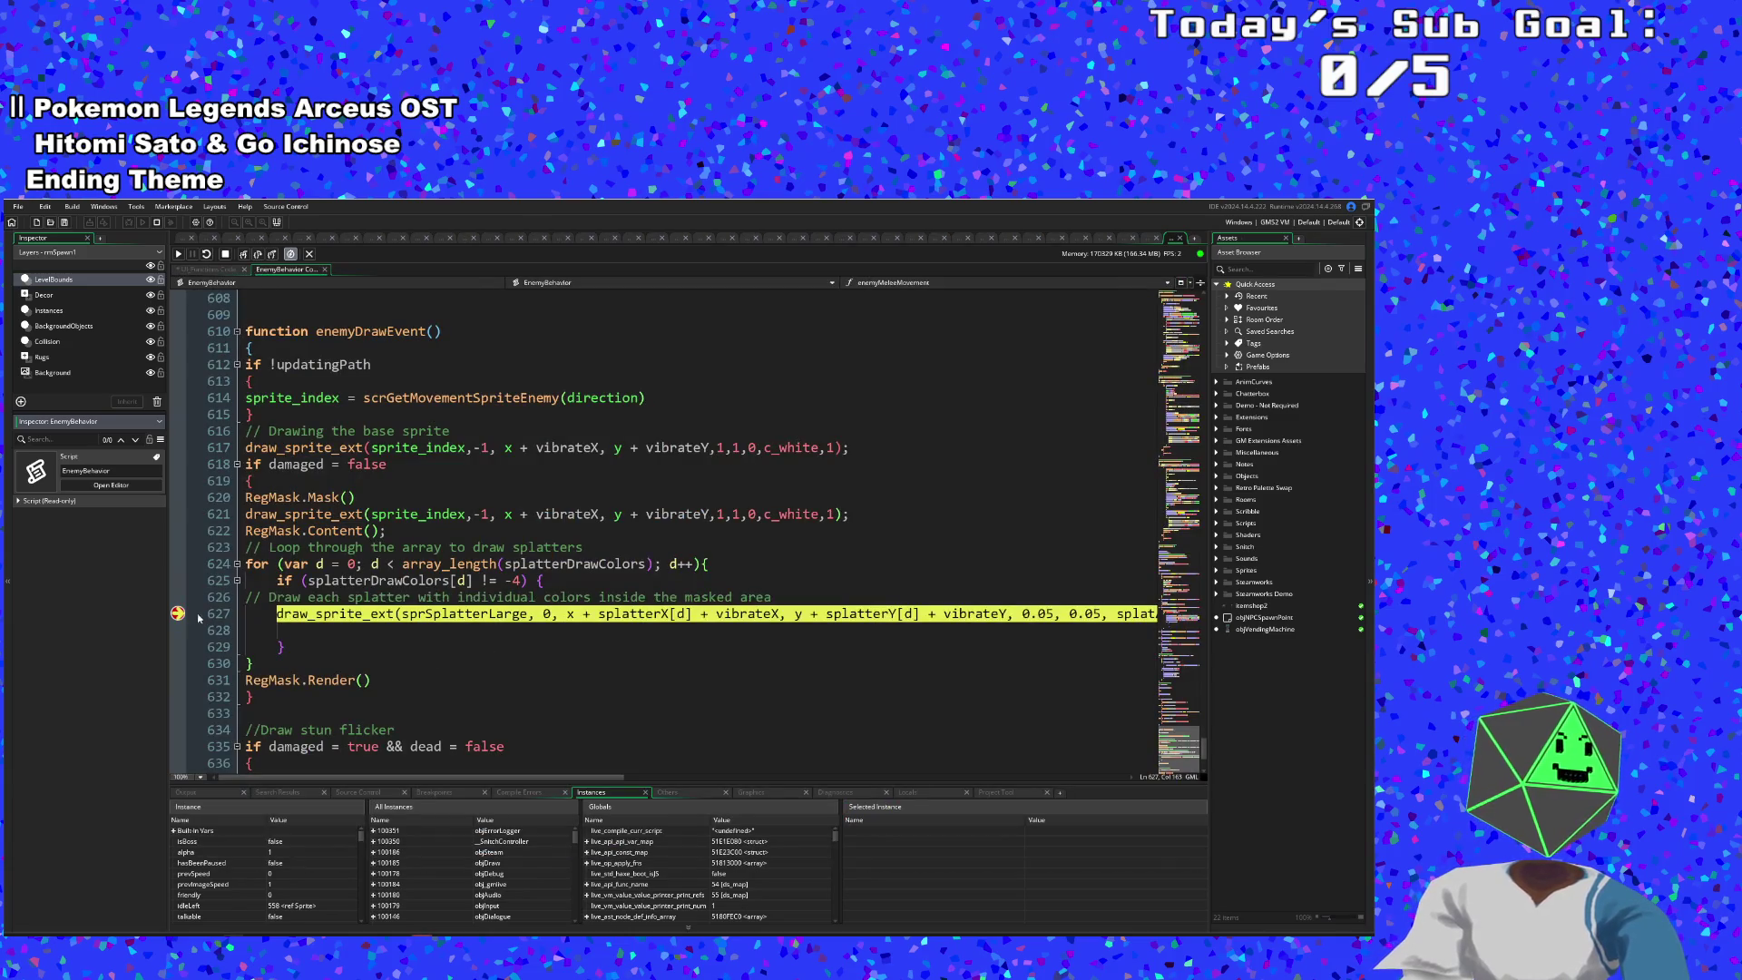
left_click(178, 614)
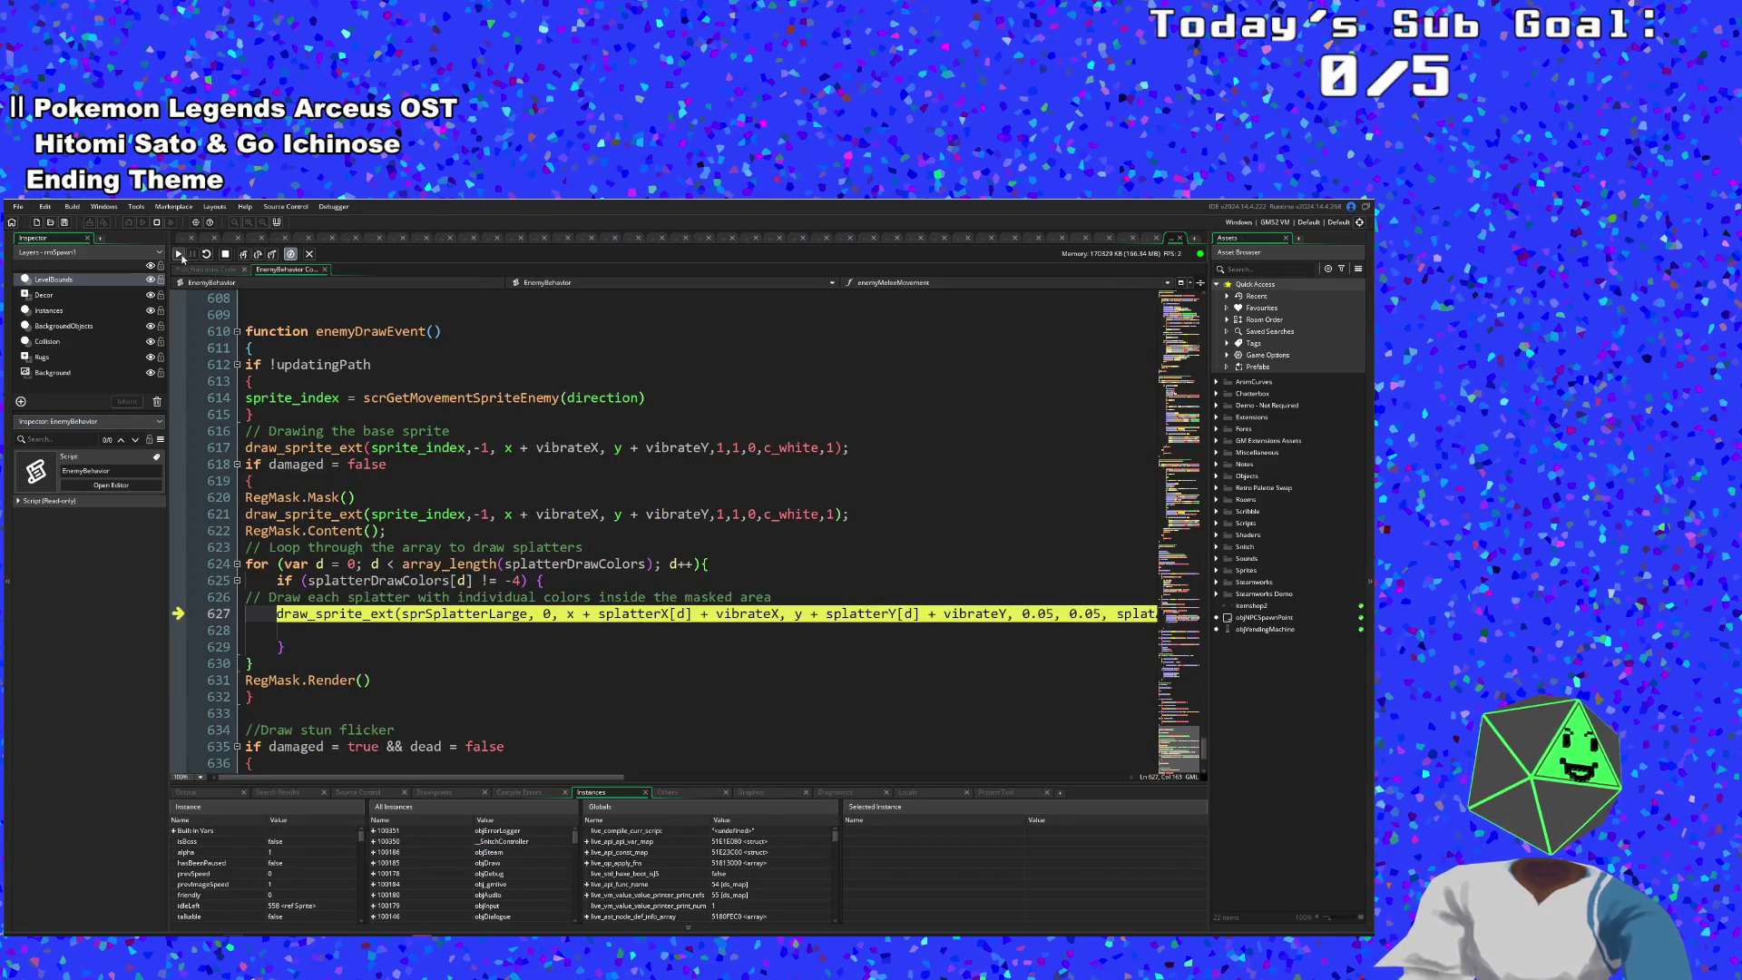
left_click(179, 255)
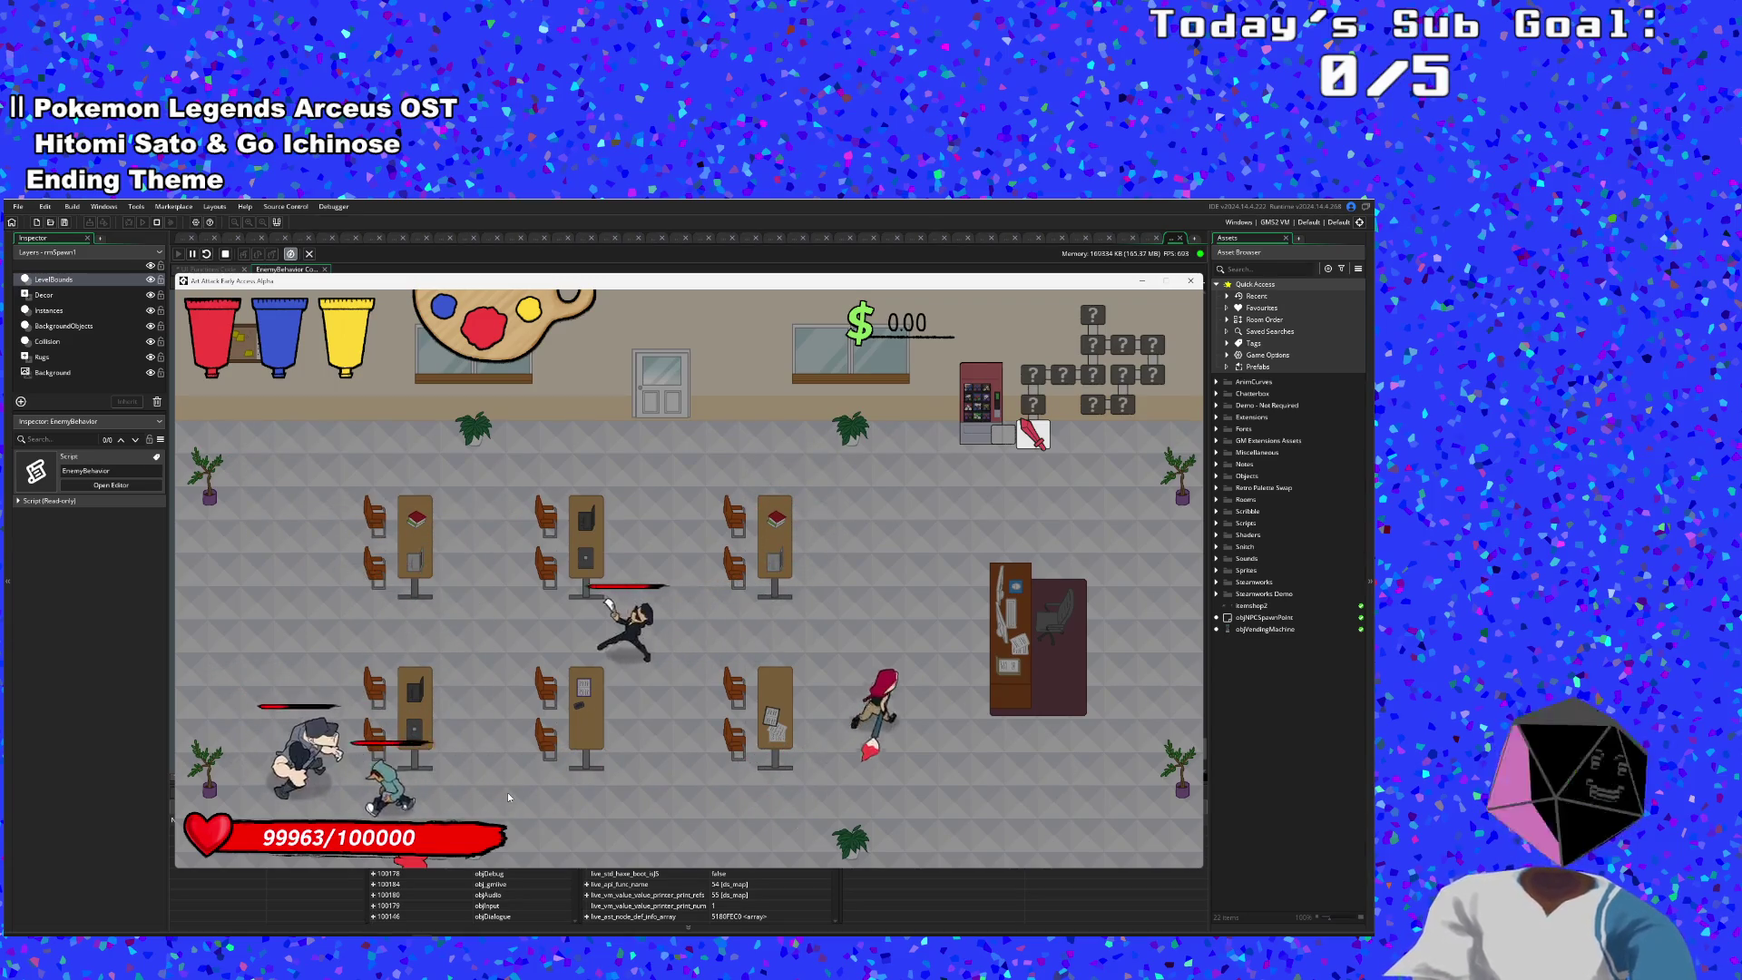
left_click(1190, 280)
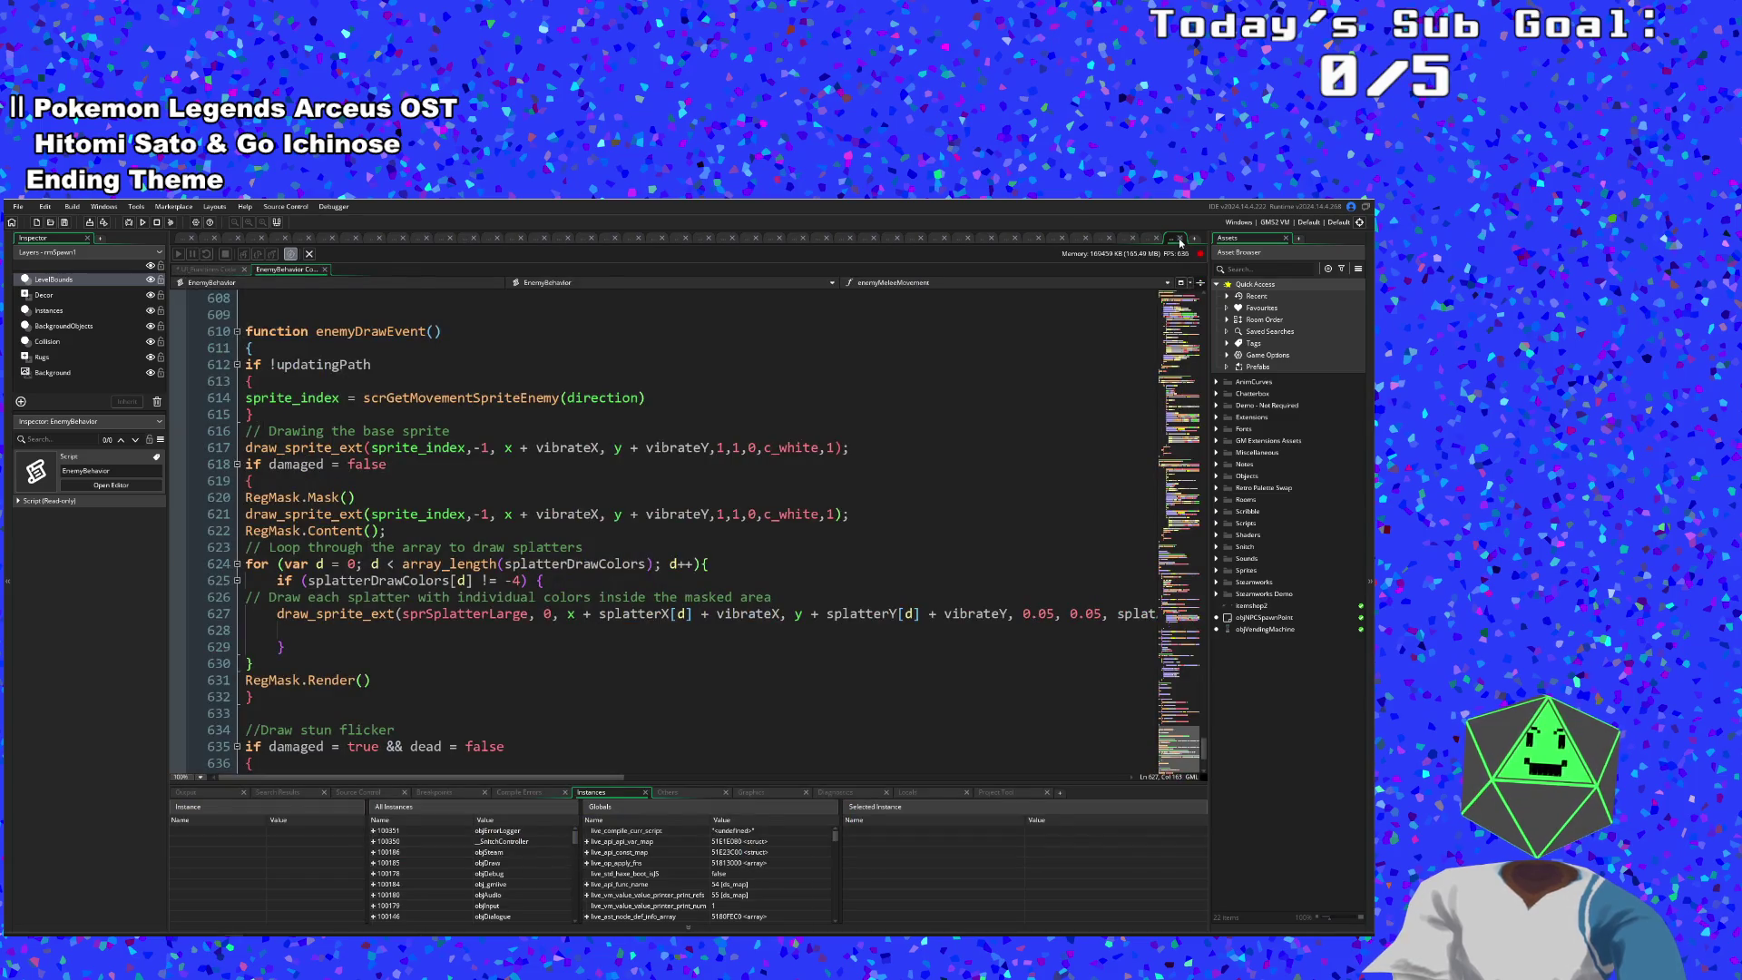
left_click(1099, 237)
- Inspect the reverse-subtract equation and bm_src_color/bm_dest_color factors on RegMask Content lines 264-265
scroll(691, 575, "down", 2)
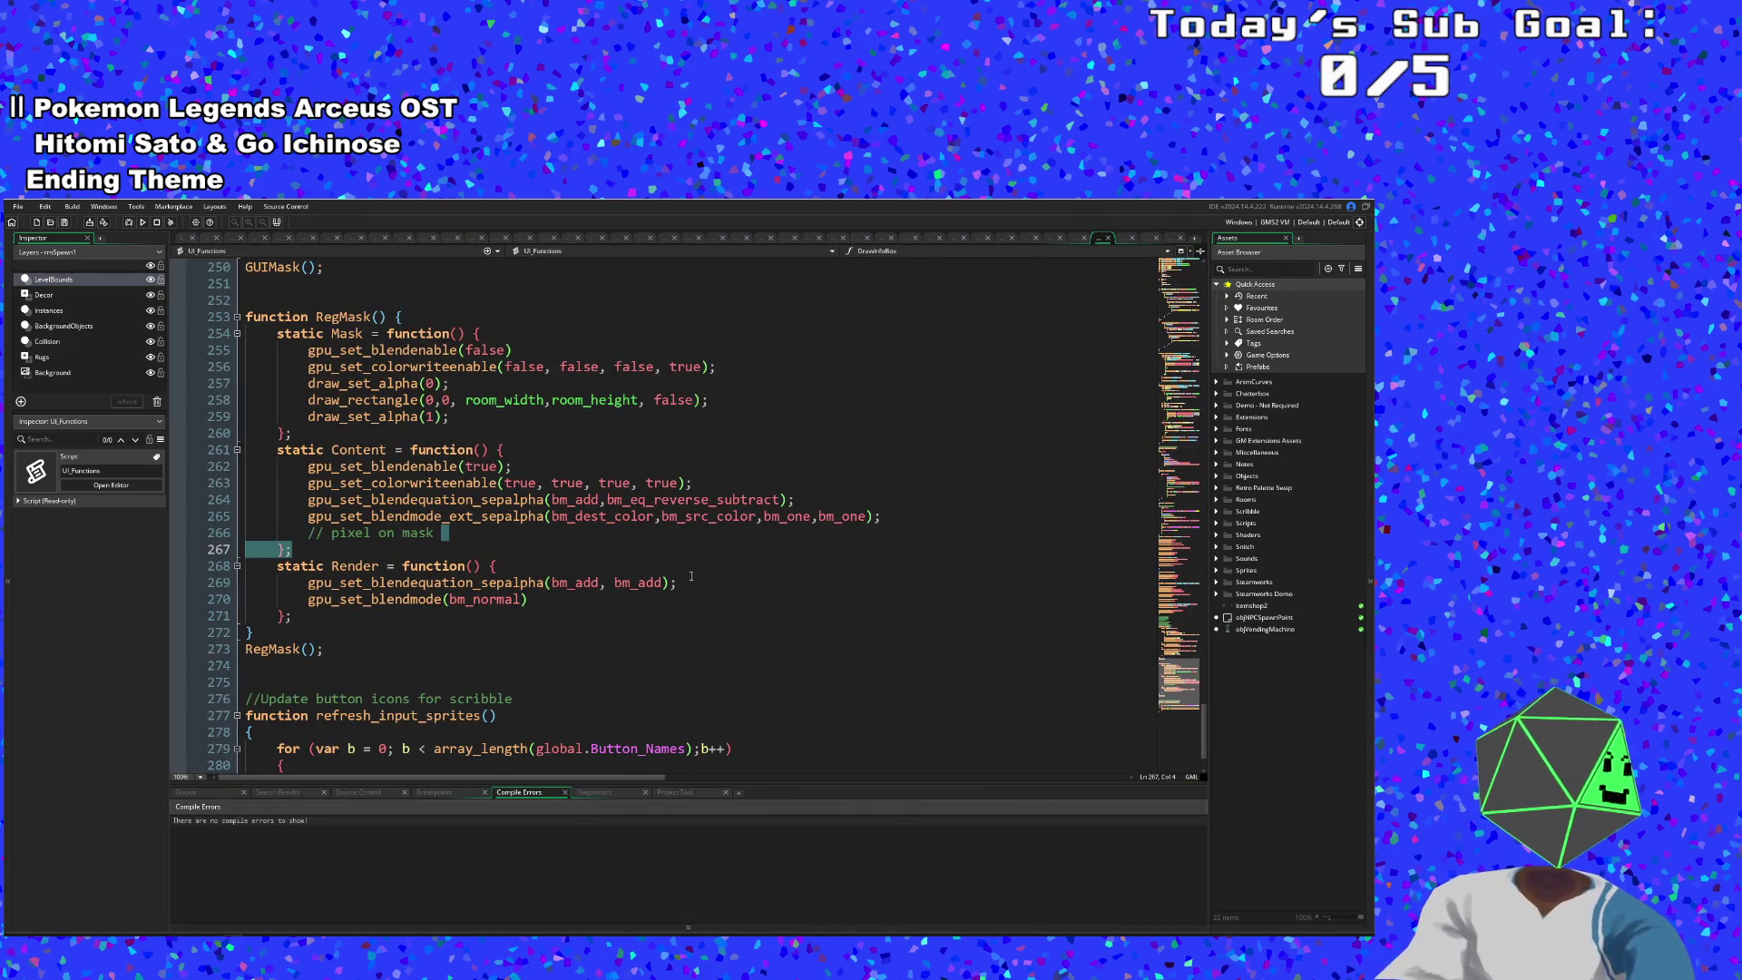
left_click(692, 581)
left_click(779, 516)
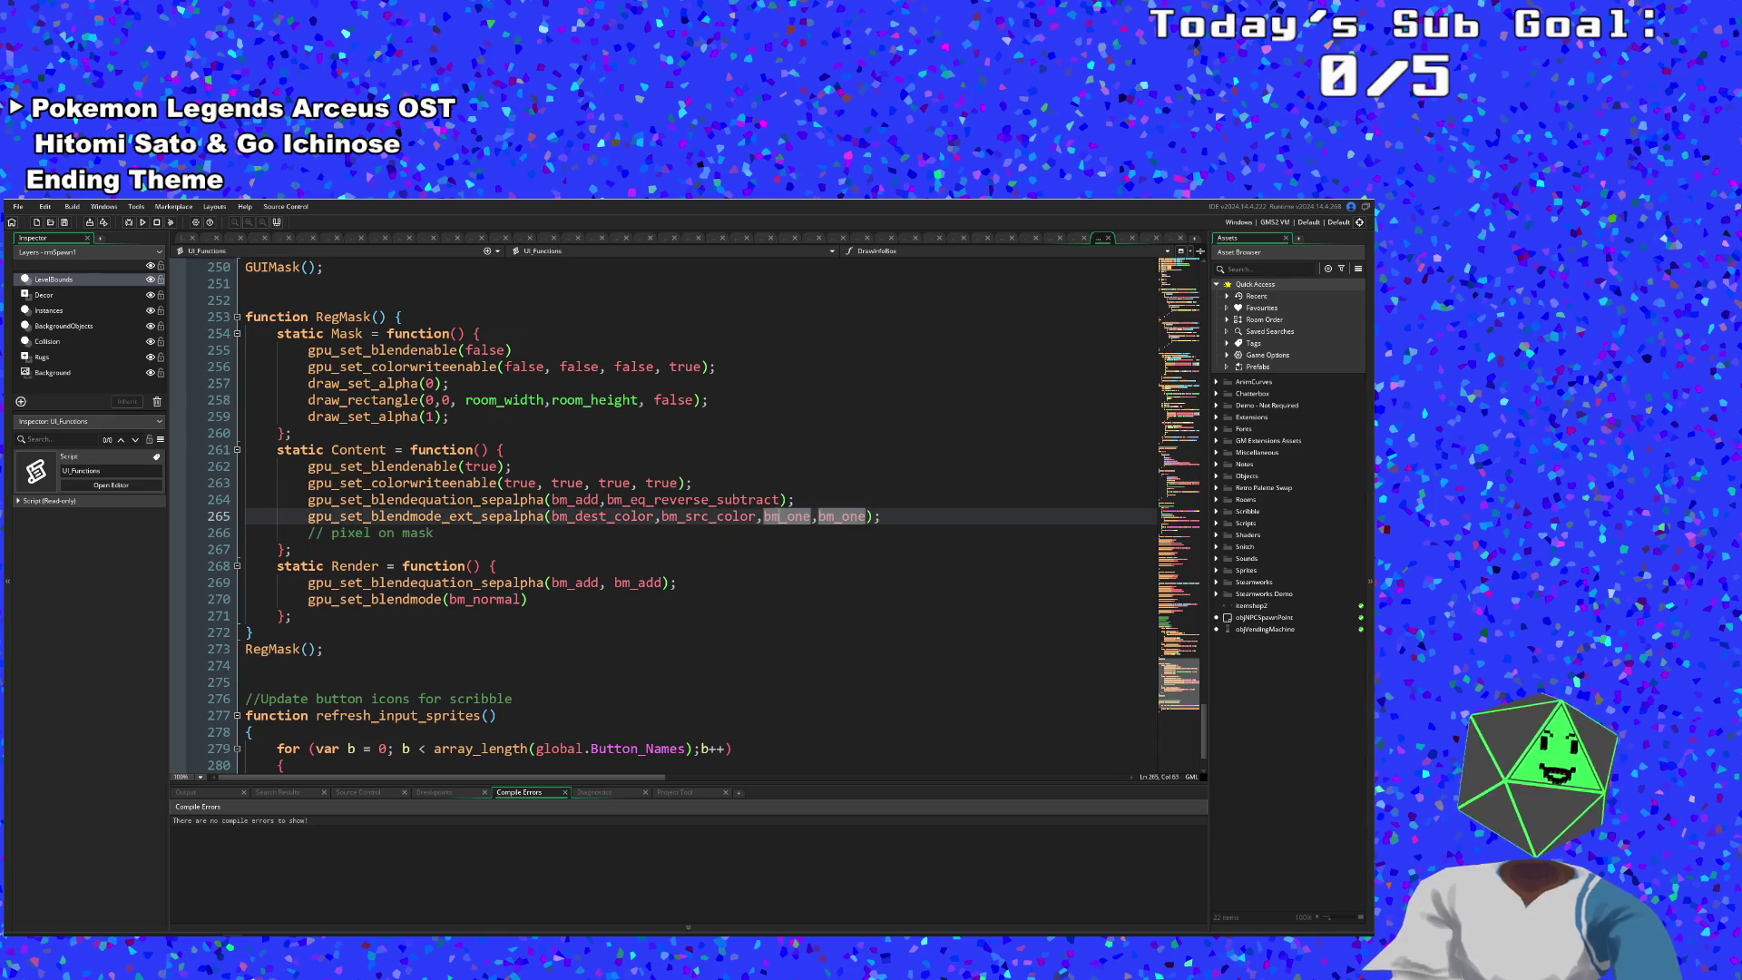
left_click(755, 517)
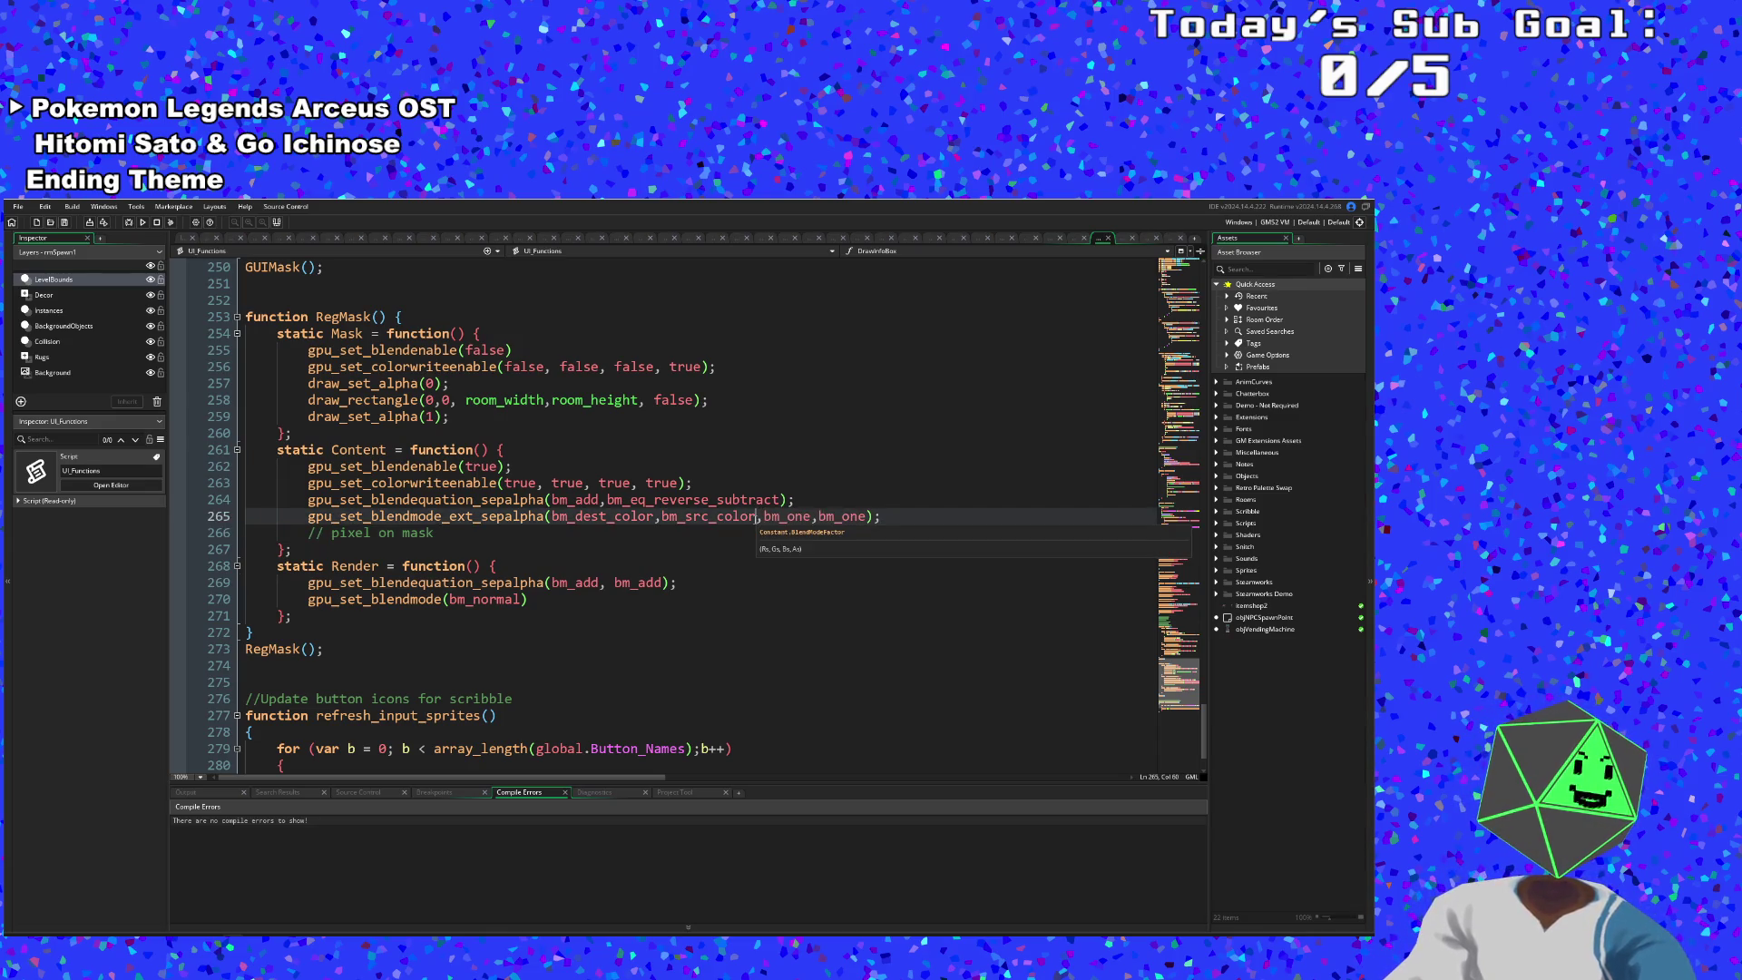
left_click_drag(755, 516, 700, 516)
left_click(714, 500)
left_click_drag(709, 499, 645, 499)
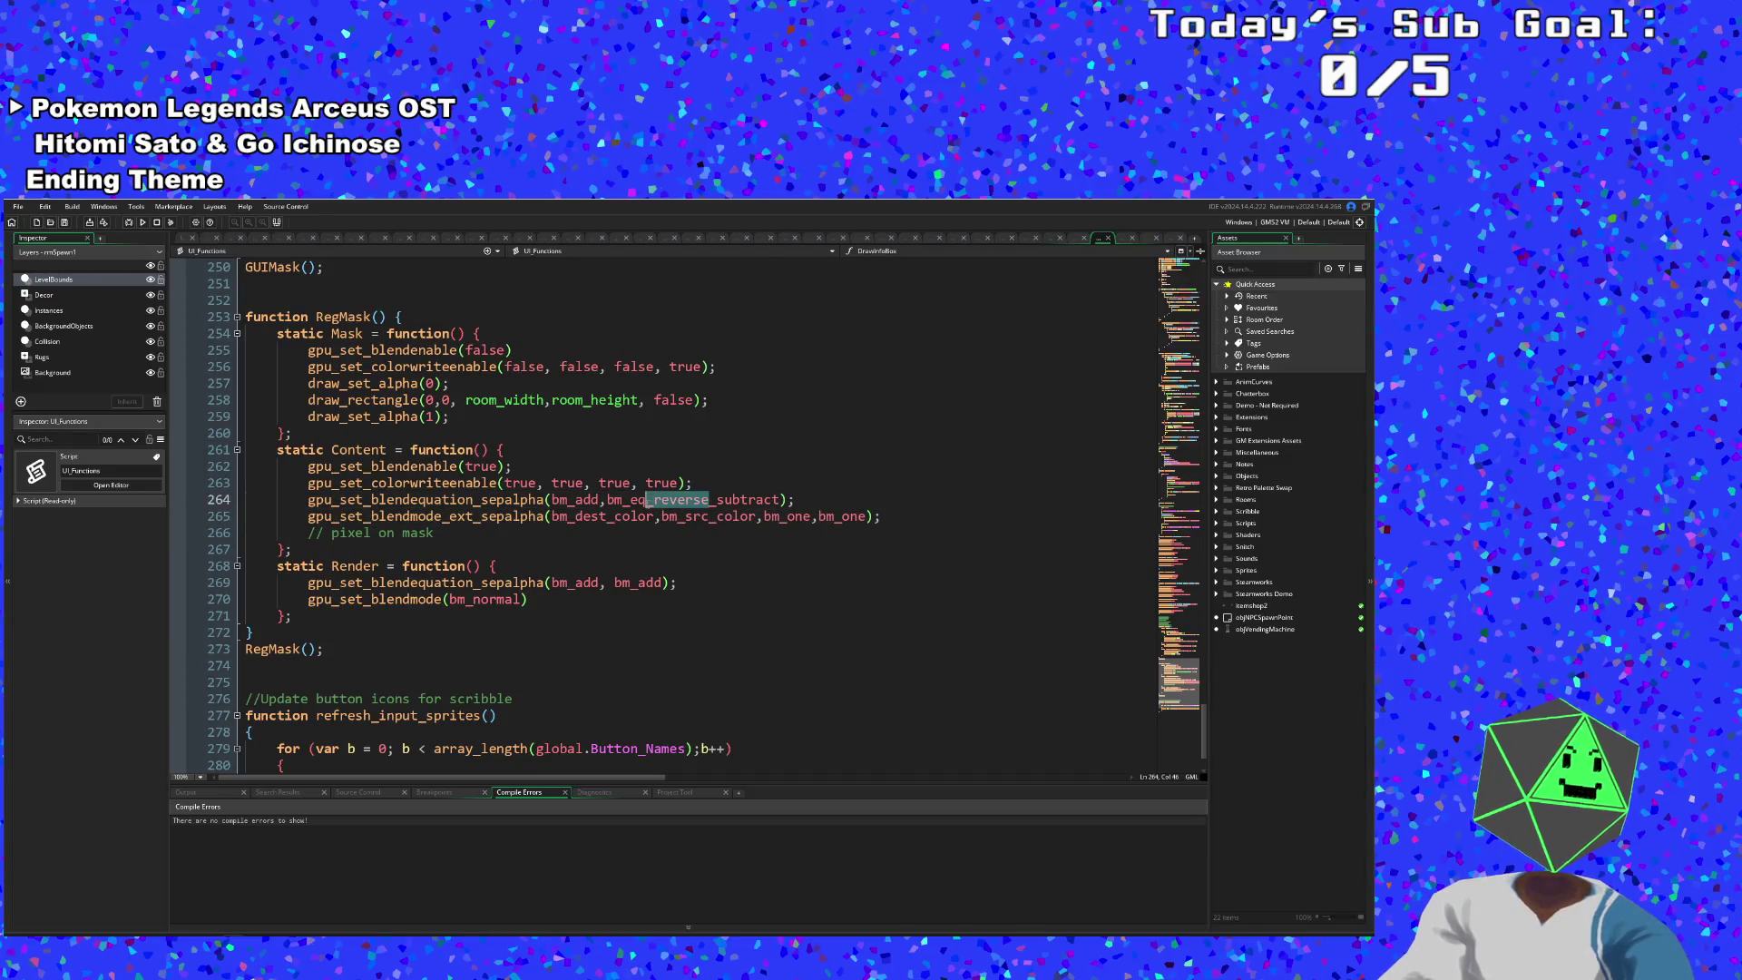
left_click(599, 516)
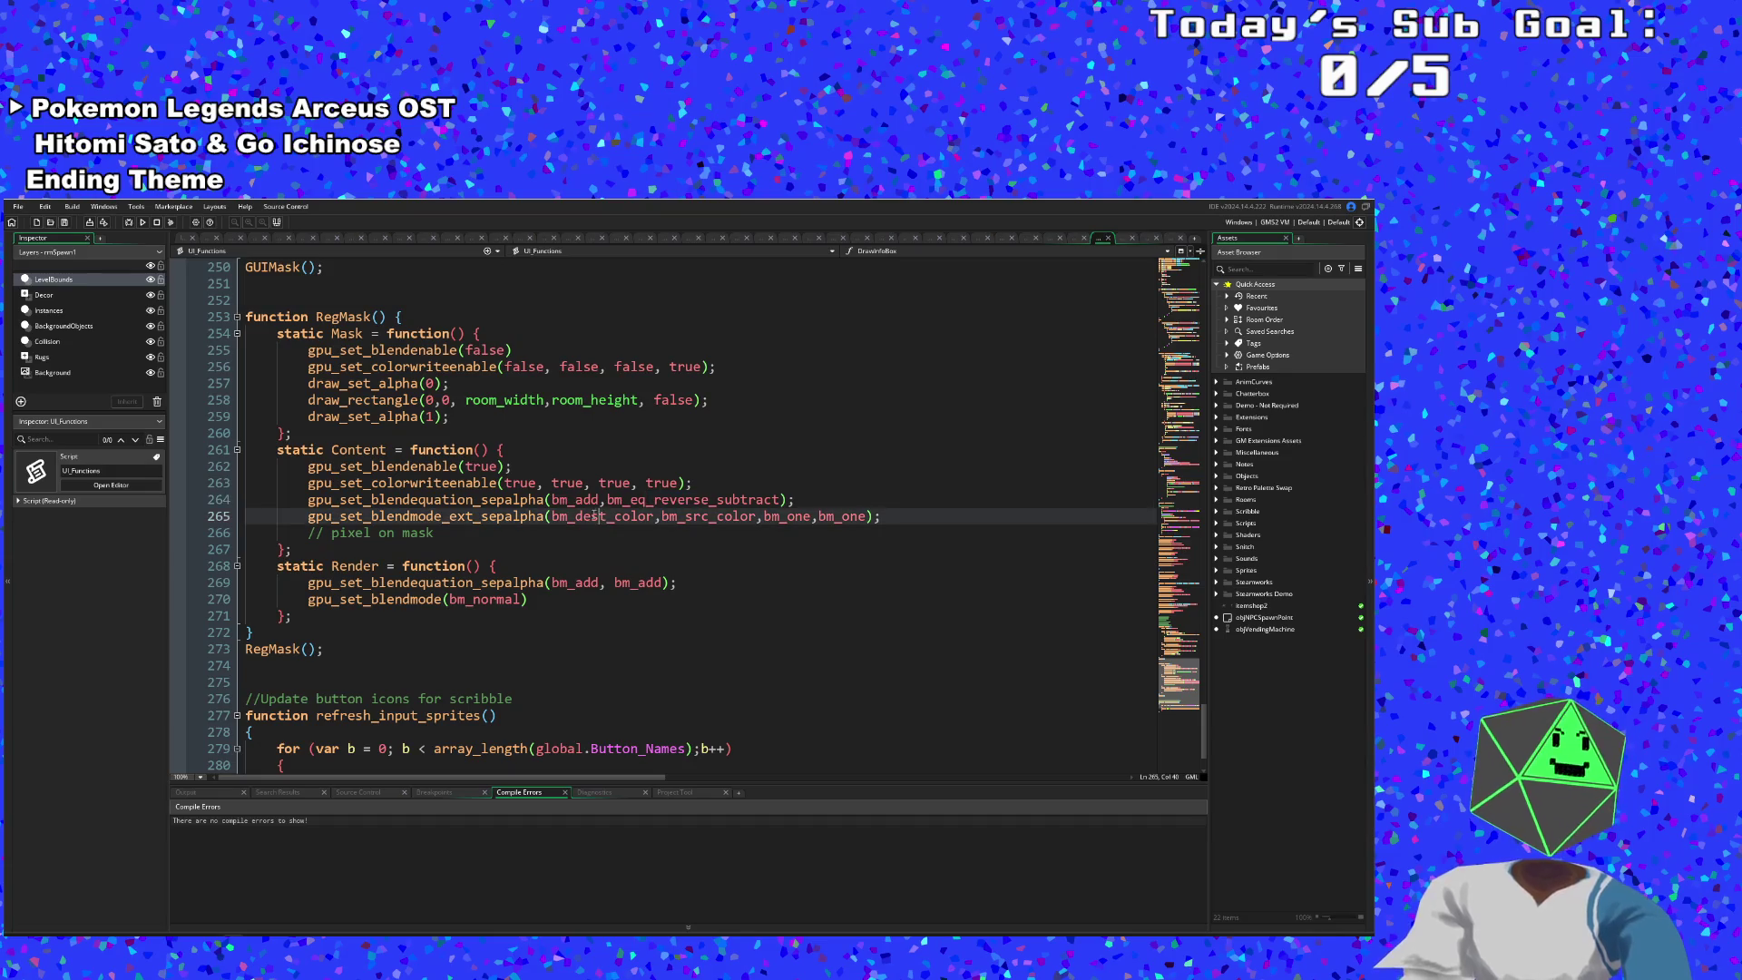
left_click_drag(544, 500, 472, 500)
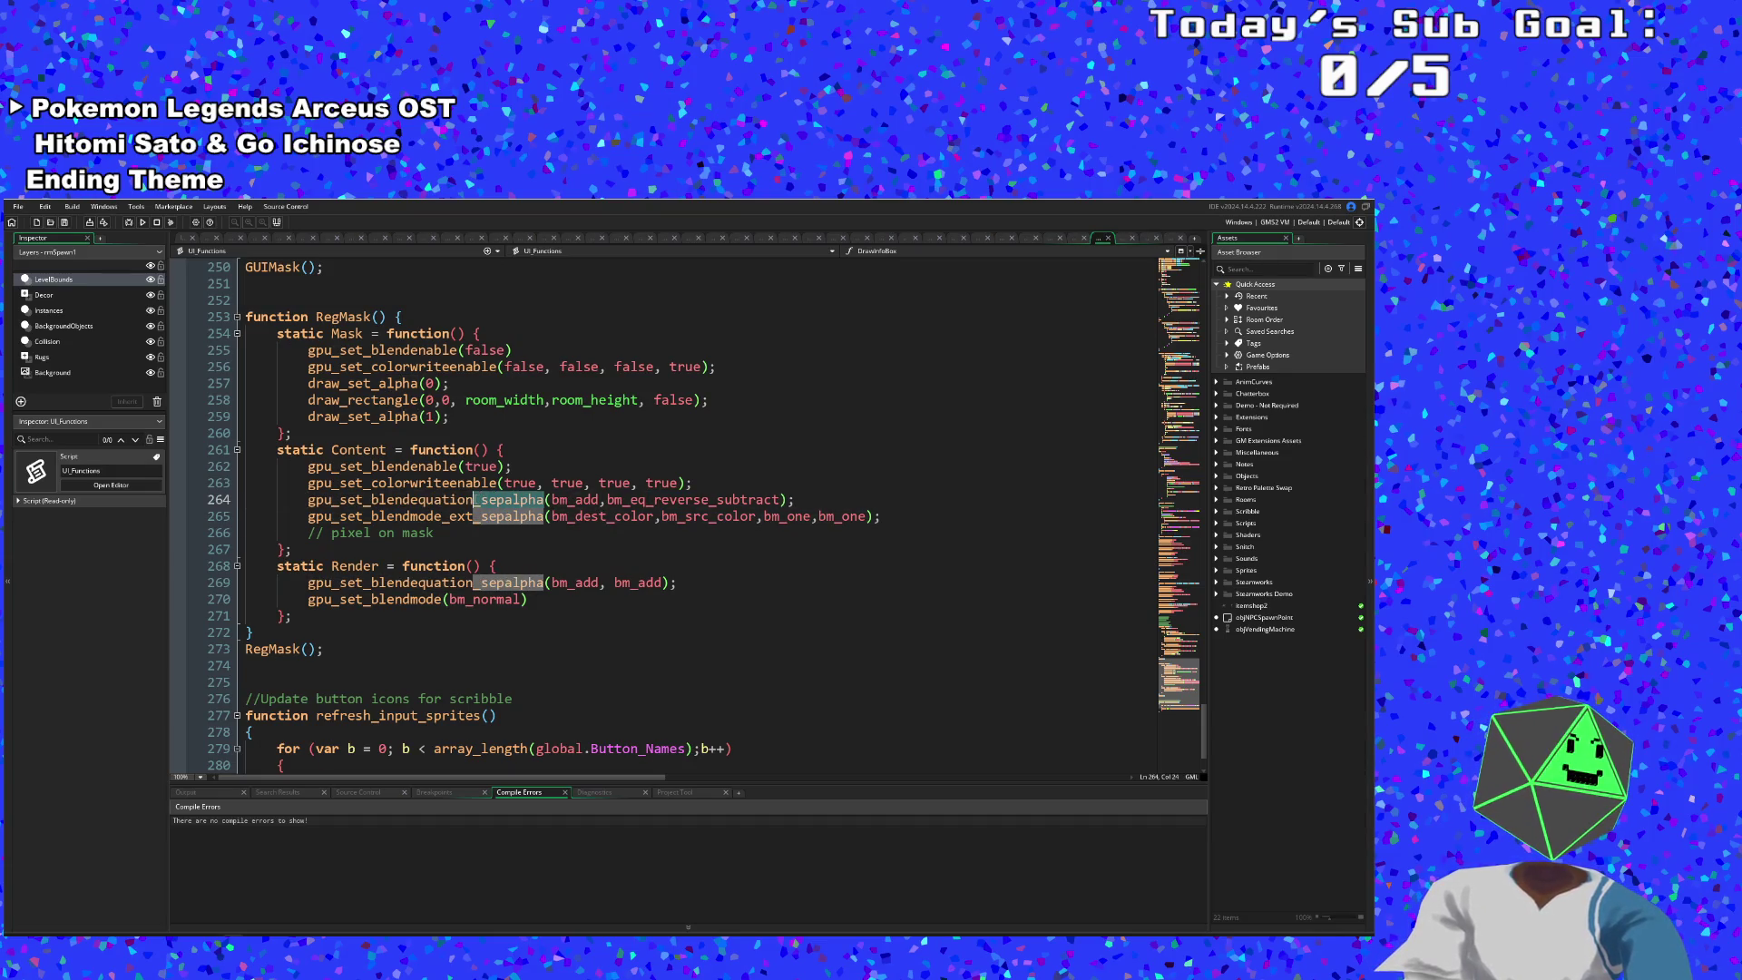
left_click(654, 516)
left_click(684, 516)
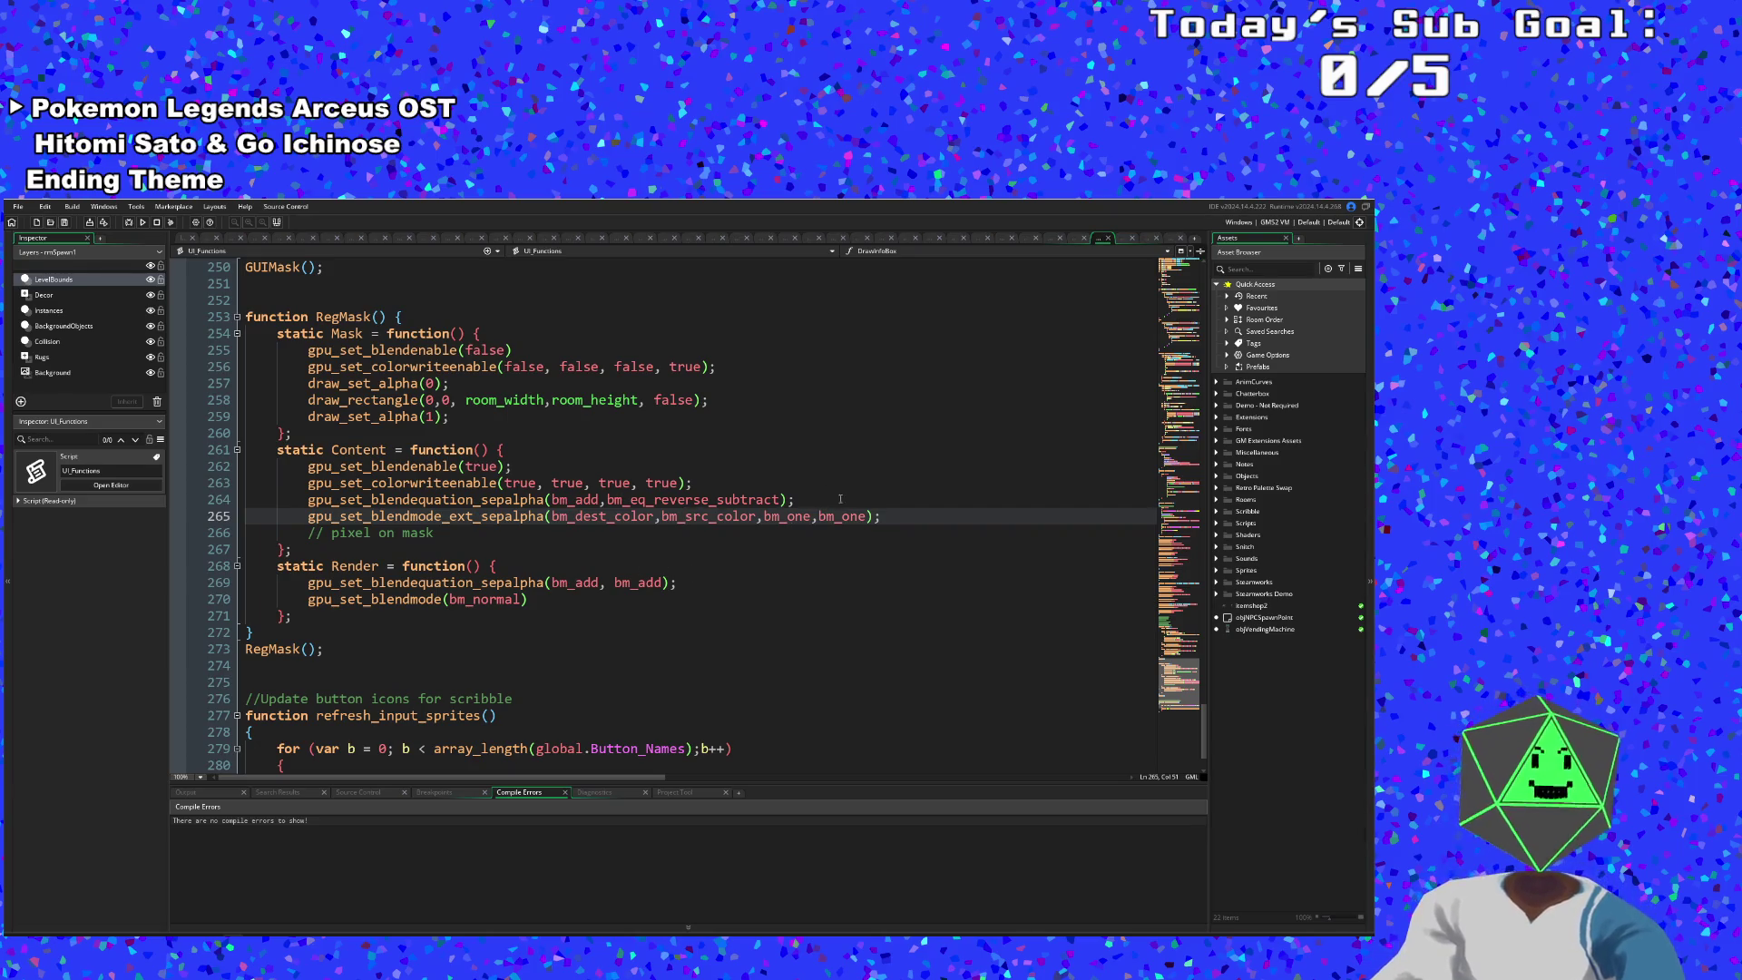
left_click(794, 515)
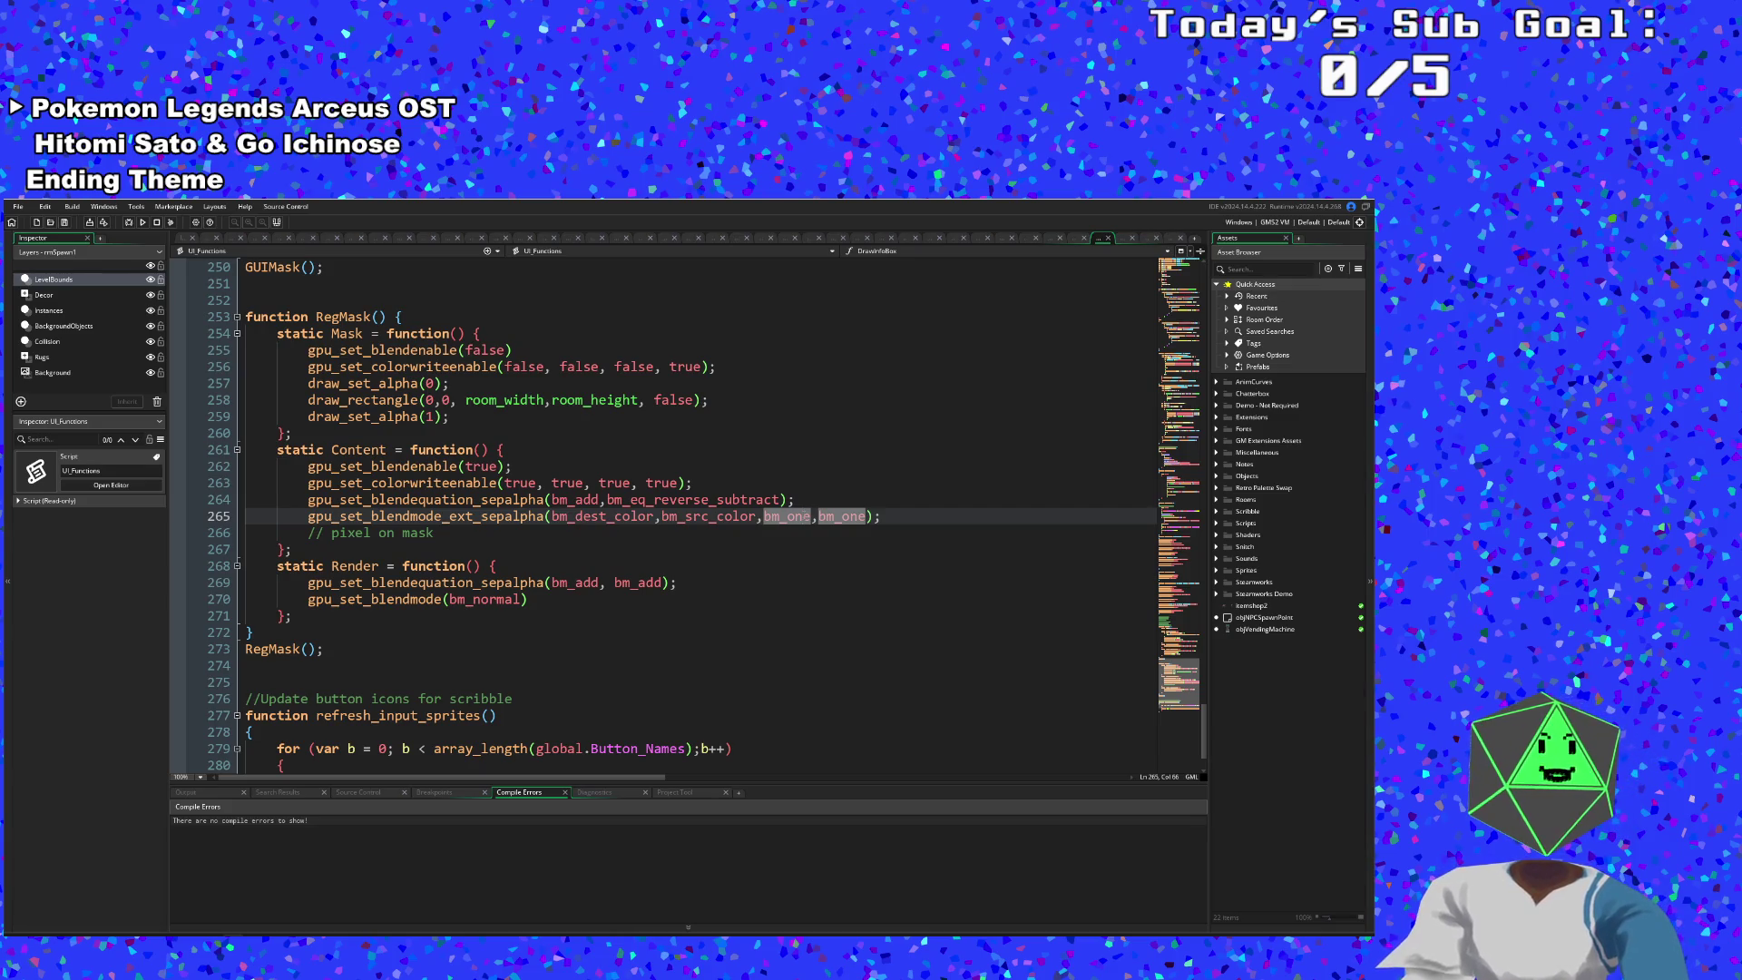
mouse_move(793, 515)
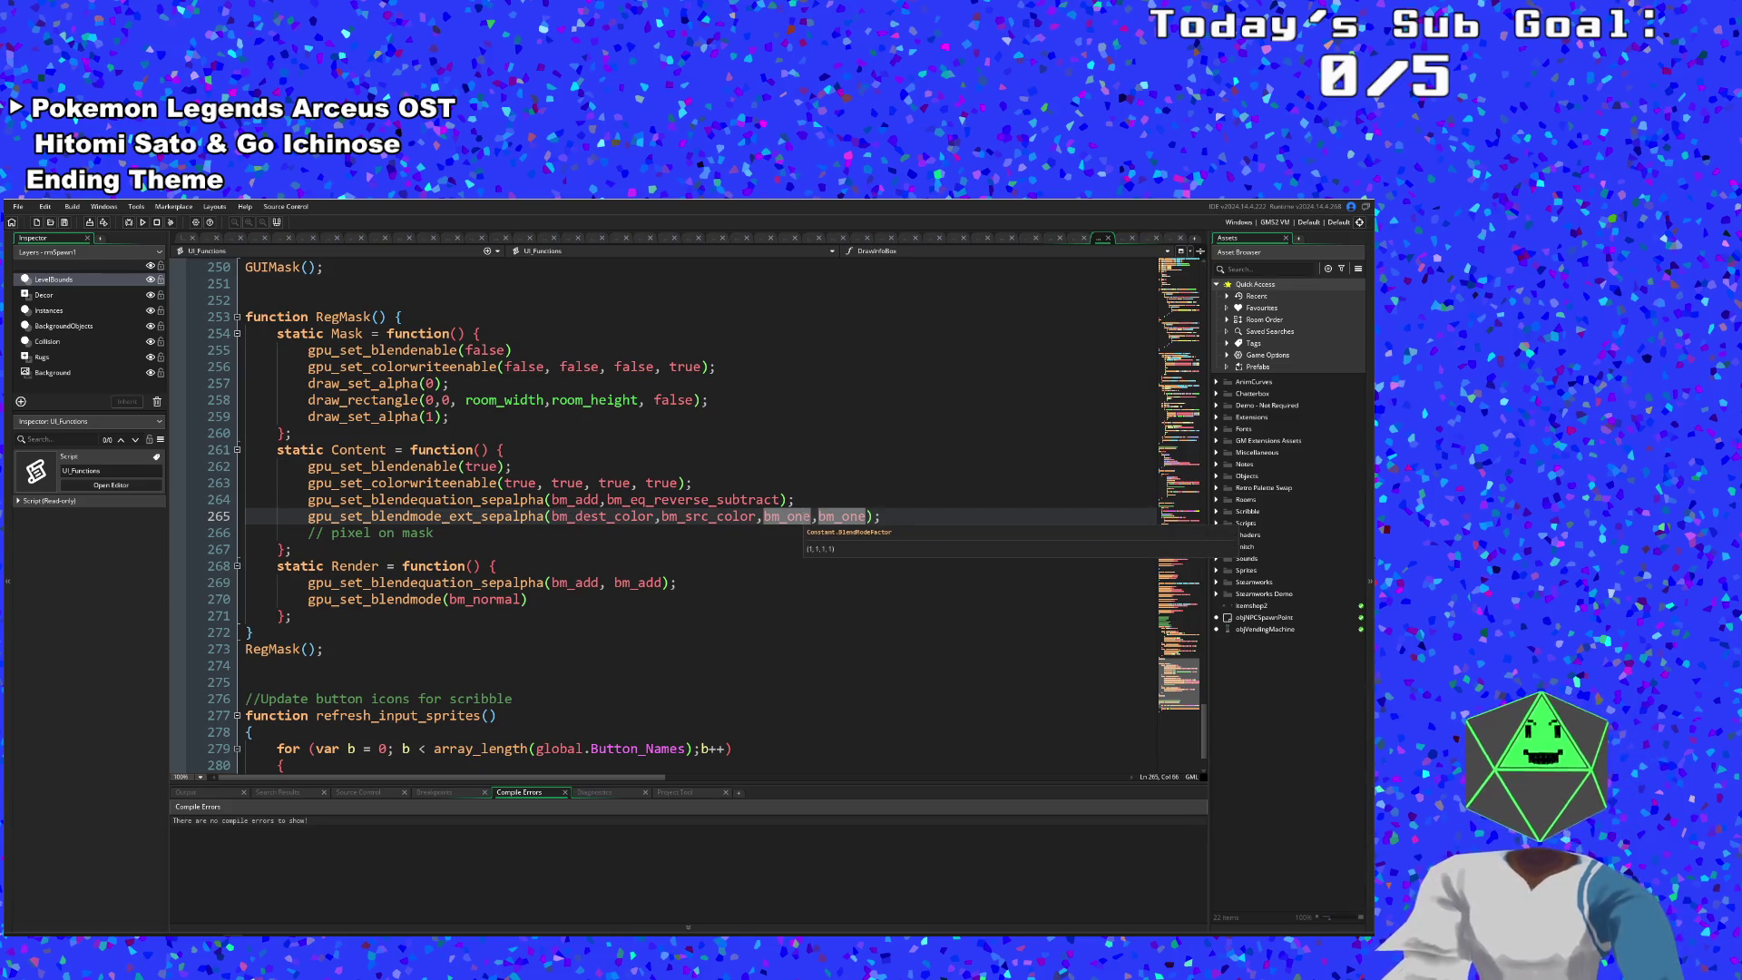
- Replace bm_eq_reverse_subtract with bm_add on line 264 and run a new build
left_click_drag(778, 498, 653, 499)
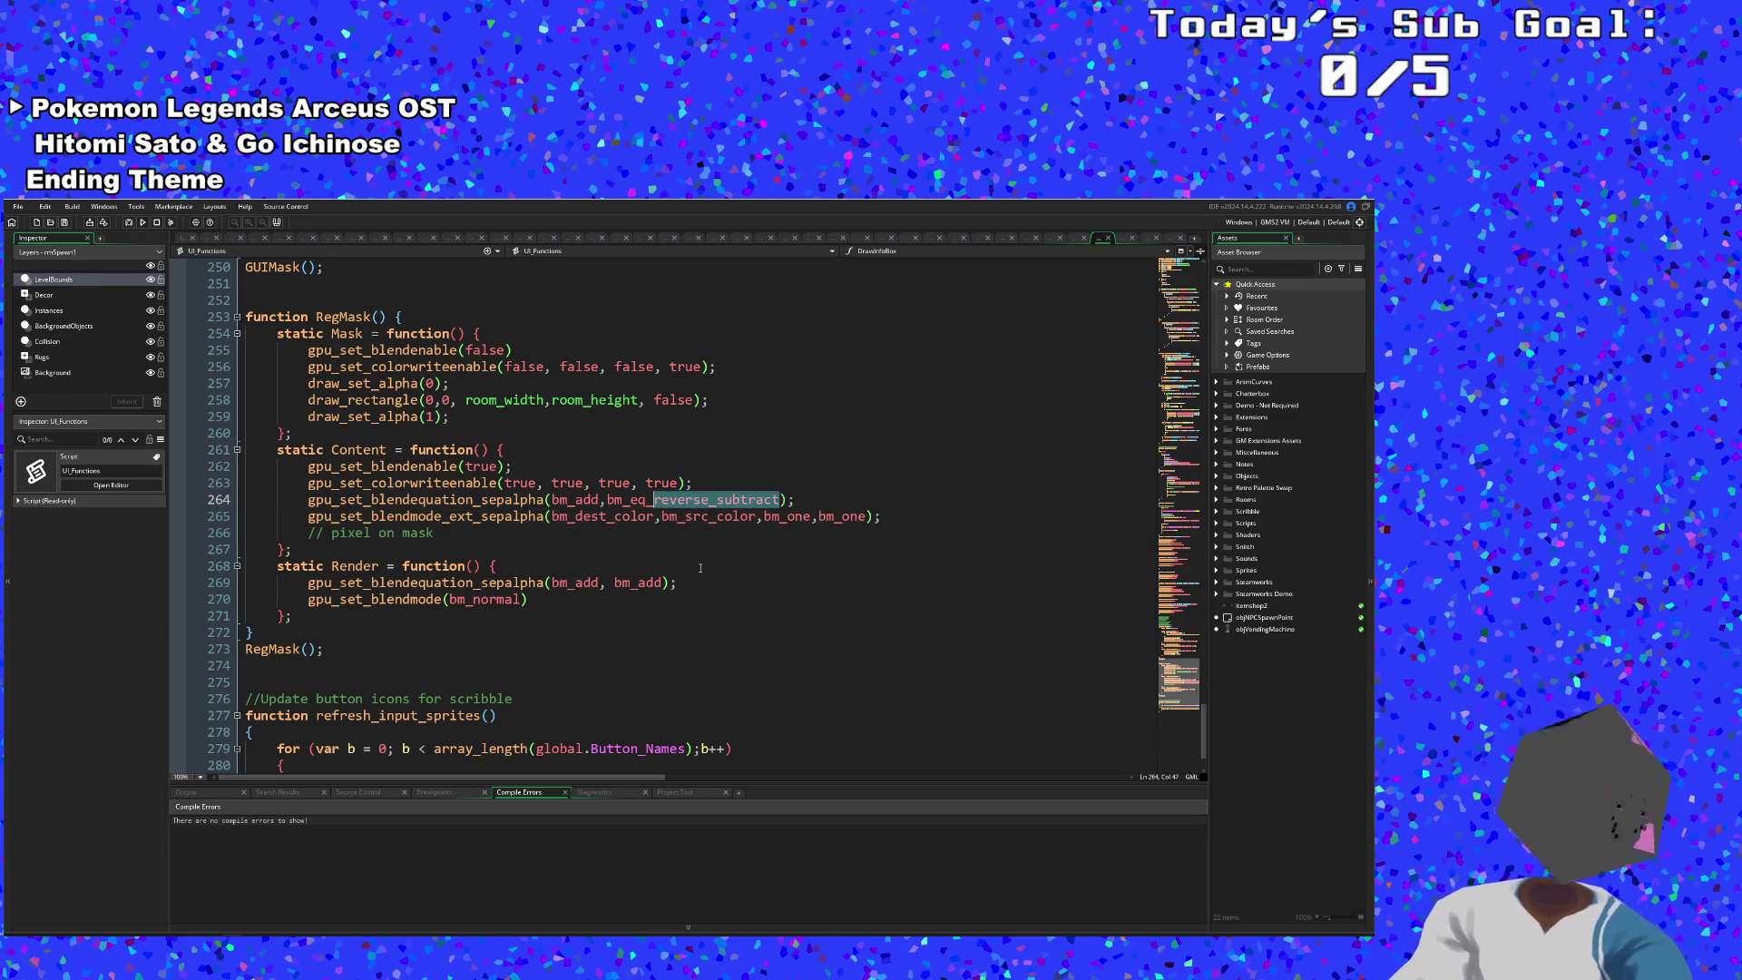
type("a")
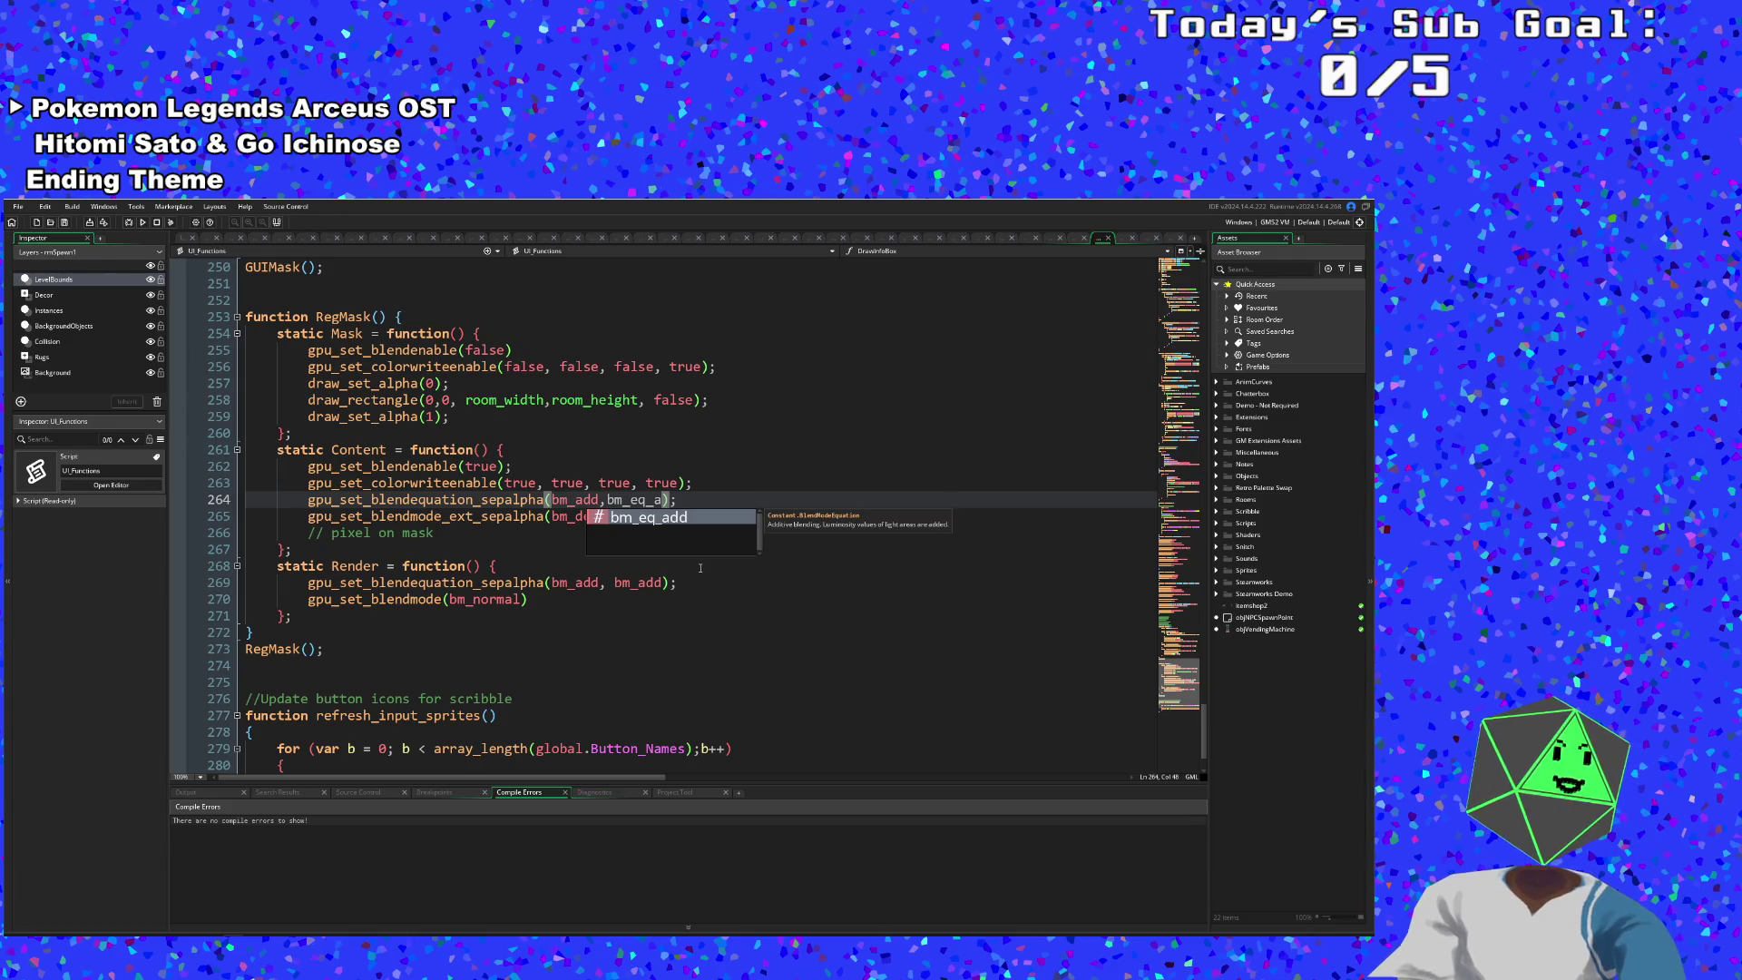
key("Escape")
key("BackSpace")
key("BackSpace")
key("BackSpace")
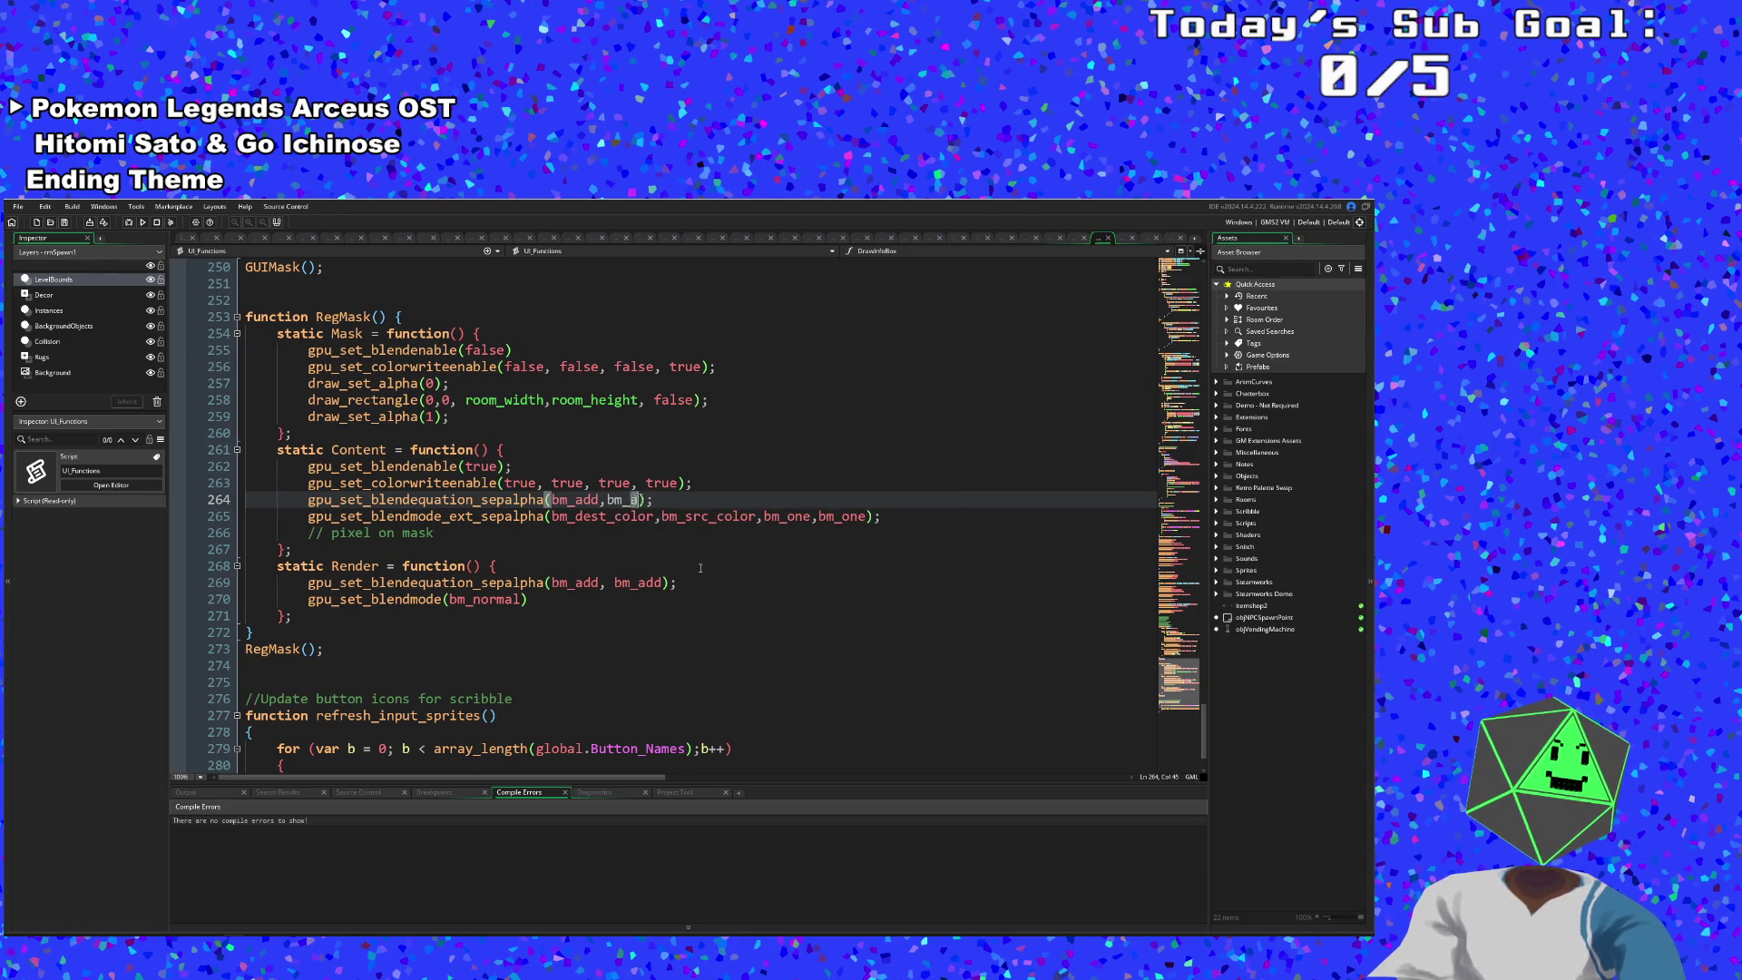
type("add")
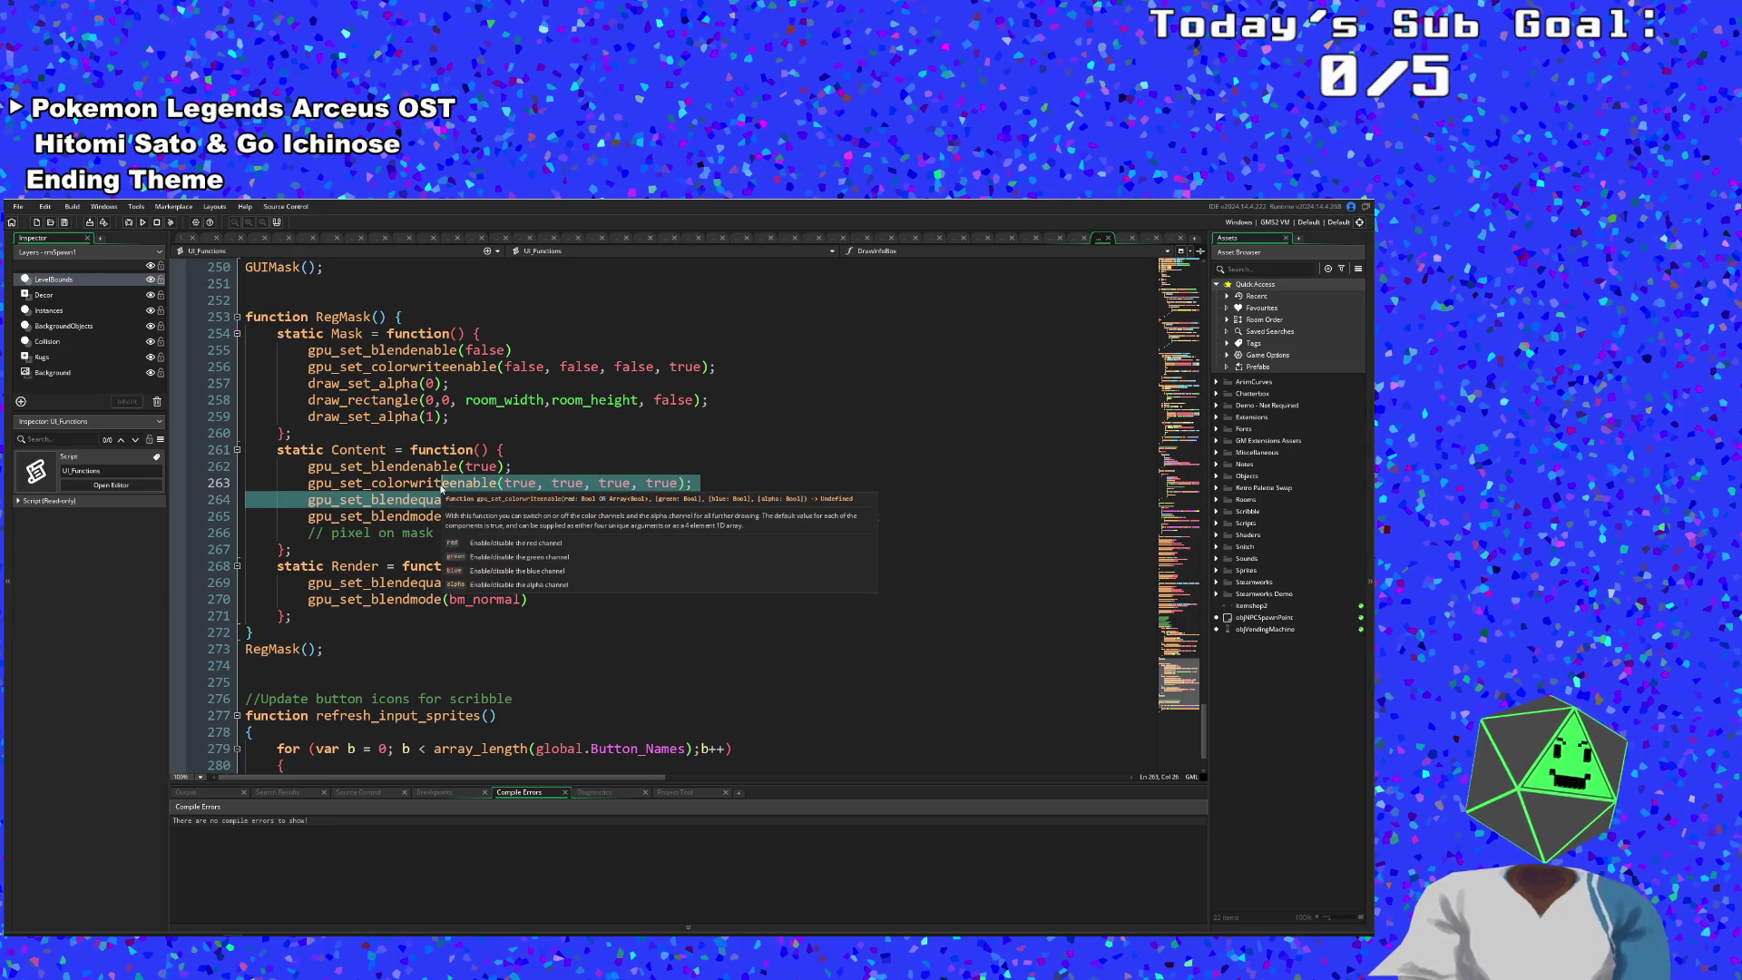
left_click(389, 482)
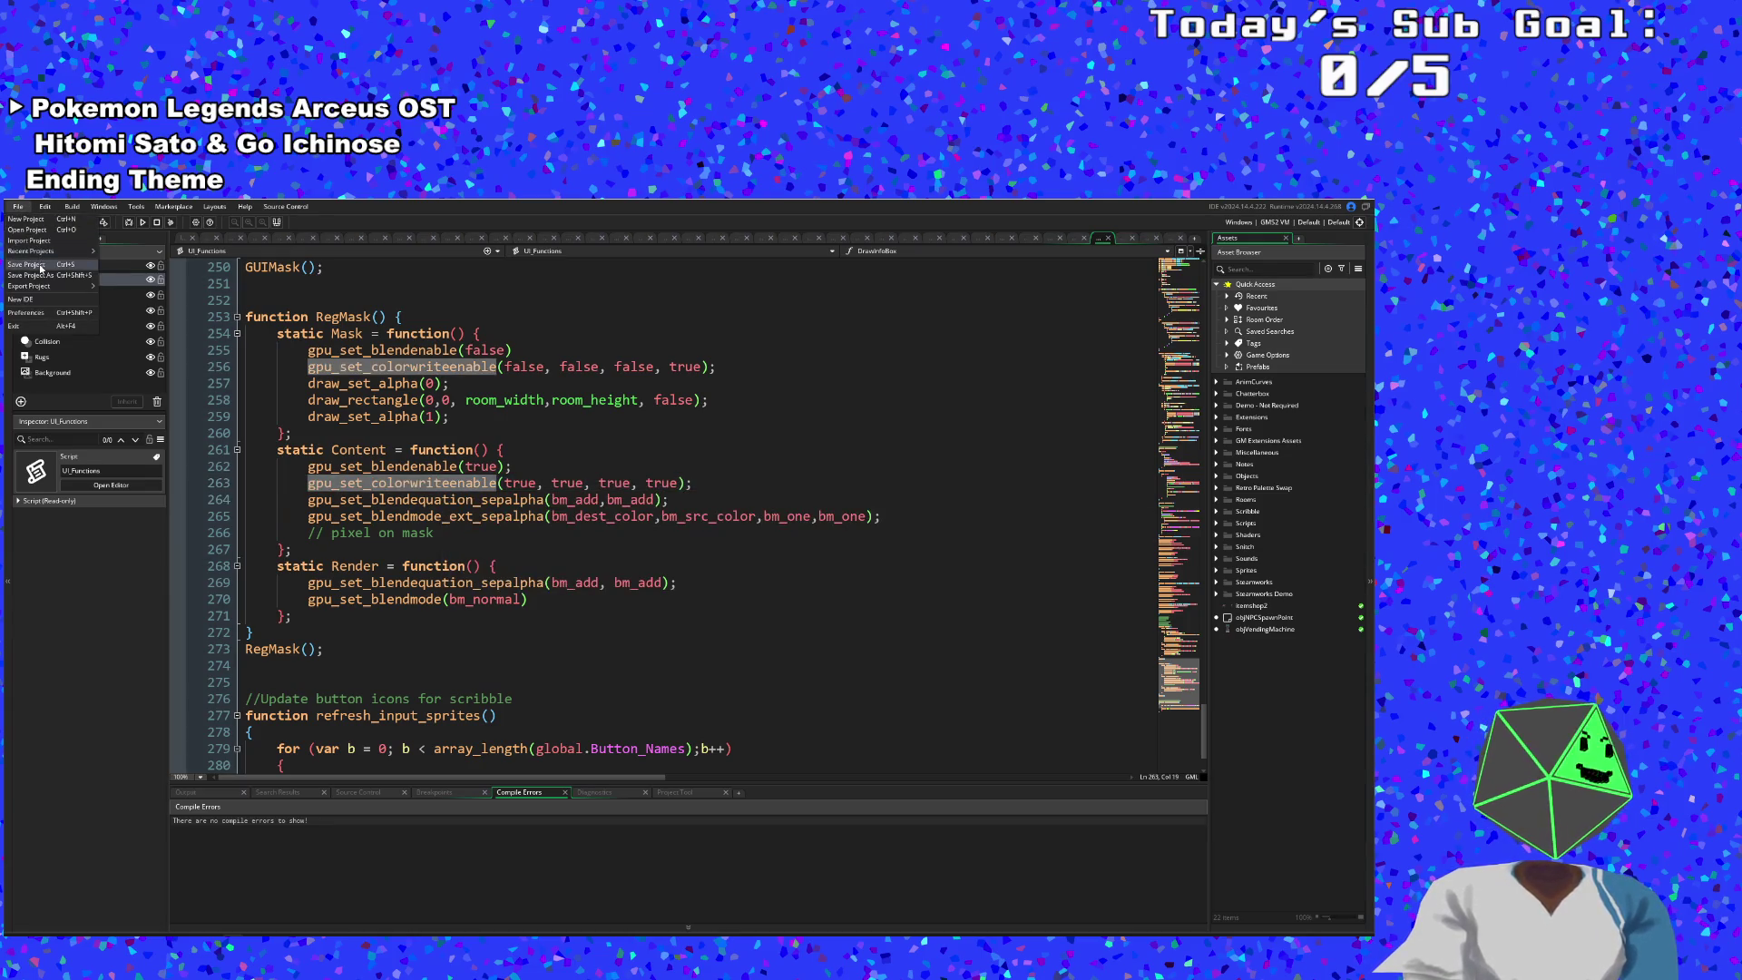
left_click(130, 225)
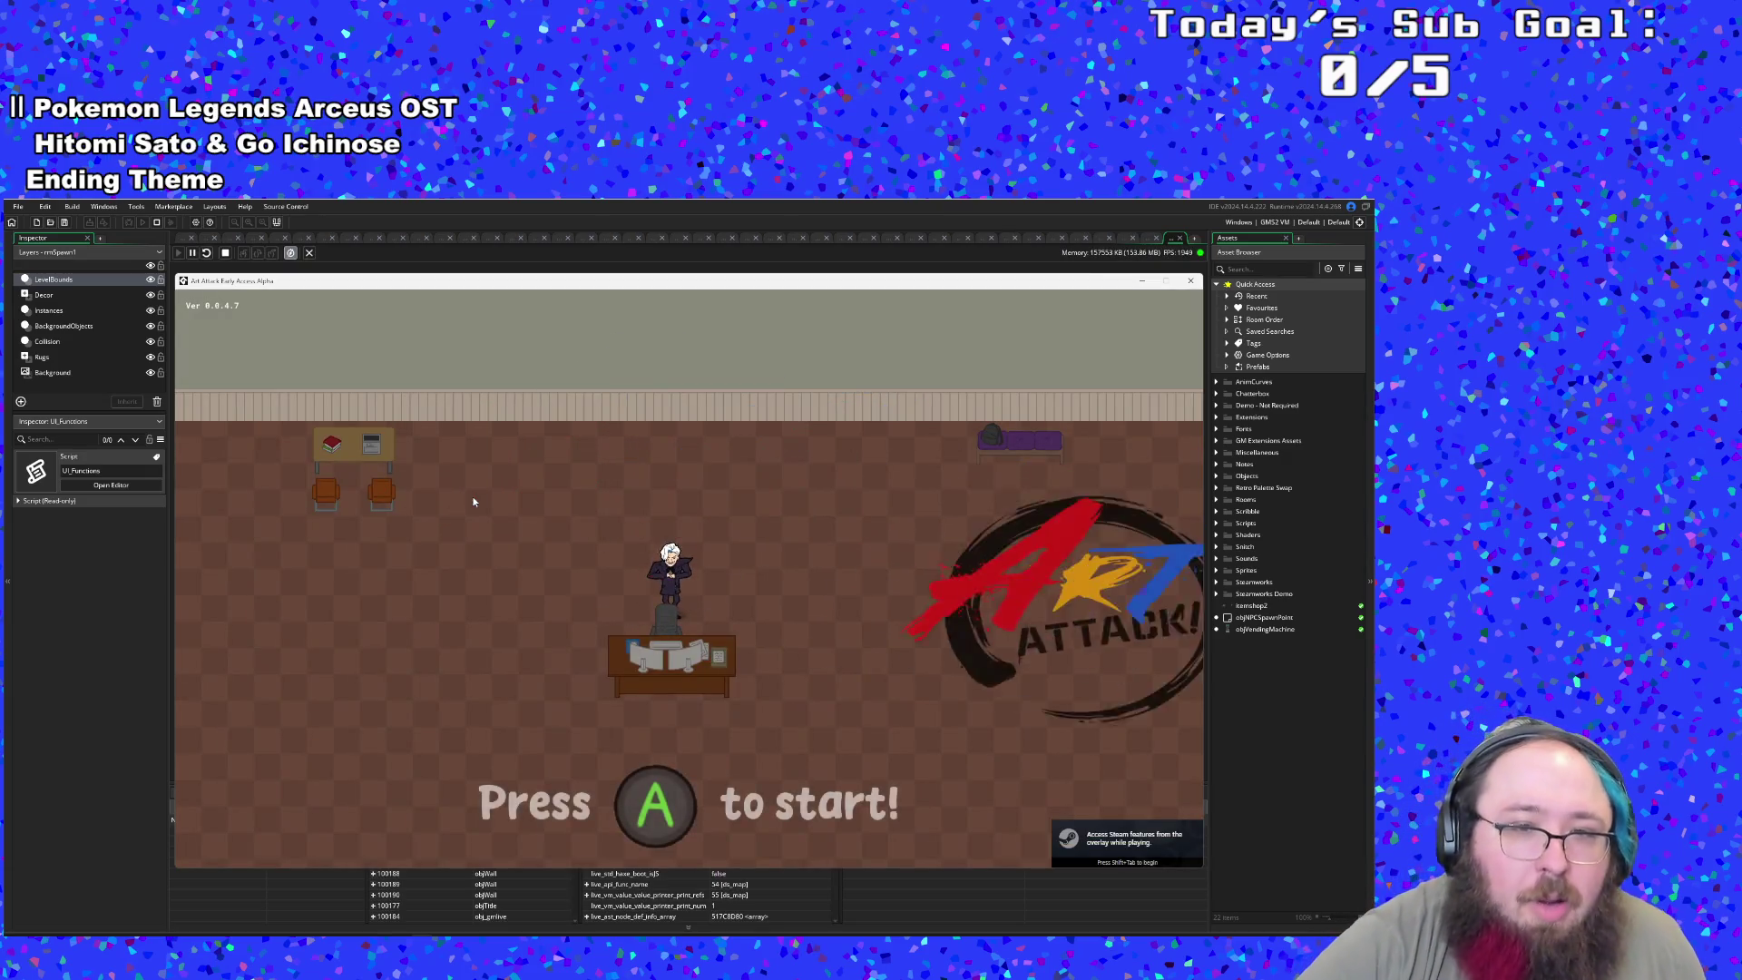
- Start Art Attack from the title screen, finish Hue's dialogue, and toggle the F1 debug menu
key("Return")
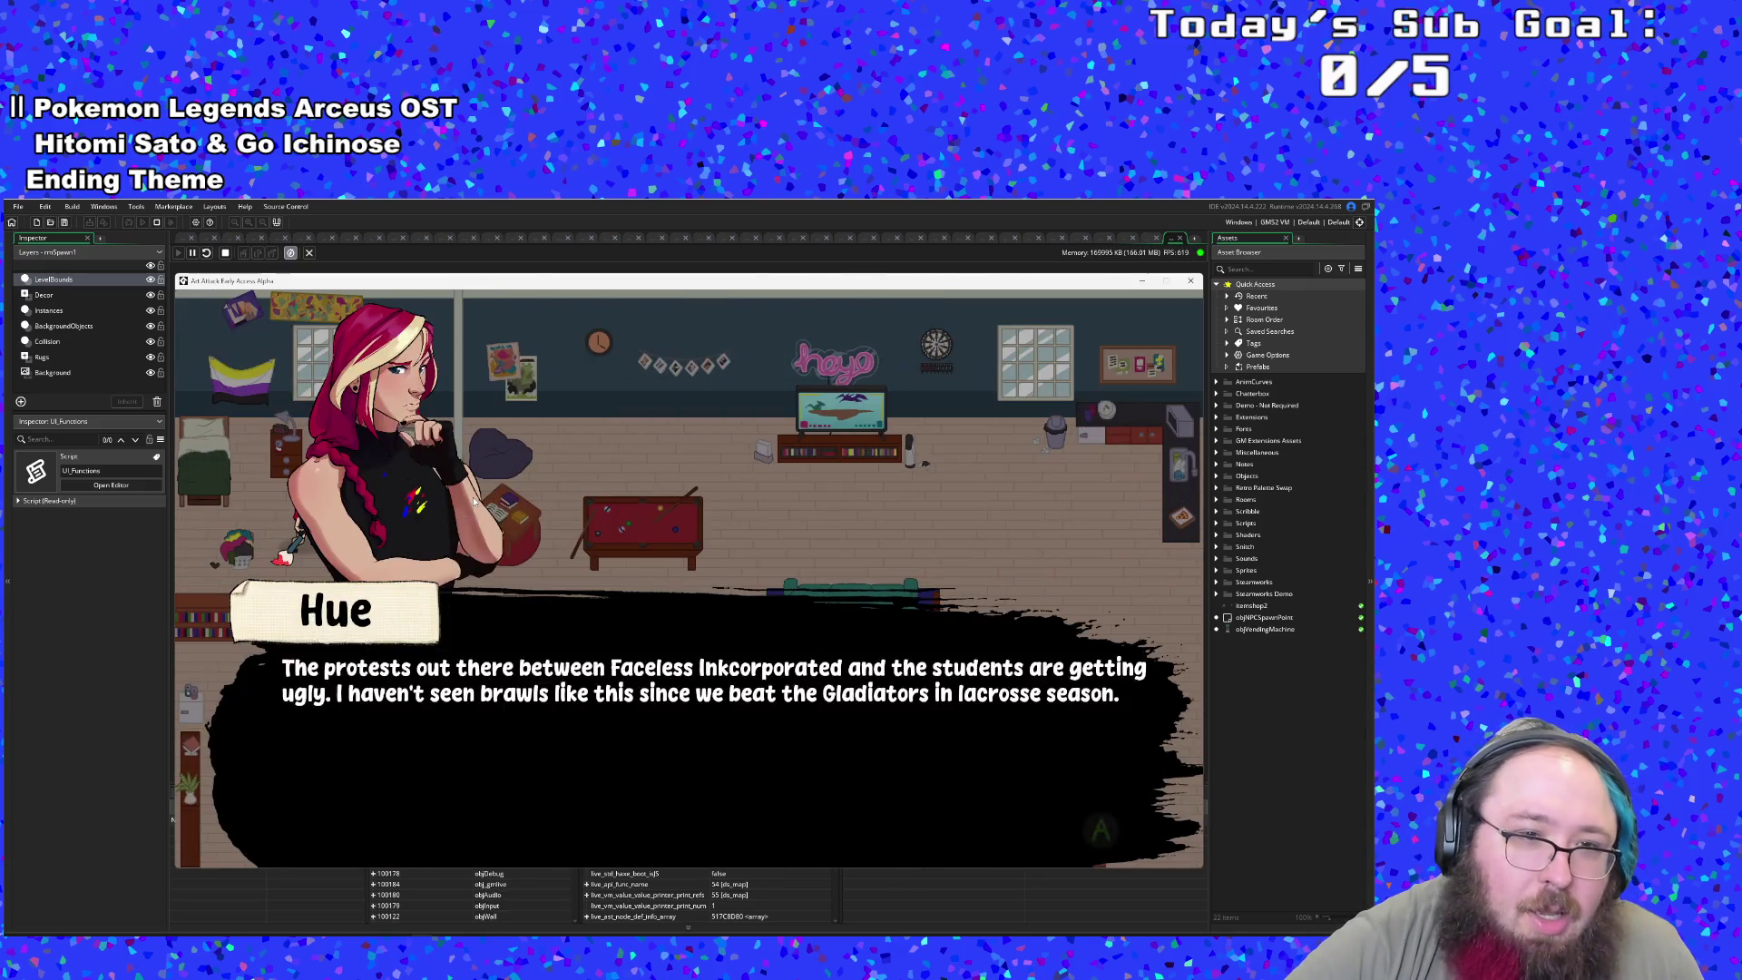
key("Return")
key("Return")
key("Return")
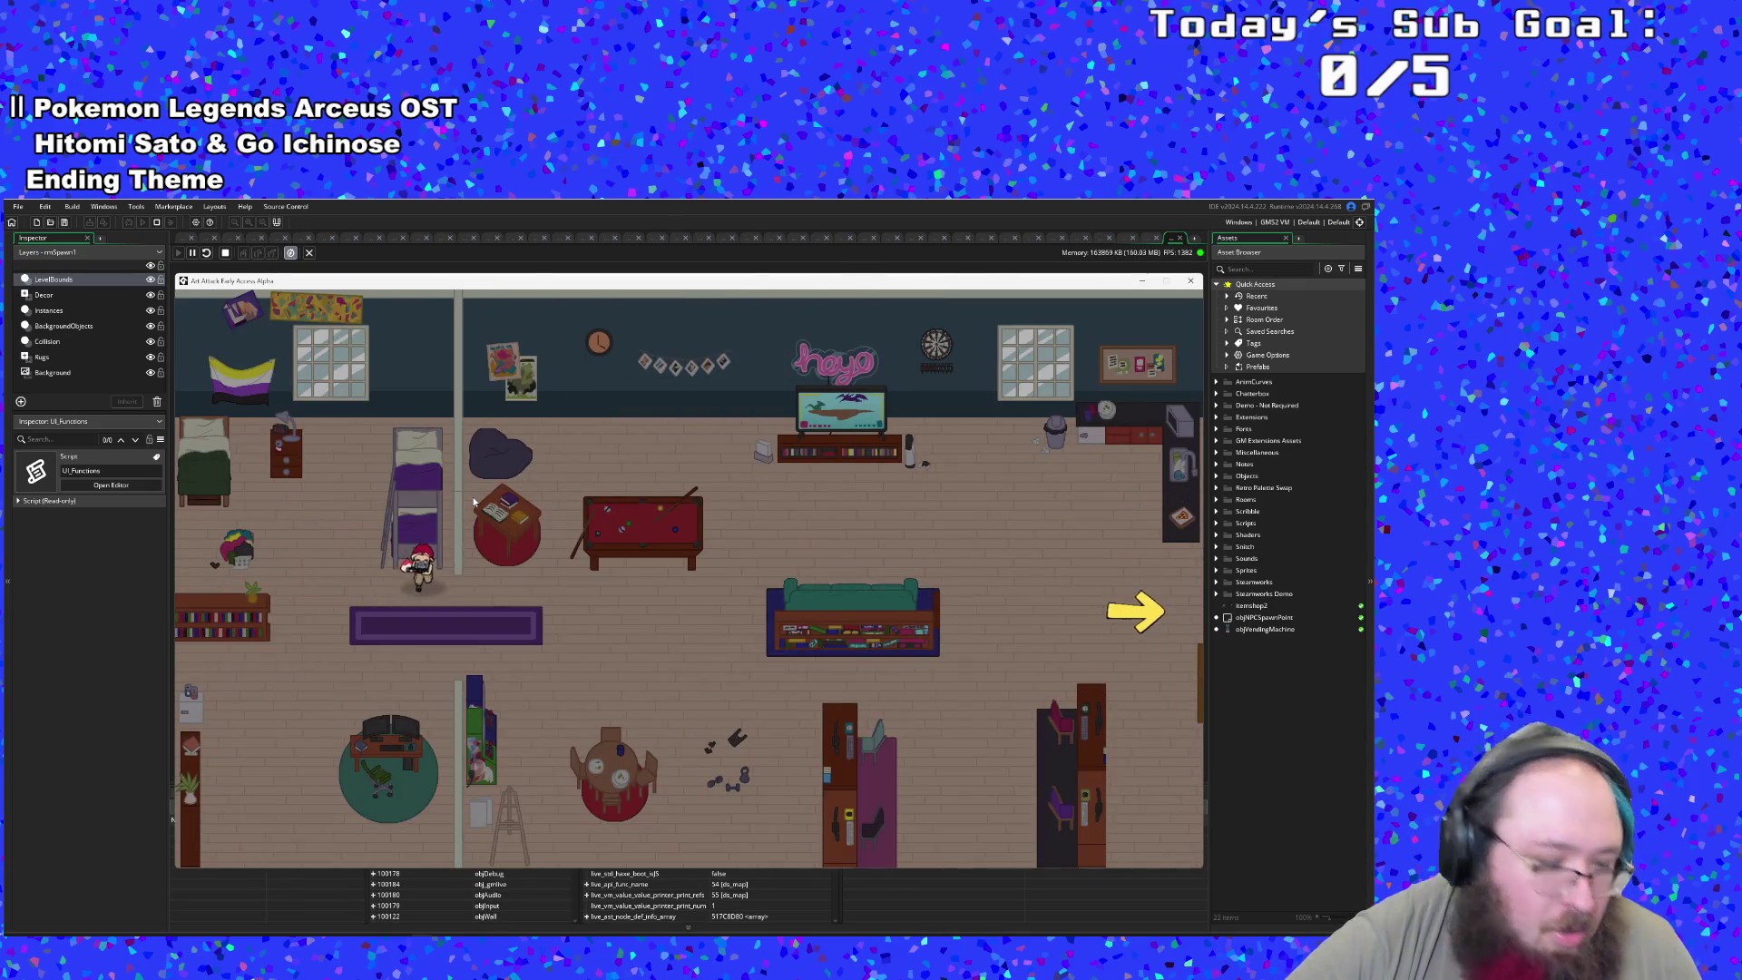
key("F1")
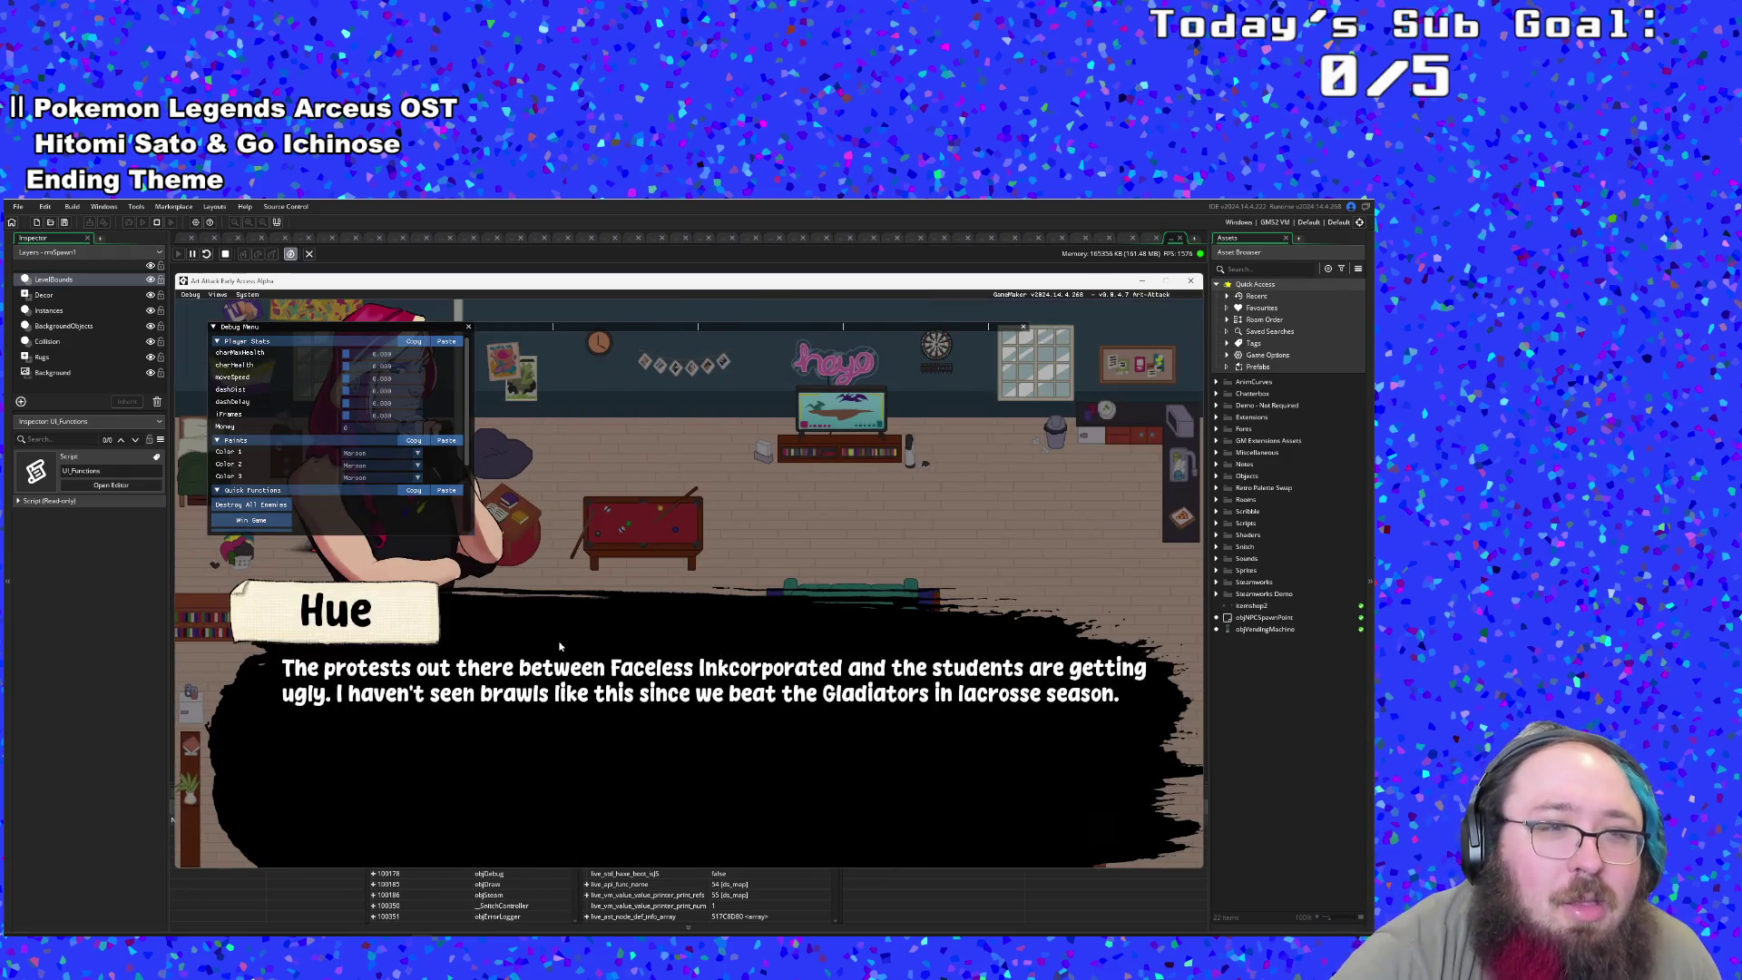
key("space")
key("space")
key("space")
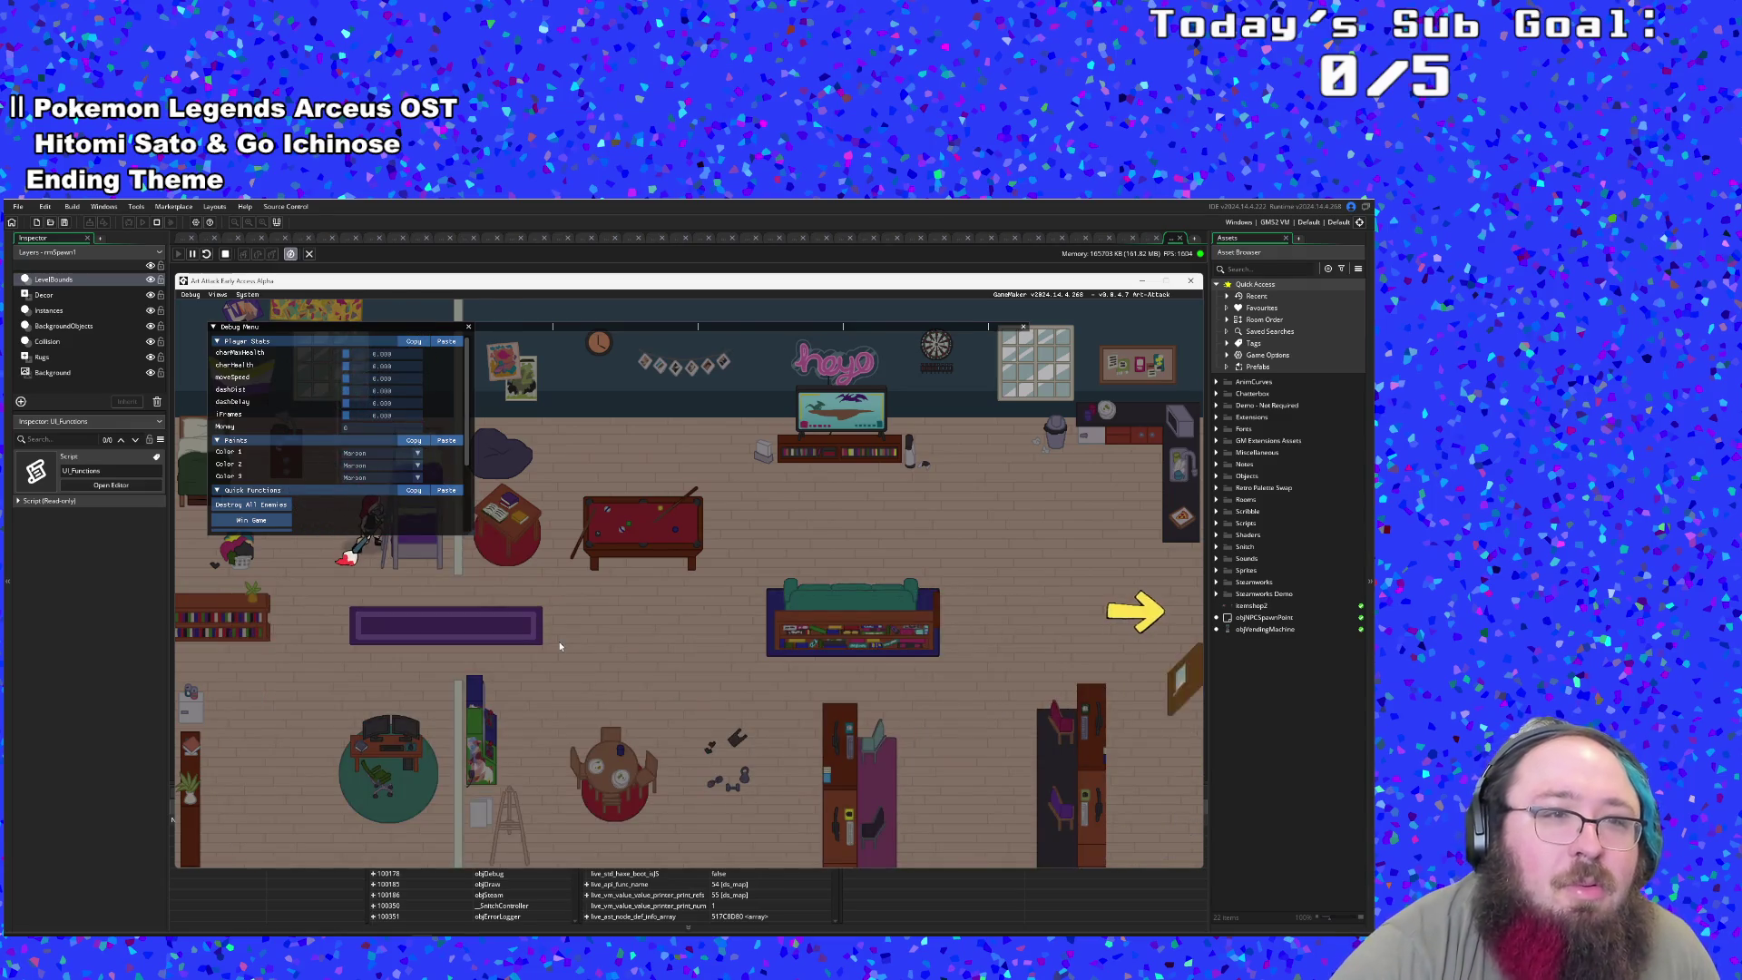
key("F1")
key("F1")
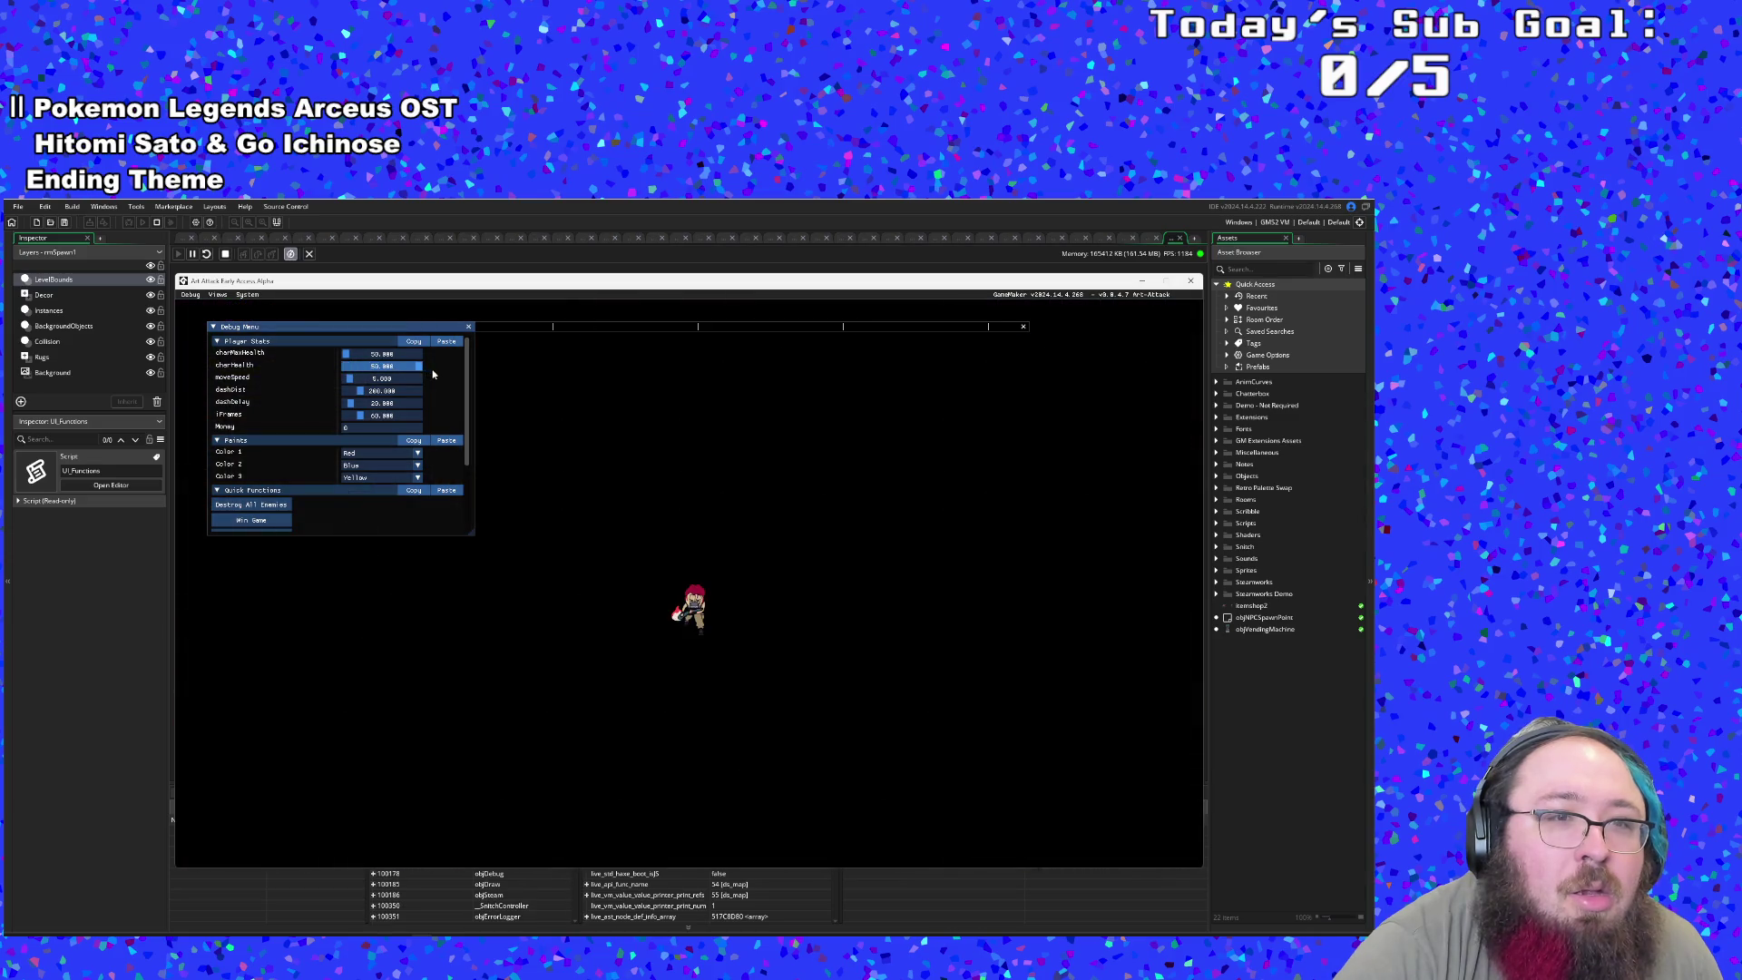
- Dismiss the dialogue, drag the charHealth slider up to 100000, and hide the debug menu
scroll(436, 408, "down", 1)
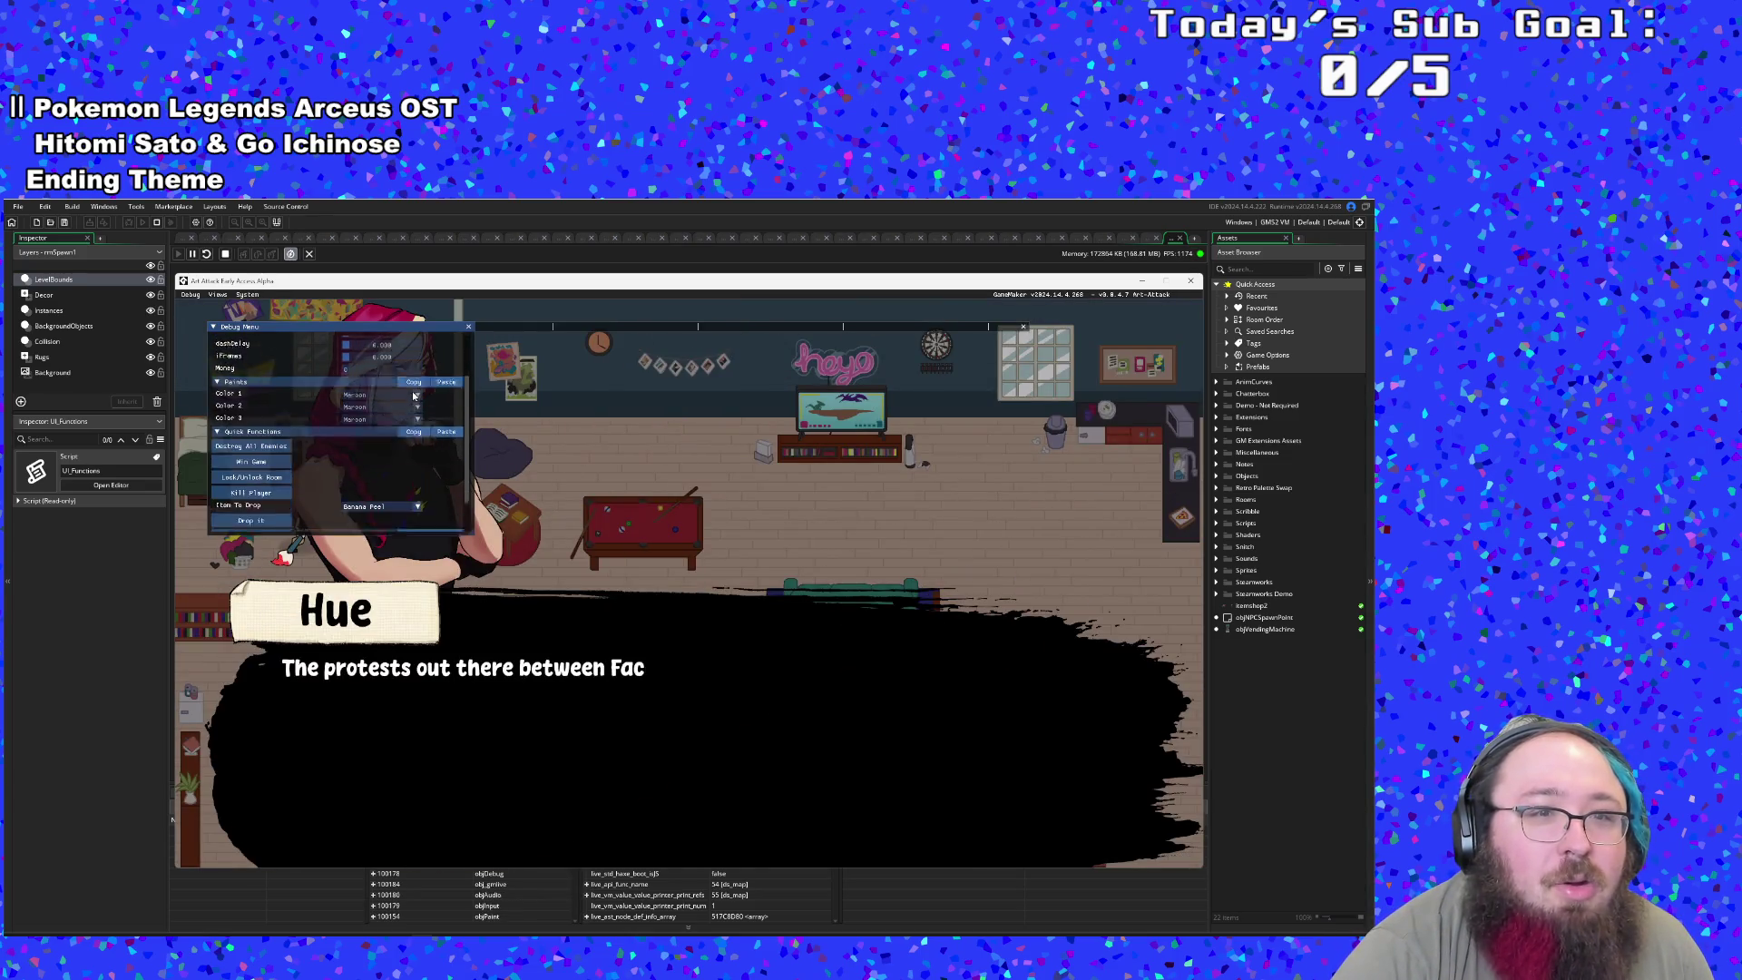
scroll(414, 396, "up", 1)
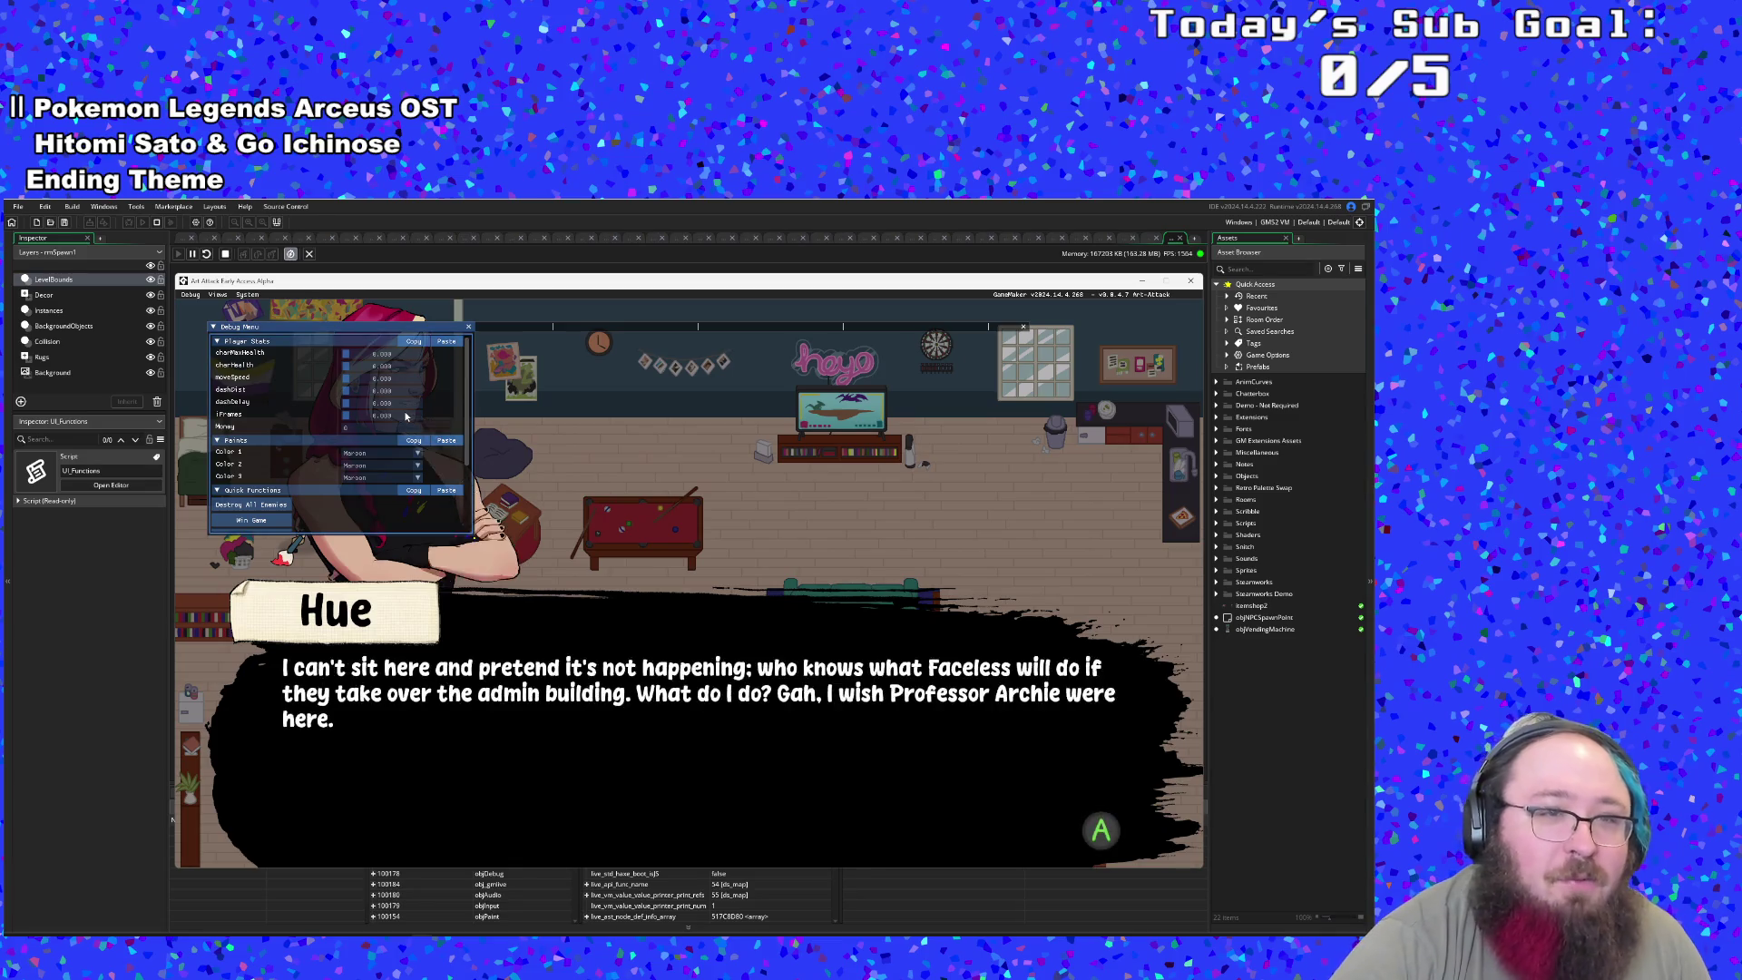
key("Return")
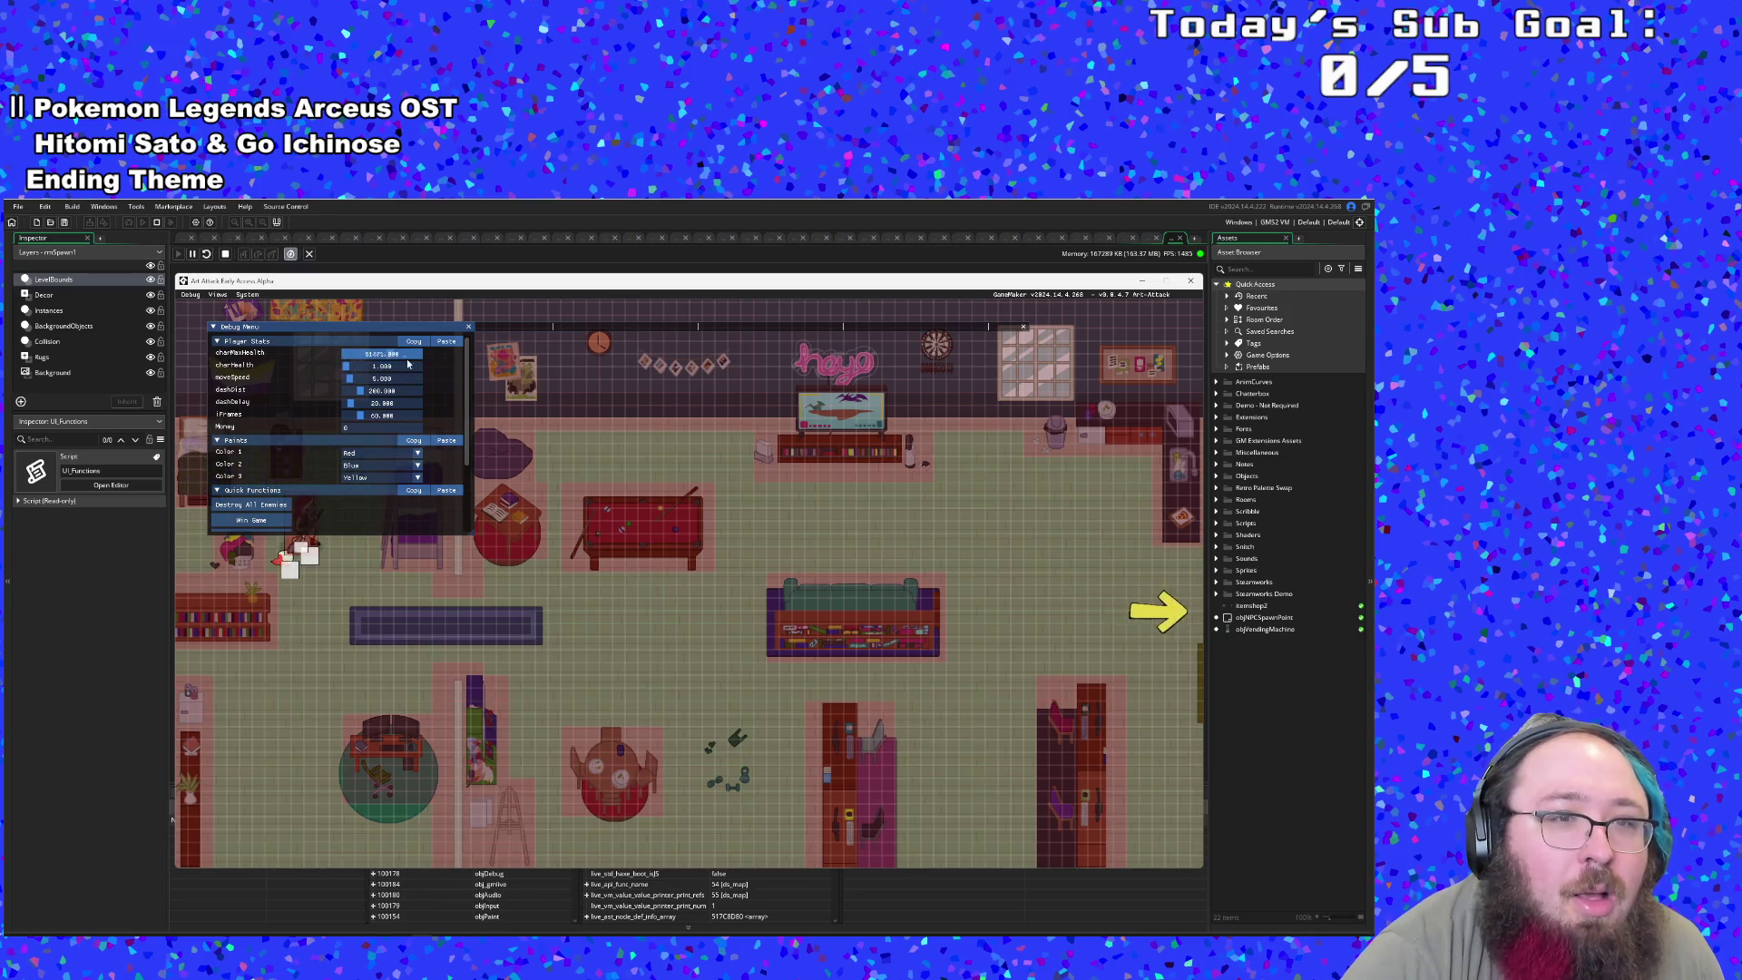
left_click_drag(348, 369, 454, 376)
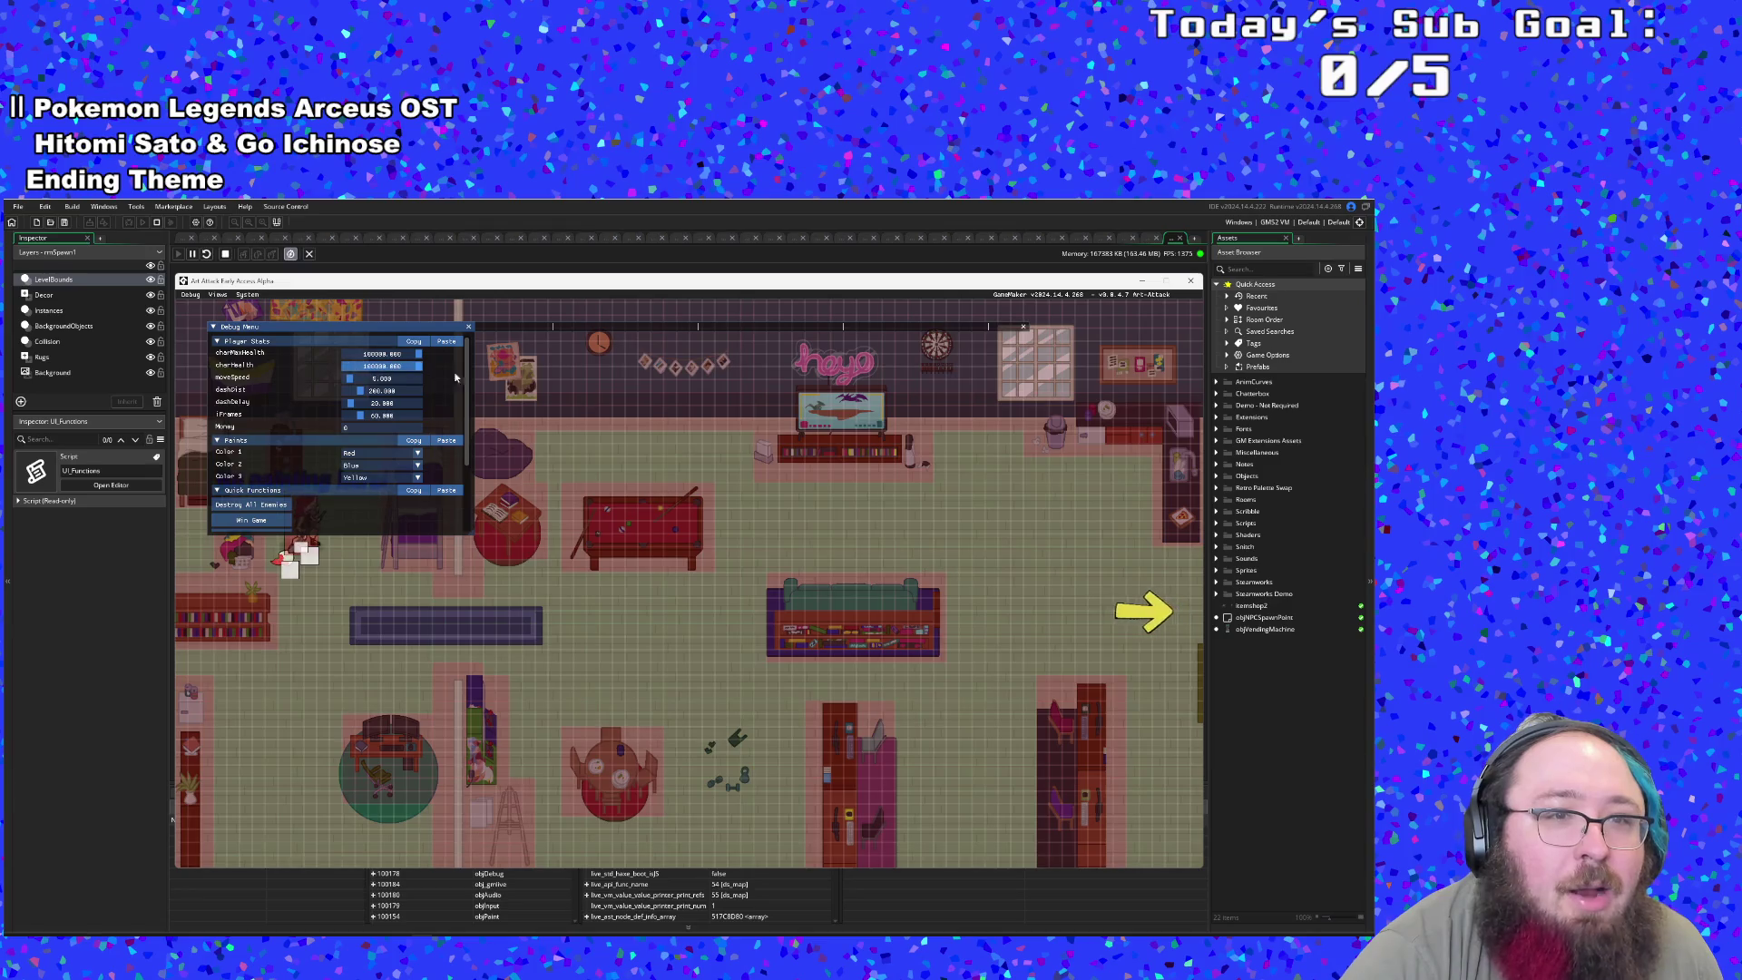
key("F1")
- Walk the player to the exit arrow to leave the room
key("d")
key("s")
key("w")
key("d")
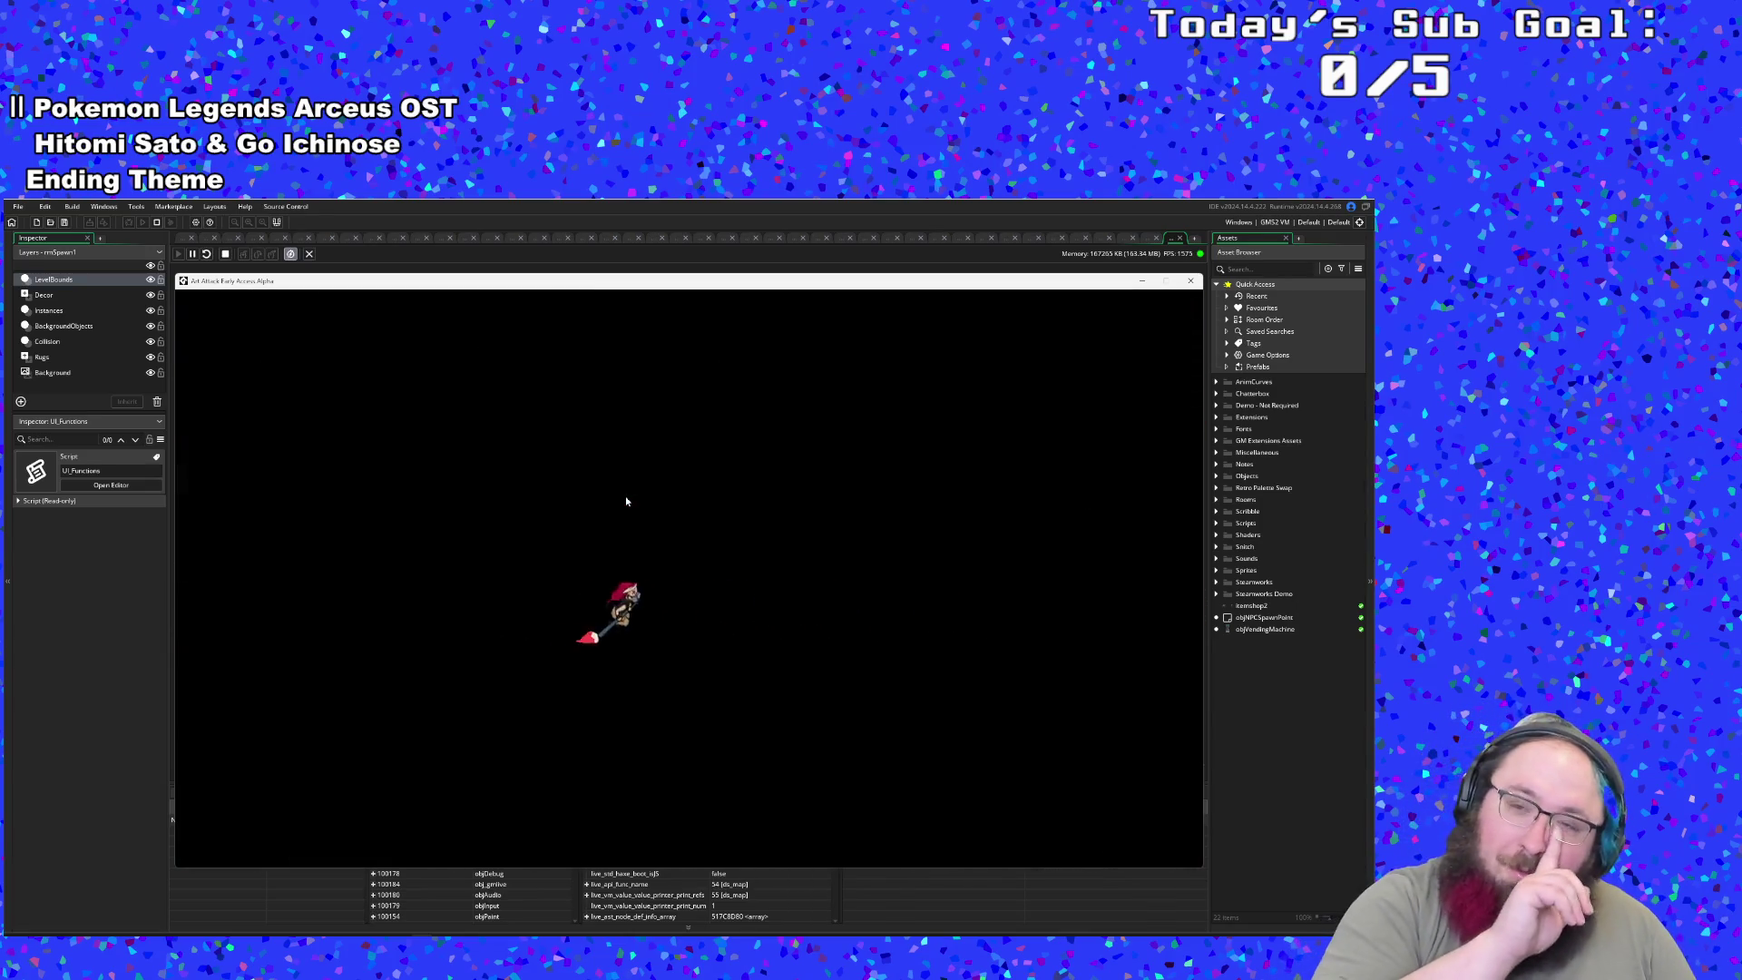
- Mix purple paint at the blue bucket, enter the next room and fire it at an enemy
key("d")
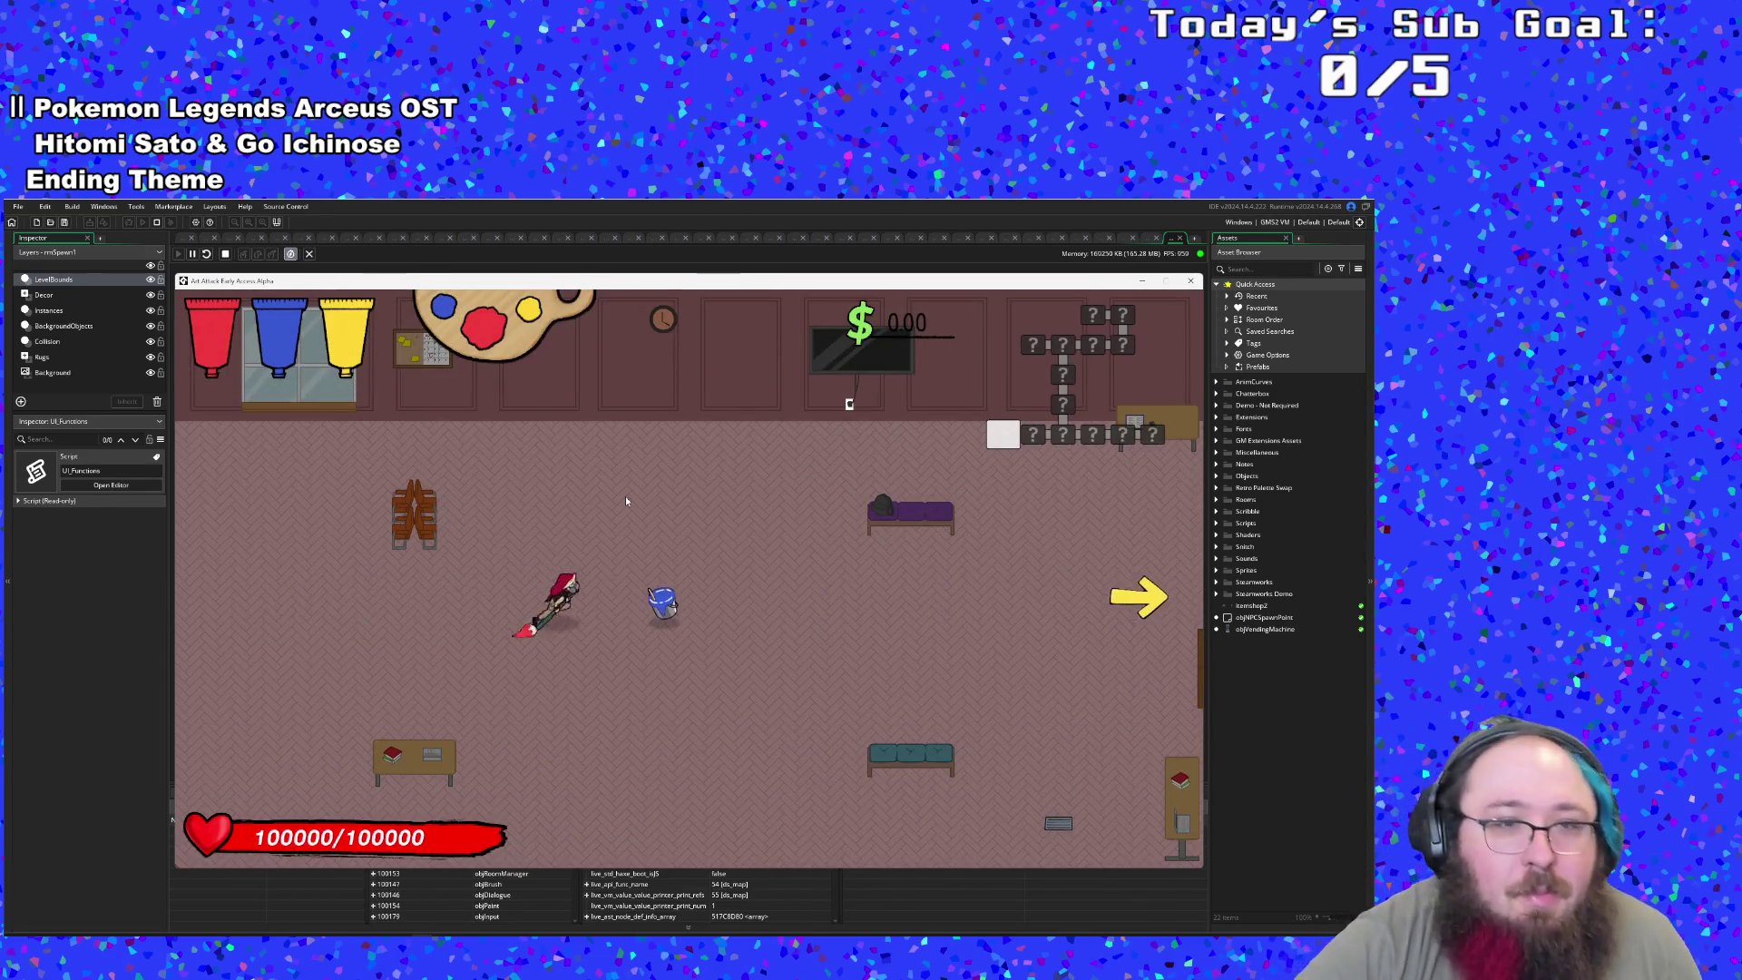
key("d")
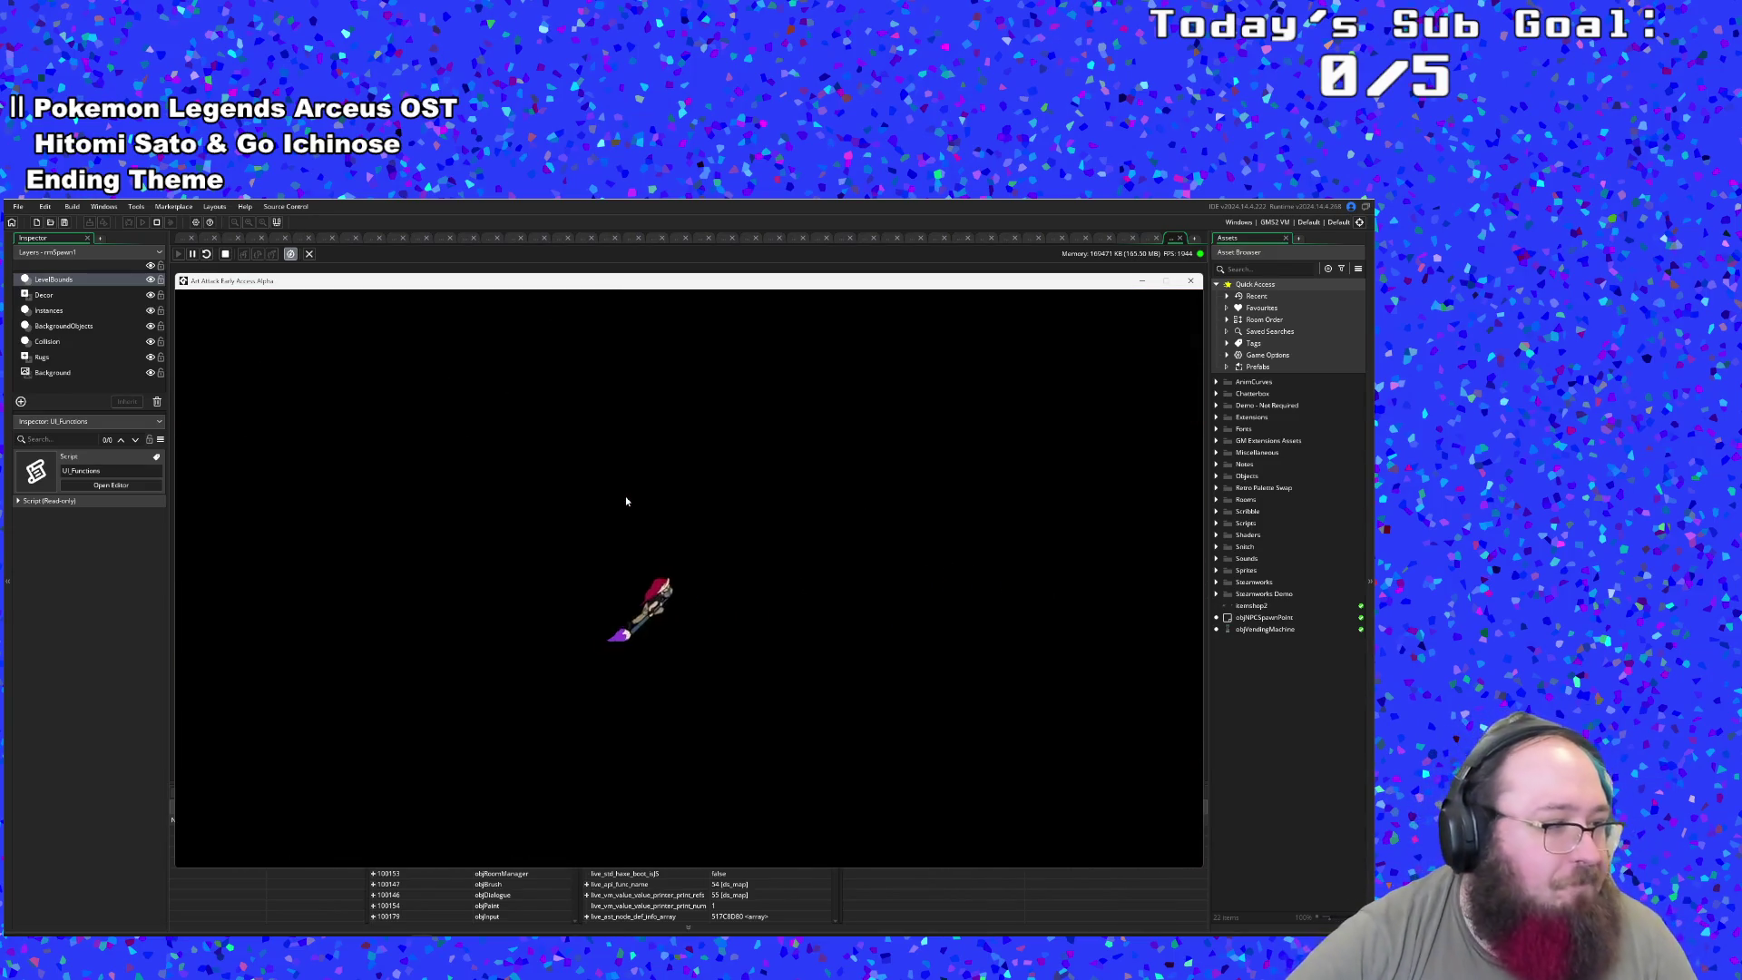
left_click(624, 495)
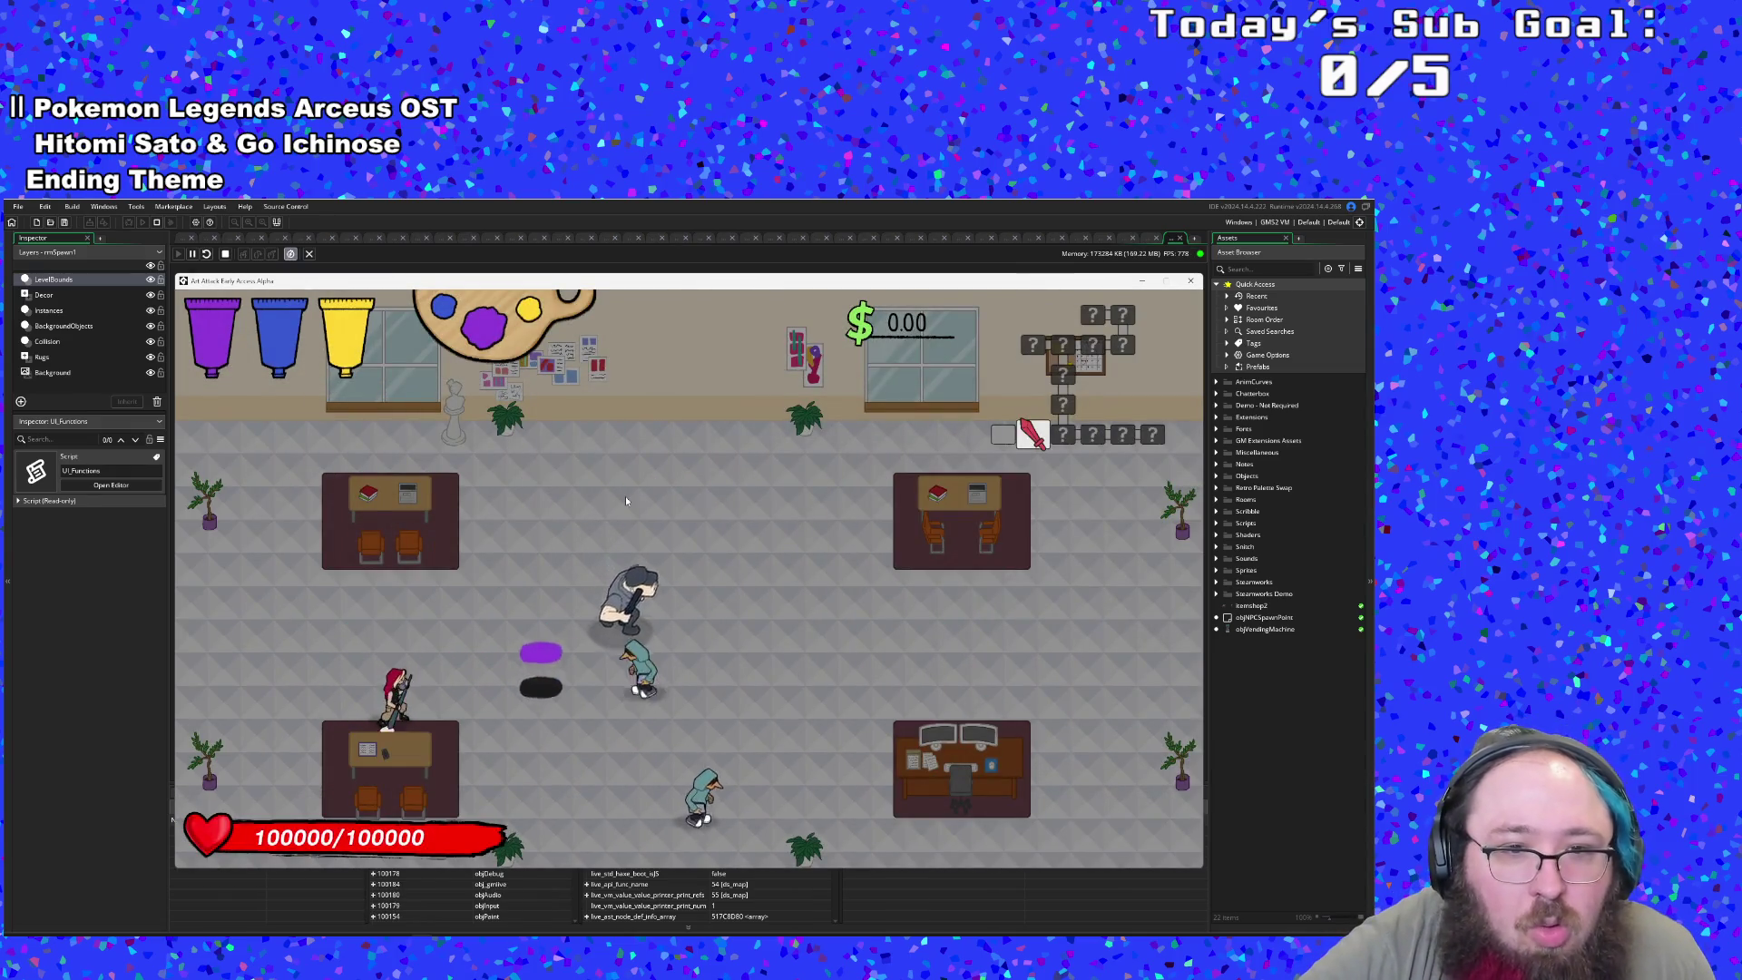
key("w")
key("d")
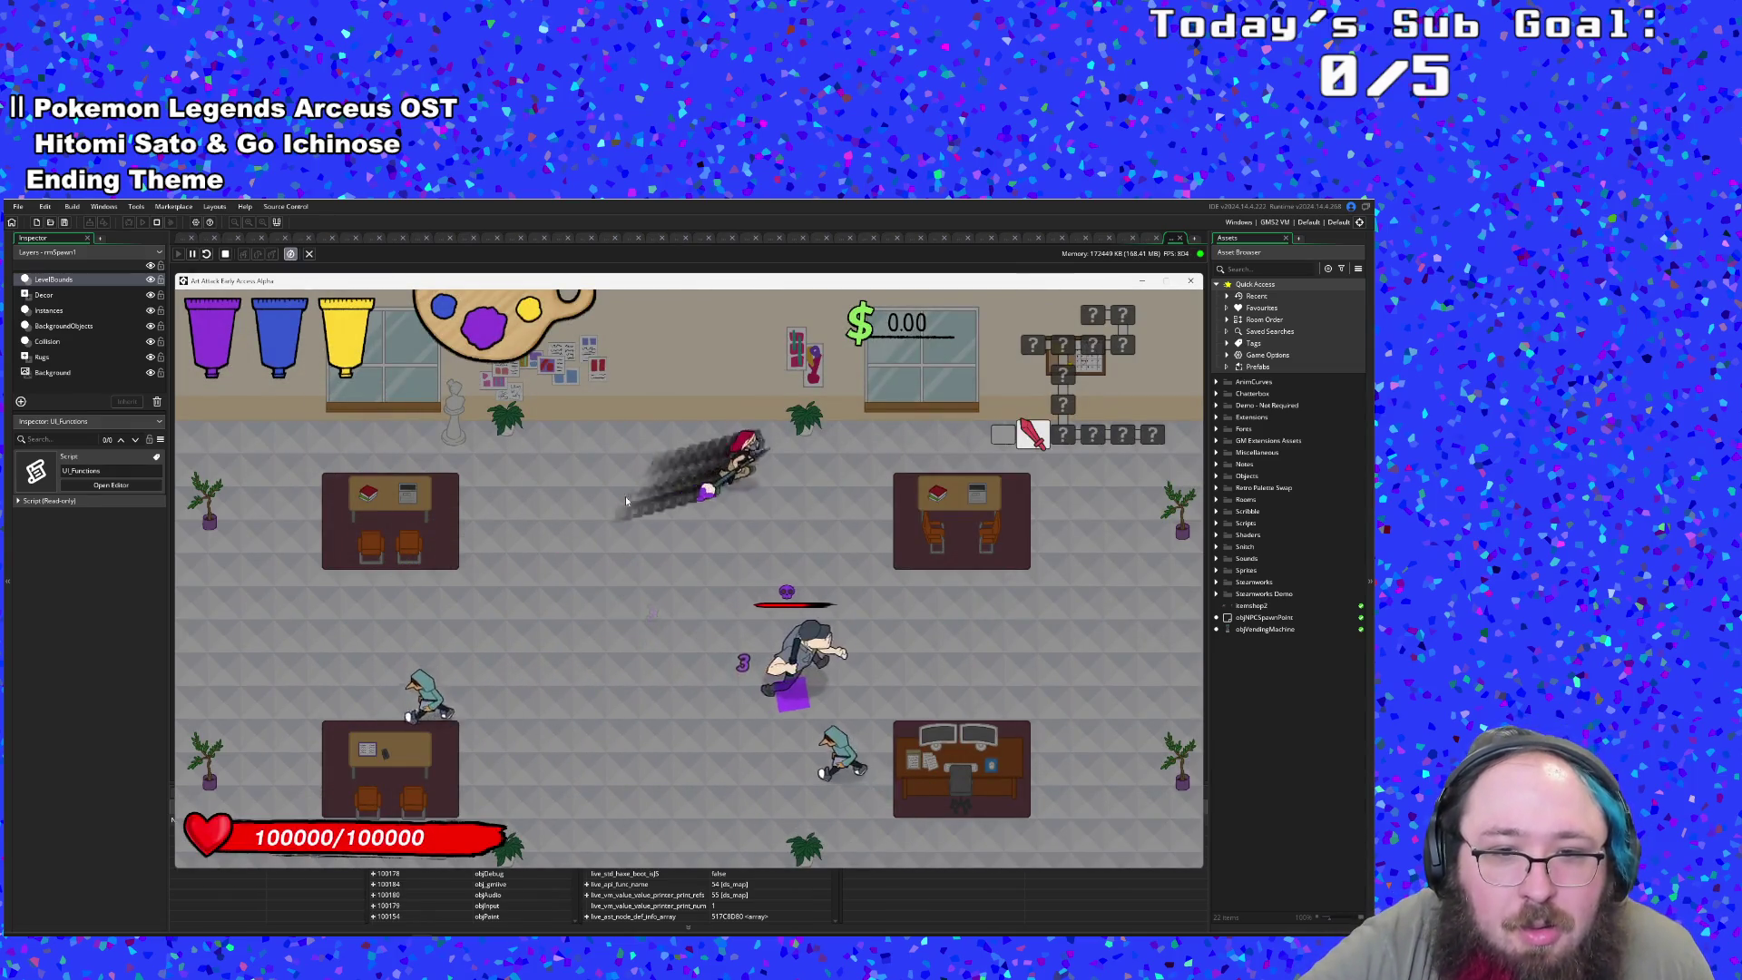
- Move around the classroom testing purple paint on enemies, then pause and return to the IDE
key("s")
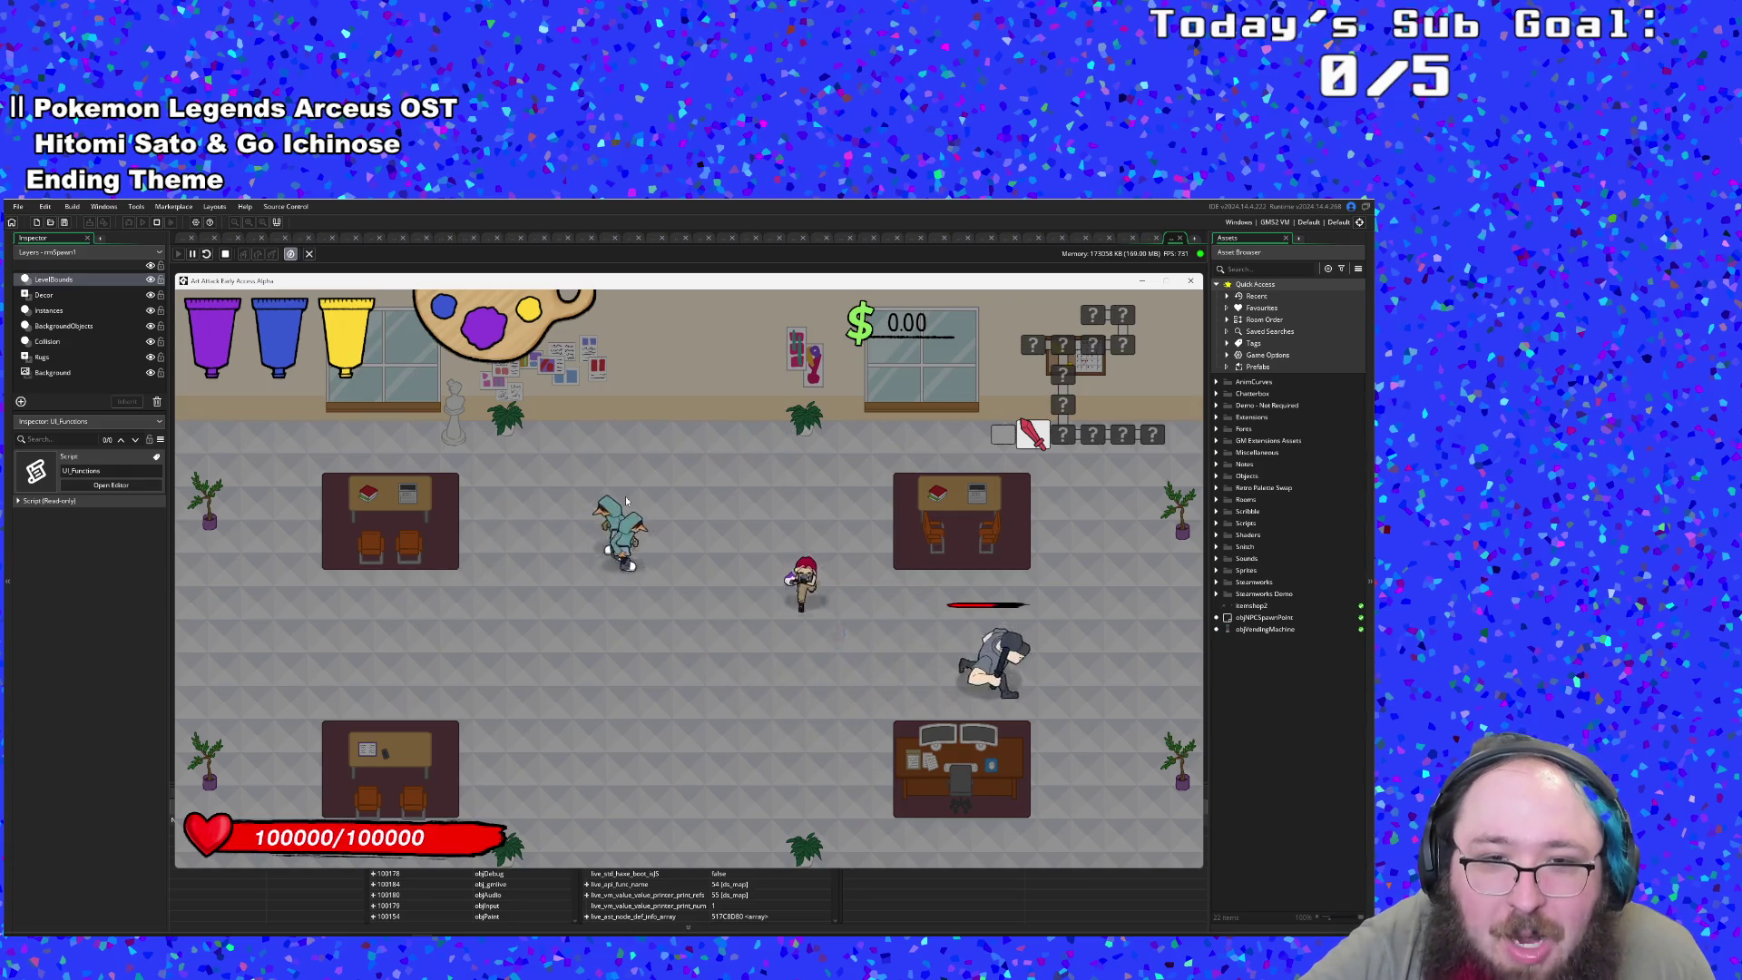
key("a")
key("w")
key("d")
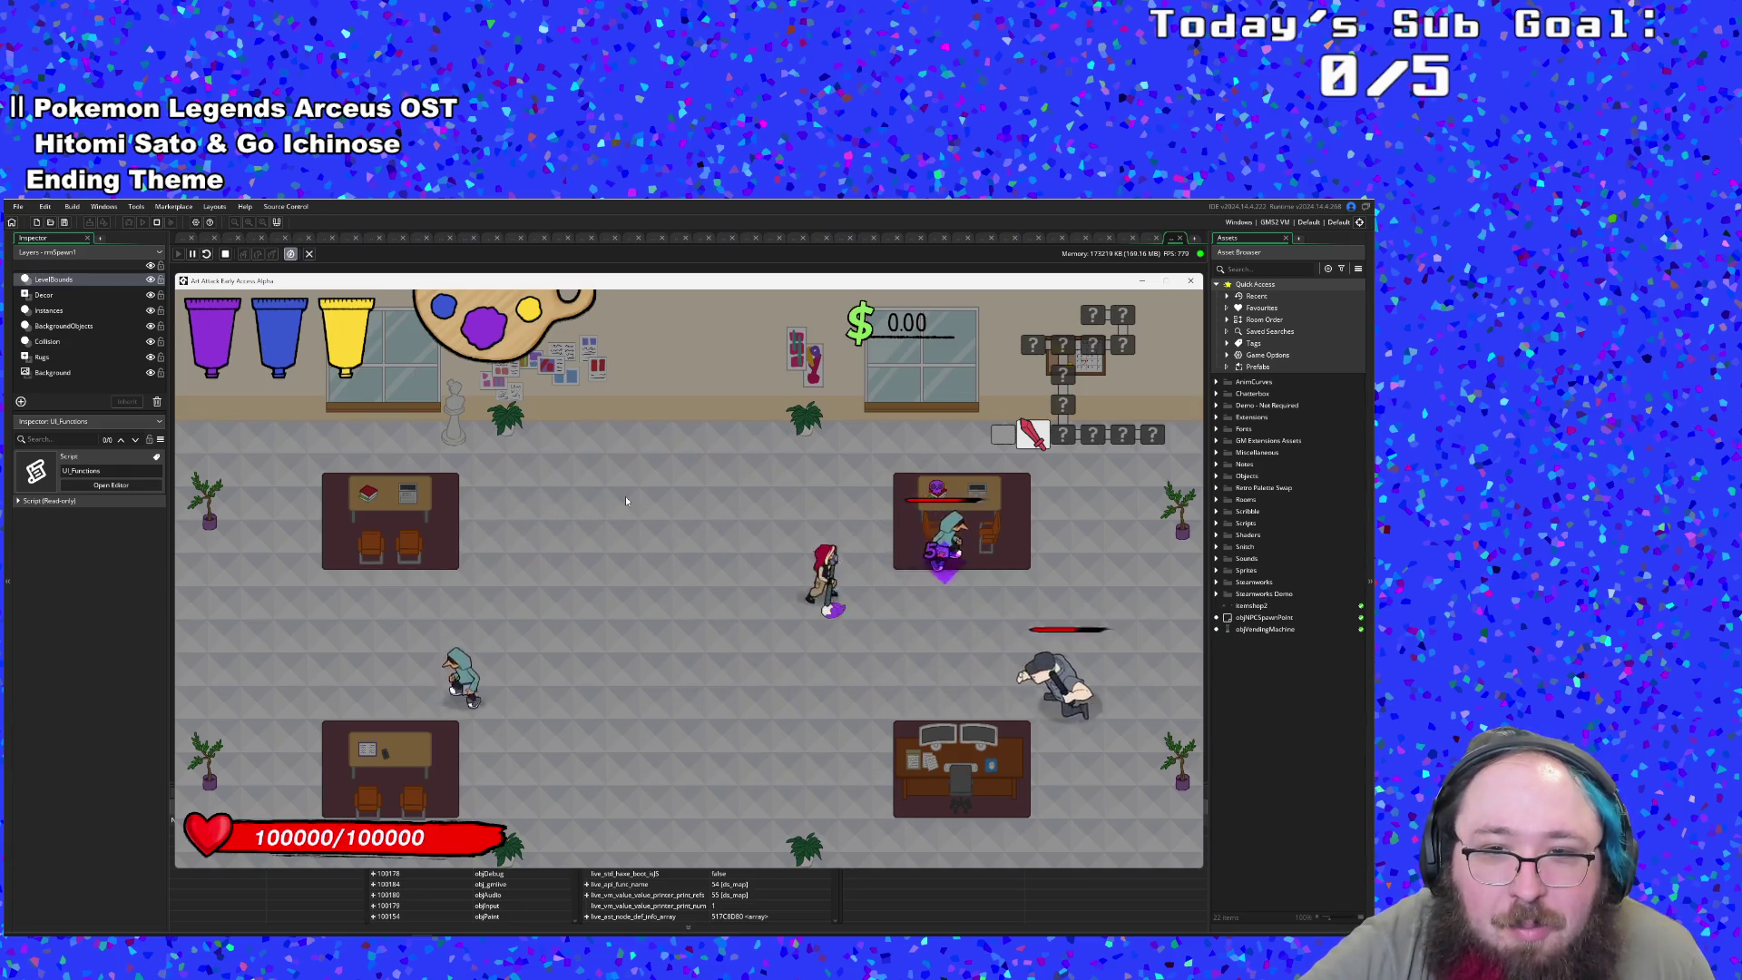
key("a")
key("s")
key("a")
key("d")
key("w")
key("d")
key("s")
key("w")
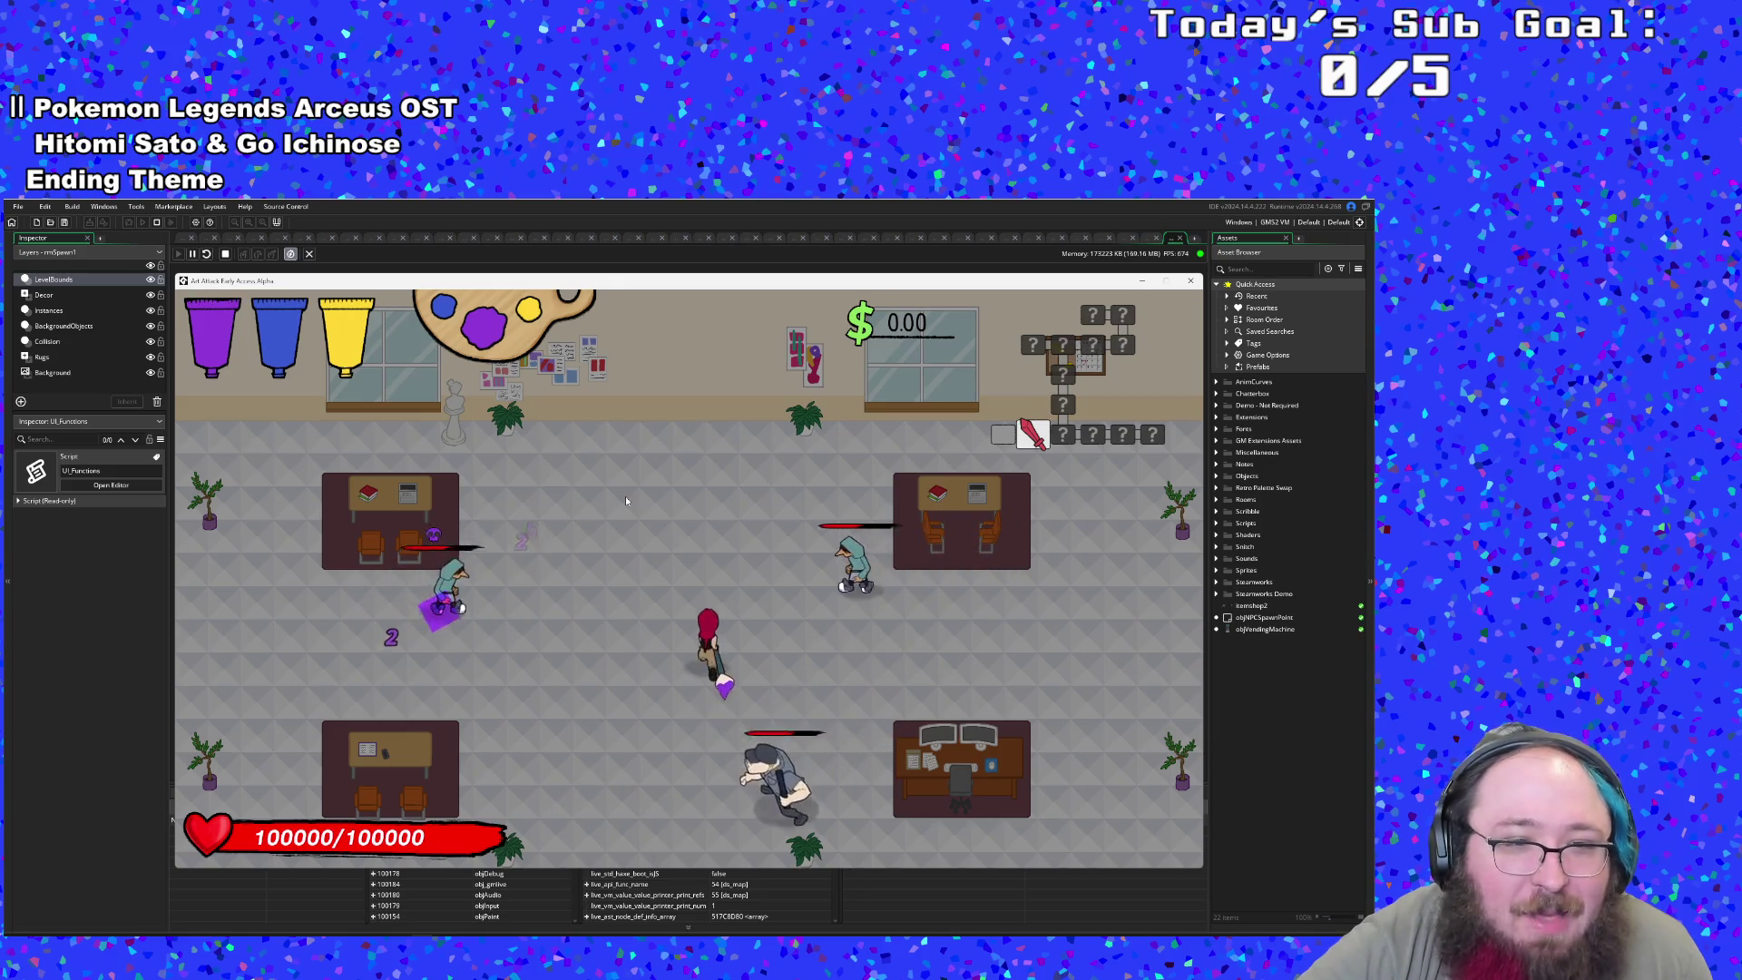
key("Escape")
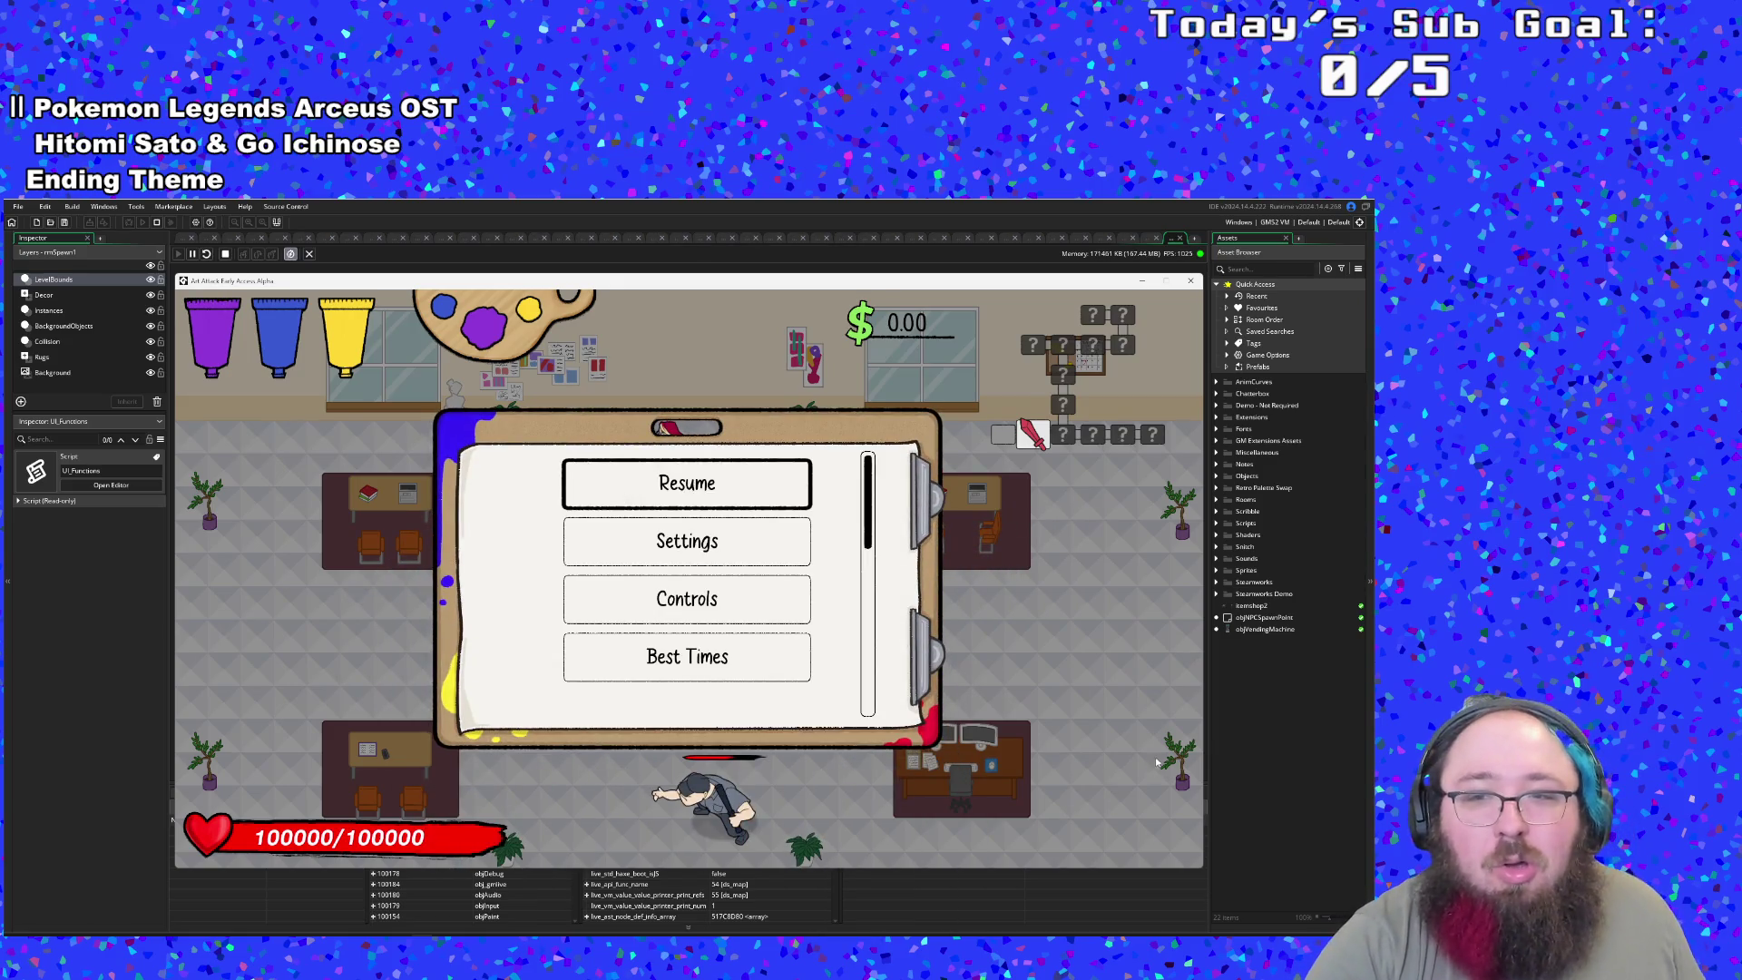
left_click(1223, 759)
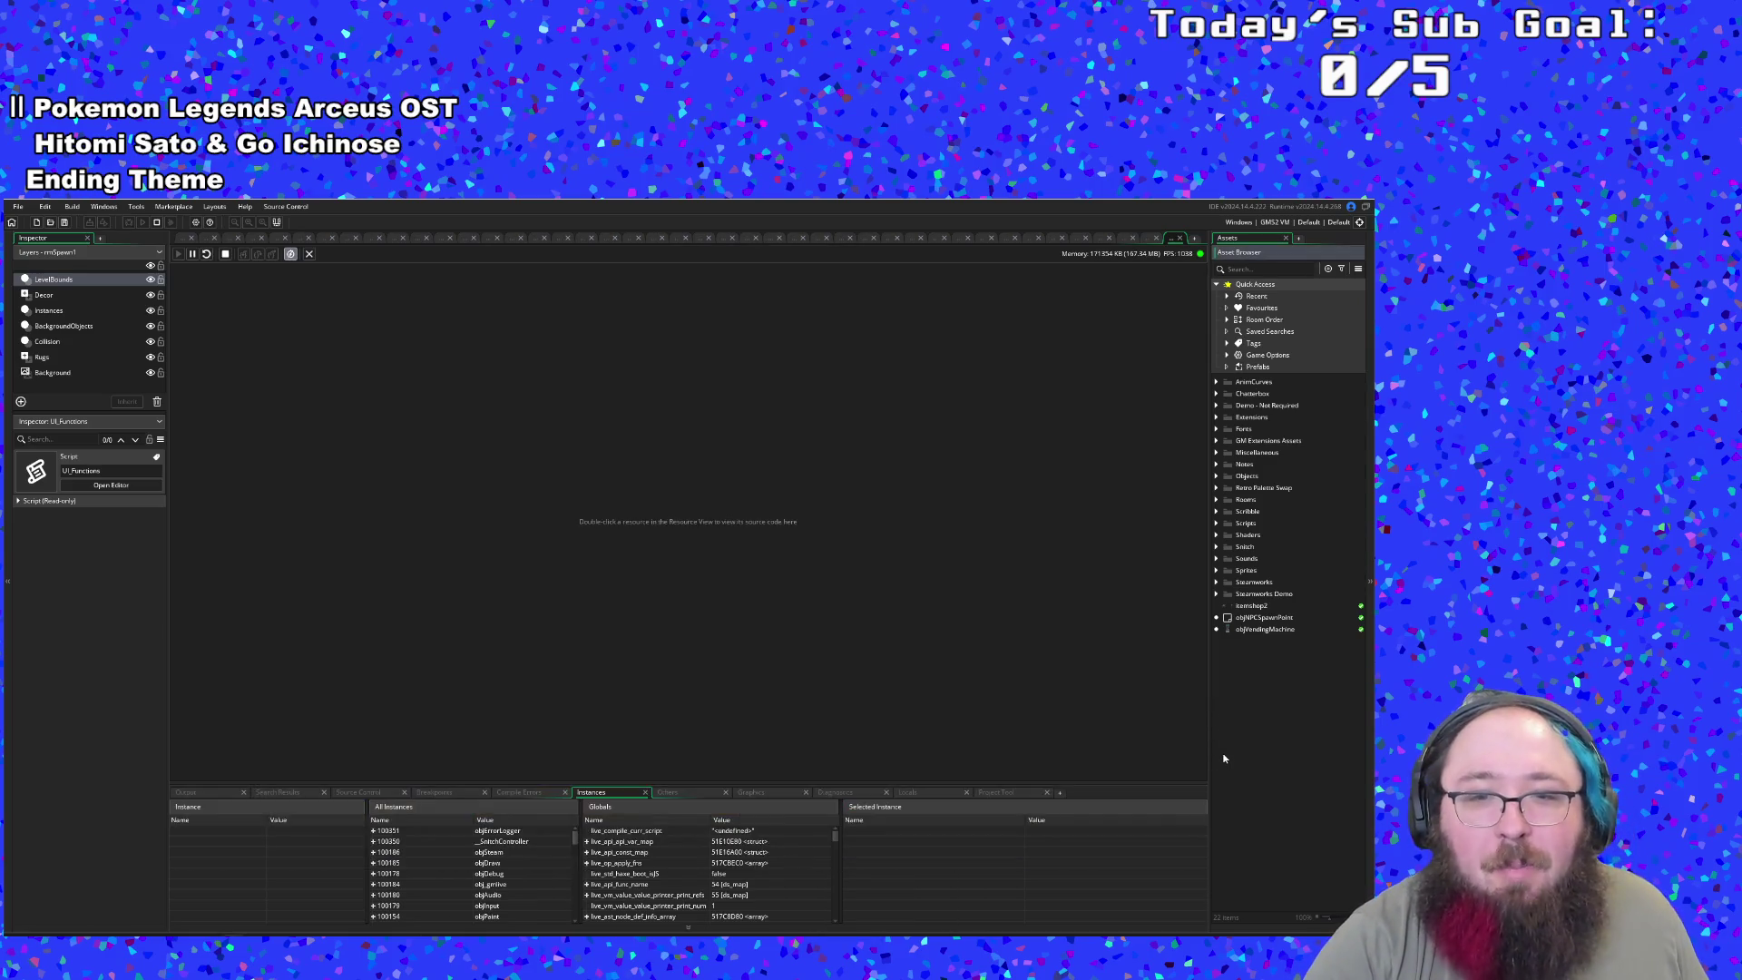
- Look through the objNPC Step code, close it, and view objTitleScreen's Create code
left_click(1147, 240)
left_click(687, 653)
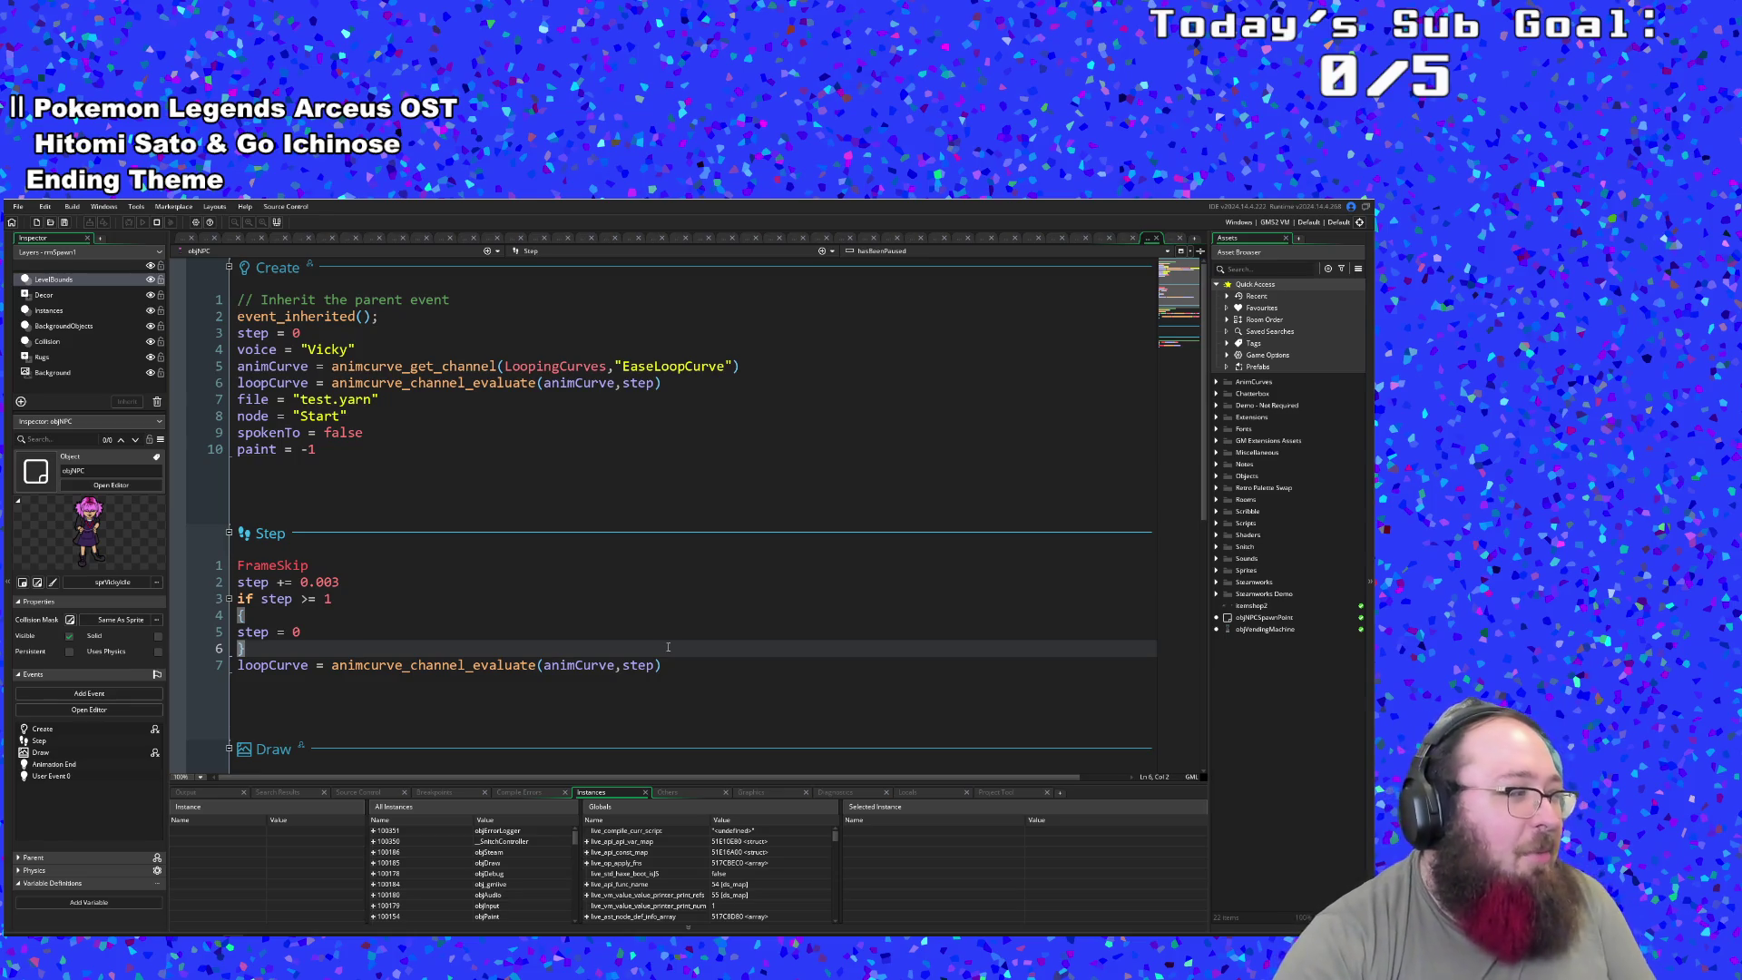
scroll(663, 624, "down", 8)
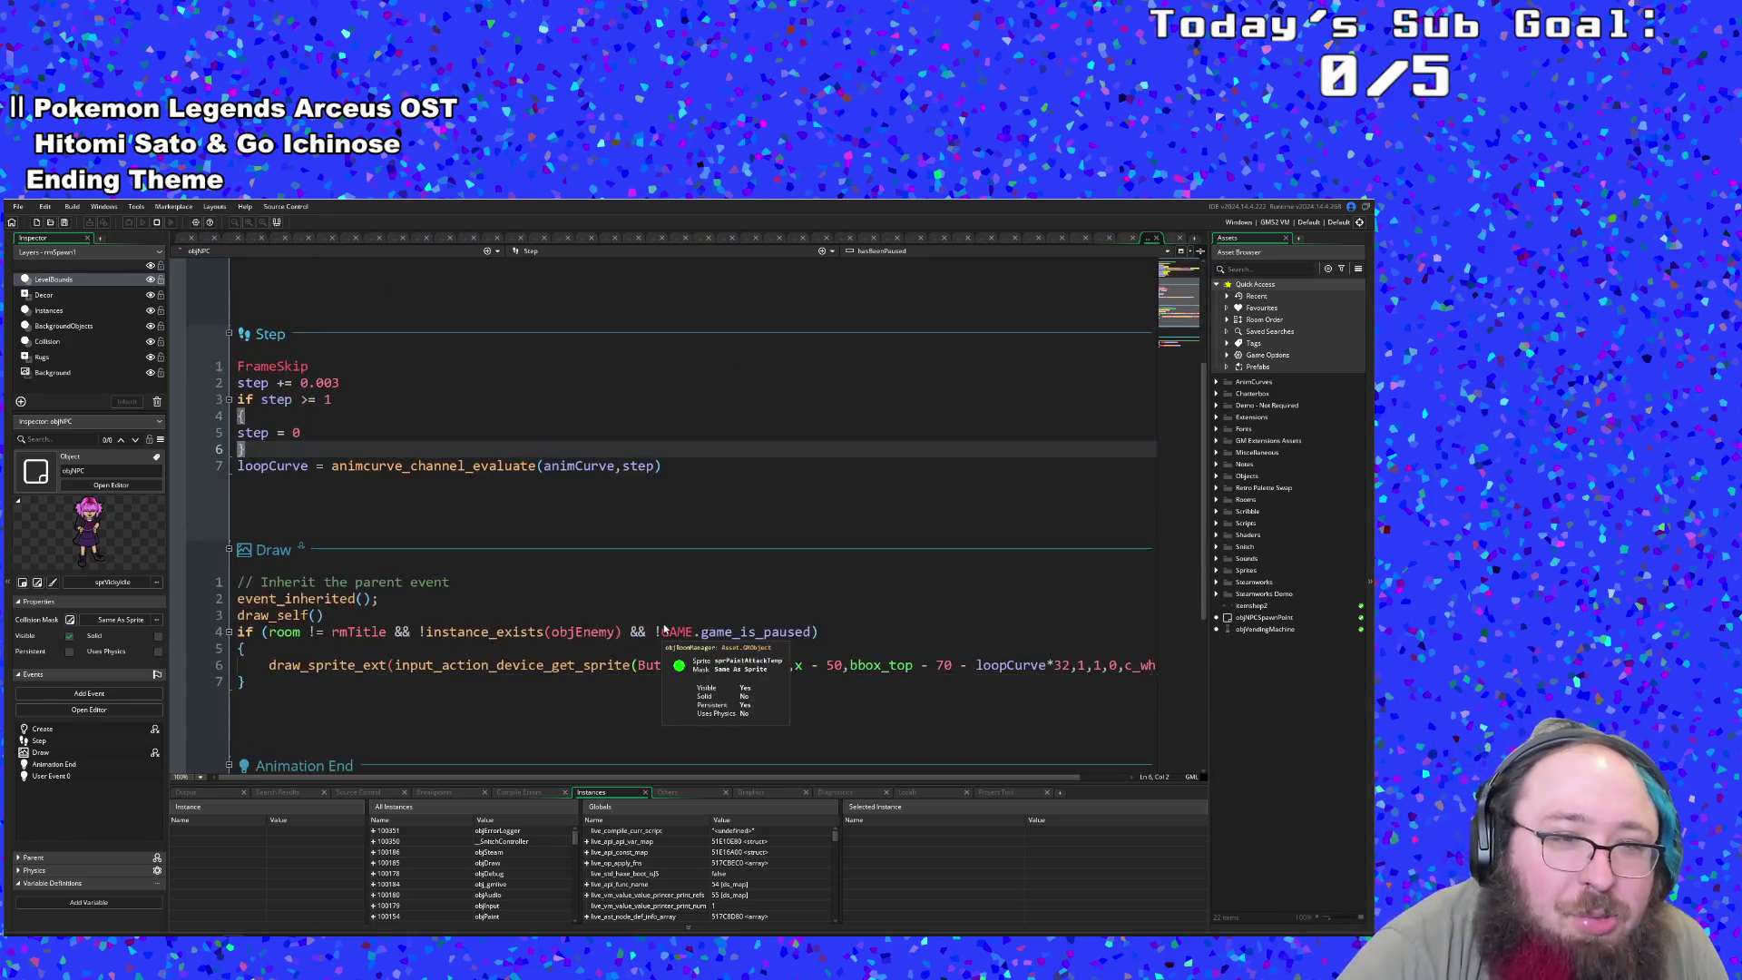
left_click(1158, 239)
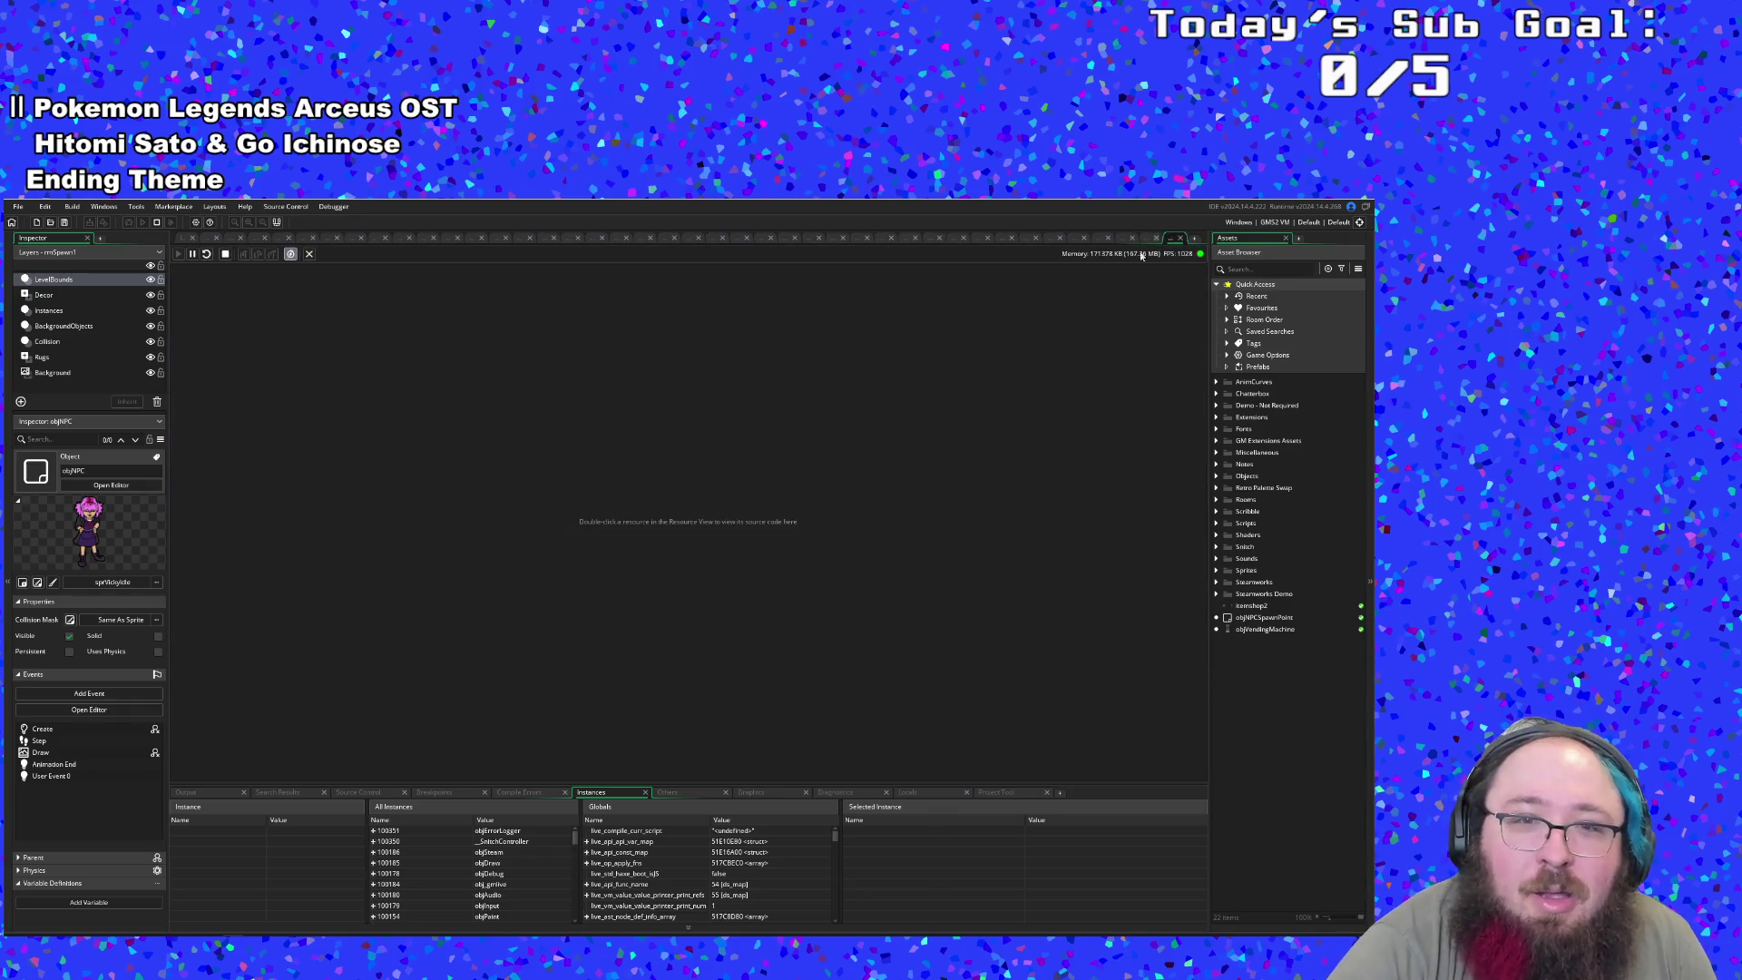
left_click(1150, 239)
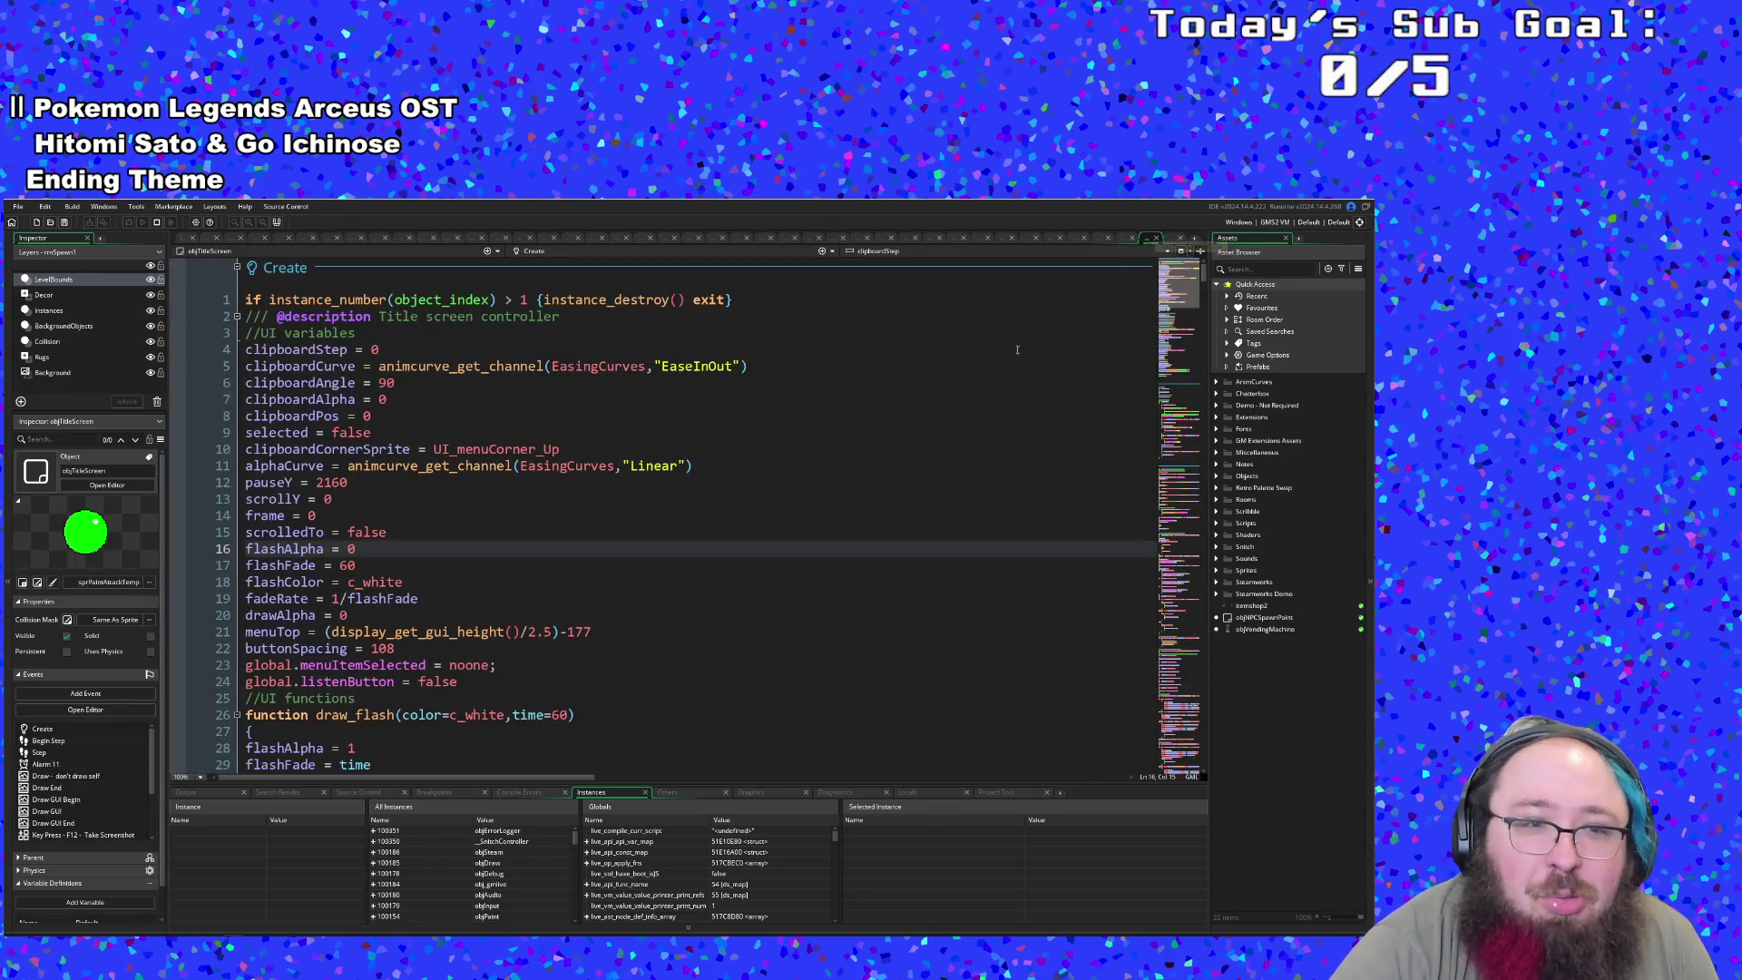
left_click(817, 526)
- Search assets for 'ui_f', open UI_Functions and move to RegMask's Content code around line 262
key("ctrl+t")
type("o")
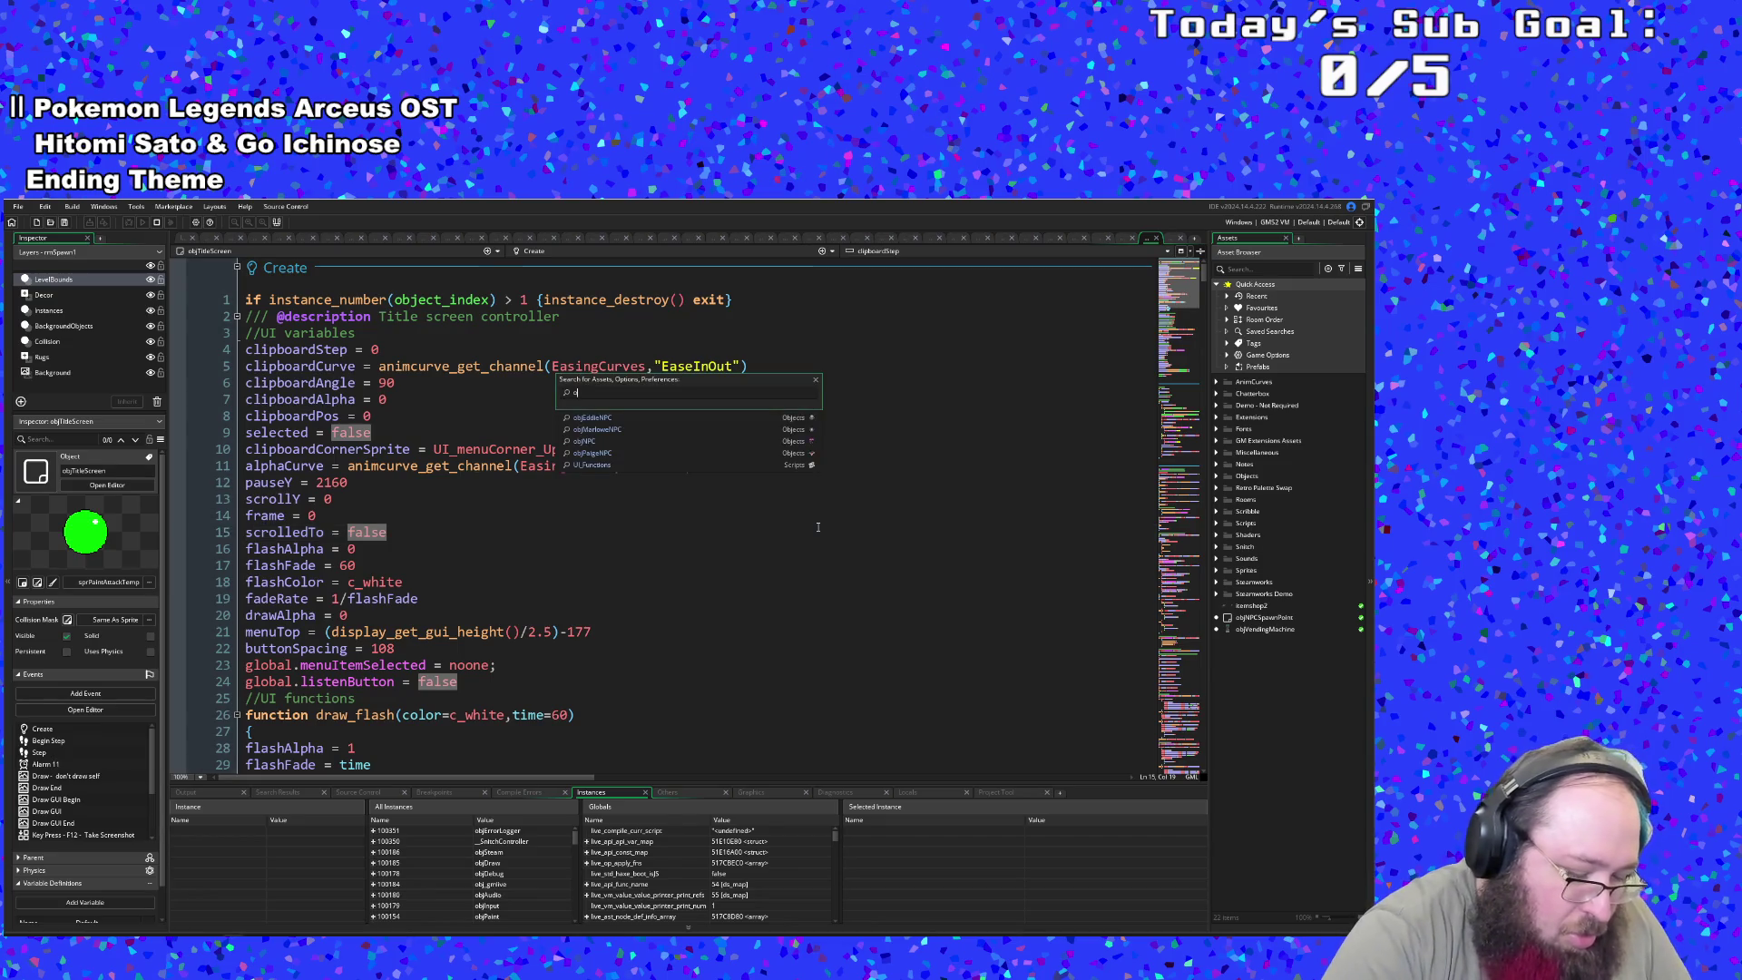
key("BackSpace")
key("BackSpace")
key("BackSpace")
type("men")
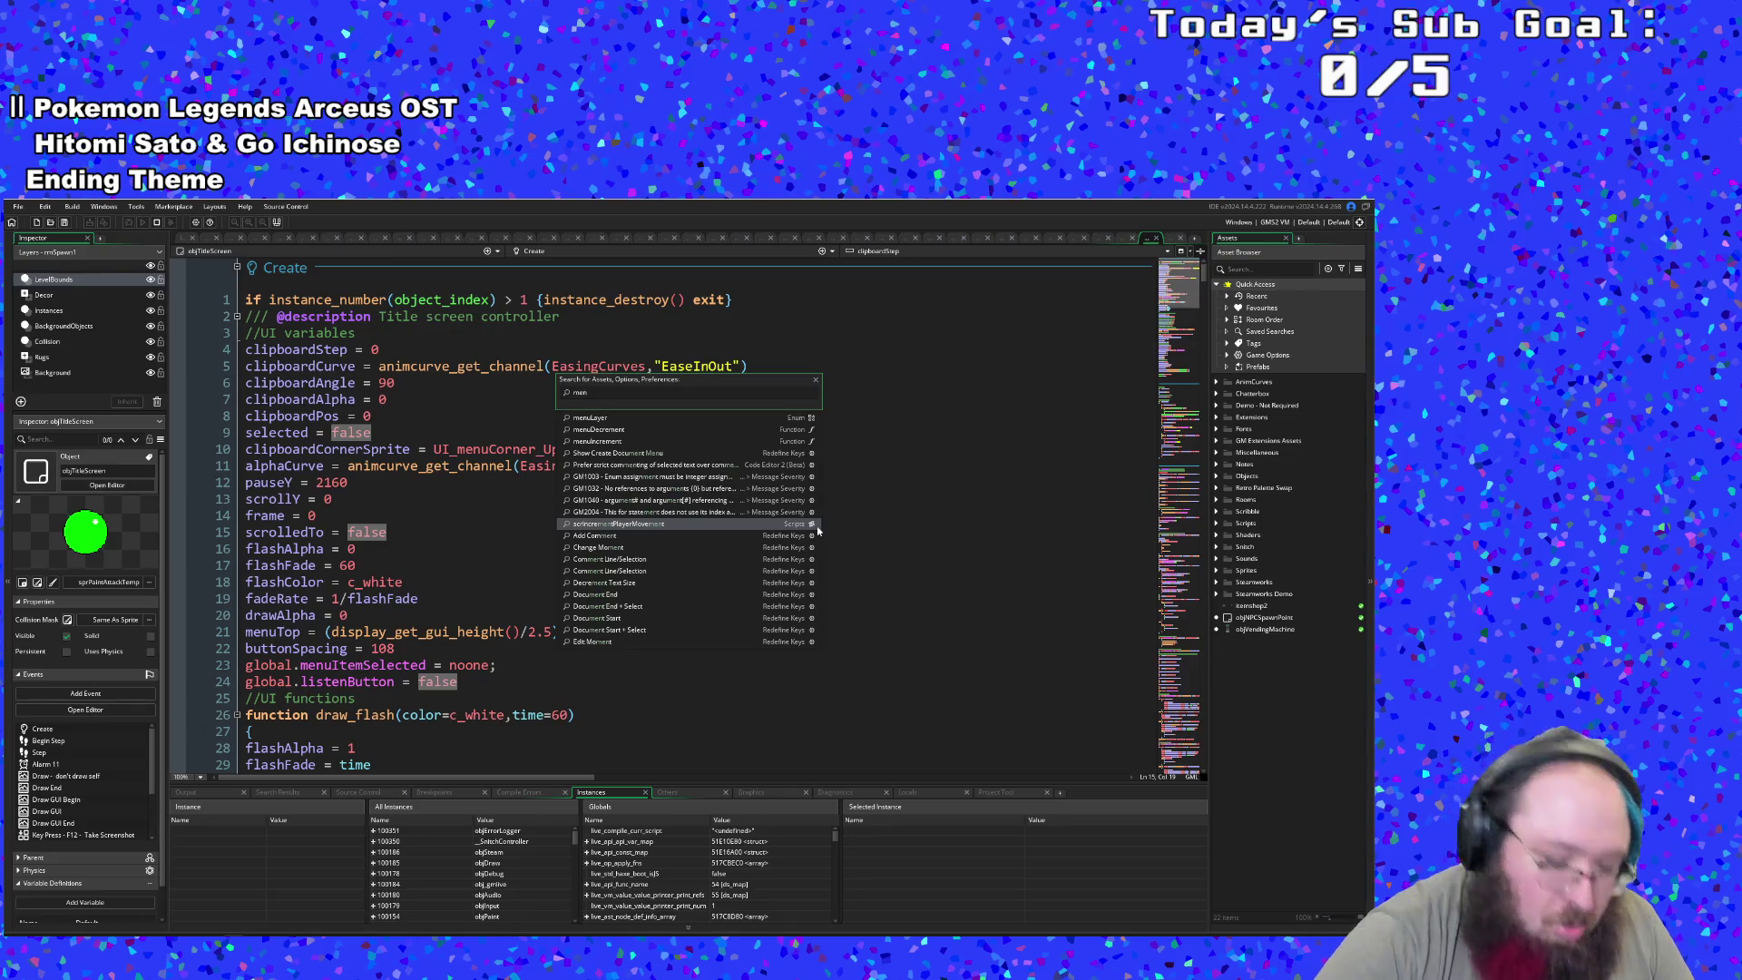
key("BackSpace")
key("BackSpace")
key("BackSpace")
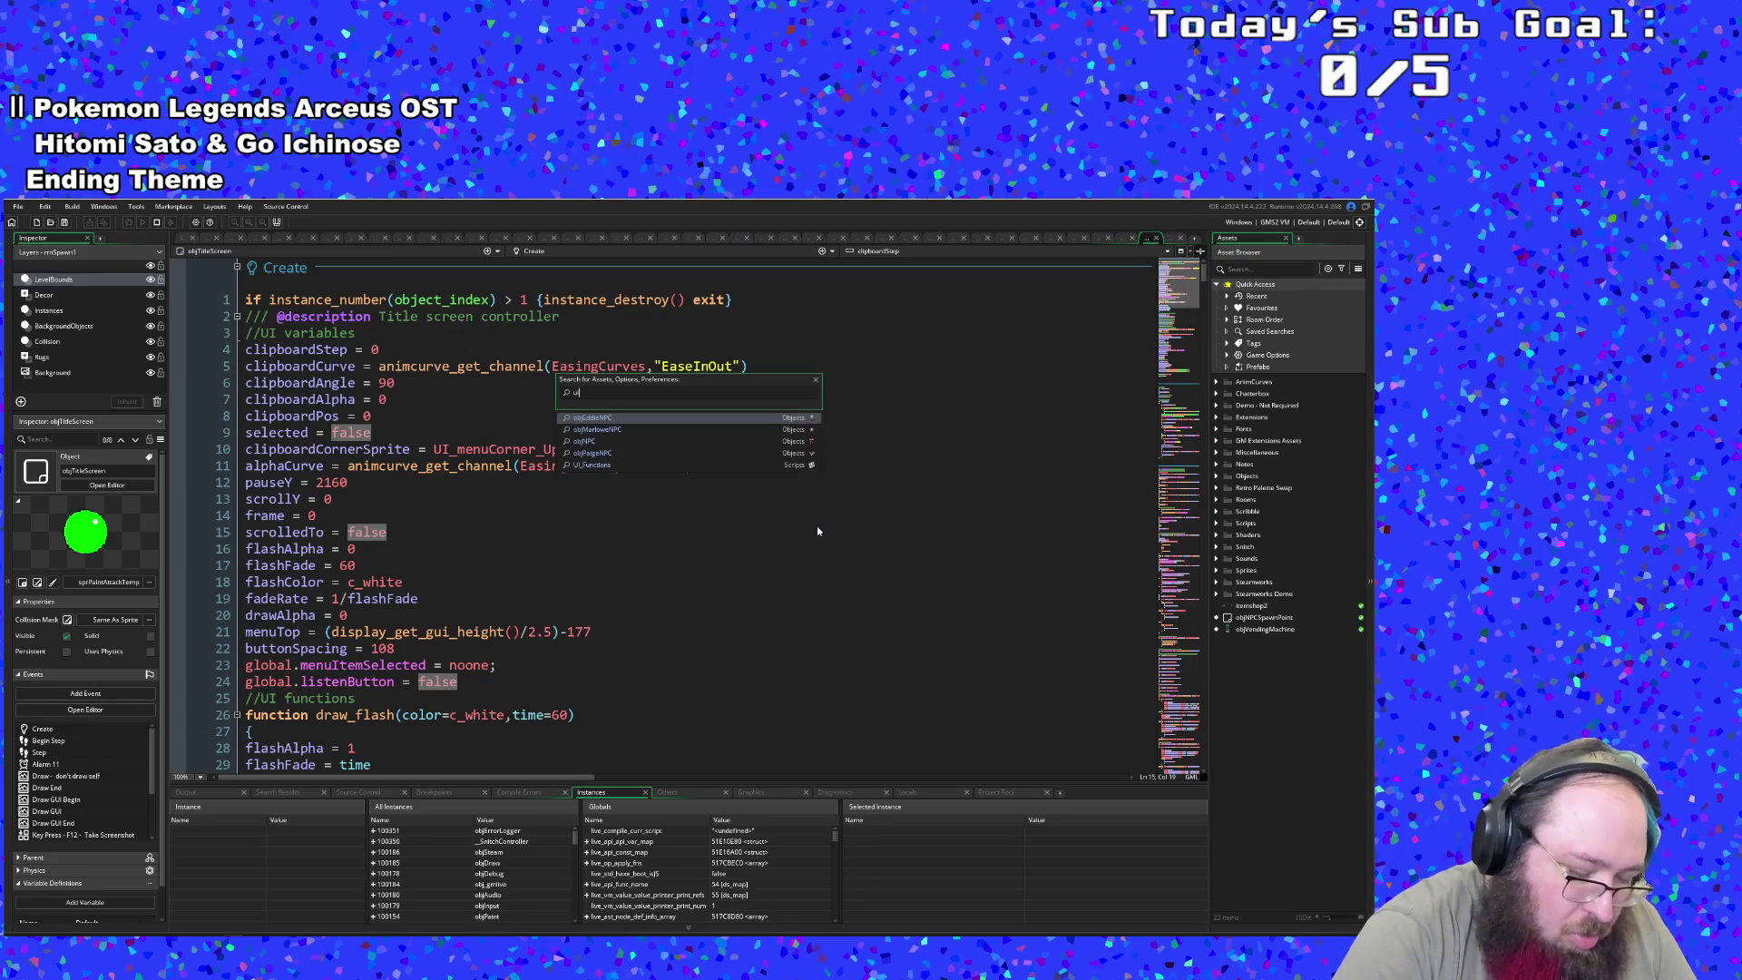
type("ui_men")
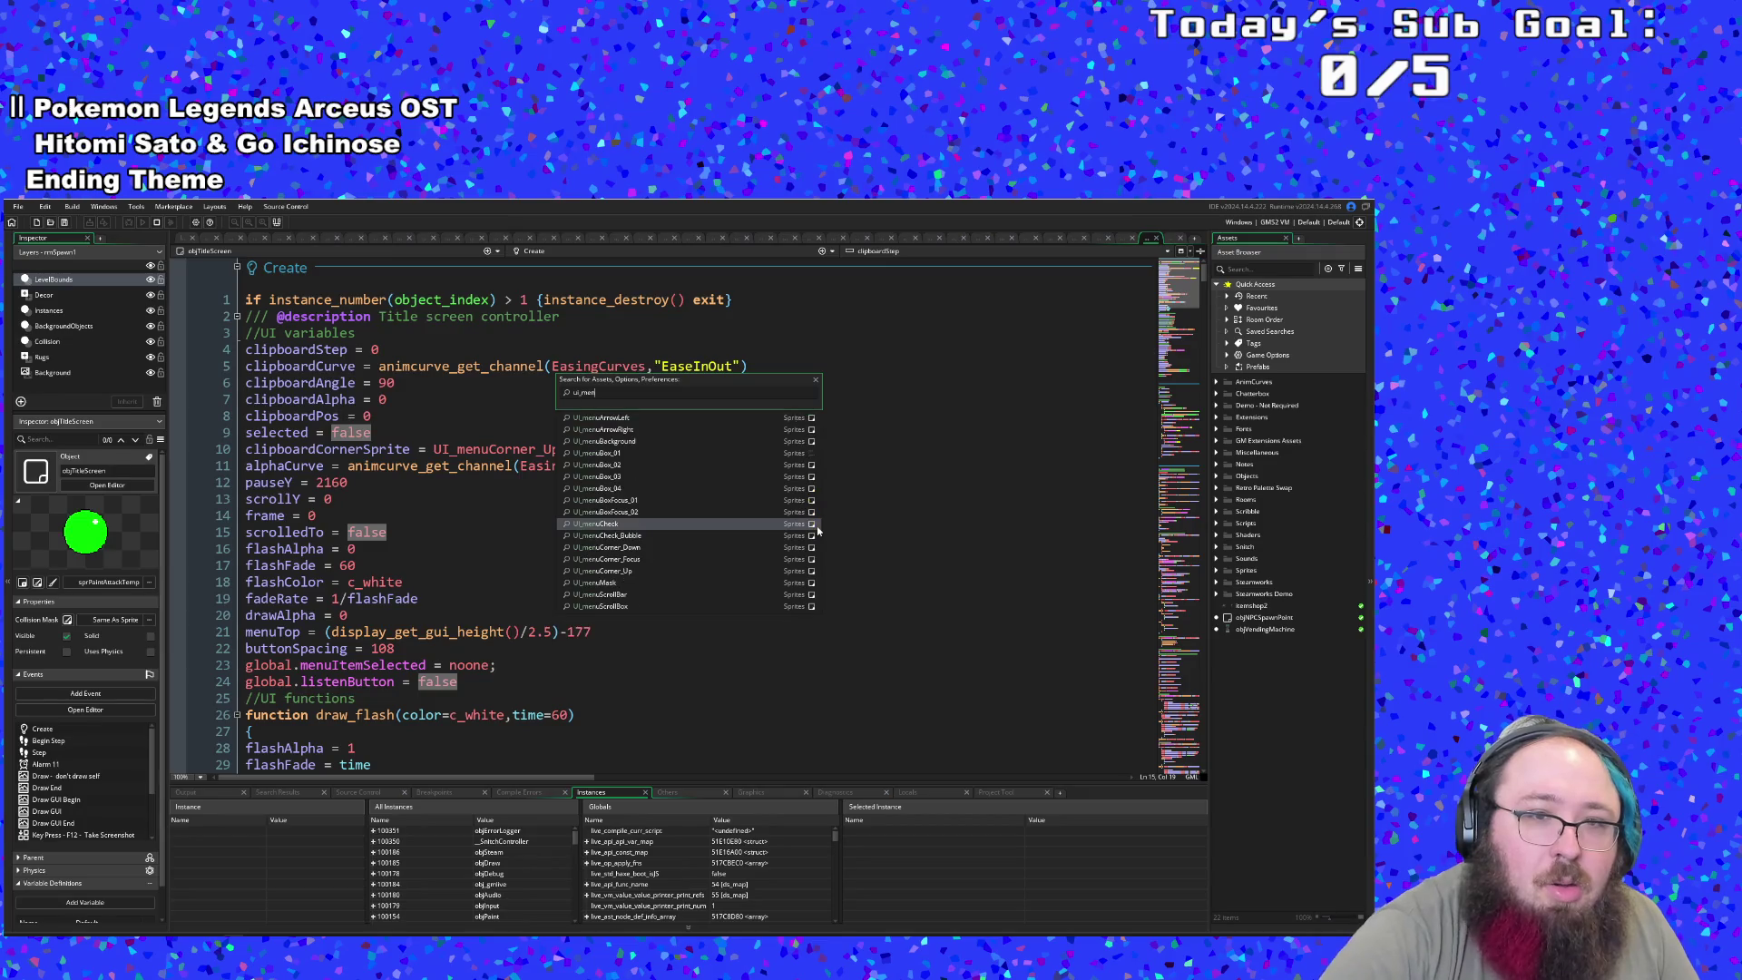
key("BackSpace")
key("BackSpace")
key("BackSpace")
type("f")
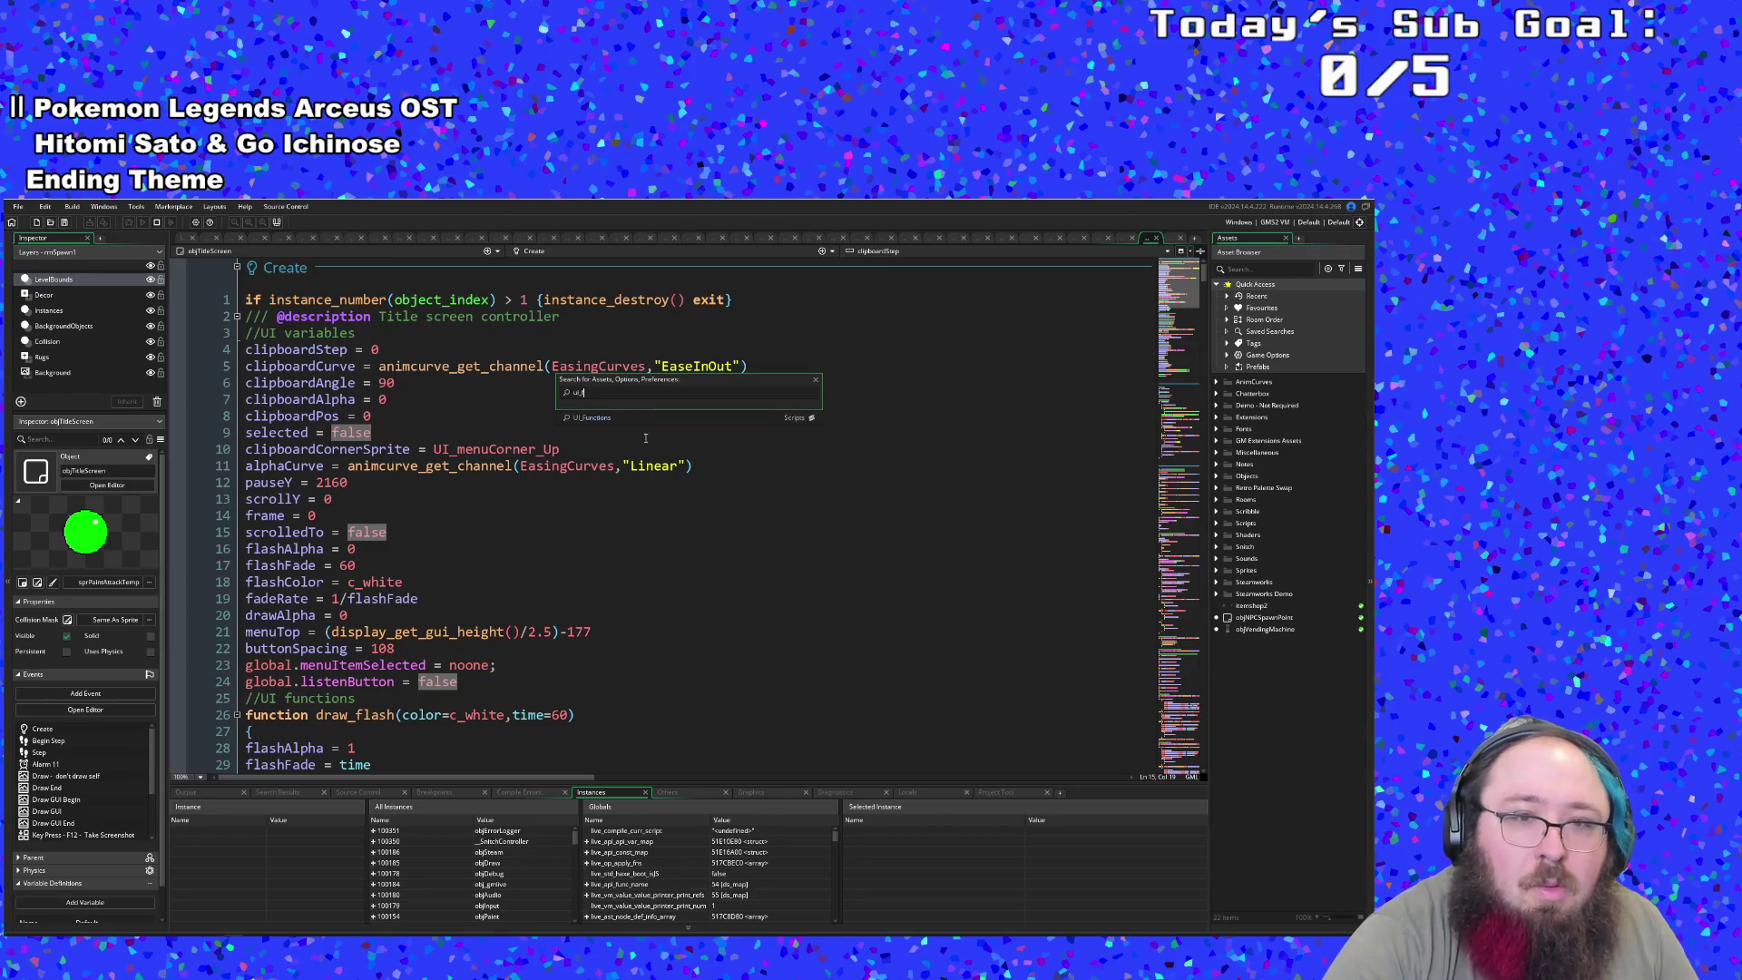
left_click(606, 417)
left_click(574, 570)
left_click(580, 537)
left_click(564, 466)
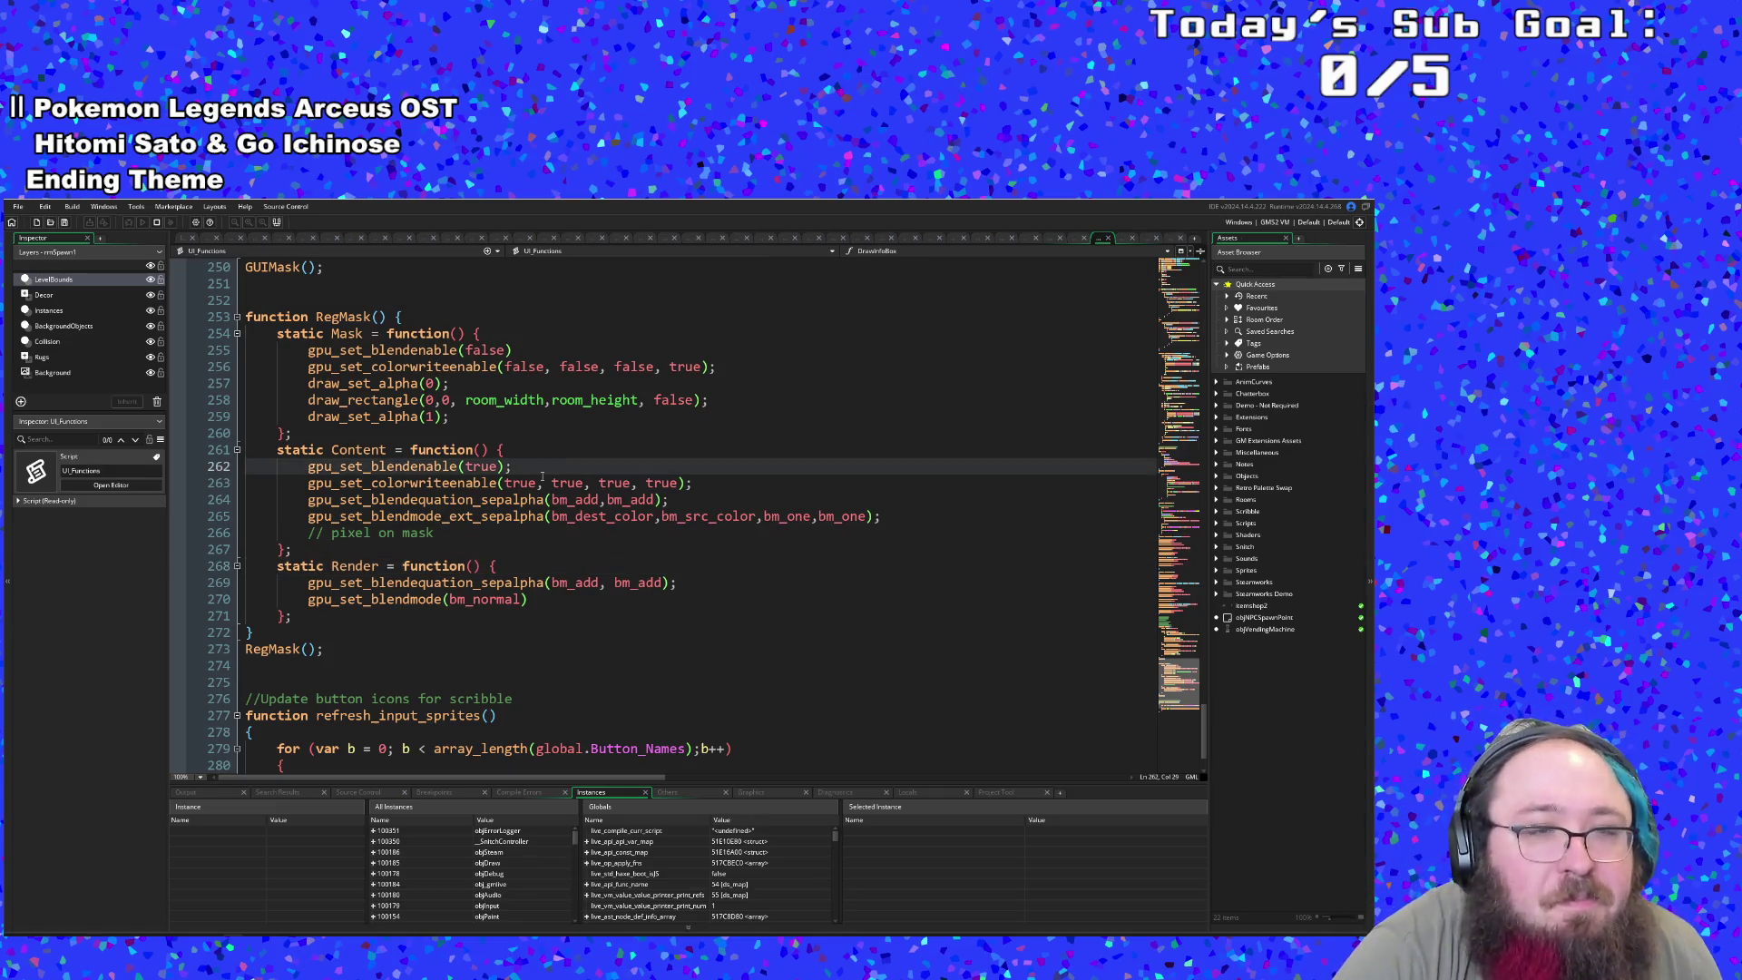
scroll(541, 477, "down", 2)
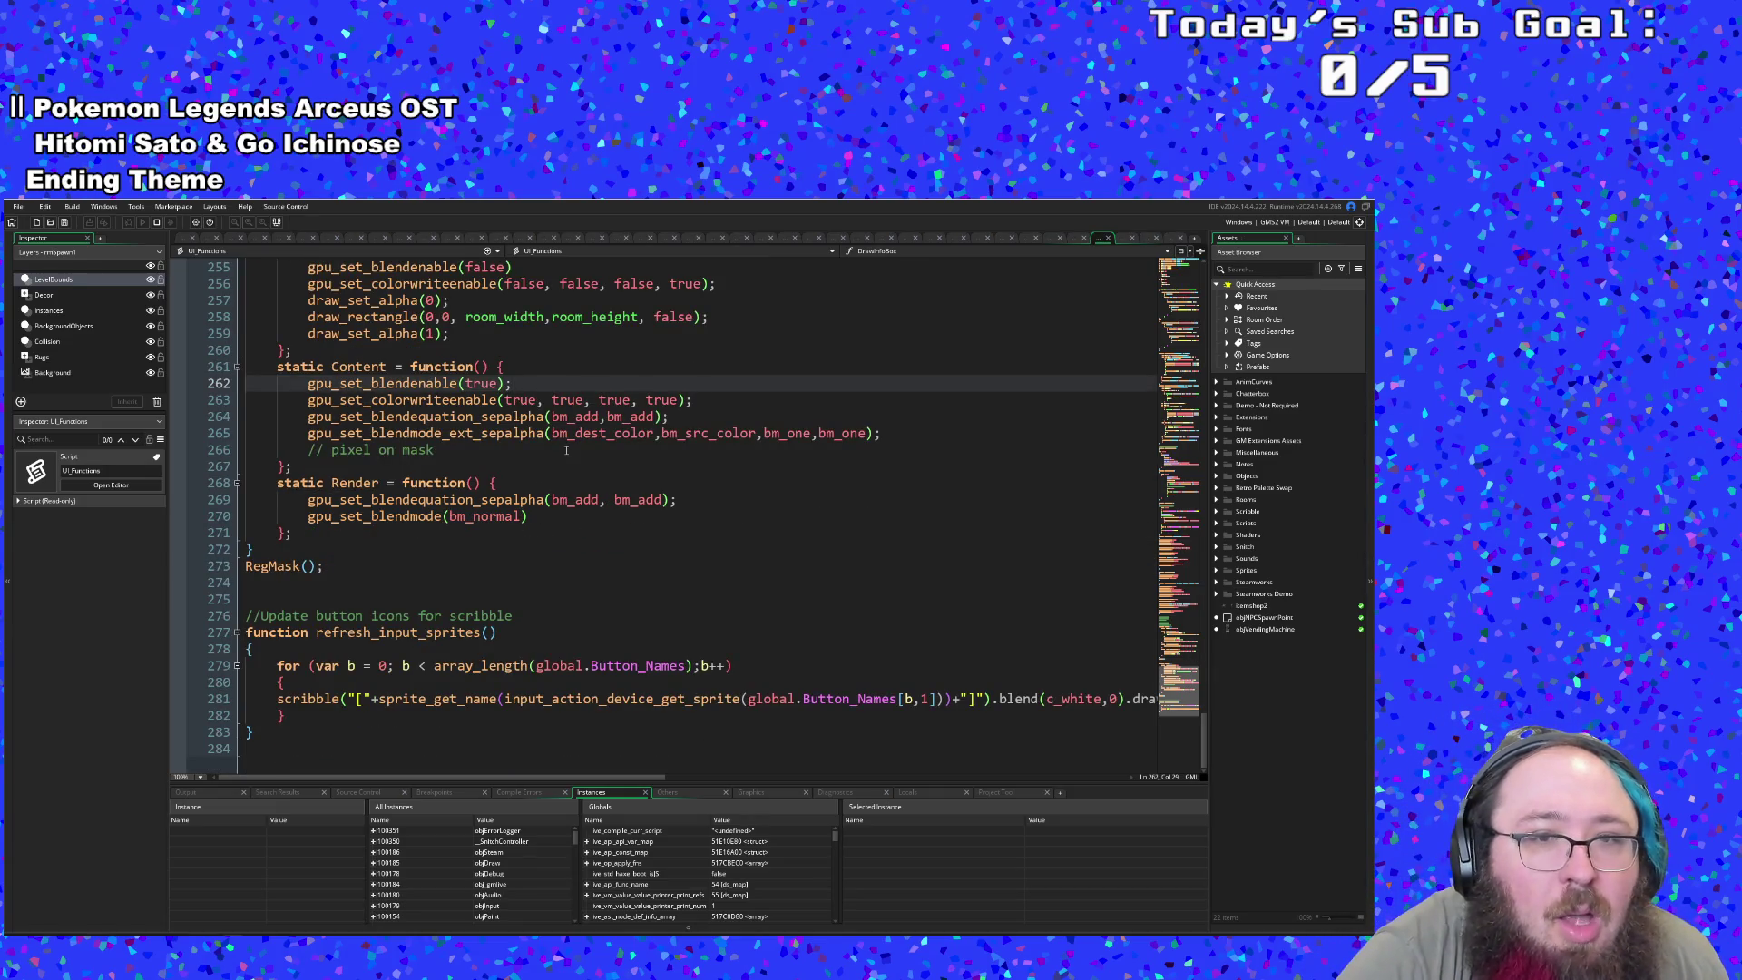
- Review the bm_add and sepalpha blend calls on lines 264-265, then open a new Chrome tab
left_click(566, 450)
left_click(517, 433)
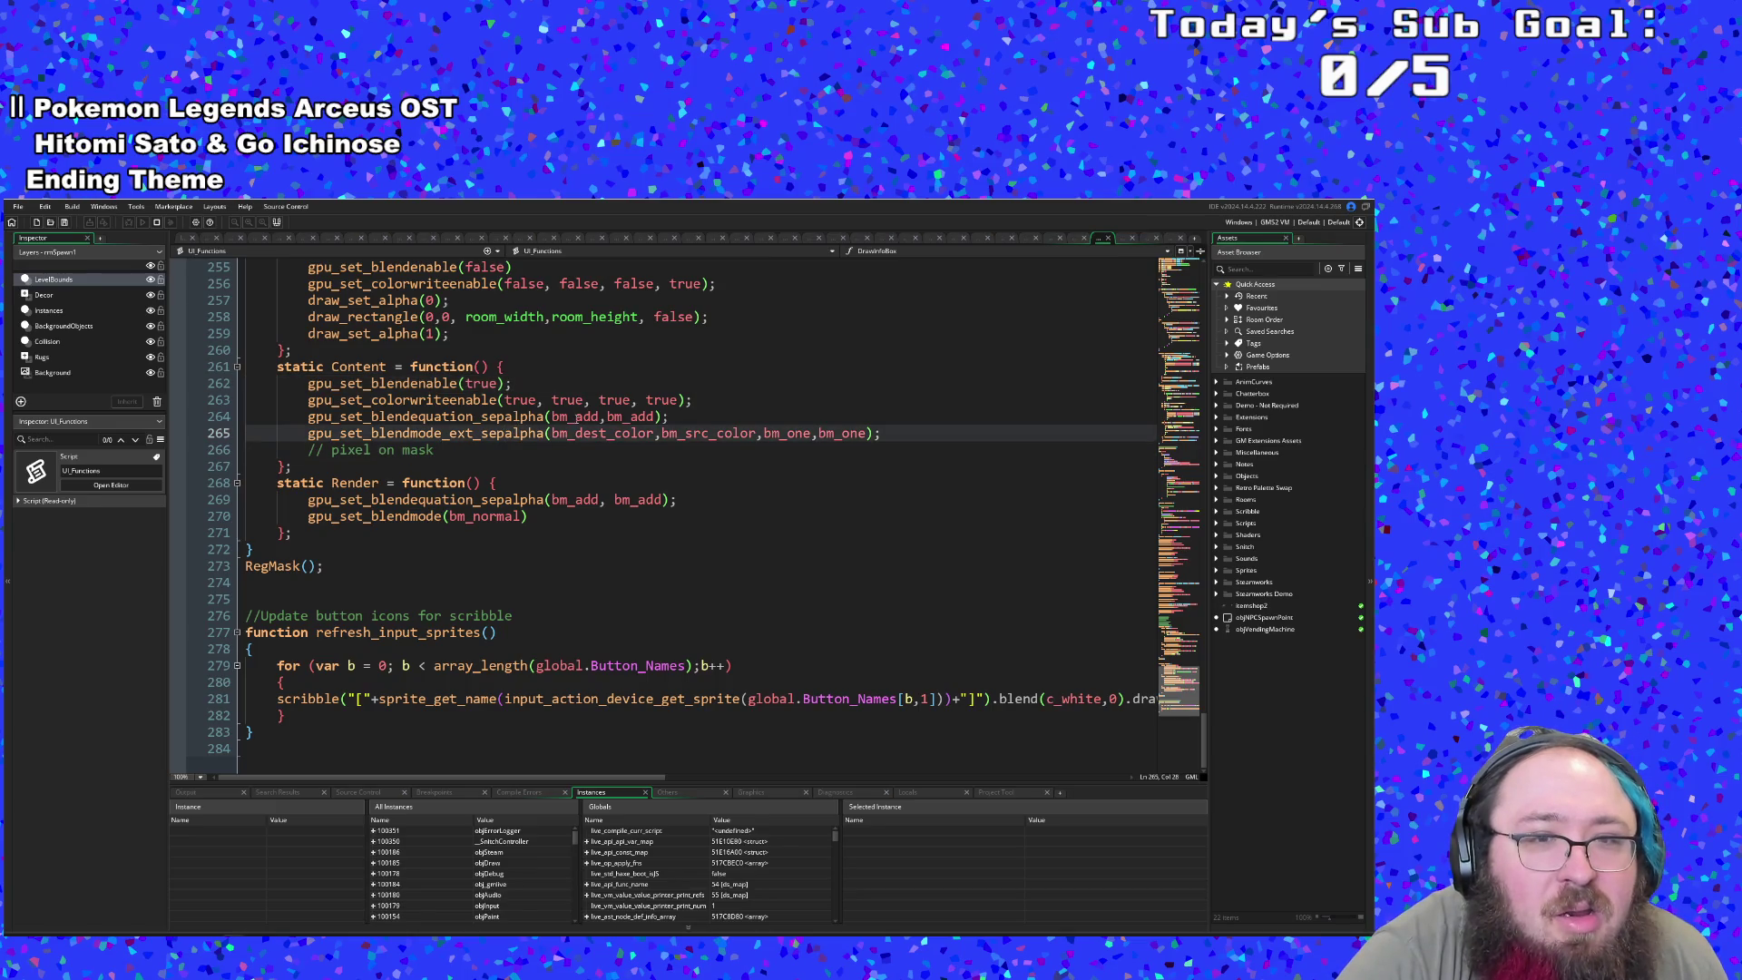
left_click(578, 416)
left_click(591, 432)
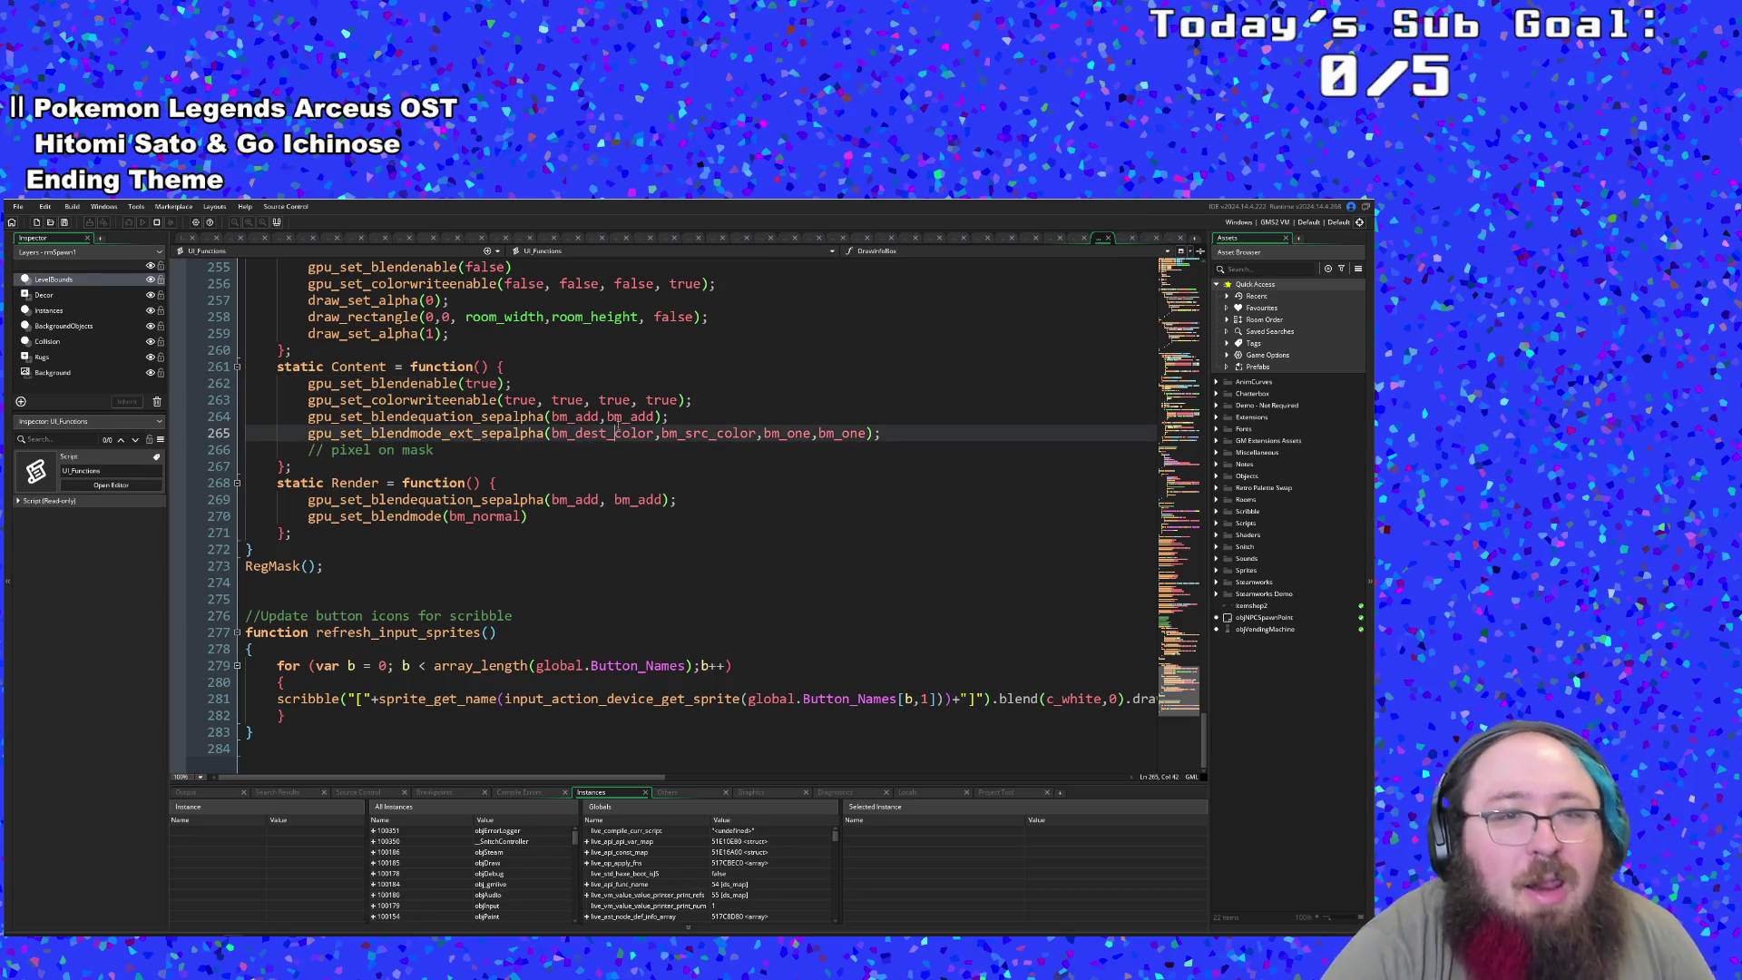
left_click(612, 417)
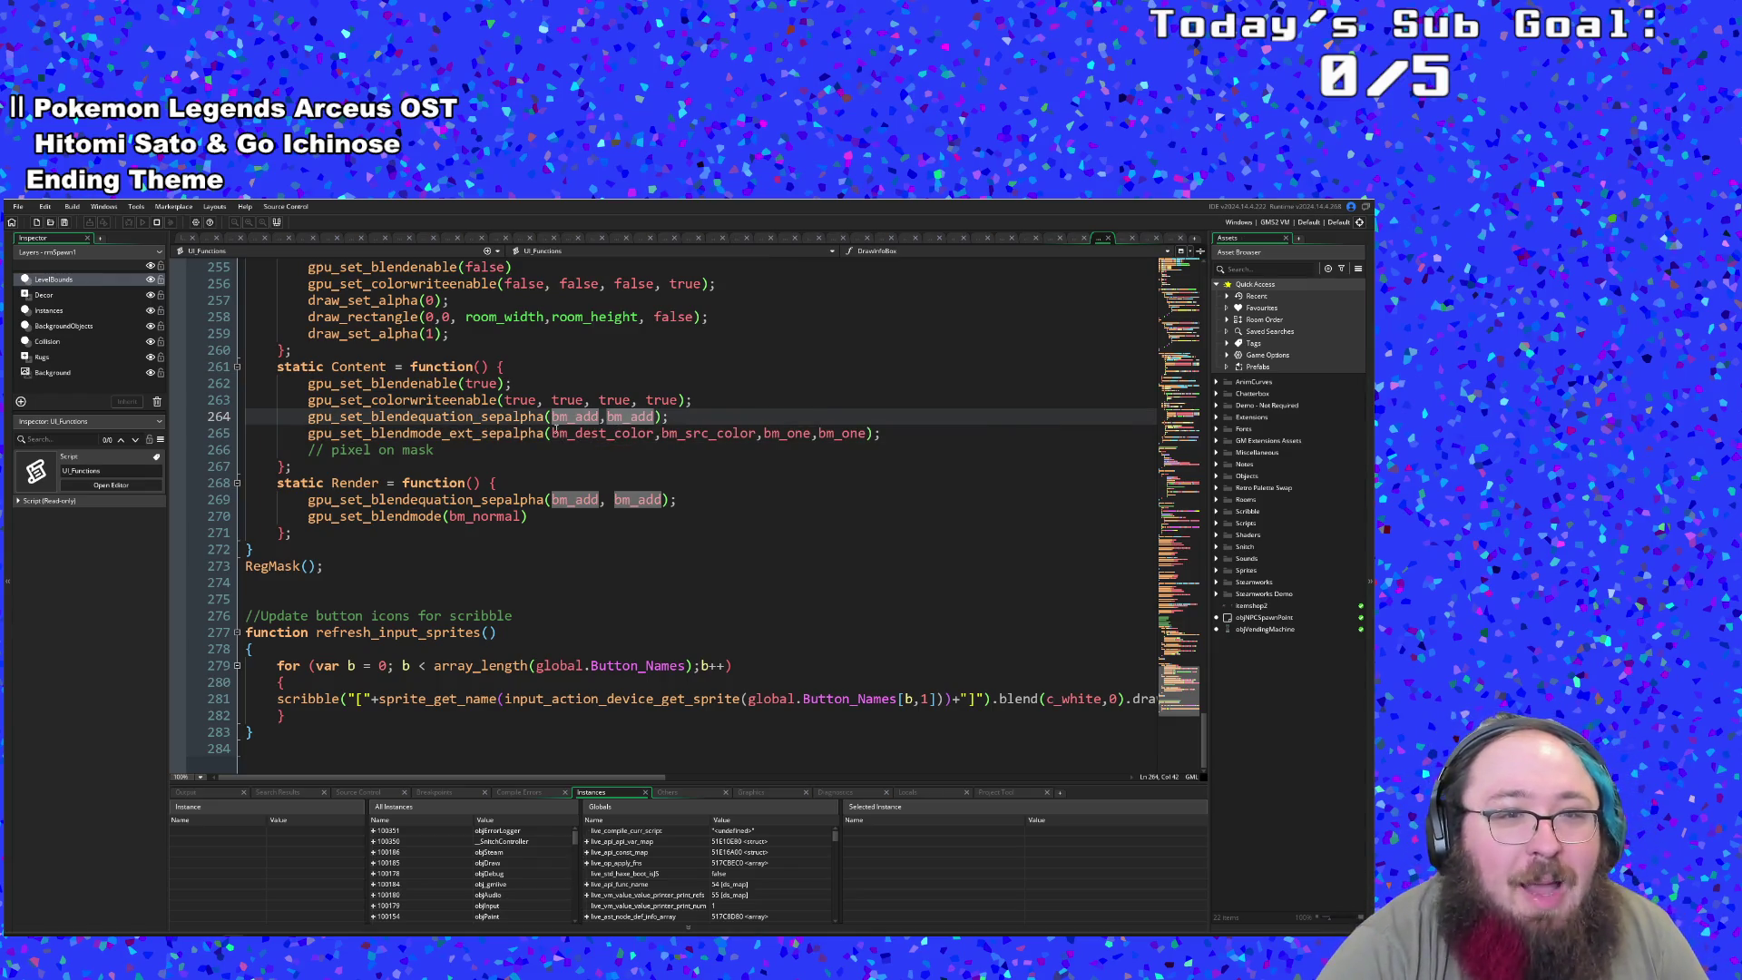
left_click(480, 417)
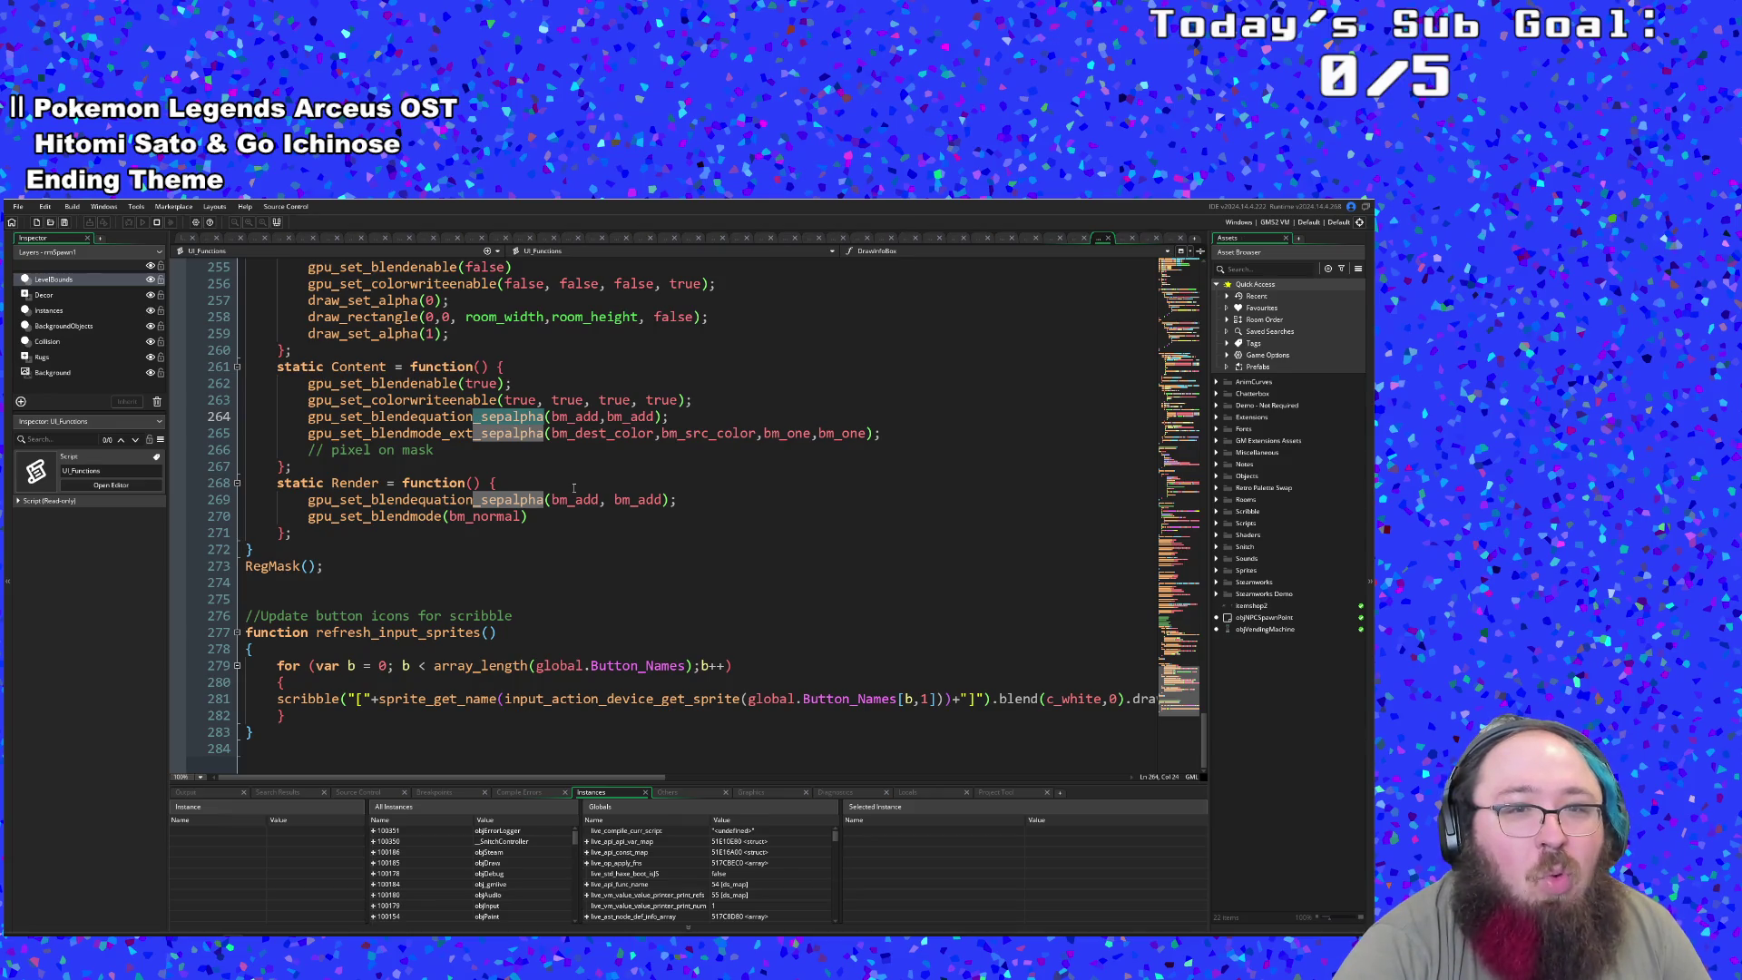
left_click(444, 417)
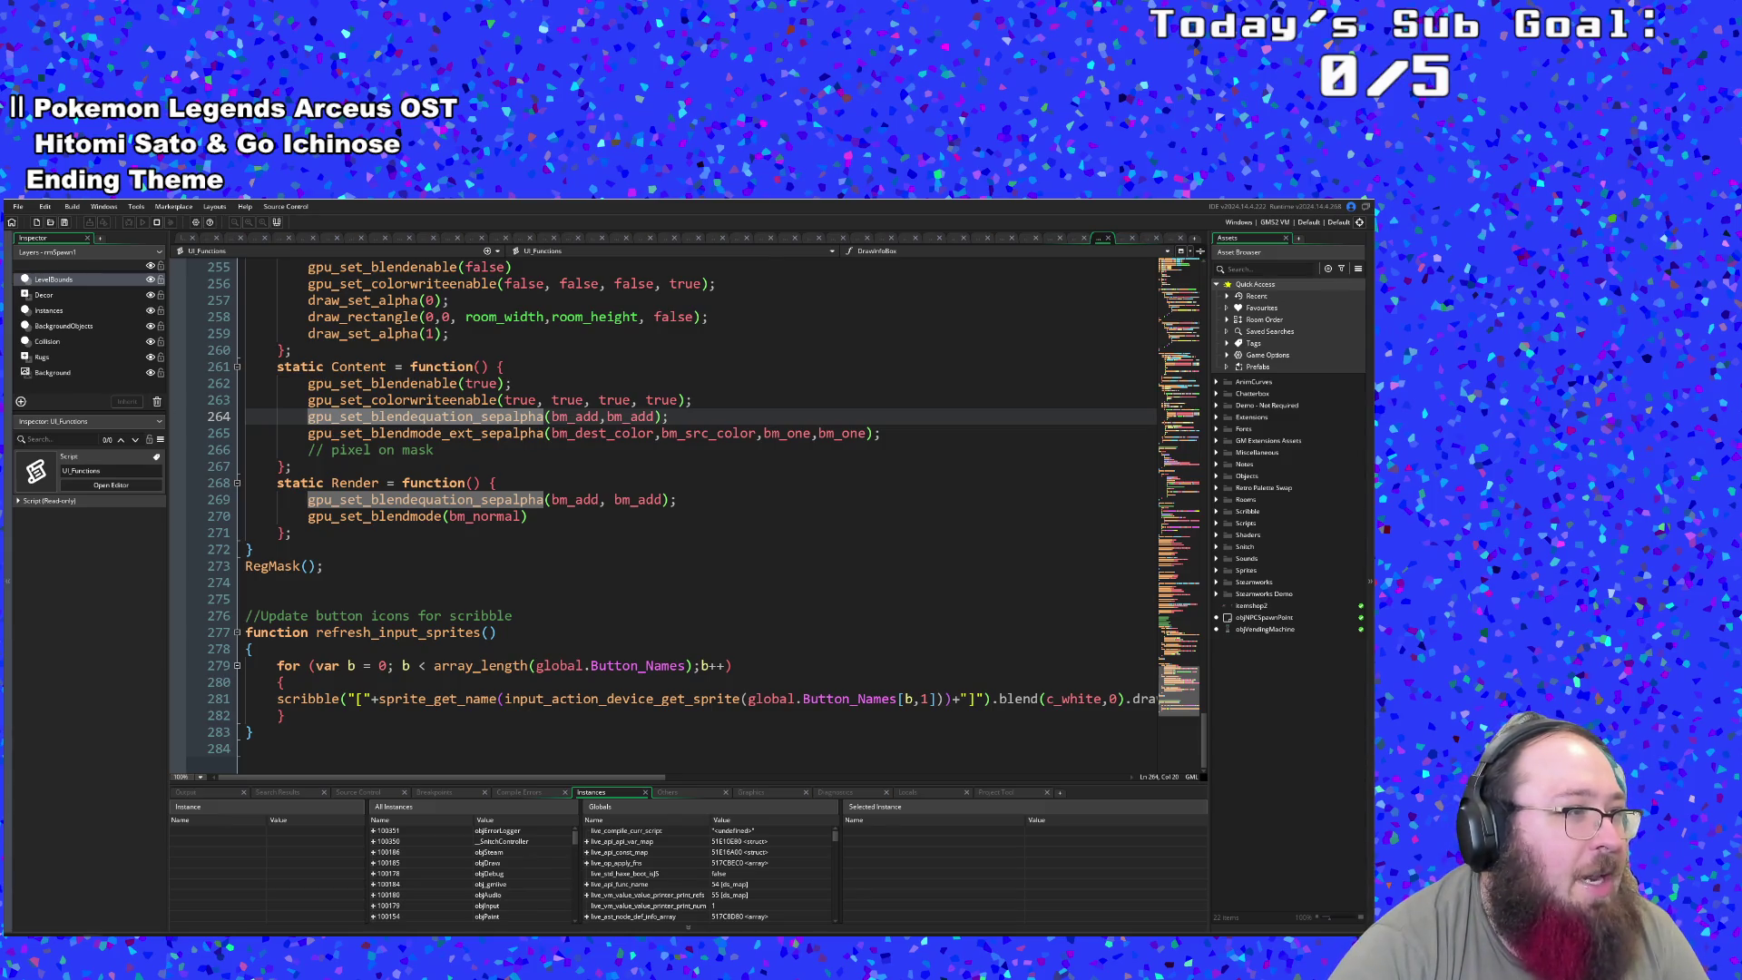
key("alt+Tab")
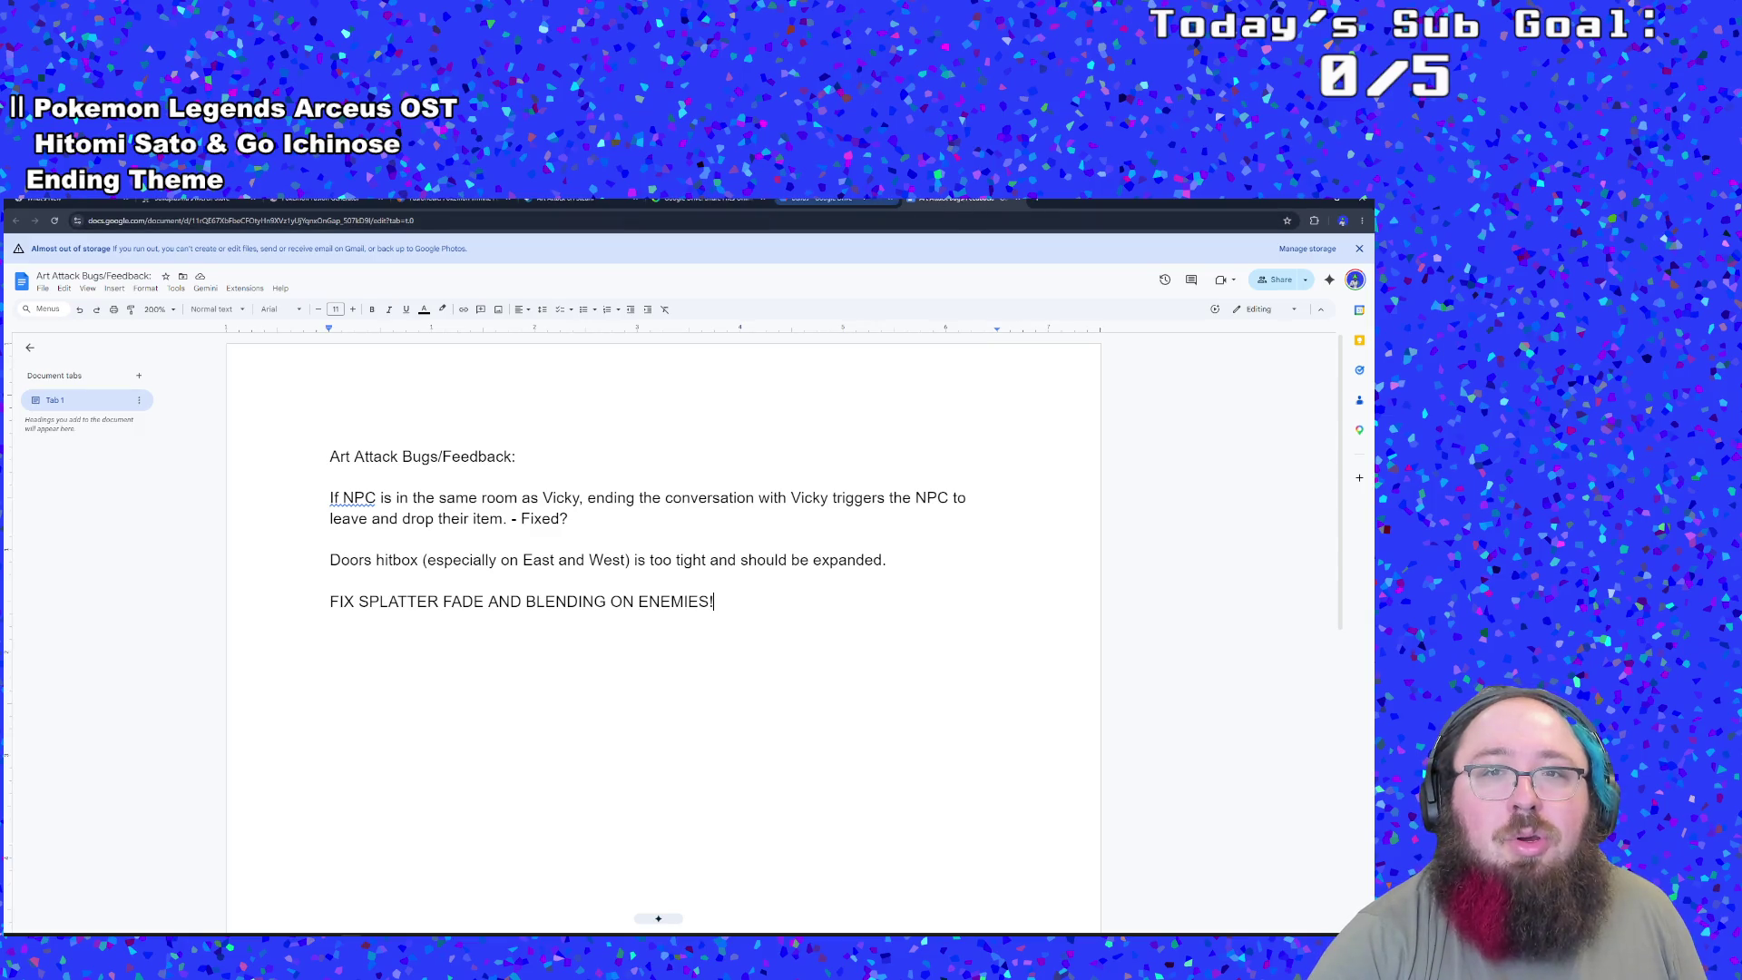
left_click(1041, 198)
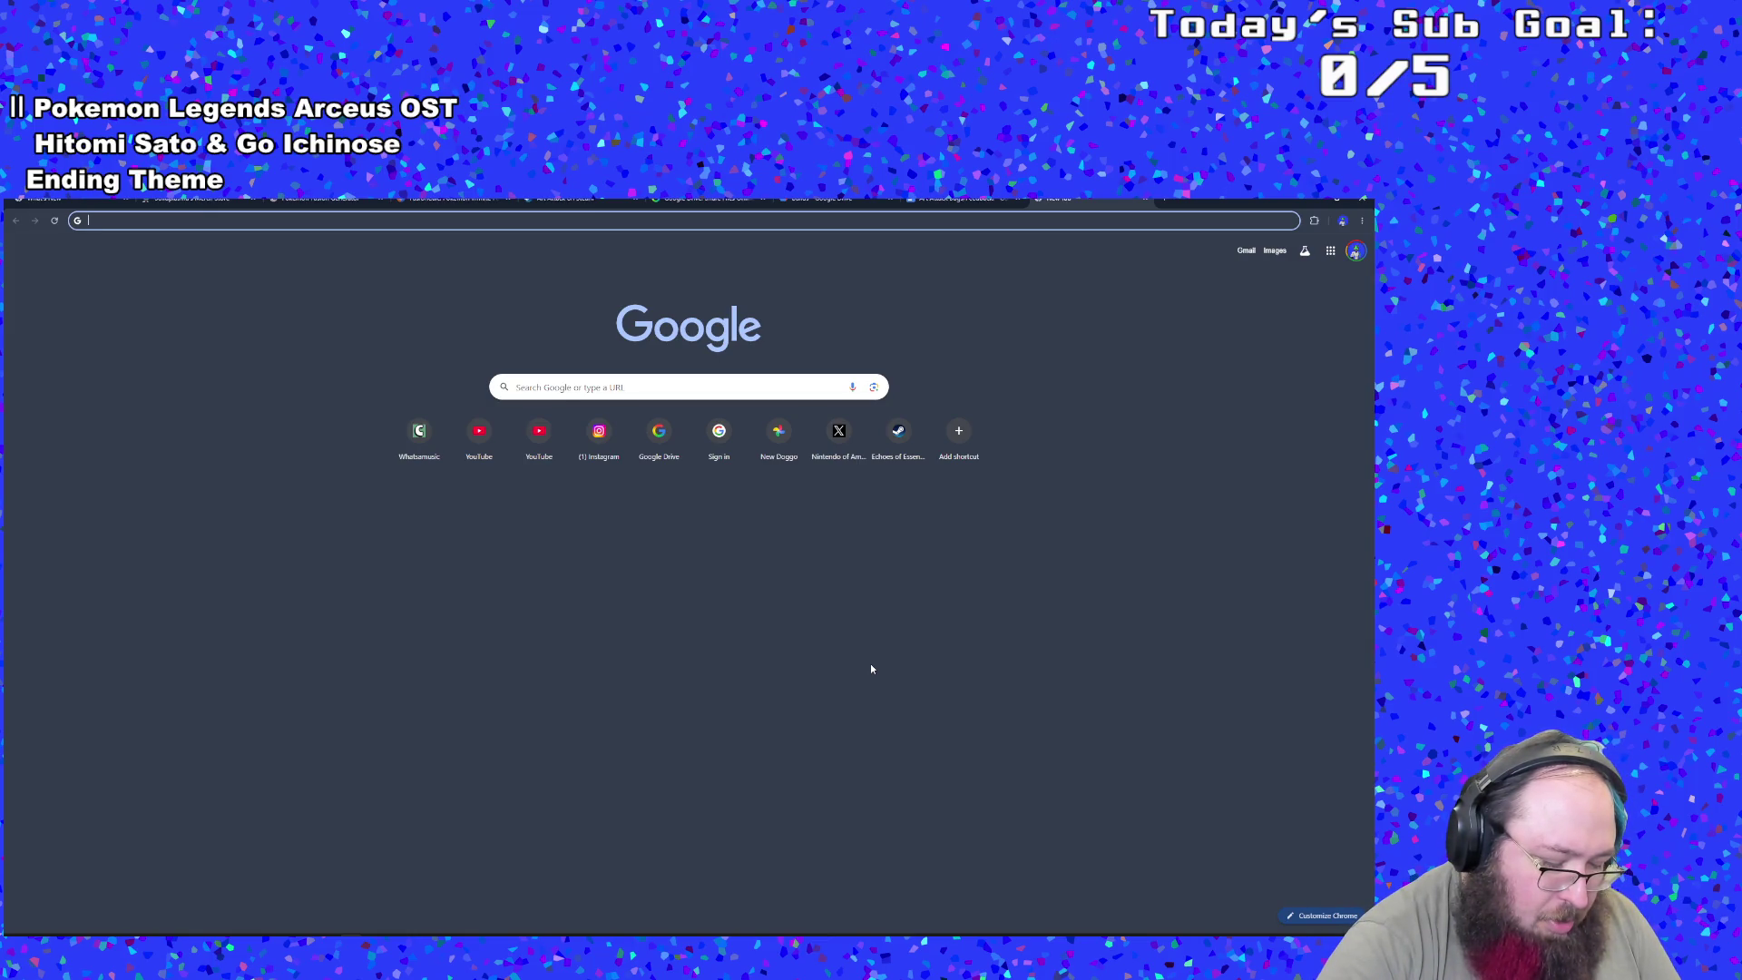
- Google 'game maker studio blendmodes' and open the Blend Modes and Blend Equations video
type("game maker ")
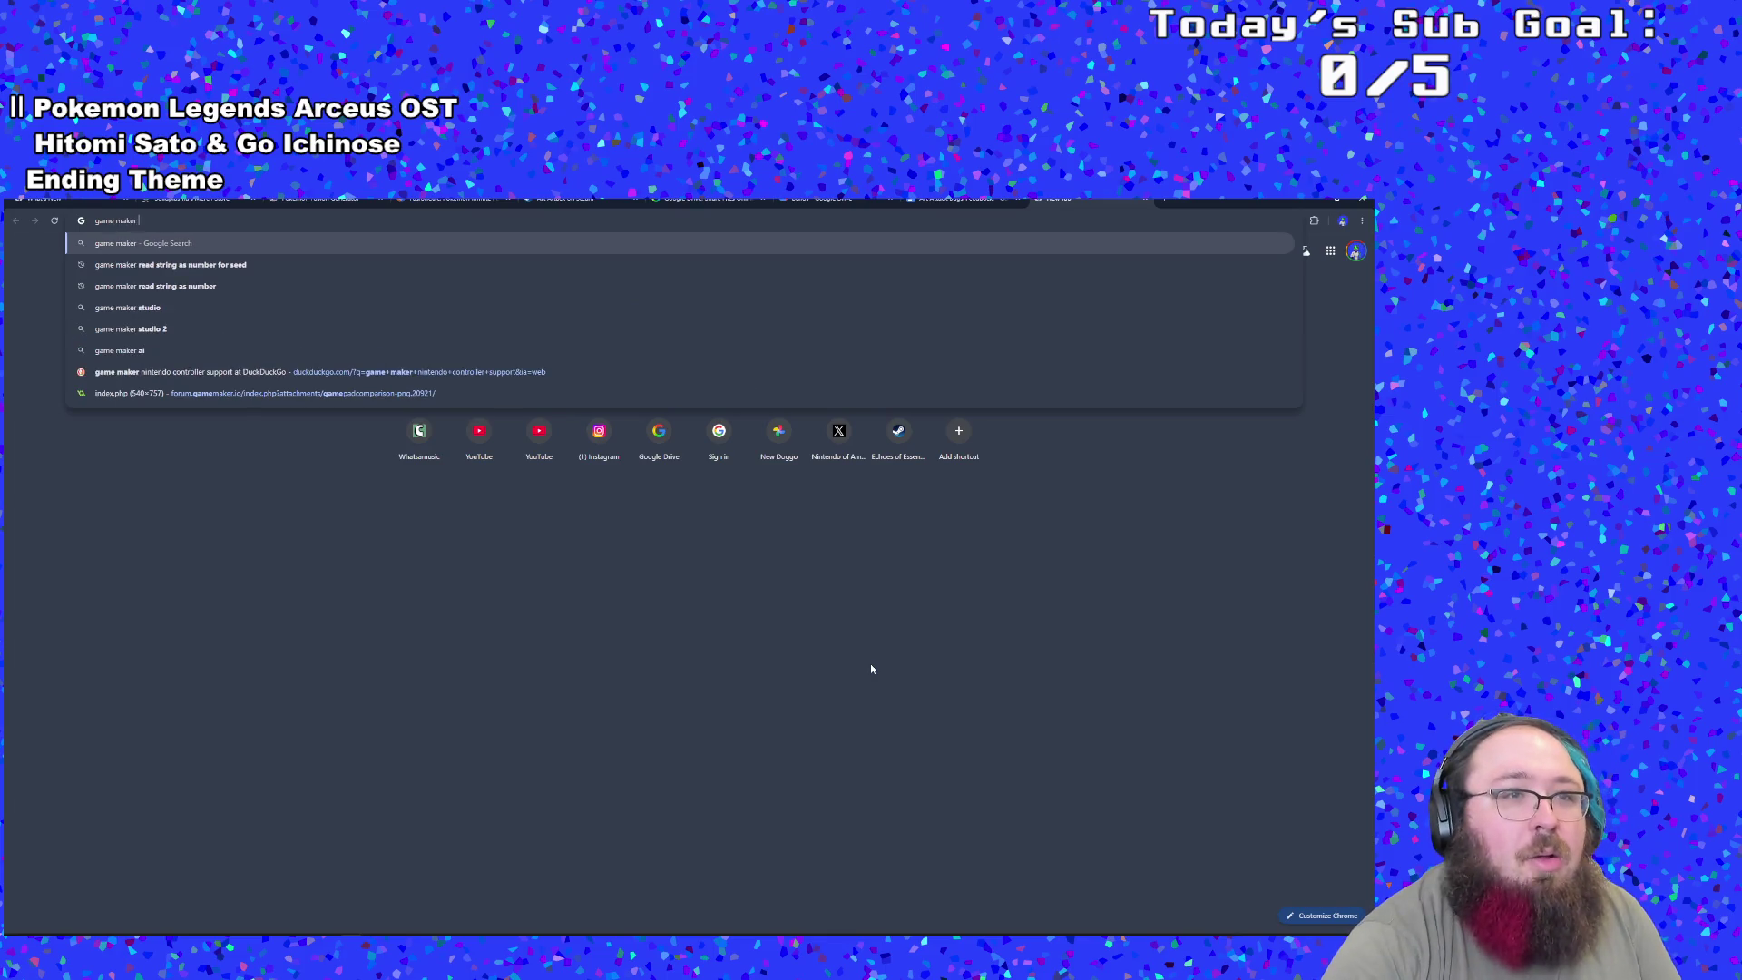
type("studio blenm")
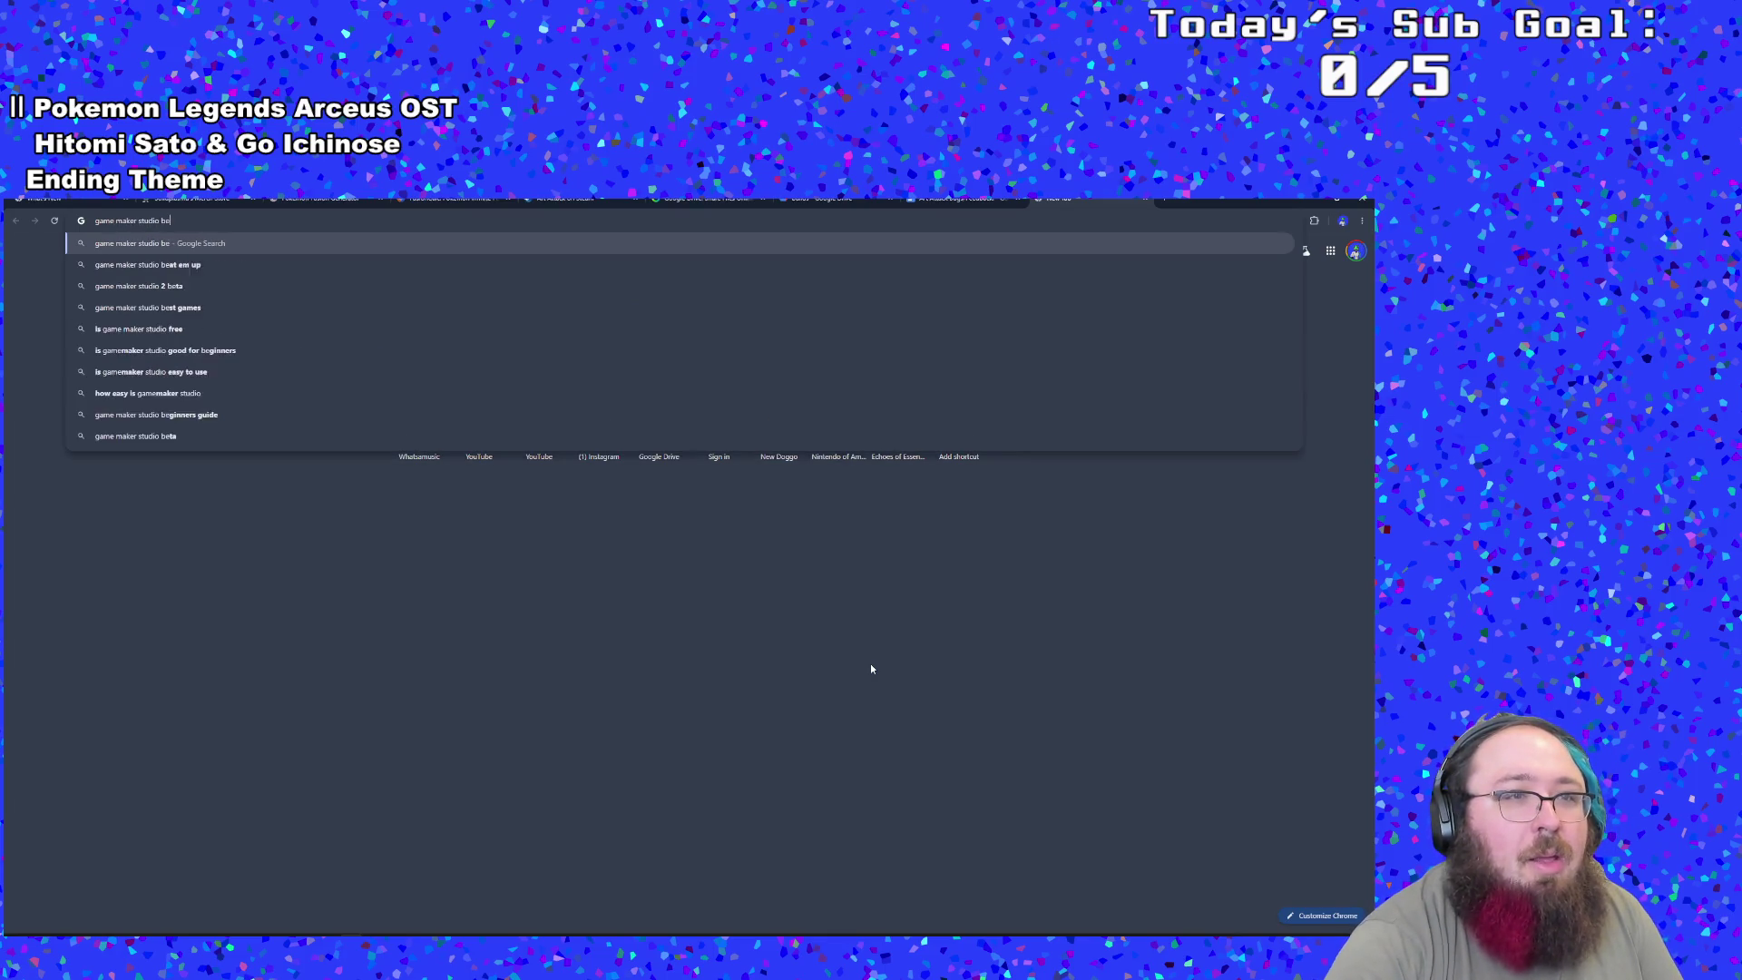
key("BackSpace")
type("dmodes")
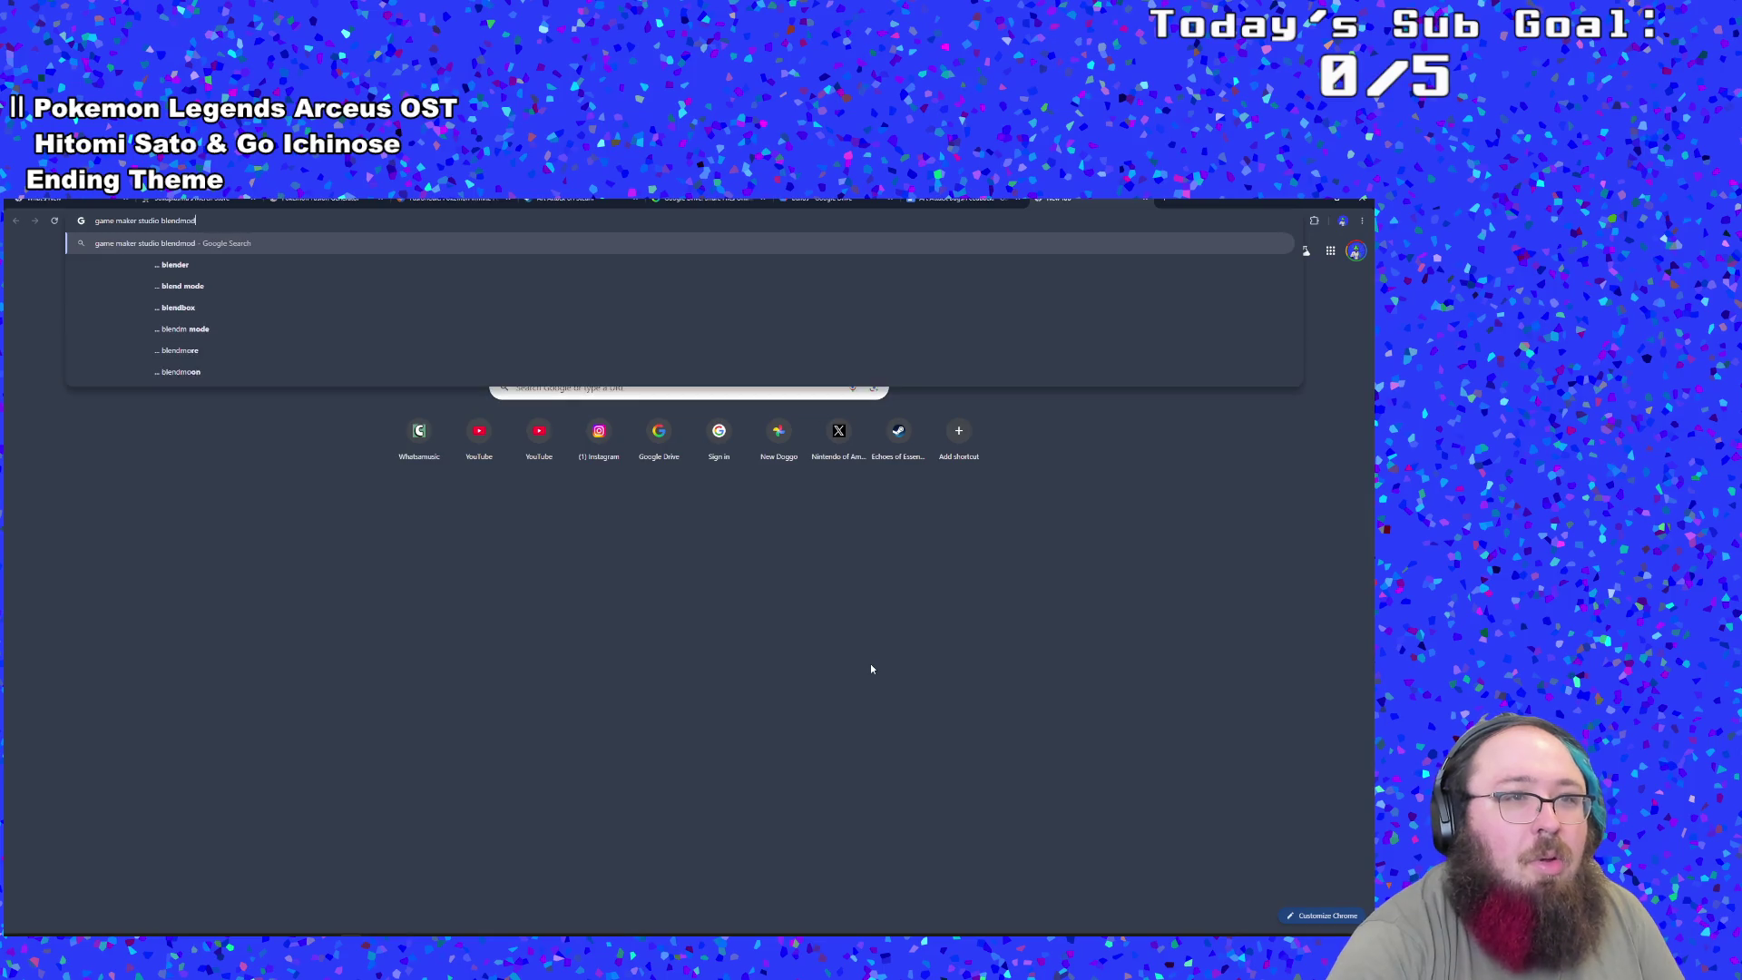
key("Return")
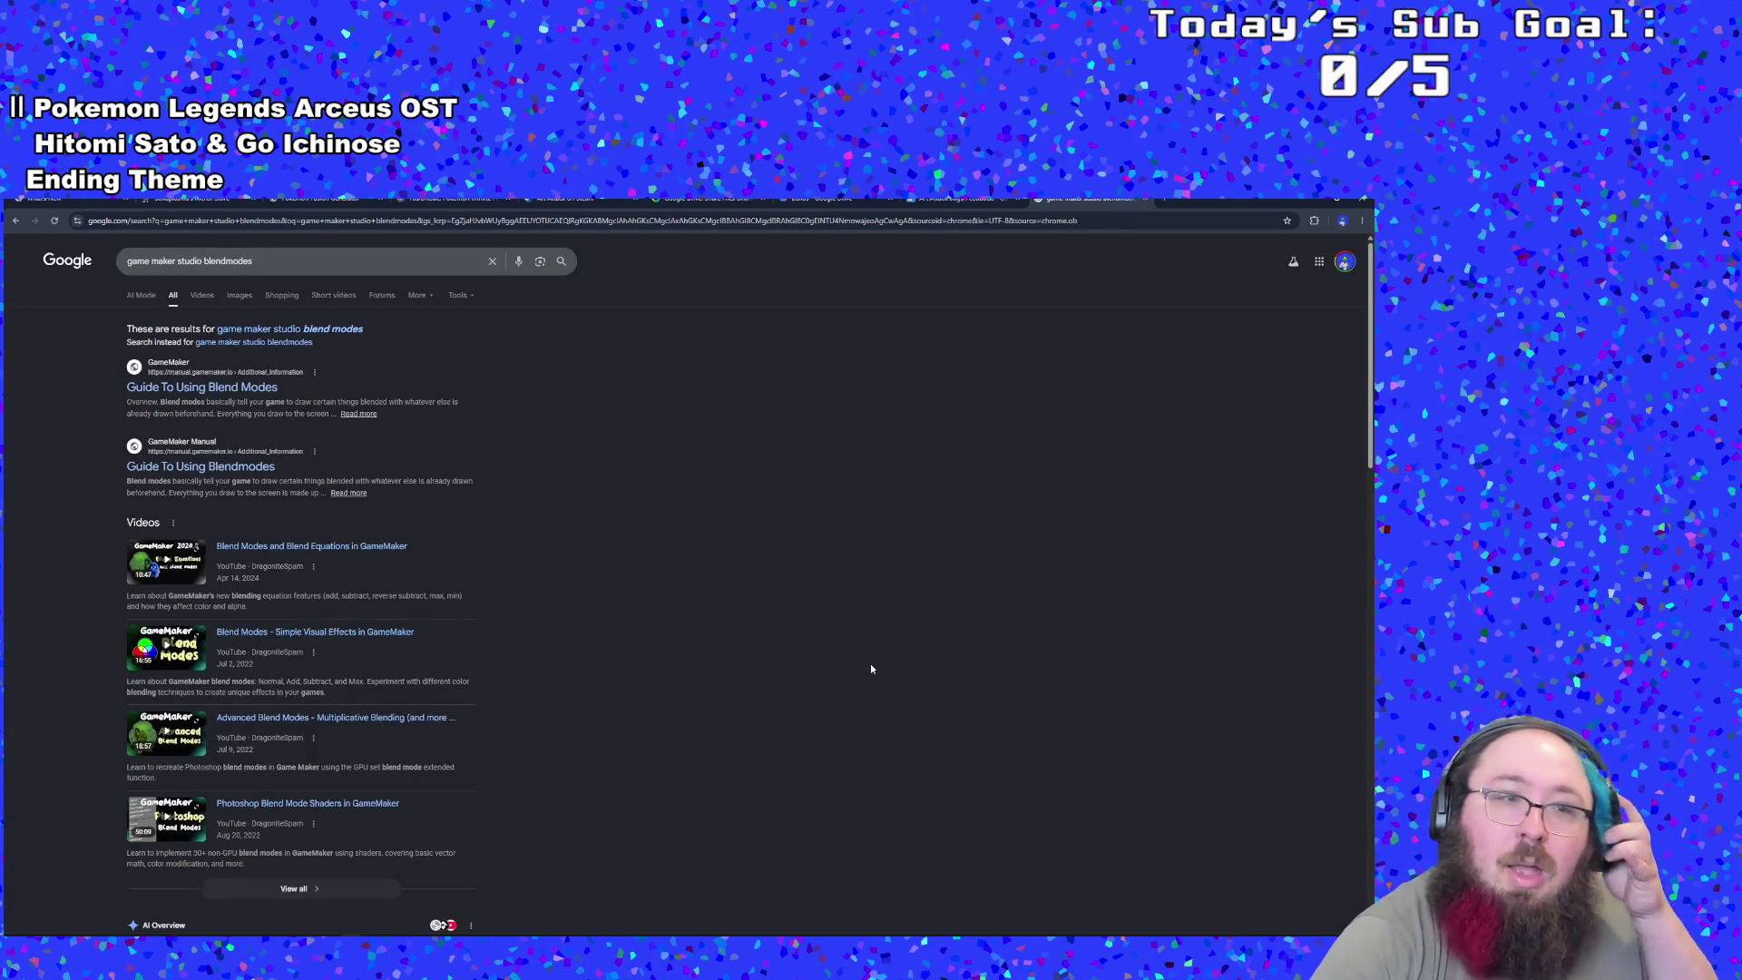
left_click(386, 572)
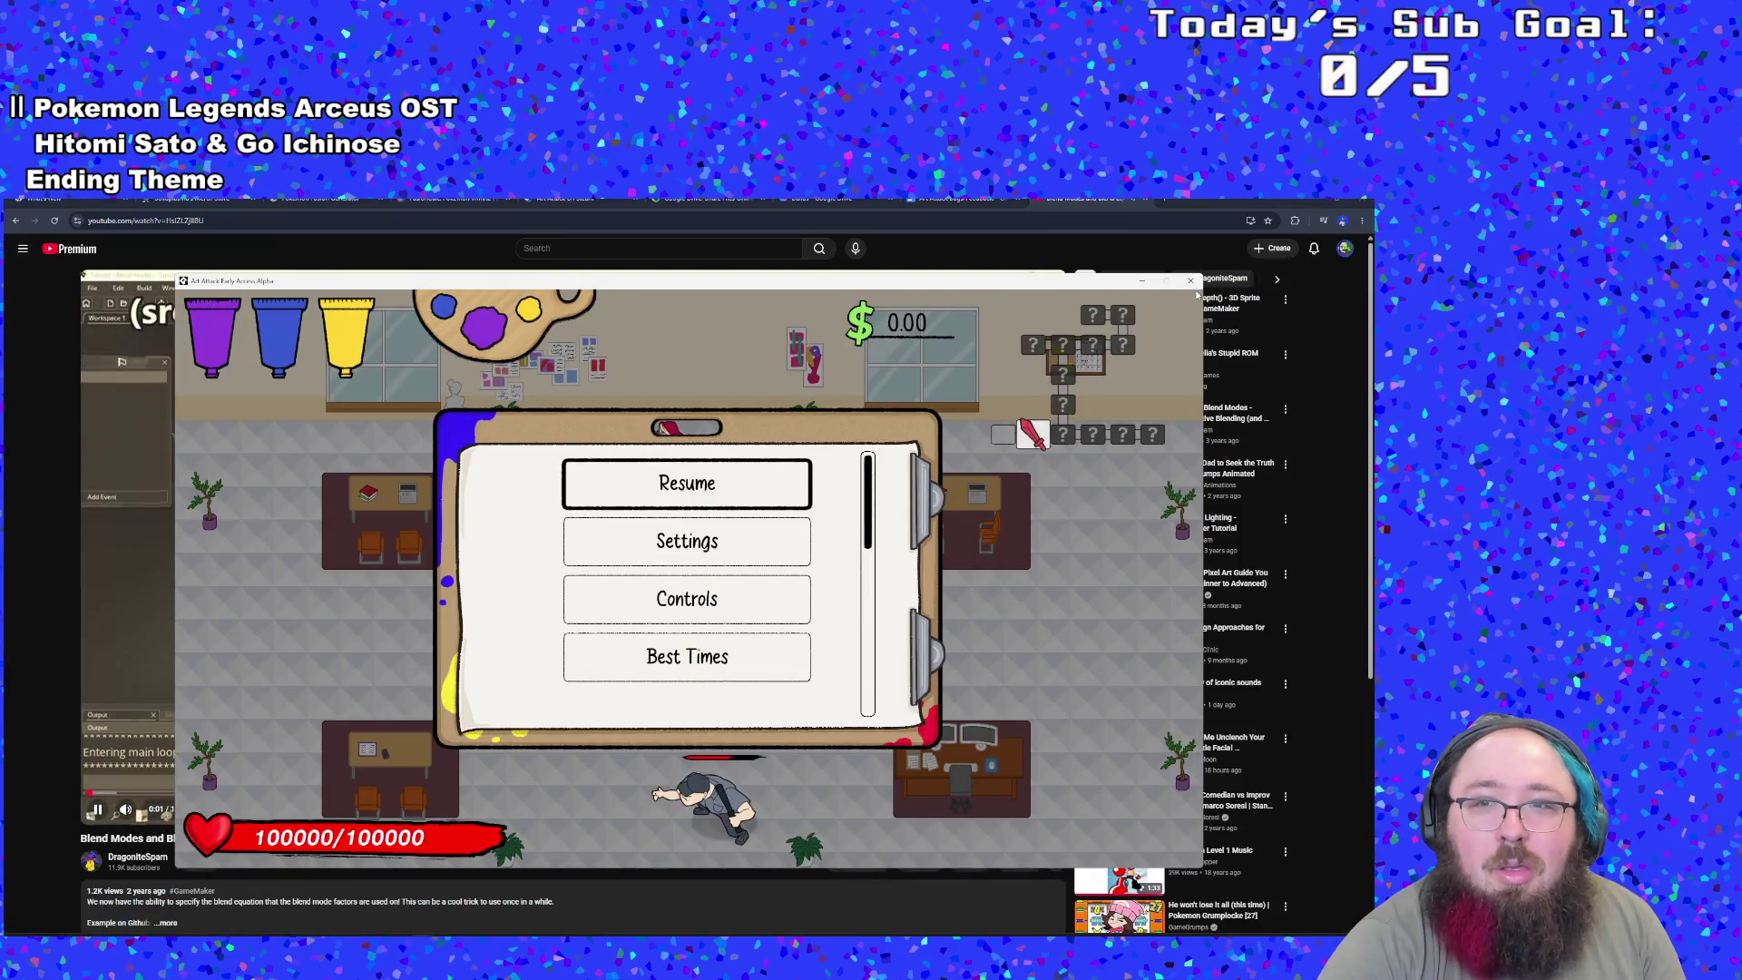
- Close the covering game window, get the tutorial playing, and expand its description
left_click(1189, 281)
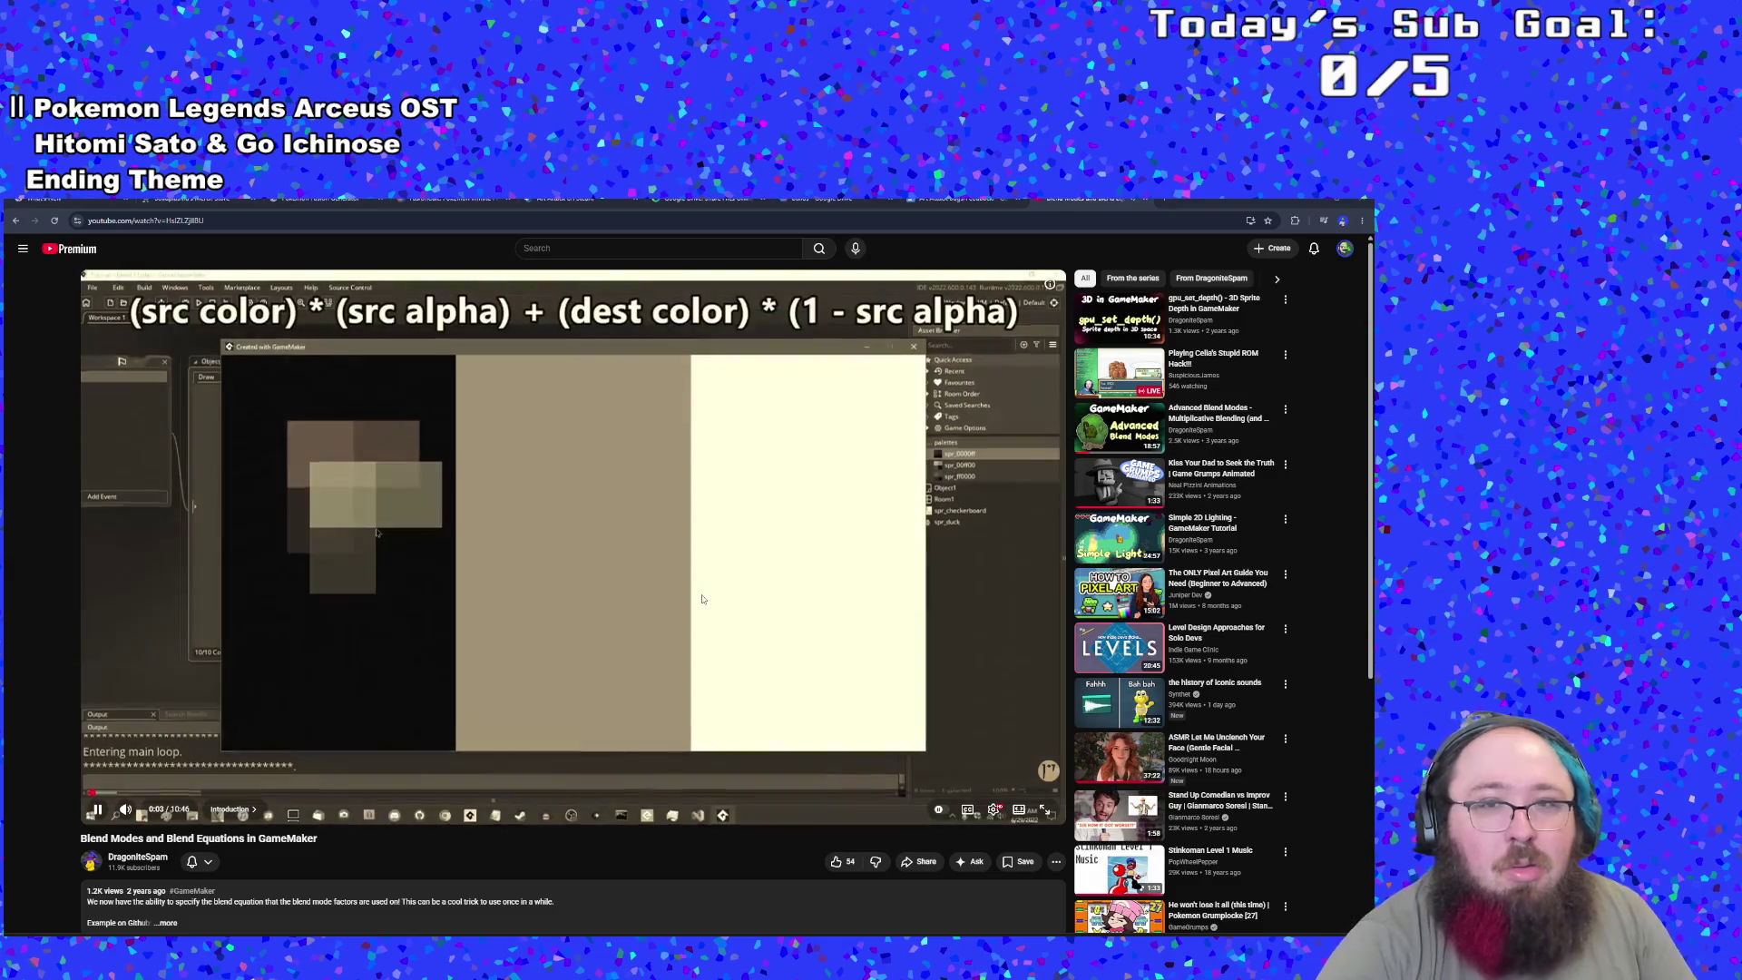
left_click(682, 637)
left_click(681, 637)
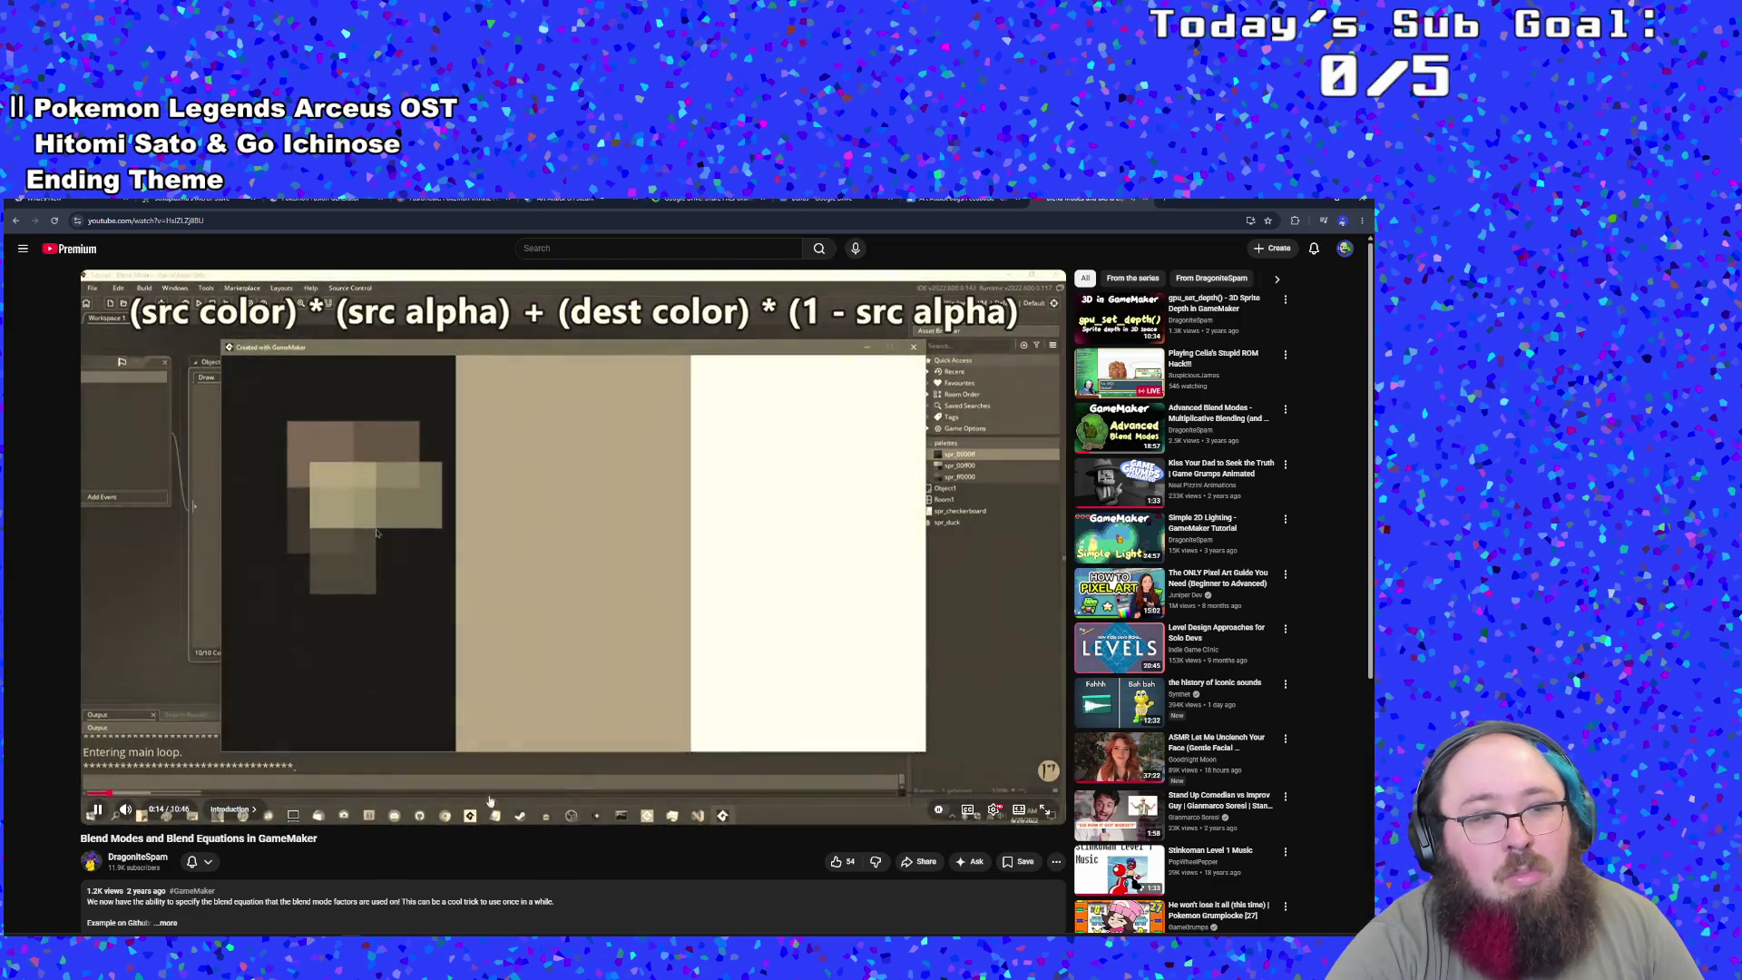
scroll(504, 807, "down", 1)
left_click(172, 822)
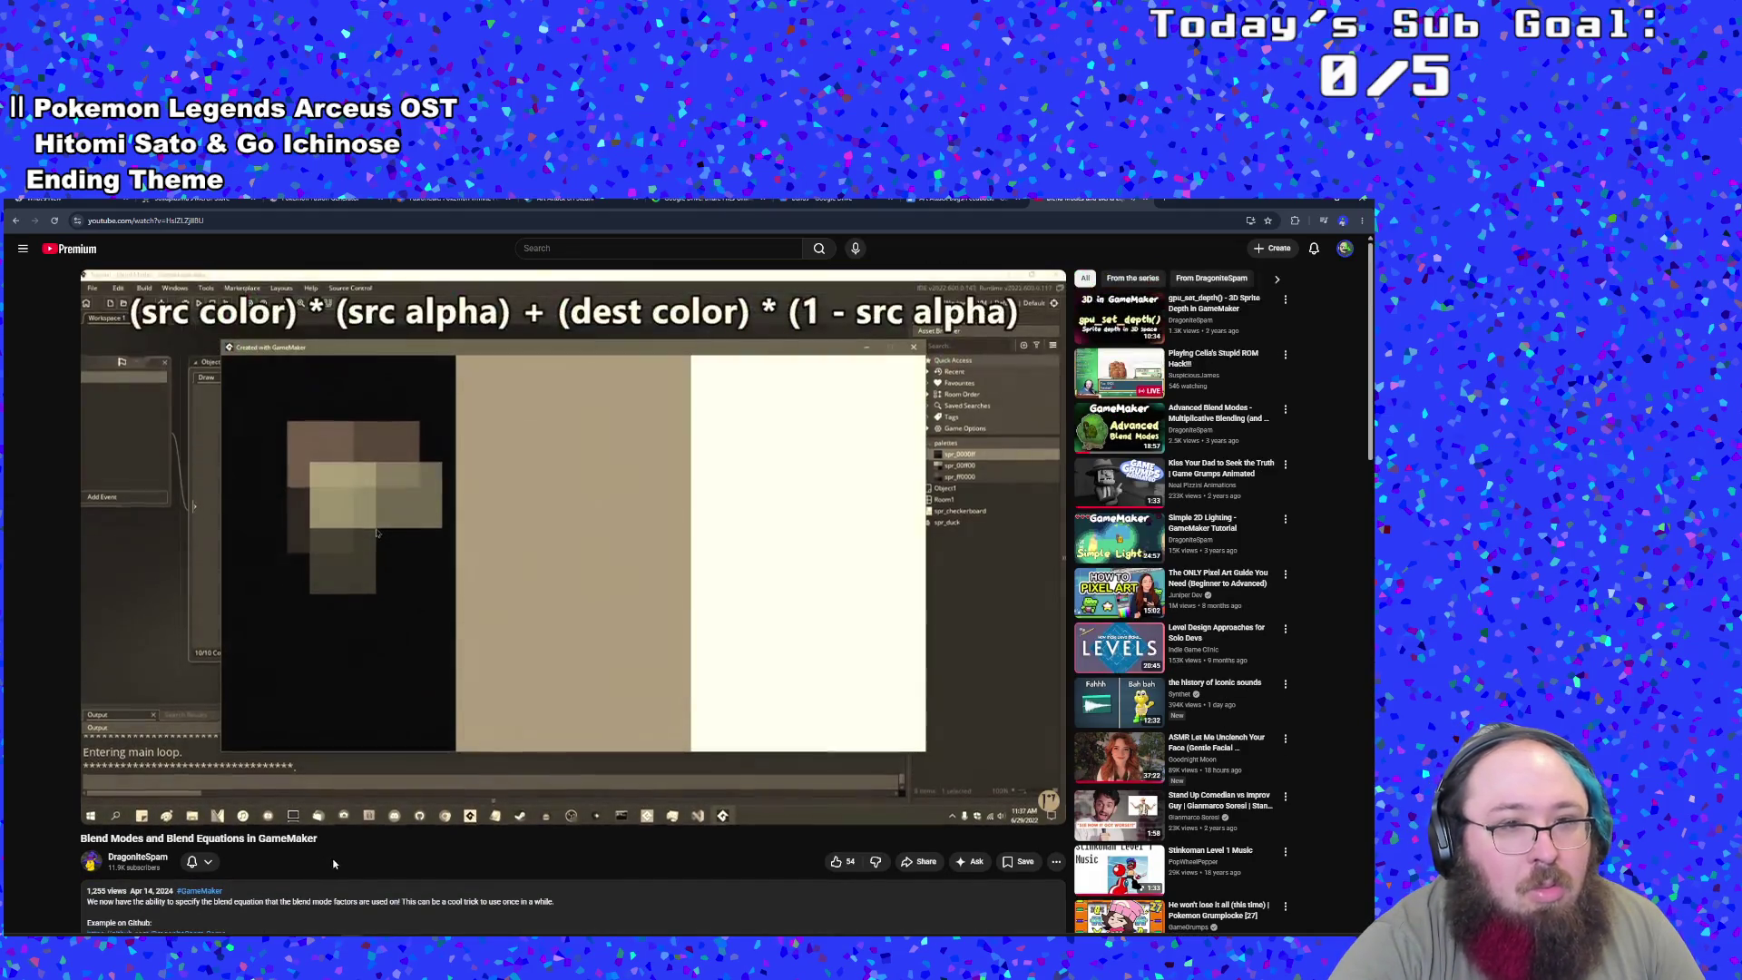
scroll(322, 857, "down", 2)
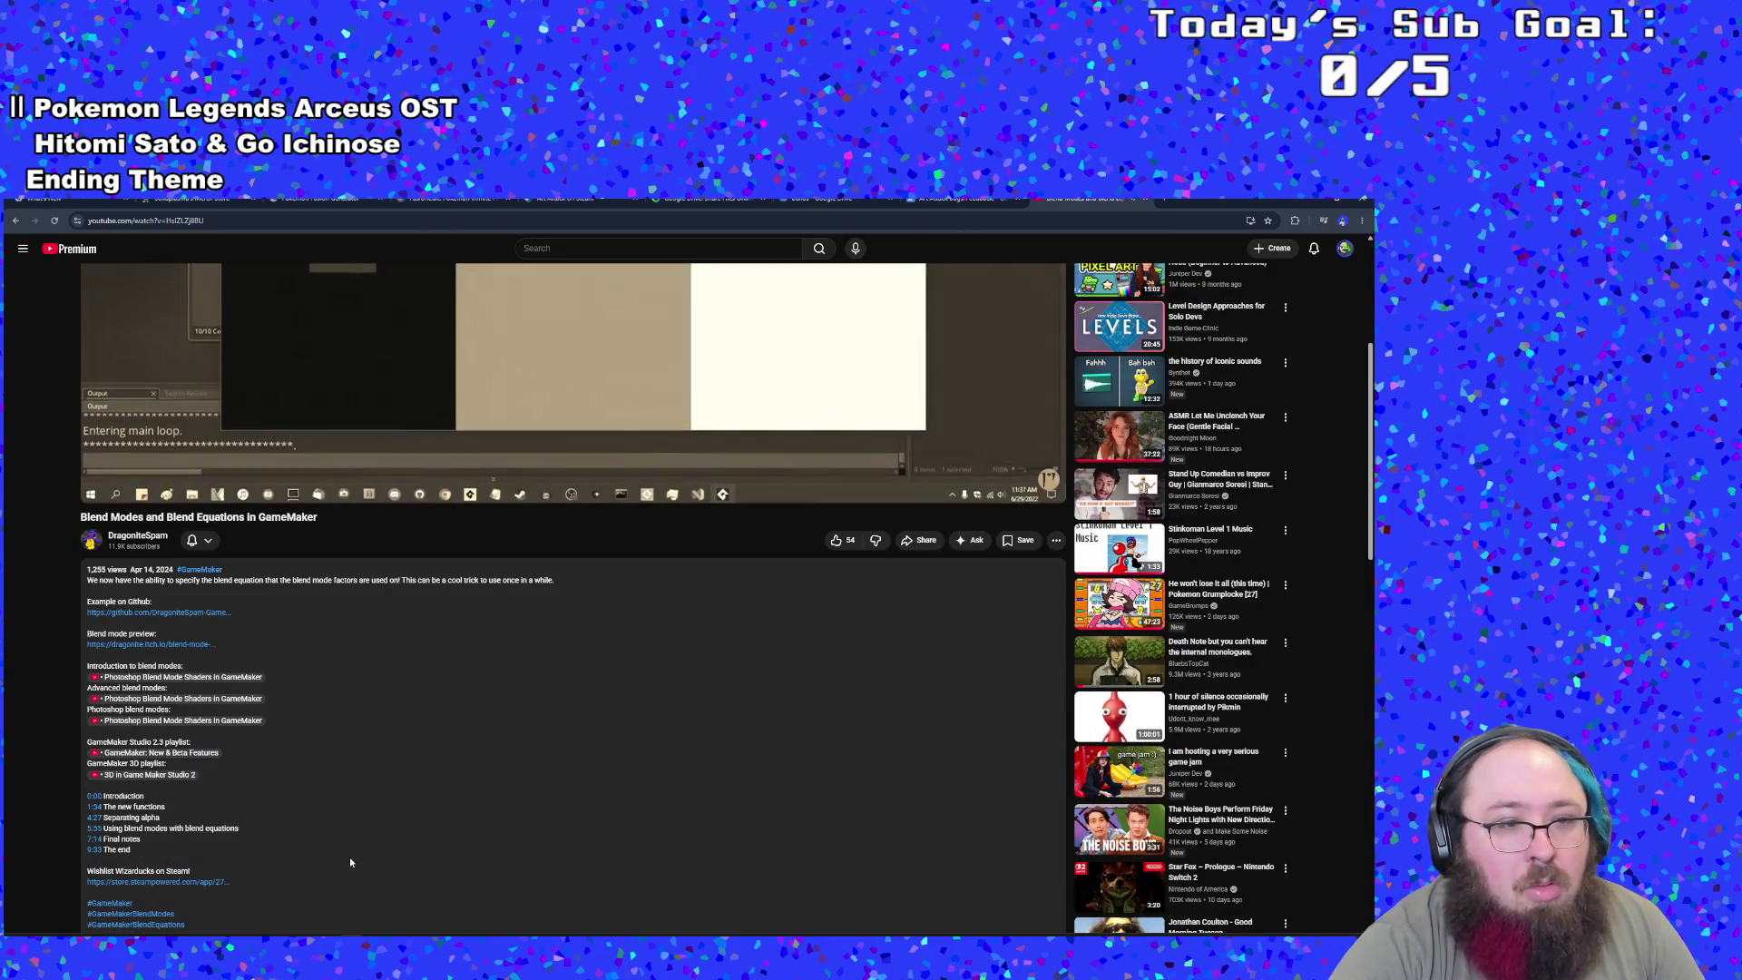
scroll(350, 862, "up", 3)
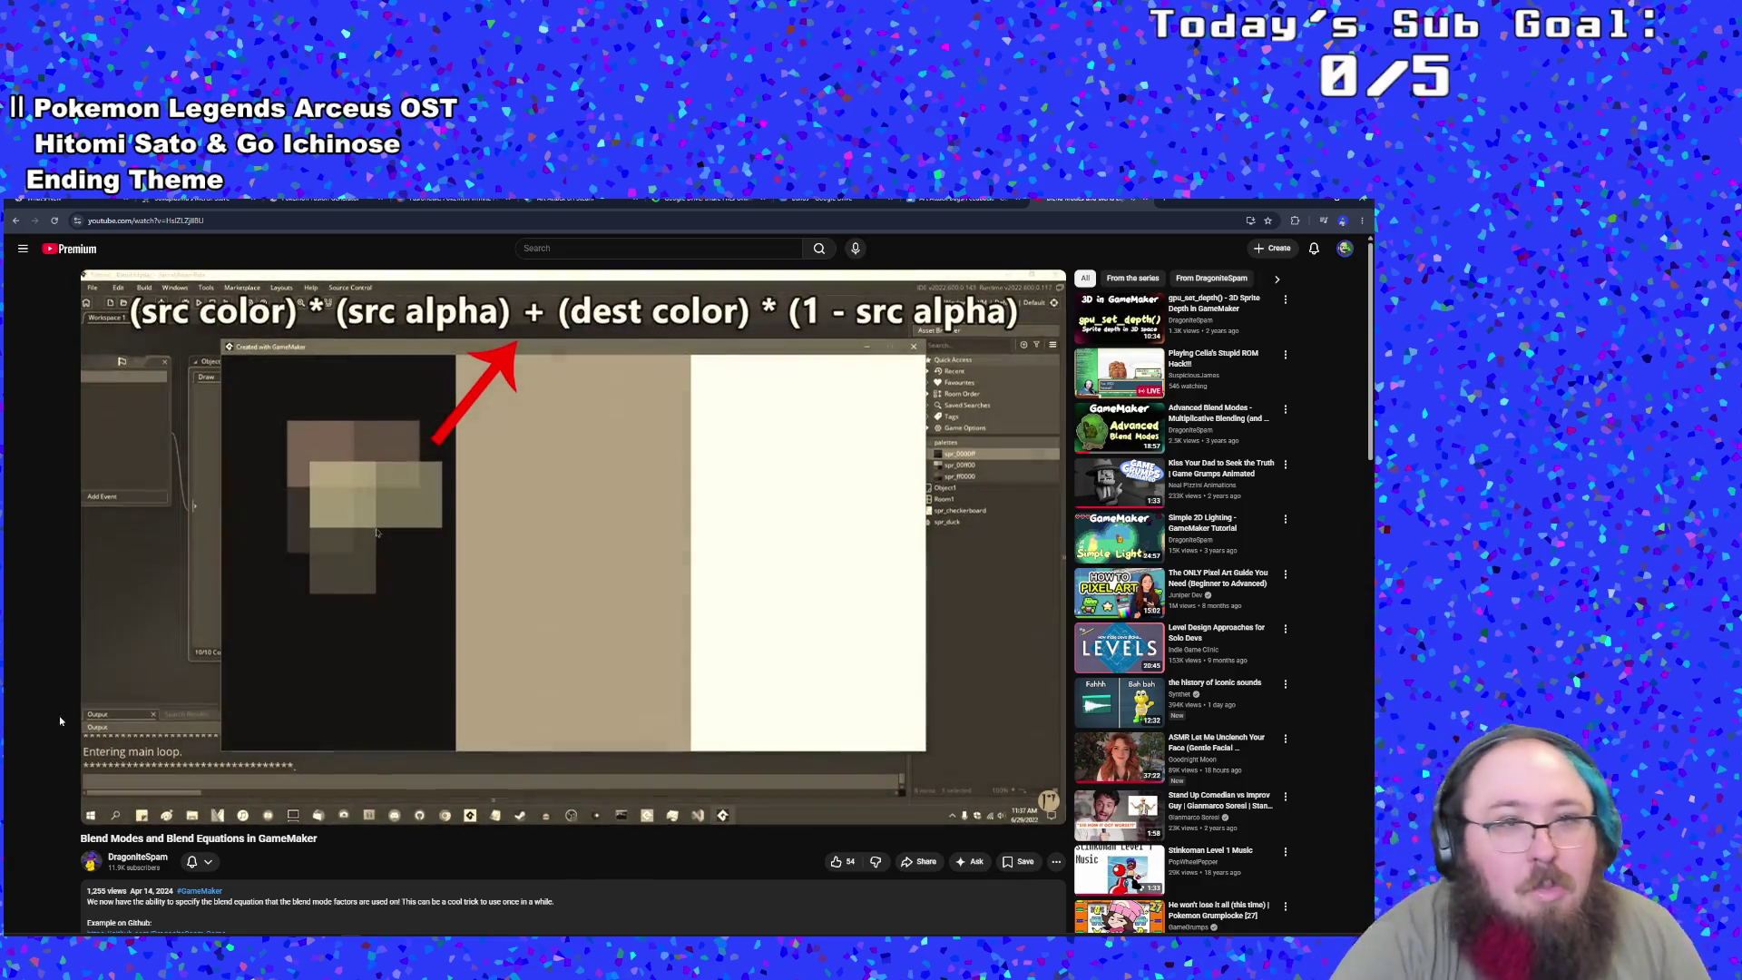
- Watch the tutorial, pausing on the (src color)*(src alpha)+(dest color)*(1 - src alpha) formula
mouse_move(104, 719)
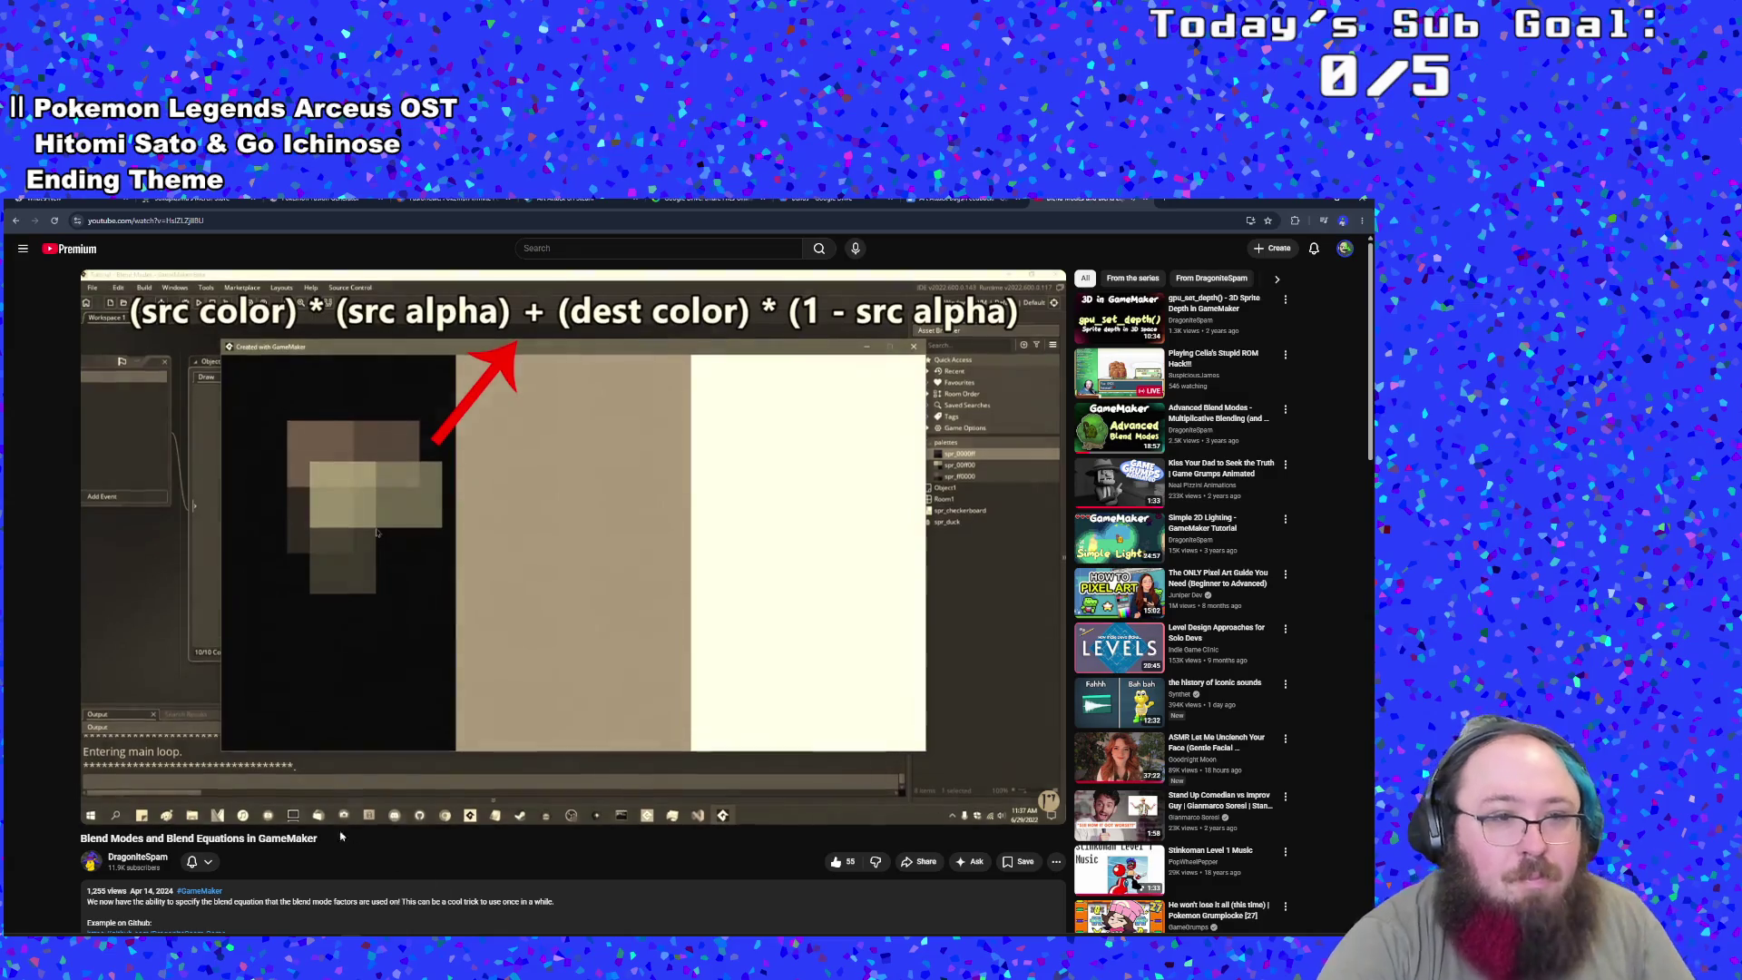
scroll(301, 870, "down", 2)
left_click(337, 548)
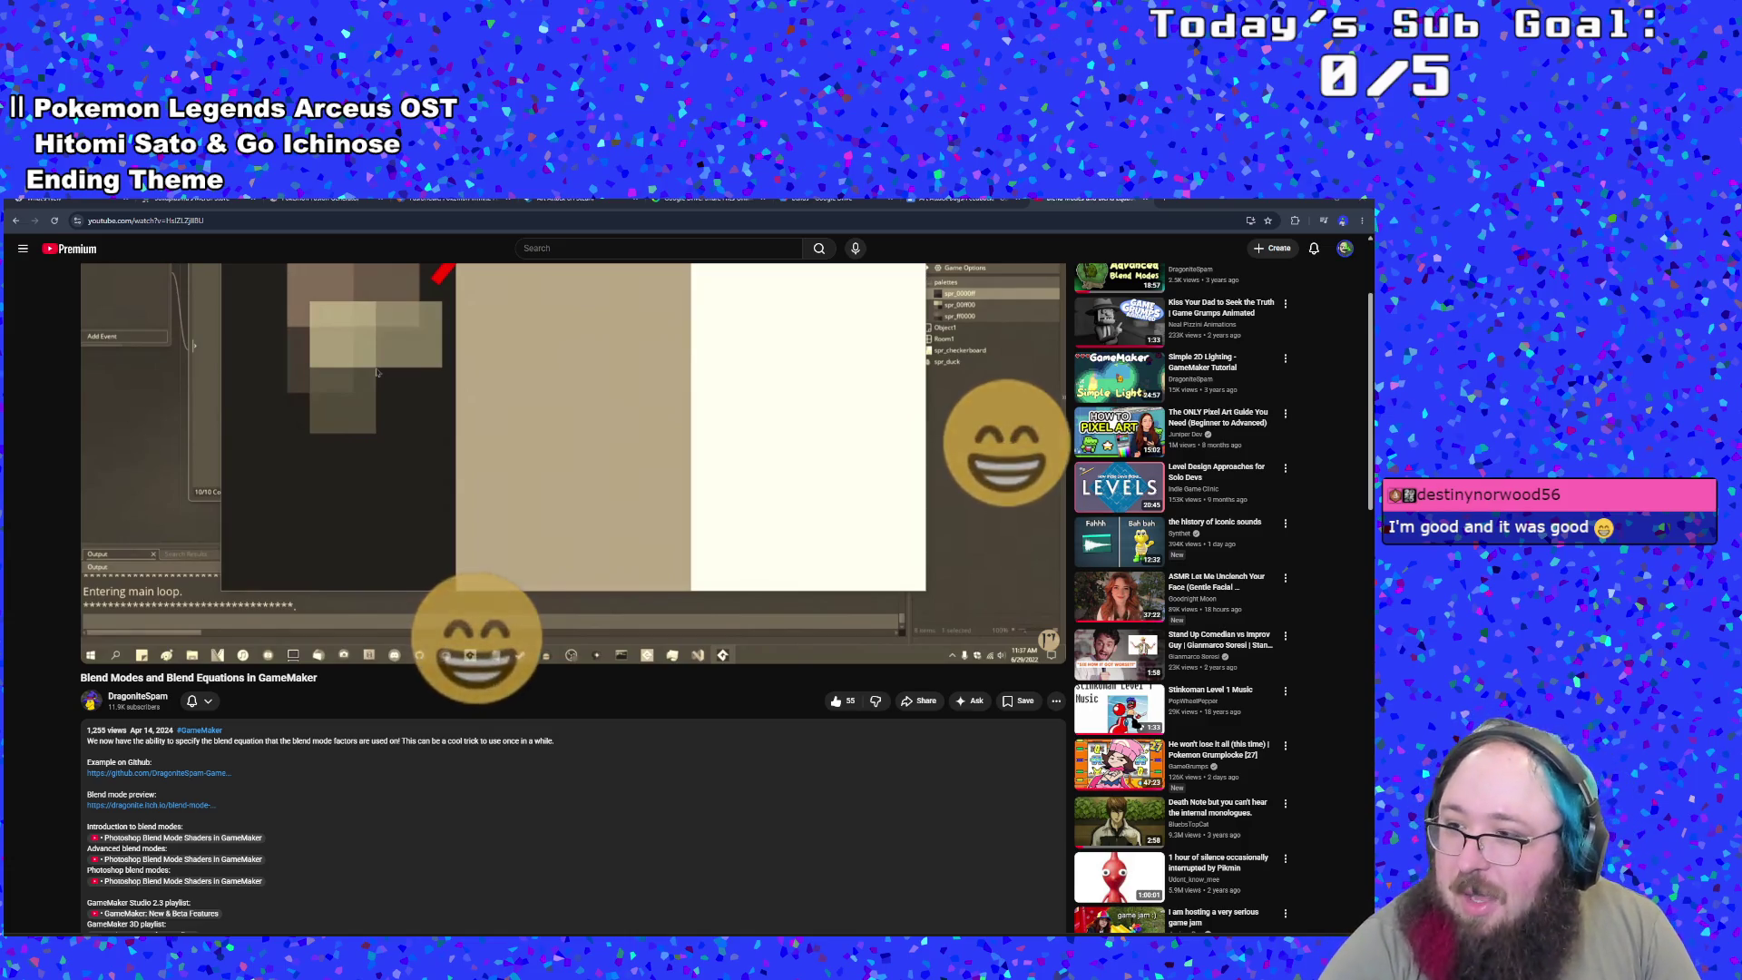
scroll(200, 689, "up", 2)
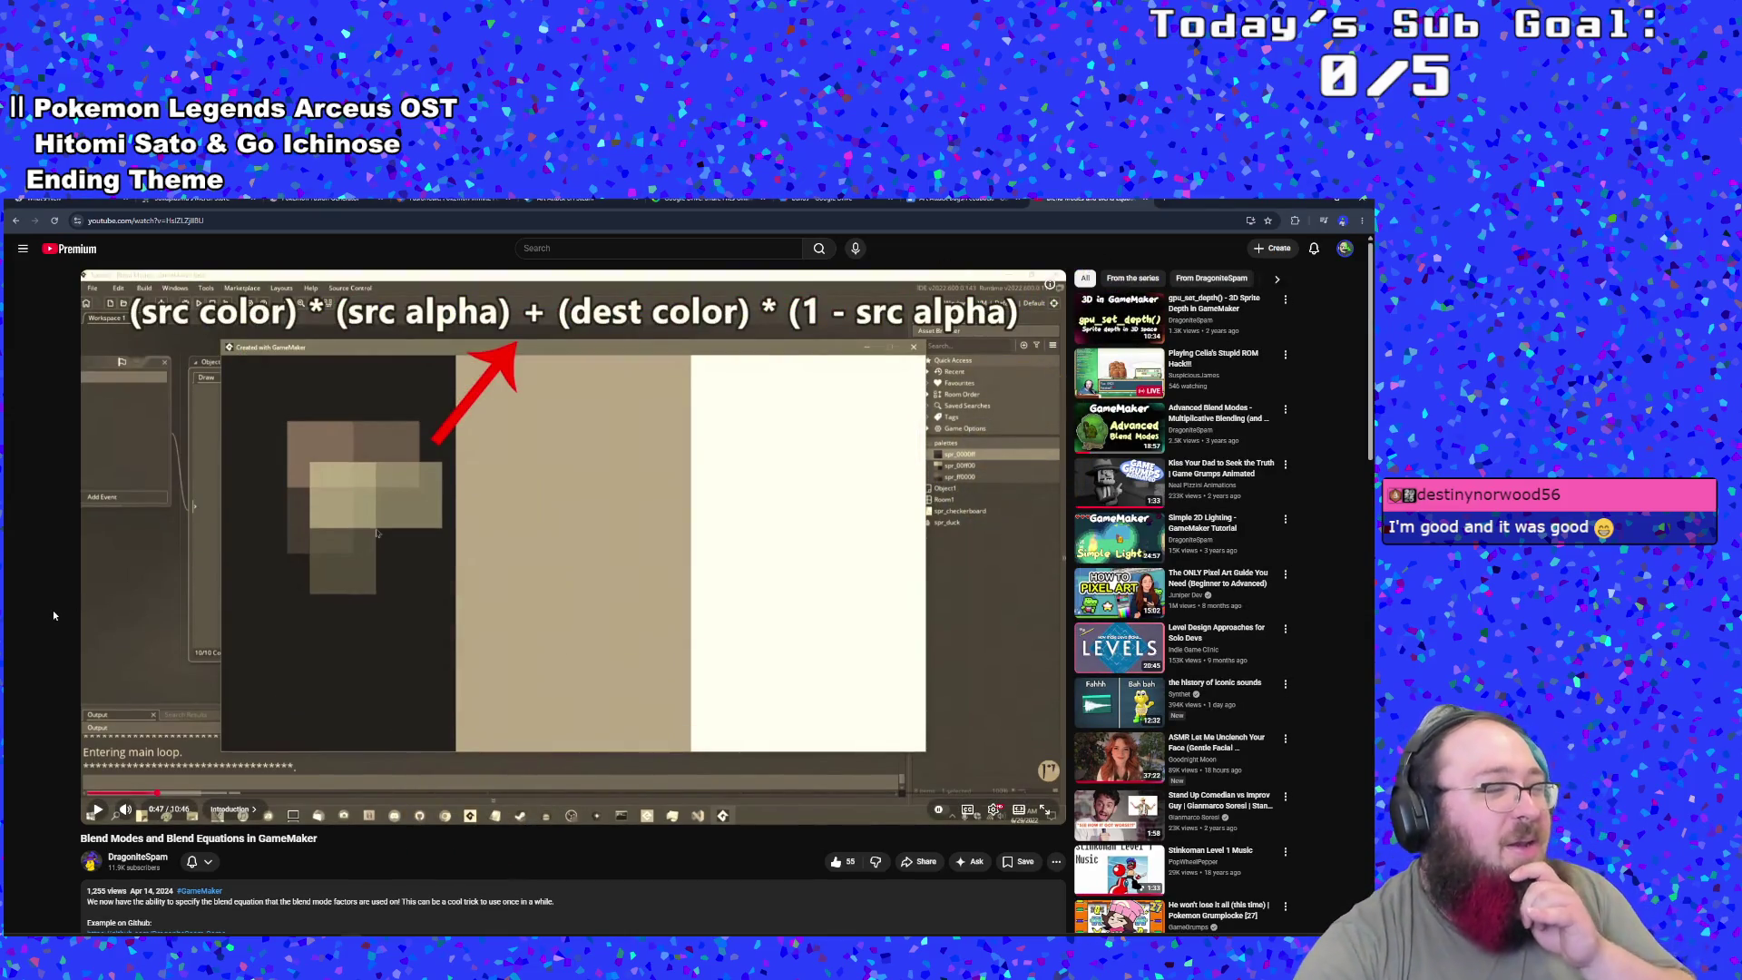
mouse_move(135, 611)
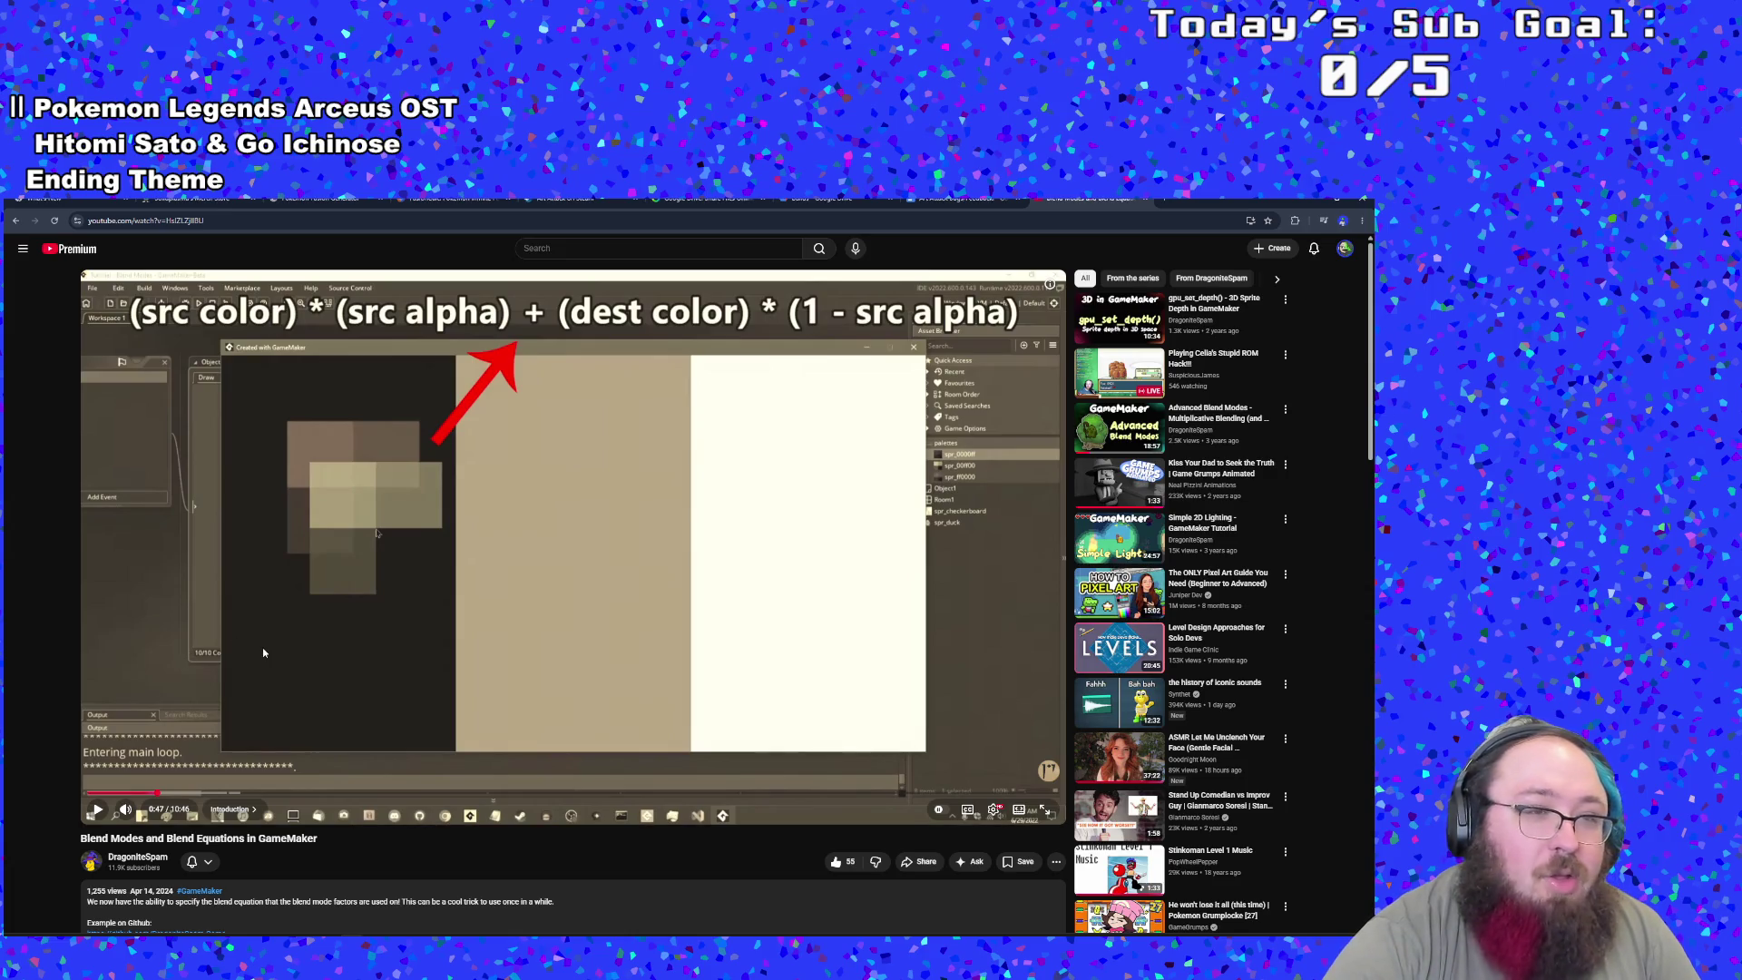
left_click(194, 599)
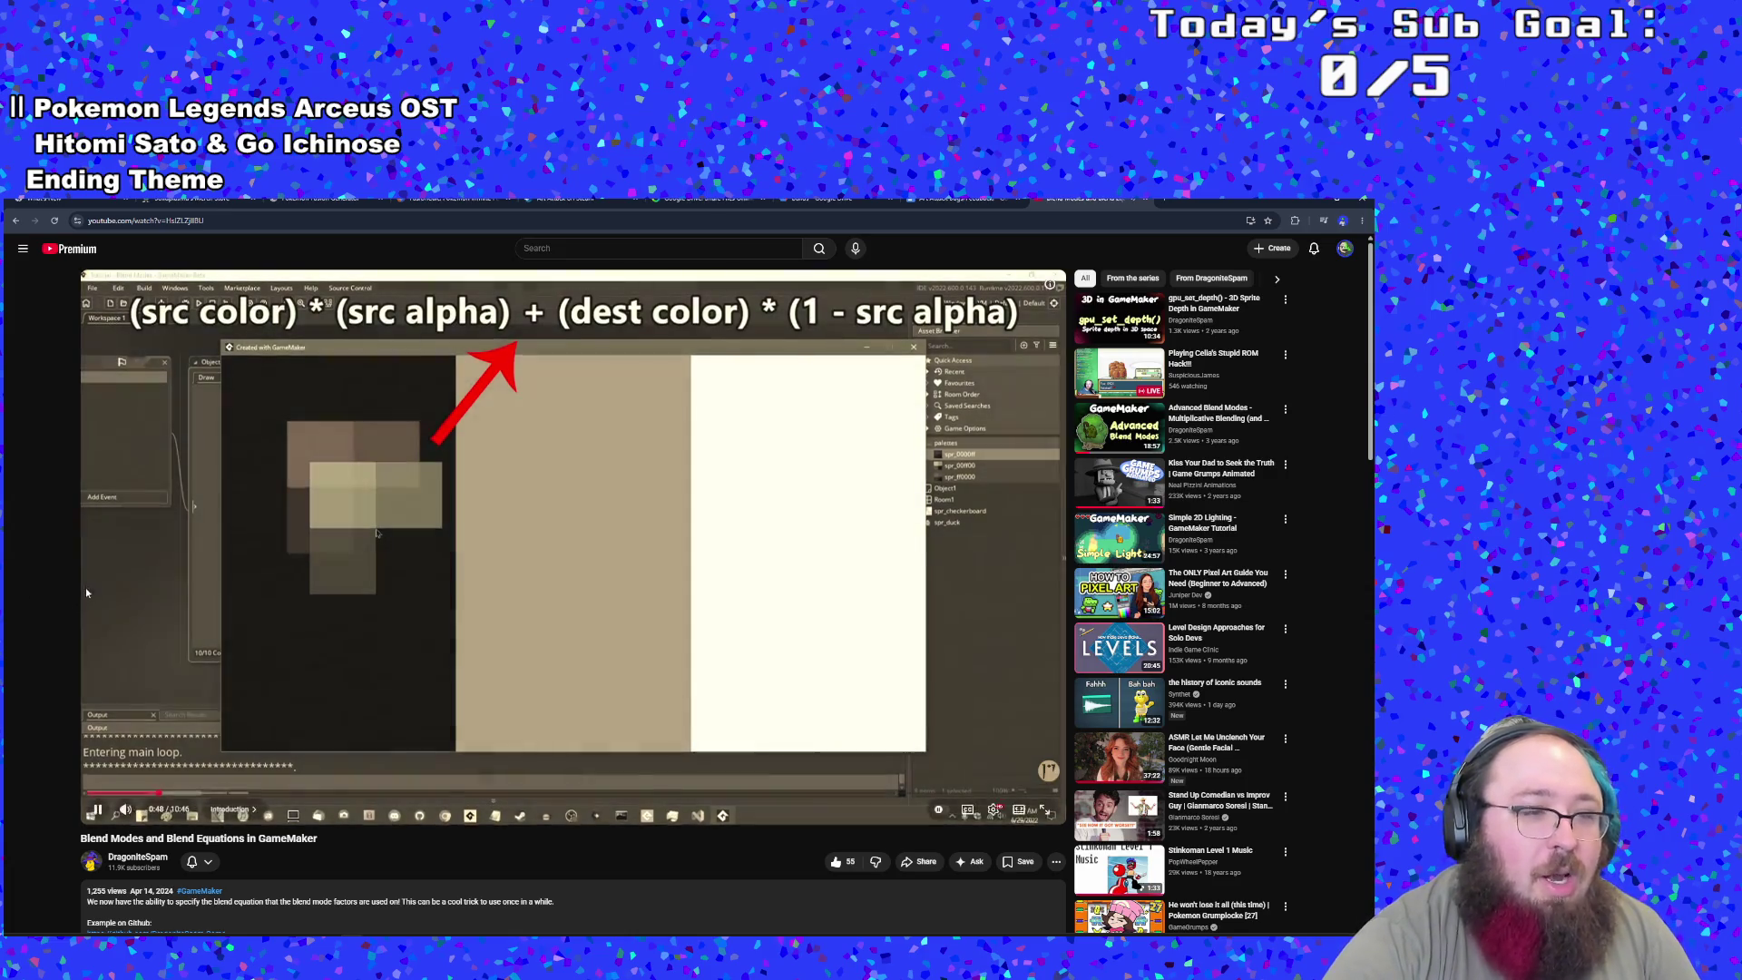
left_click(87, 588)
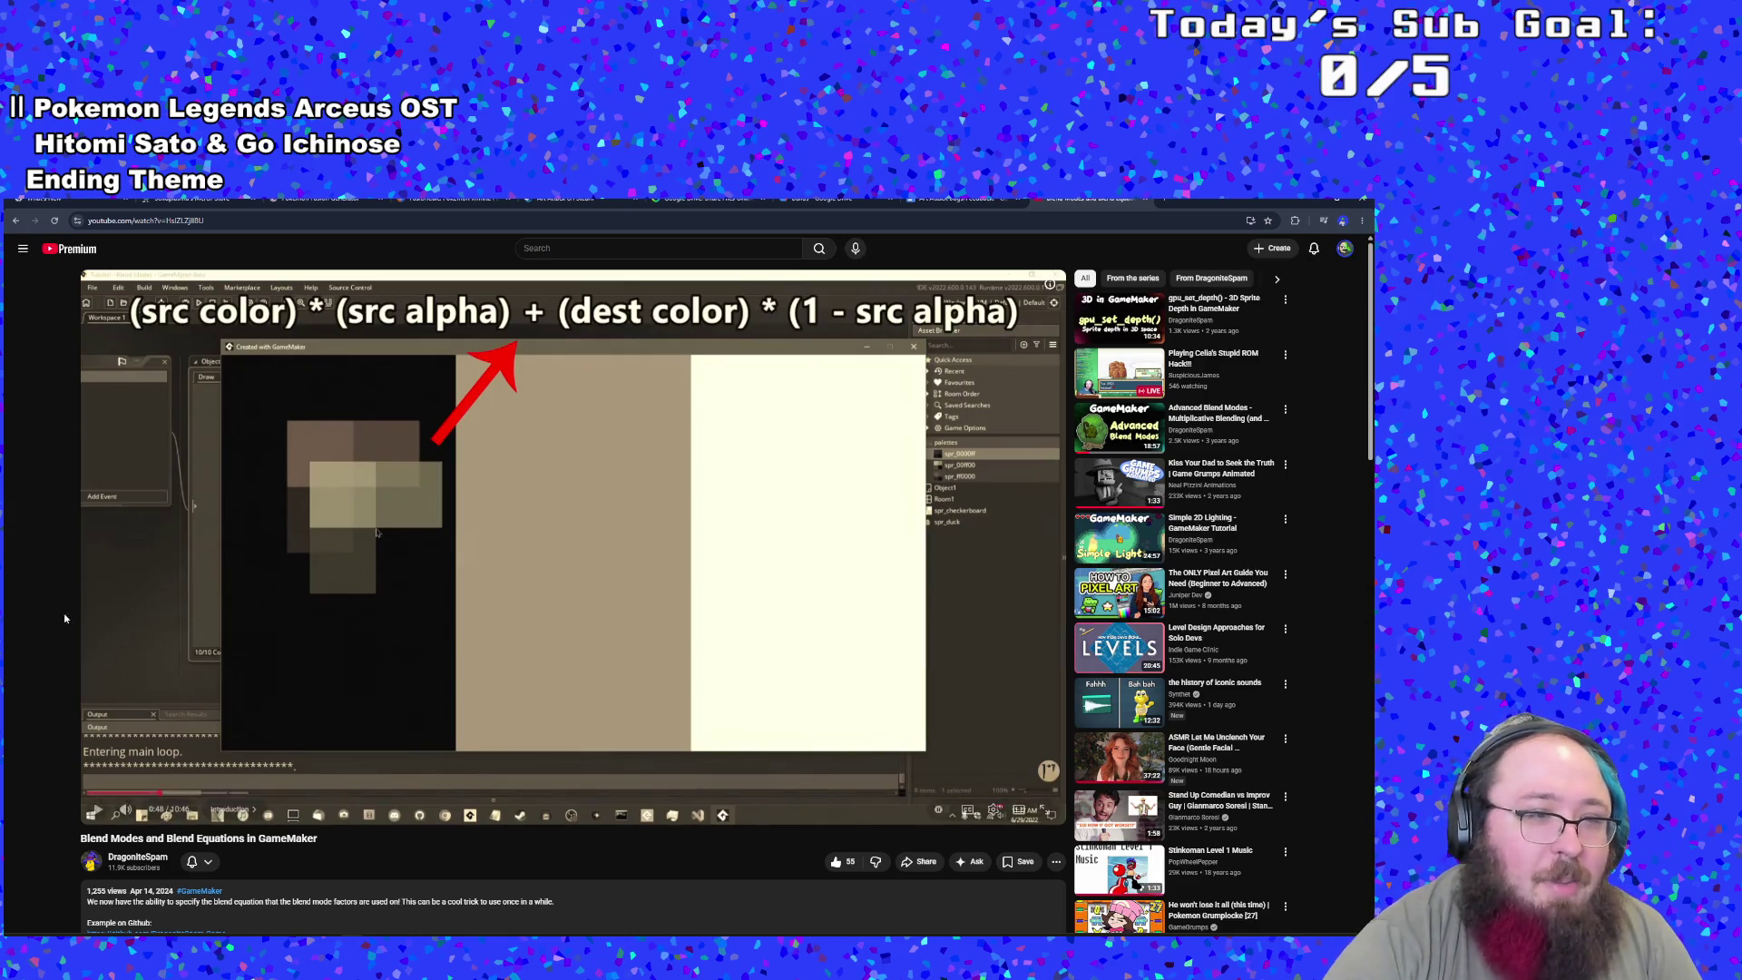
left_click(283, 663)
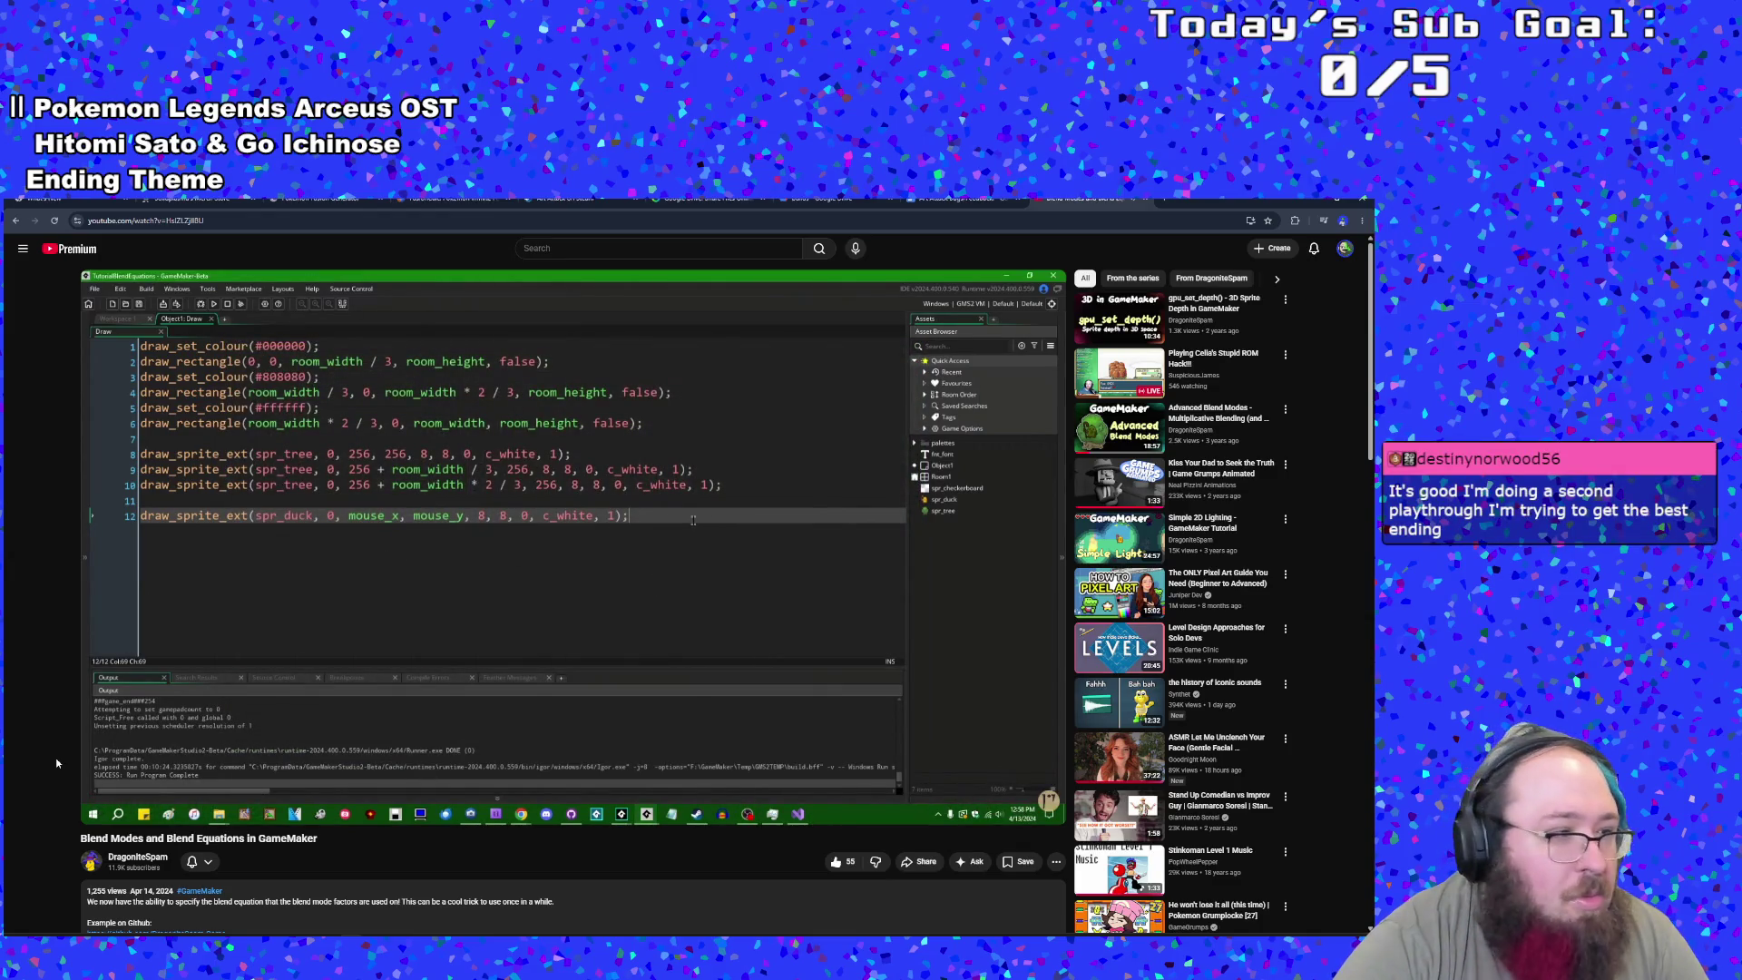
- Pause and resume the tutorial through its rectangles, trees and duck sprite example
left_click(252, 724)
left_click(254, 726)
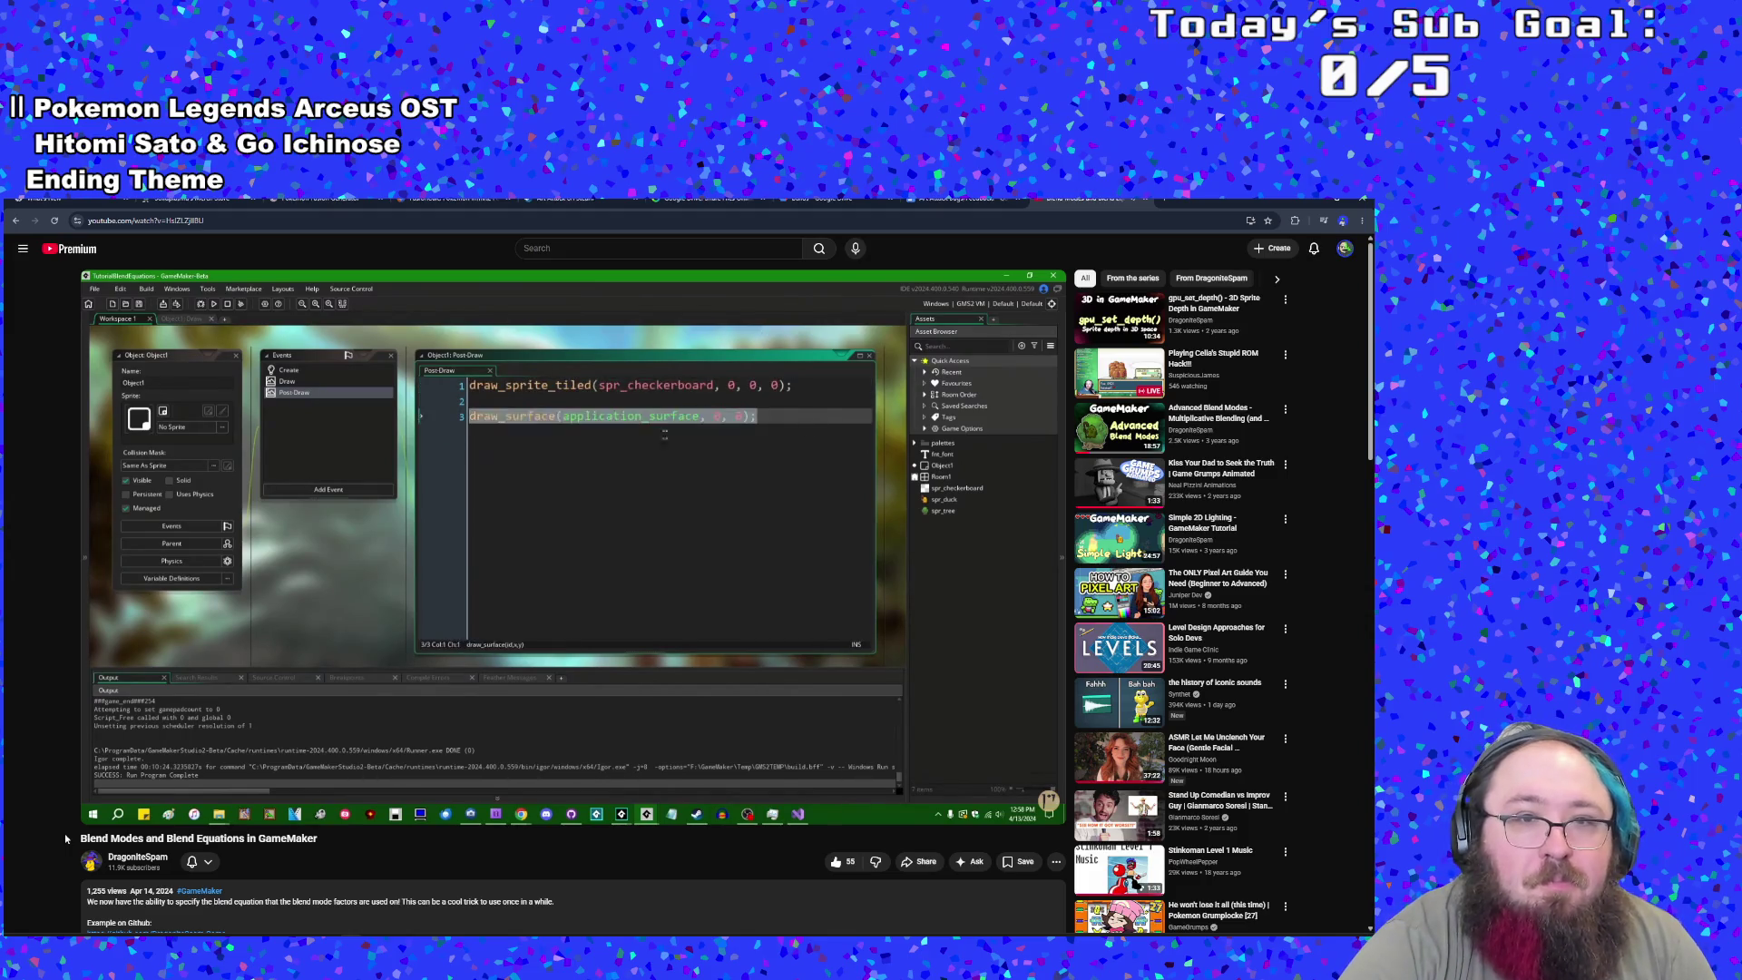
mouse_move(229, 819)
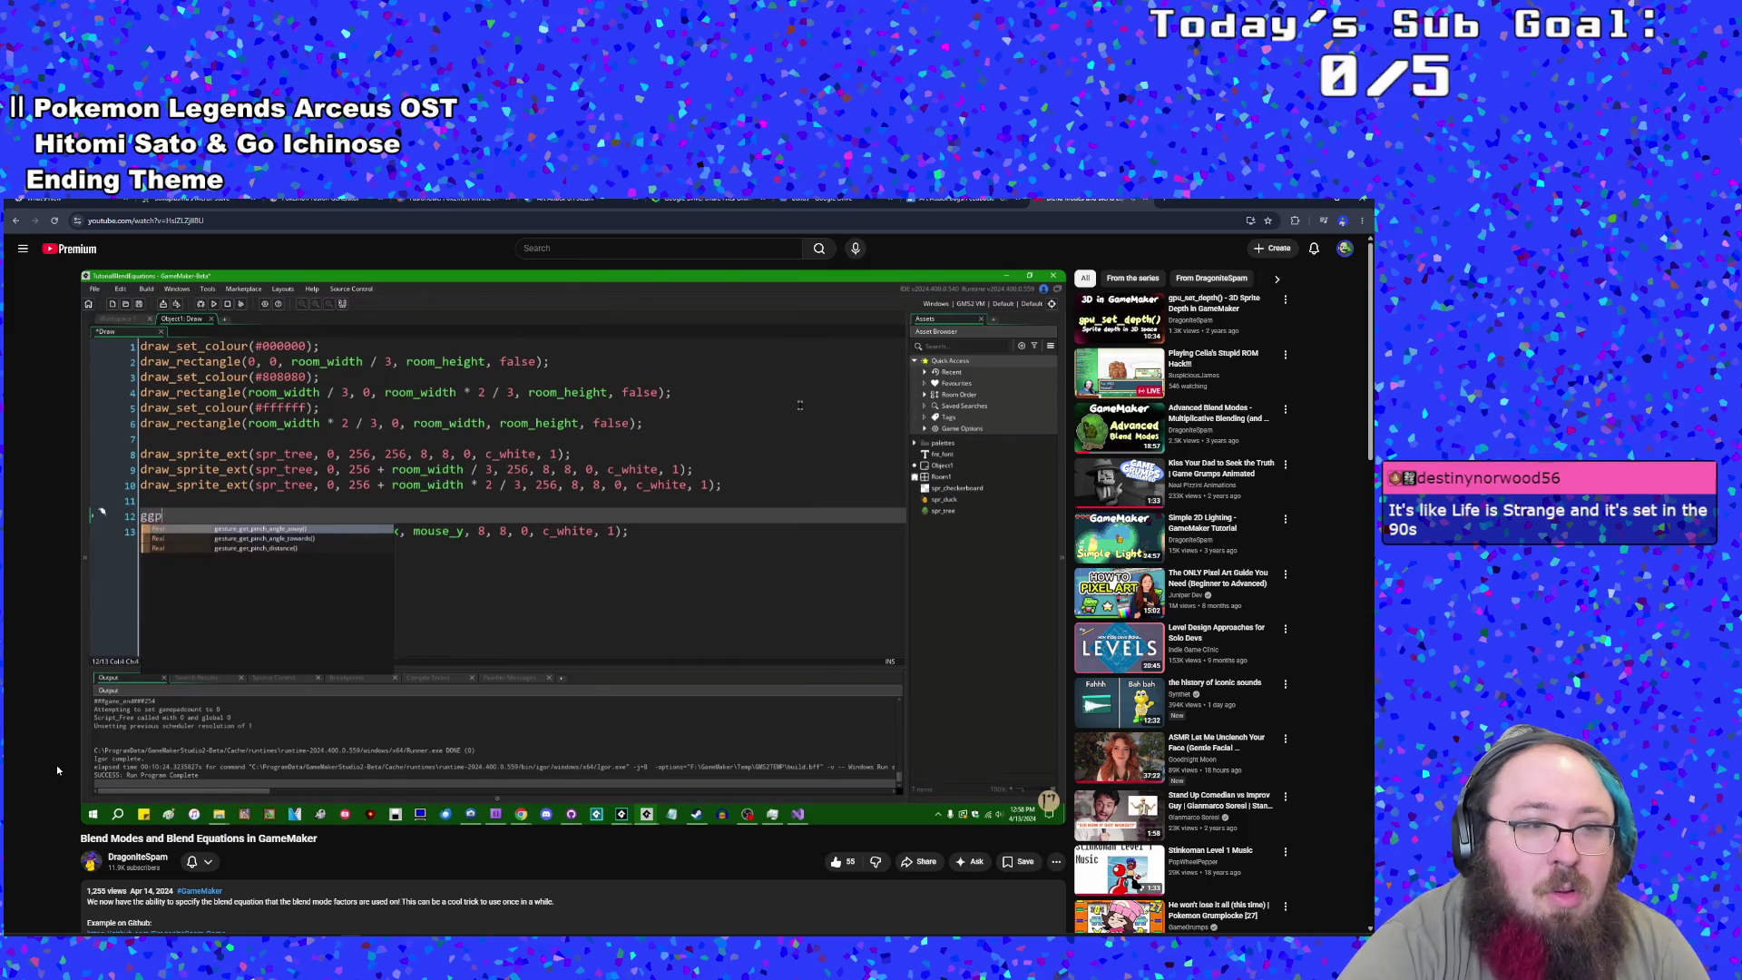
mouse_move(133, 759)
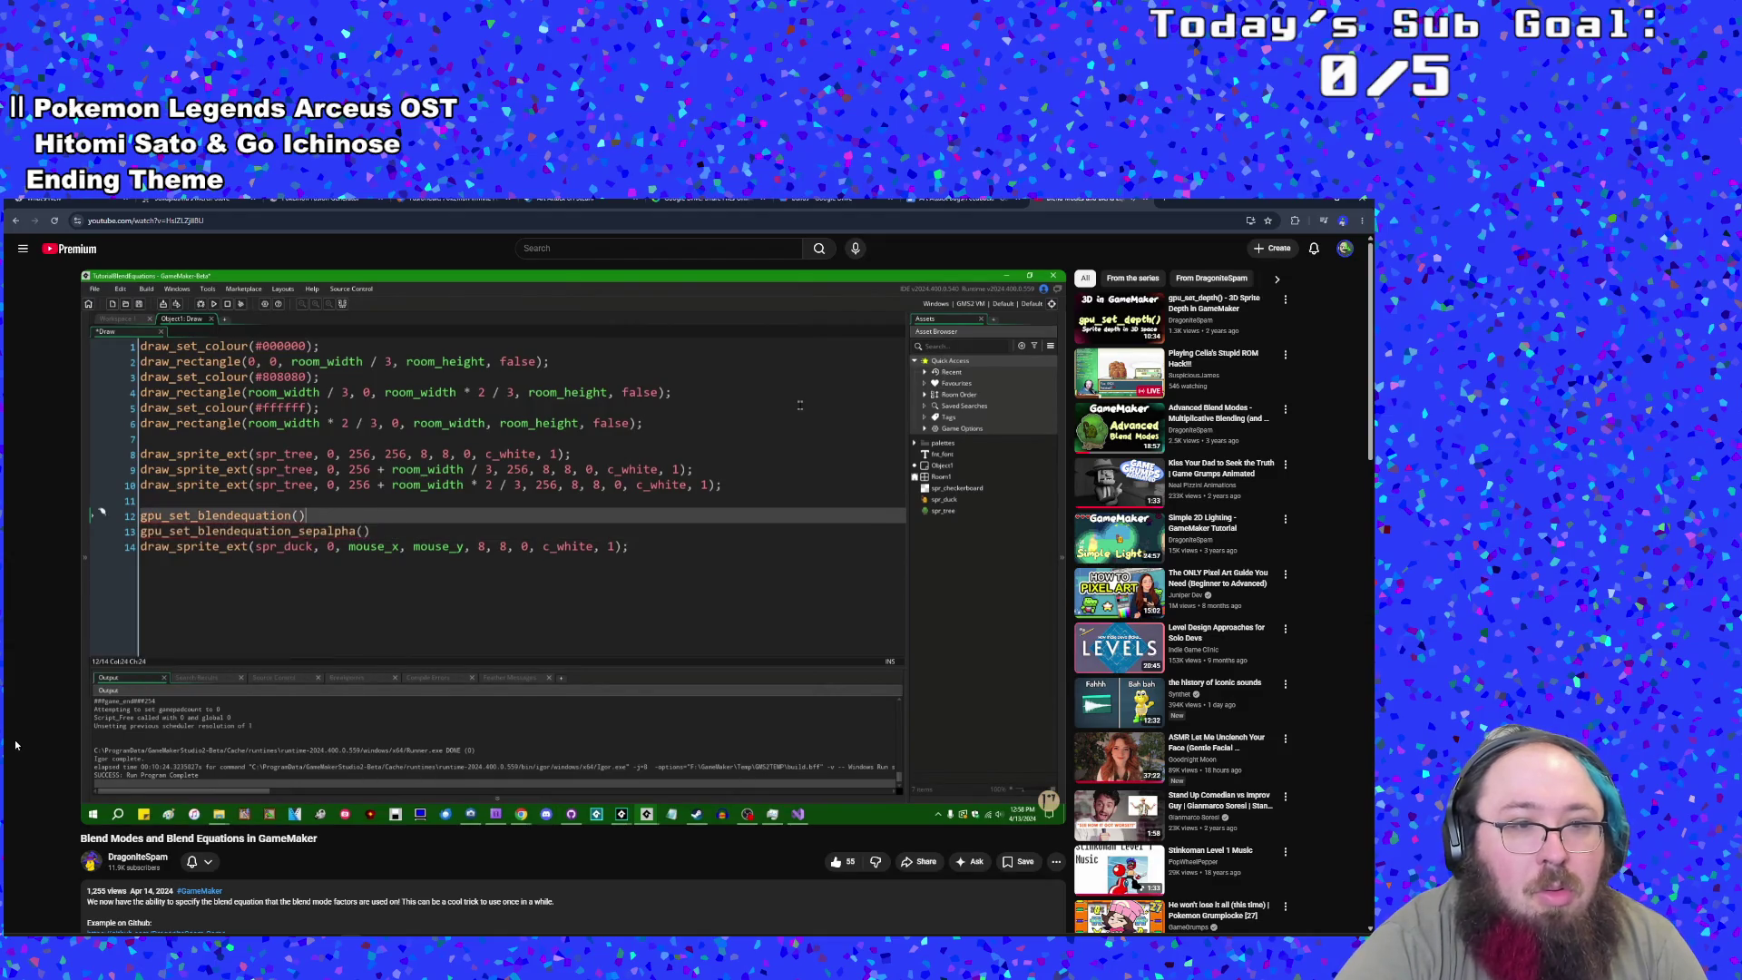
left_click(23, 248)
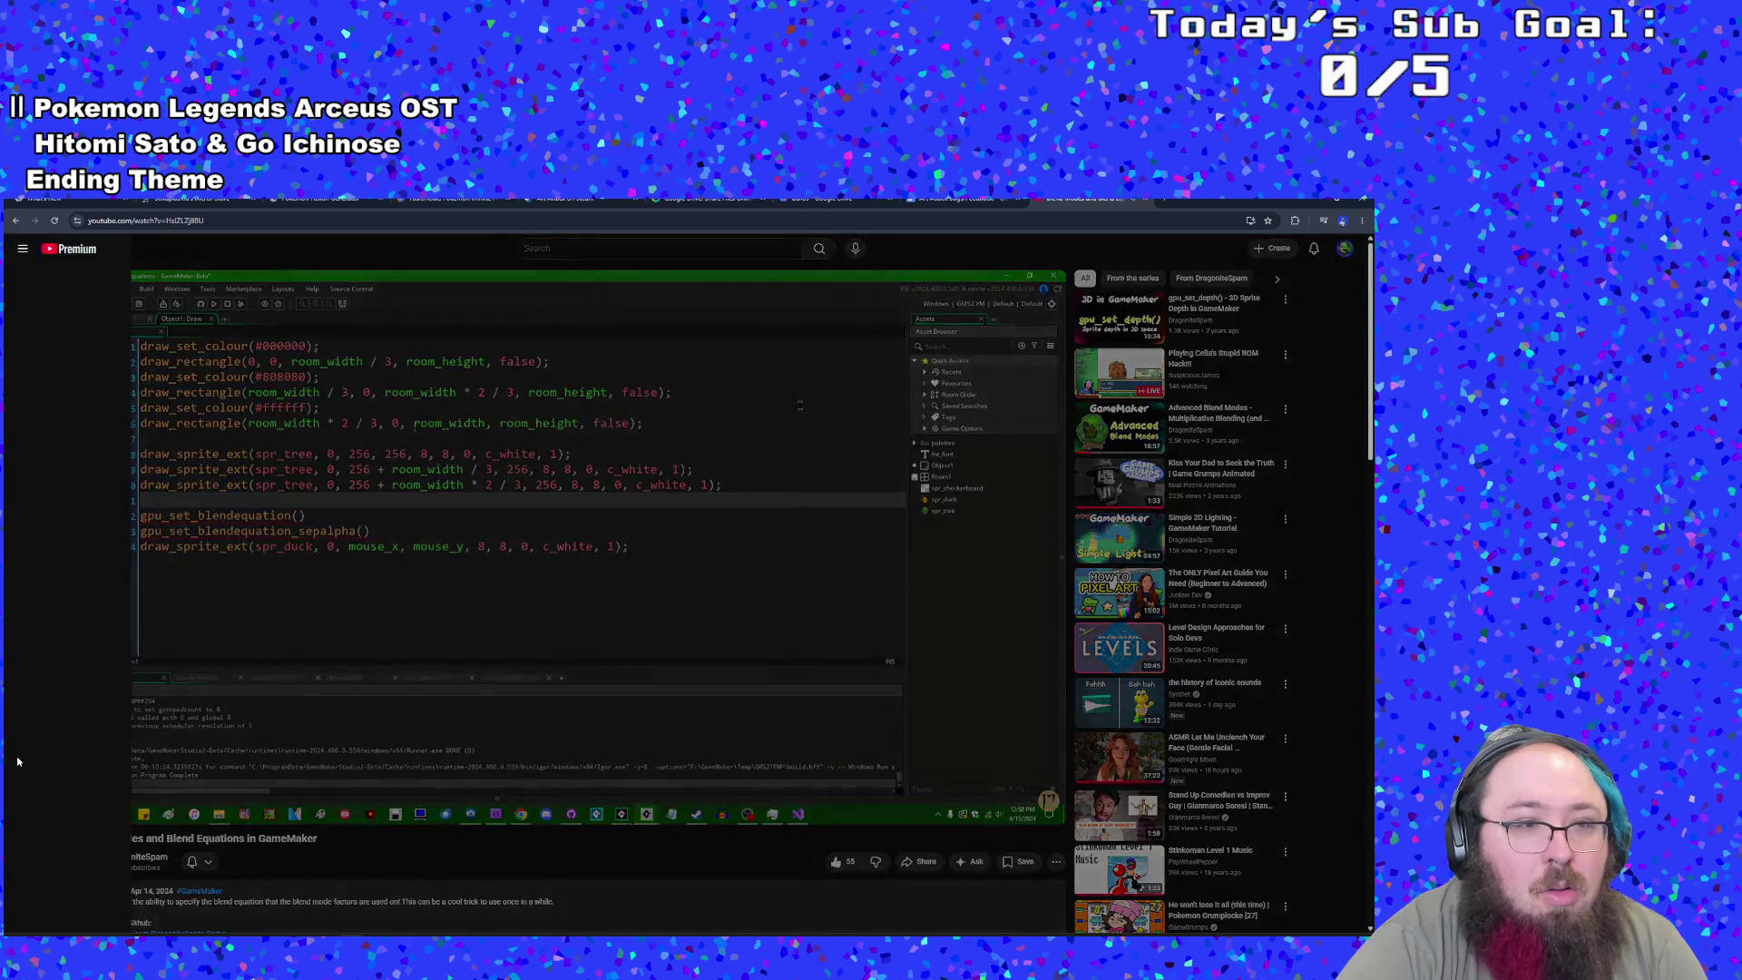
left_click(324, 884)
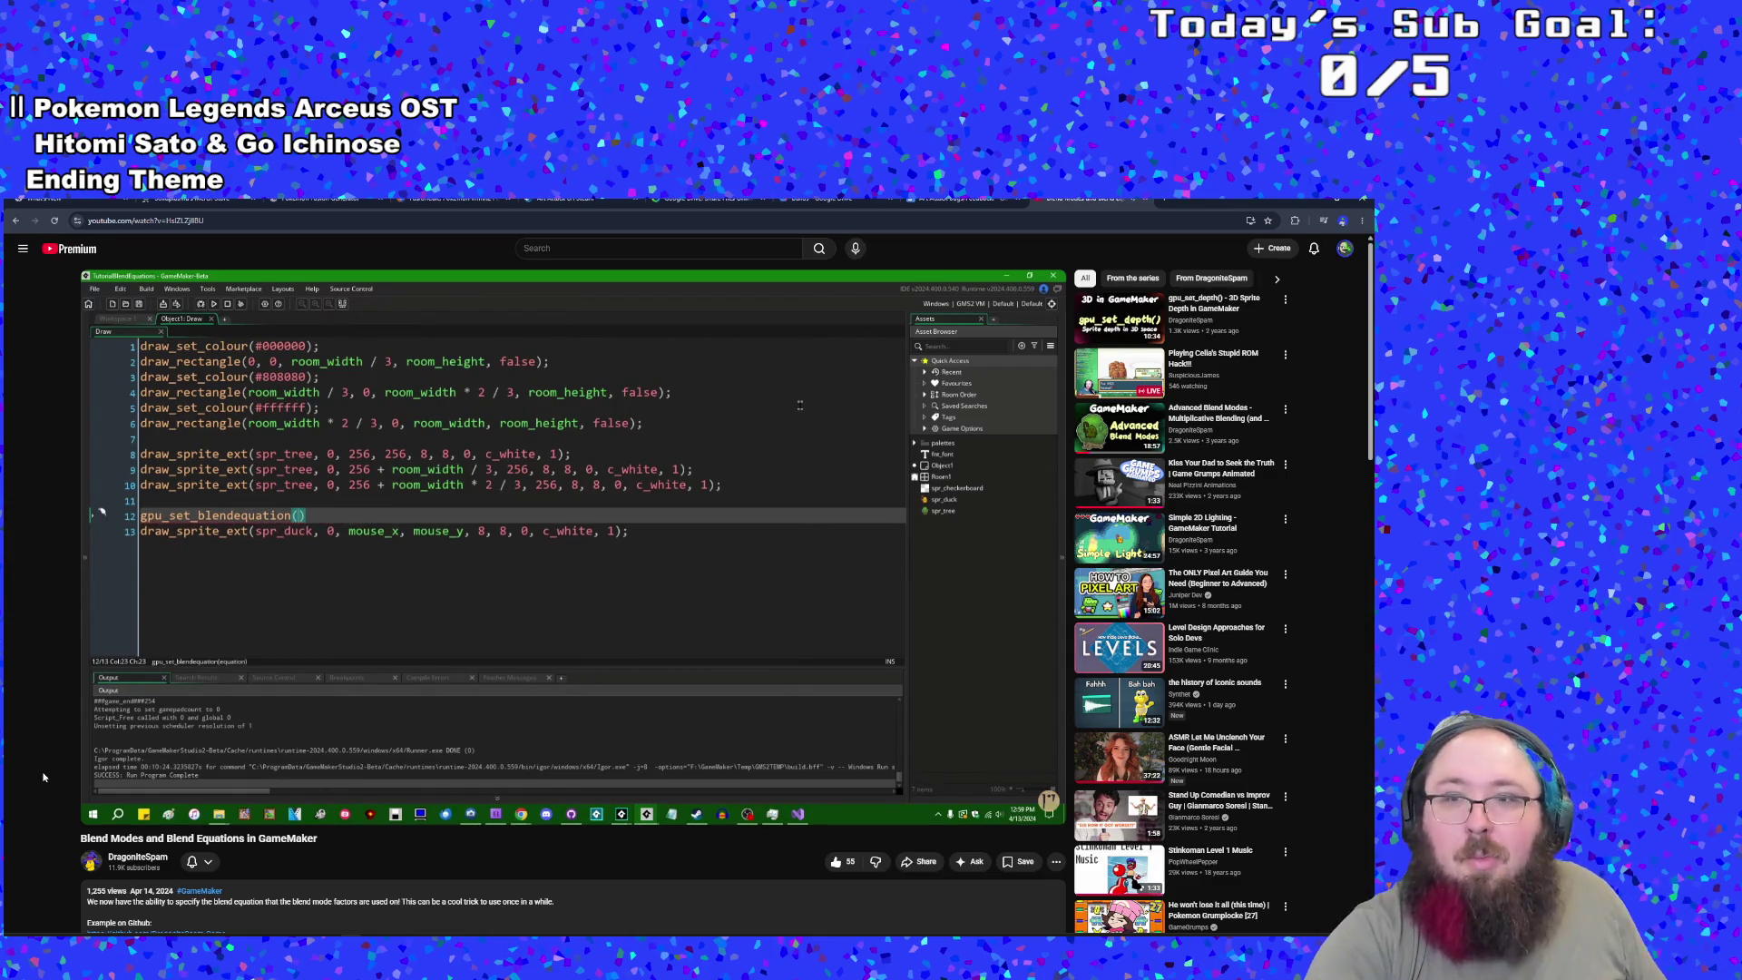
- Pause the video on the gpu_set_blendequation(bm_eq_add) duck-draw code and return to GameMaker
scroll(43, 777, "down", 4)
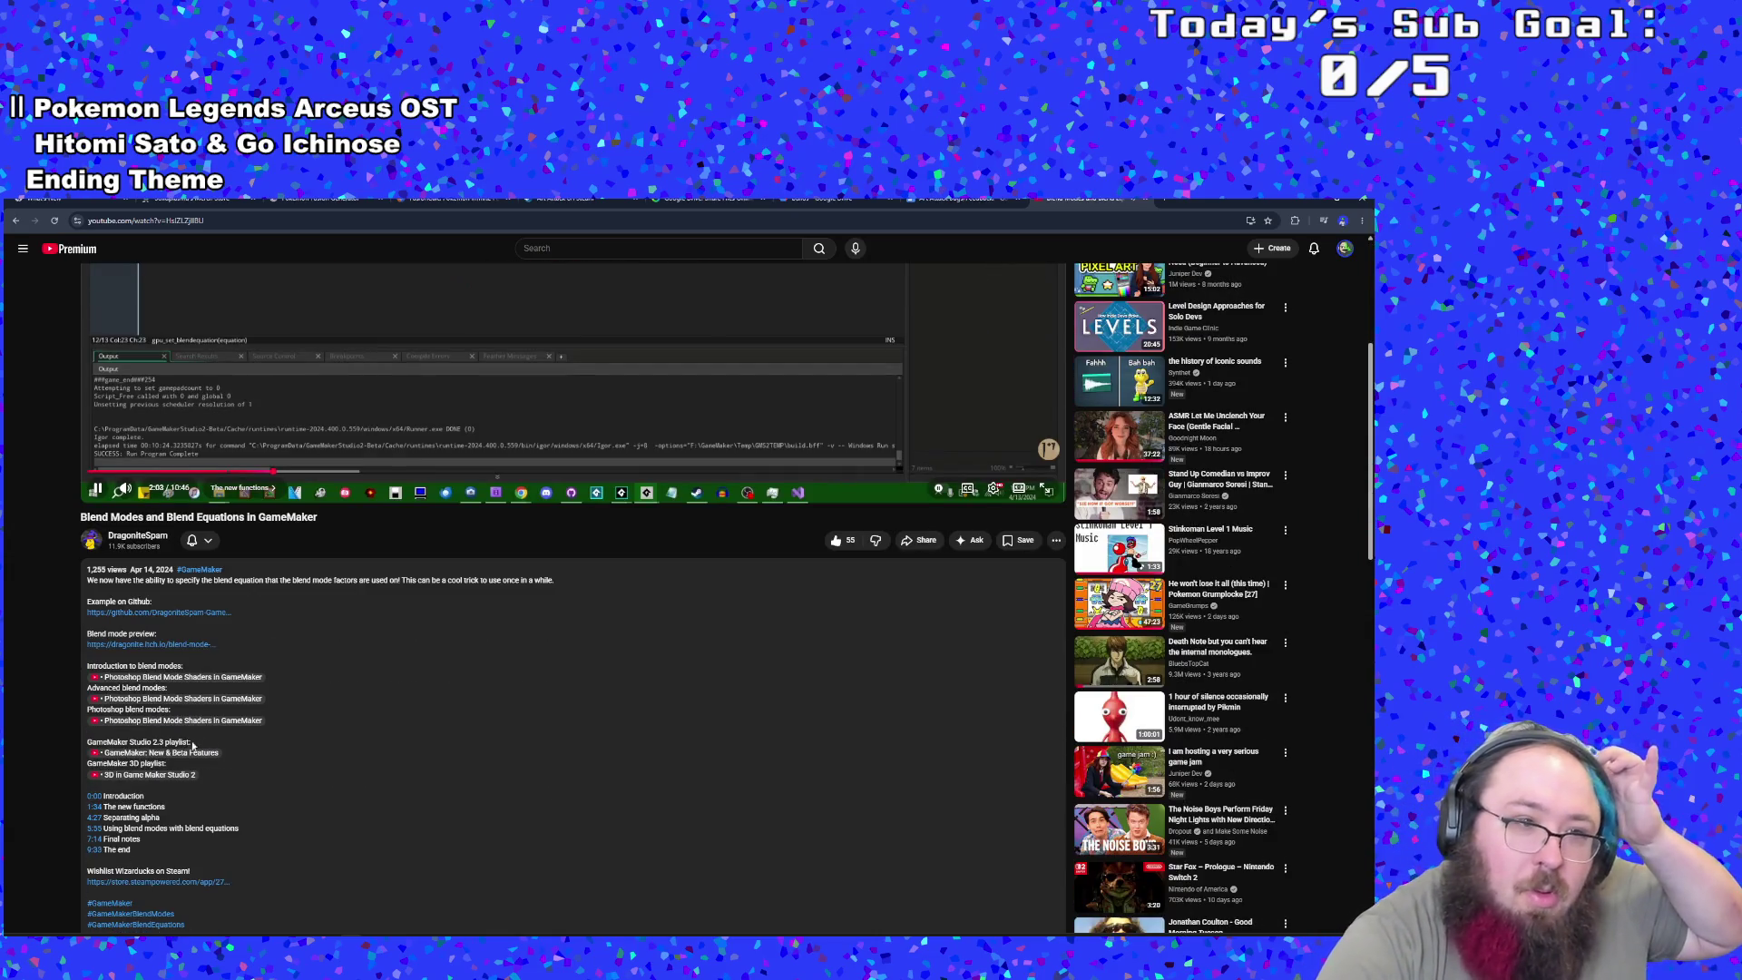
scroll(241, 720, "down", 1)
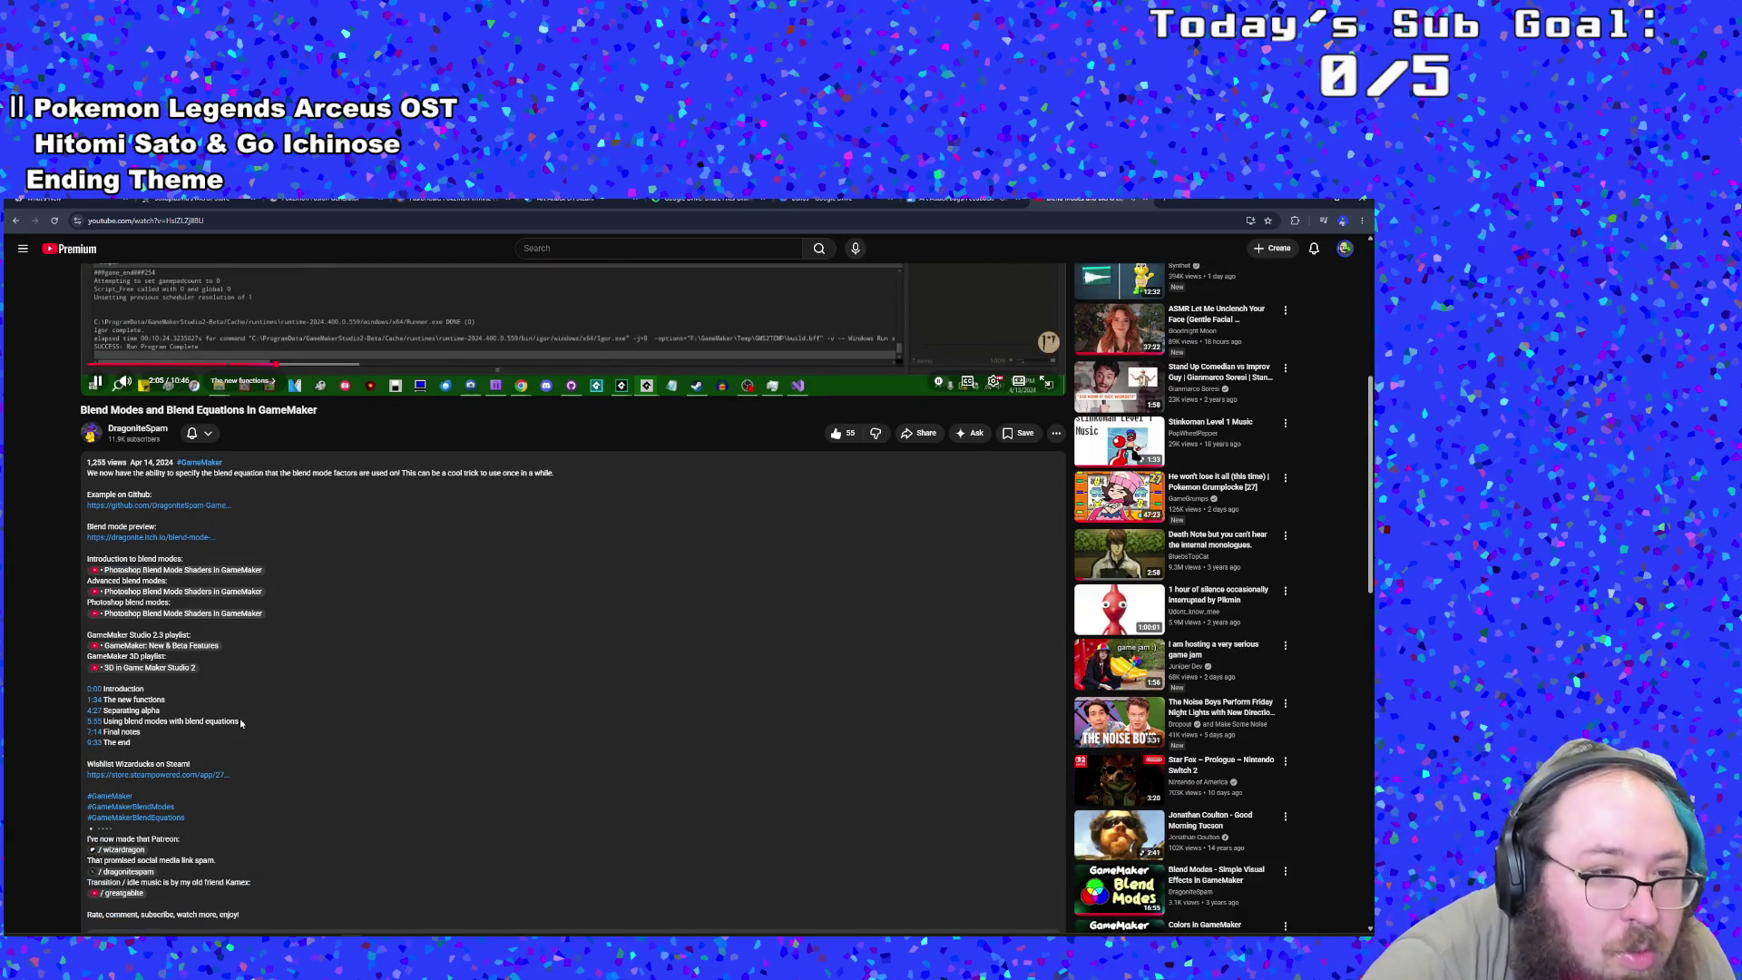
scroll(241, 722, "down", 2)
scroll(245, 720, "up", 5)
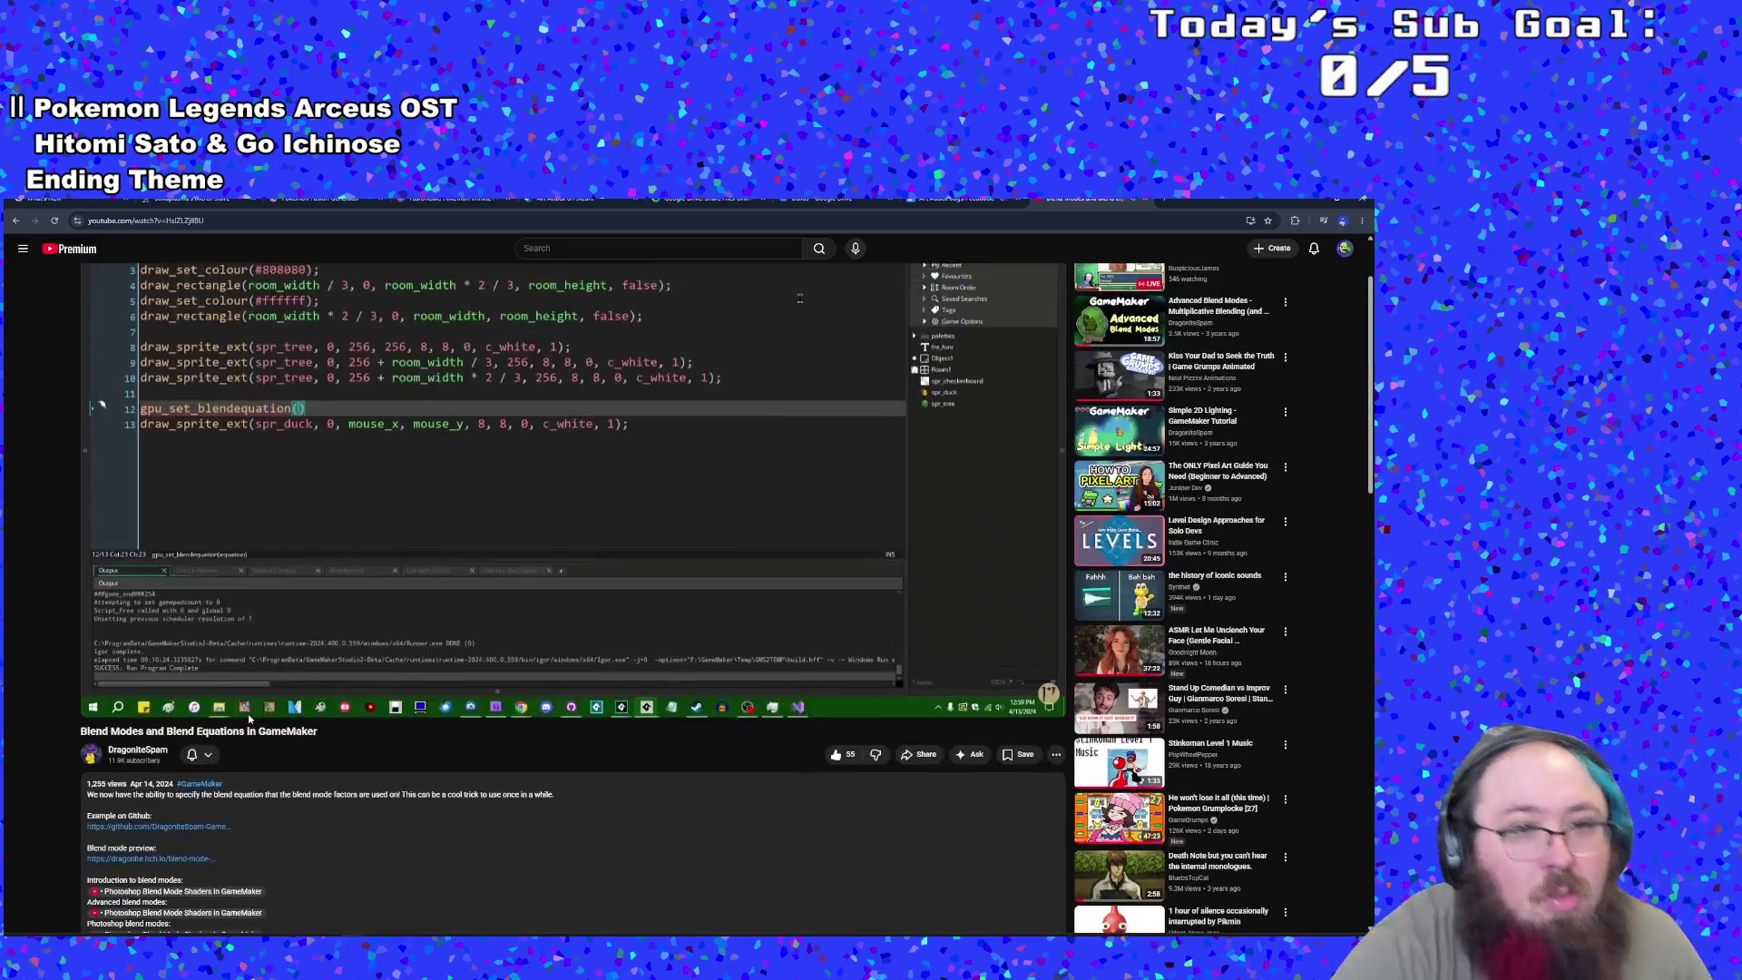
scroll(249, 718, "up", 1)
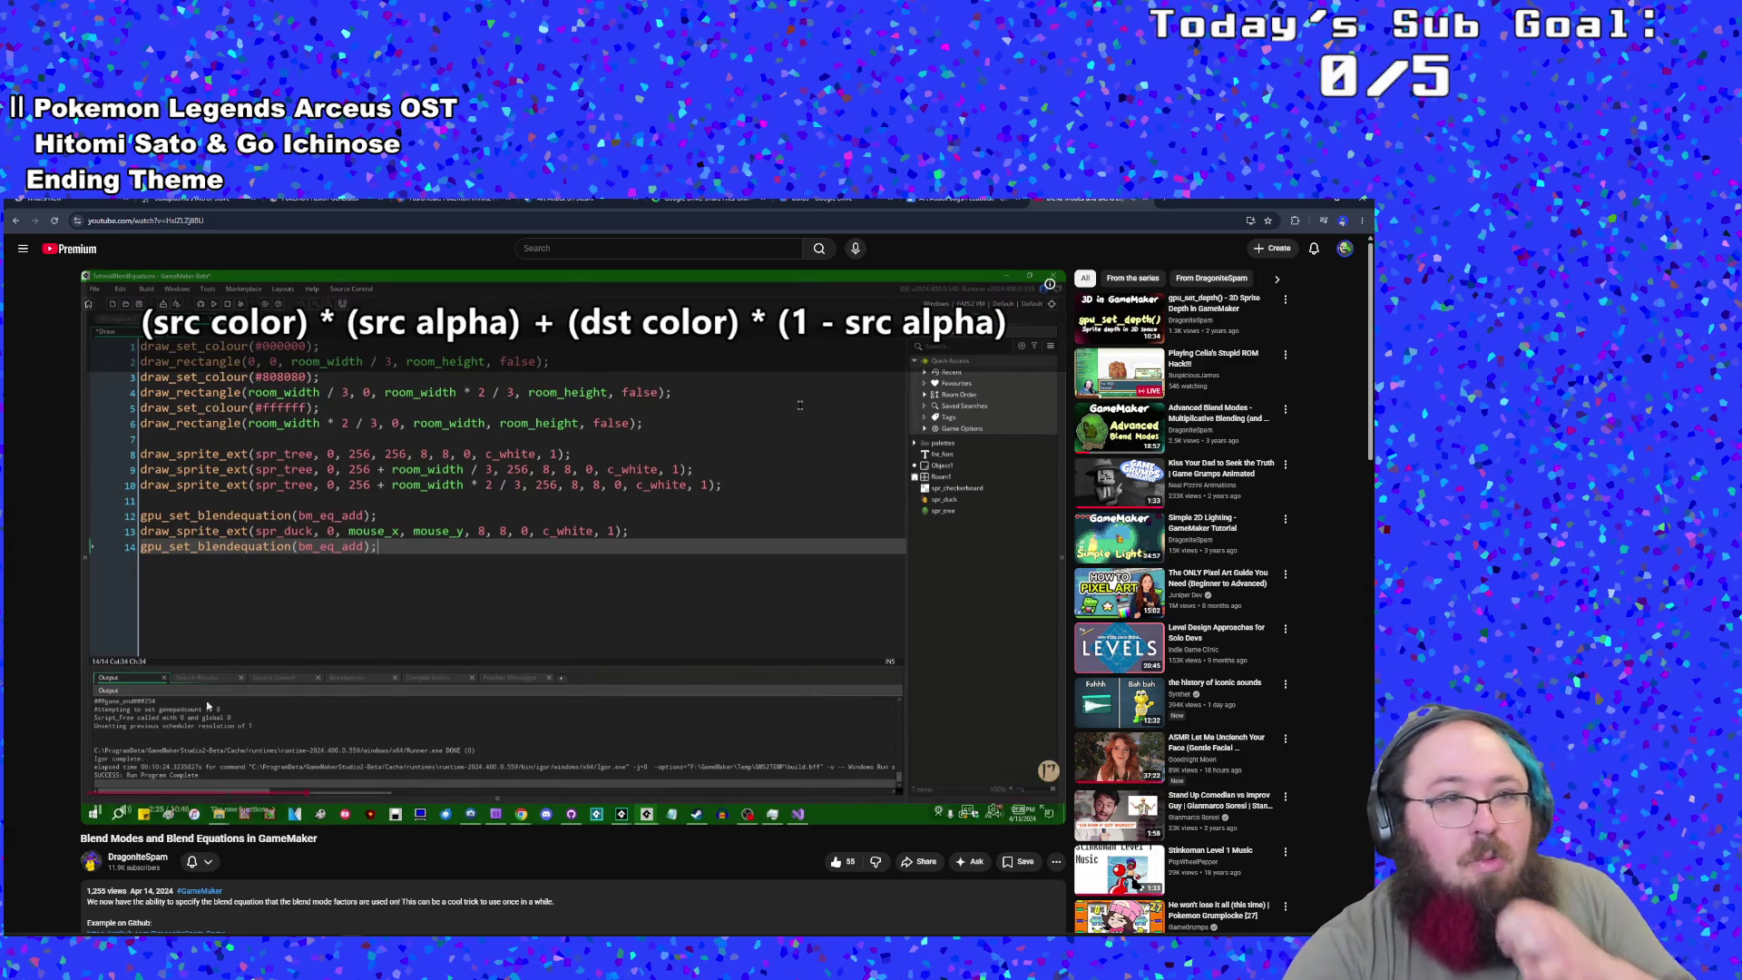
left_click(236, 696)
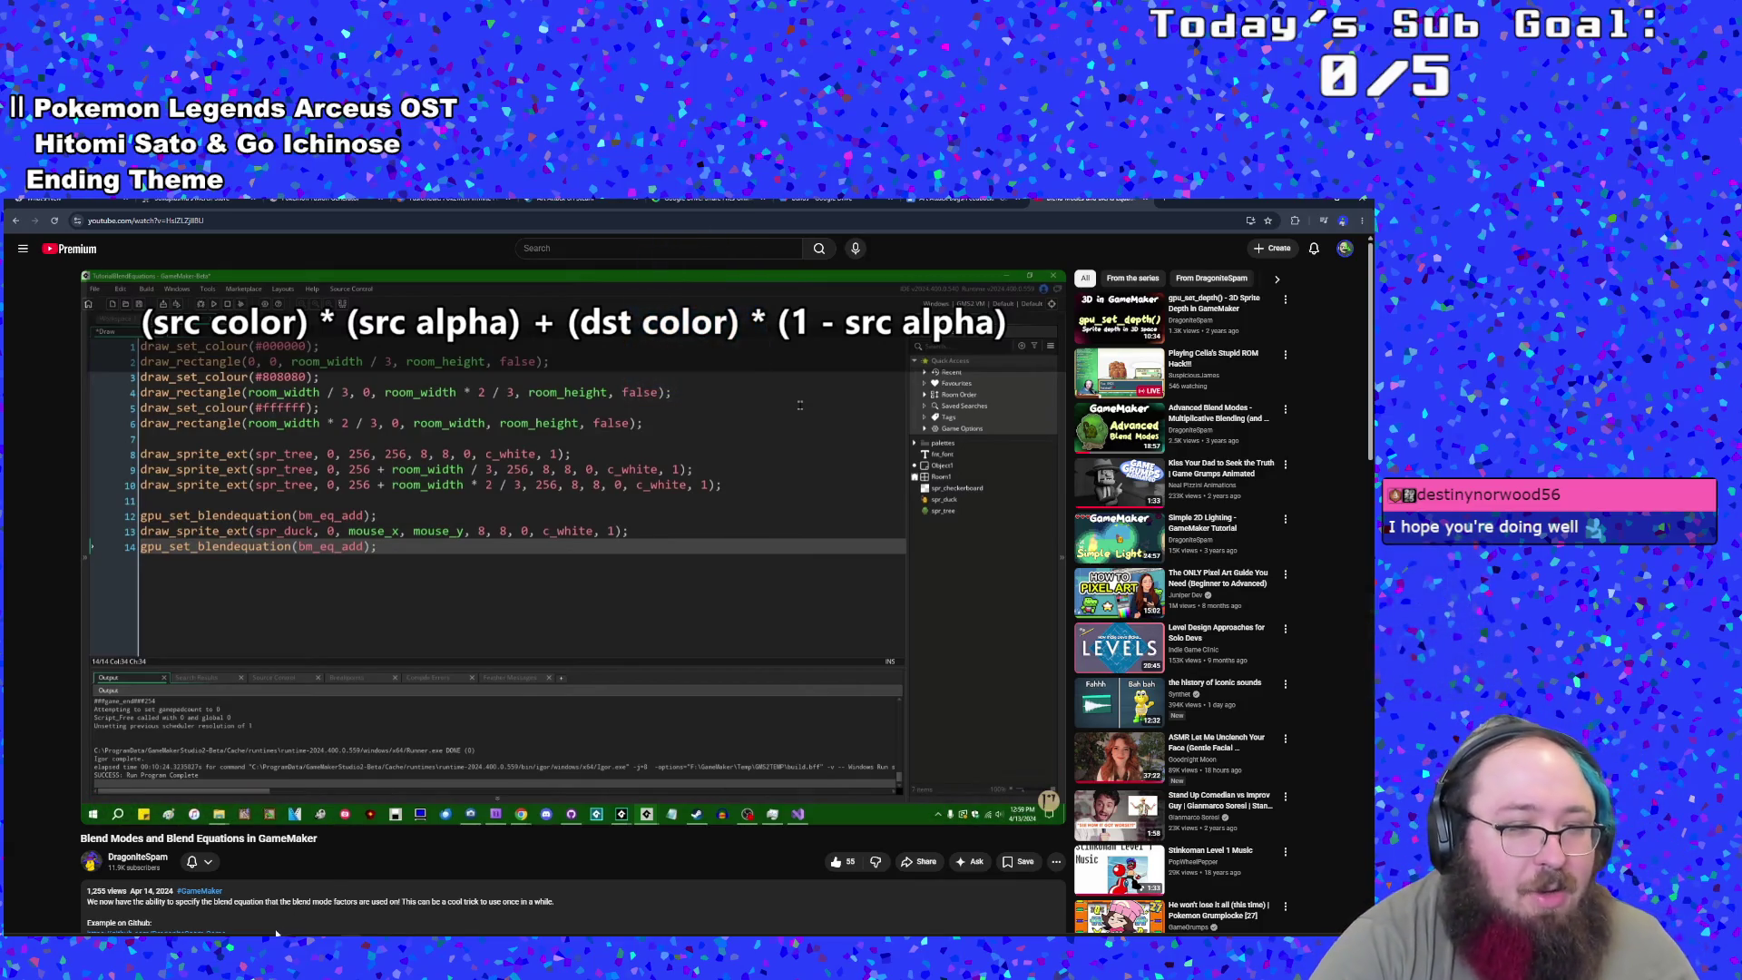
key("alt+Tab")
- Review the blend calls on lines 264–265, especially line 264's second bm_add argument, then return to the tutorial video
left_click(430, 657)
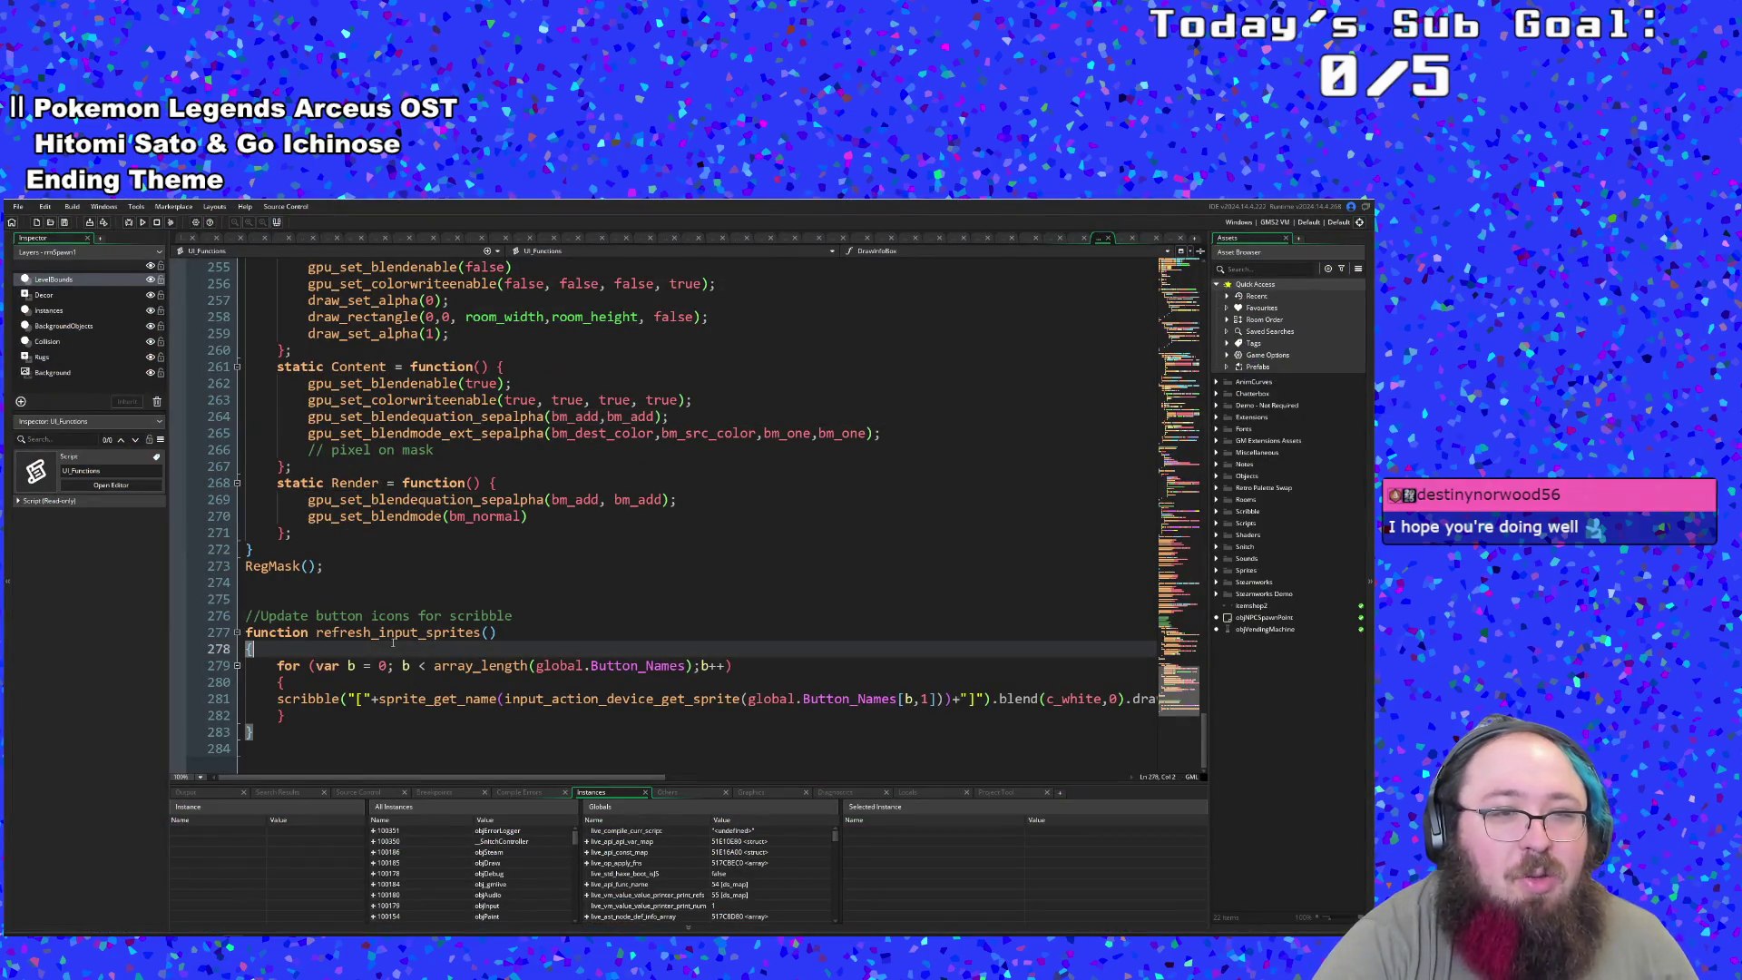
scroll(430, 664, "up", 2)
scroll(436, 660, "down", 2)
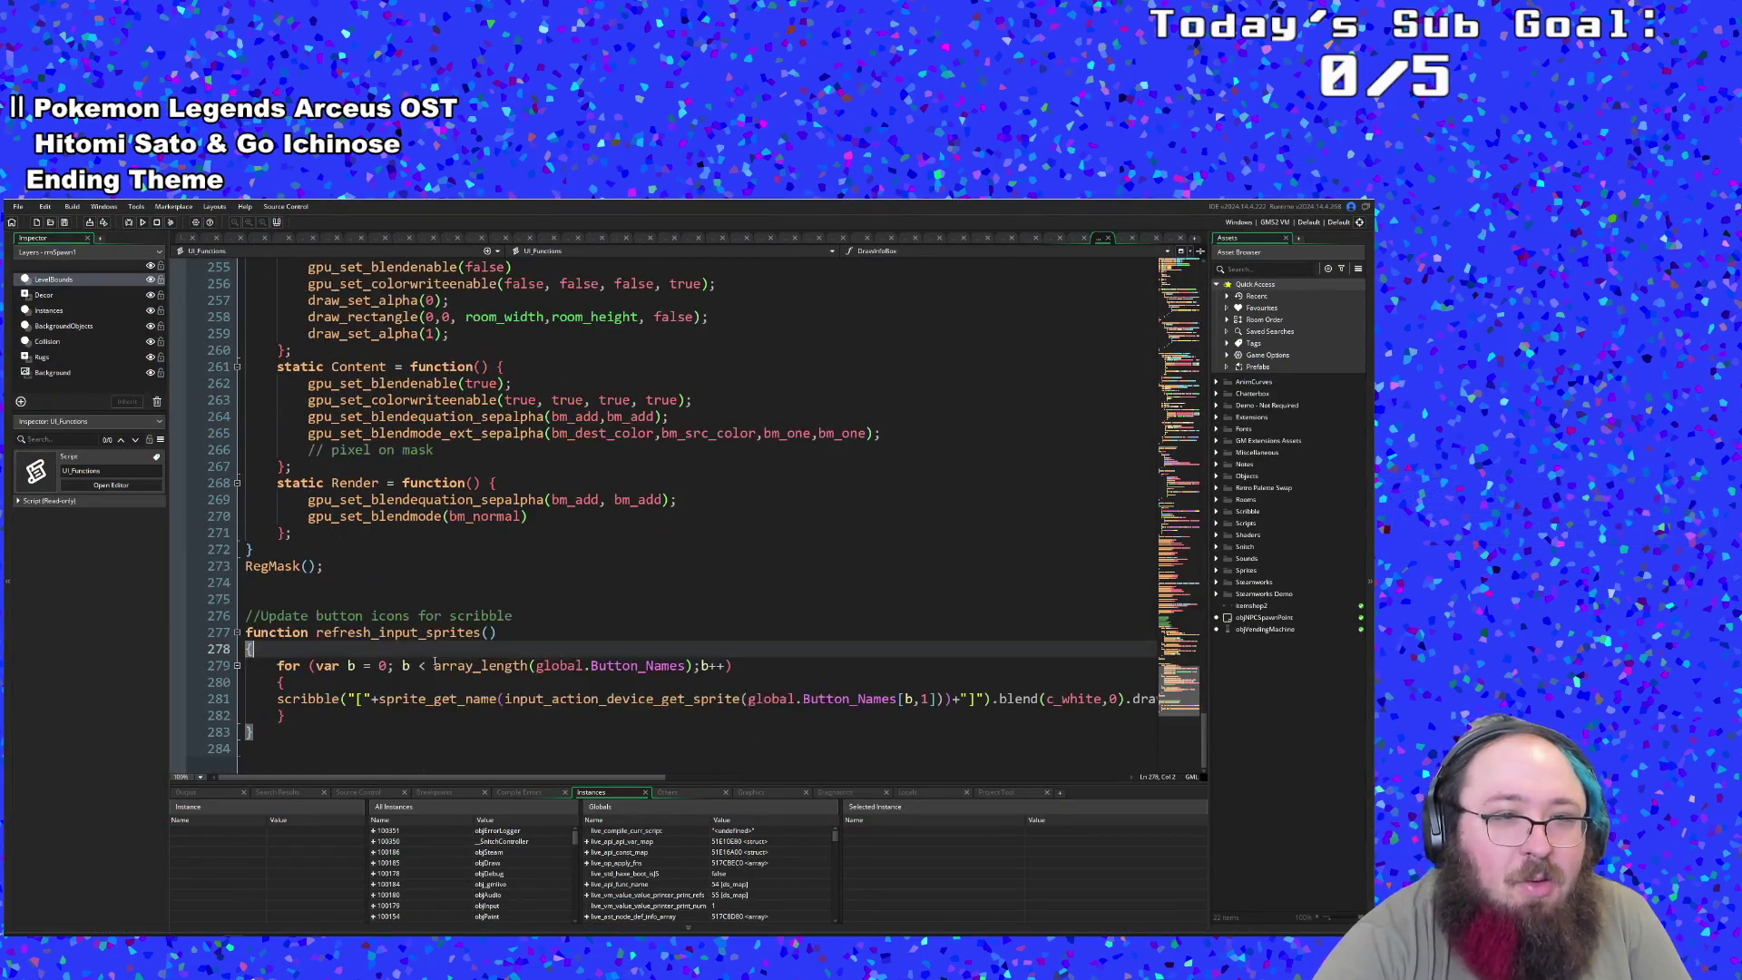
left_click(534, 434)
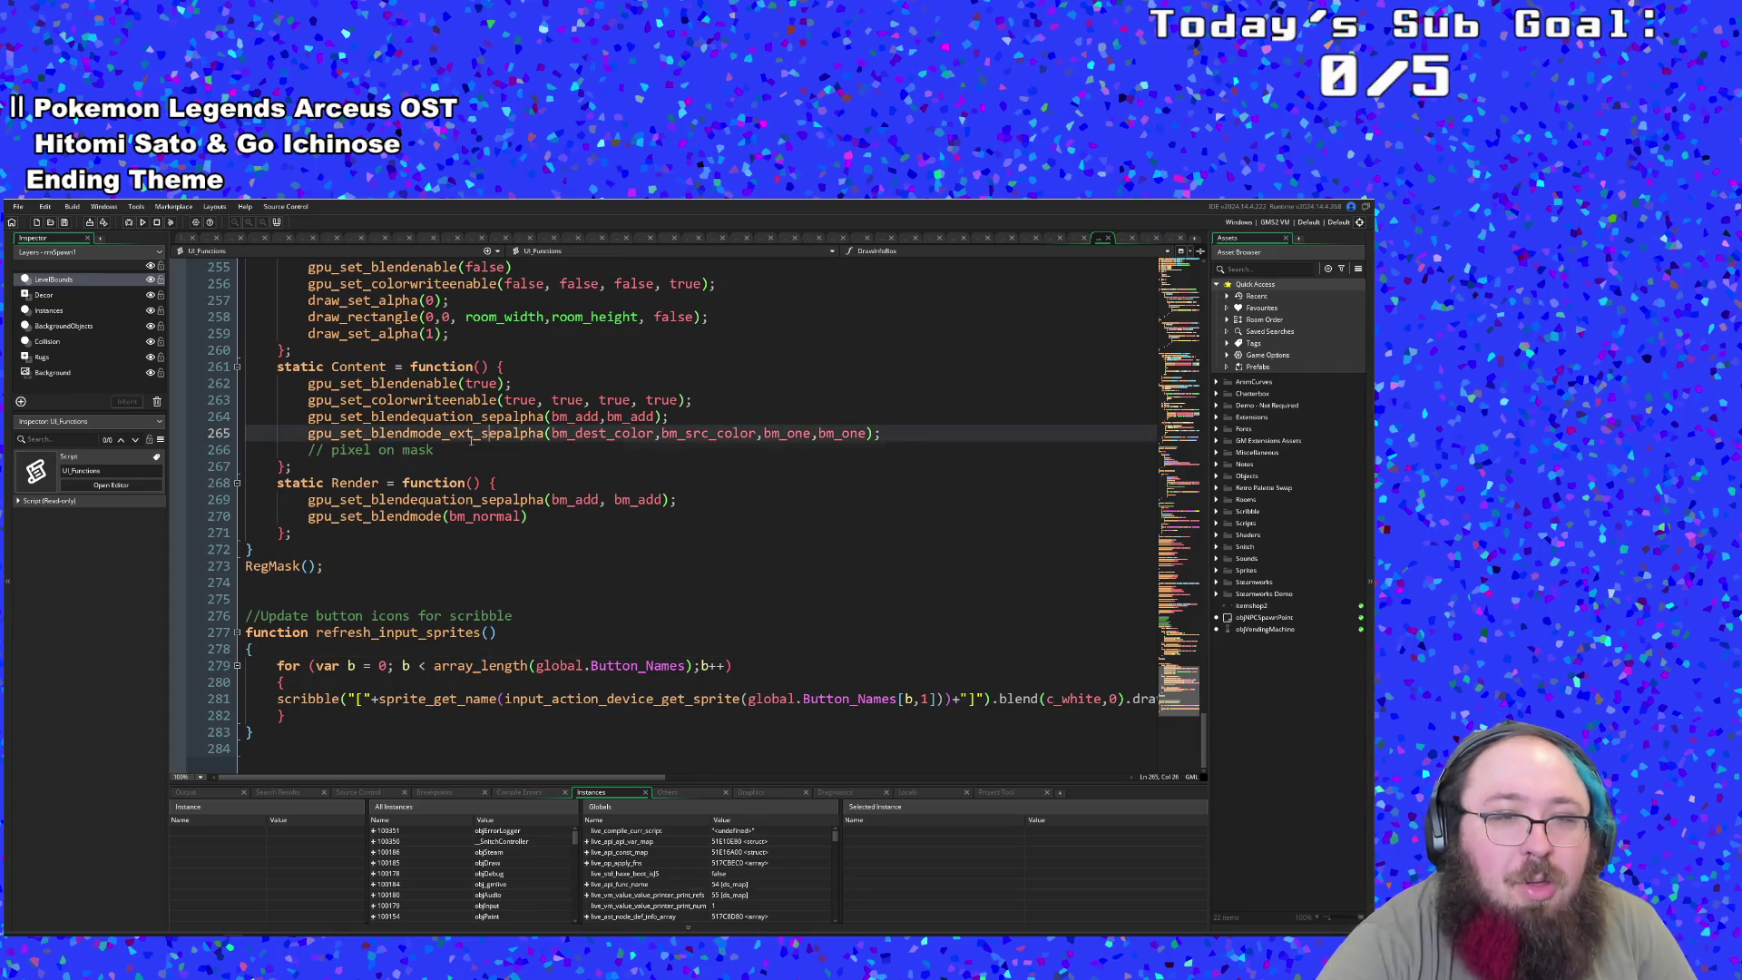
scroll(470, 439, "up", 2)
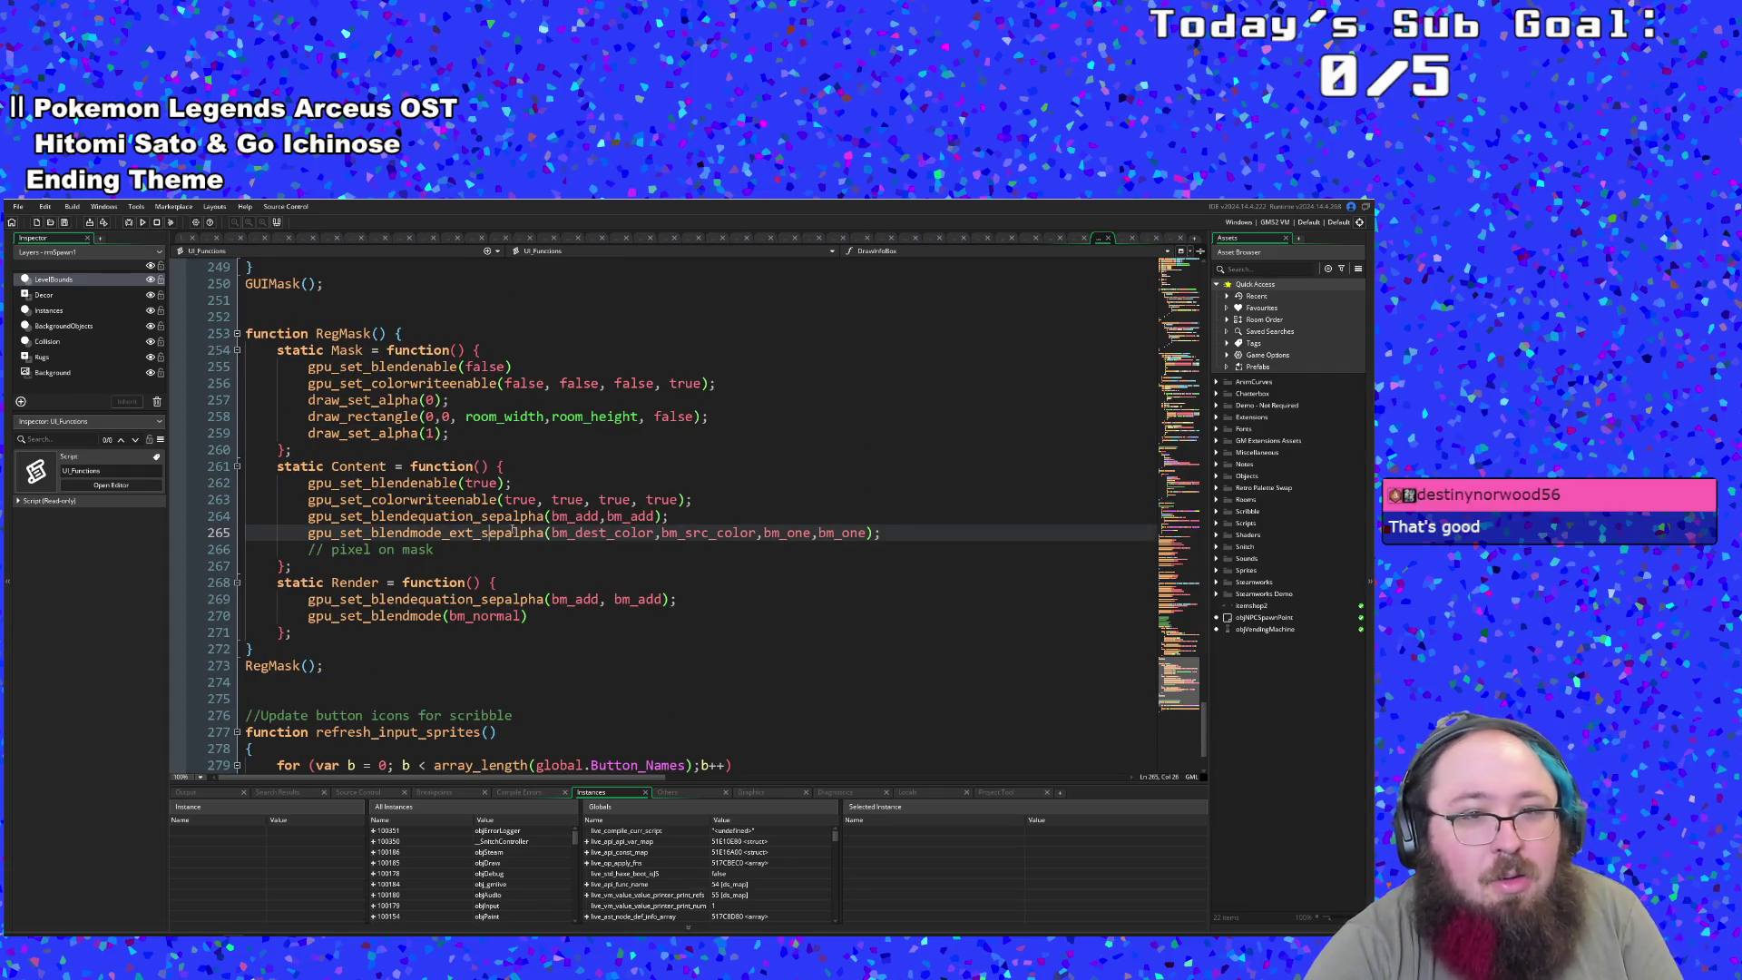
left_click(544, 515)
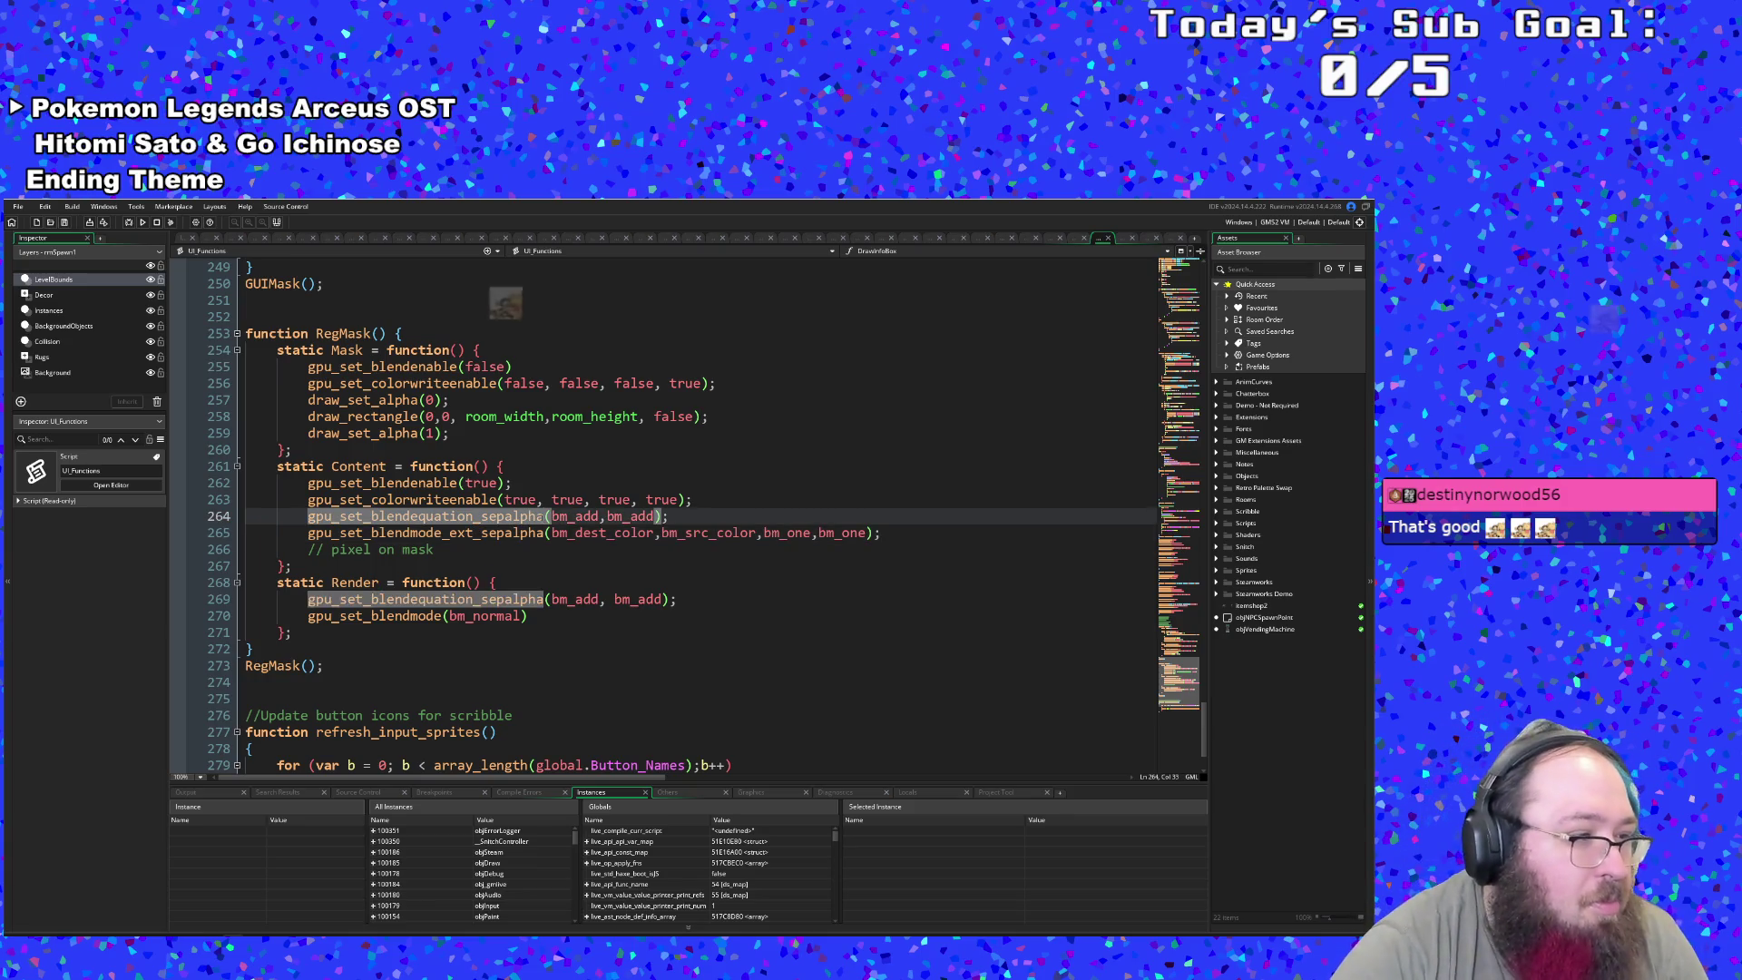
left_click(639, 516)
left_click(611, 516)
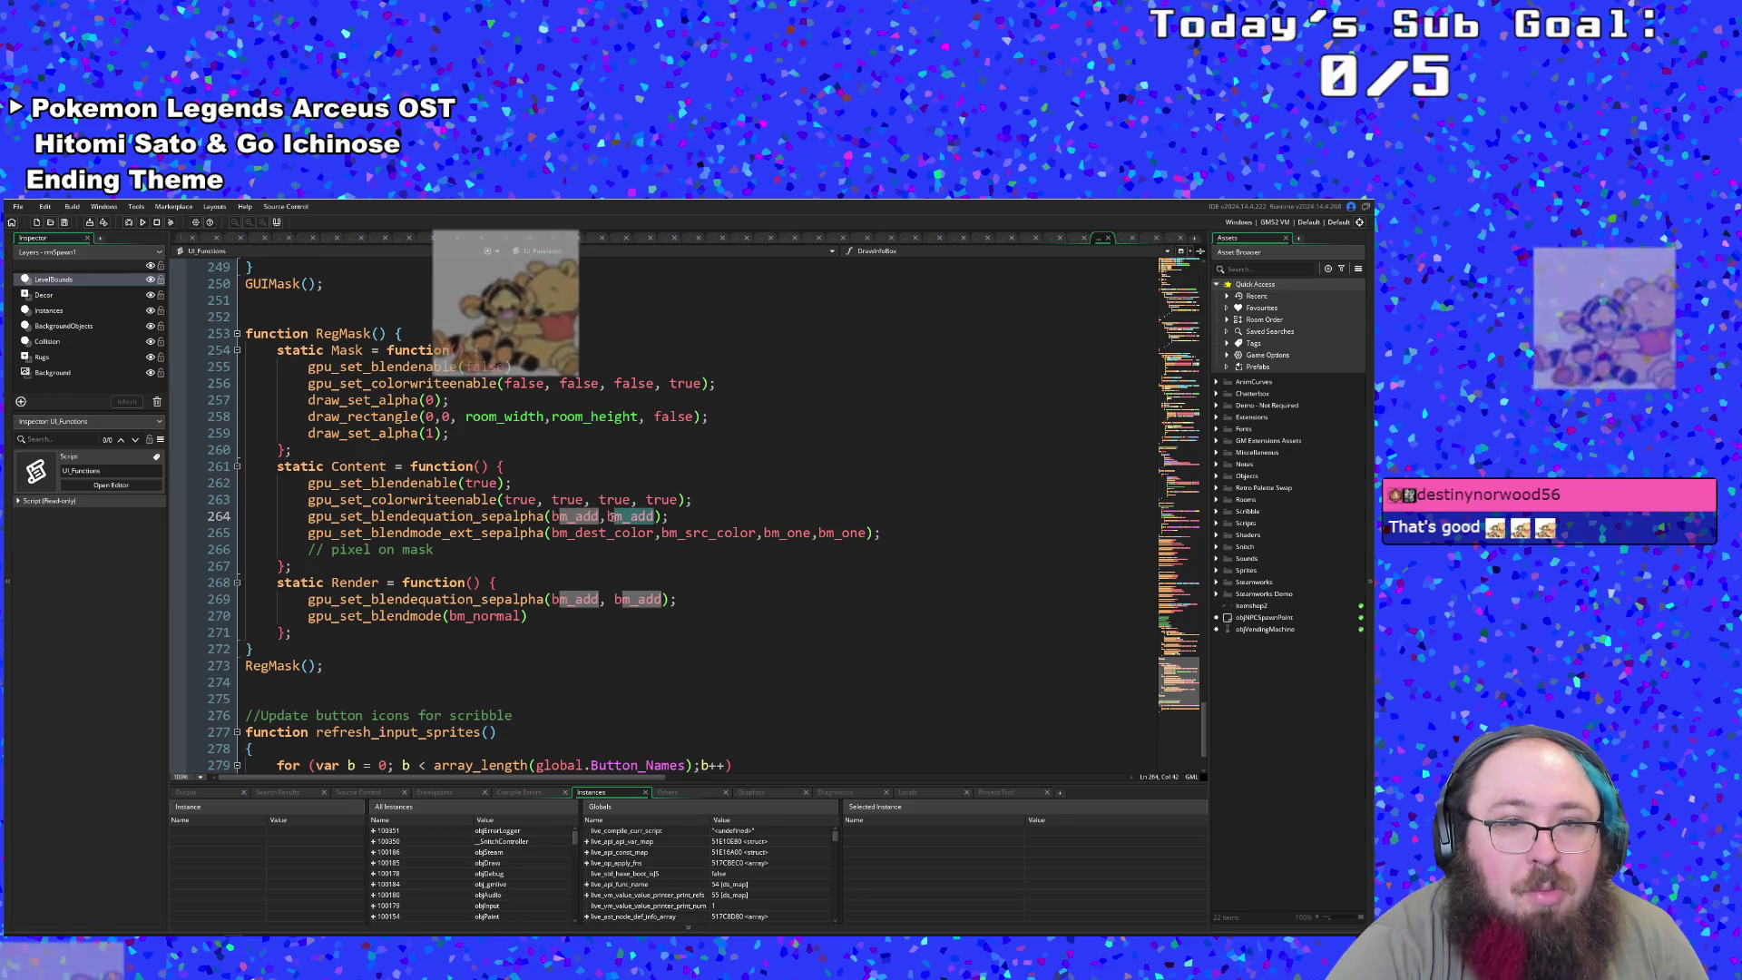
left_click(607, 517)
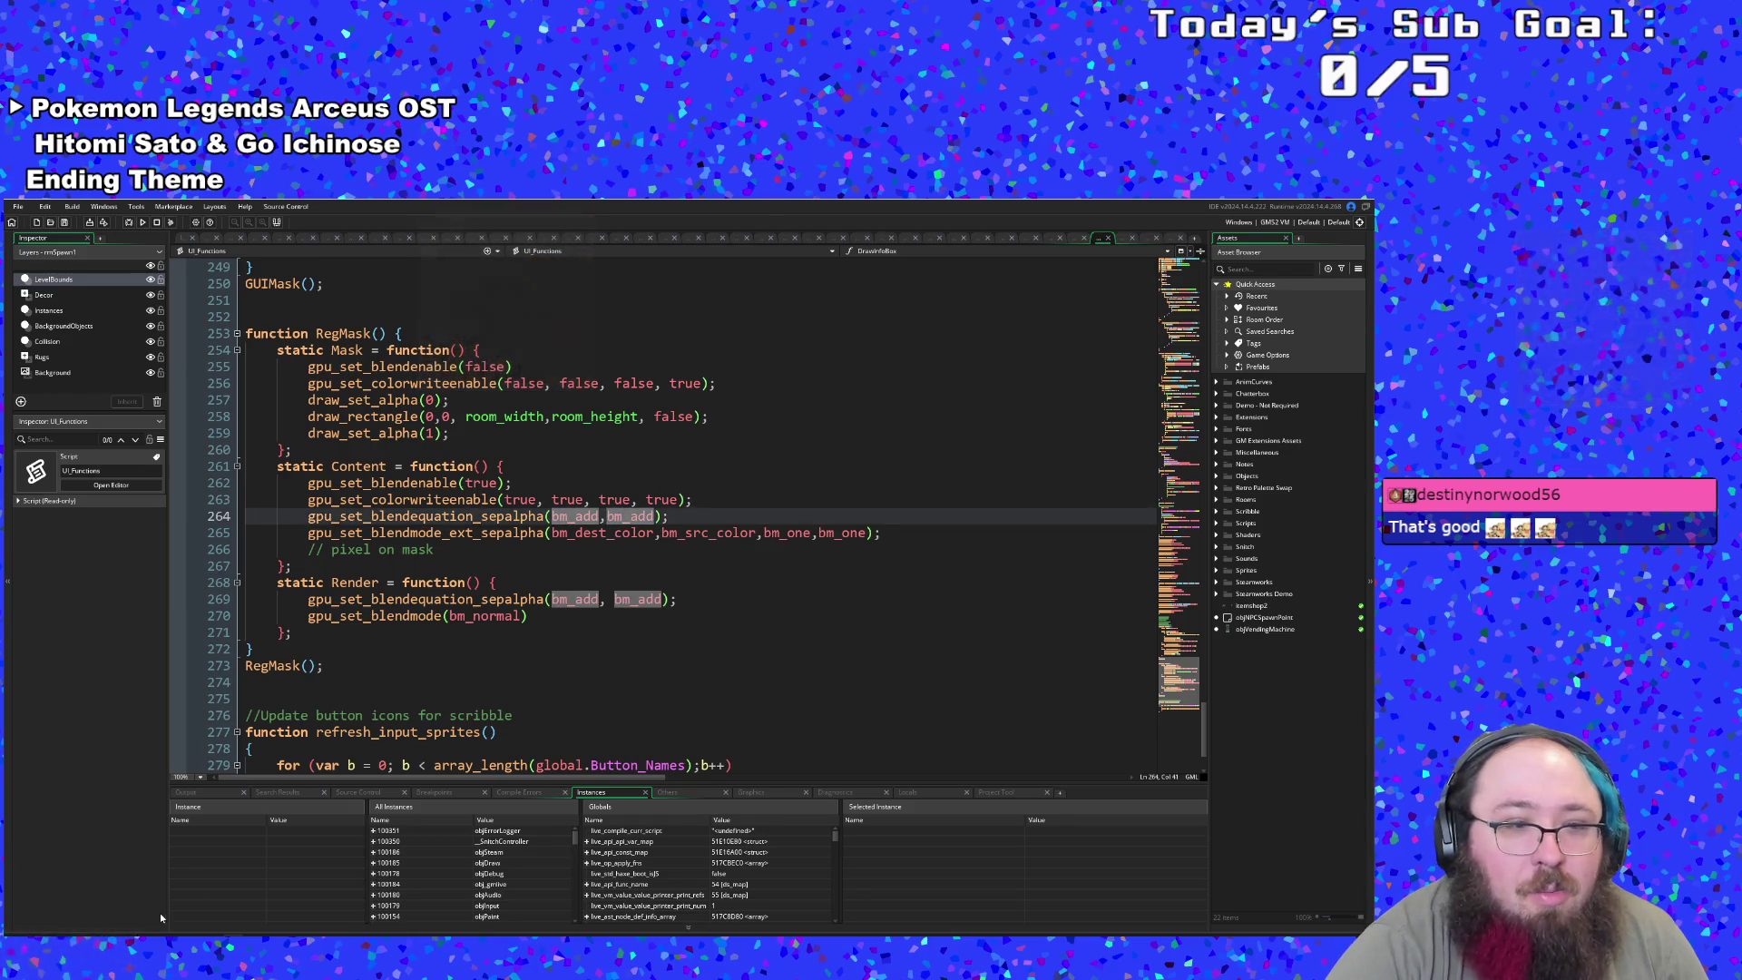
mouse_move(127, 934)
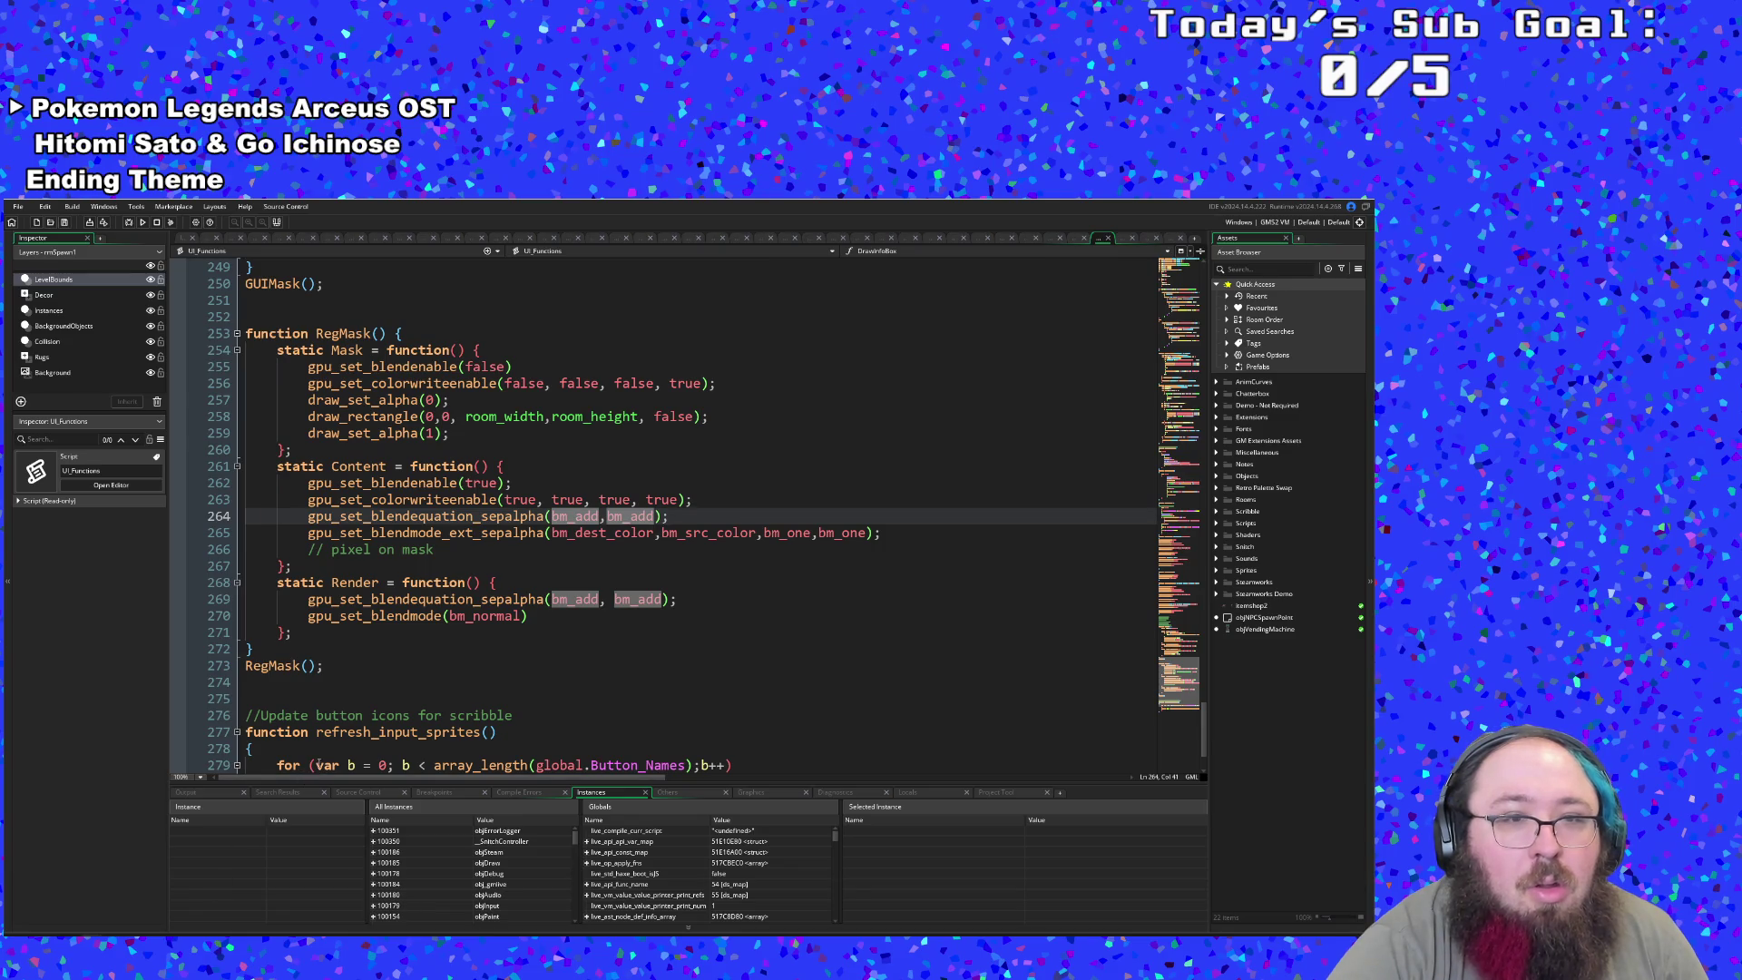
key("alt+Tab")
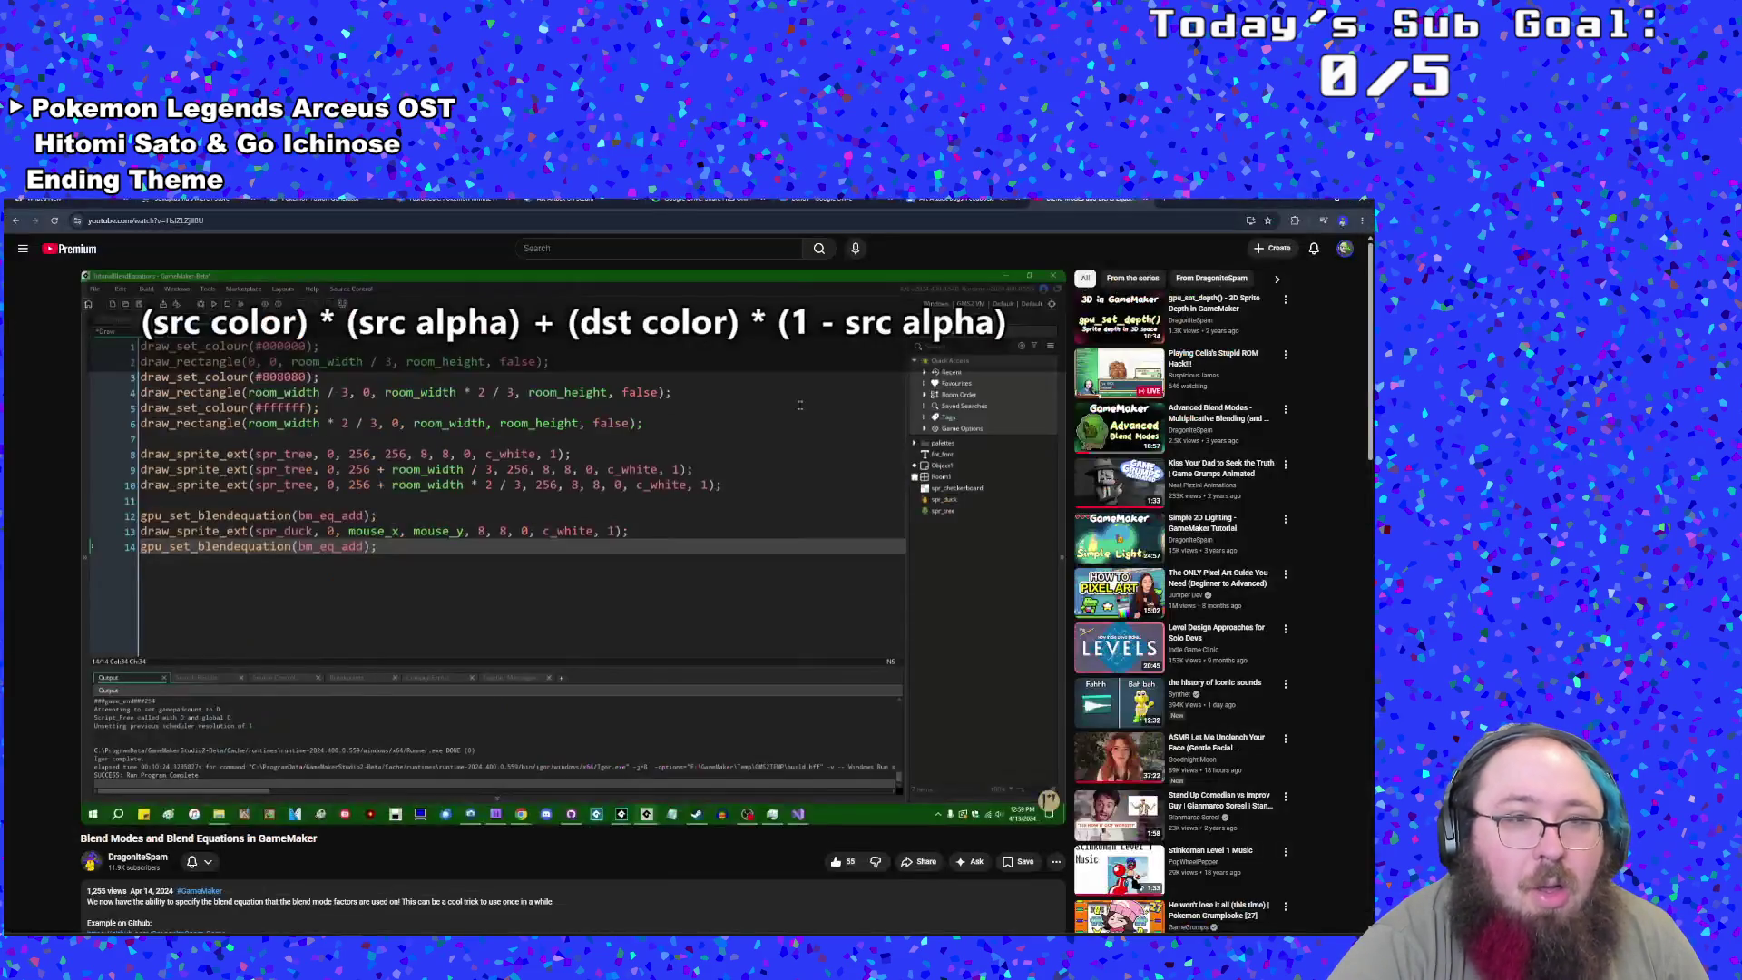
- Open the 'Photoshop Blend Mode Shaders in GameMaker' video from the description and start playing it
key("alt+Tab")
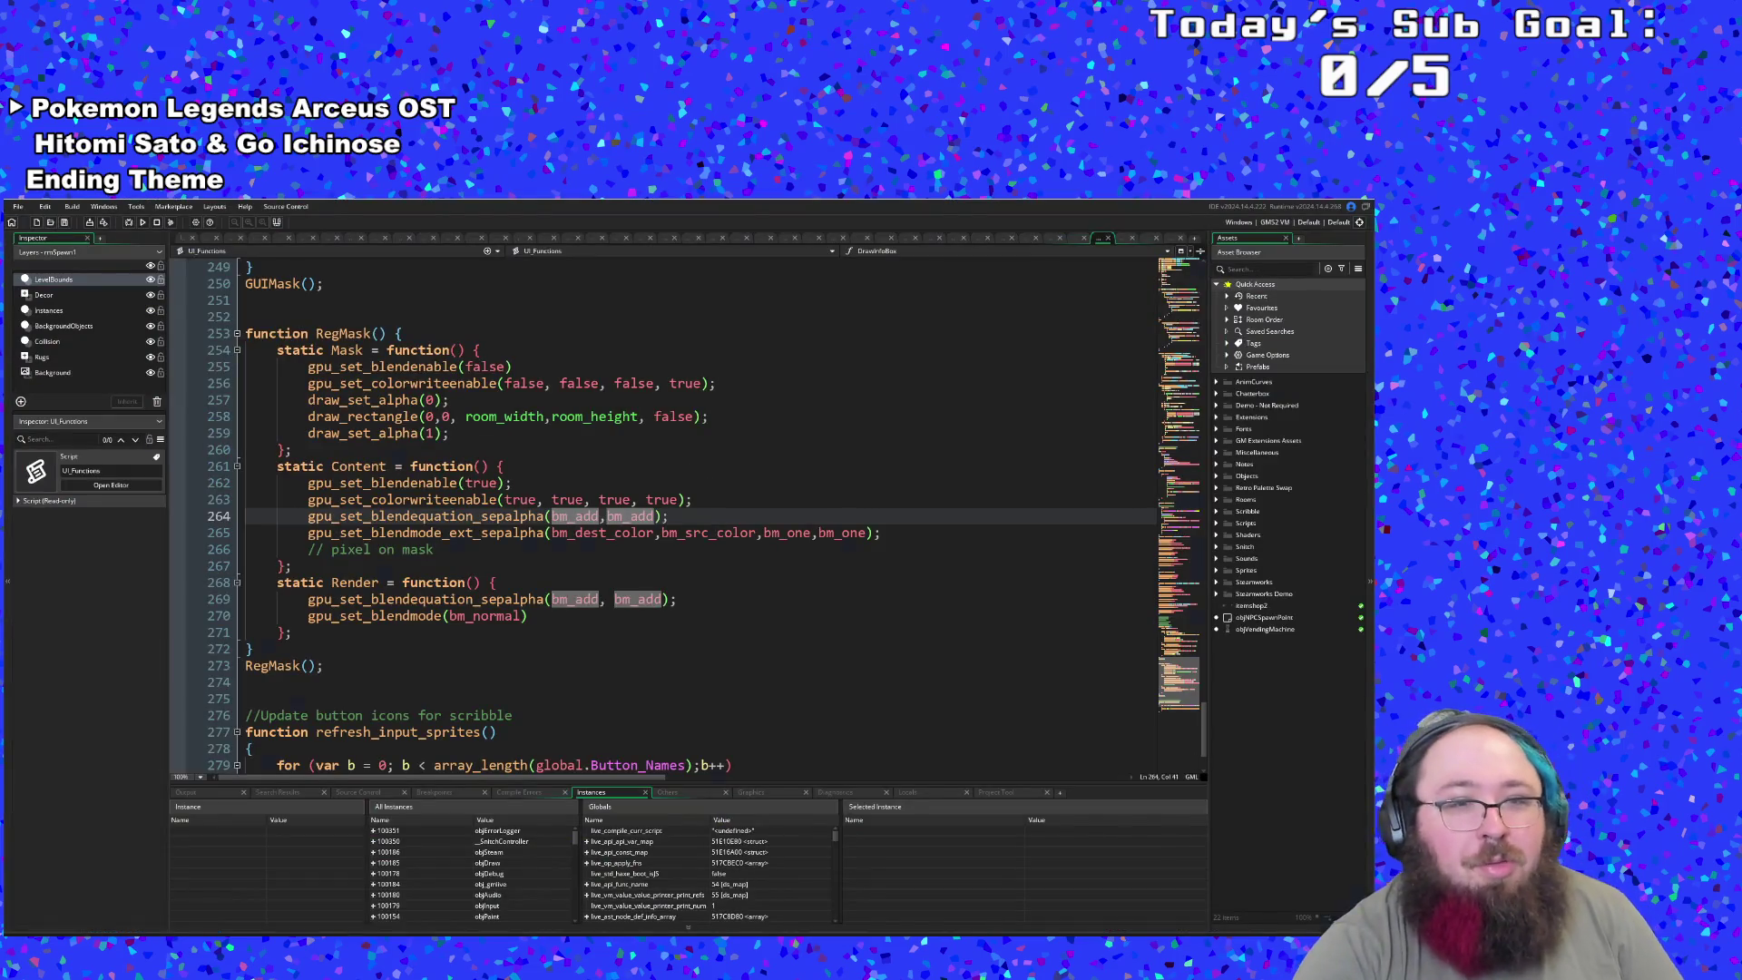
key("alt+Tab")
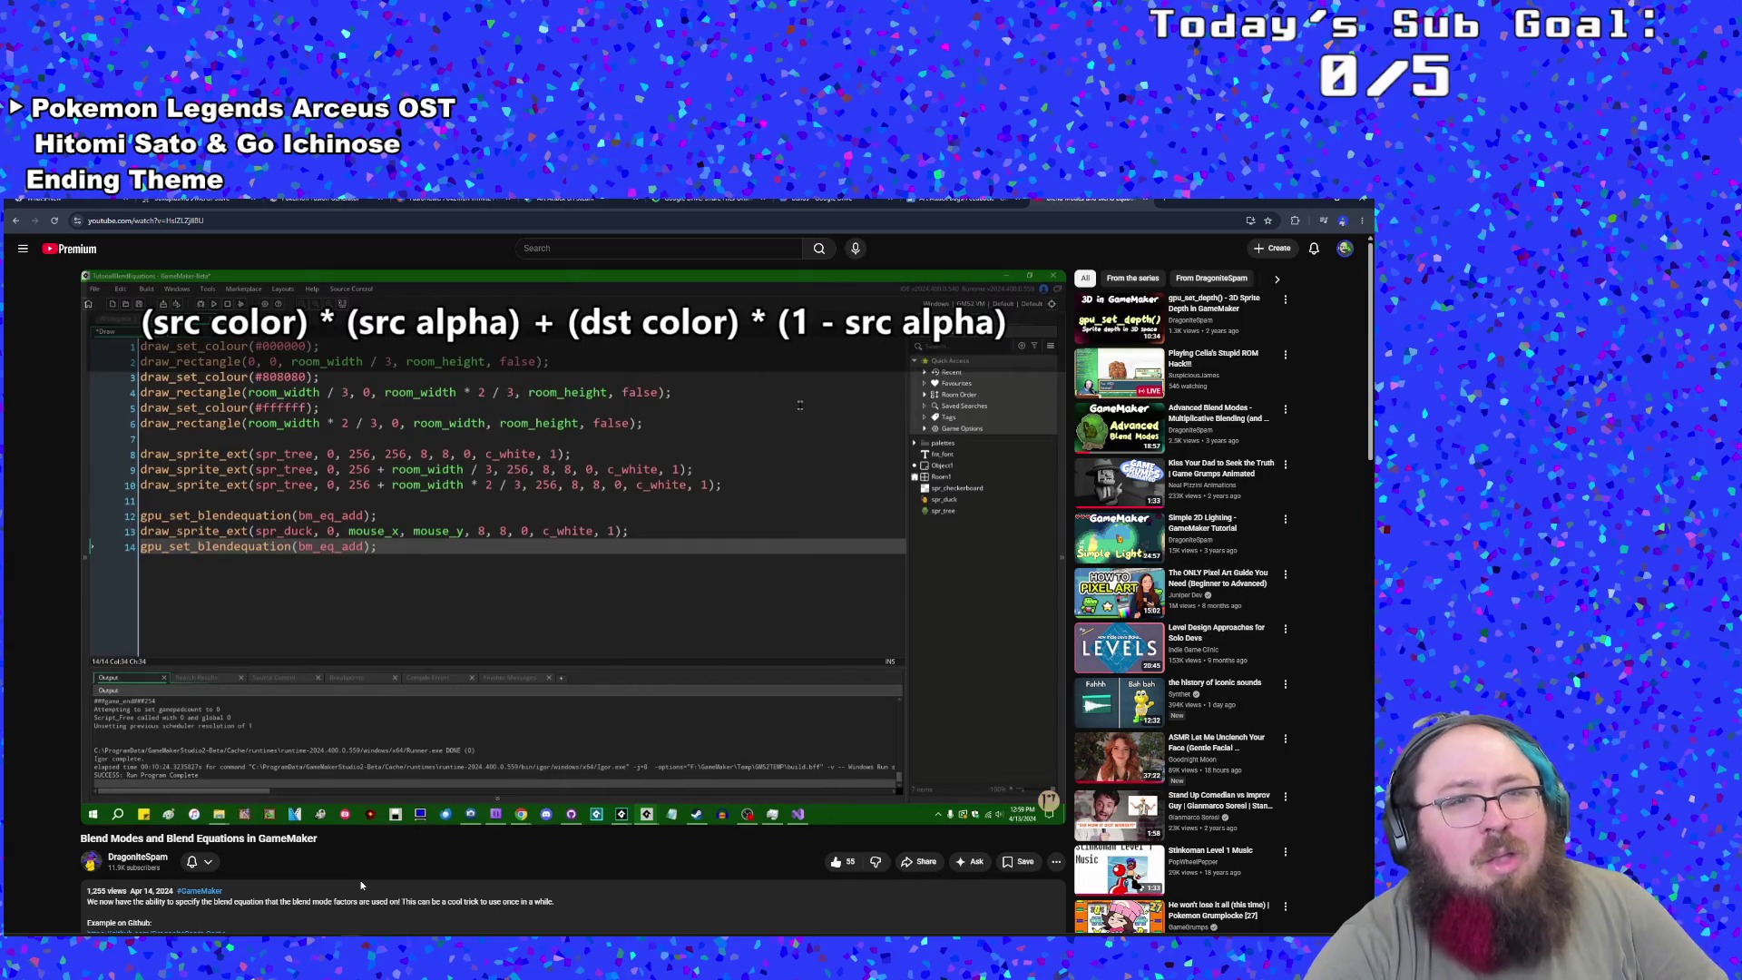
scroll(381, 850, "down", 4)
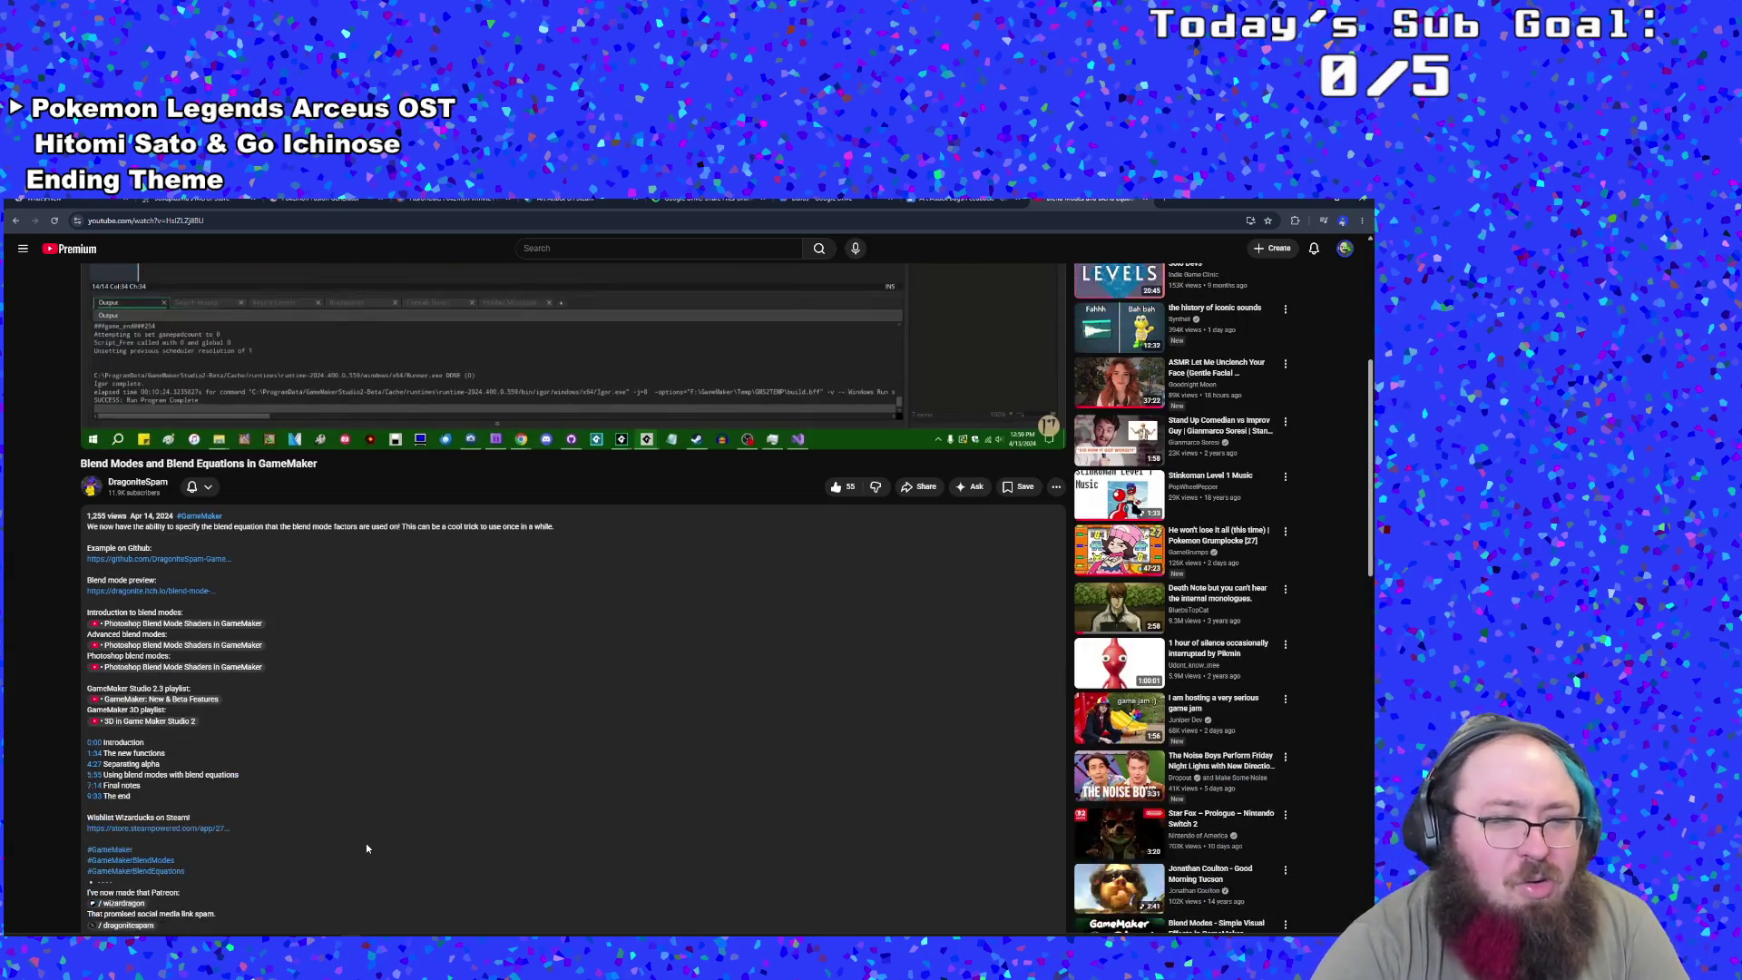
left_click(192, 626)
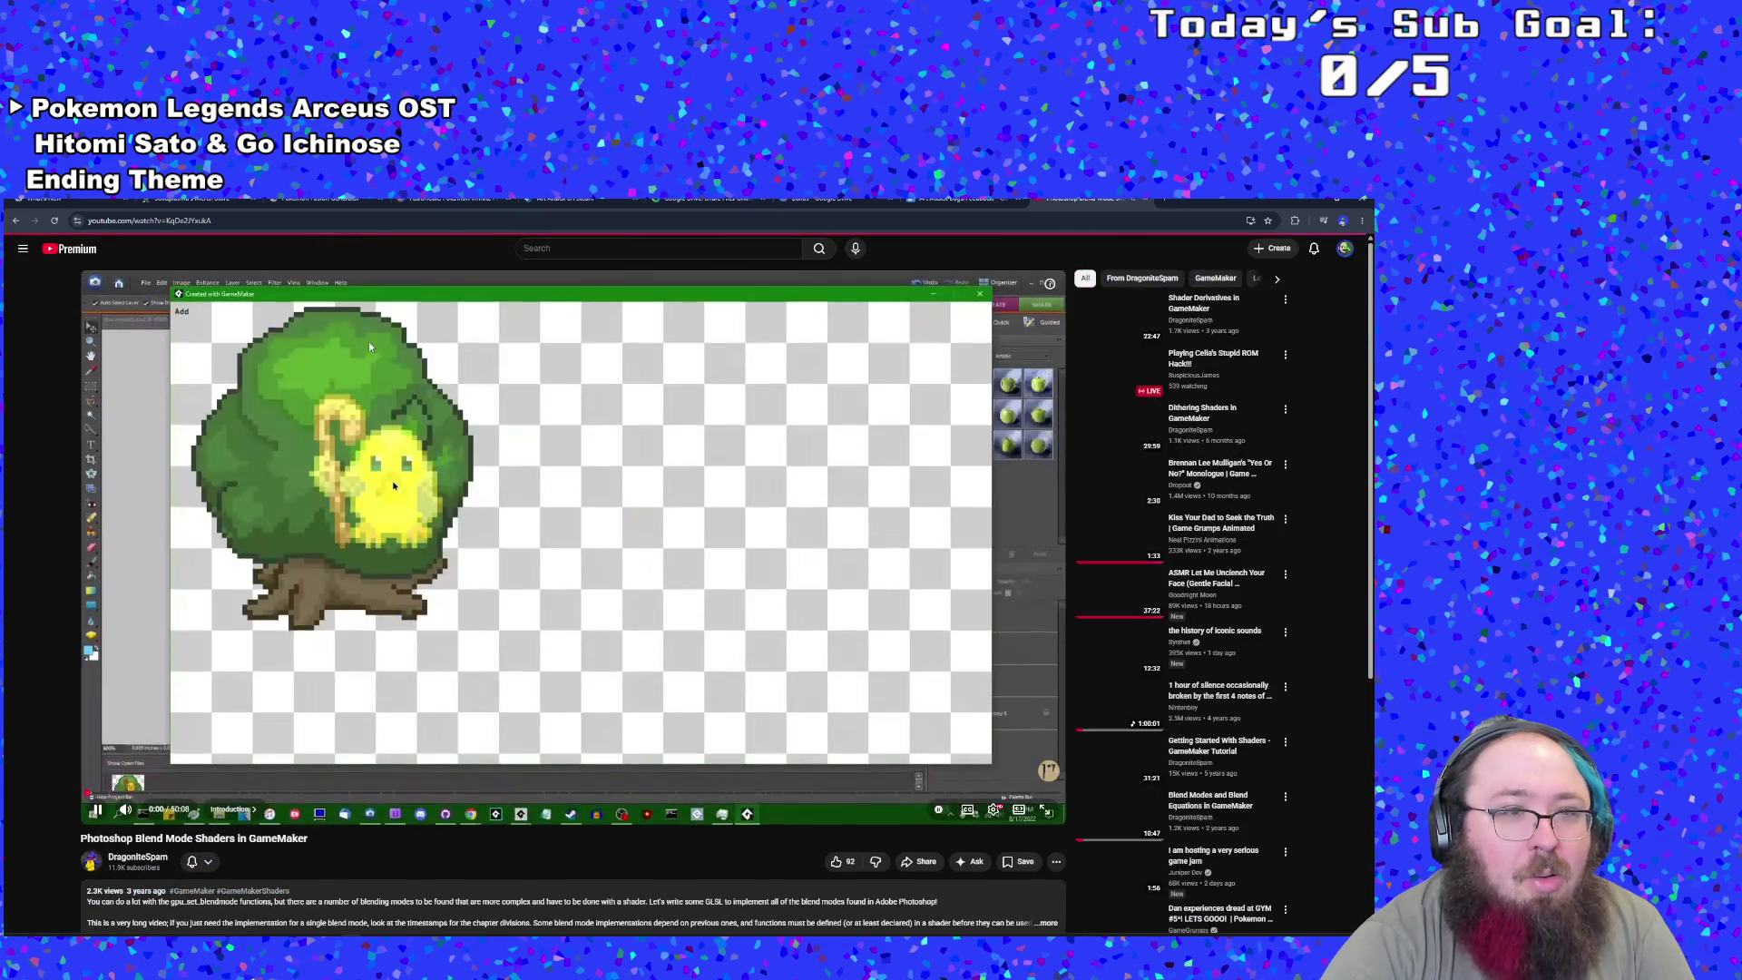
left_click(369, 381)
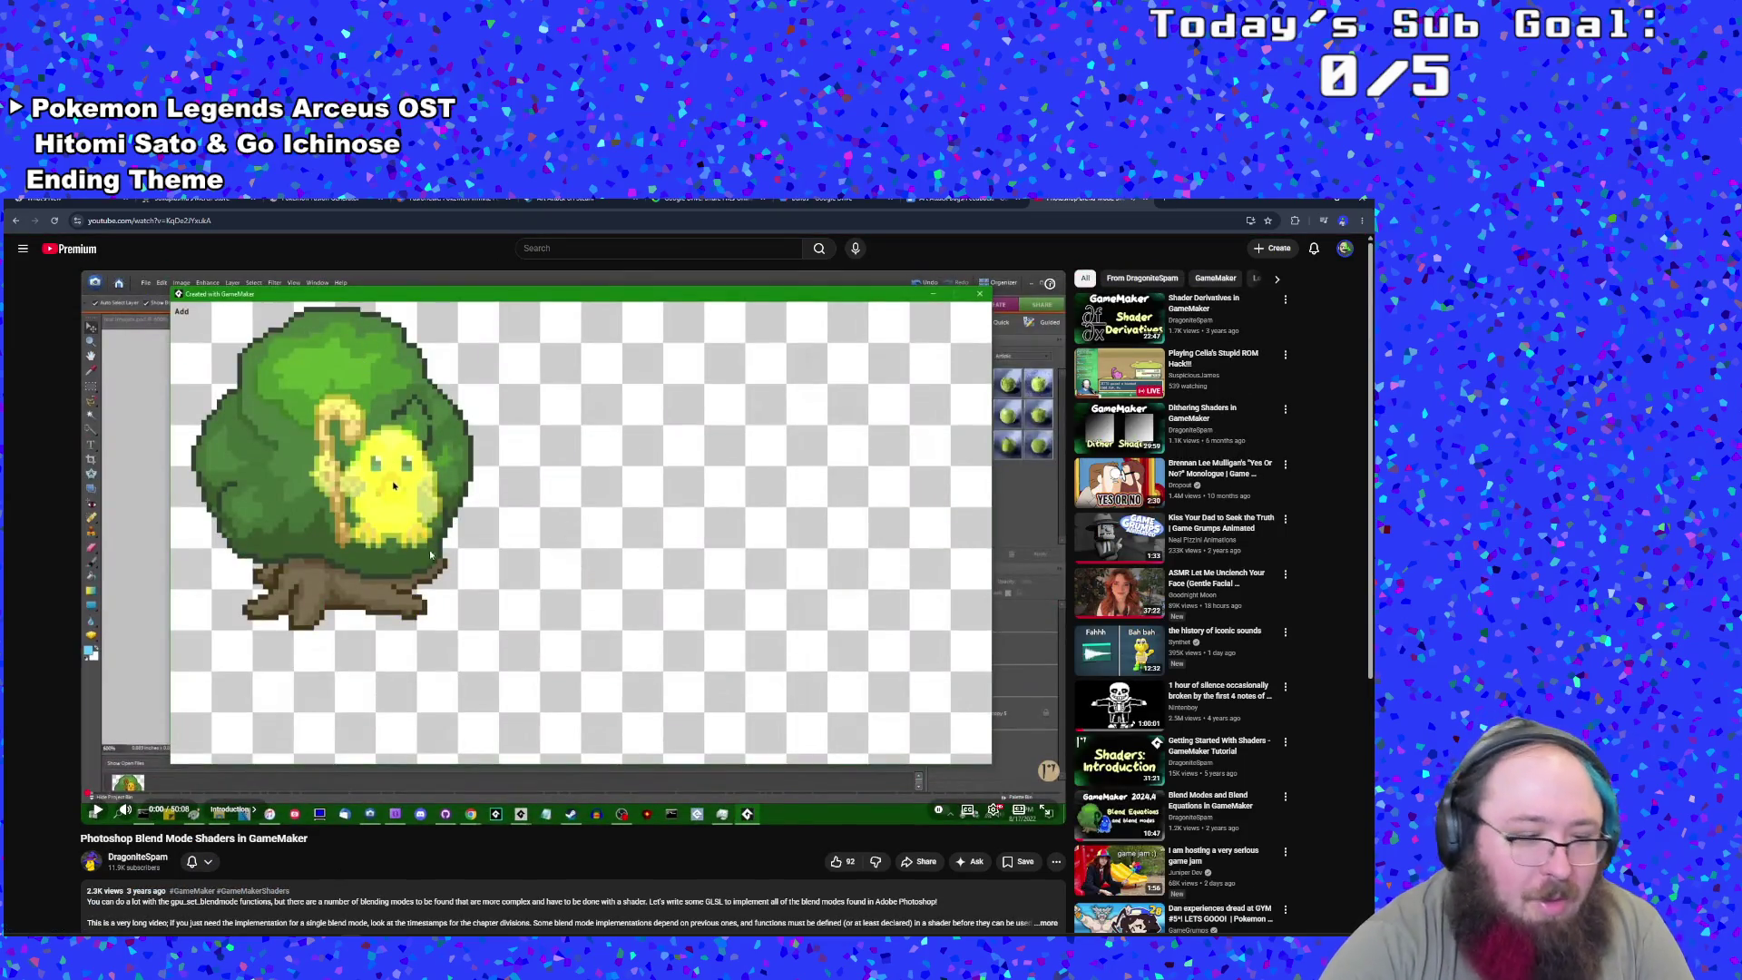
left_click(420, 662)
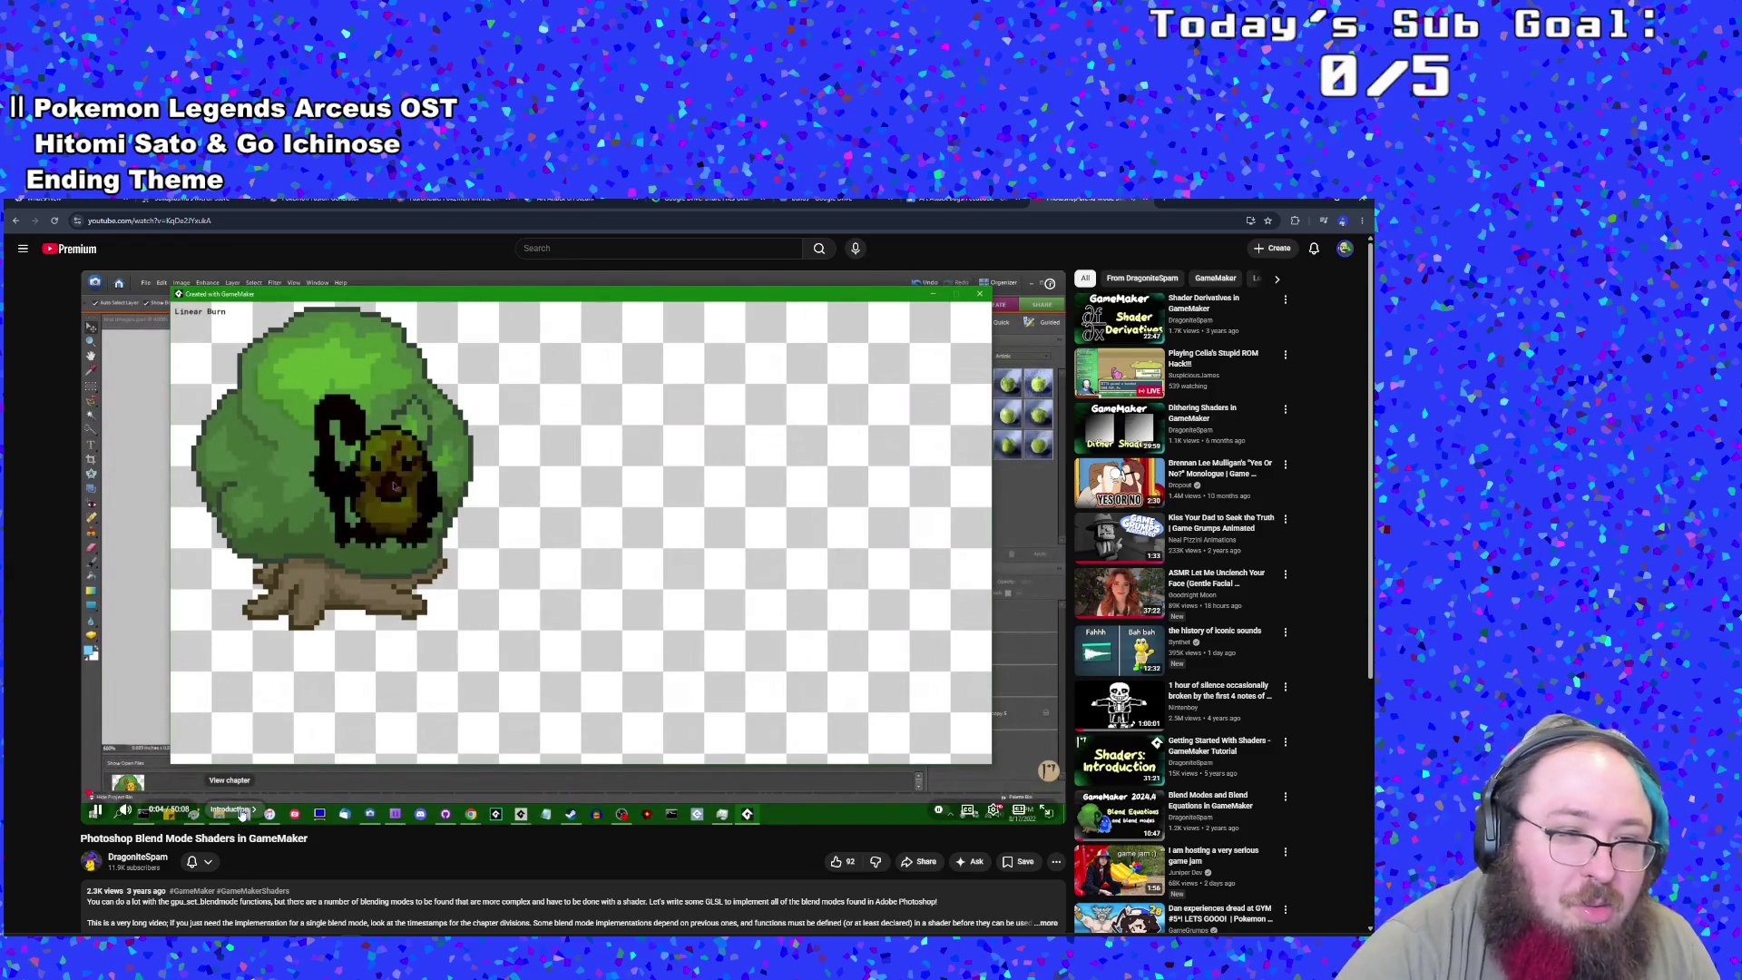
- Jump to the Linear Burn chapter and skim the page around it
left_click(239, 812)
scroll(242, 825, "down", 2)
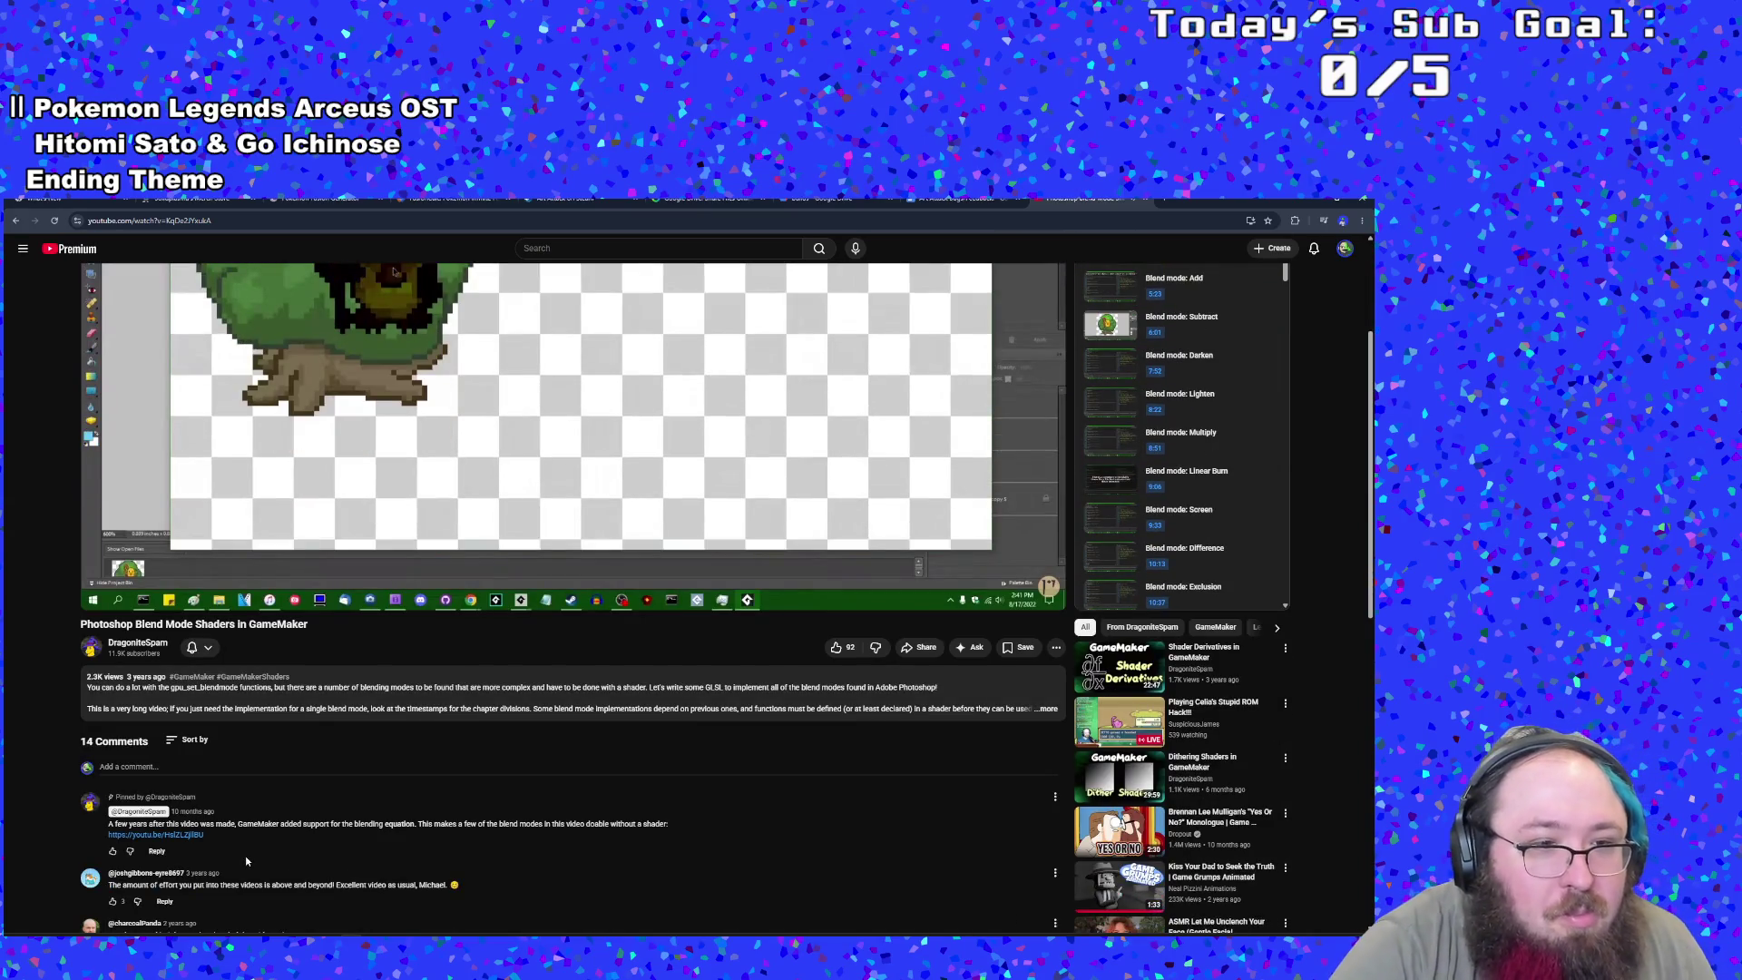
scroll(245, 856, "up", 2)
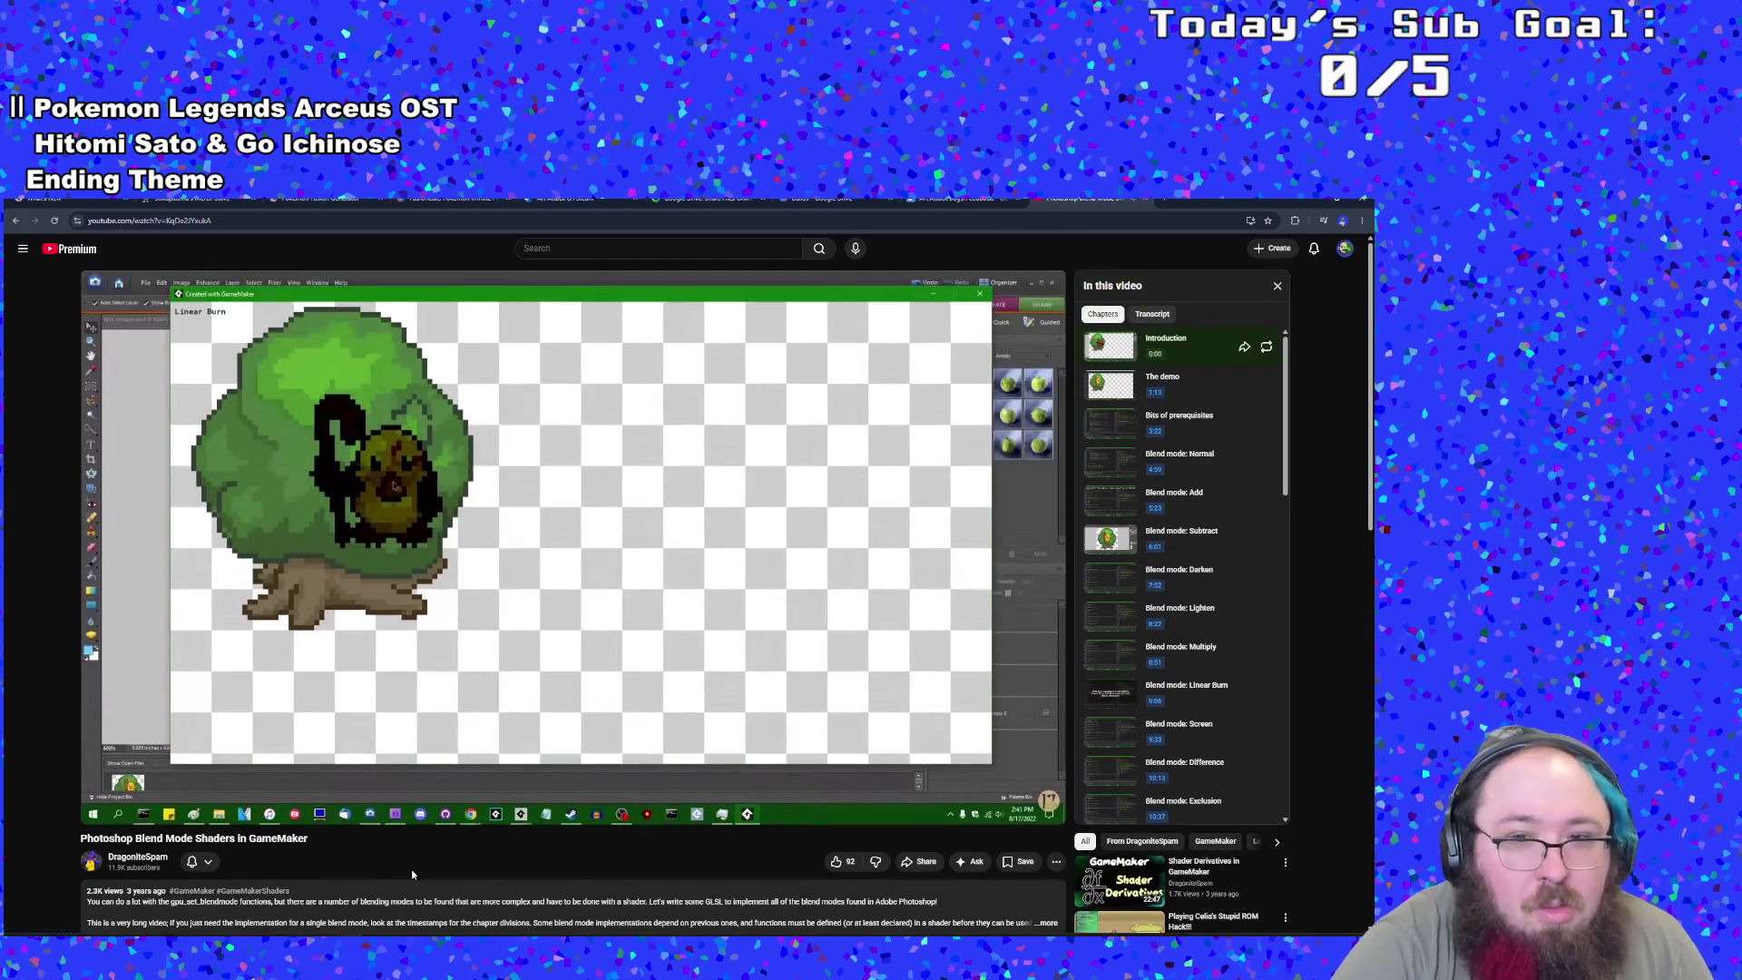
scroll(400, 874, "down", 2)
scroll(526, 847, "up", 2)
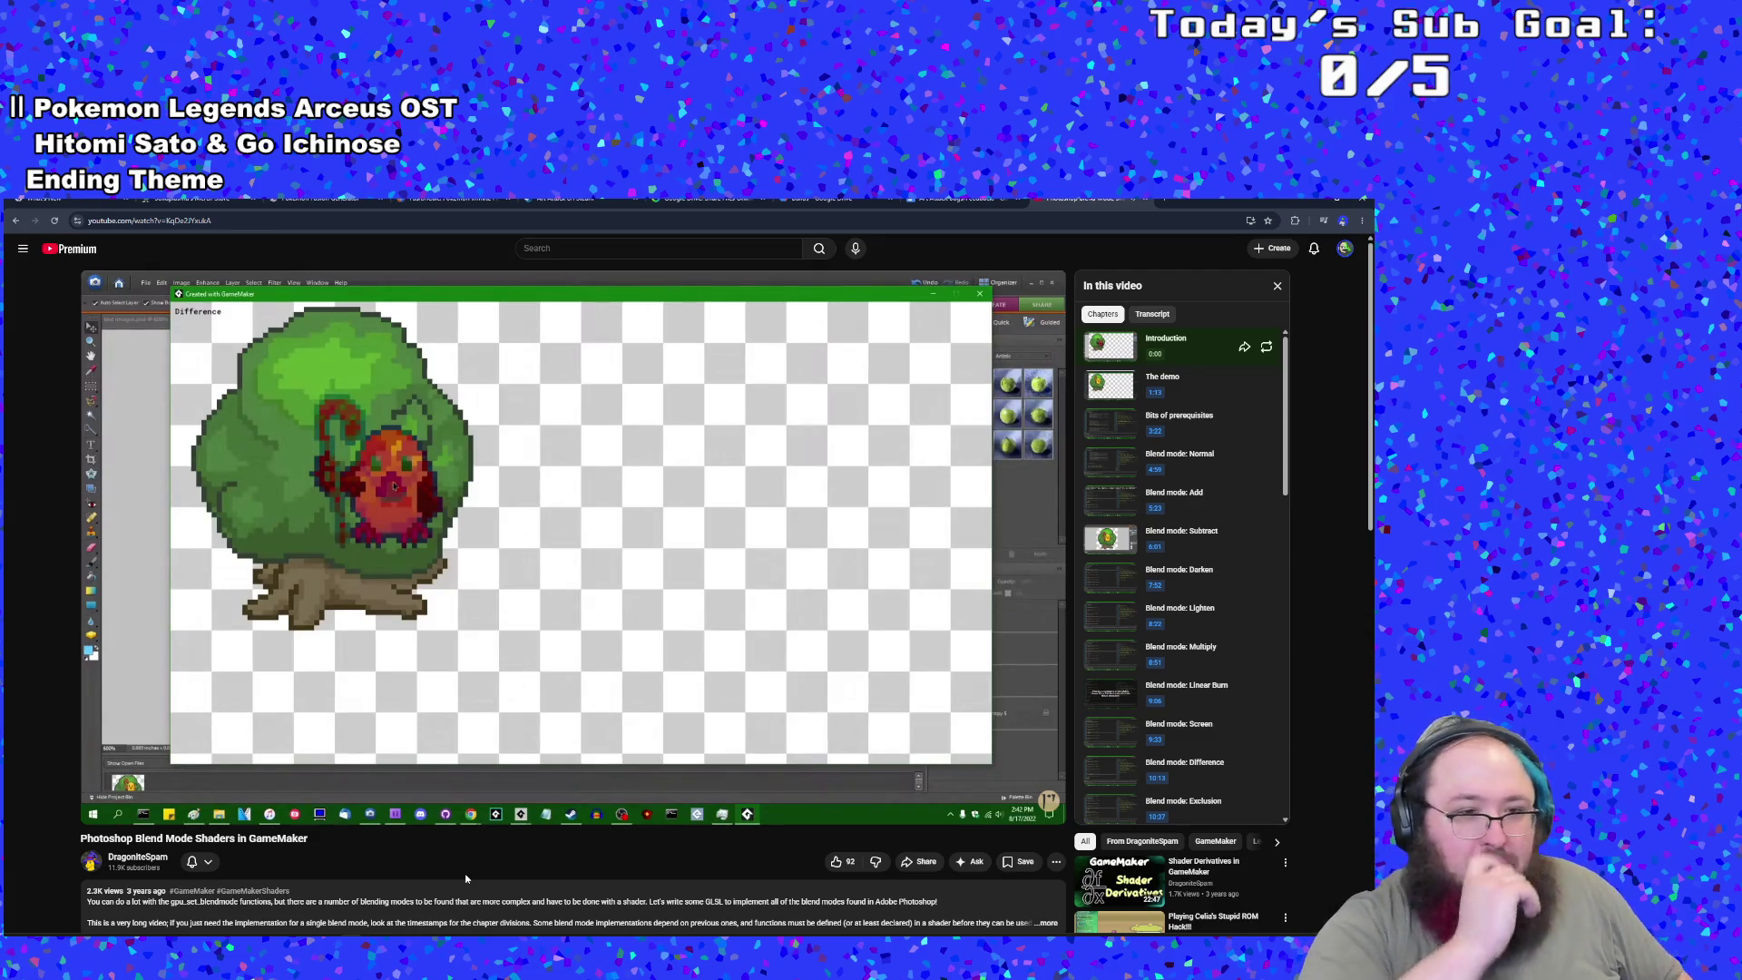
scroll(492, 855, "down", 3)
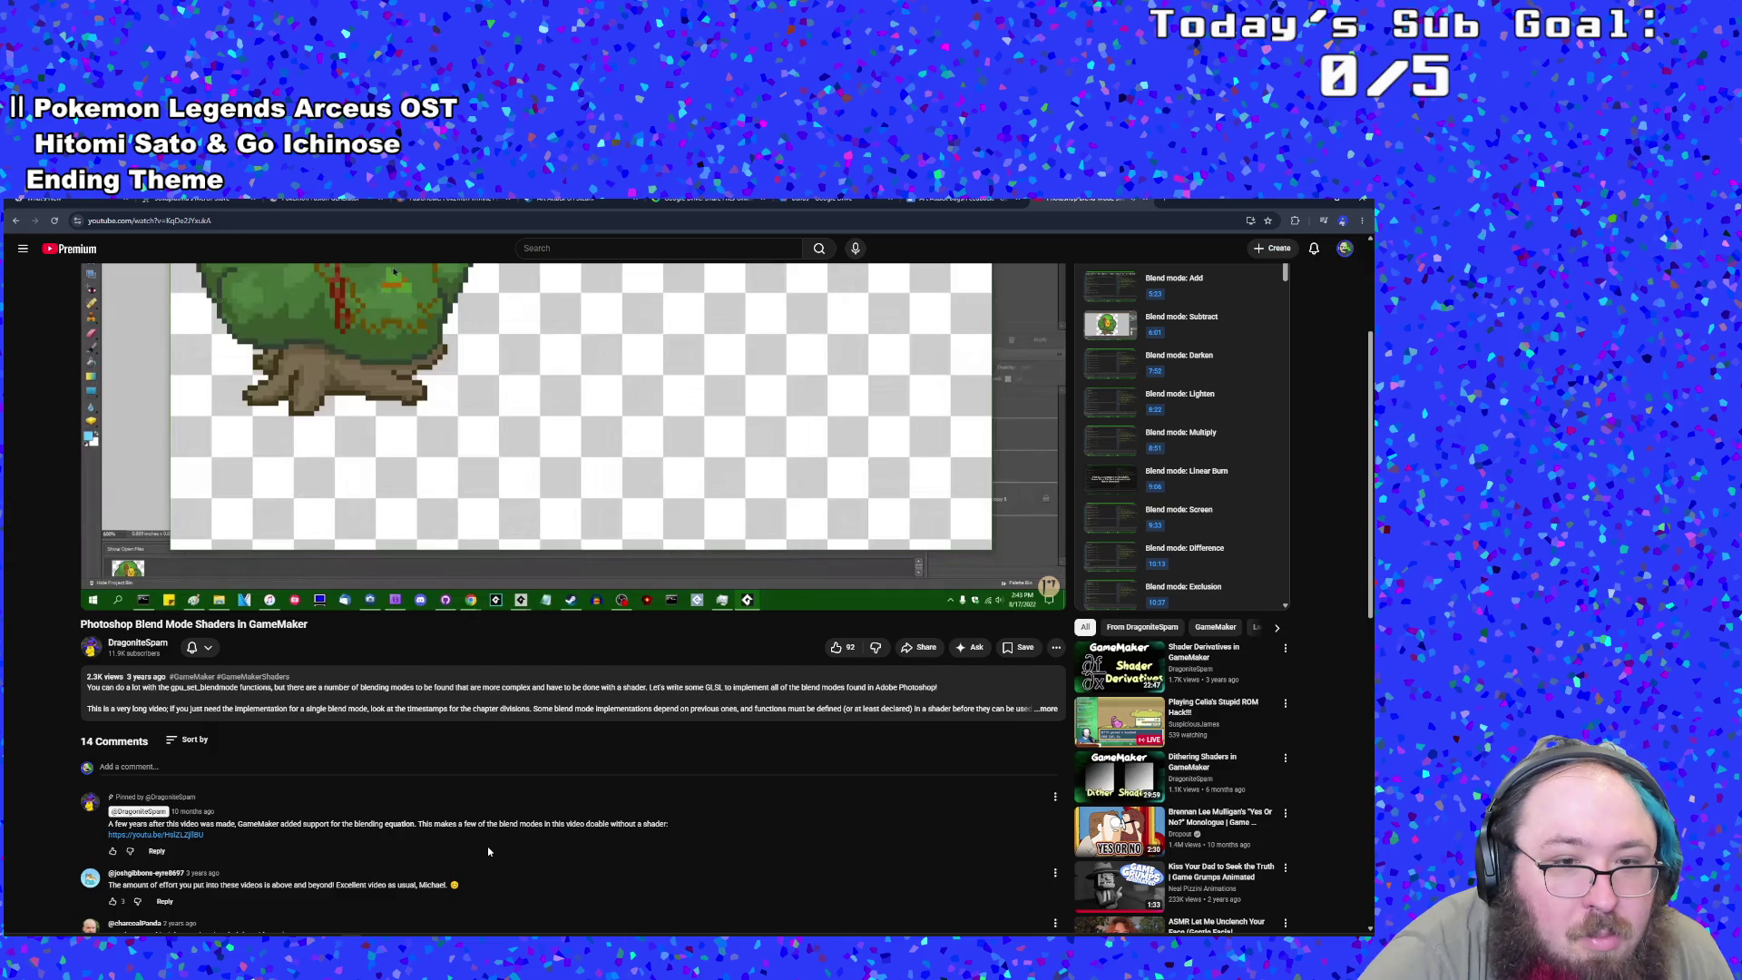
scroll(487, 850, "up", 3)
scroll(773, 861, "down", 1)
- Expand the full description, read through it, pause the video and show its chapter list
left_click(1045, 815)
scroll(792, 824, "down", 2)
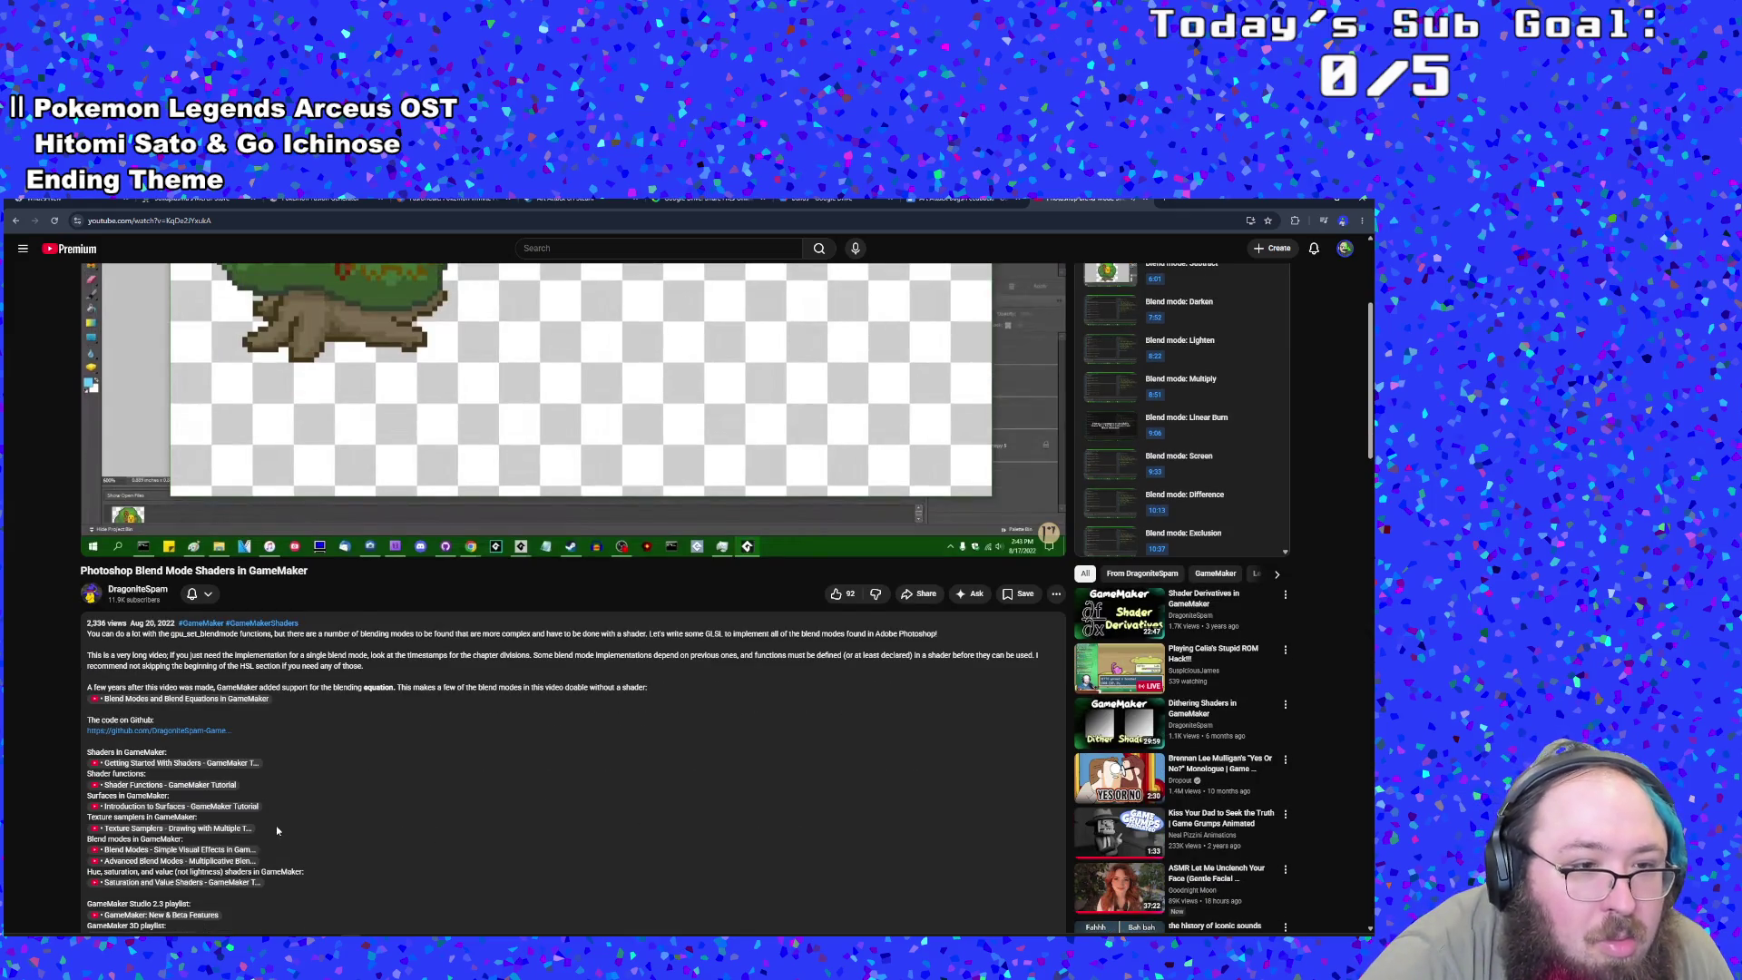
scroll(276, 830, "down", 1)
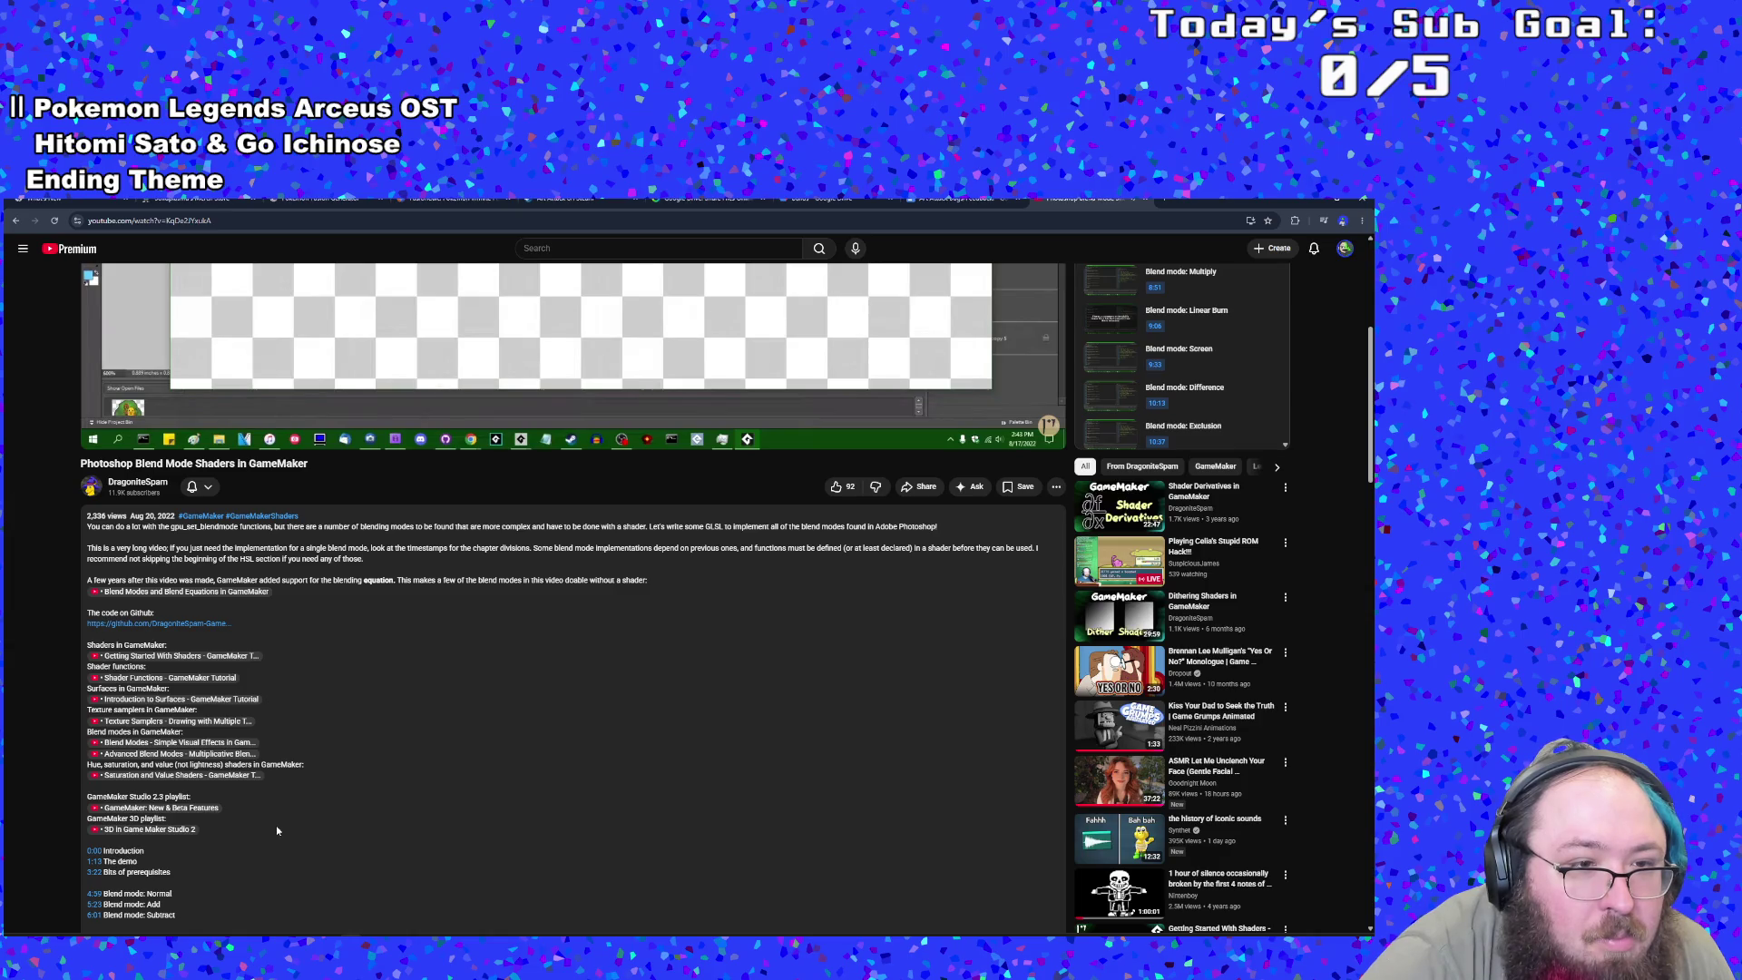
scroll(276, 824, "up", 4)
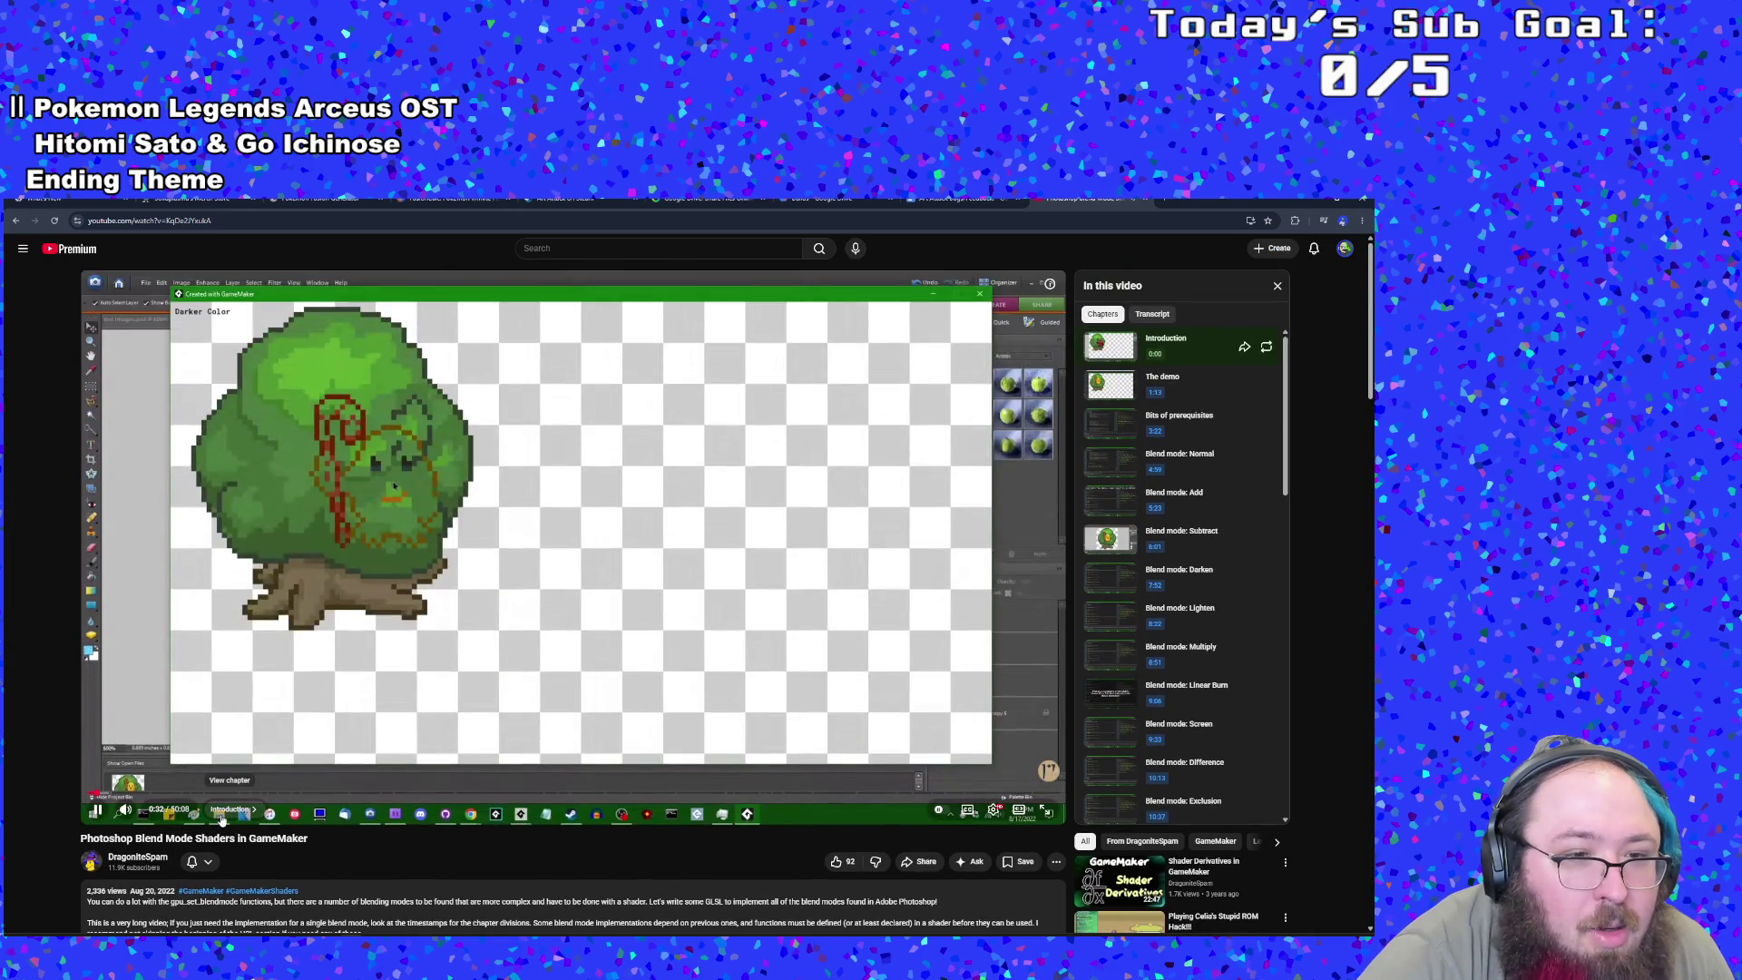
scroll(226, 821, "down", 4)
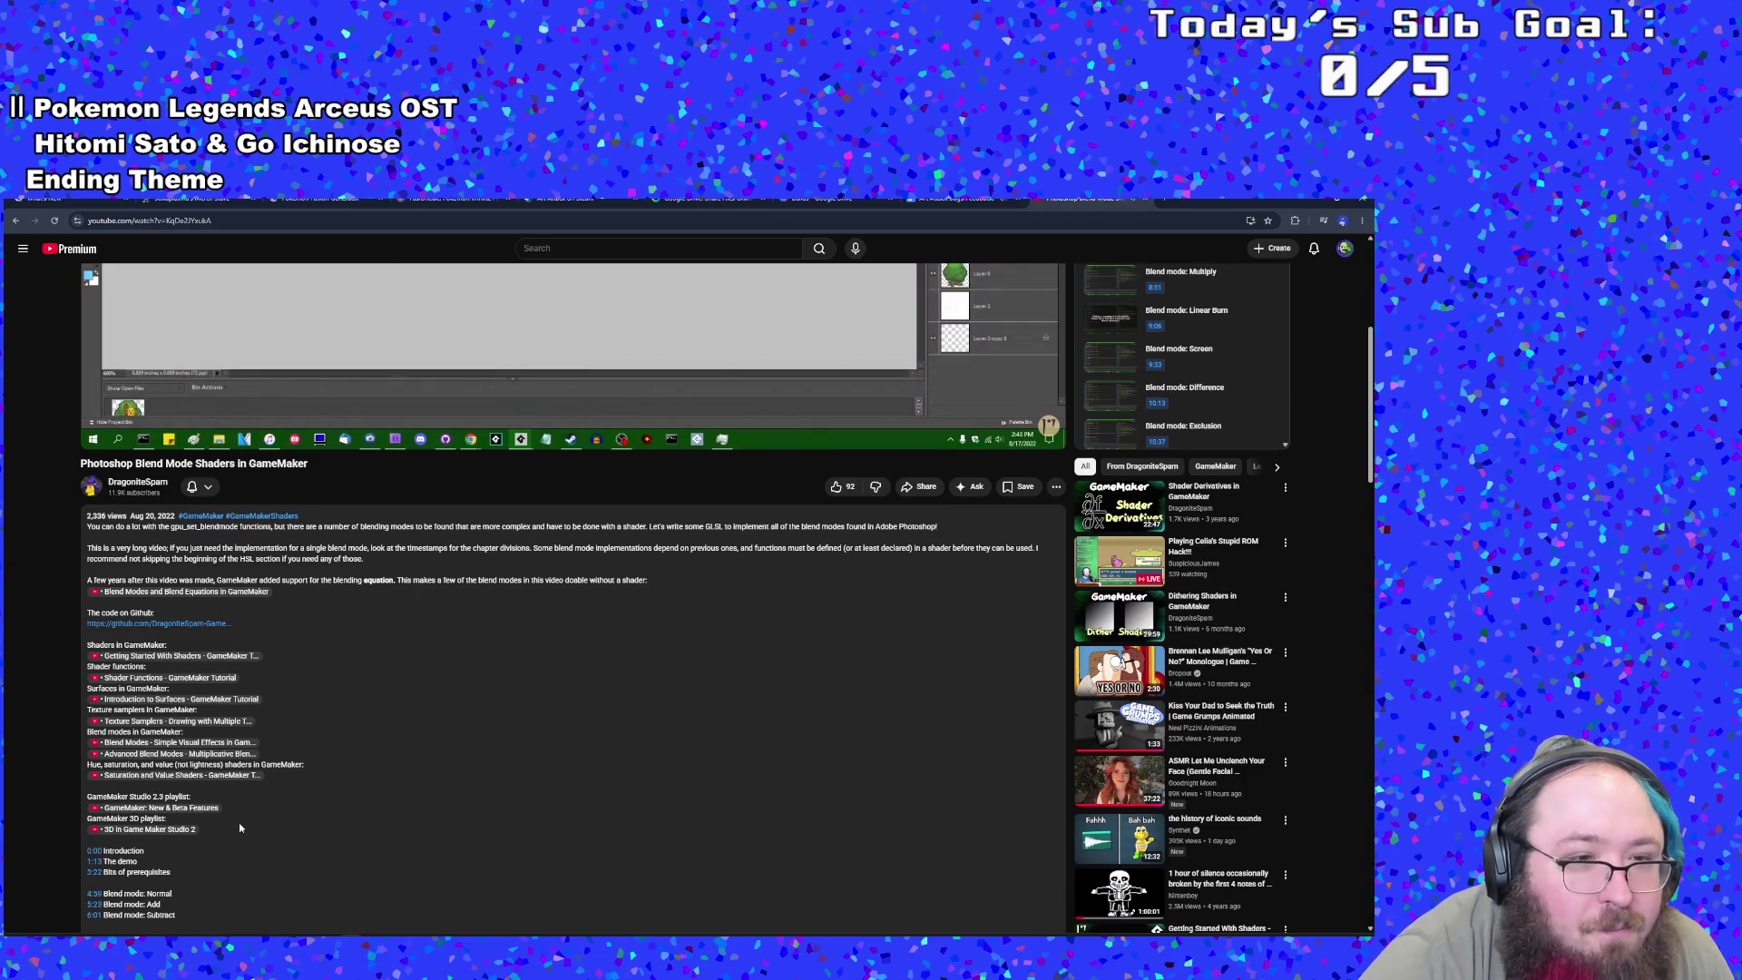
scroll(240, 827, "down", 1)
scroll(219, 832, "up", 4)
scroll(272, 790, "down", 6)
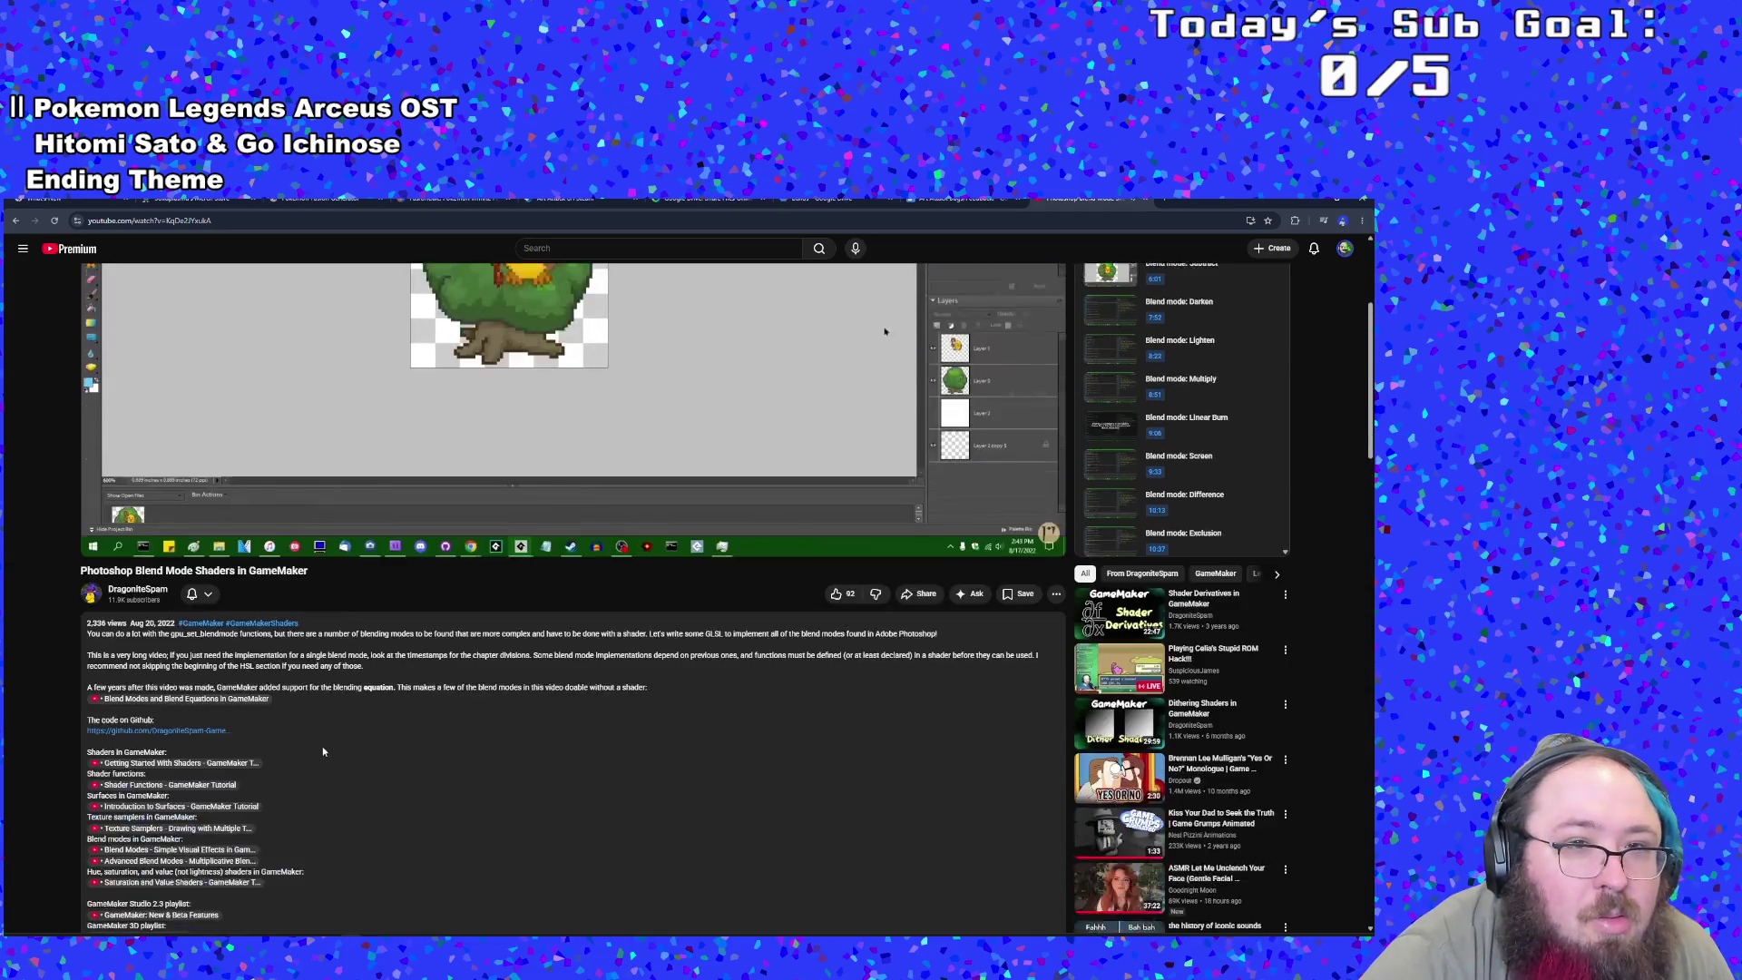
scroll(315, 755, "down", 1)
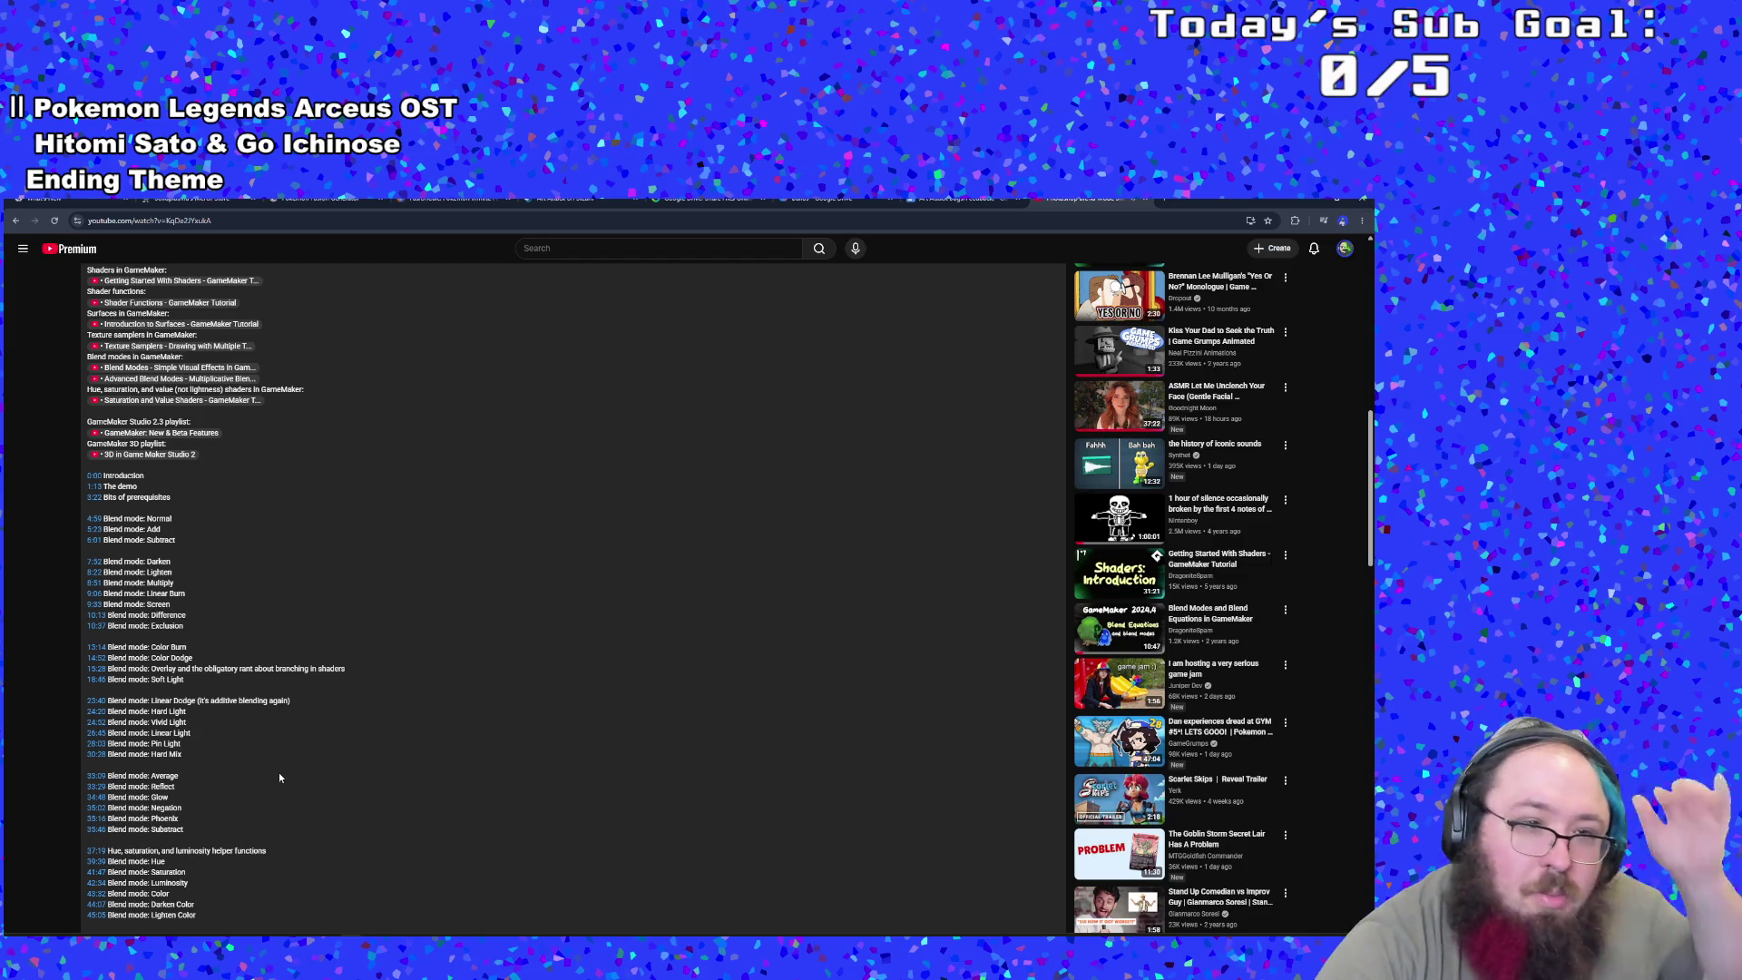
scroll(279, 777, "up", 15)
left_click(231, 809)
left_click(487, 649)
- Search YouTube for 'dragonitespam dynamic masks', correcting the misspelled channel name
left_click(541, 259)
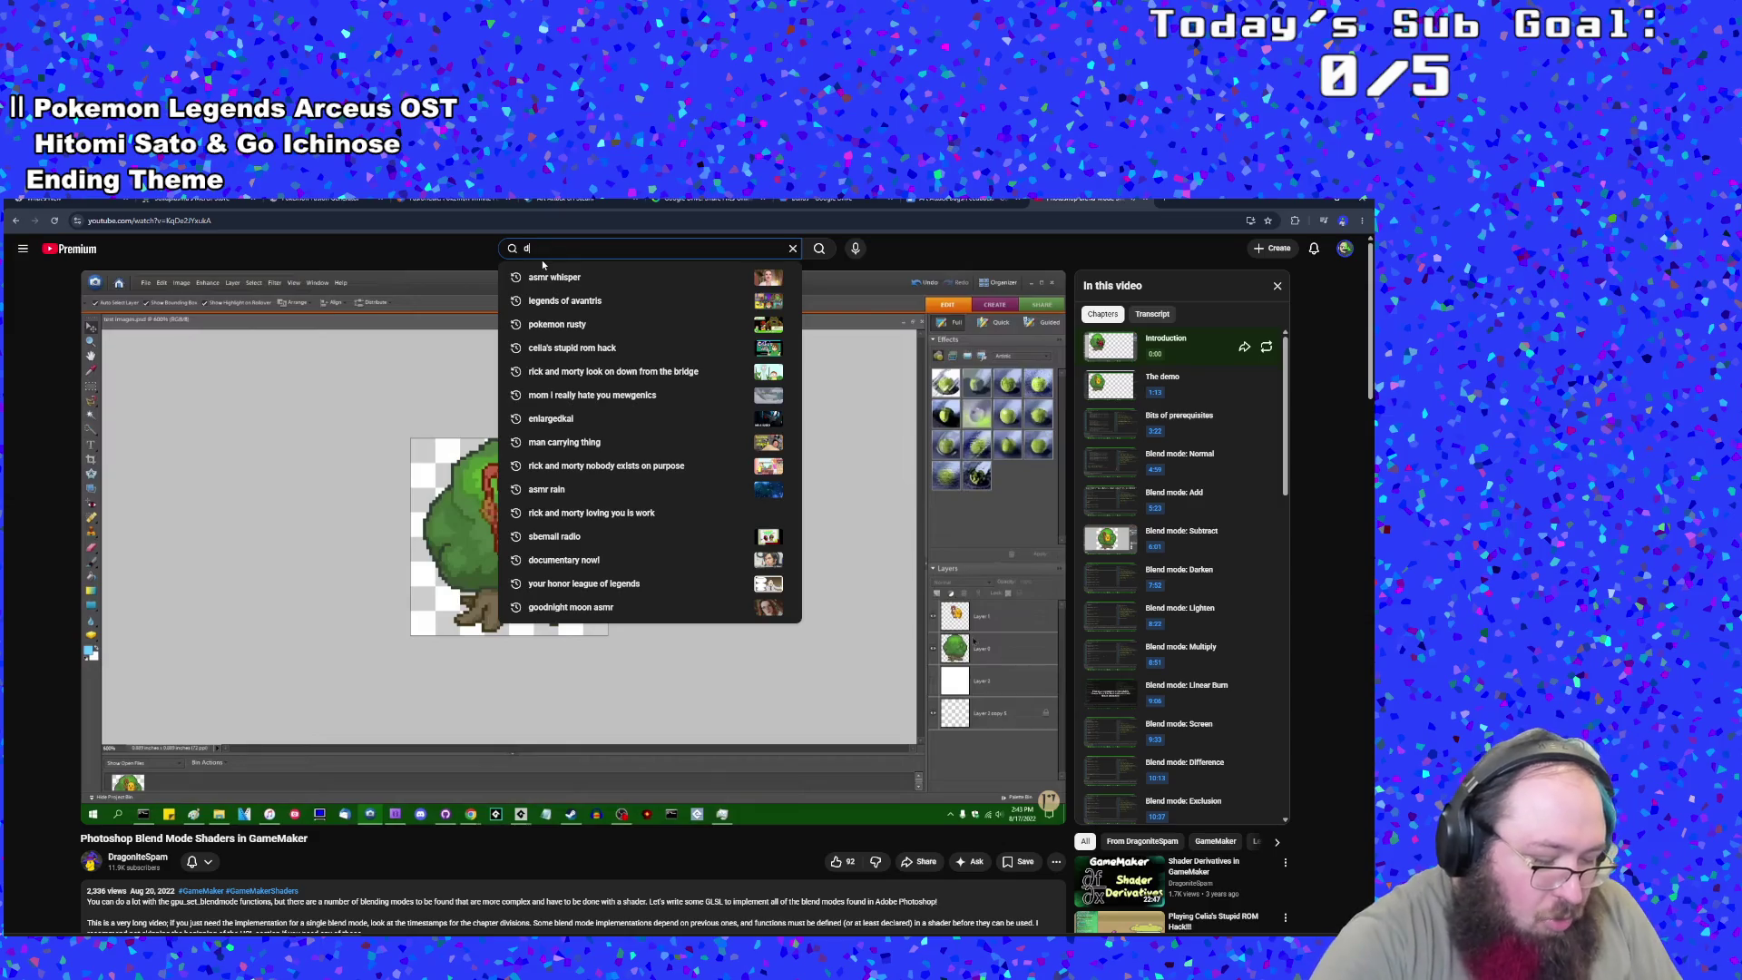
type("dragonite")
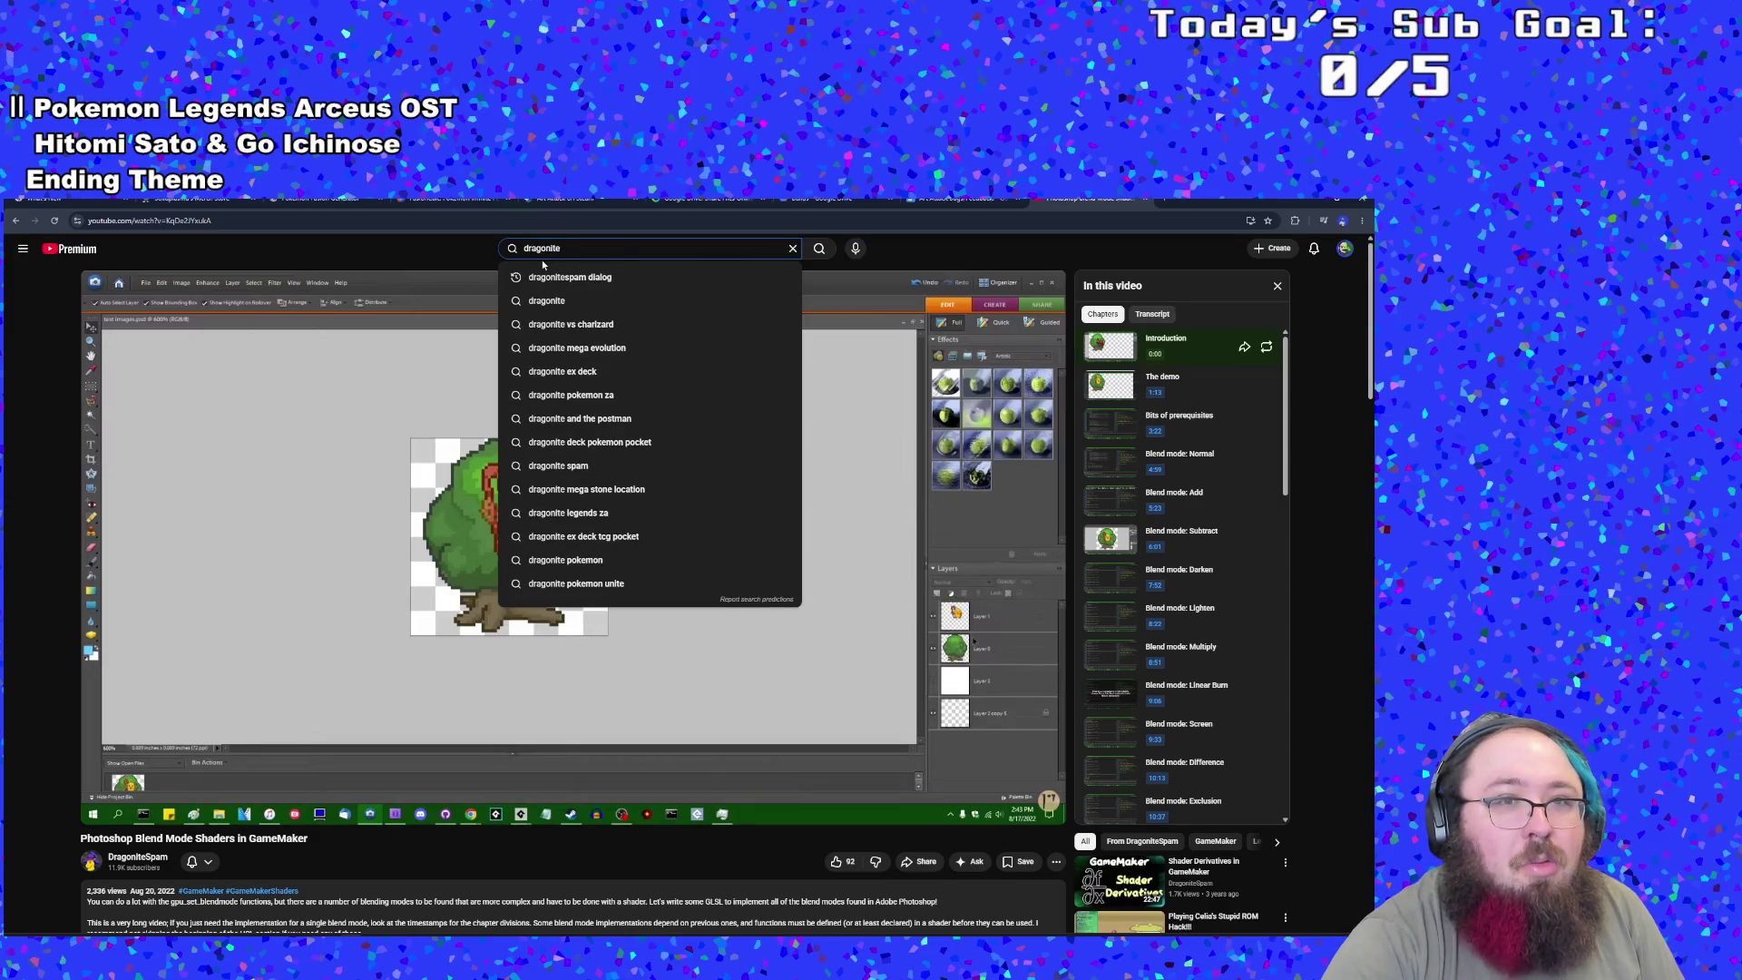
type("spa")
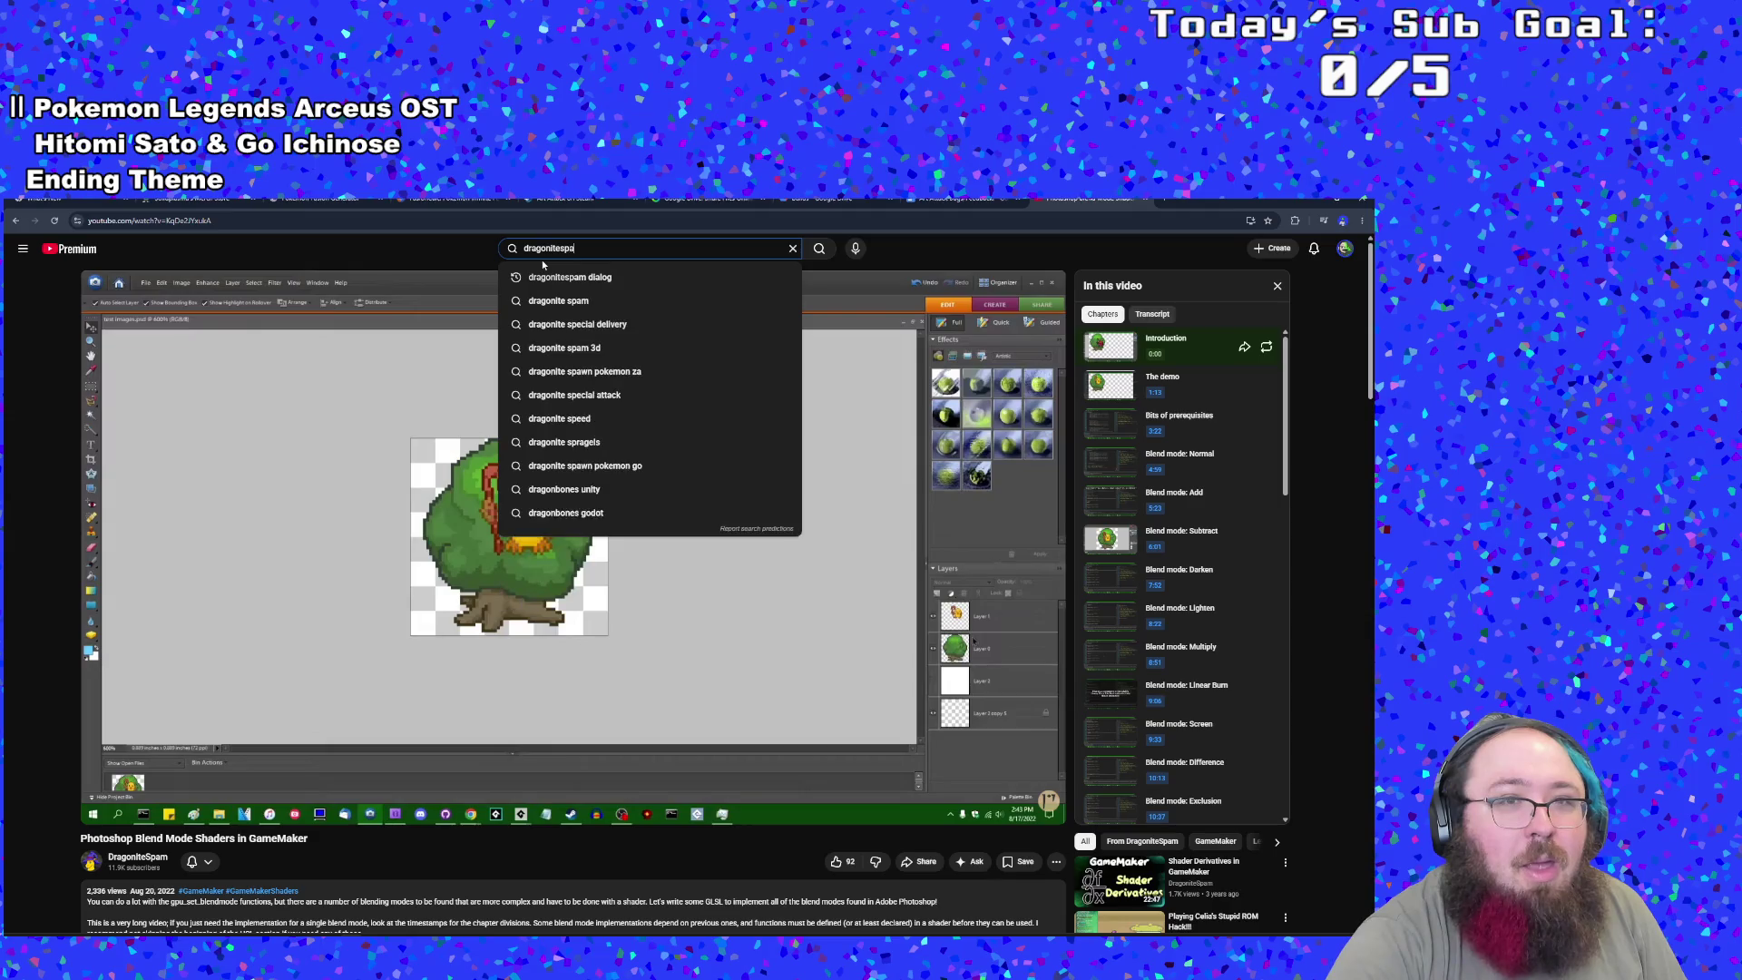
type("m dyn")
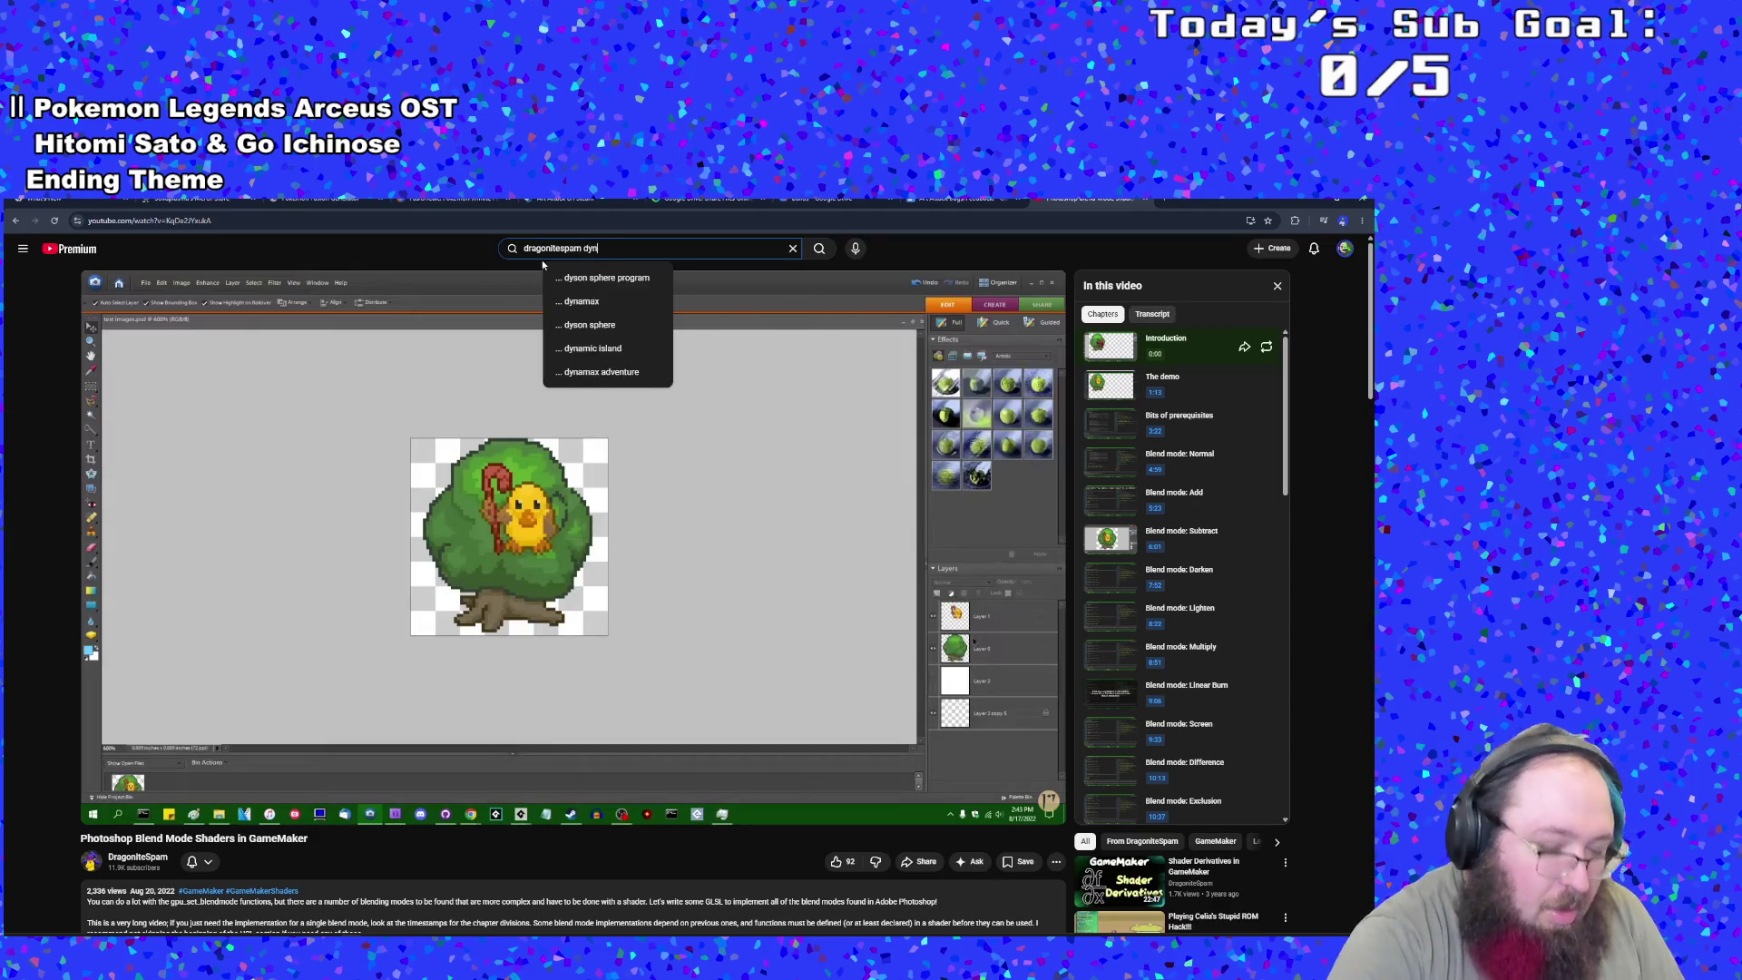
type("amic masks")
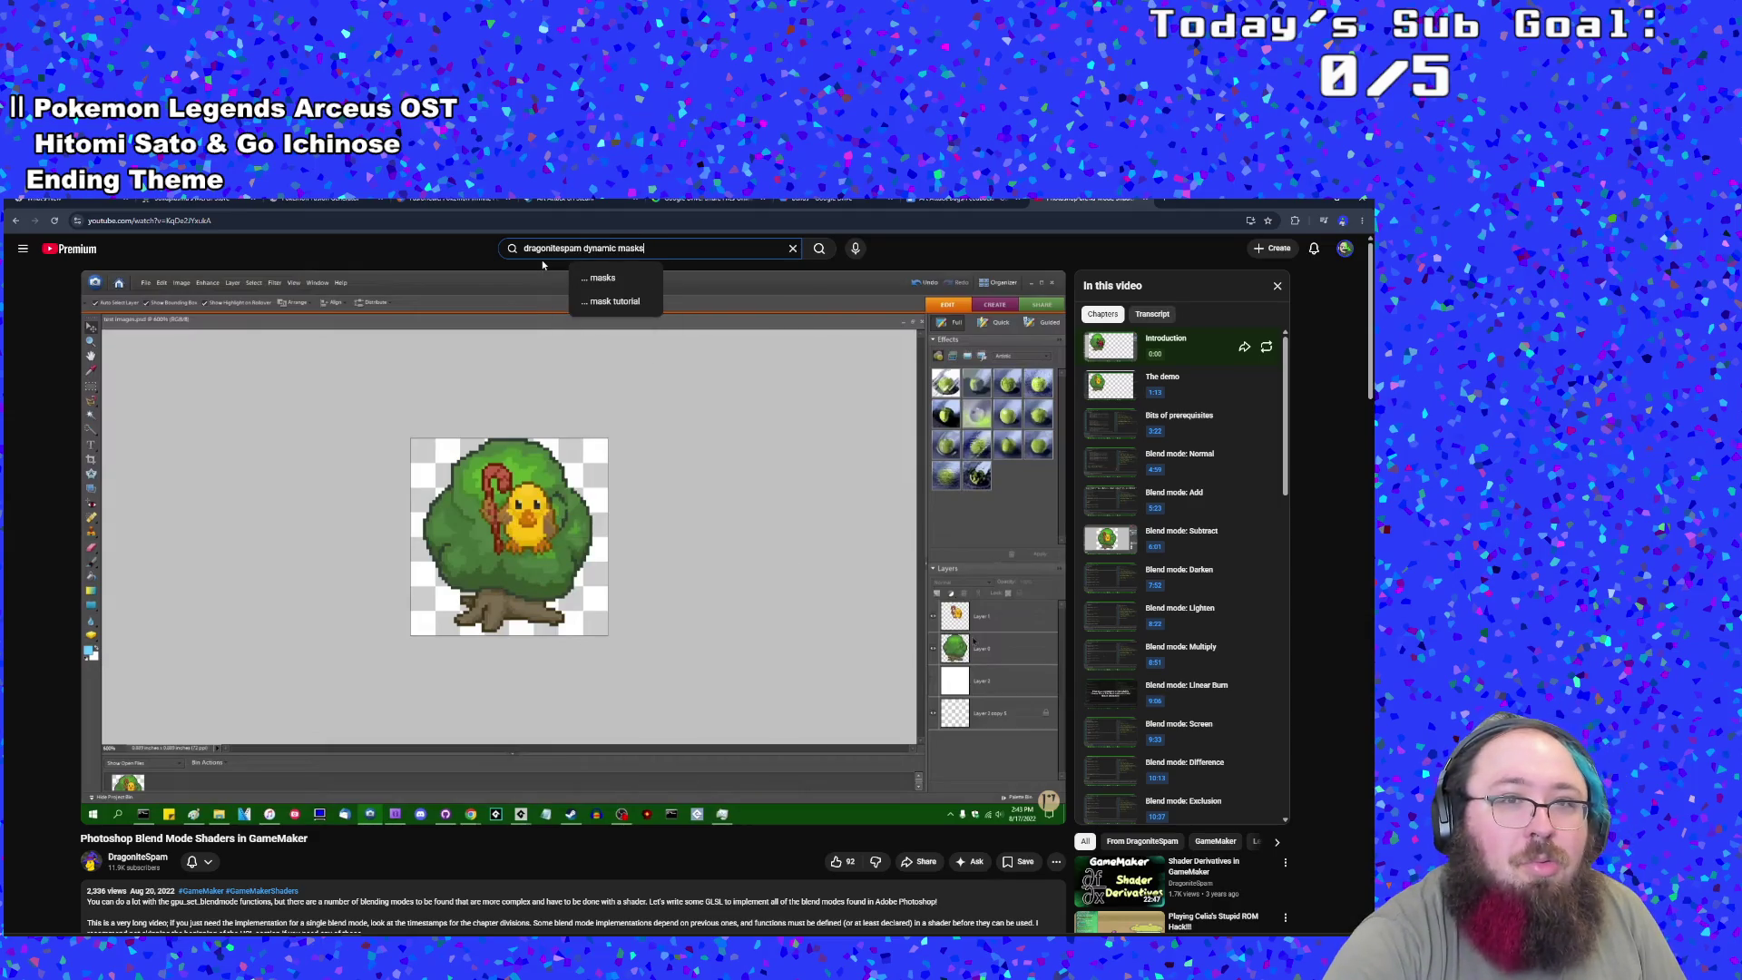
key("Return")
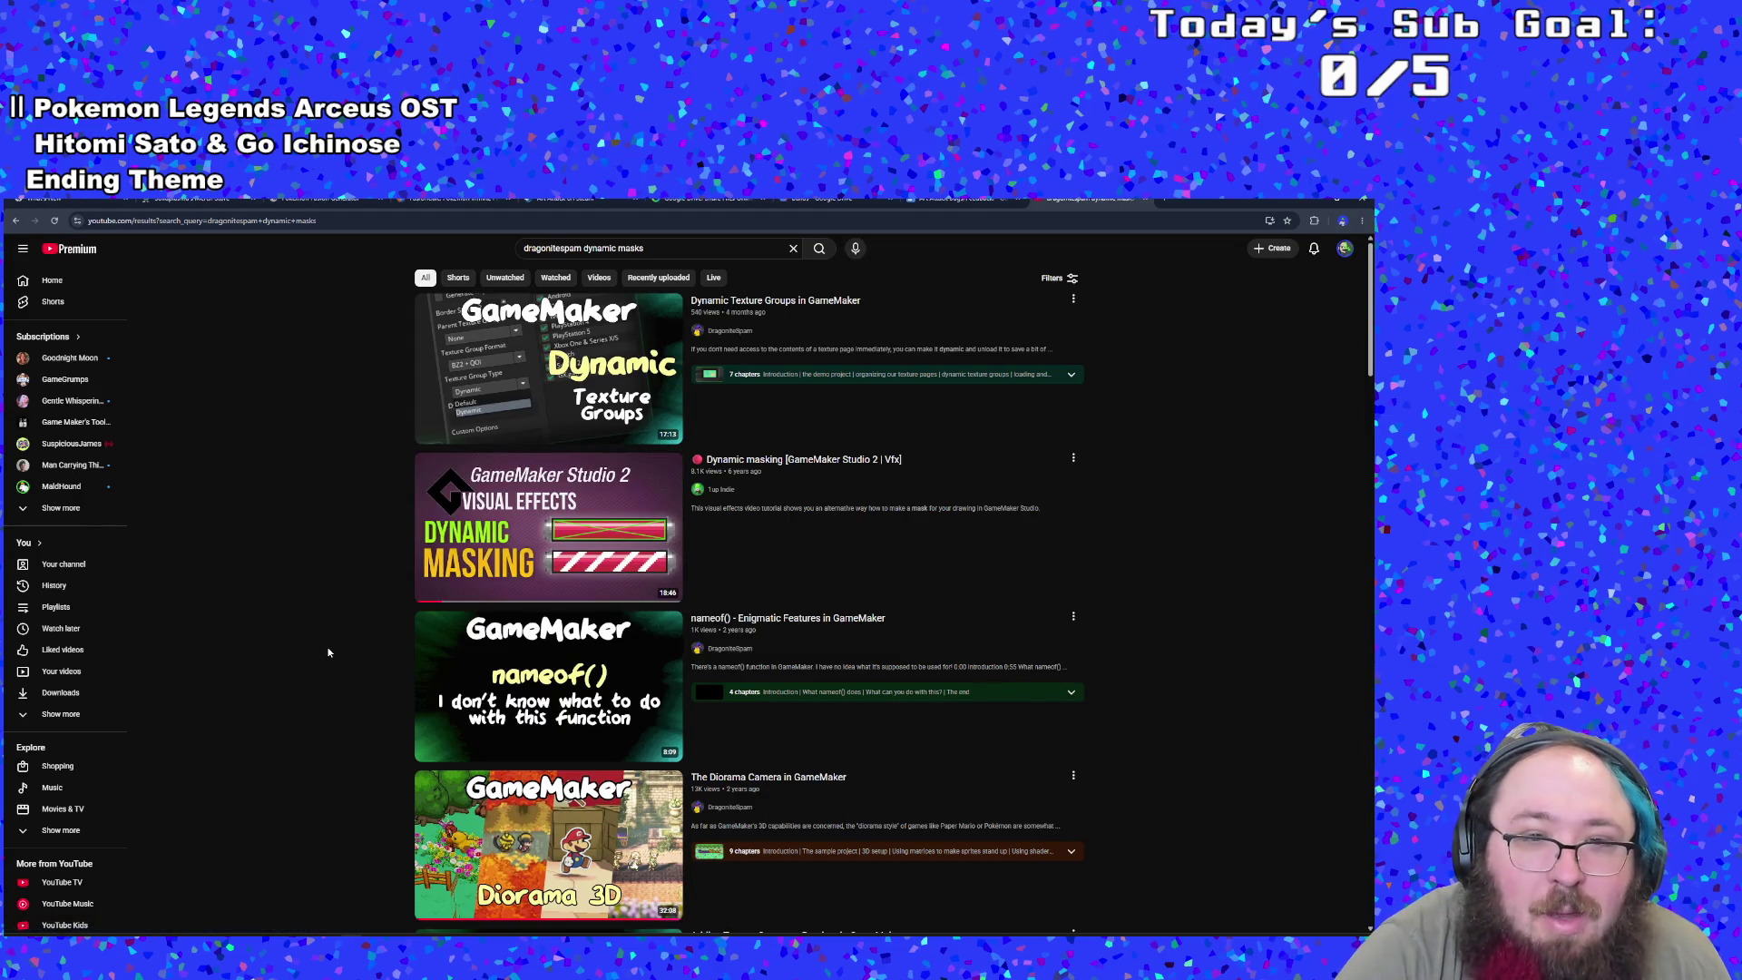
- Scroll the results down to DragoniteSpam's 'Blend Modes - Simple Visual Effects in GameMaker' video and open it
scroll(329, 652, "down", 2)
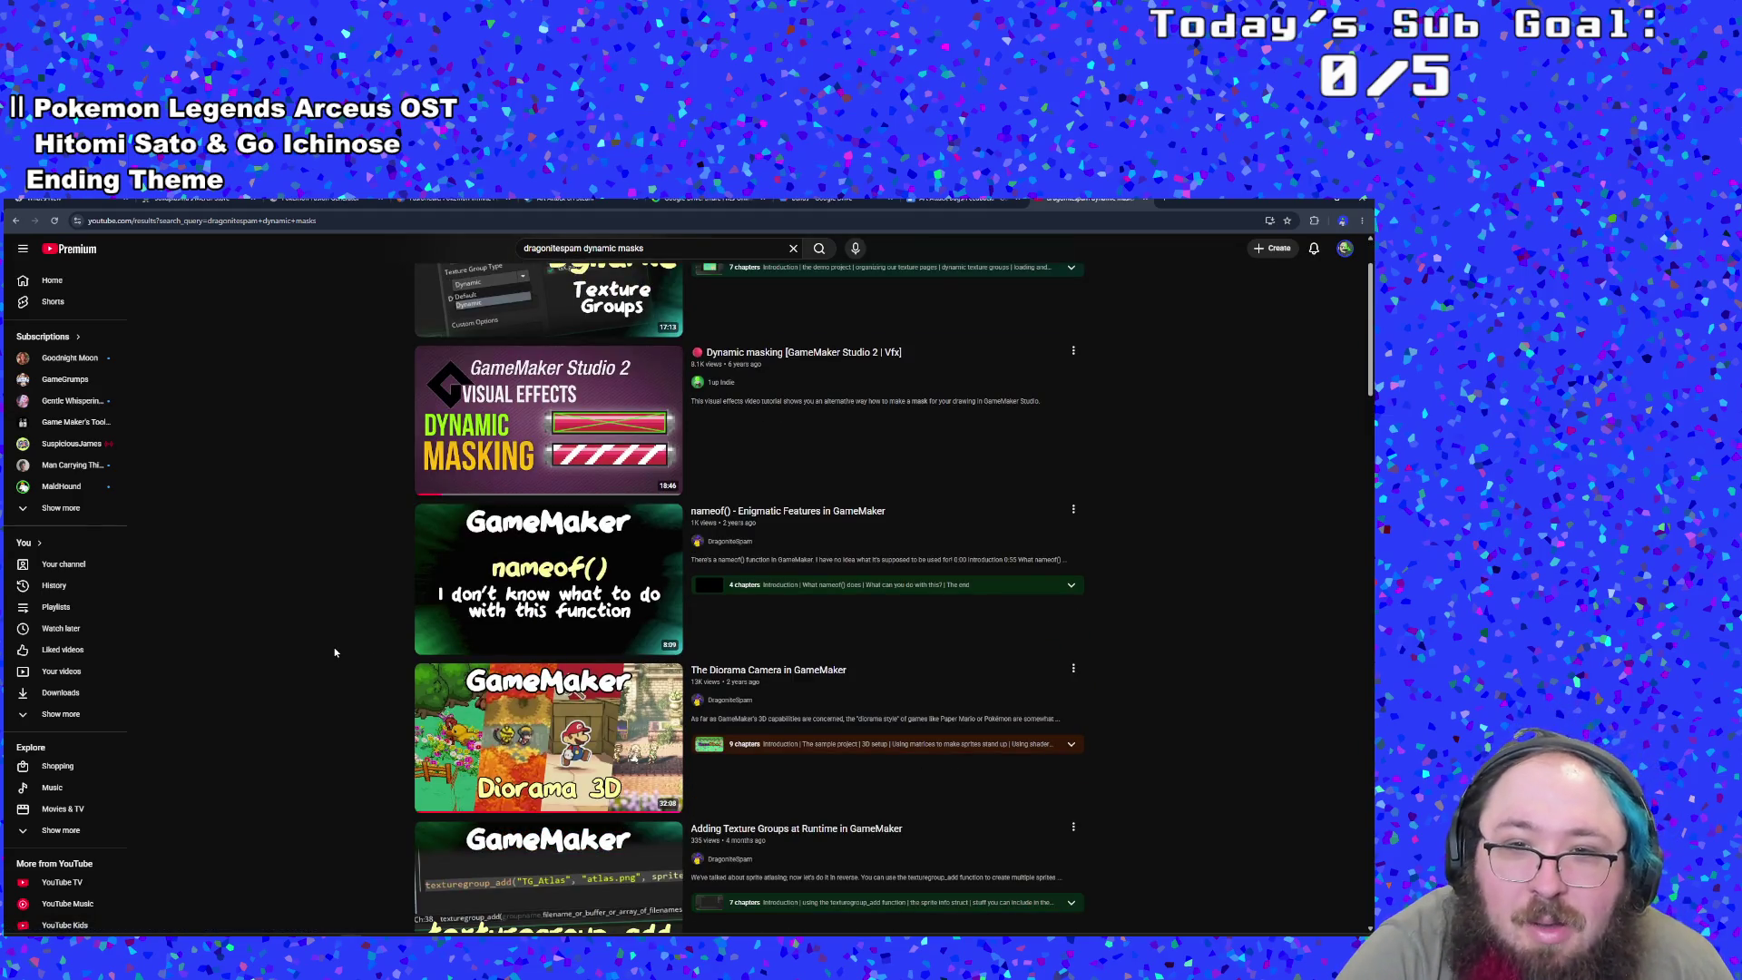
scroll(335, 653, "down", 3)
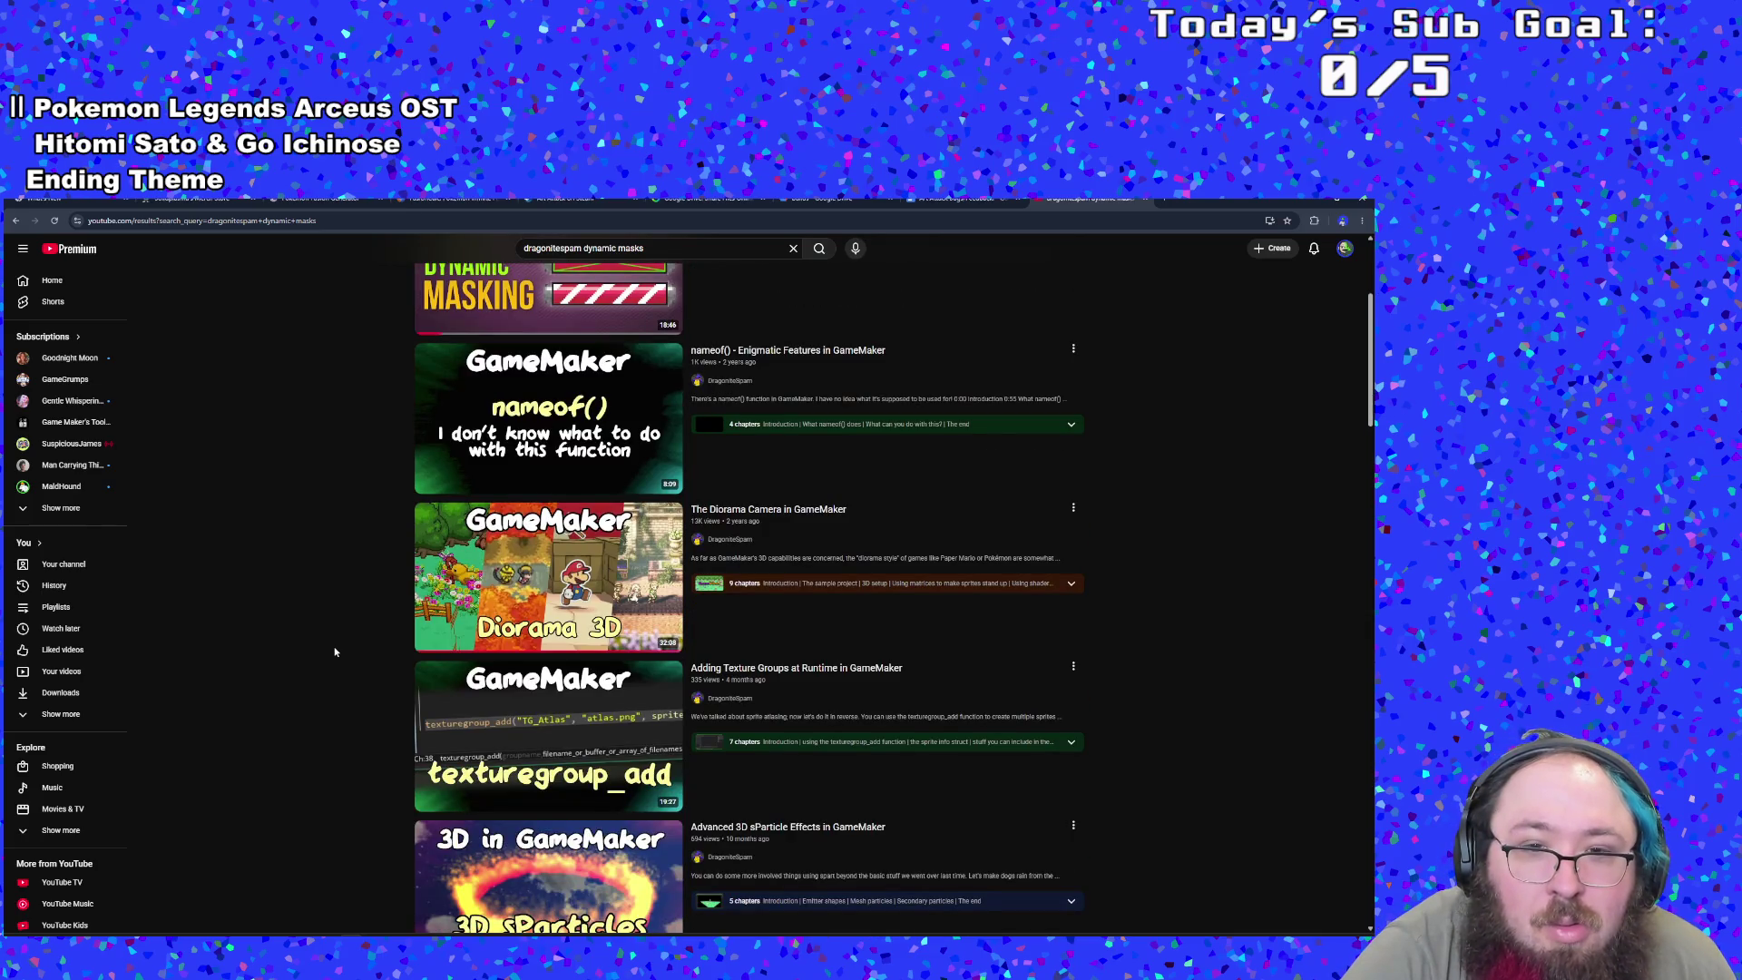
scroll(334, 651, "down", 4)
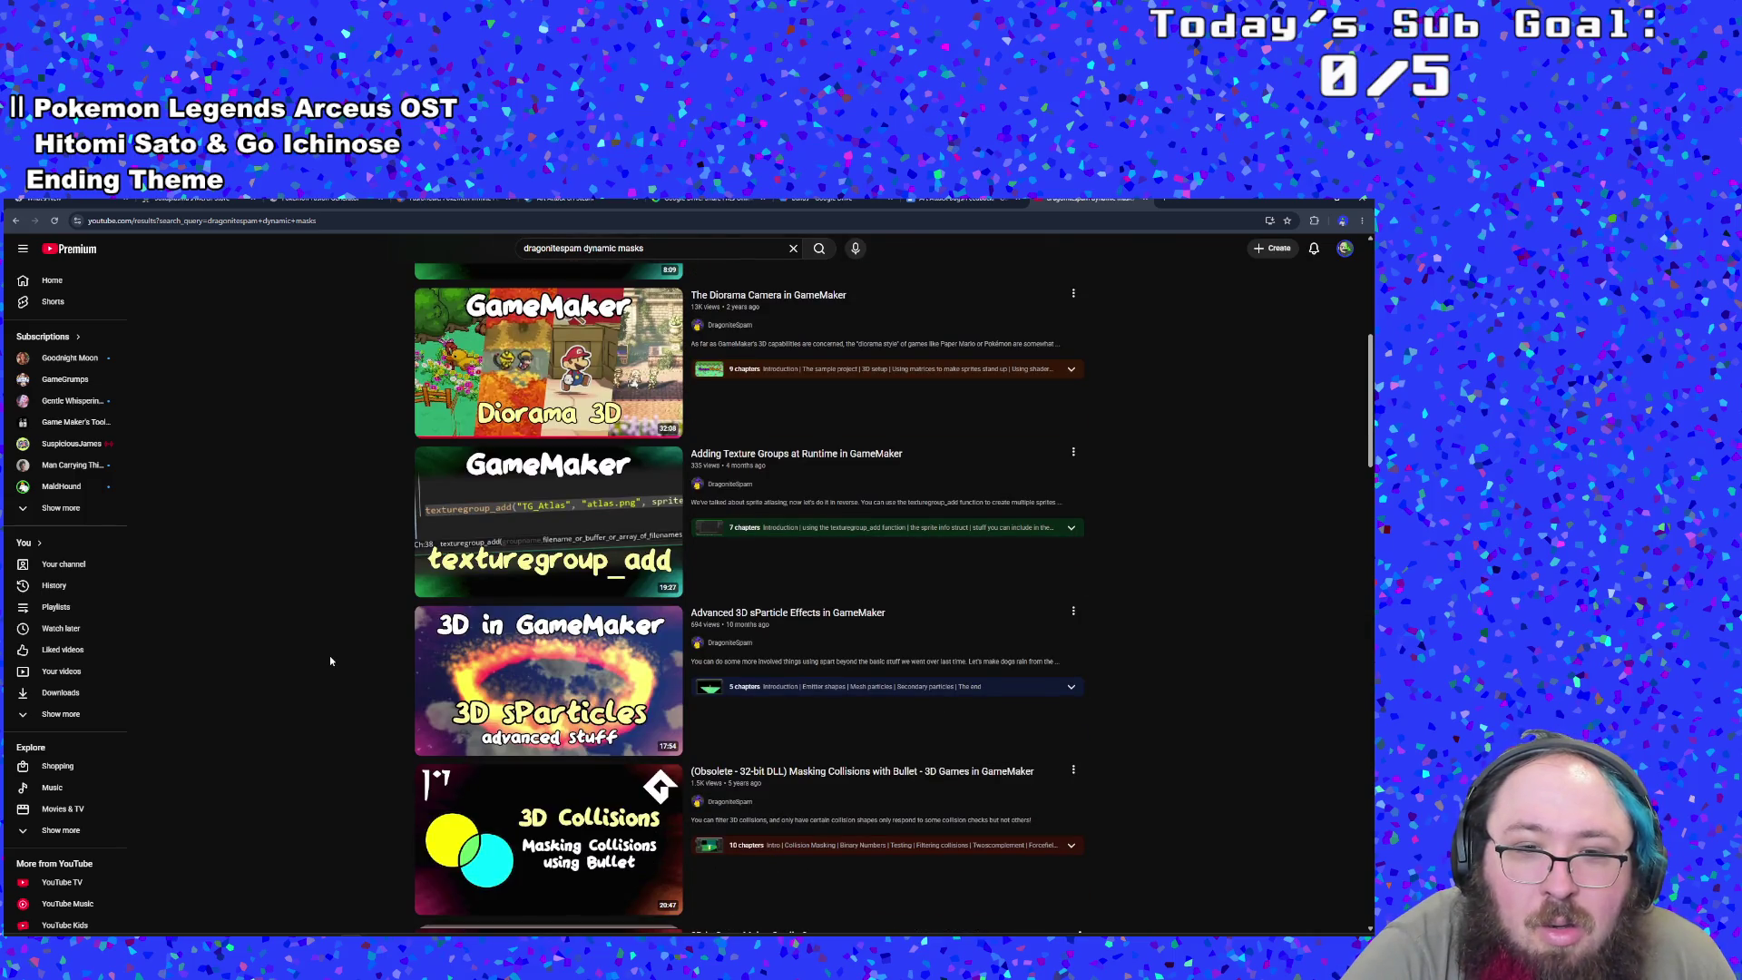
scroll(331, 661, "down", 3)
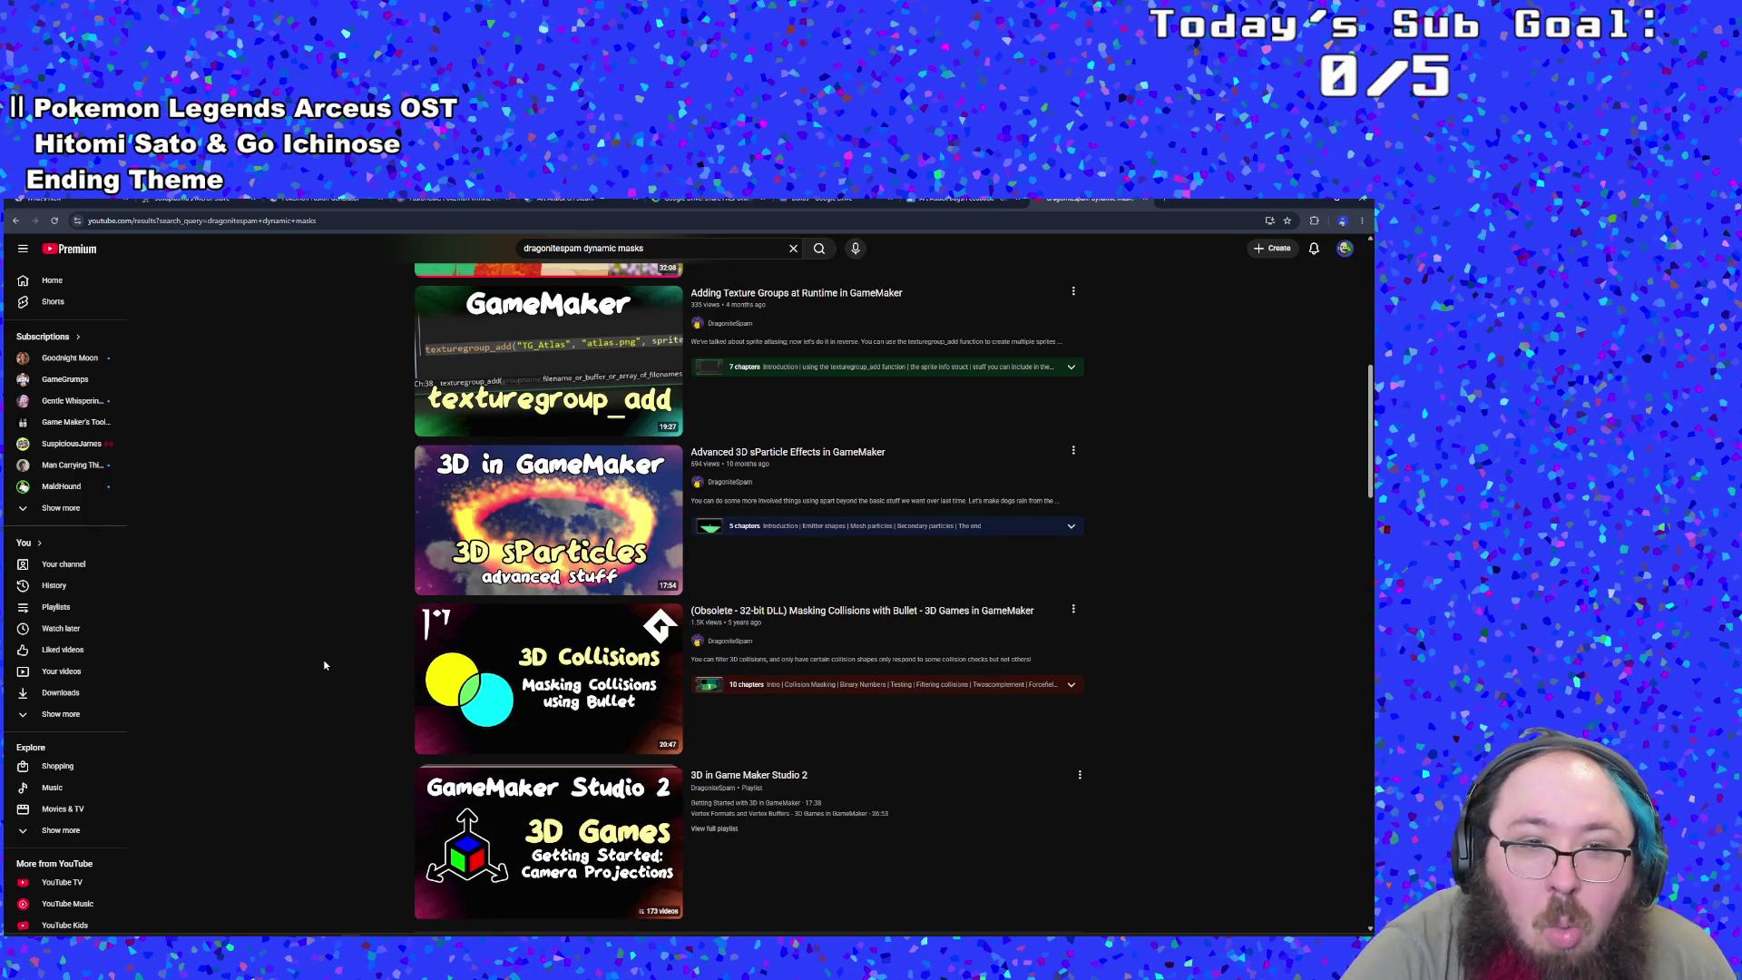
scroll(611, 745, "down", 3)
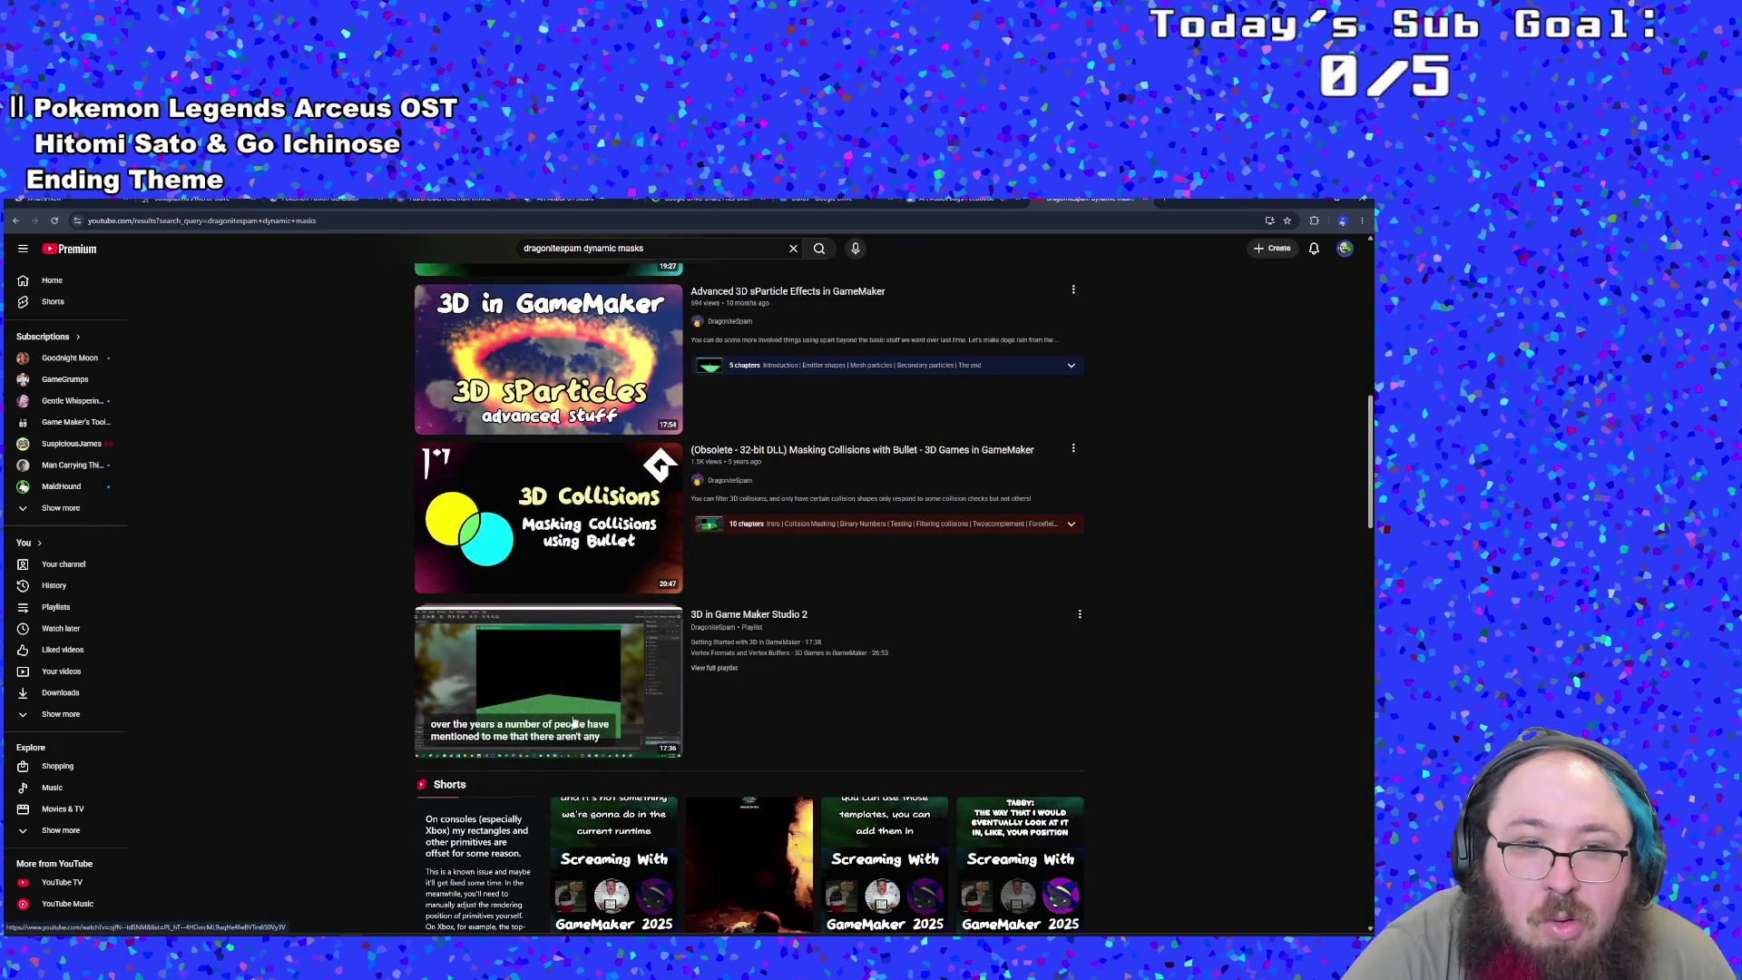
scroll(357, 662, "down", 10)
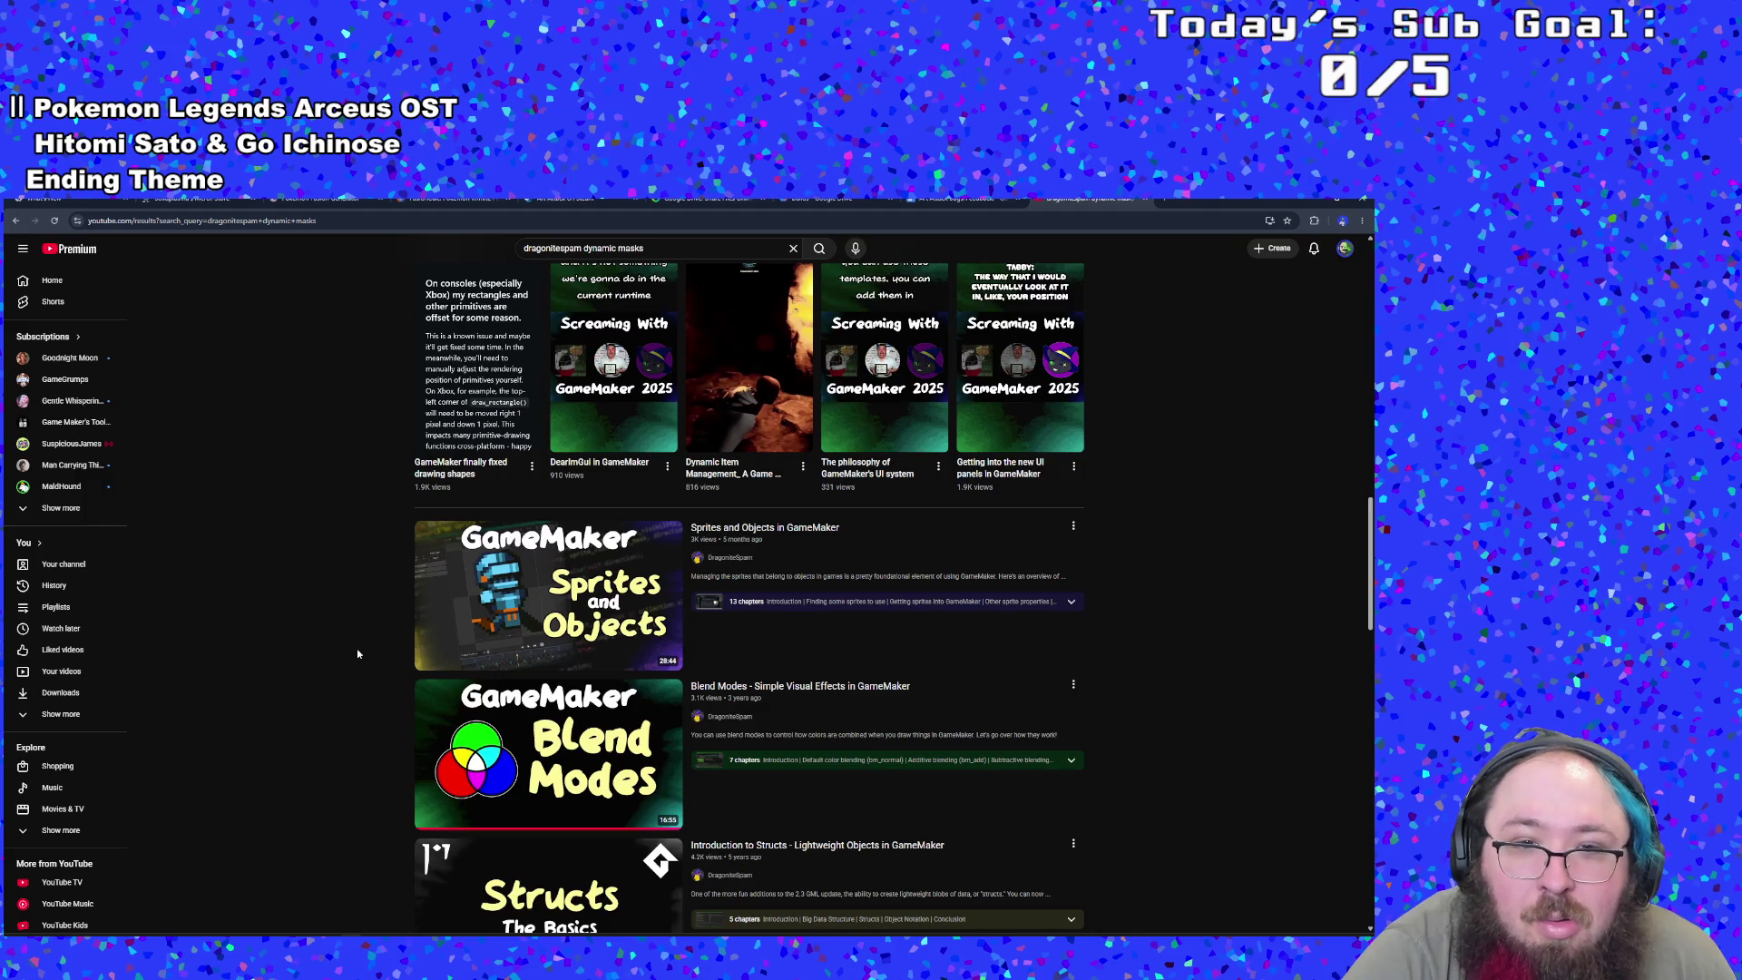
scroll(357, 653, "down", 3)
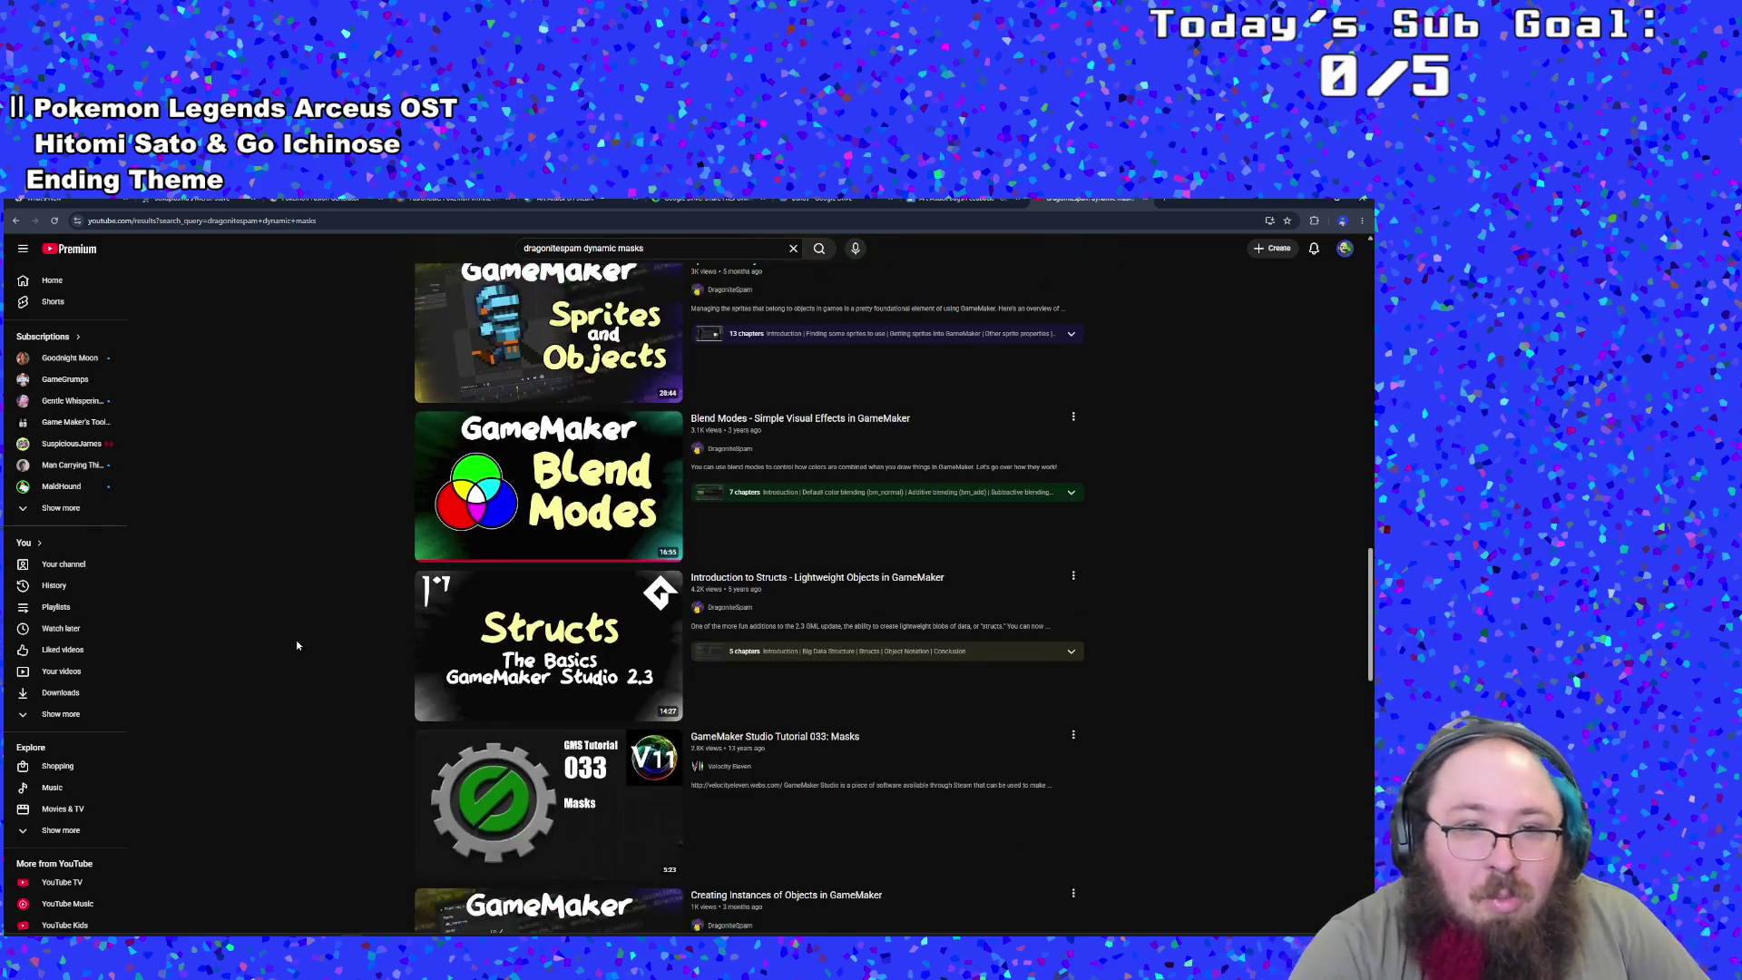
left_click(519, 606)
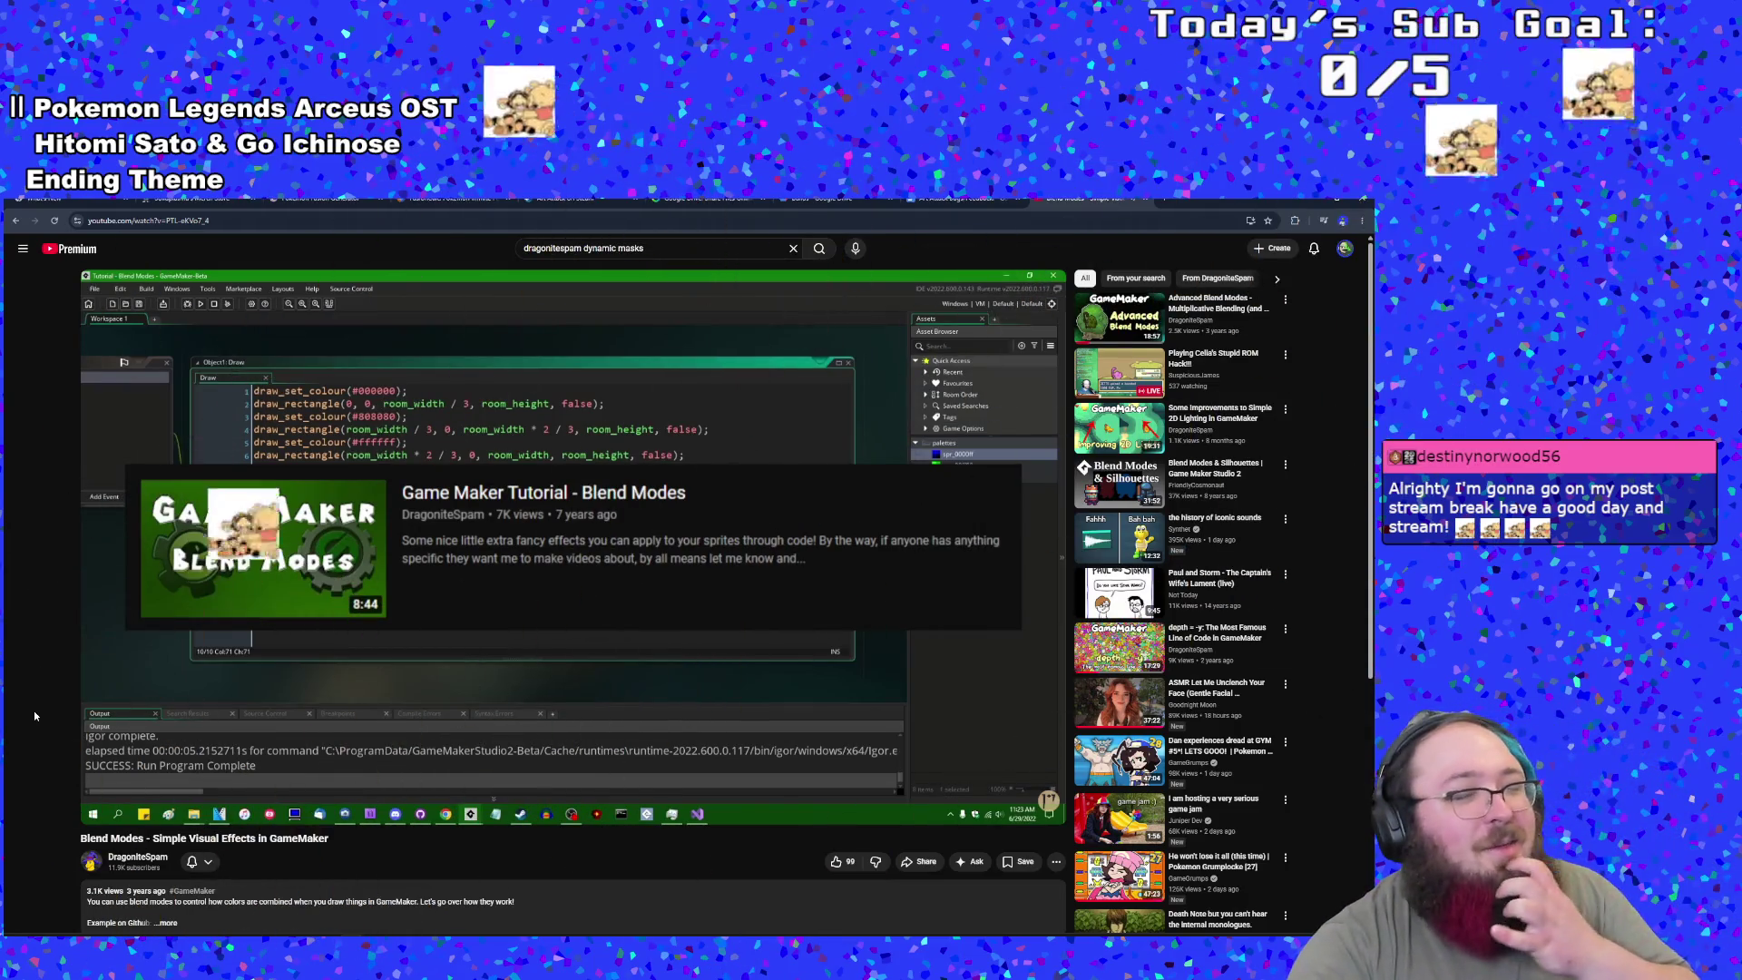
- Expand the description and play from the 0:24 Default color blending chapter, browsing the bm_normal, bm_add, bm_subtract and bm_max chapters
scroll(191, 755, "down", 1)
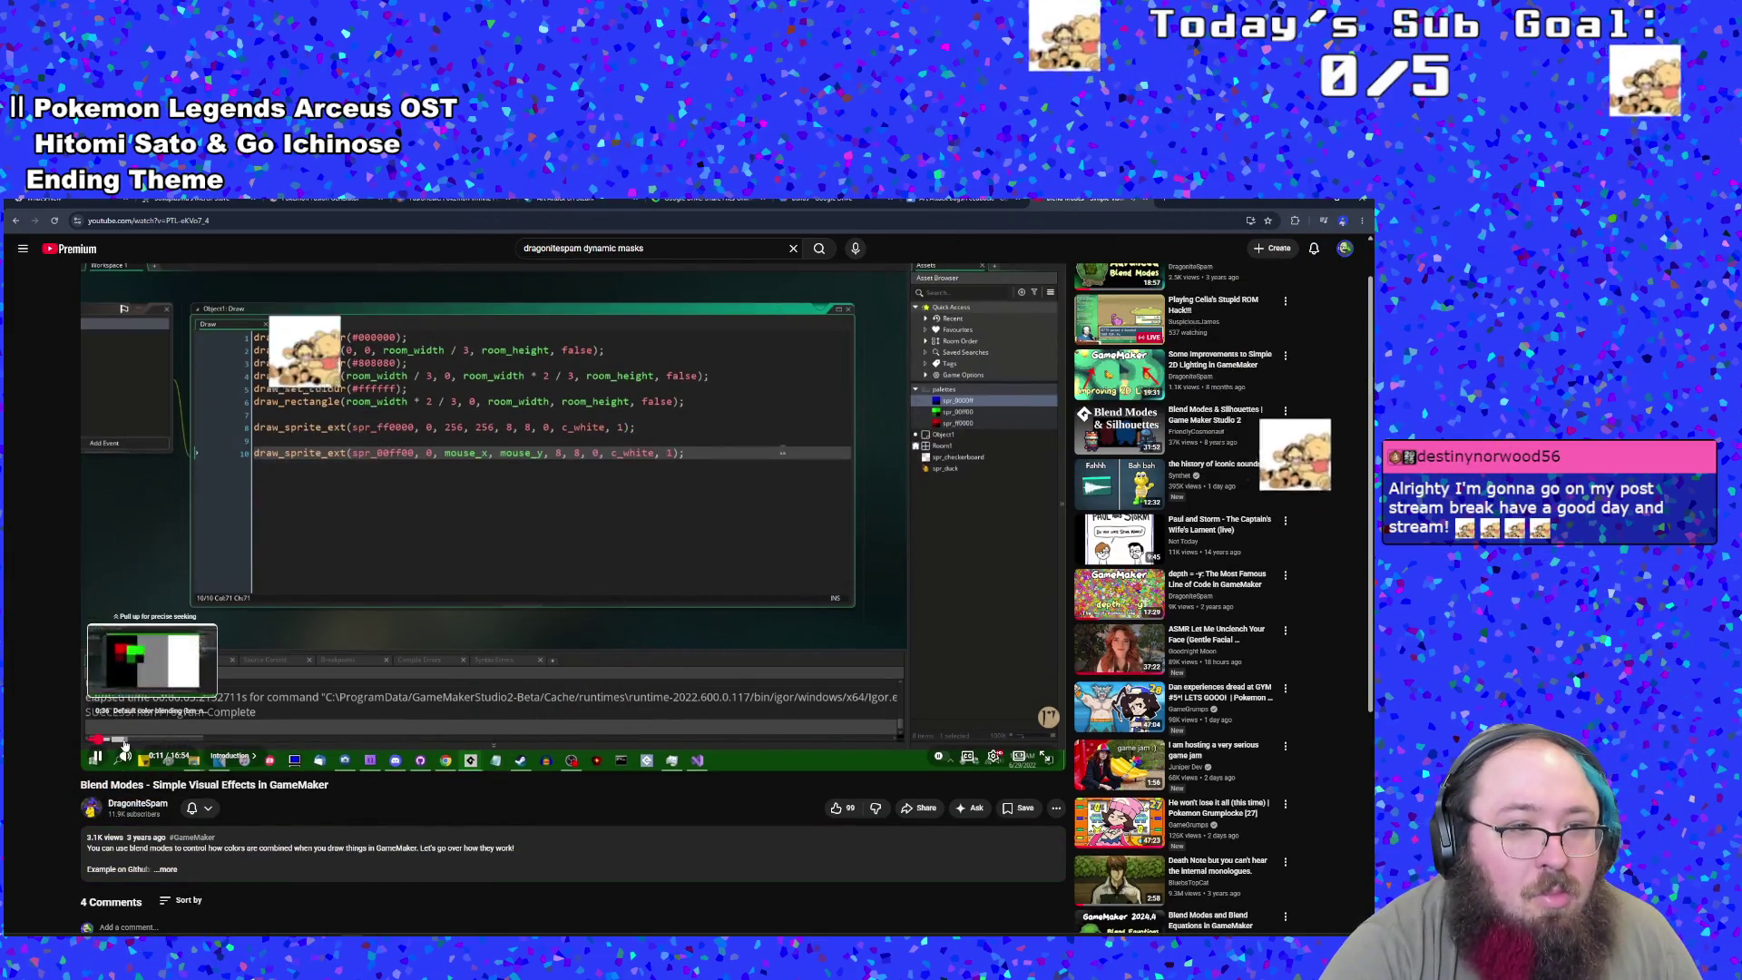
scroll(158, 780, "down", 1)
left_click(163, 766)
scroll(106, 739, "down", 2)
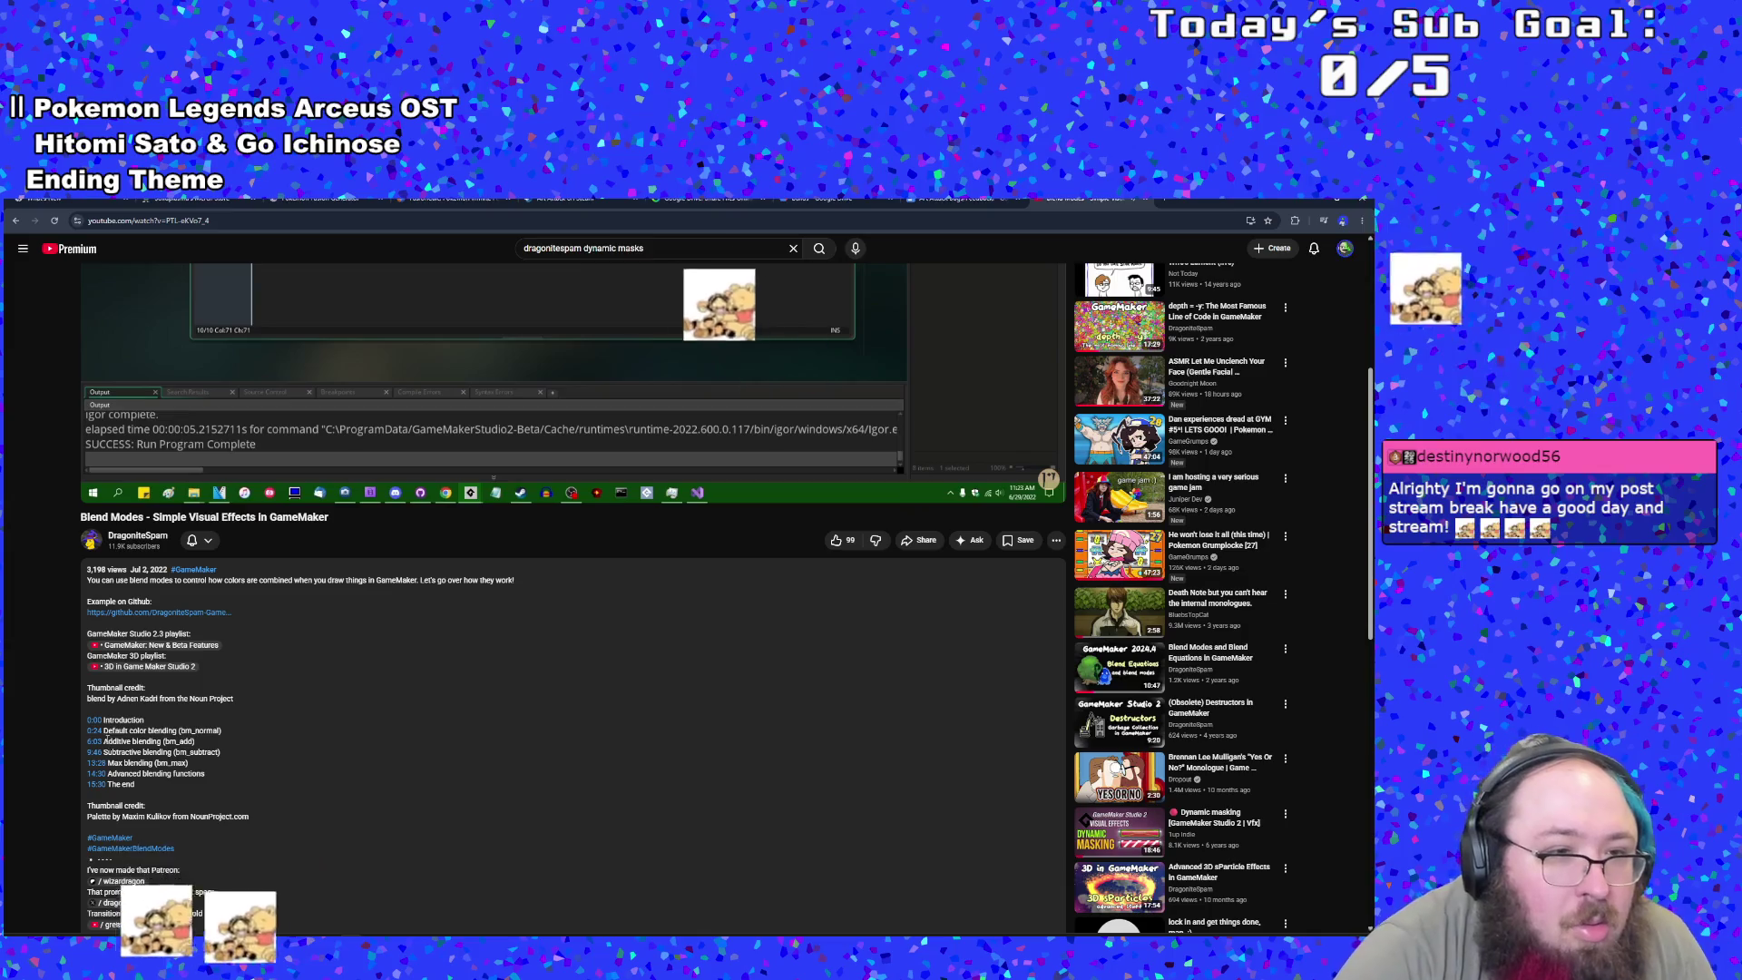
left_click(96, 731)
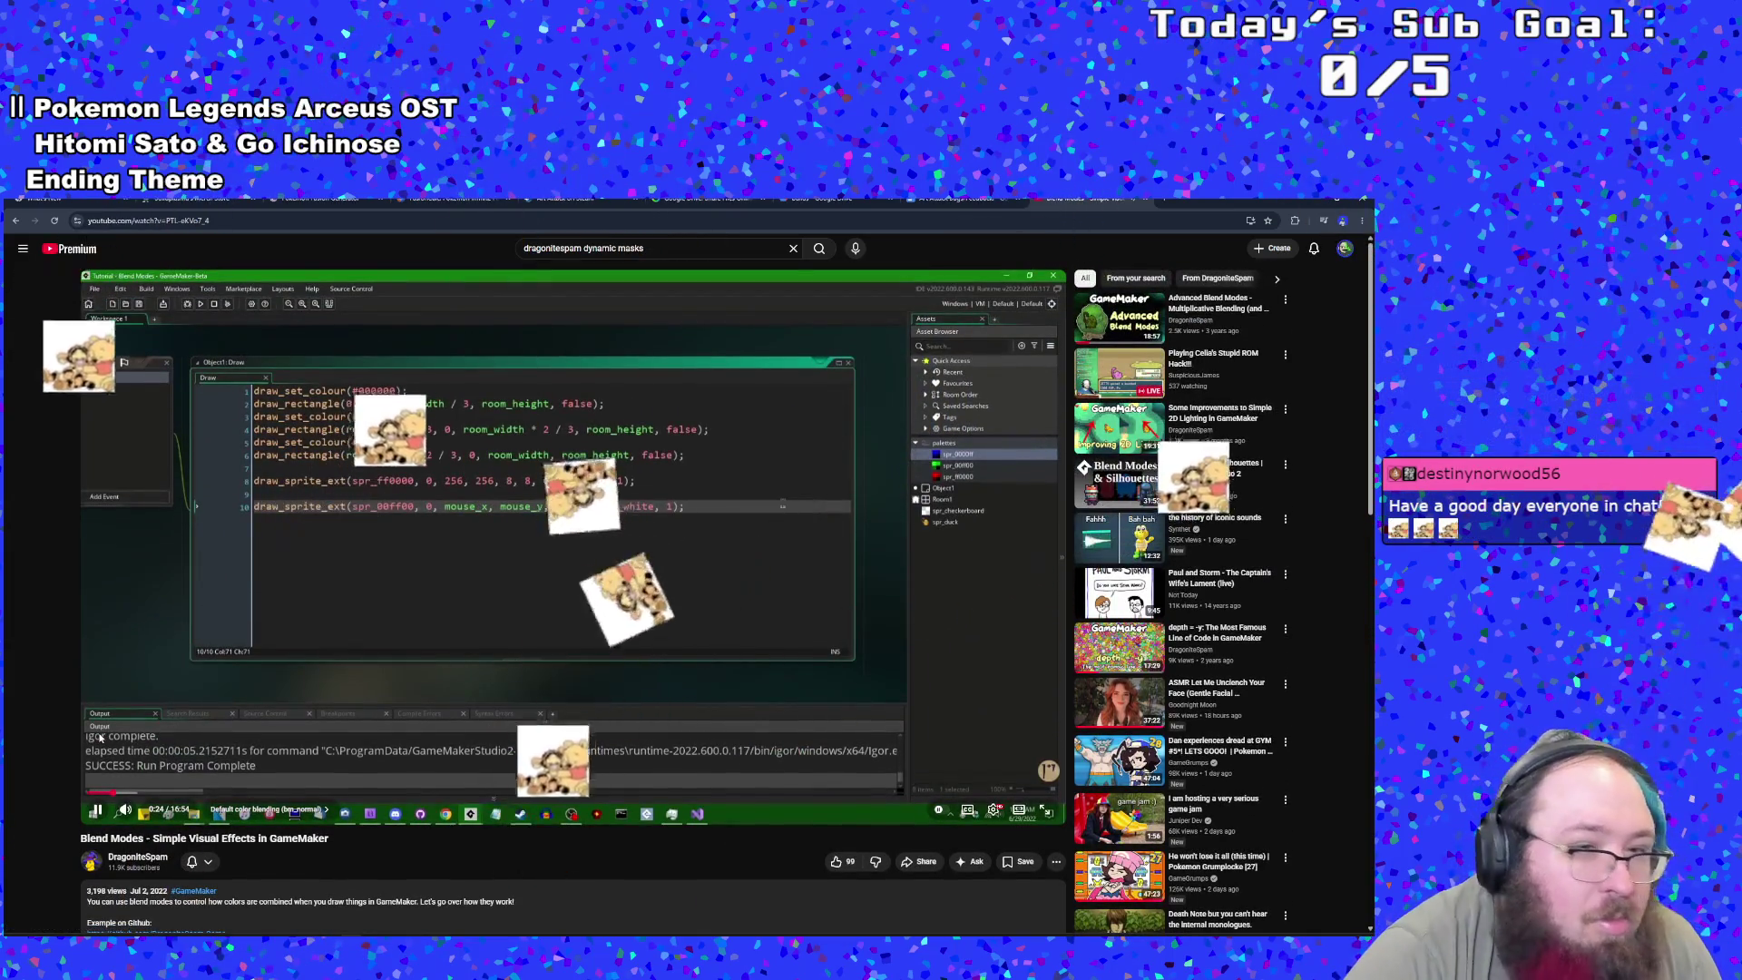
scroll(99, 737, "down", 3)
scroll(124, 735, "down", 2)
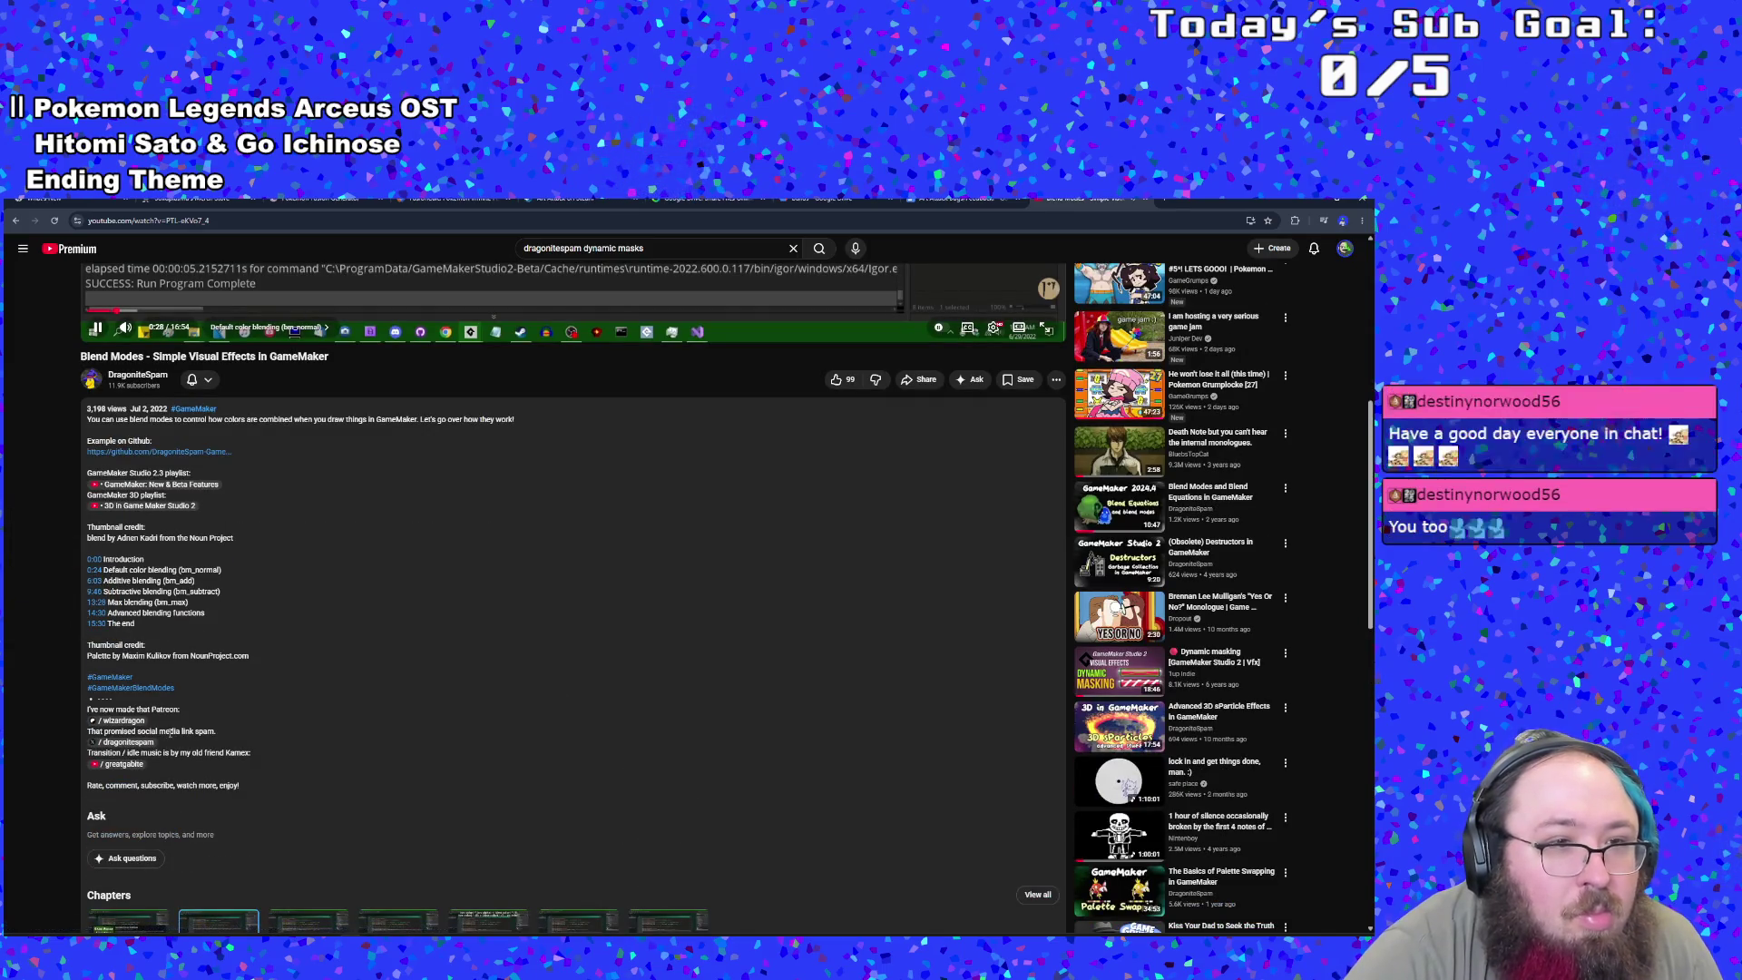
scroll(172, 740, "up", 4)
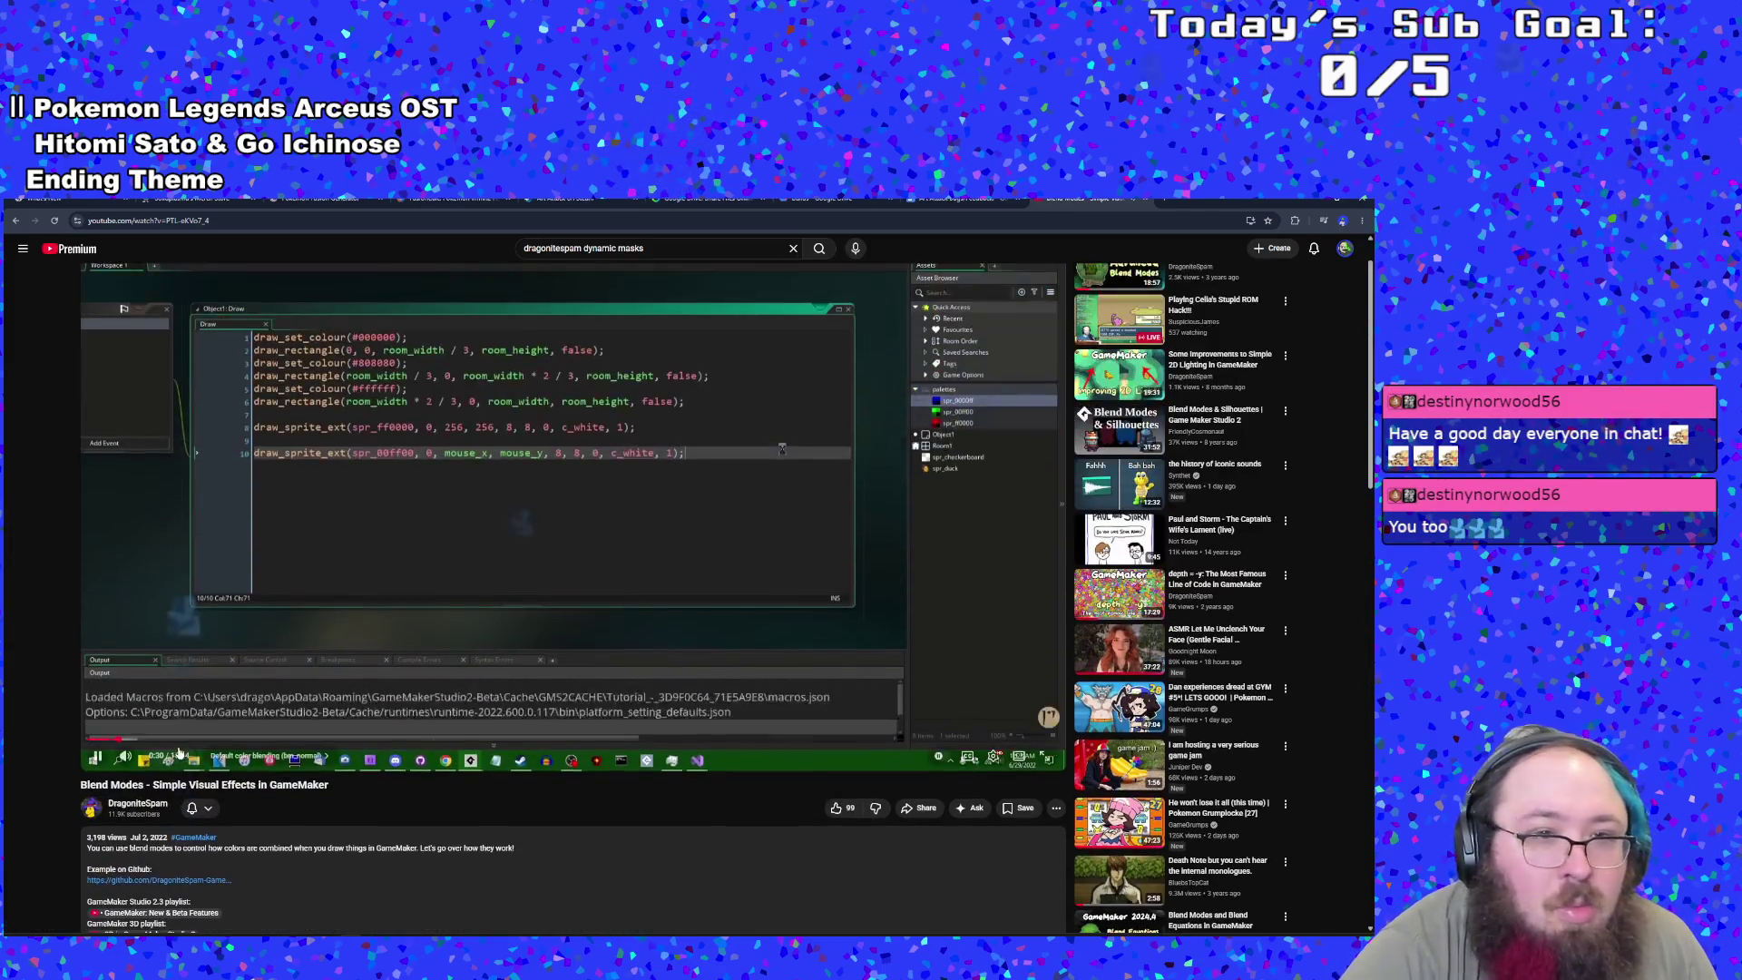
scroll(178, 751, "down", 3)
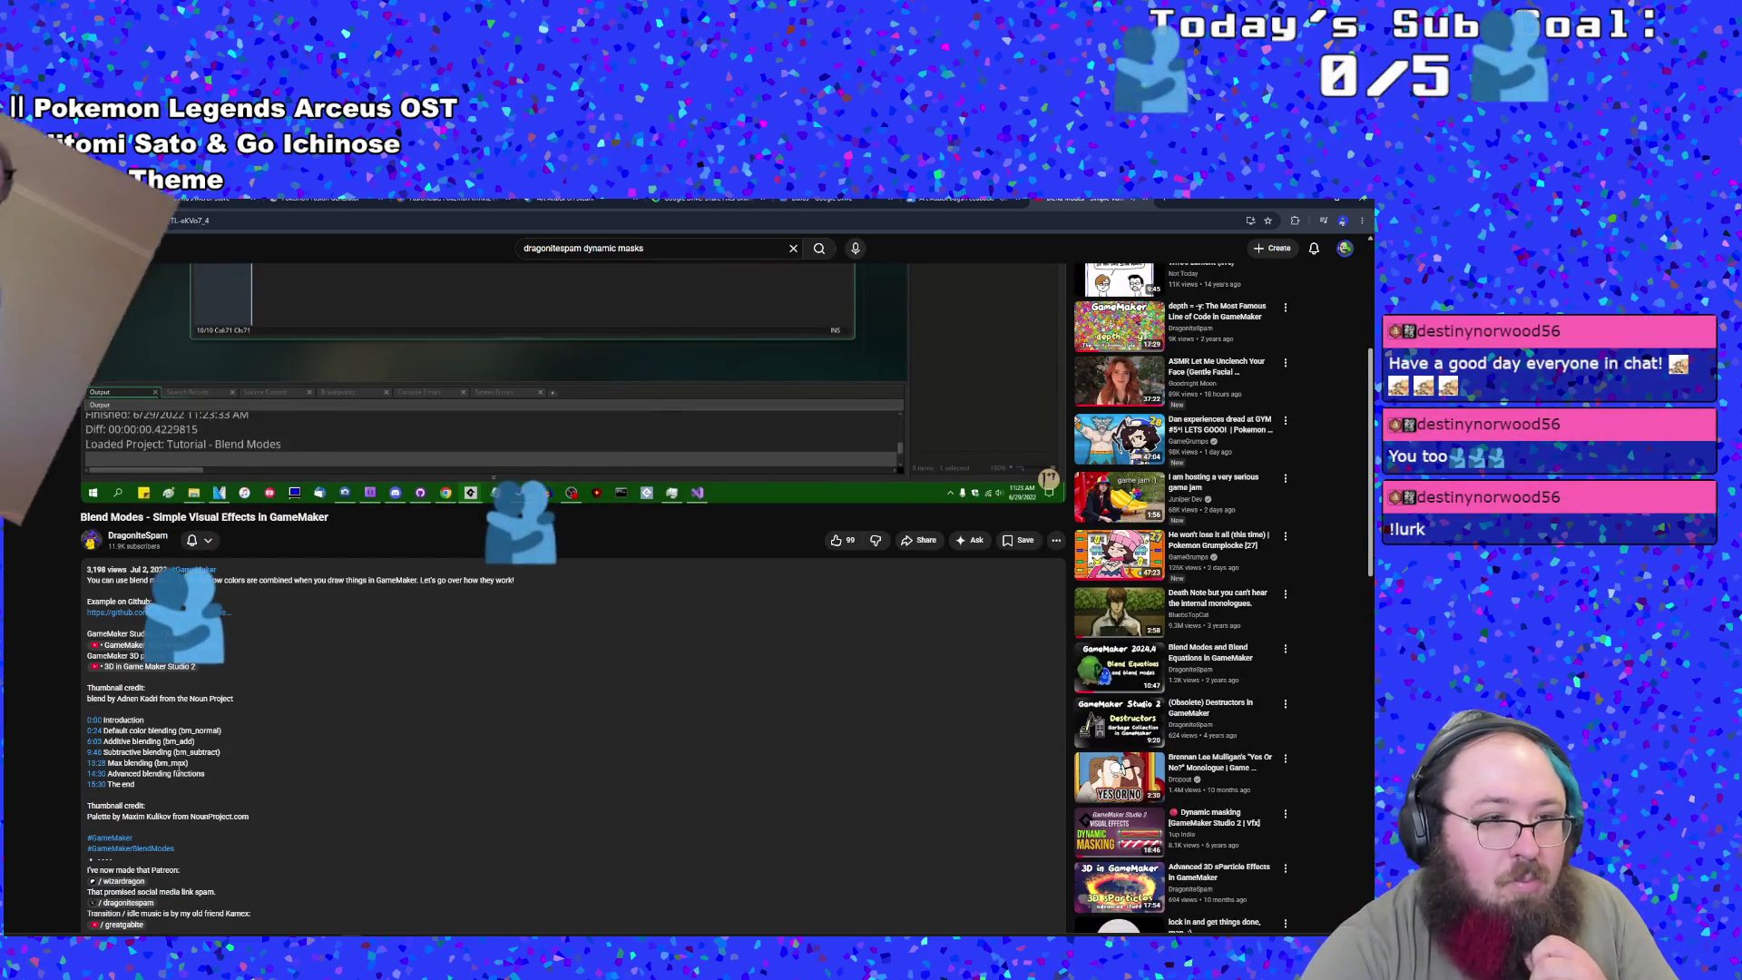
scroll(314, 675, "down", 6)
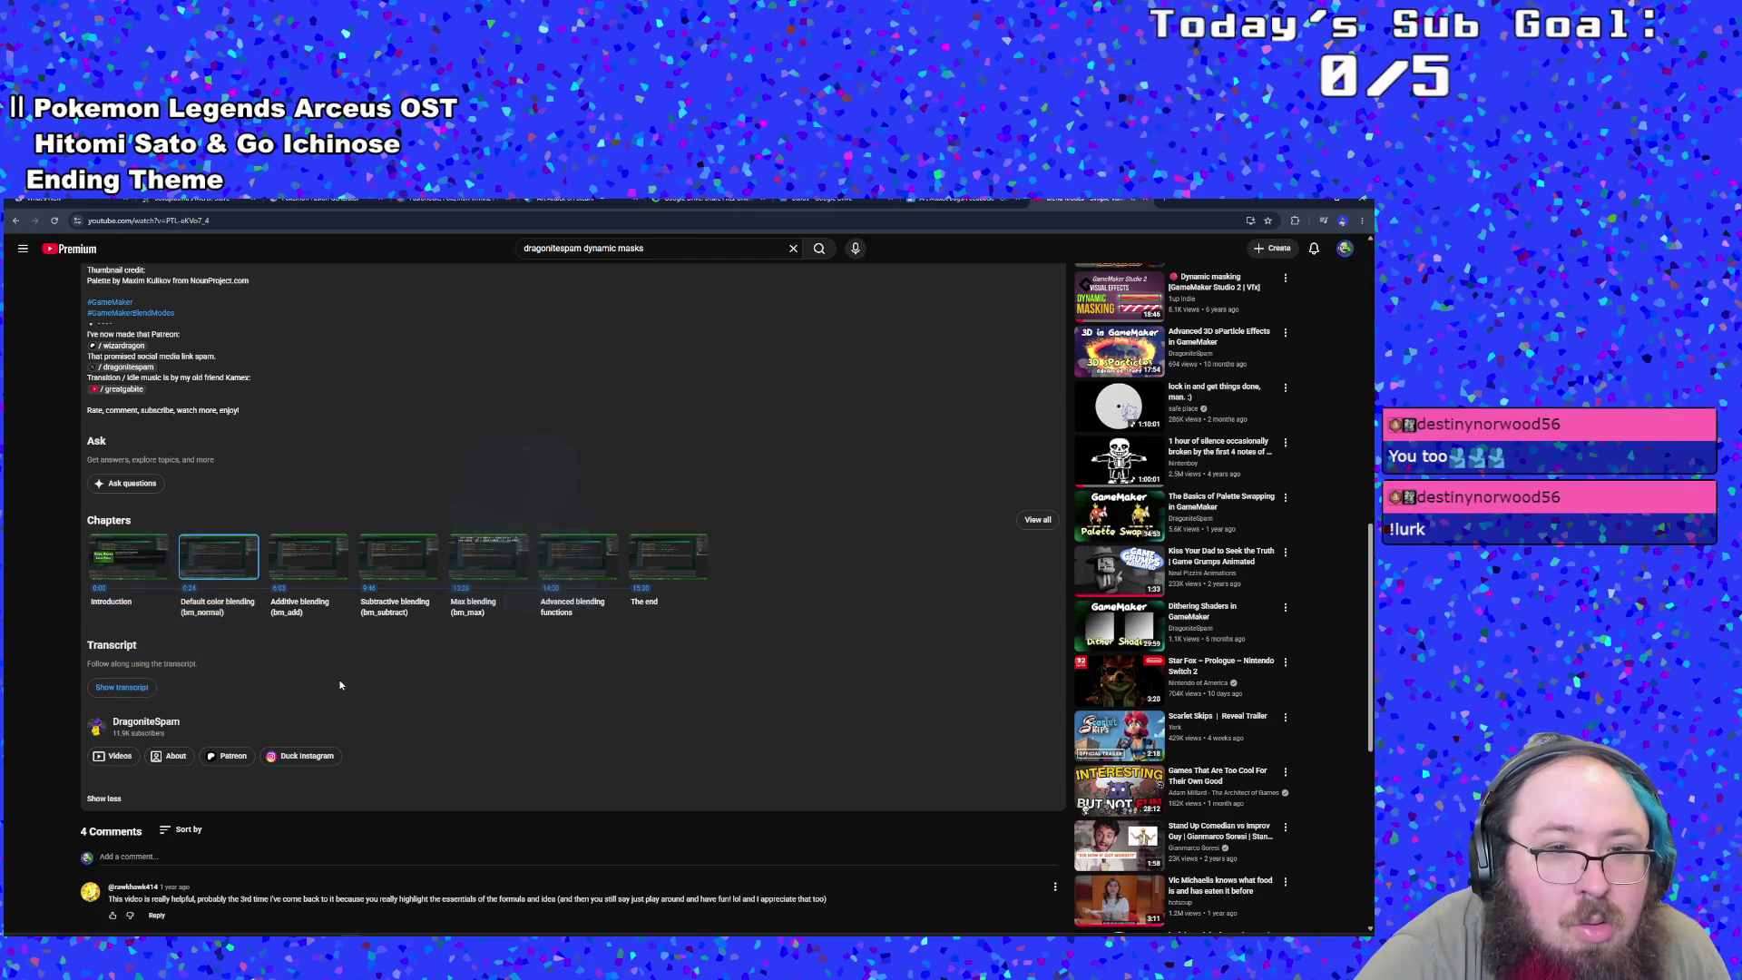
scroll(345, 688, "up", 9)
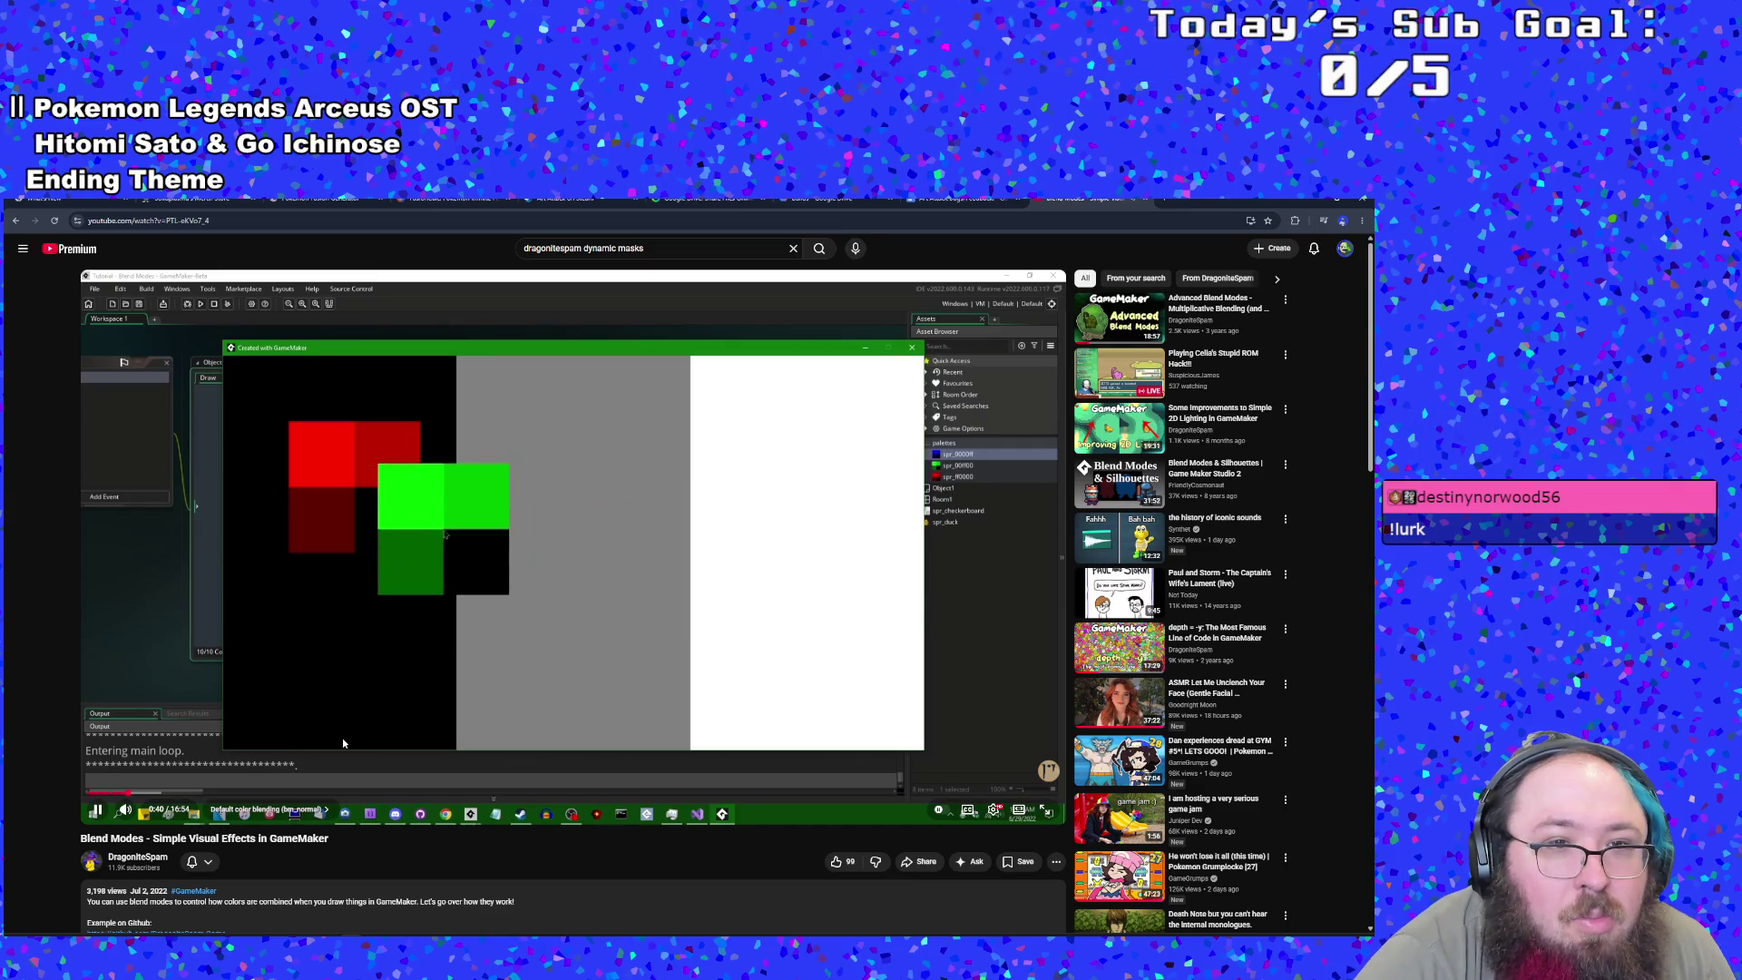
- Skim the description and jump the video to the 6:03 Additive blending chapter
scroll(343, 742, "down", 3)
scroll(343, 742, "up", 2)
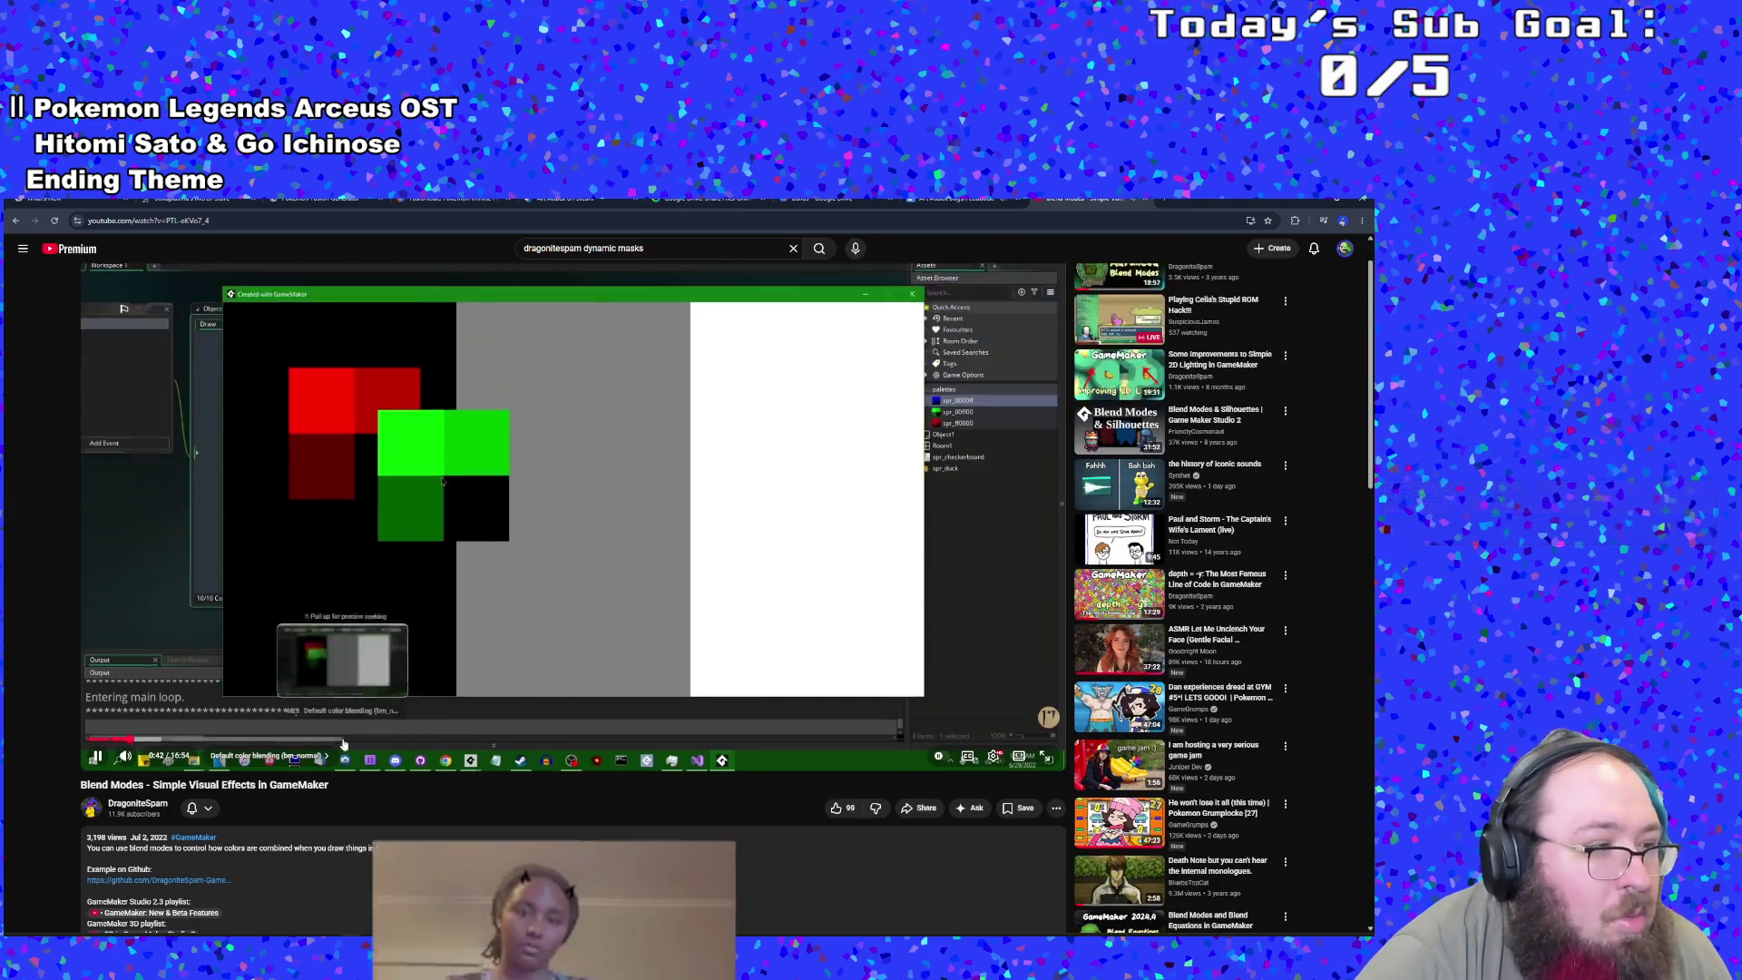
scroll(343, 742, "up", 1)
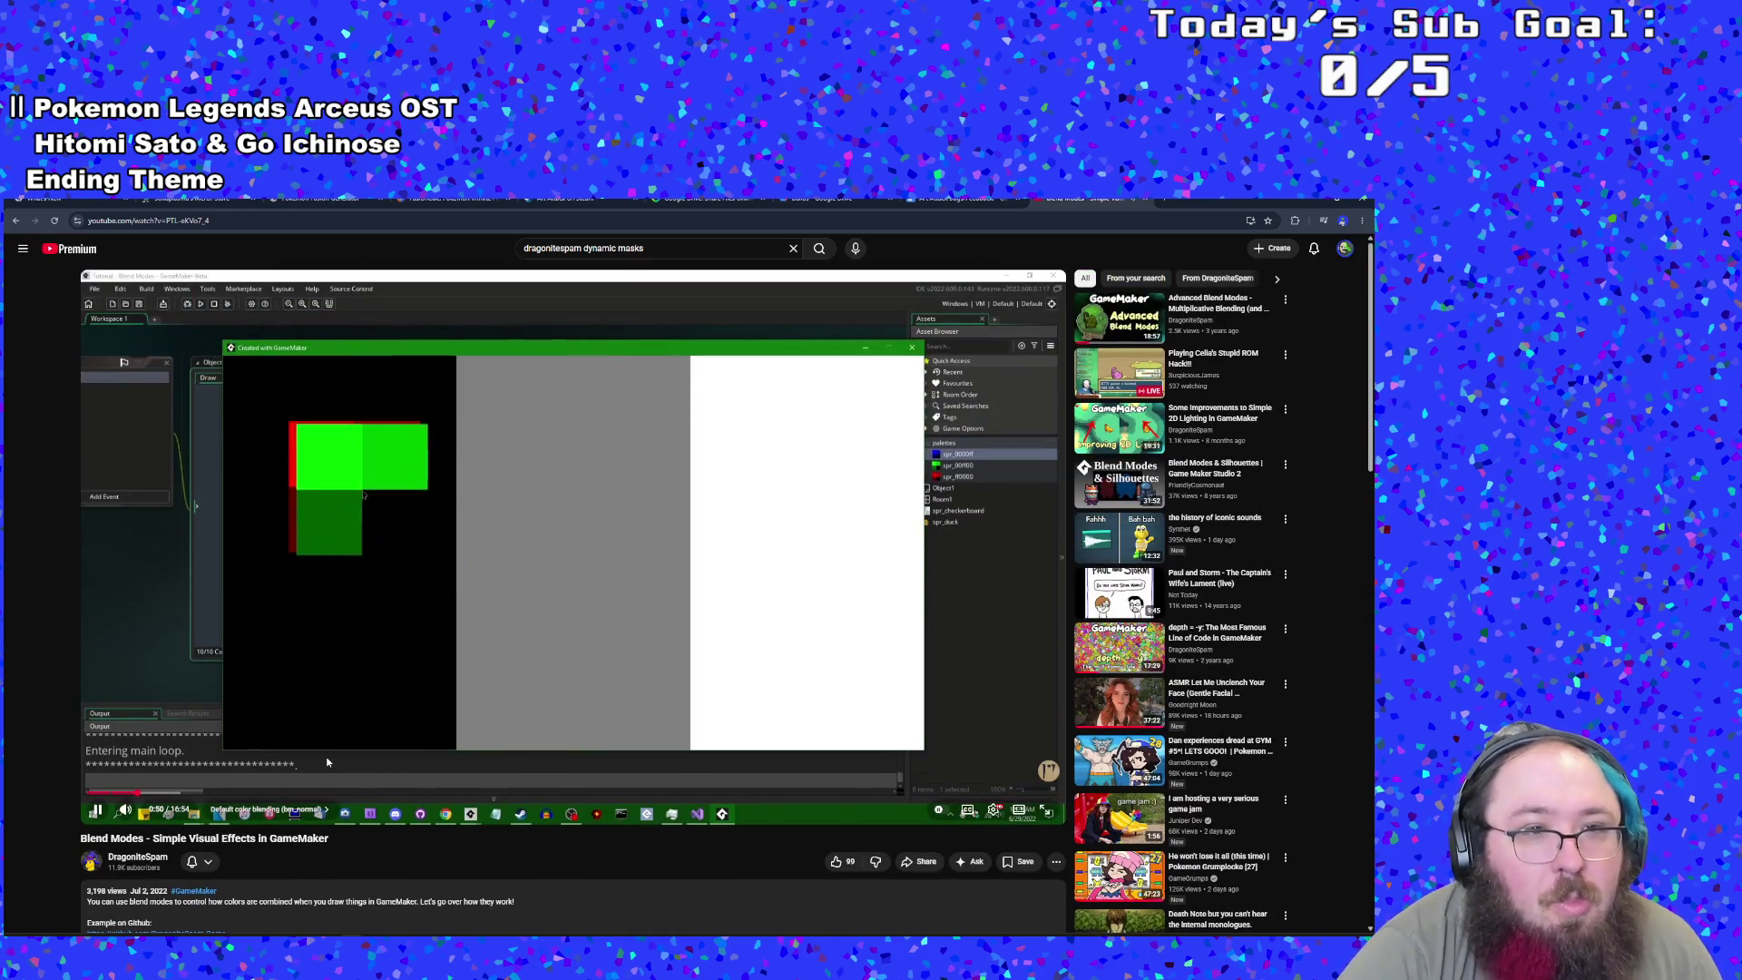
scroll(328, 769, "down", 3)
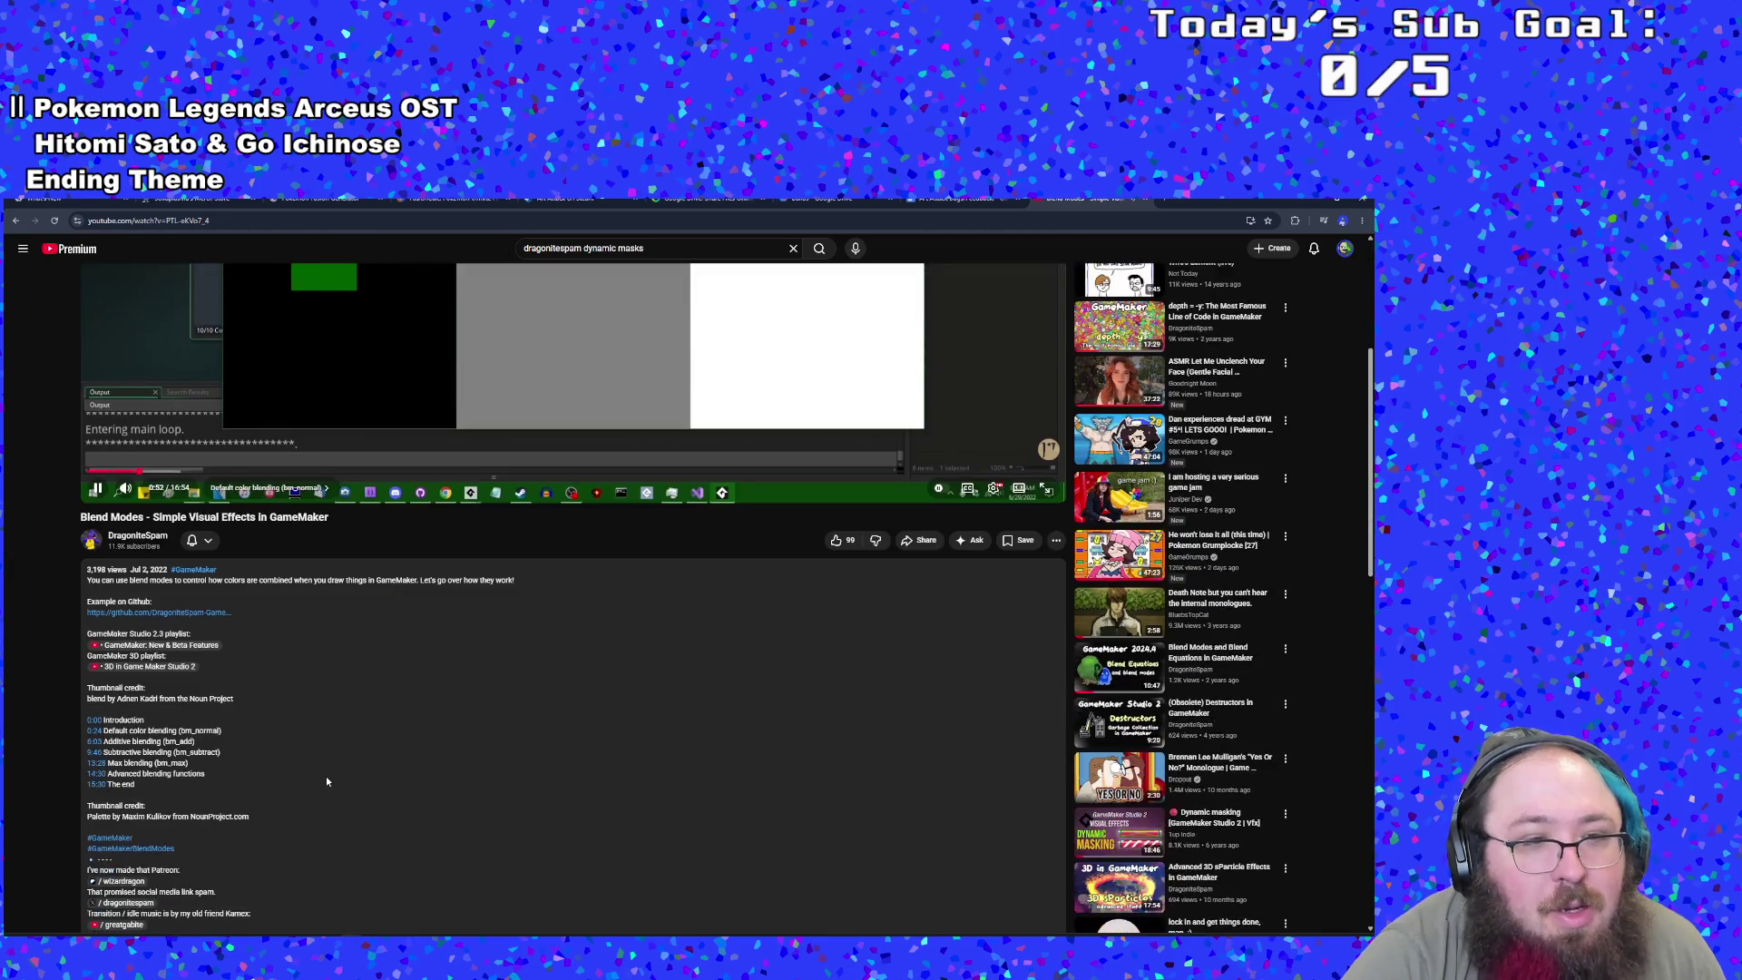
scroll(274, 798, "up", 3)
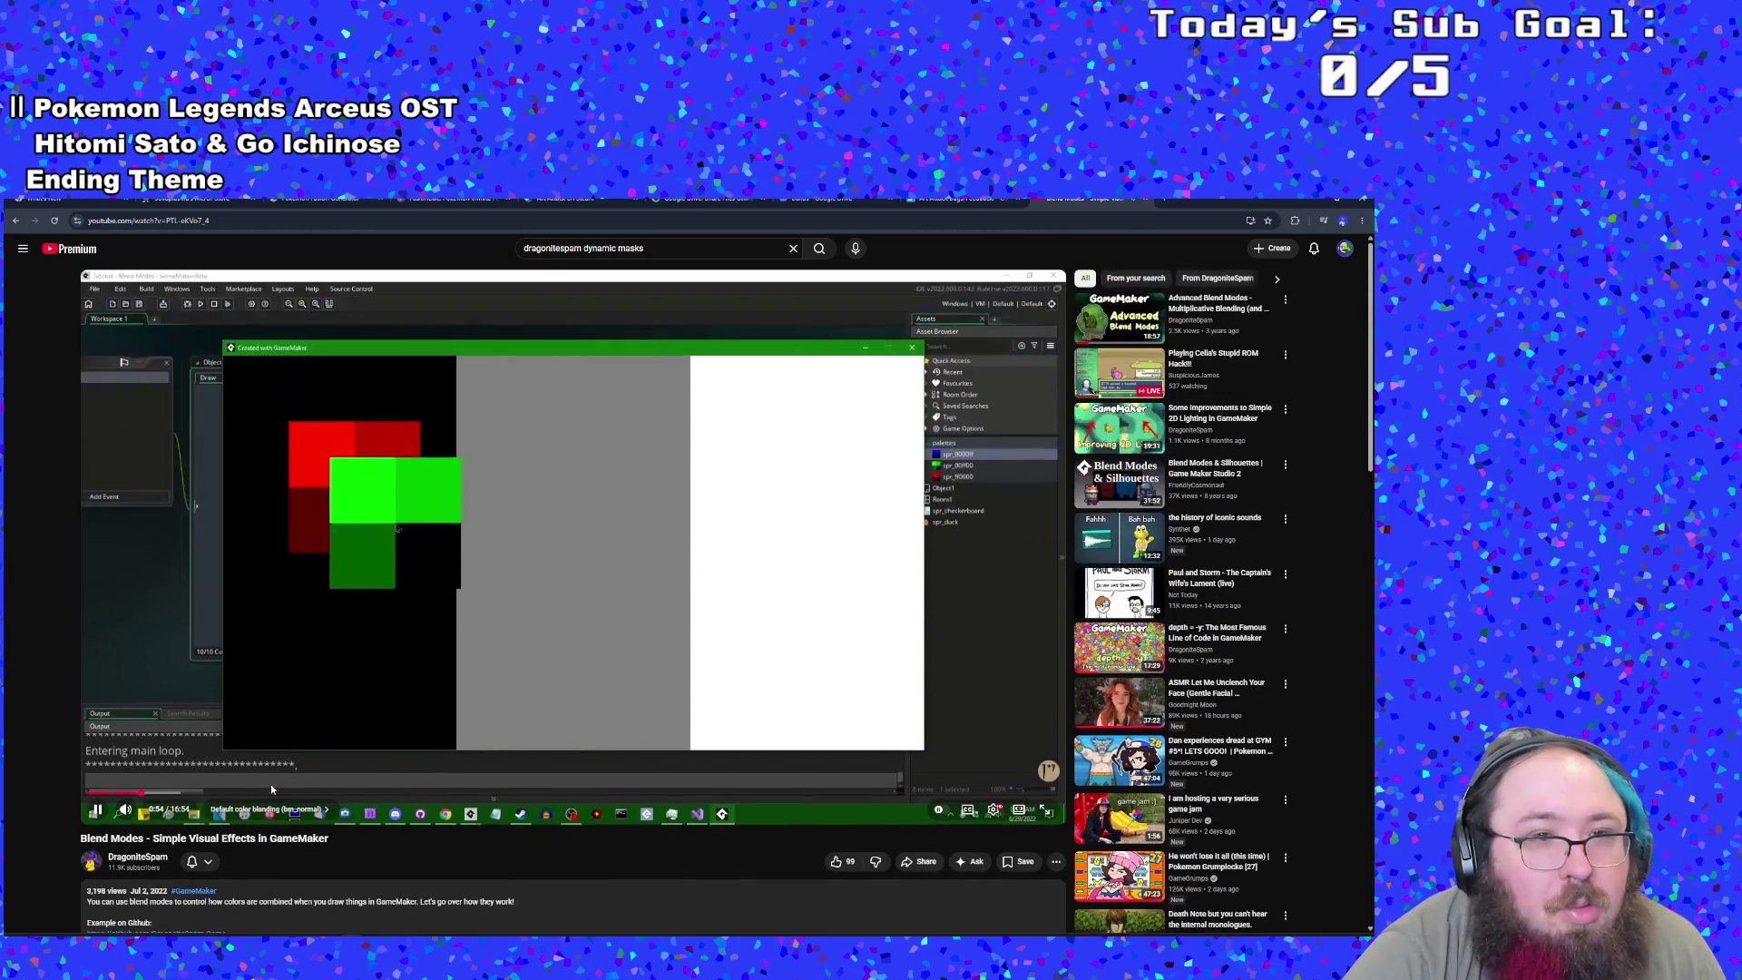
scroll(268, 794, "down", 2)
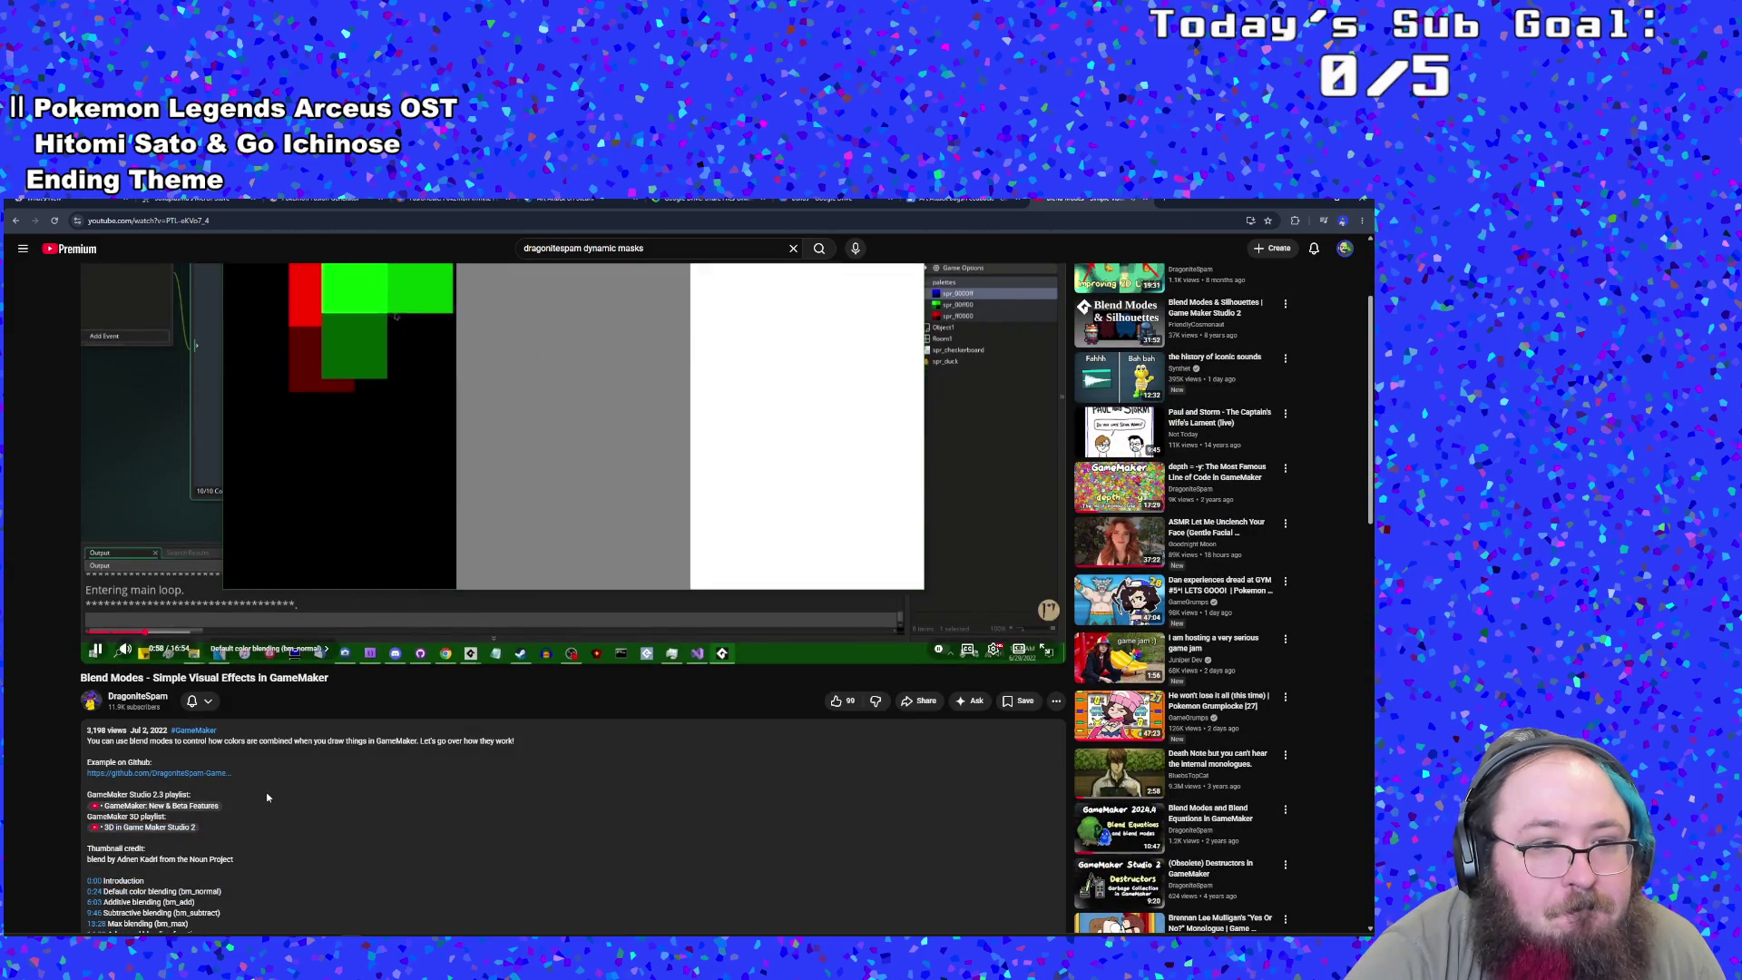
scroll(267, 797, "down", 1)
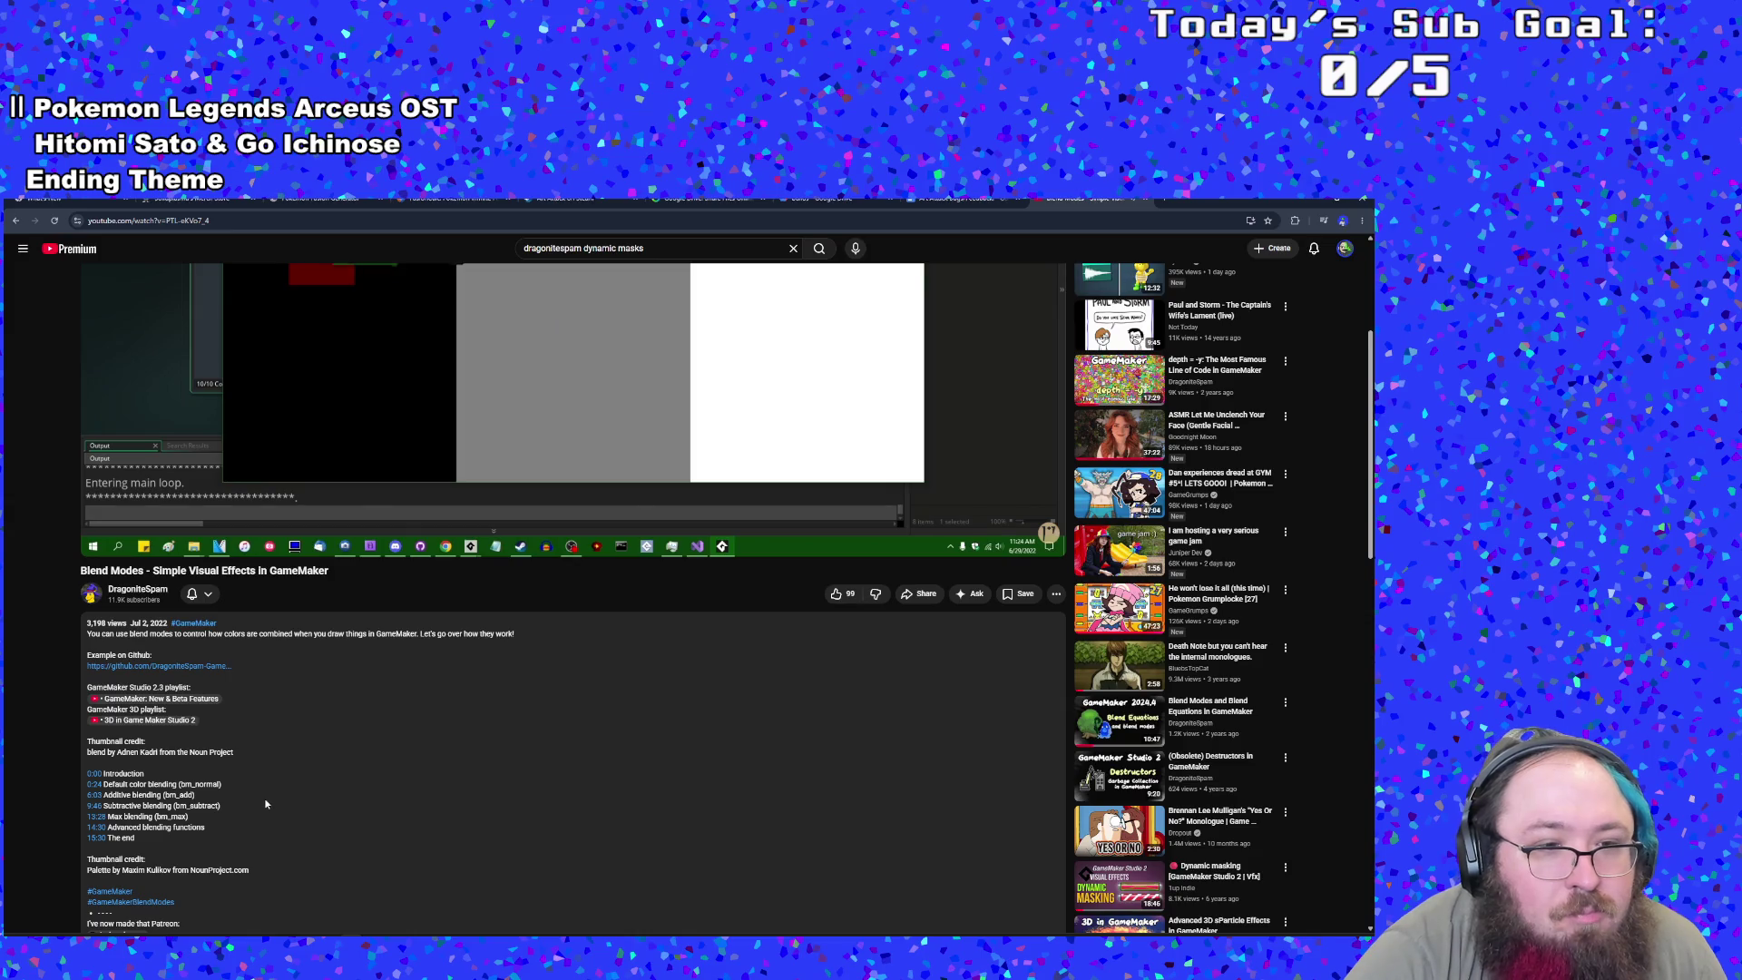
scroll(272, 800, "up", 3)
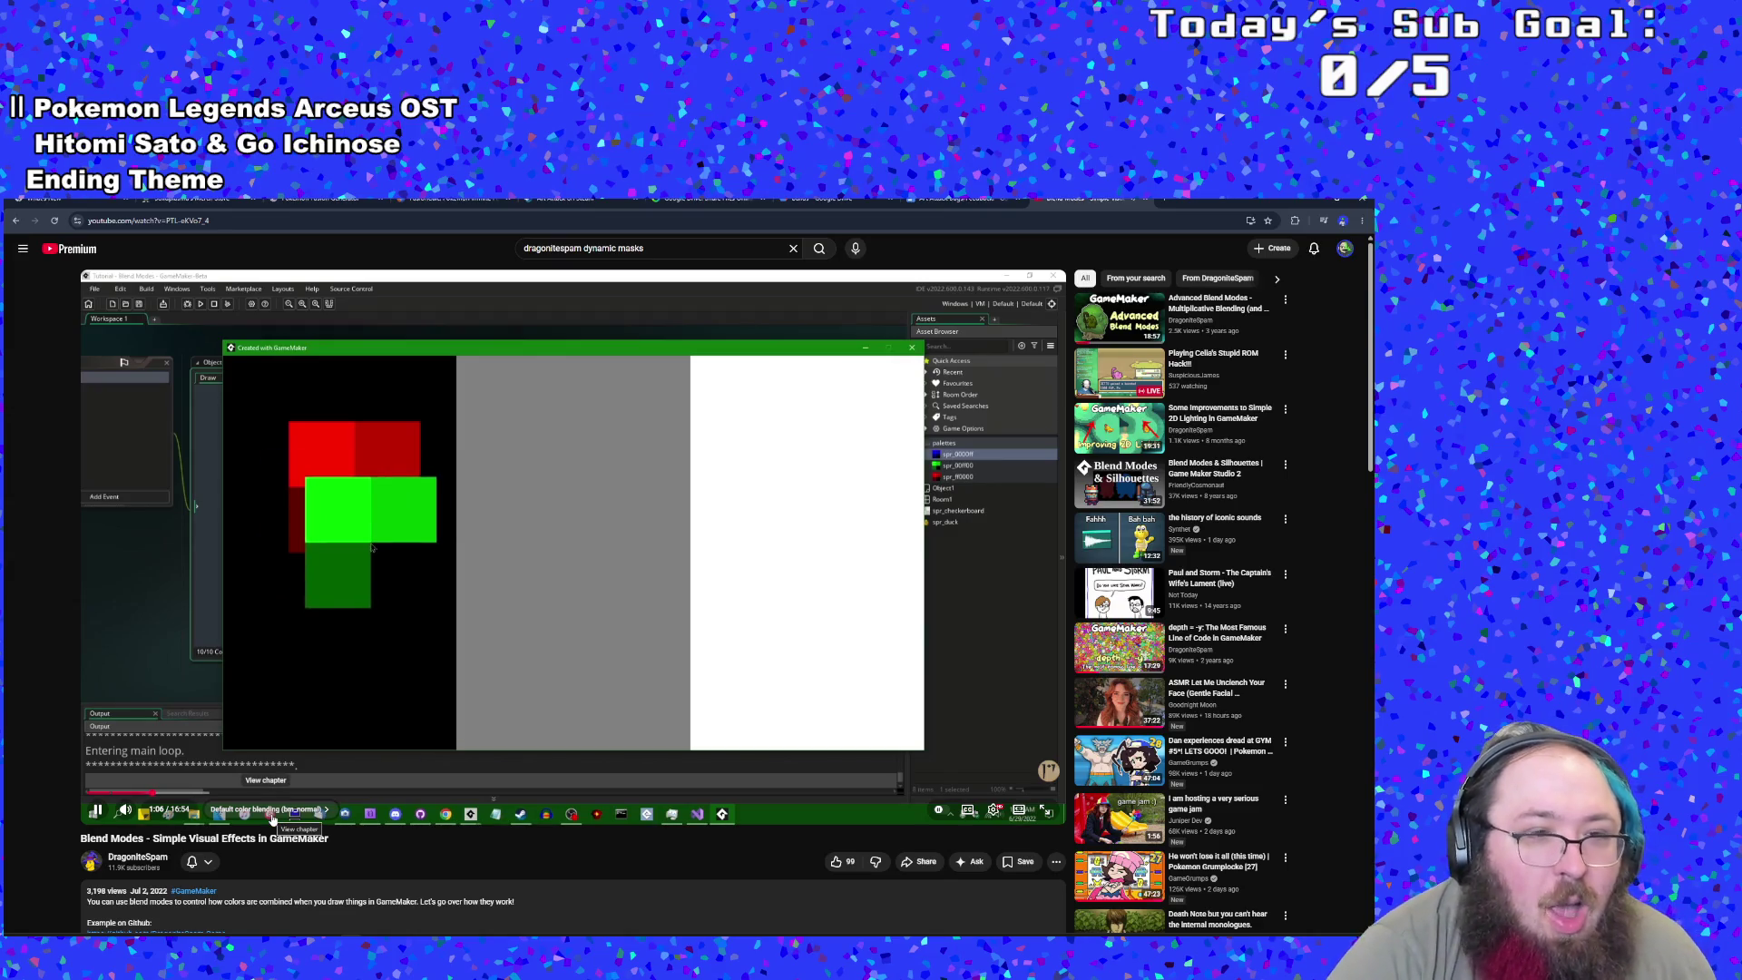
scroll(275, 844, "down", 1)
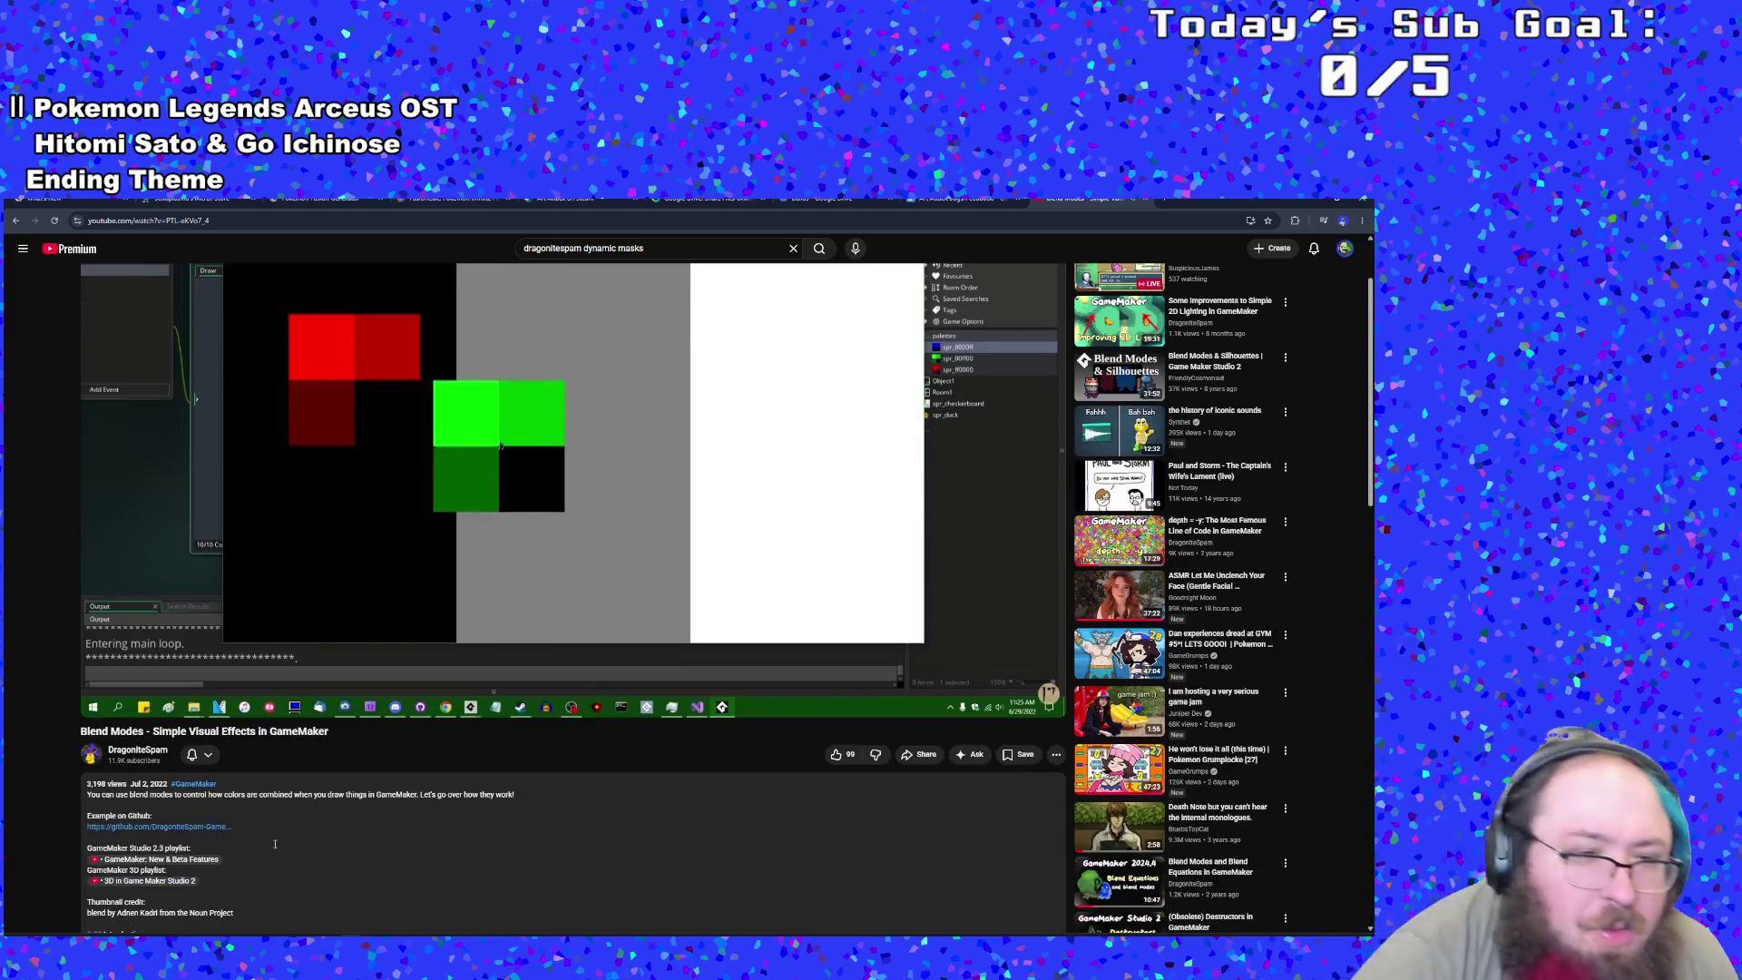
scroll(275, 844, "up", 1)
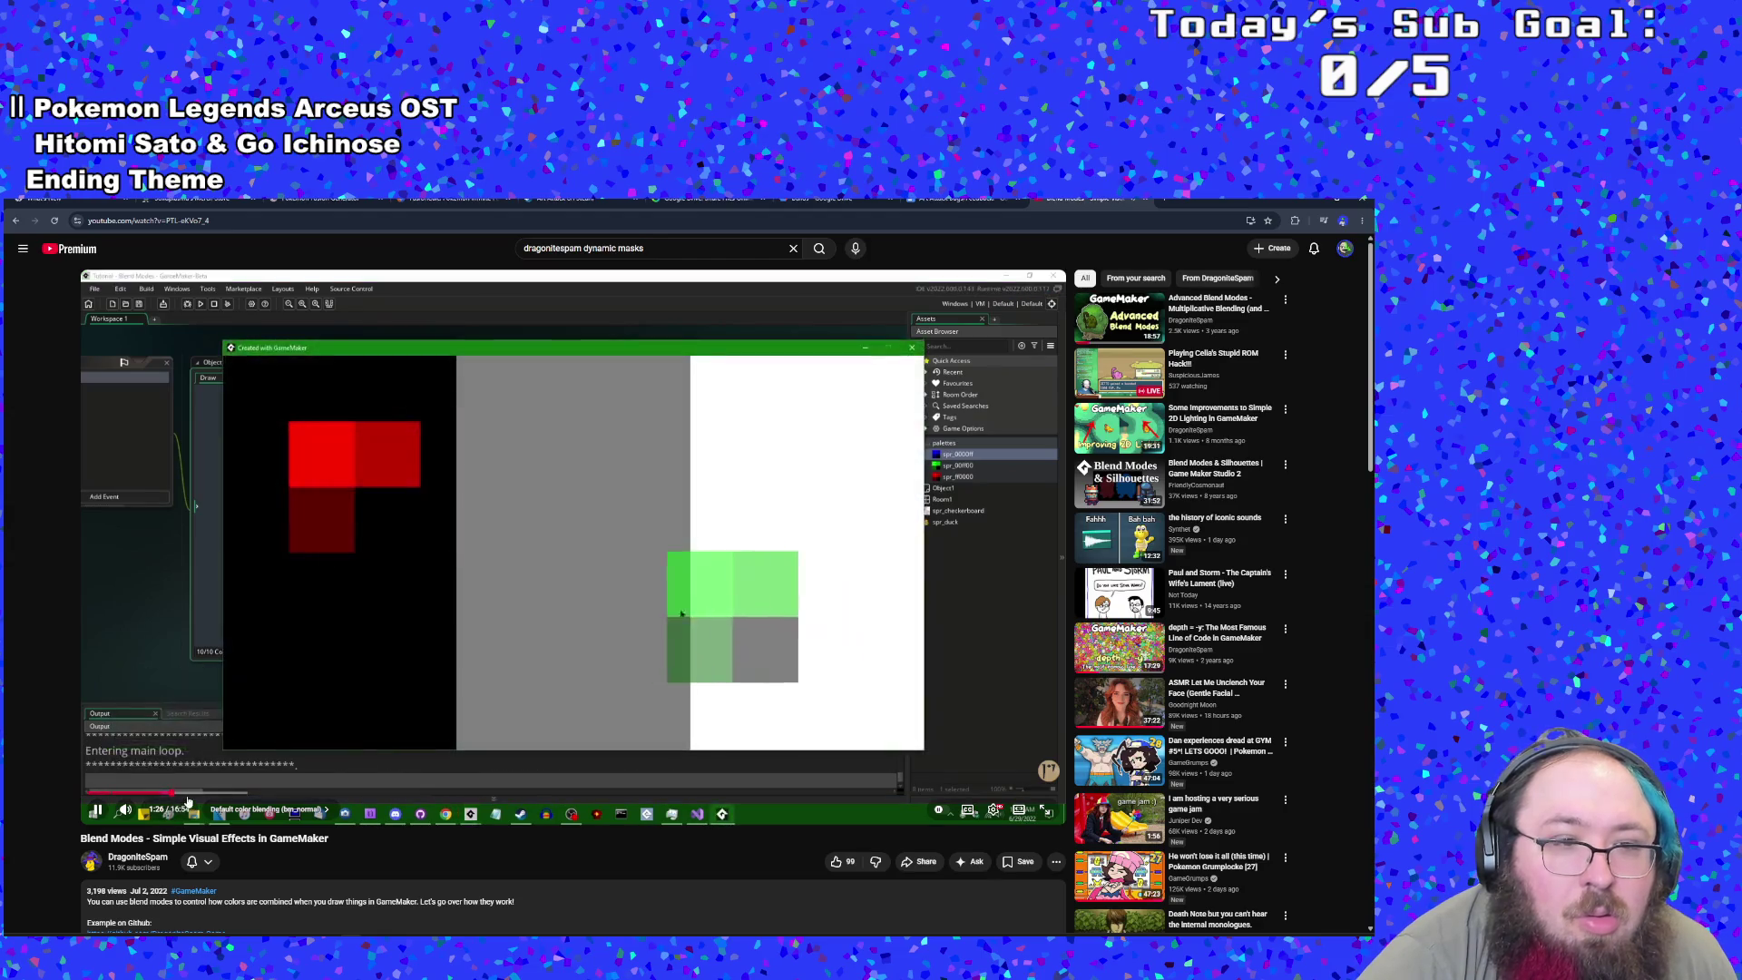
scroll(169, 806, "down", 2)
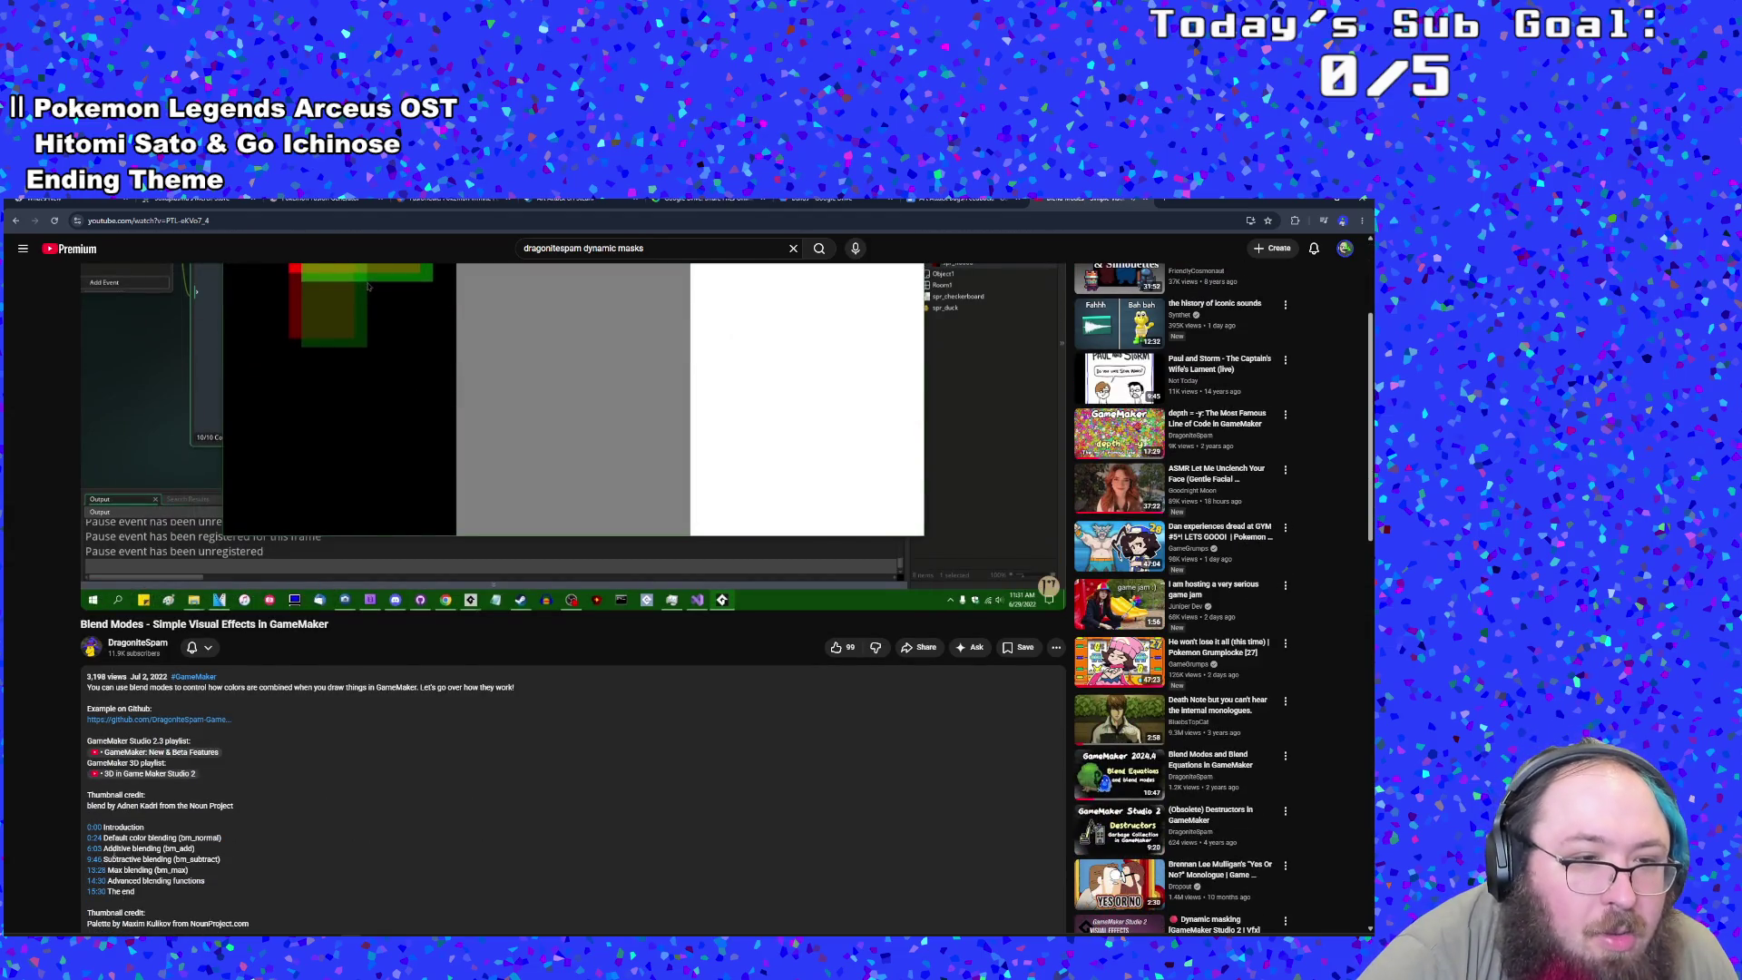
left_click(100, 849)
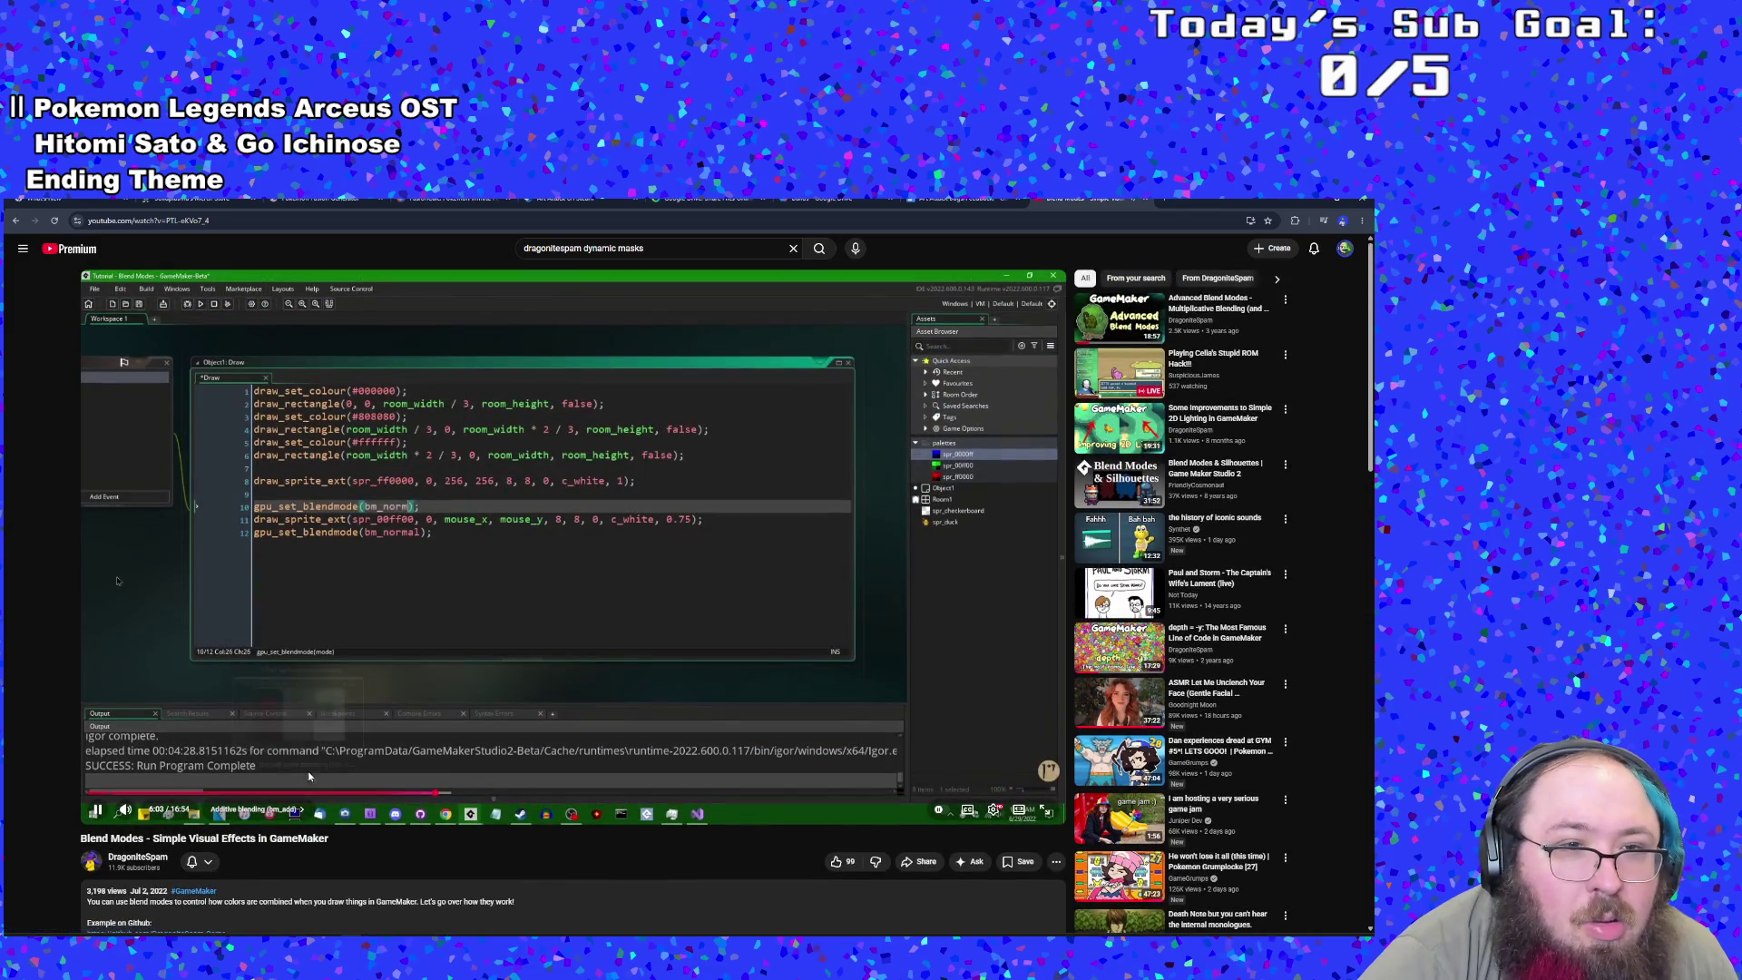
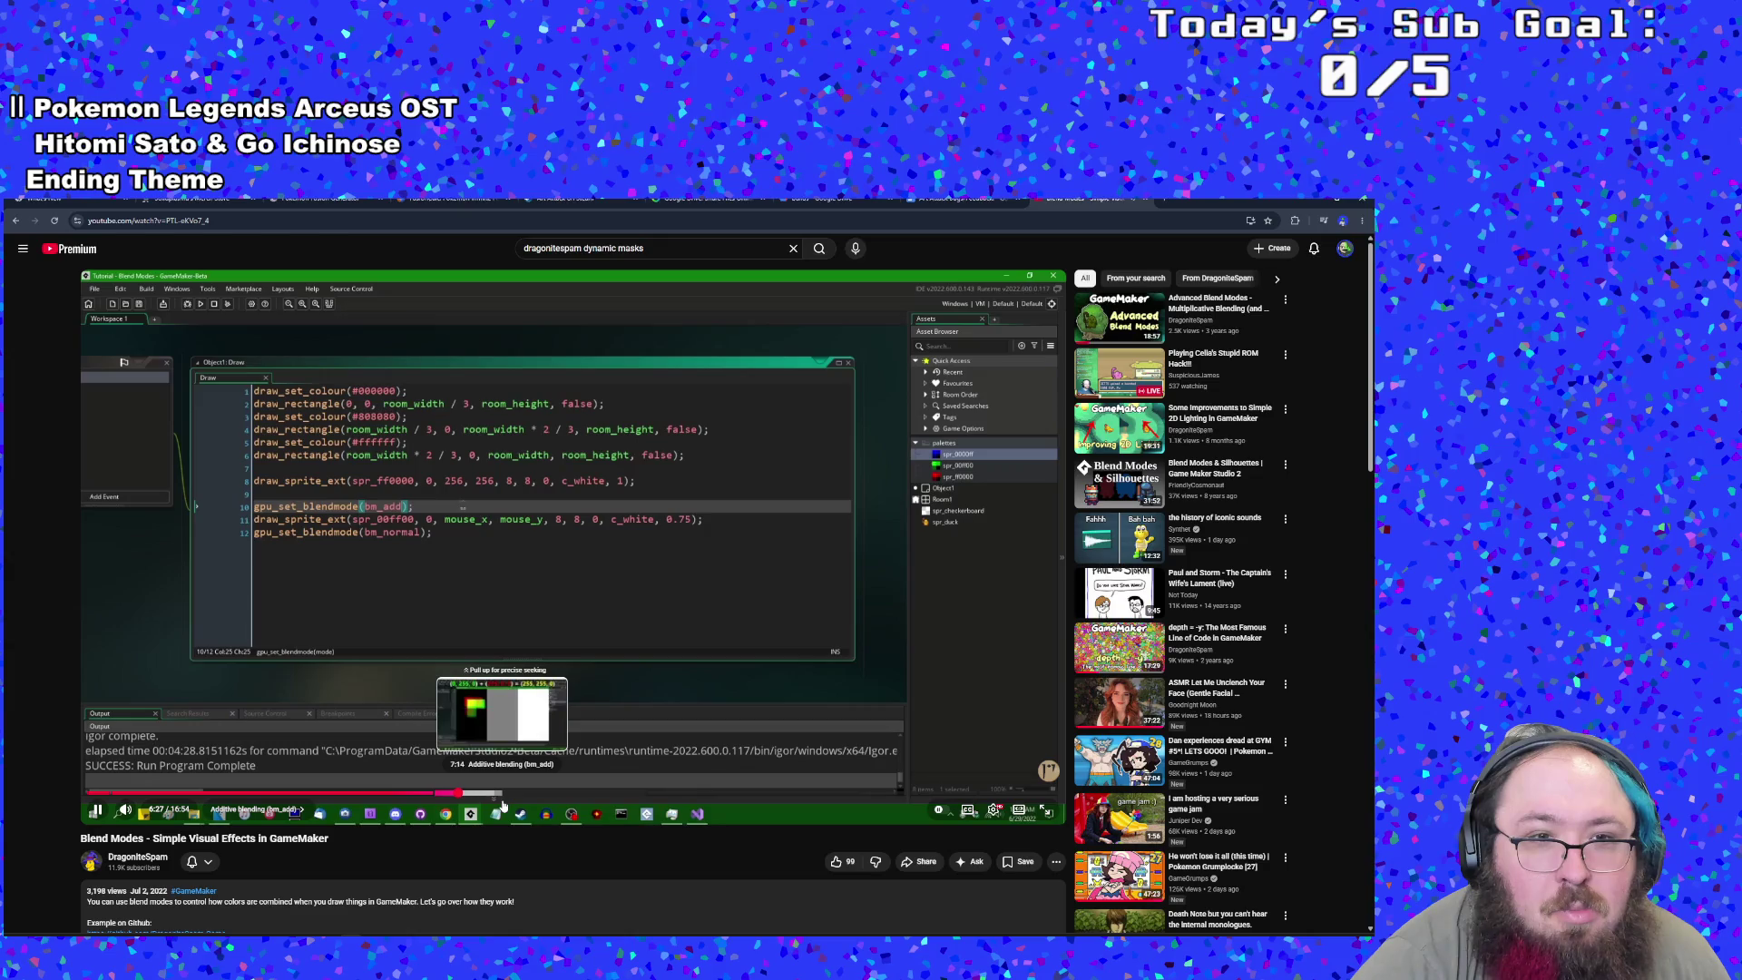
- Pause the blend modes tutorial and return to the bm_normal line of the RegMask script
key("space")
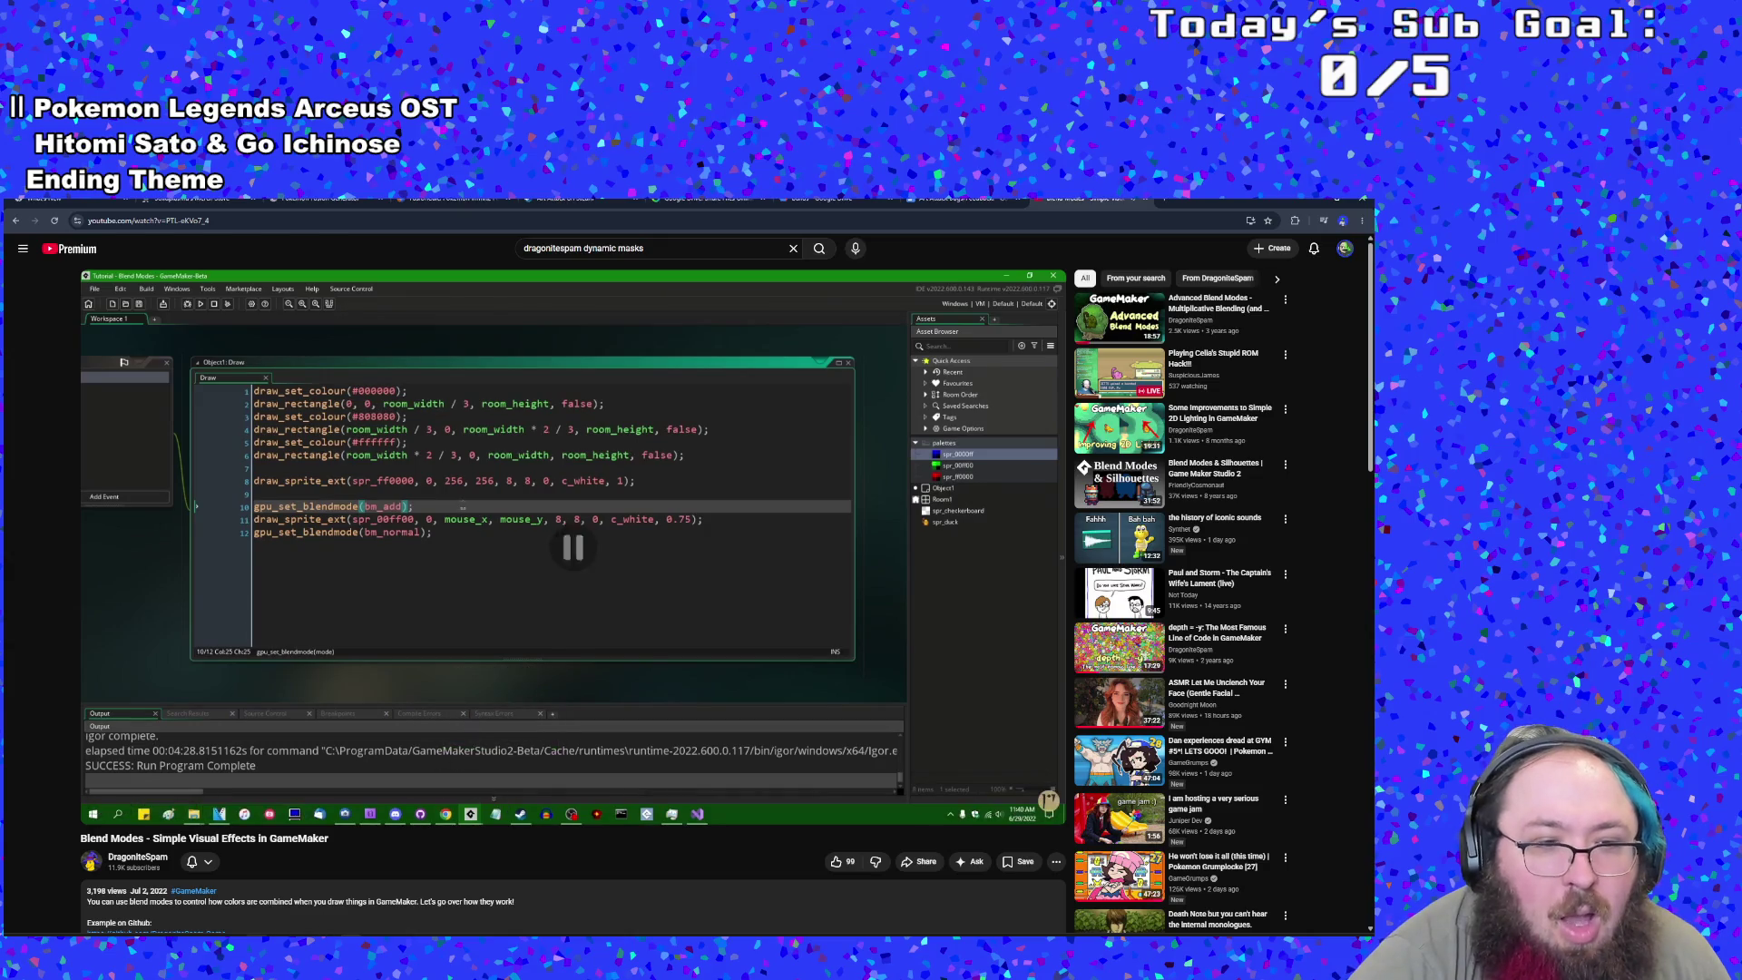
key("alt+Tab")
left_click(552, 610)
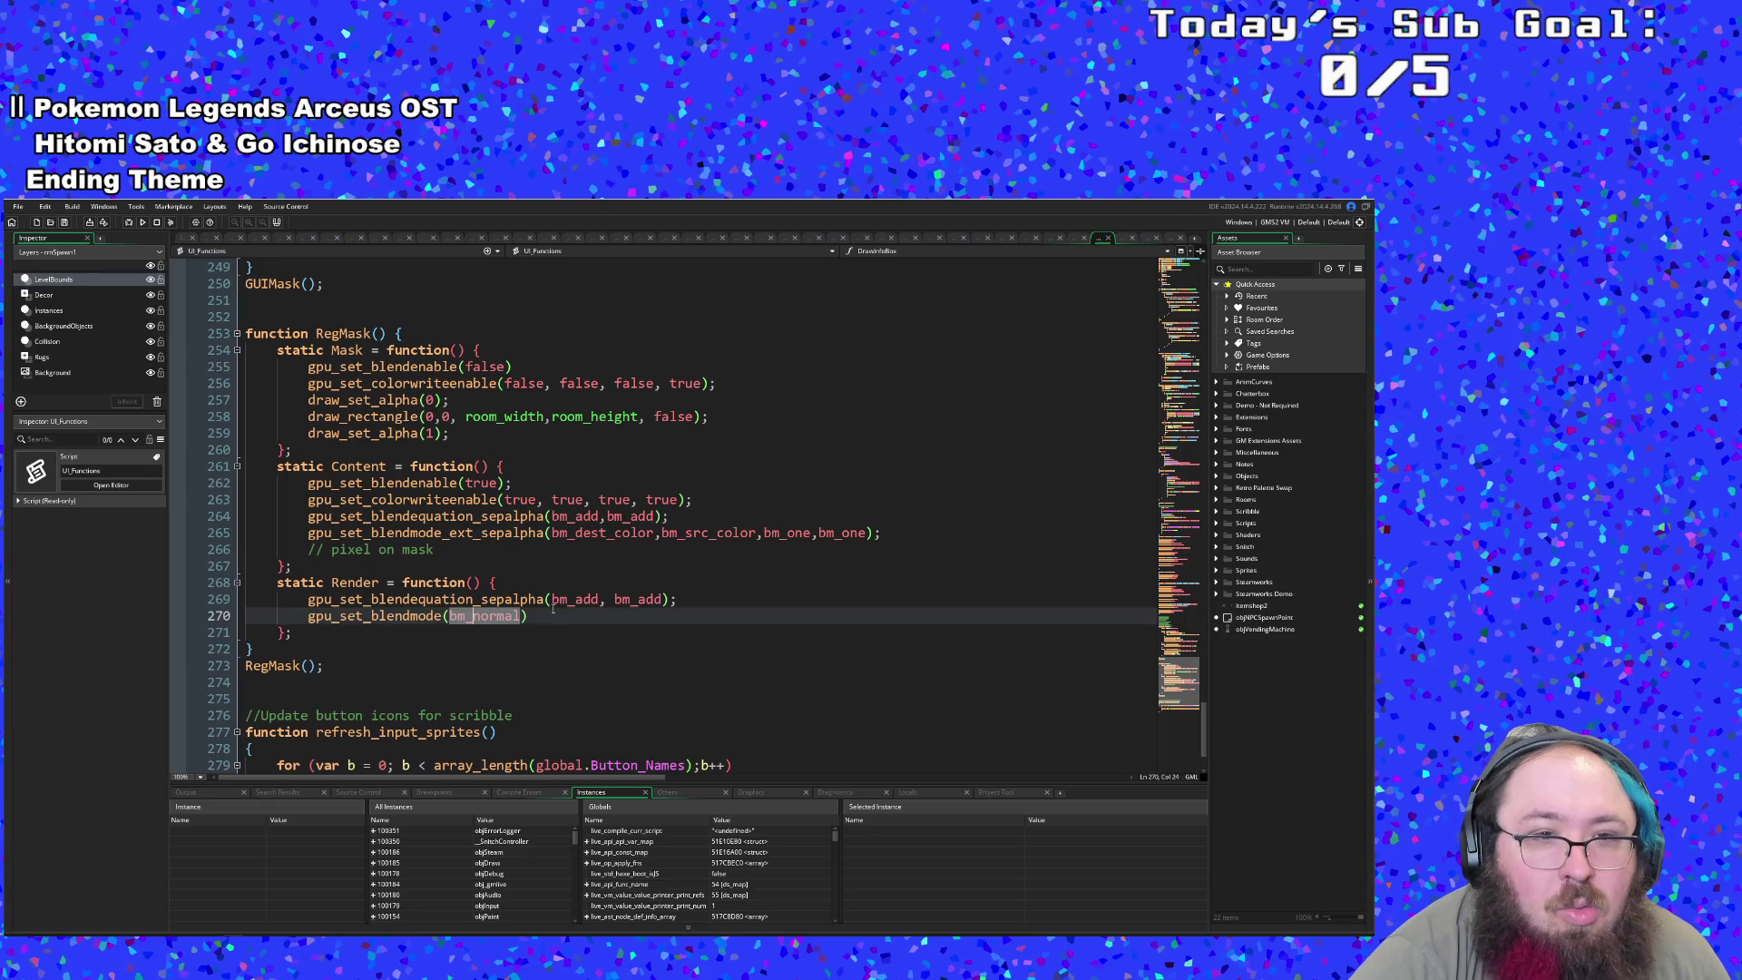
- On line 265, change the bm_src_color factor to bm_inv_src_color
scroll(553, 609, "down", 2)
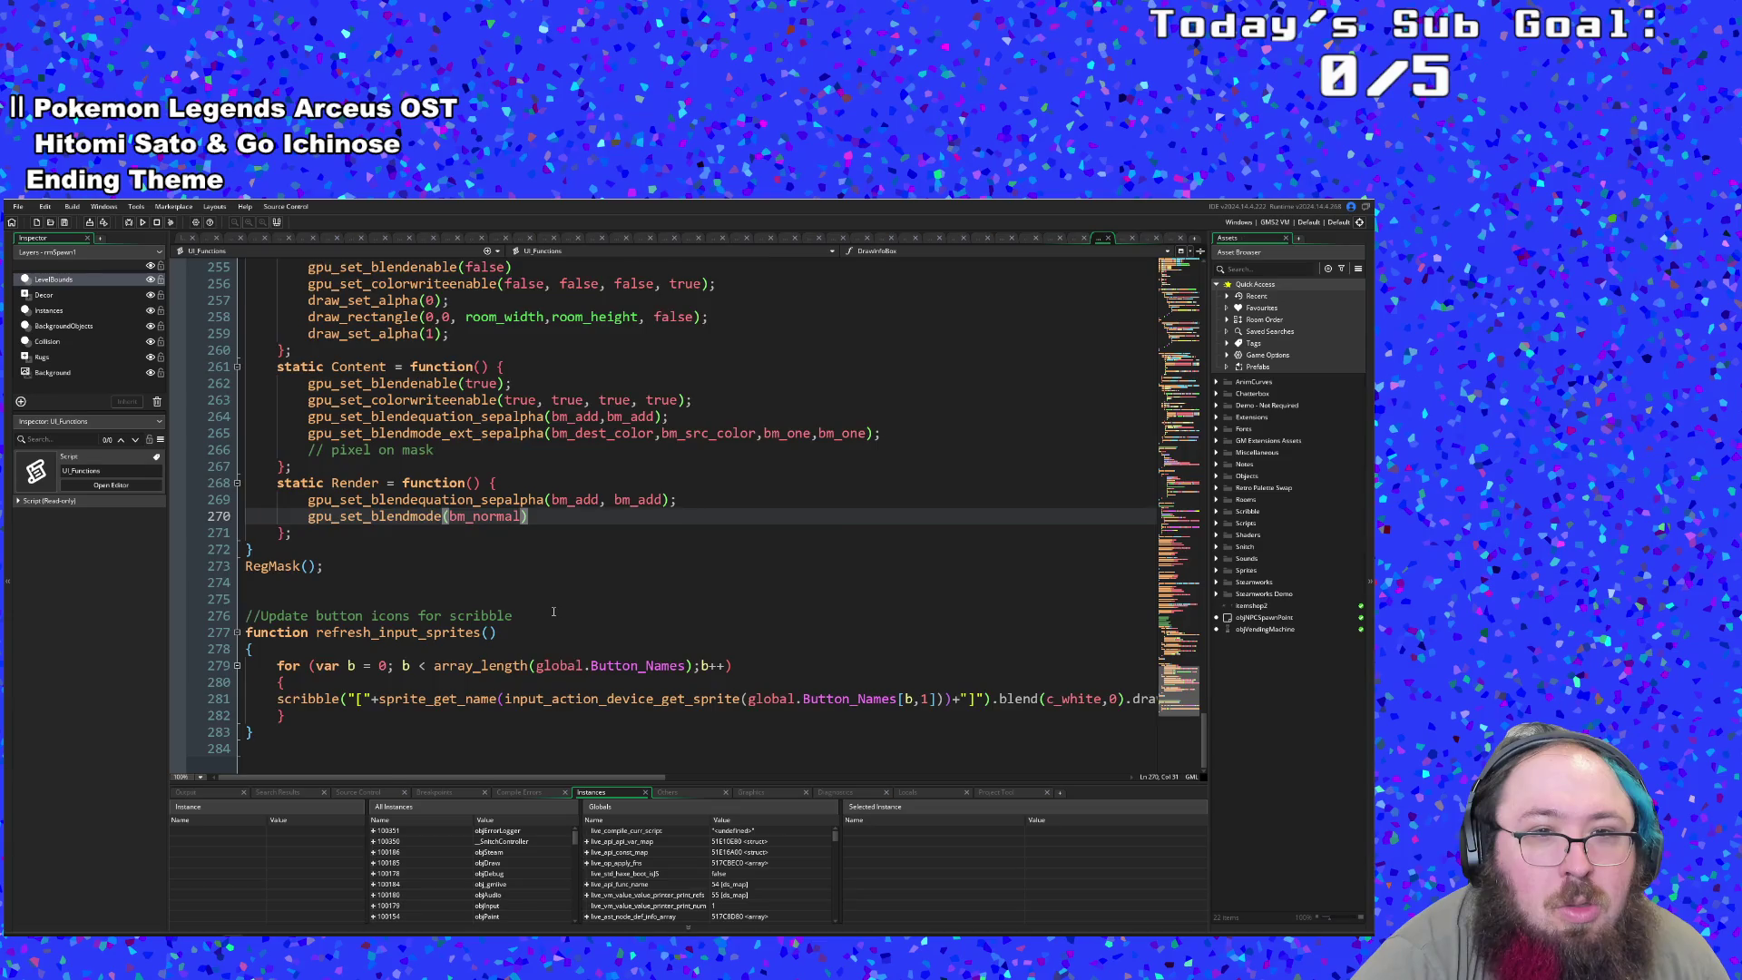
scroll(553, 612, "up", 2)
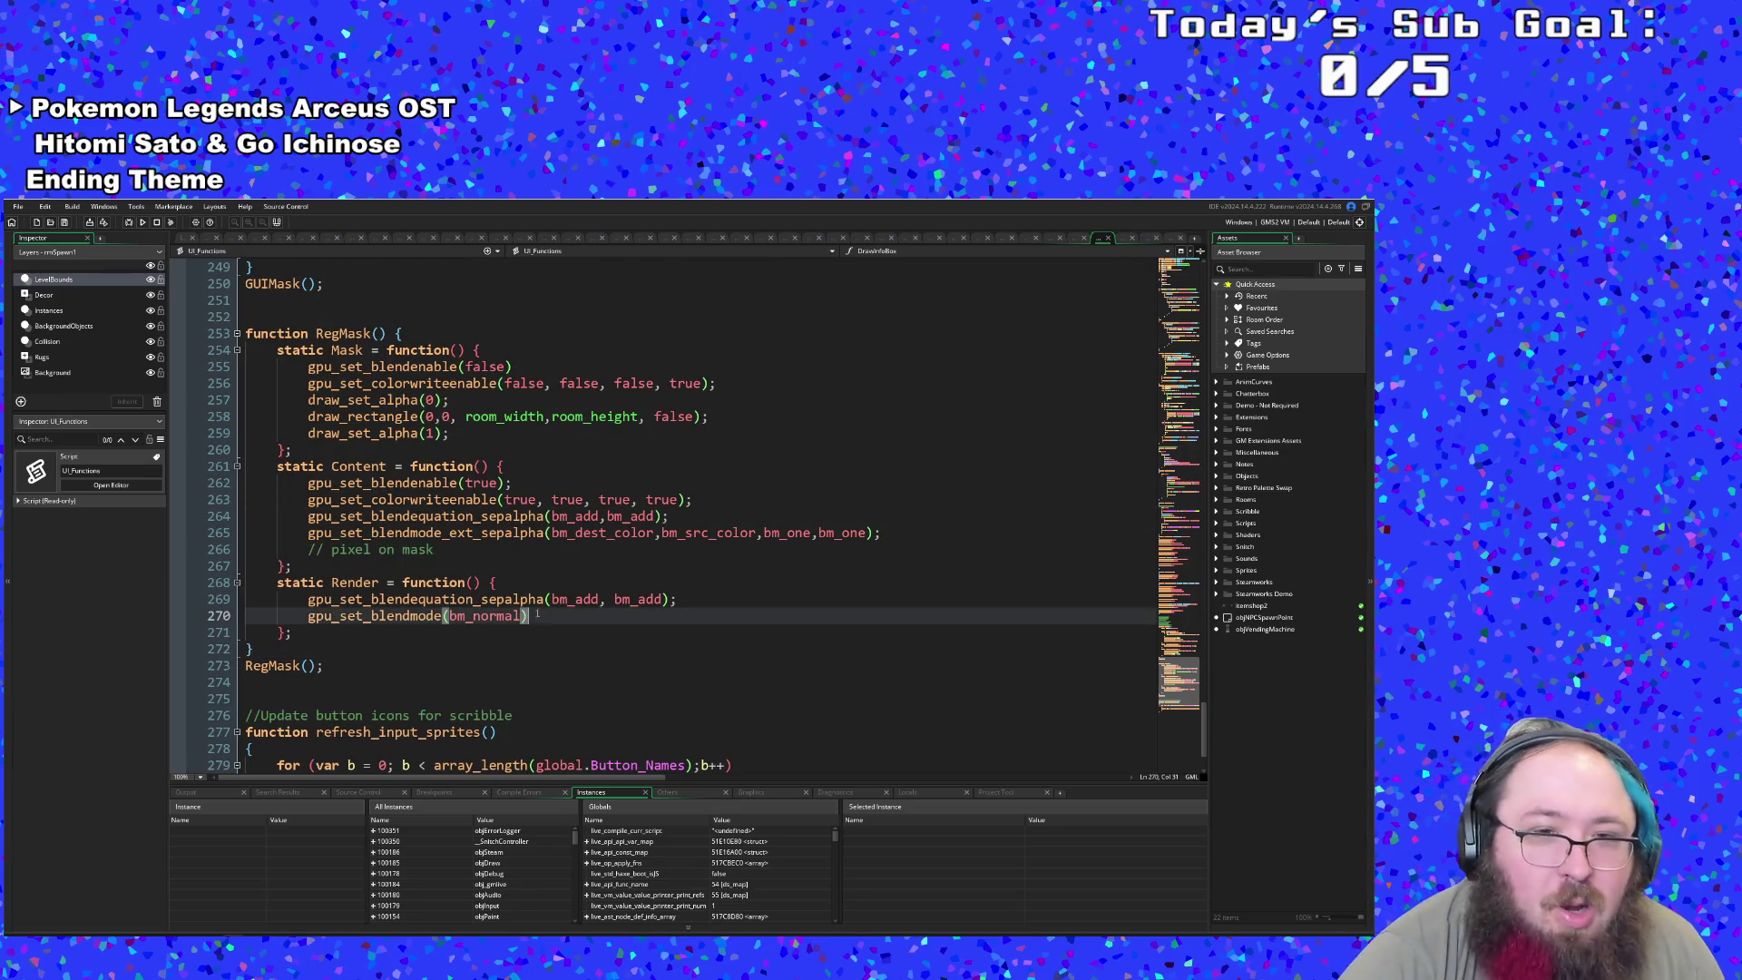
left_click(634, 536)
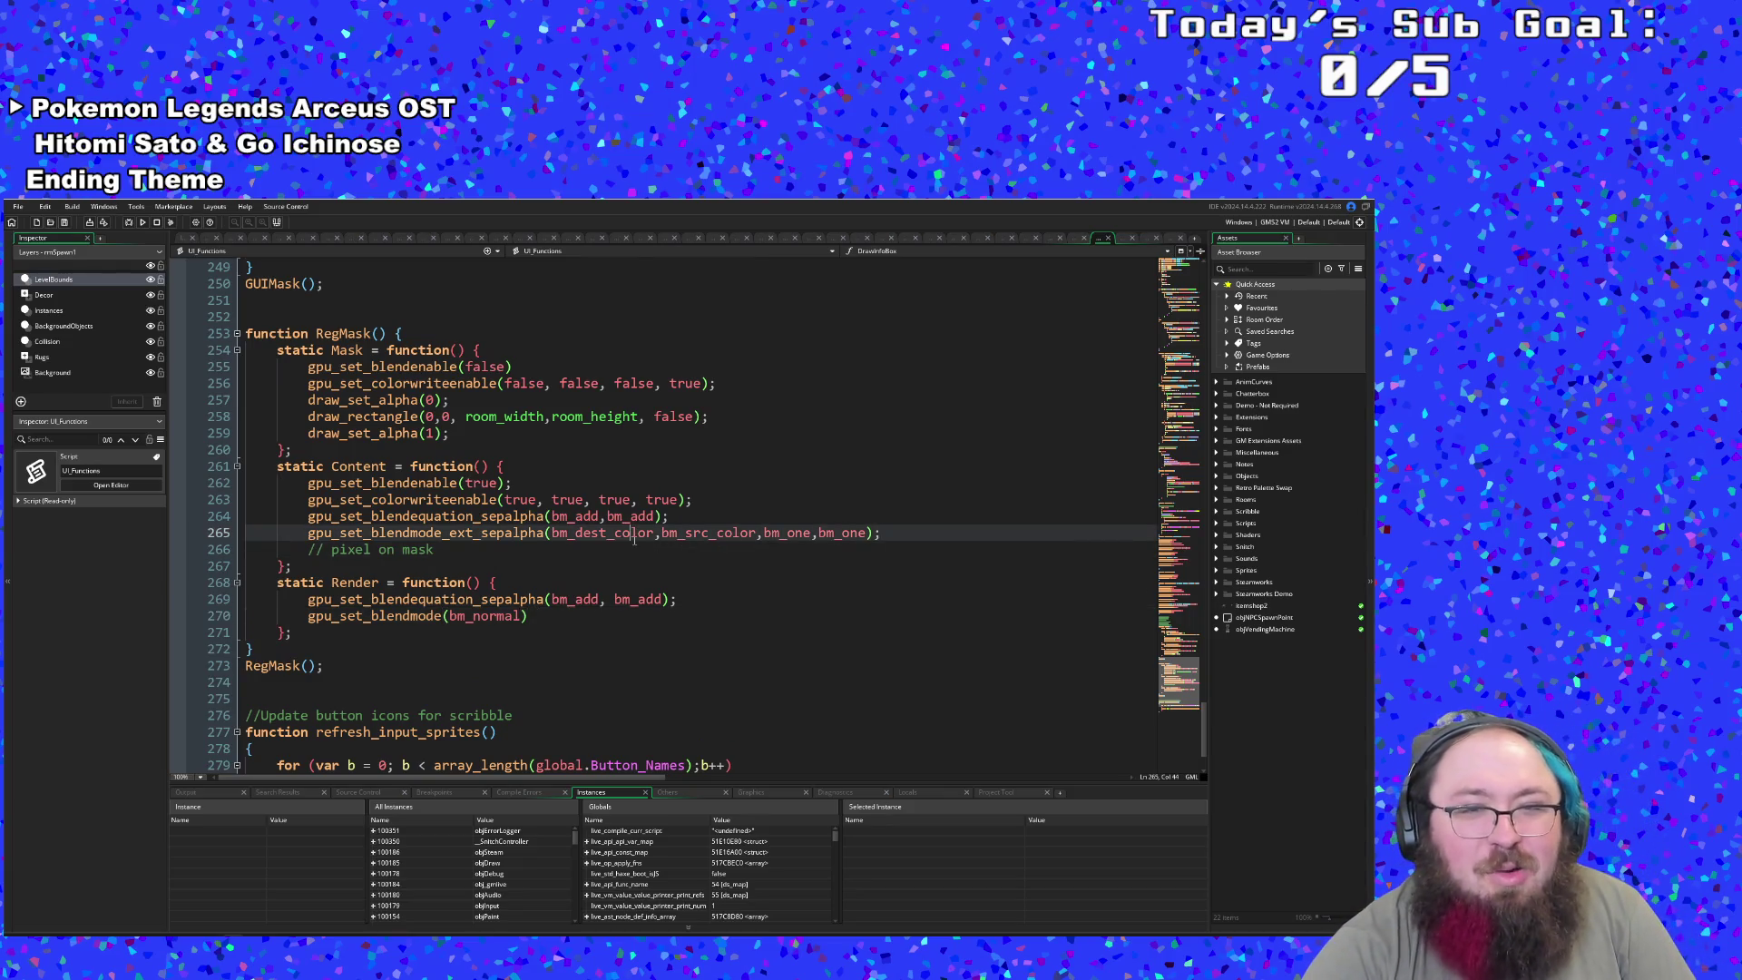
left_click(799, 536)
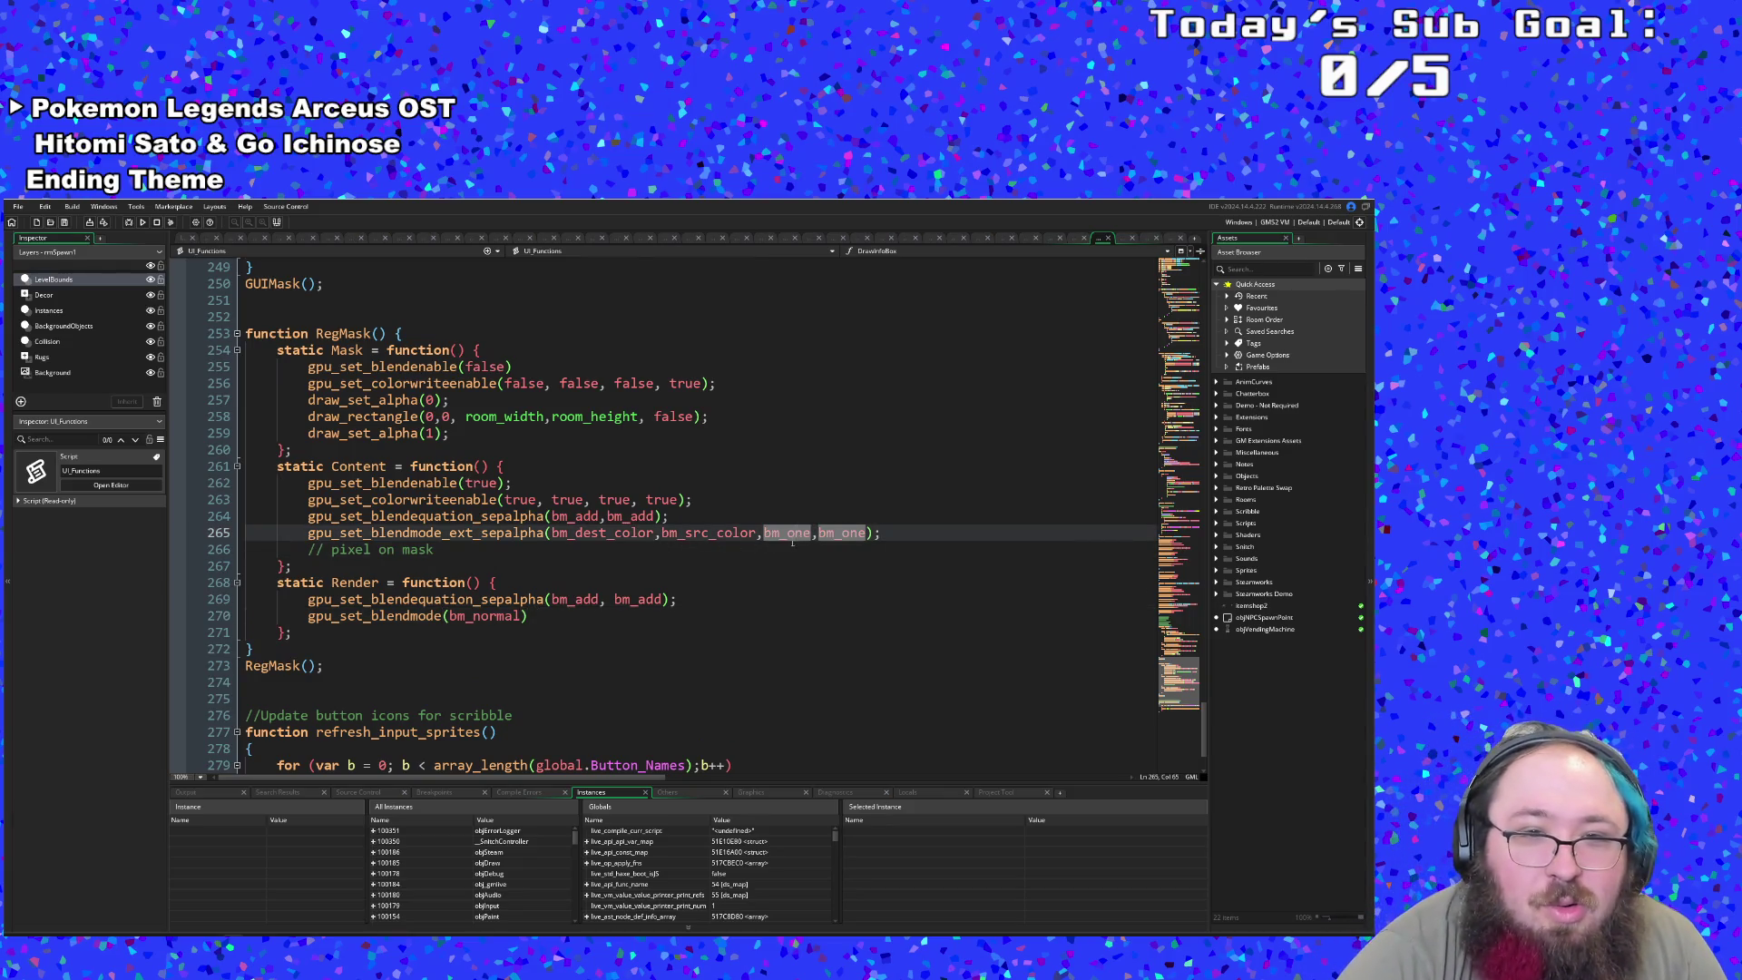
left_click(786, 544)
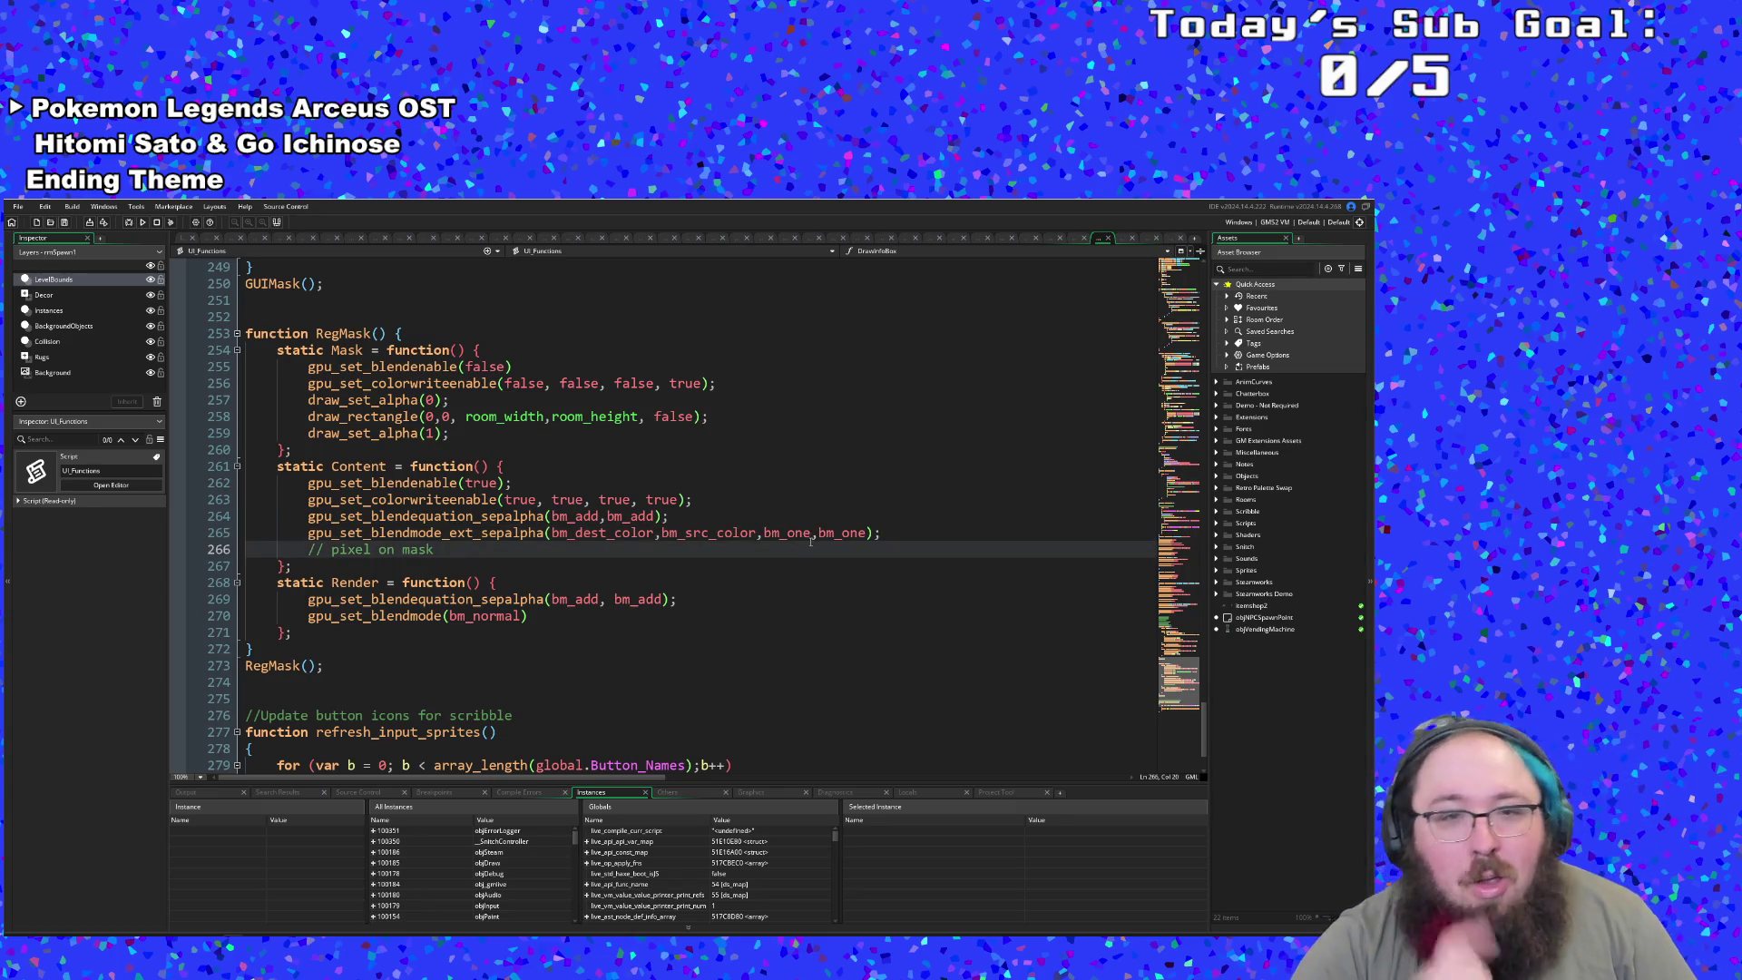
key("Up")
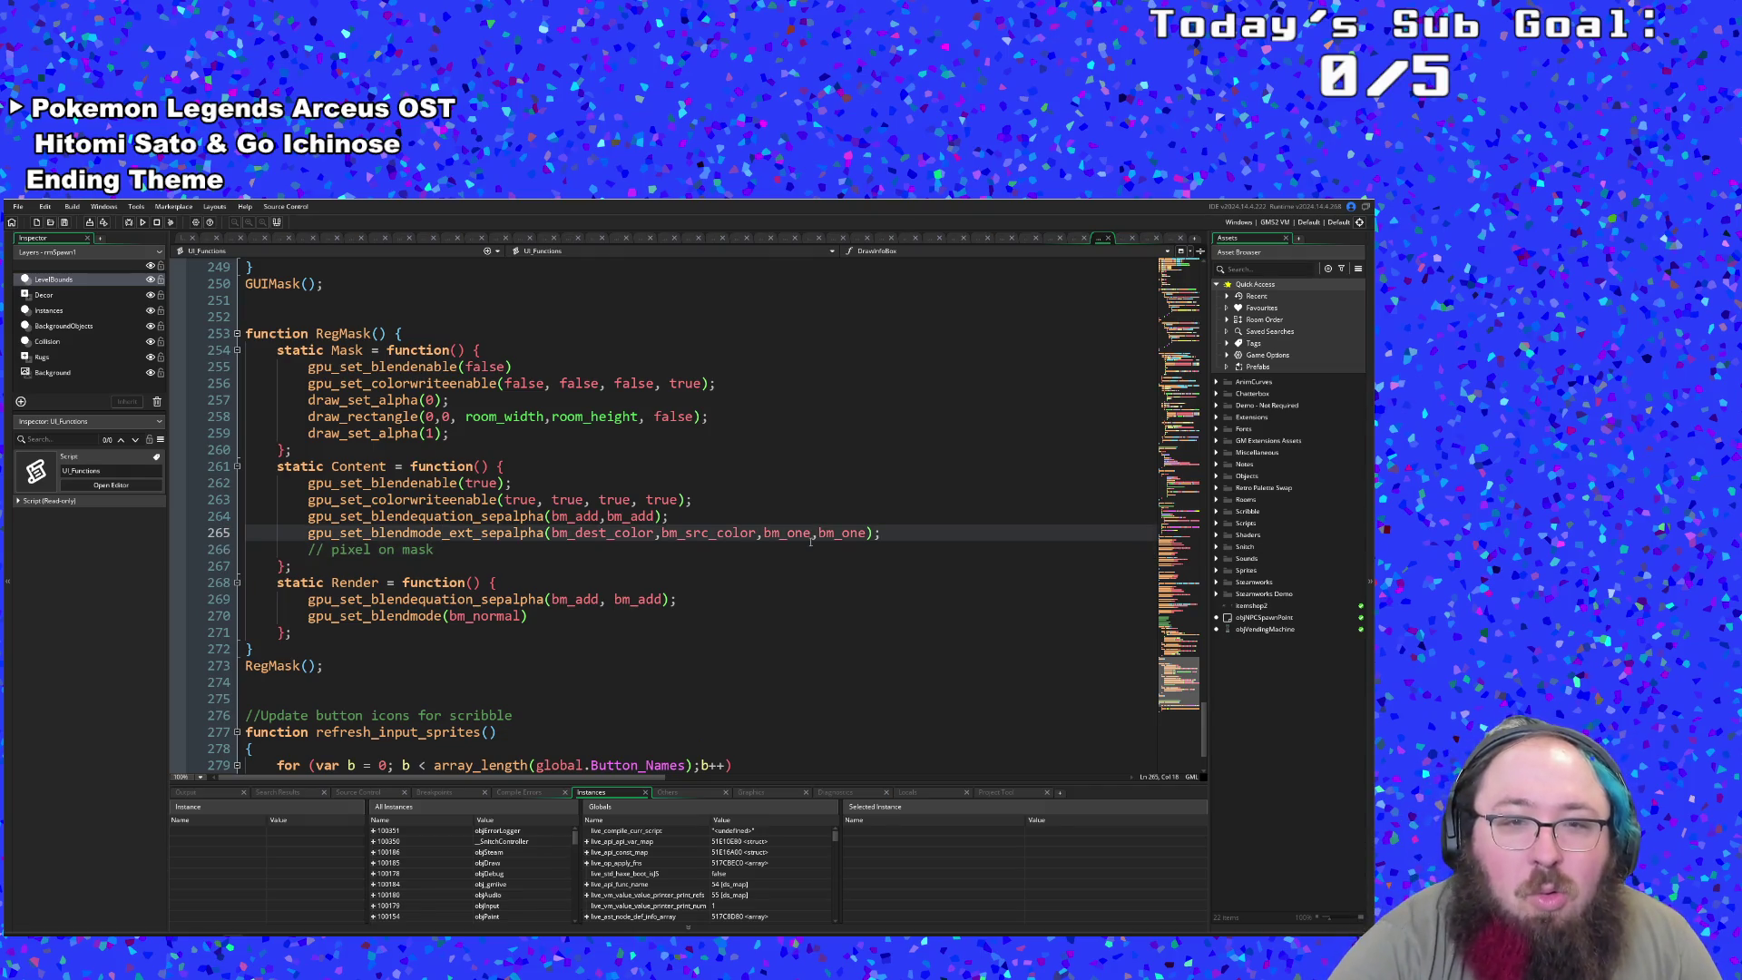
left_click(687, 534)
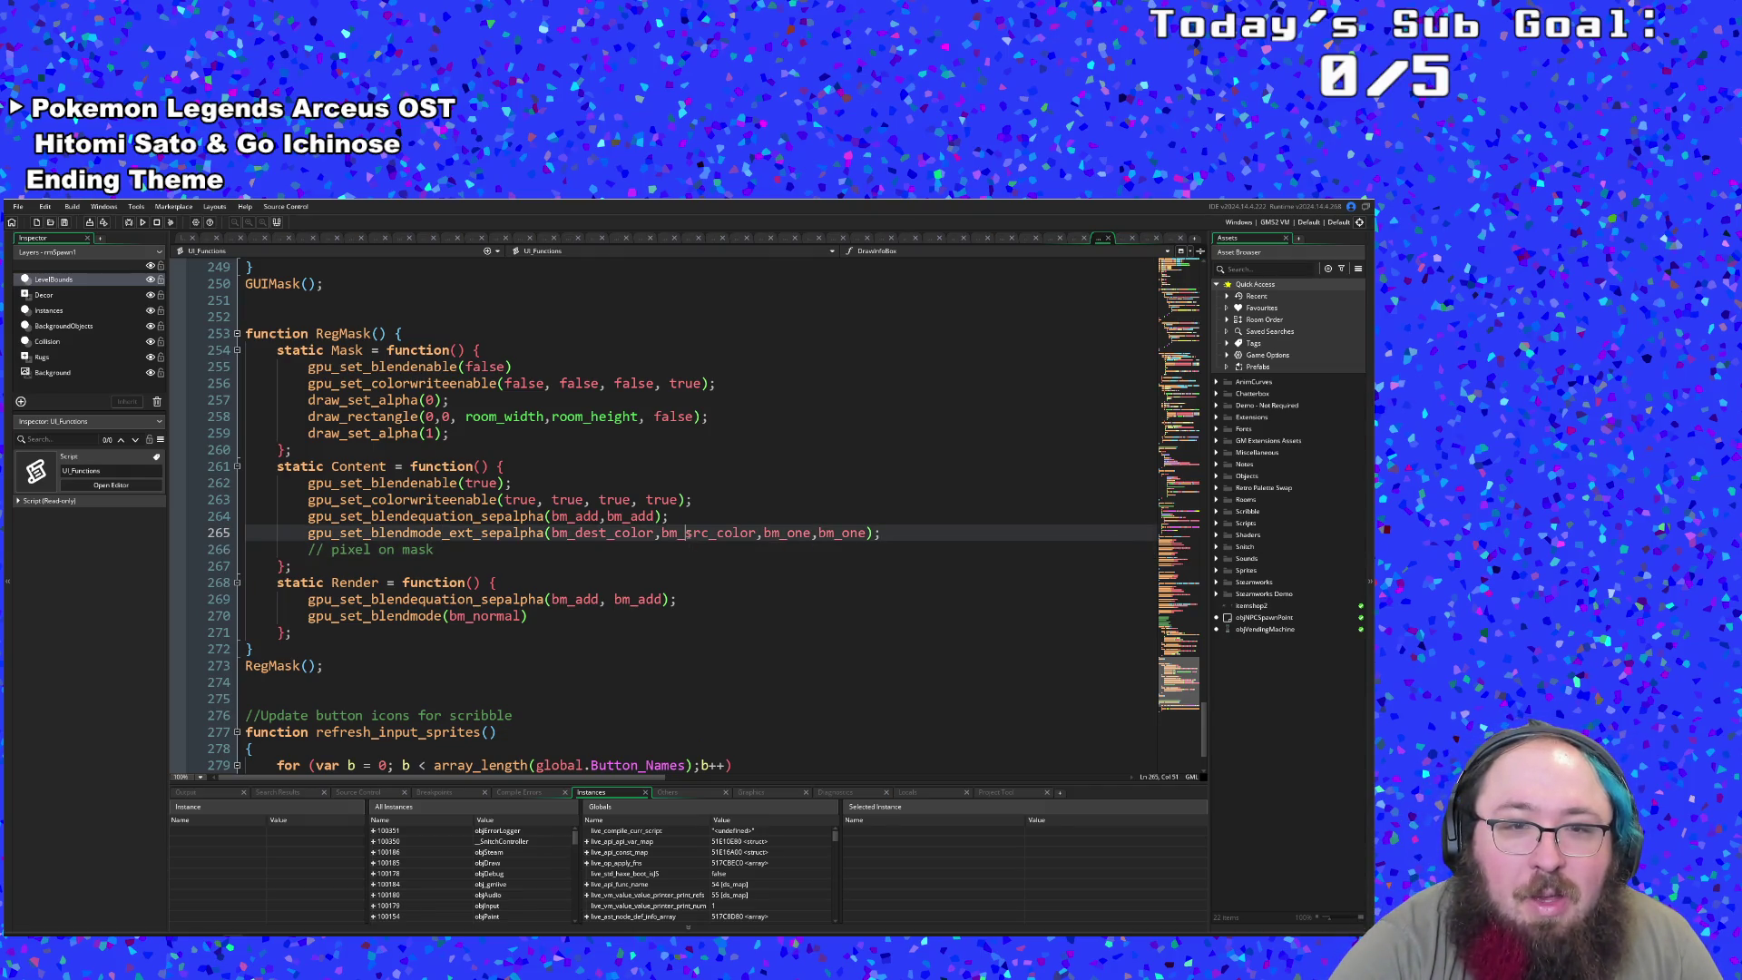
type("inv_")
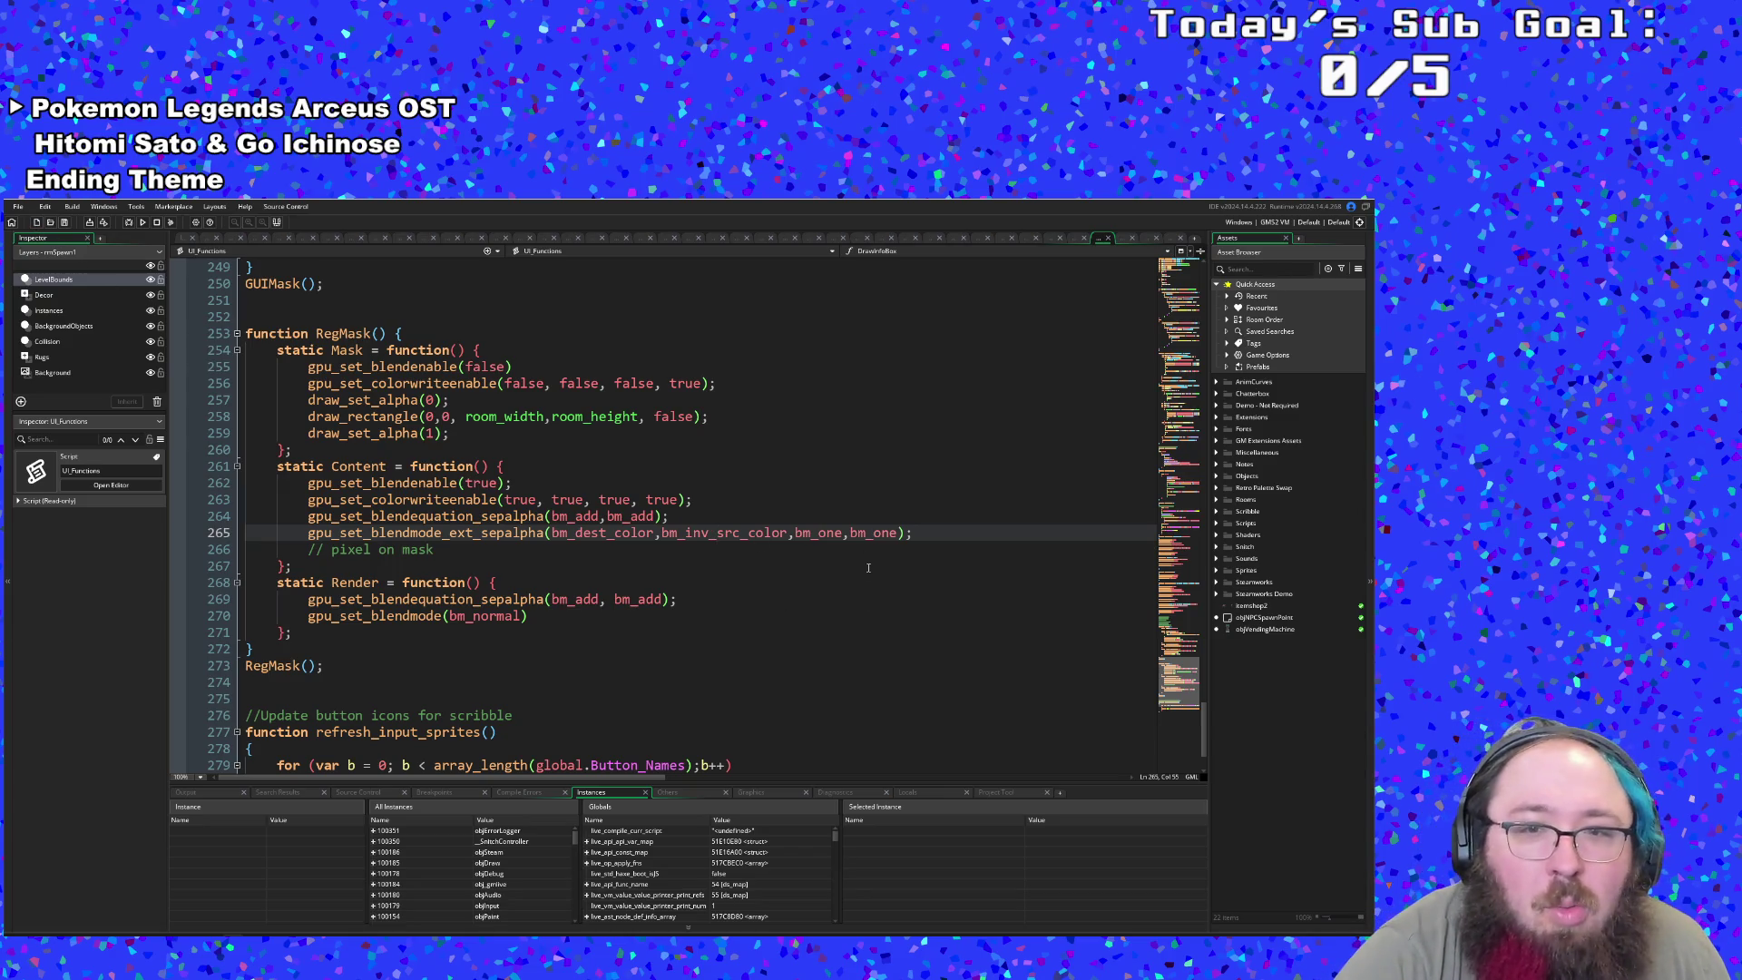
- Replace both bm_one factors with bm_dest_alpha and bm_inv_src_alpha, then launch a debug build
left_click(825, 534)
left_click_drag(819, 535, 846, 535)
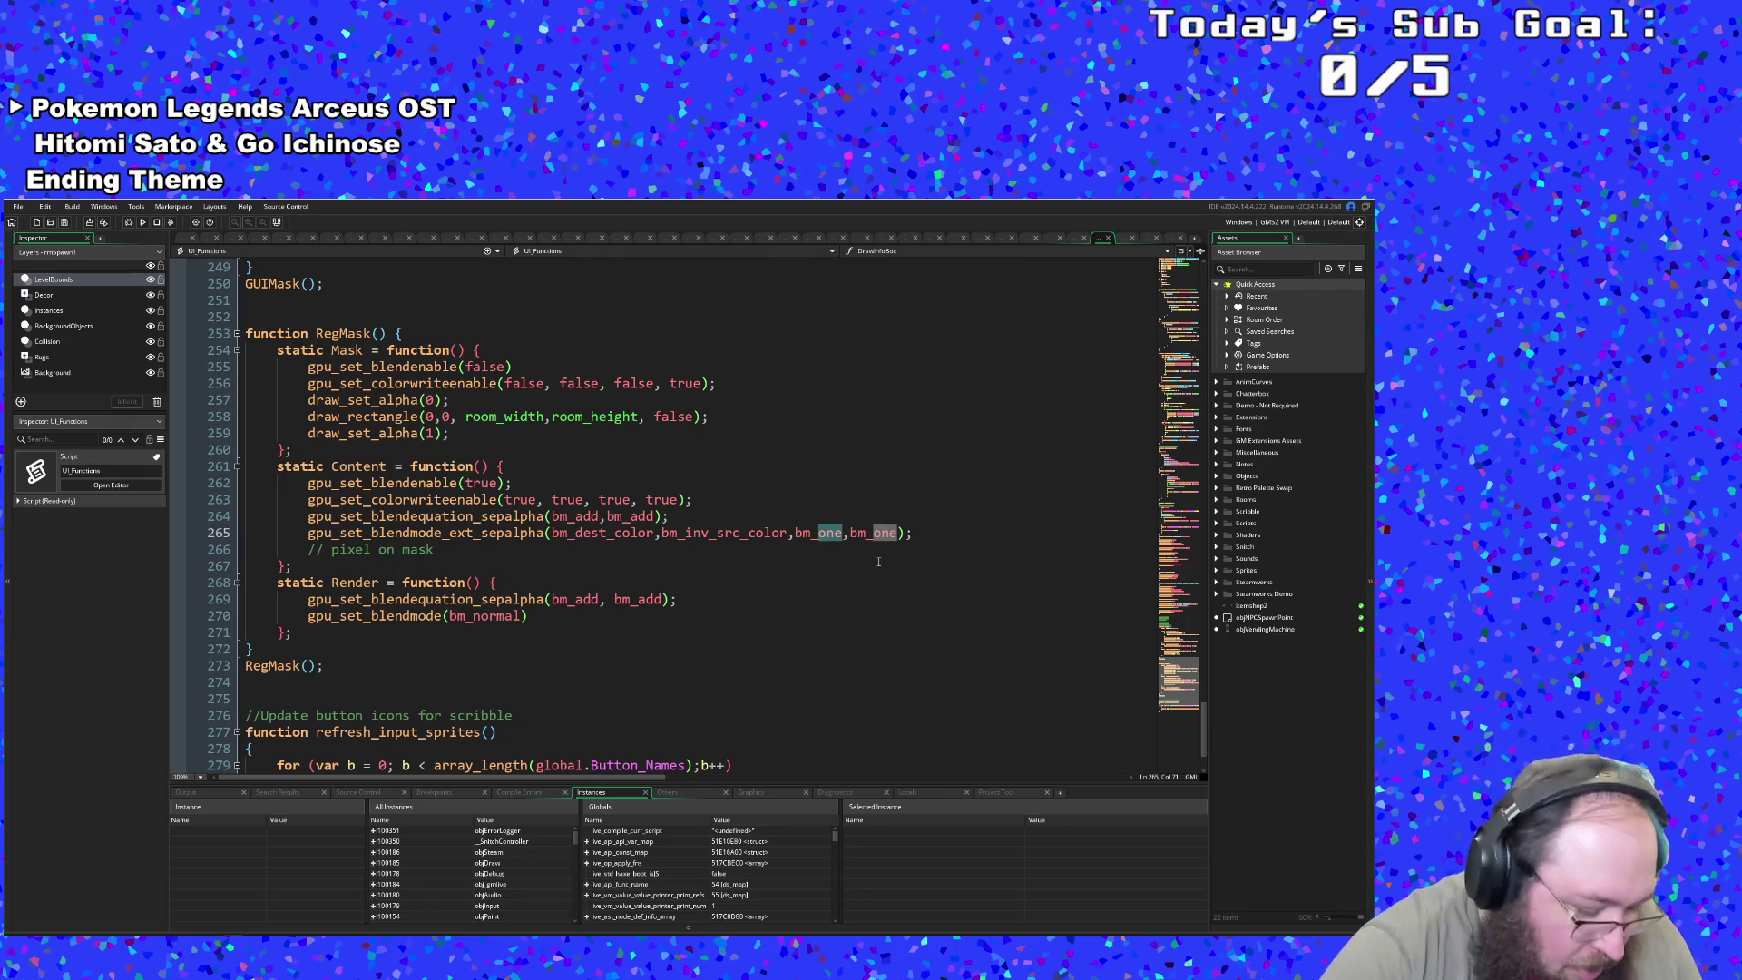
type("des_al")
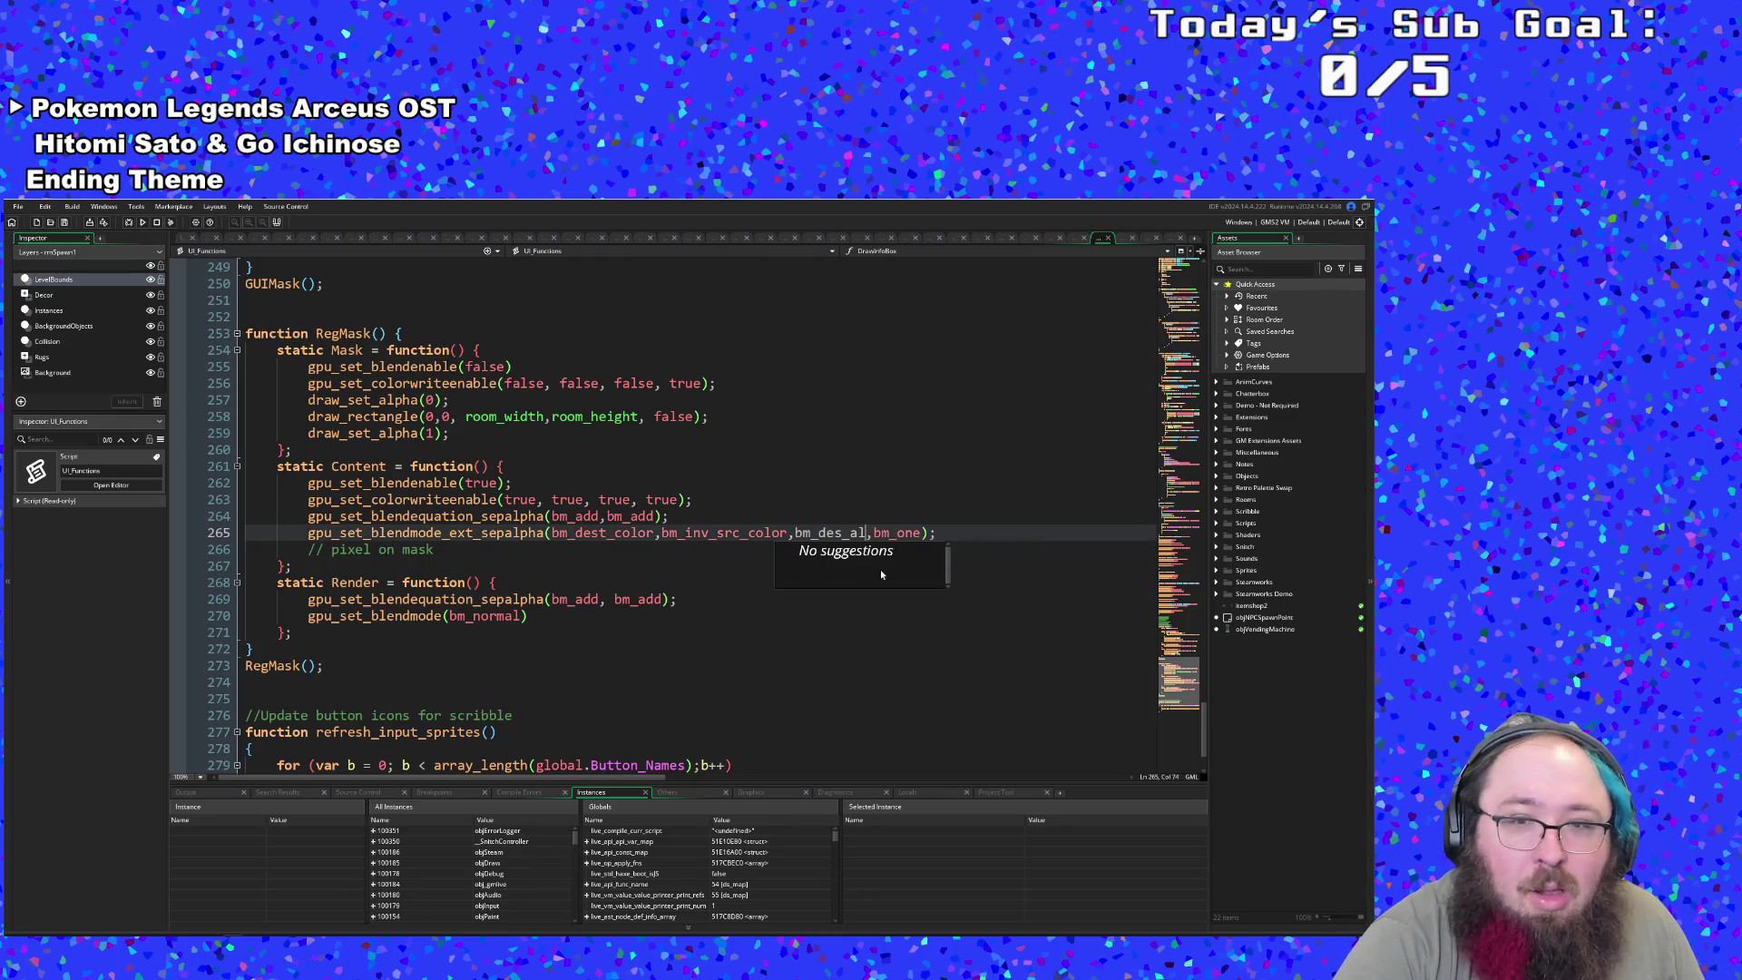
key("BackSpace")
key("BackSpace")
key("BackSpace")
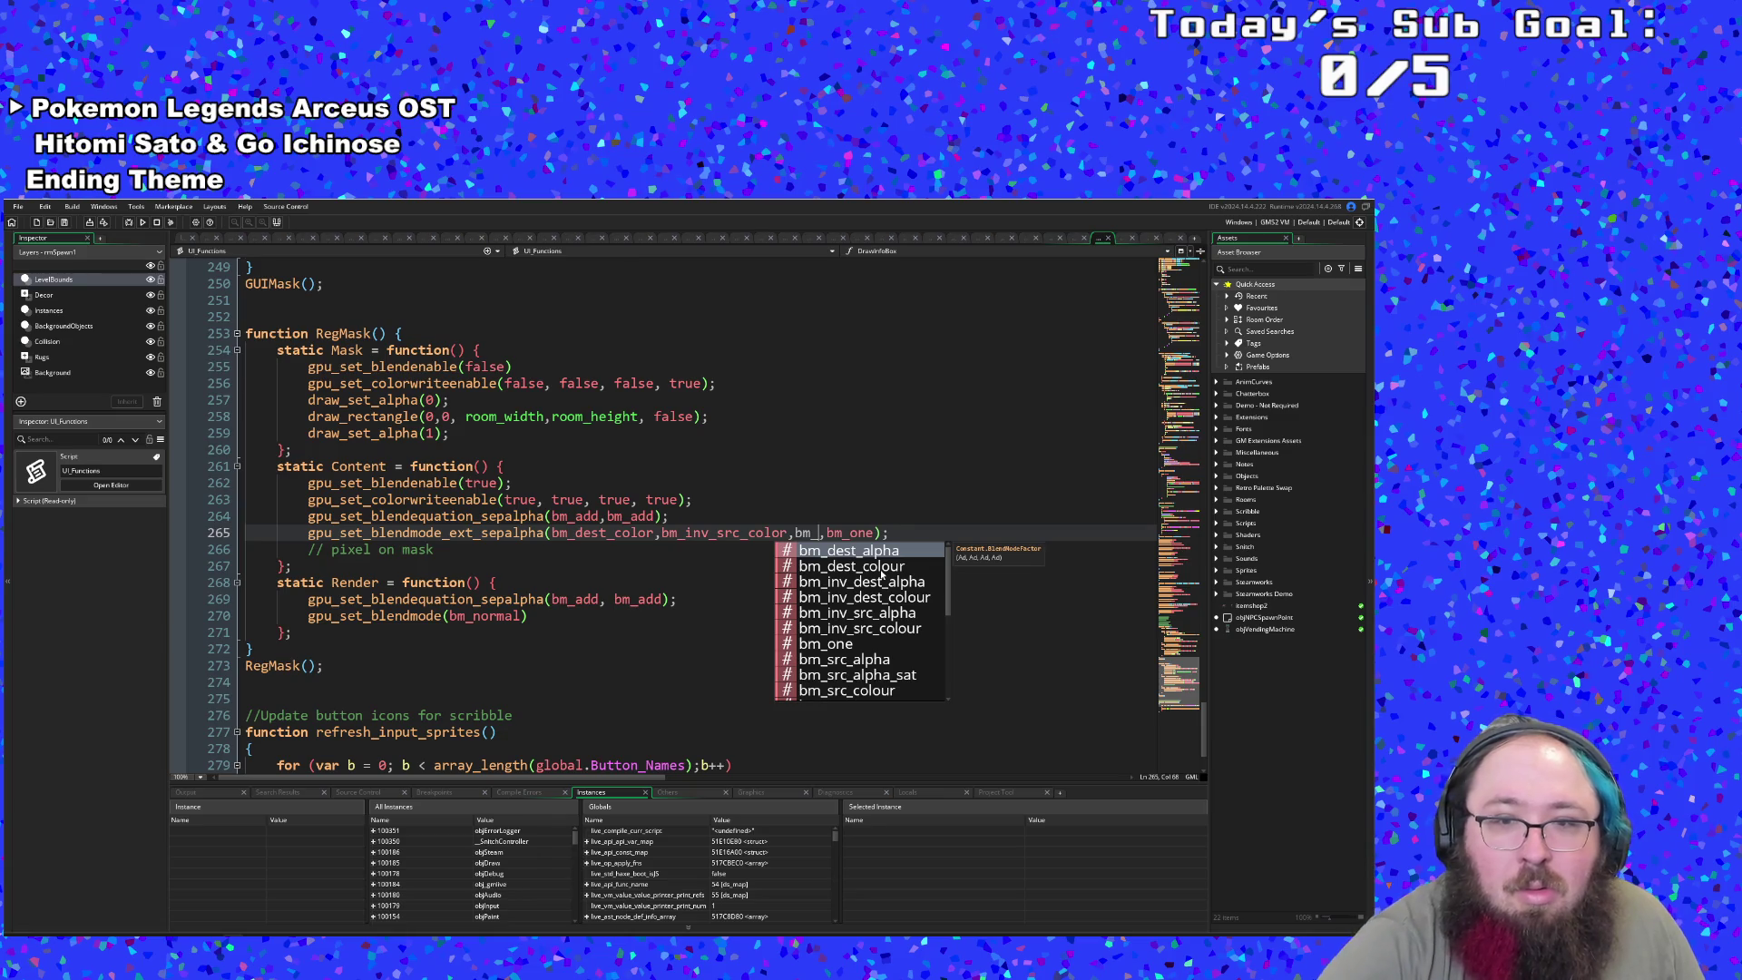
key("Return")
key("Right")
key("BackSpace")
key("BackSpace")
key("BackSpace")
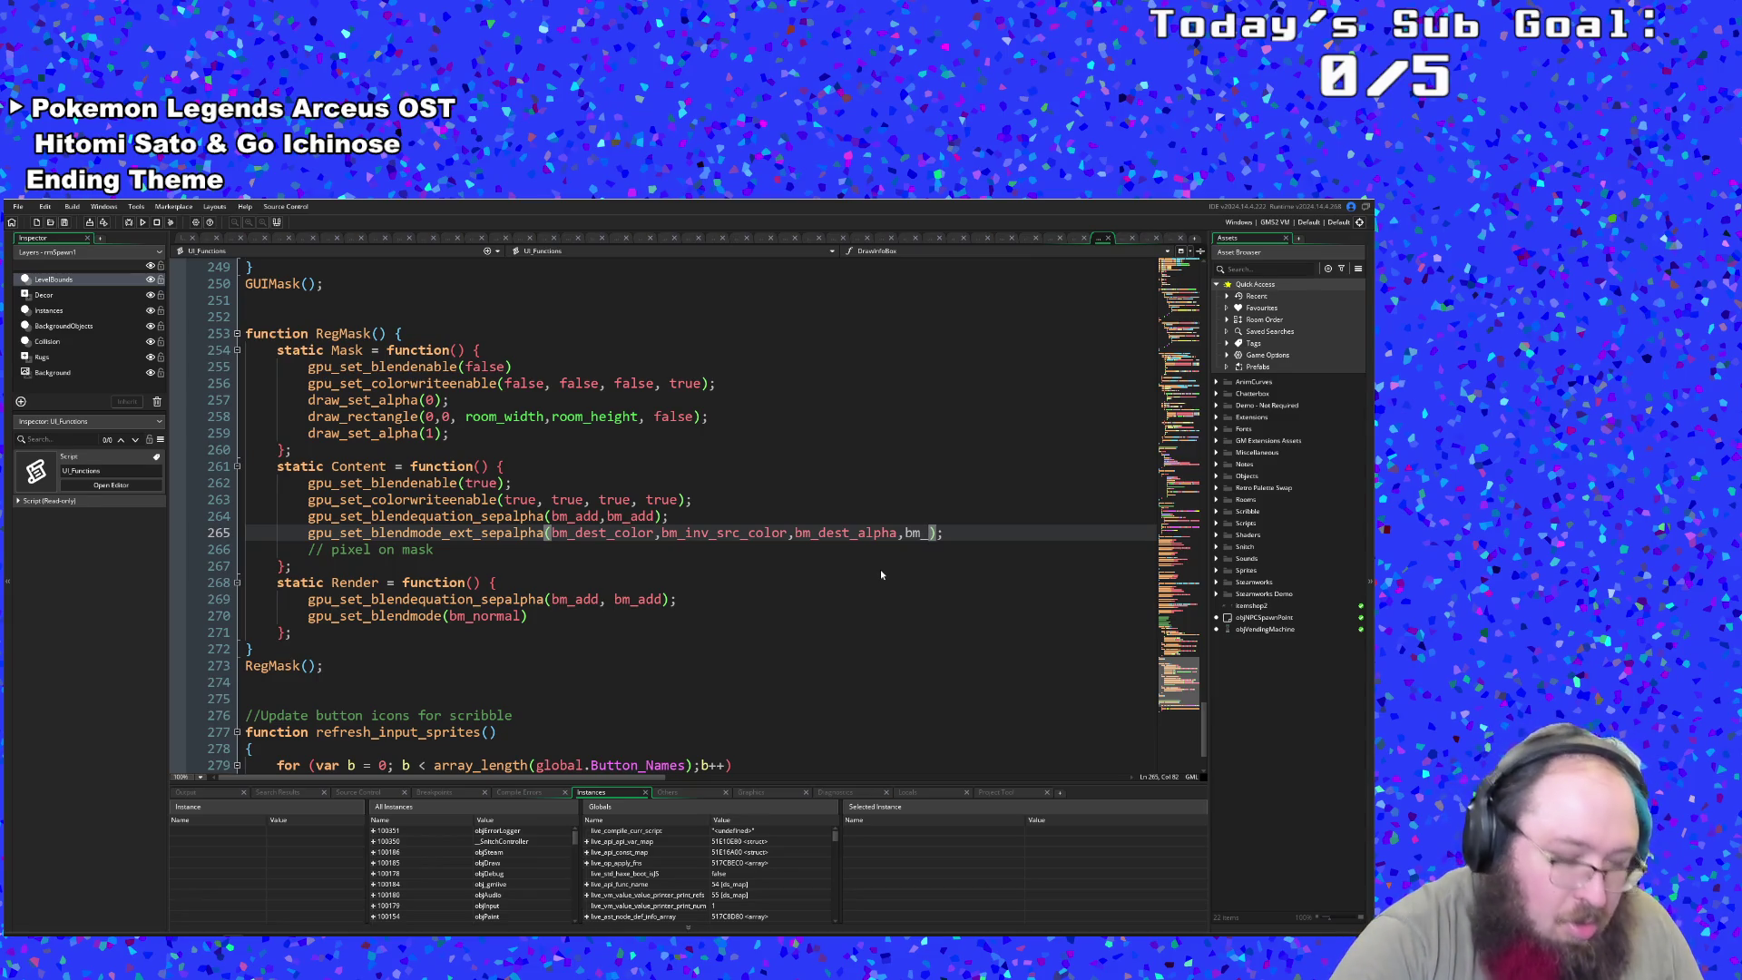
type("in")
key("Down")
key("Down")
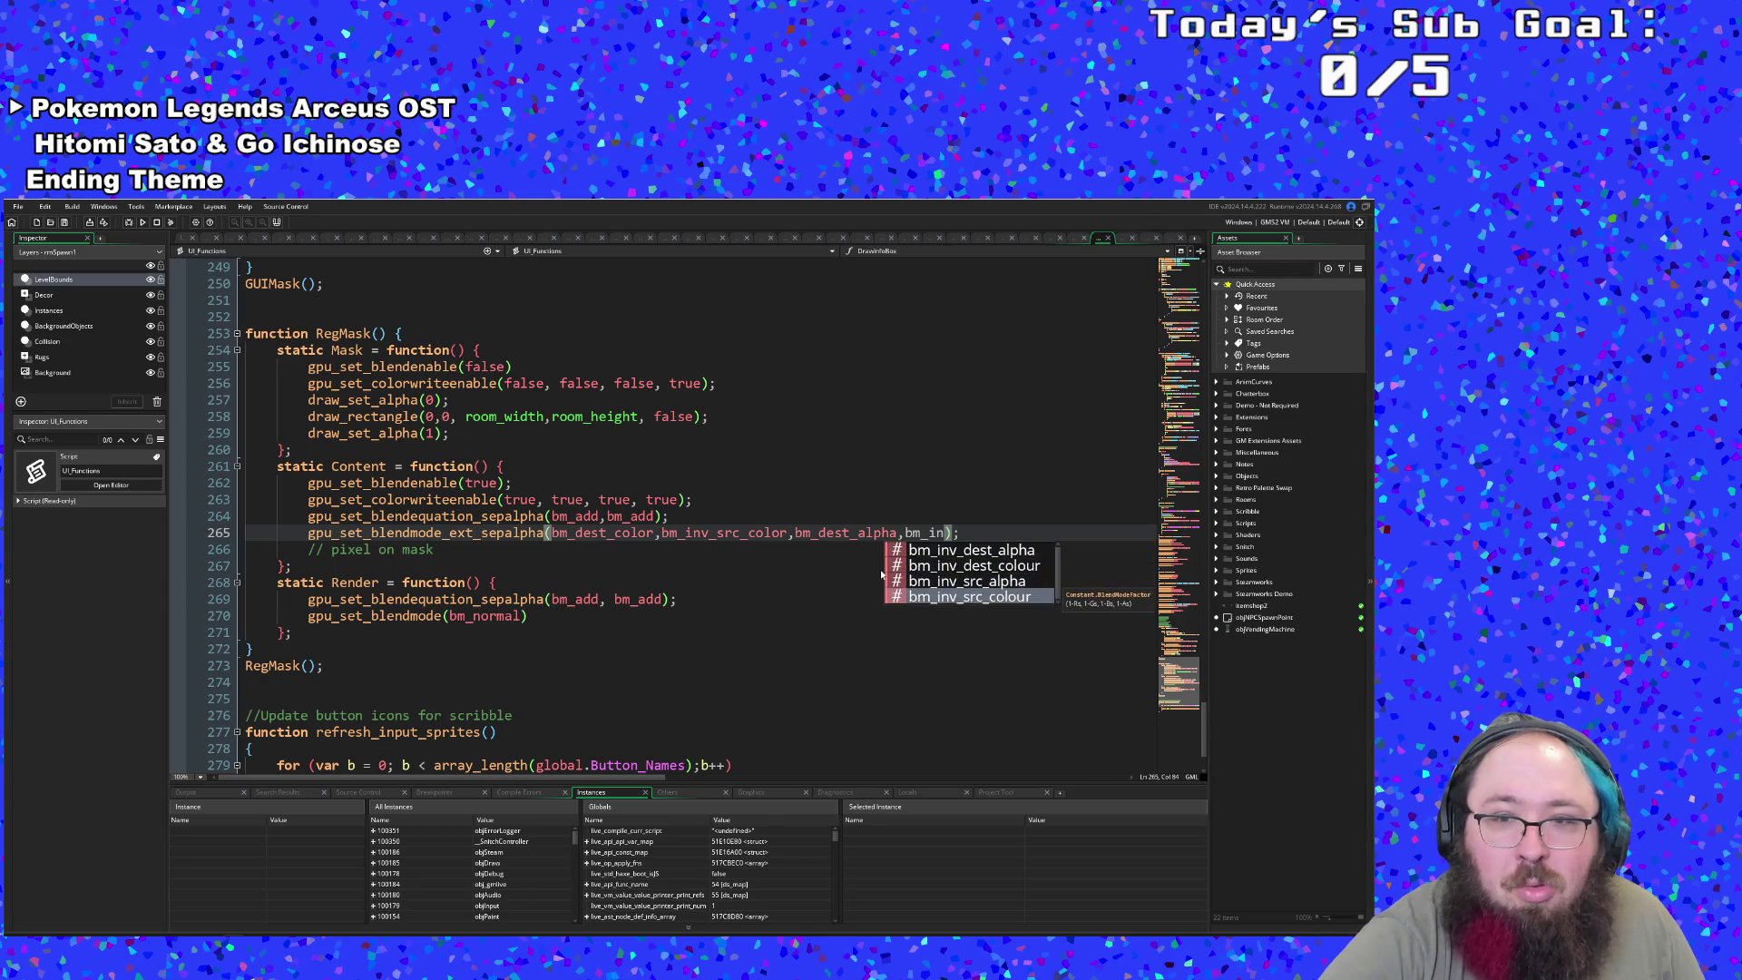
key("Return")
left_click(616, 535)
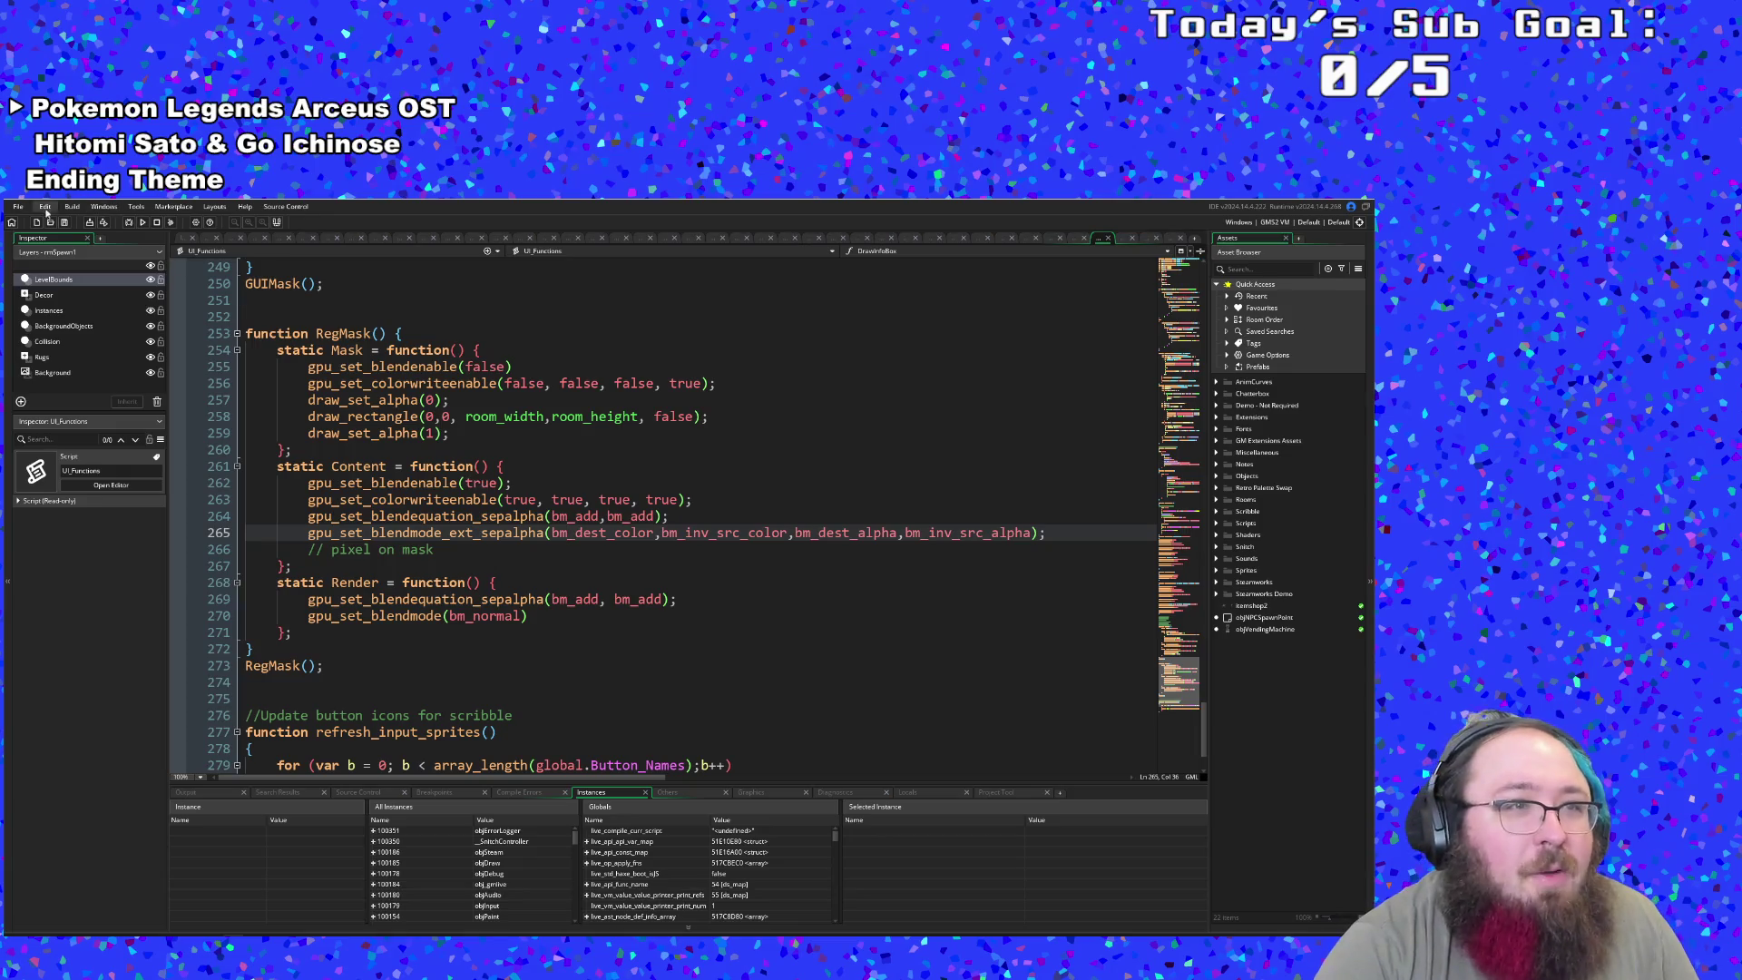
left_click(126, 222)
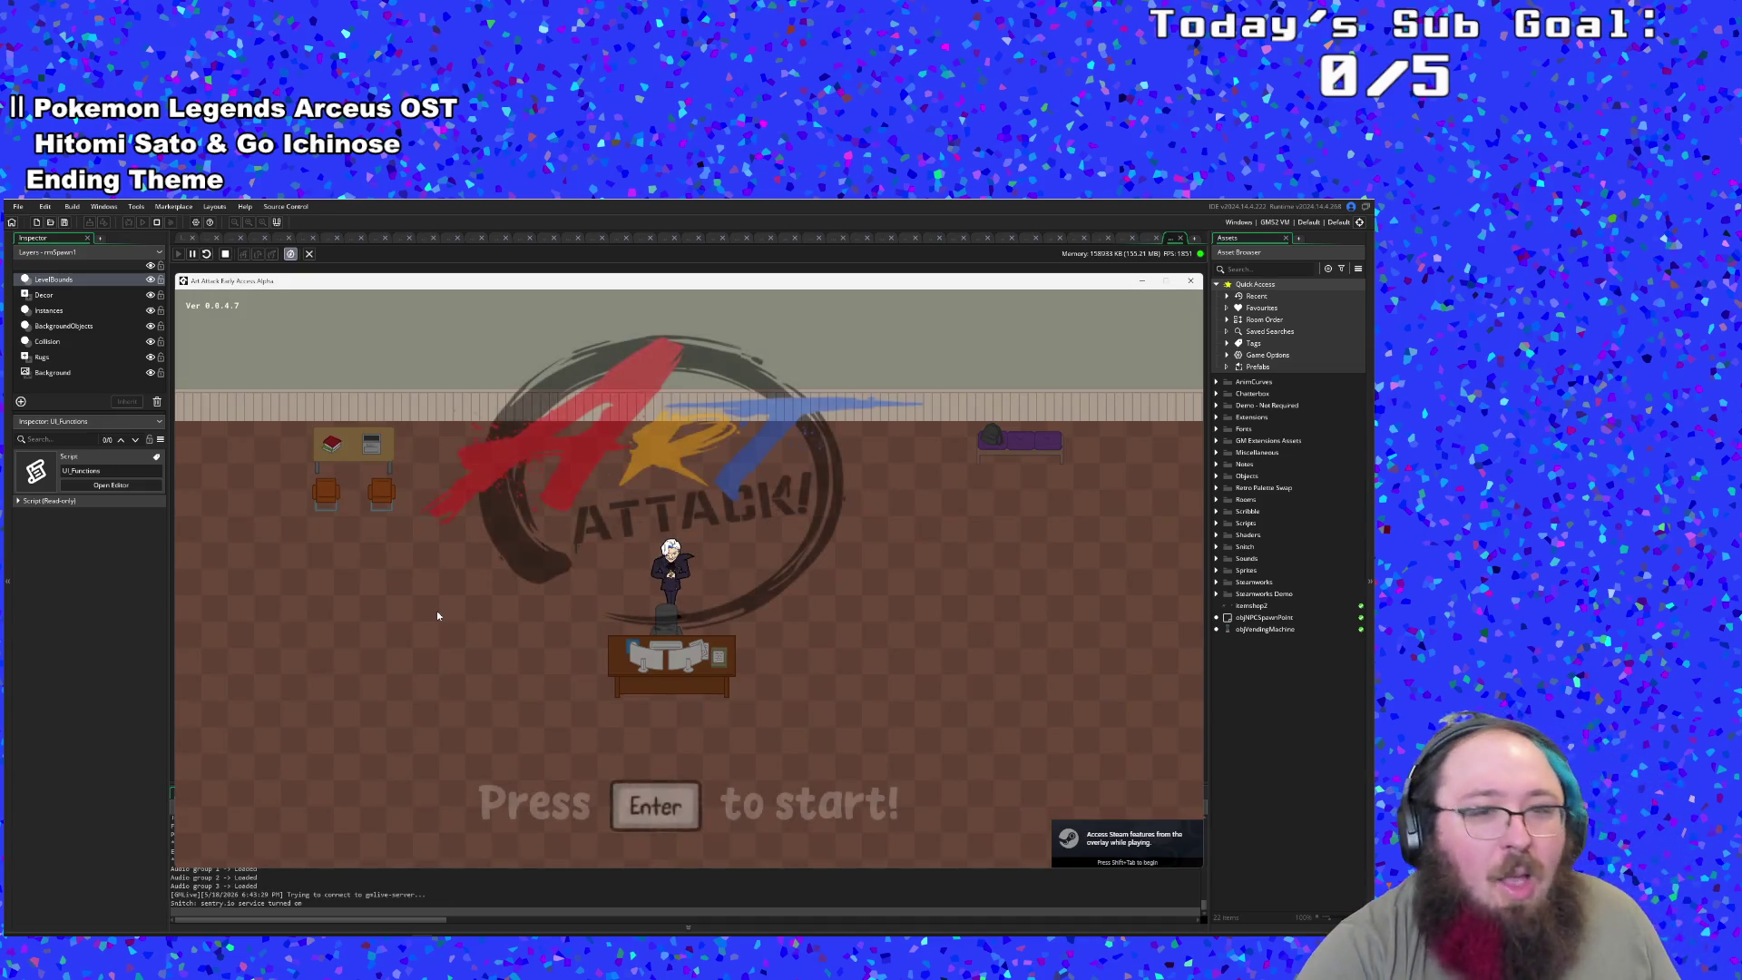
- Start a new run, skip the opening dialogue and walk over to pick up the Nightshade
key("Return")
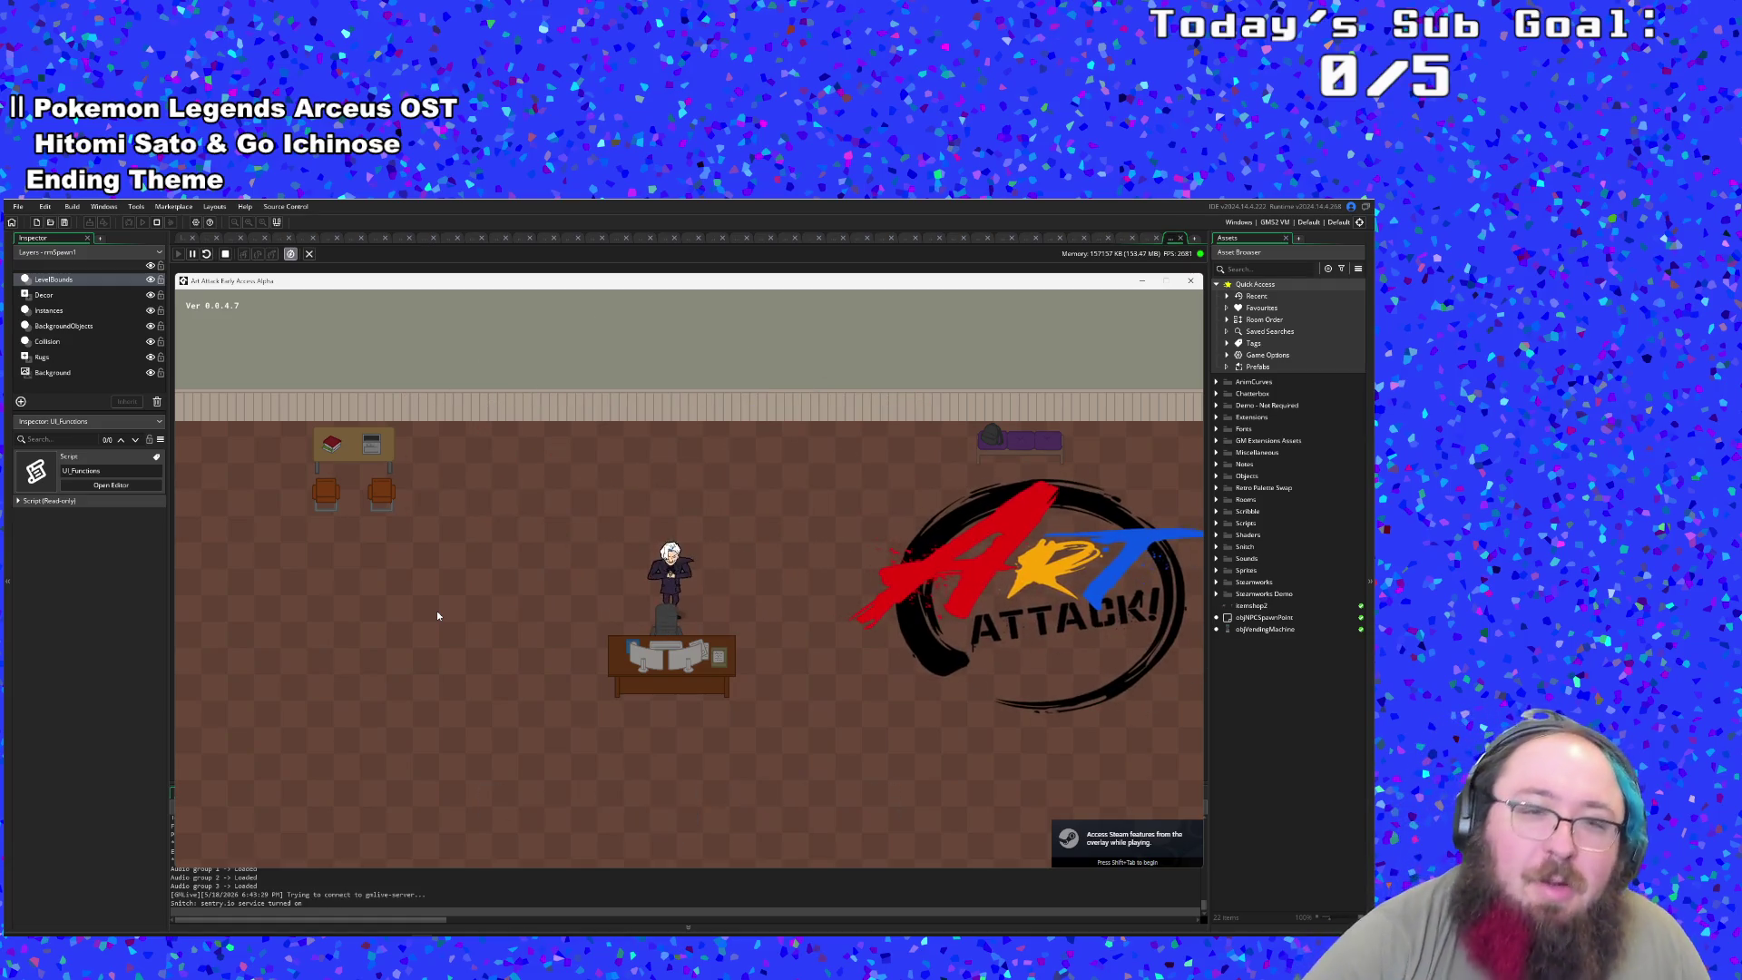
key("Return")
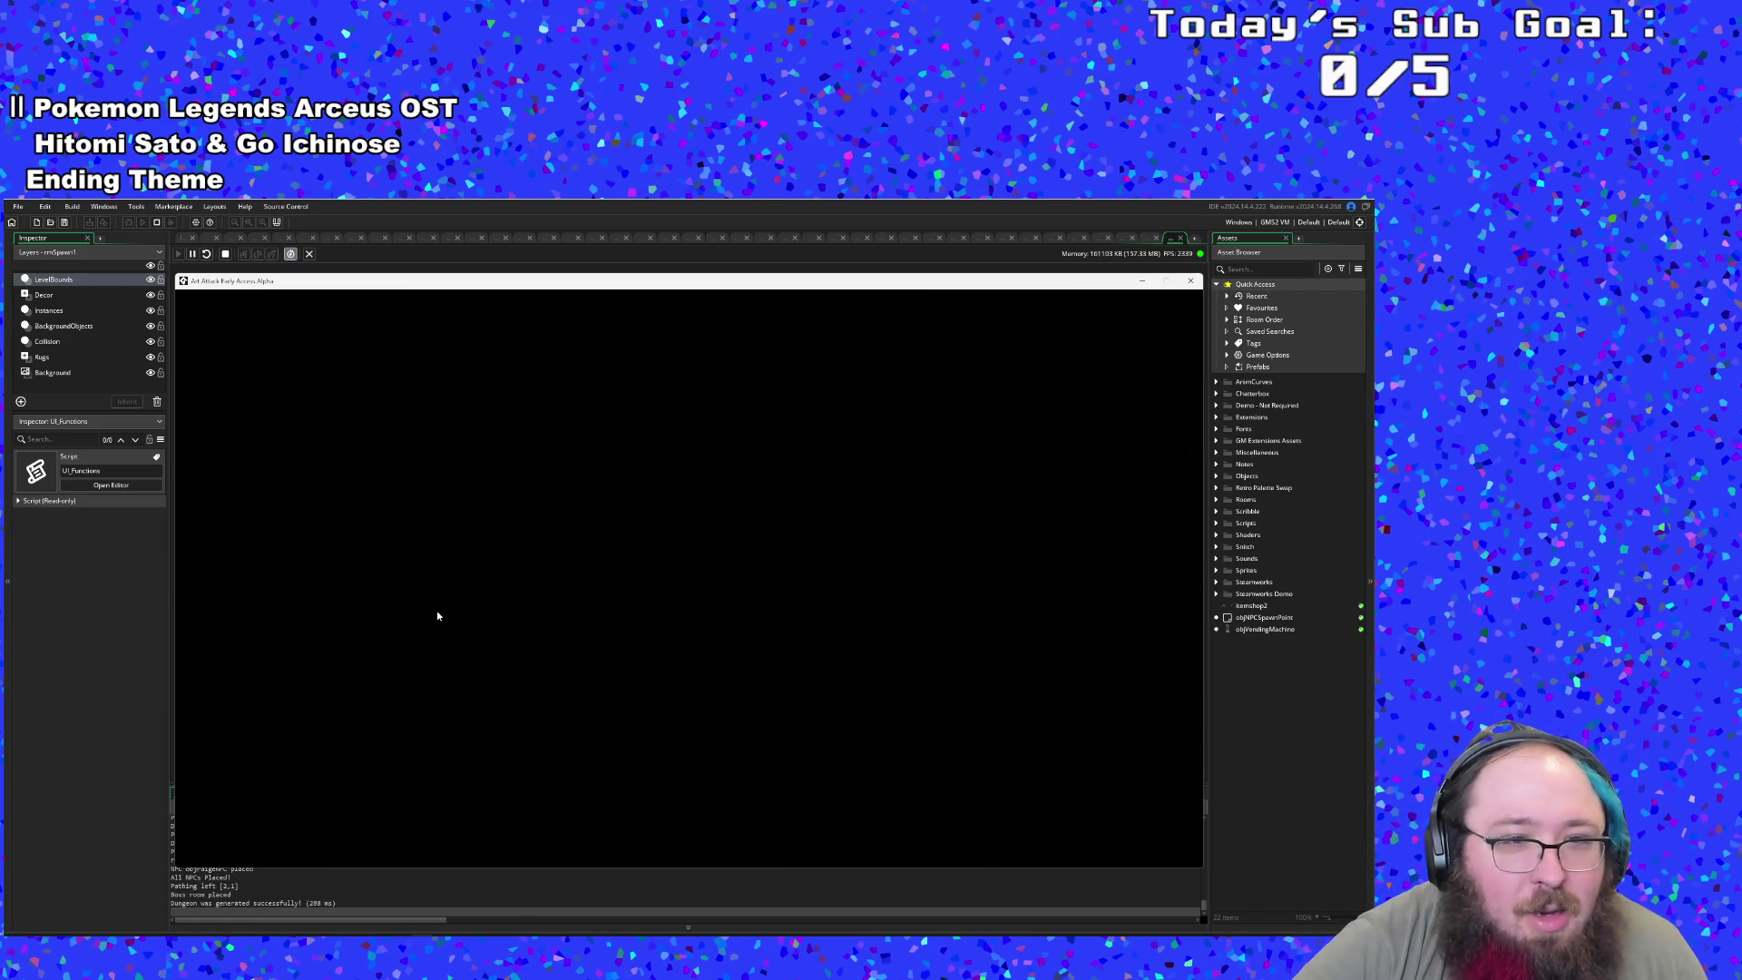
key("Return")
key("Return")
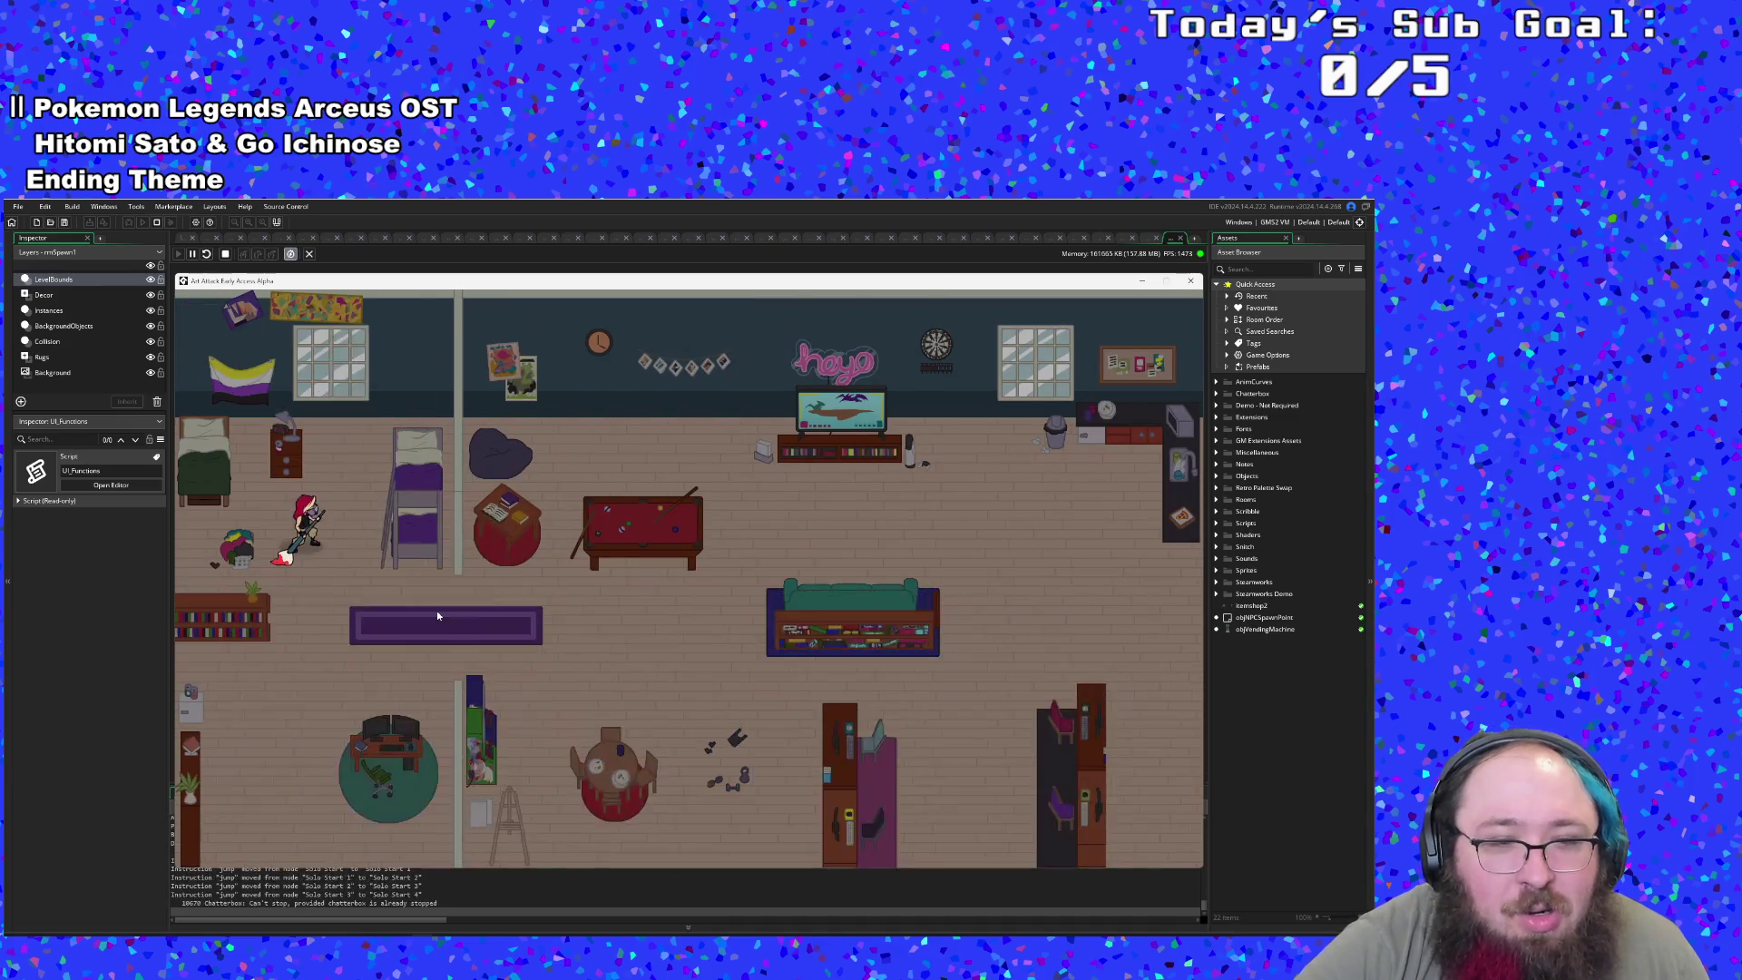
key("d")
key("s")
key("w")
key("d")
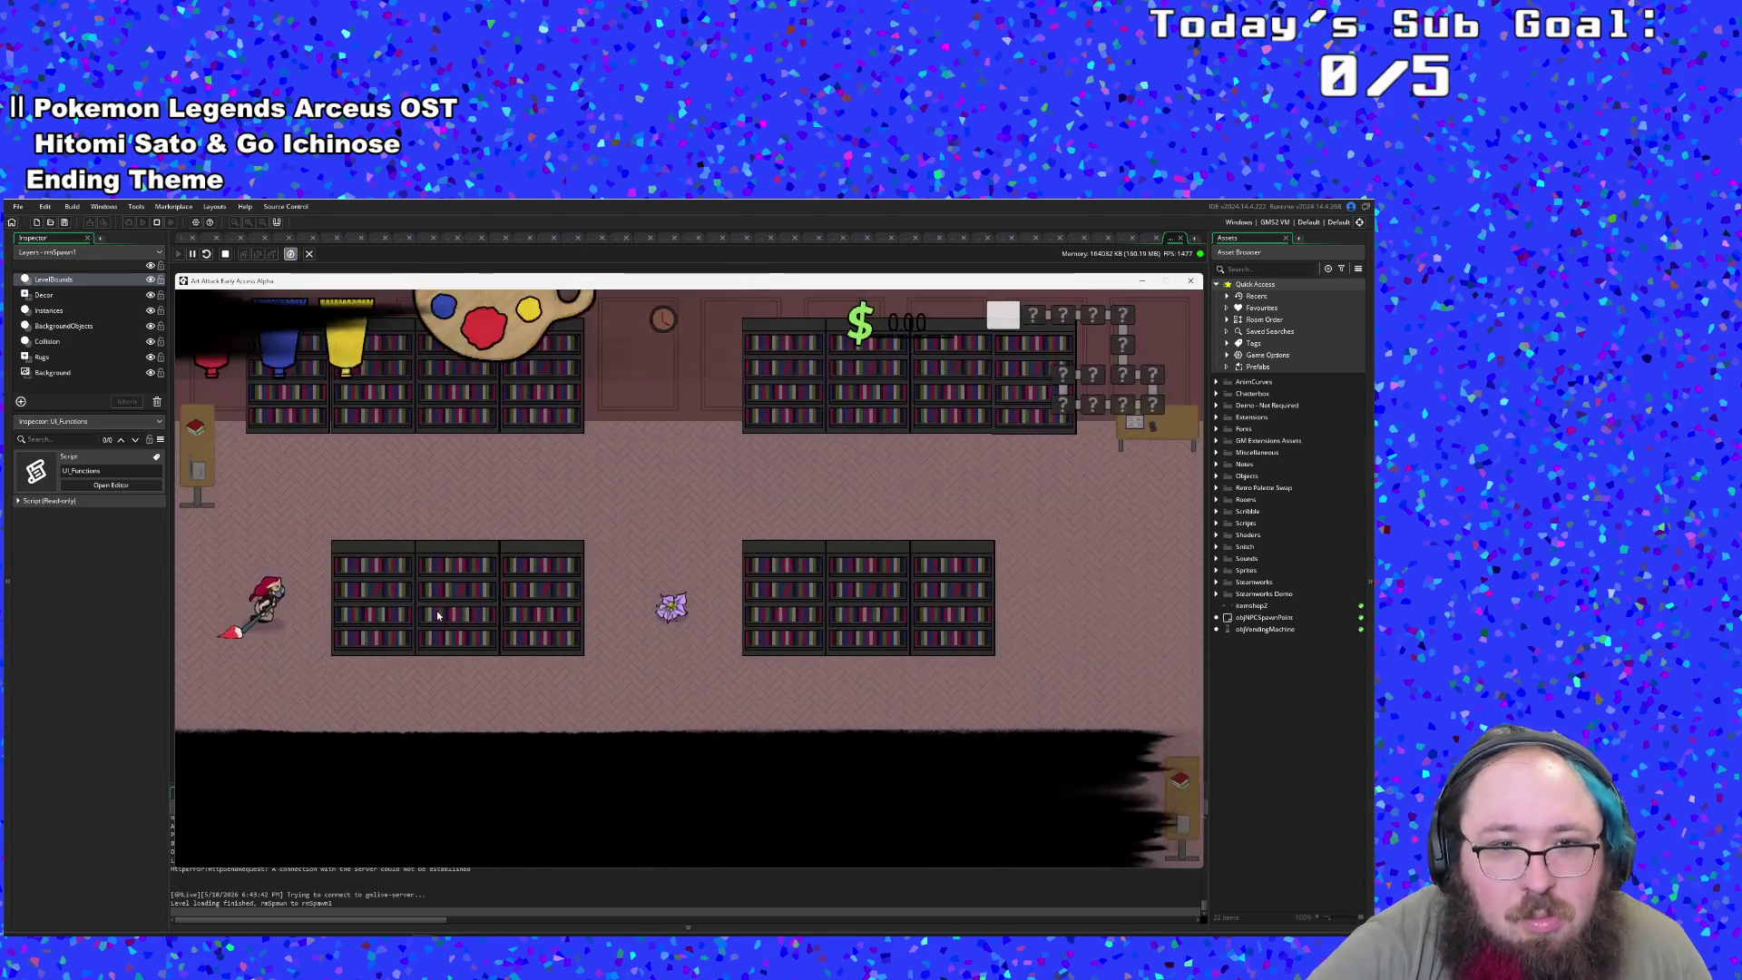
key("d")
key("w")
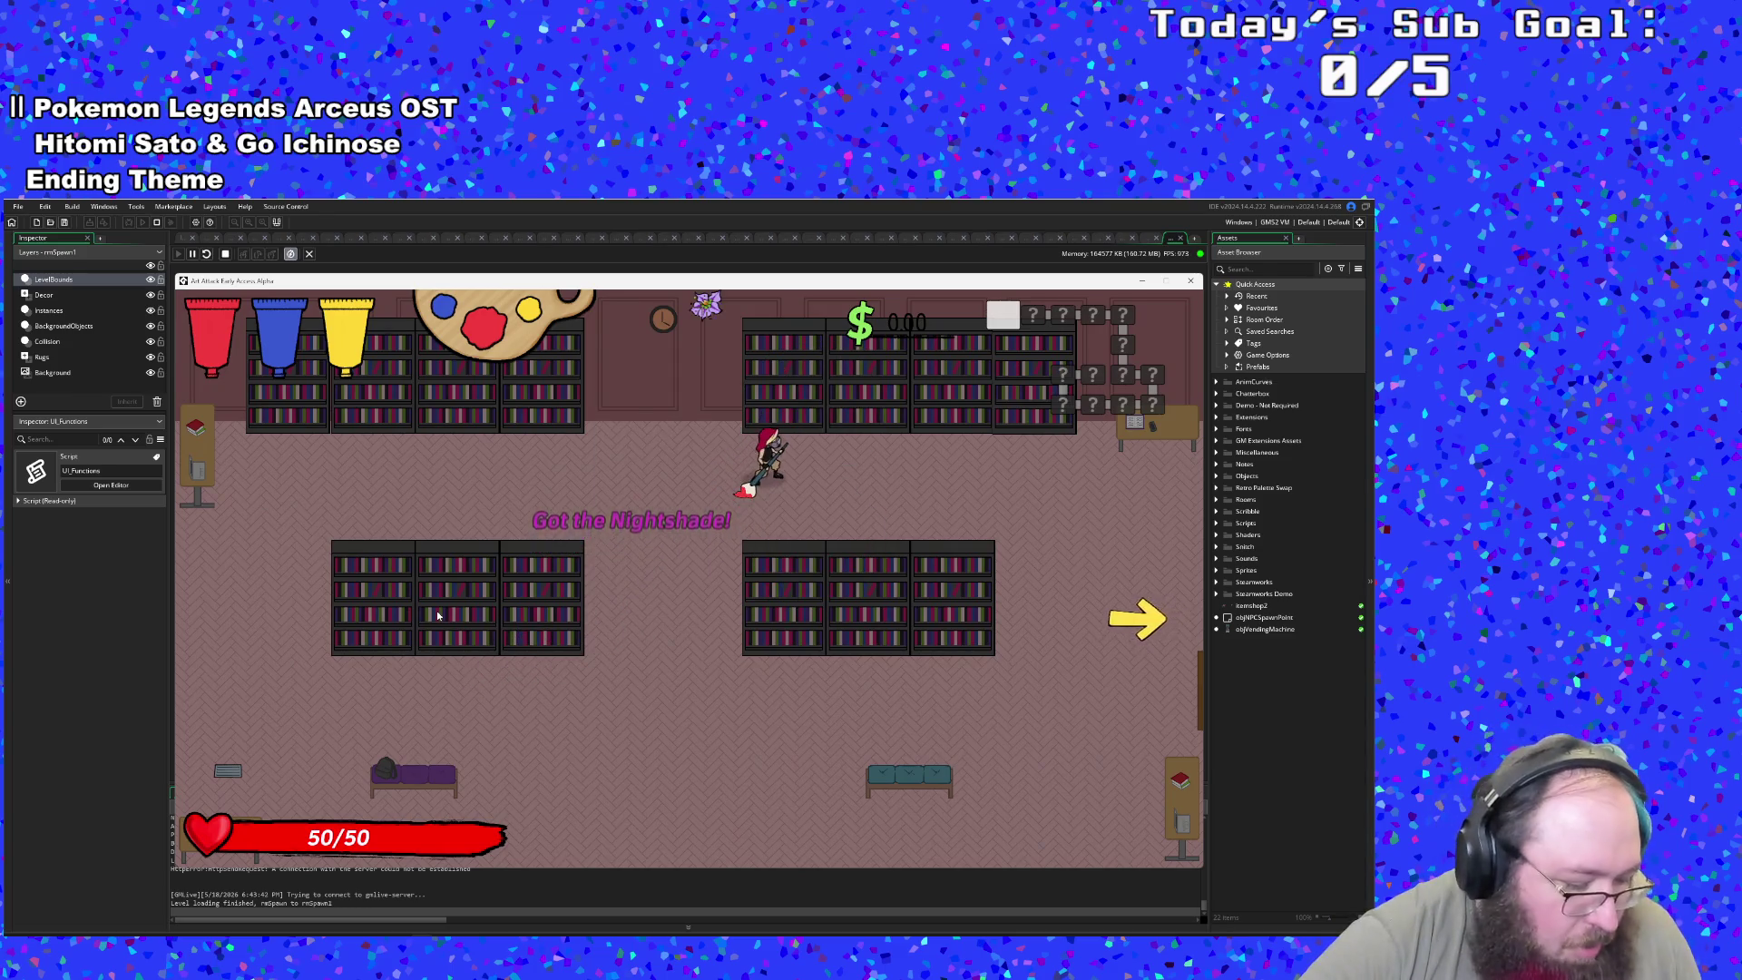
- Set the player's max health to 100000 in the F1 debug overlay
key("F1")
double_click(378, 364)
type("100000")
key("Return")
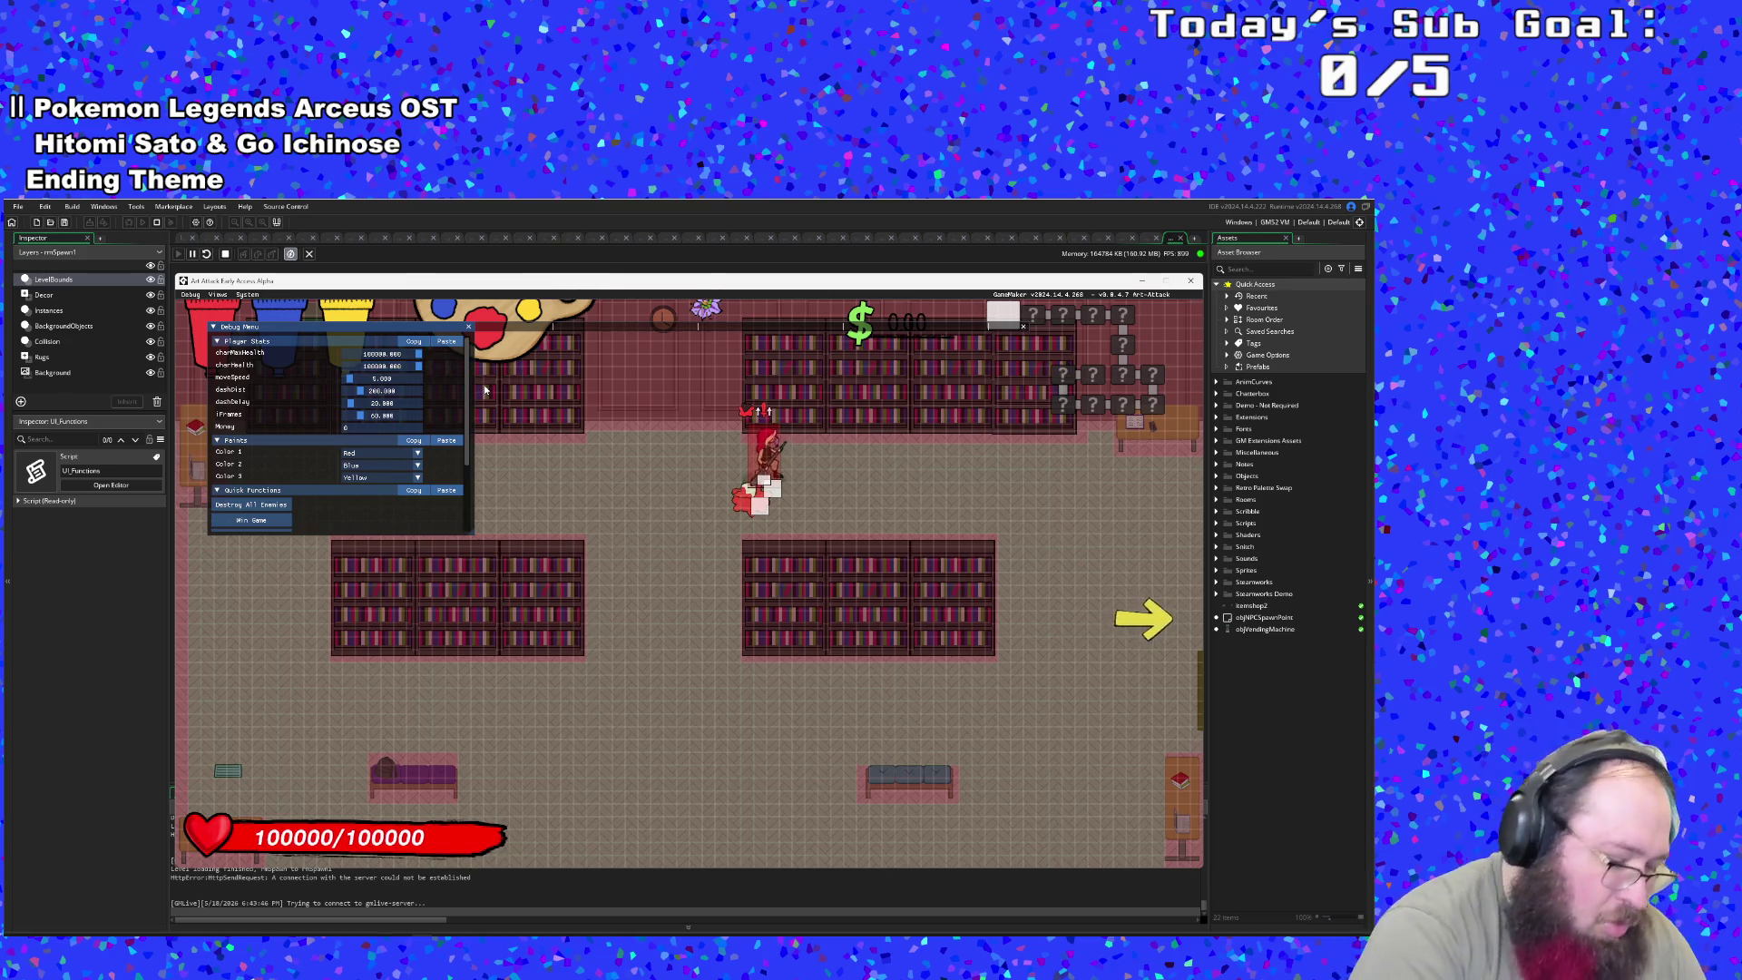
key("F1")
- Grab the Tablet Stylus, mix purple paint, buy from the vending machine and exit right
key("d")
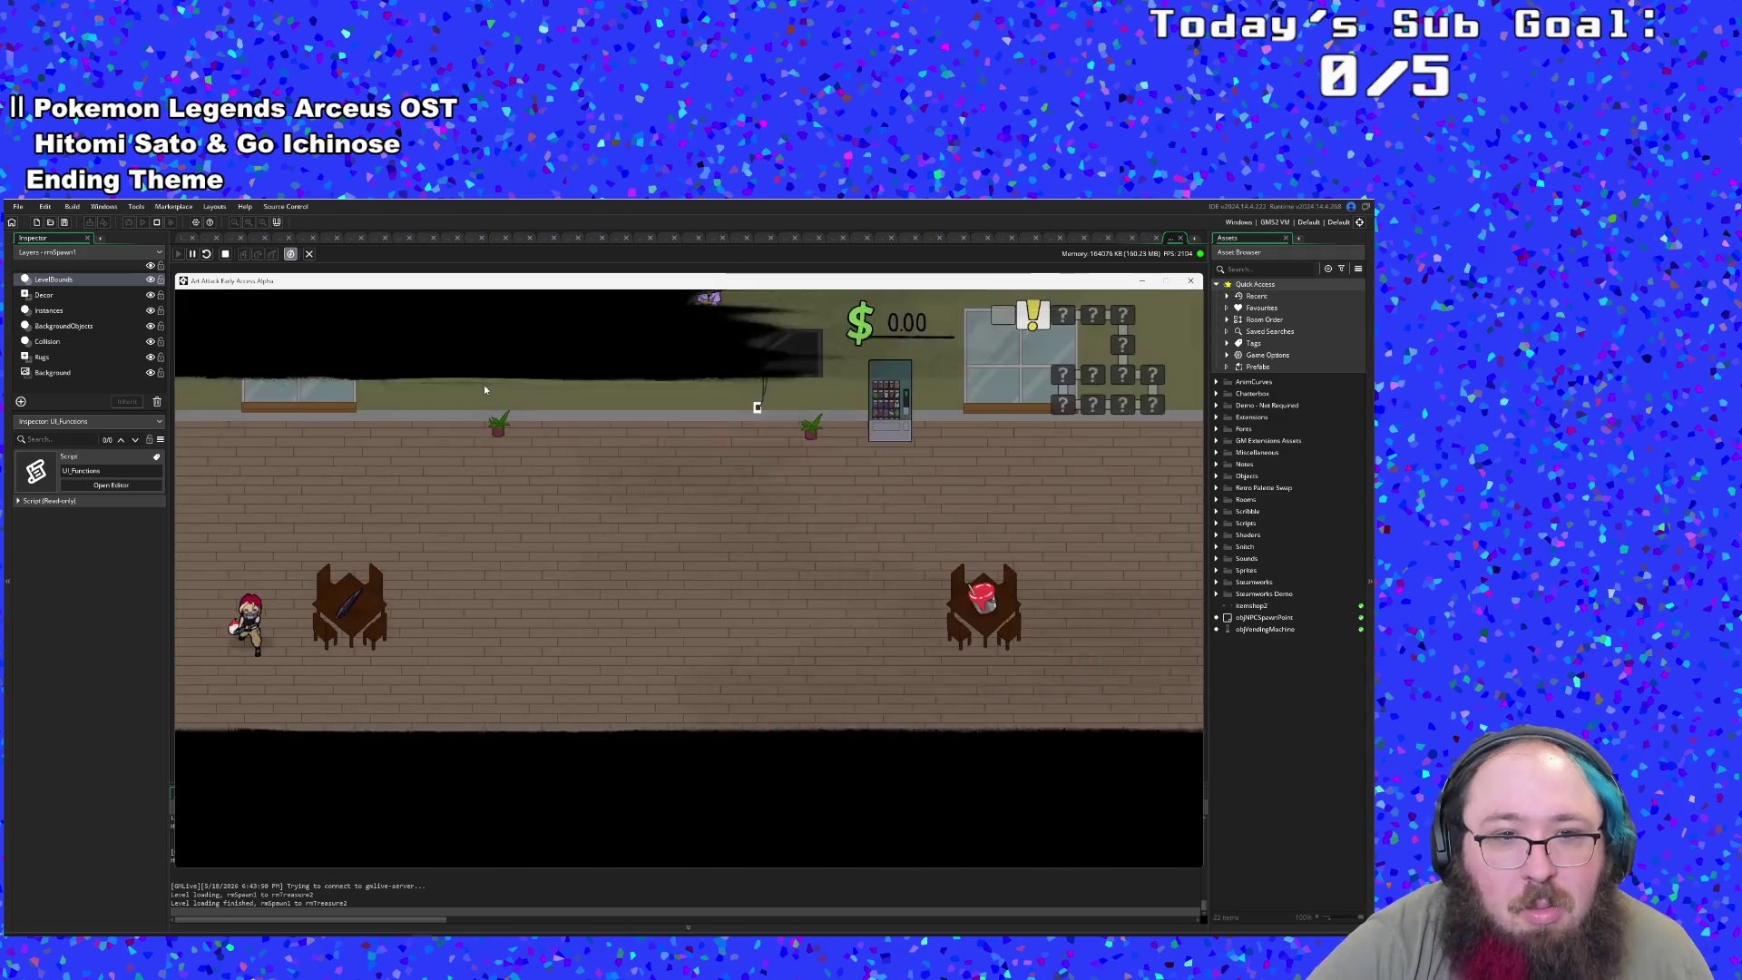
key("d")
key("w")
key("d")
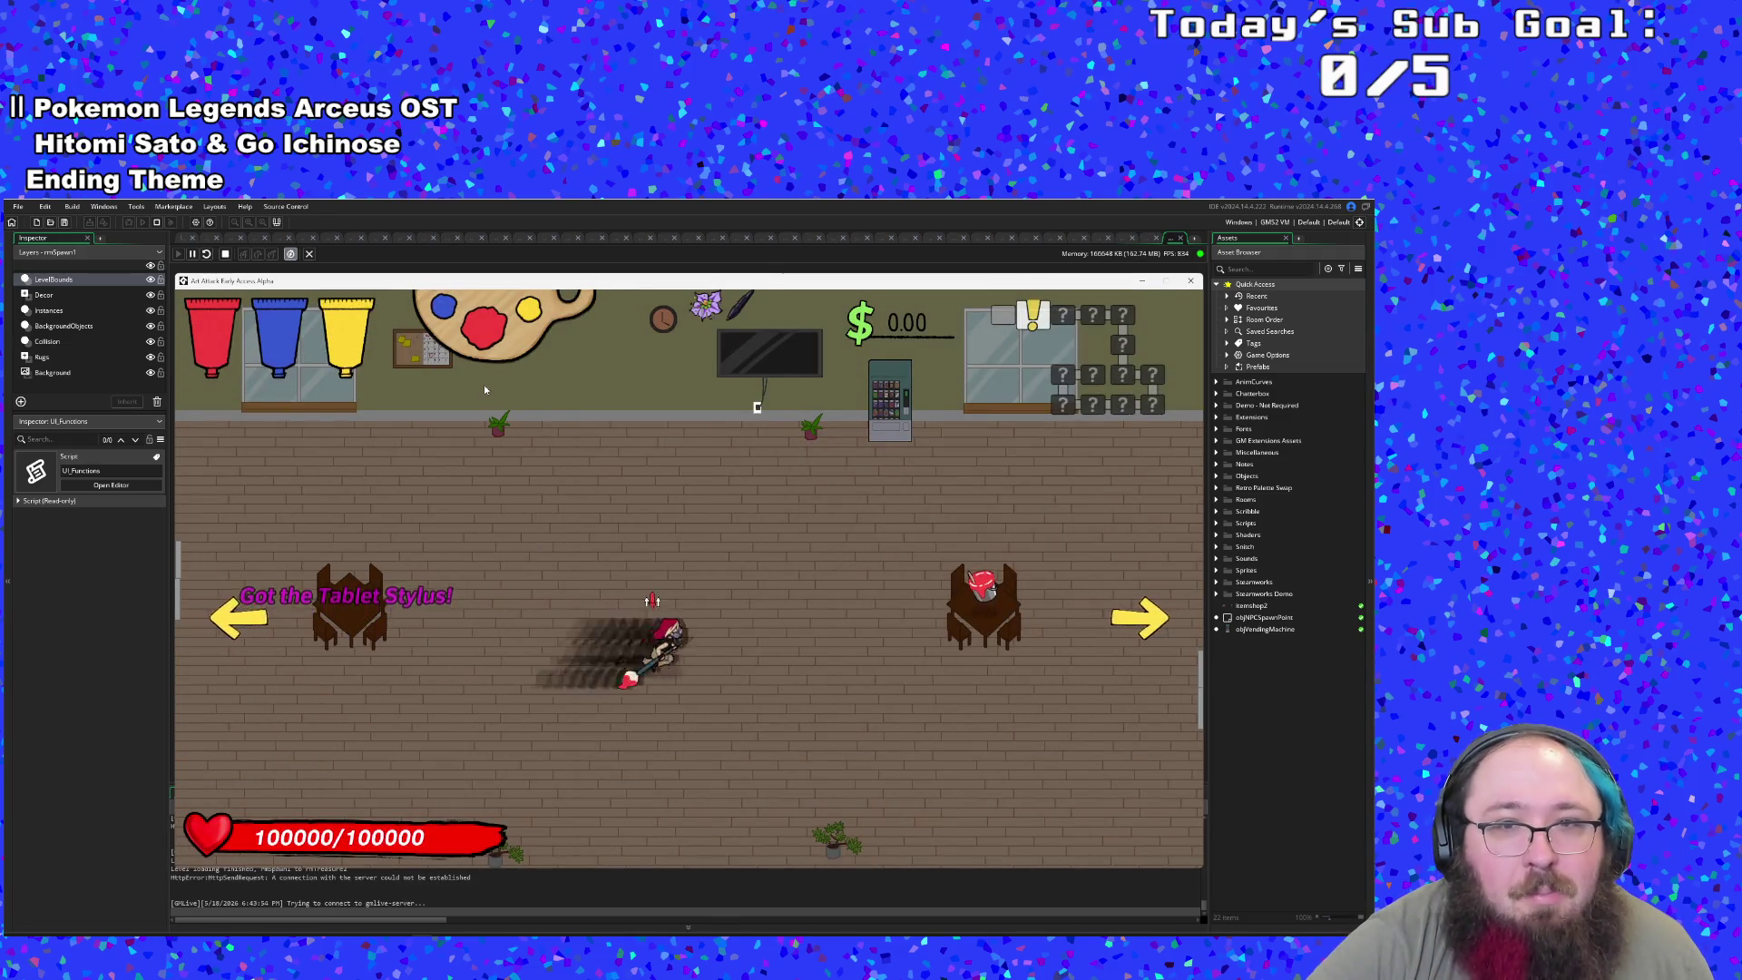
key("d")
key("s")
key("w")
key("a")
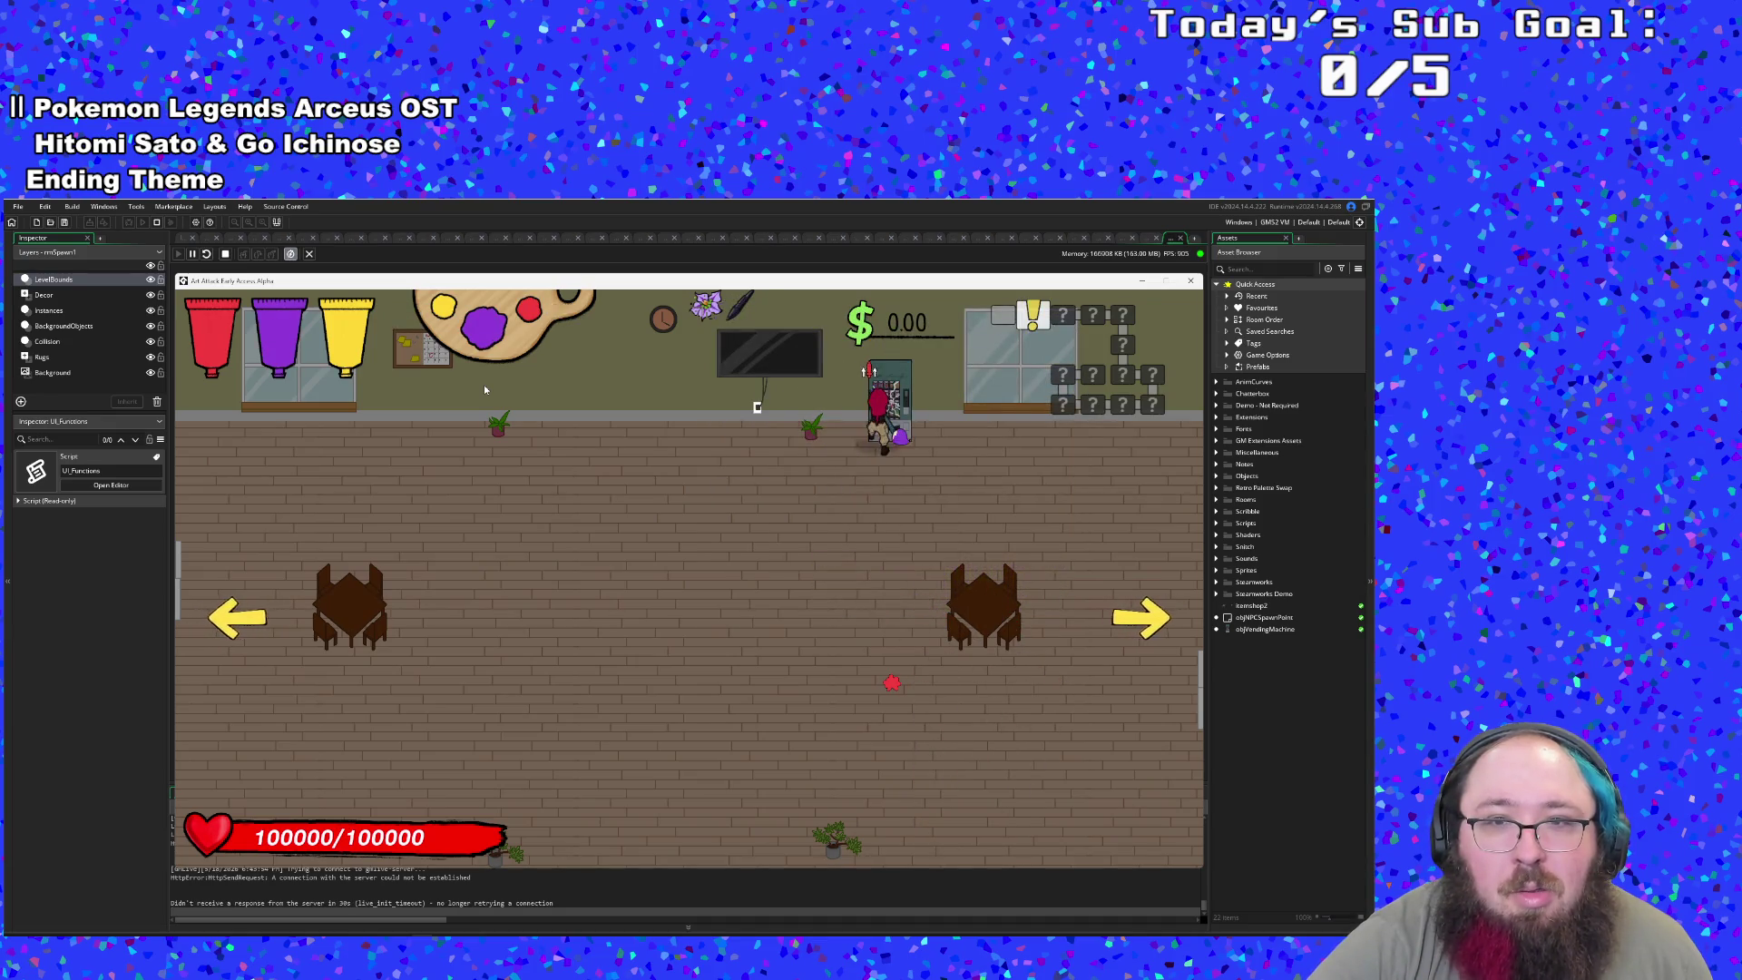
key("e")
key("s")
key("d")
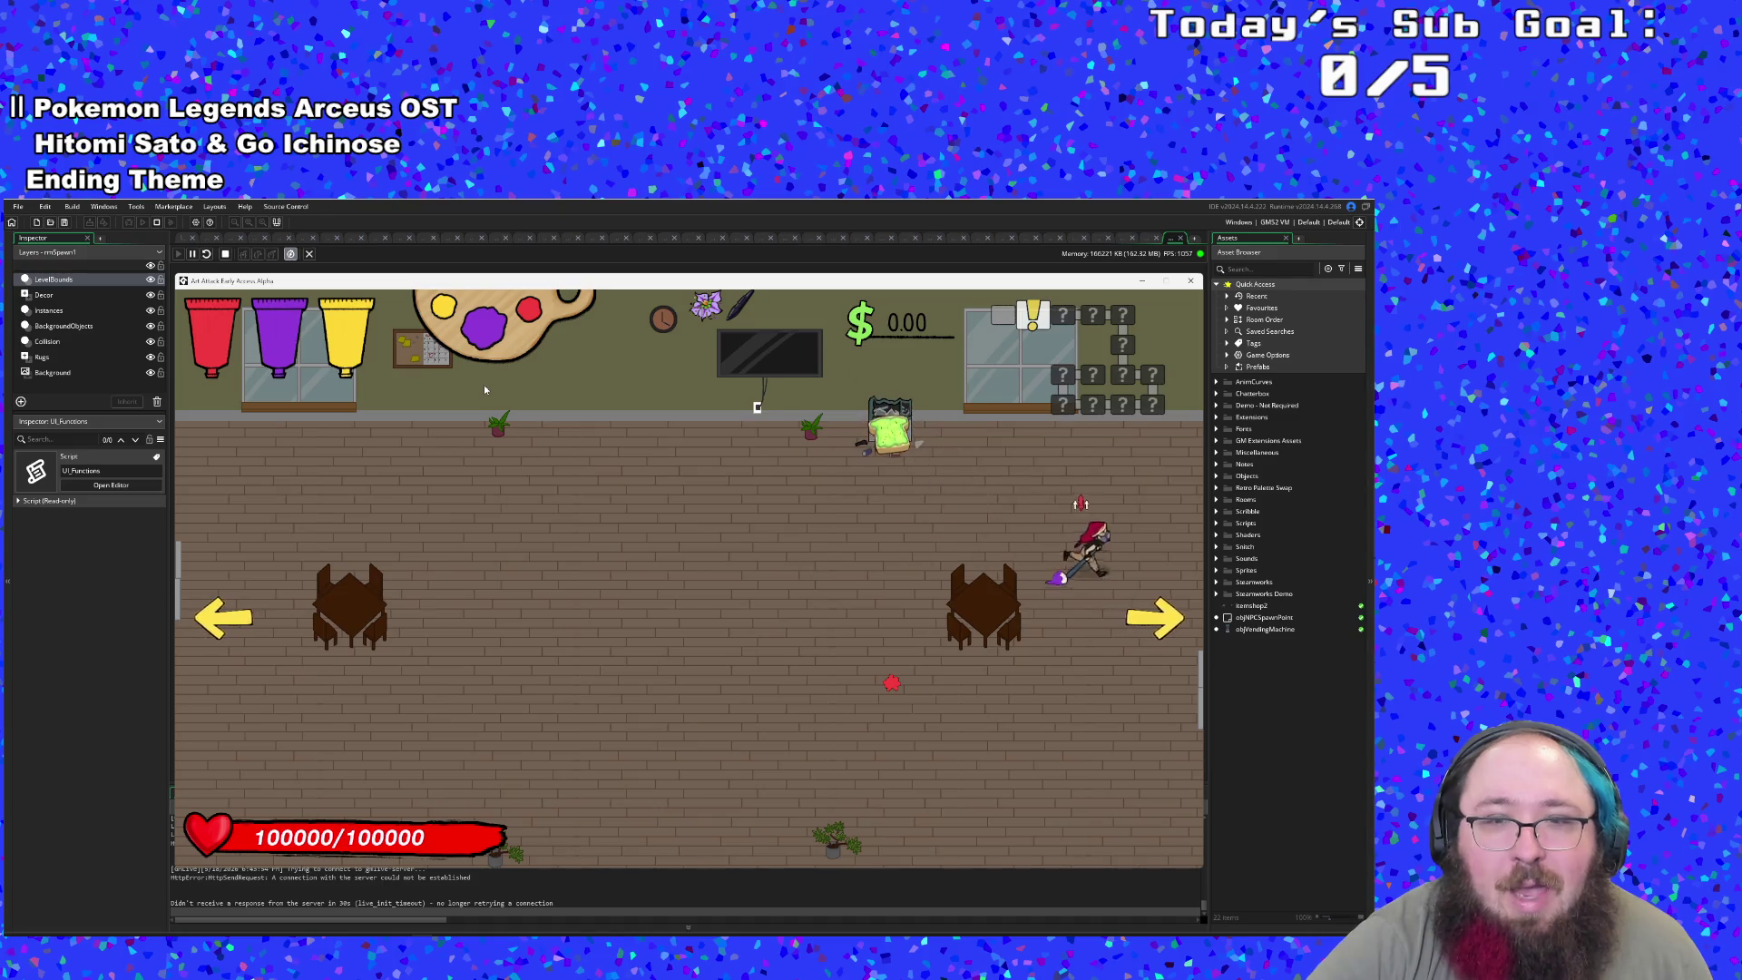
key("e")
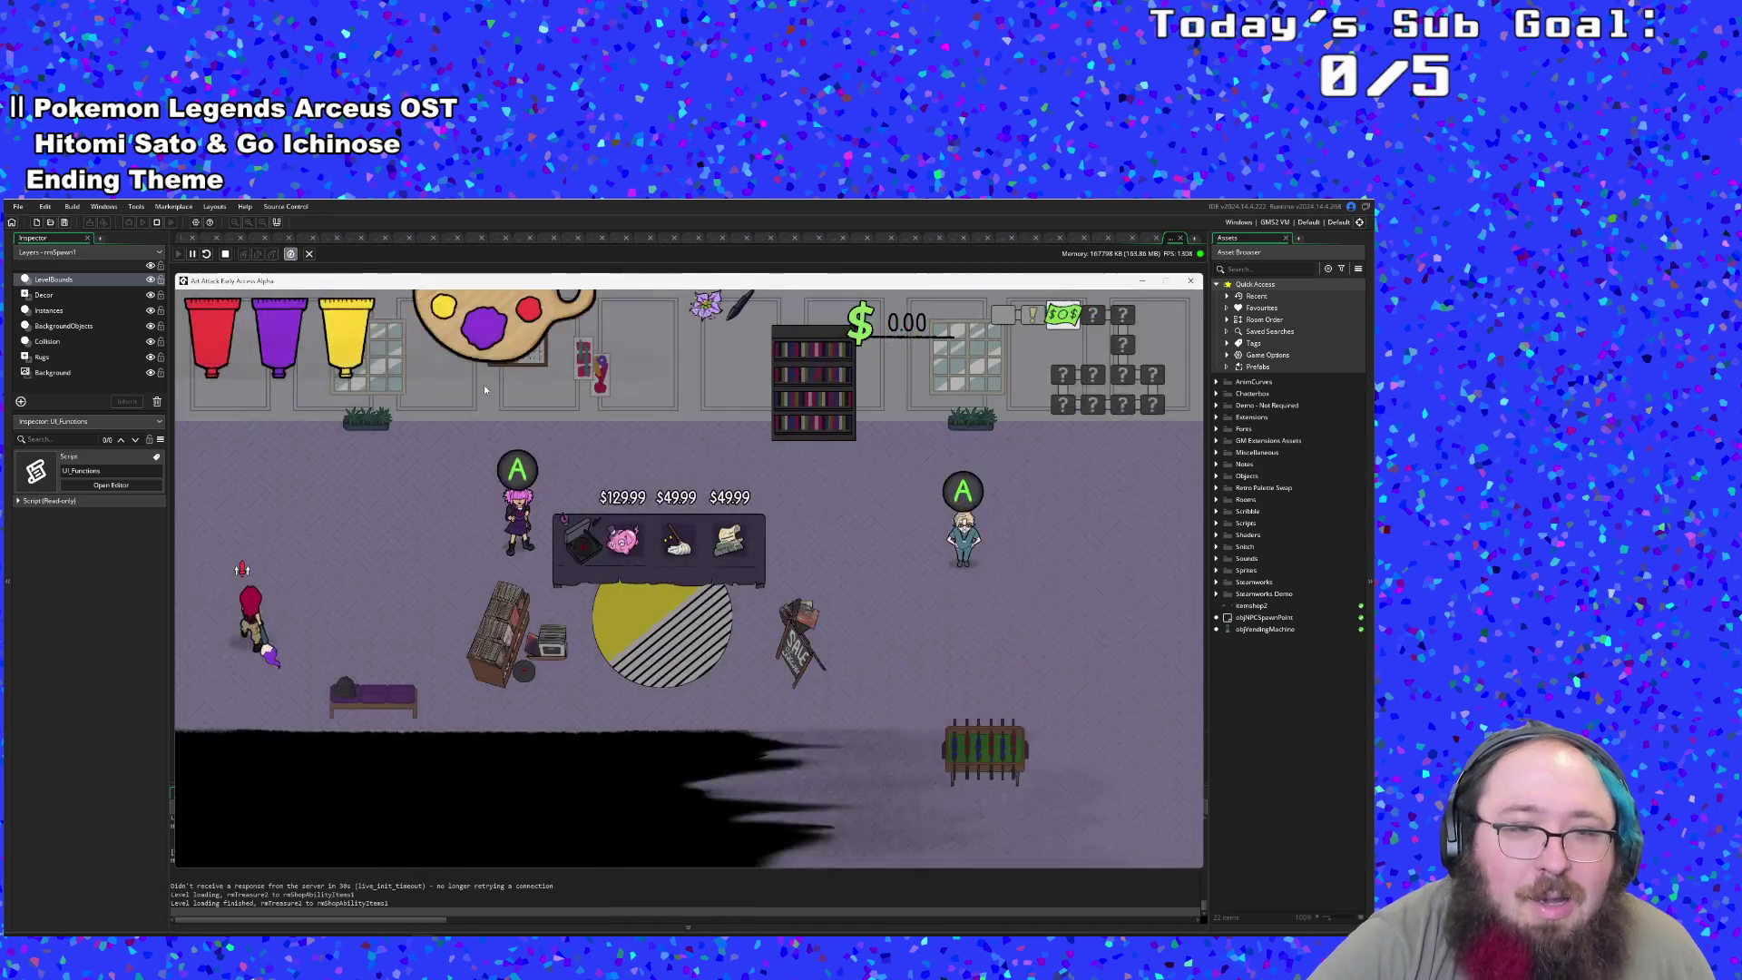
- Enter the shop and talk to Vicky, choosing Leave to end the conversation
key("space")
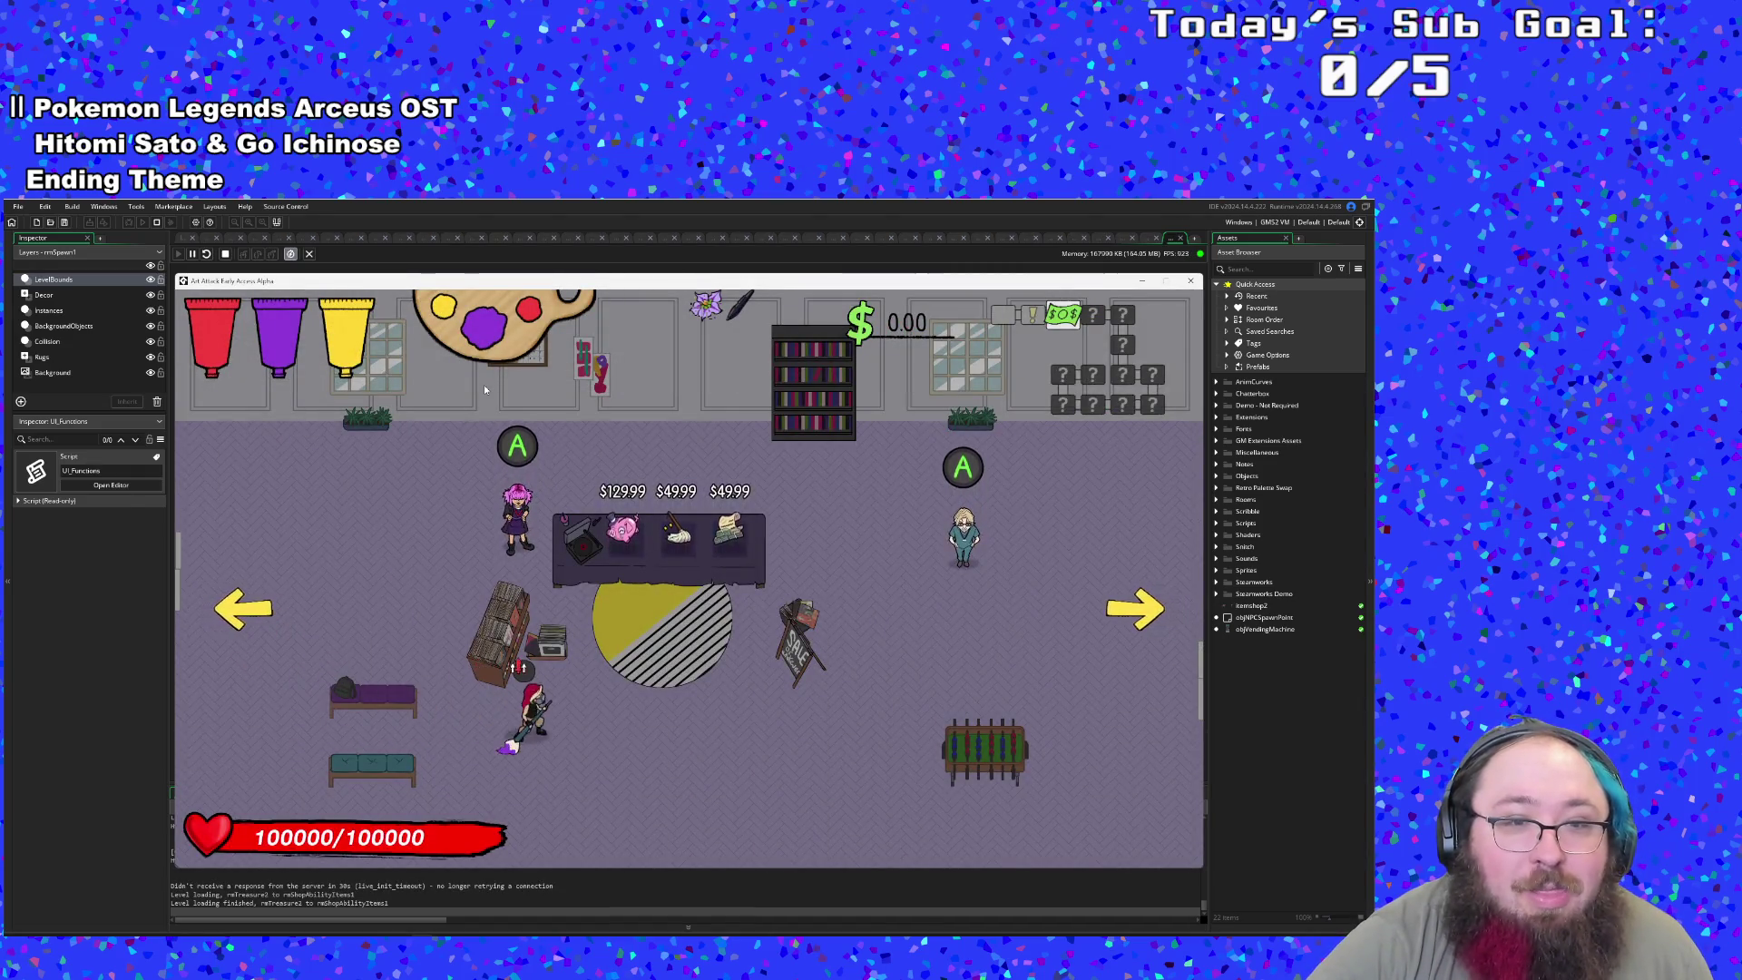
key("e")
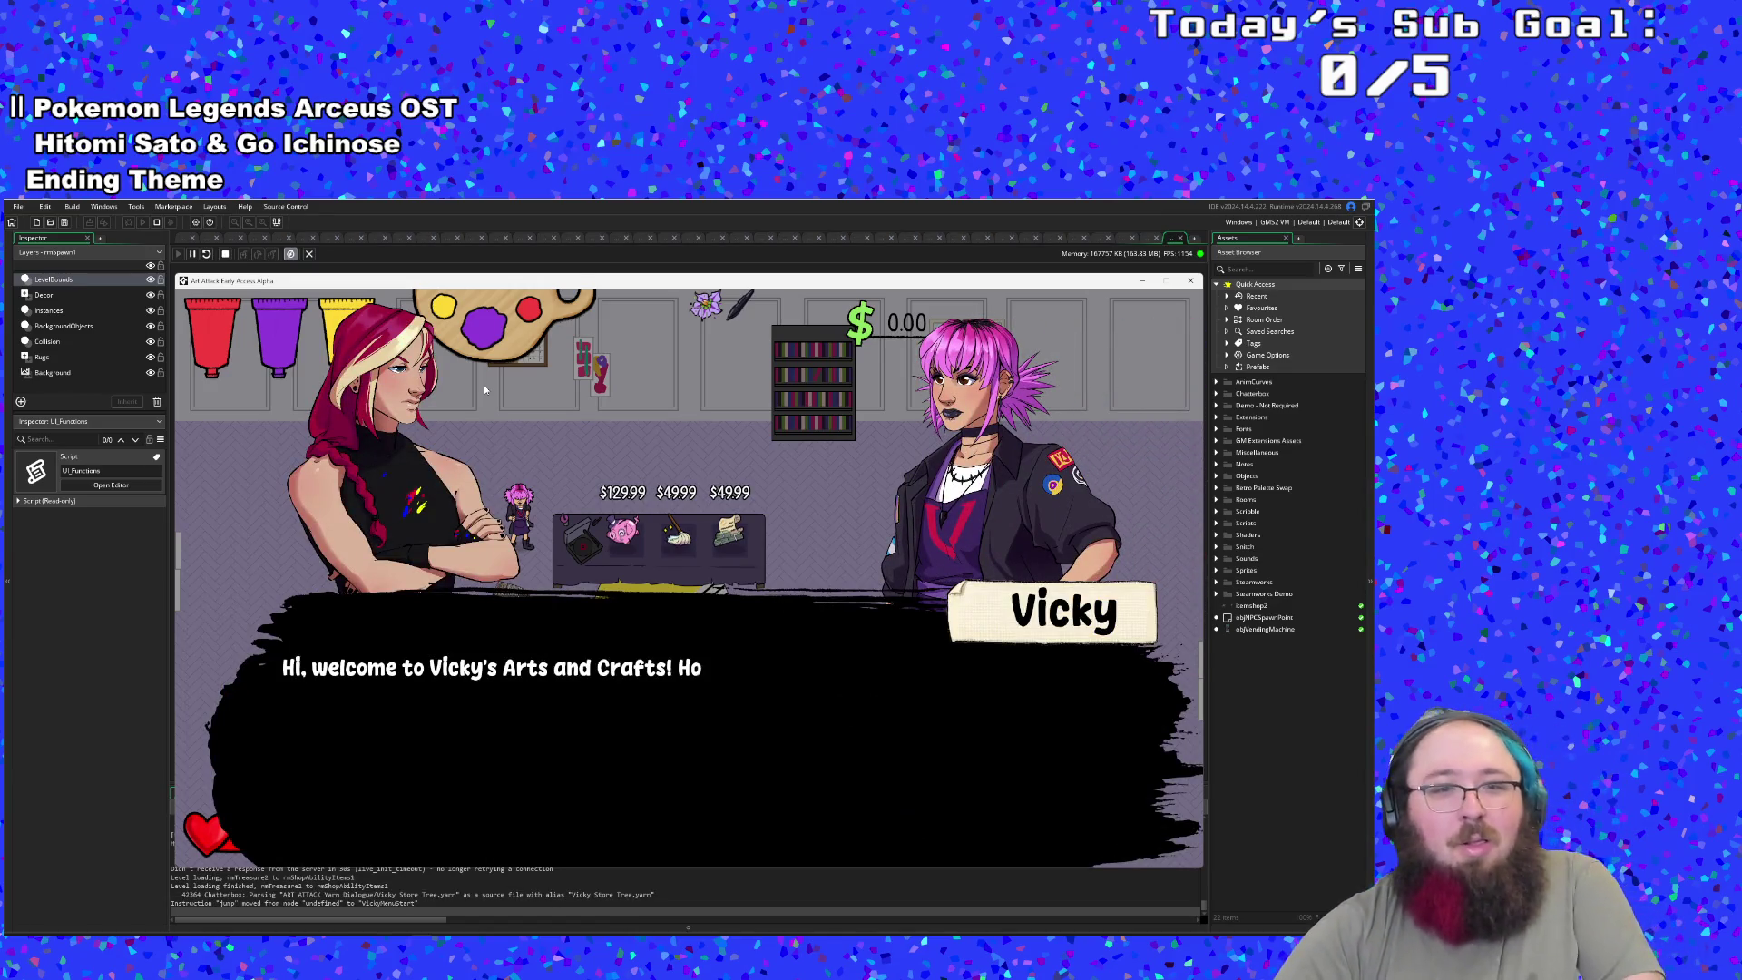
key("Down")
key("e")
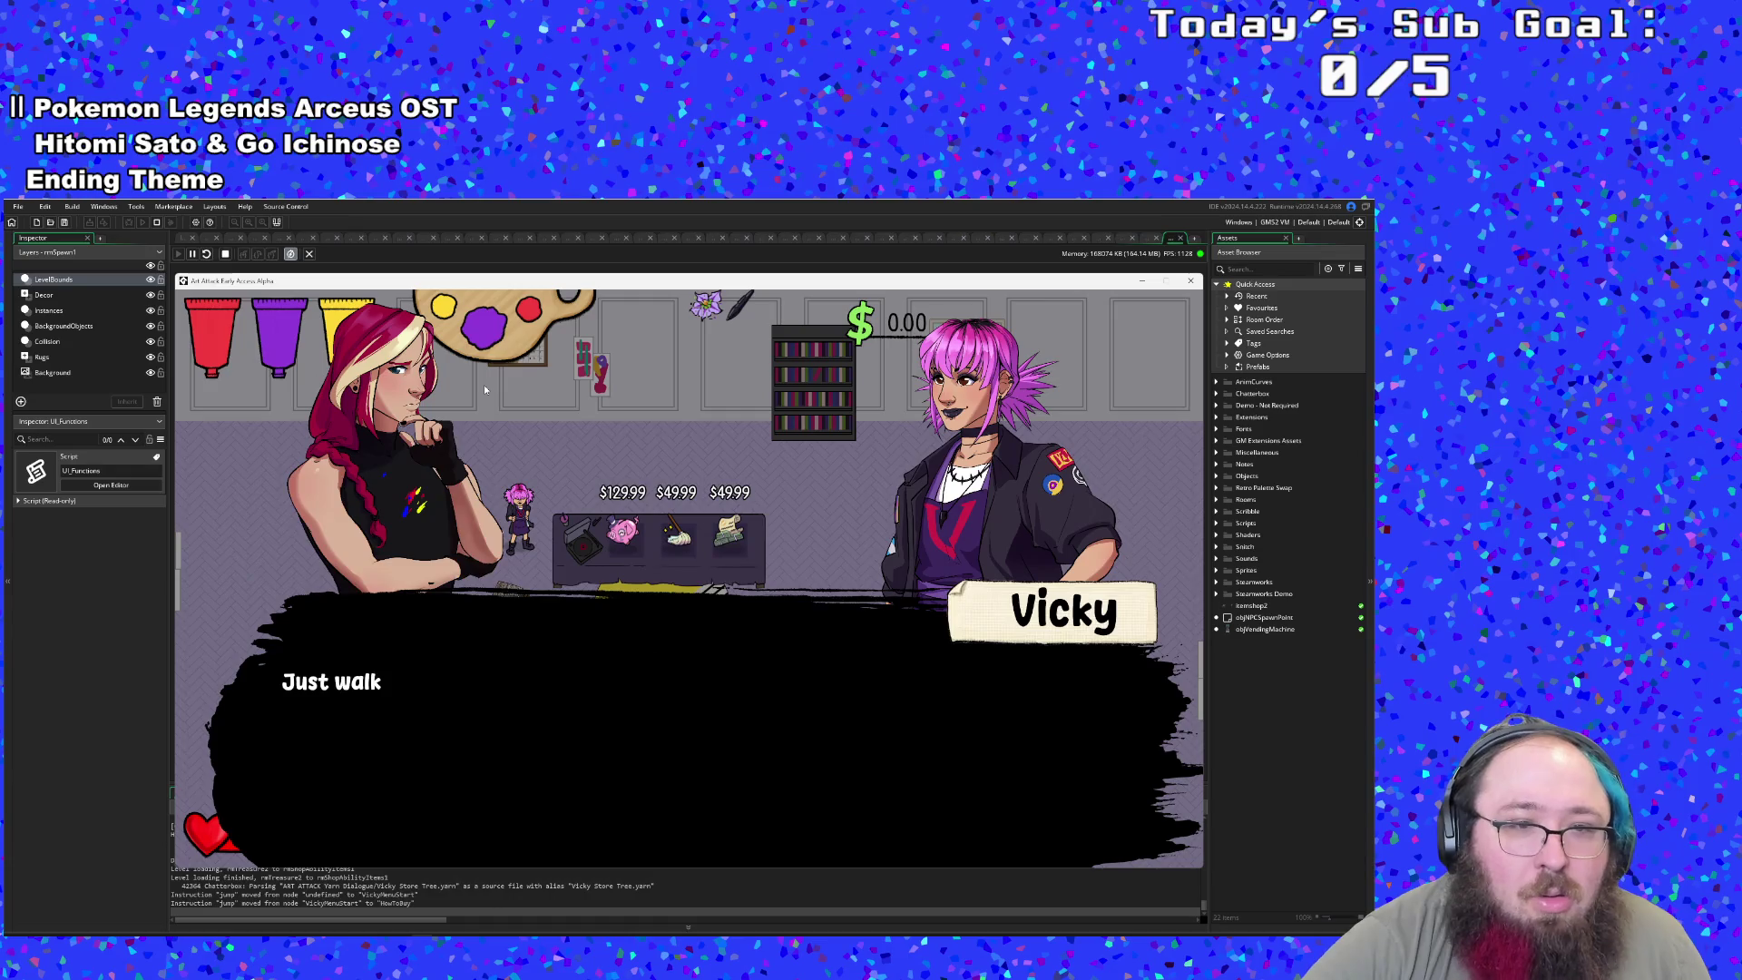
key("e")
key("Up")
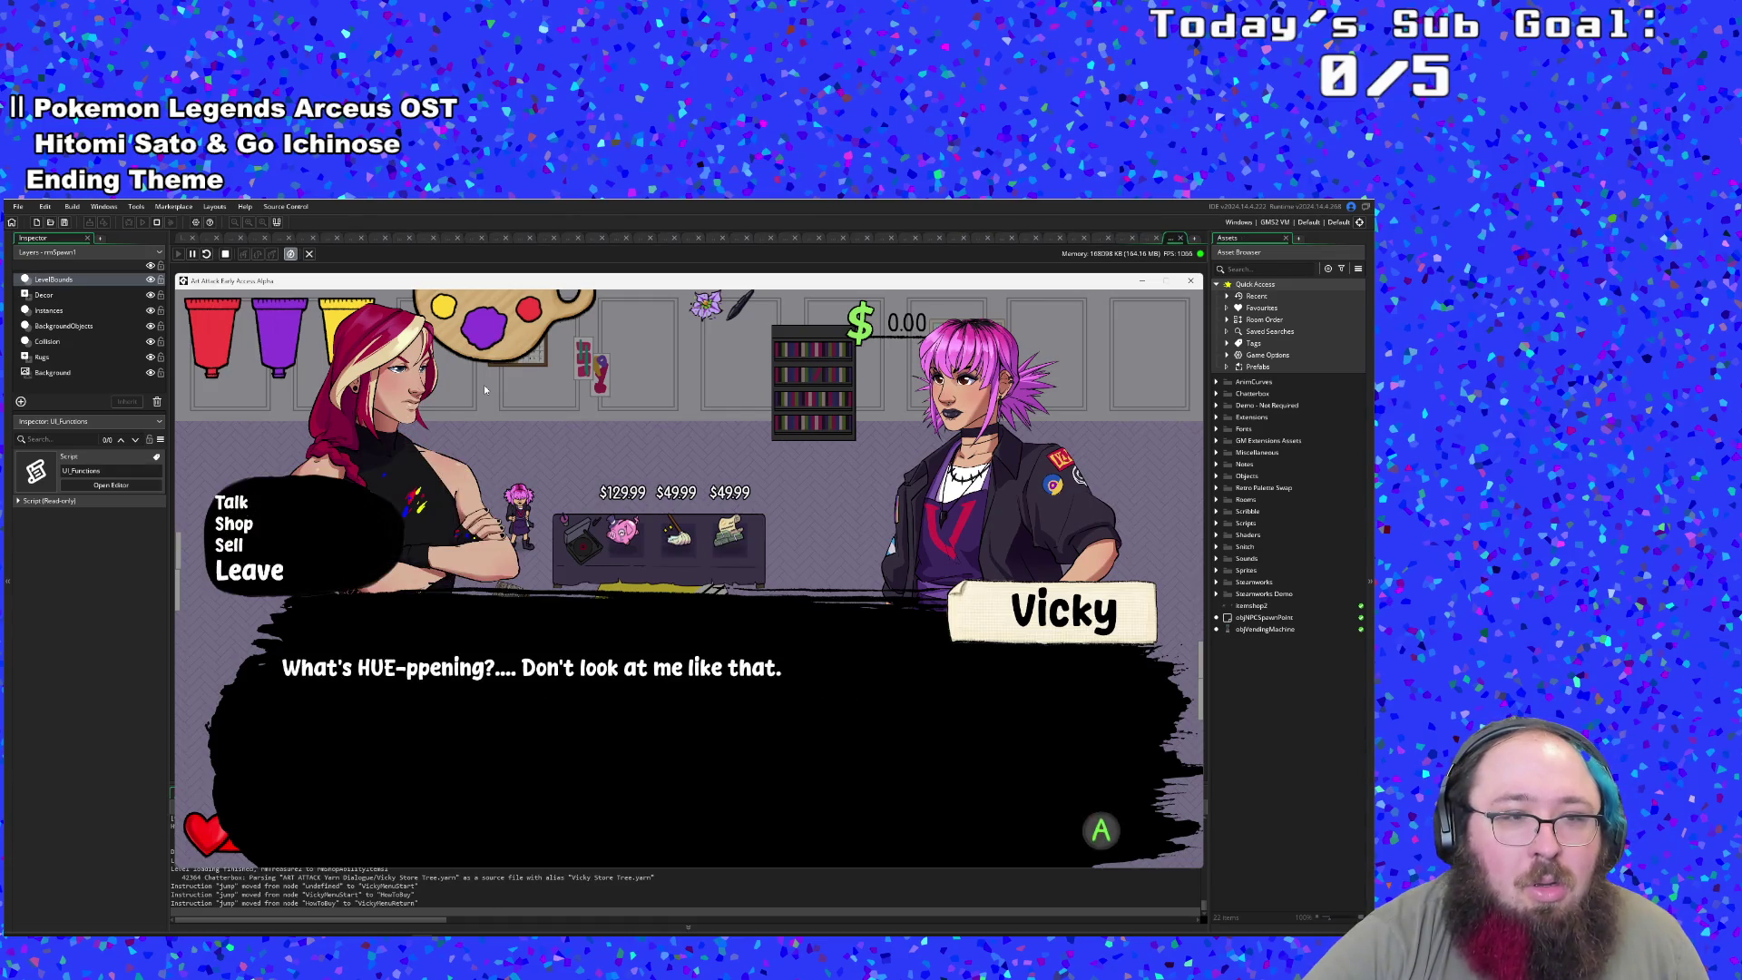
key("e")
key("e")
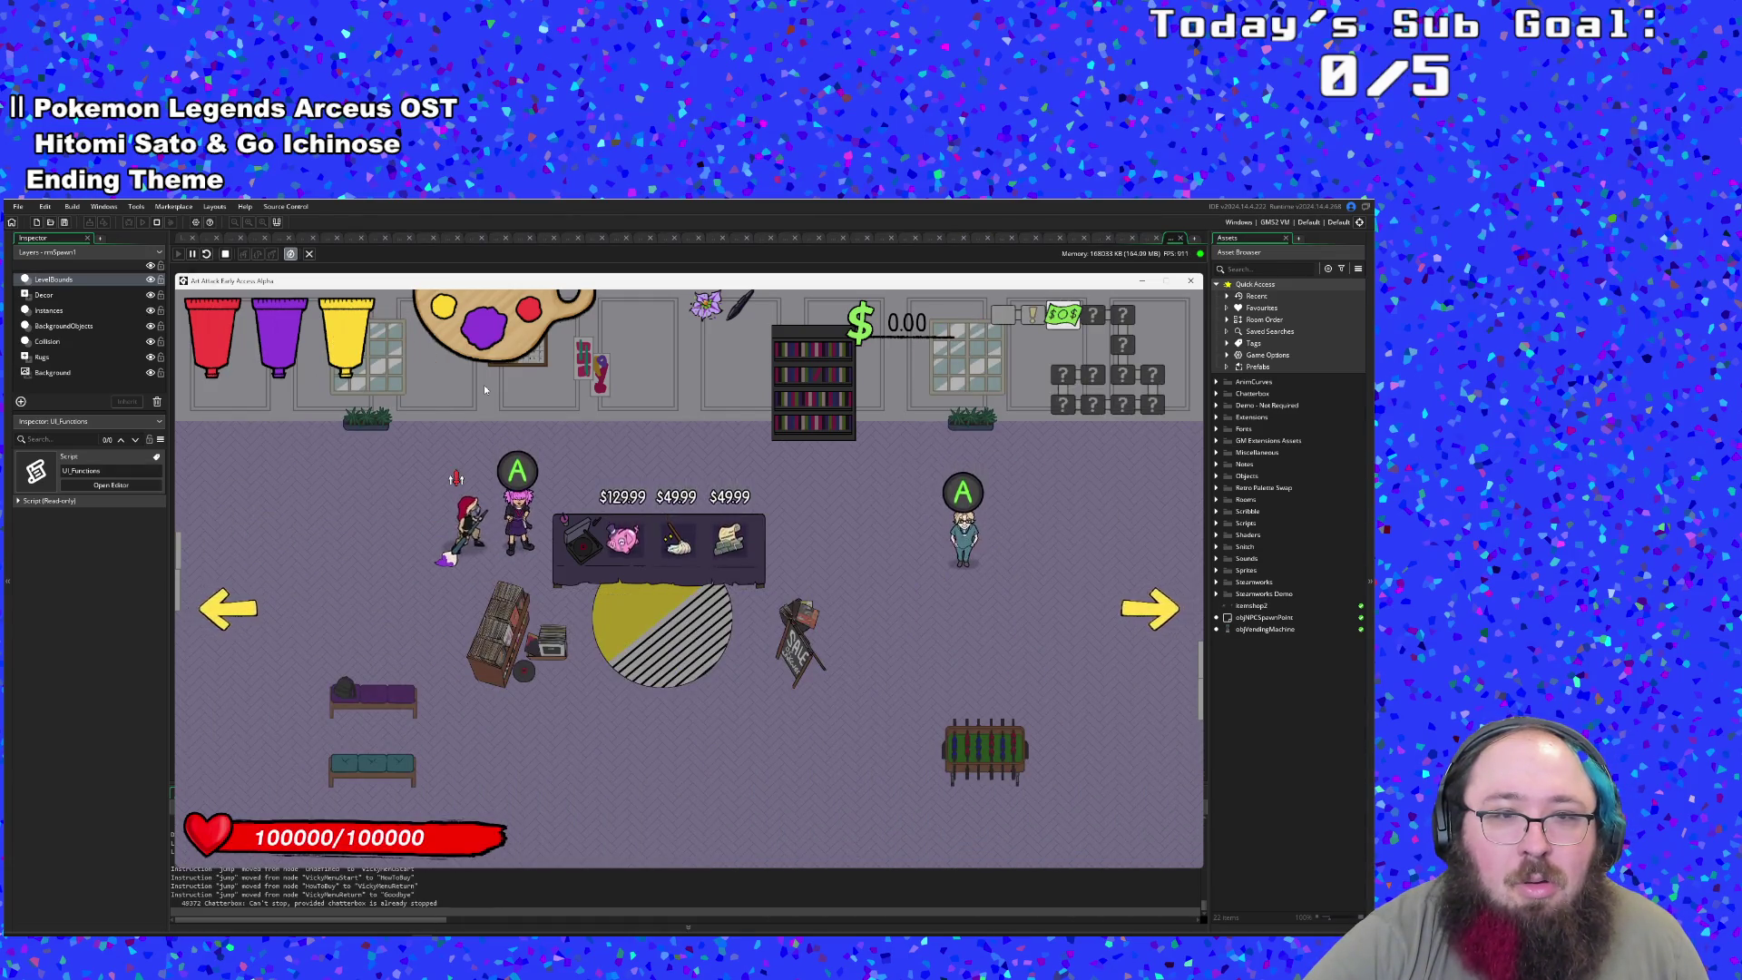
- Walk around the shop and chat with Vicky again through the Talk option
key("Down")
key("Right")
key("Right")
key("Up")
key("Left")
key("Left")
key("Down")
key("e")
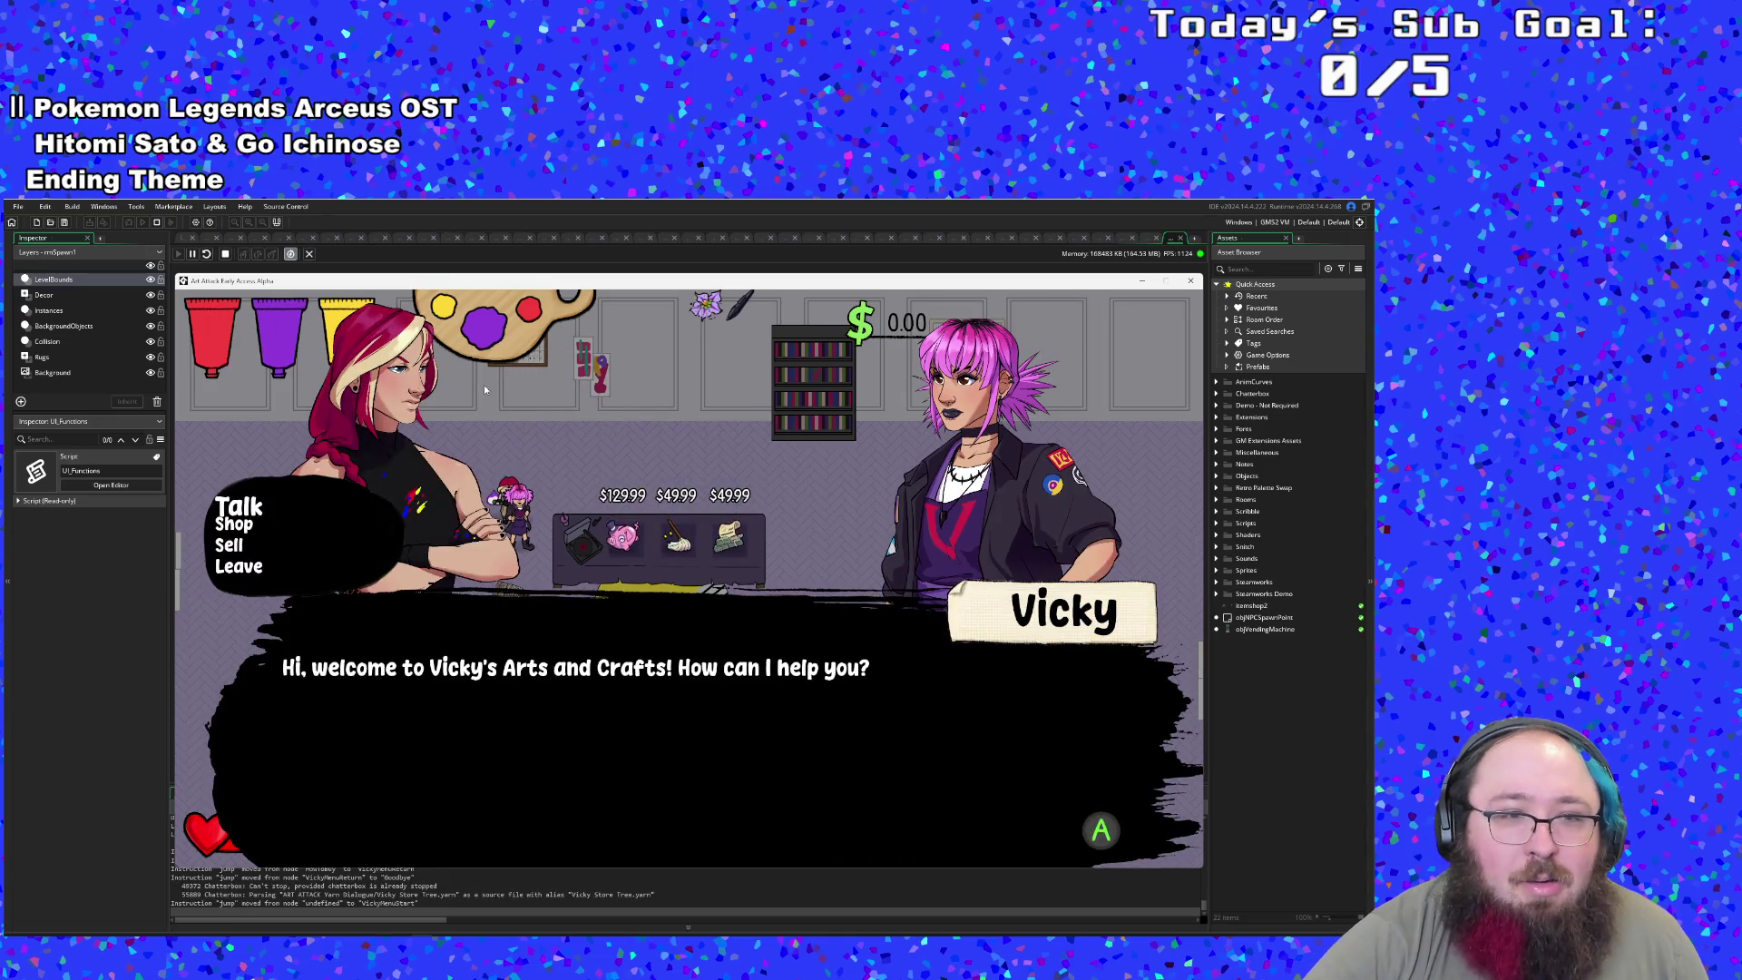
key("e")
key("e")
key("e")
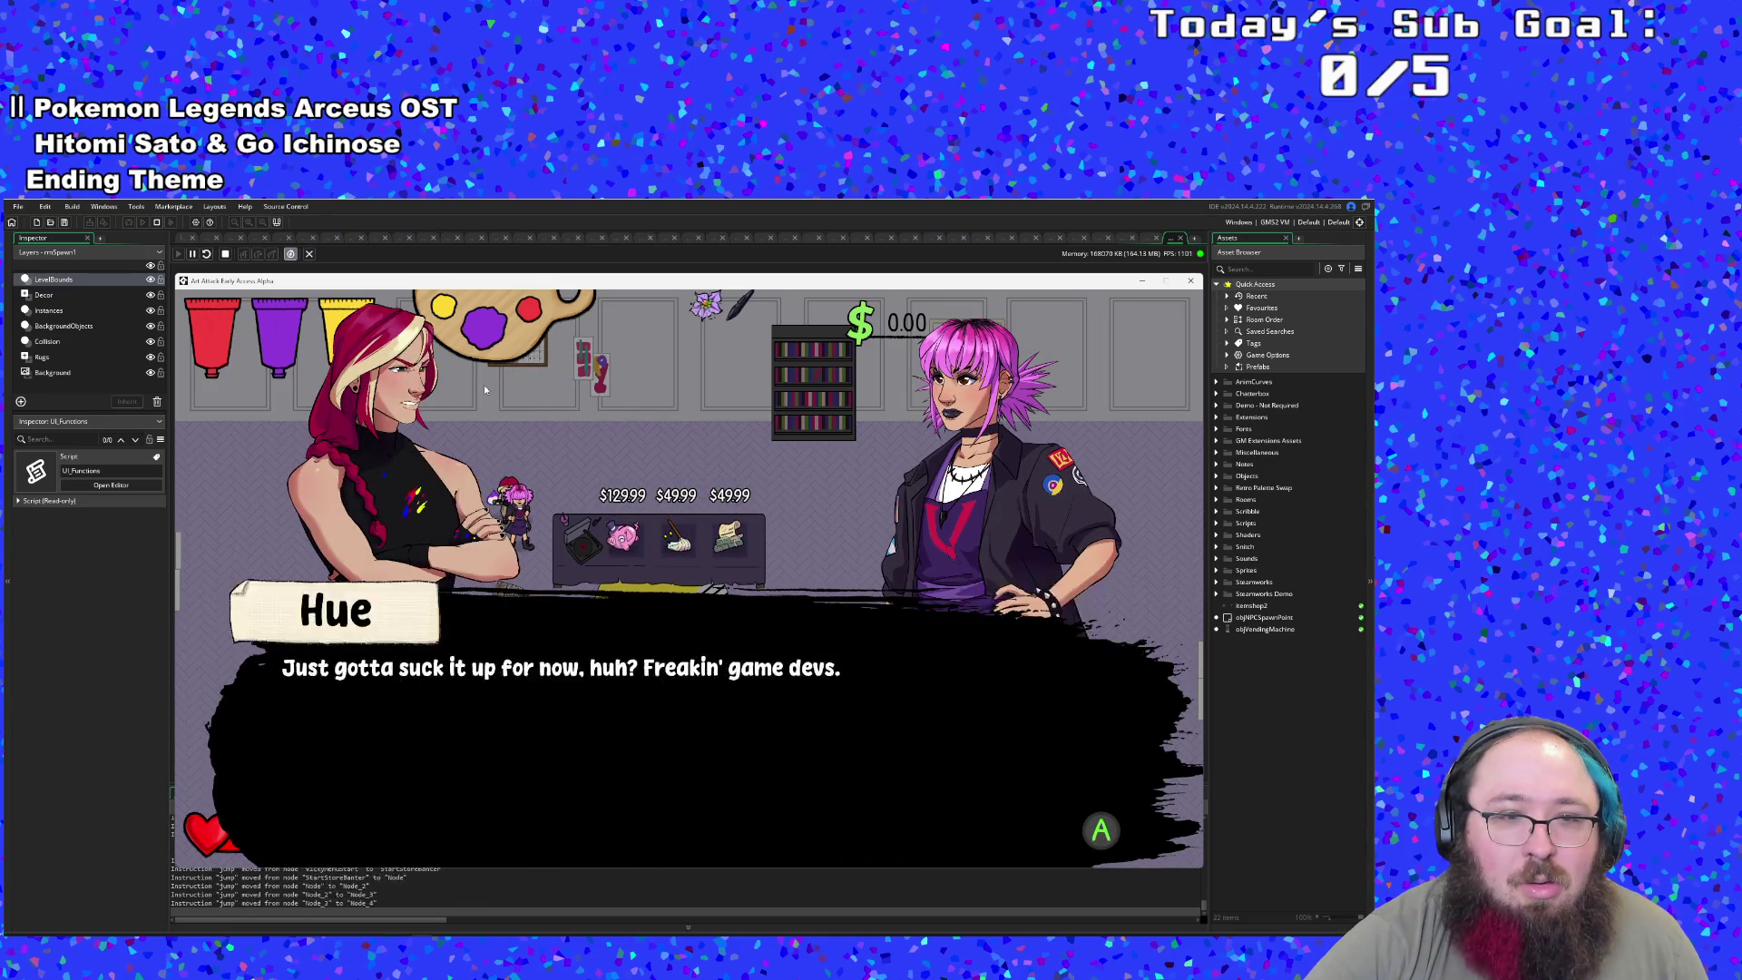
key("e")
key("Down")
- Talk to Eddie, then leave the shop through its right exit
key("Down")
key("Down")
key("e")
key("e")
key("Right")
key("Down")
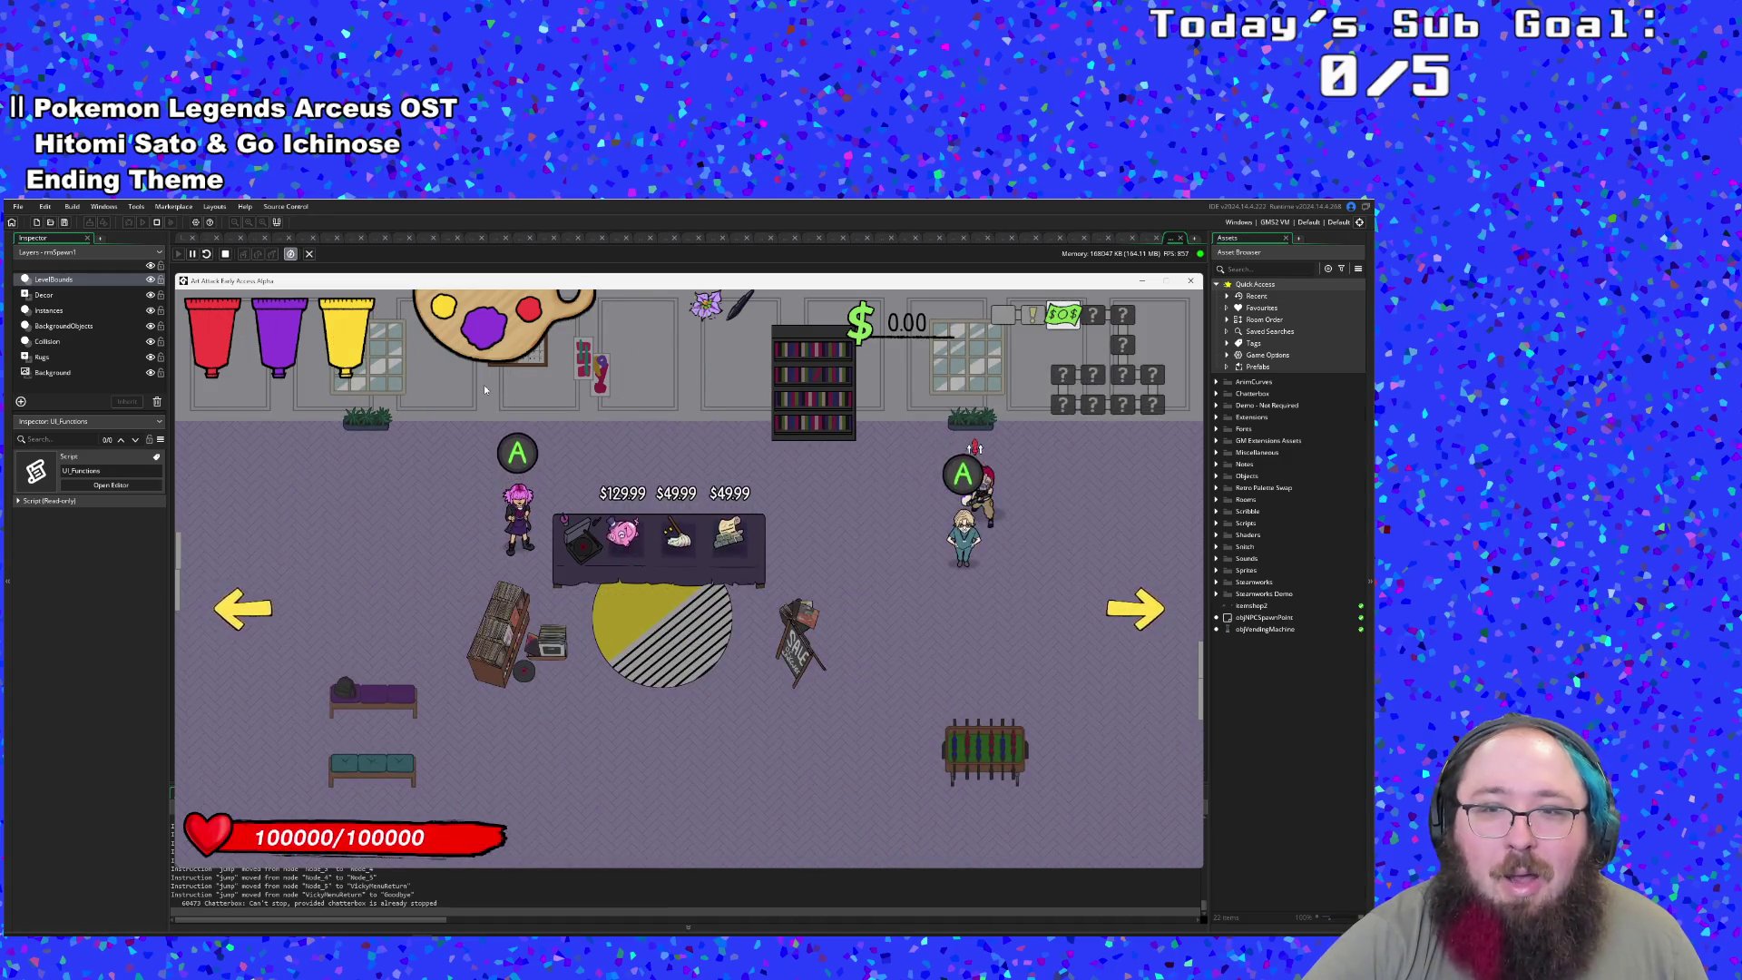
key("e")
key("e")
key("e")
key("e")
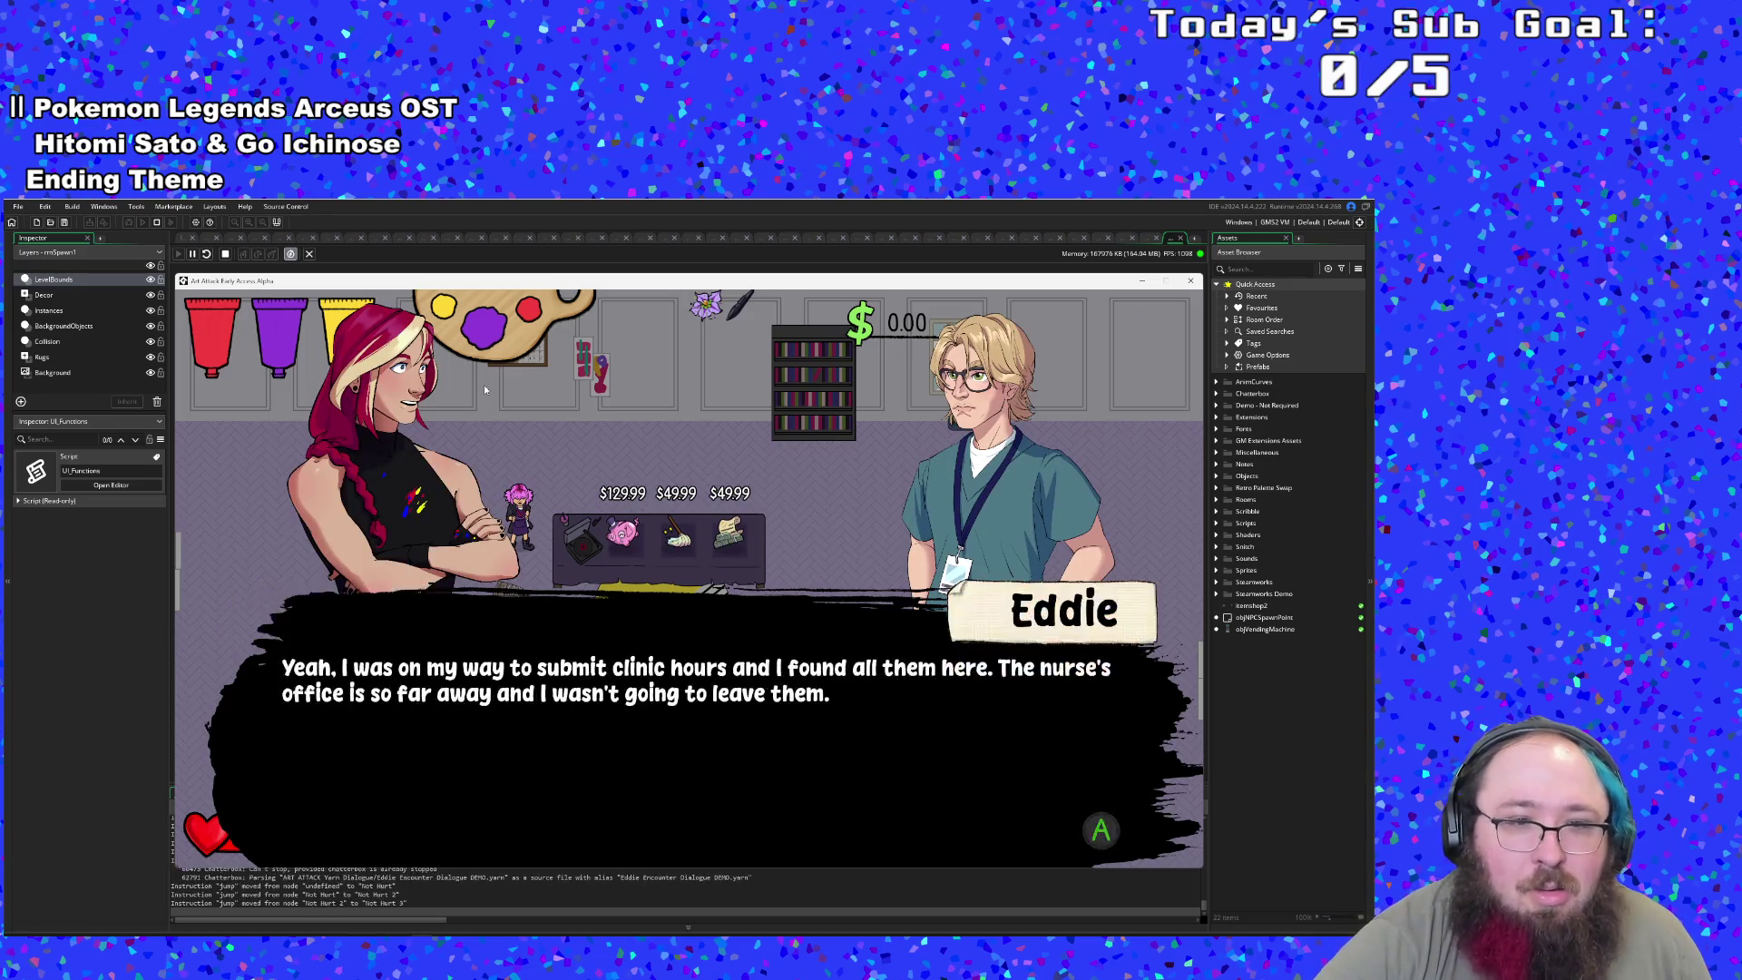
key("Down")
key("Left")
key("Right")
key("Down")
key("Left")
key("Right")
key("Up")
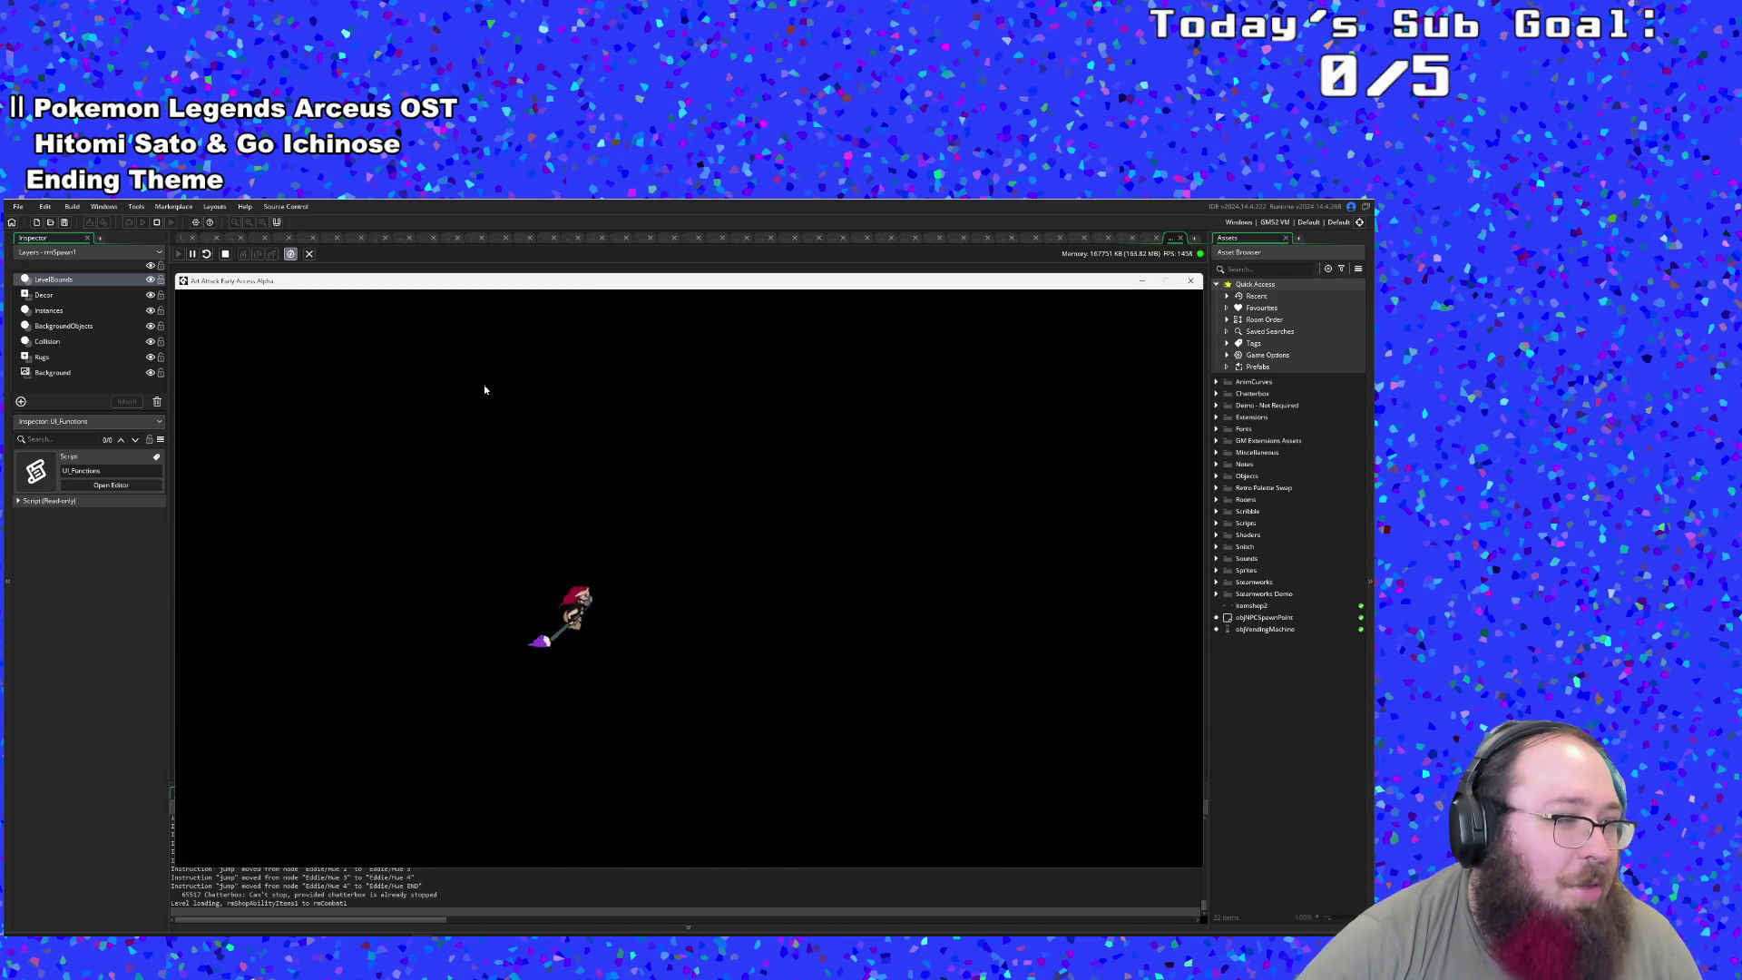
- Dodge and charge through the courtyard, attacking the enemy group
key("Right")
key("Down")
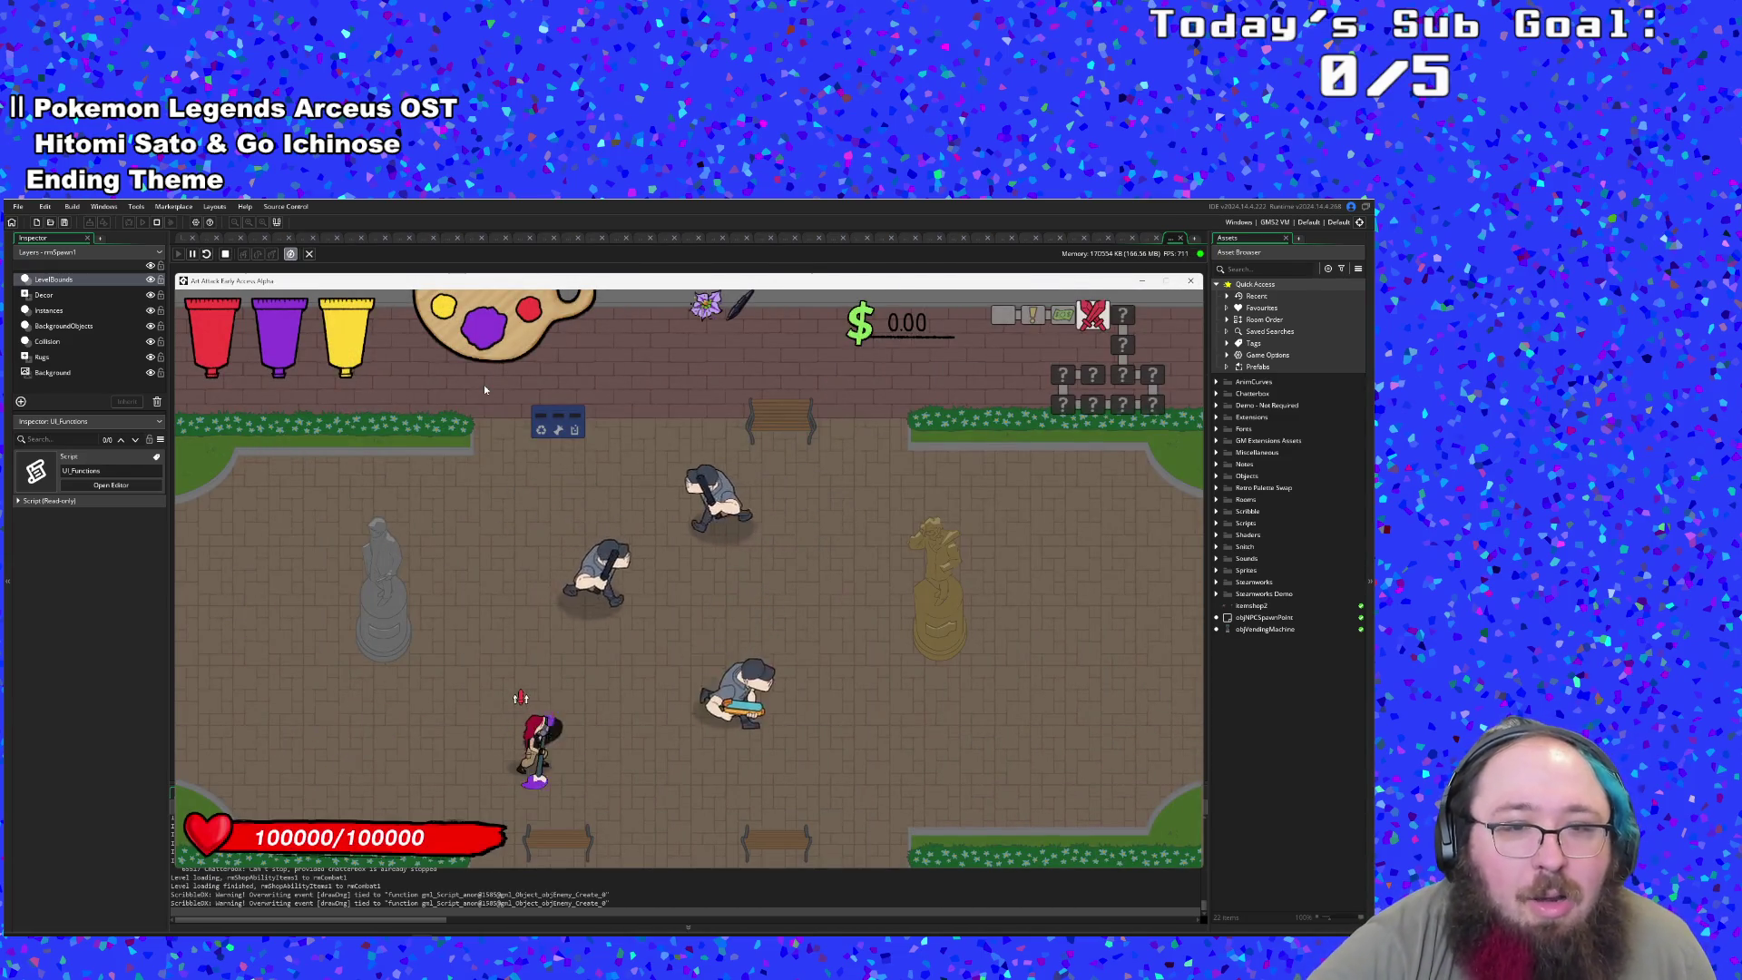
key("Left")
key("Up")
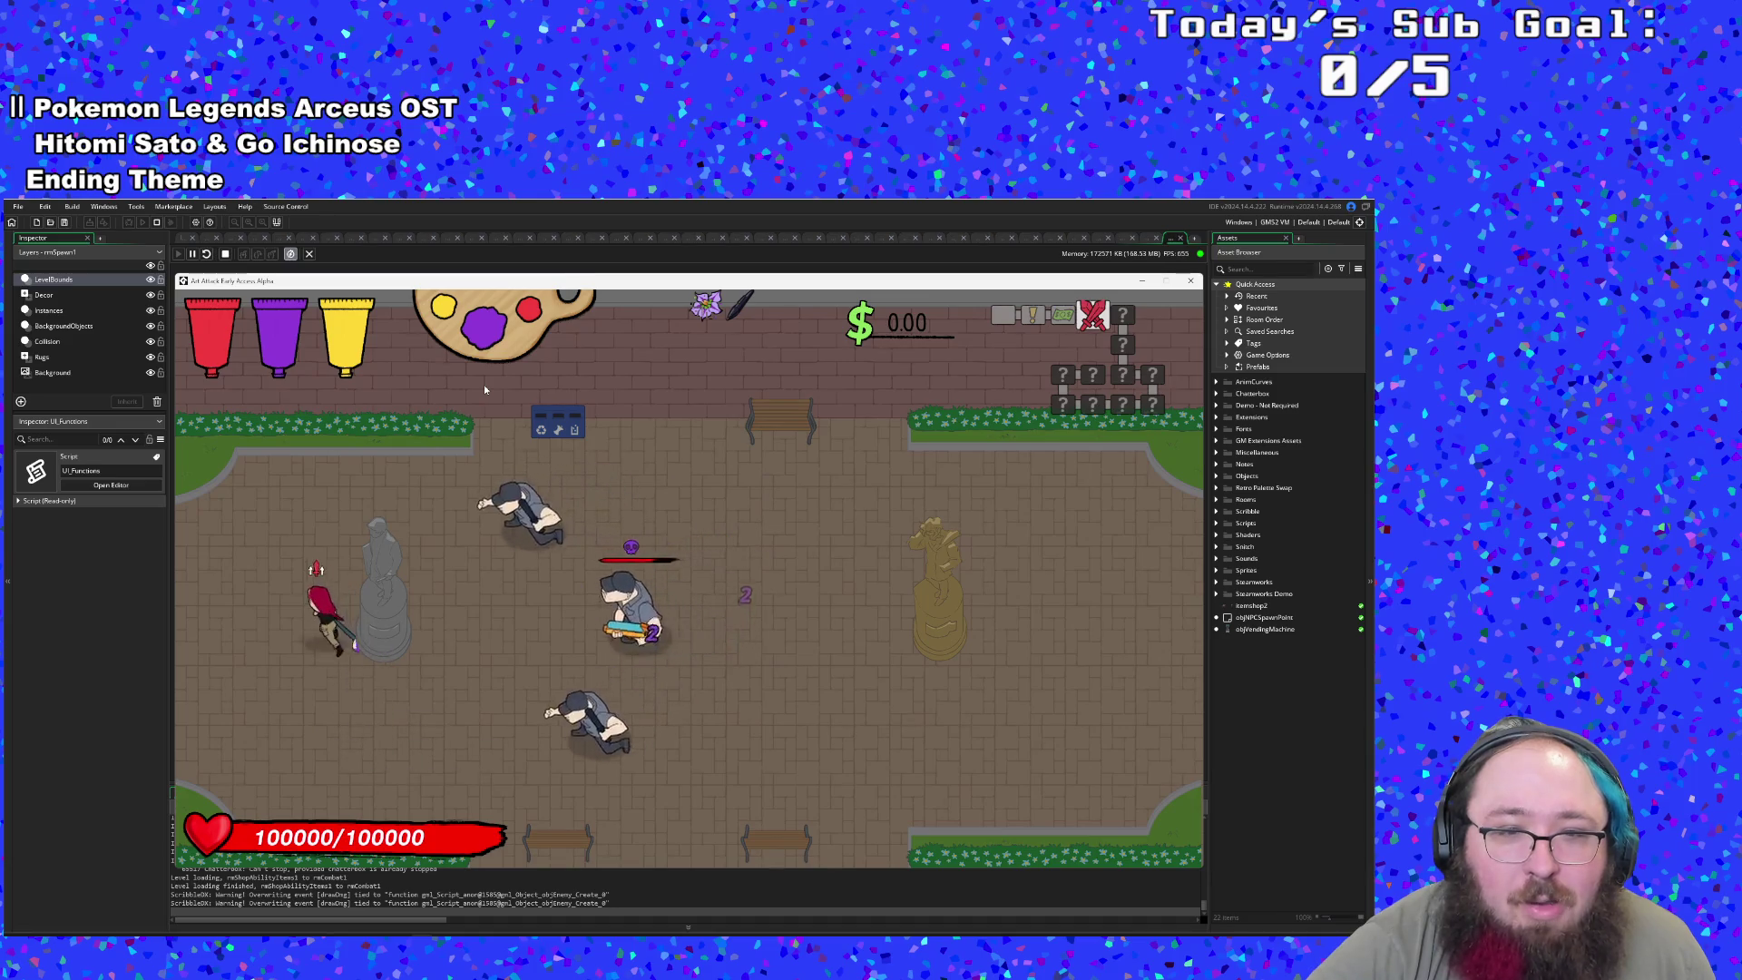
key("Down")
key("Right")
key("Right")
key("Up")
key("Left")
key("Left")
key("Down")
key("Right")
key("Up")
key("Down")
key("Left")
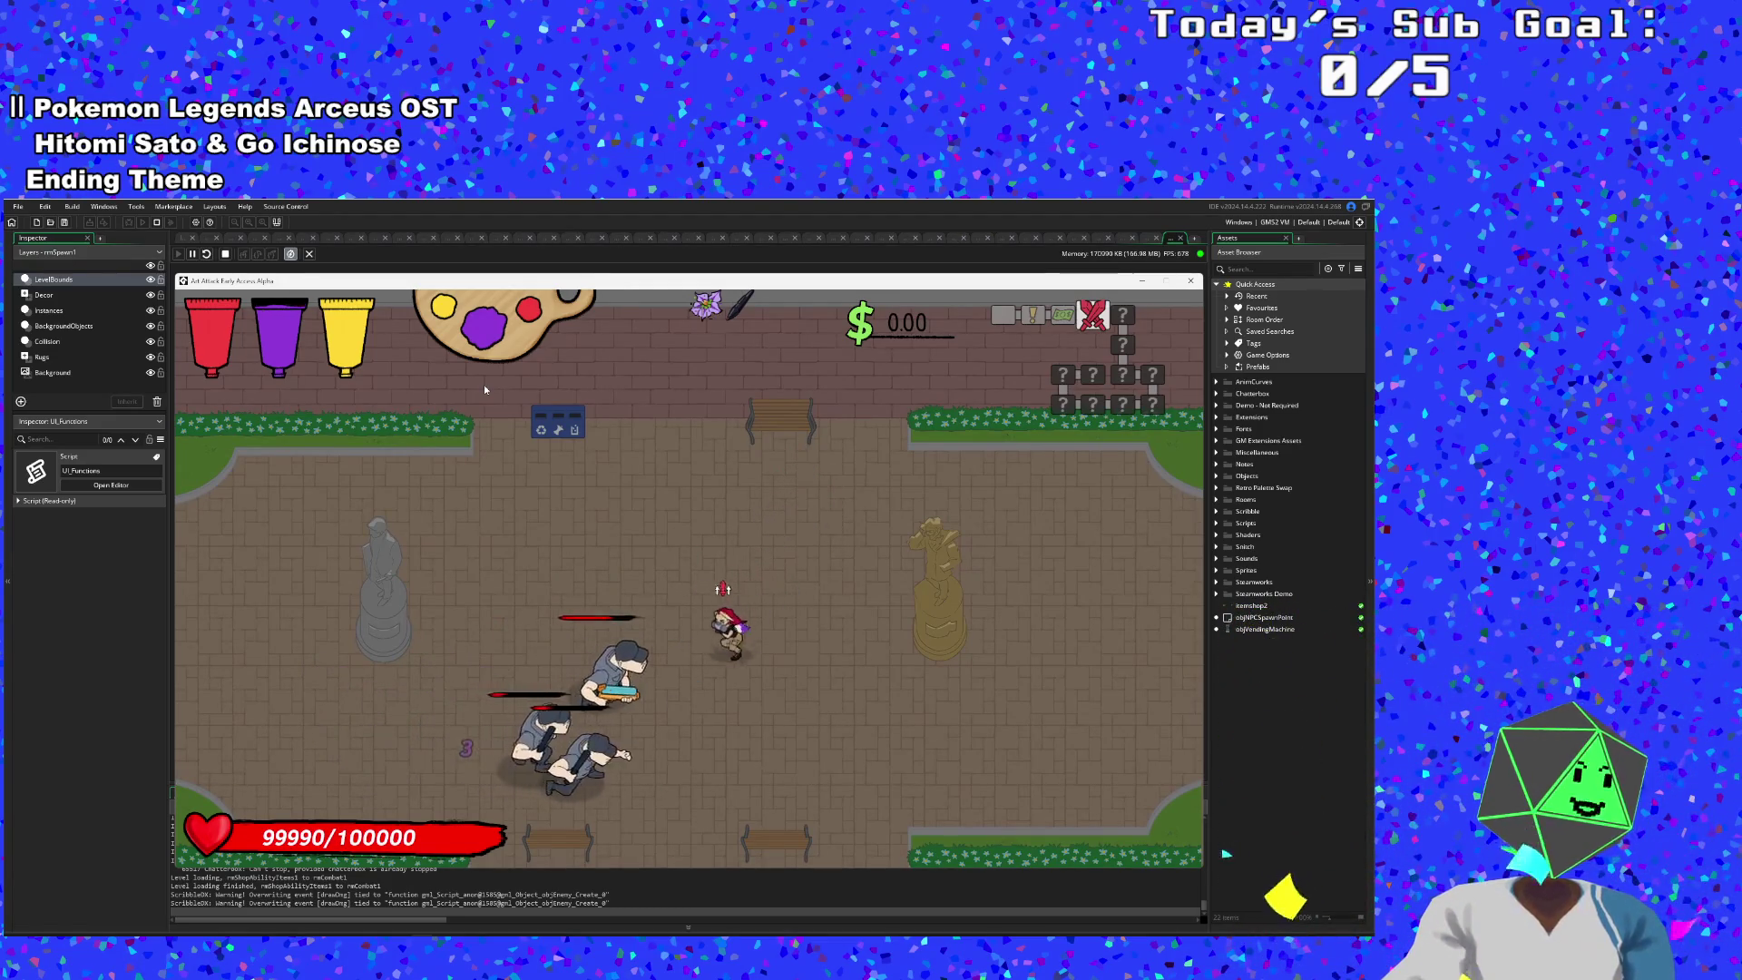
key("Left")
- Pause and close the game and debugger, returning to line 265 in UI_Functions
key("Right")
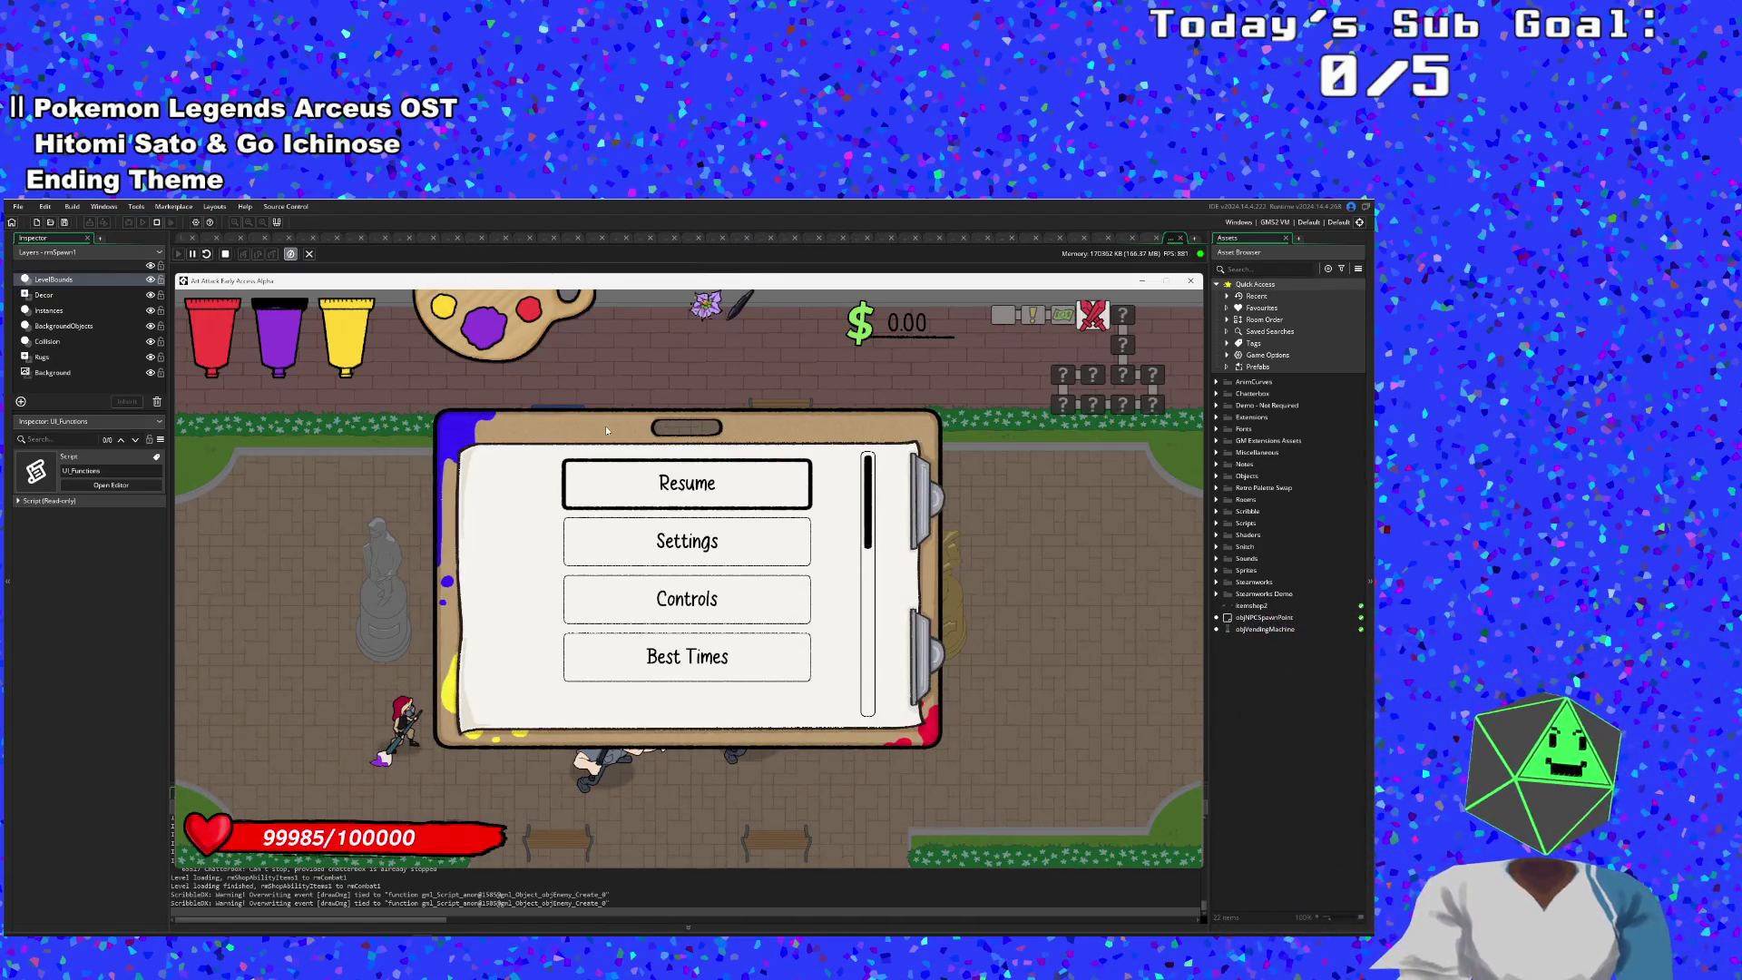
left_click(1188, 282)
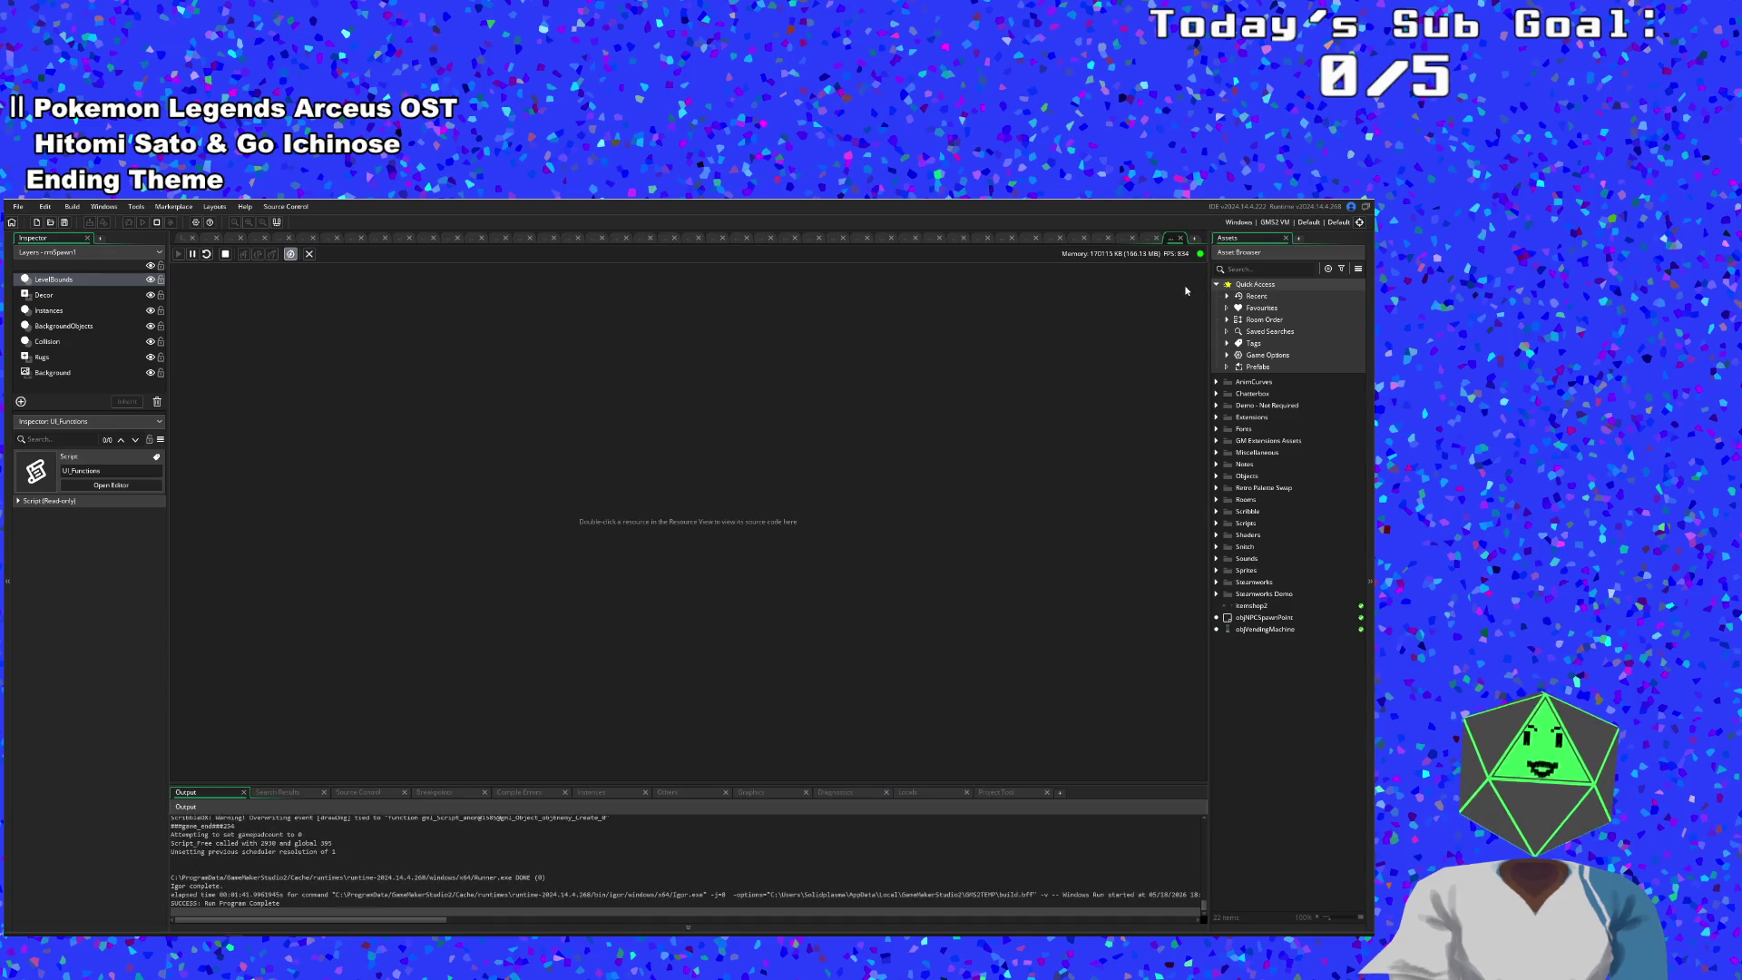
left_click(1179, 239)
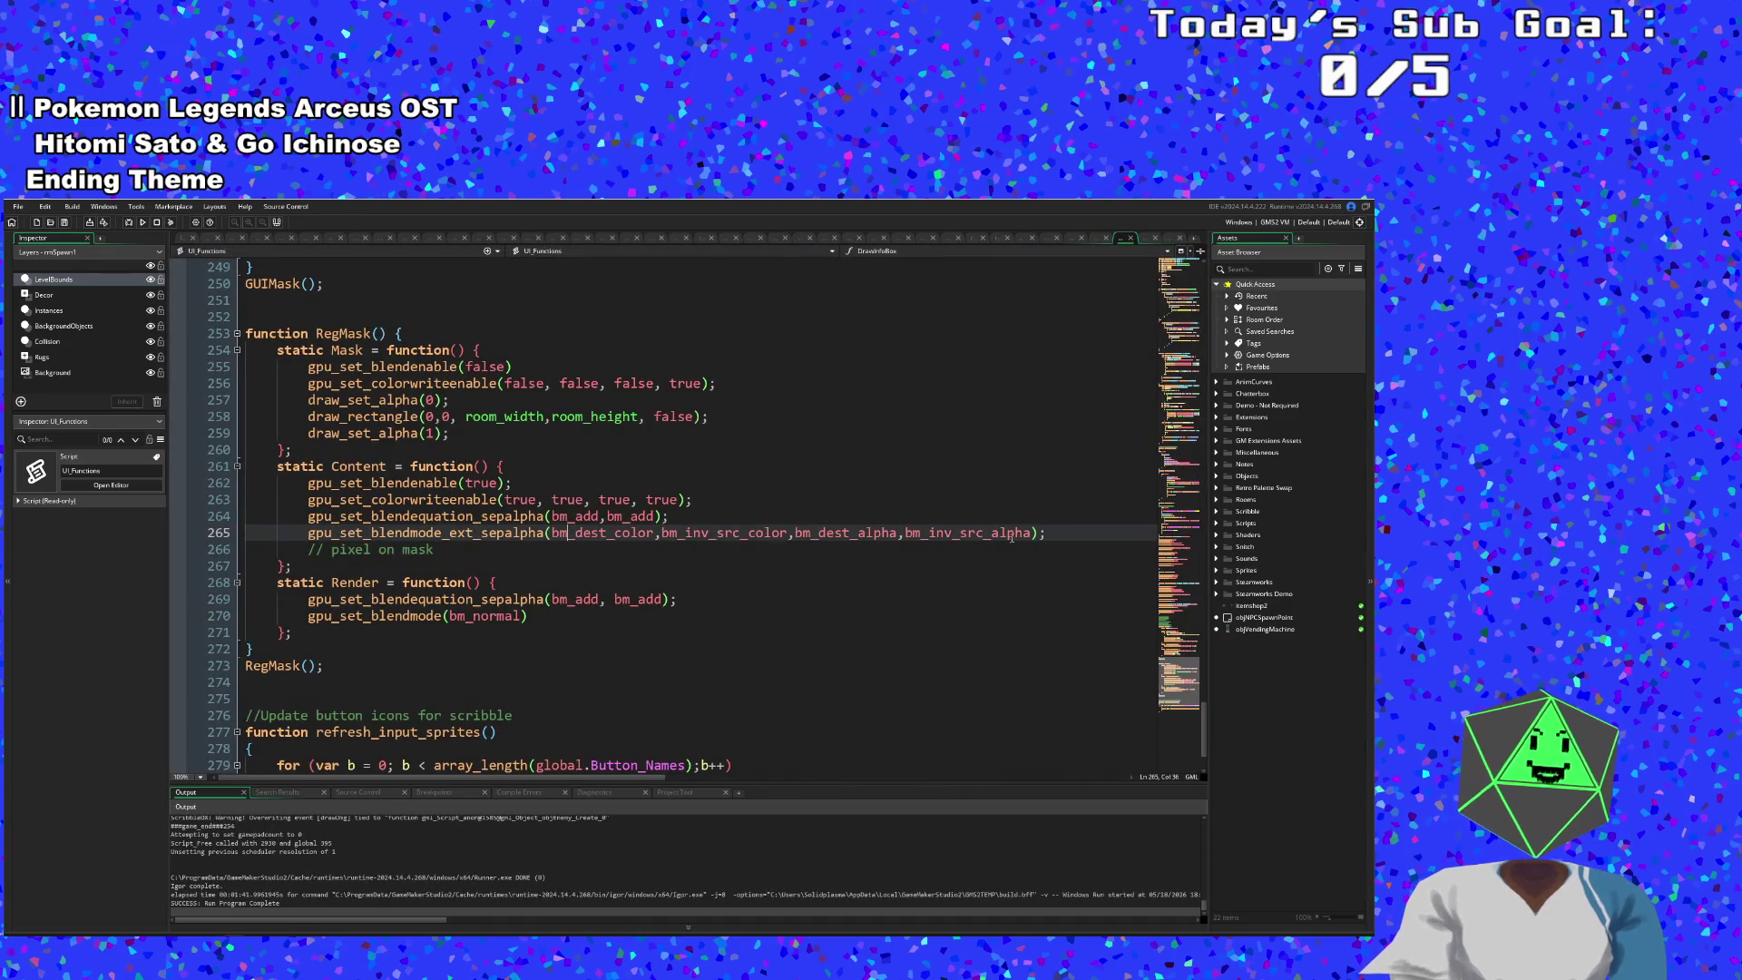
left_click(908, 535)
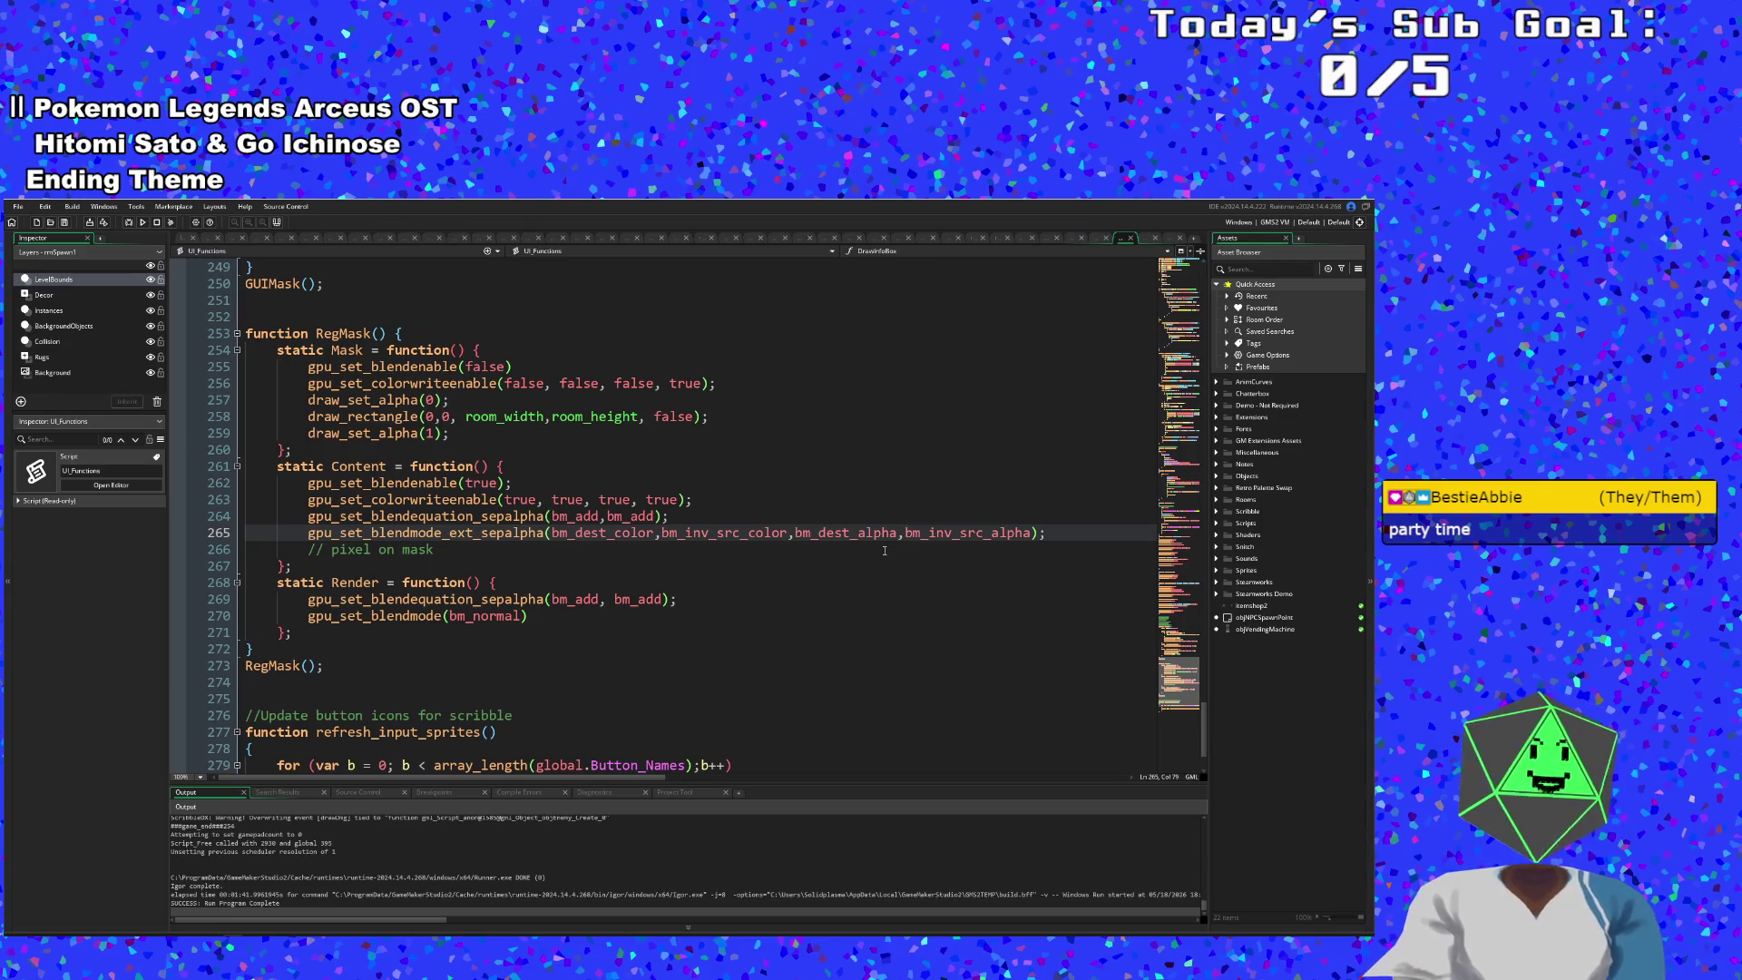
- Check the bm_dest_alpha and bm_inv_src_color factors, then switch to the tutorial video
left_click(878, 539)
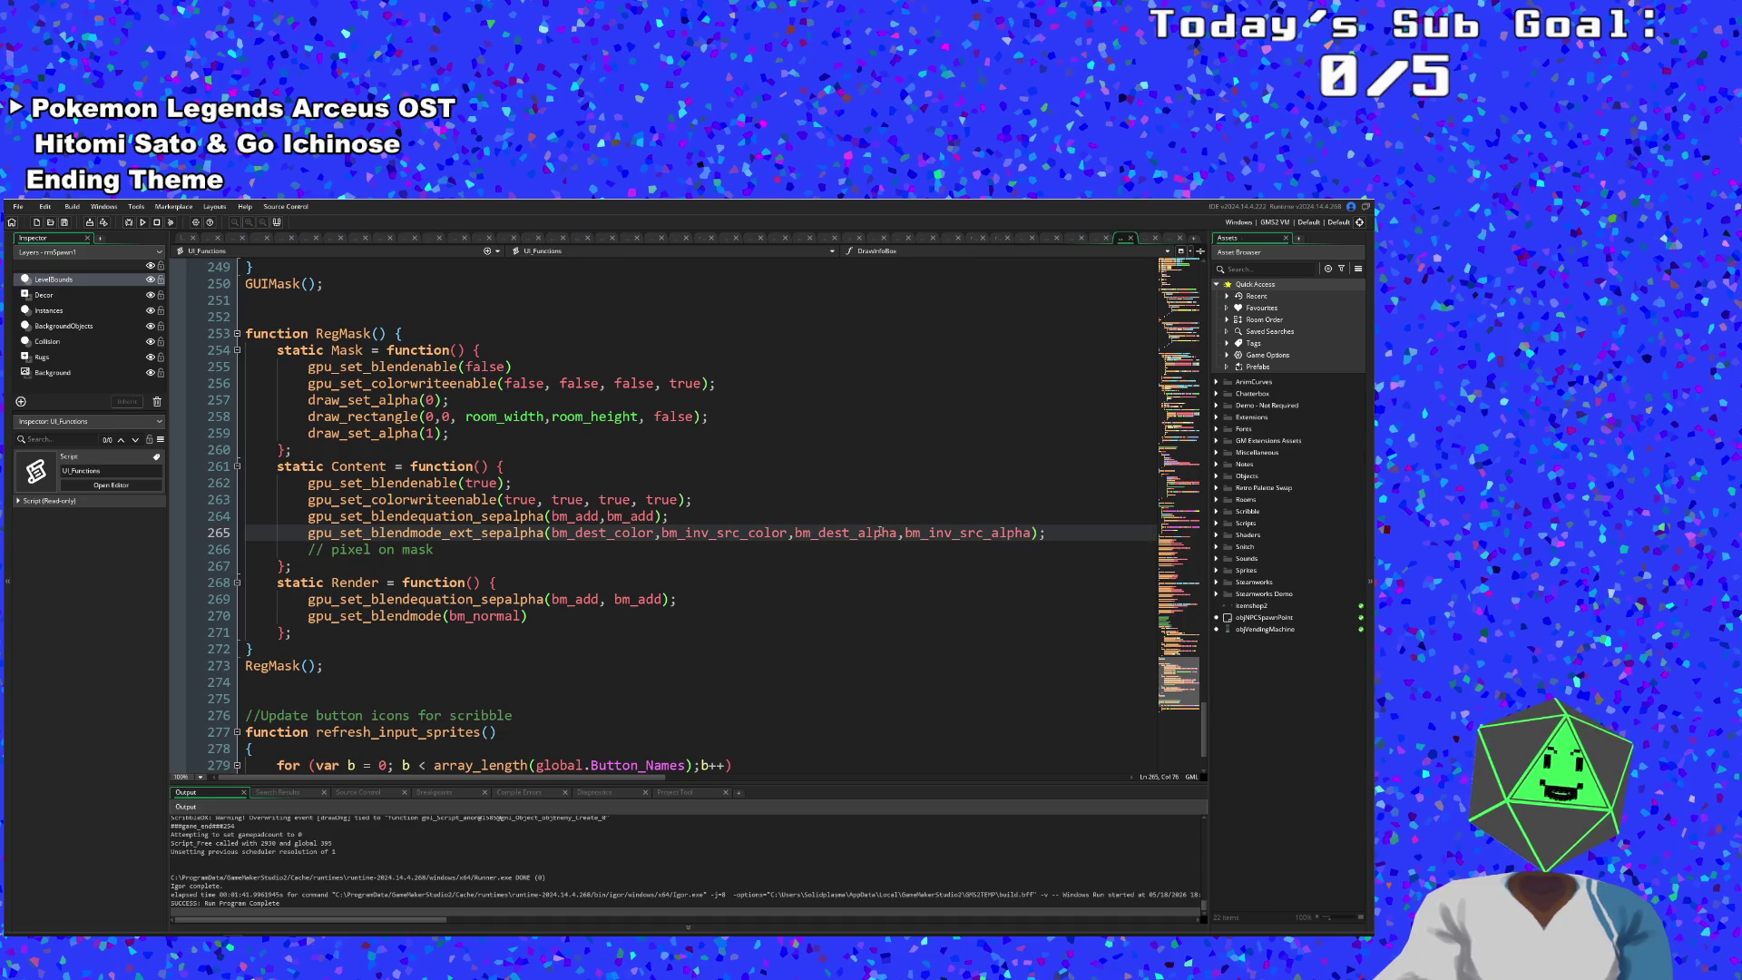
mouse_move(723, 538)
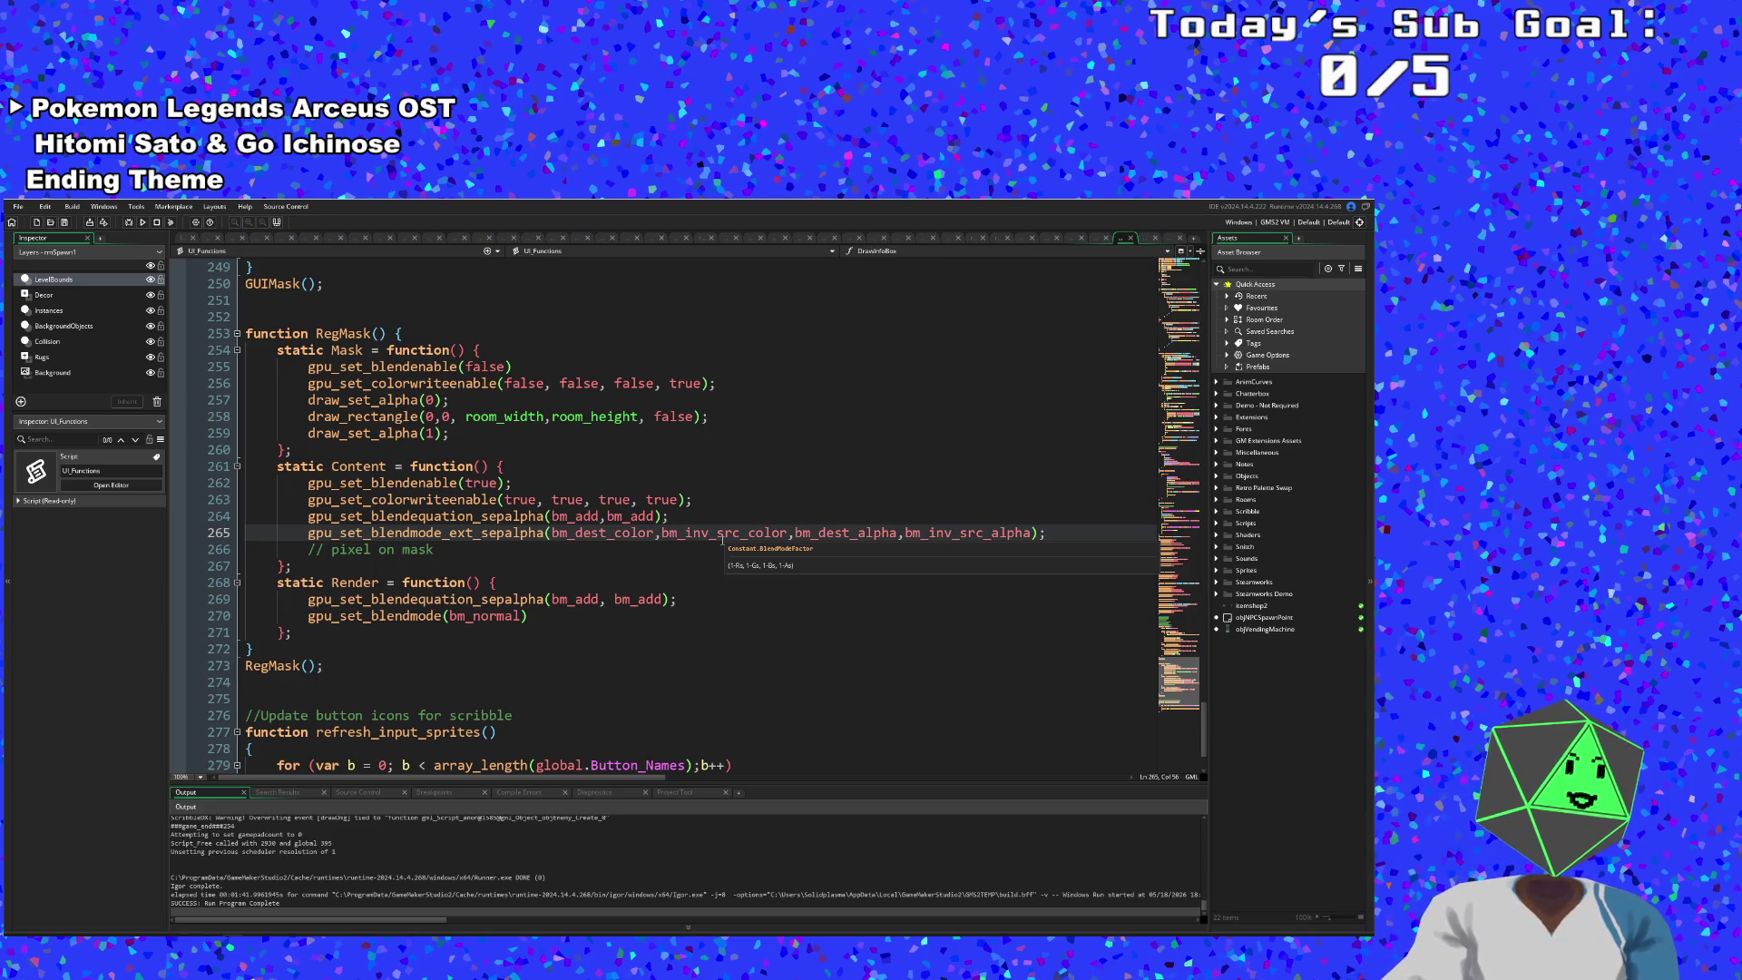
left_click(718, 534)
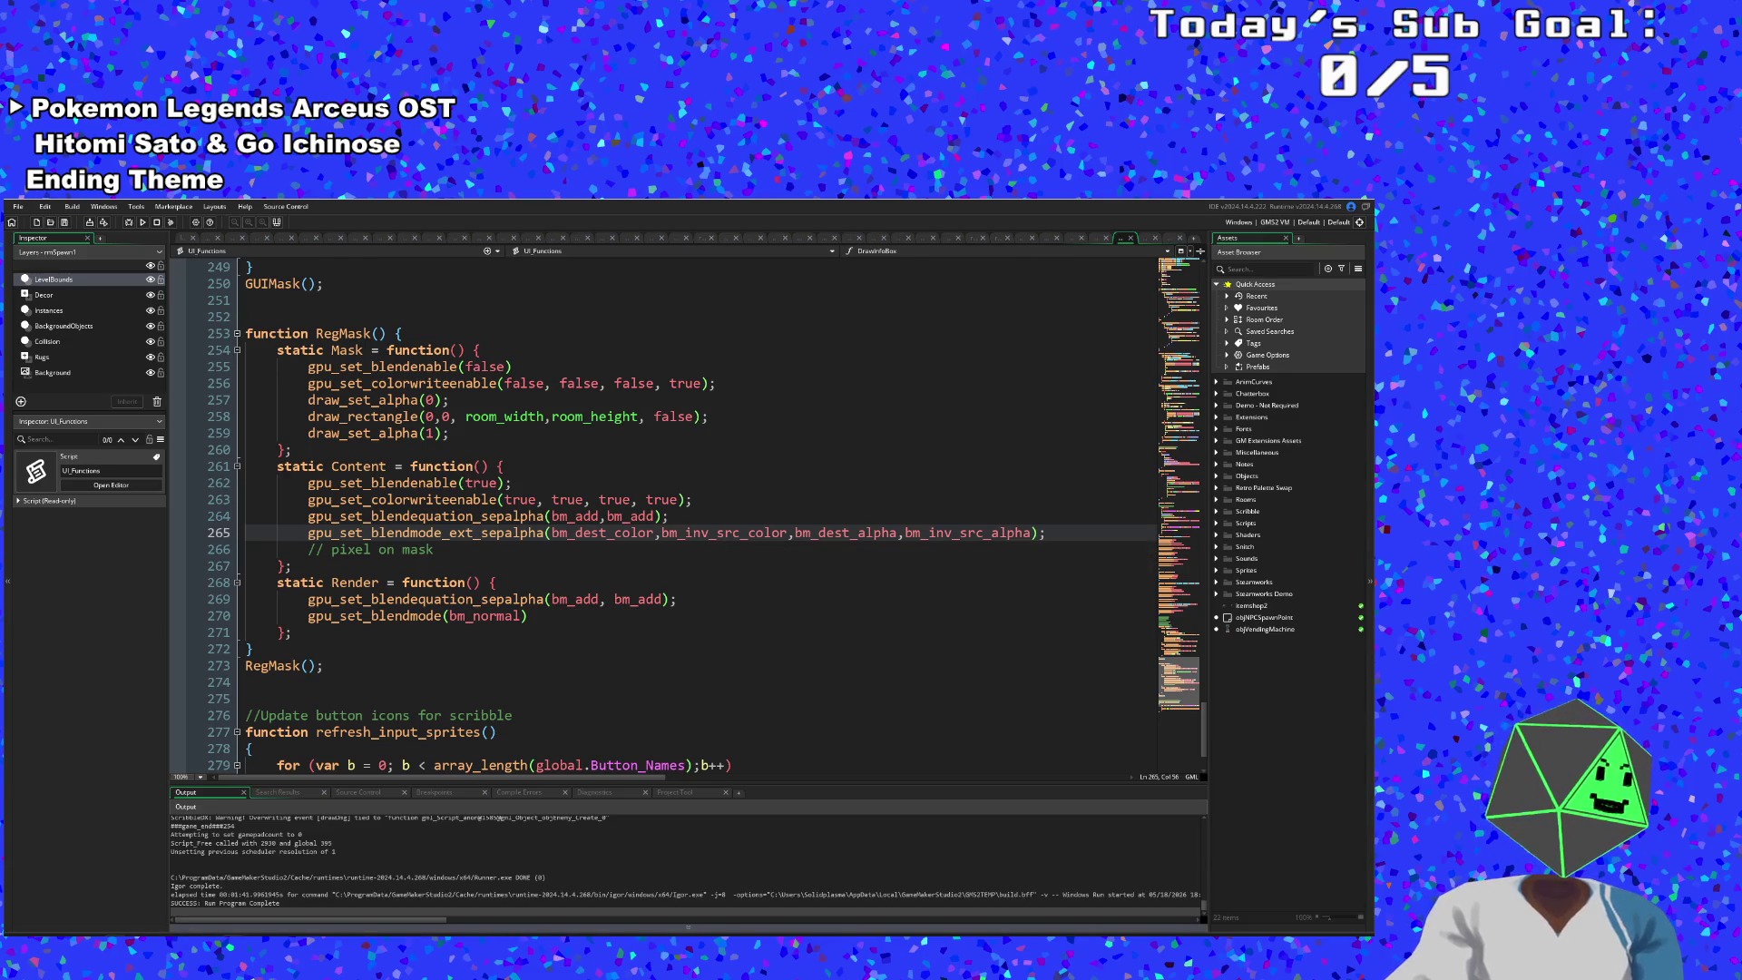
key("alt+Tab")
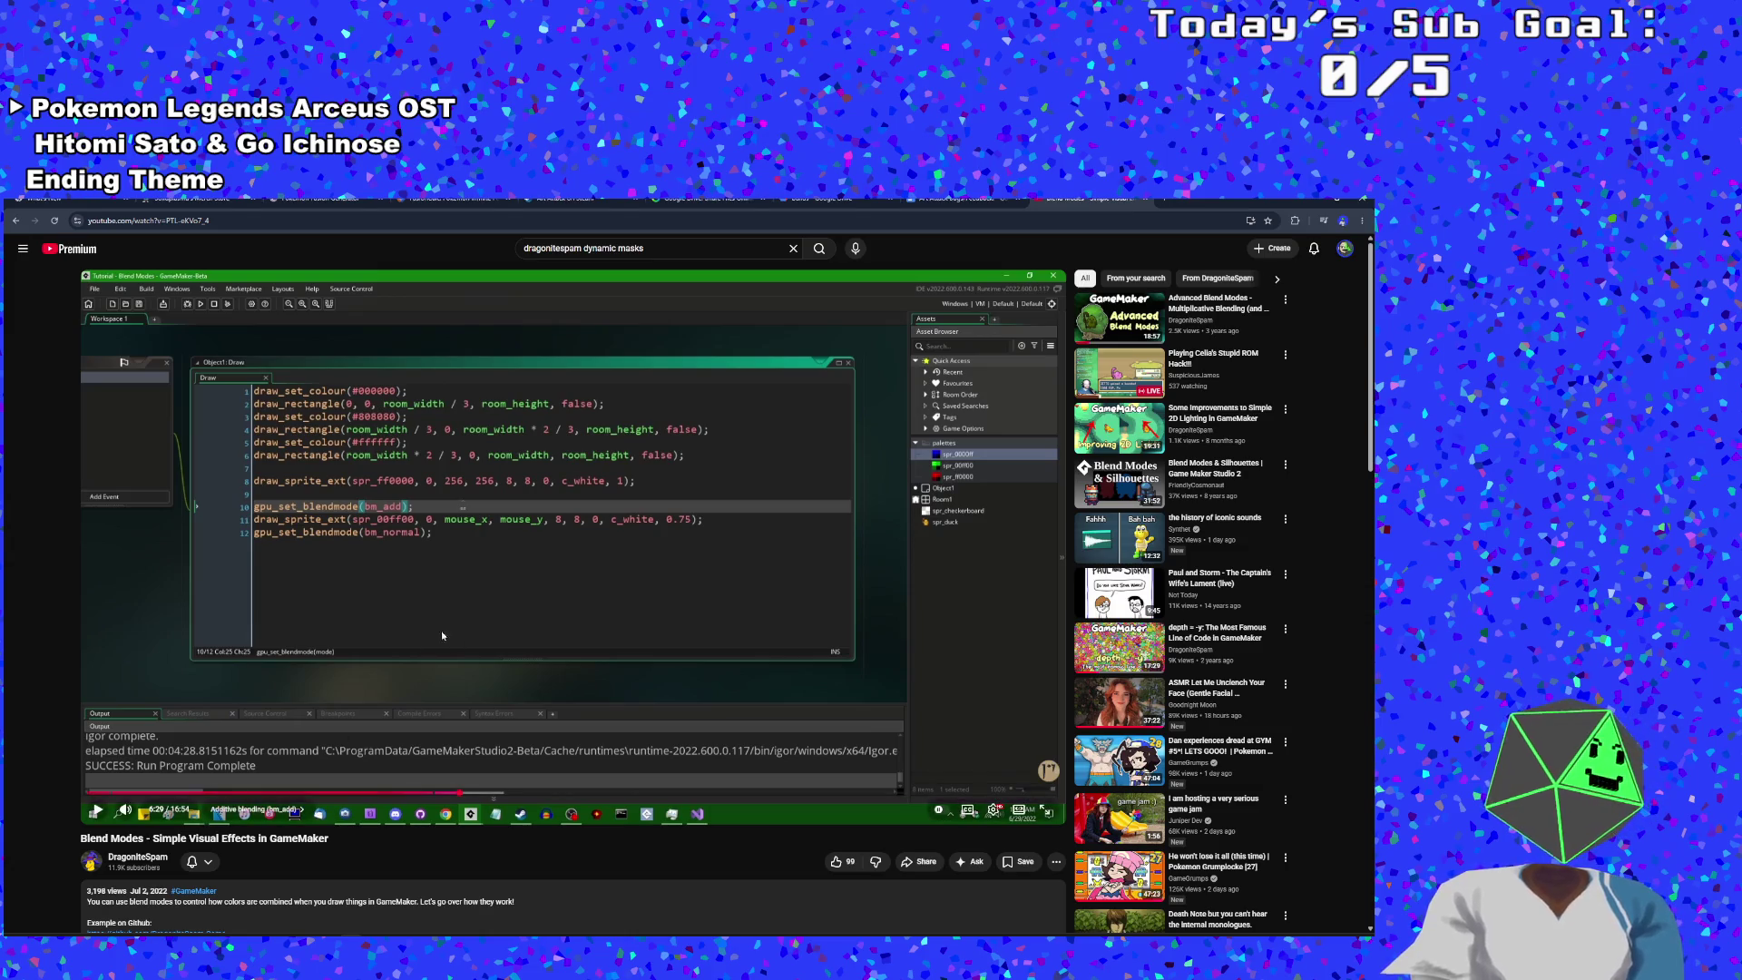
- Rewind the tutorial to around 6:14 and resume playback
left_click(452, 797)
left_click(473, 679)
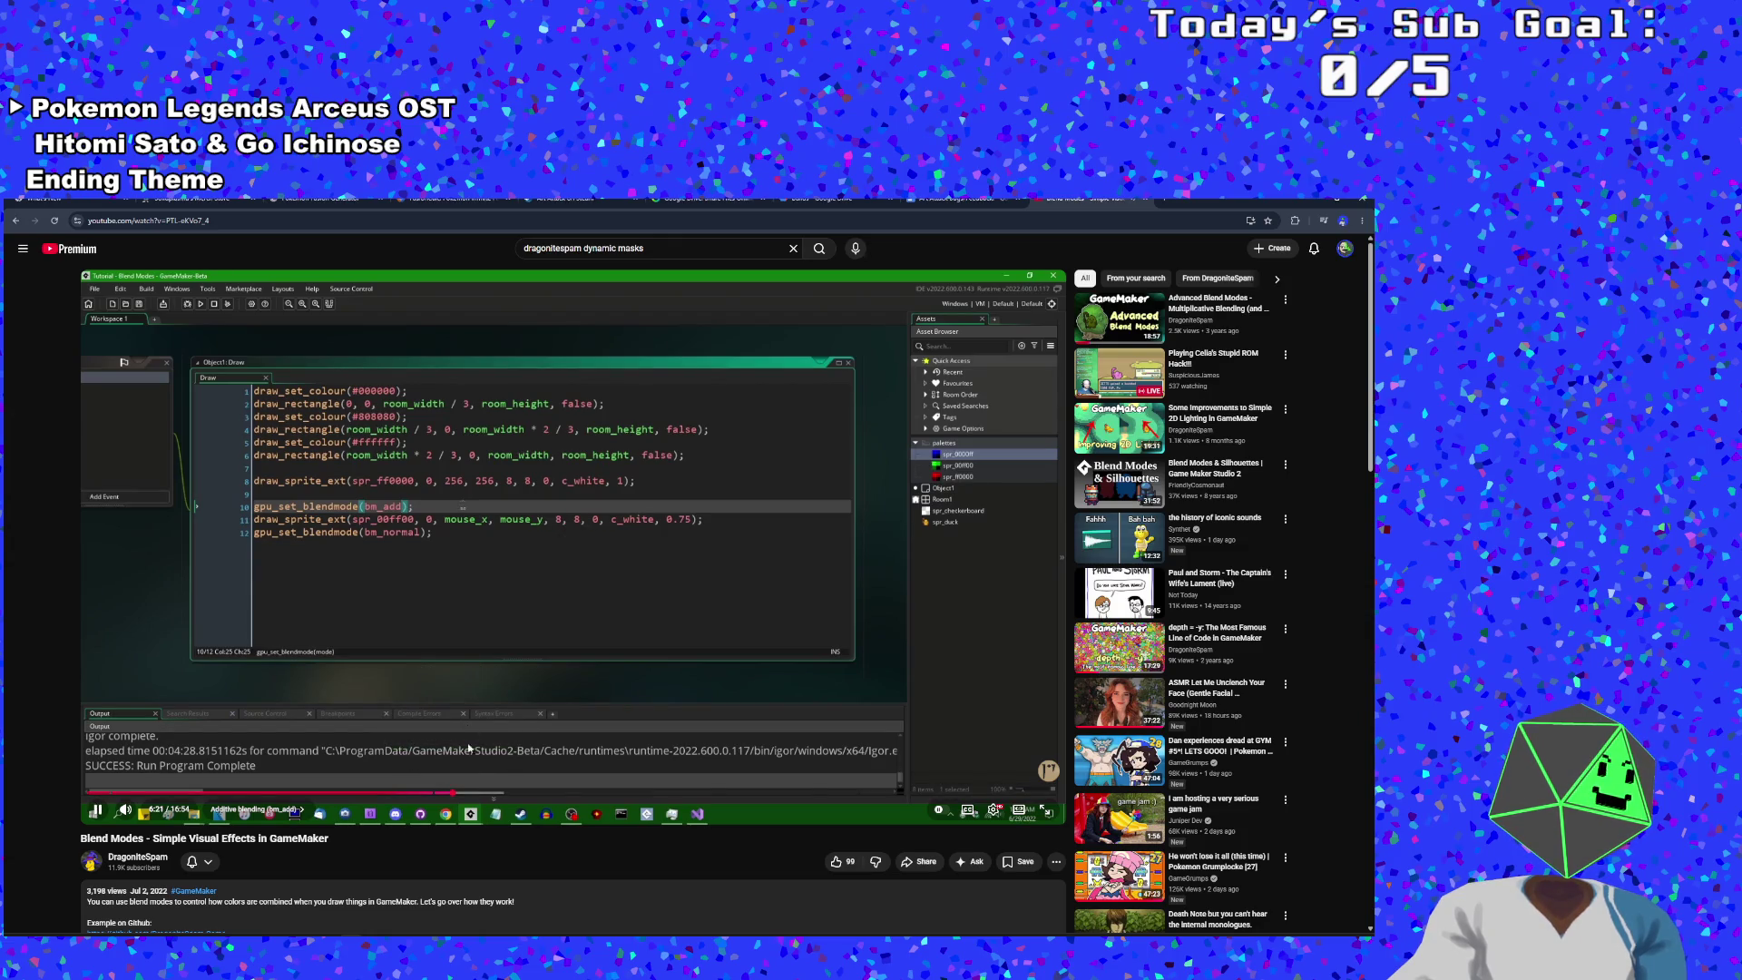
left_click(445, 794)
mouse_move(445, 794)
left_mouse_down()
mouse_move(421, 791)
mouse_move(445, 794)
left_mouse_up()
left_click(446, 796)
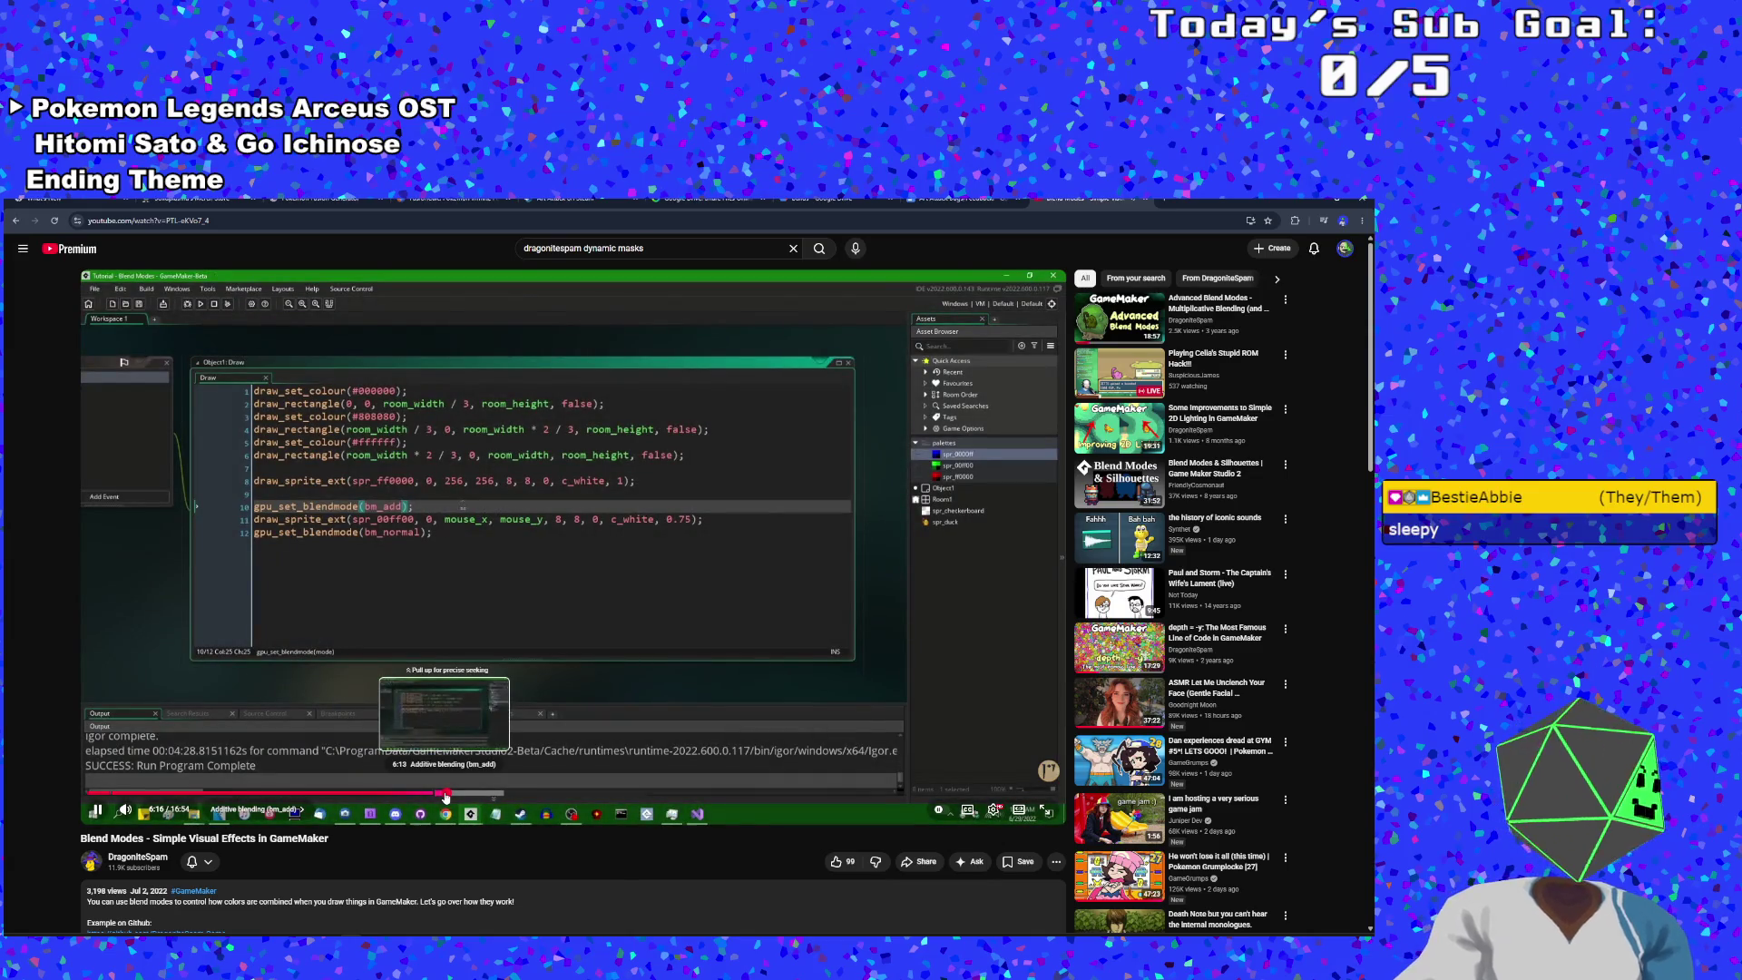
- Replay the bm_add section from 6:43 to 6:58, pausing at 6:58
mouse_move(450, 765)
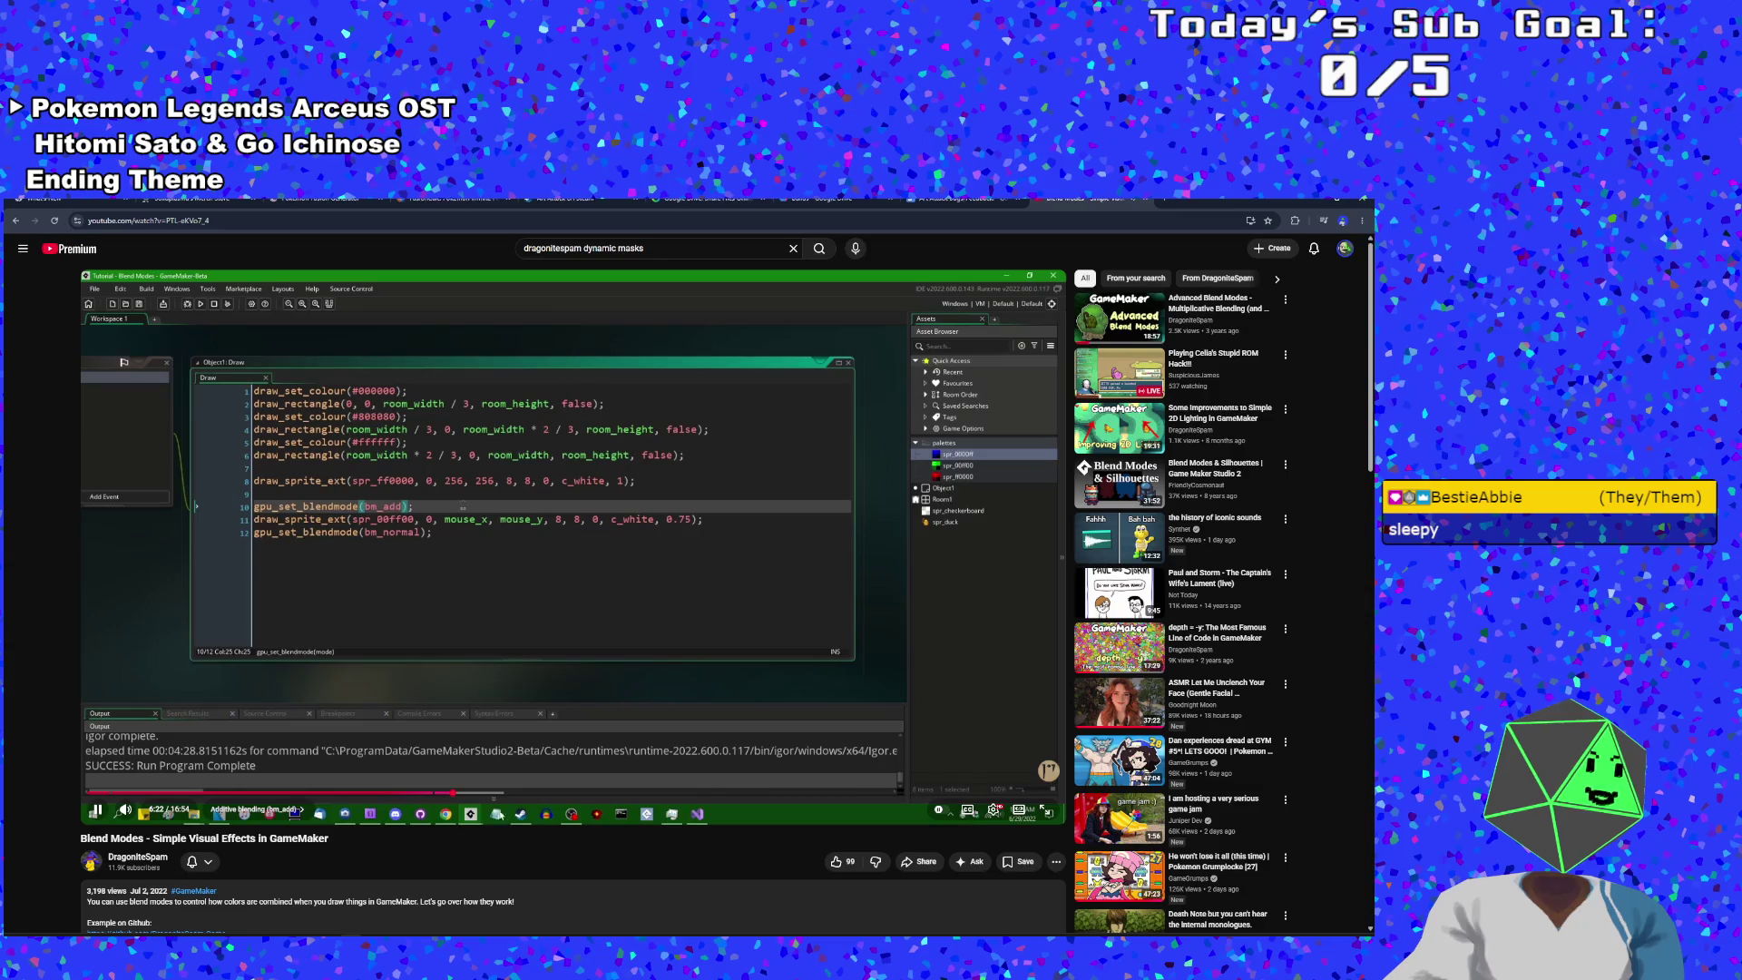
left_click_drag(465, 798, 478, 802)
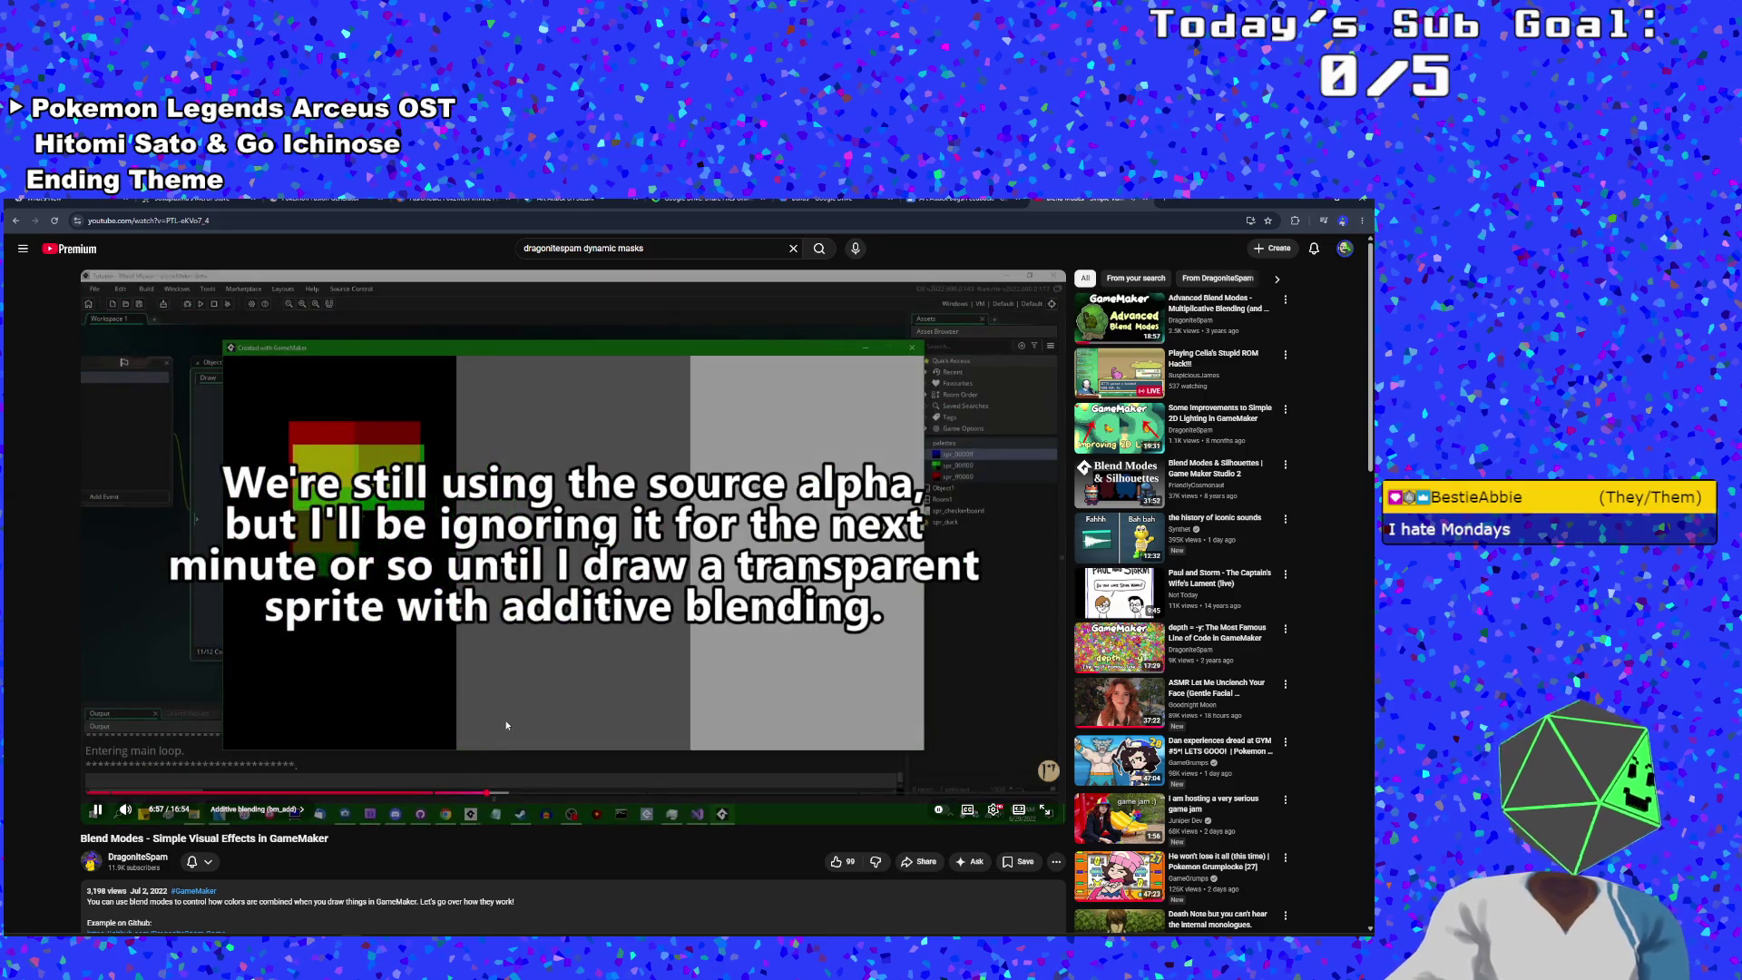
left_click(510, 724)
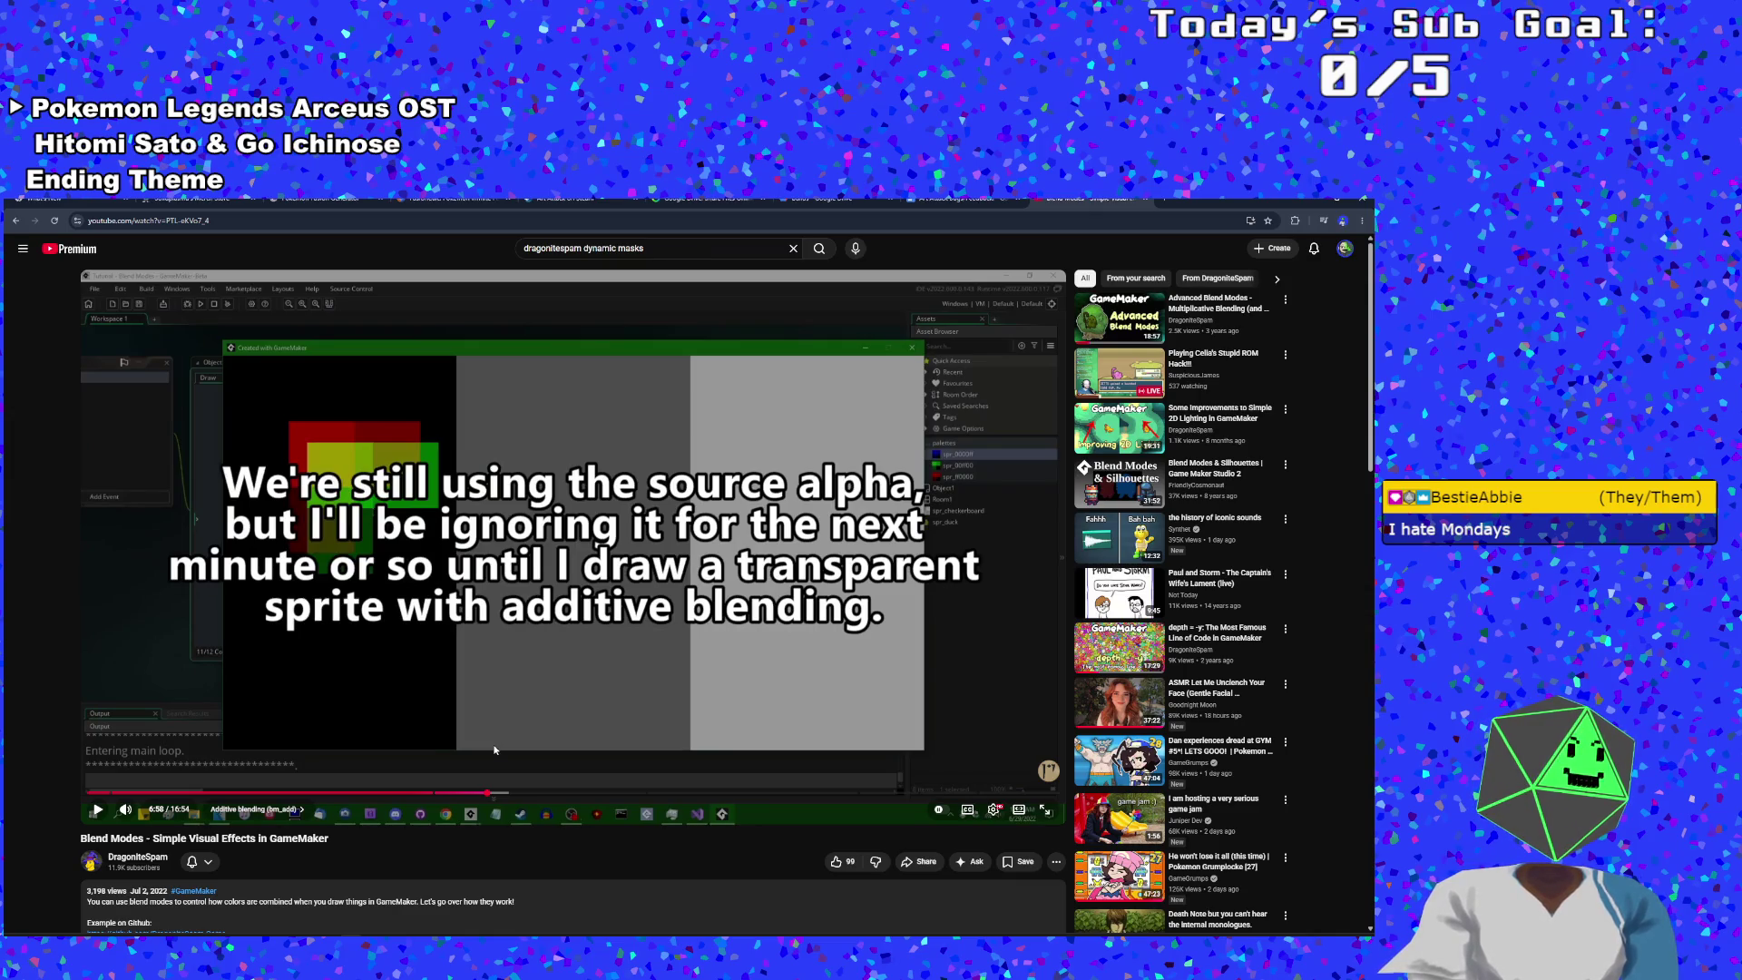
left_click(471, 715)
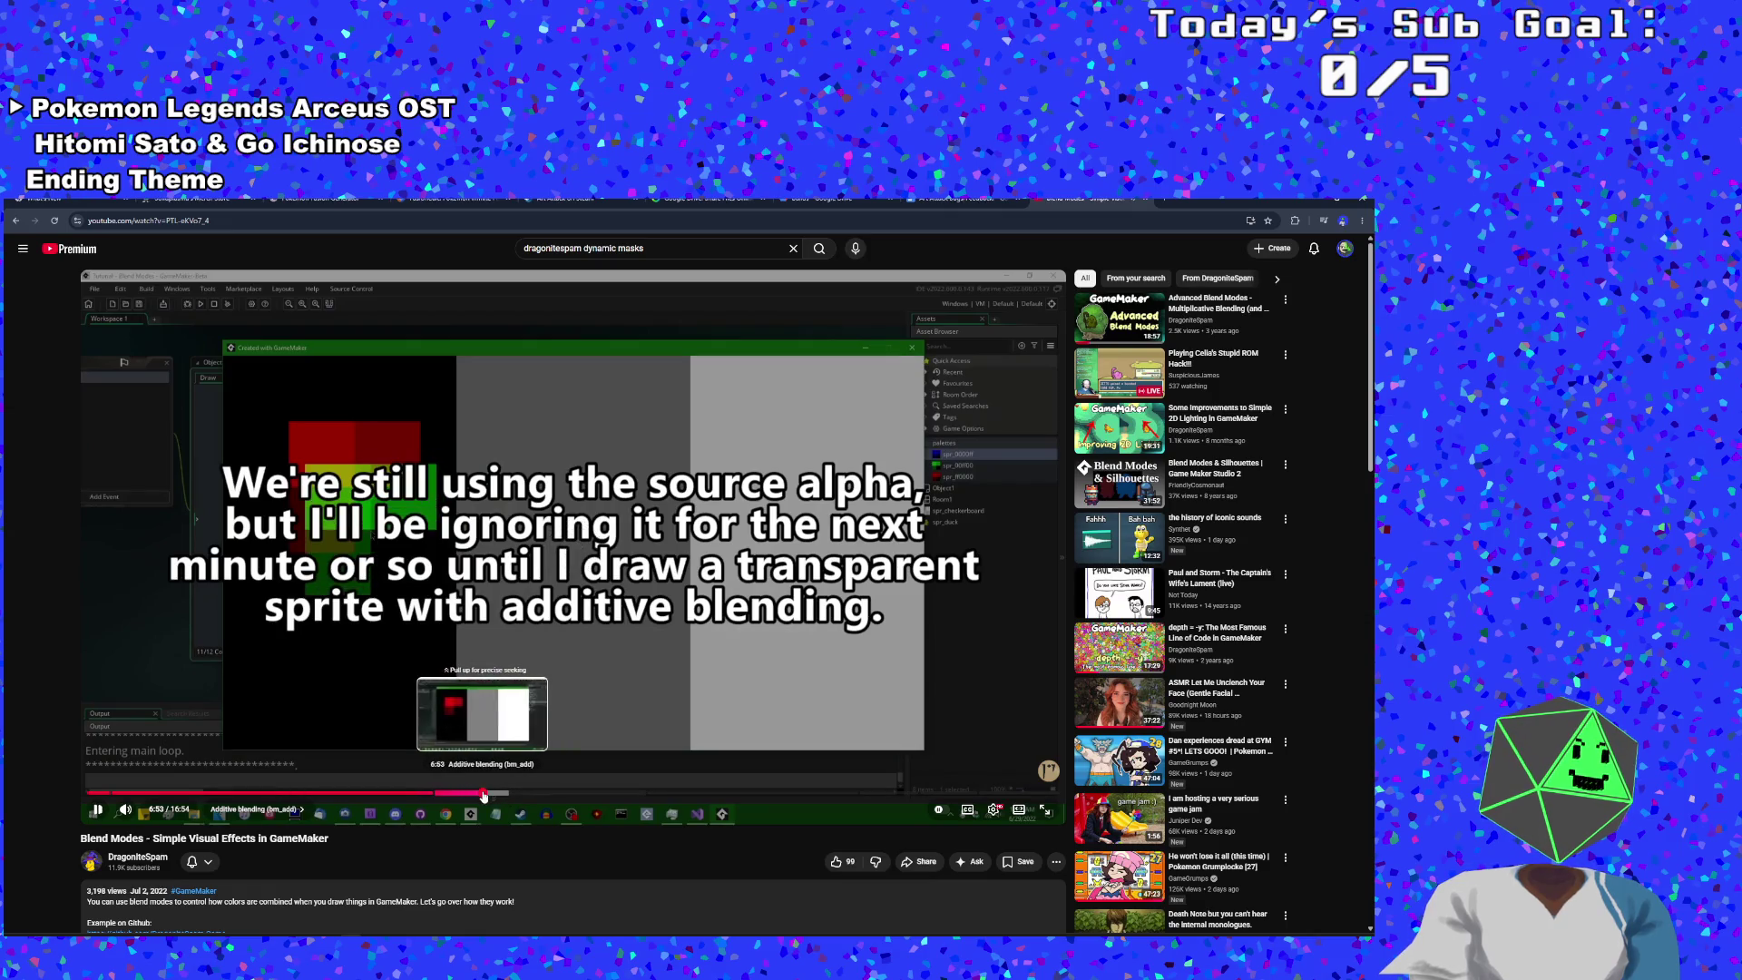
left_click(484, 794)
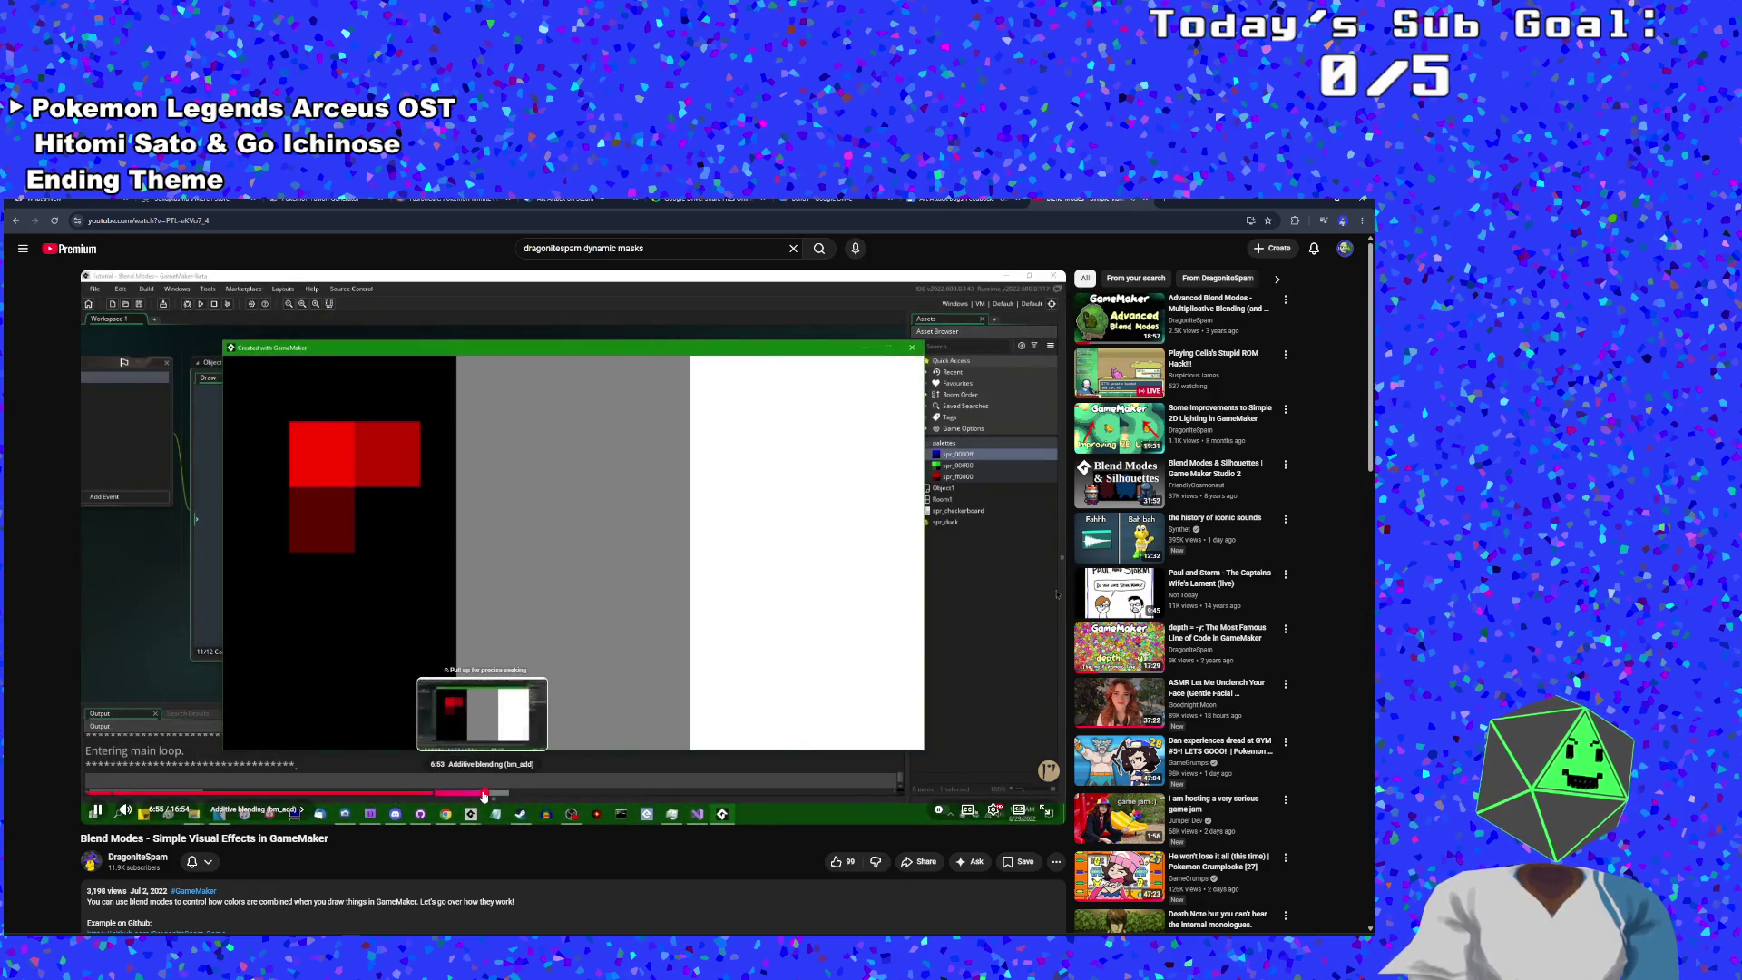
key("space")
left_click(472, 793)
key("space")
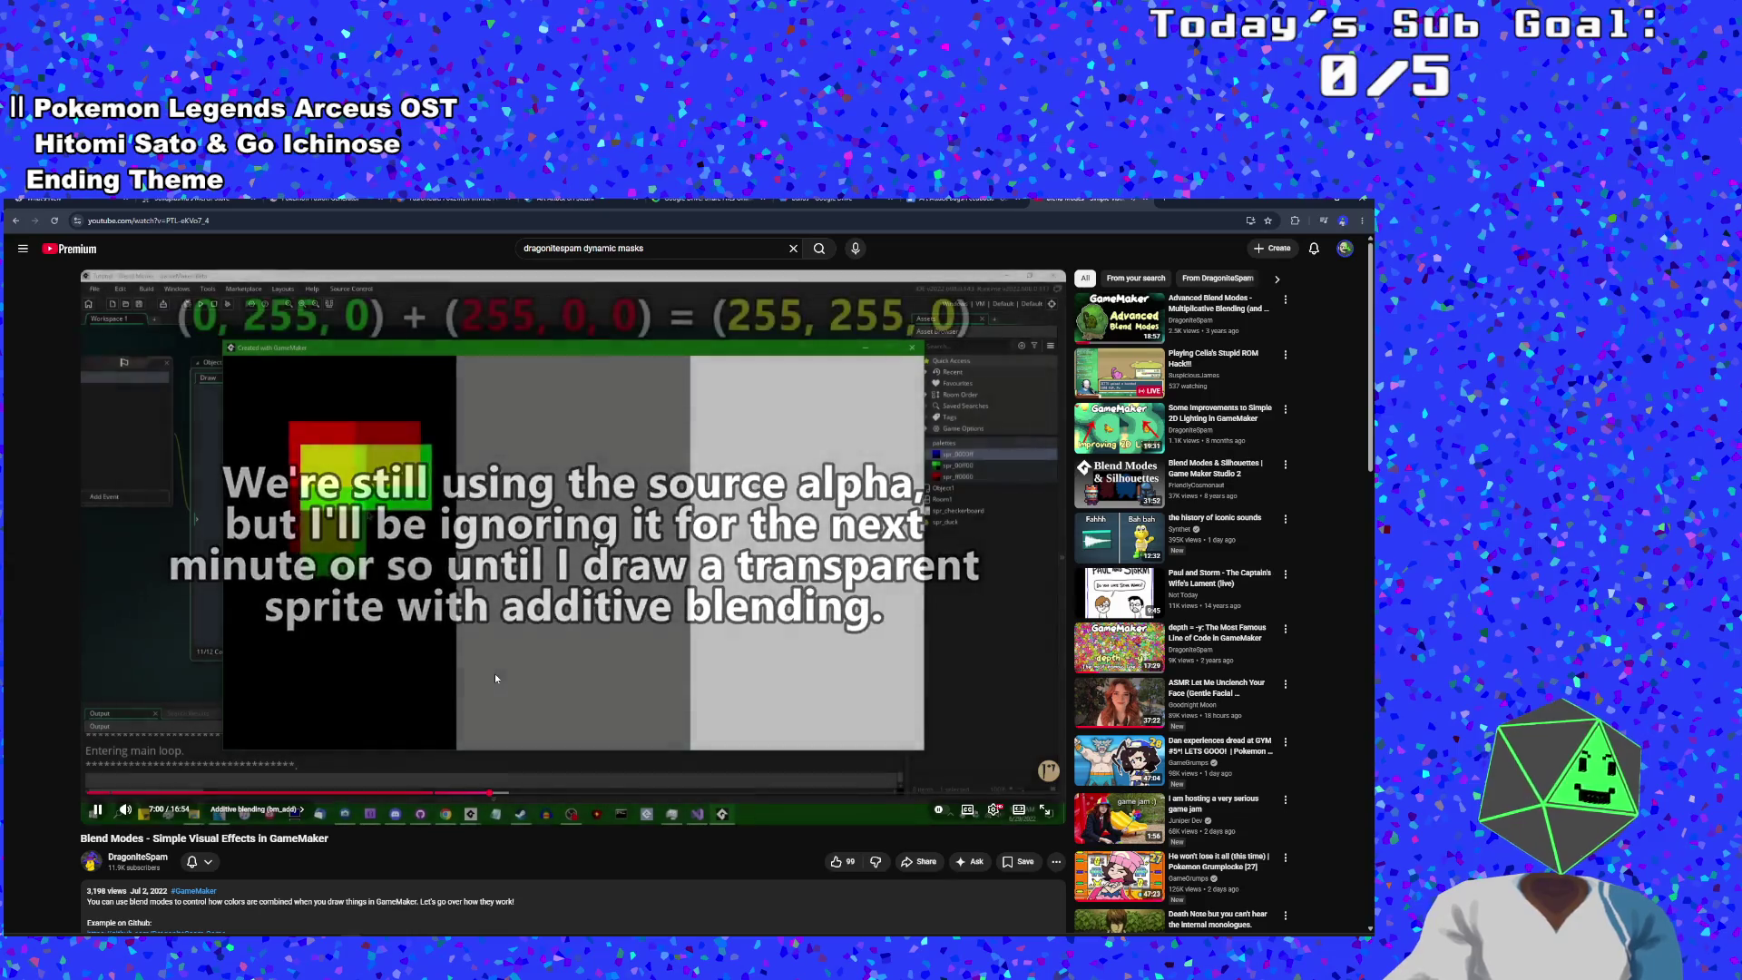
- Watch from 7:02, skipping ahead to 7:37 to see the bm_add sprite at alpha 0.5
left_click(484, 684)
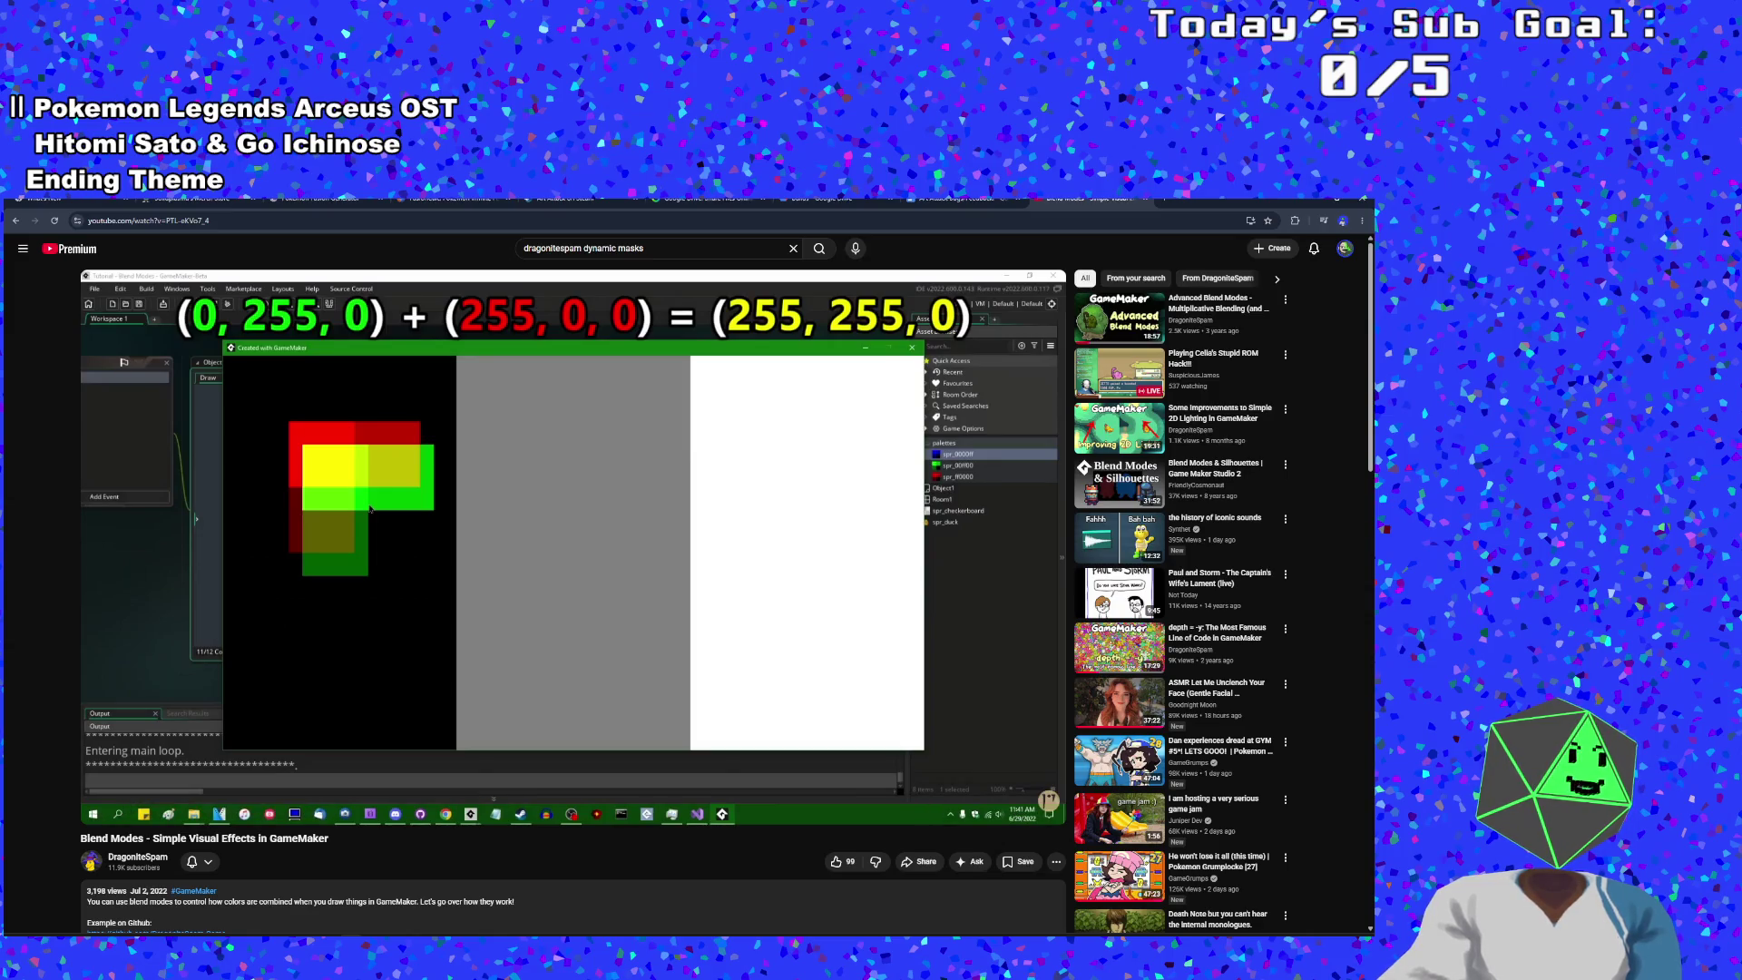
left_click(483, 684)
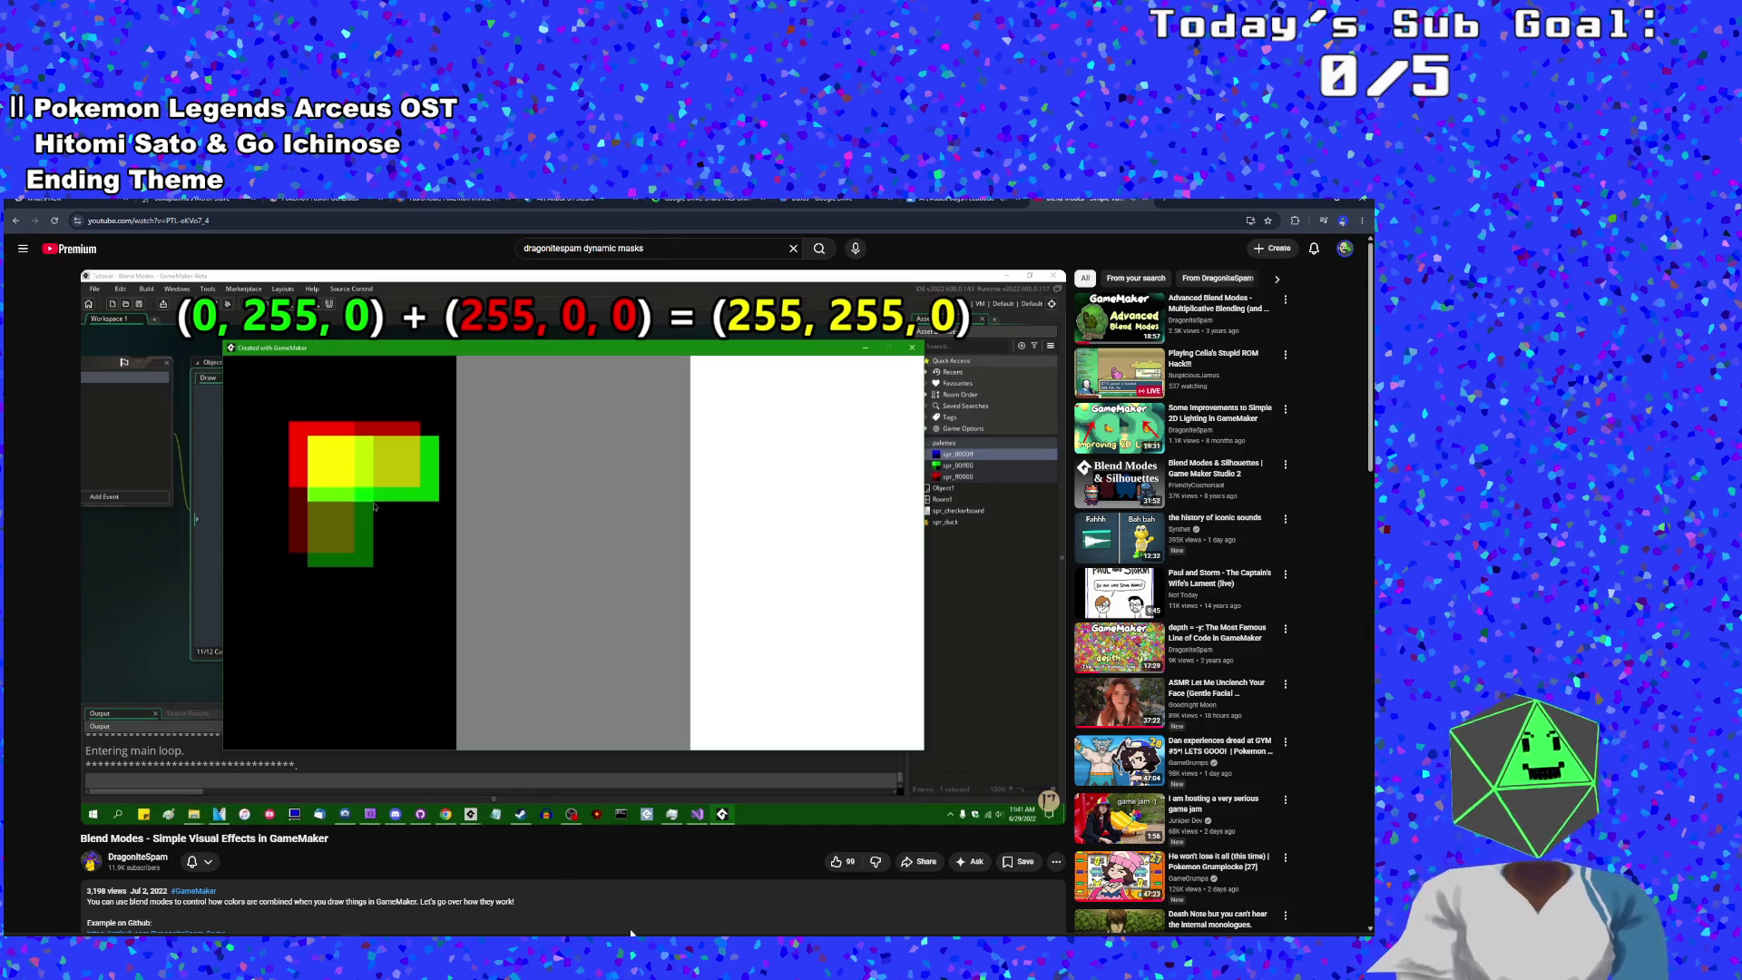
mouse_move(607, 818)
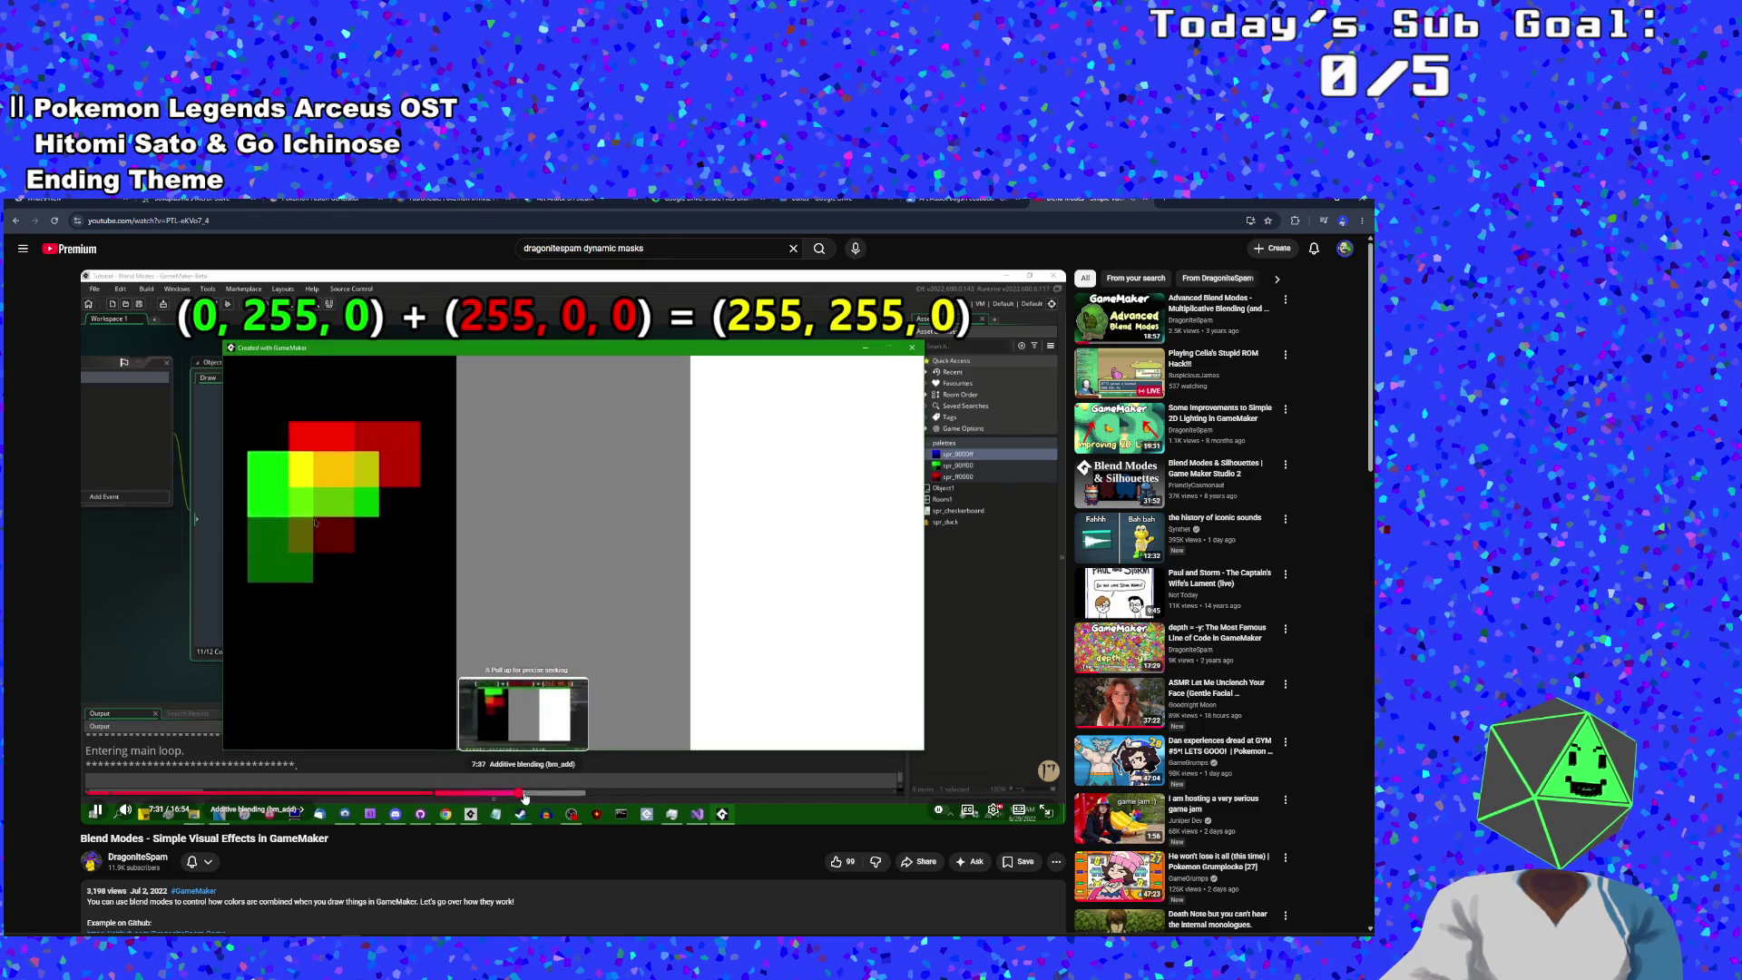
left_click(525, 796)
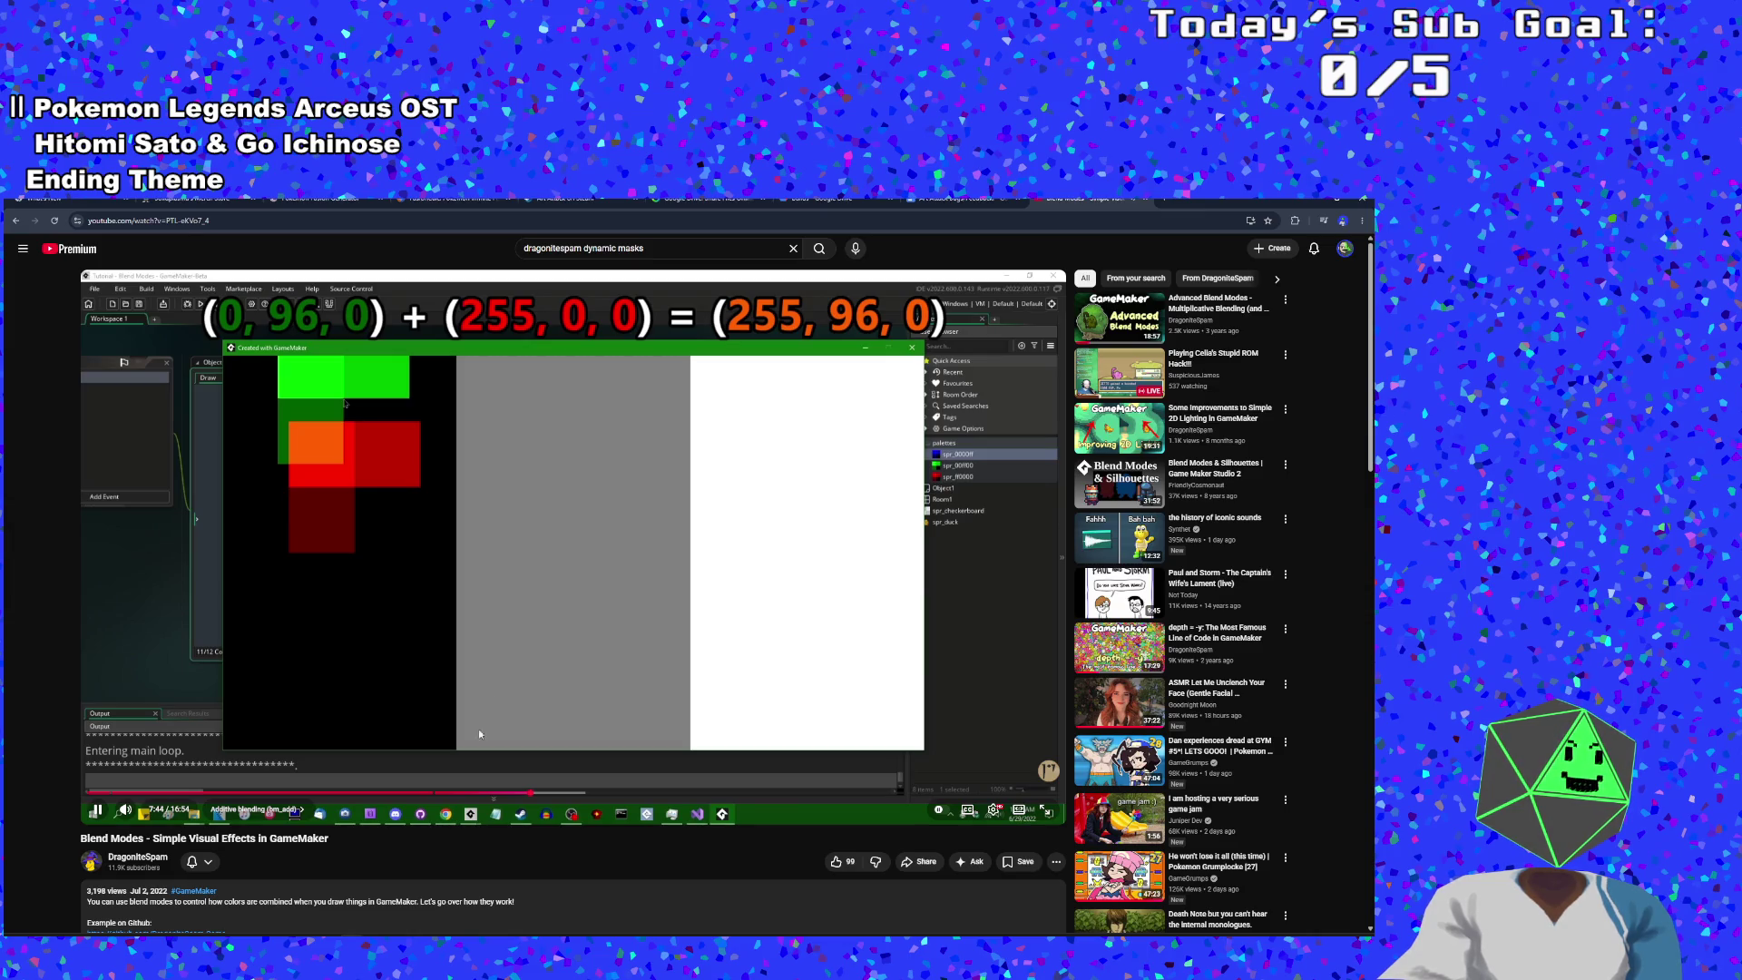
left_click(494, 667)
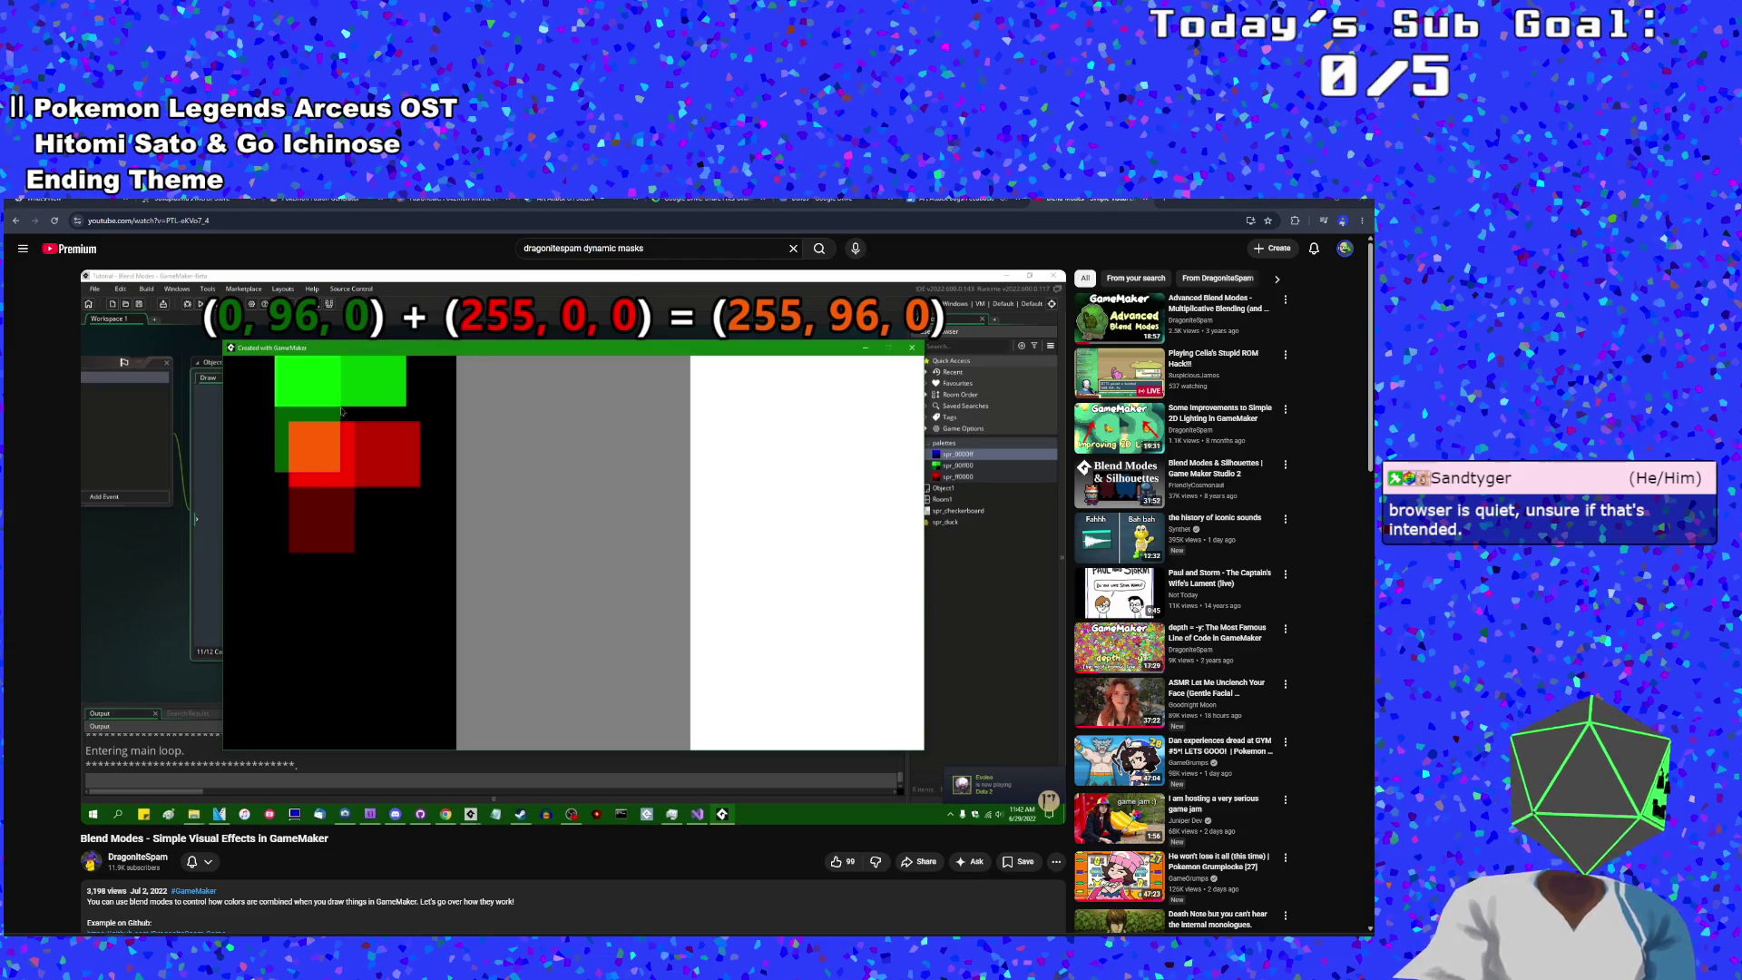
mouse_move(127, 812)
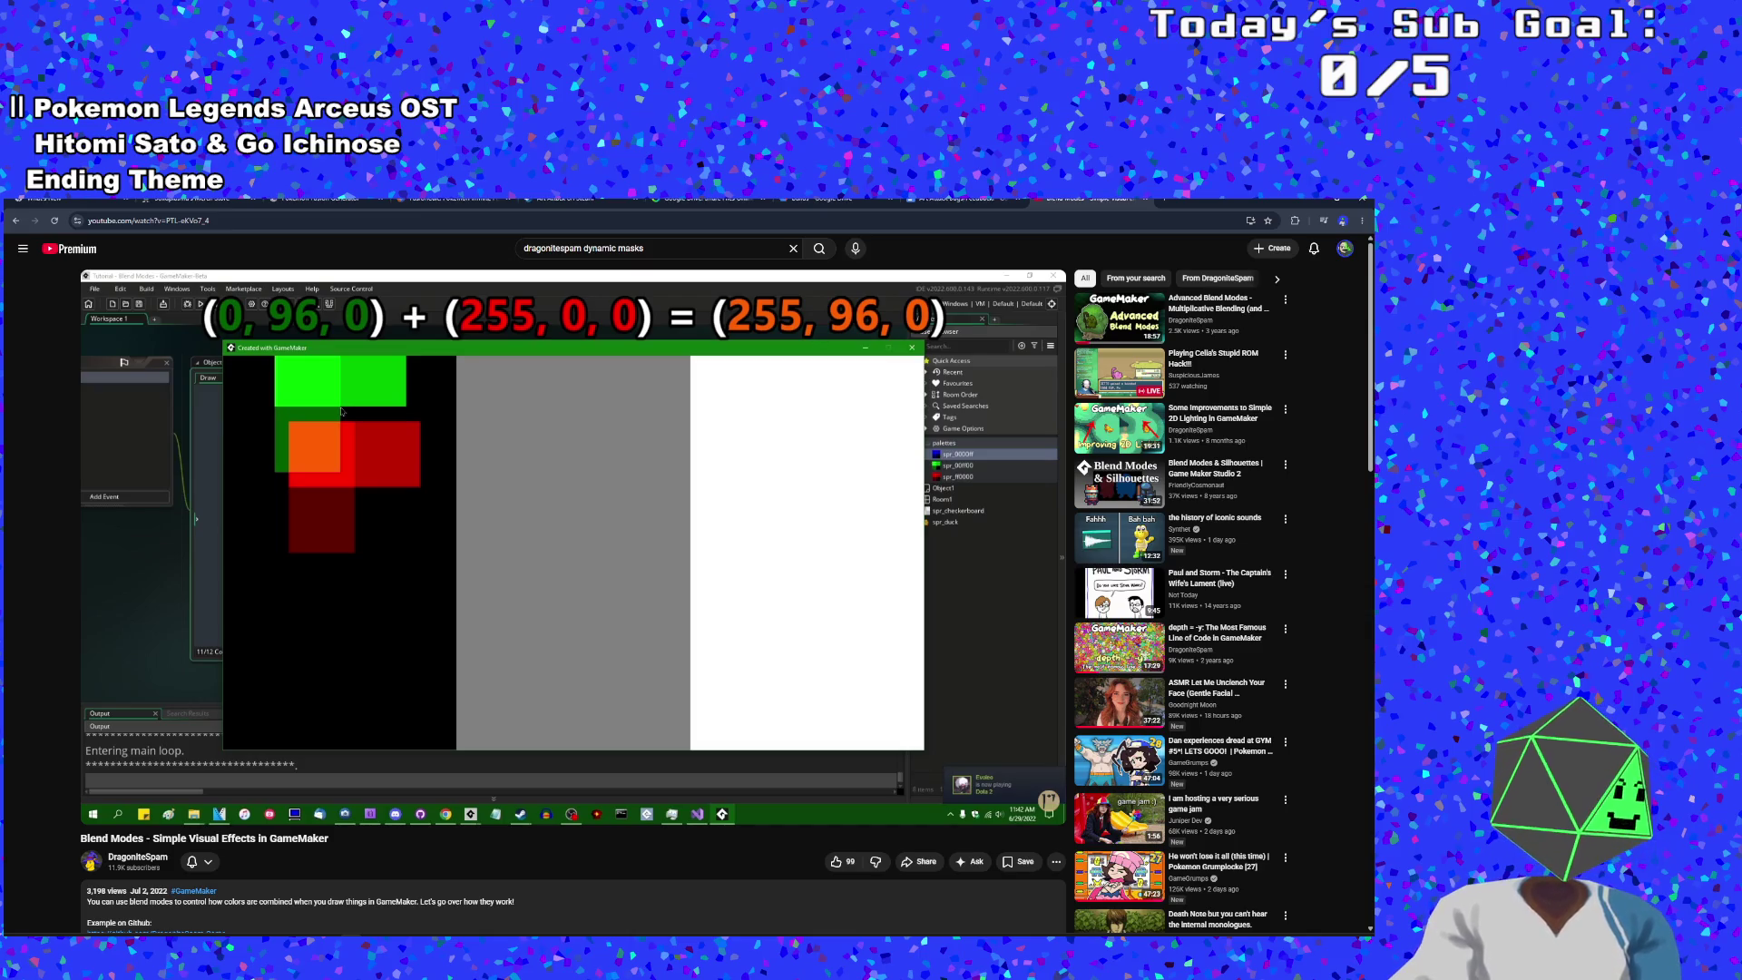
left_click(413, 622)
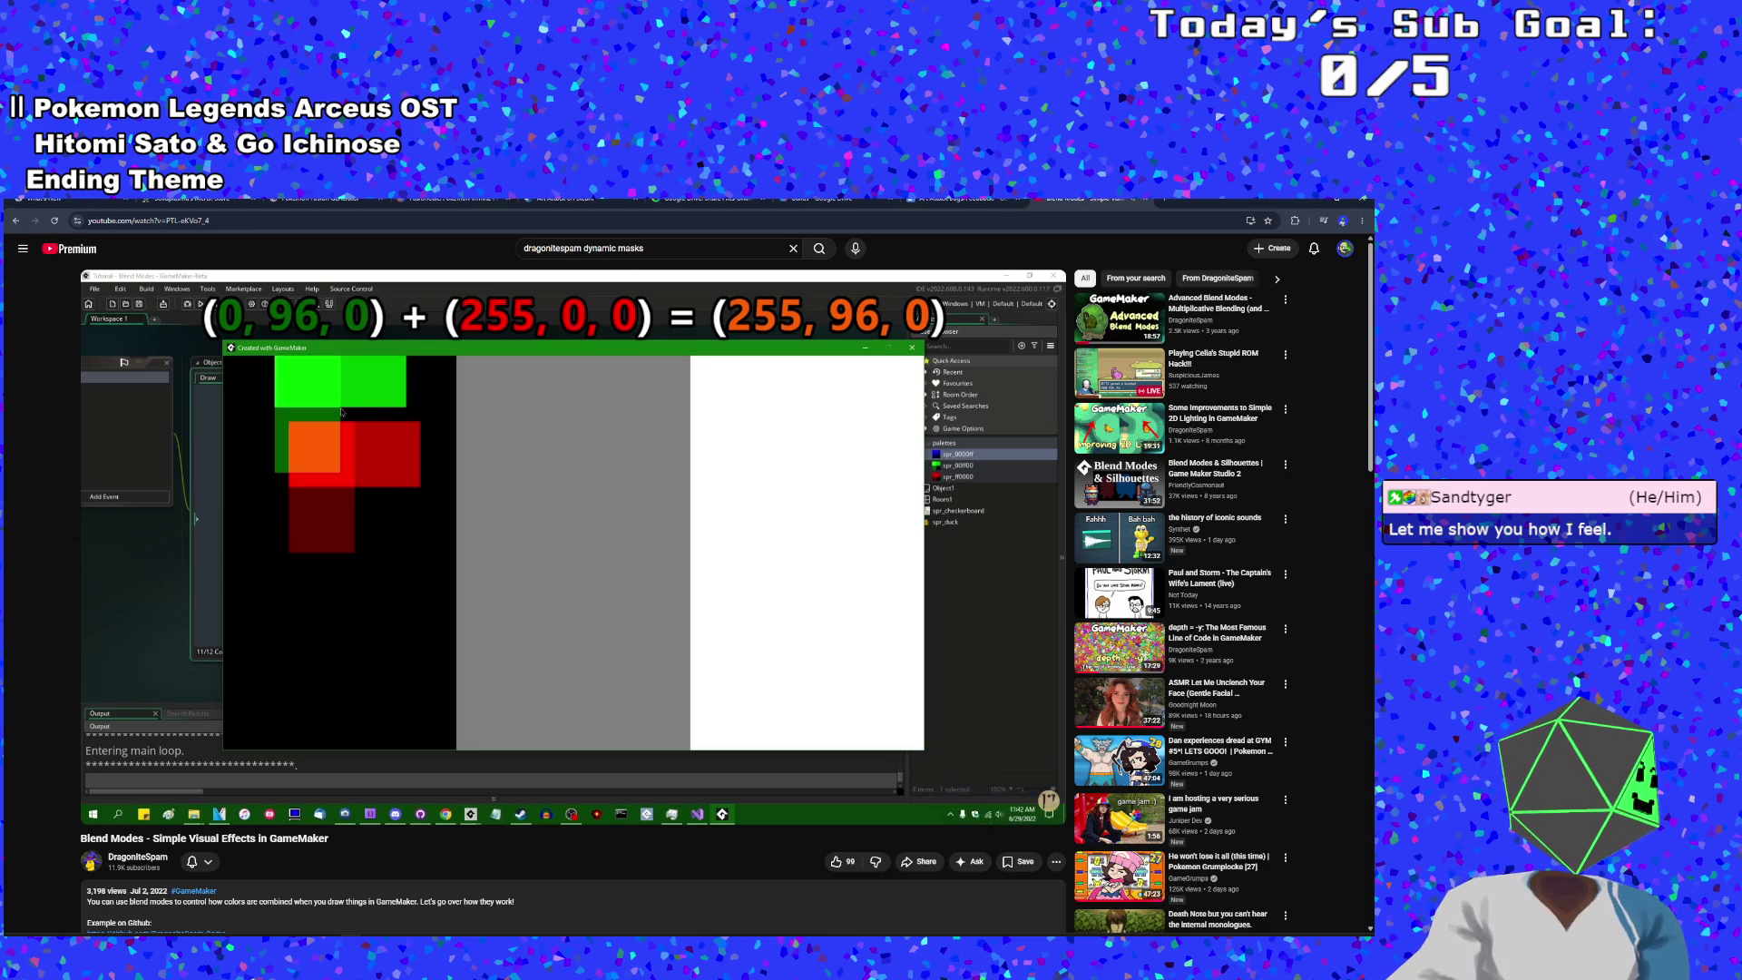
left_click(295, 653)
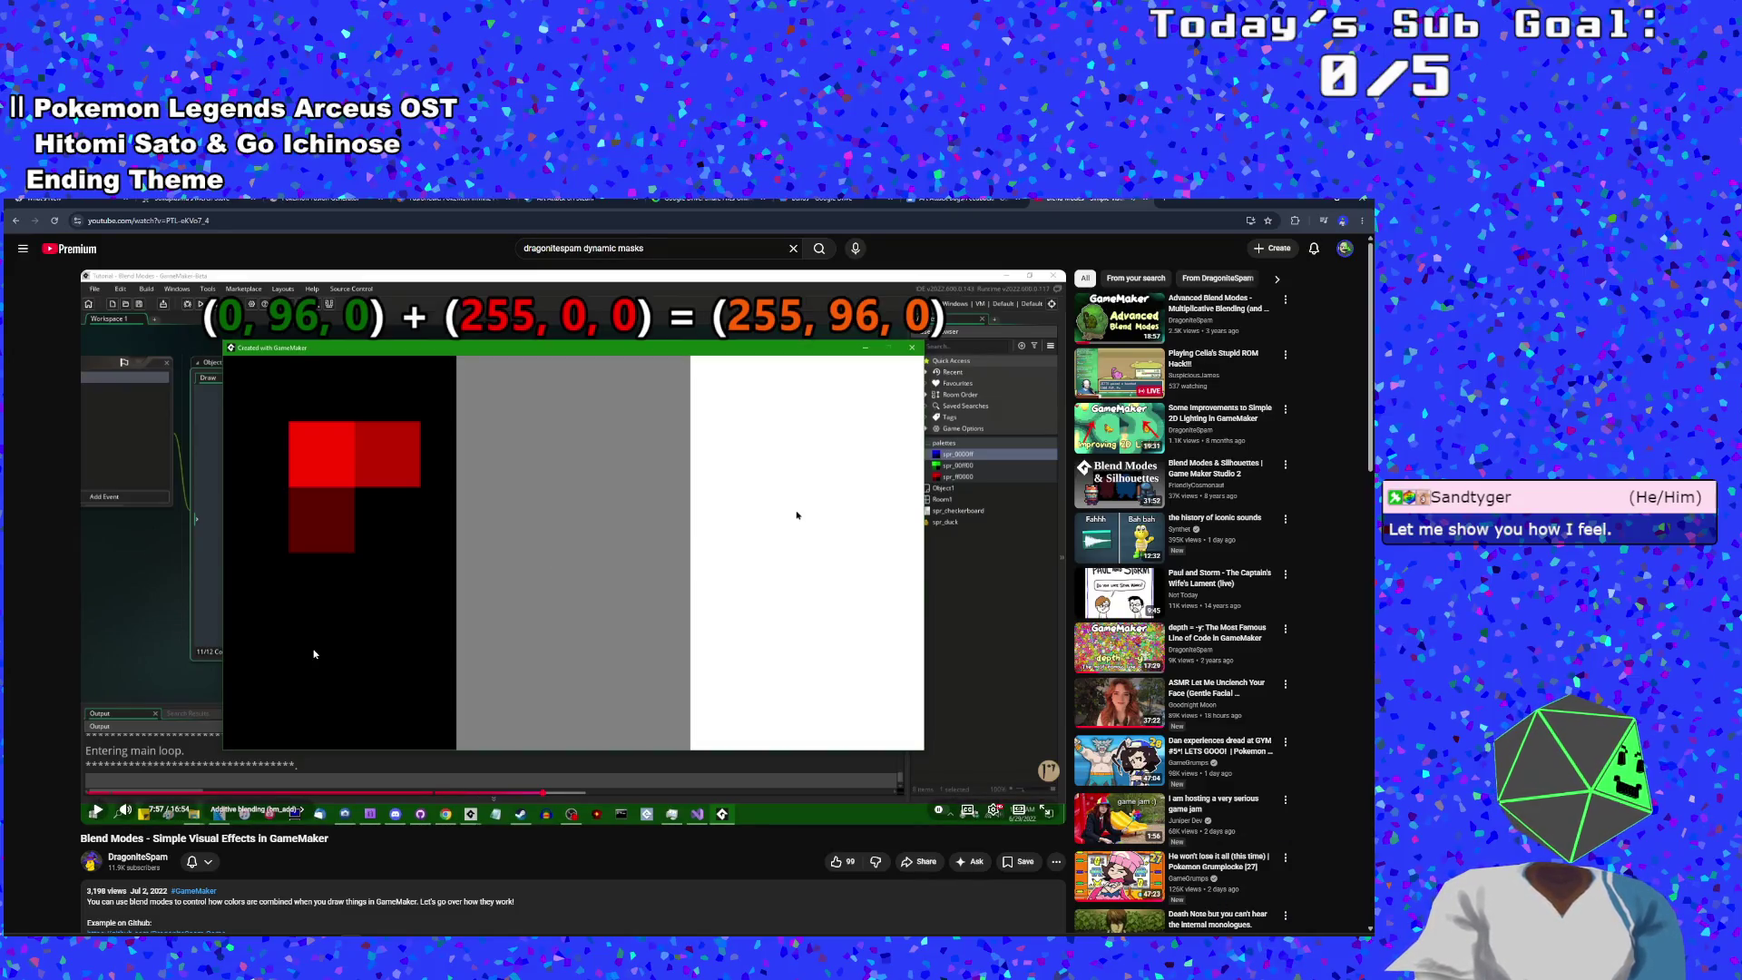
left_click(313, 655)
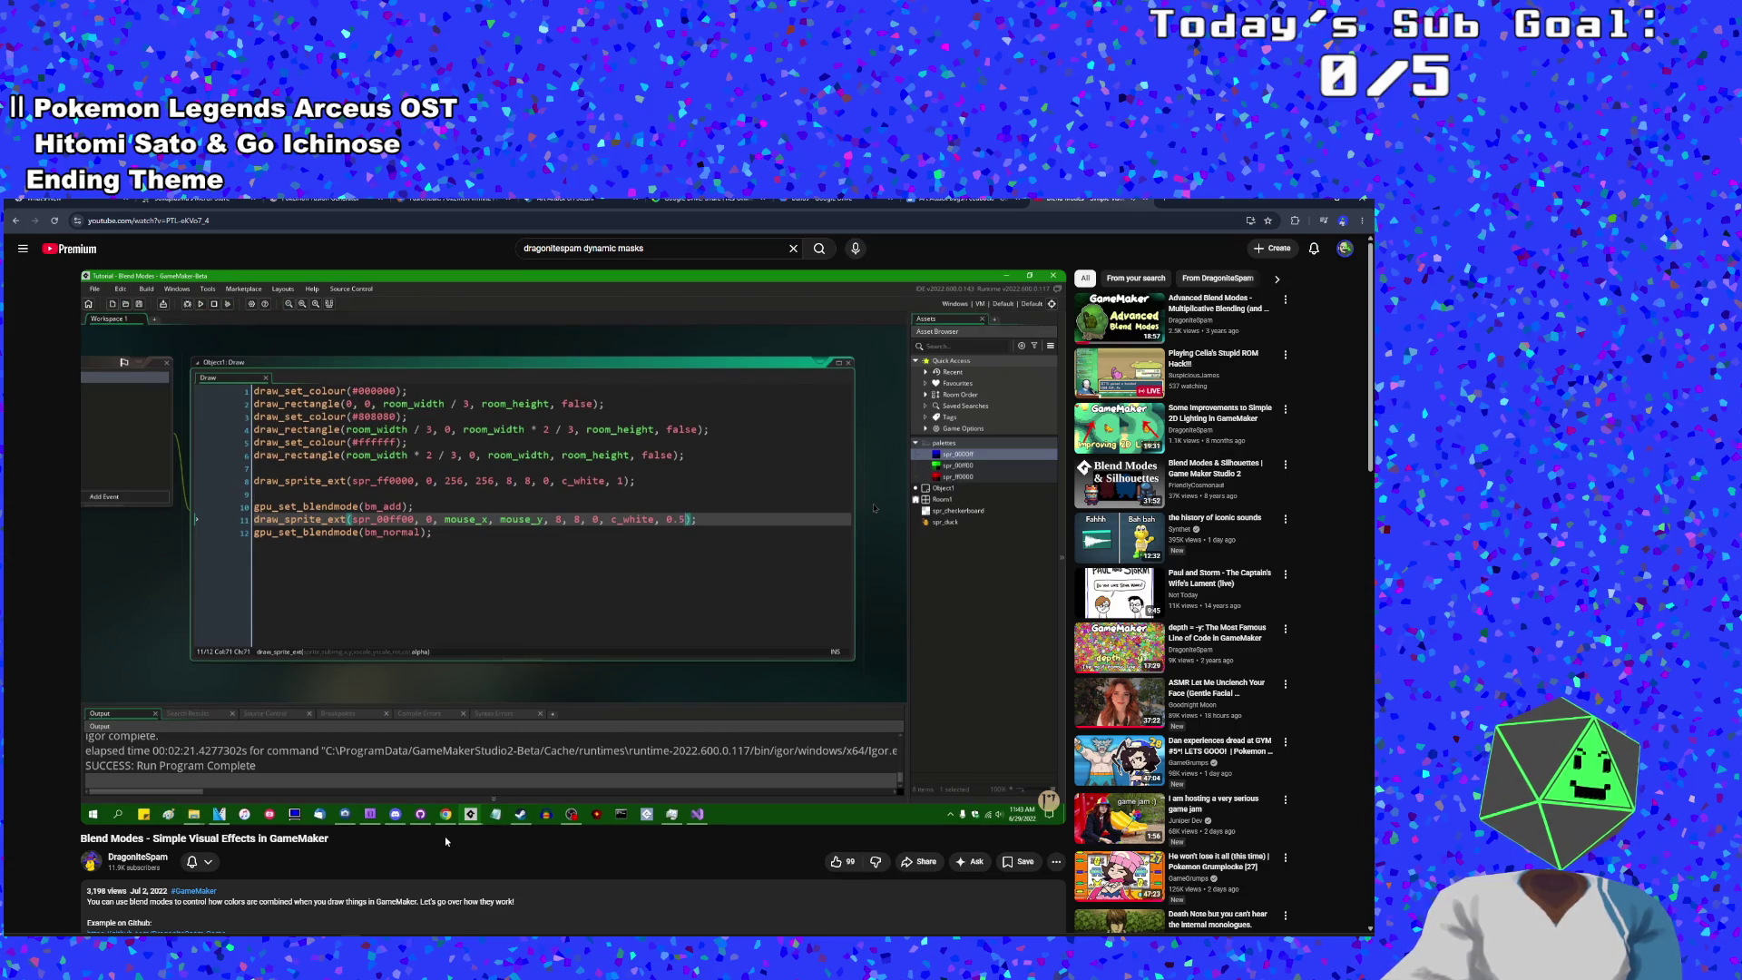
- Freeze the tutorial on the half-alpha red and green squares demo and go back to the code editor
mouse_move(584, 781)
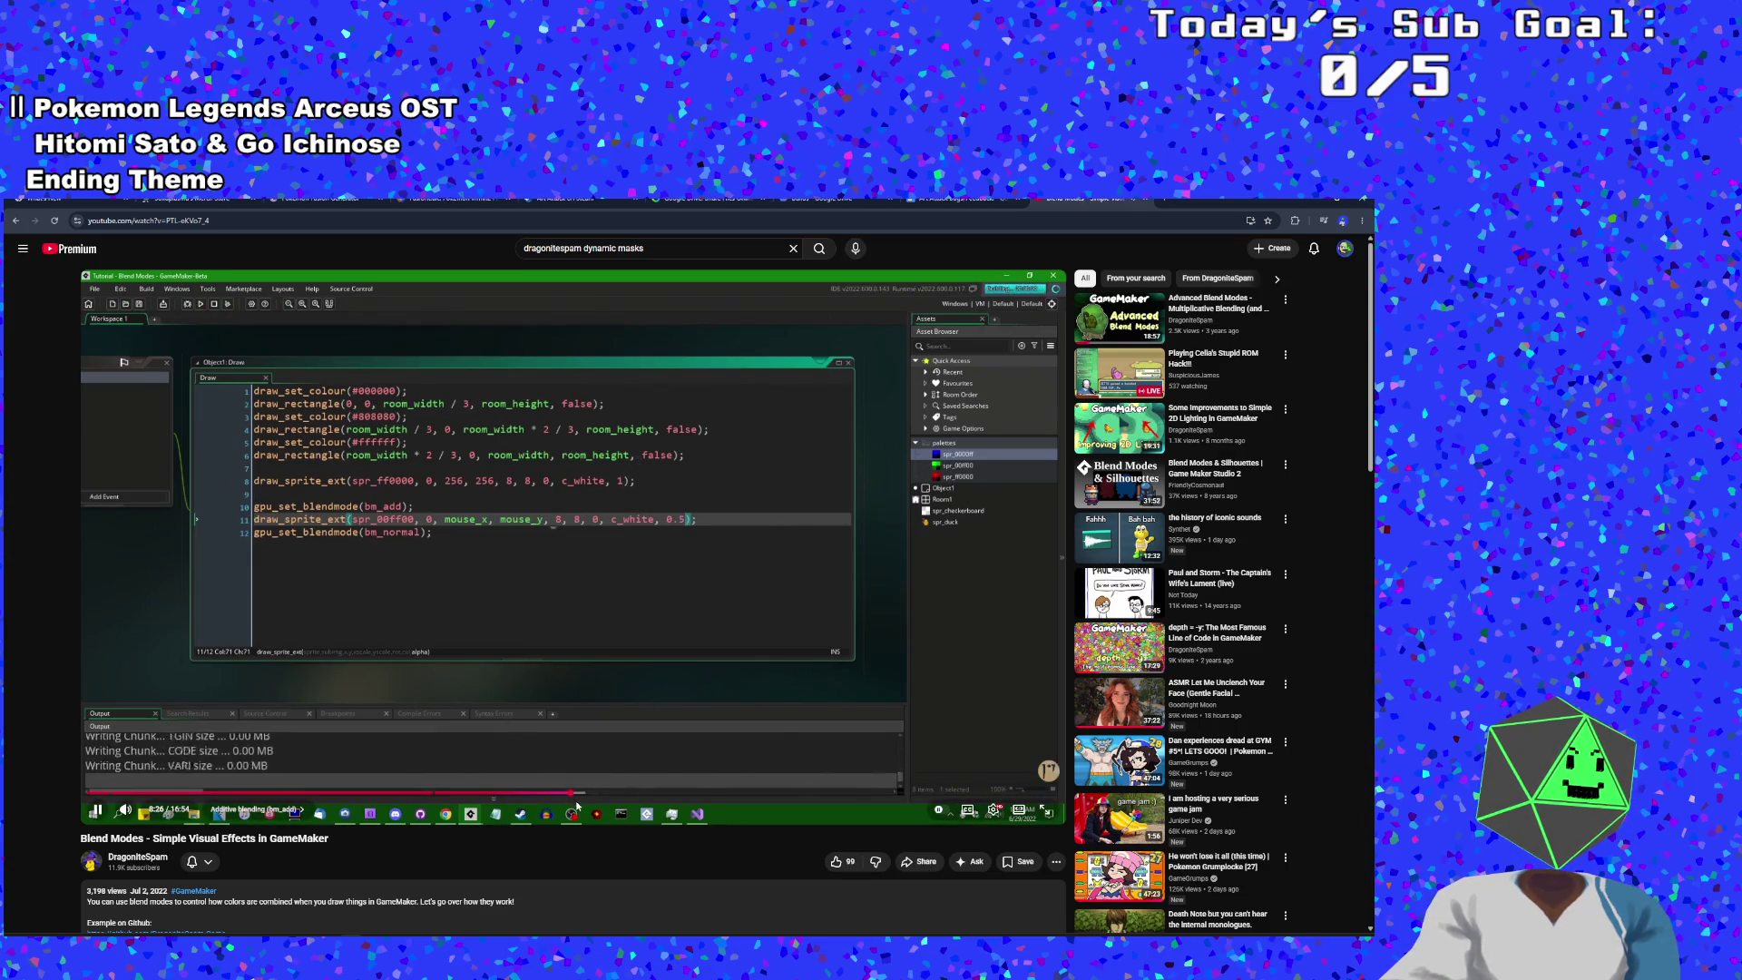
left_click(544, 673)
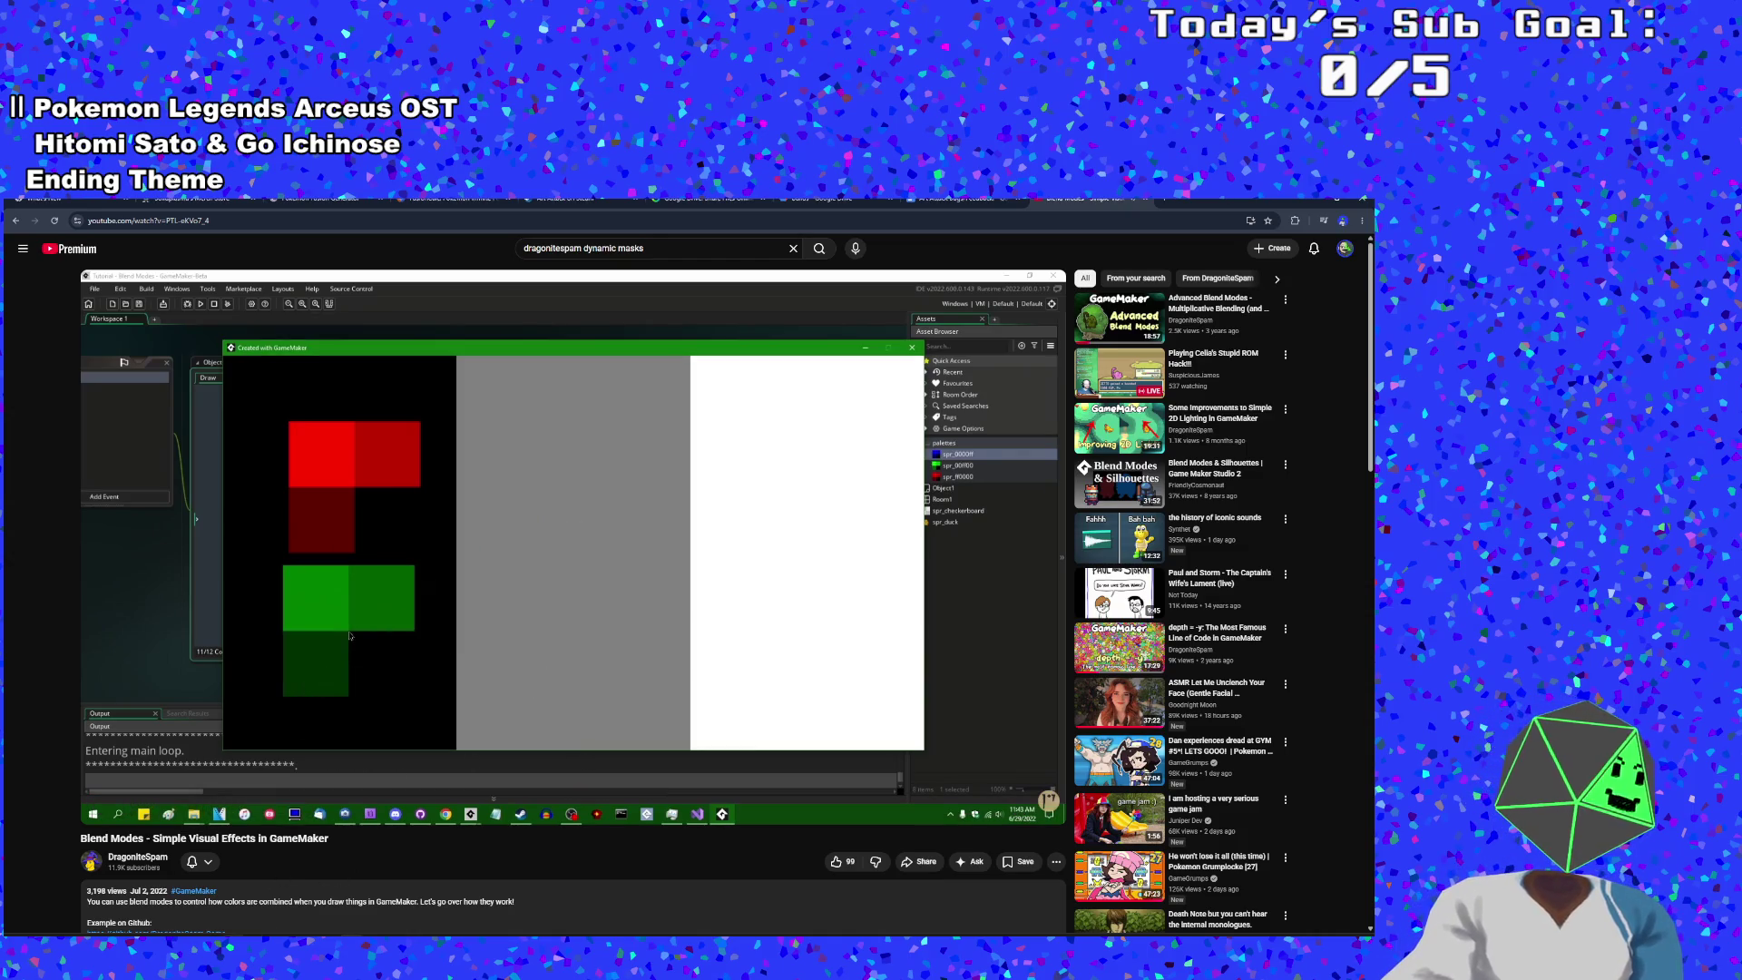
mouse_move(234, 939)
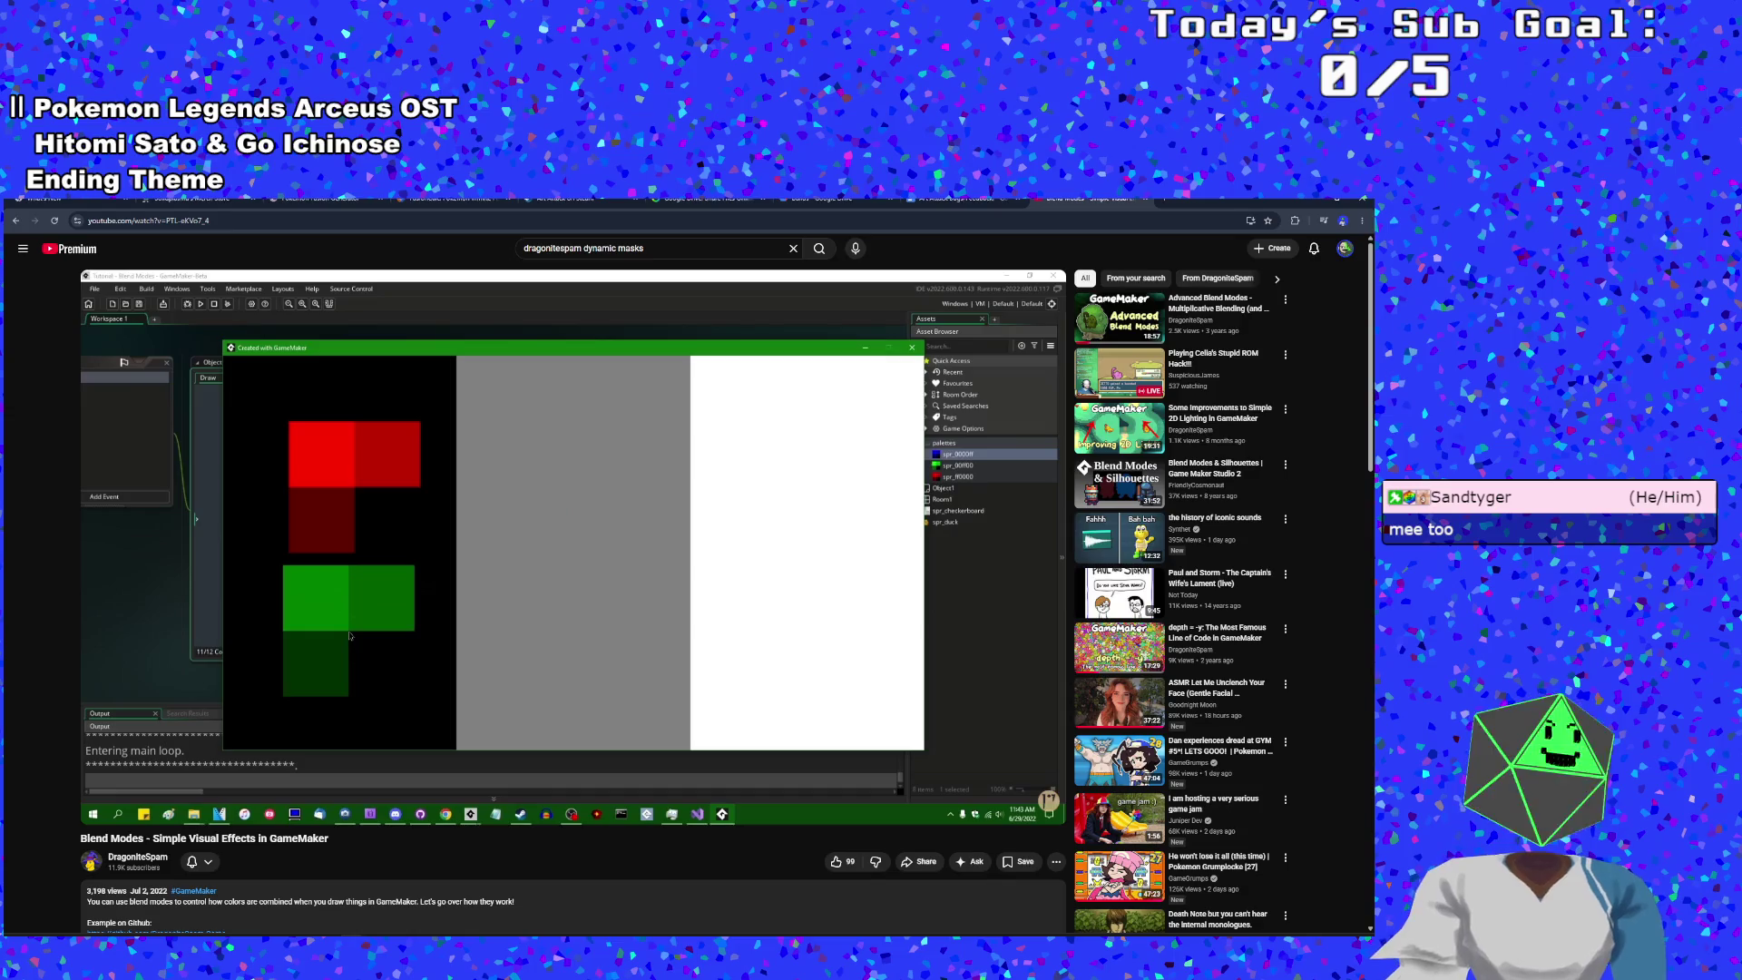
mouse_move(474, 638)
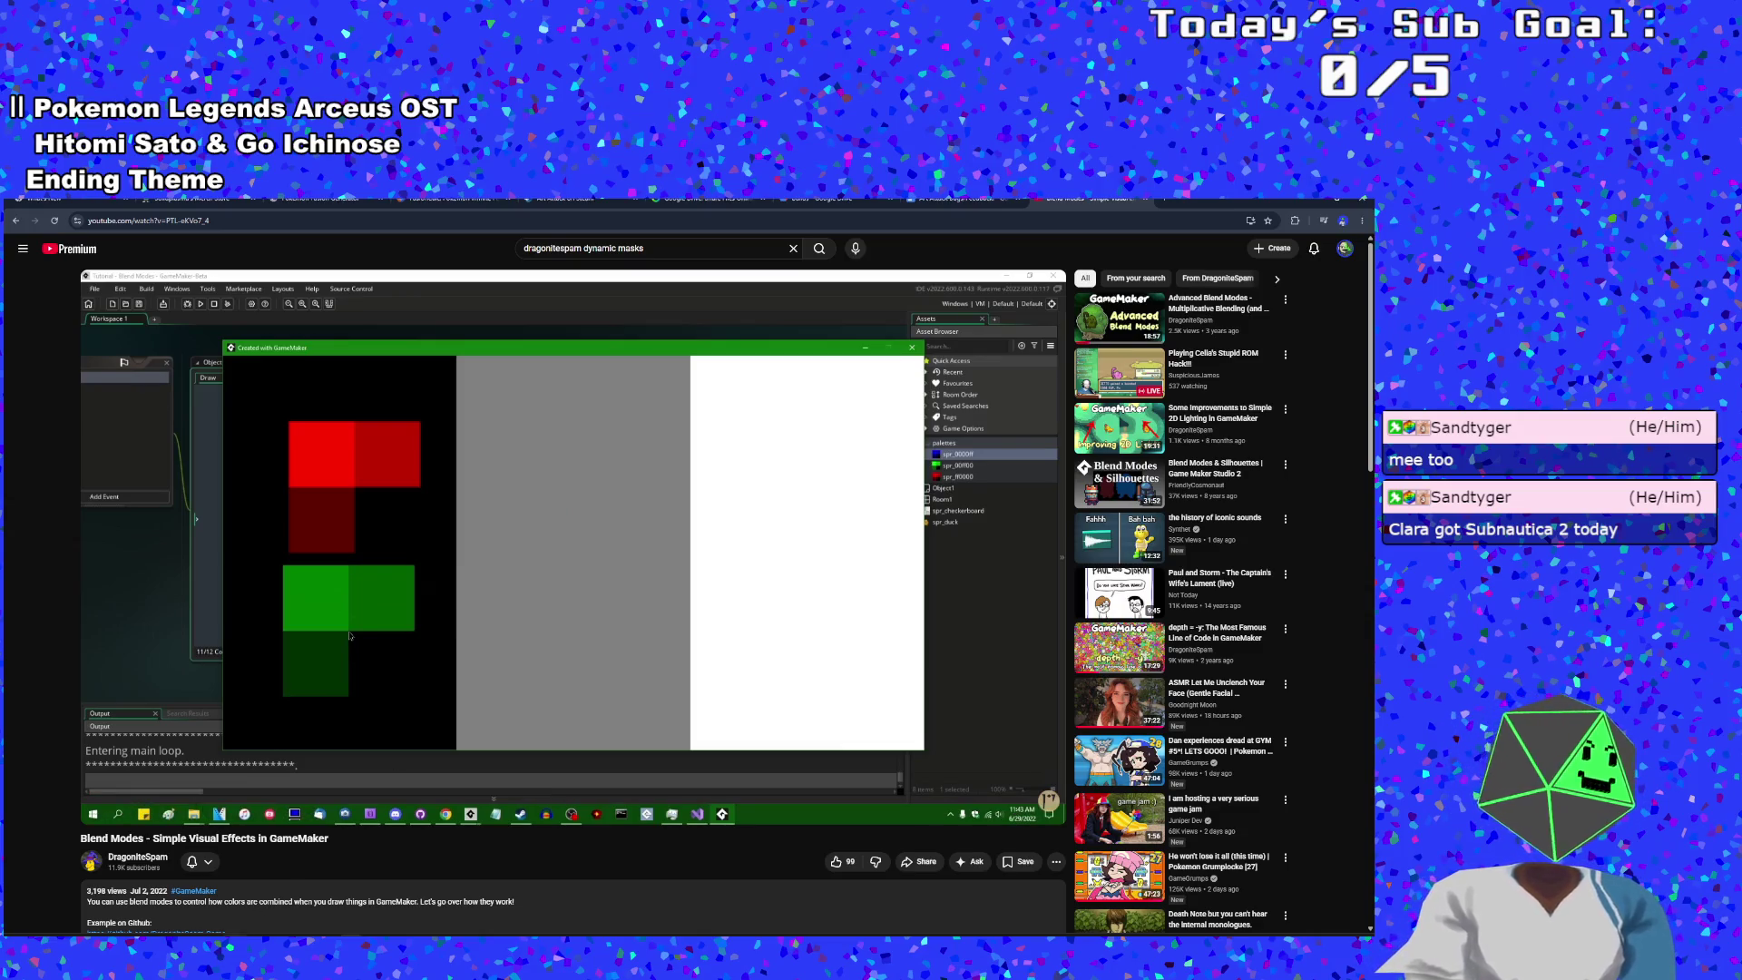
key("alt+Tab")
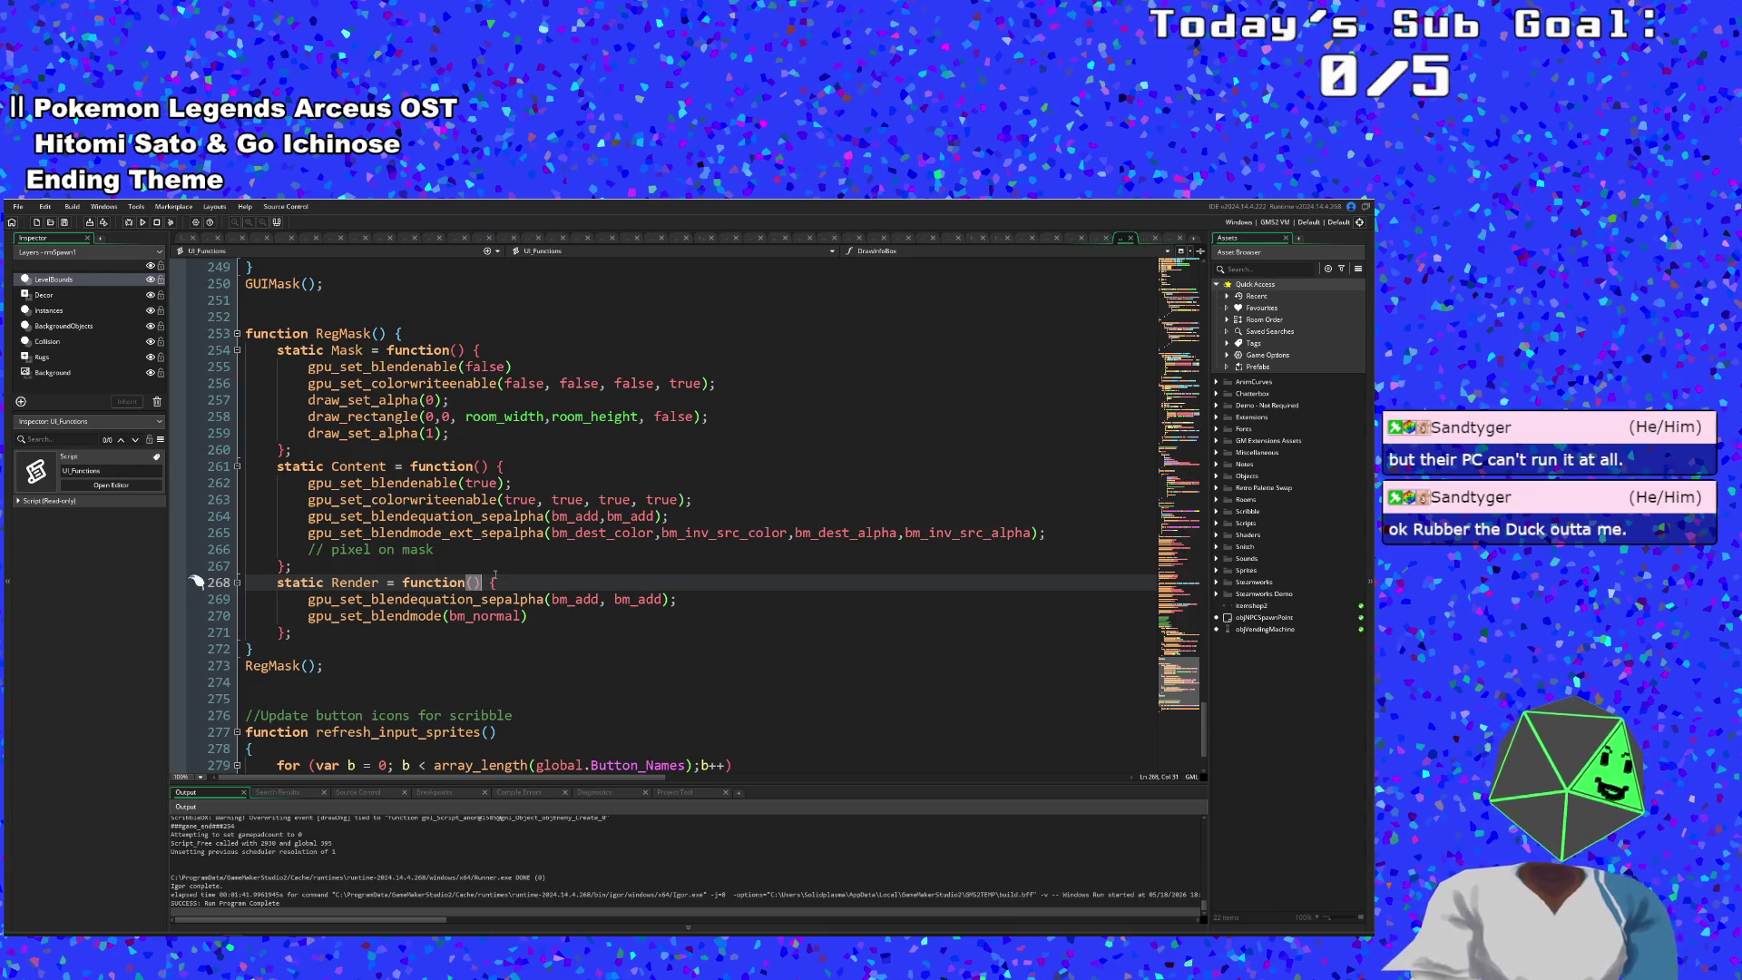
scroll(503, 565, "up", 2)
left_click(435, 565)
left_click(391, 599)
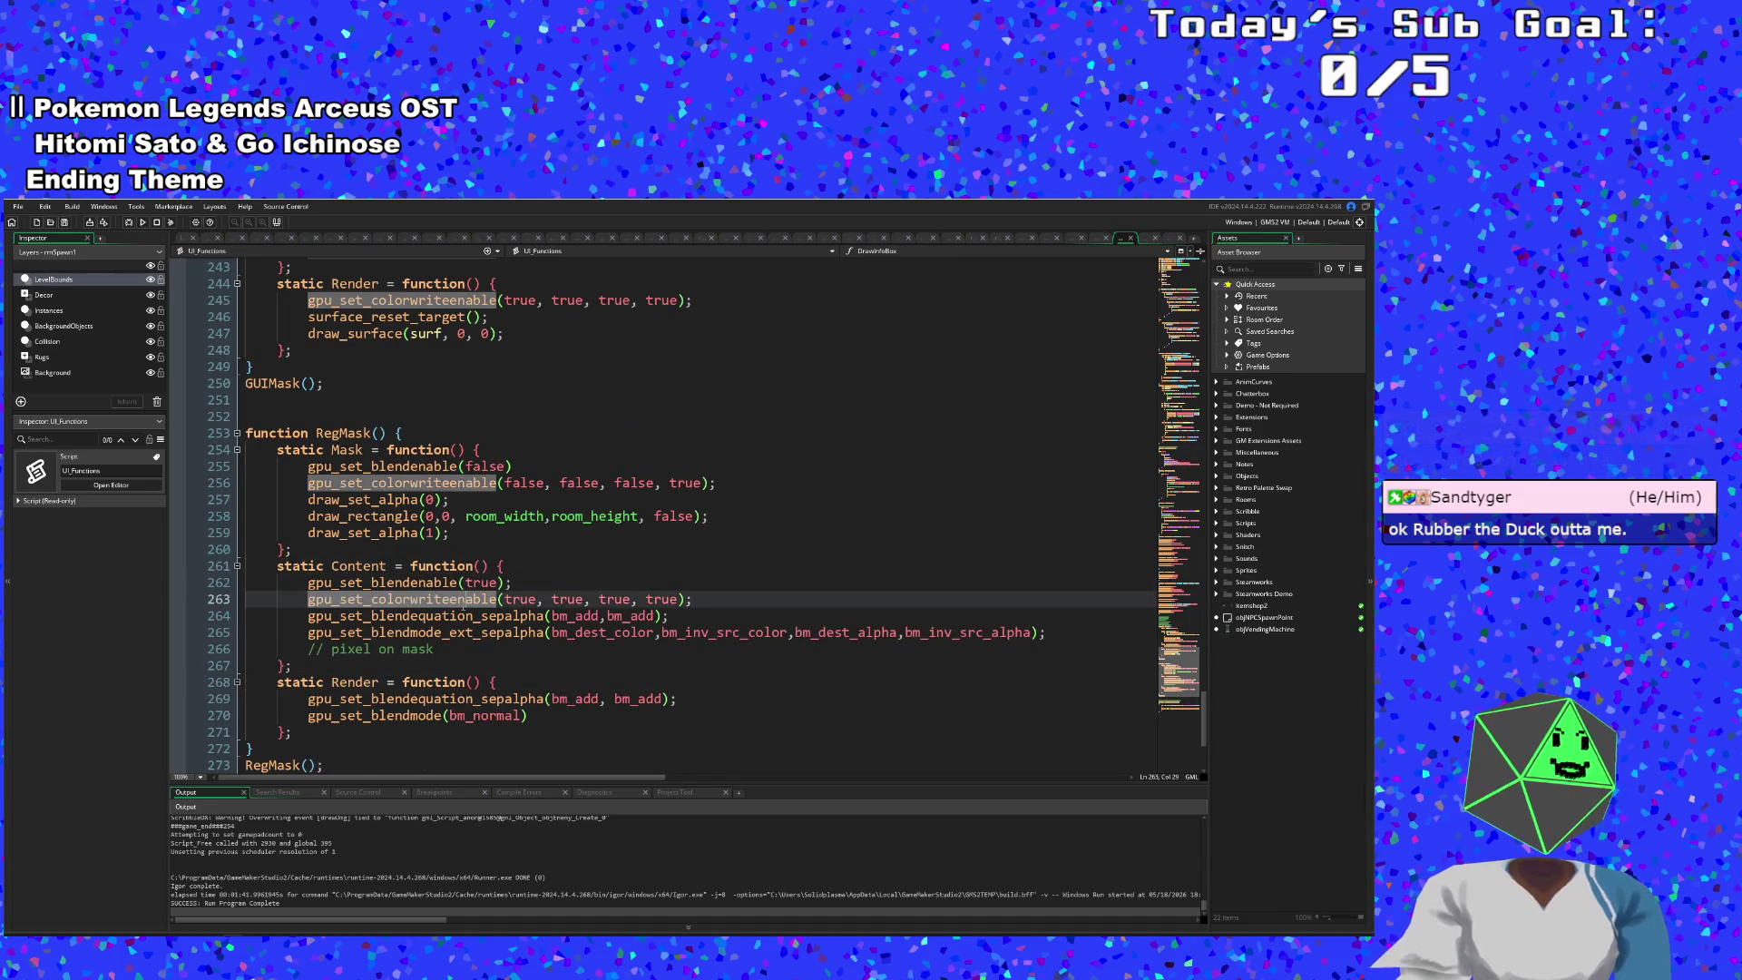
left_click(442, 616)
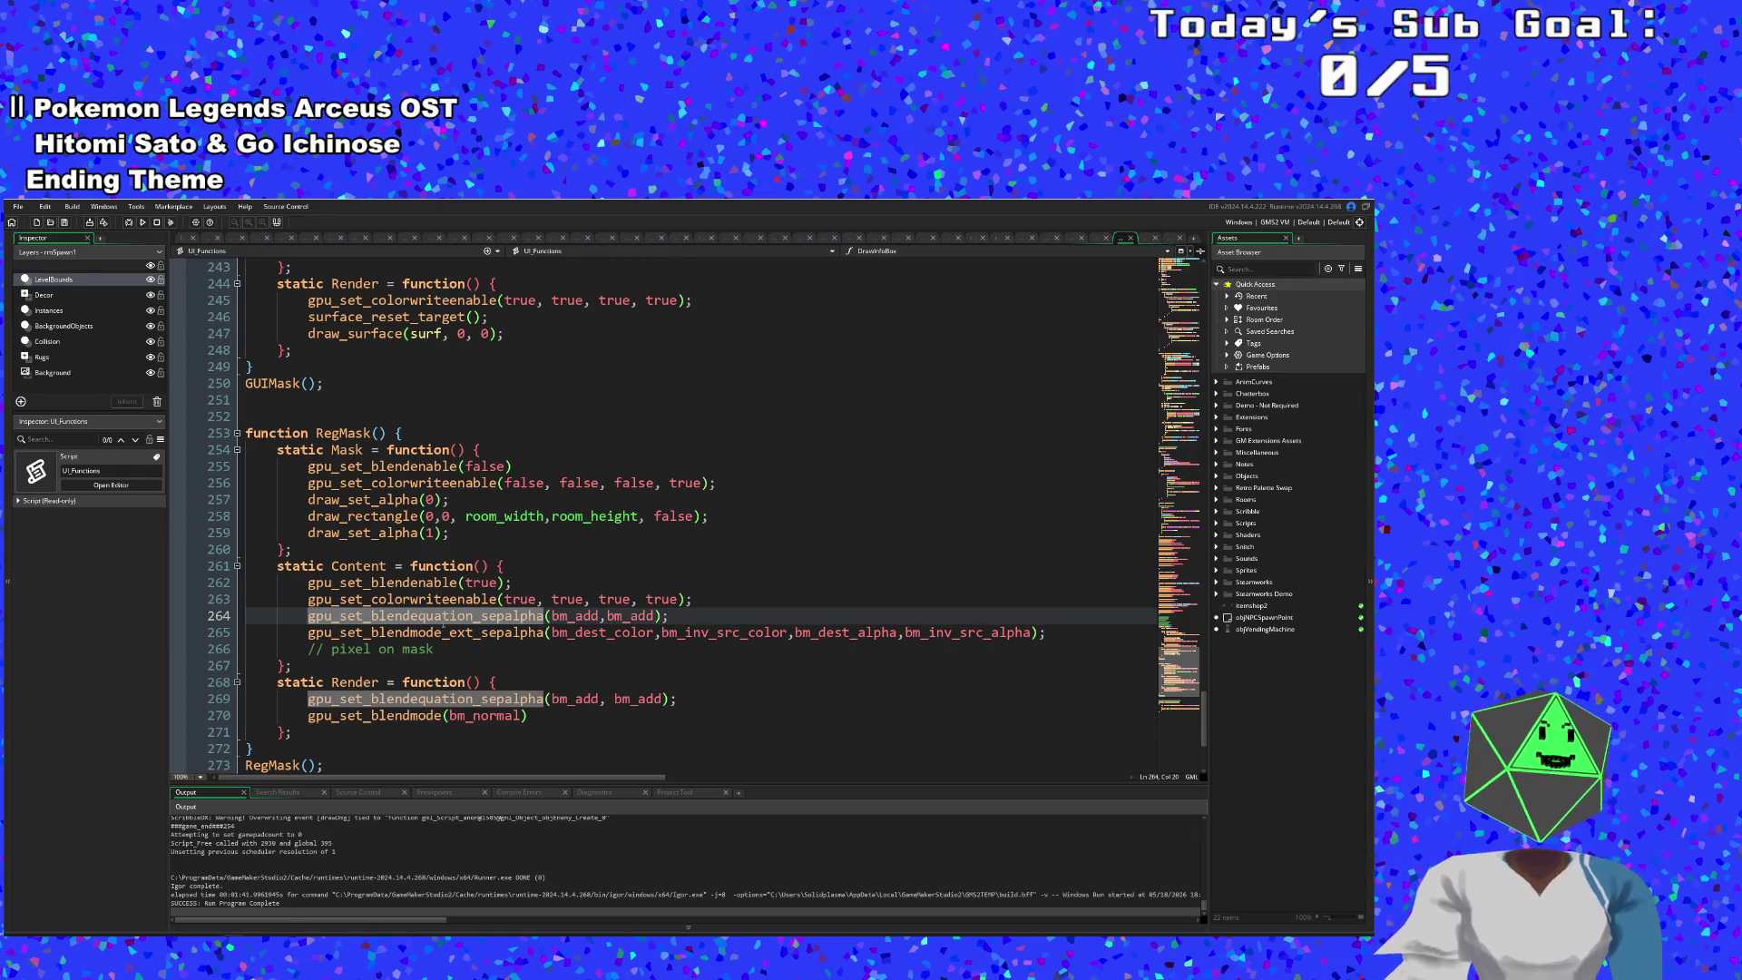
left_click(452, 450)
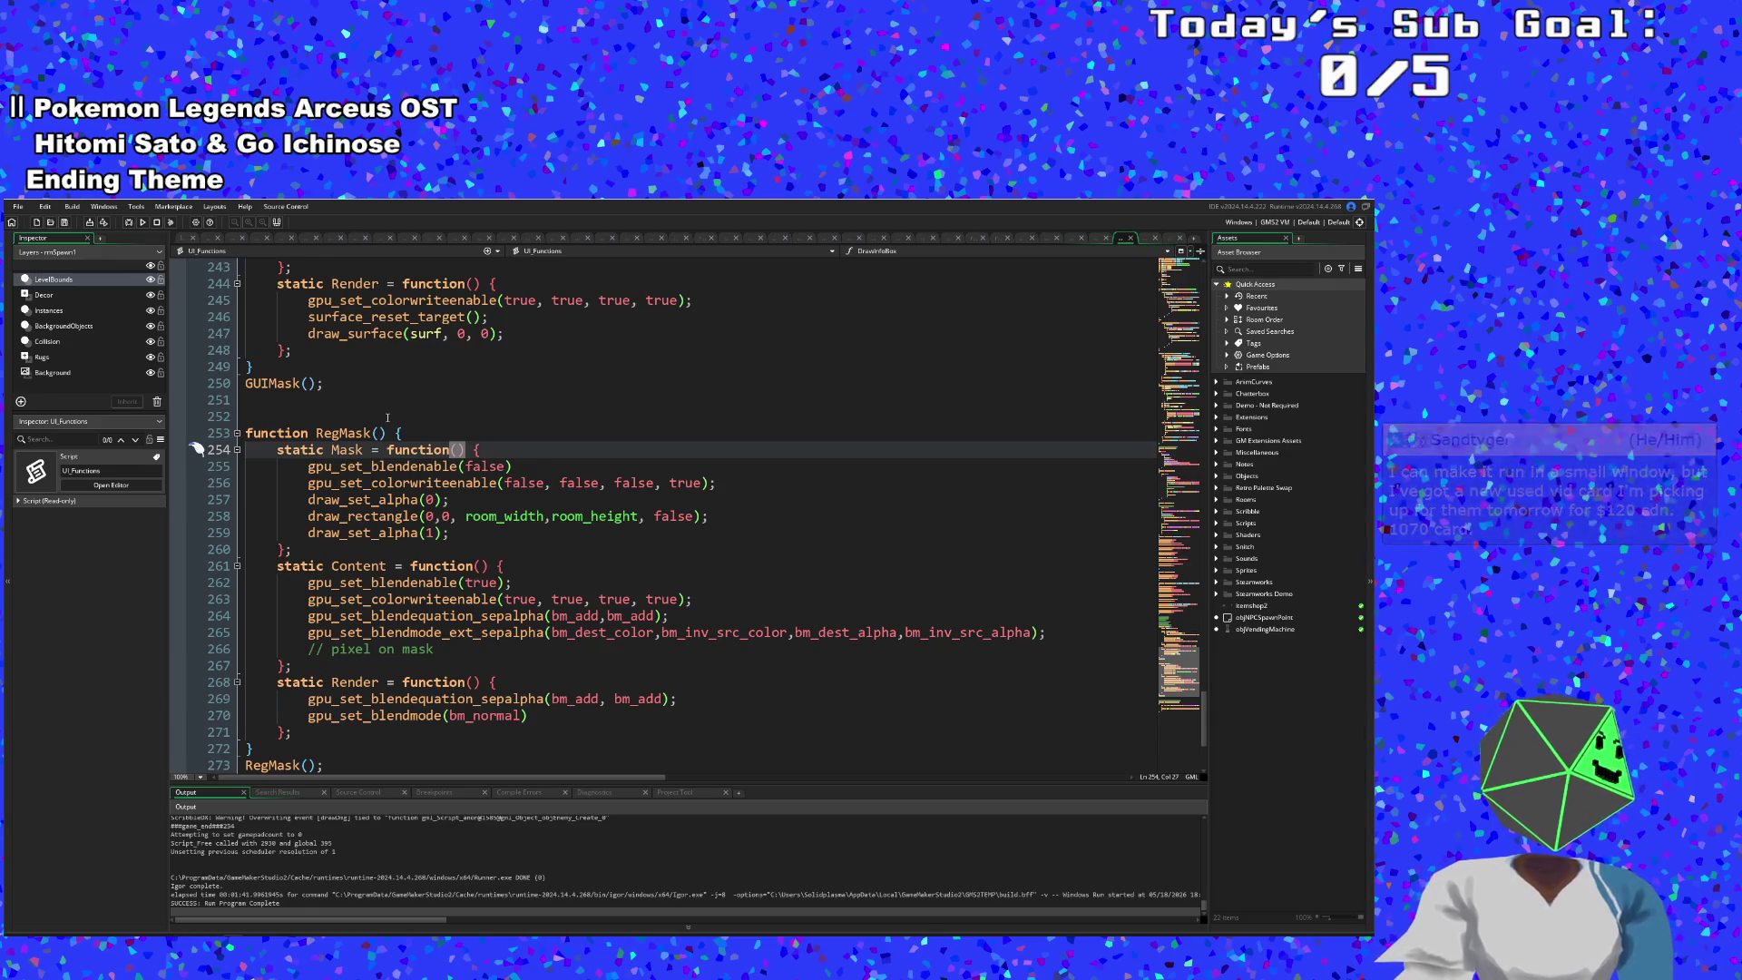
left_click(402, 481)
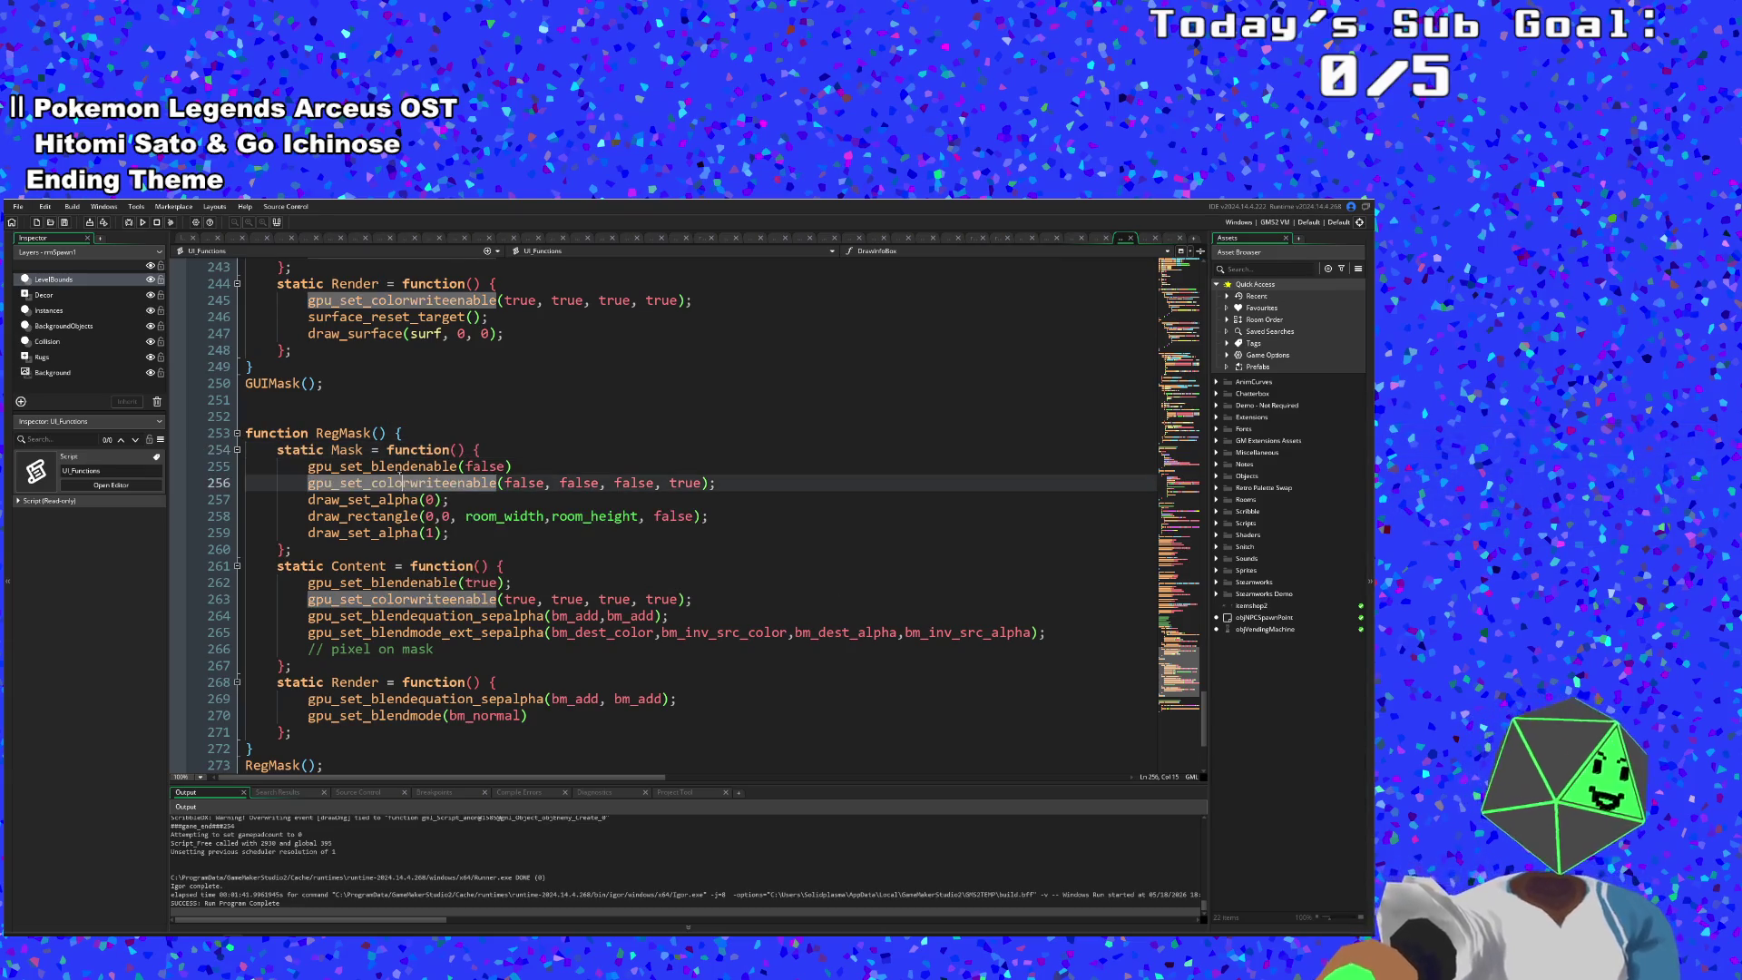
left_click(382, 467)
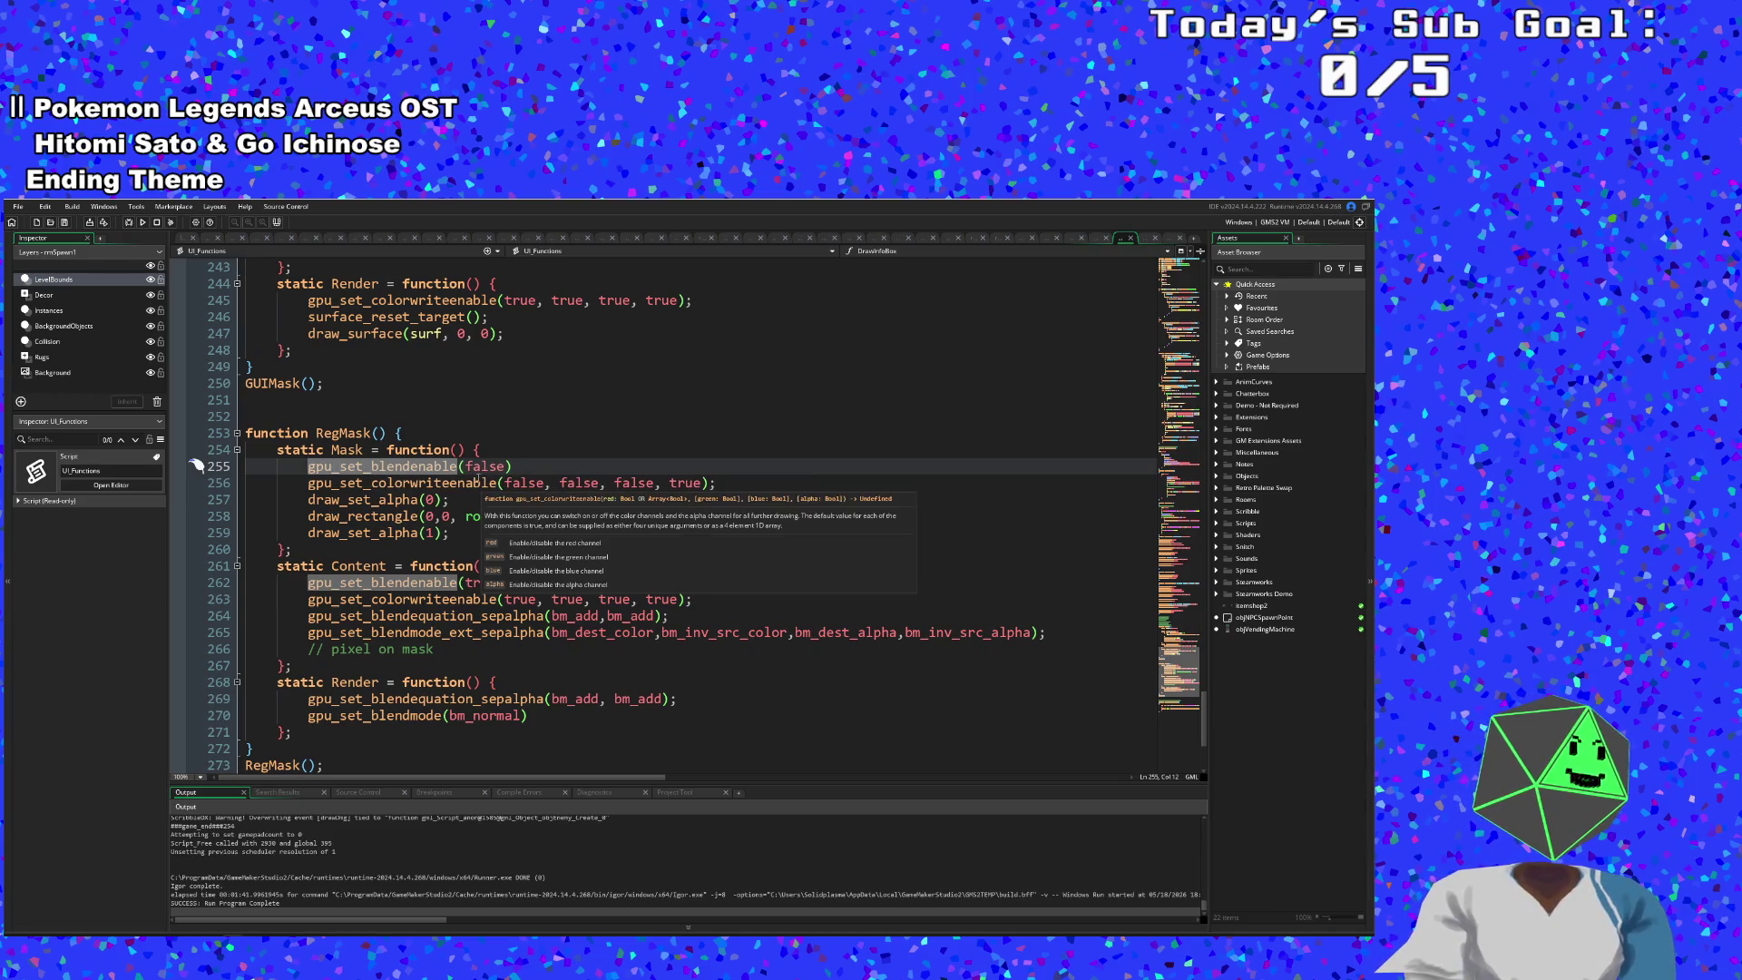
left_click(469, 483)
left_click(463, 466)
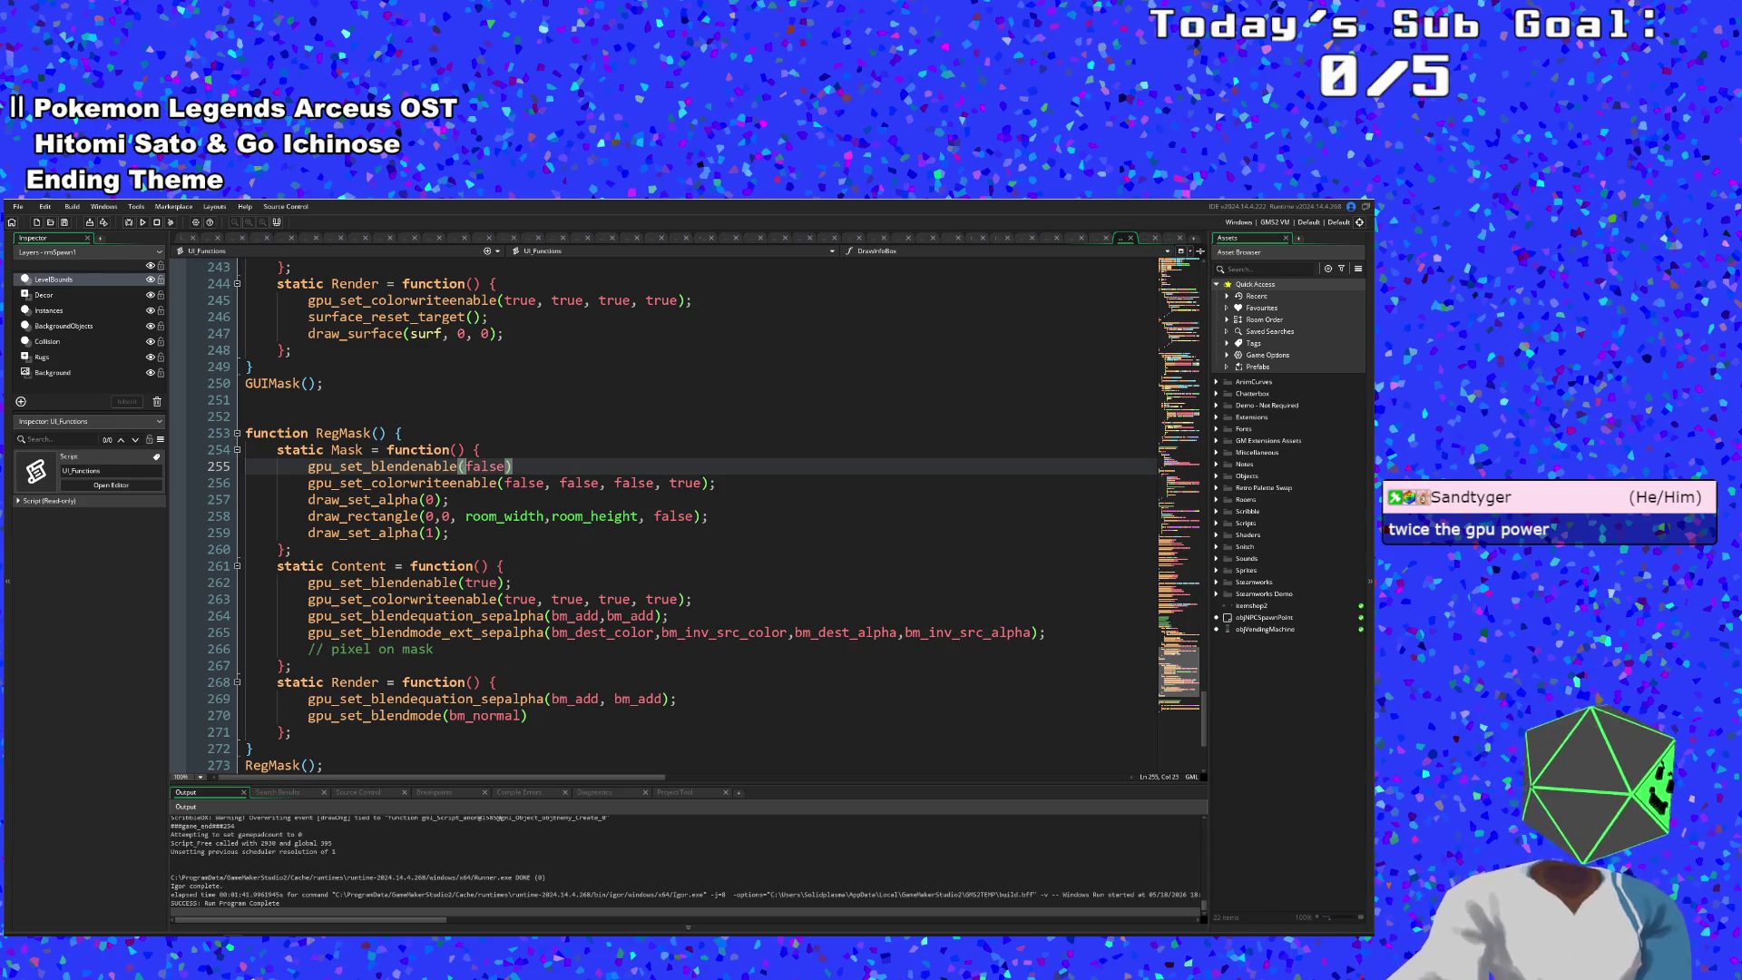
left_click(425, 515)
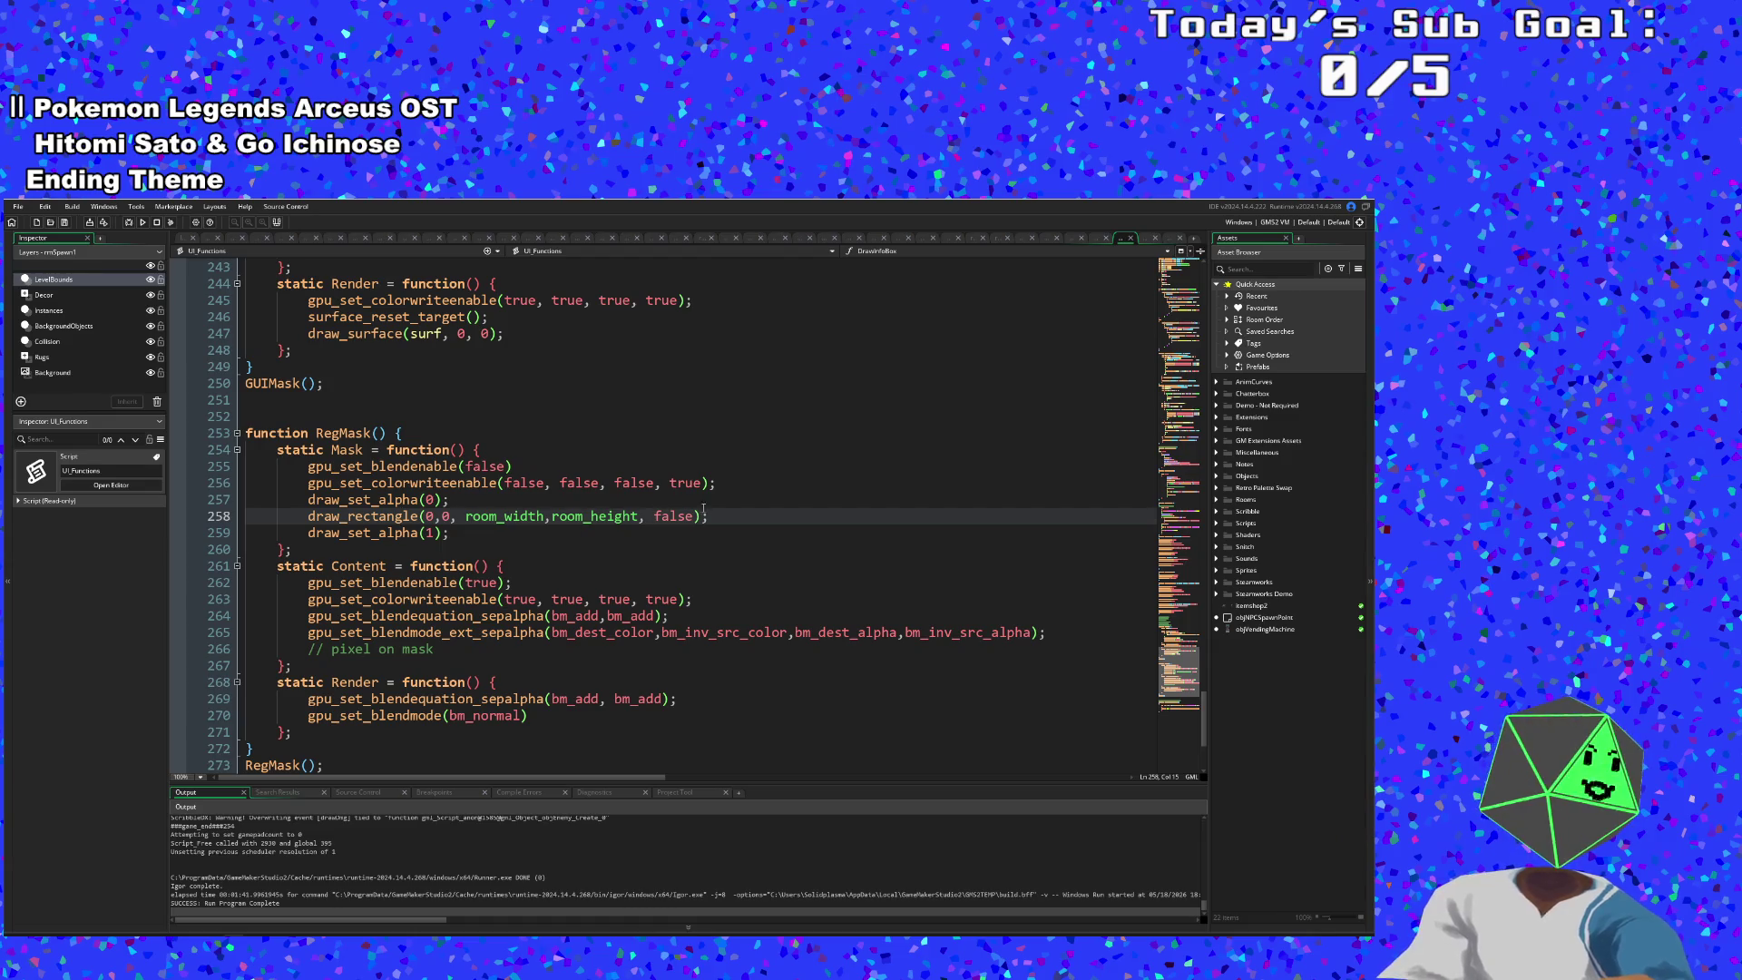
left_click(436, 545)
left_click(448, 534)
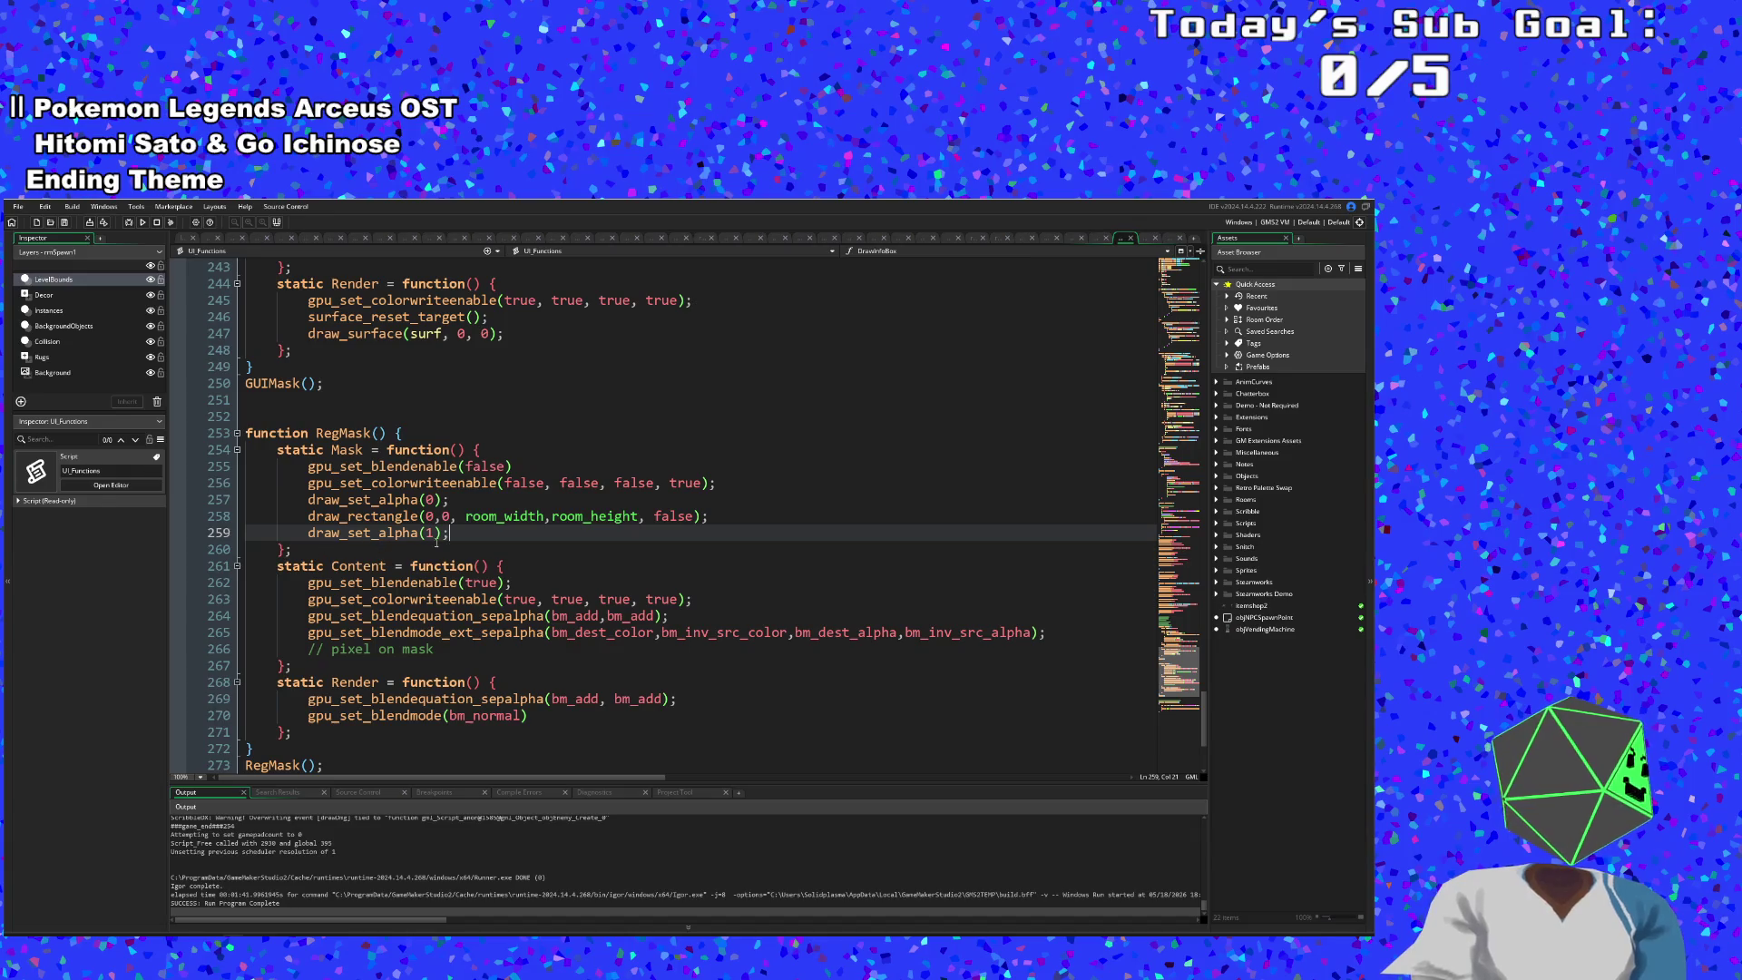
left_click(443, 615)
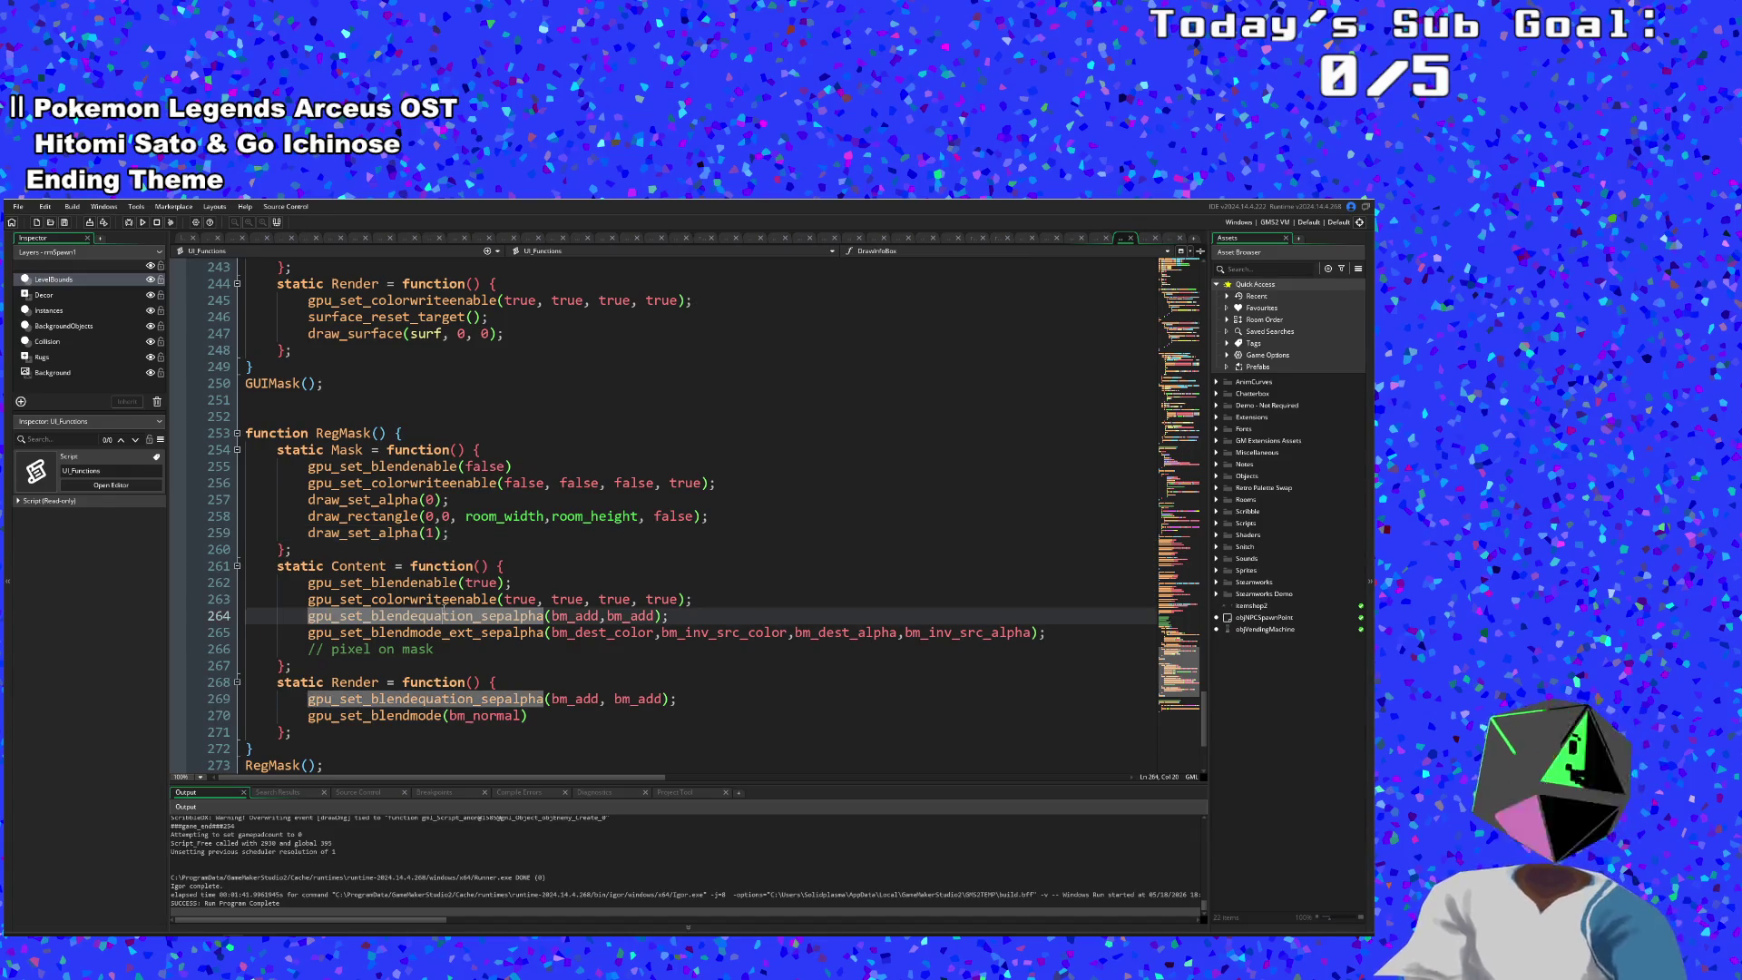
- Review the blend-enable and blend-equation calls, then the bm_dest_color and bm_dest_alpha factors on line 265
left_click(426, 582)
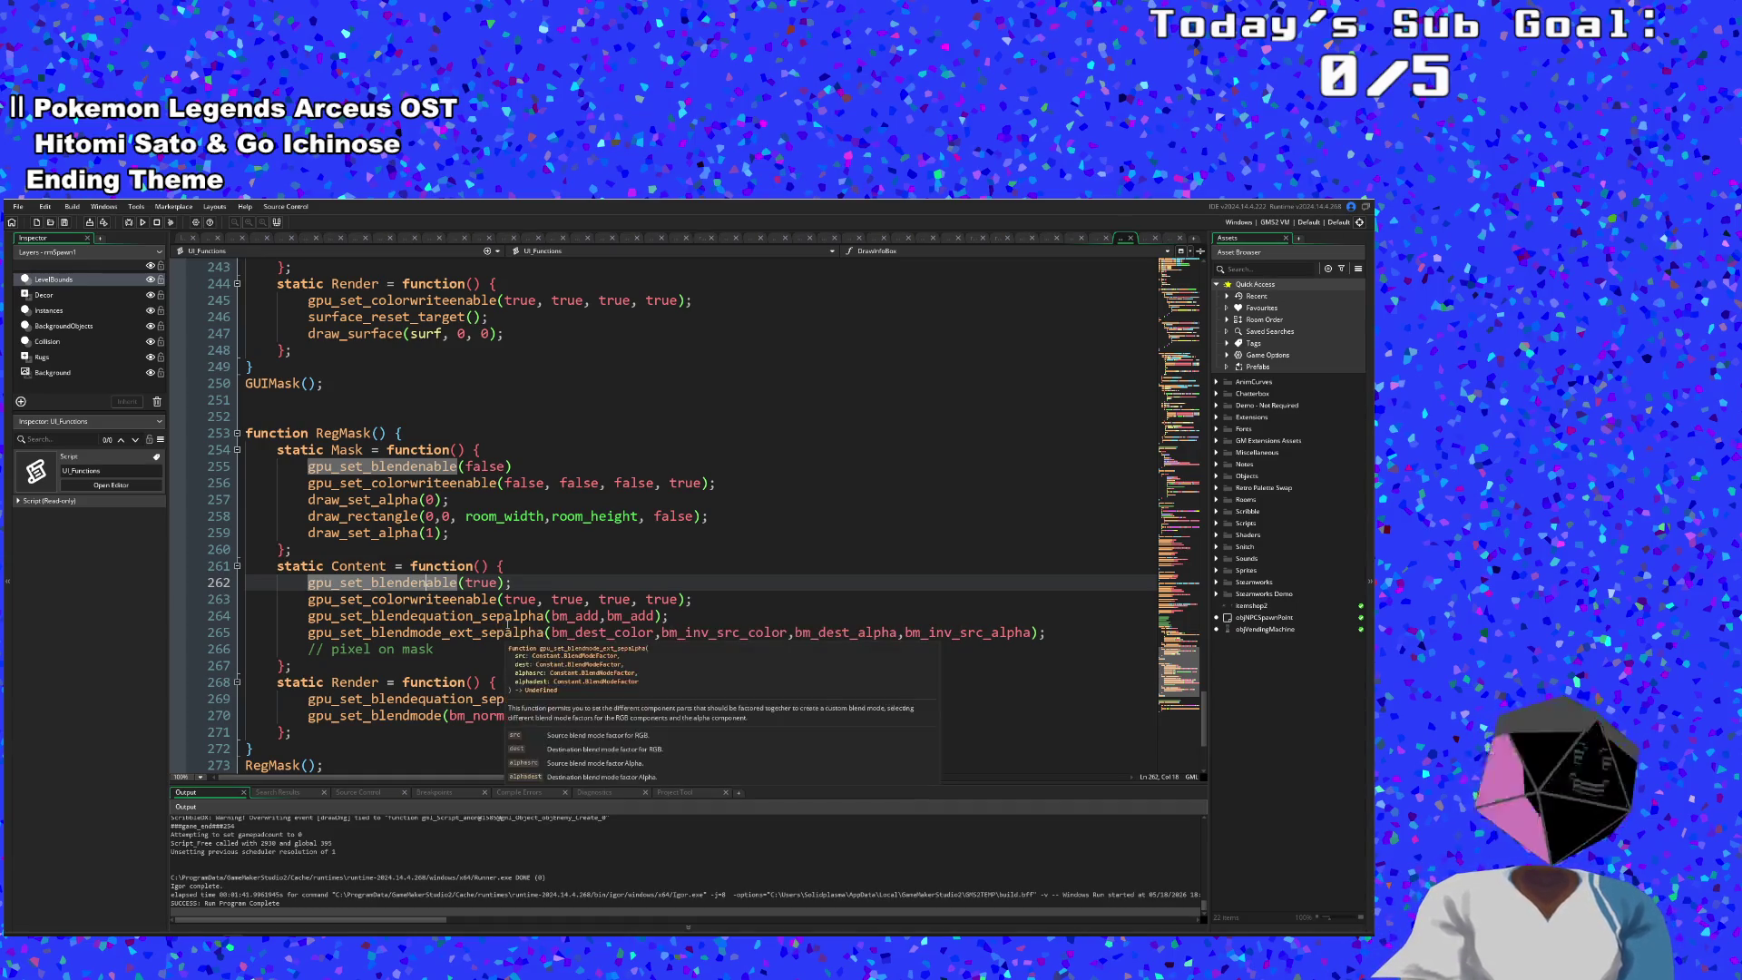
left_click(505, 616)
mouse_move(505, 616)
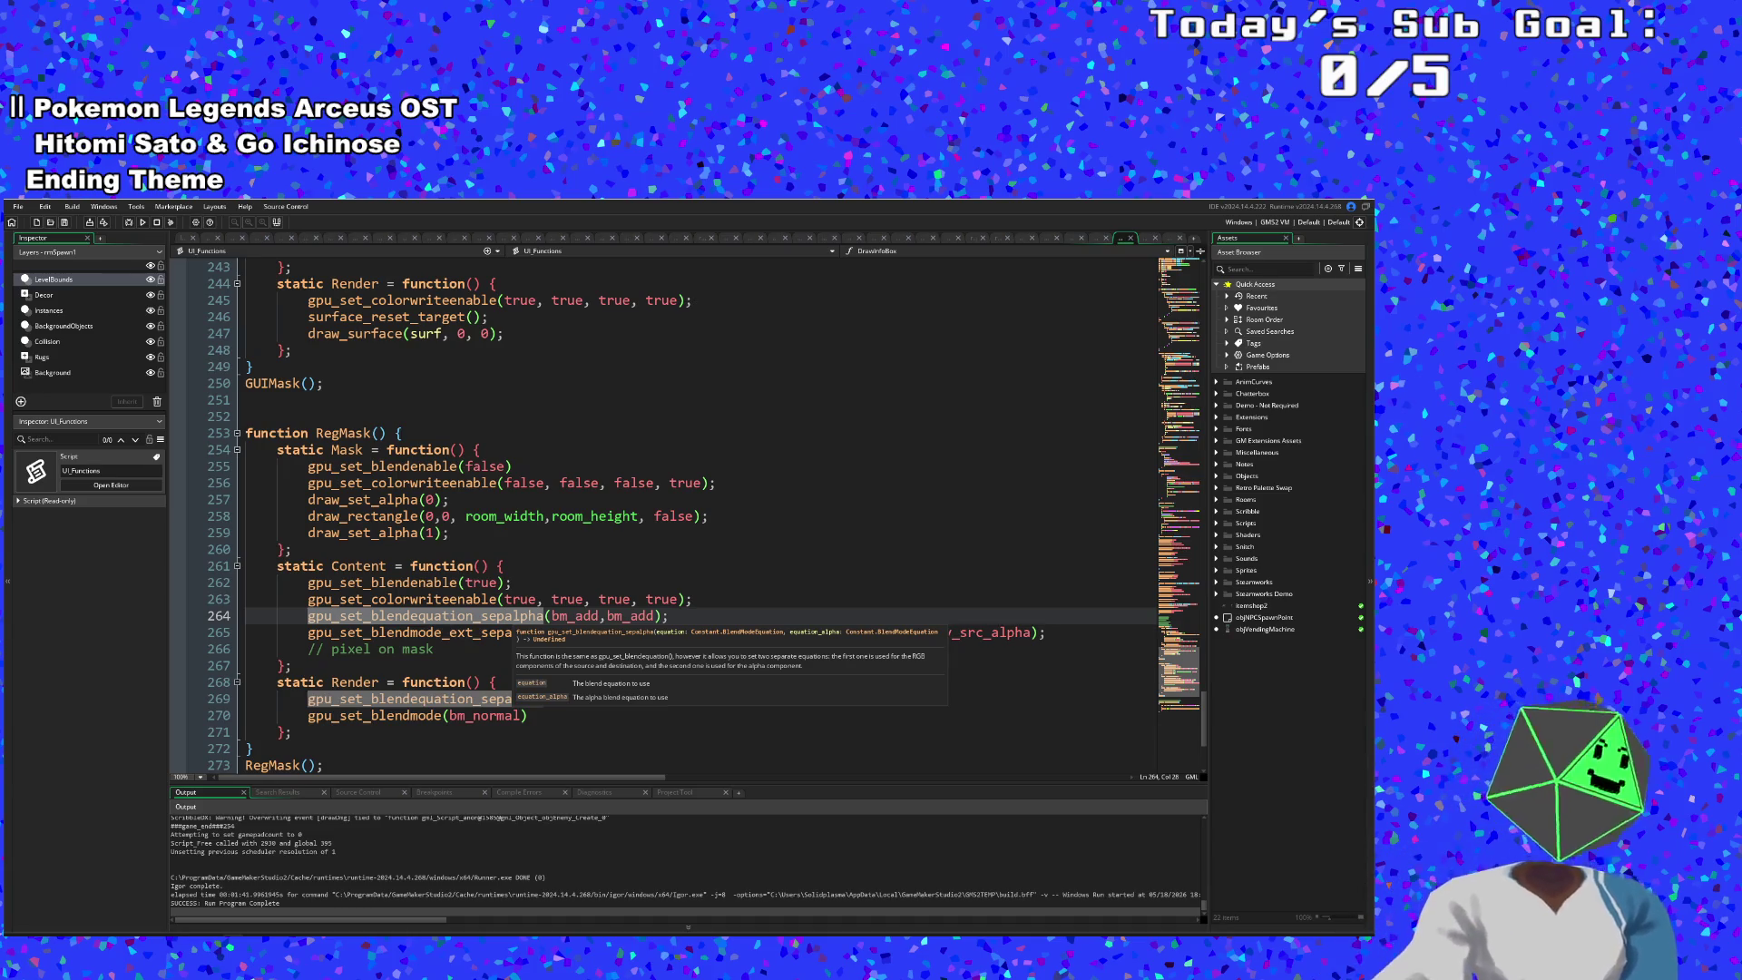
left_click(518, 633)
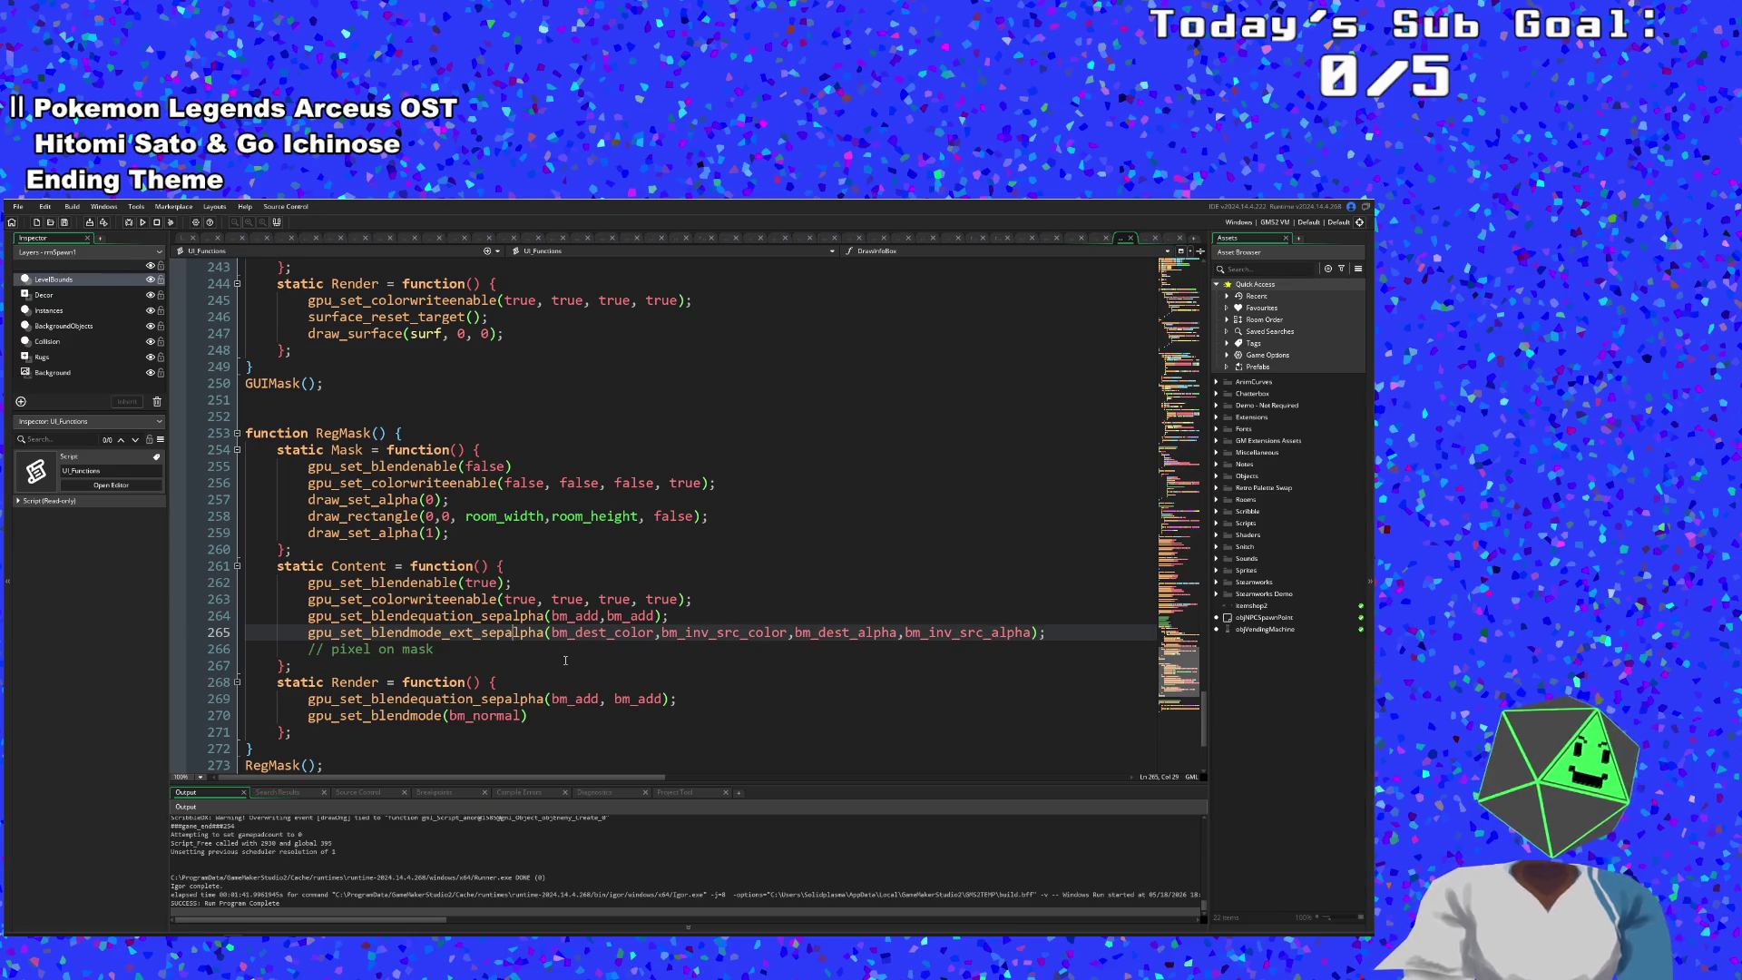
left_click(608, 633)
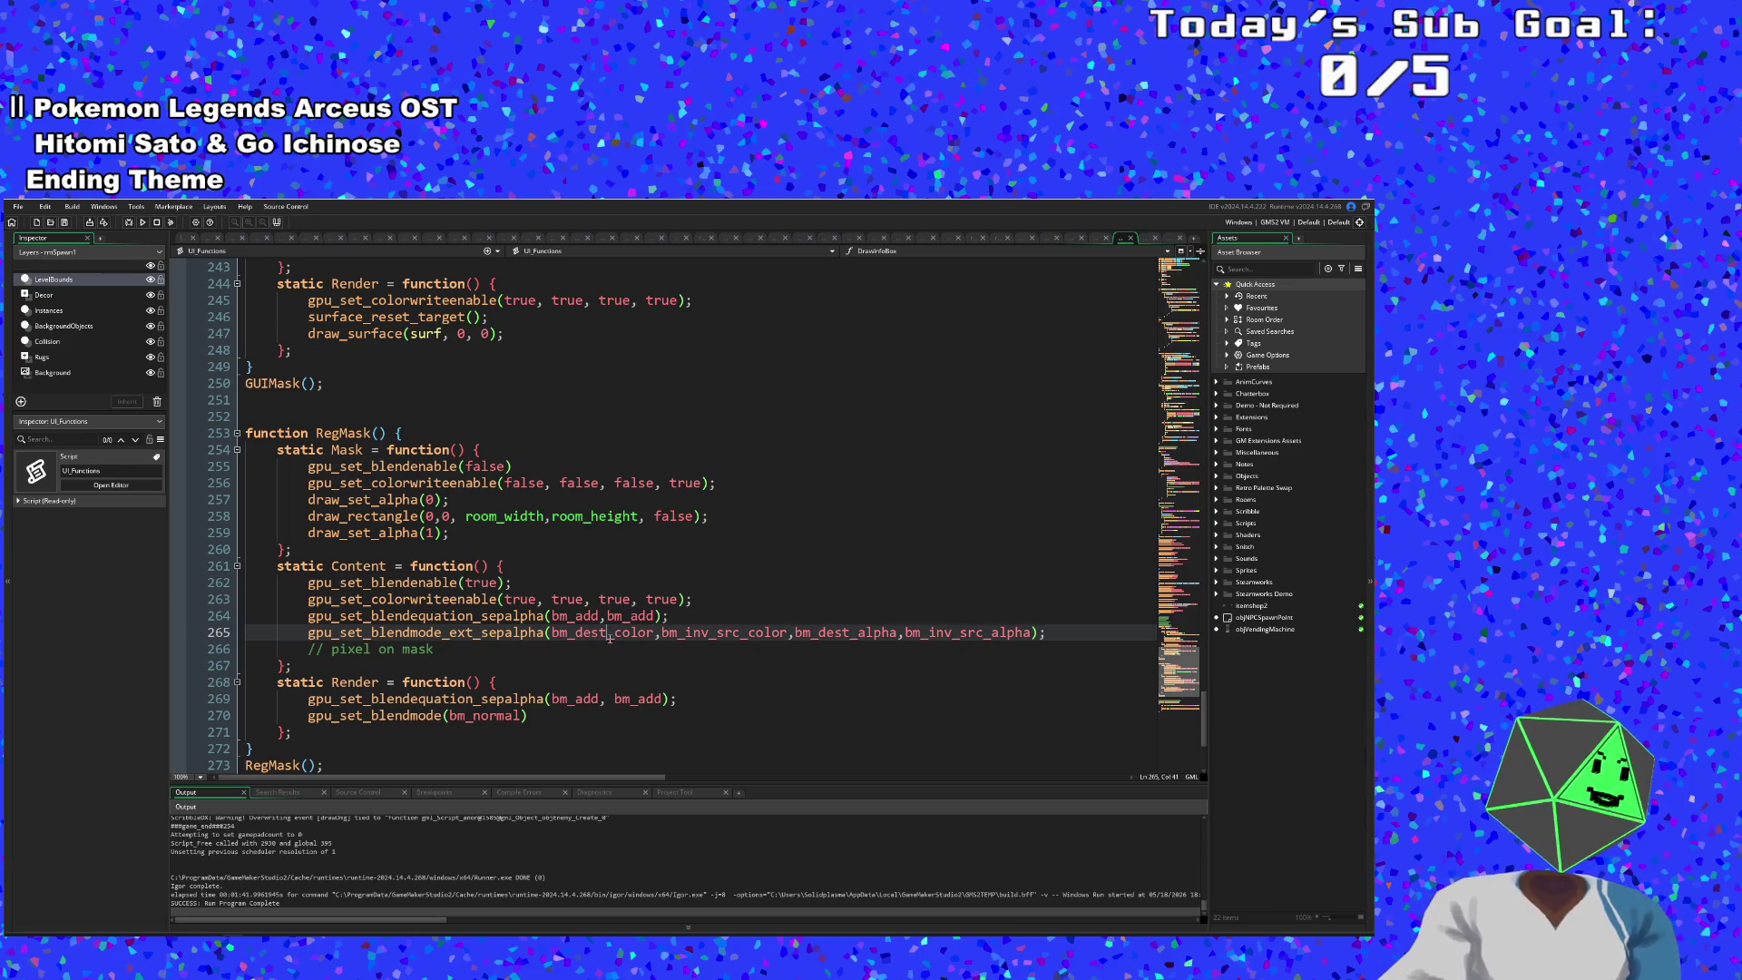
left_click(863, 633)
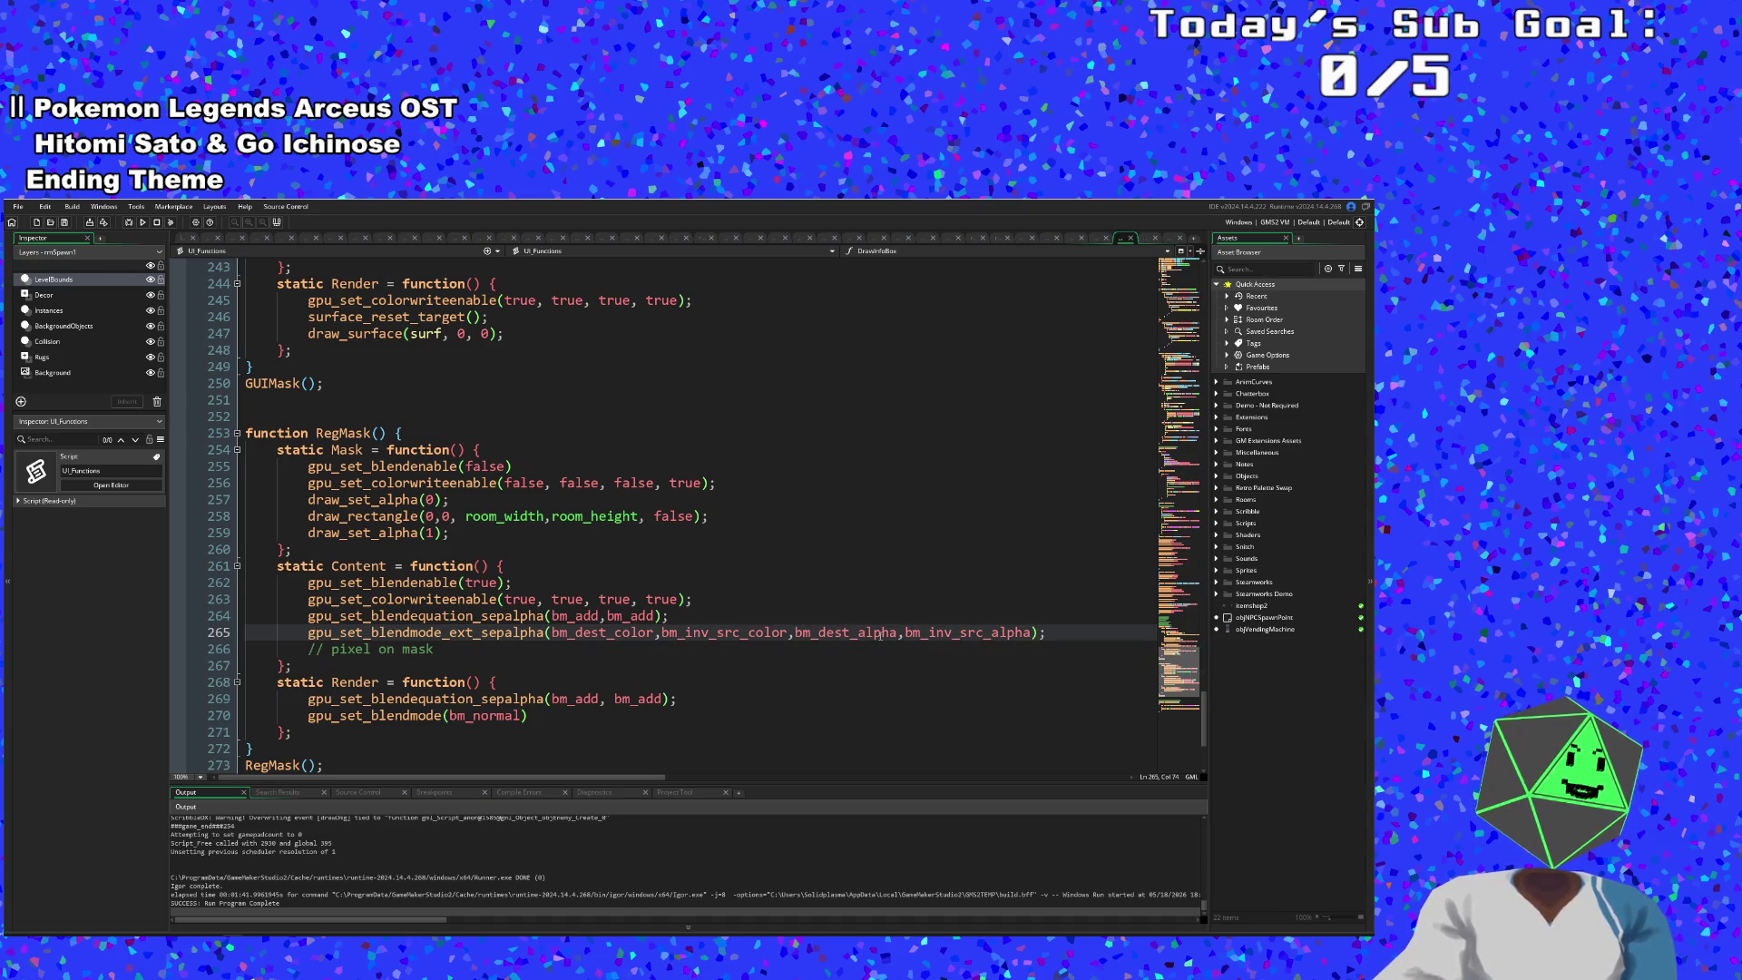
left_click(593, 632)
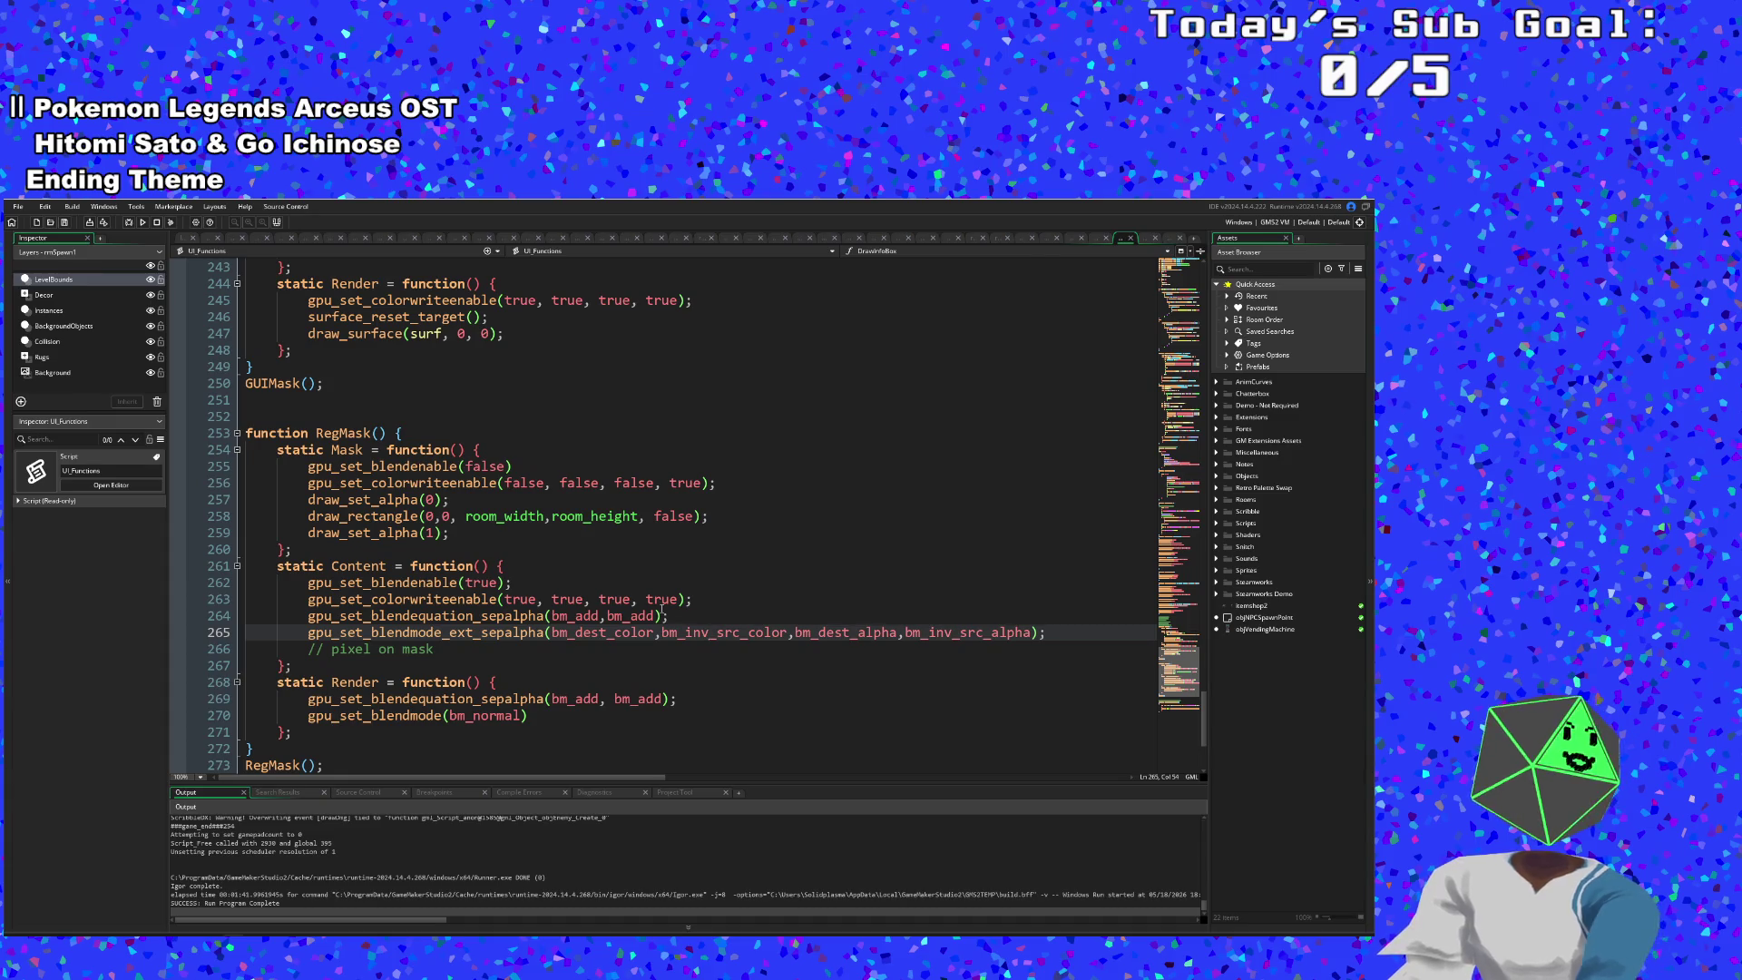
left_click(875, 632)
key("Left")
key("Left")
key("Left")
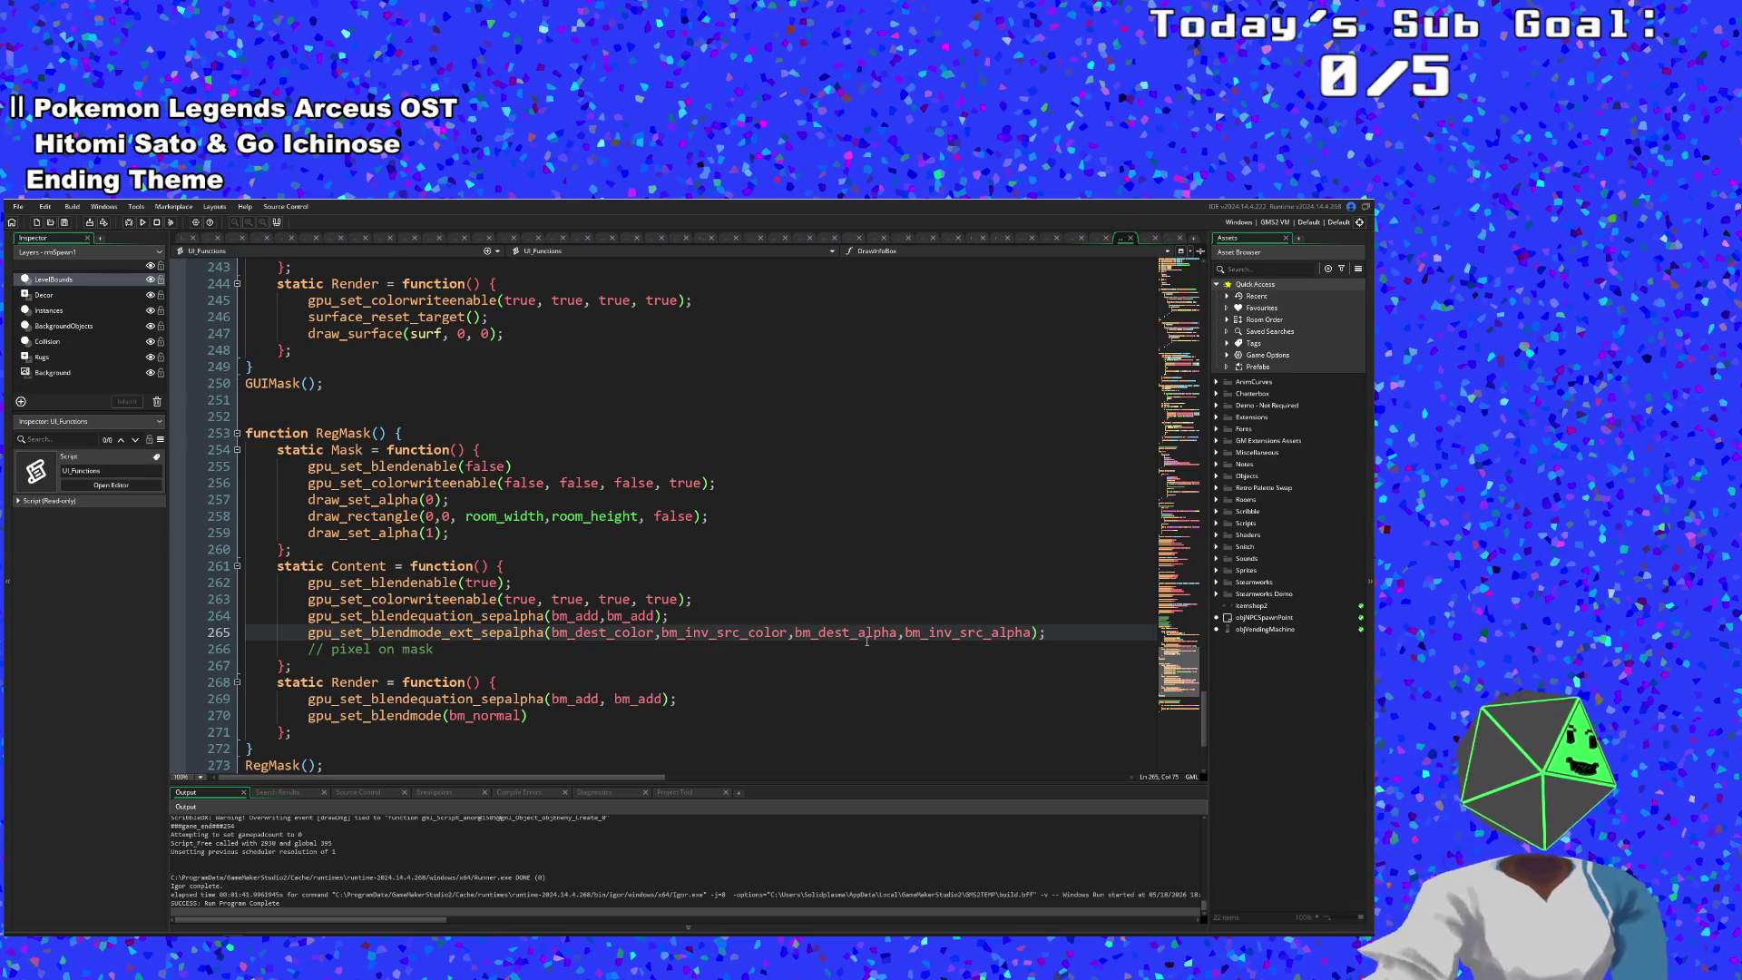
- Check the bm_inv_src_alpha factor and the draw_set_alpha(1) reset on line 259
left_click(854, 645)
left_click(816, 629)
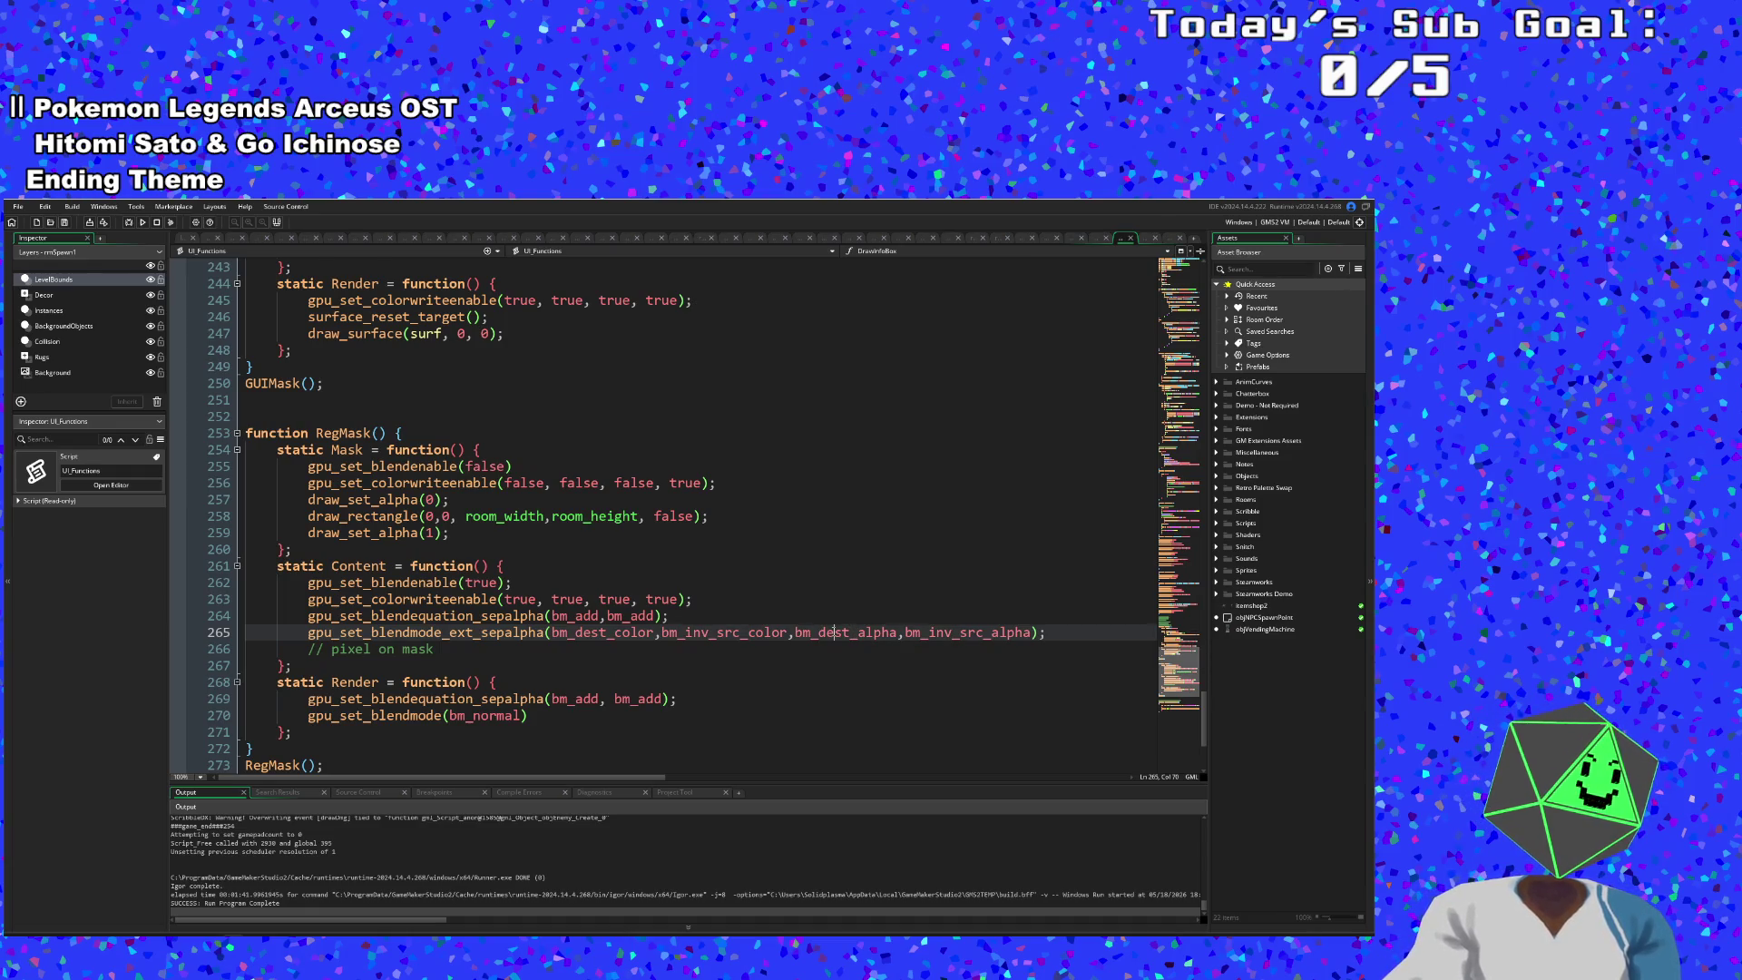
left_click(959, 633)
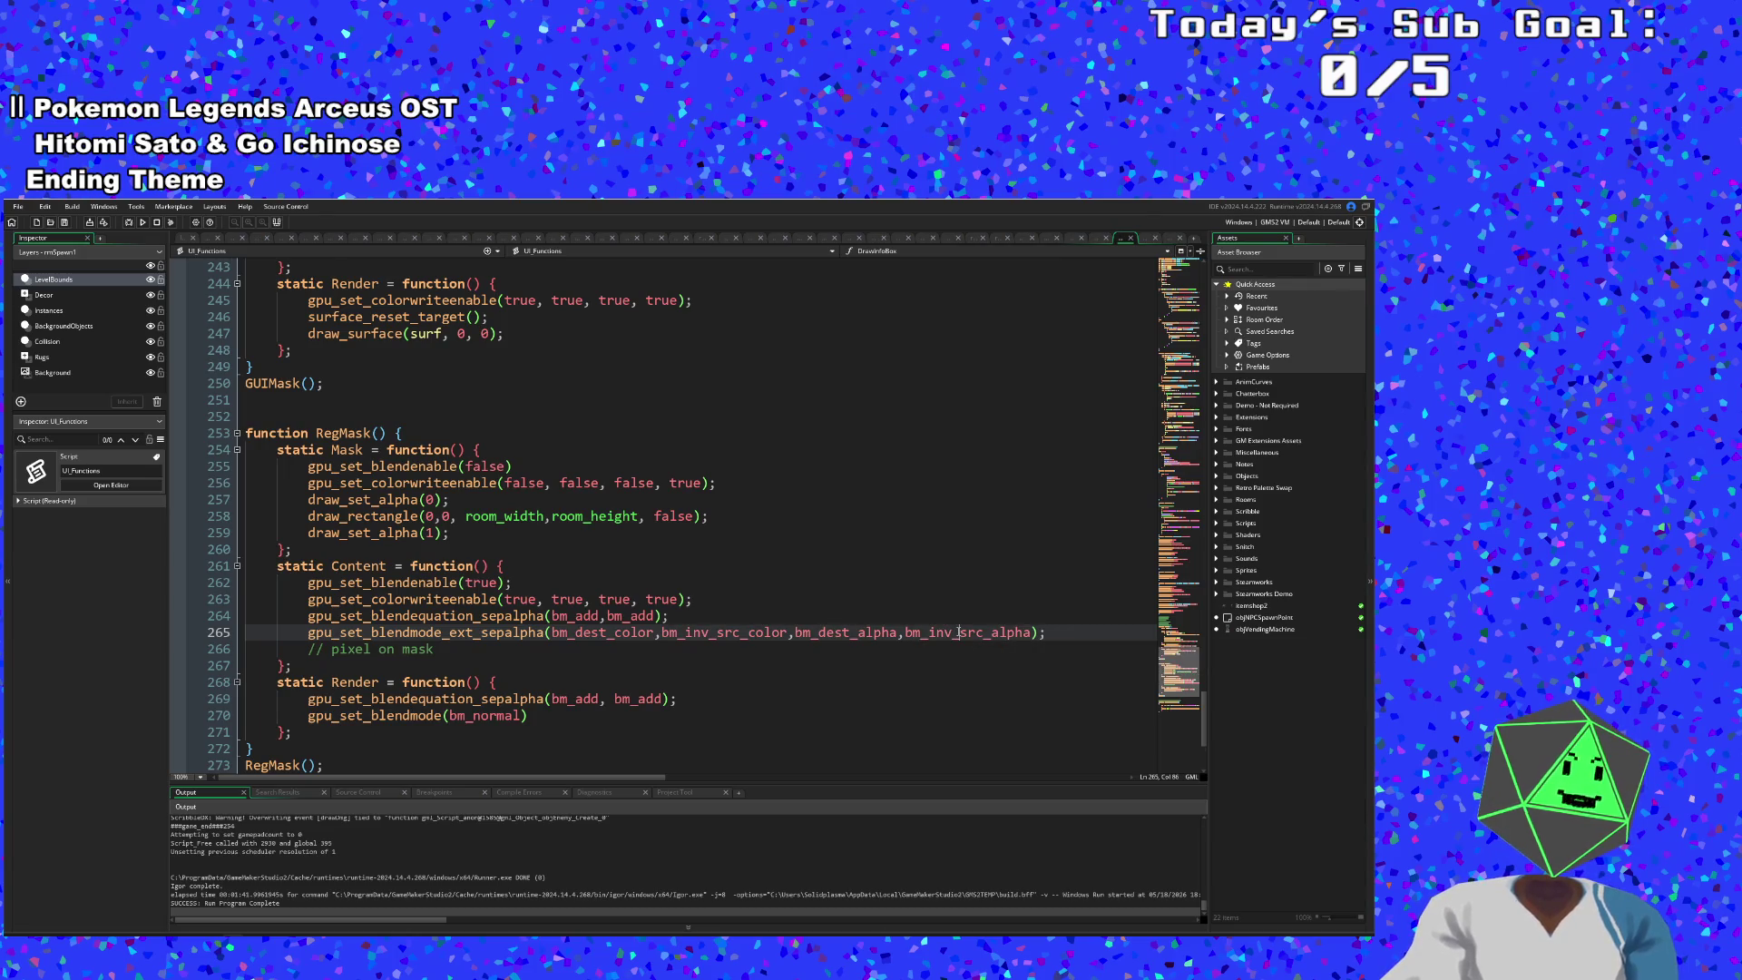
key("Left")
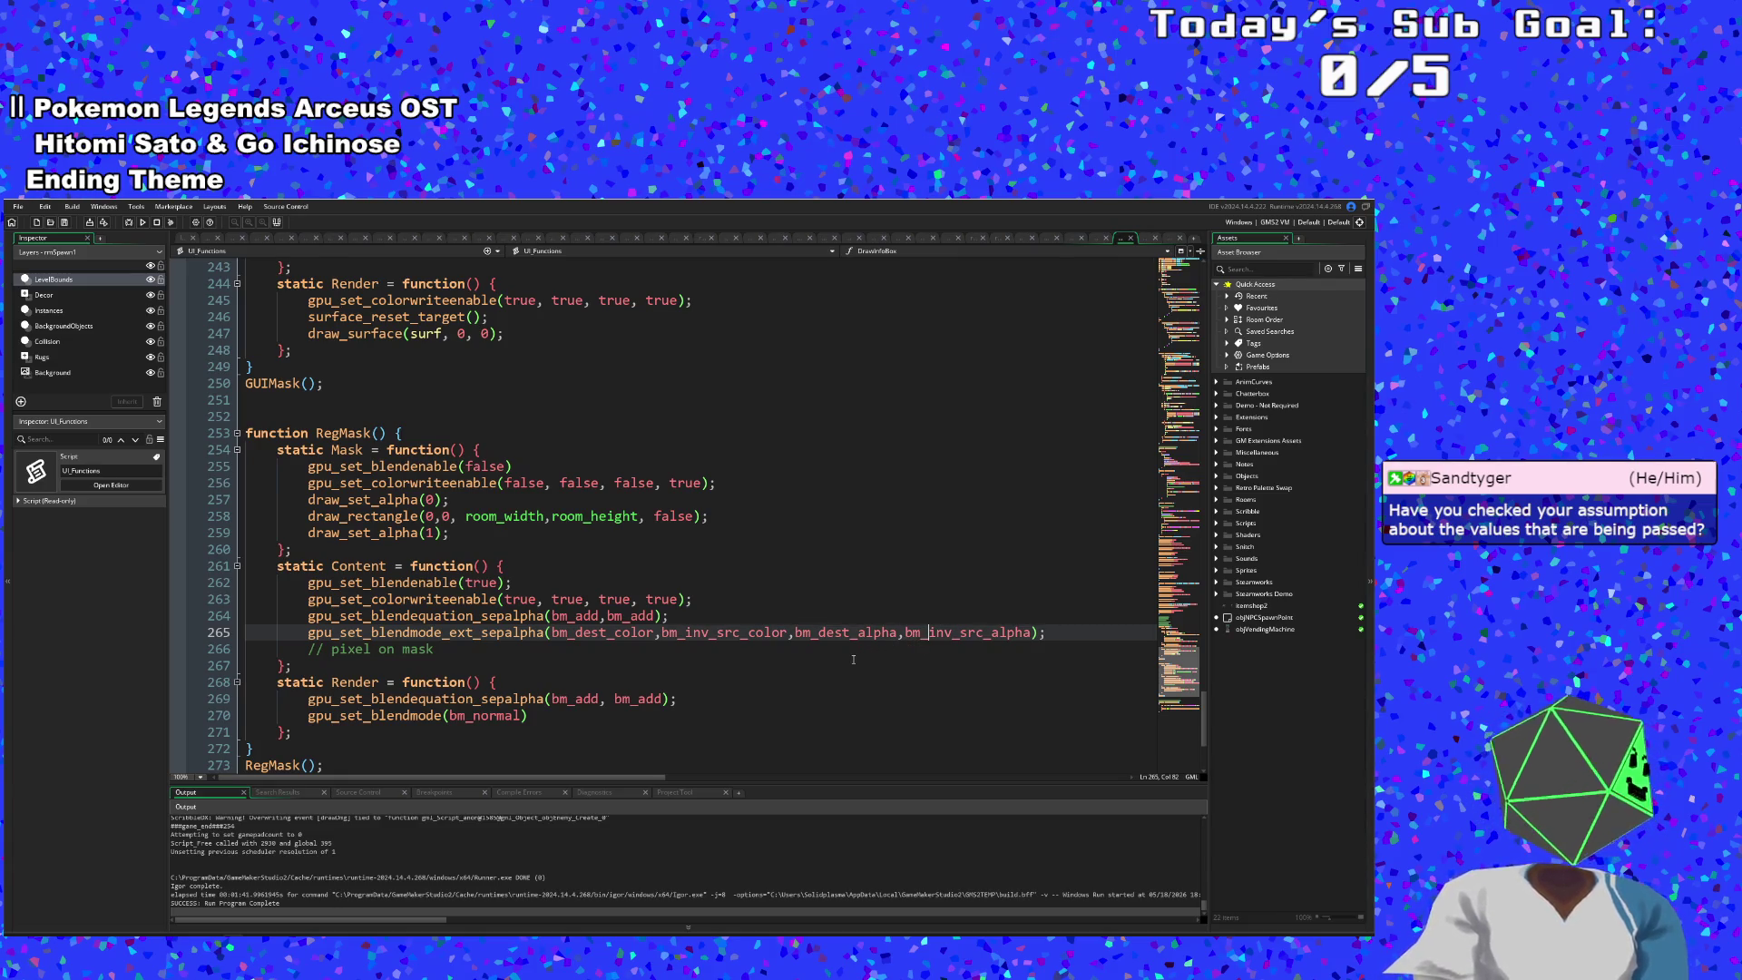
left_click(490, 537)
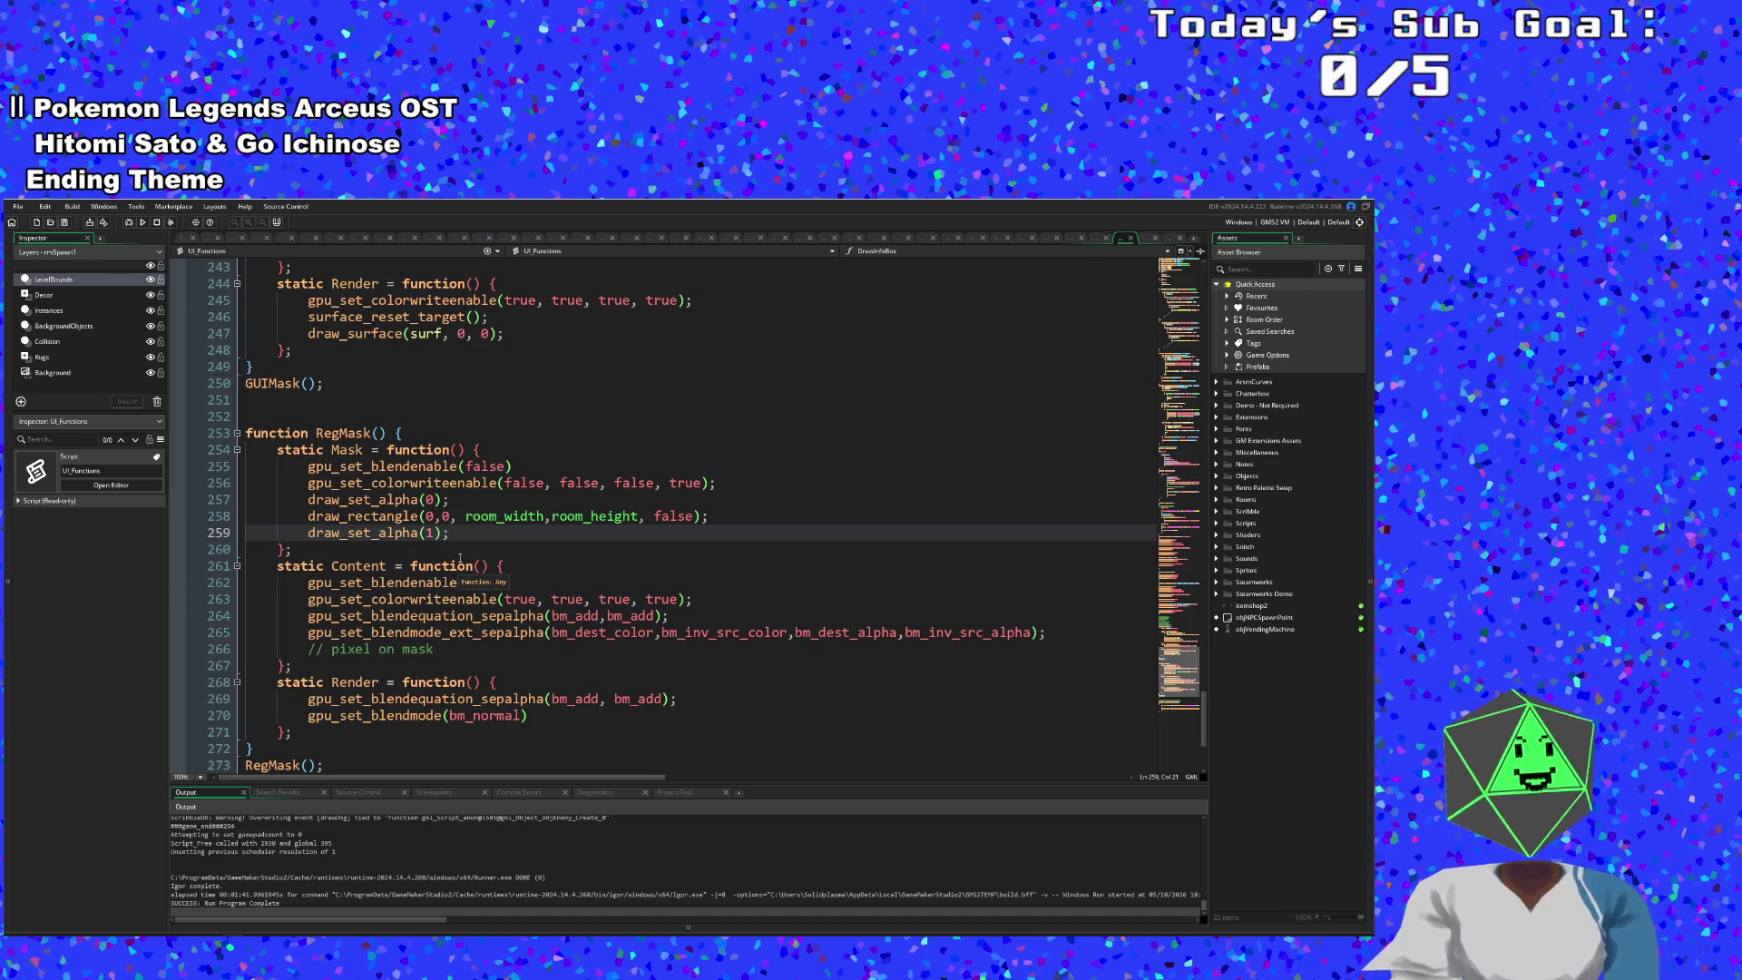
left_click(441, 537)
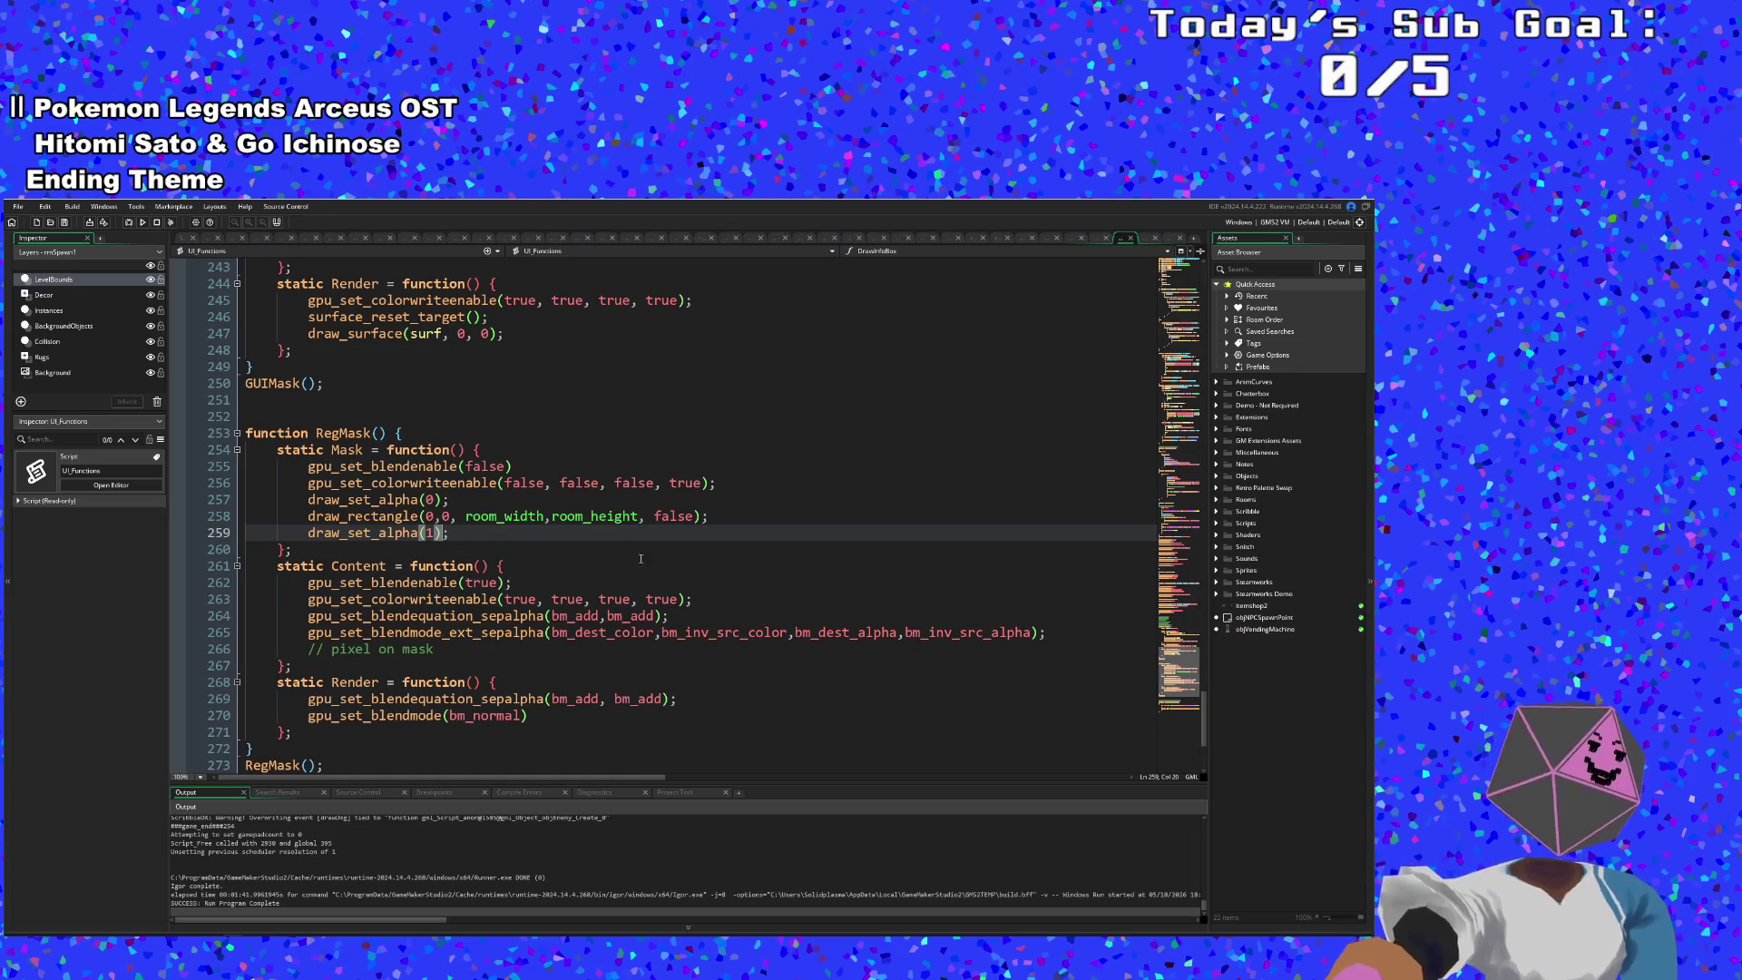
left_click(454, 533)
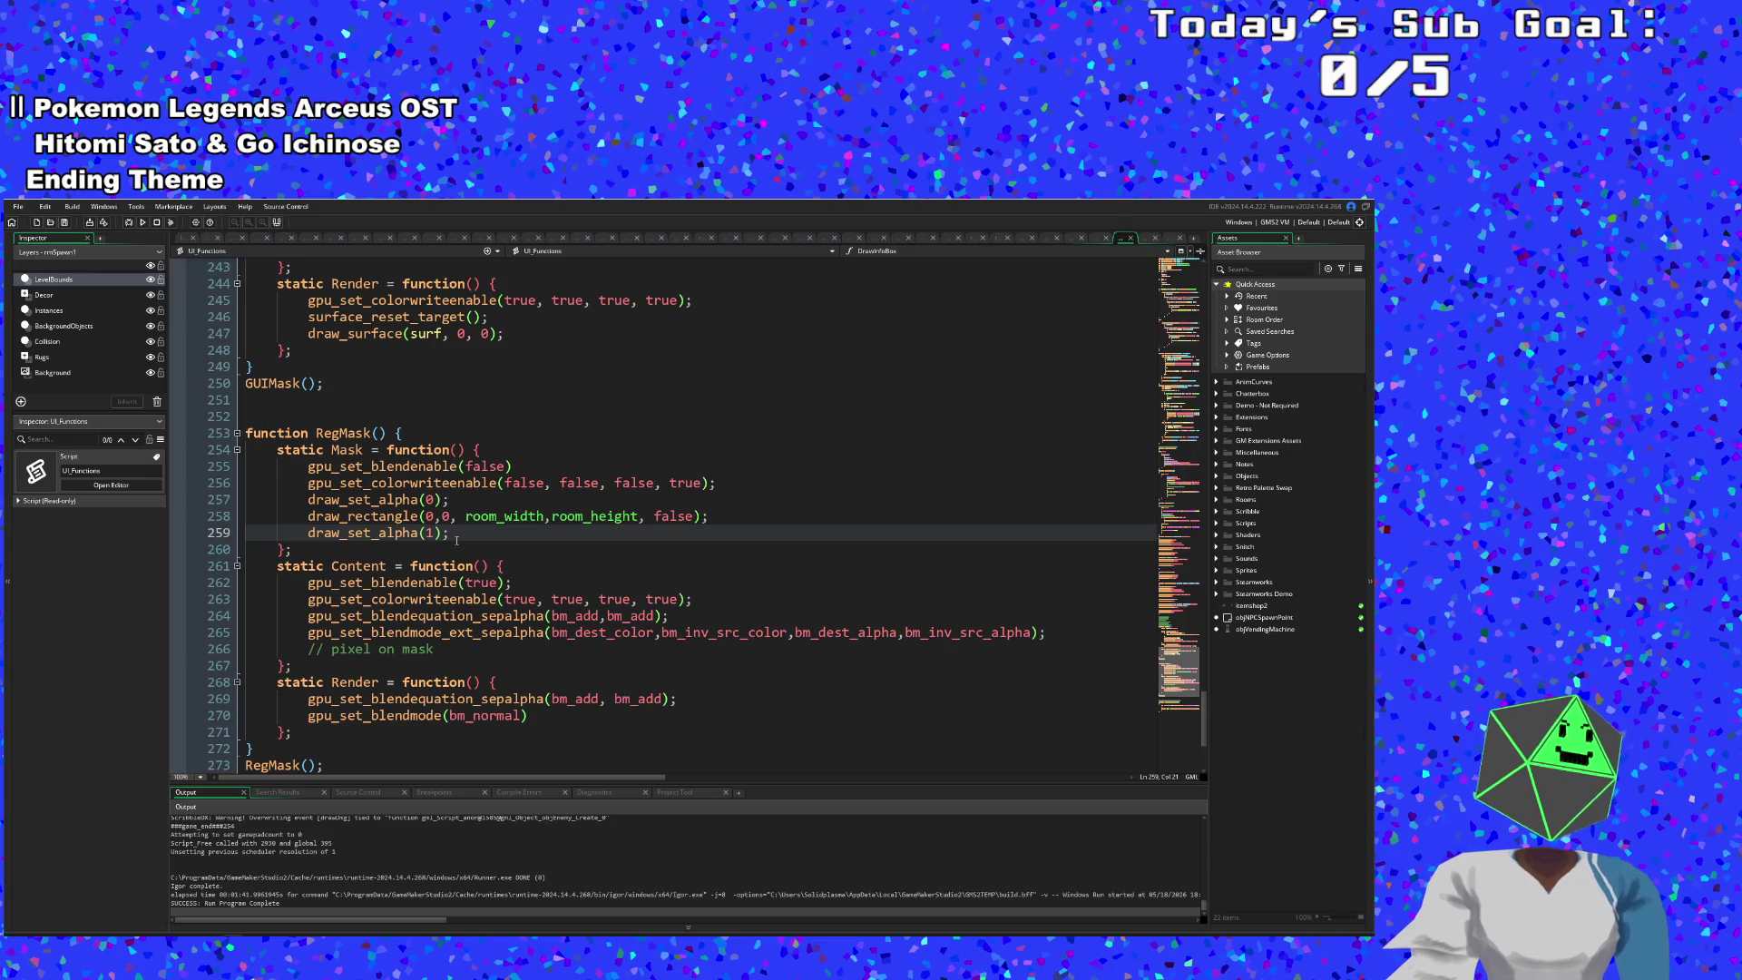
- Remove the trailing space after the pixel-on-mask comment in Content
key("Down")
key("Down")
key("Down")
key("Down")
key("Down")
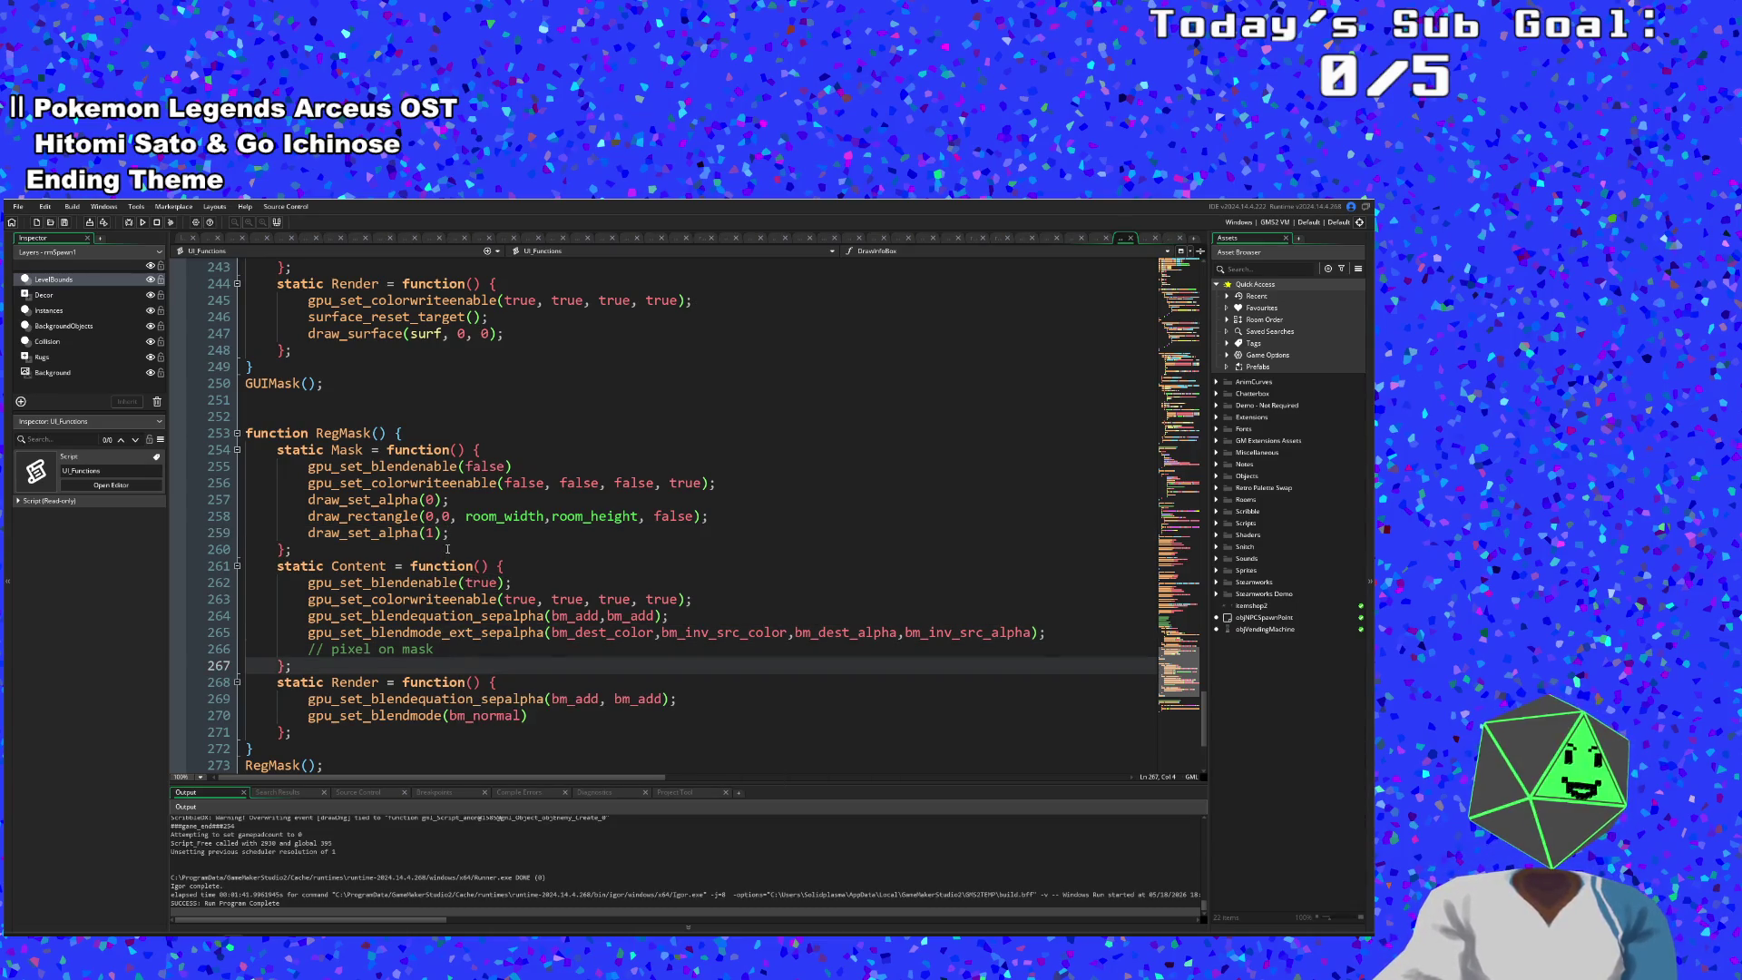
left_click(450, 534)
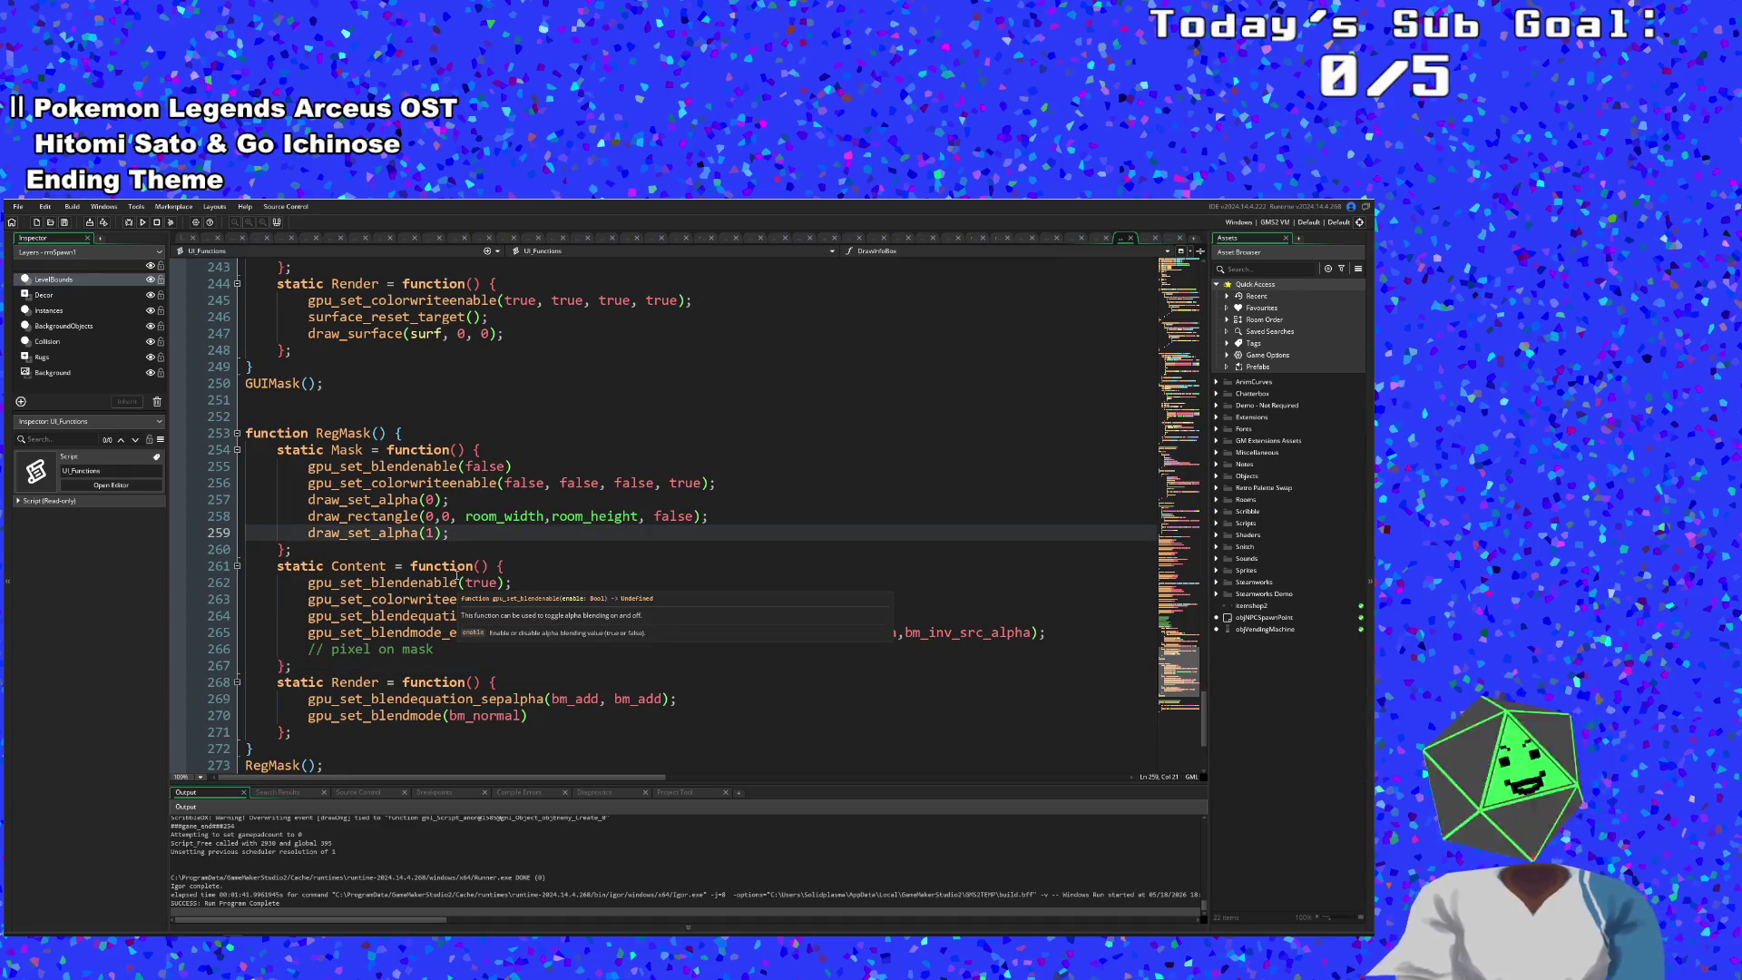
left_click(522, 649)
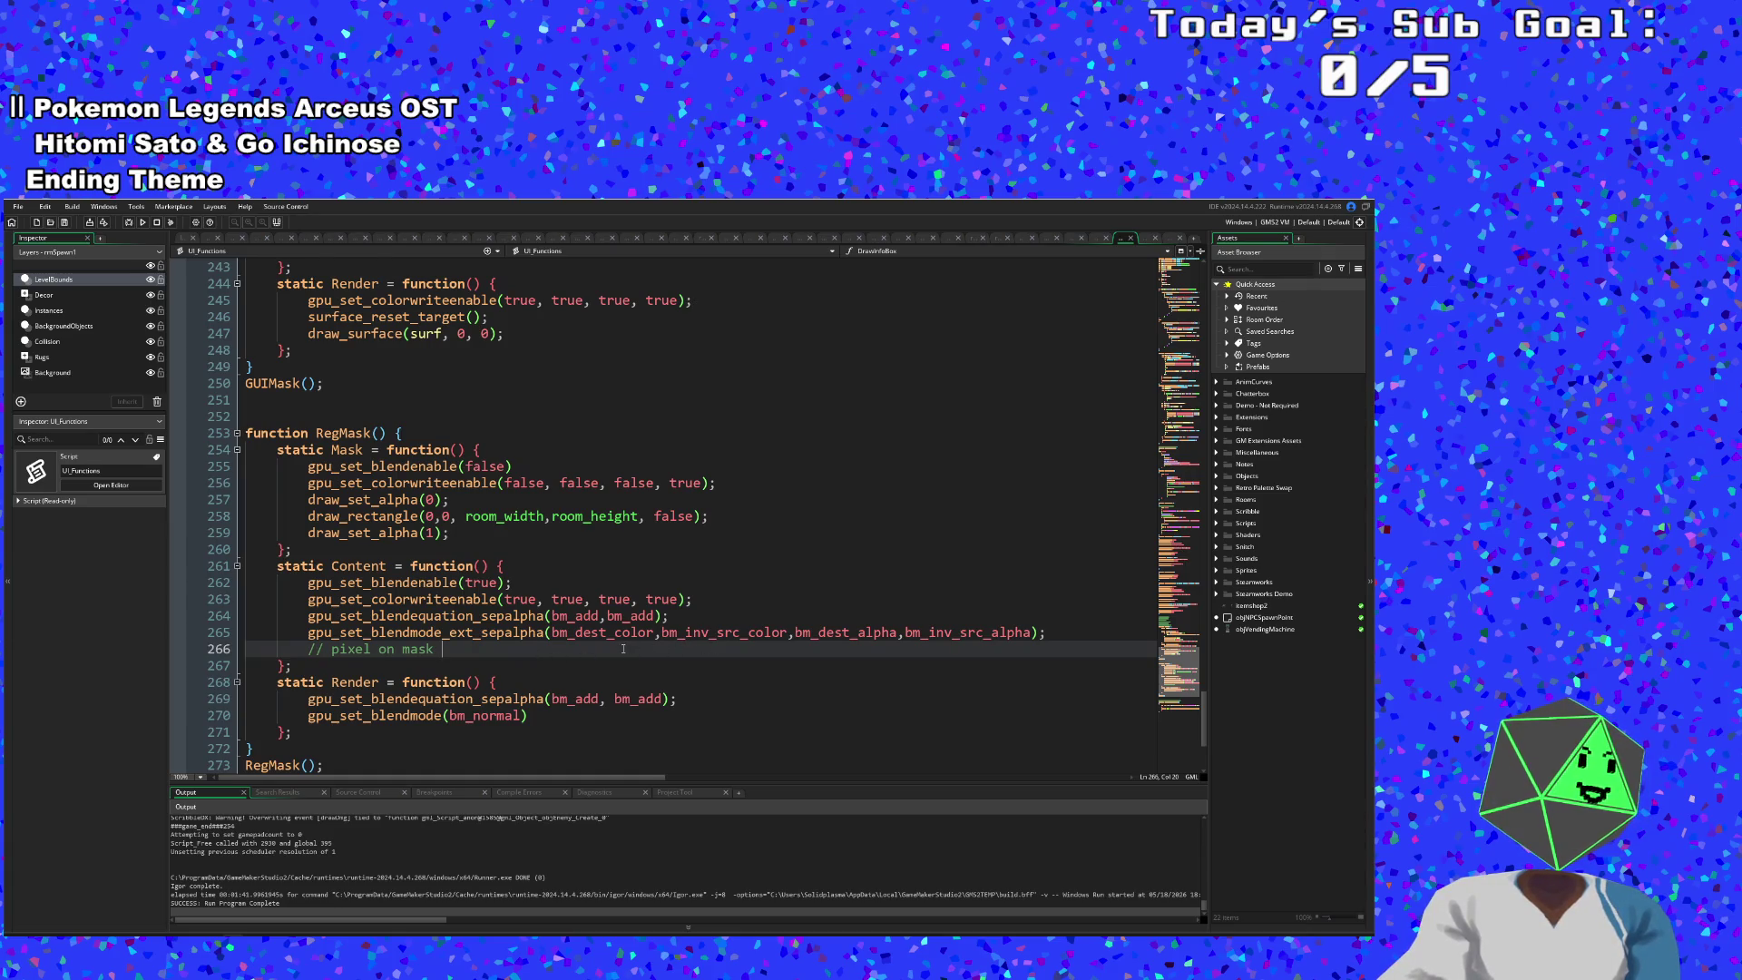
key("BackSpace")
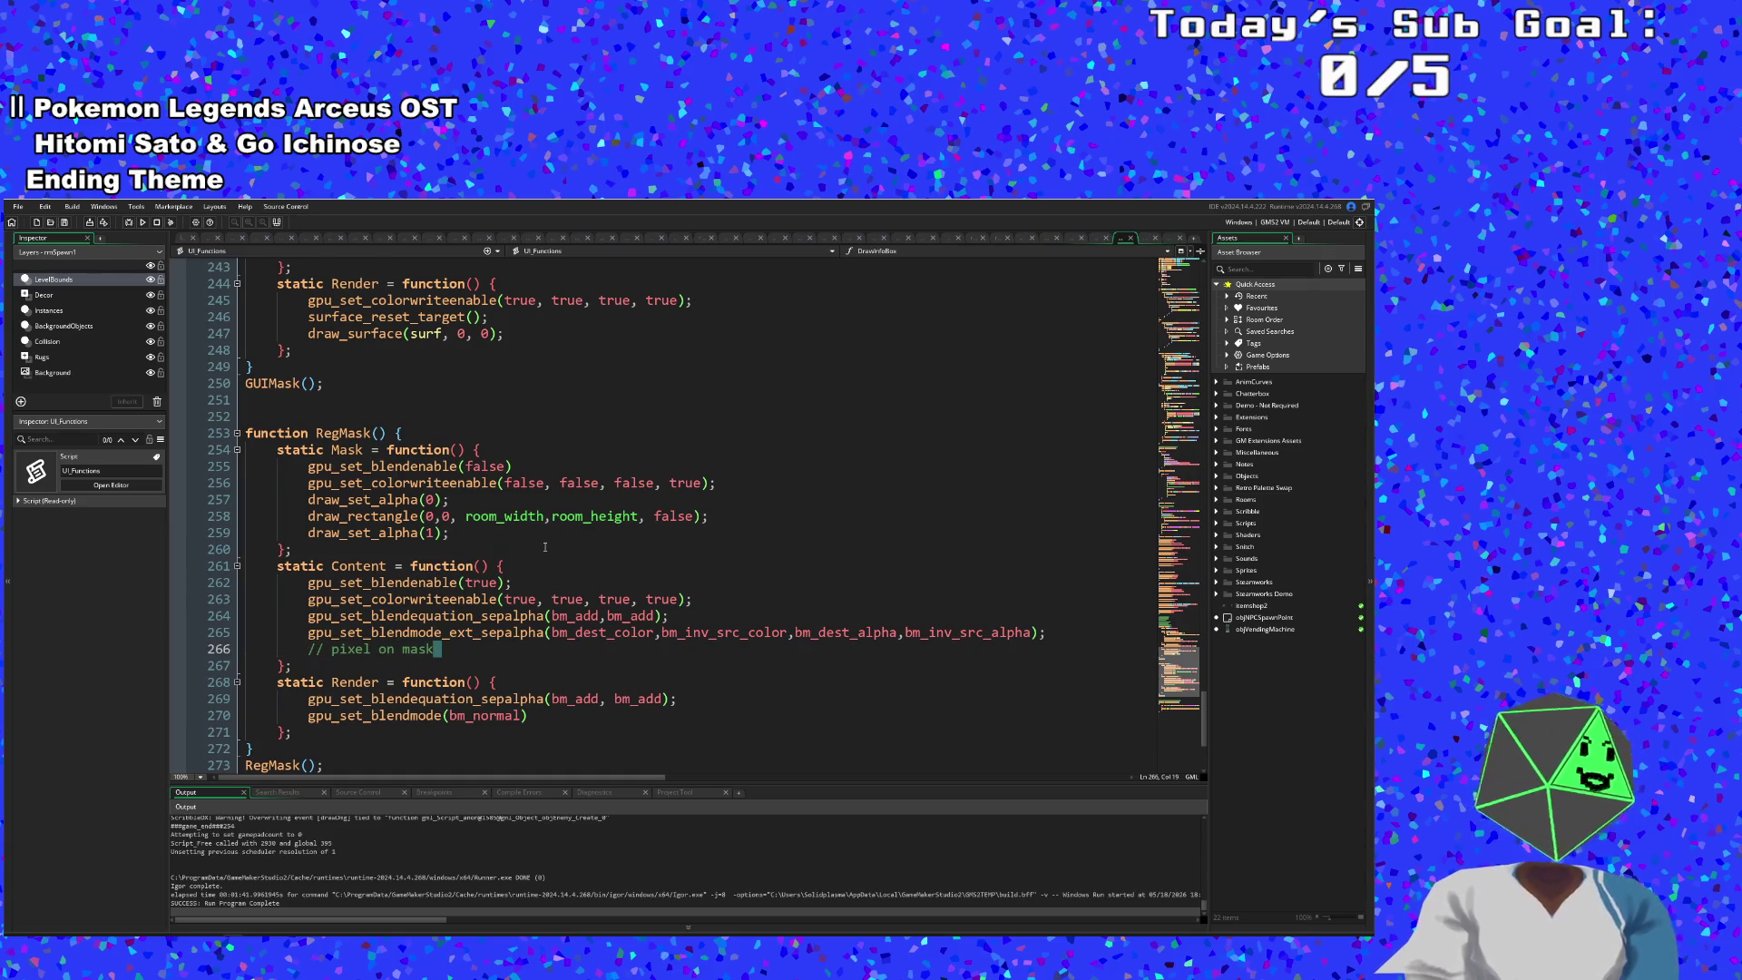
left_click(488, 539)
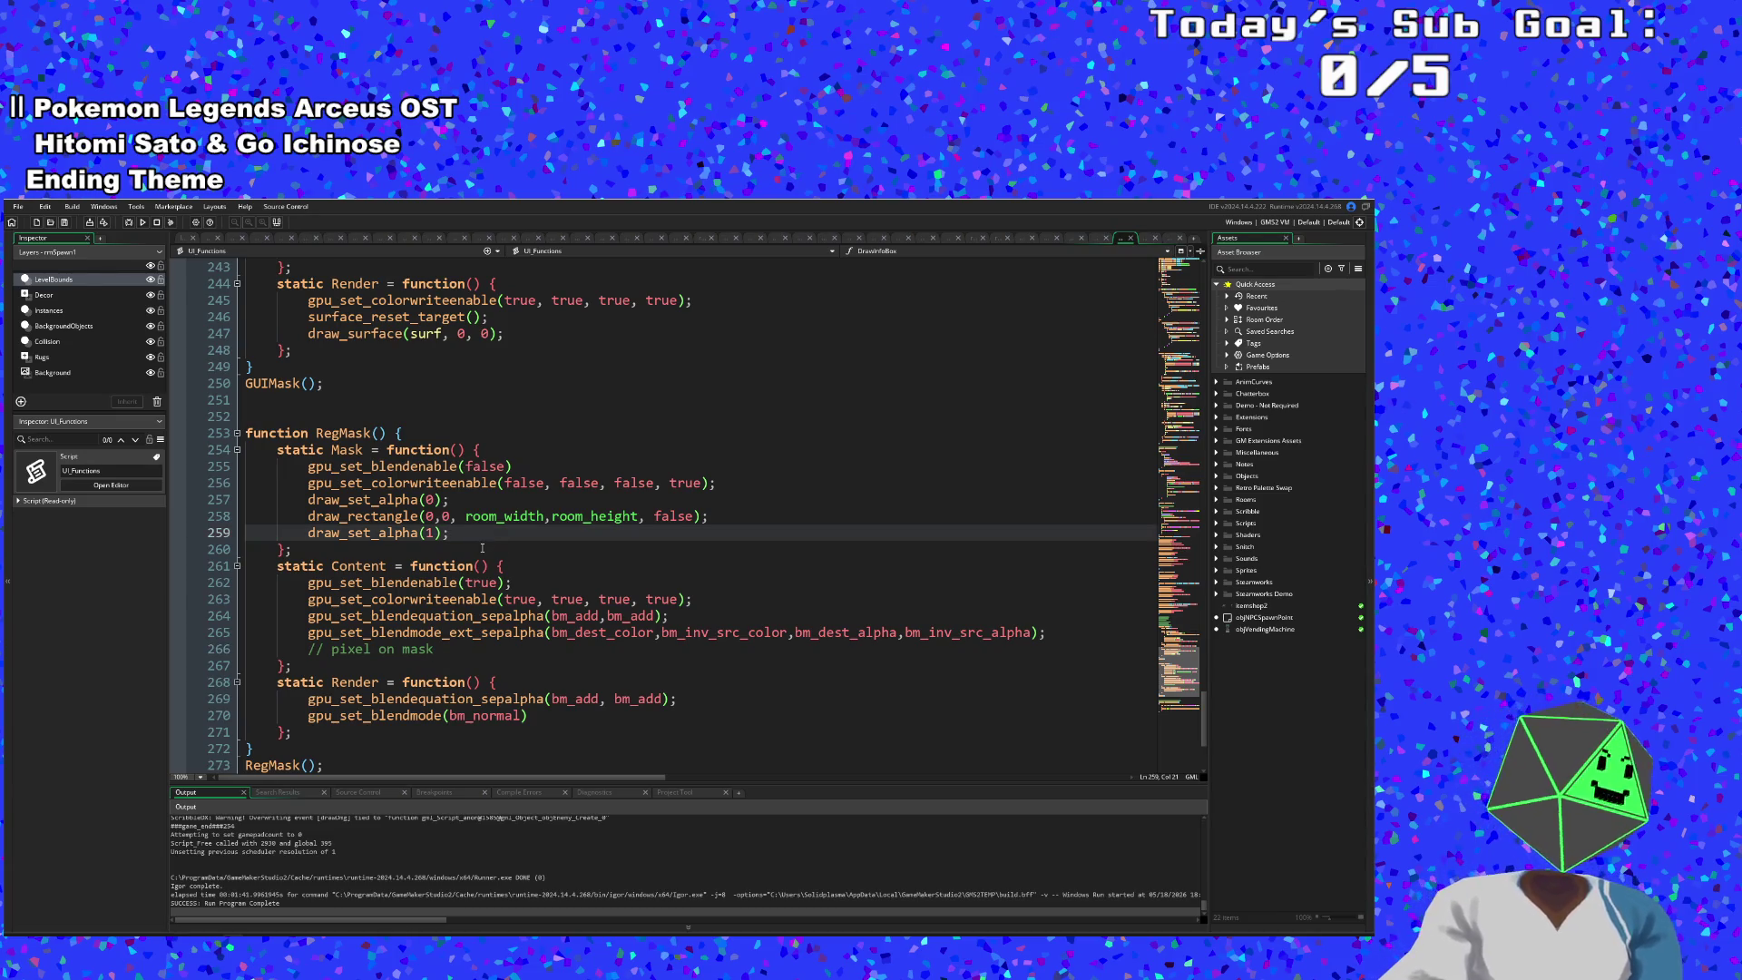
left_click(454, 499)
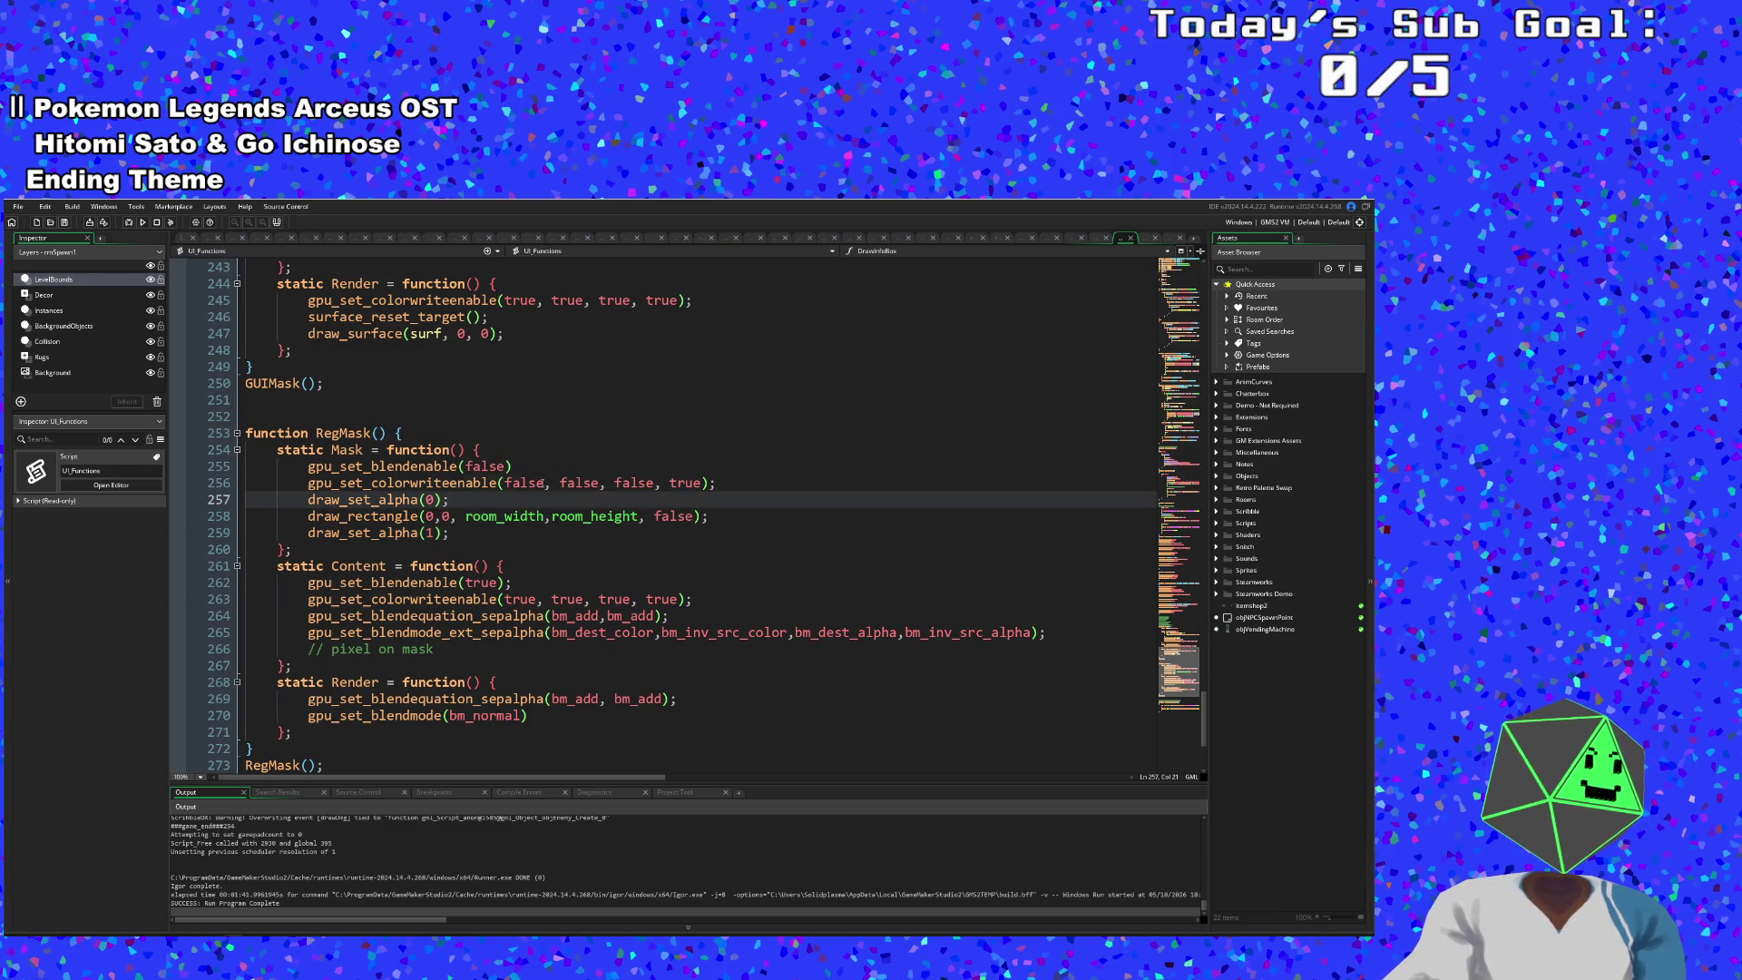
- Try changing the first false in gpu_set_colorwriteenable to true, then revert it to false
left_click(541, 483)
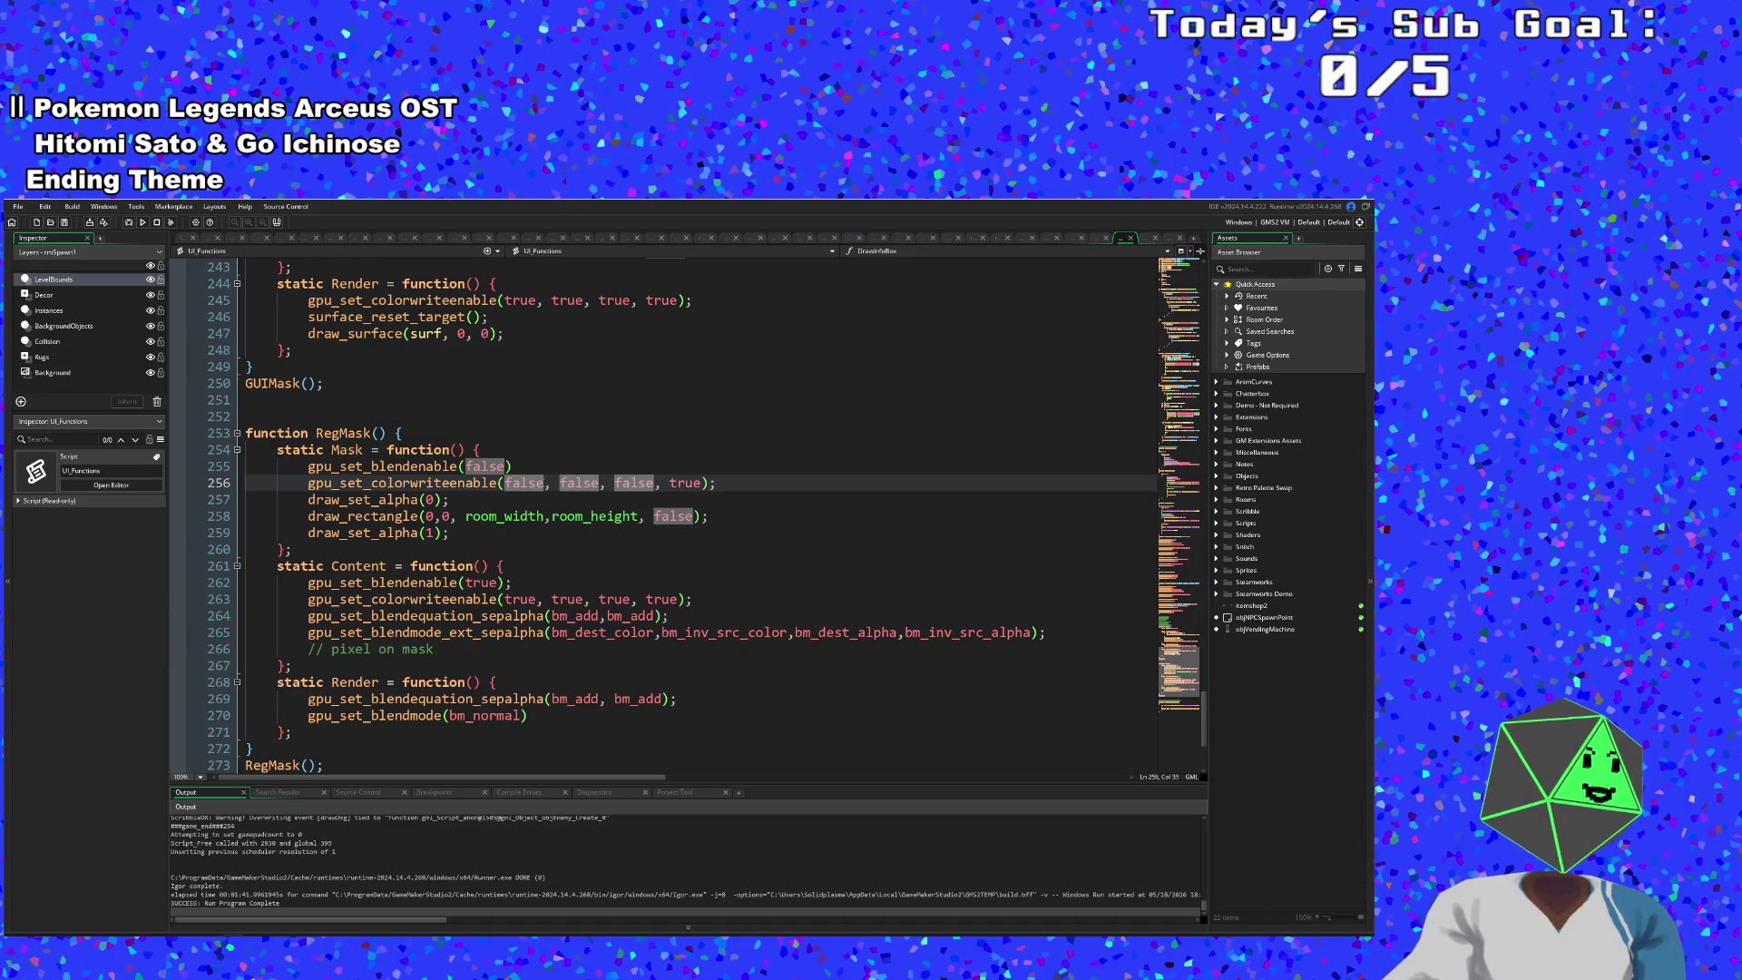
left_click(505, 483)
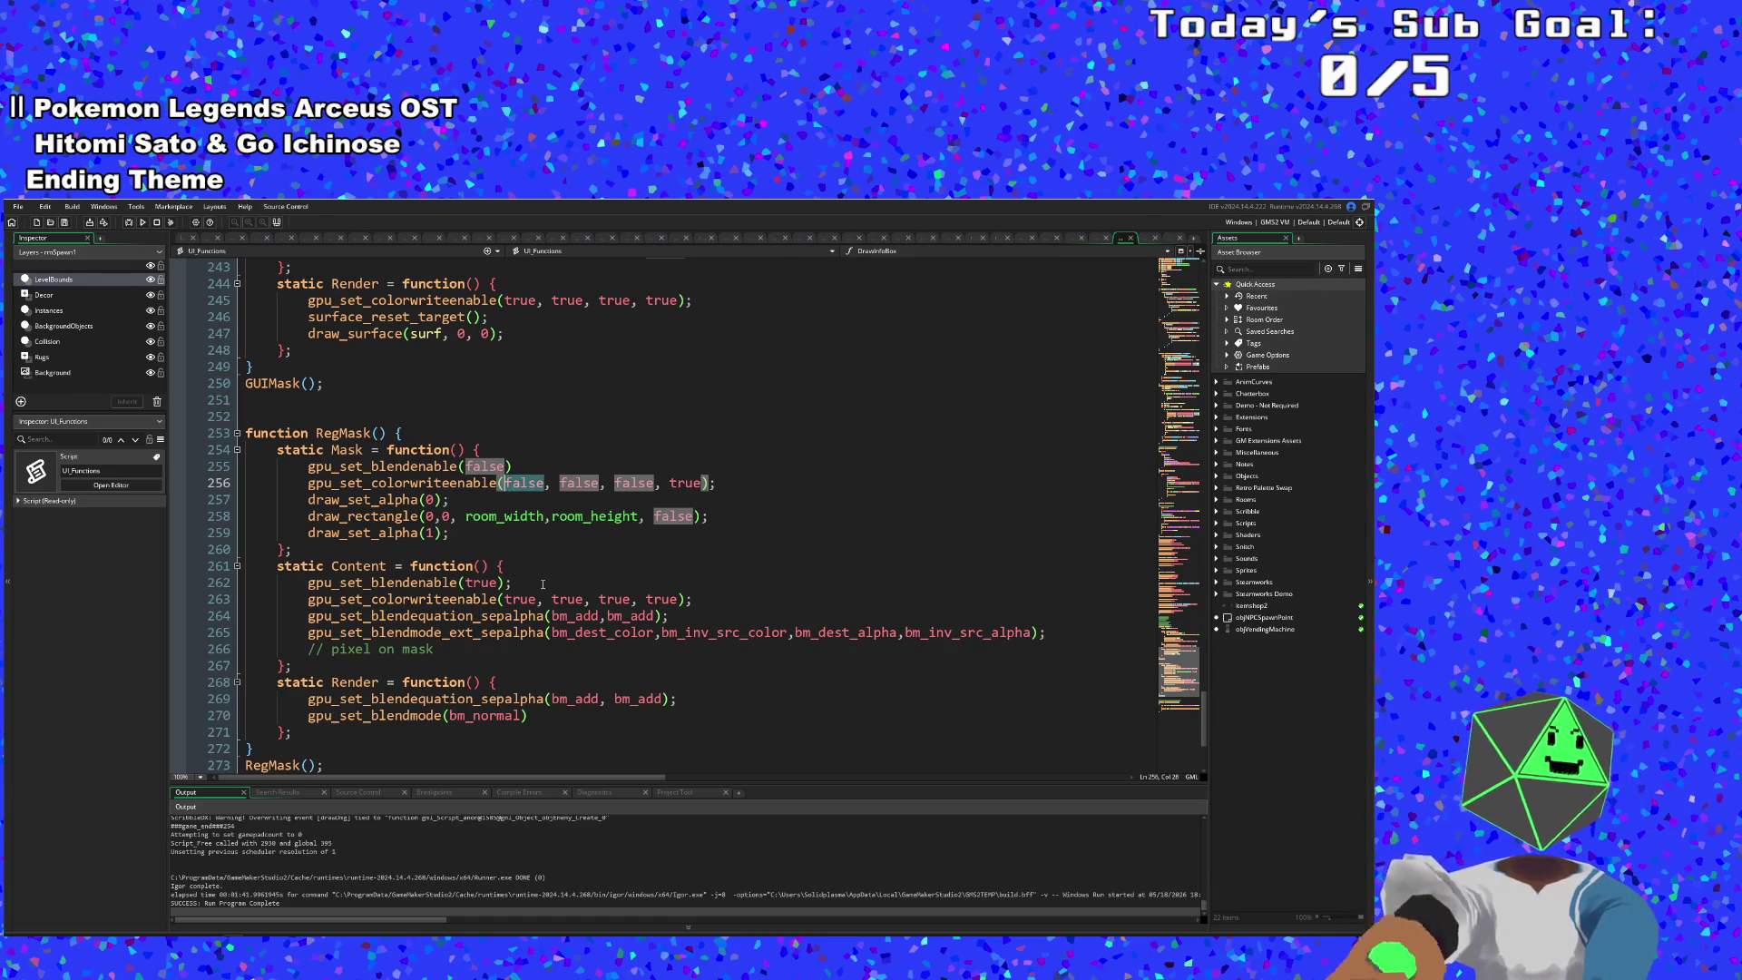
key("ctrl+Delete")
type("tru")
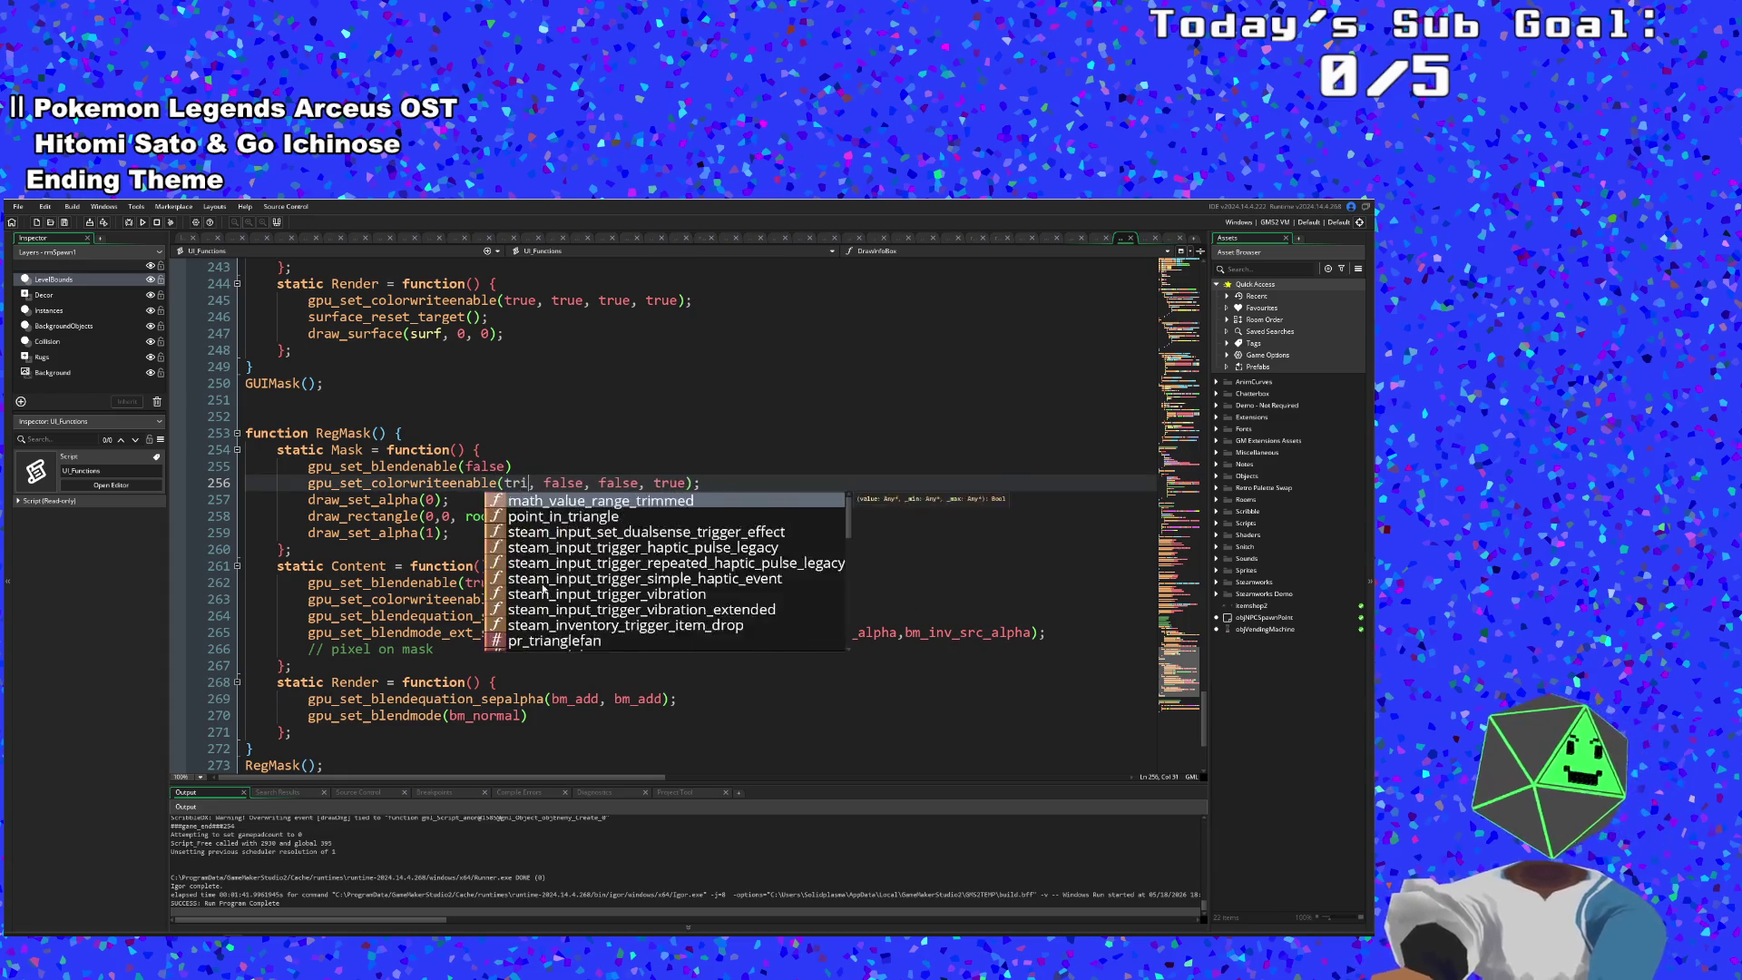
key("BackSpace")
key("BackSpace")
key("BackSpace")
type("false")
- Review the colour-write, blend-enable and separate-alpha equation calls, then show objPaintBucket's Create event
left_click(488, 630)
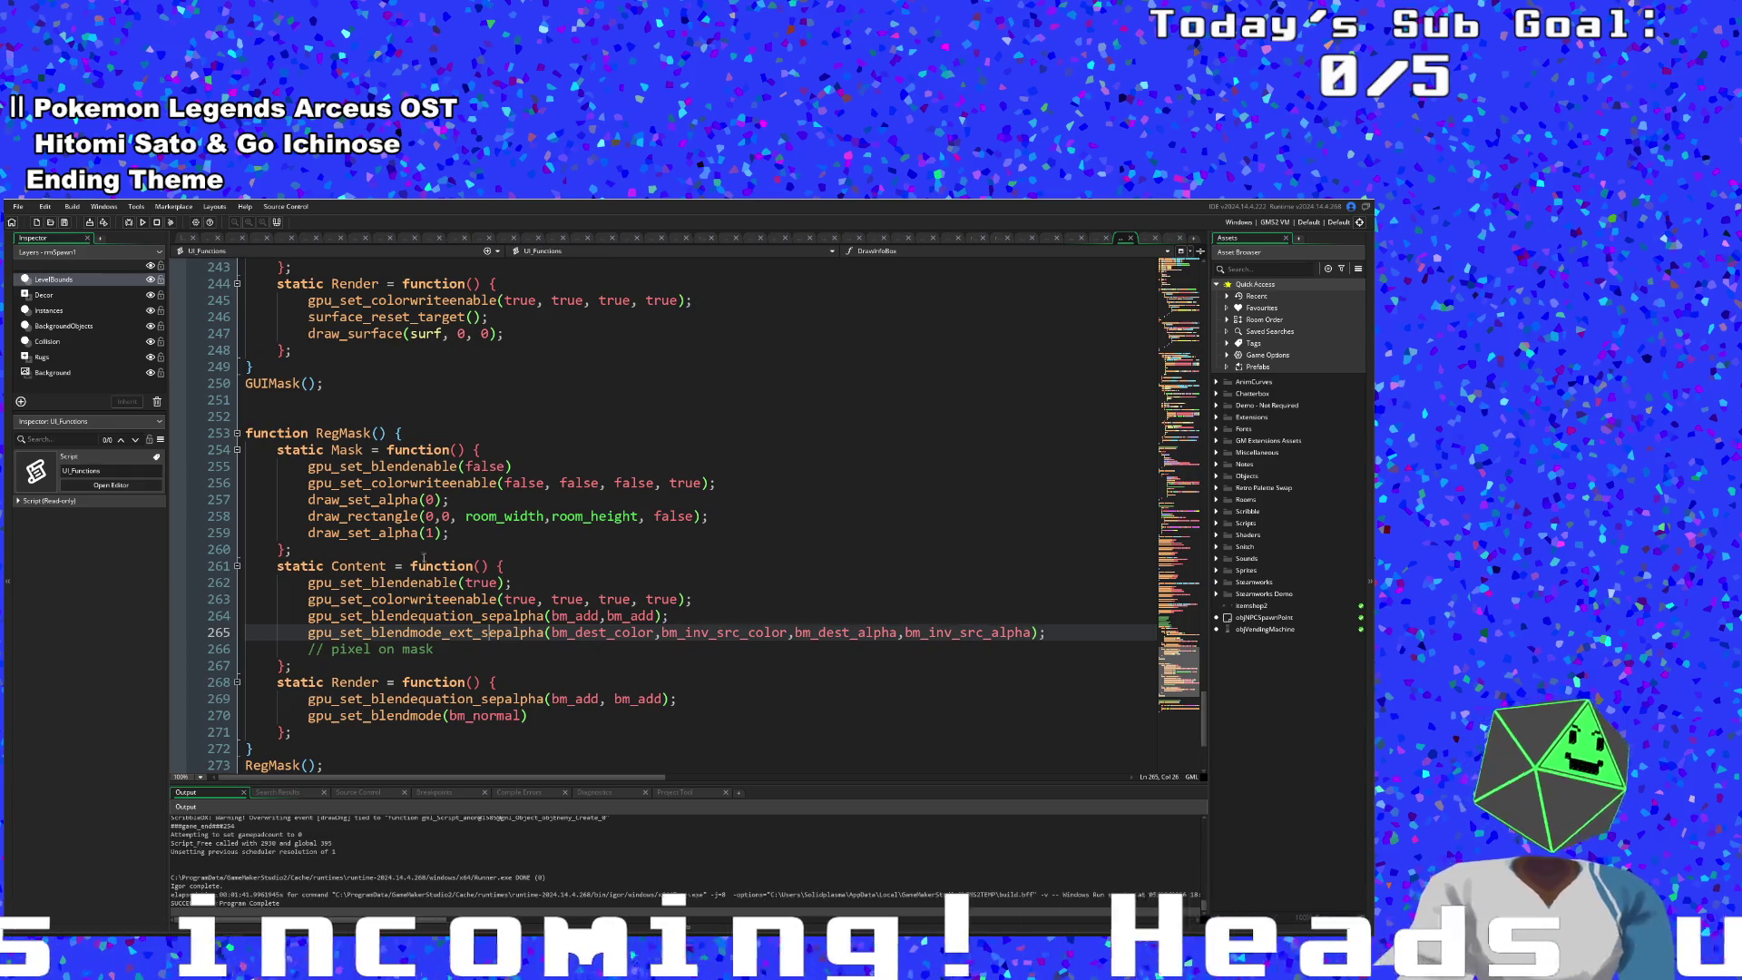
left_click(420, 599)
left_click(418, 615)
left_click(332, 482)
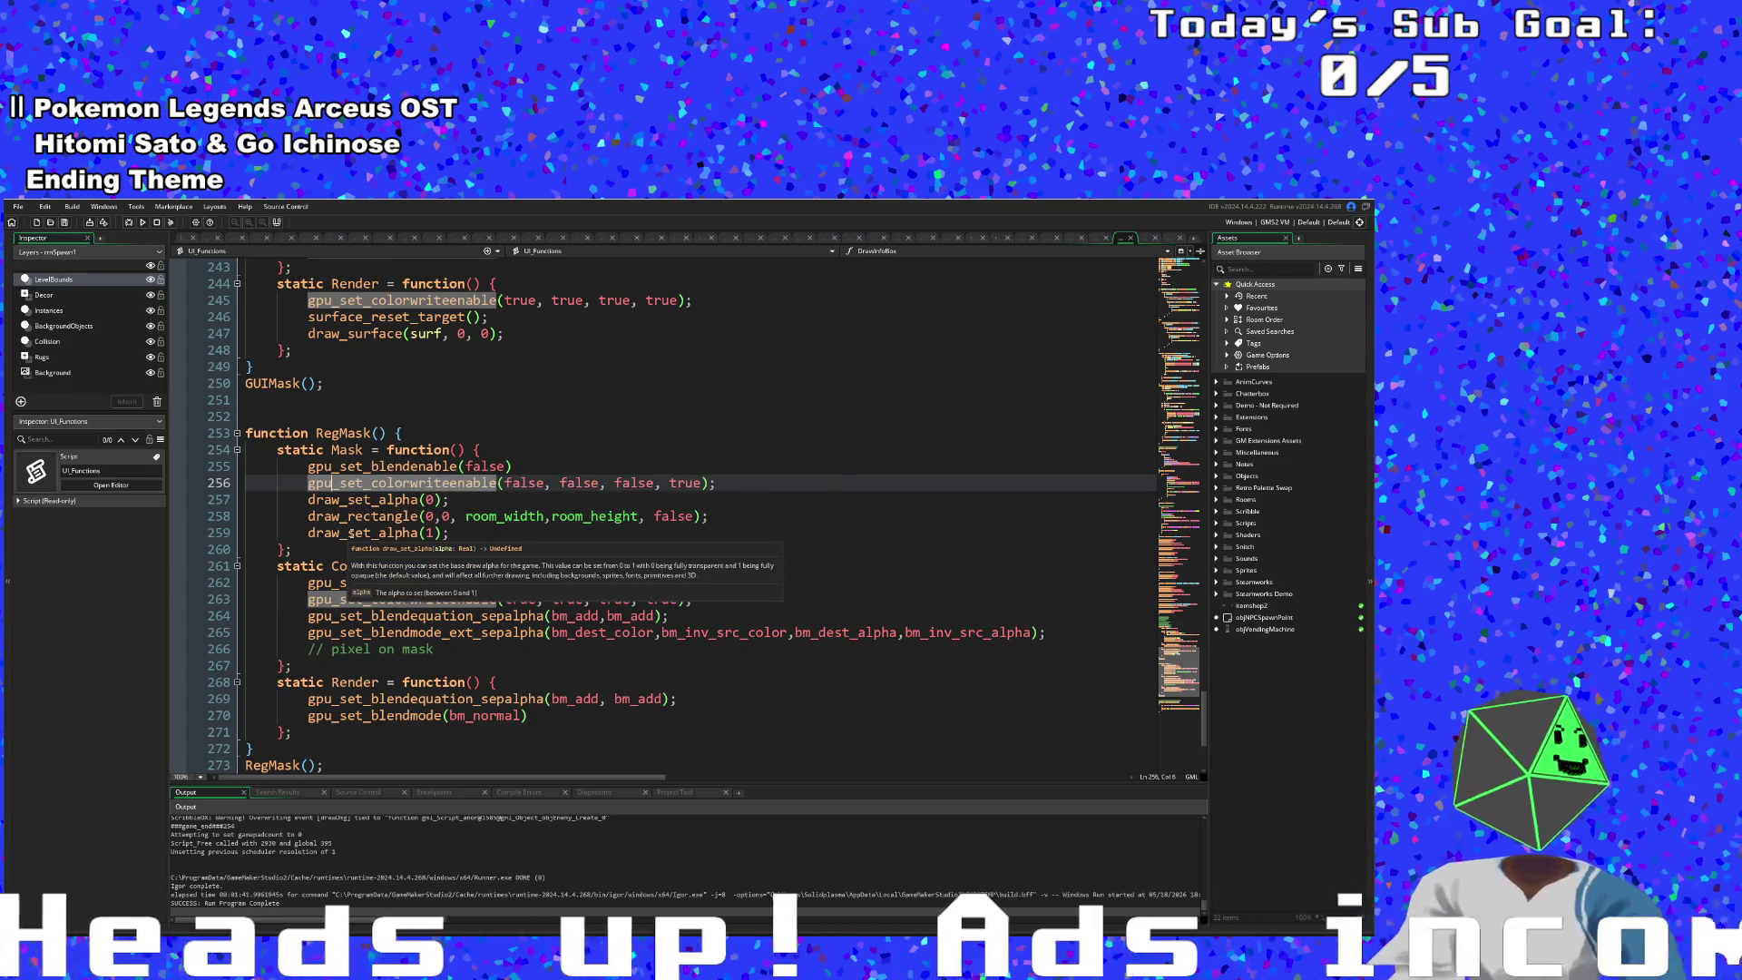
left_click(387, 582)
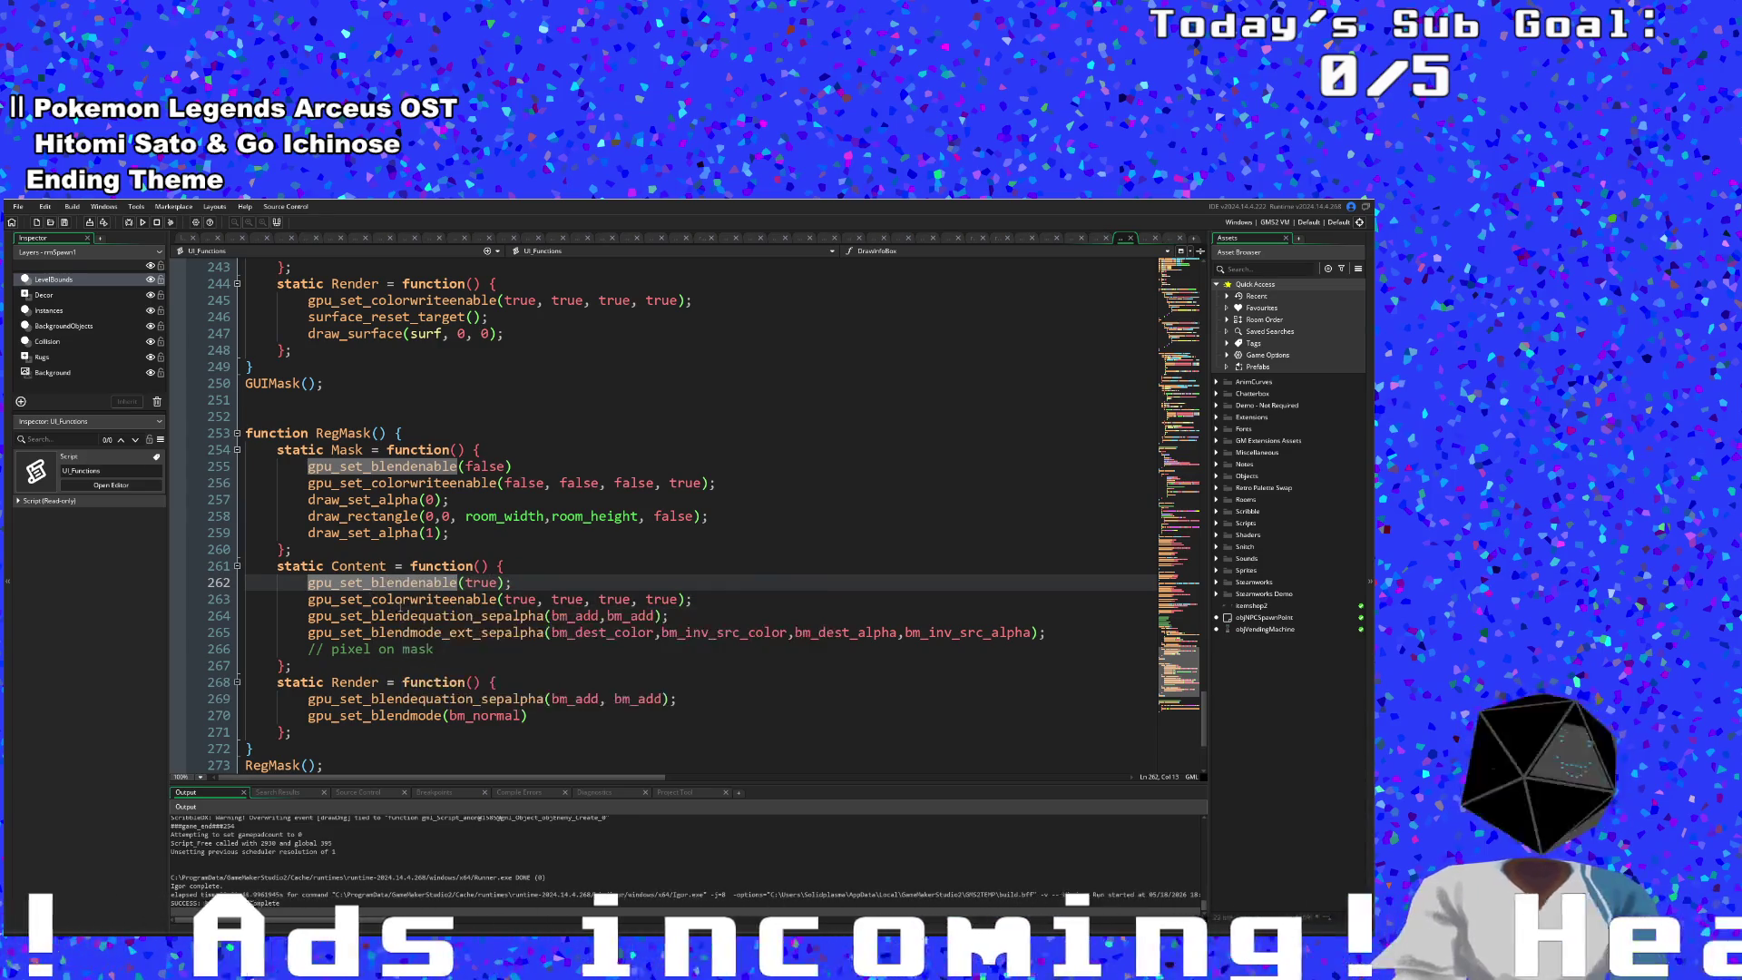
left_click(419, 699)
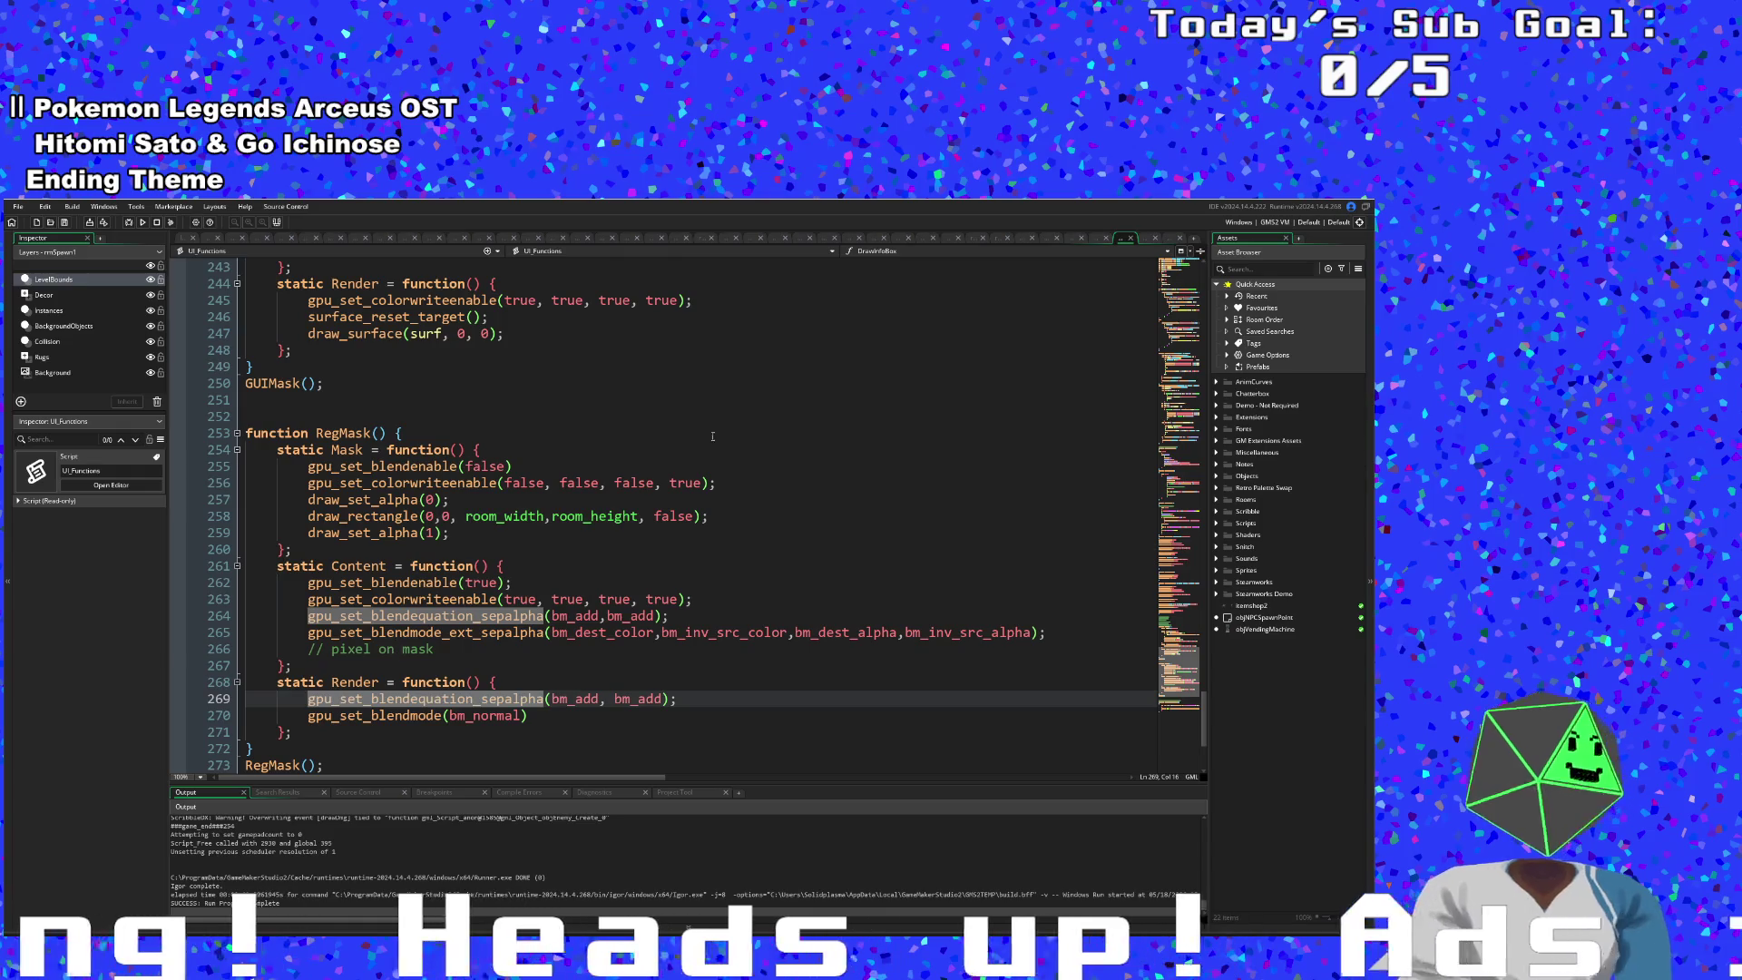
left_click(1093, 239)
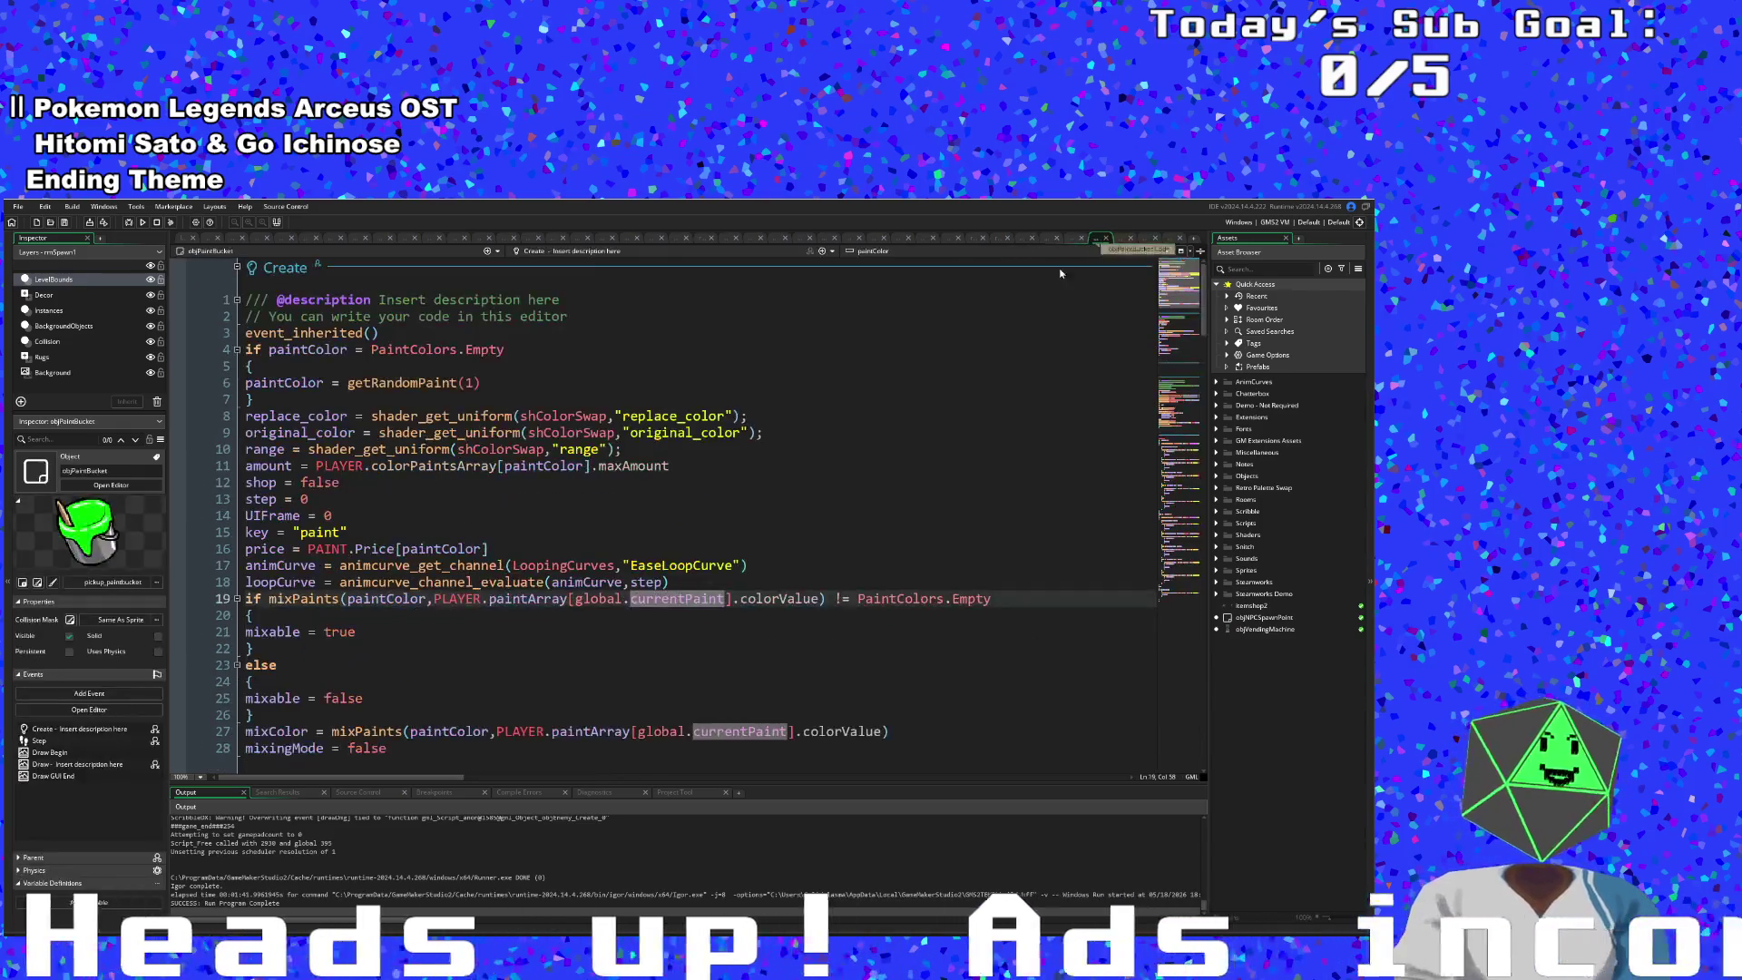
- Return to UI_Functions and go to the end of the pixel-on-mask comment
left_click(1123, 239)
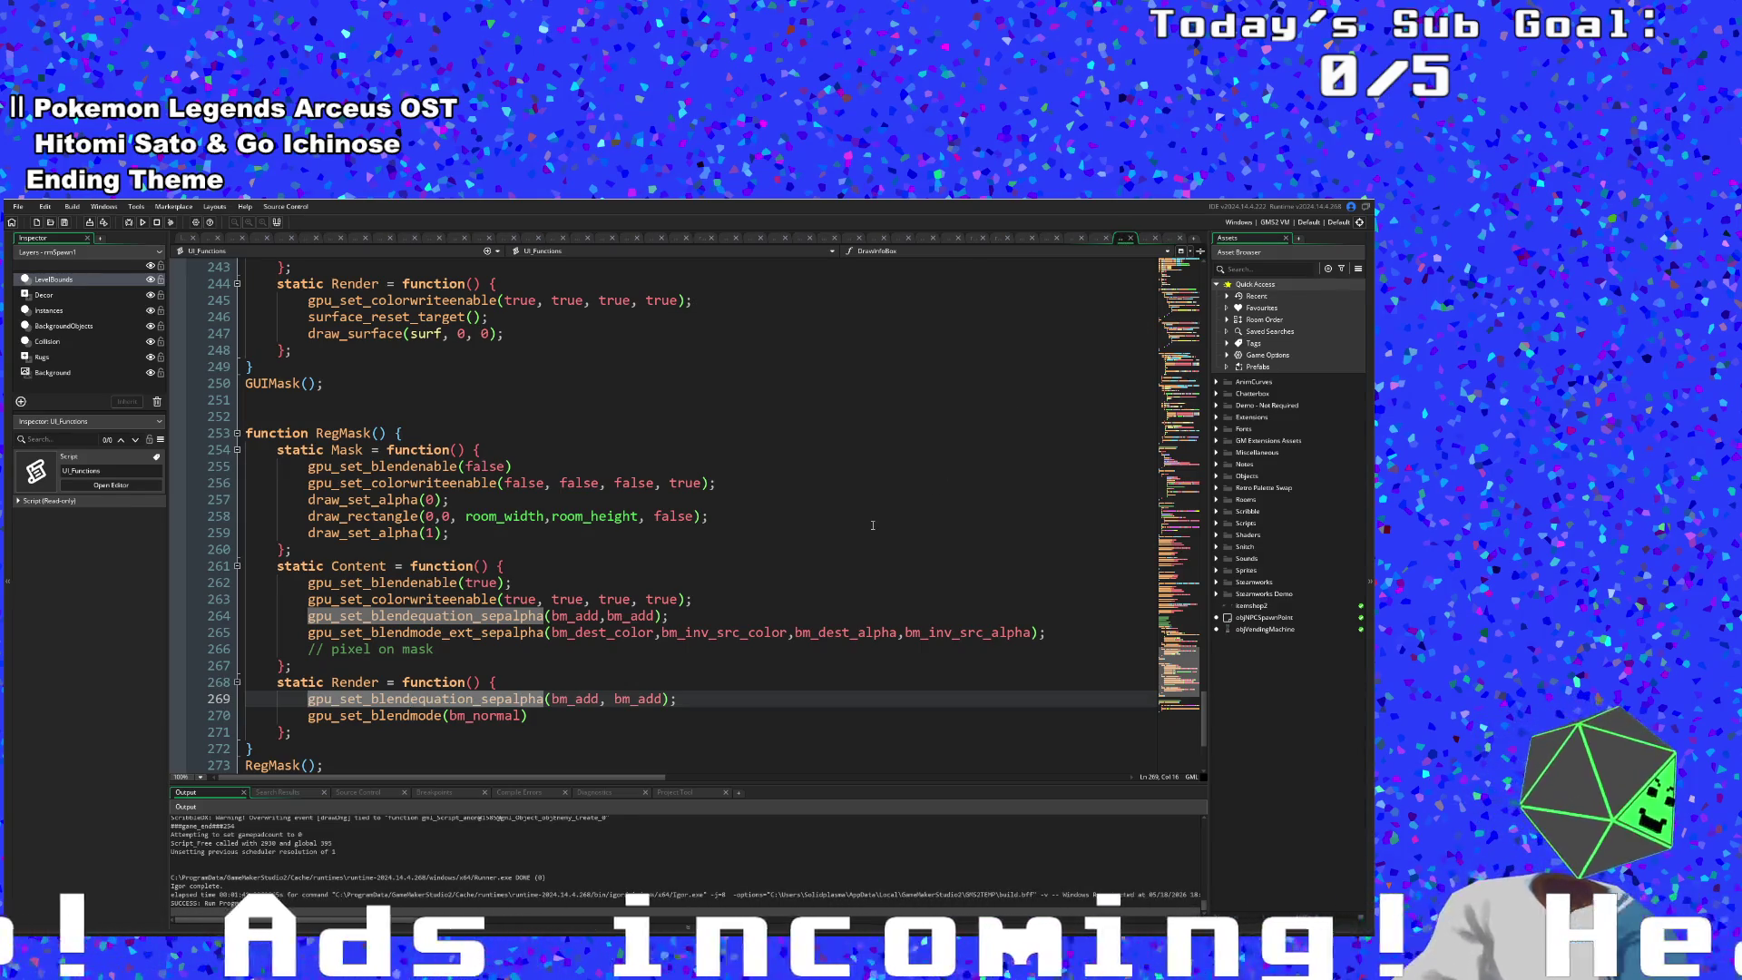
key("ctrl+t")
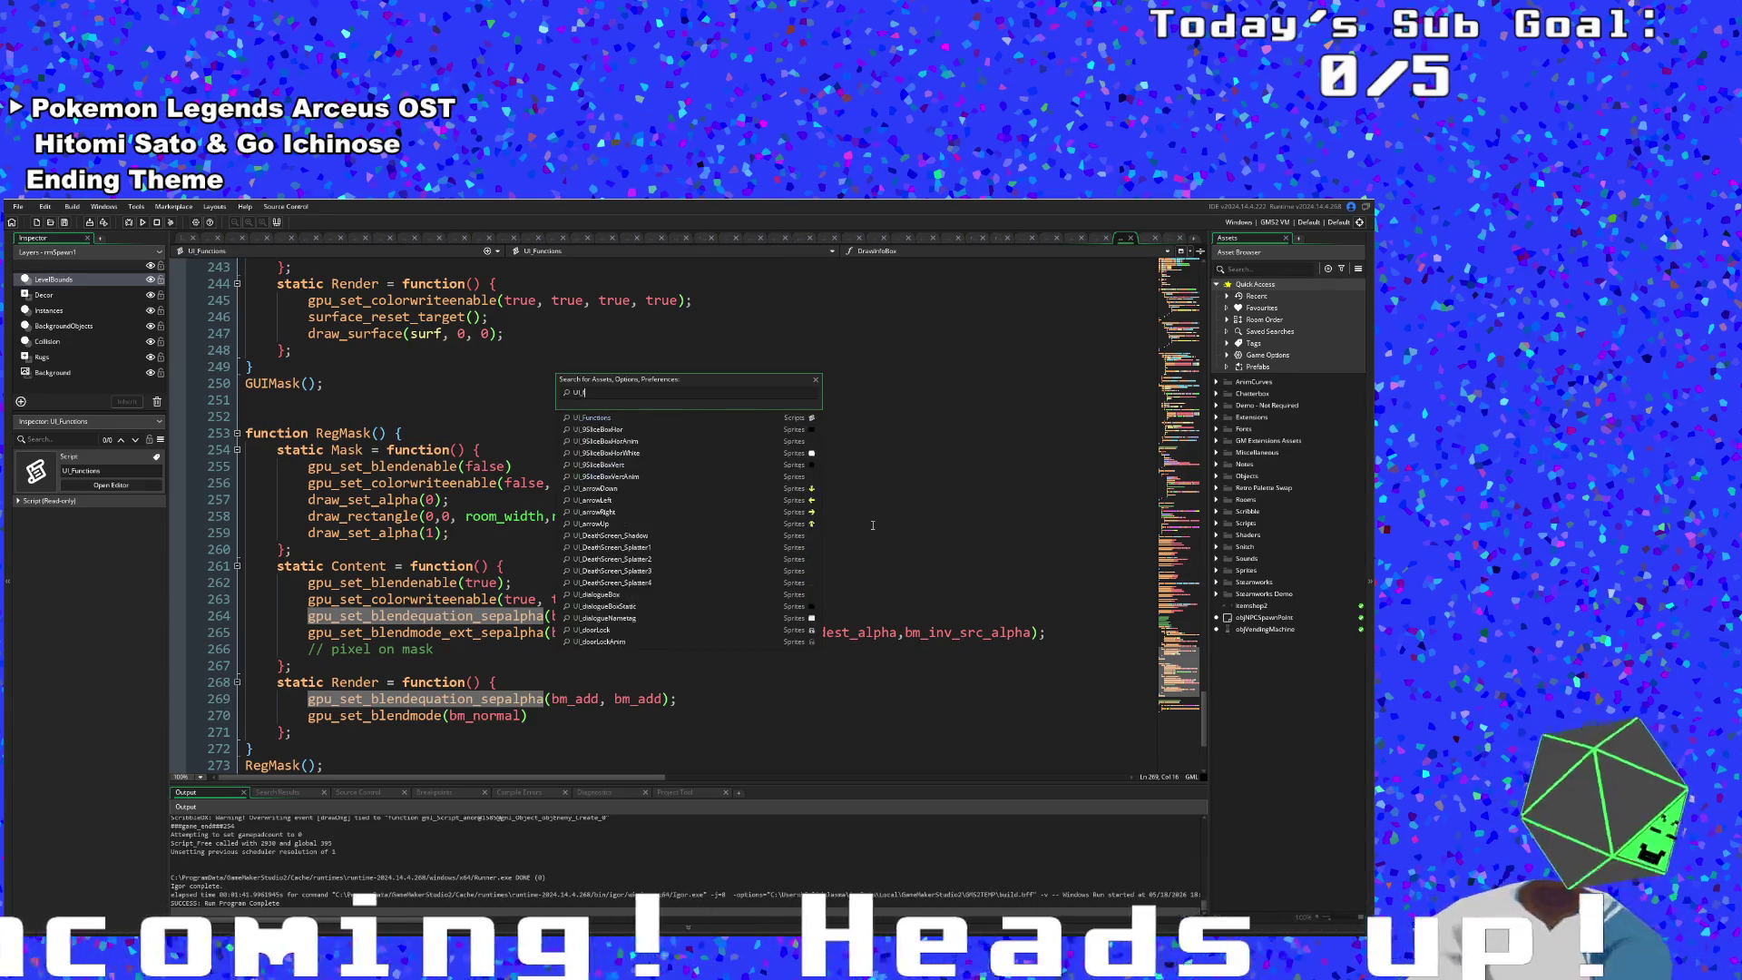
key("Escape")
scroll(873, 525, "down", 2)
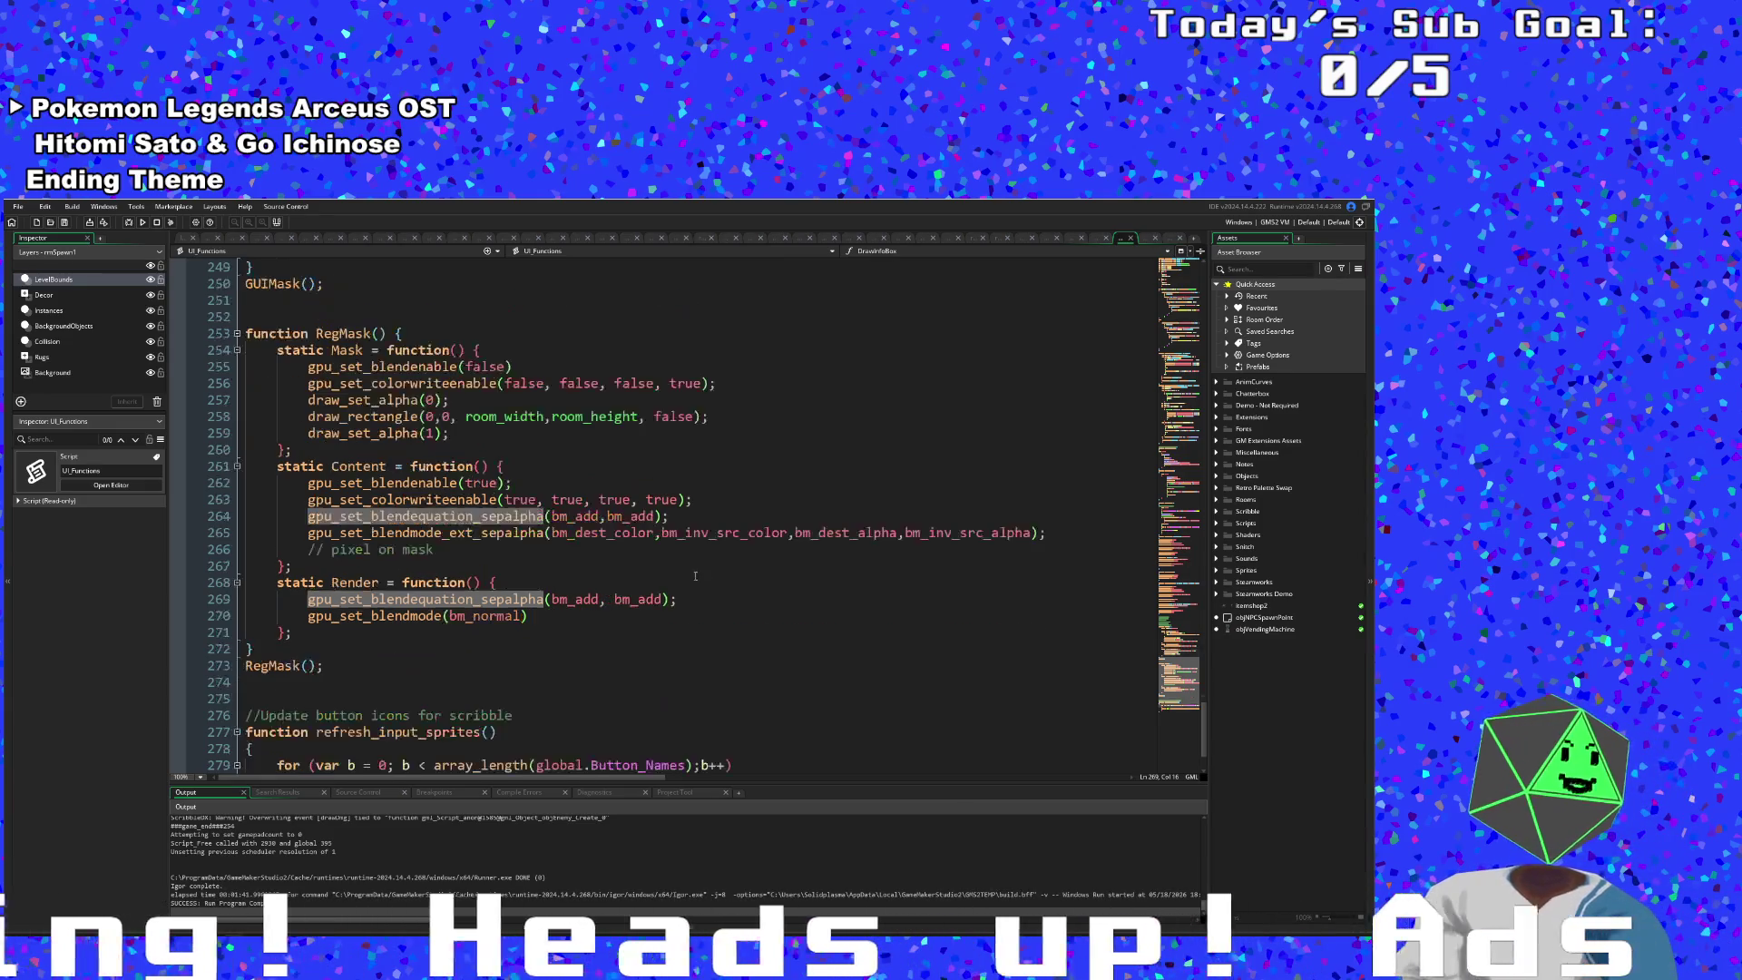
left_click(595, 549)
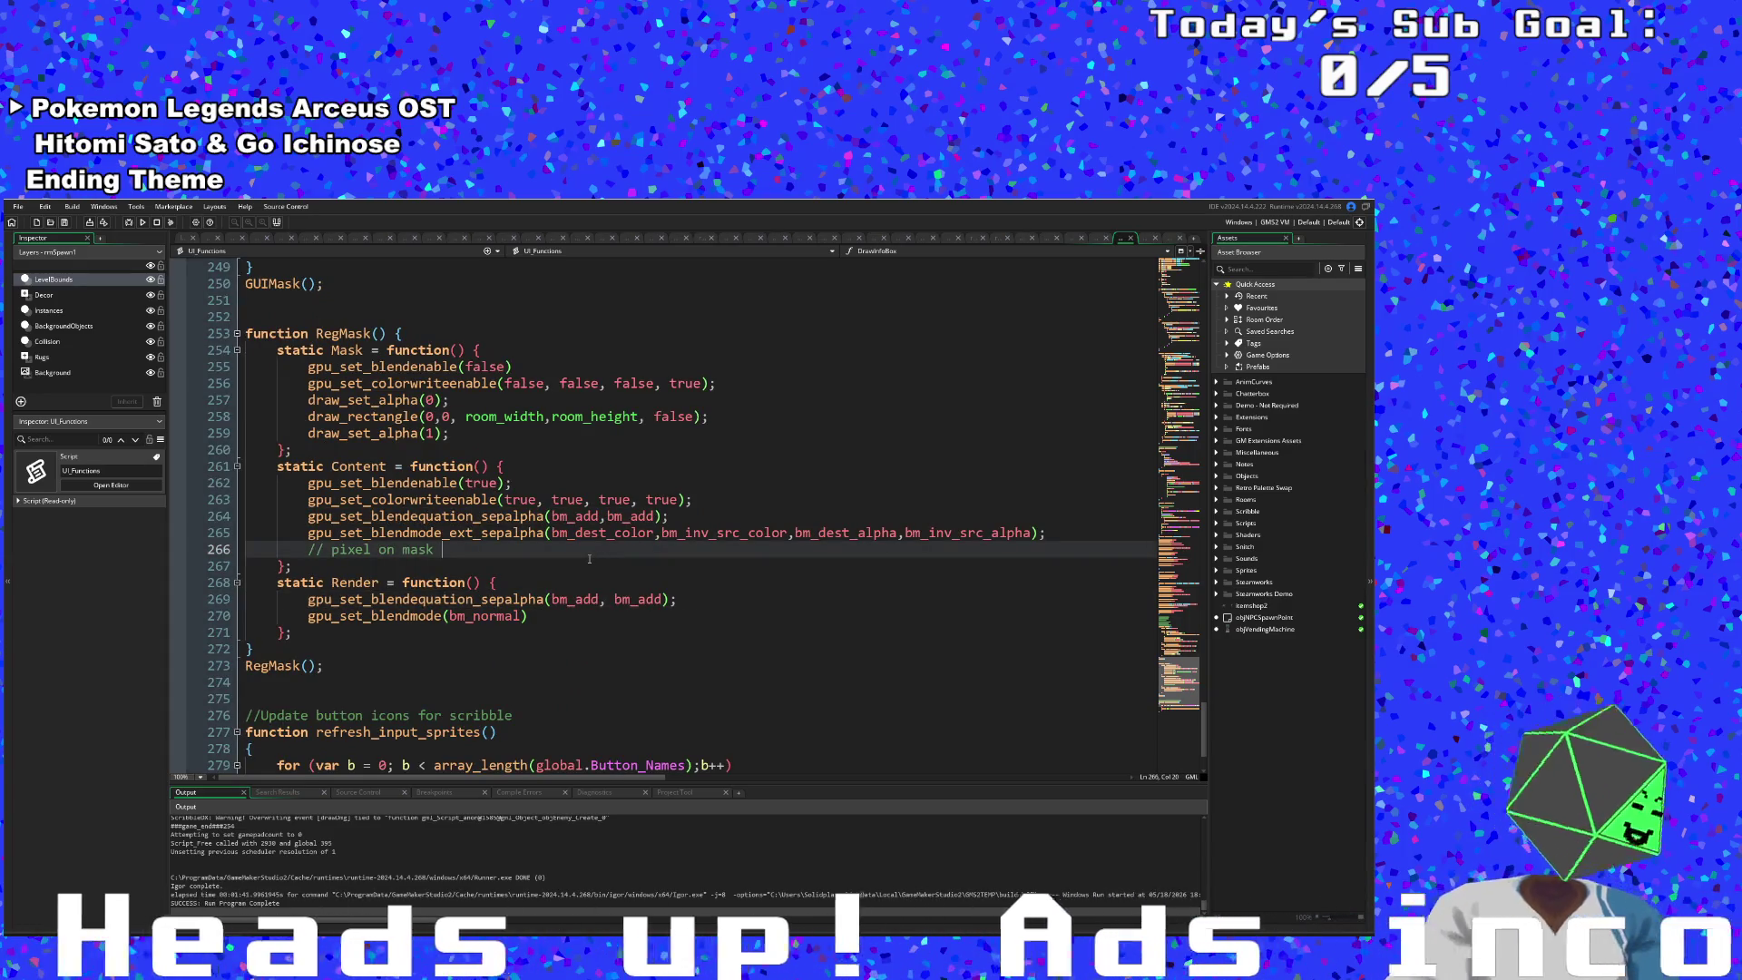
- Search for EnemyBehavior with Ctrl+T, open it, and jump to the enemyDrawEvent function
key("ctrl+t")
type("Enem")
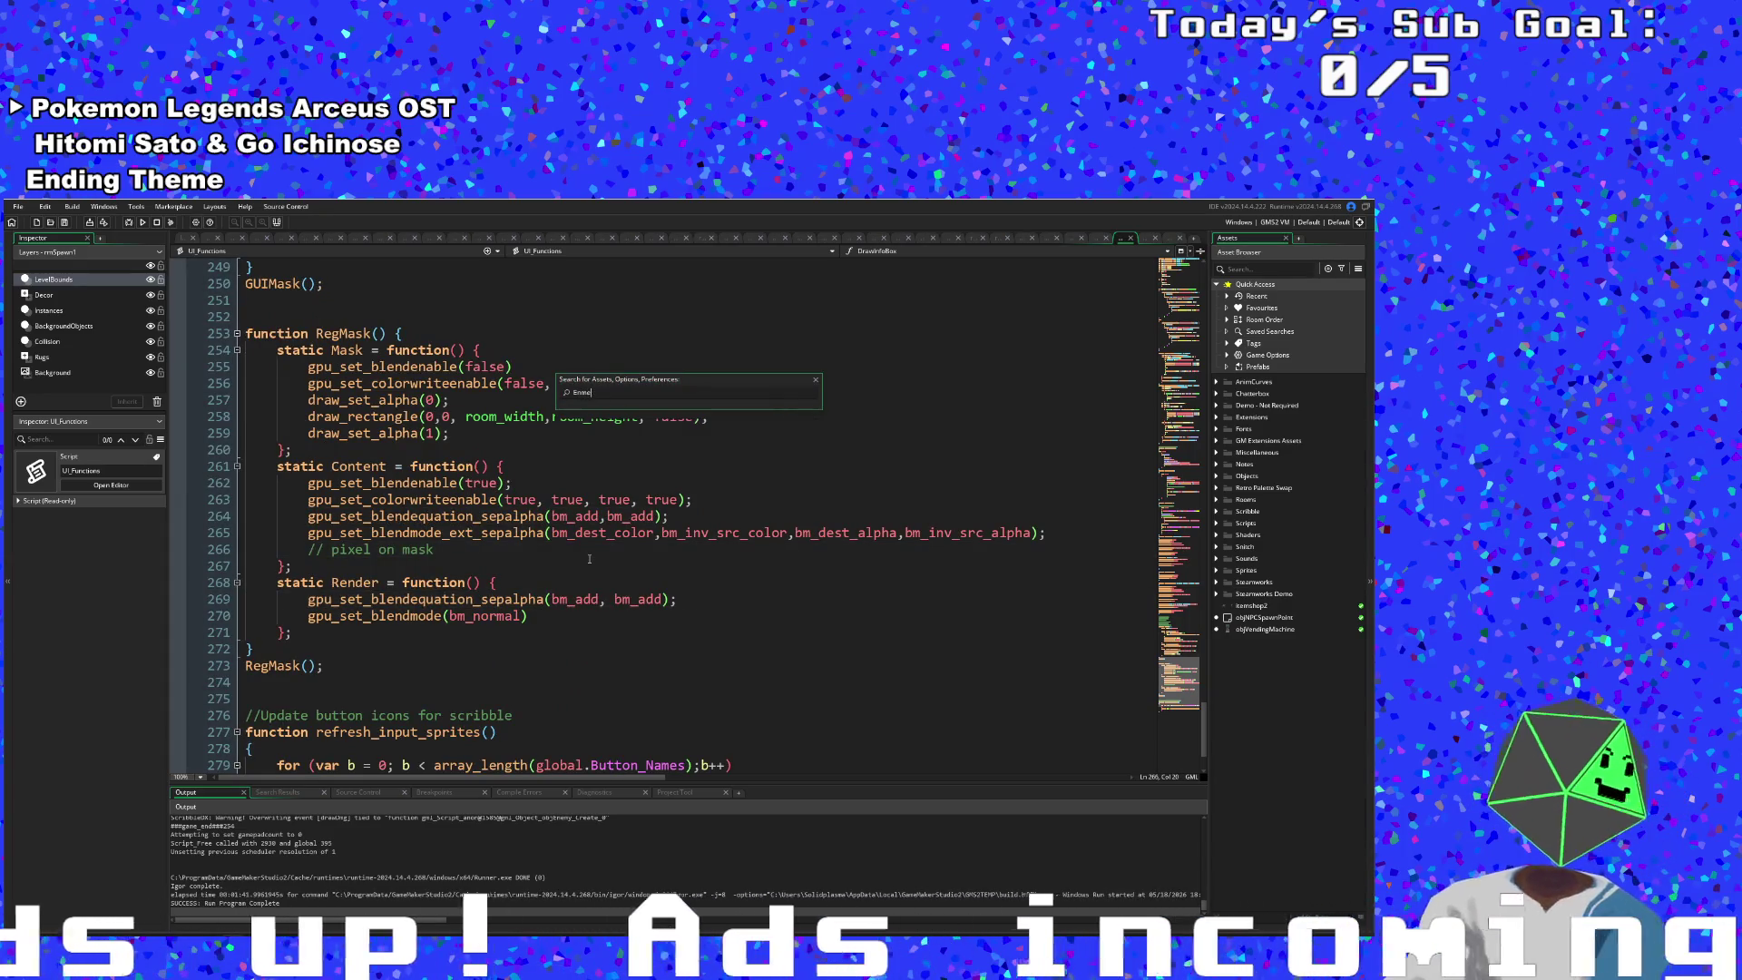
type("yBehavior")
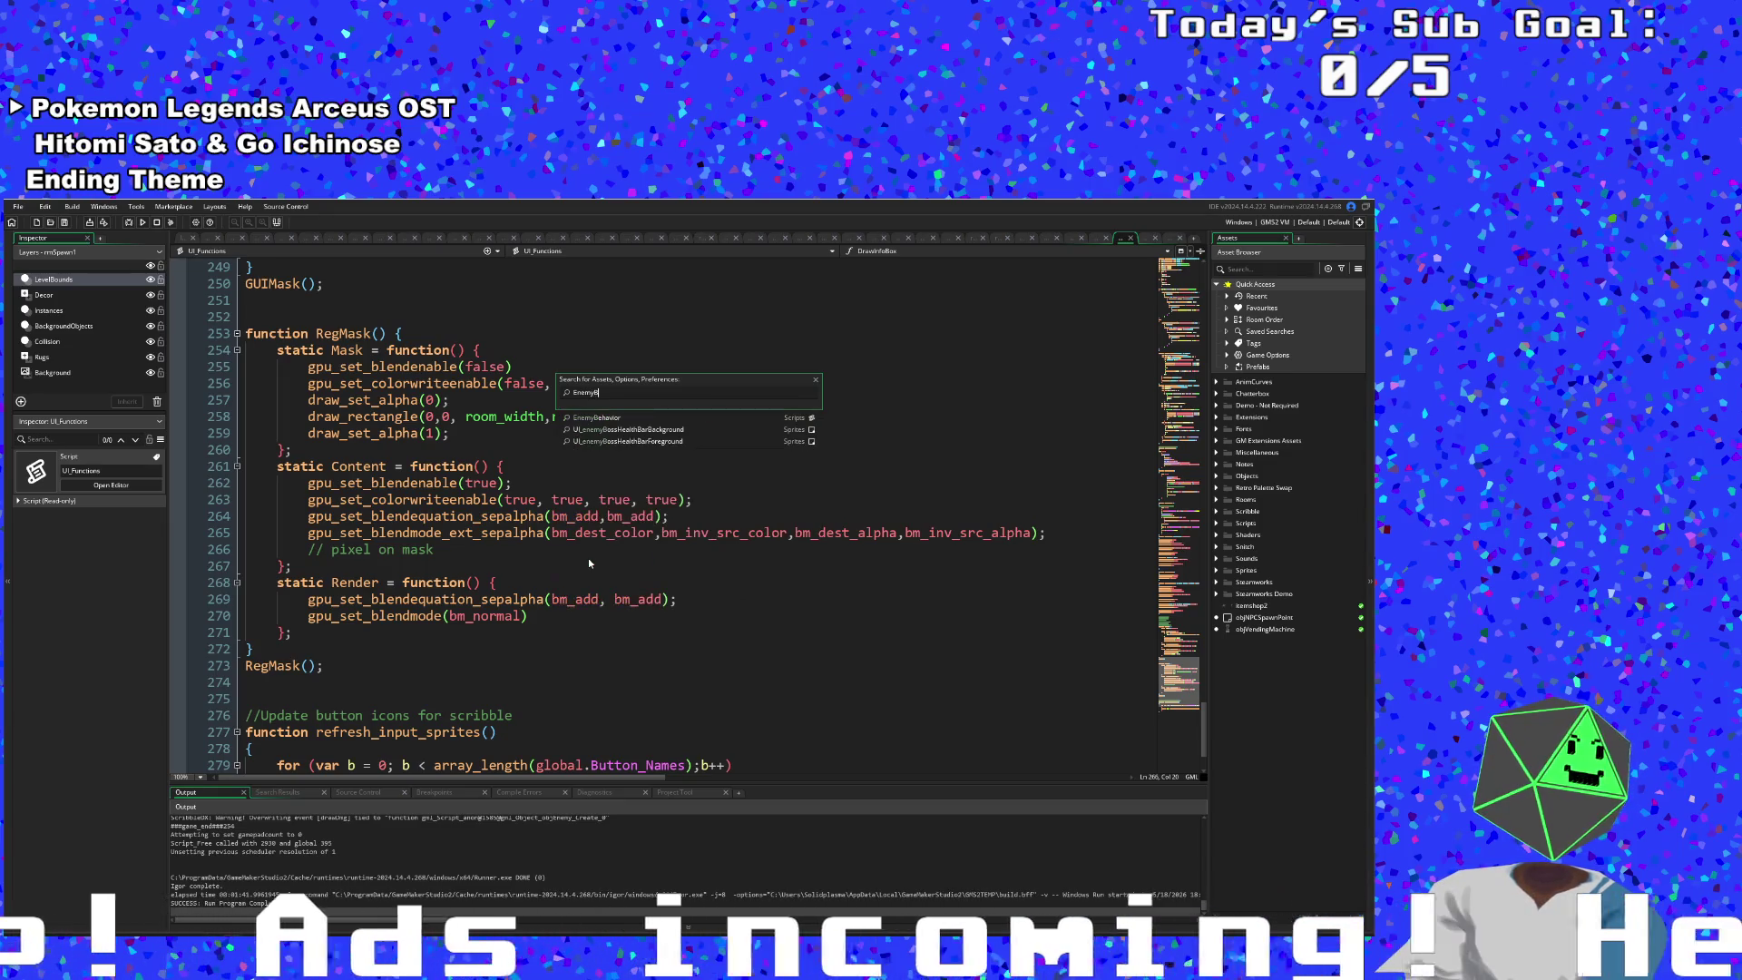
key("Return")
scroll(590, 564, "down", 20)
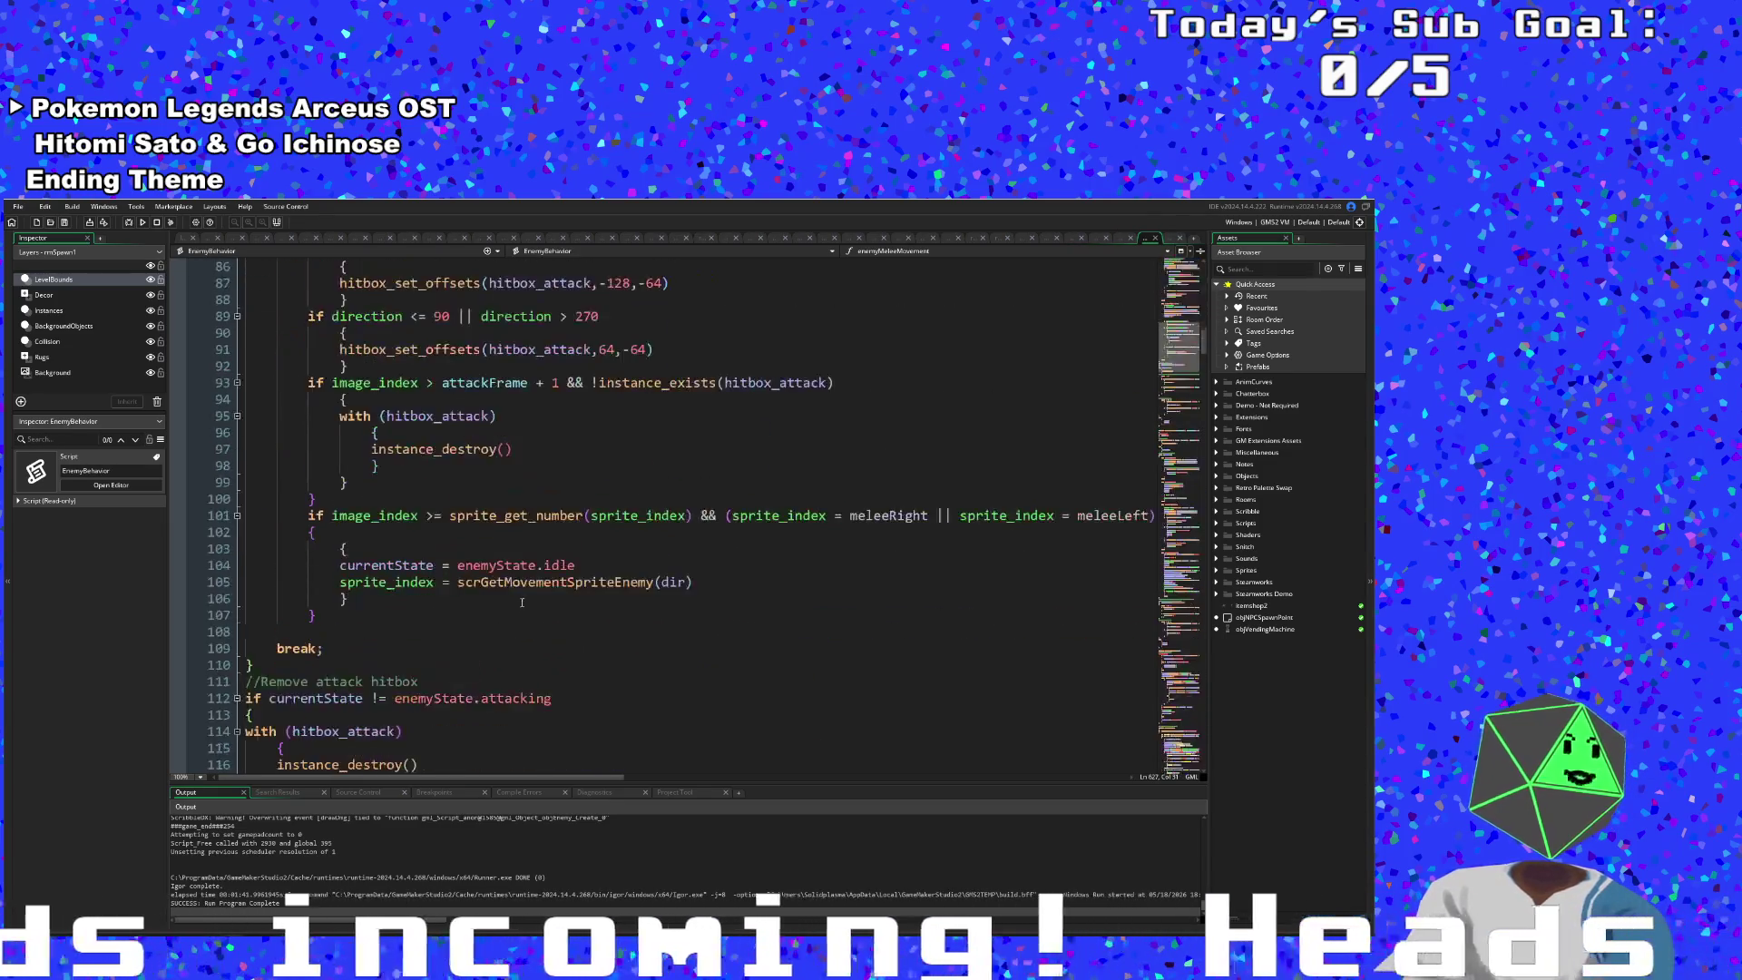
left_click(876, 250)
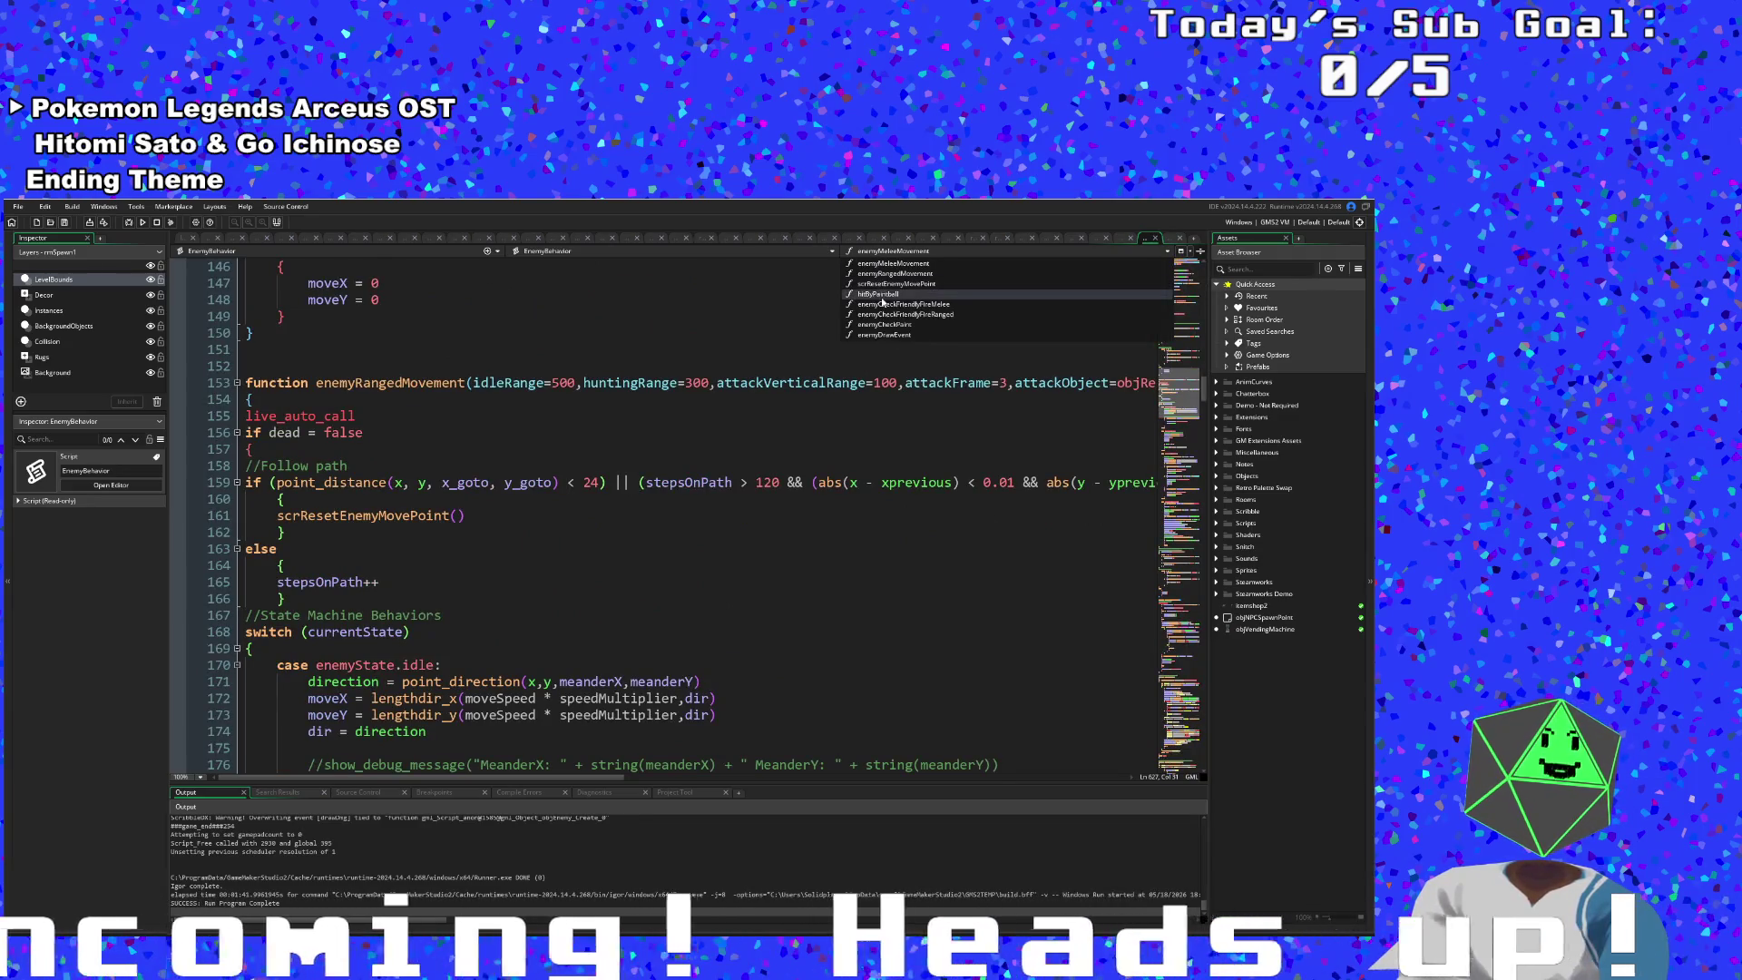
left_click(907, 328)
scroll(823, 398, "down", 10)
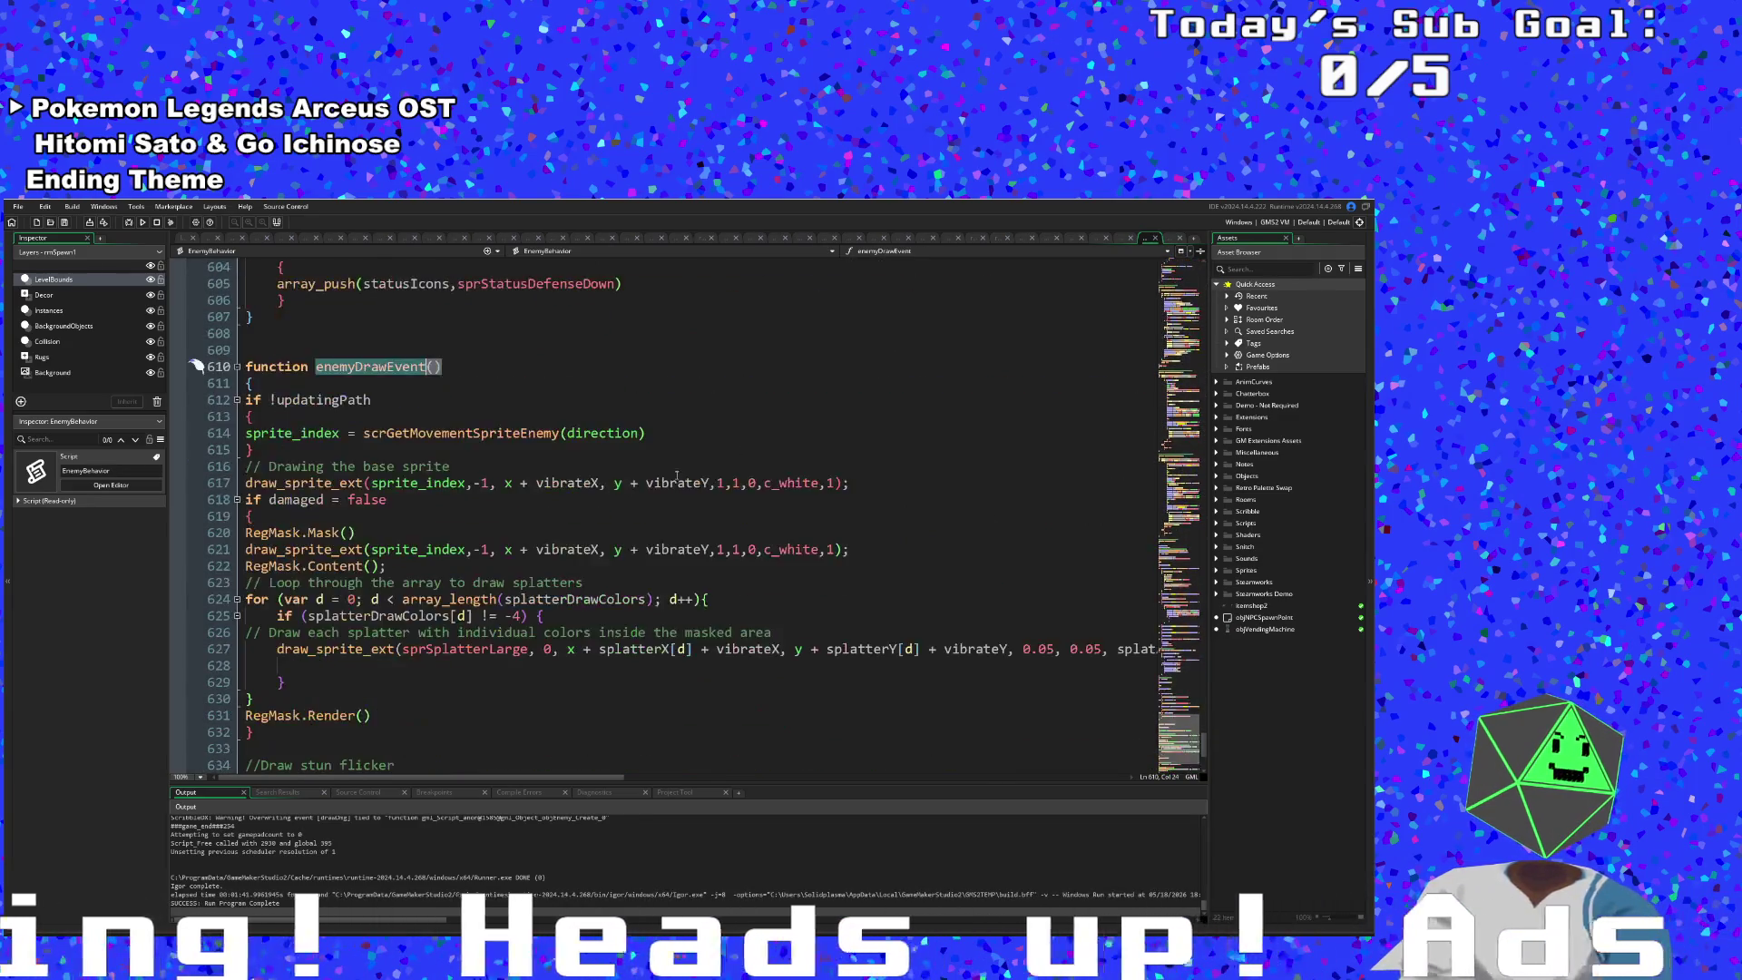
scroll(451, 494, "up", 2)
left_click(452, 497)
- Look over the damaged block's RegMask.Mask() and RegMask.Content() calls in enemyDrawEvent
left_click(417, 524)
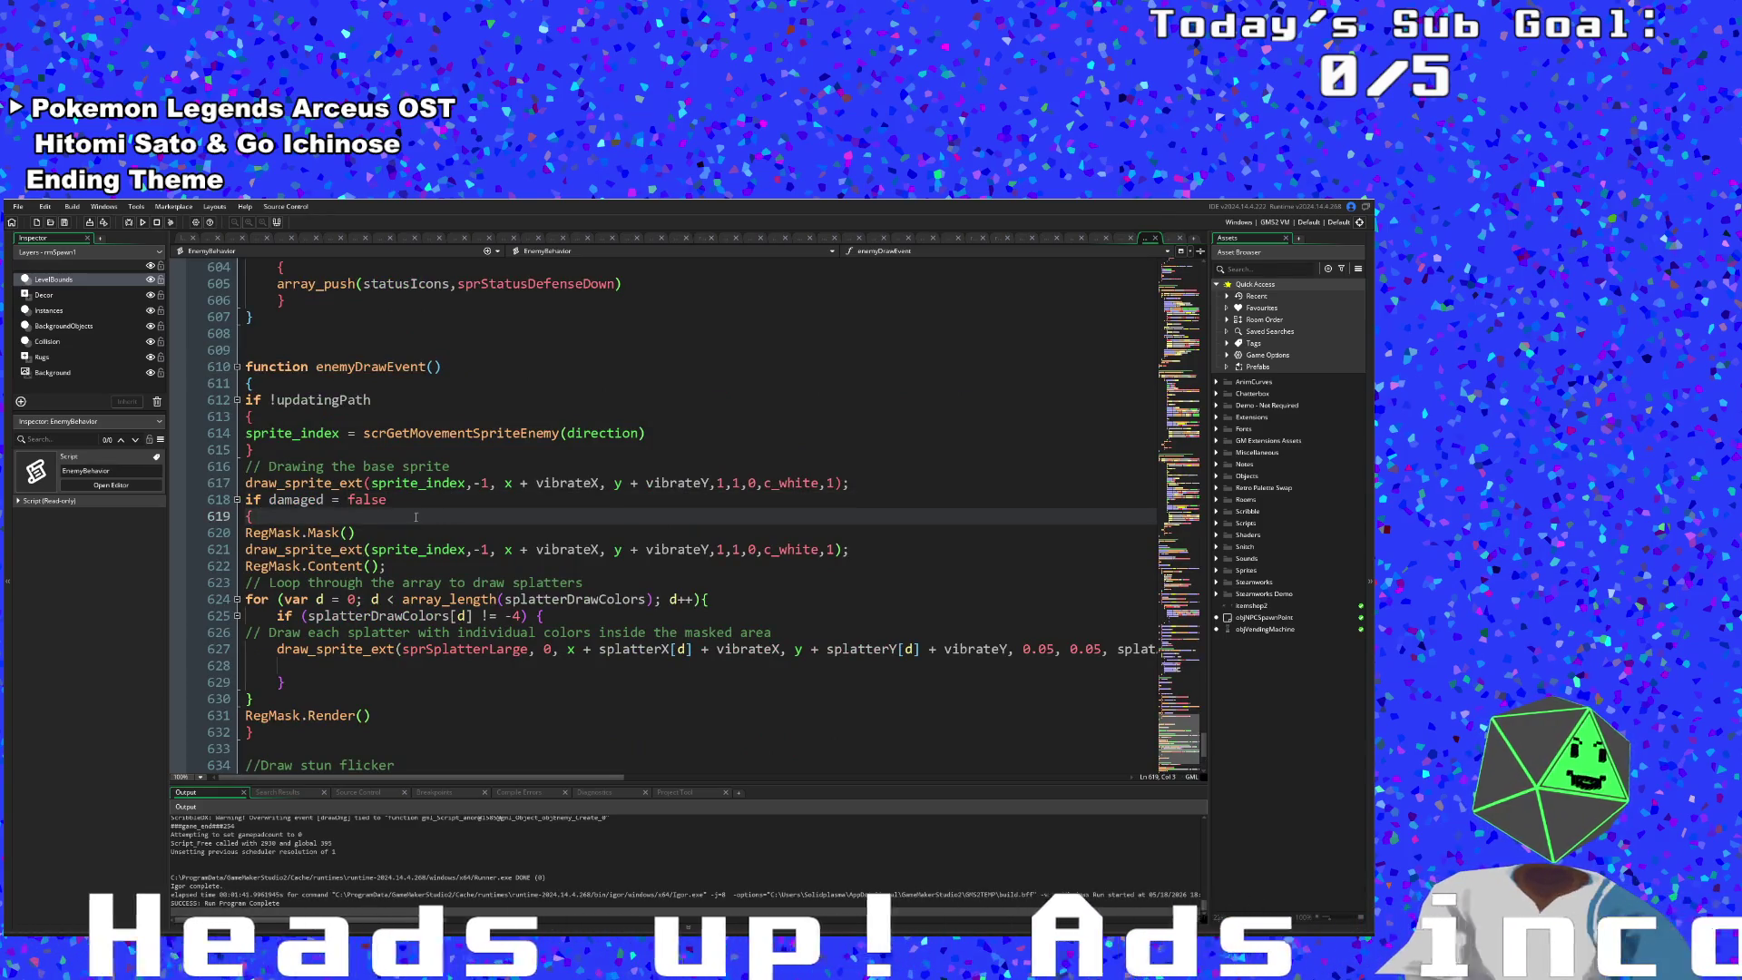
left_click(412, 500)
left_click(408, 517)
left_click(397, 534)
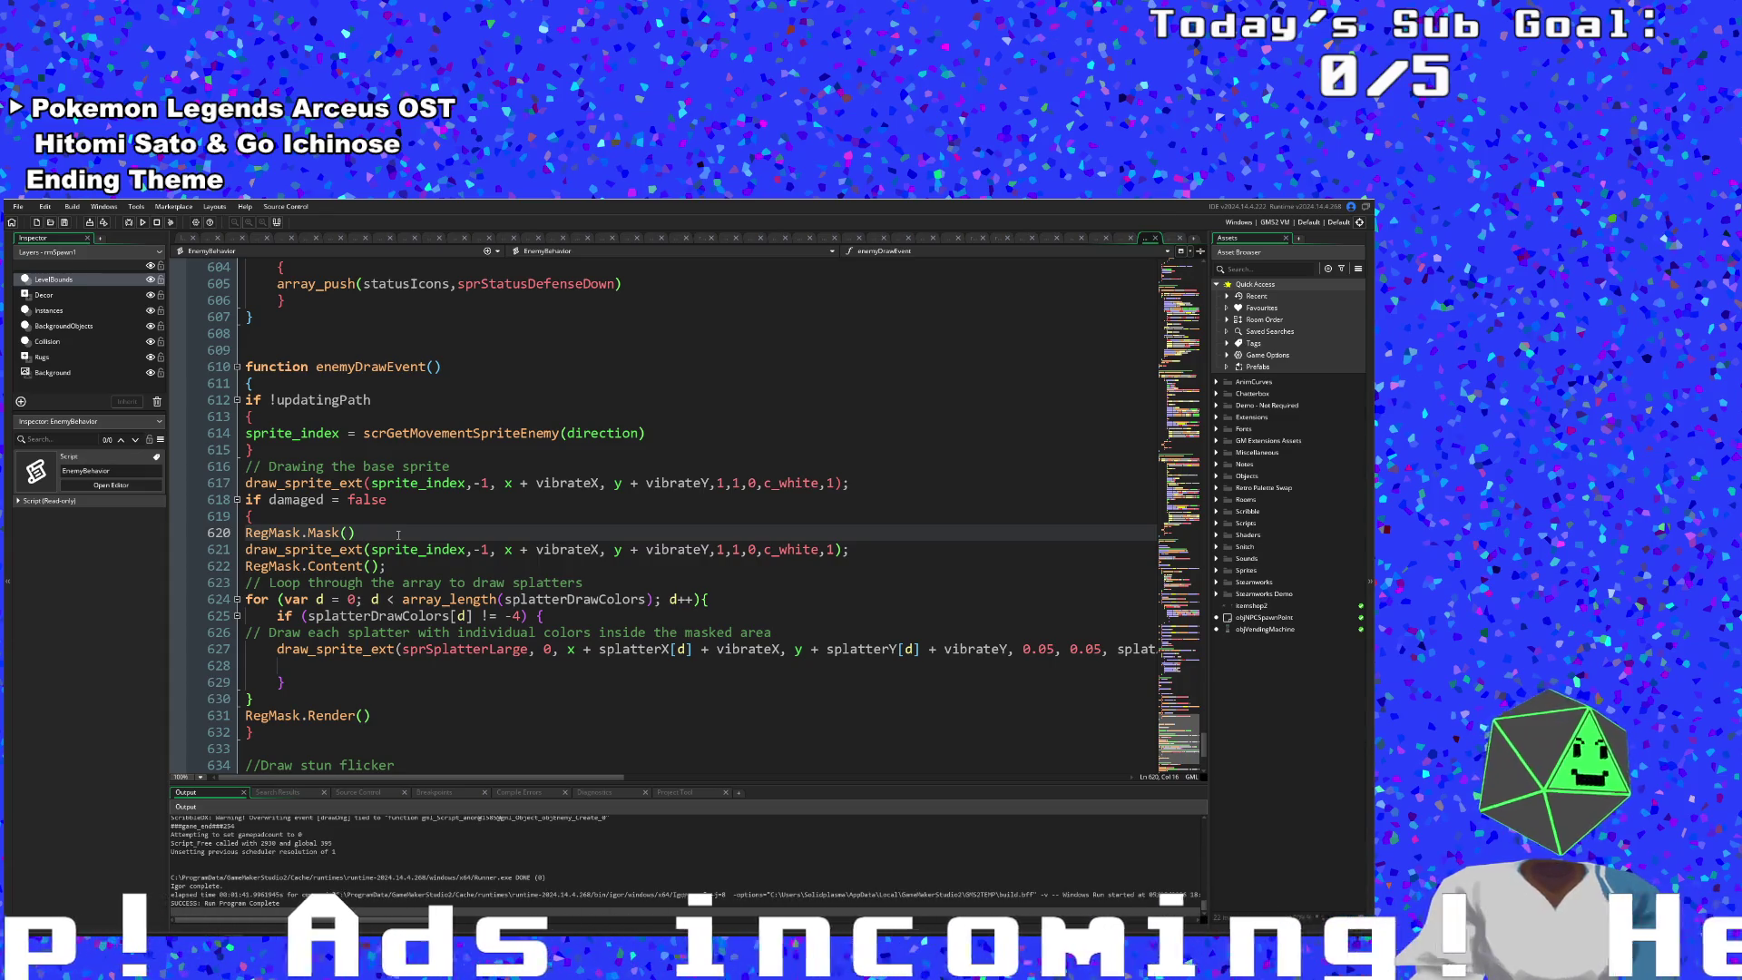
left_click(452, 568)
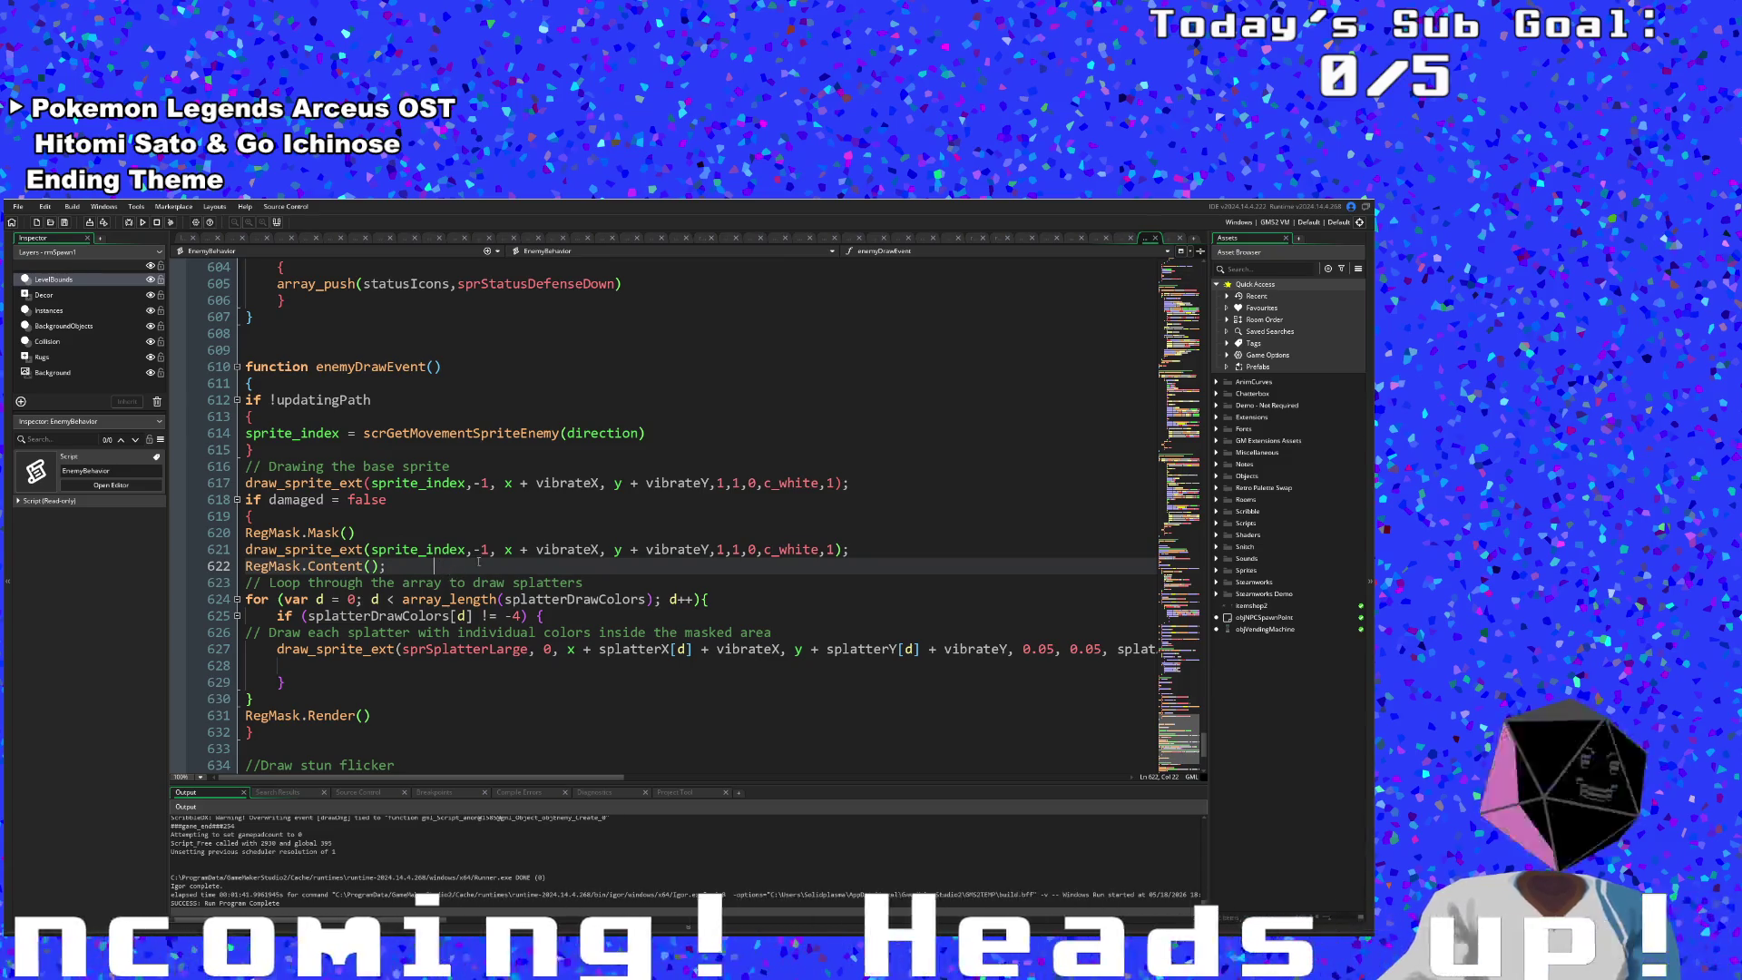
left_click_drag(441, 569, 544, 550)
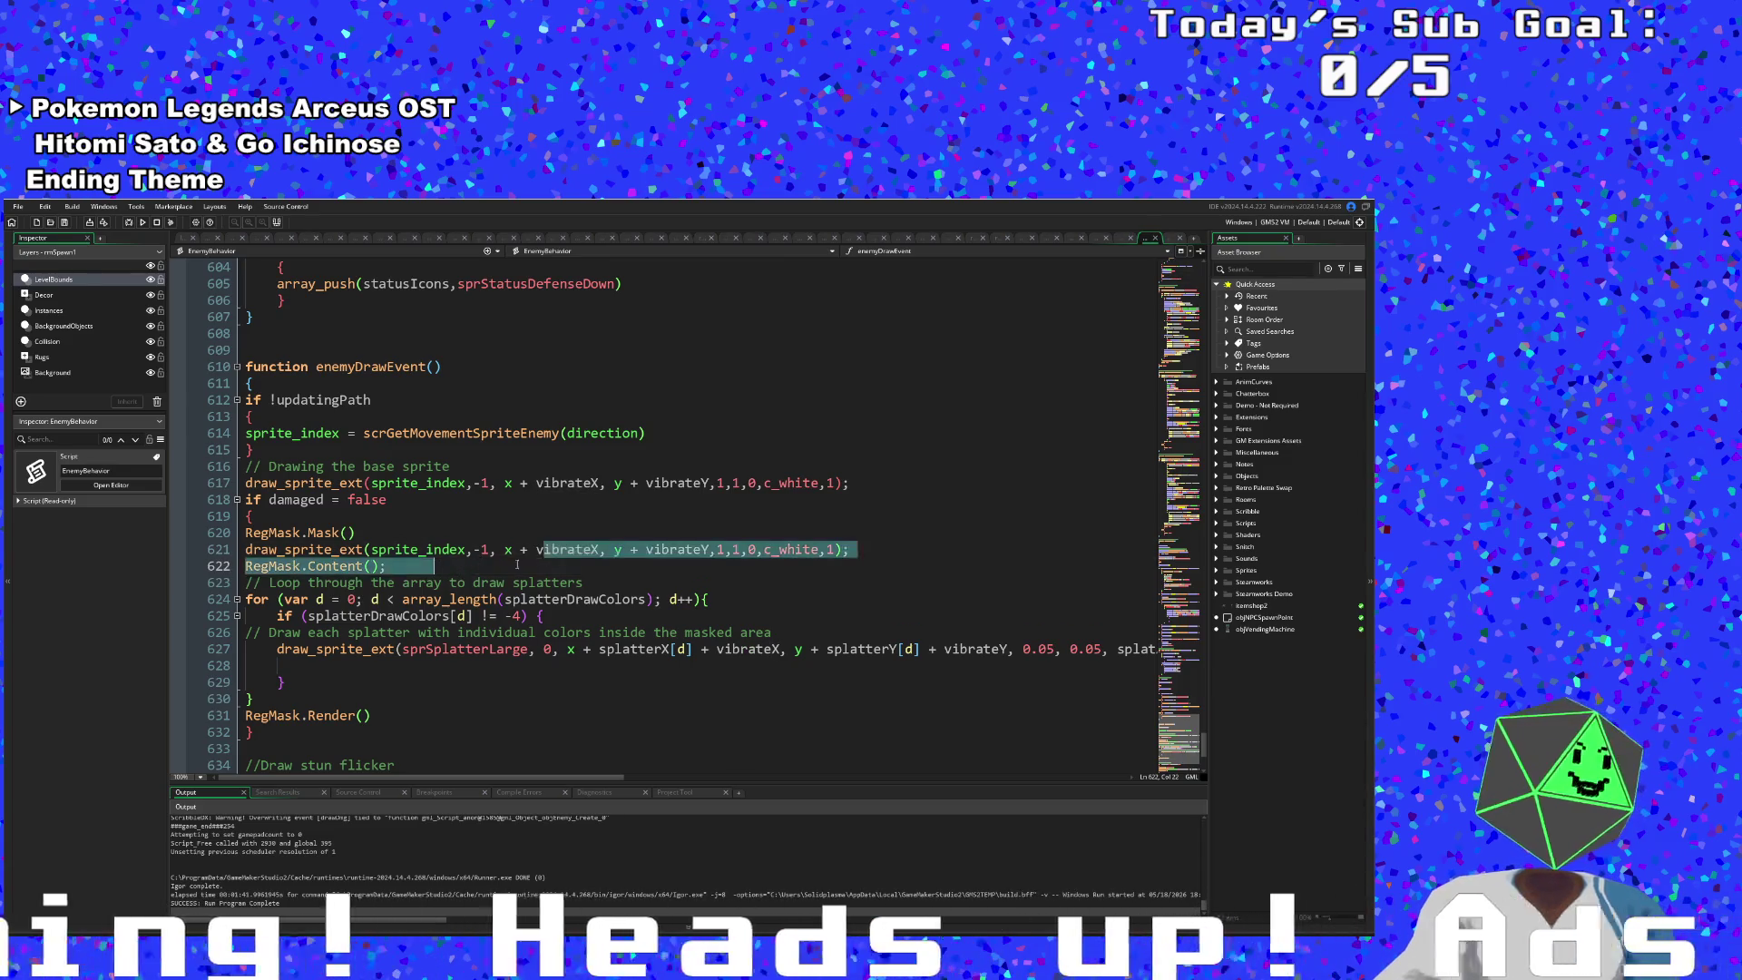
left_click(484, 564)
- Cut line 621 down to draw_sprite(sprite_index,-1, x + vibrateX, y + vibrateY)
left_click(490, 549)
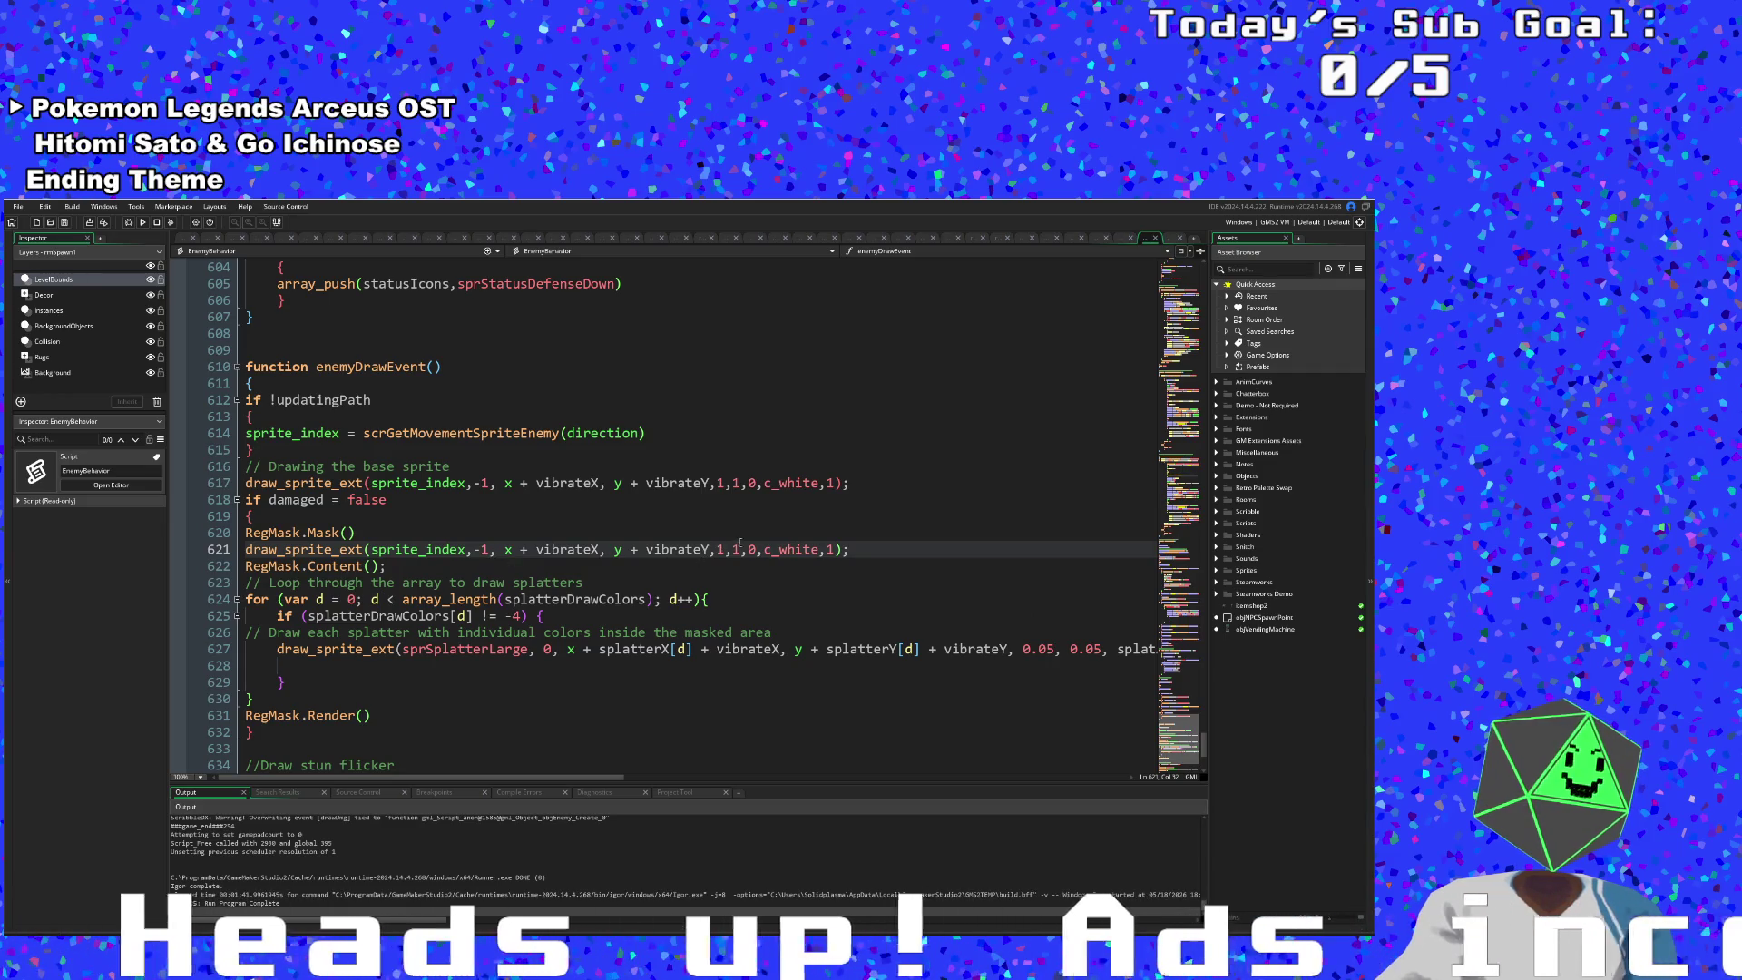
left_click(724, 550)
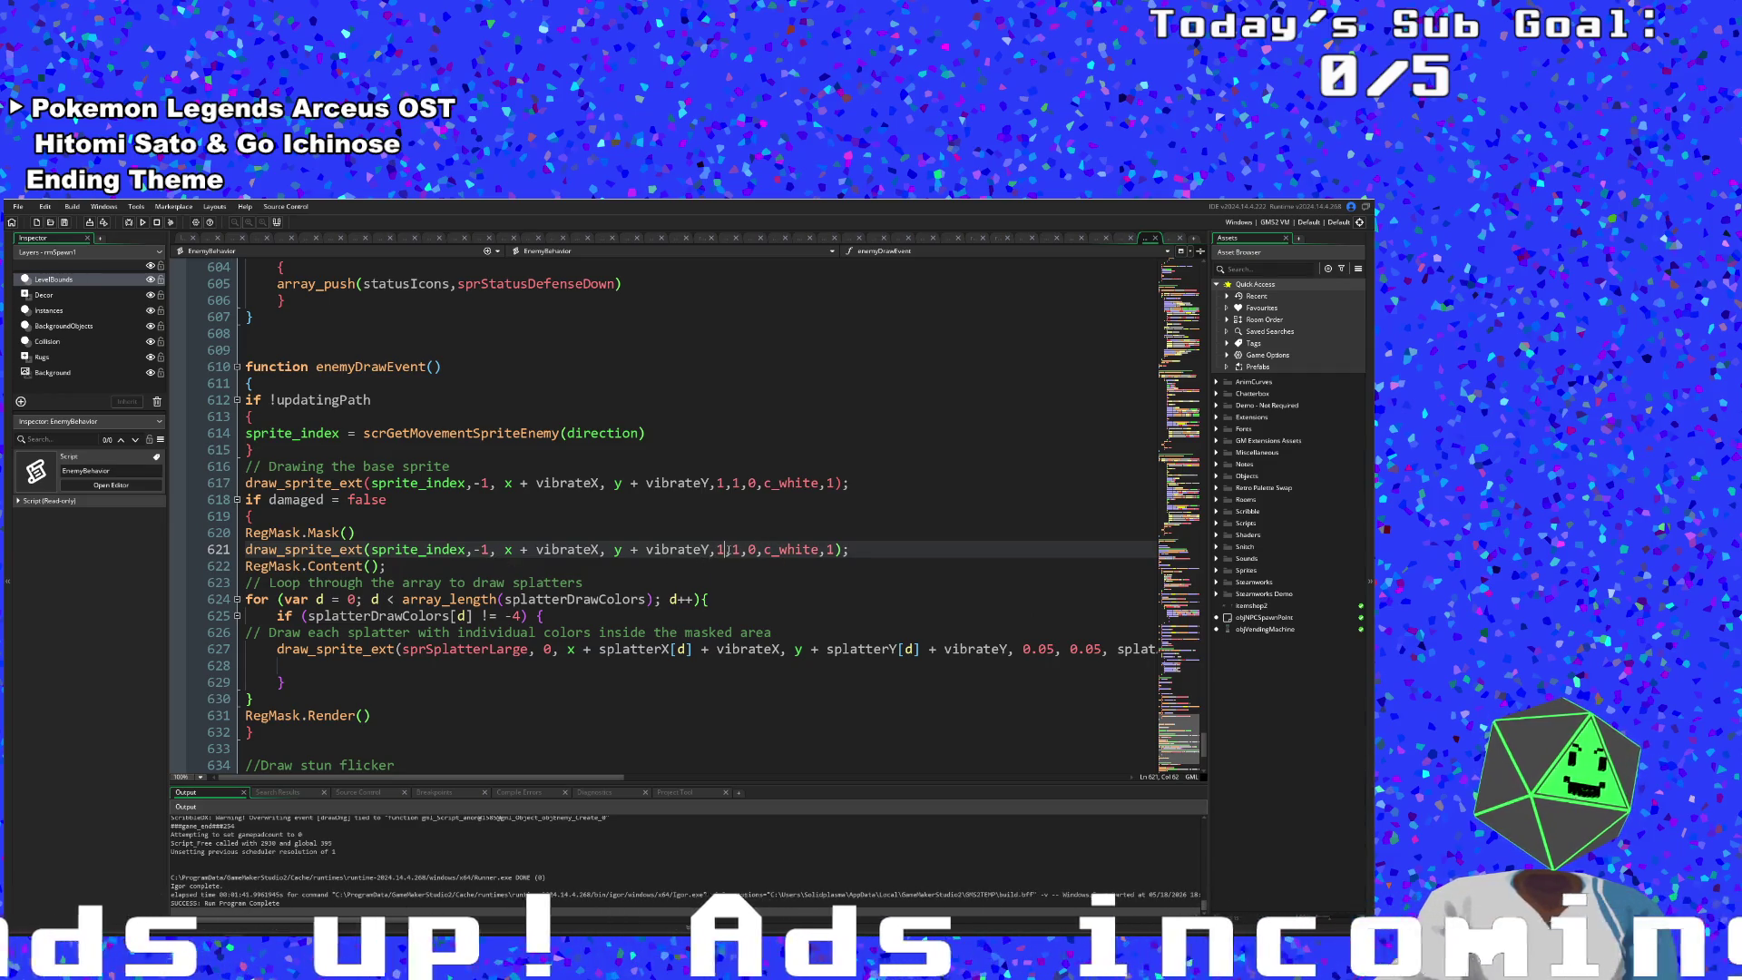
key("Right")
key("Right")
key("Right")
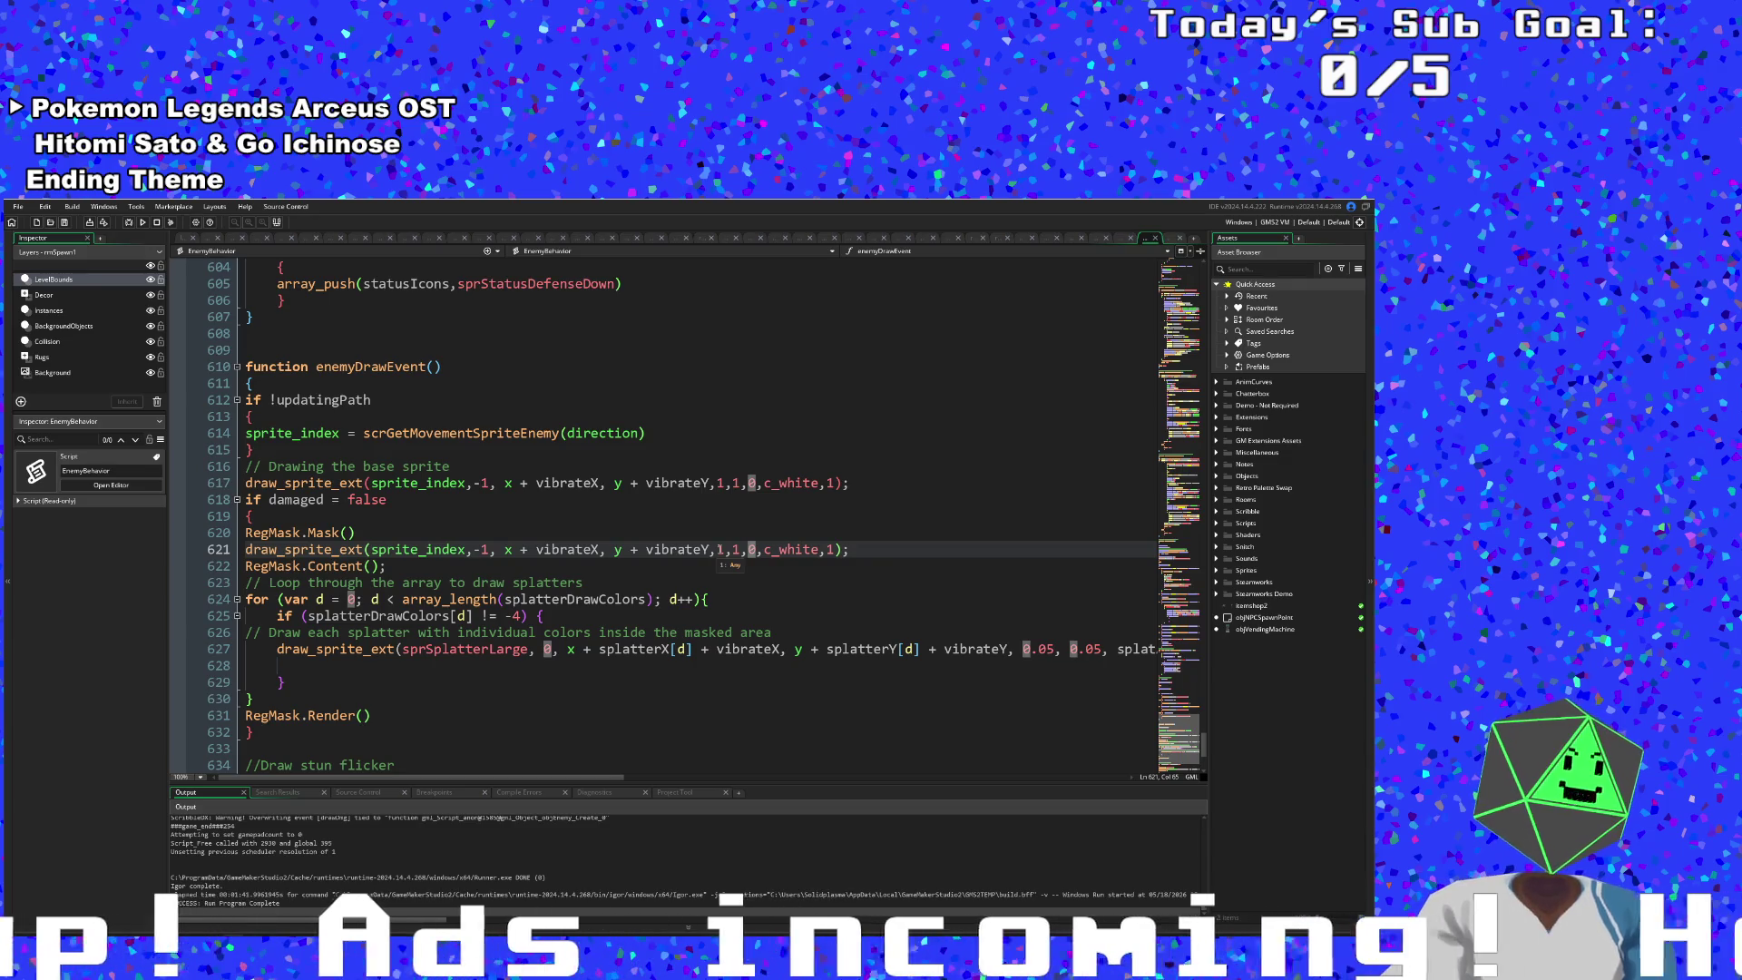
left_click_drag(738, 549, 836, 549)
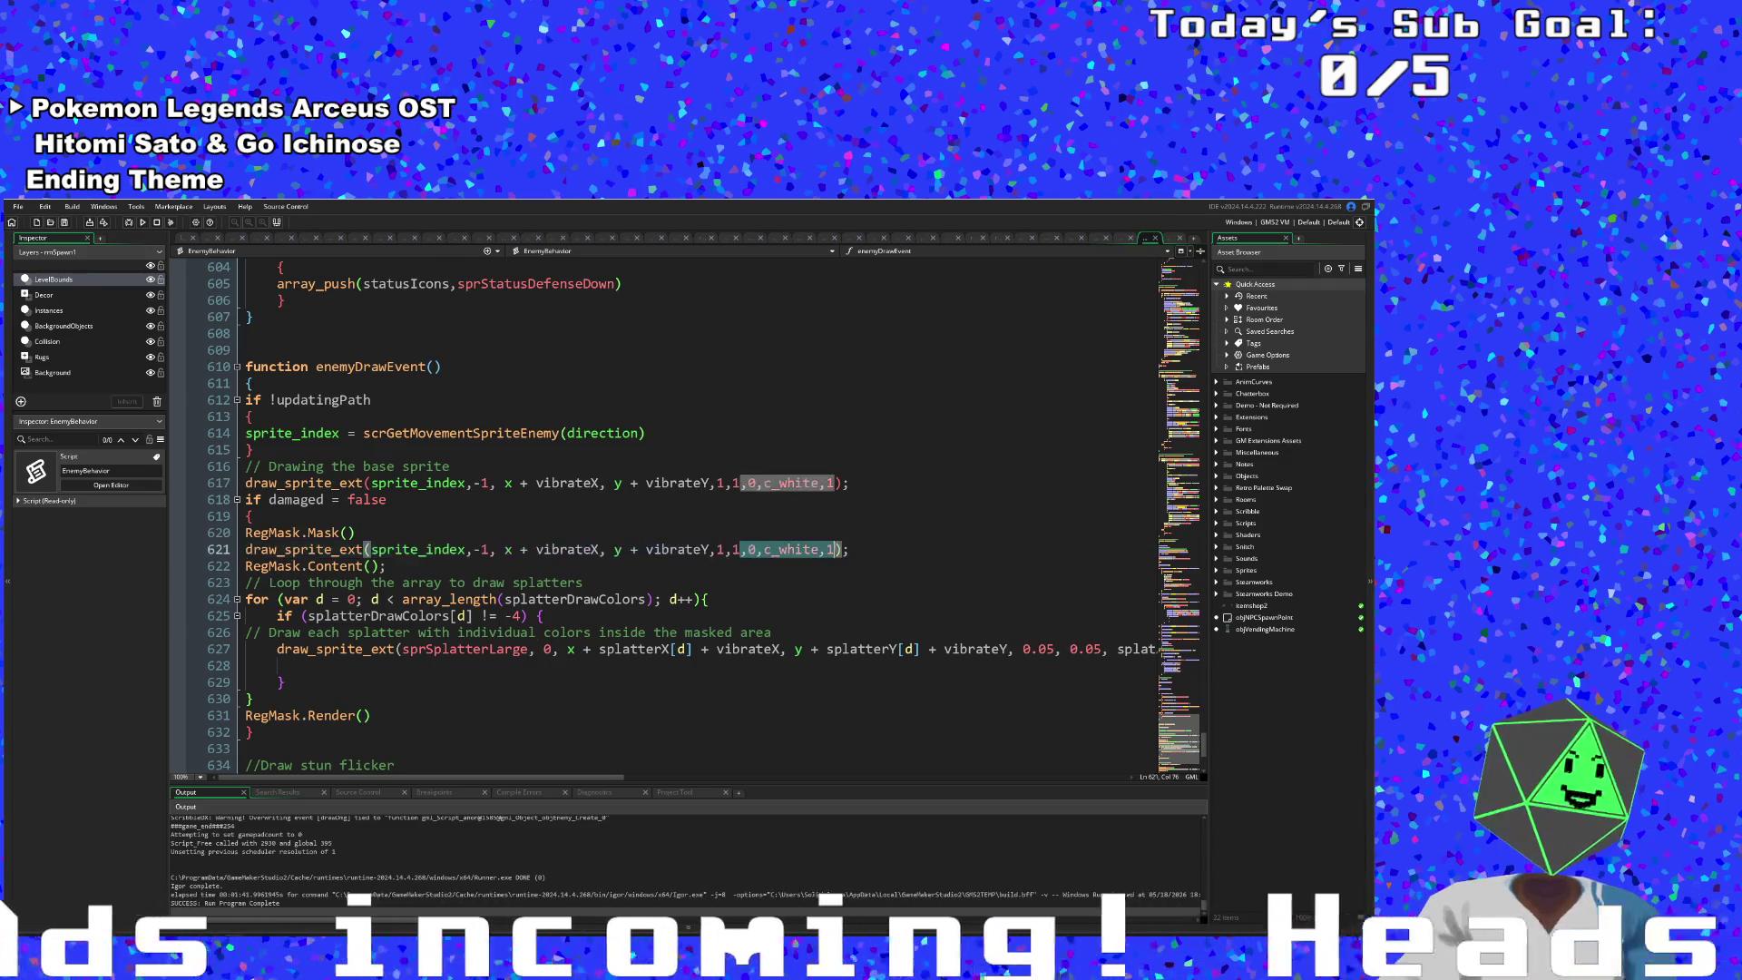
key("BackSpace")
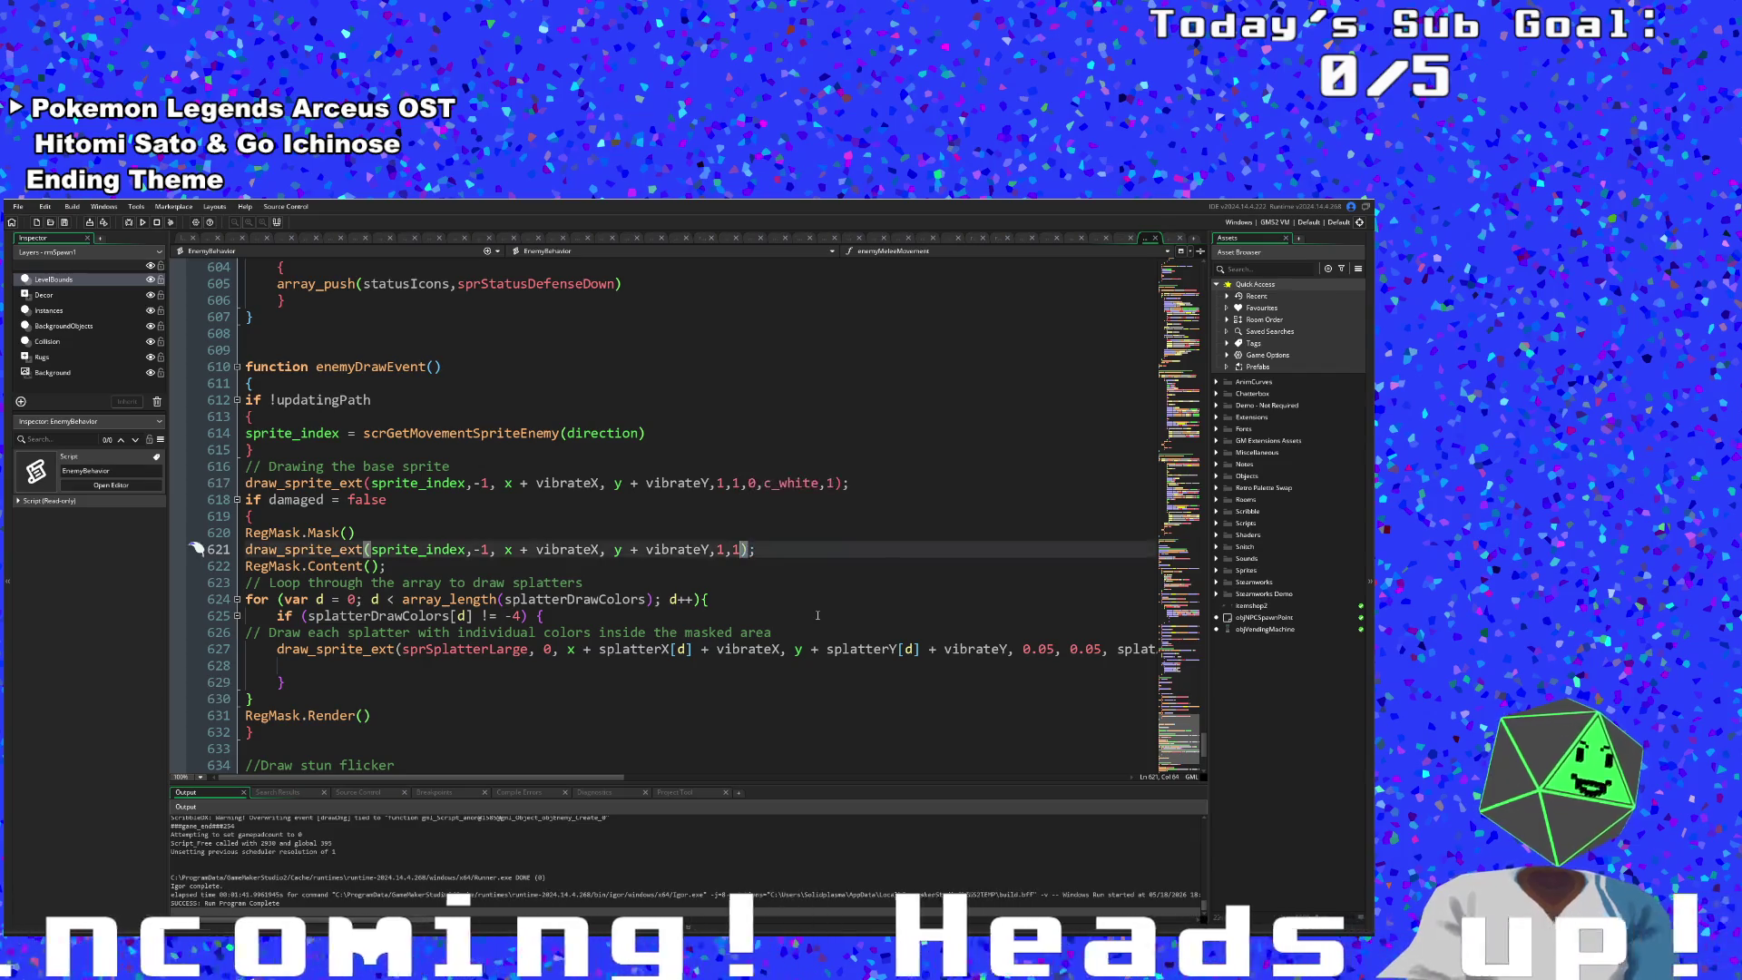
key("ctrl+Left")
key("ctrl+Left")
key("ctrl+Left")
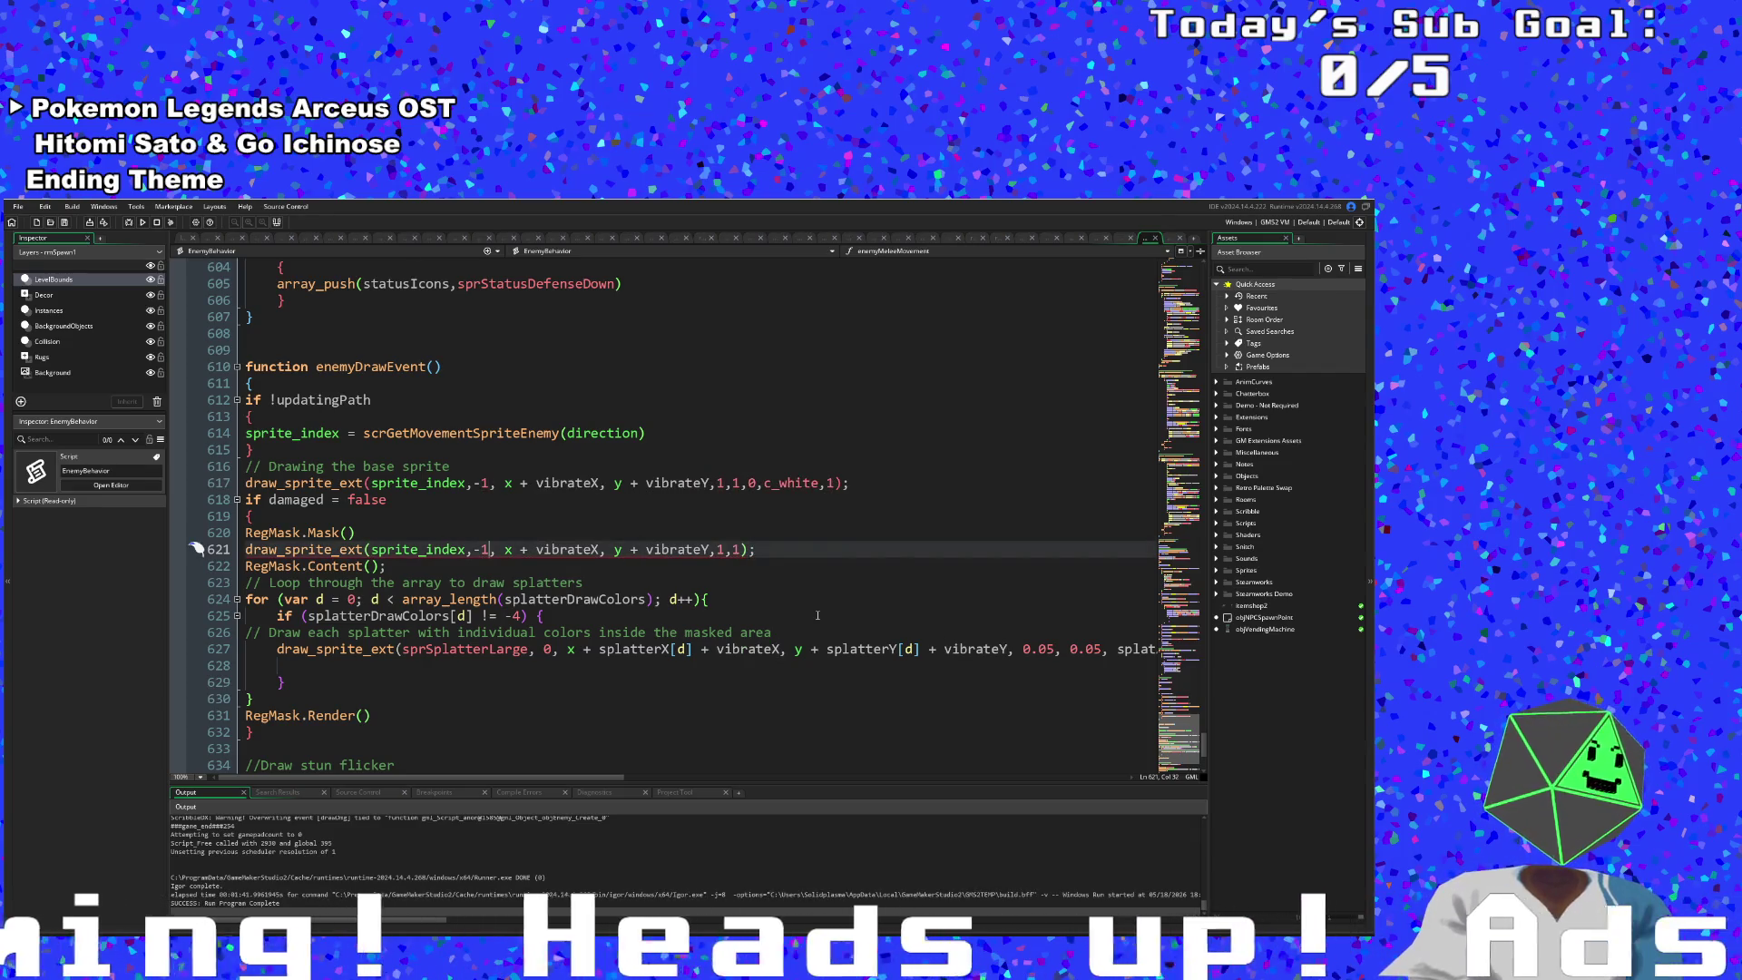
key("BackSpace")
key("BackSpace")
key("BackSpace")
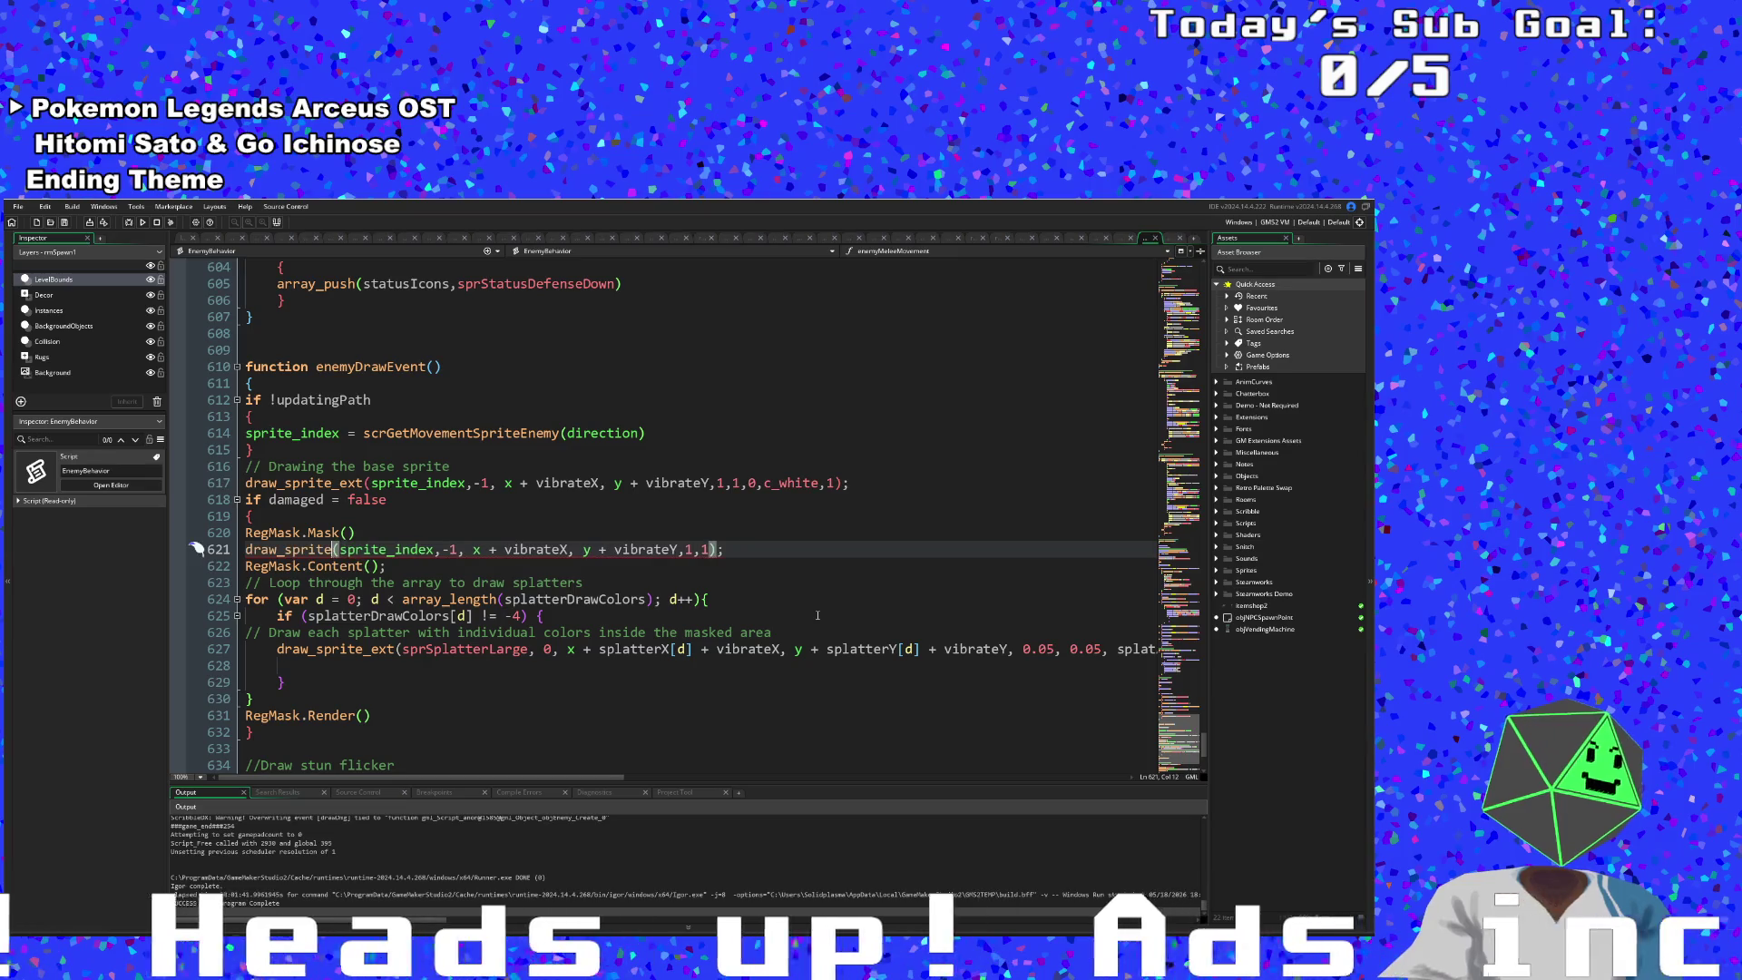
key("Down")
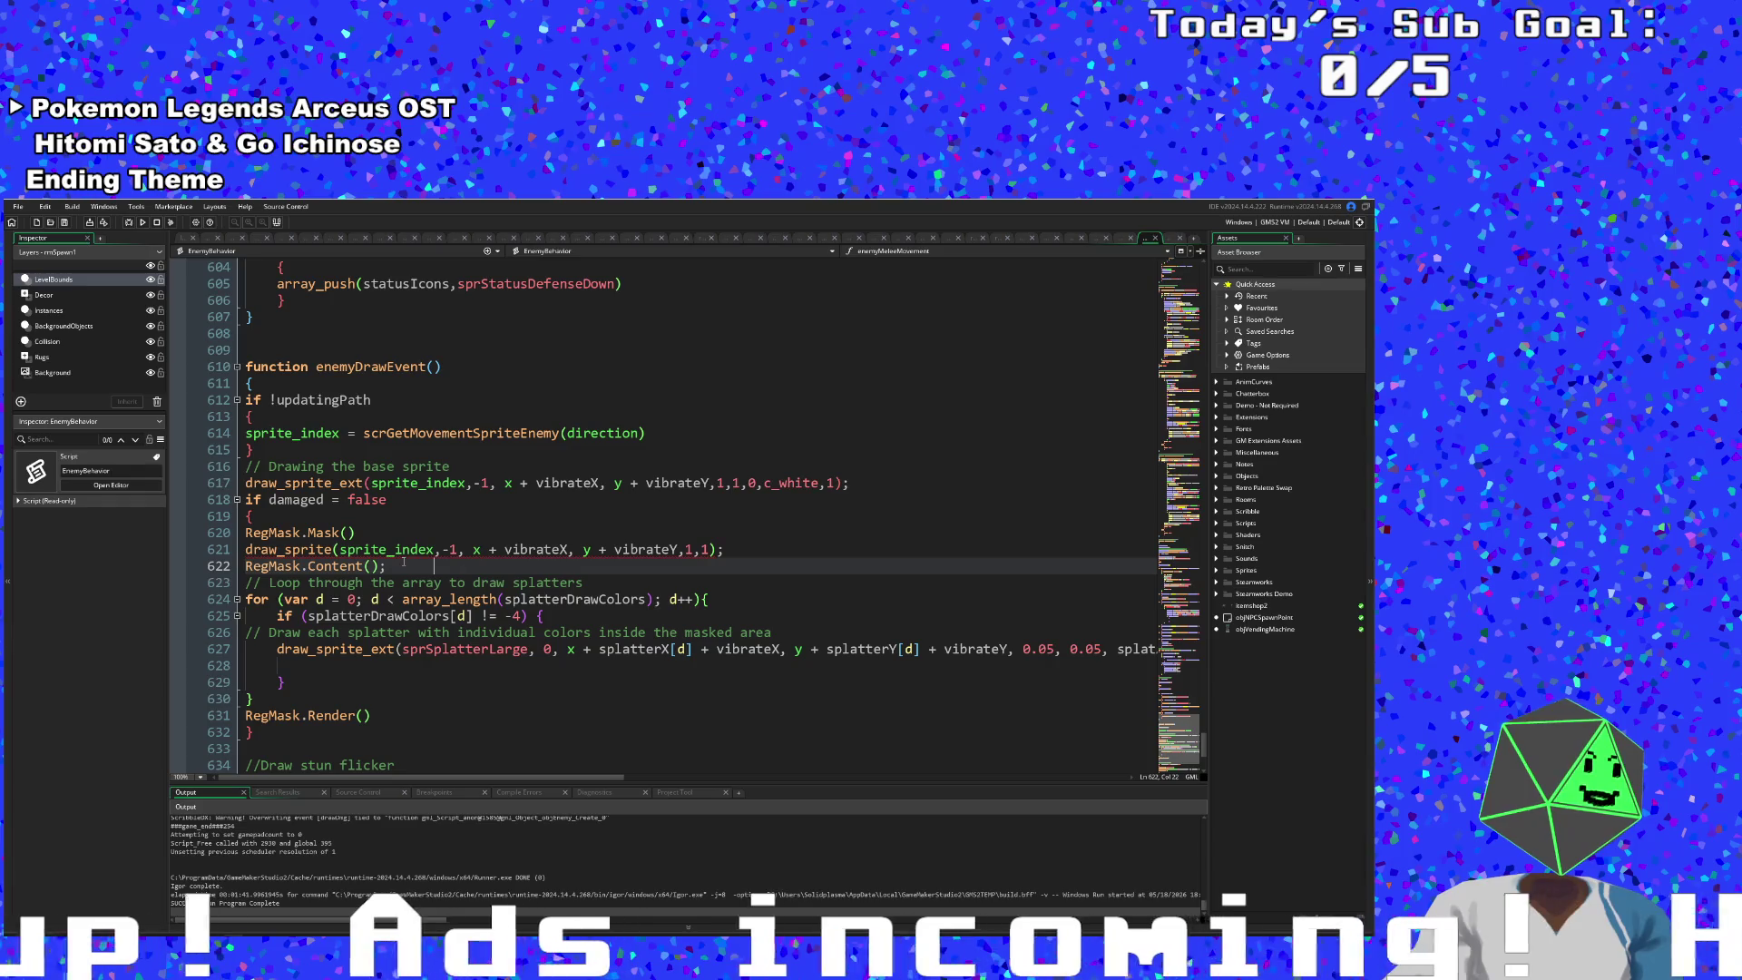
left_click(710, 551)
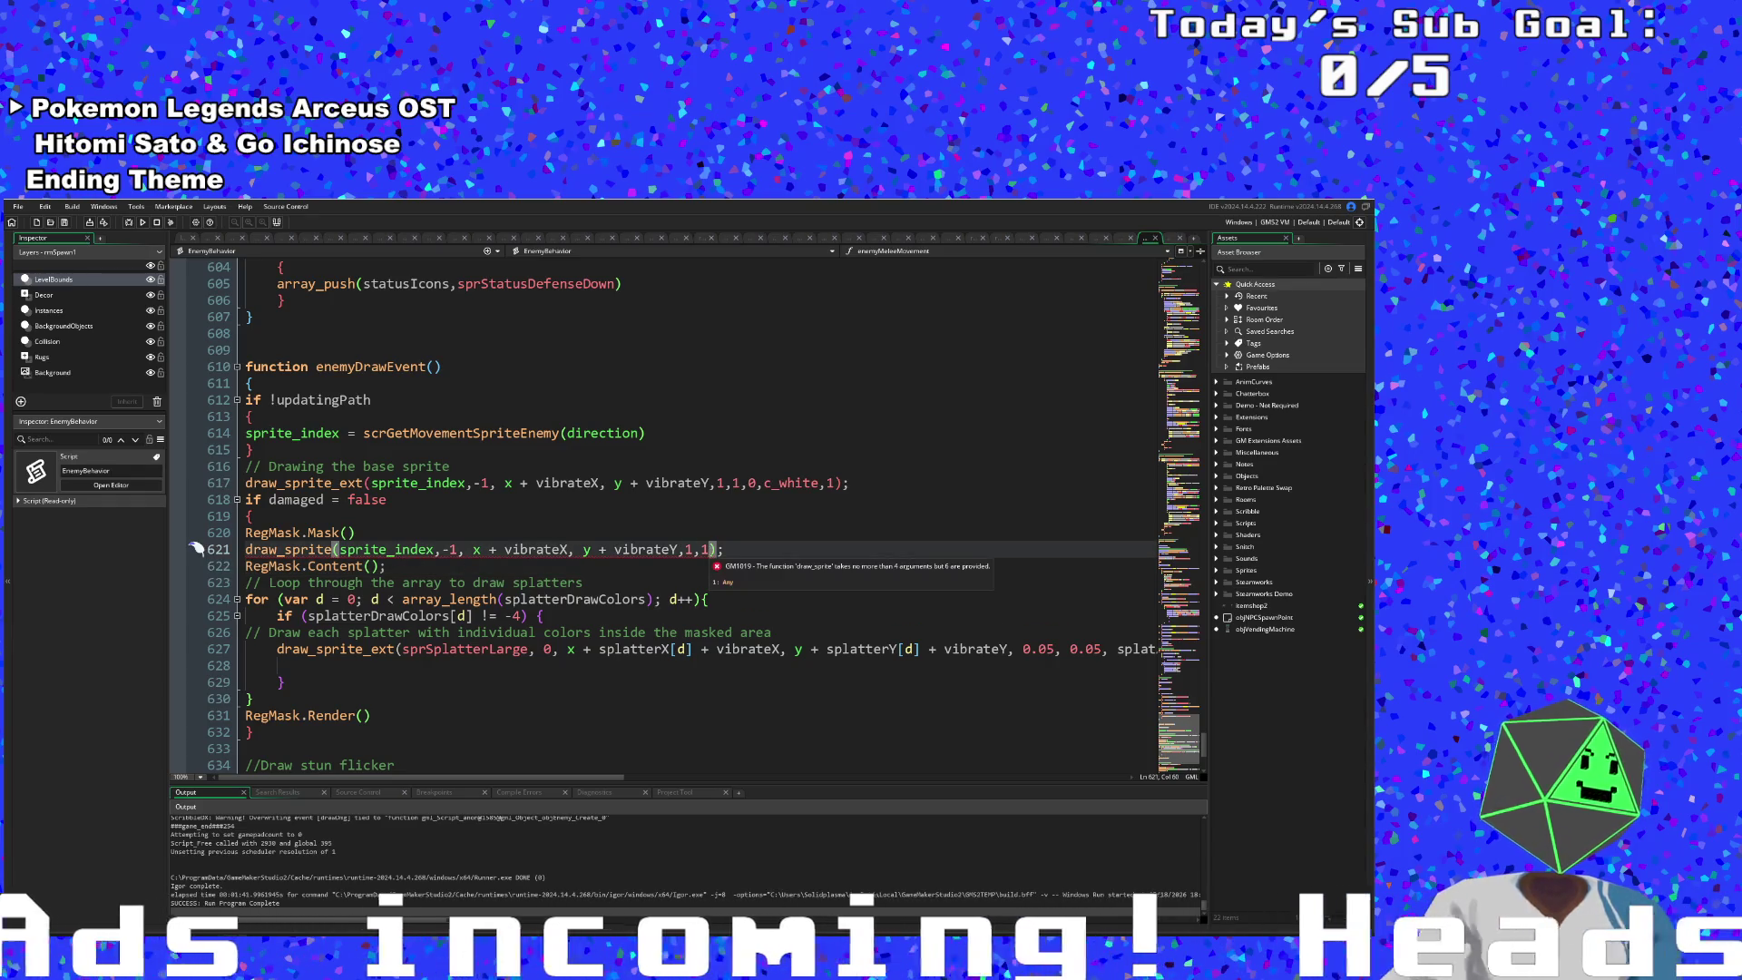
key("BackSpace")
key("BackSpace")
key("BackSpace")
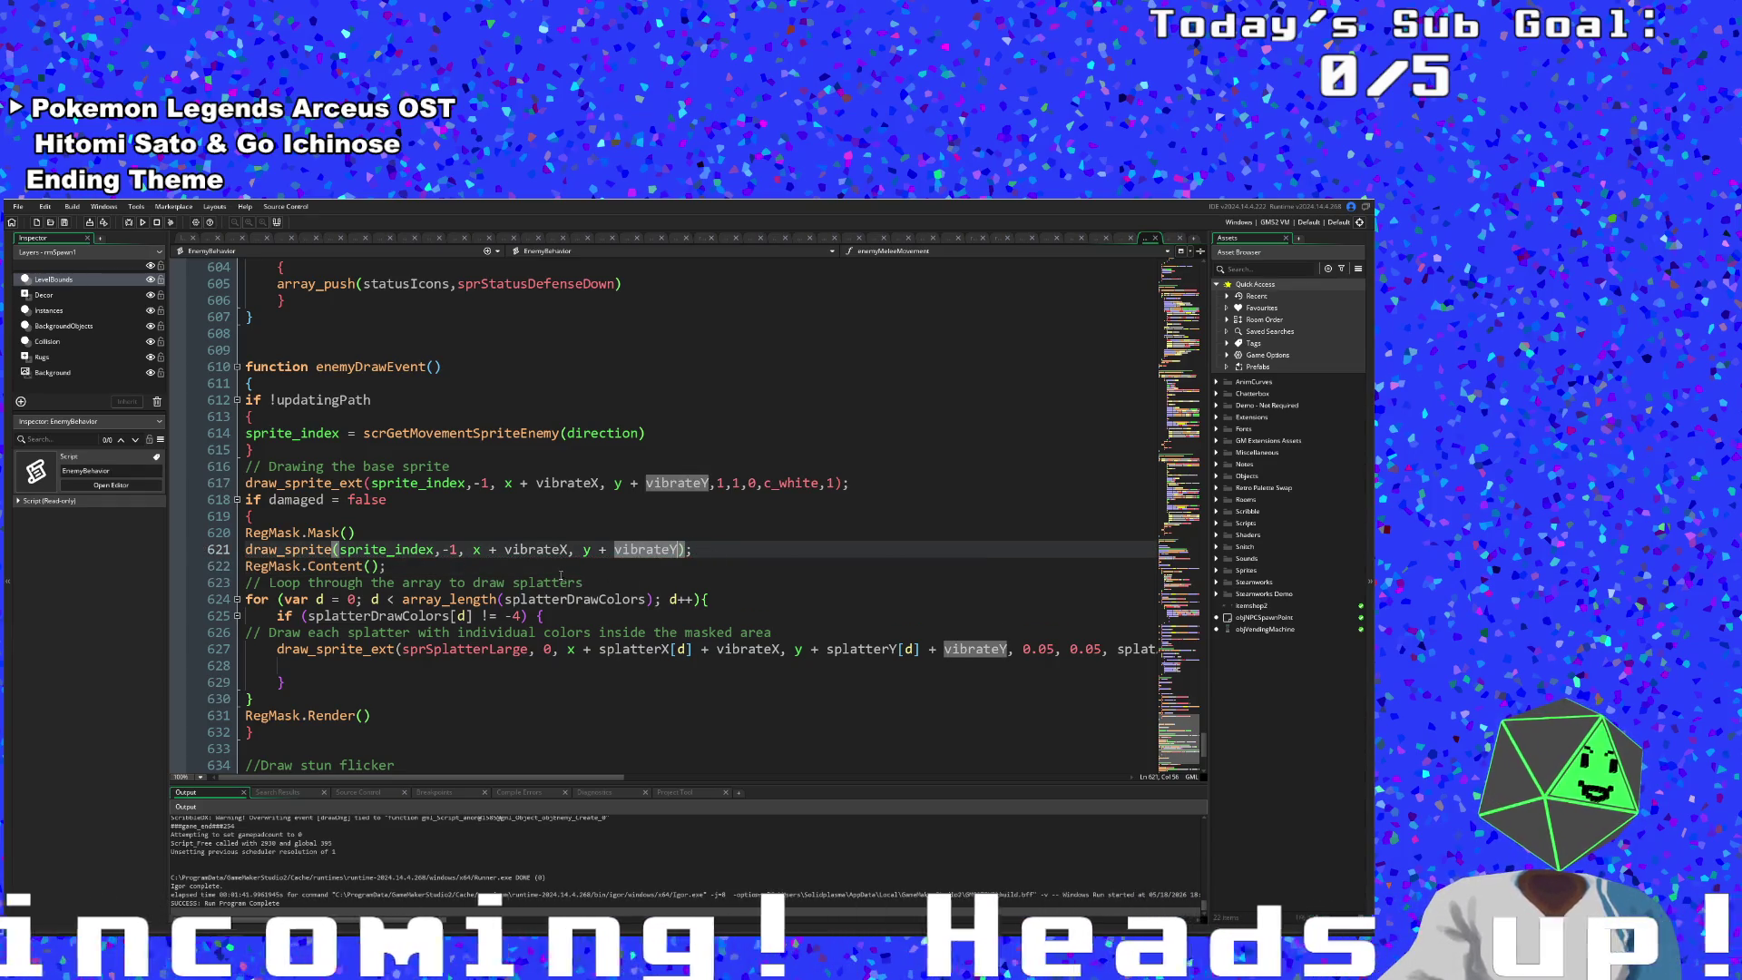
key("Down")
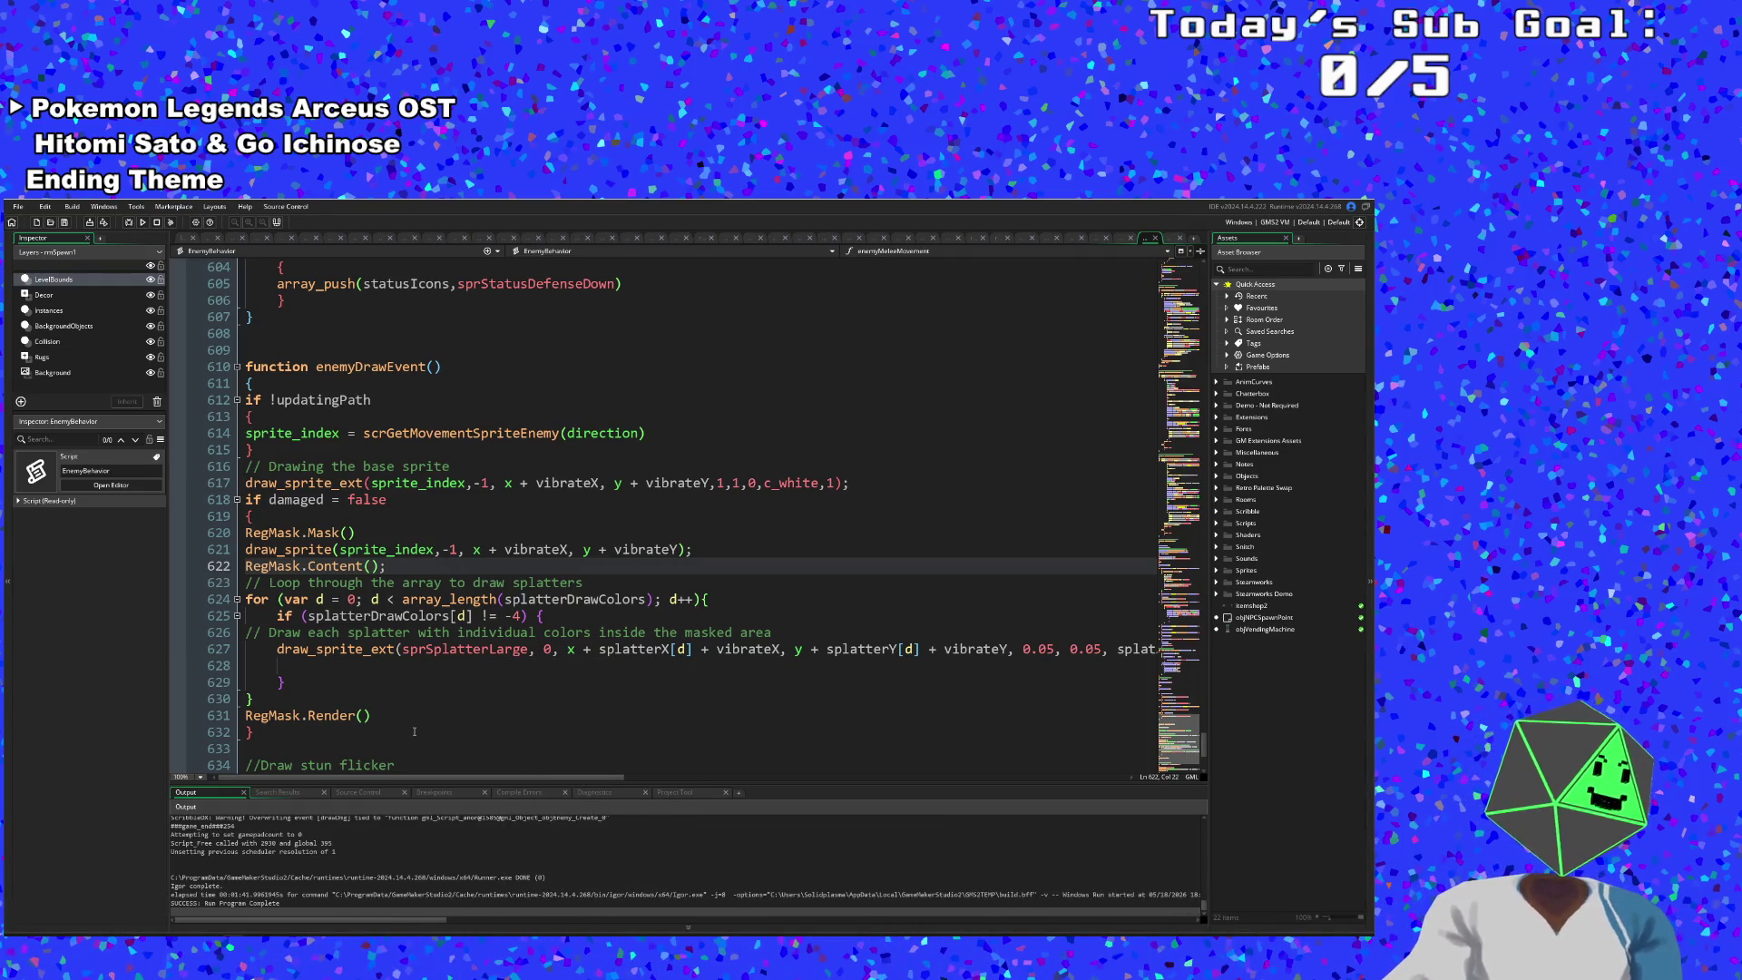
- Check which braces close the if block and the for loop around lines 624–629
mouse_move(477, 777)
left_mouse_down()
mouse_move(701, 773)
mouse_move(366, 775)
left_mouse_up()
left_click(344, 732)
left_click(327, 681)
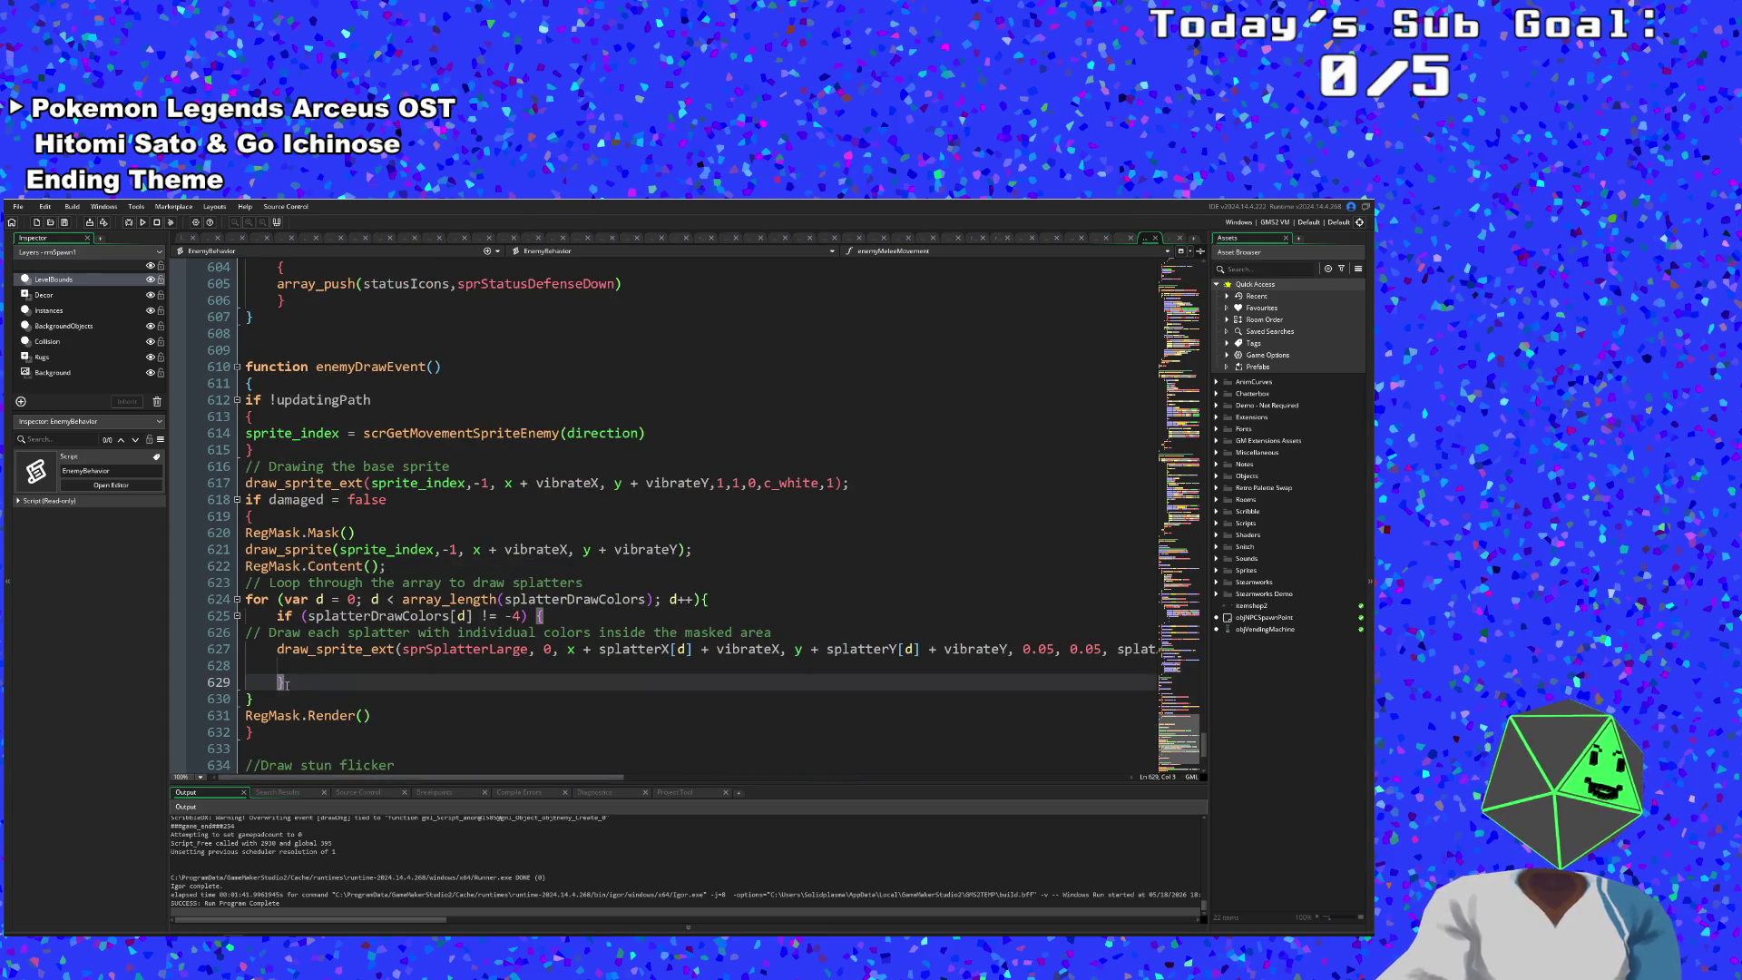
left_click(245, 699)
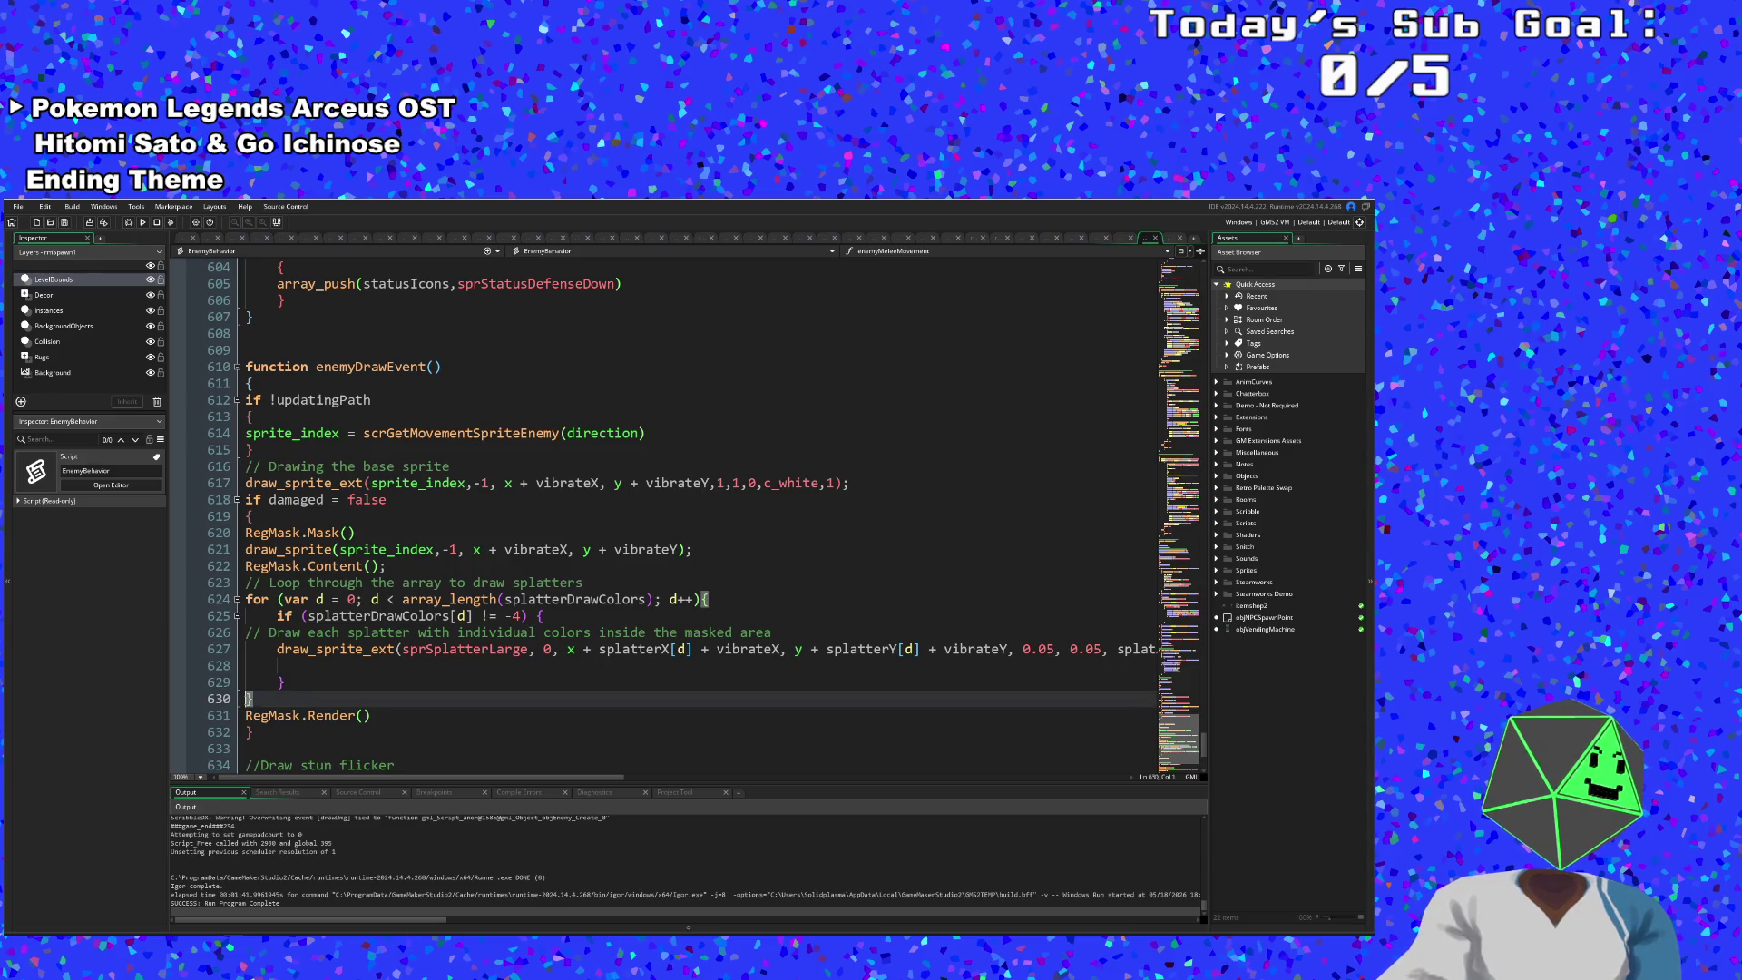
left_click(331, 682)
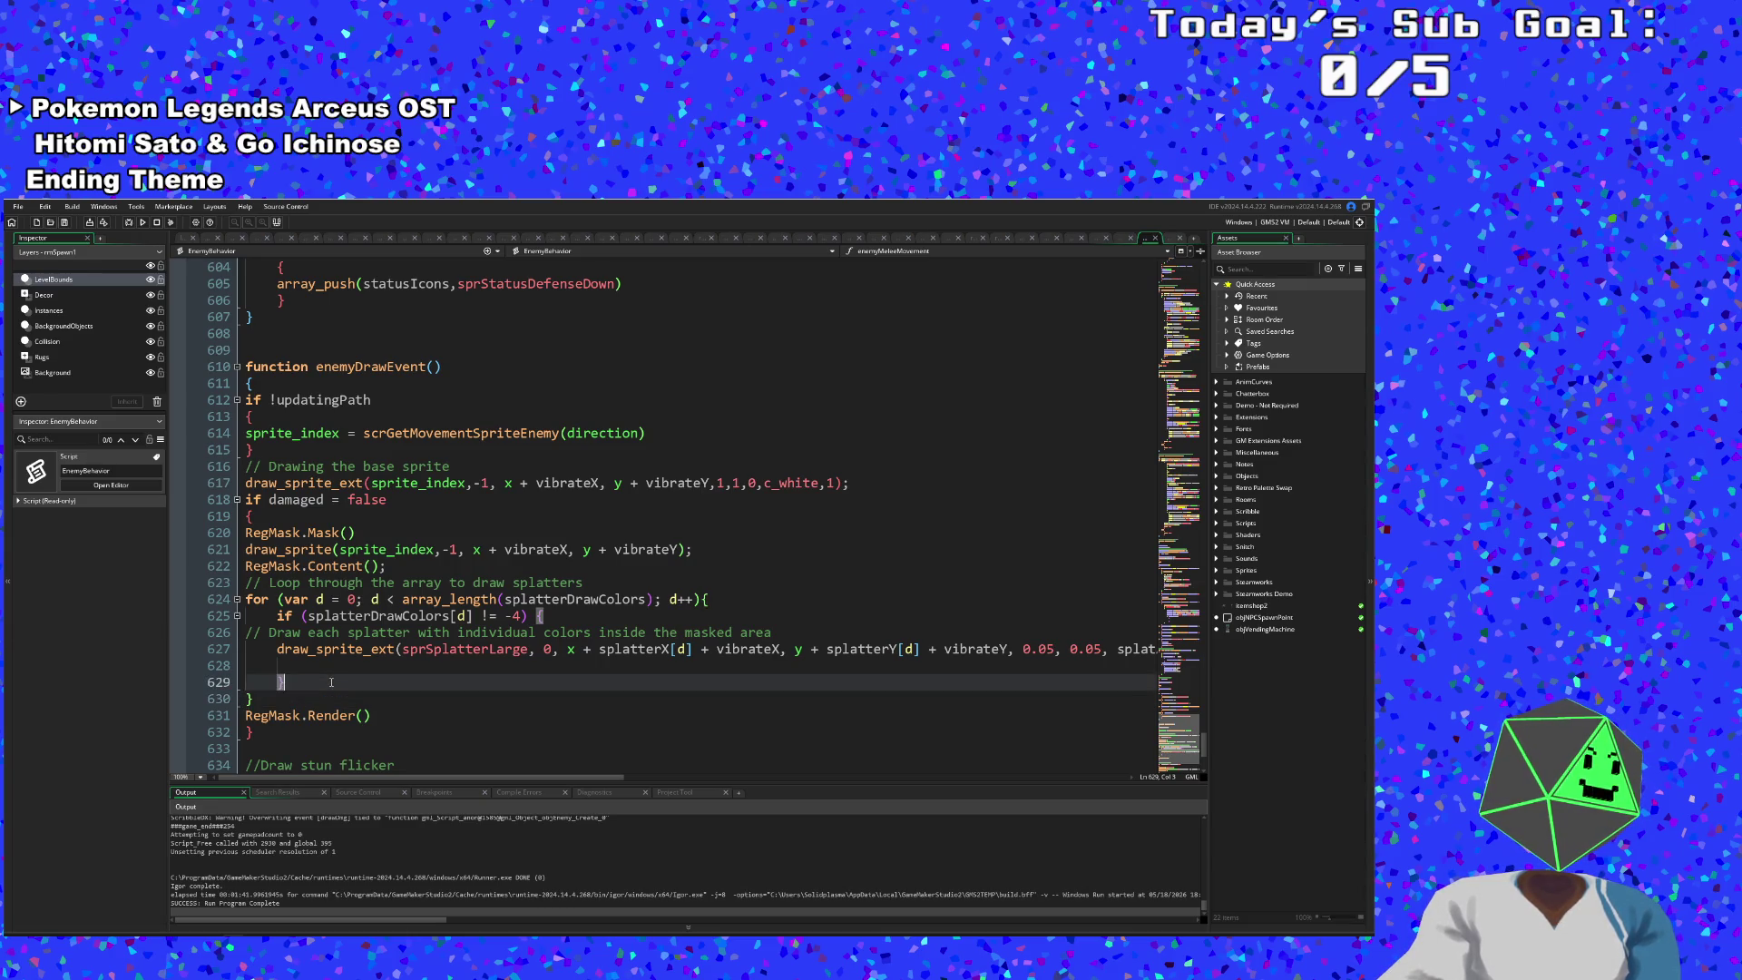
left_click(246, 698)
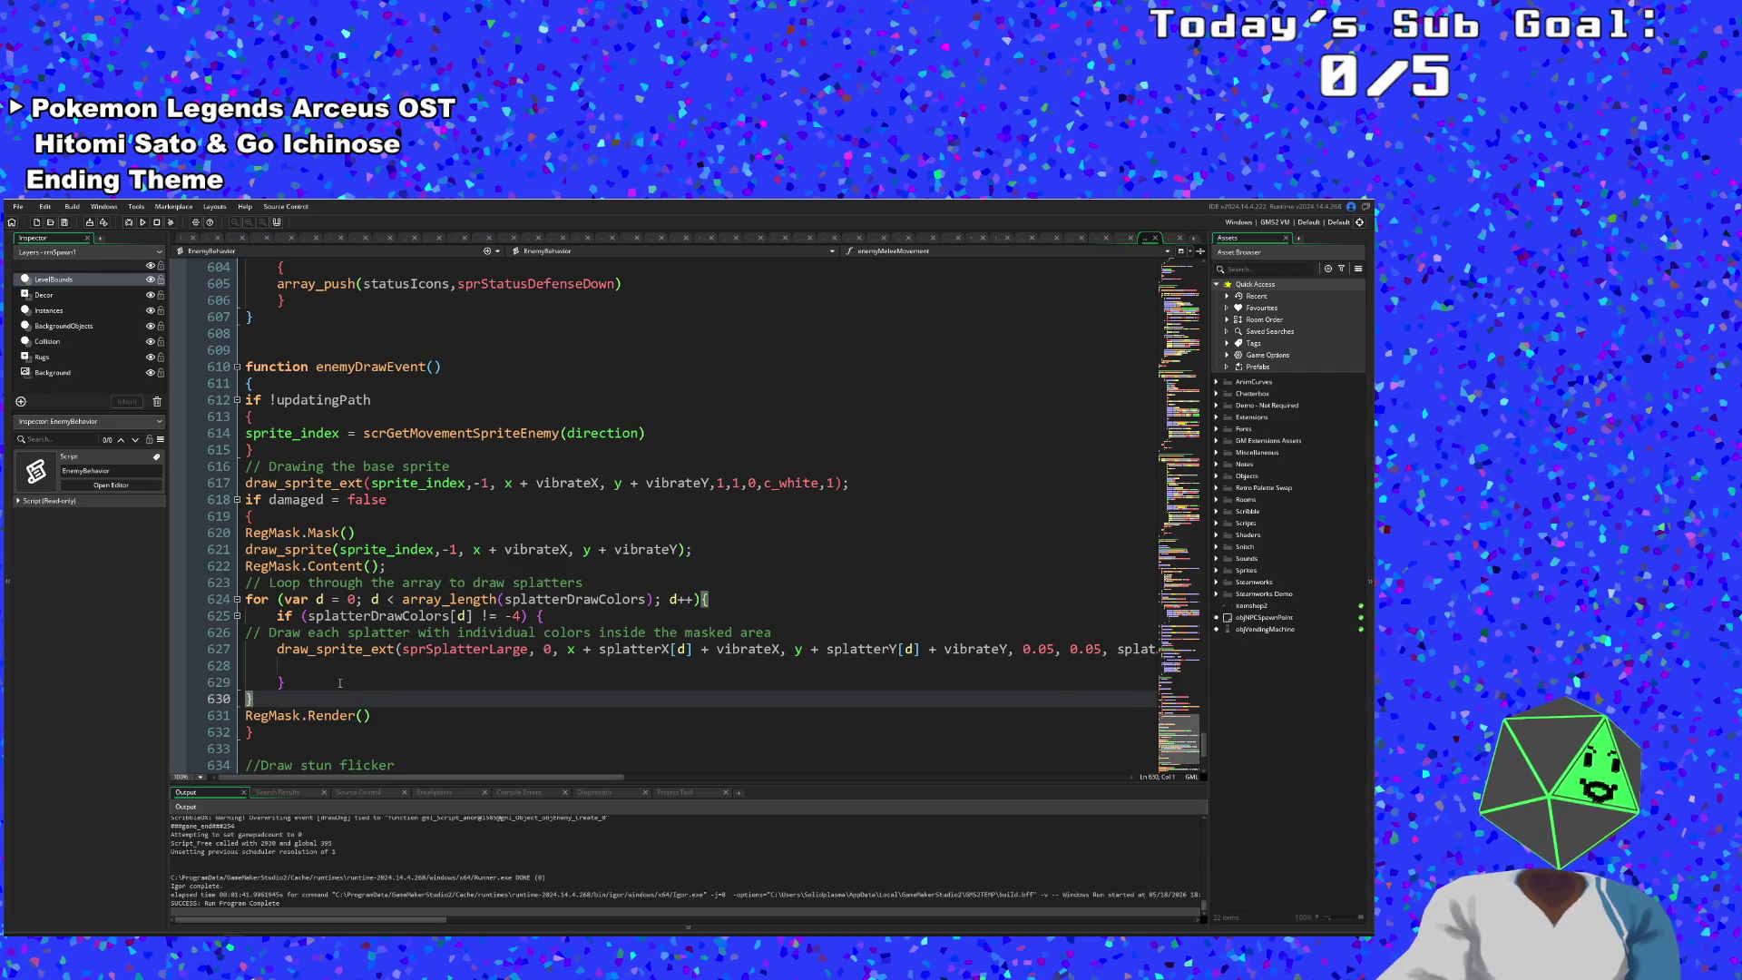
left_click(340, 682)
left_click(321, 671)
left_click(330, 682)
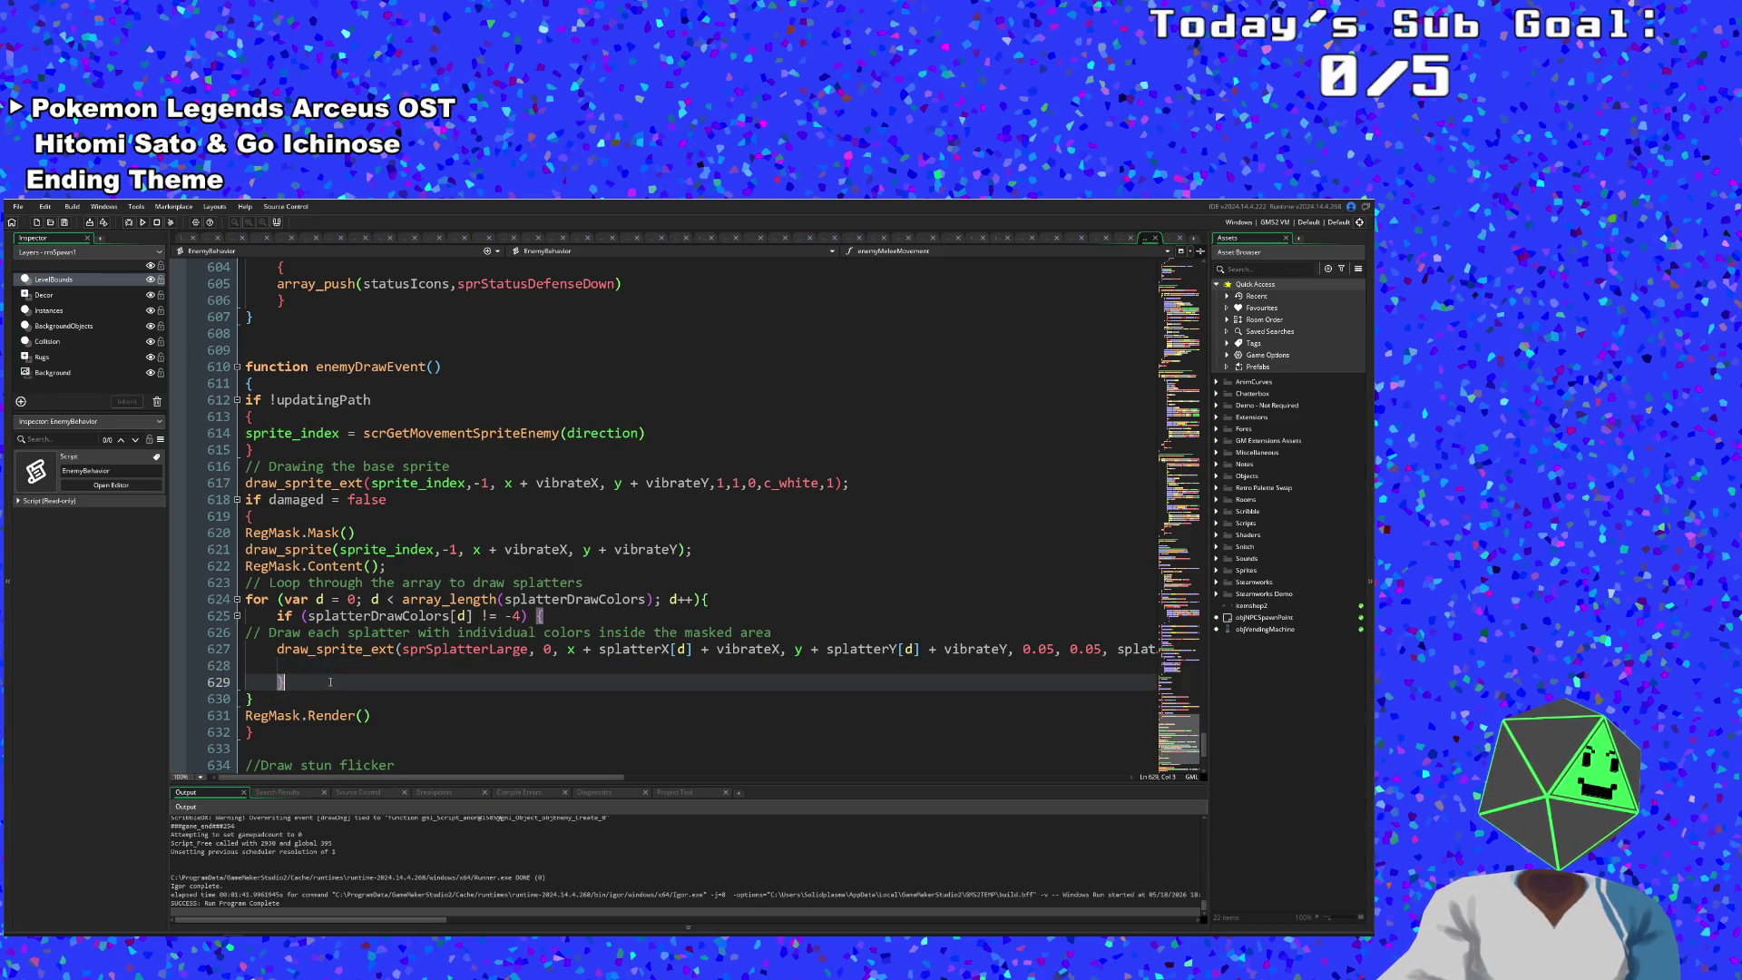
left_click(332, 599)
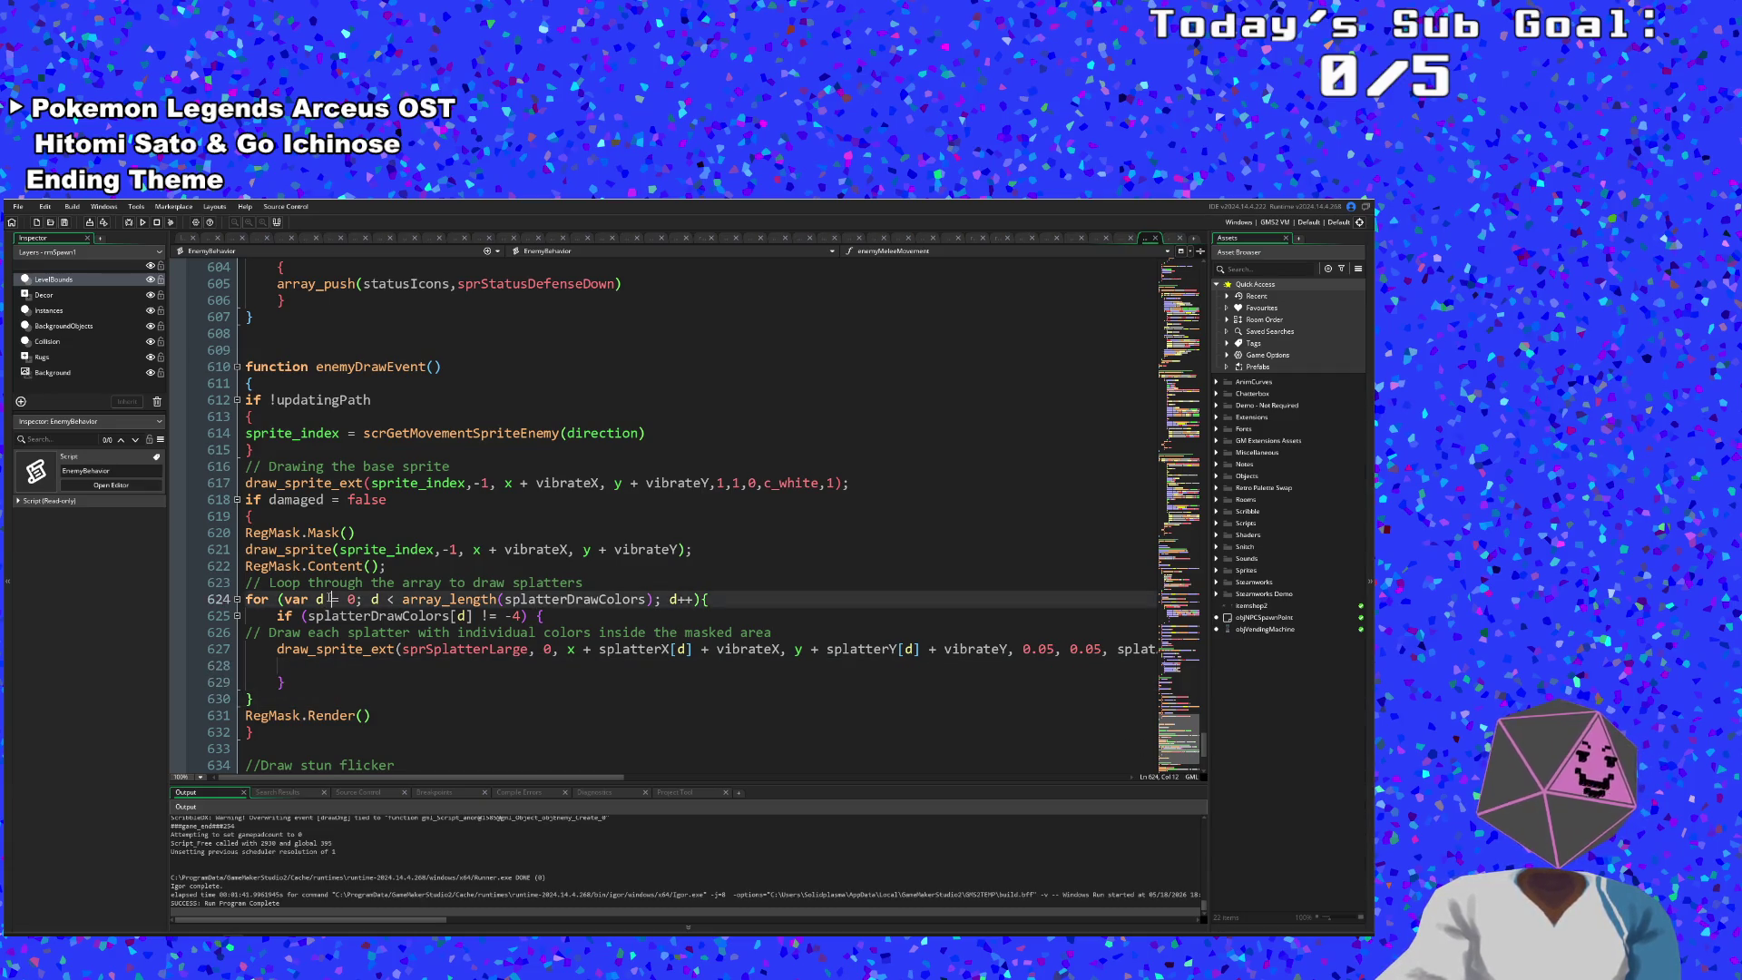
- Dismiss the file commands list and switch to the UI_Functions script
left_click(14, 206)
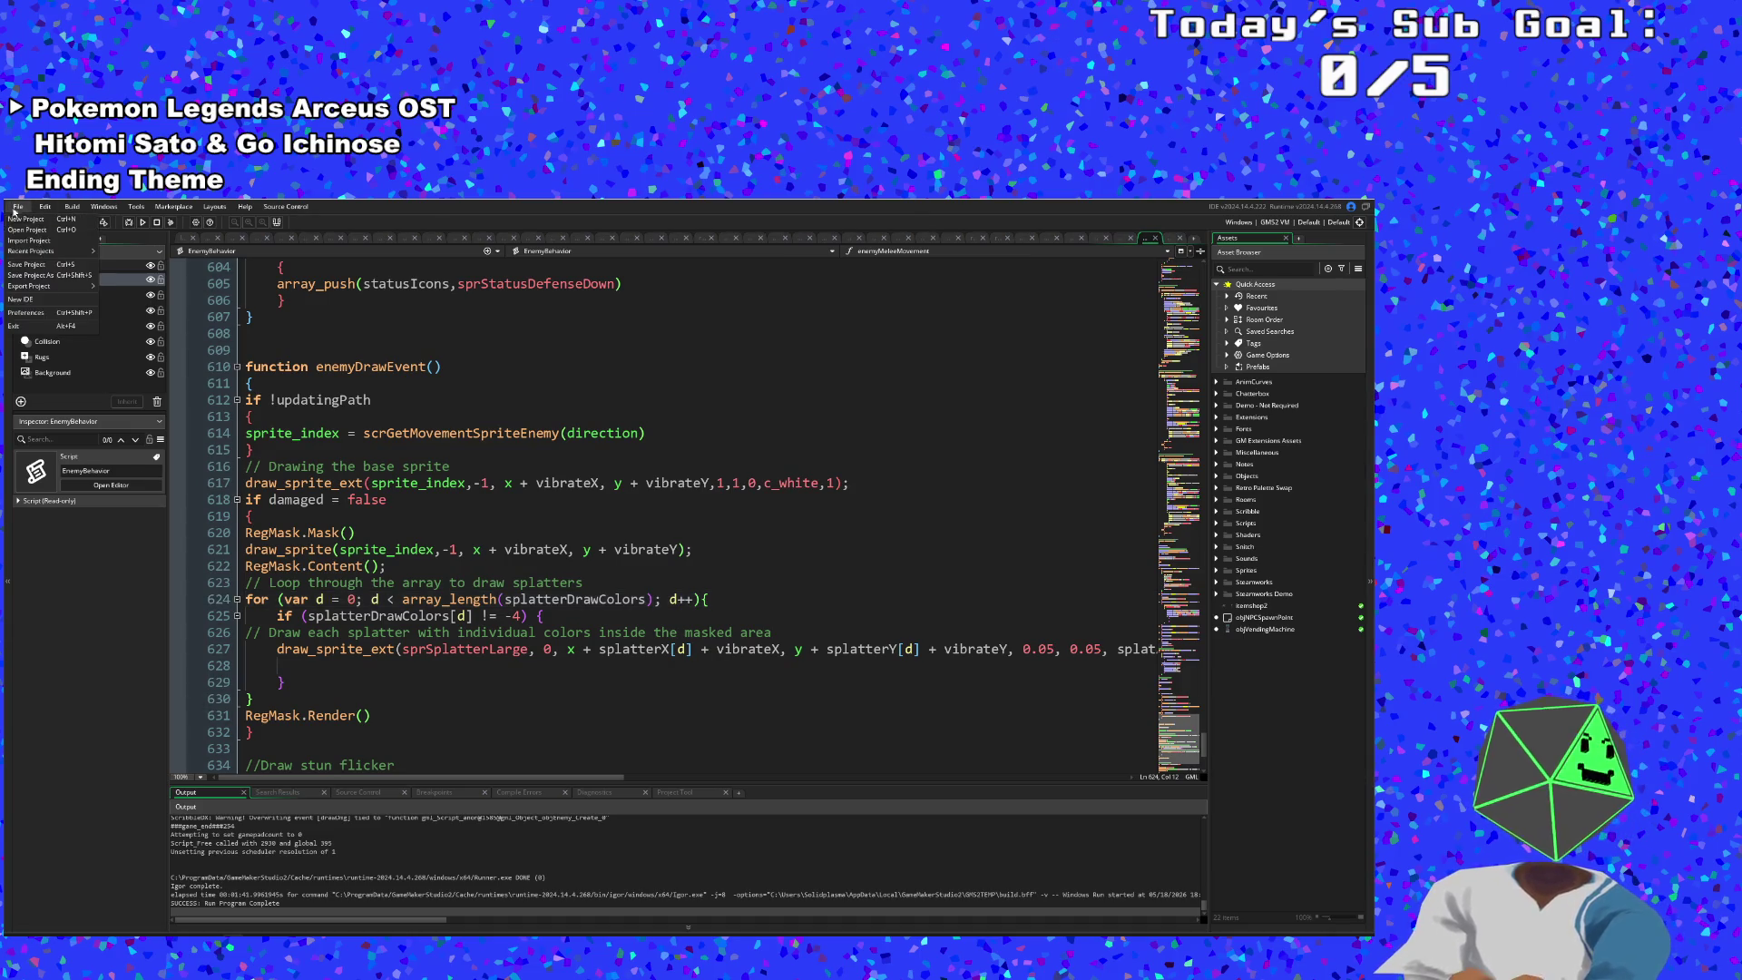
left_click(272, 516)
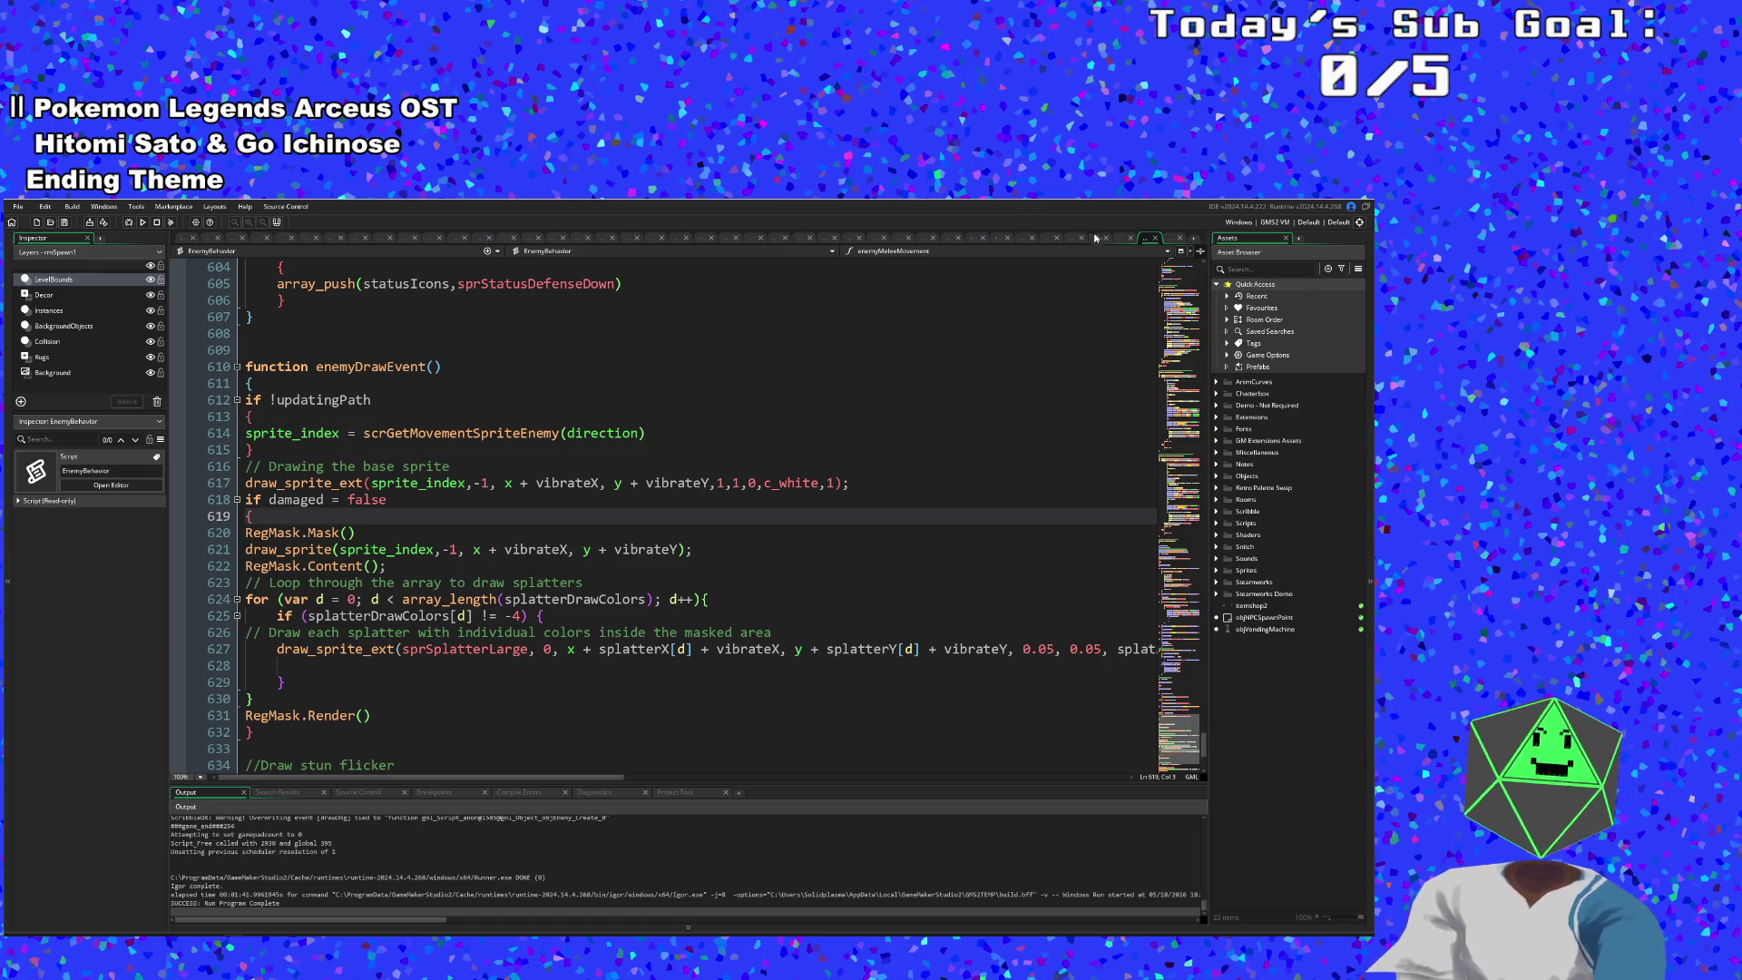
left_click(1123, 238)
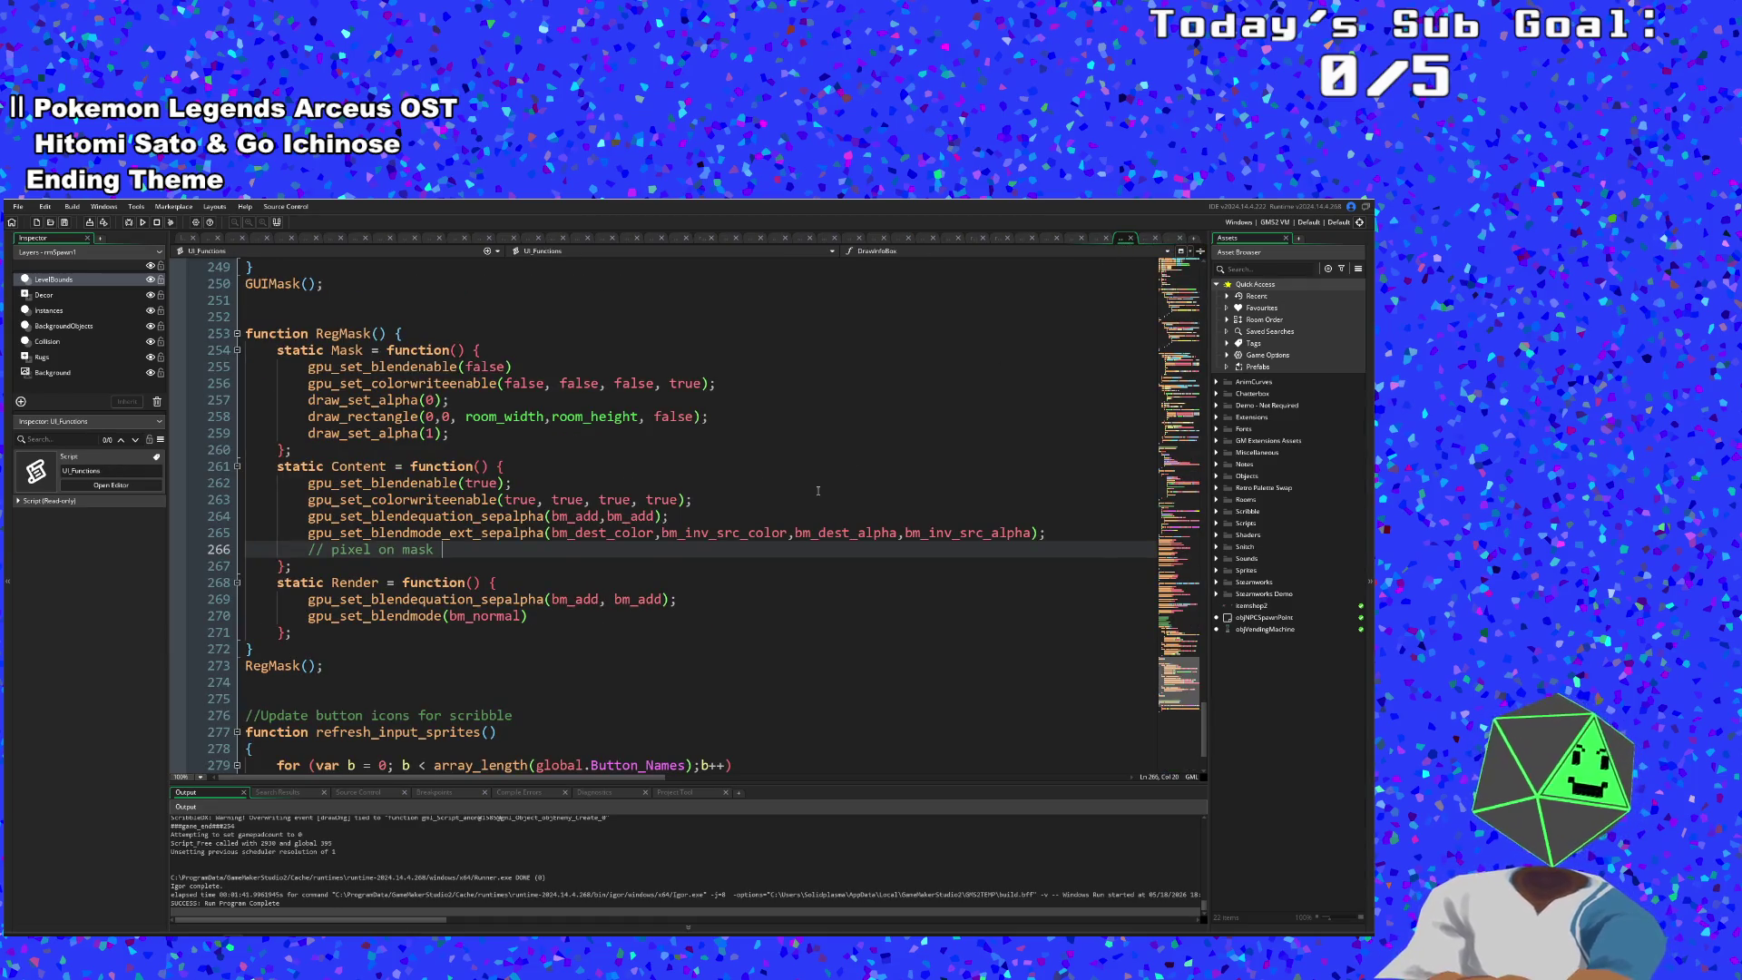
- On line 265, read the bm_inv_src_alpha and bm_dest_alpha tooltips
left_click(668, 538)
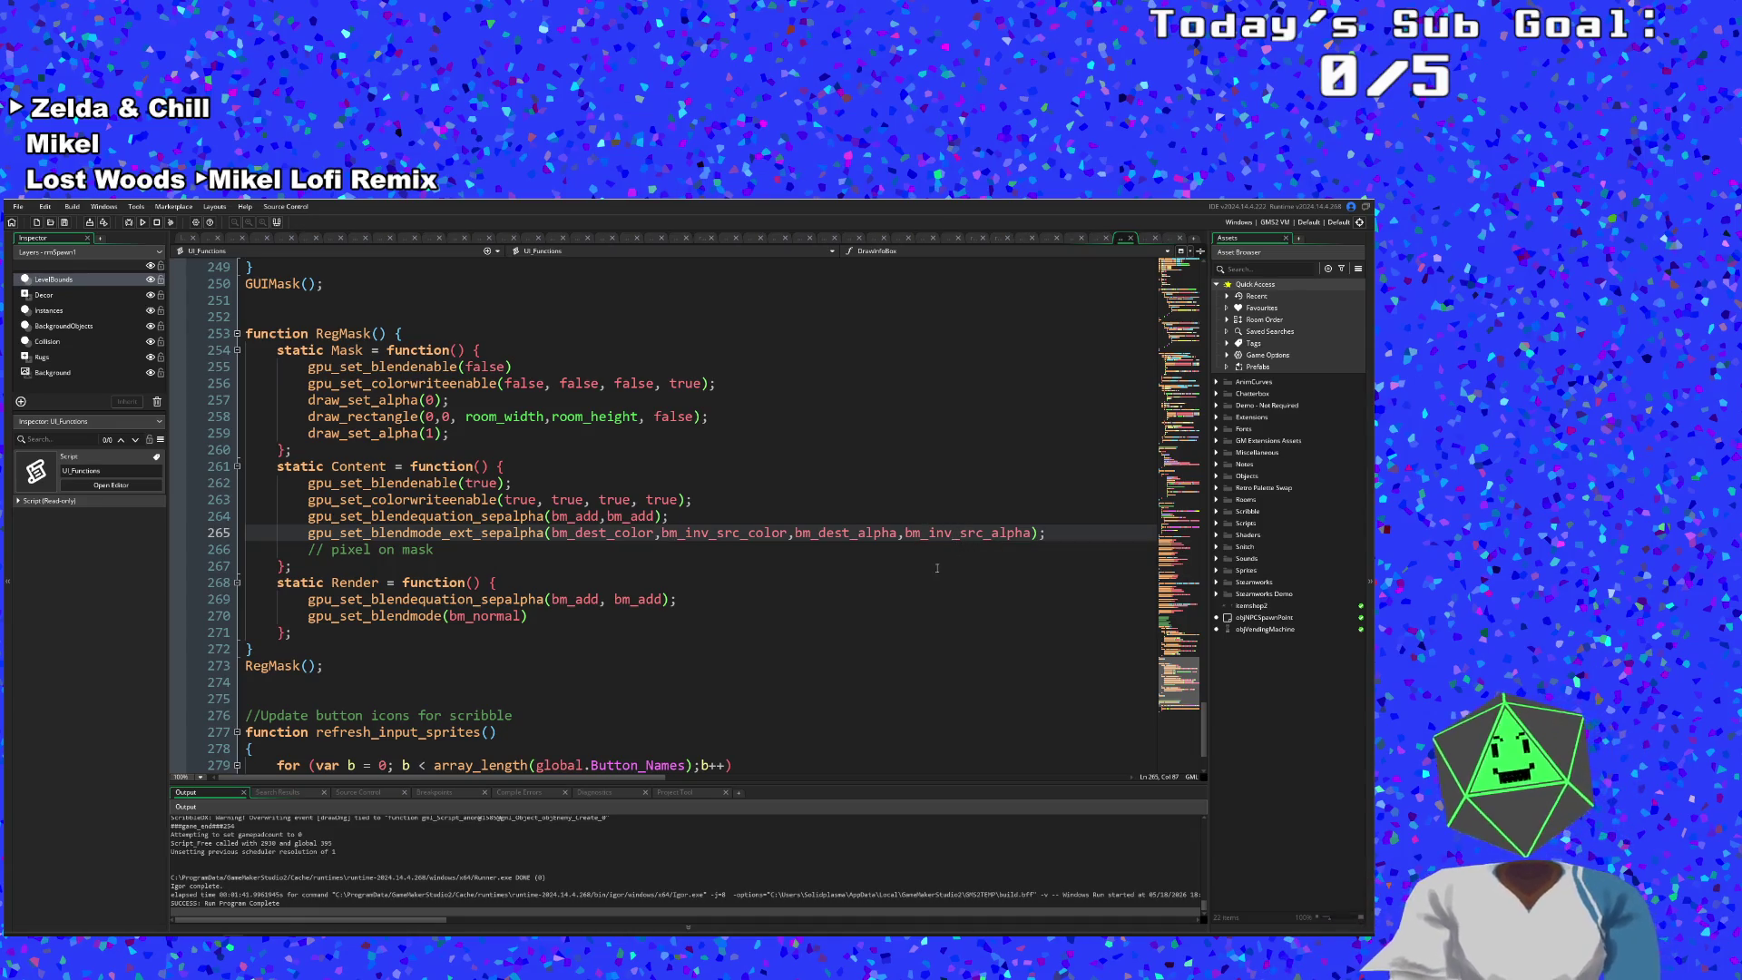
mouse_move(978, 535)
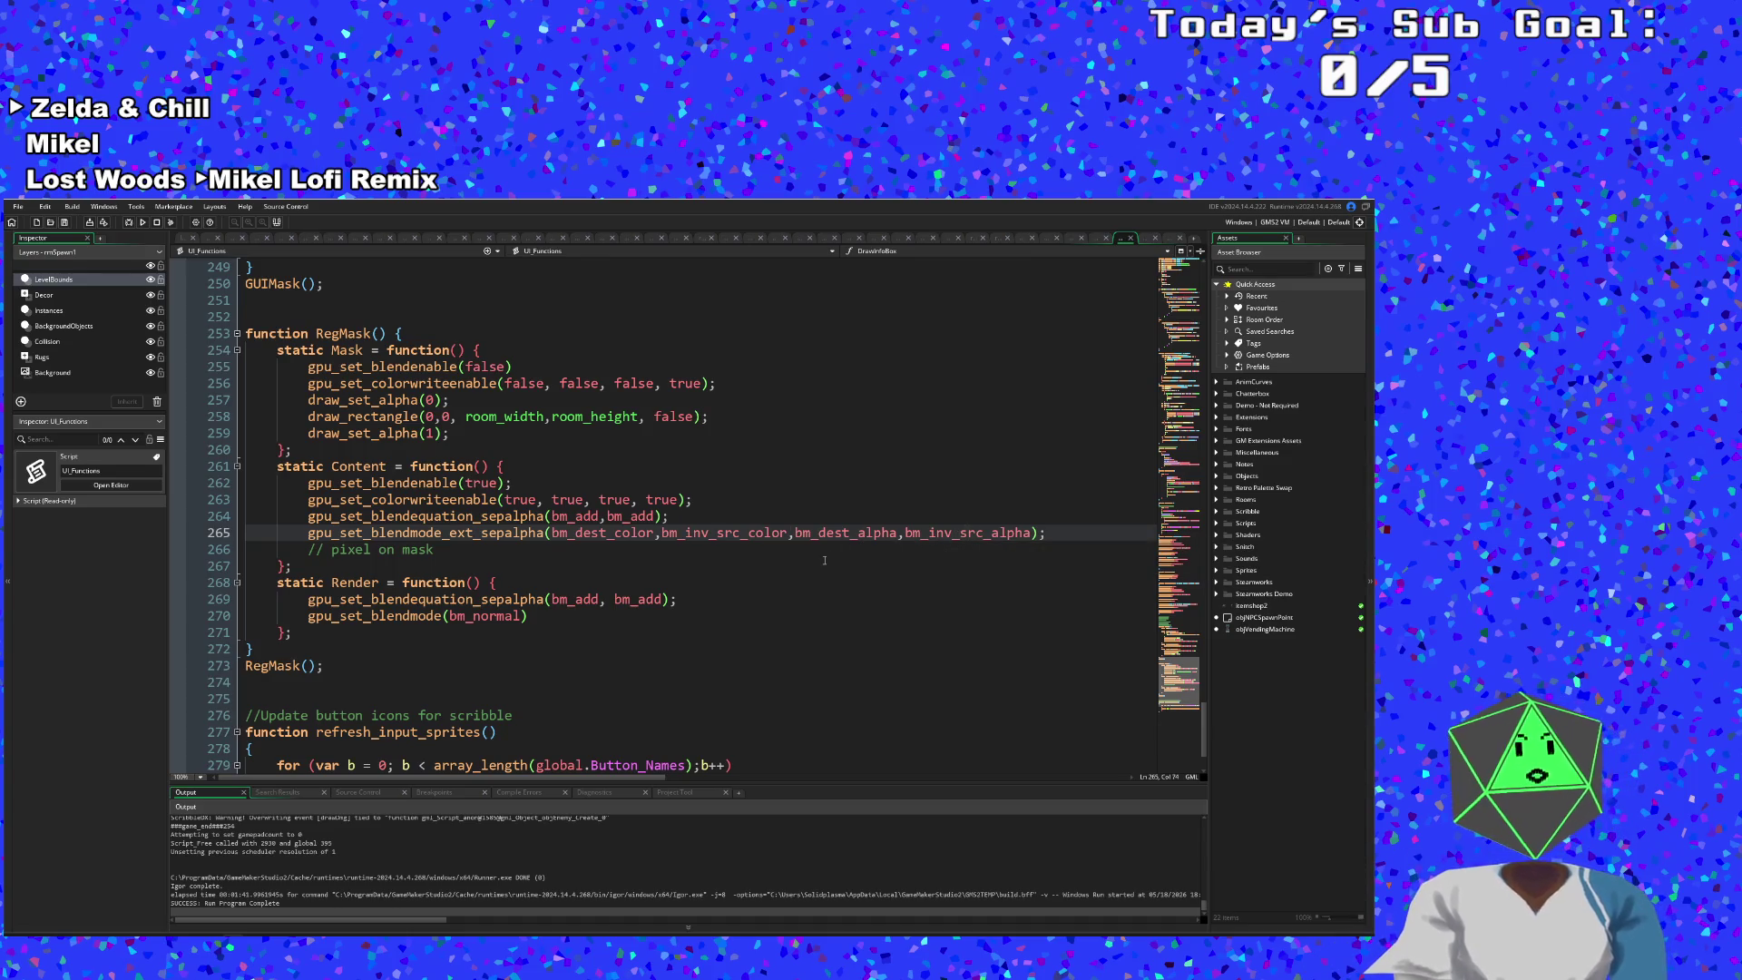
mouse_move(835, 540)
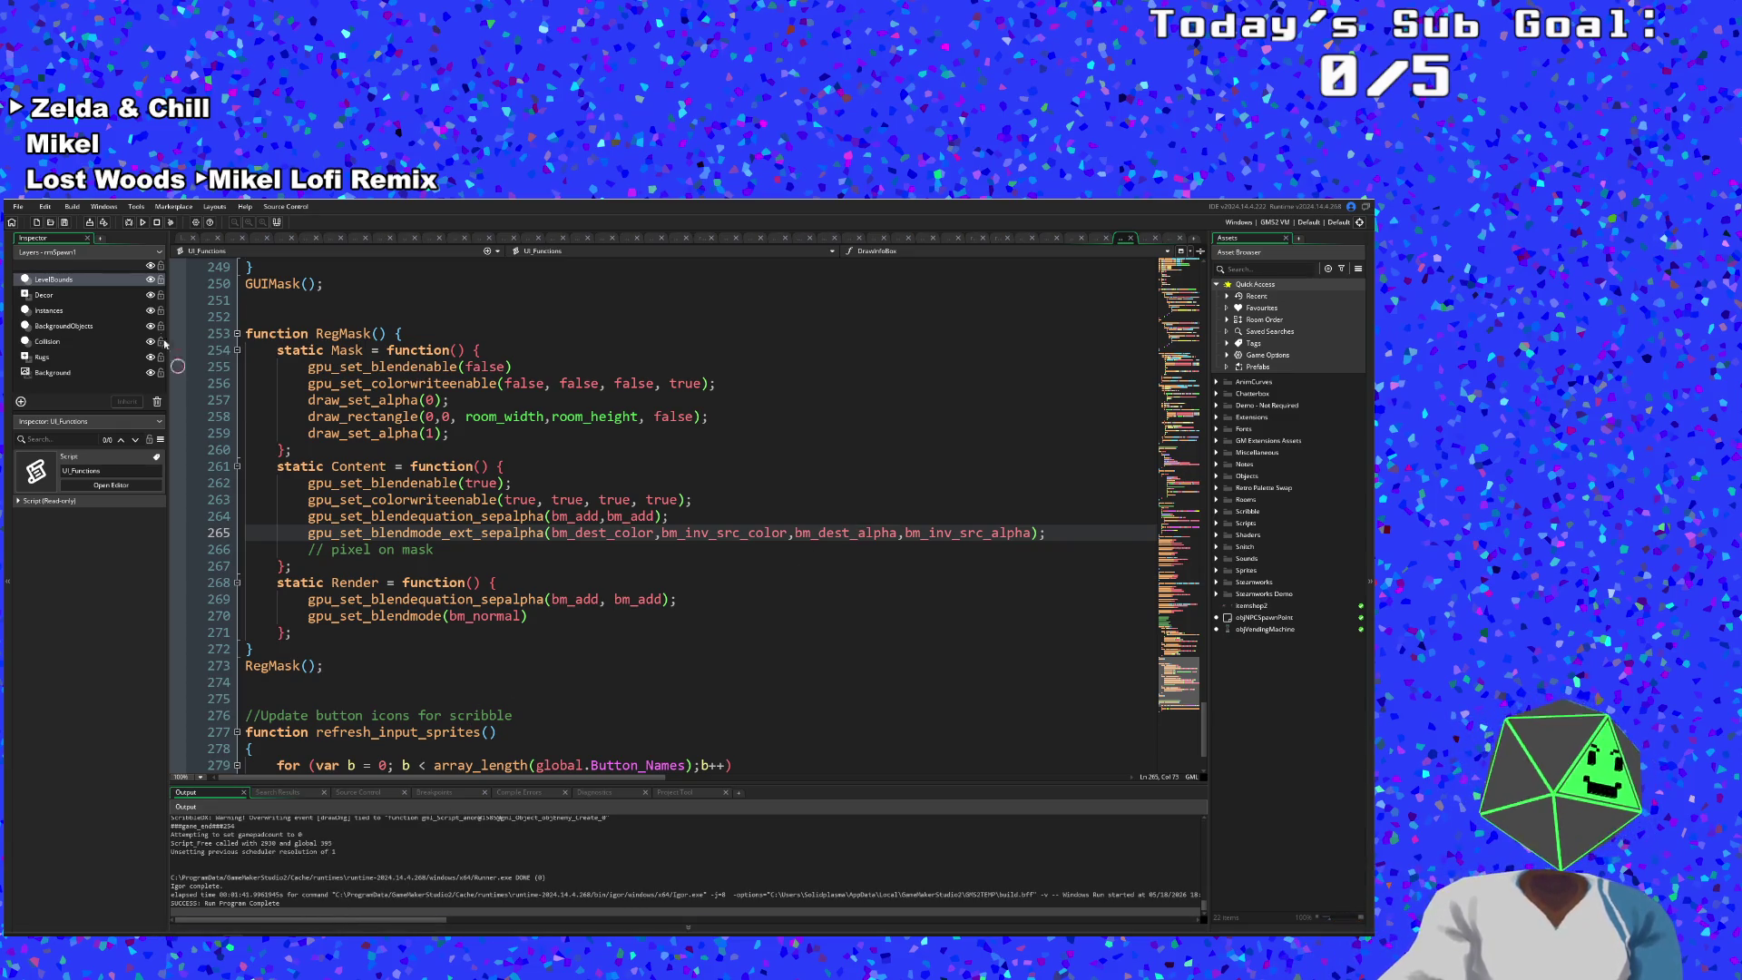
key("alt+Tab")
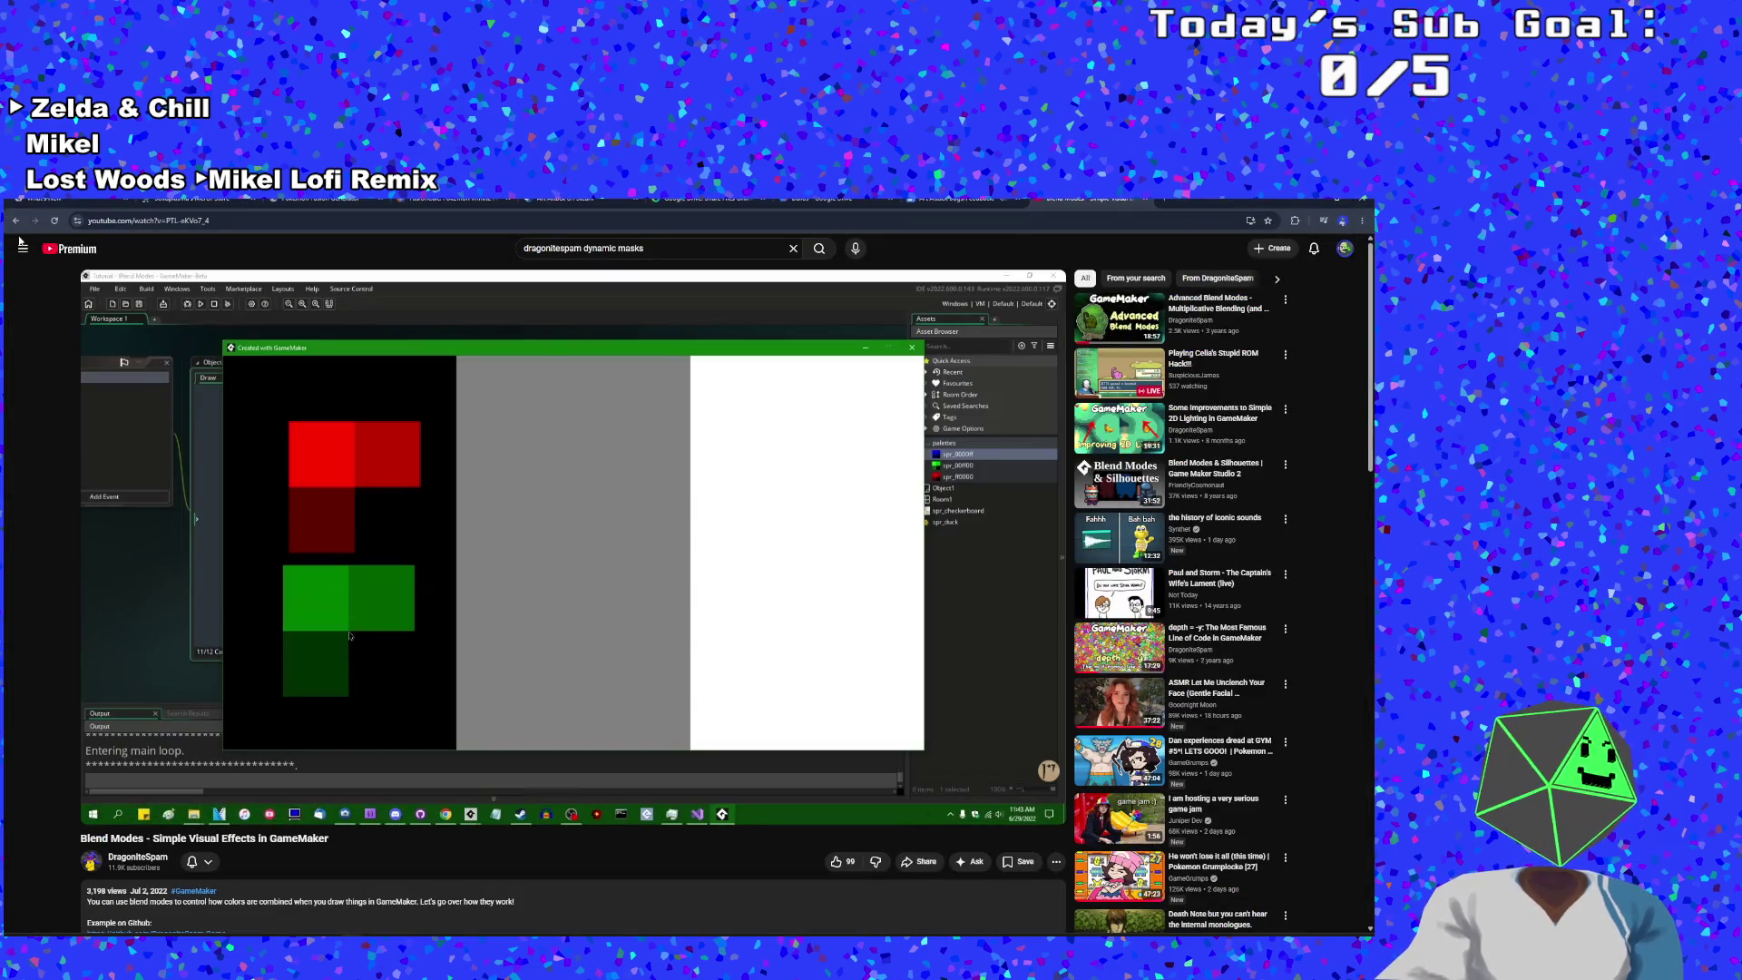
left_click(15, 222)
left_click(16, 222)
left_click(15, 222)
left_click(15, 222)
left_click(16, 222)
left_click(35, 221)
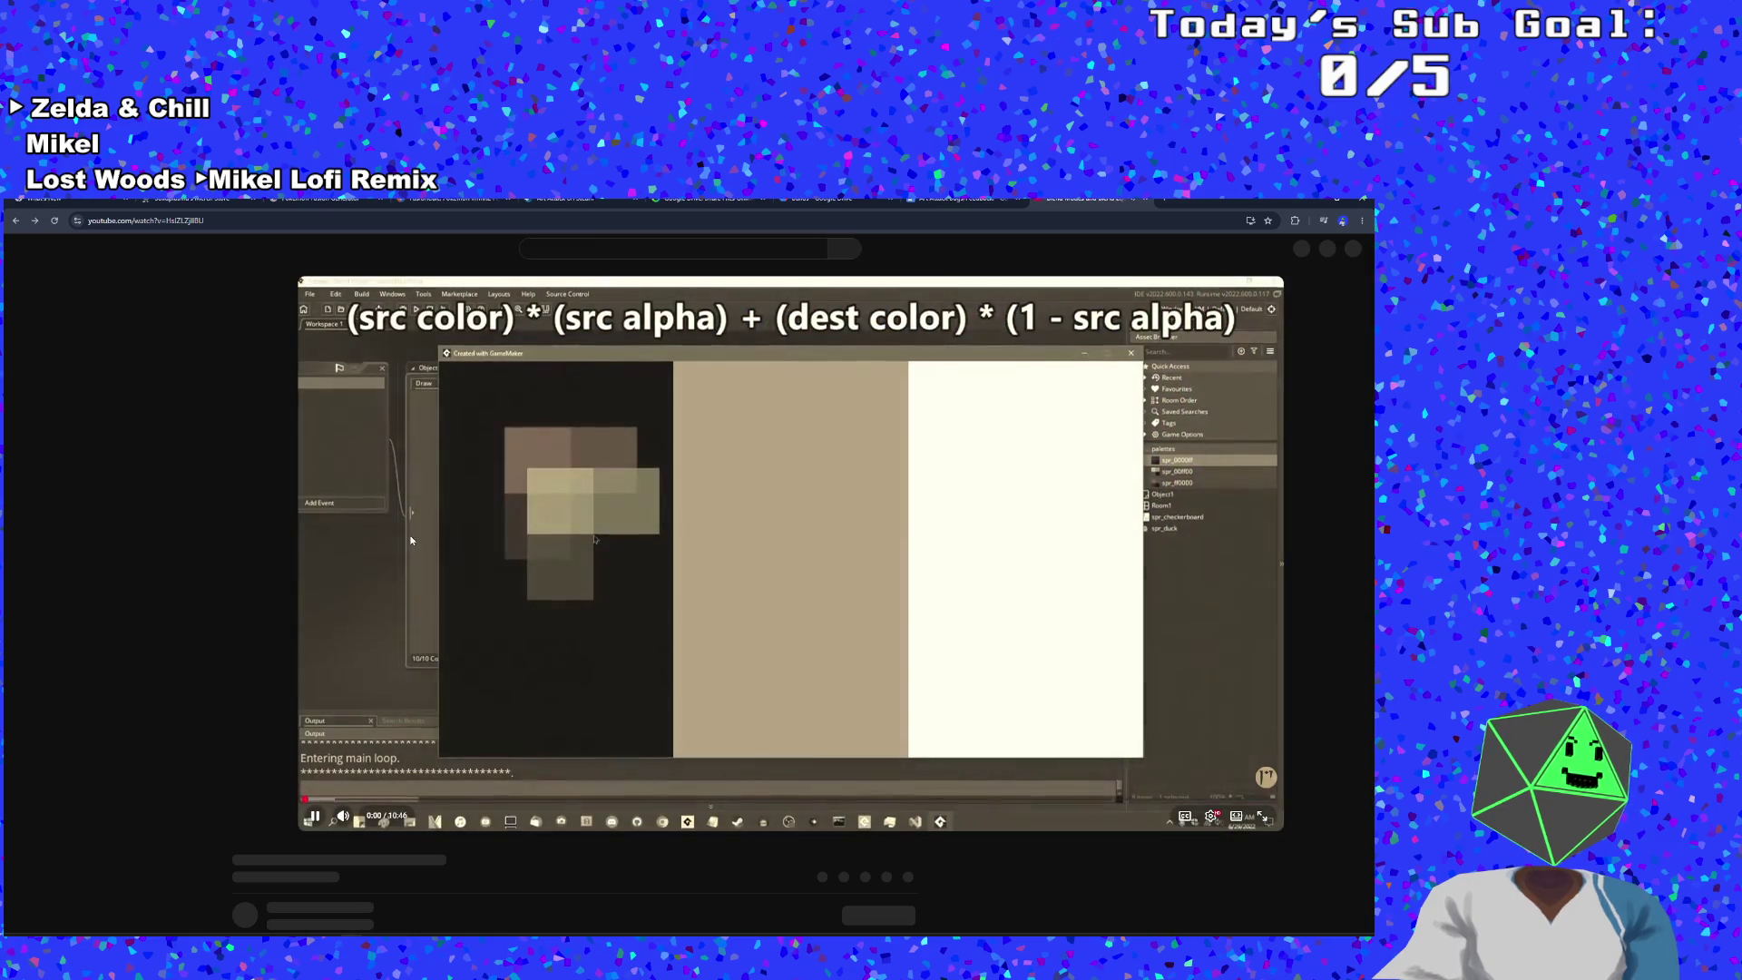
left_click(411, 543)
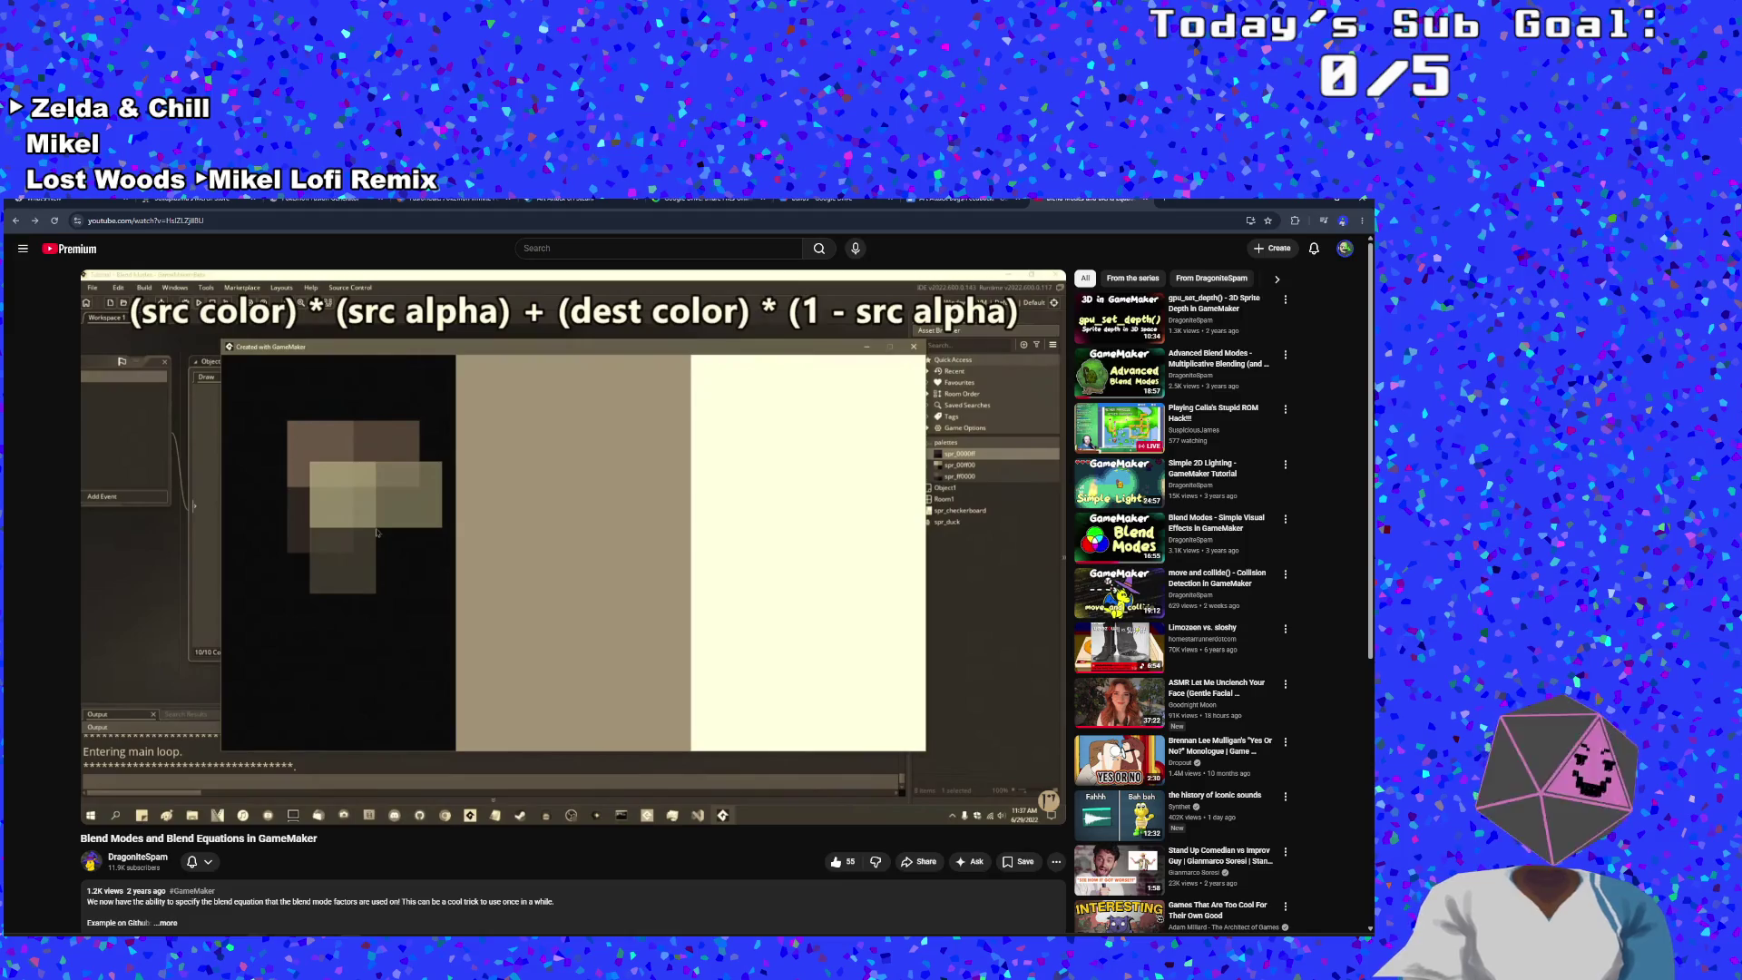
mouse_move(332, 664)
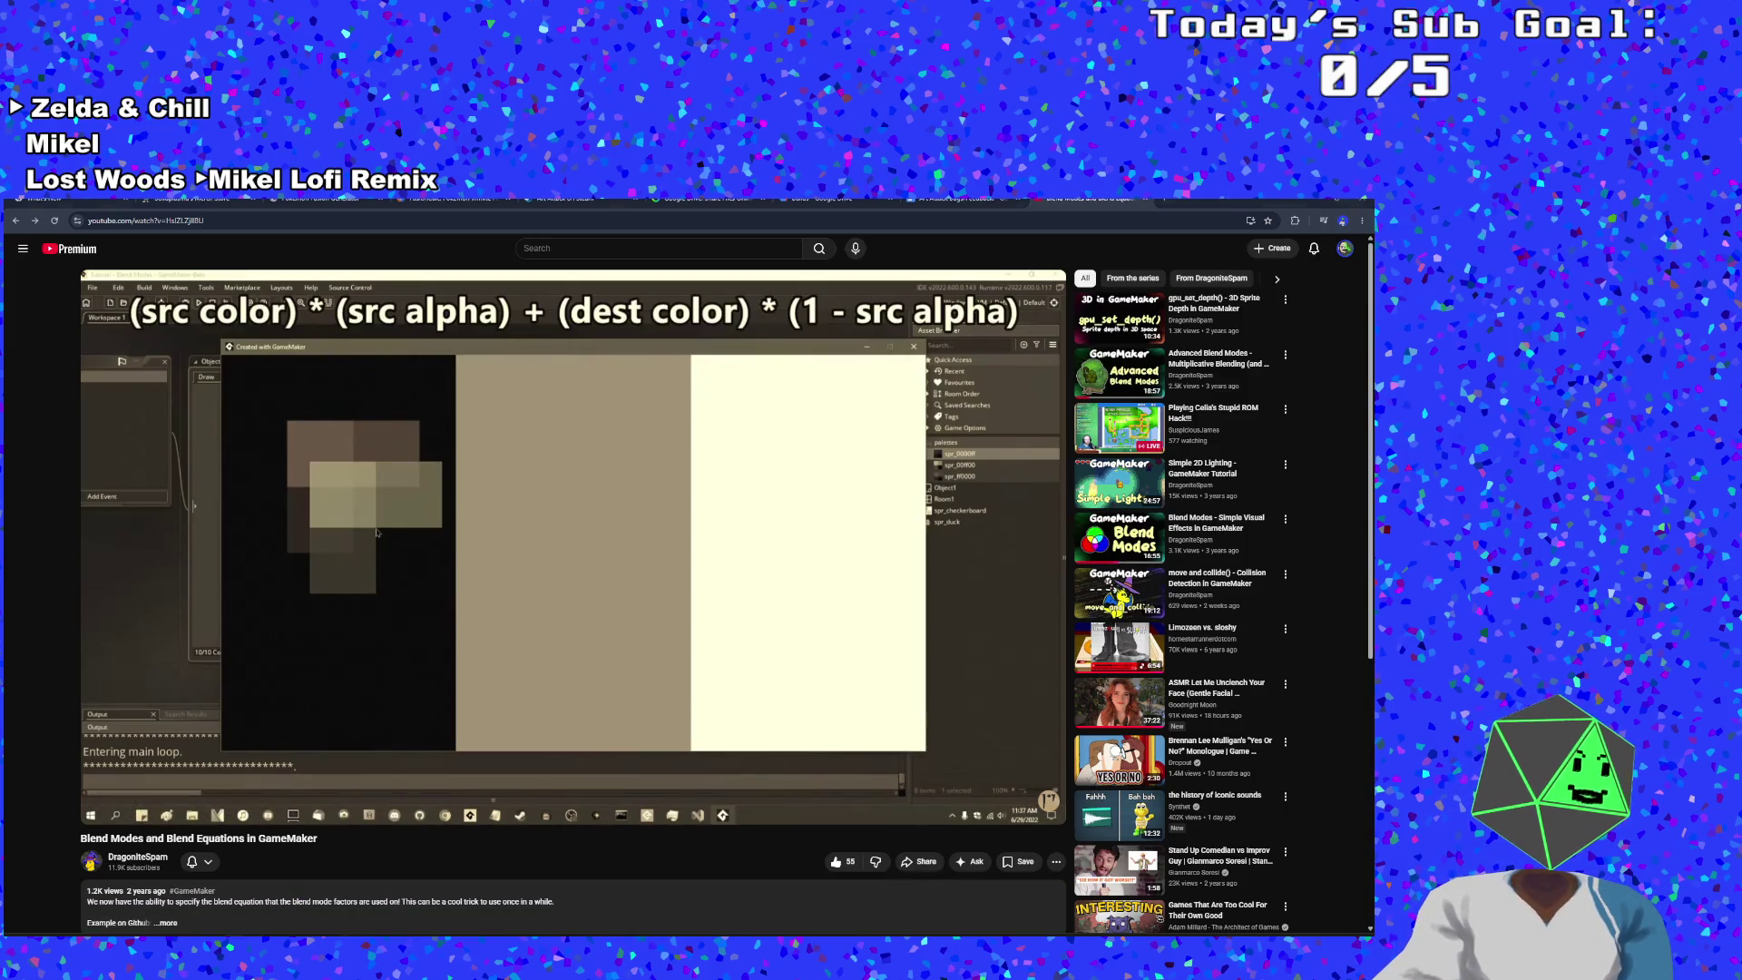
key("alt+Tab")
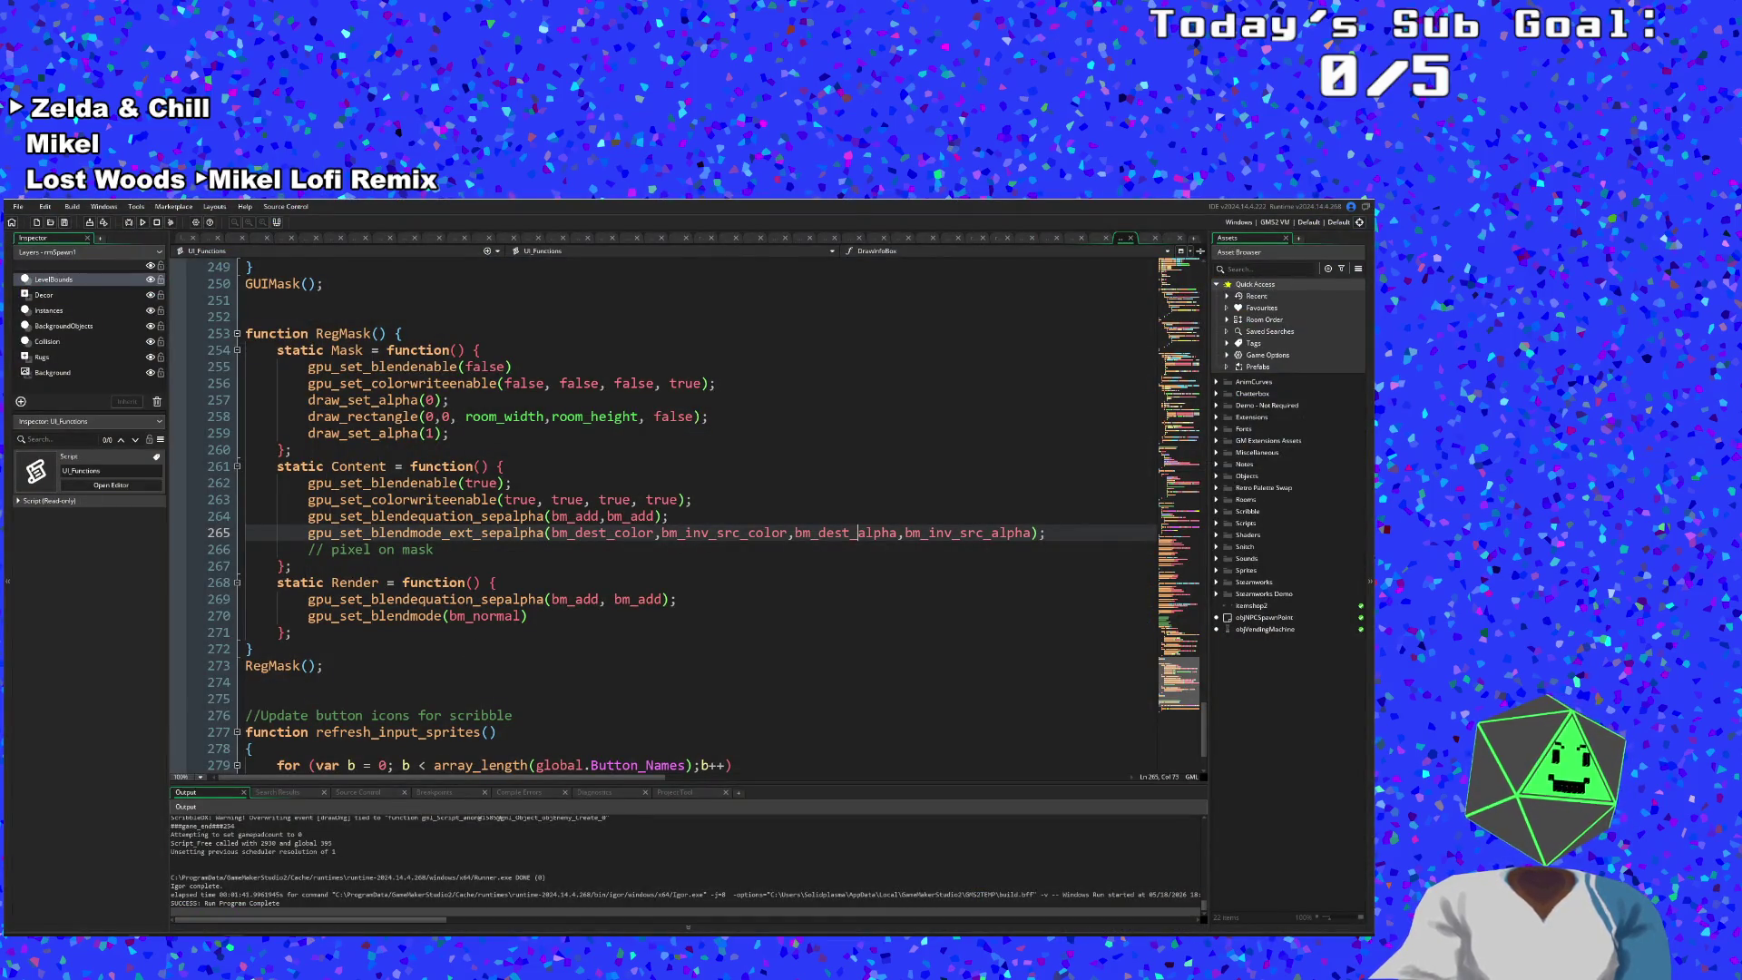
- Change line 265's first factor from bm_dest_color to bm_src_color, checking the tutorial video
mouse_move(125, 938)
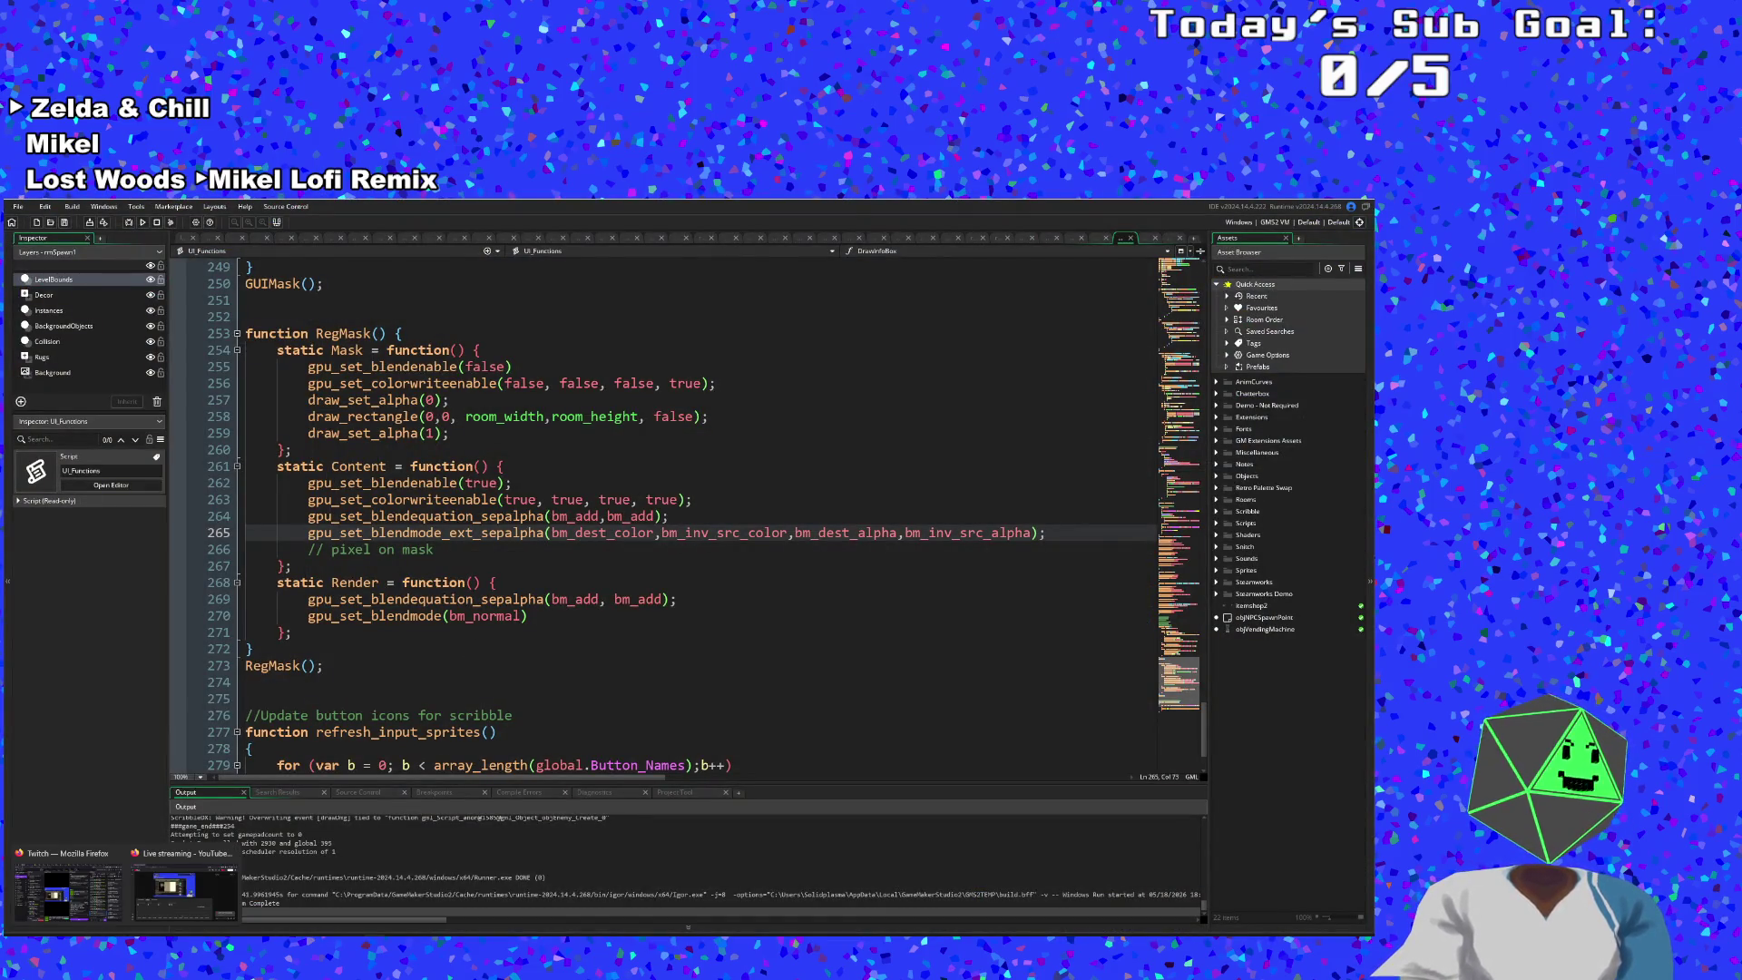
key("alt+Tab")
key("alt+Tab")
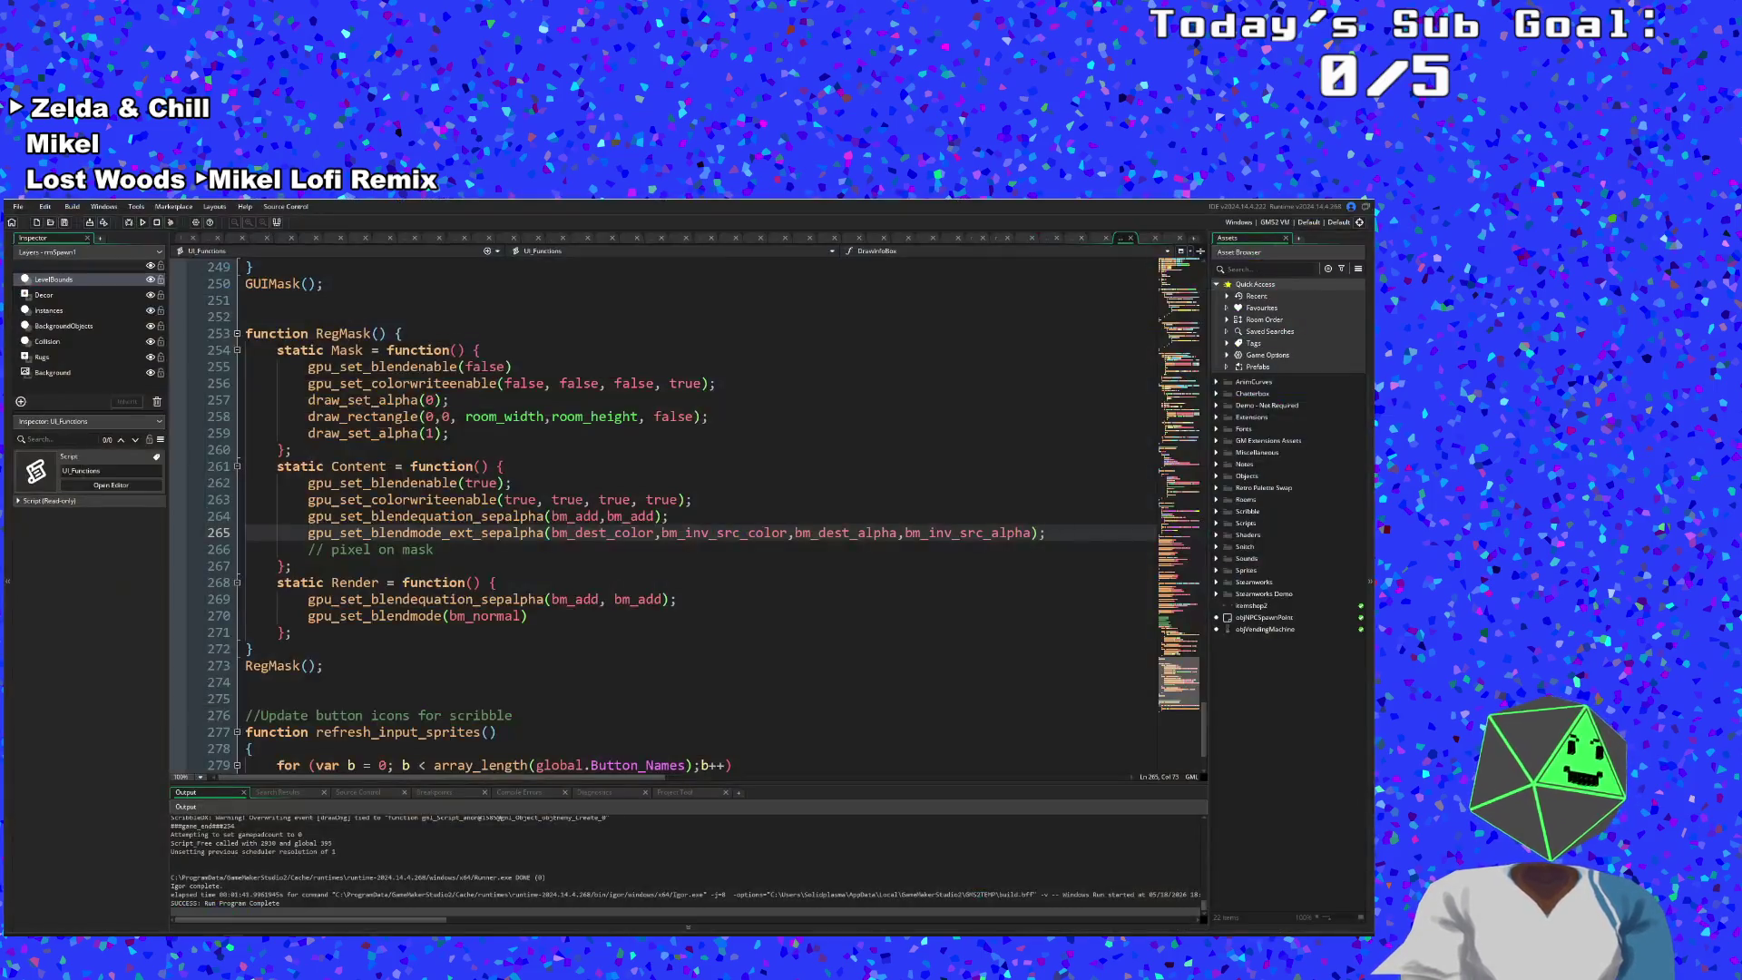
left_click(606, 534)
key("ctrl+shift+Left")
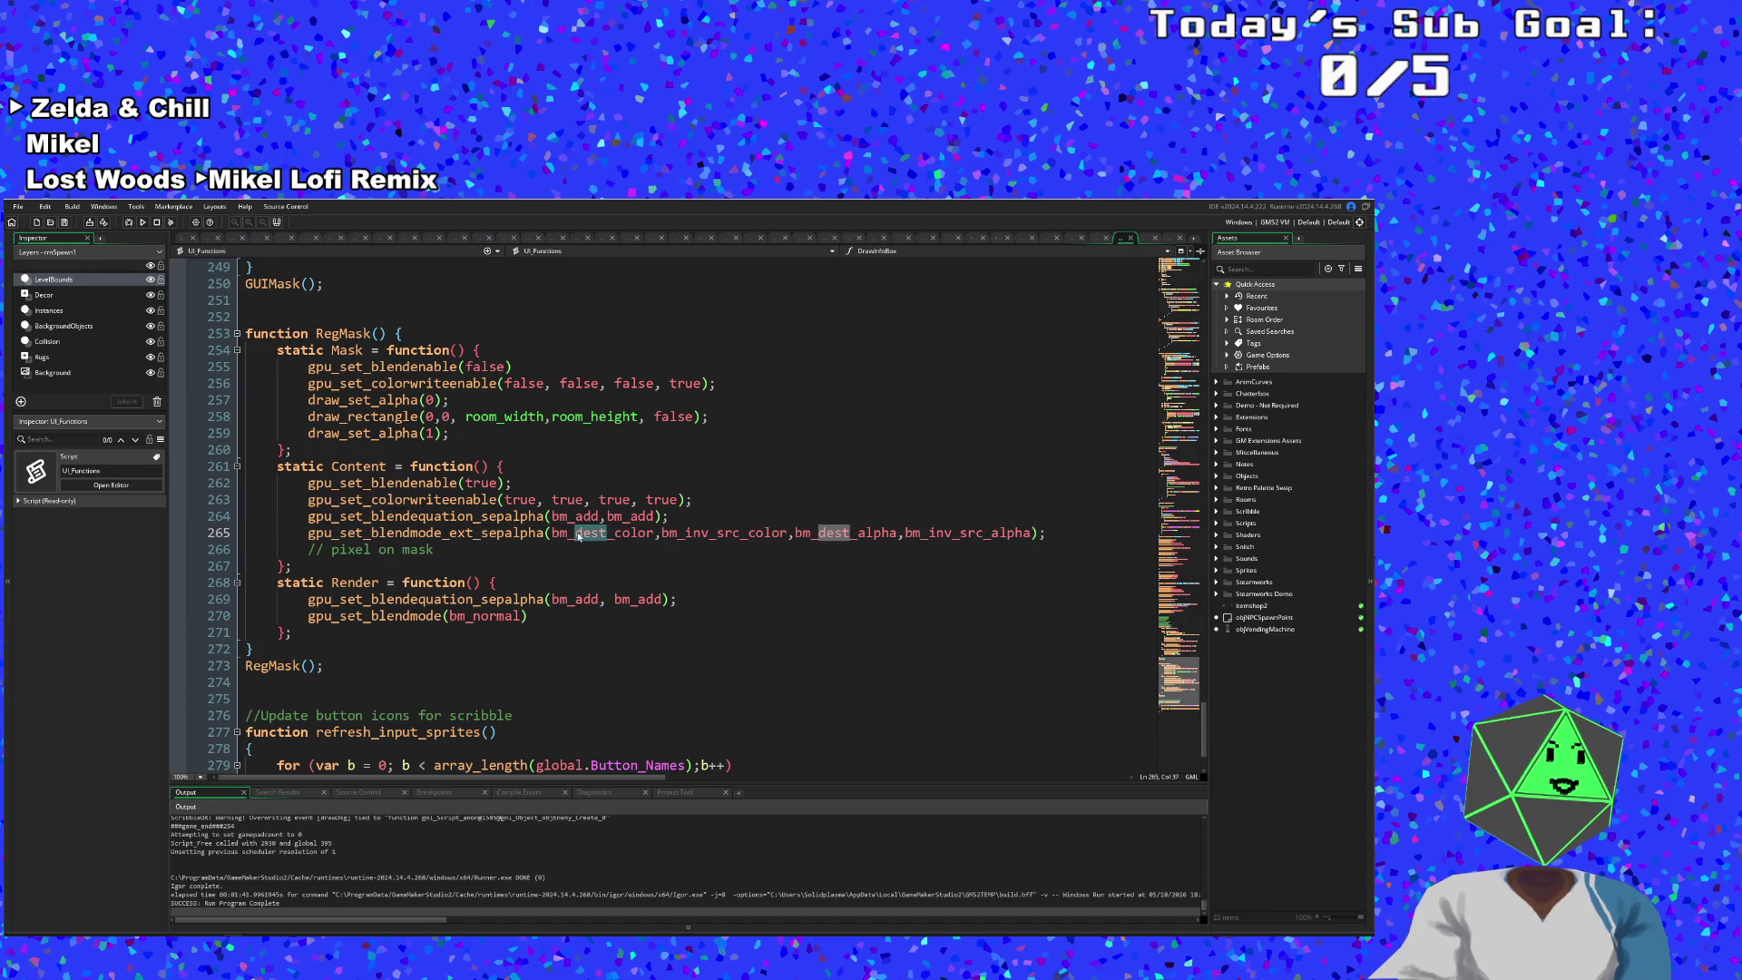
type("source")
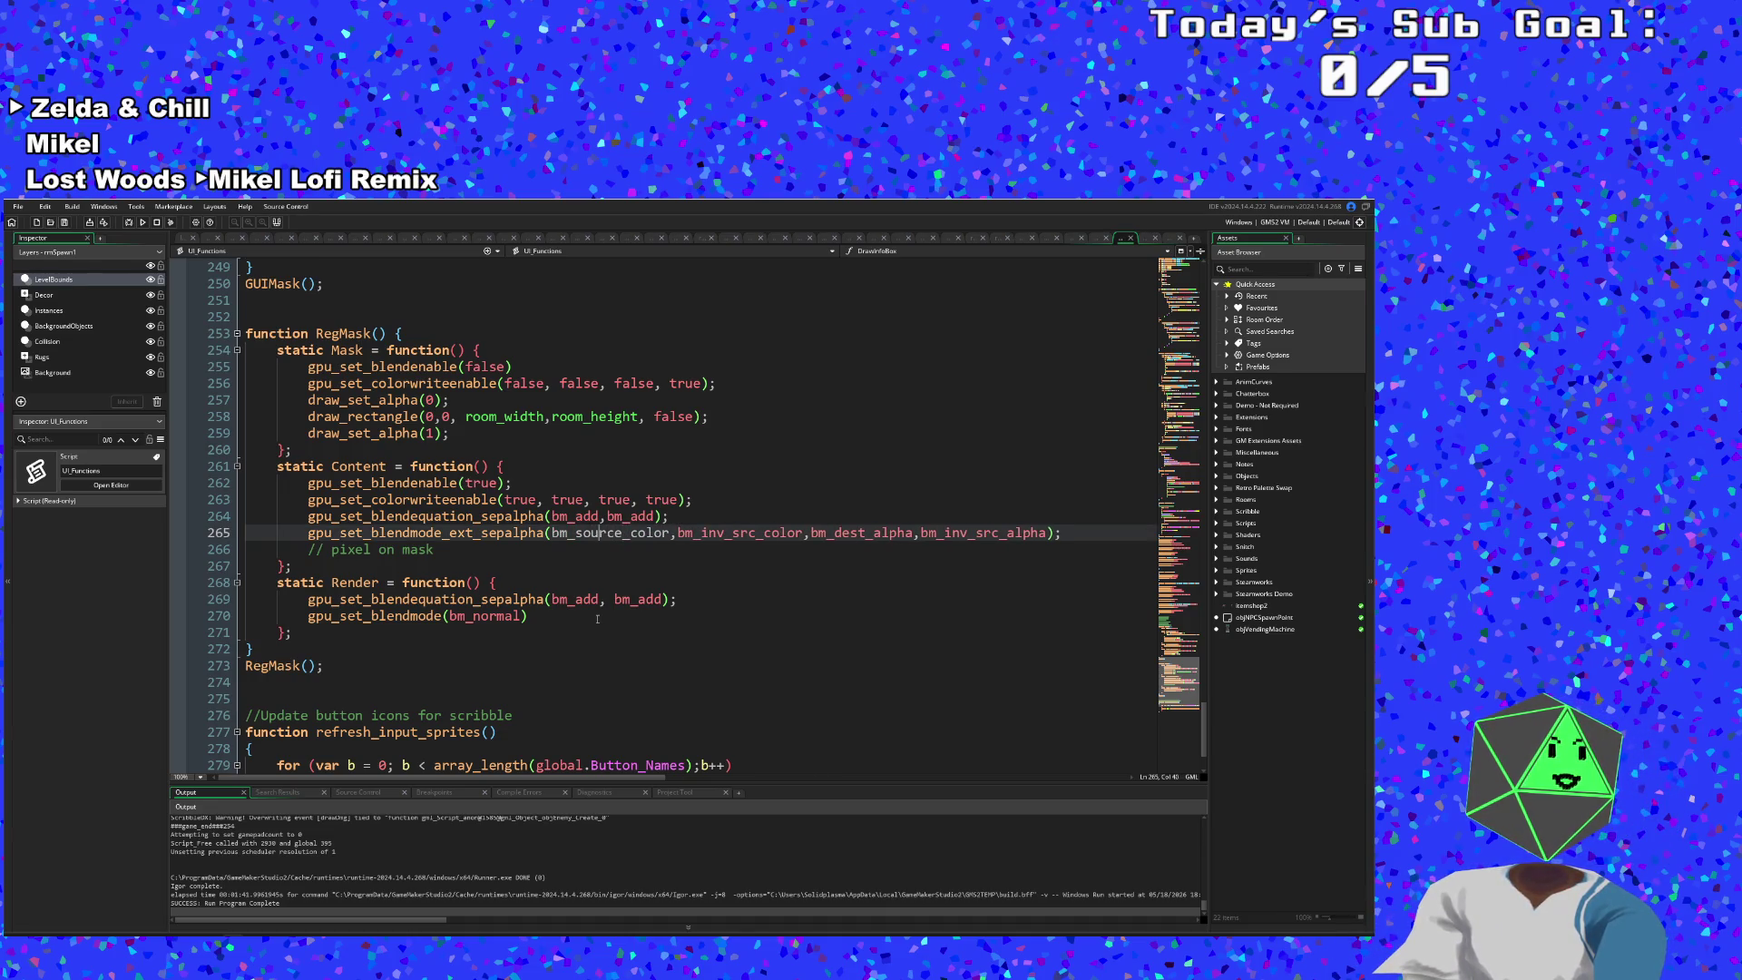
key("Delete")
key("BackSpace")
key("BackSpace")
key("BackSpace")
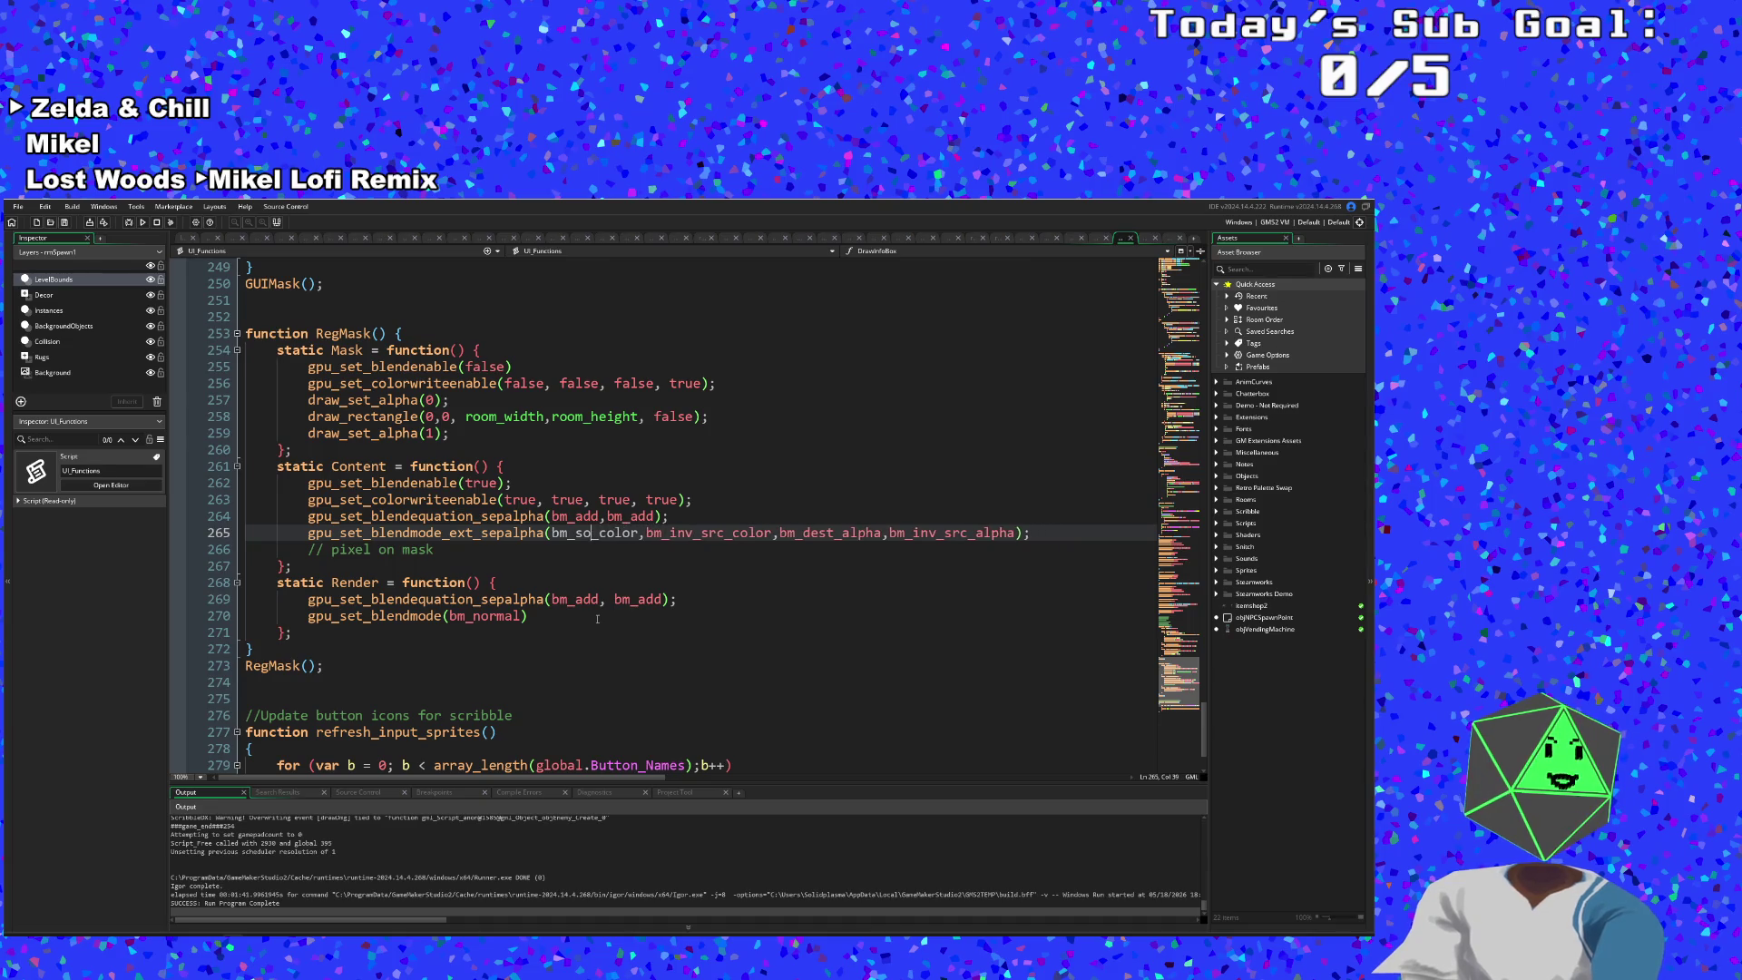
type("rc")
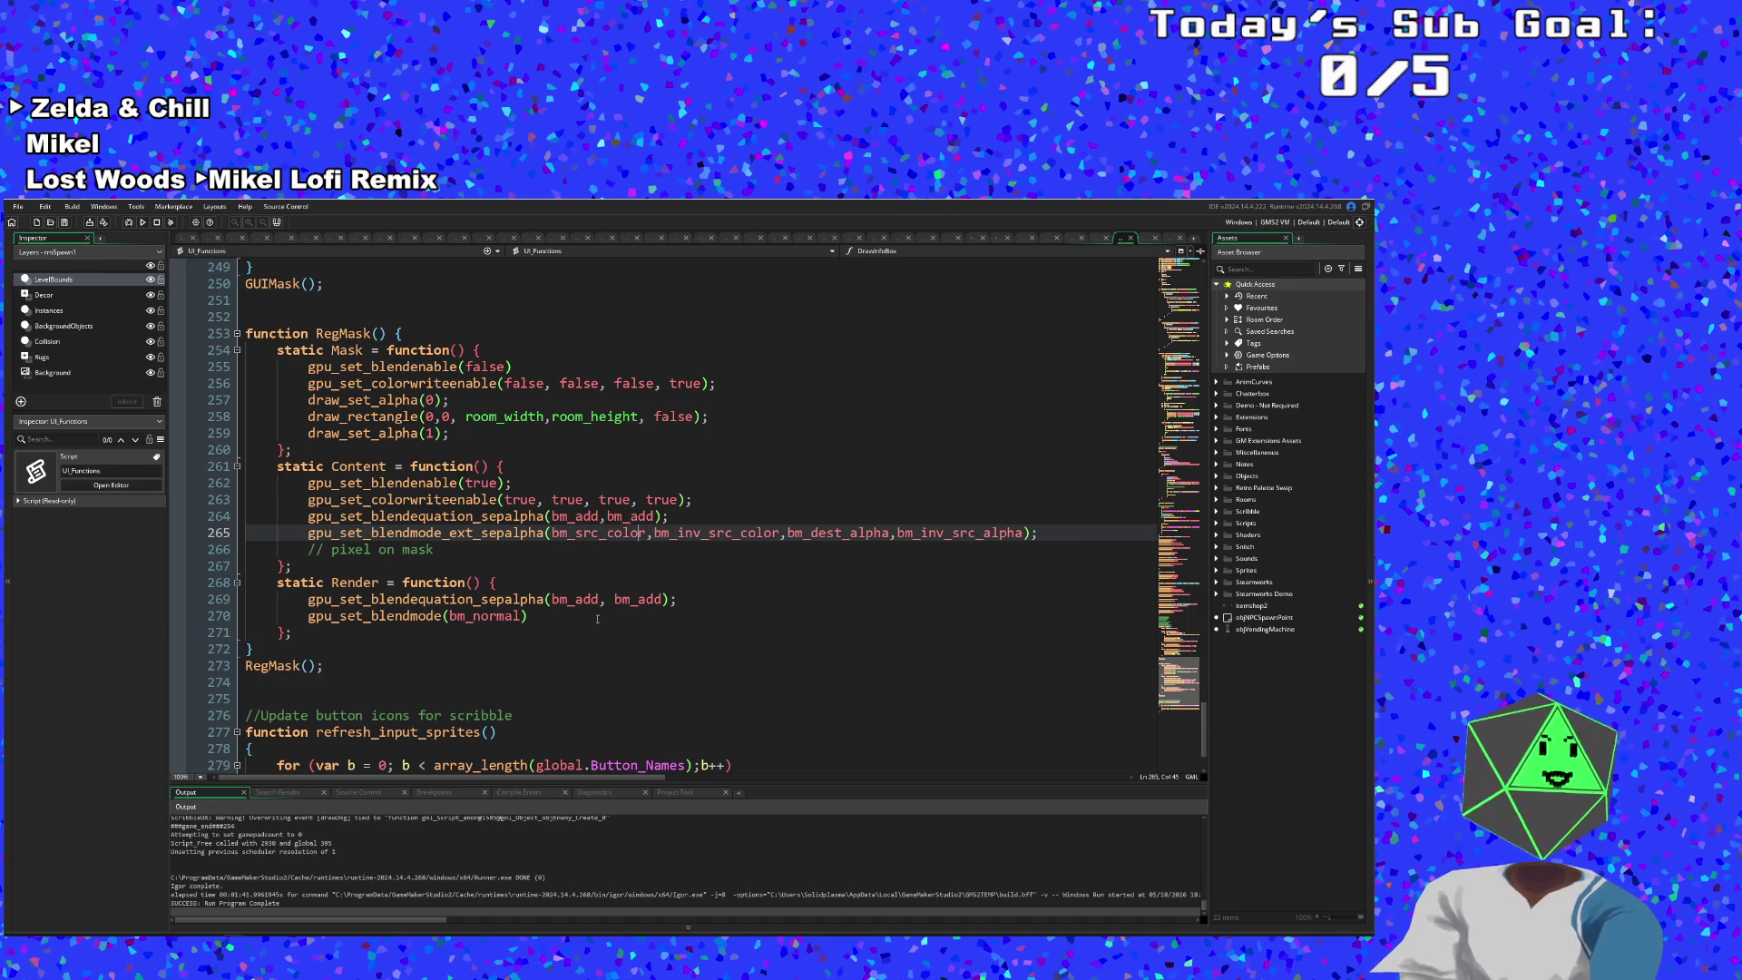
key("alt+Tab")
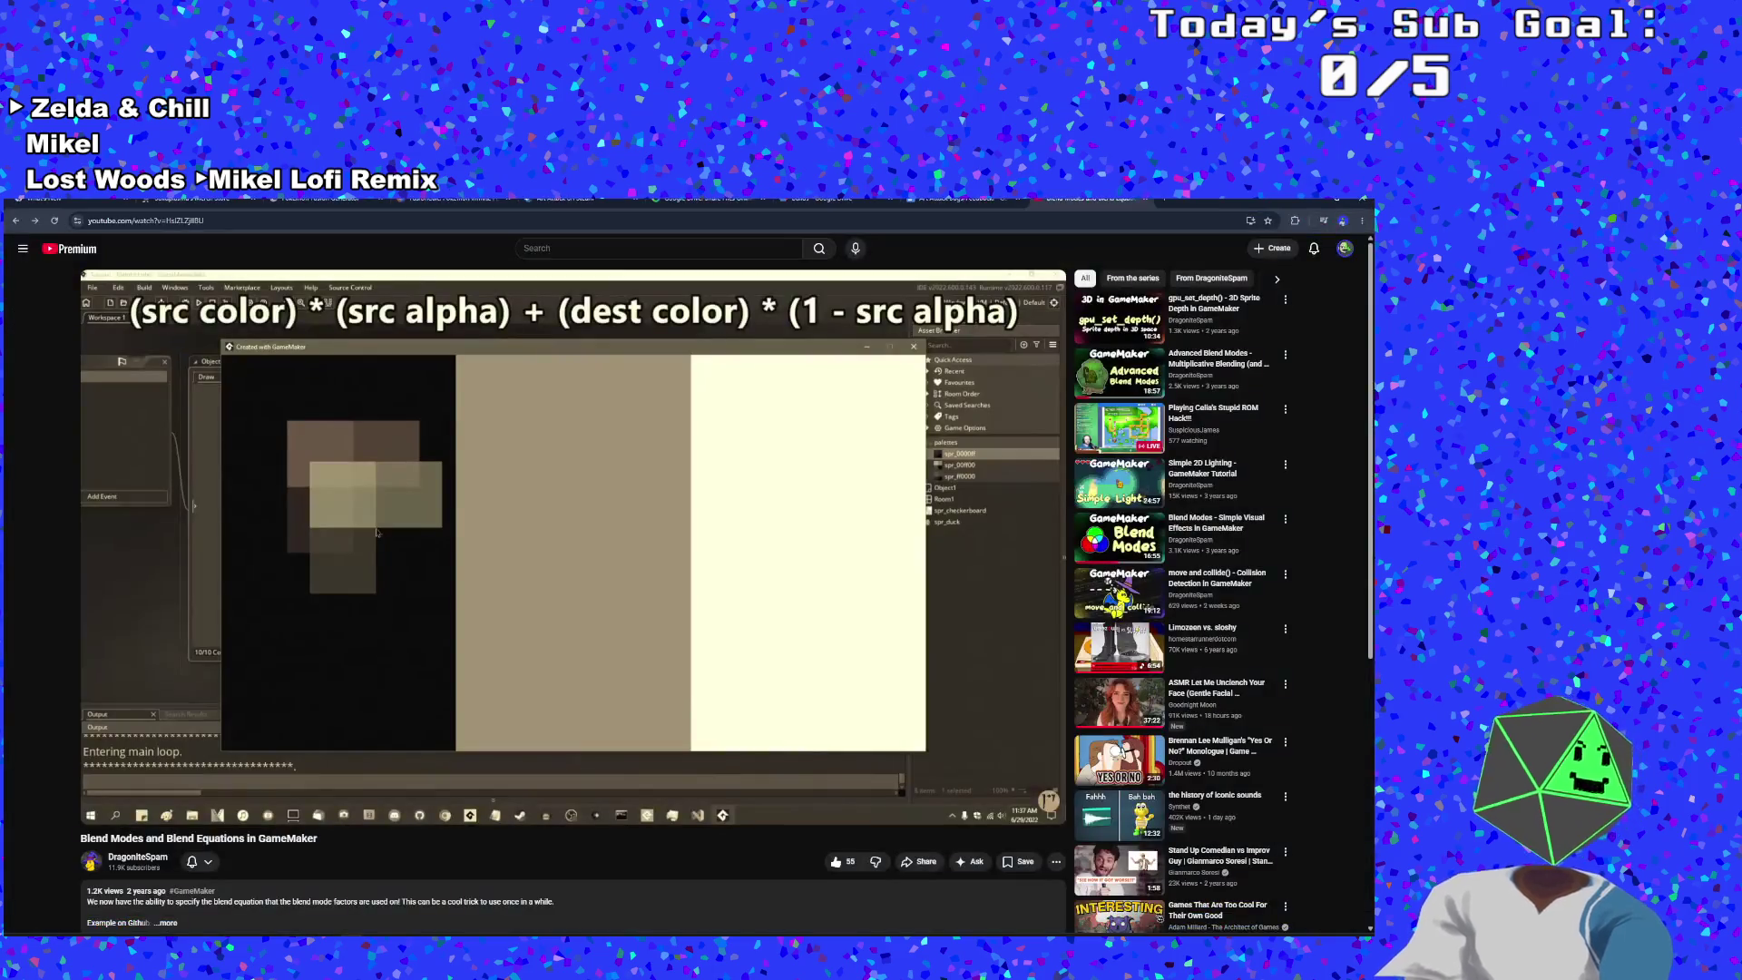
key("alt+Tab")
- Change the remaining factors to bm_inv_dest_color, bm_src_alpha and bm_inv_dest_alpha
left_click_drag(736, 541, 711, 541)
type("de")
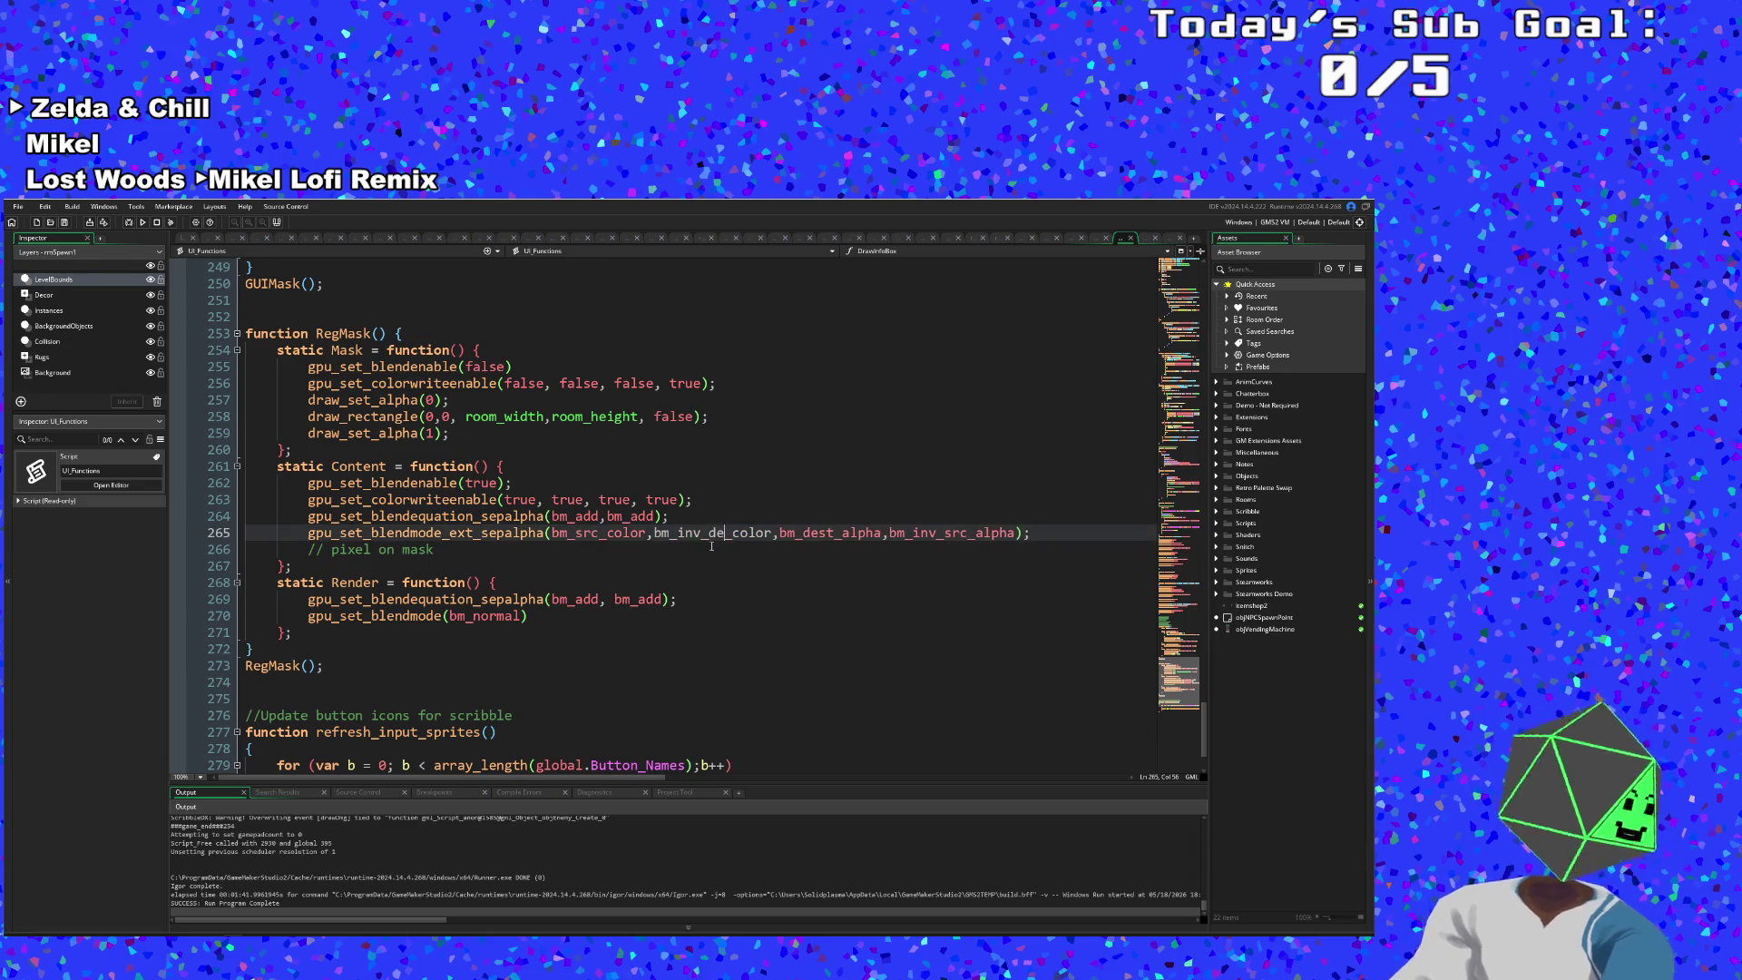
type("s")
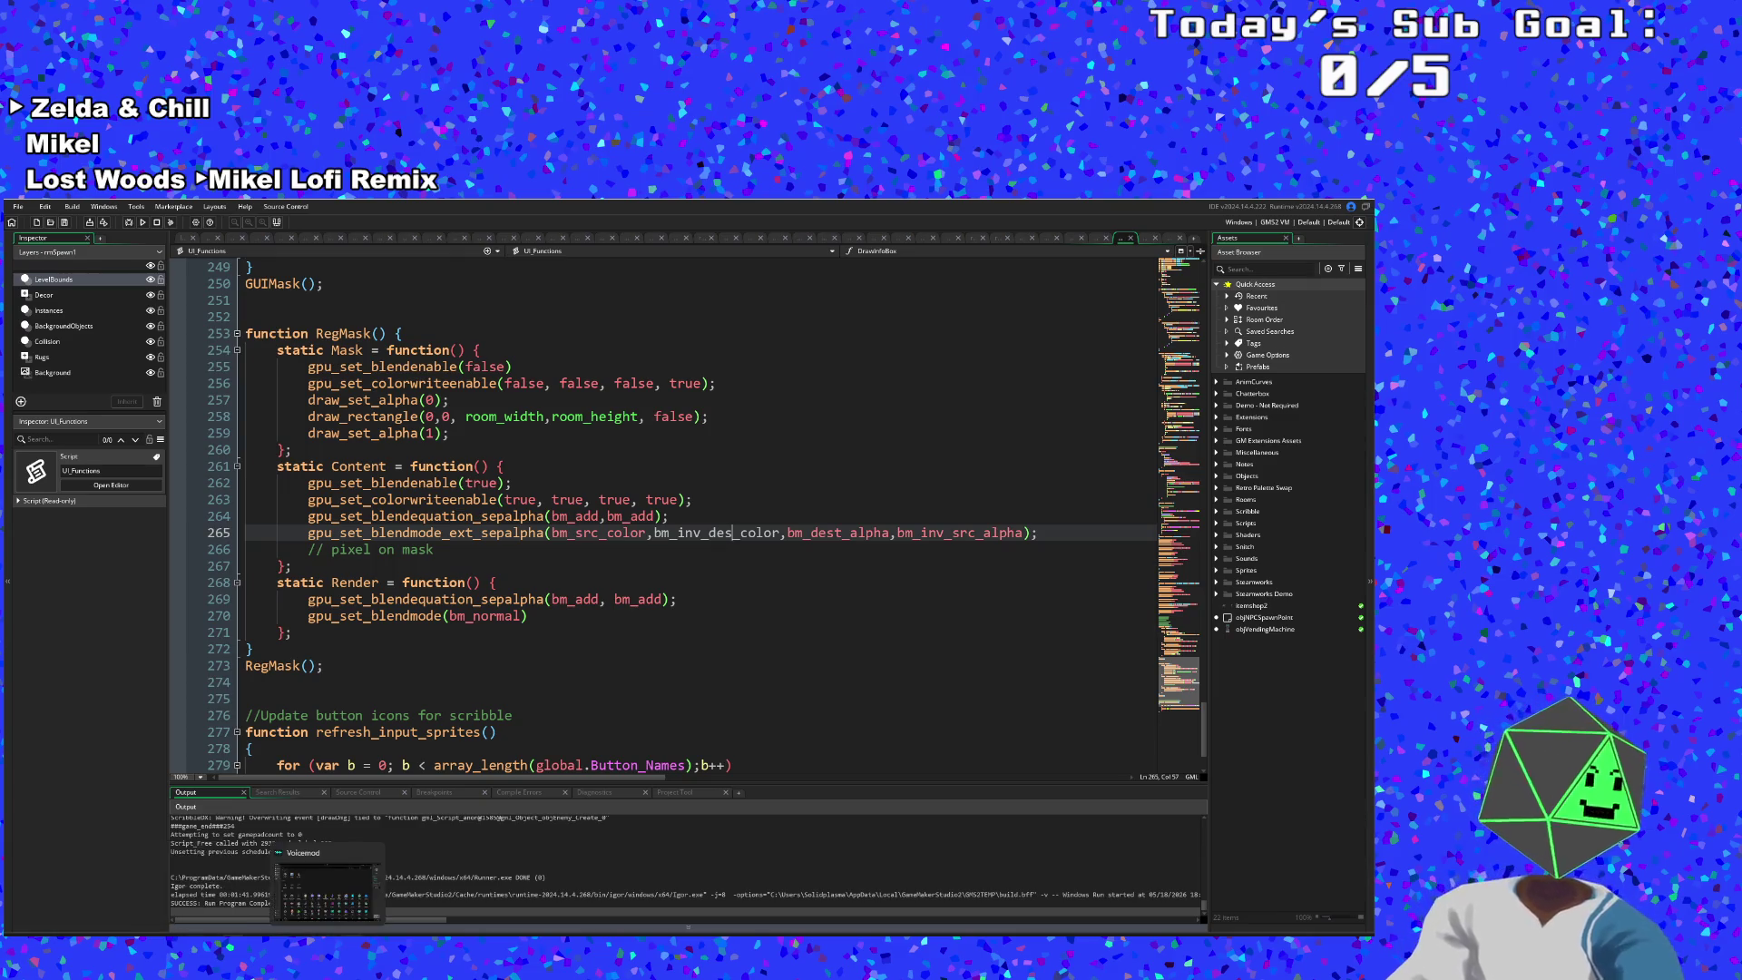
key("alt+Tab")
key("alt+Tab")
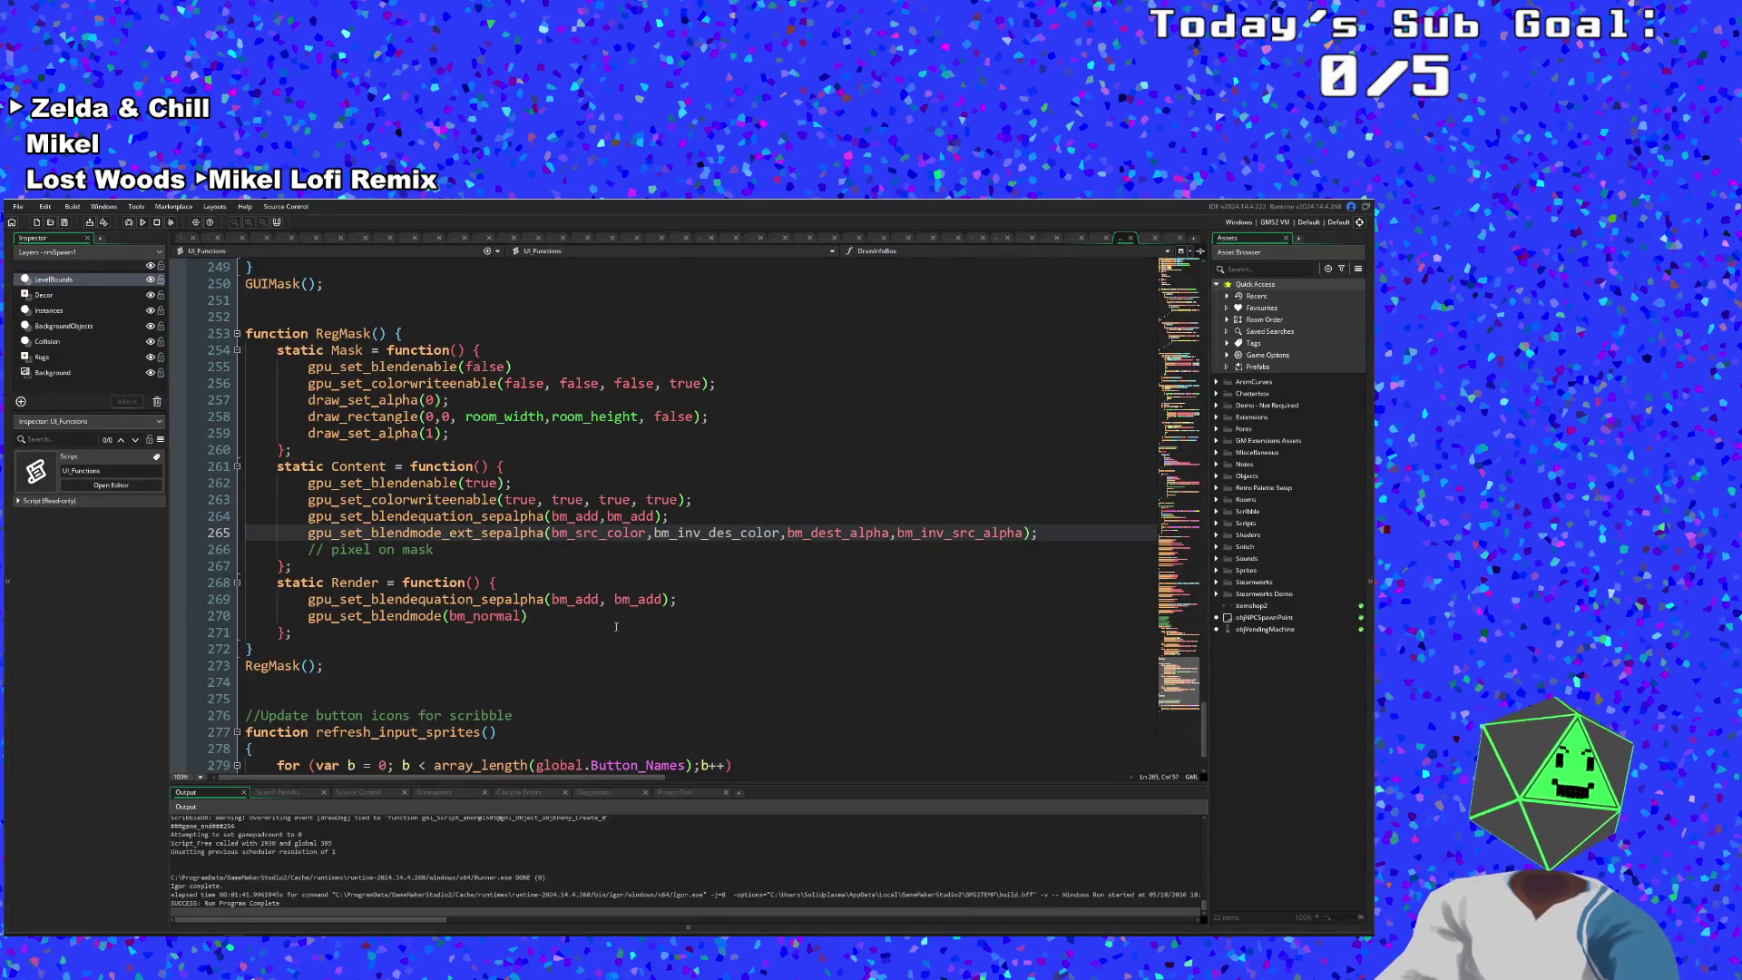
type("t")
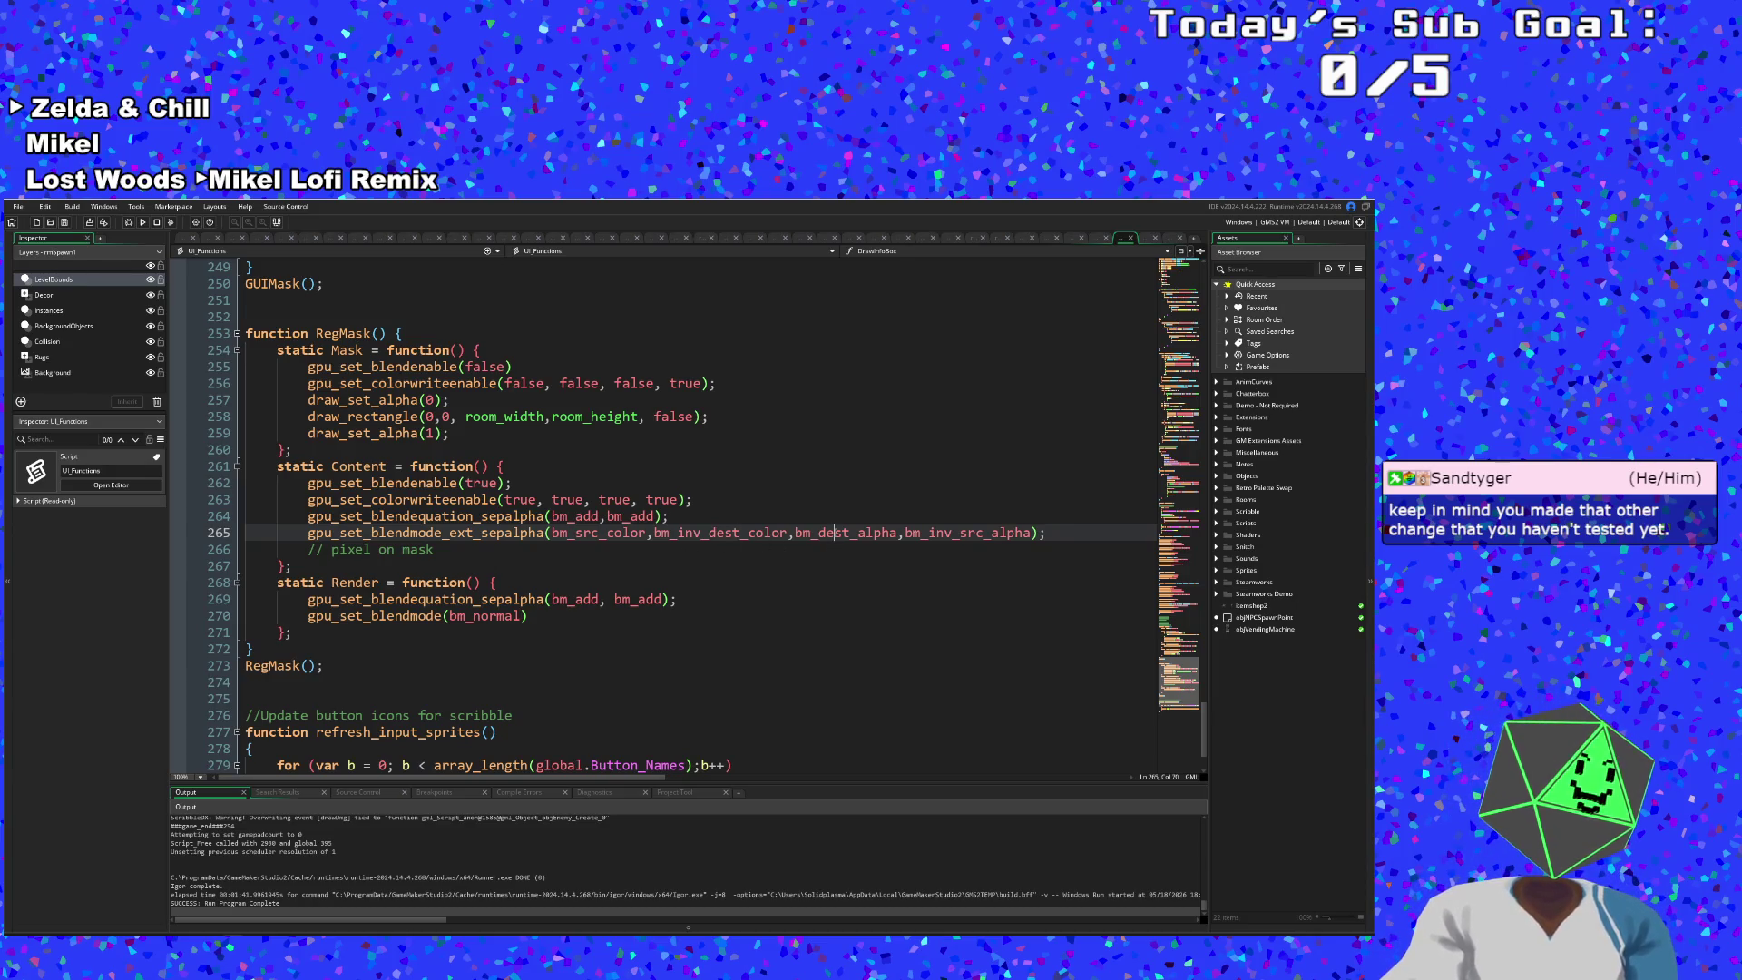
mouse_move(835, 532)
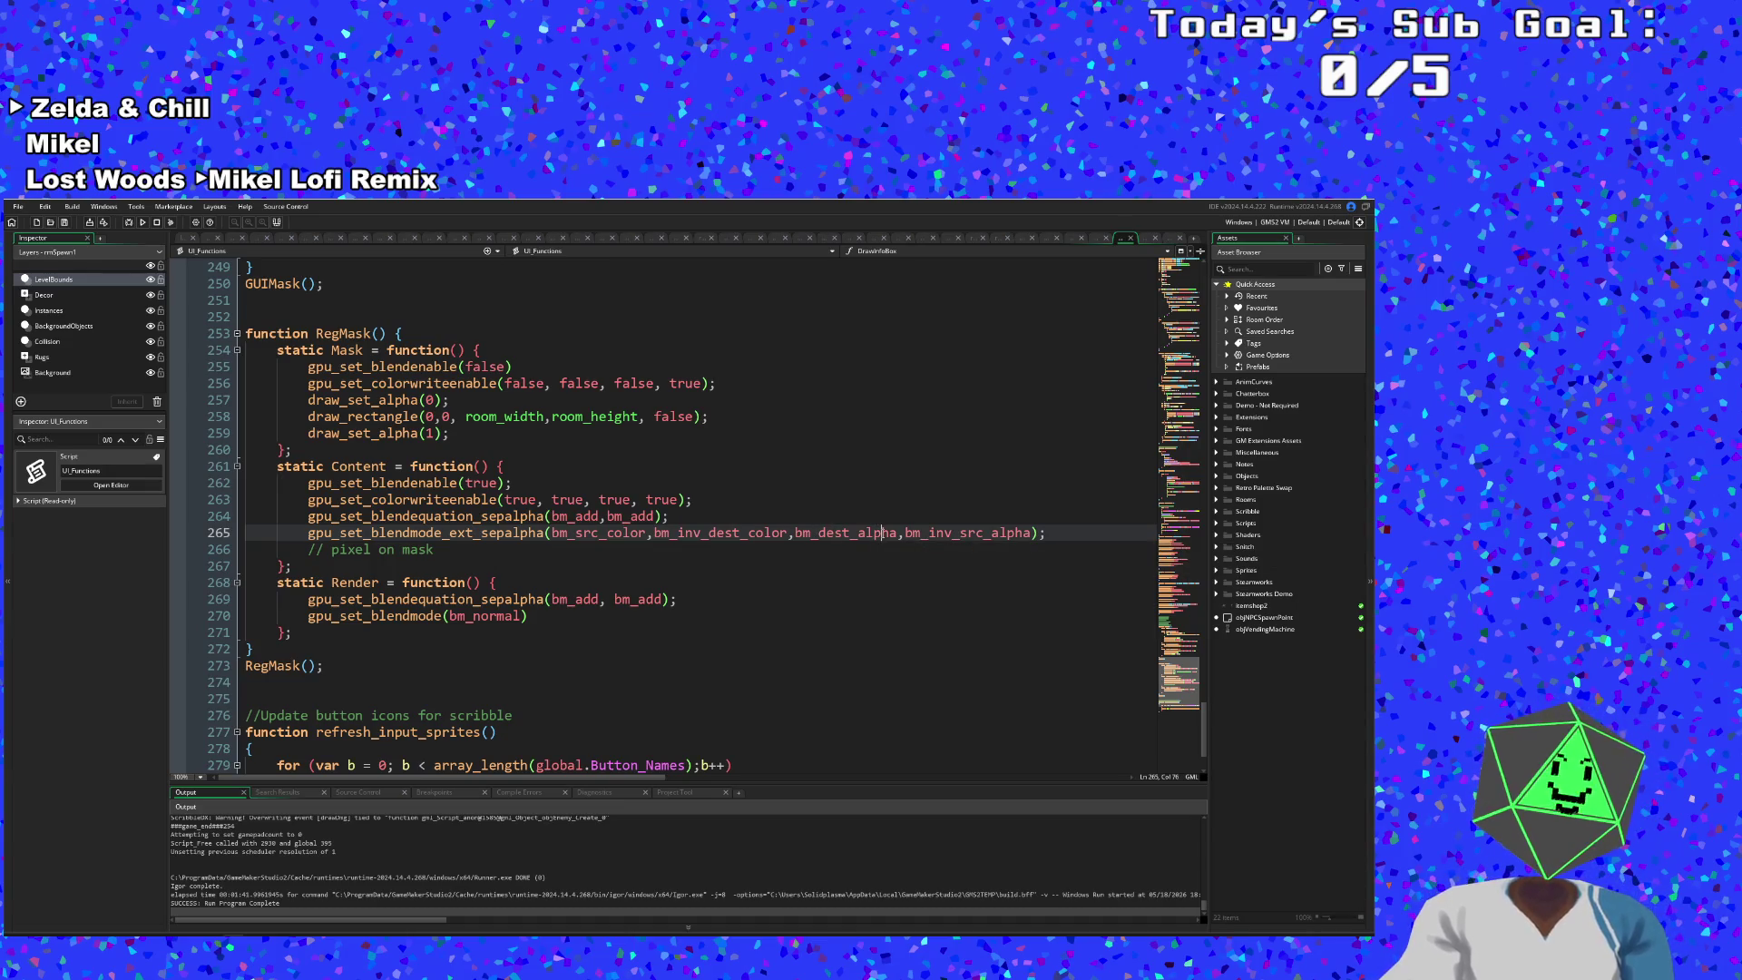
mouse_move(989, 533)
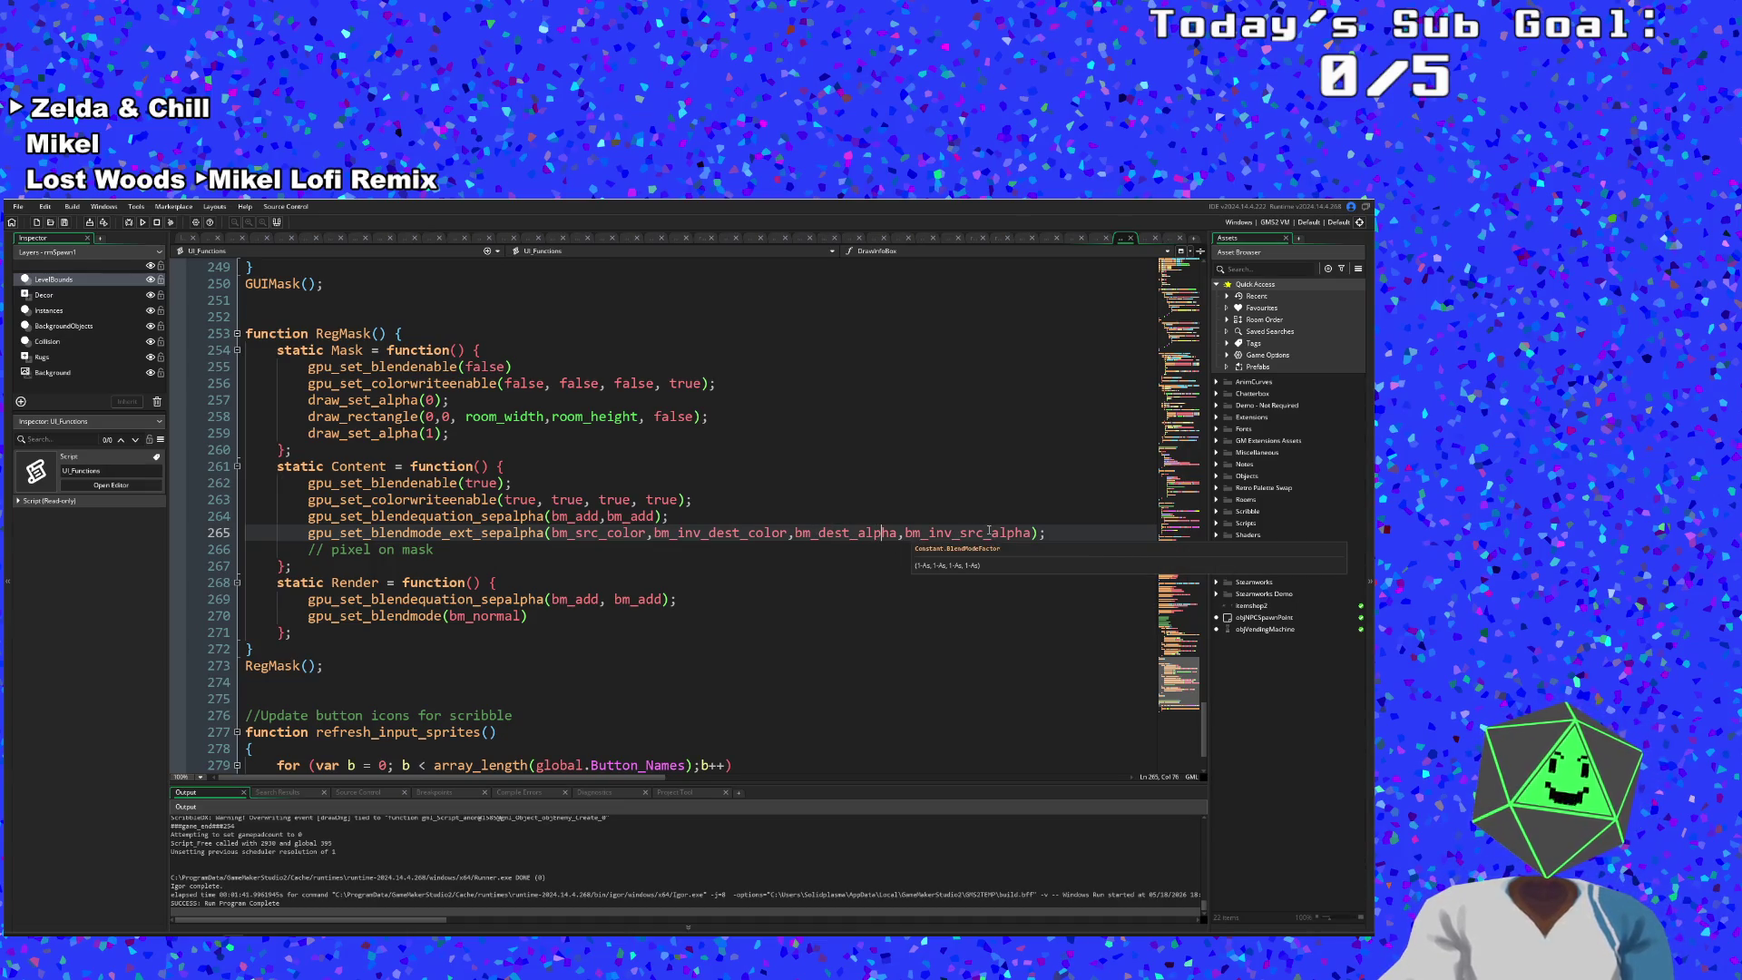
double_click(833, 533)
type("src")
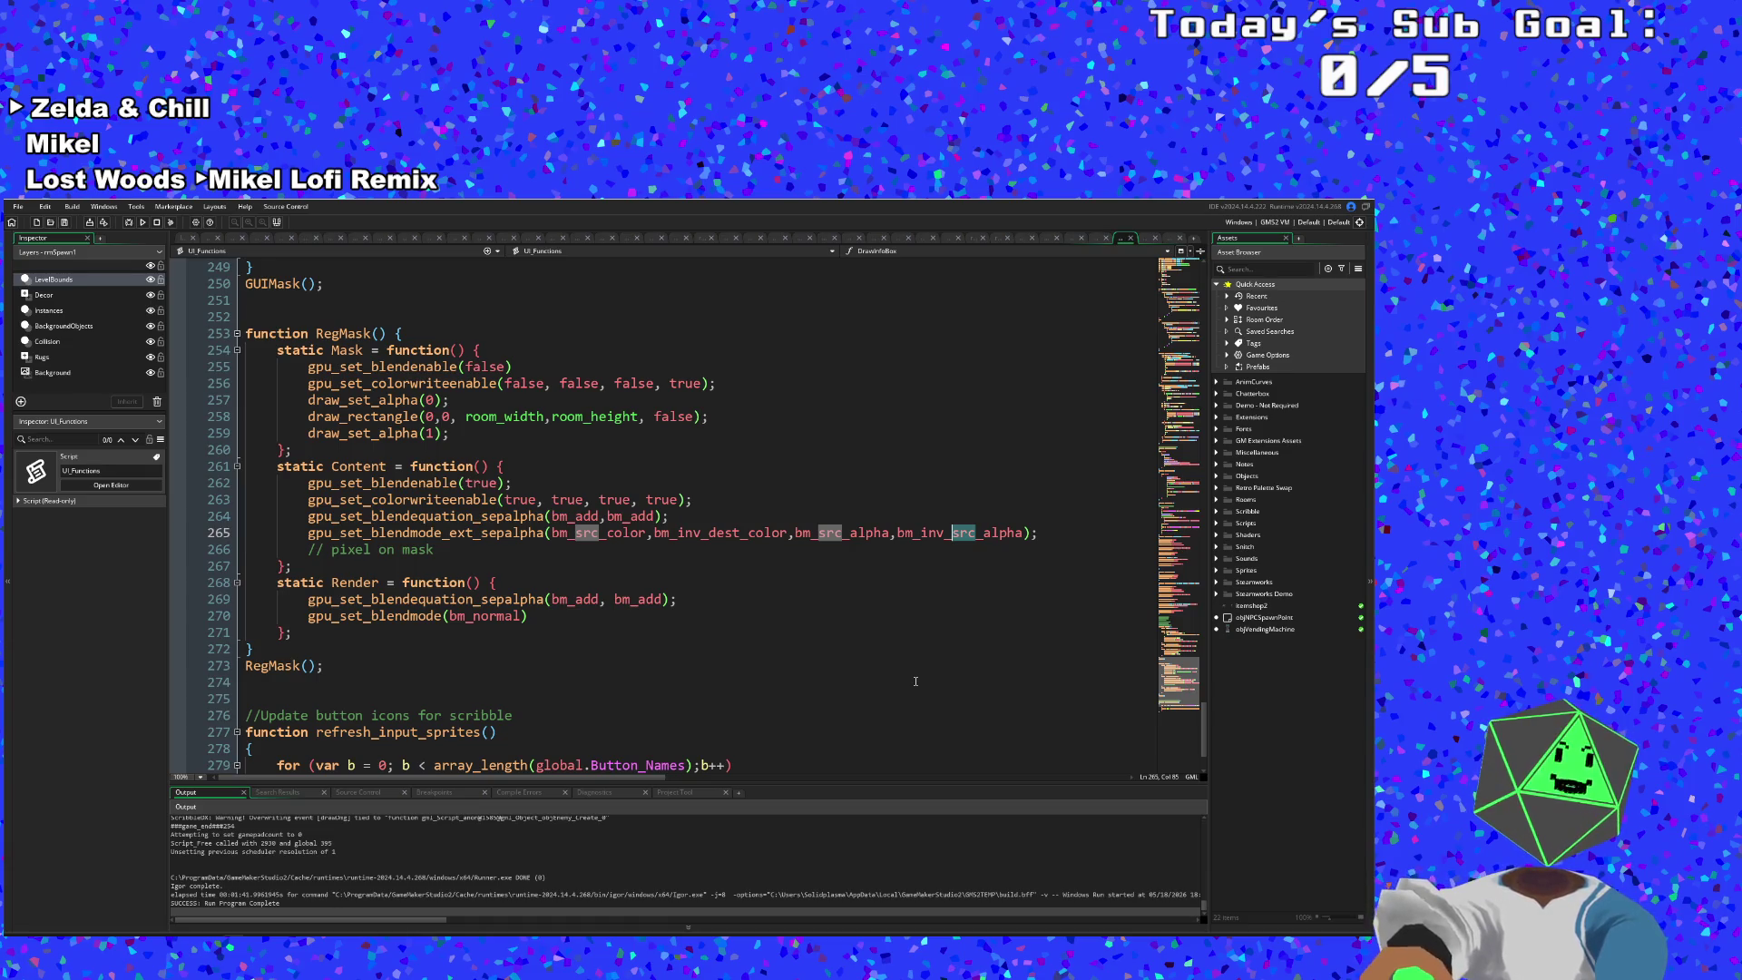
type("dest")
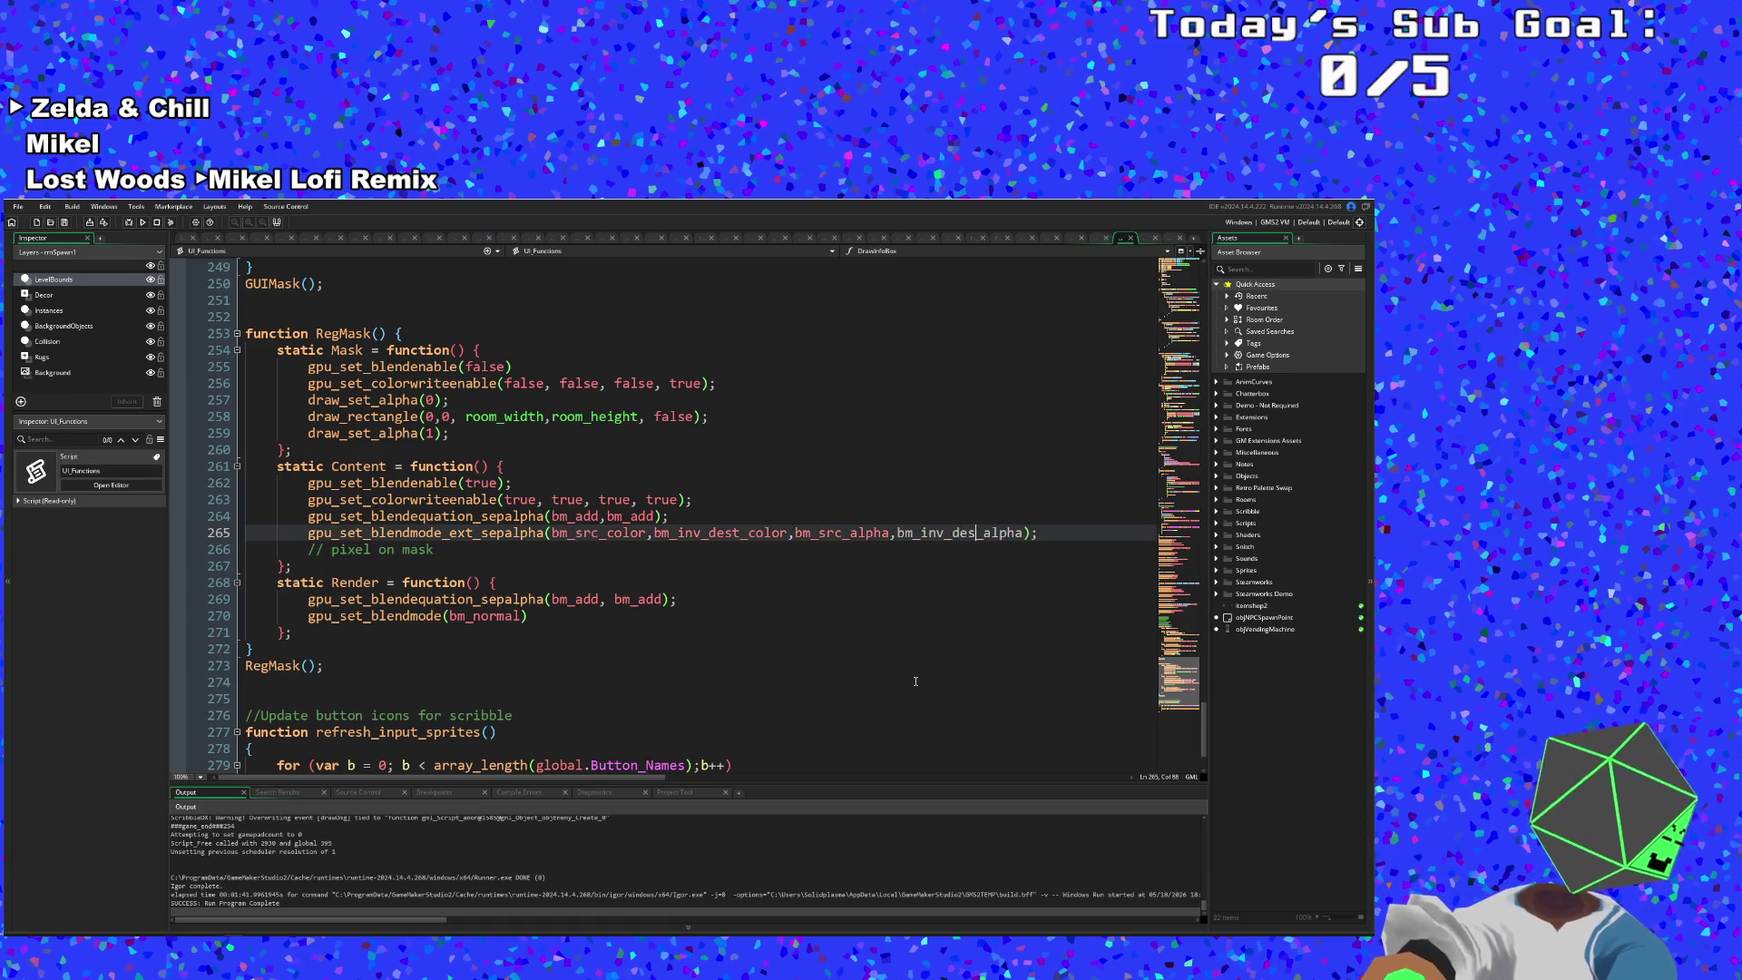
left_click(617, 500)
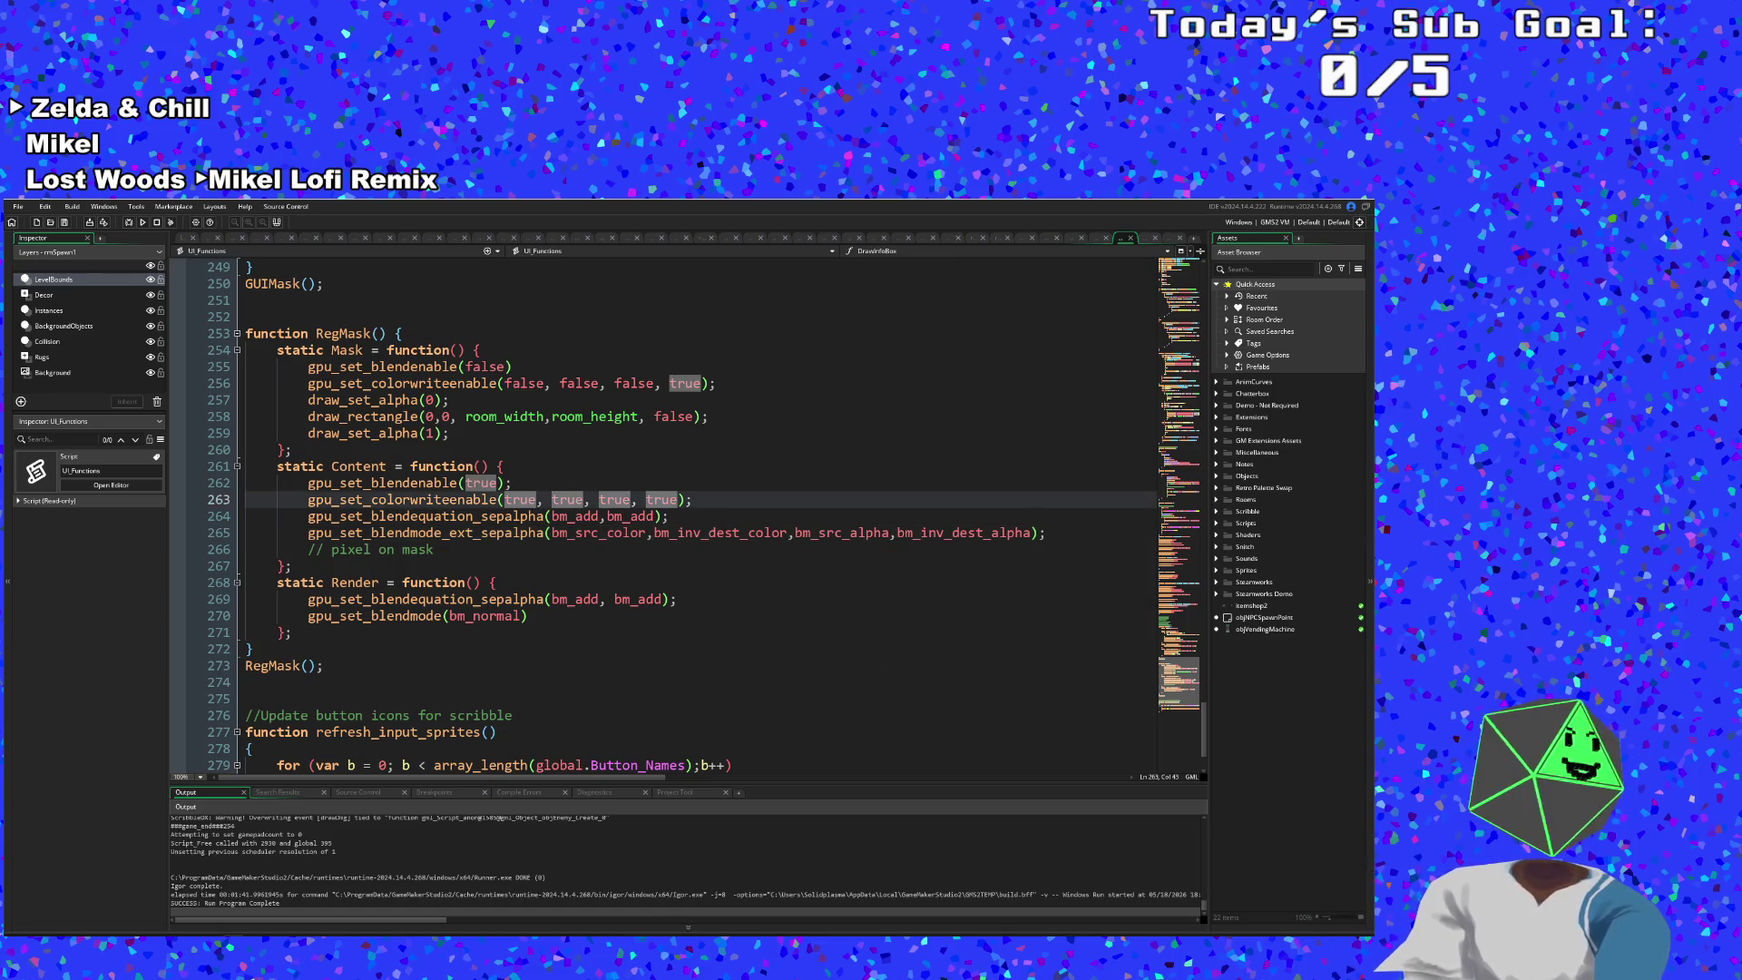
- Save the project and start a test run of the game
left_click(17, 206)
left_click(43, 264)
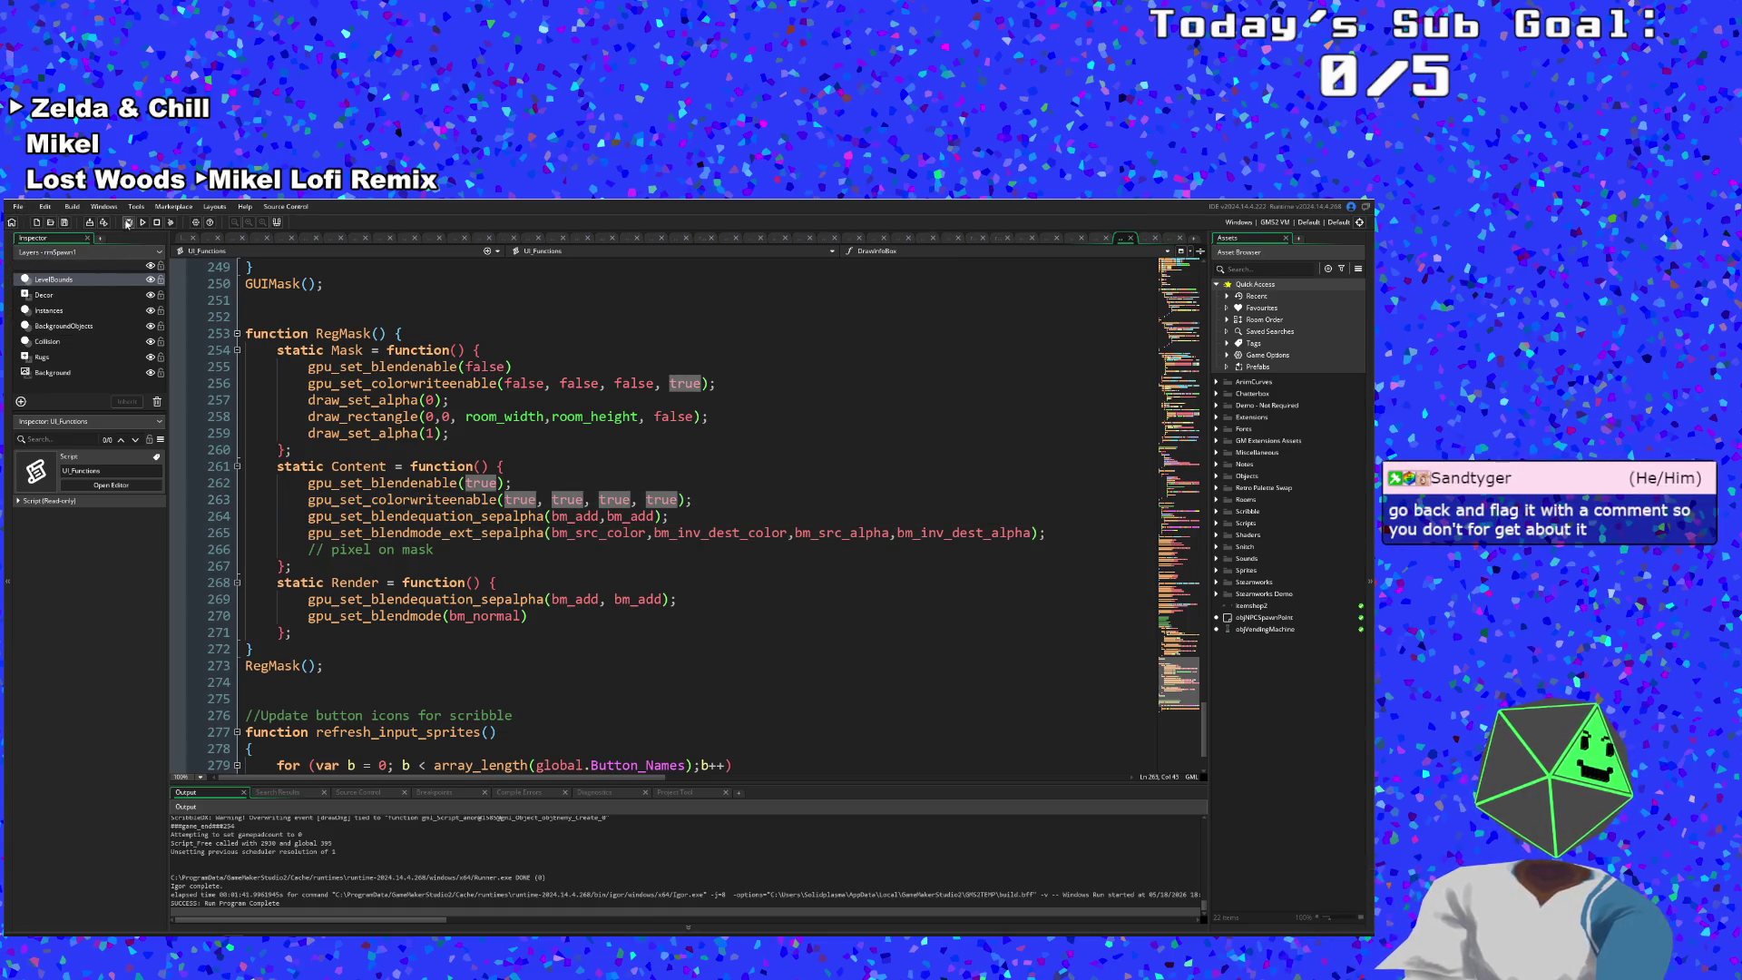
left_click(141, 223)
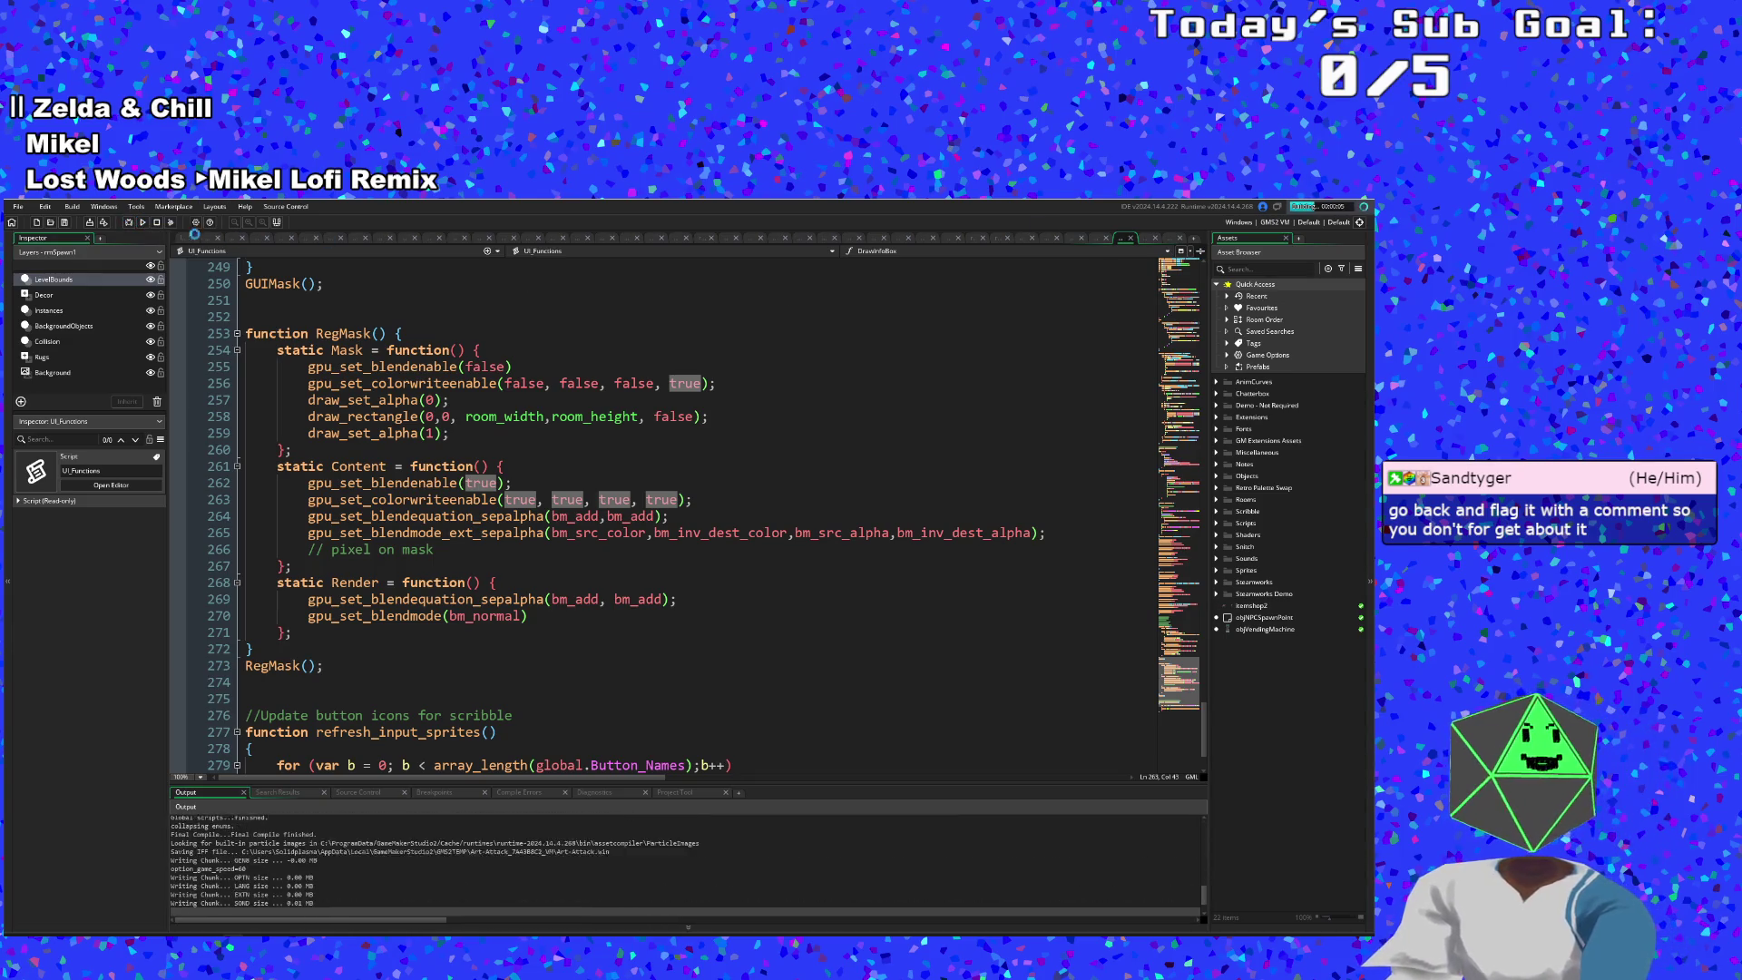
- In EnemyBehavior's enemyDrawEvent, add and remove a breakpoint on line 620, then run the game
left_click(1098, 238)
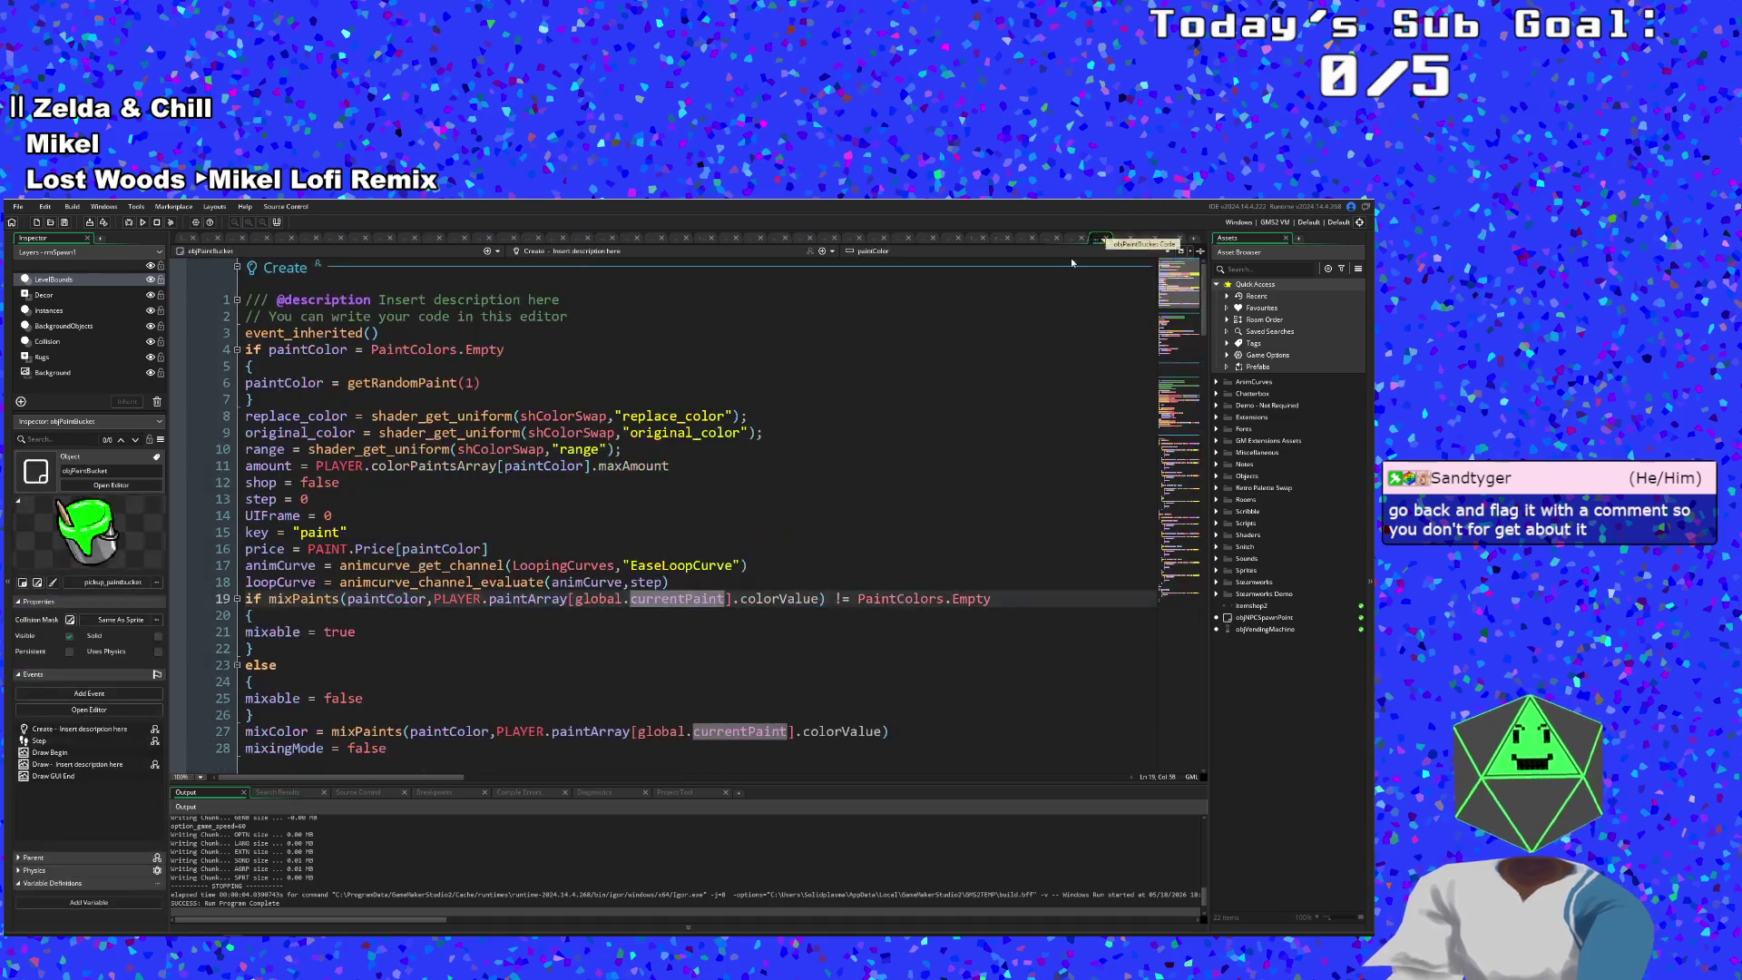
left_click(1141, 238)
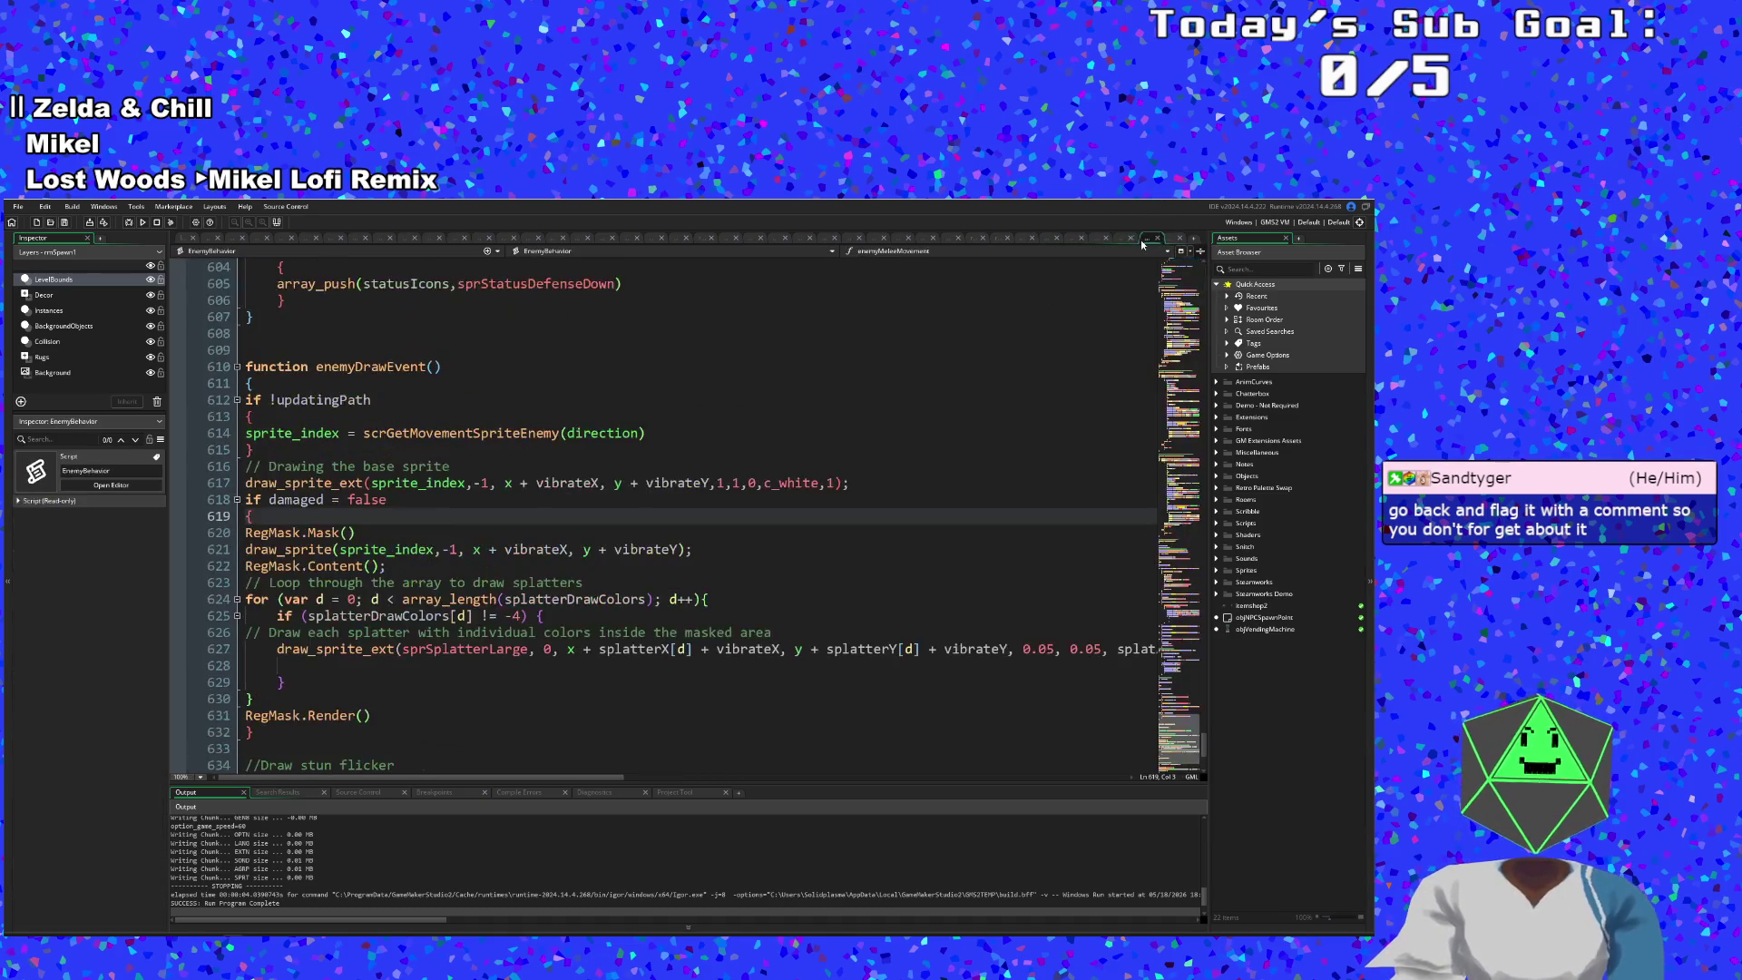
left_click(570, 566)
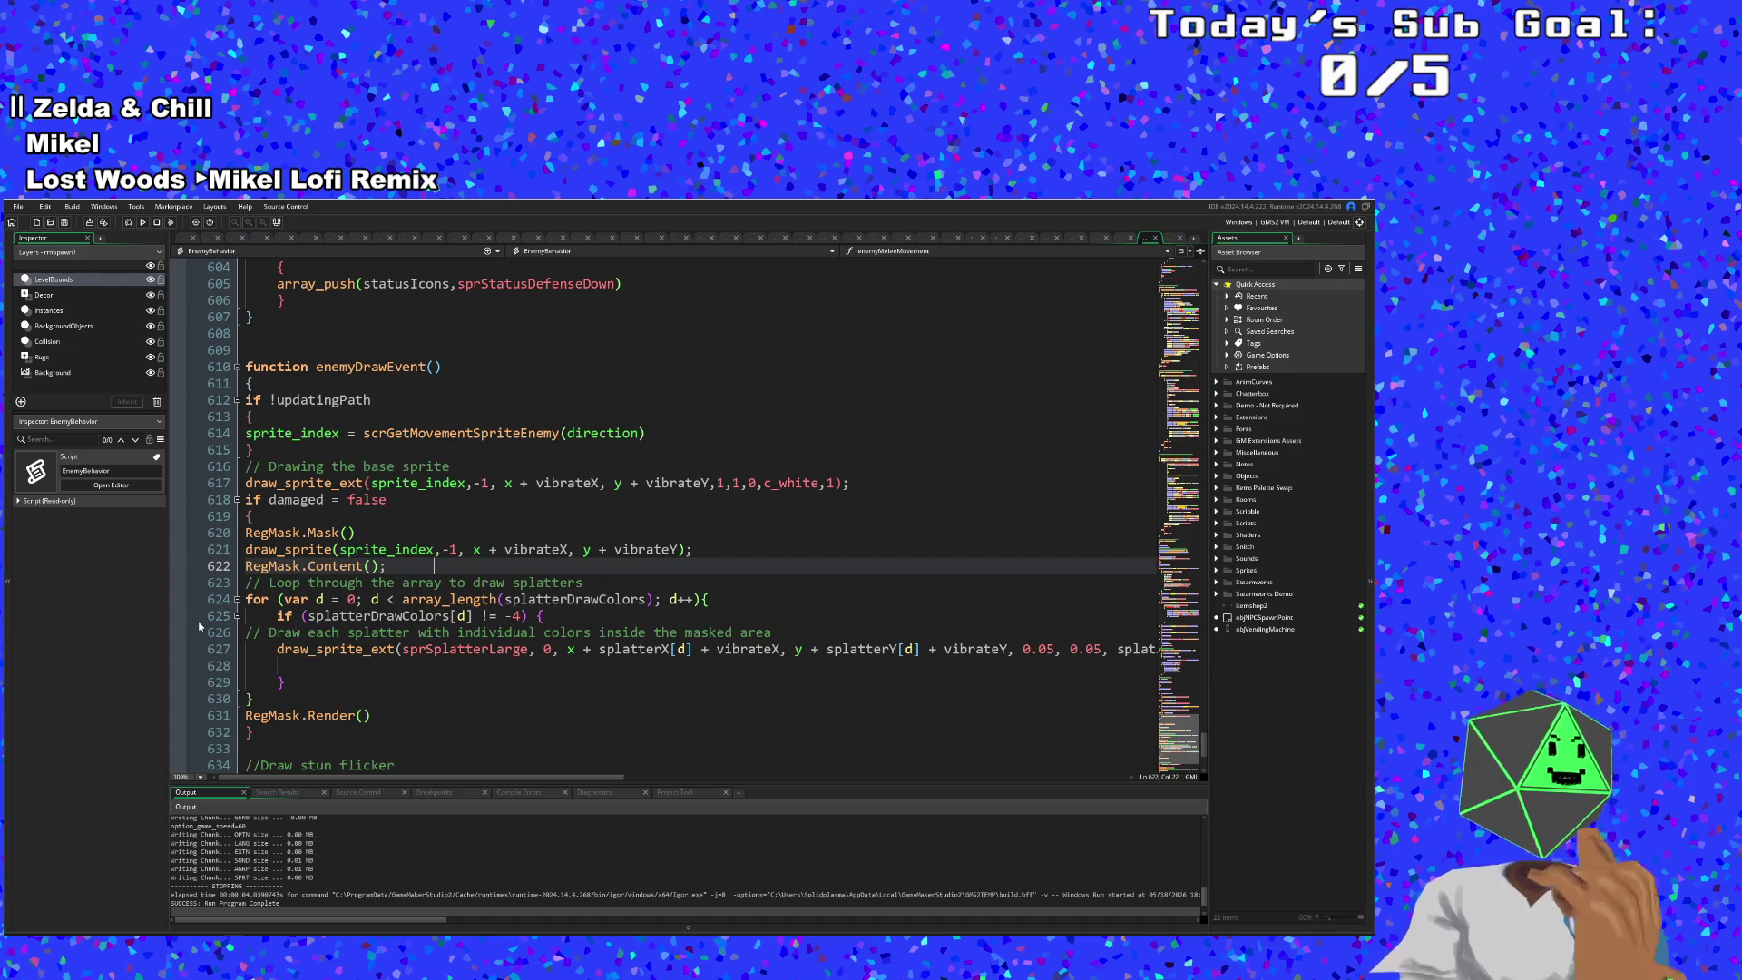
left_click(250, 500)
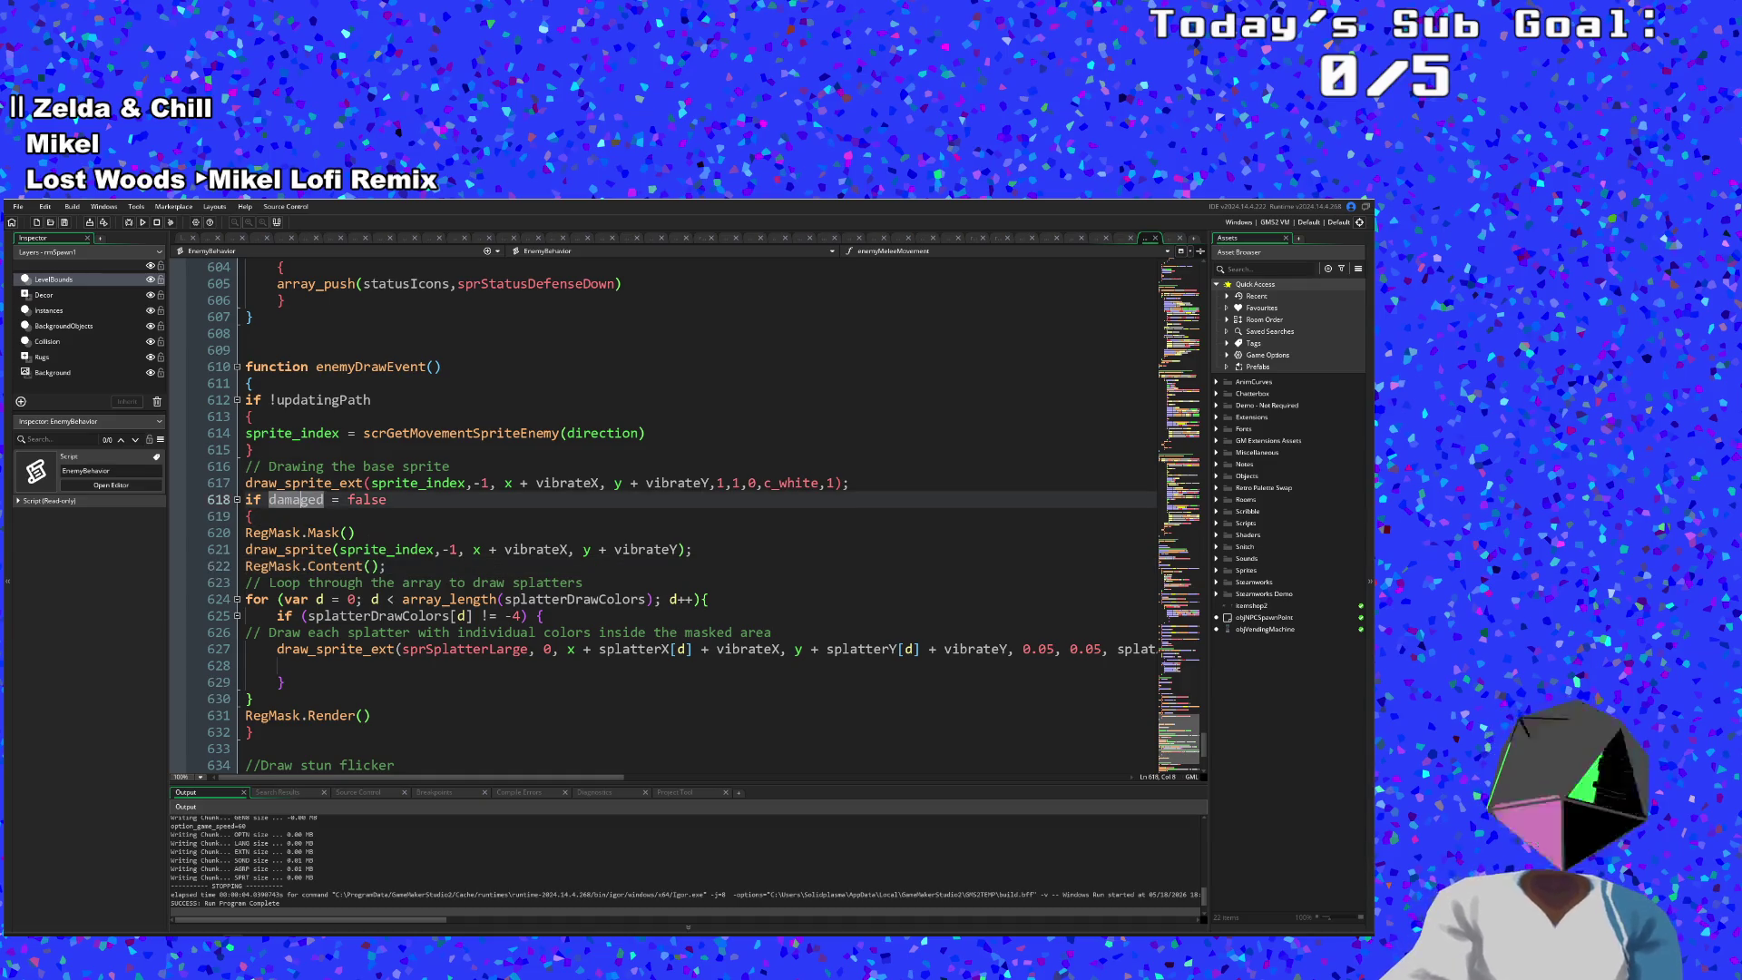
left_click(177, 539)
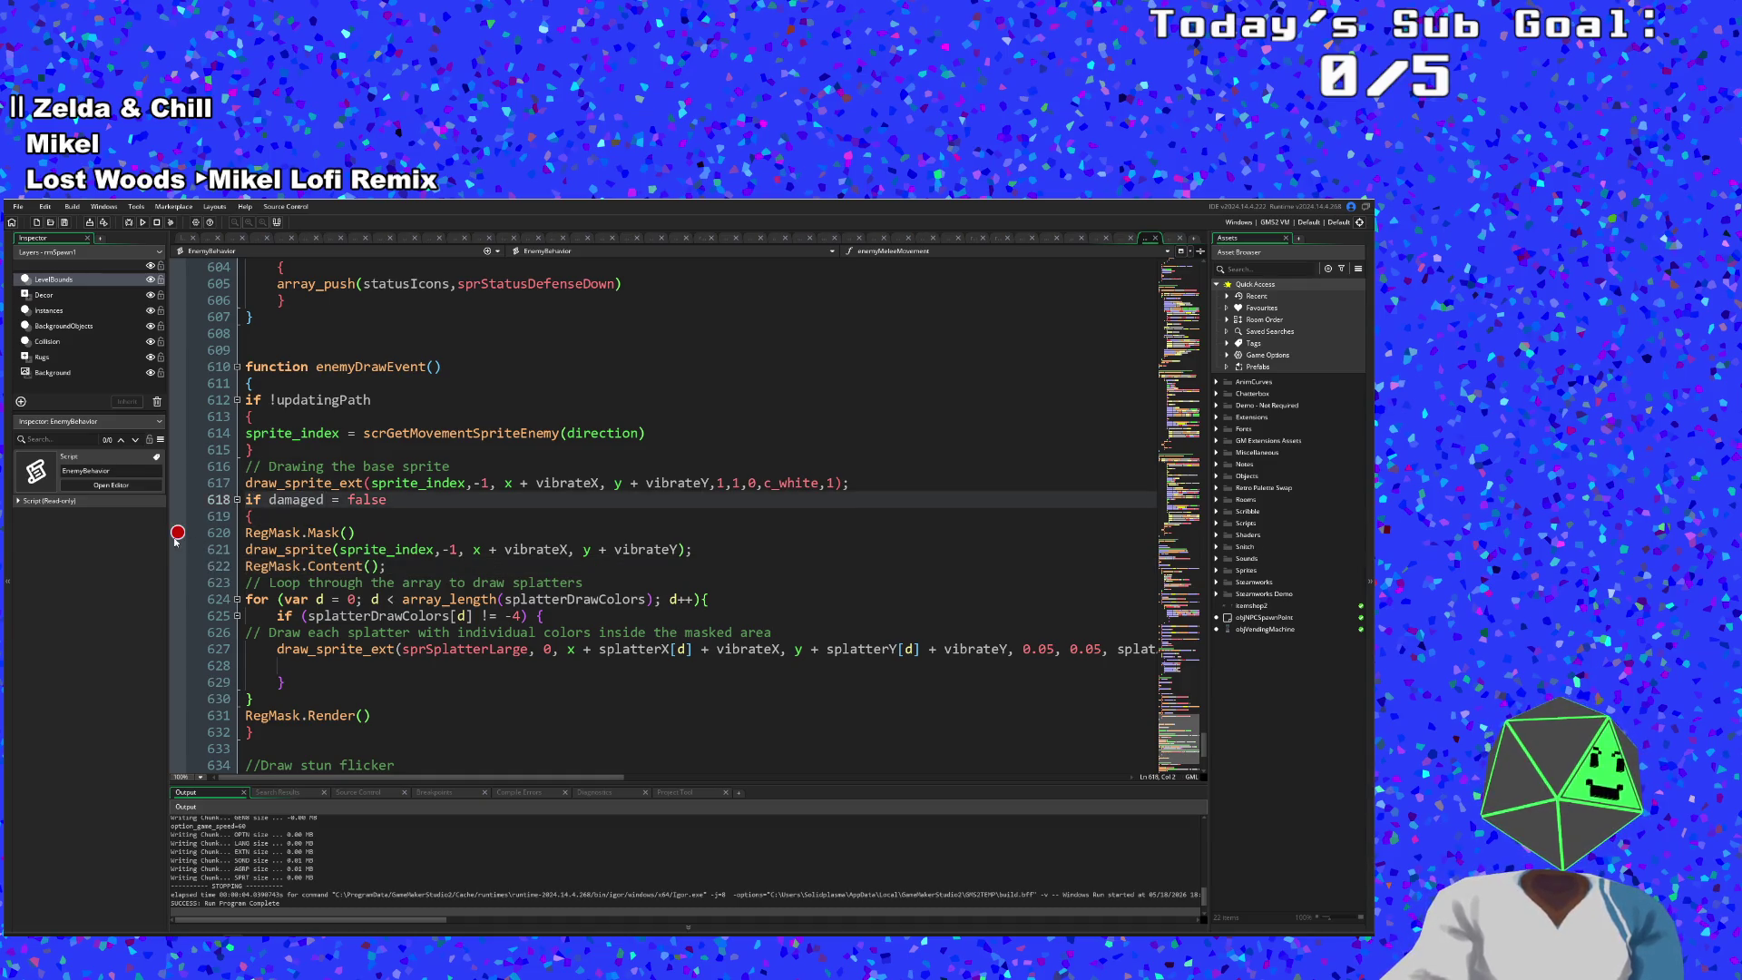
left_click(177, 539)
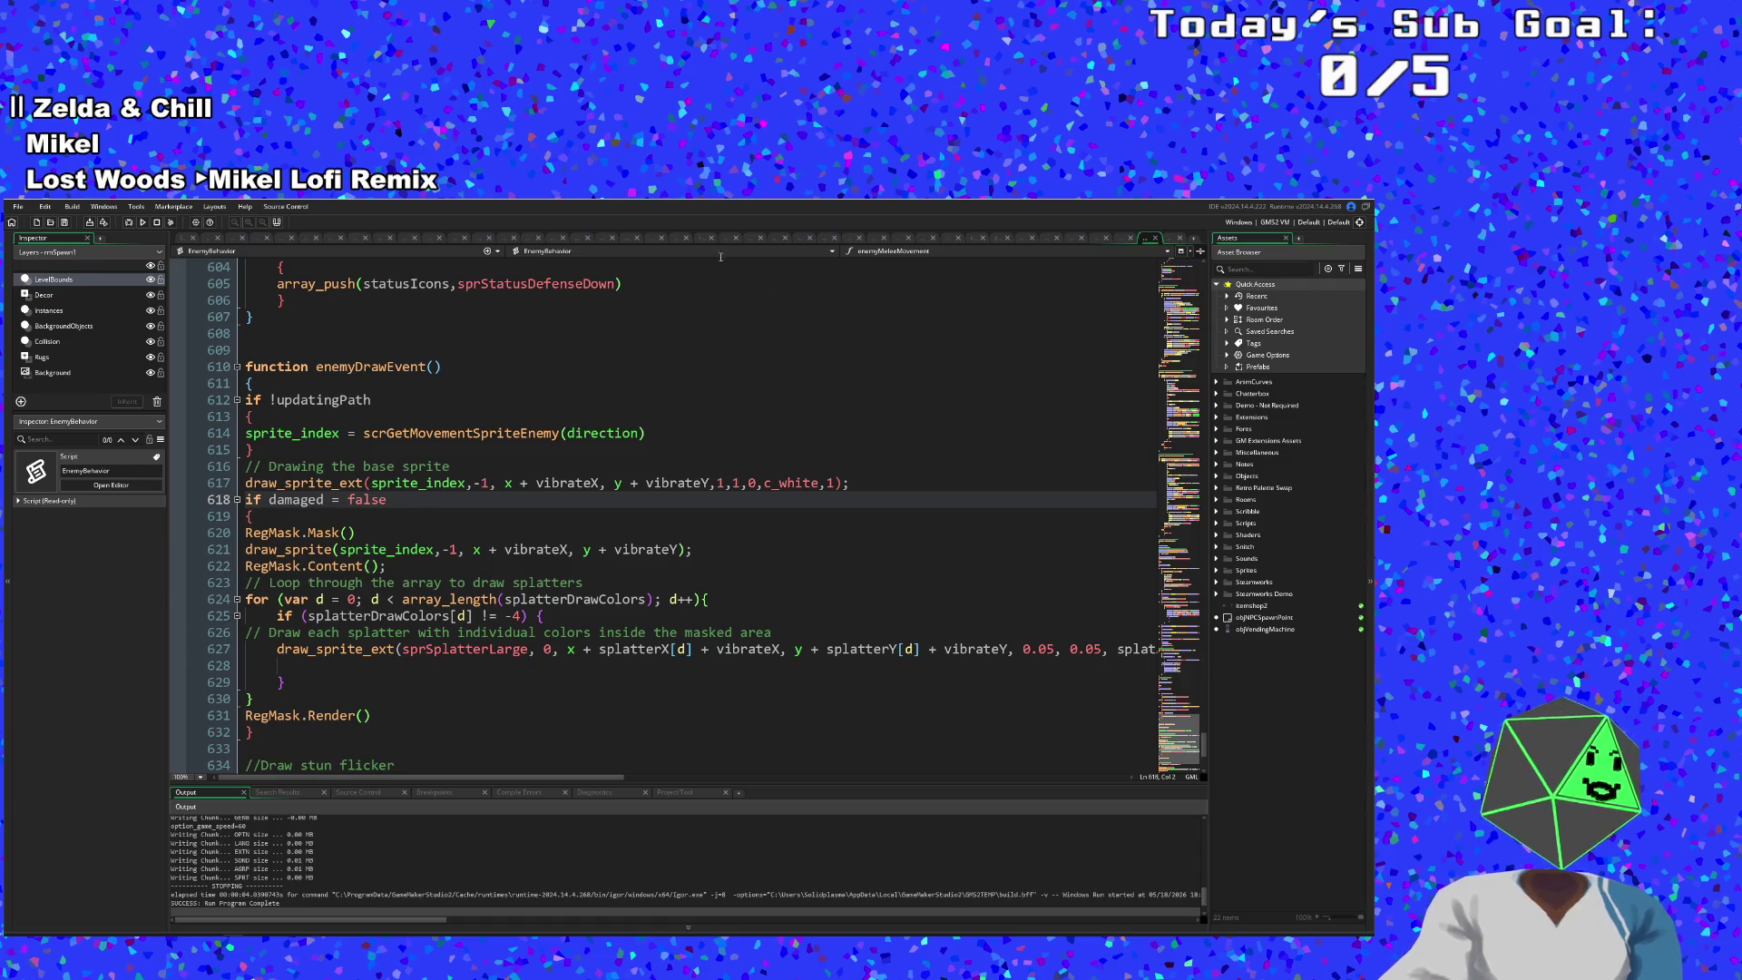
left_click(143, 222)
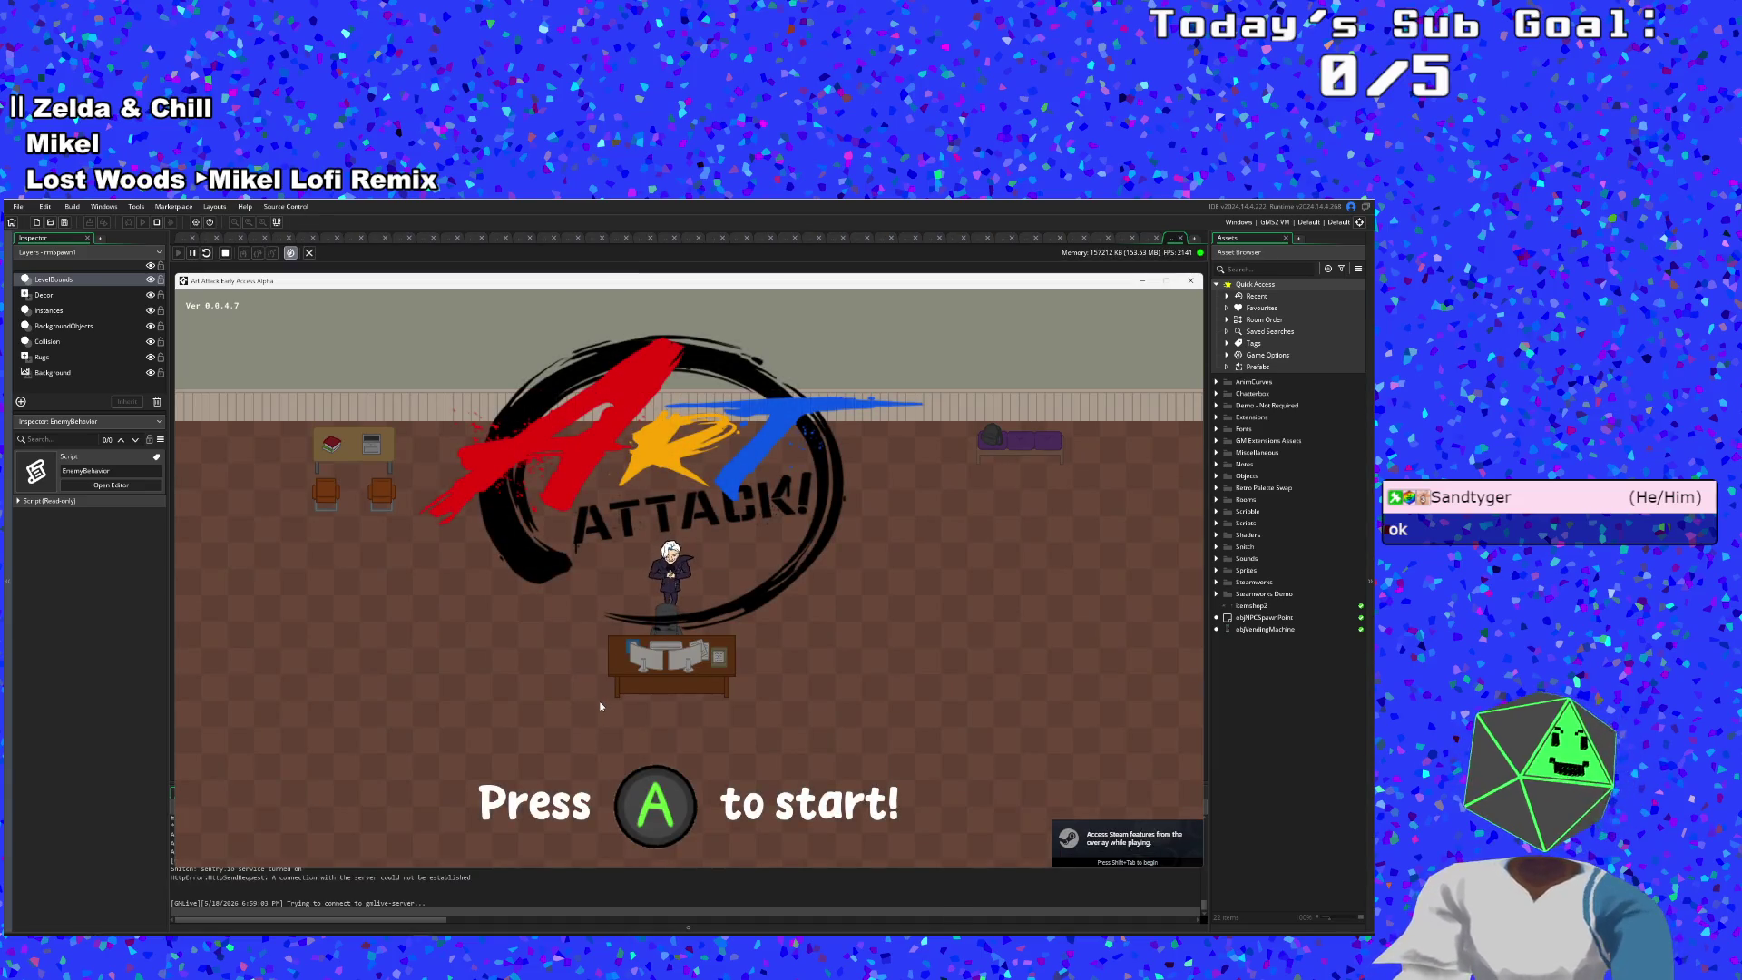
- Start a New Run from the title menu and skip Hue's opening dialogue
key("Return")
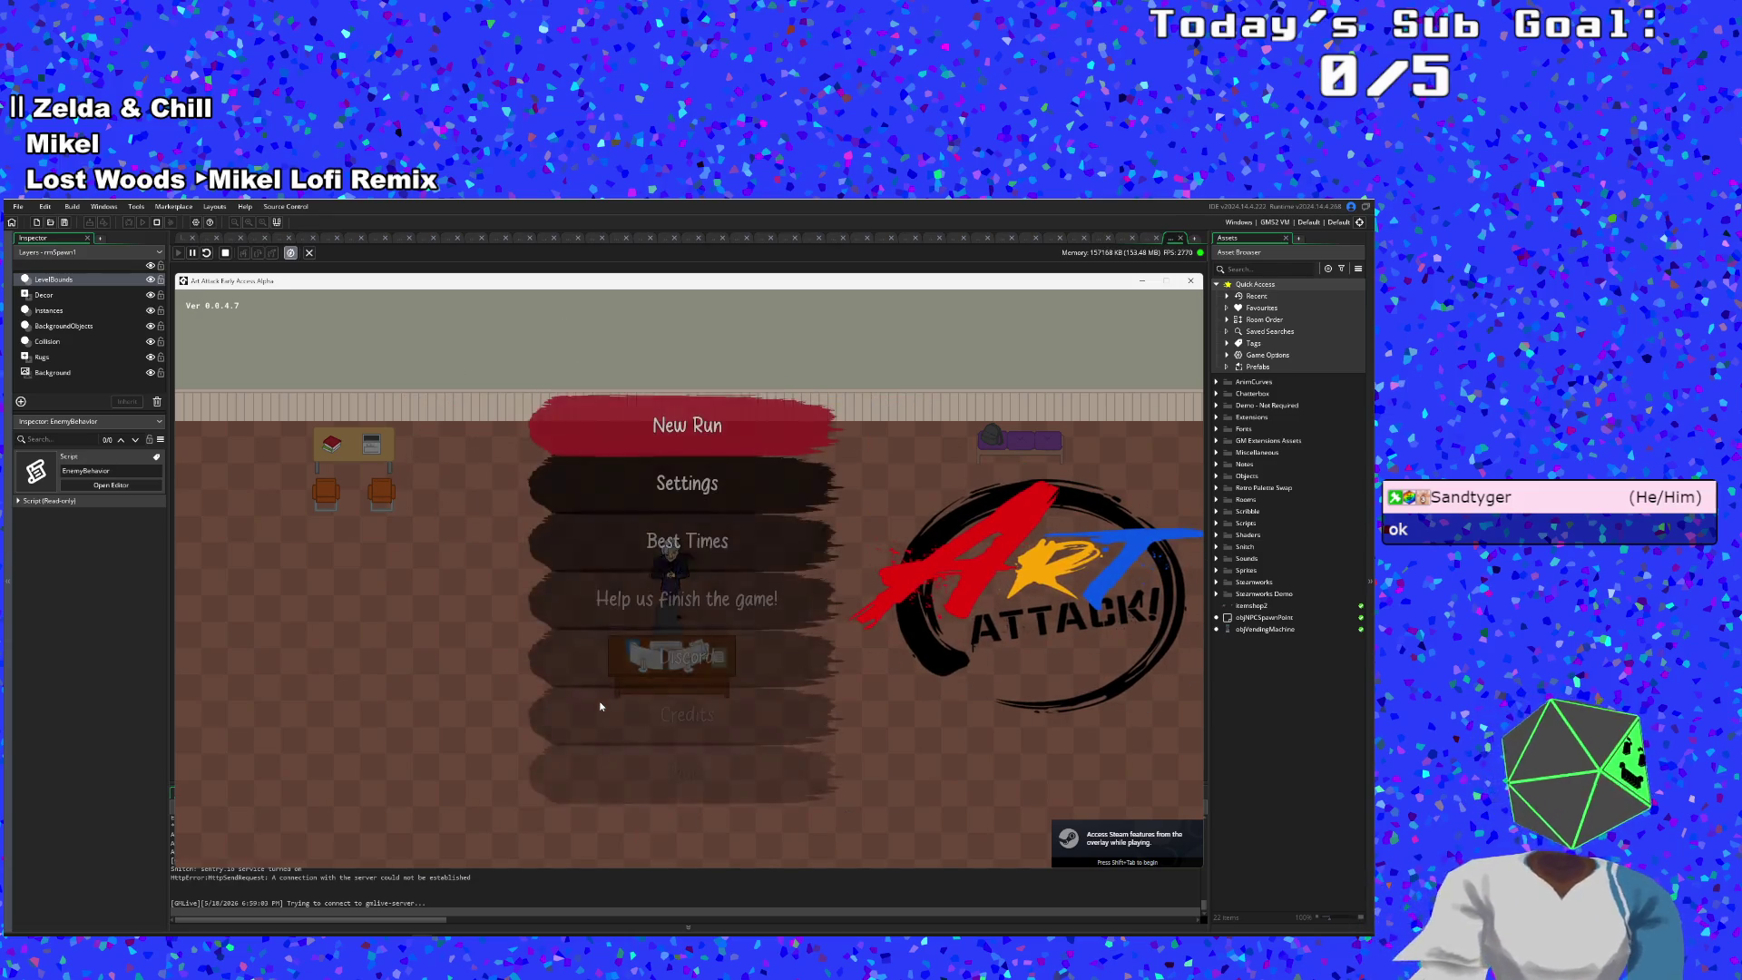
key("Return")
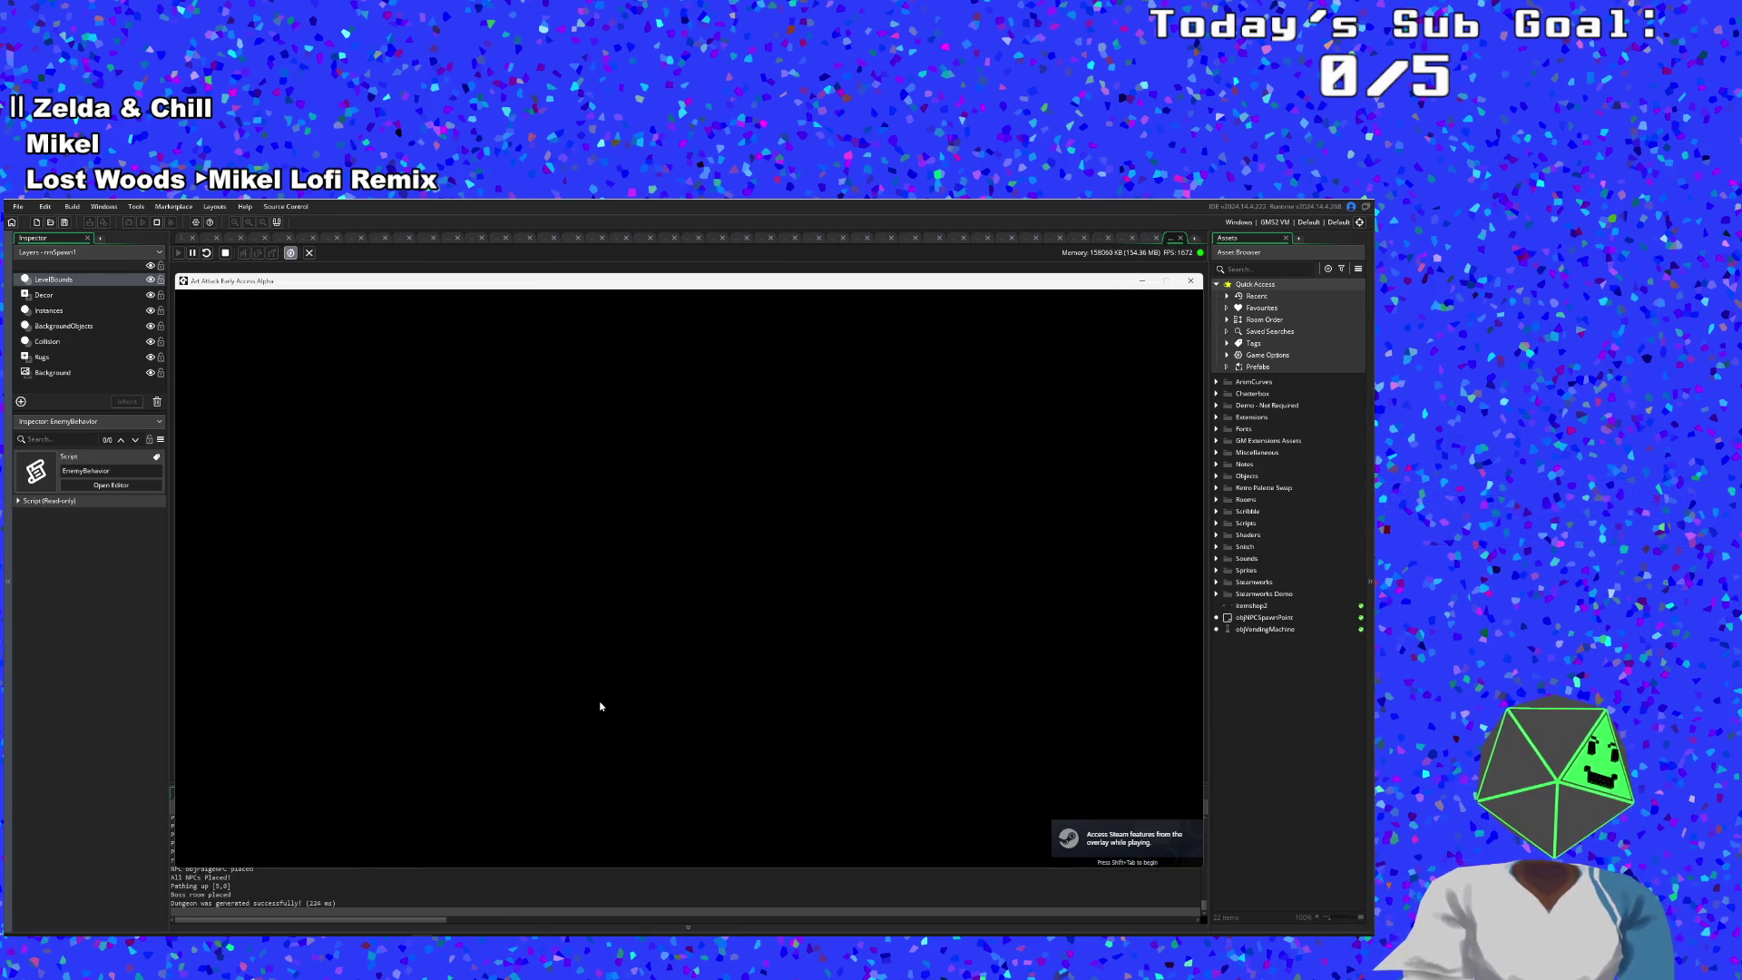
key("Return")
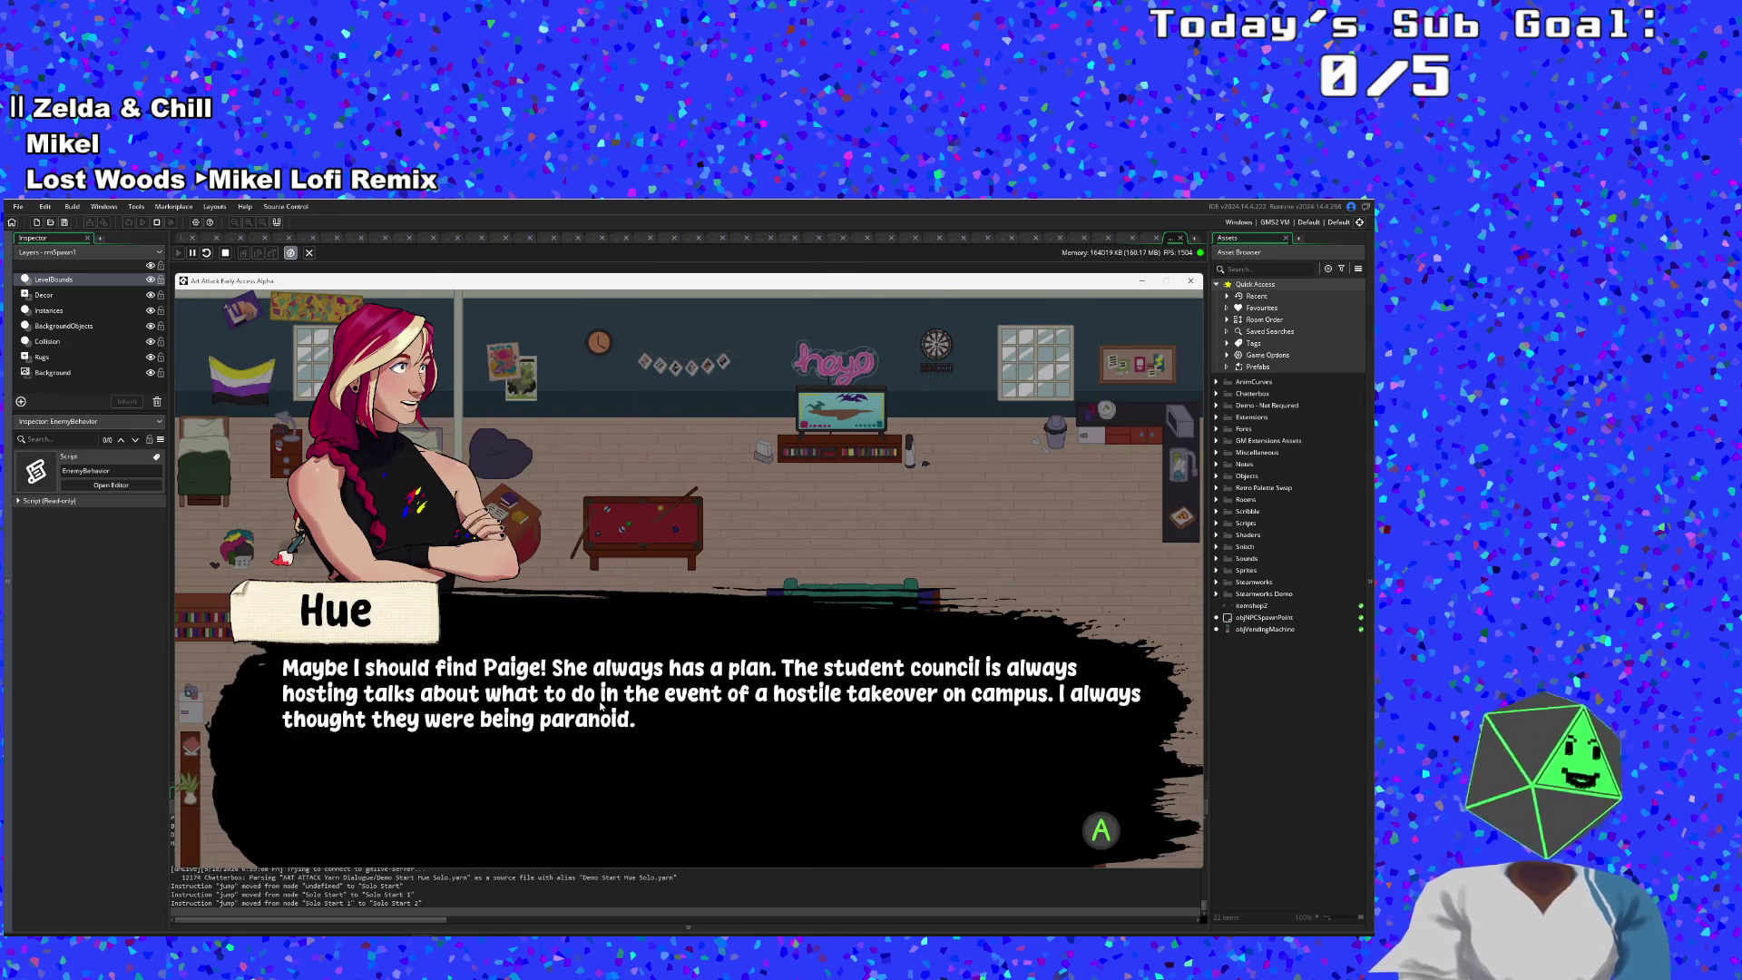
key("Return")
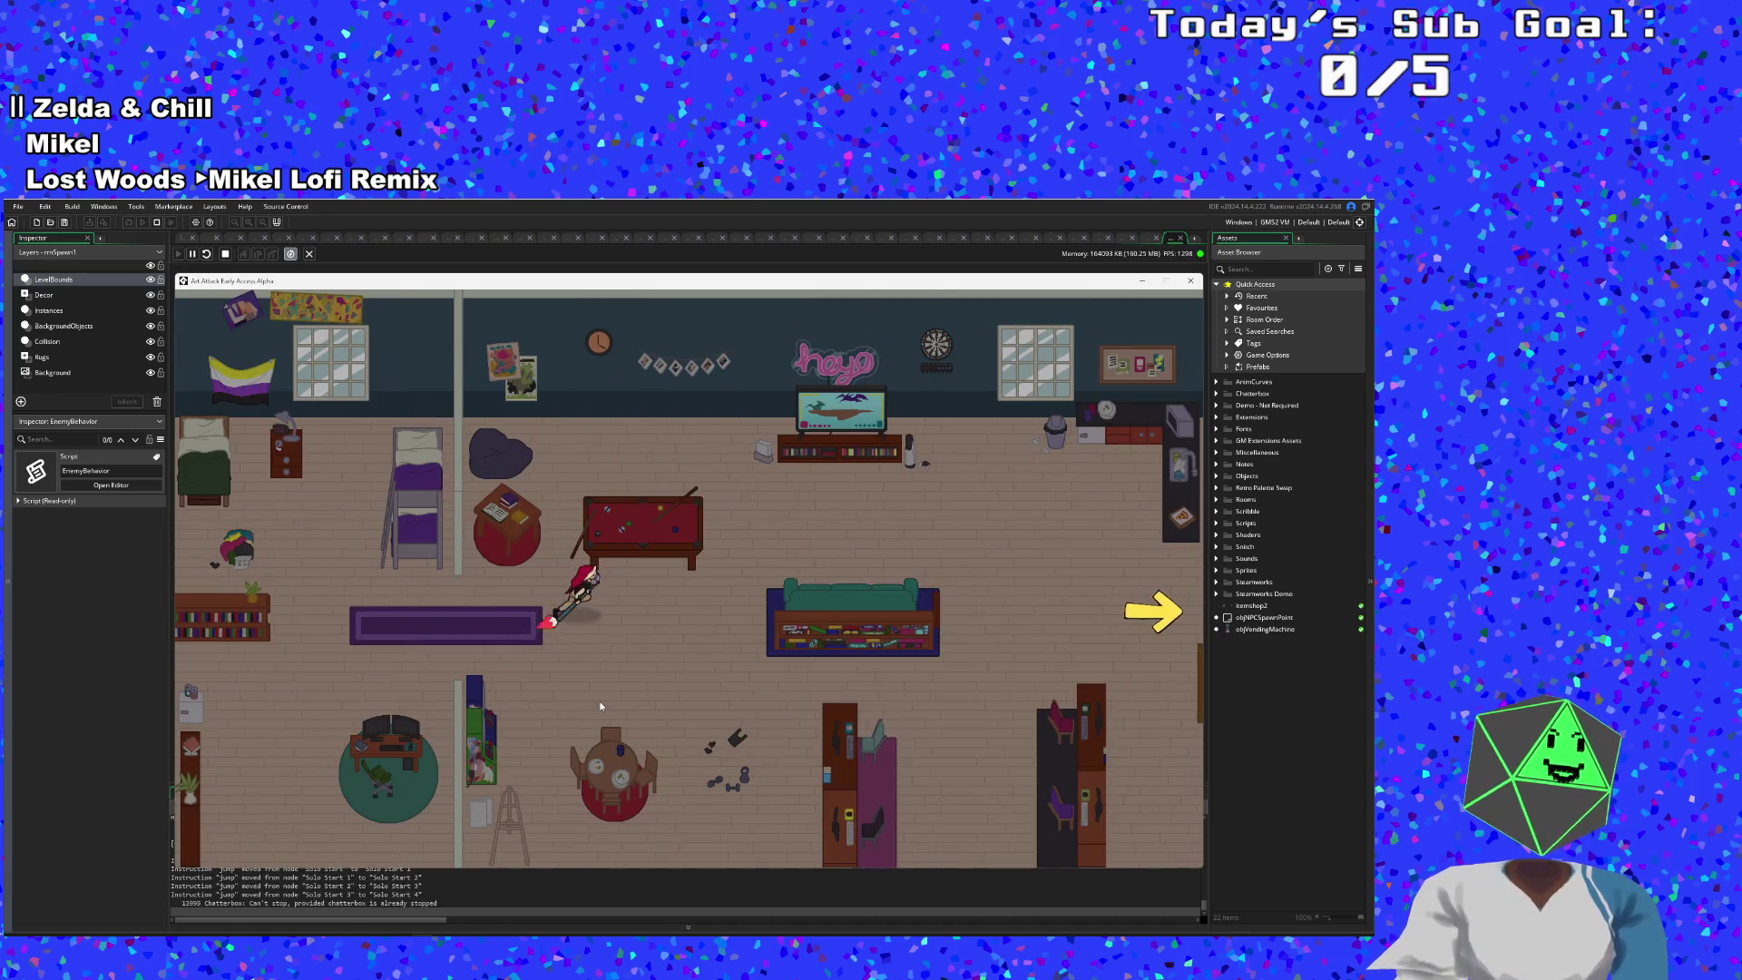
- Walk and dash the character around the starting room's tables, sofa and TV stand
key("d")
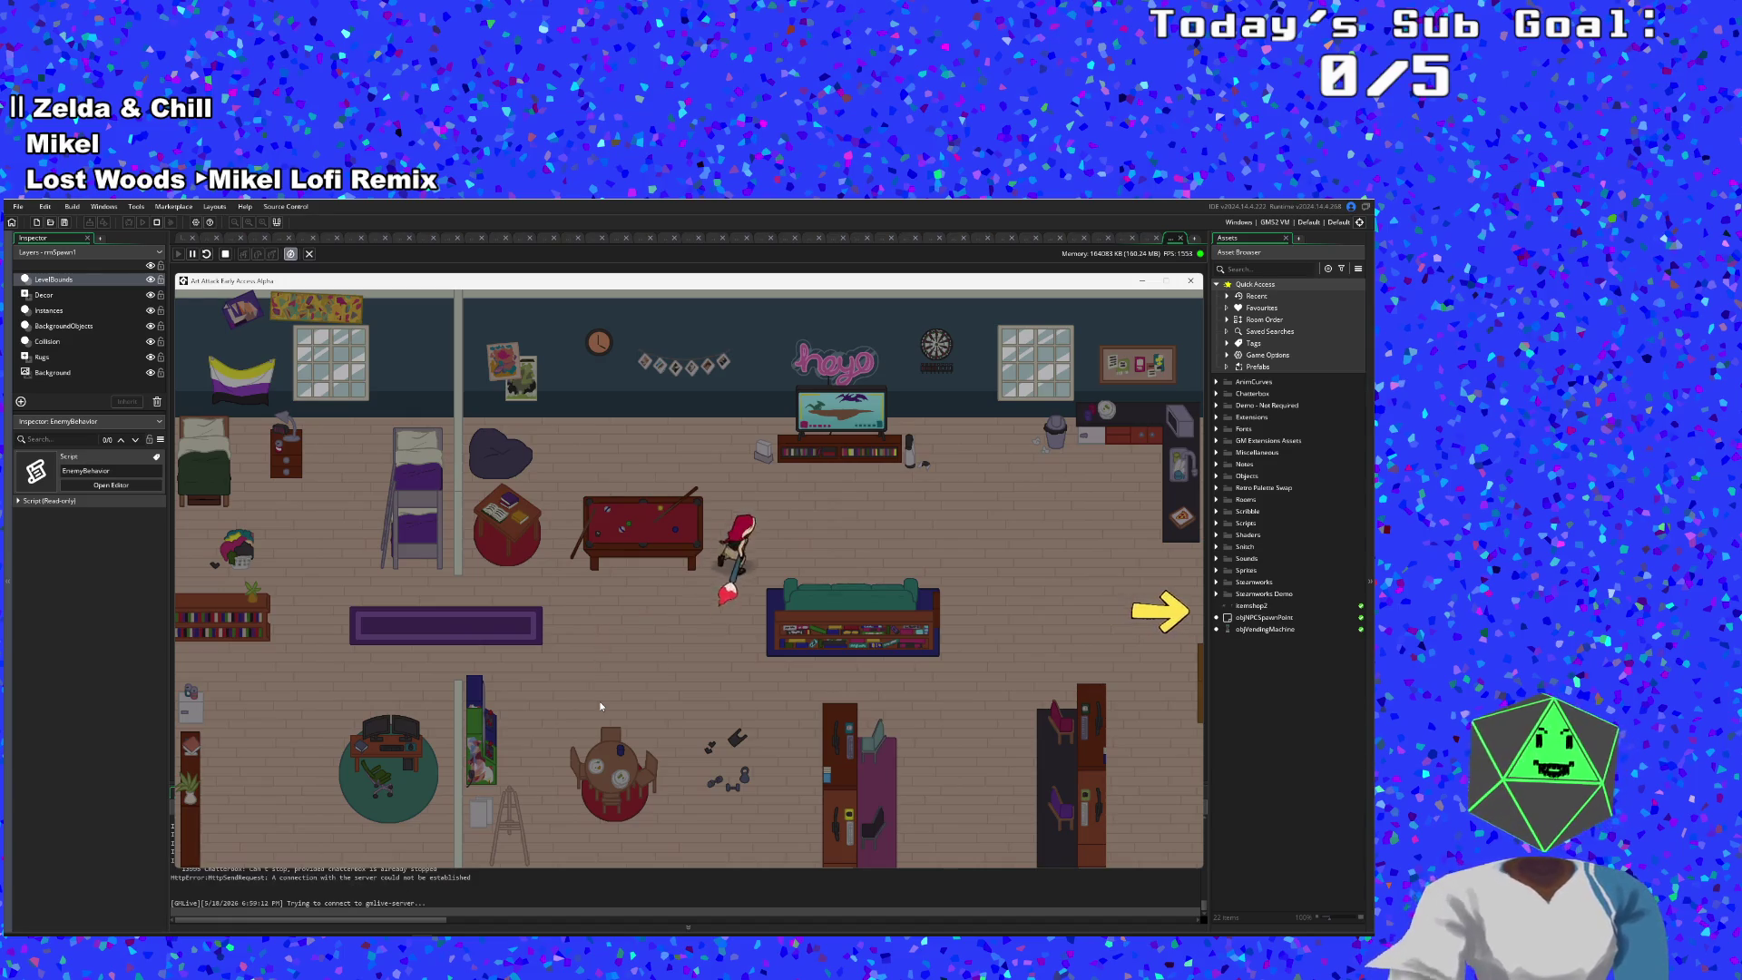
key("space")
key("a")
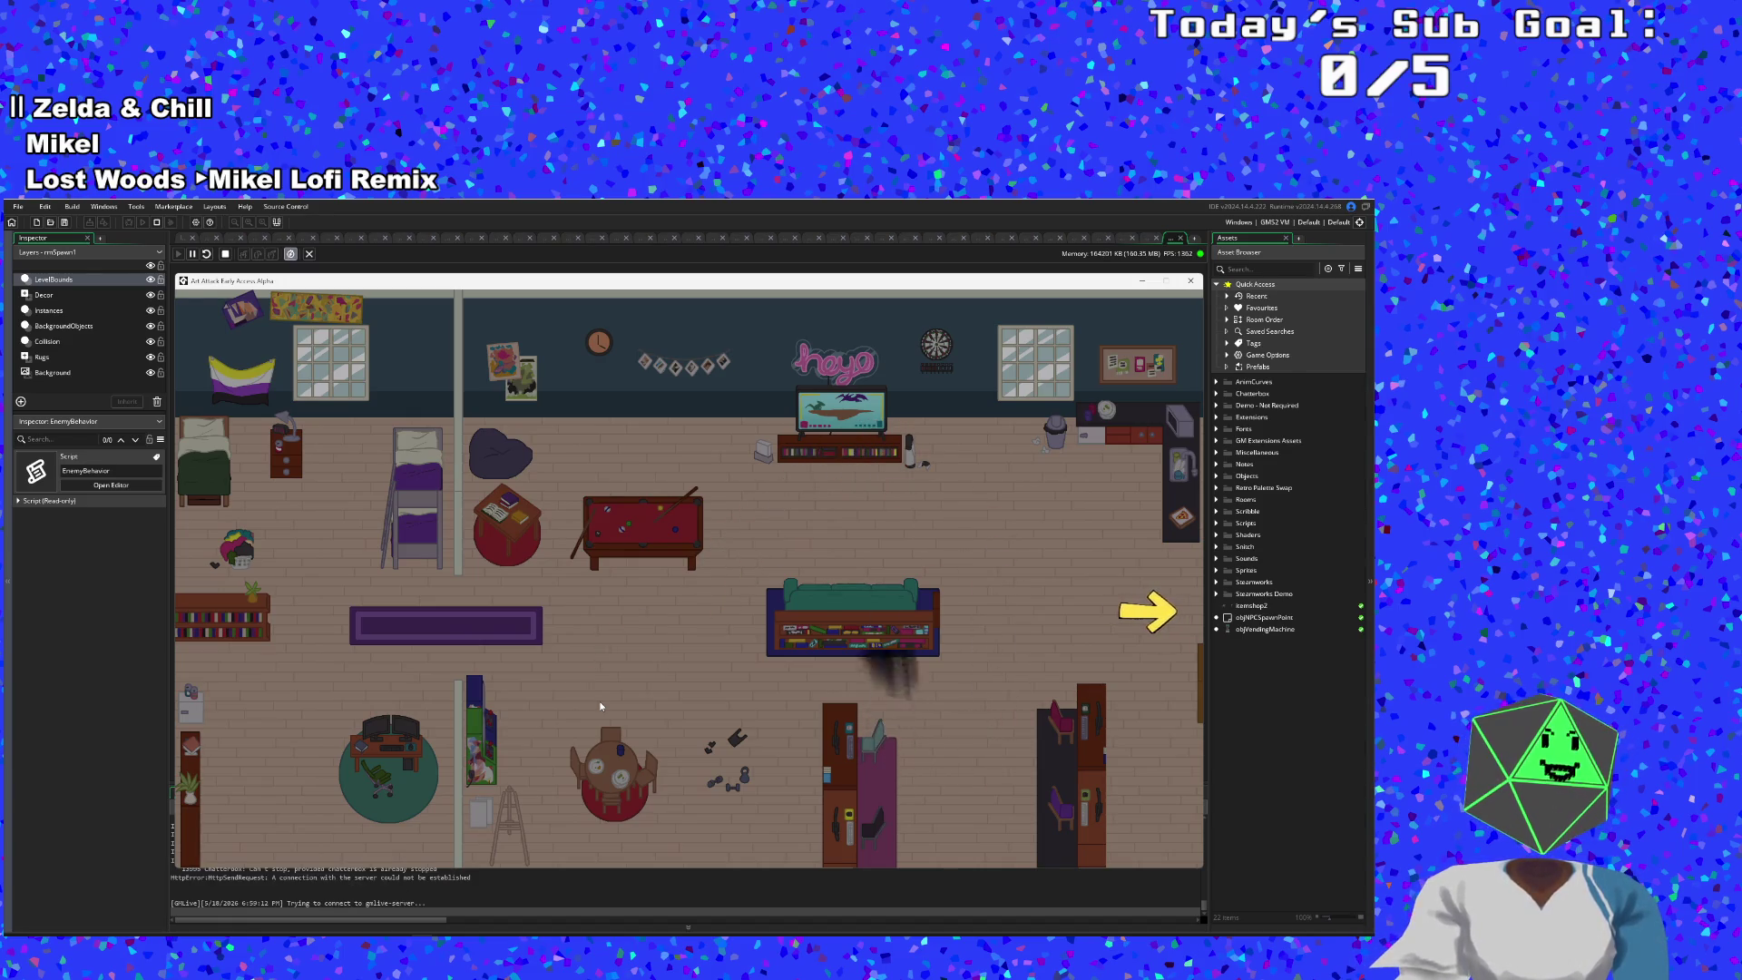
key("w")
key("space")
key("d")
key("space")
key("a")
key("a")
key("s")
key("d")
key("w")
key("d")
key("w")
key("a")
key("s")
key("d")
key("d")
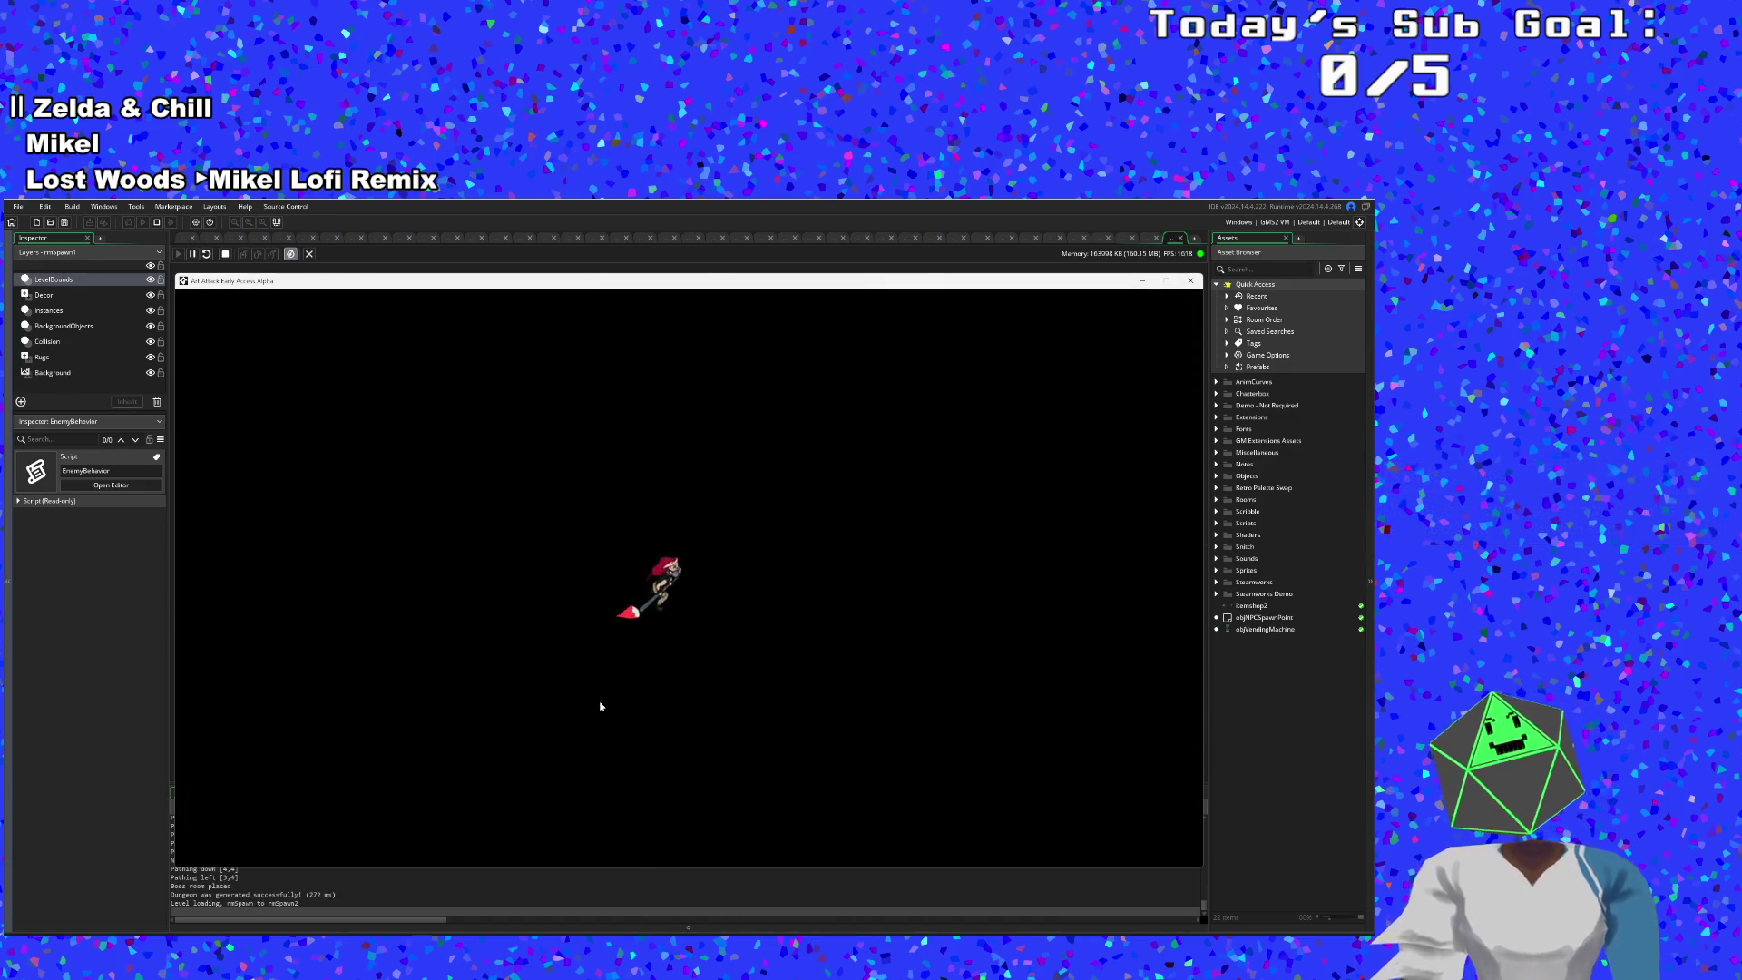
- Pick up the Emergency Phone, roam the room, then select charMaxHealth in the F1 debug overlay
key("d")
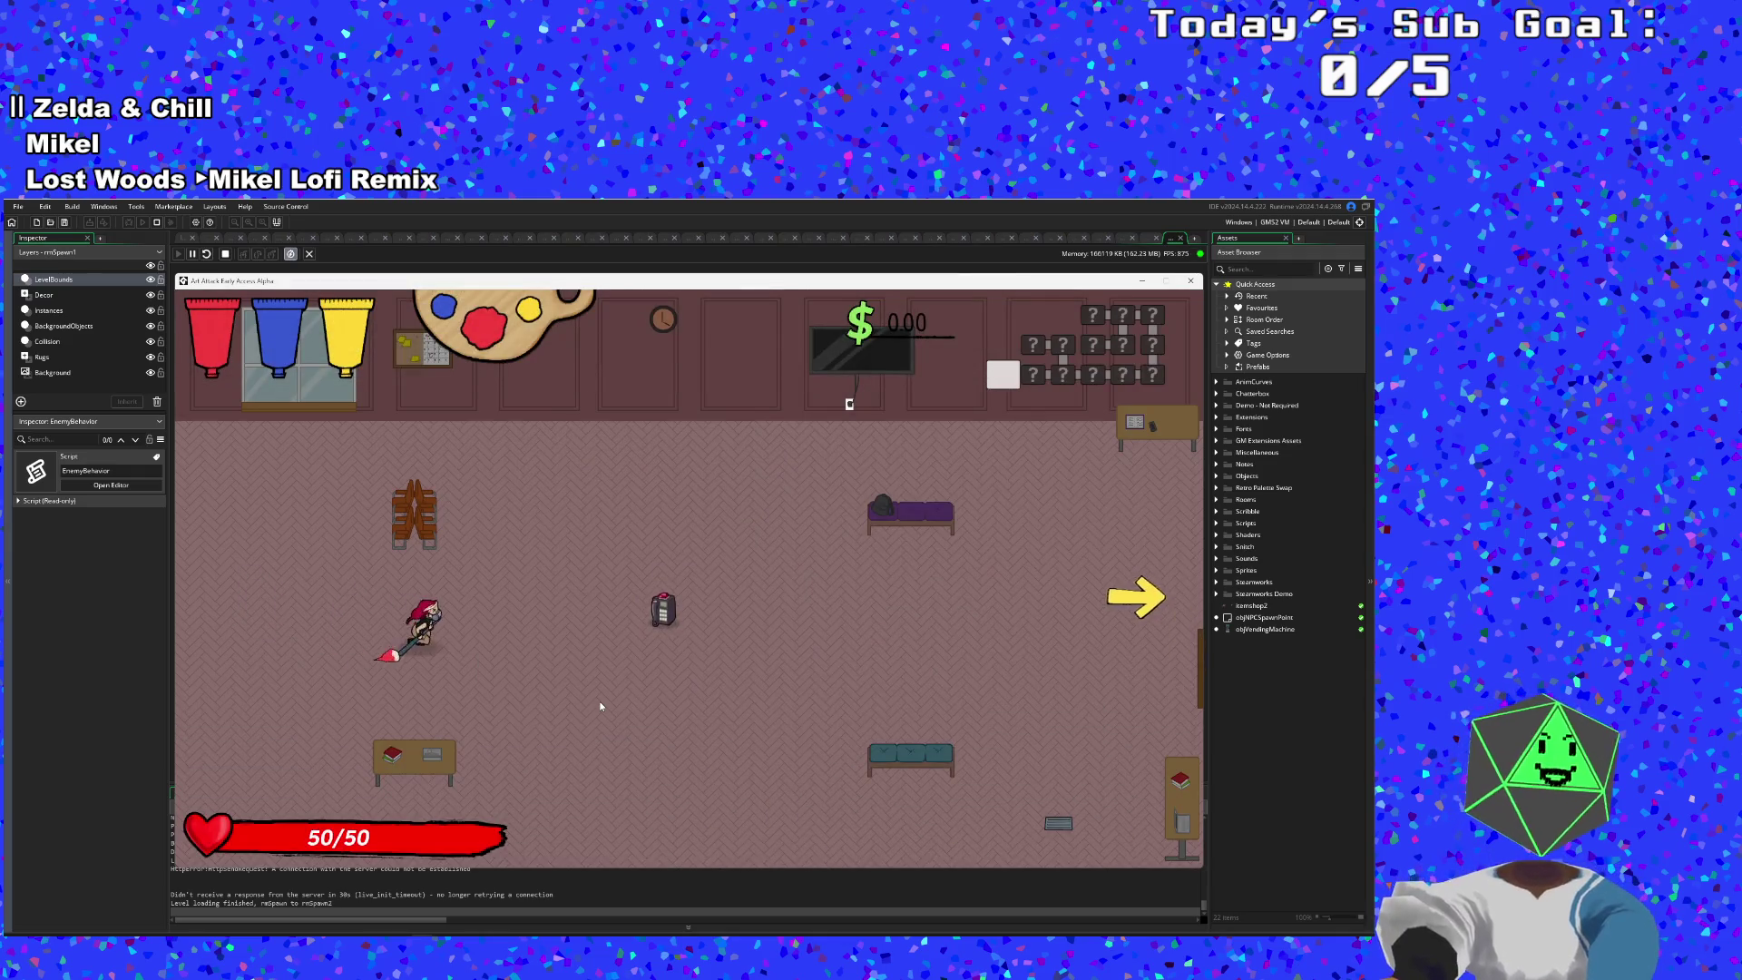
key("a")
key("a")
key("w")
key("s")
key("d")
key("d")
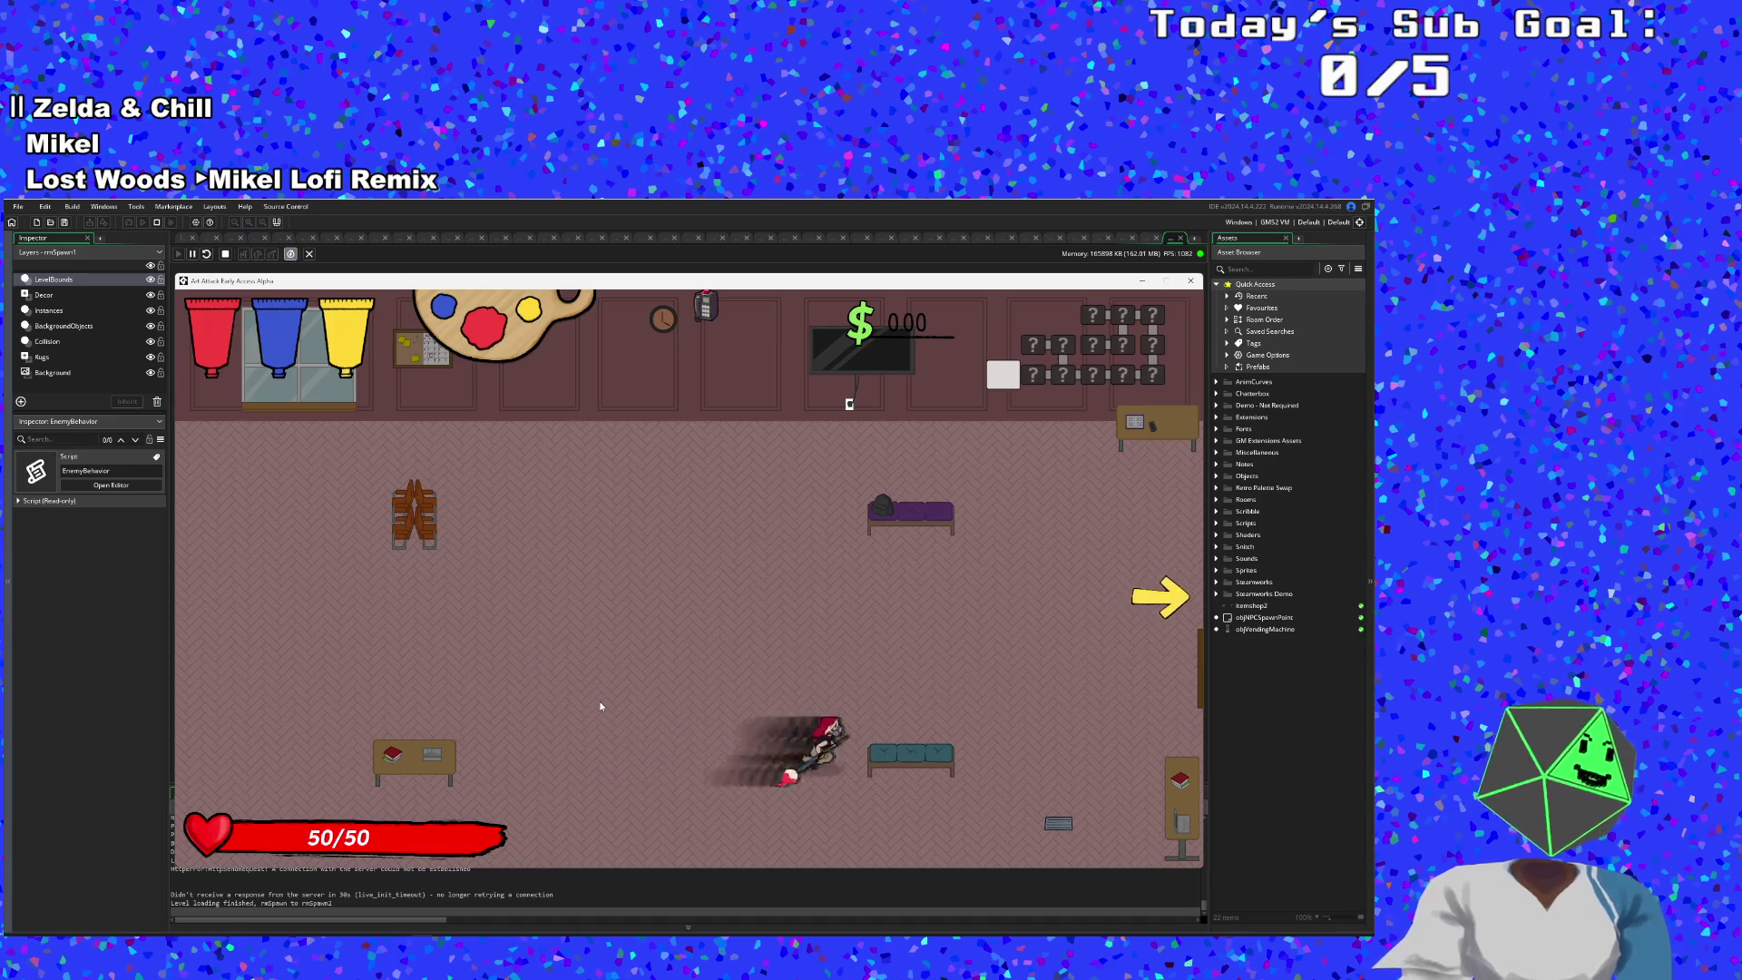
key("w")
key("a")
key("s")
key("s")
key("w")
key("a")
key("s")
key("a")
key("s")
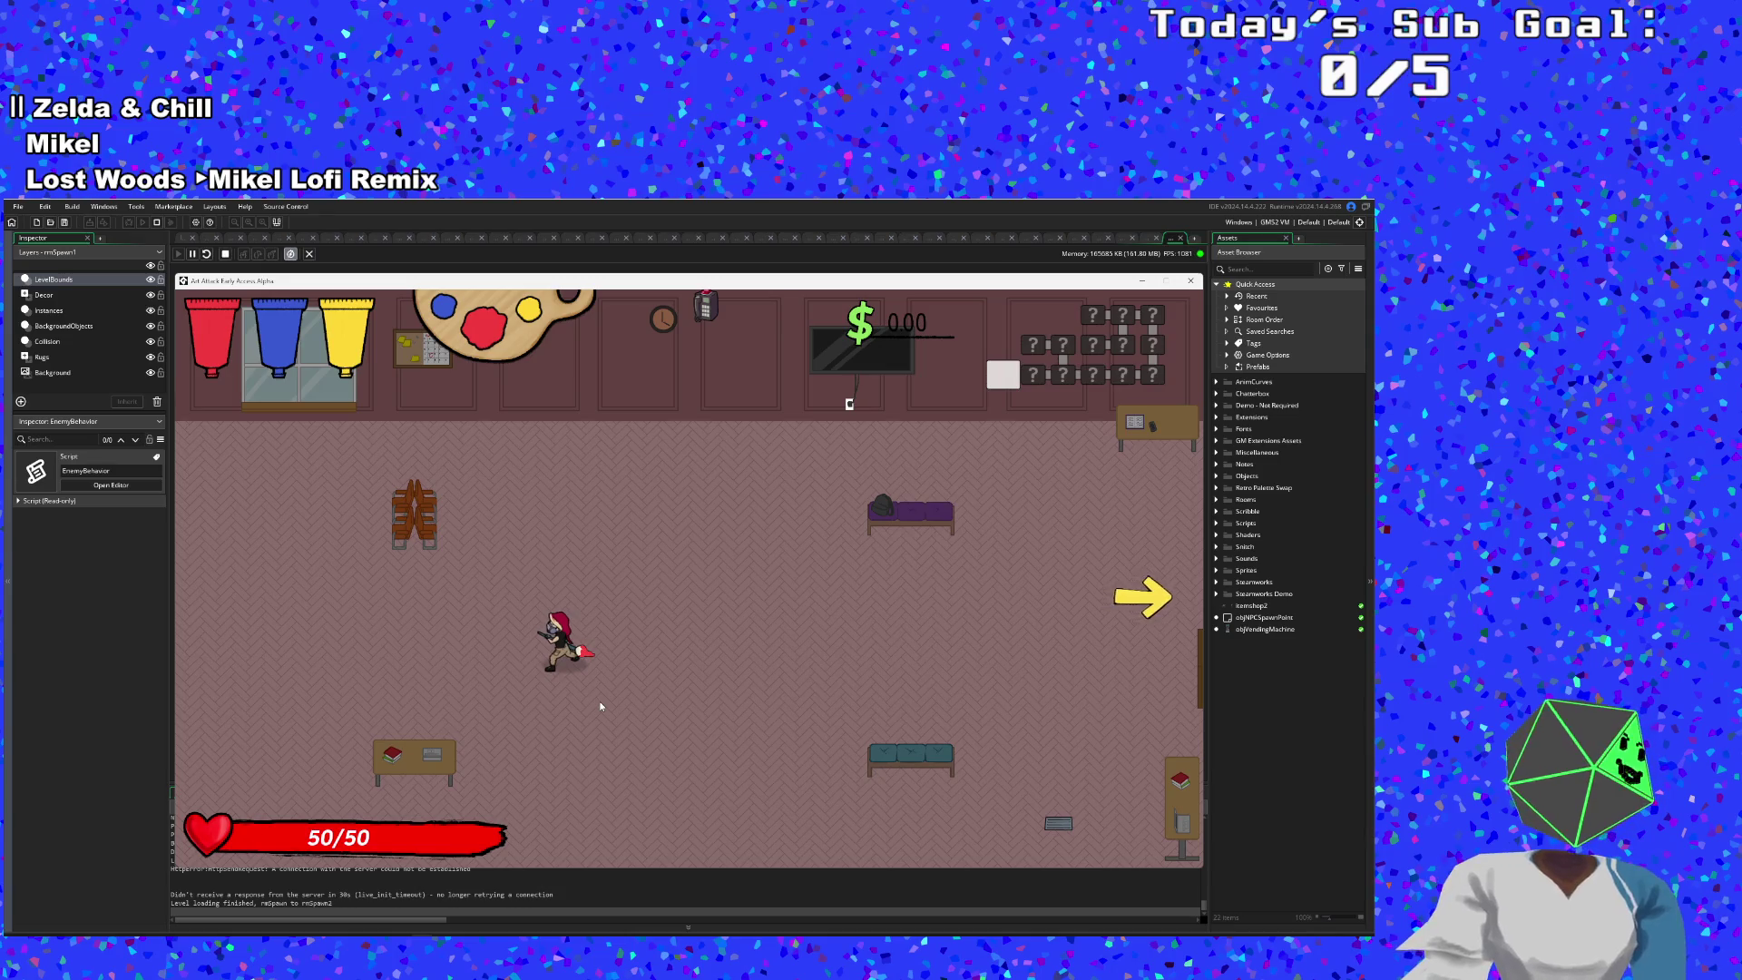
key("d")
key("space")
key("w")
key("a")
key("s")
key("space")
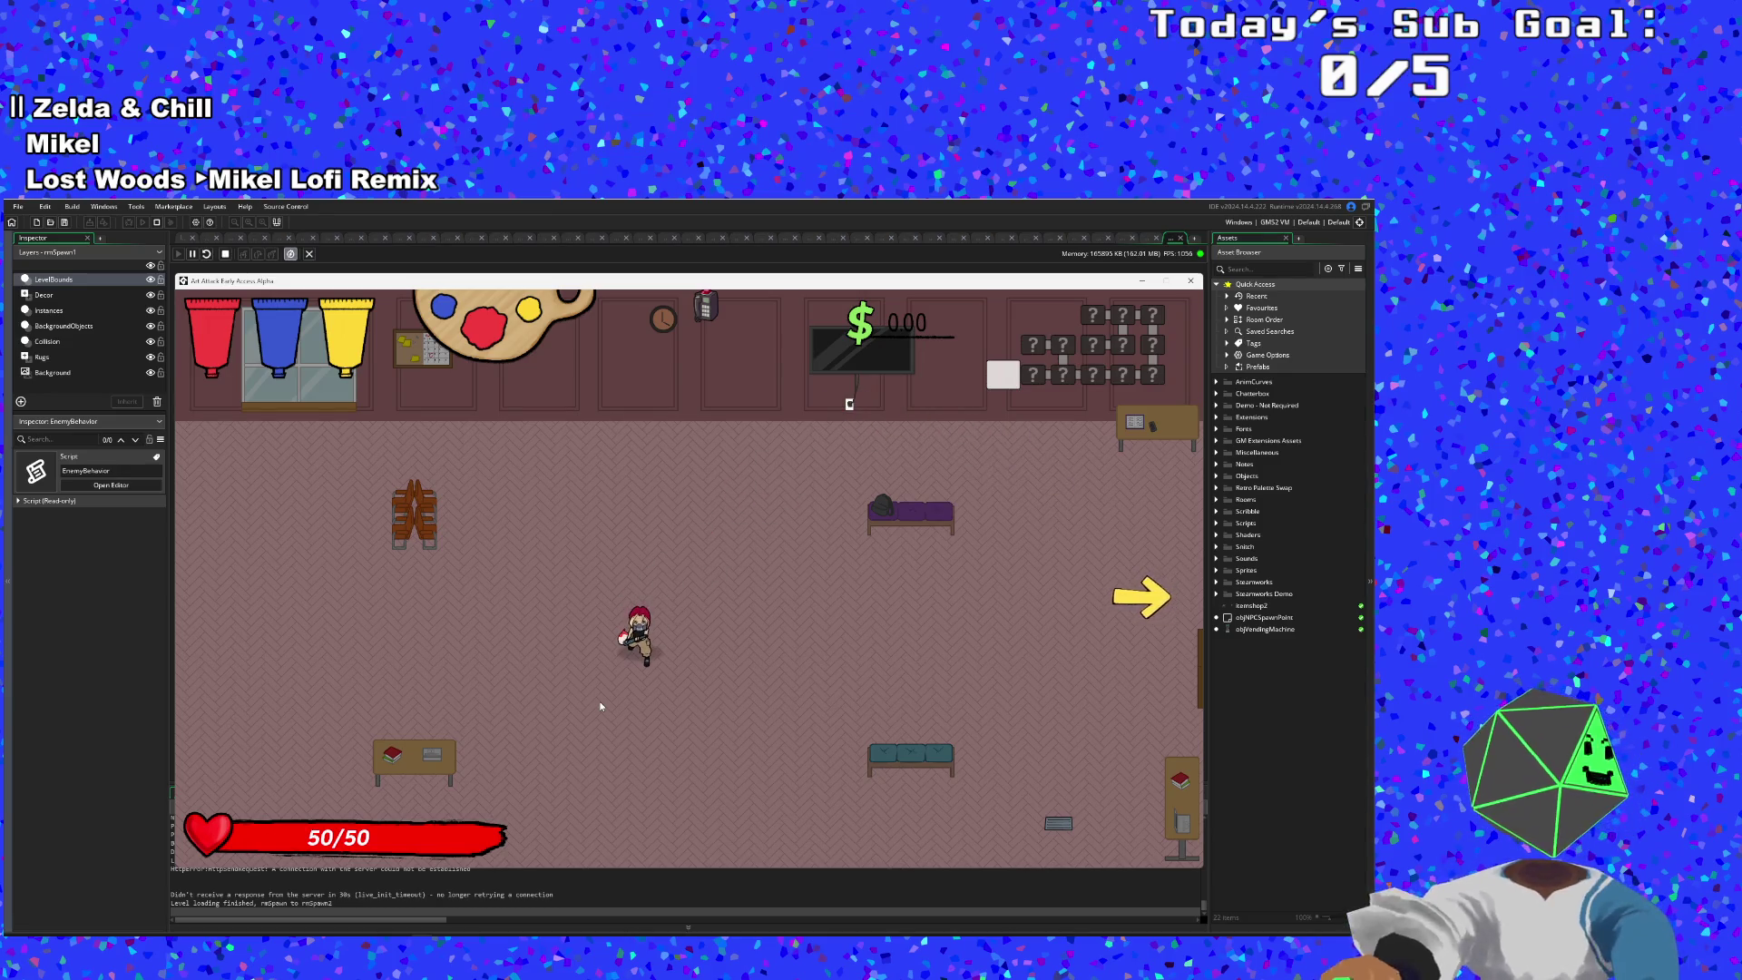
key("F1")
double_click(381, 354)
- Set charMaxHealth to 100000, drag charHealth to full, and close the debug overlay
type("100000")
key("Return")
left_click_drag(346, 366, 431, 367)
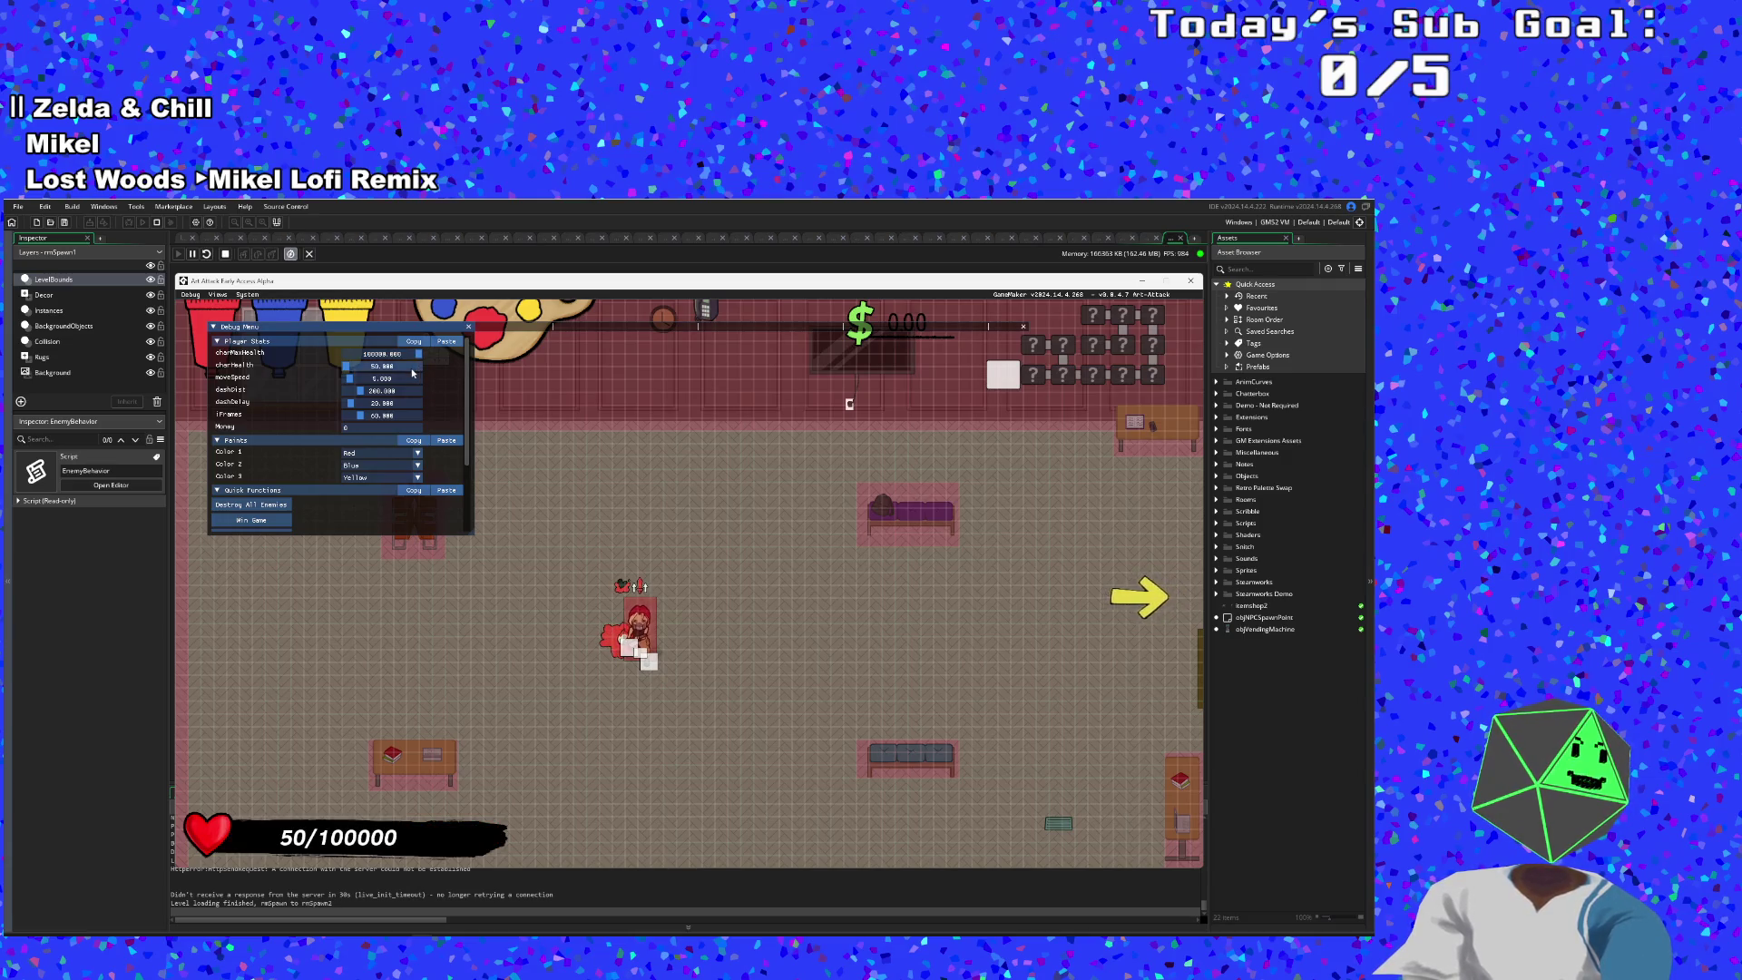
key("F1")
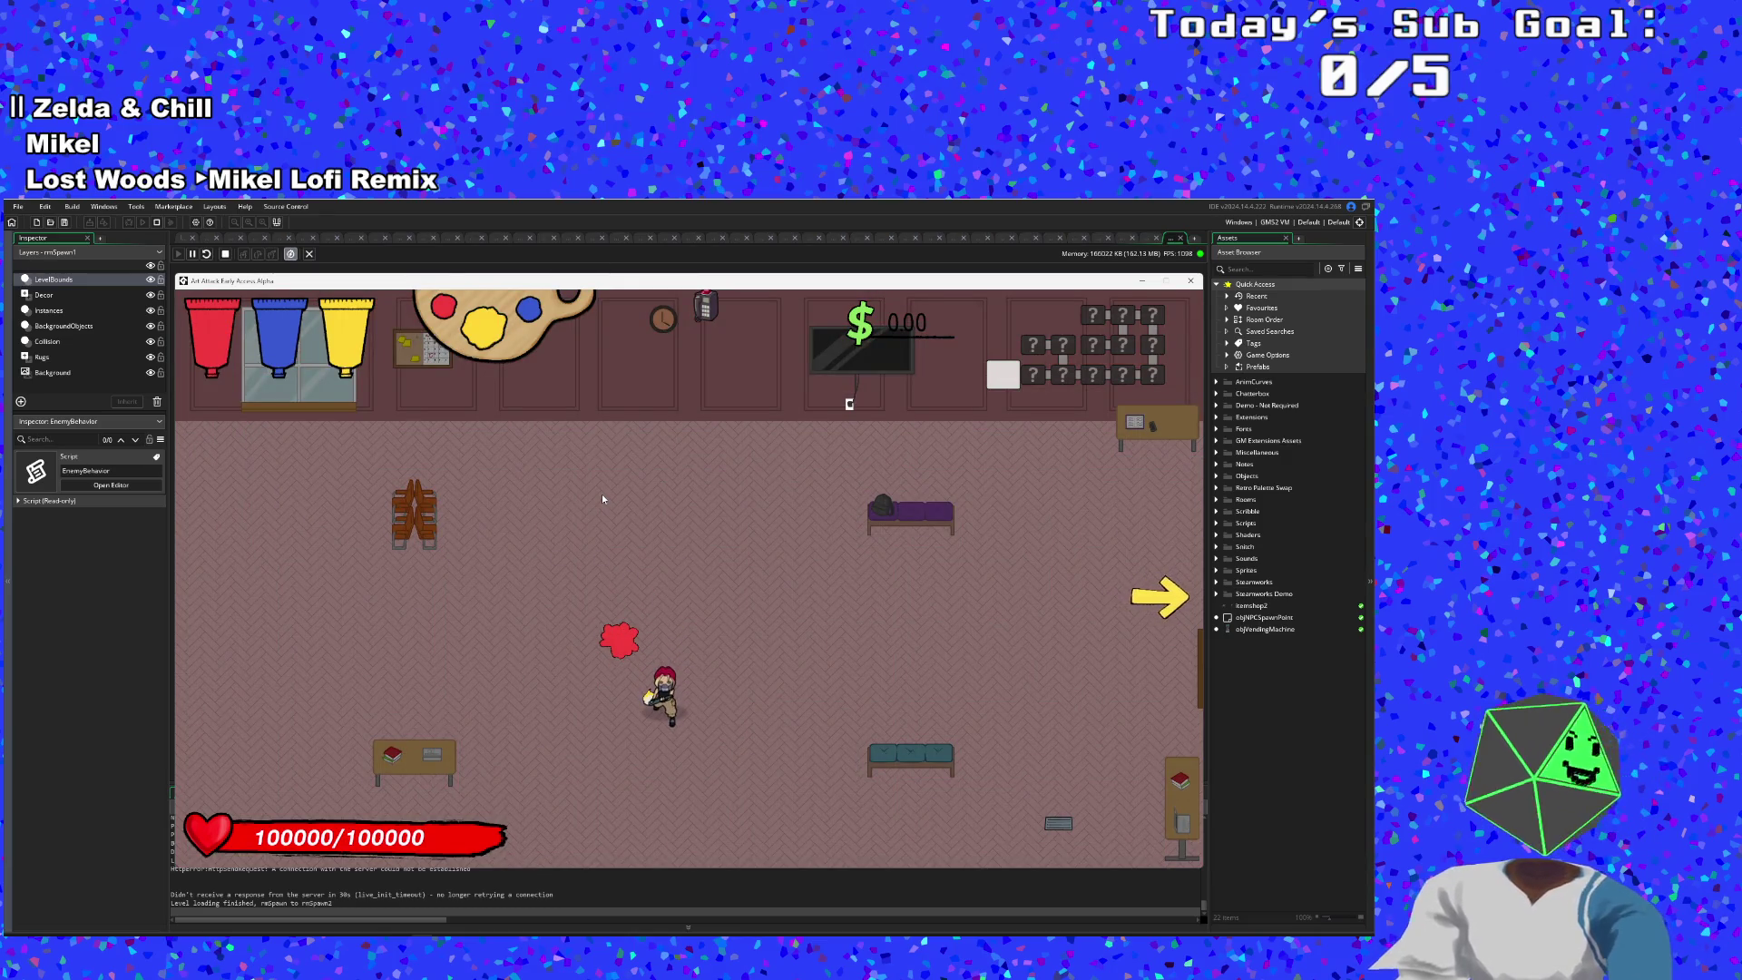
- Exit through the right-edge arrow and fight enemies around the next room's edges
key("d")
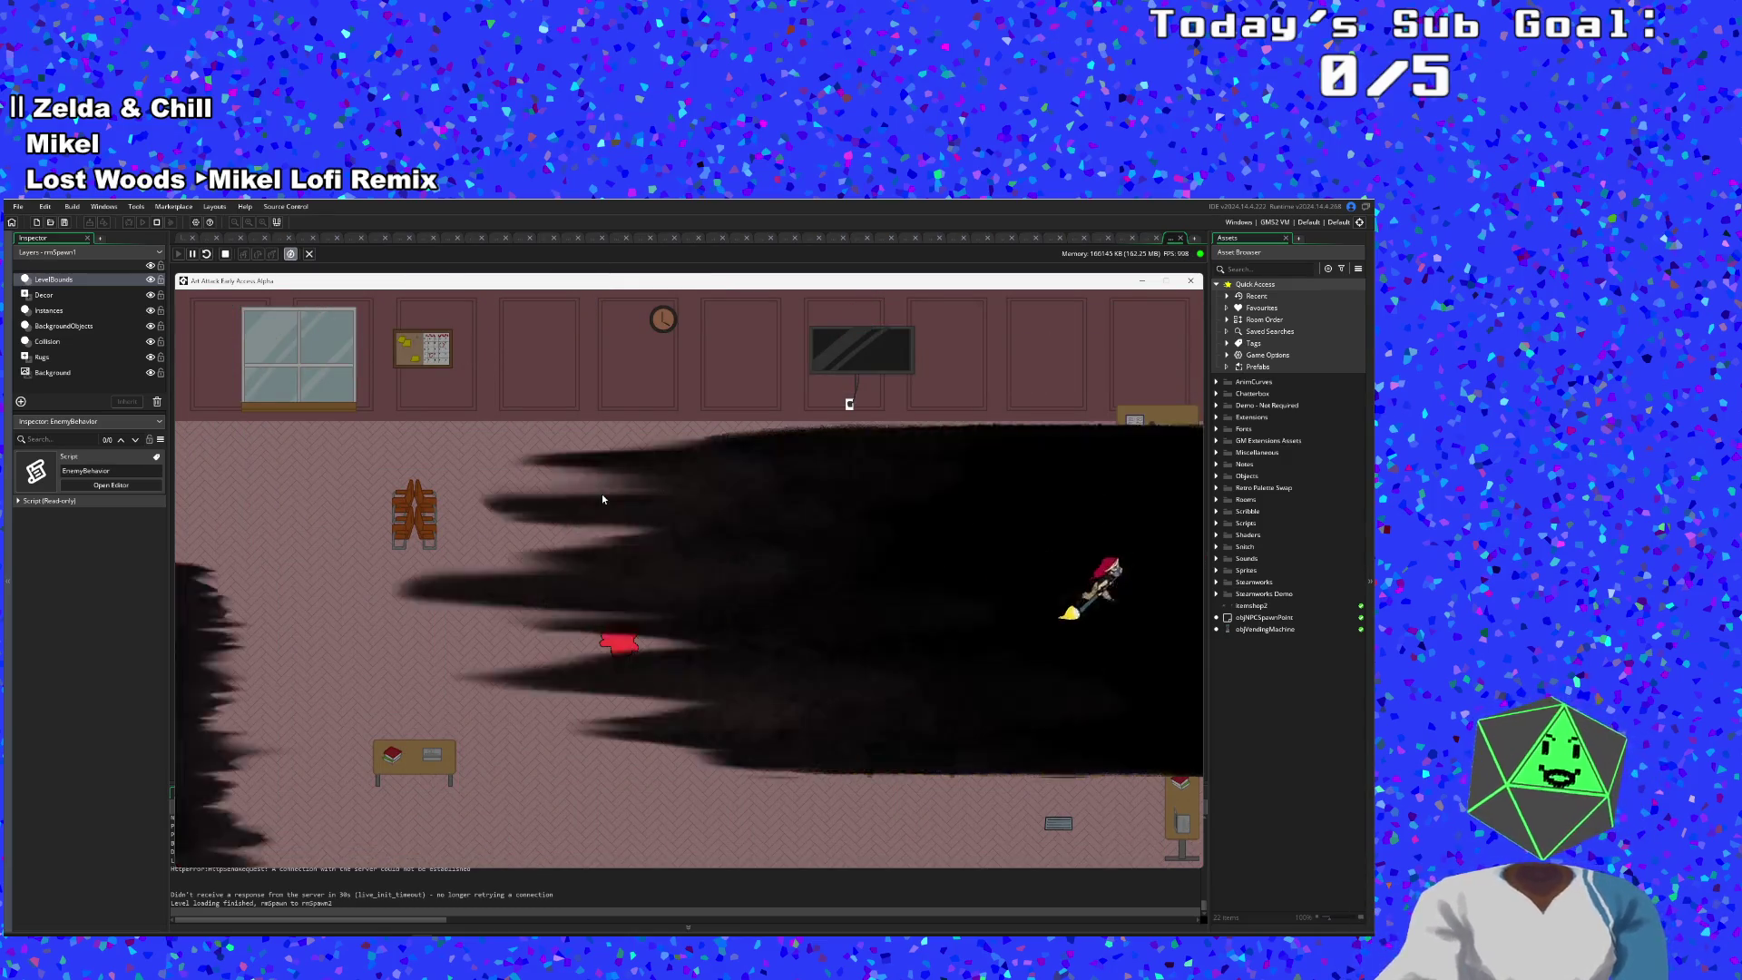
key("a")
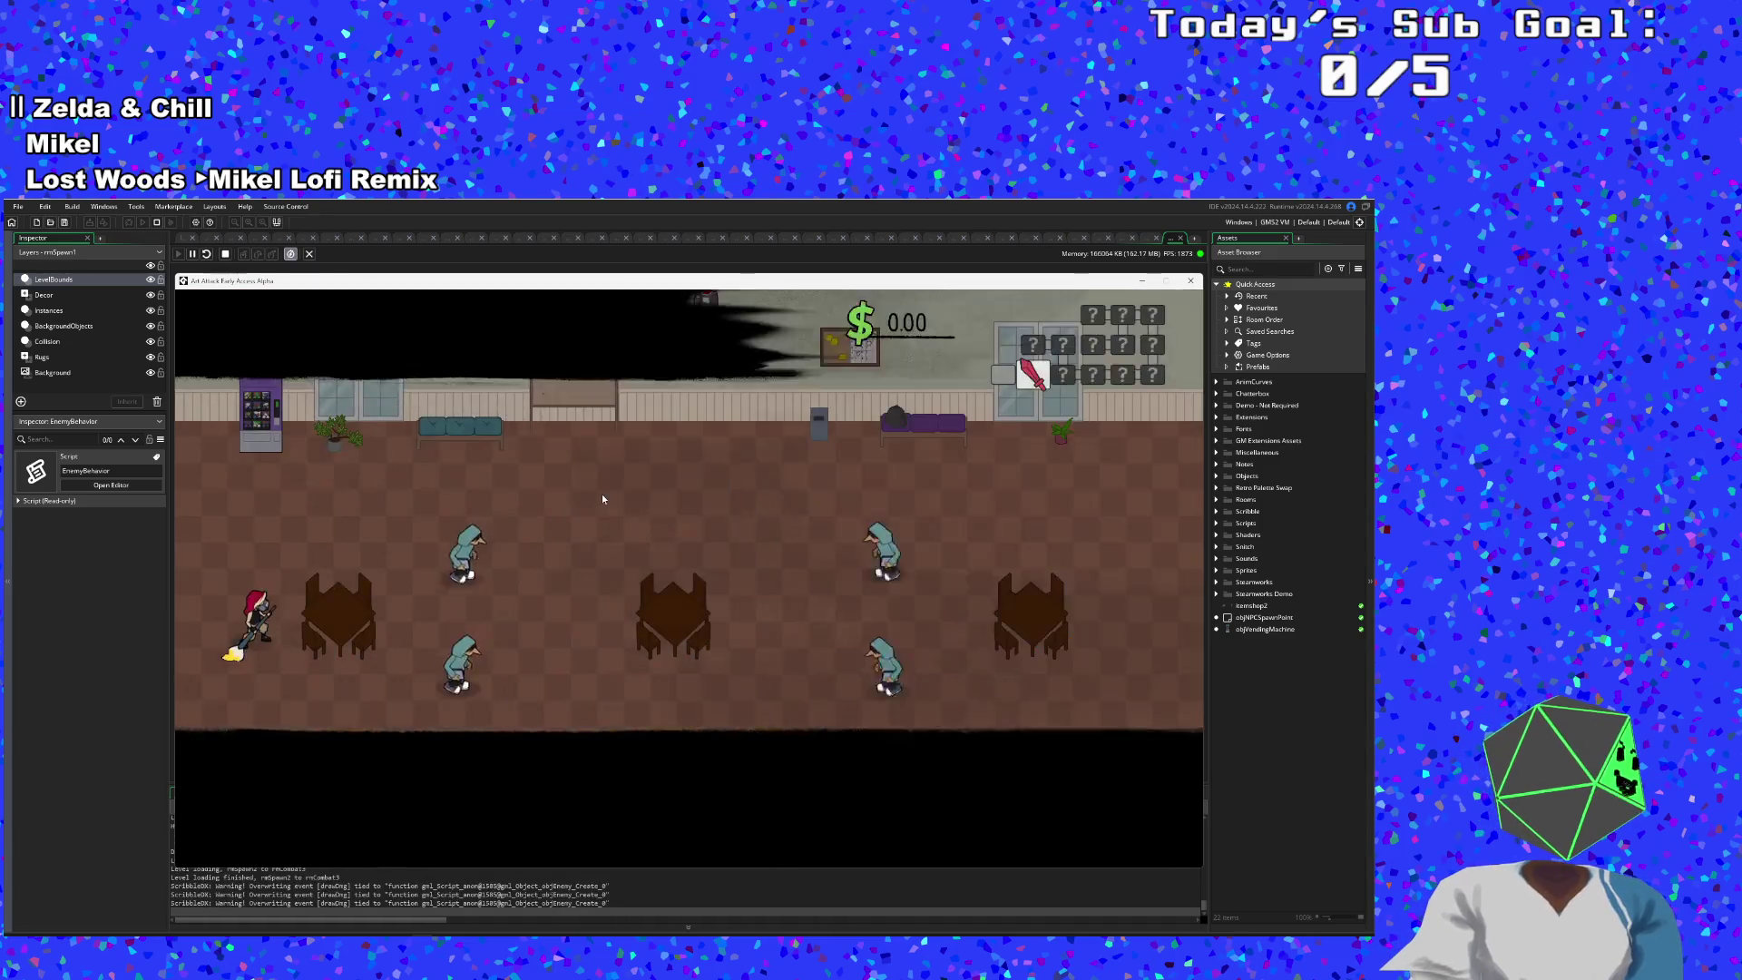
key("s")
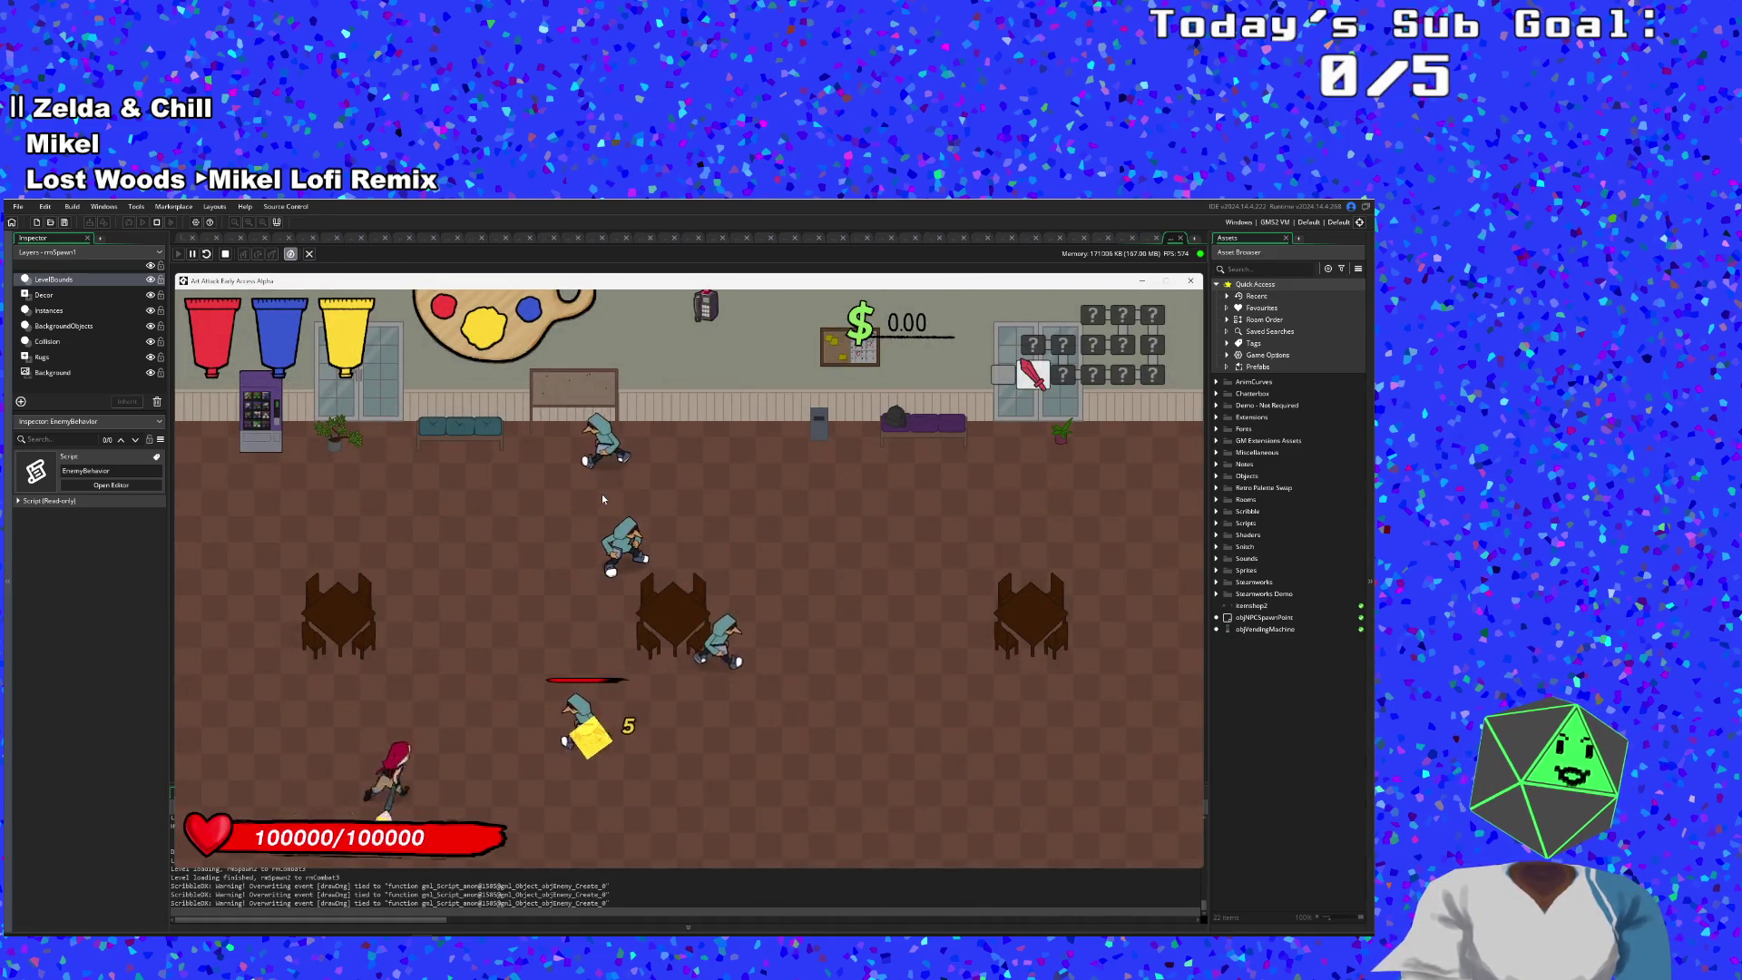
key("d")
key("d")
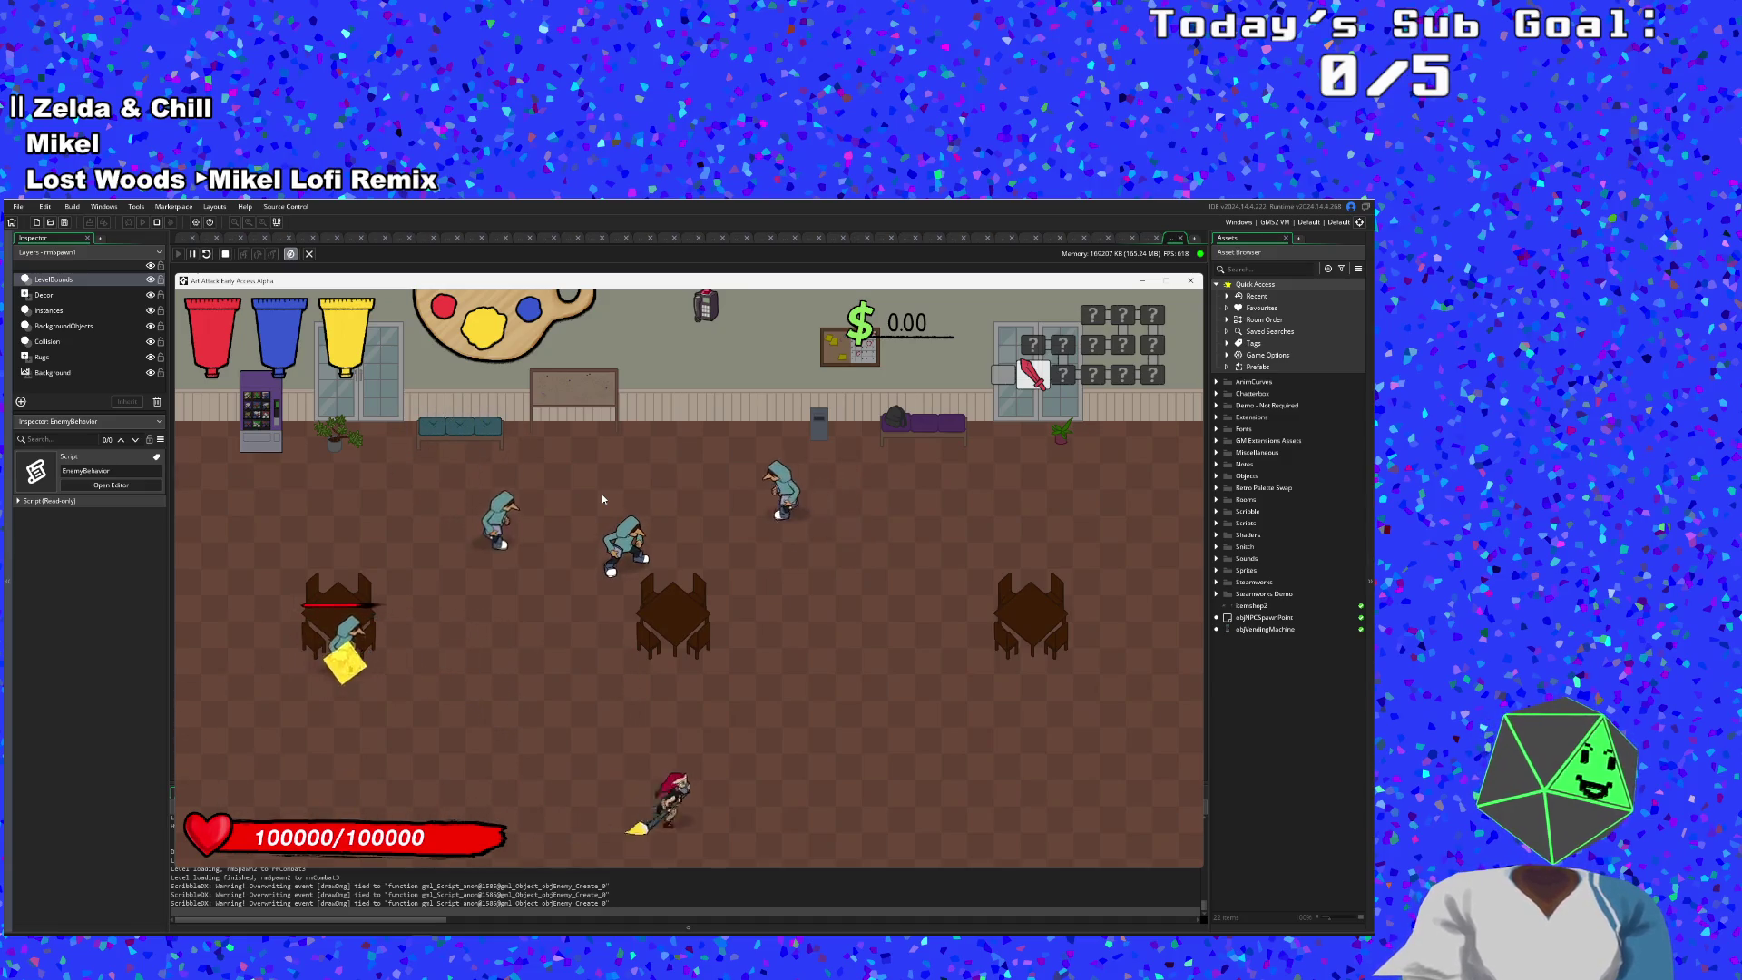
key("a")
key("w")
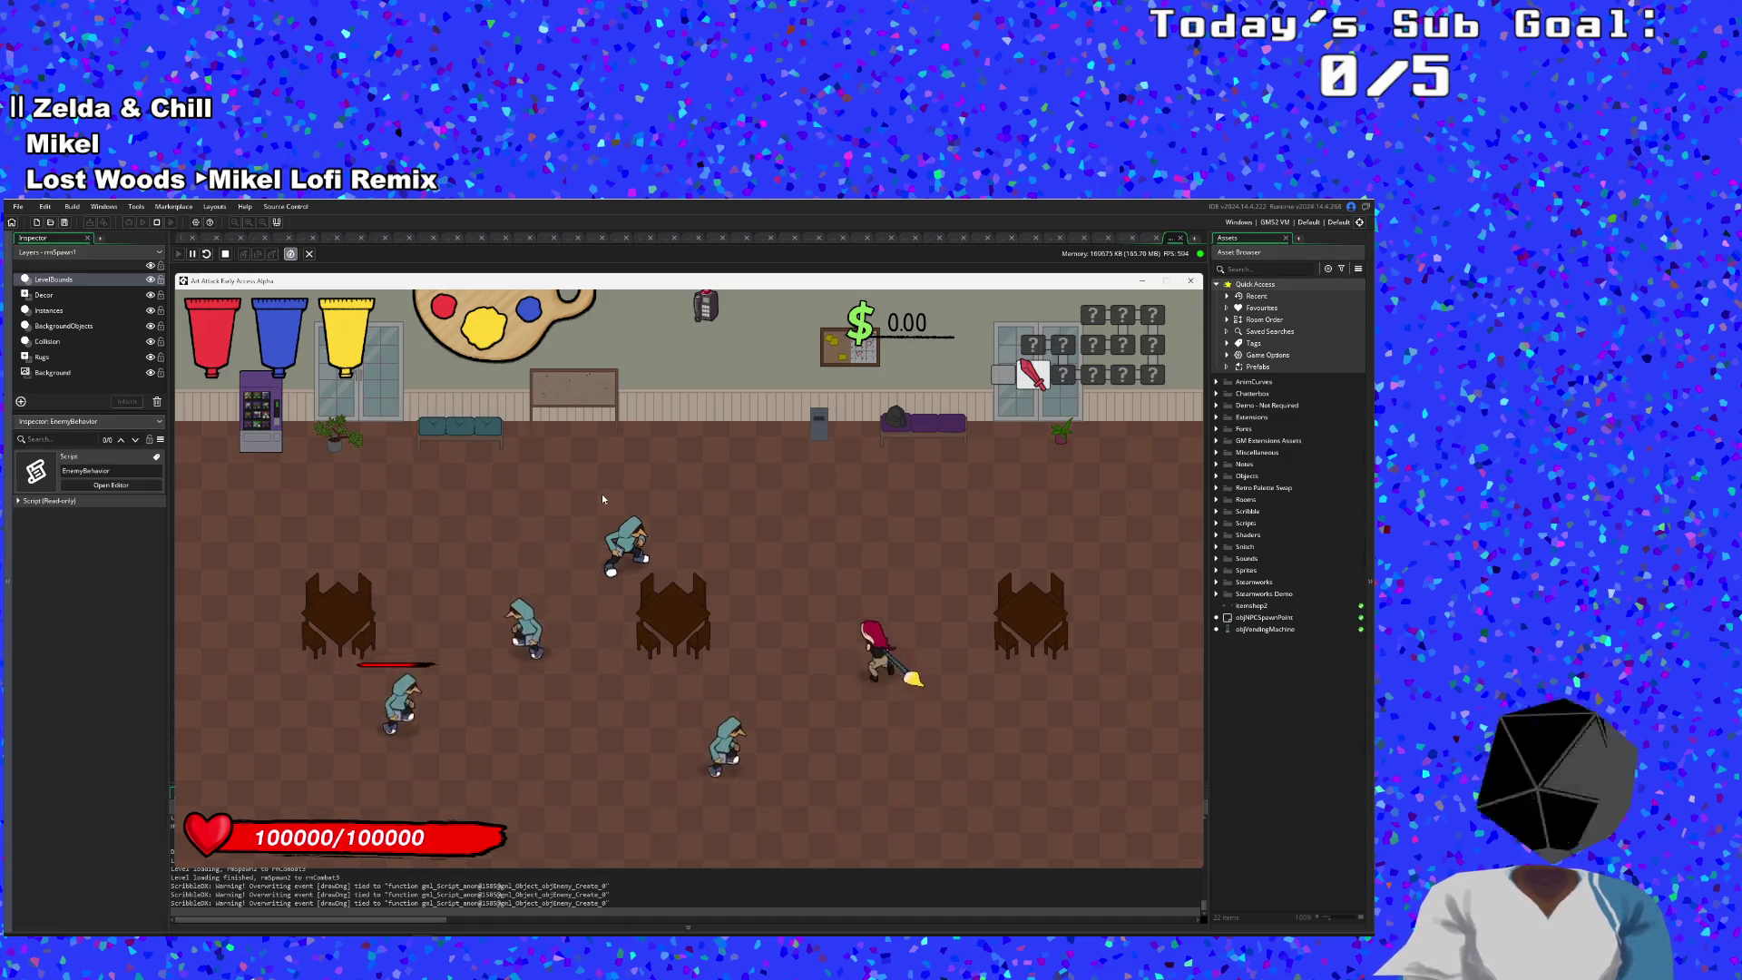
key("a")
key("s")
key("d")
key("a")
key("a")
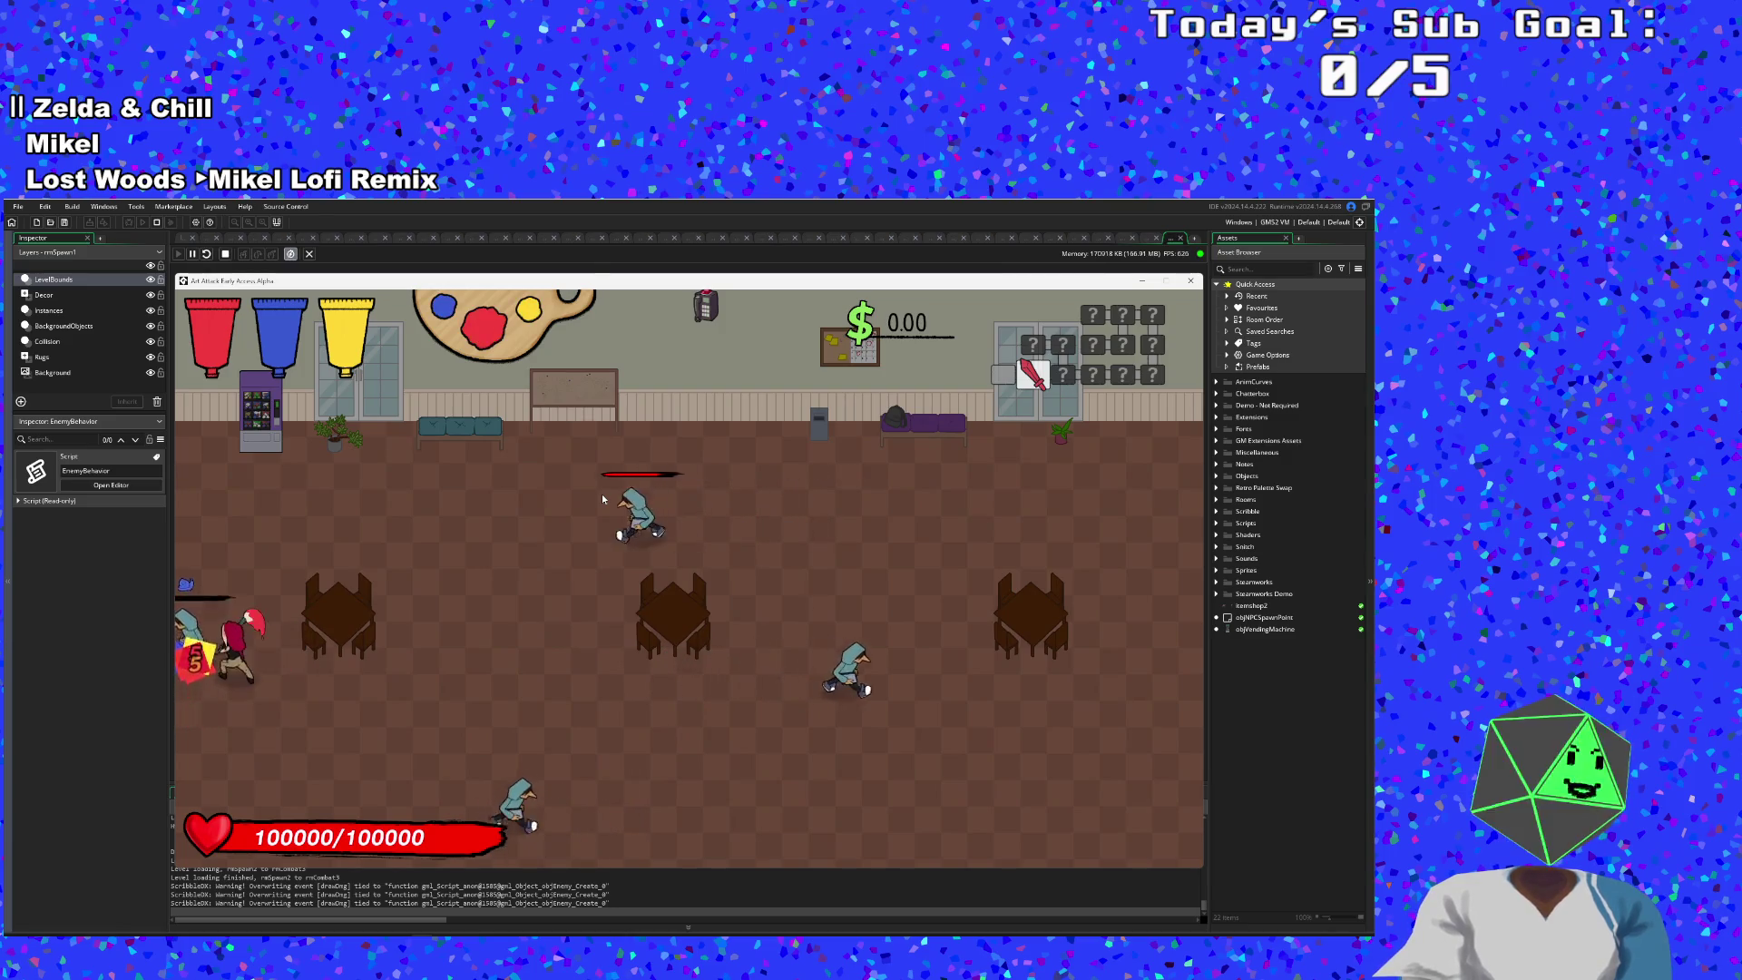
key("s")
key("d")
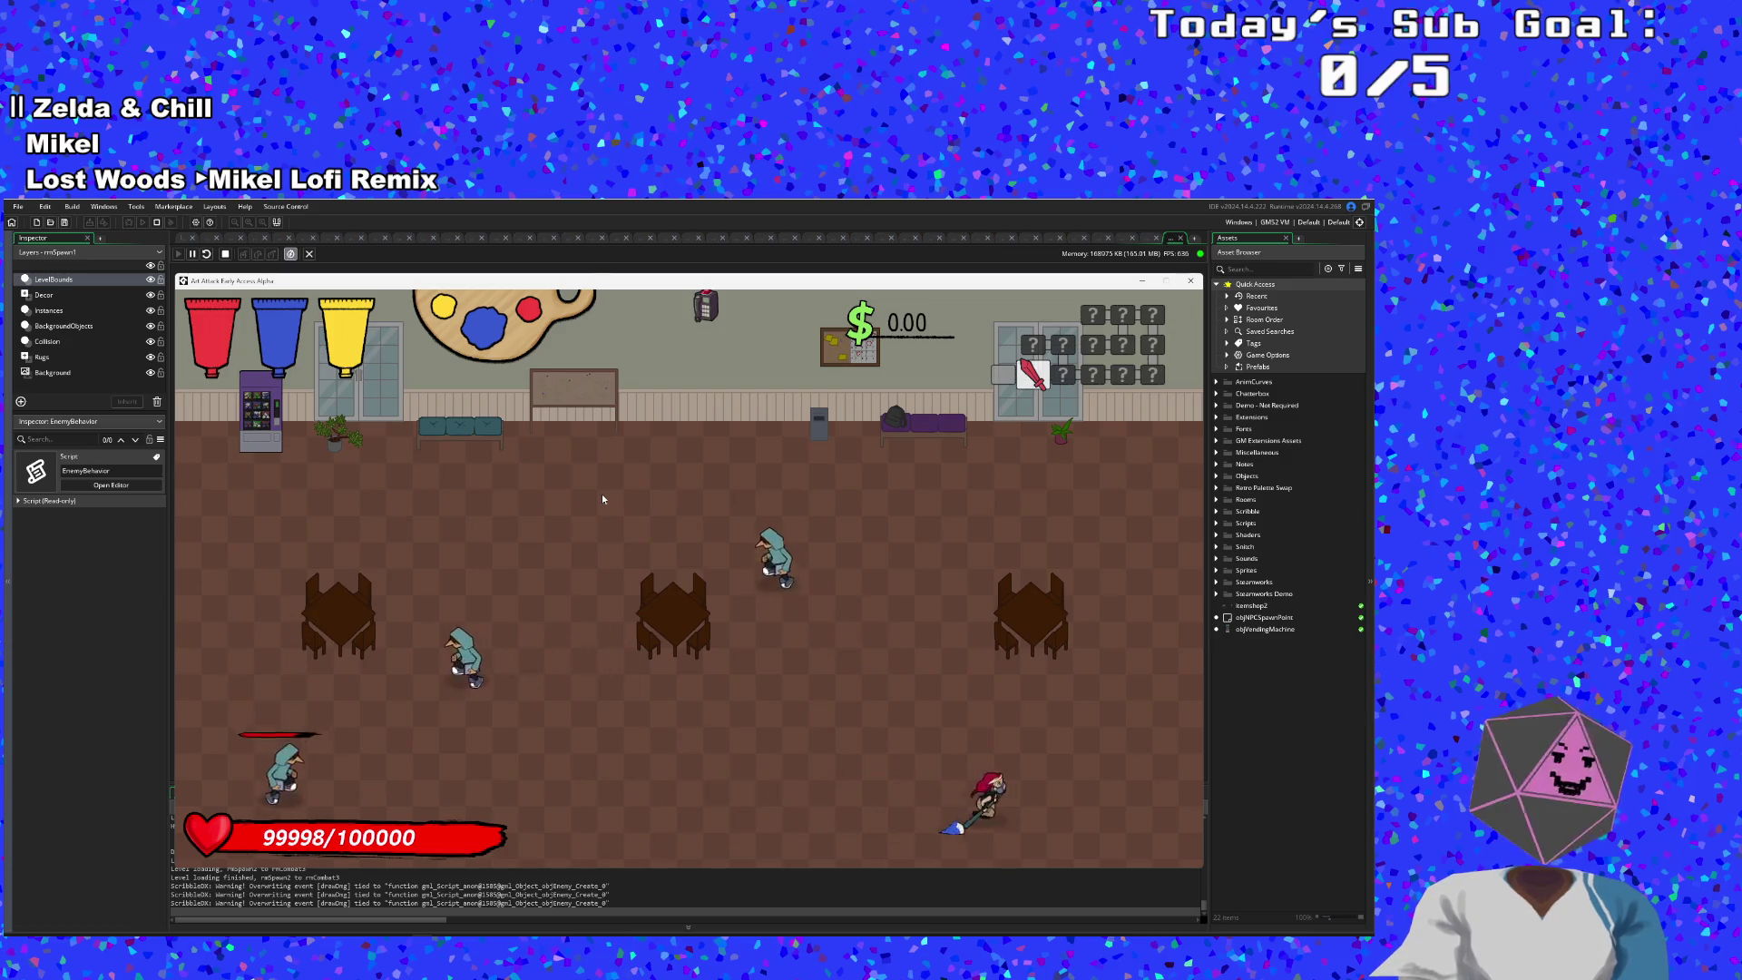
- Pause the game, minimize and restore its window, then close it to stop the run
key("Escape")
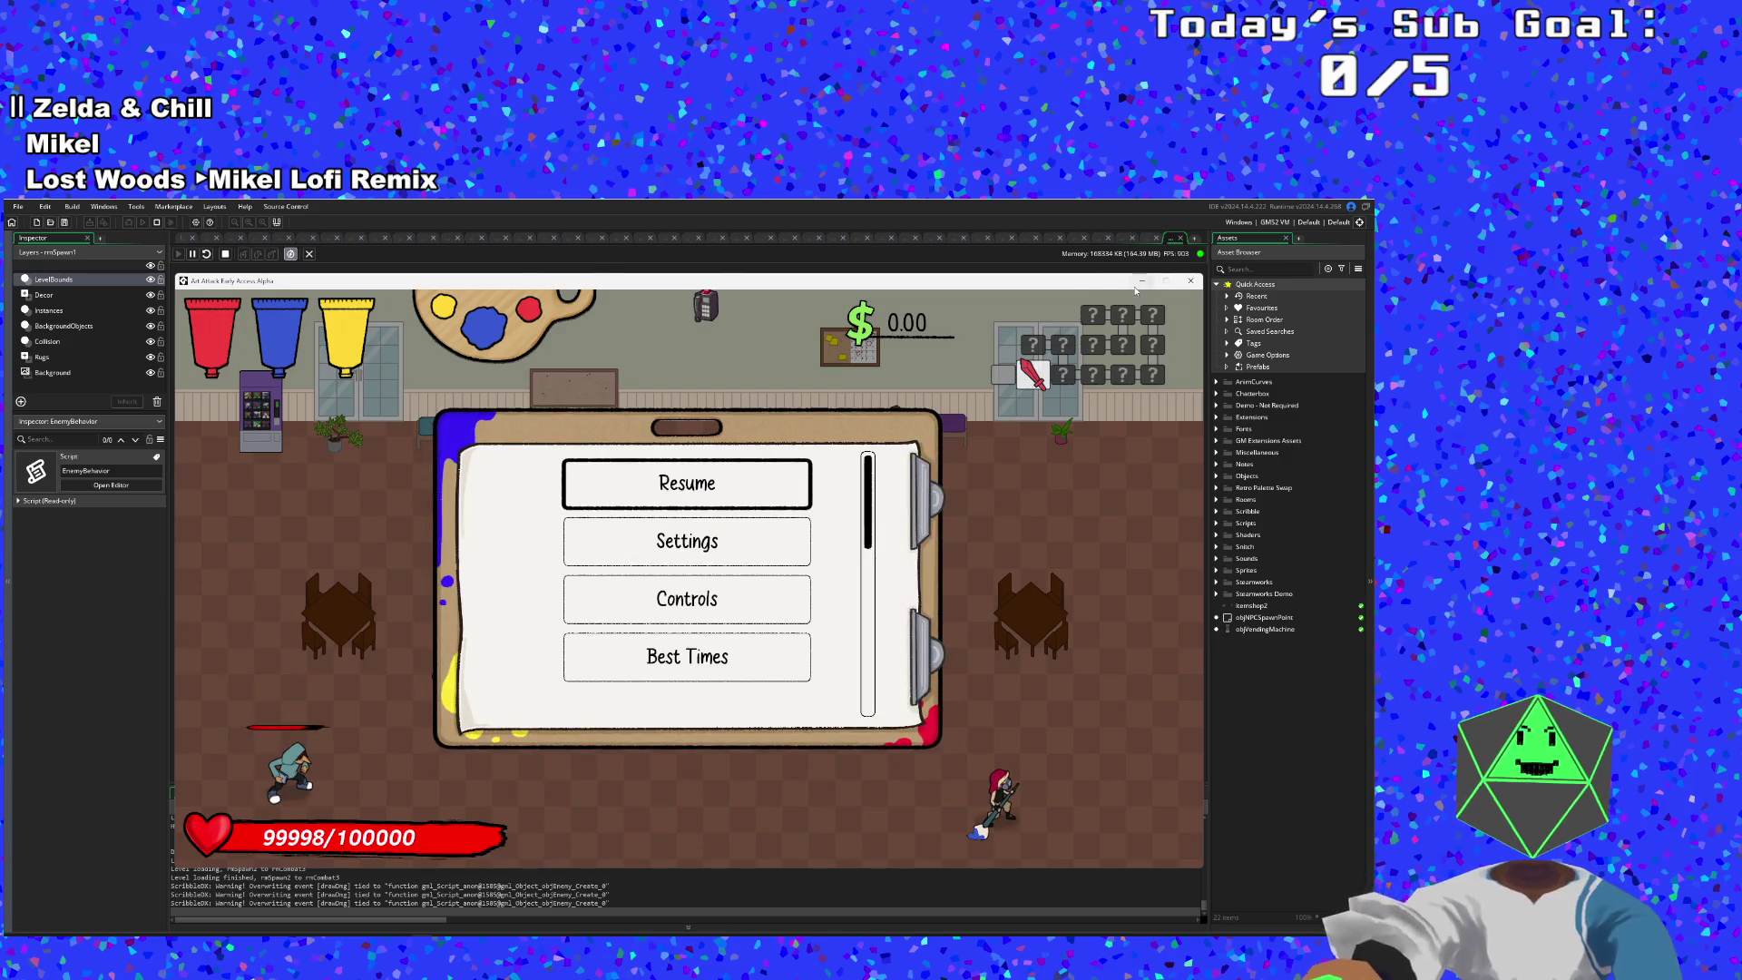
left_click(1140, 281)
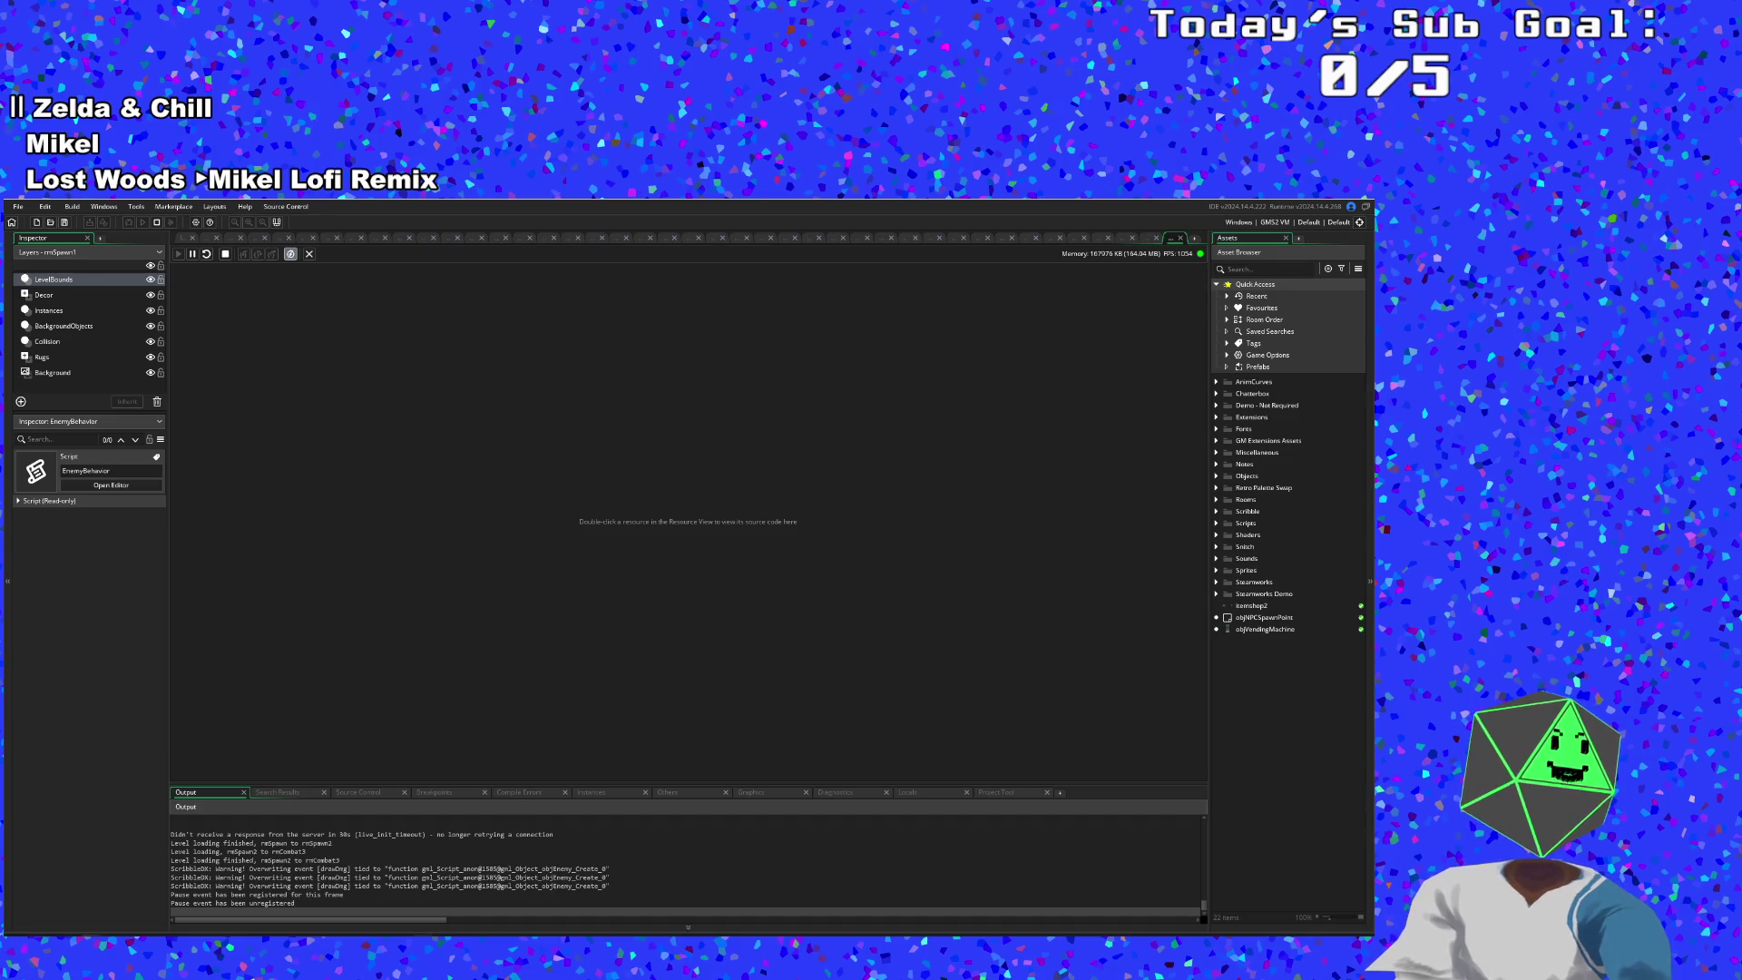
key("alt+Tab")
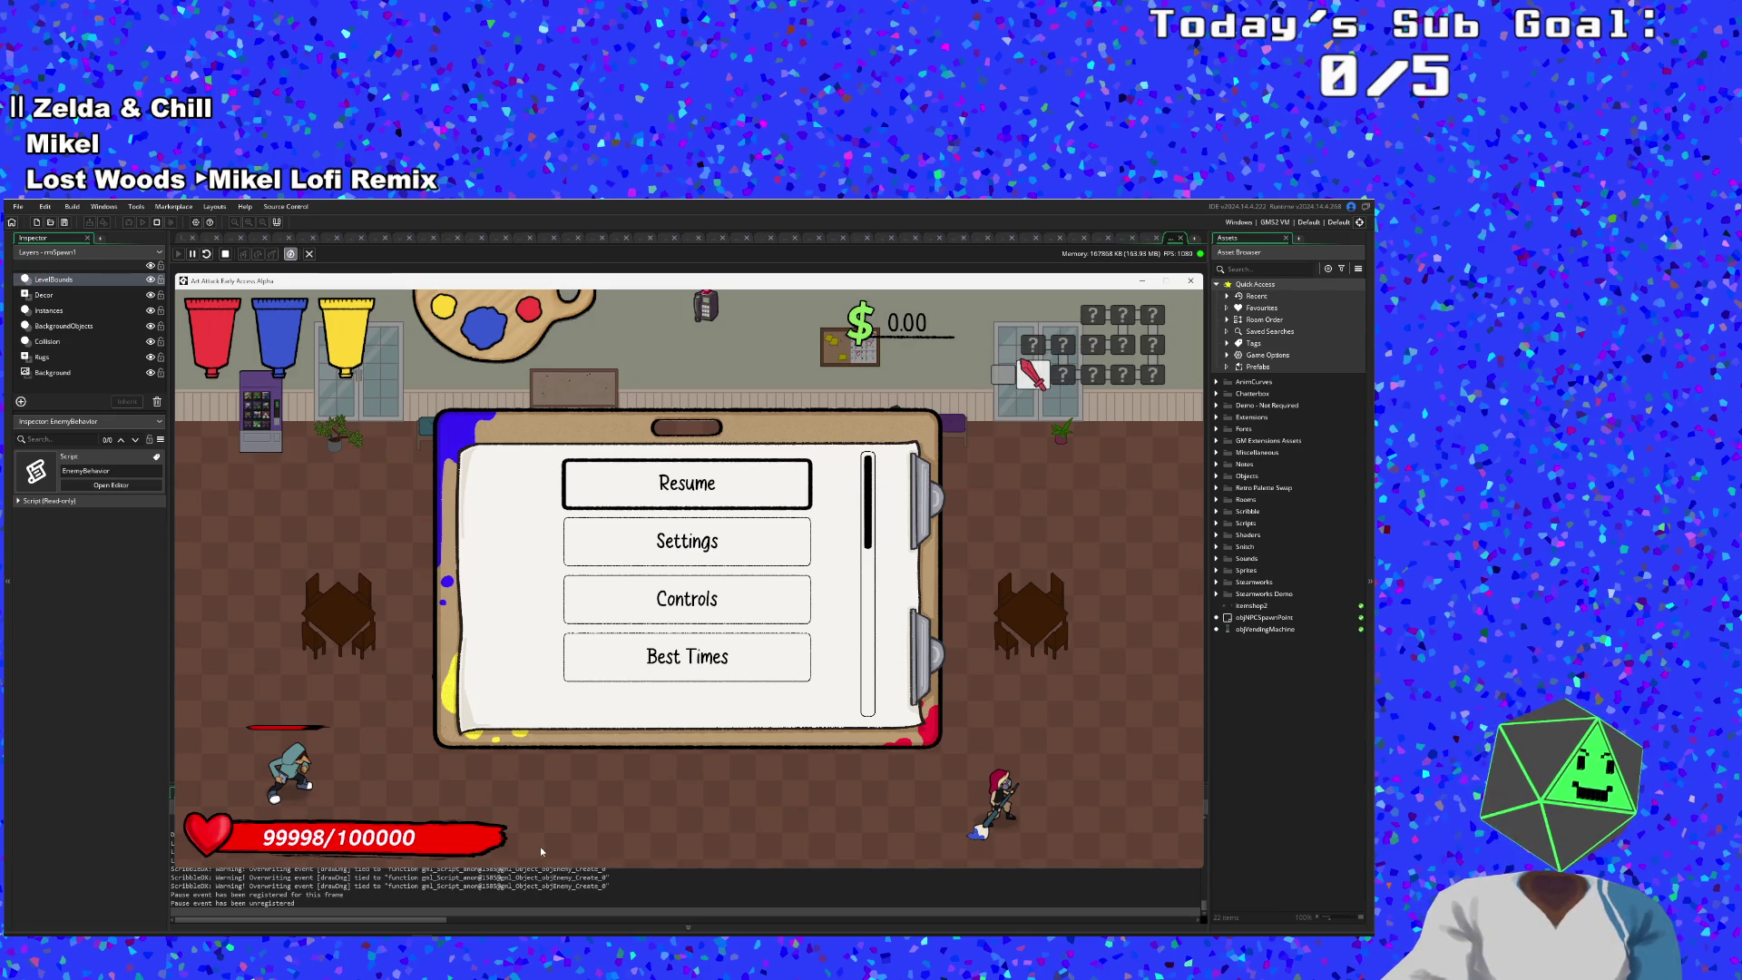
left_click(1191, 281)
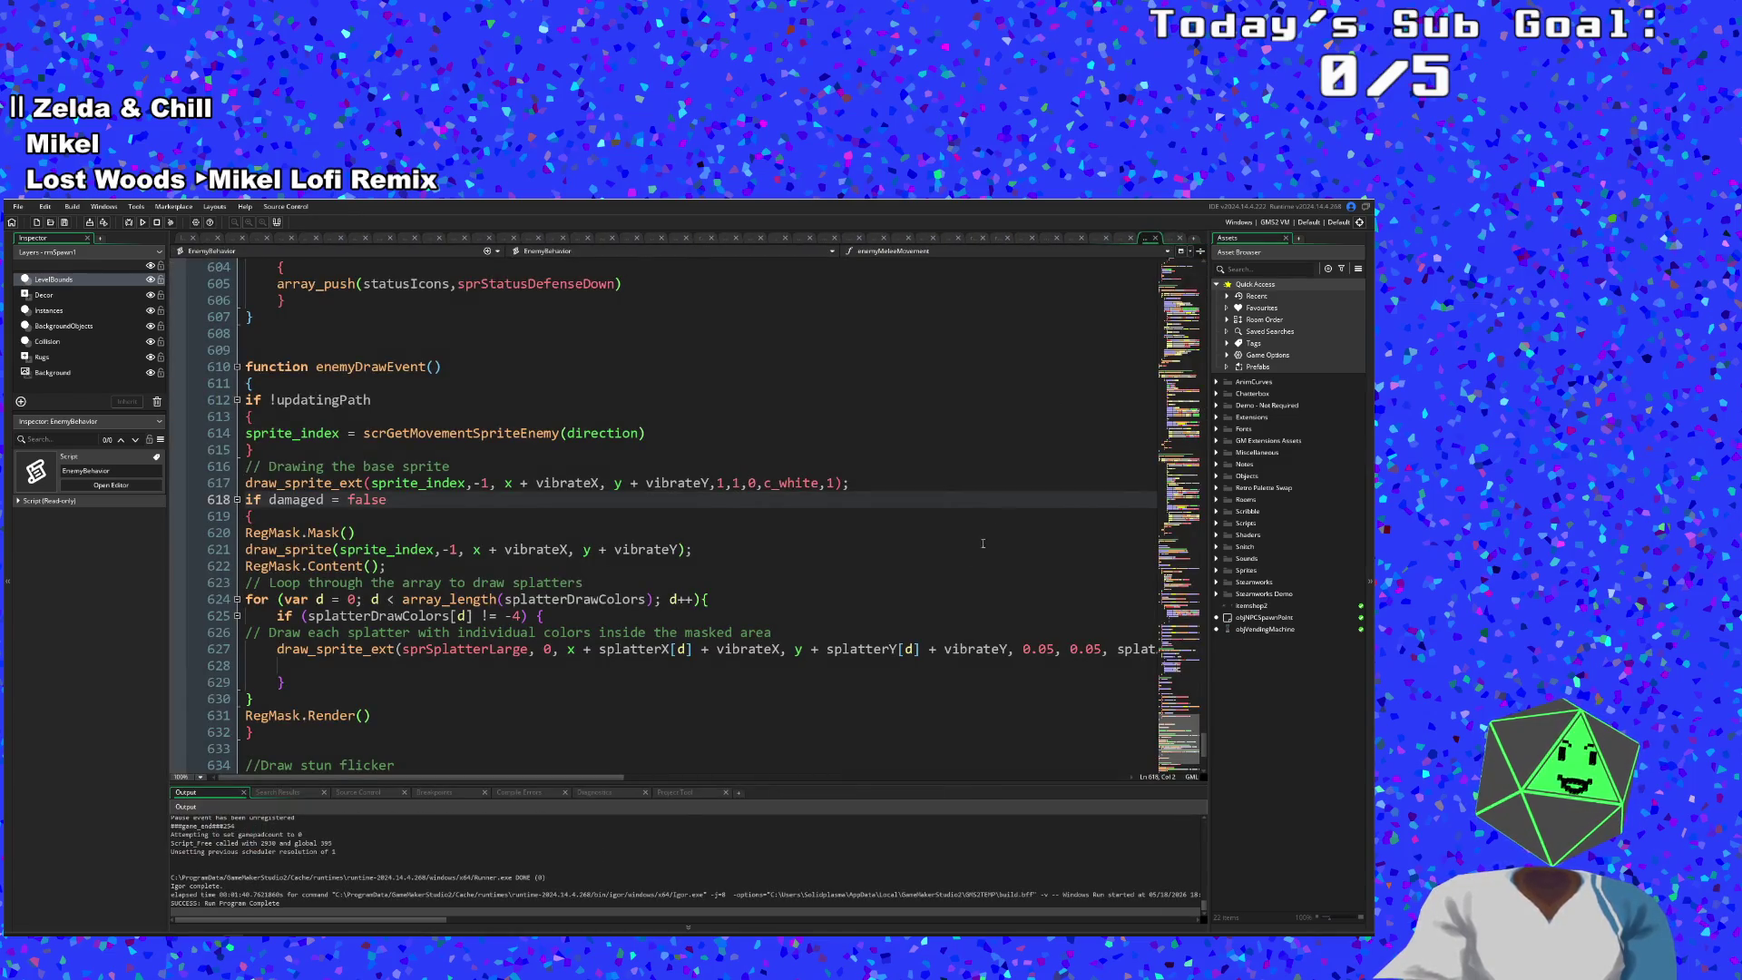
- Inspect RegMask's blend mode on UI_Functions line 265, including the inverse-destination colour factor
left_click(743, 535)
scroll(741, 603, "down", 4)
scroll(741, 603, "up", 4)
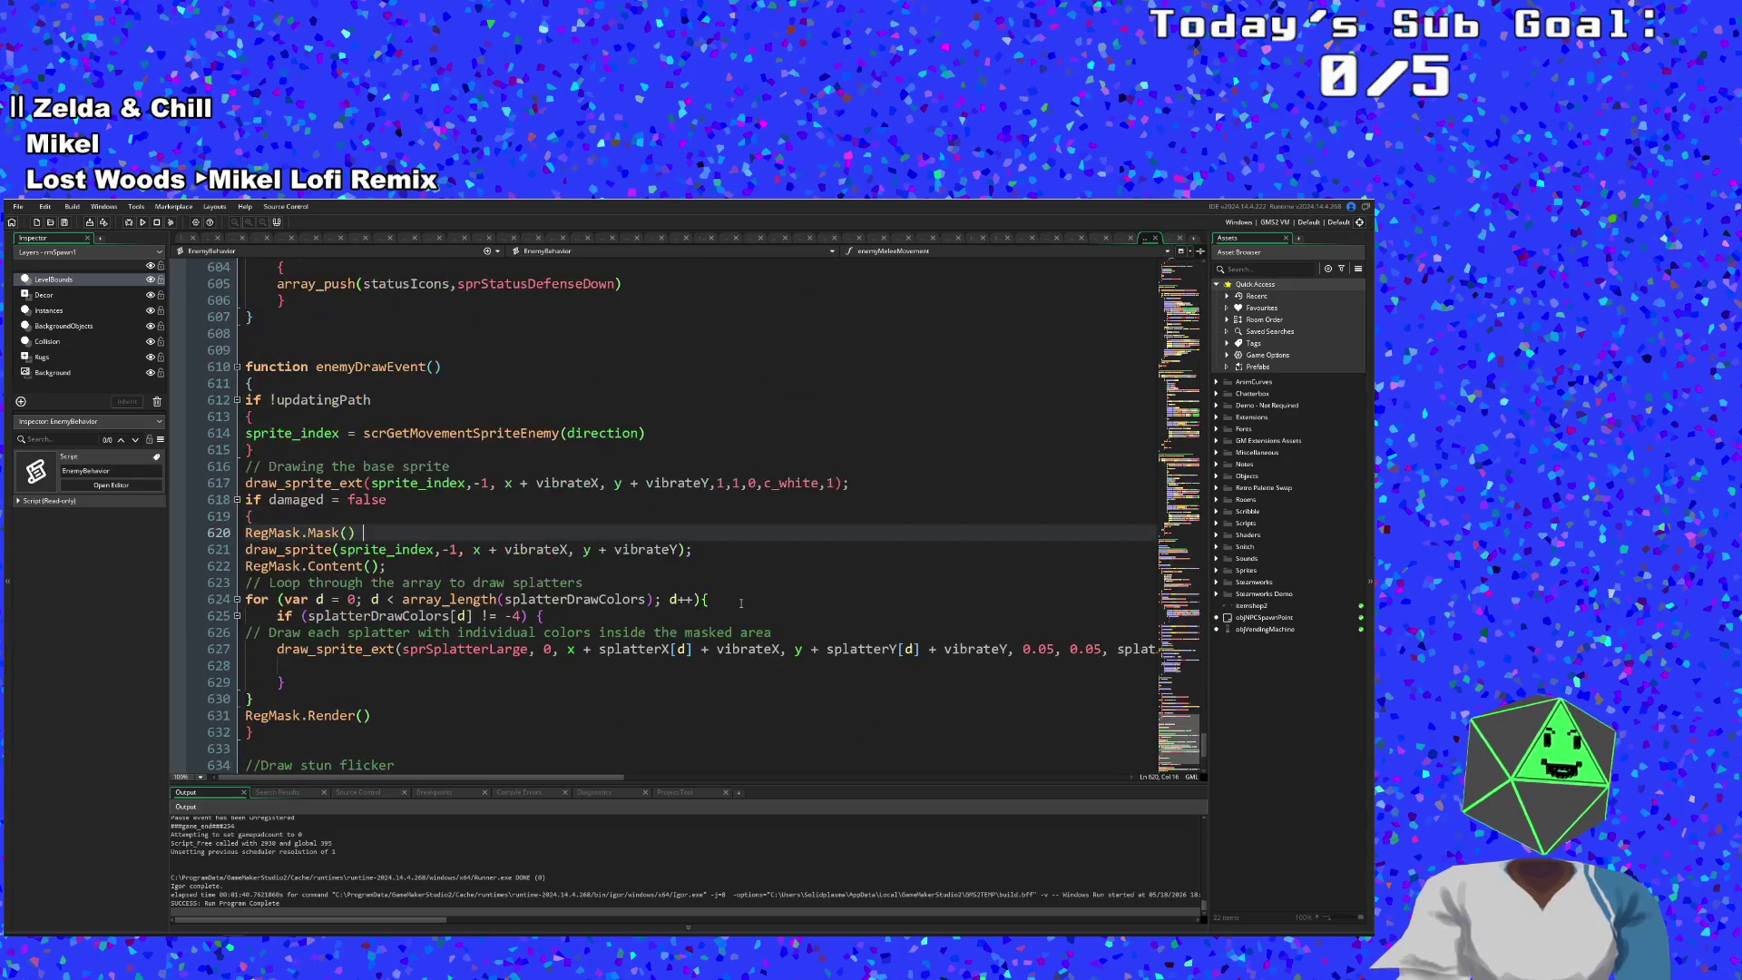
left_click(1112, 239)
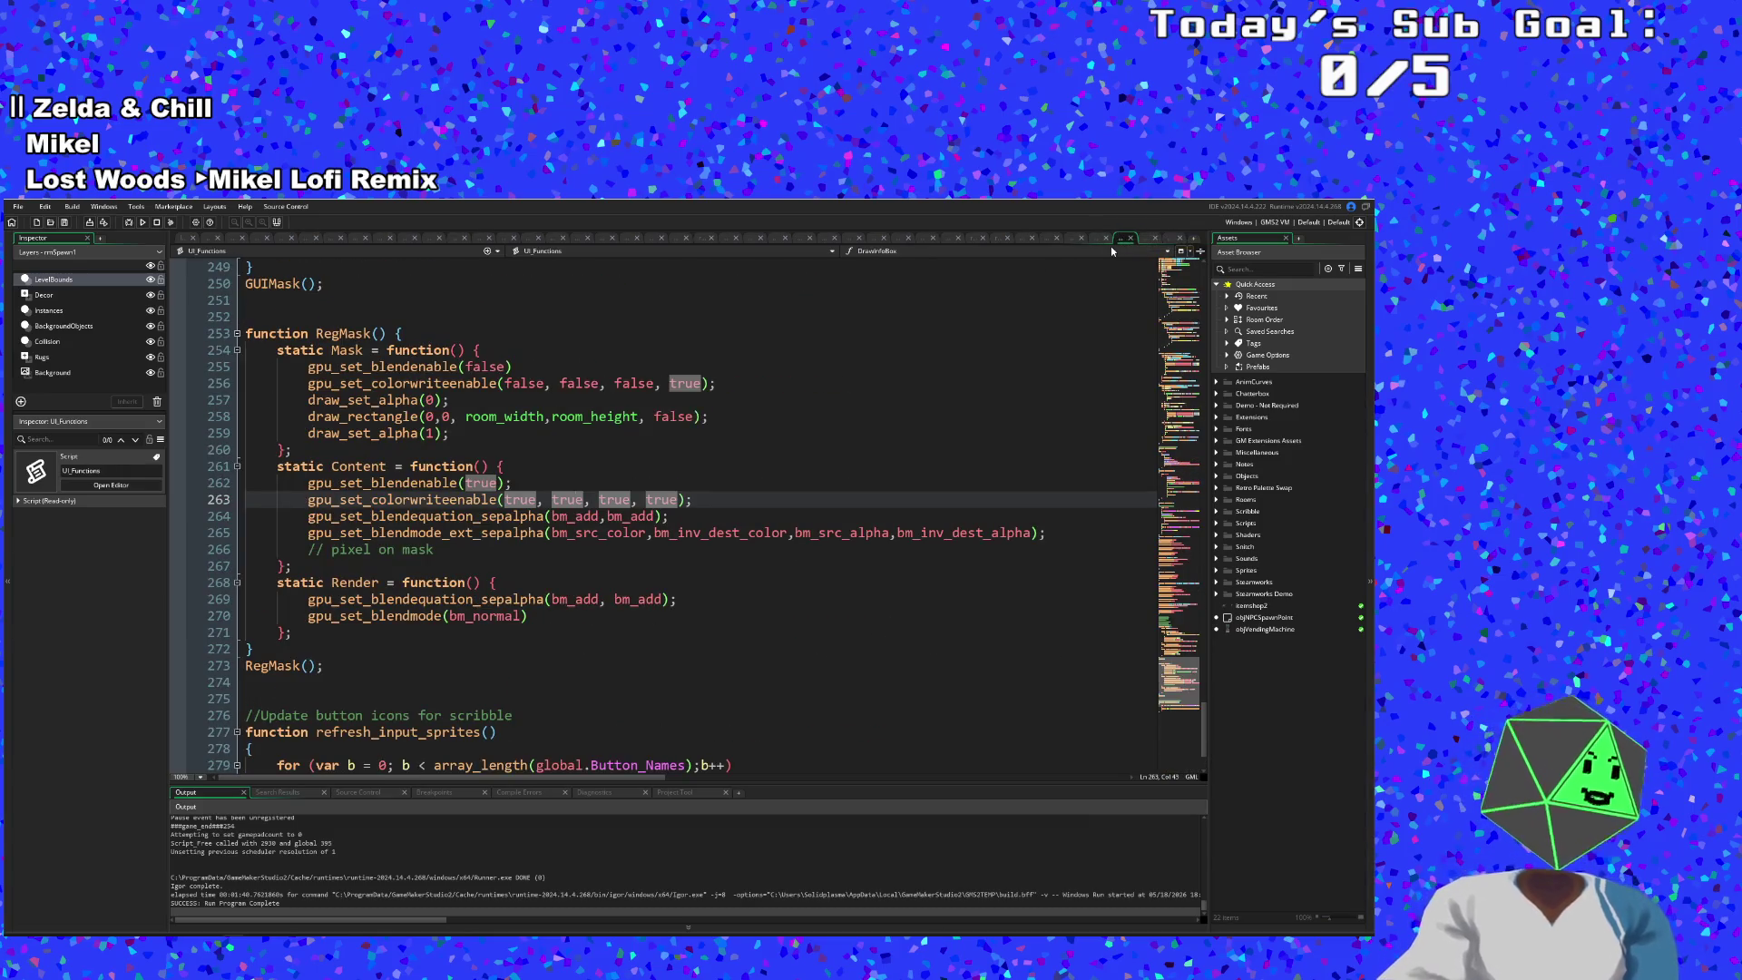
left_click(864, 533)
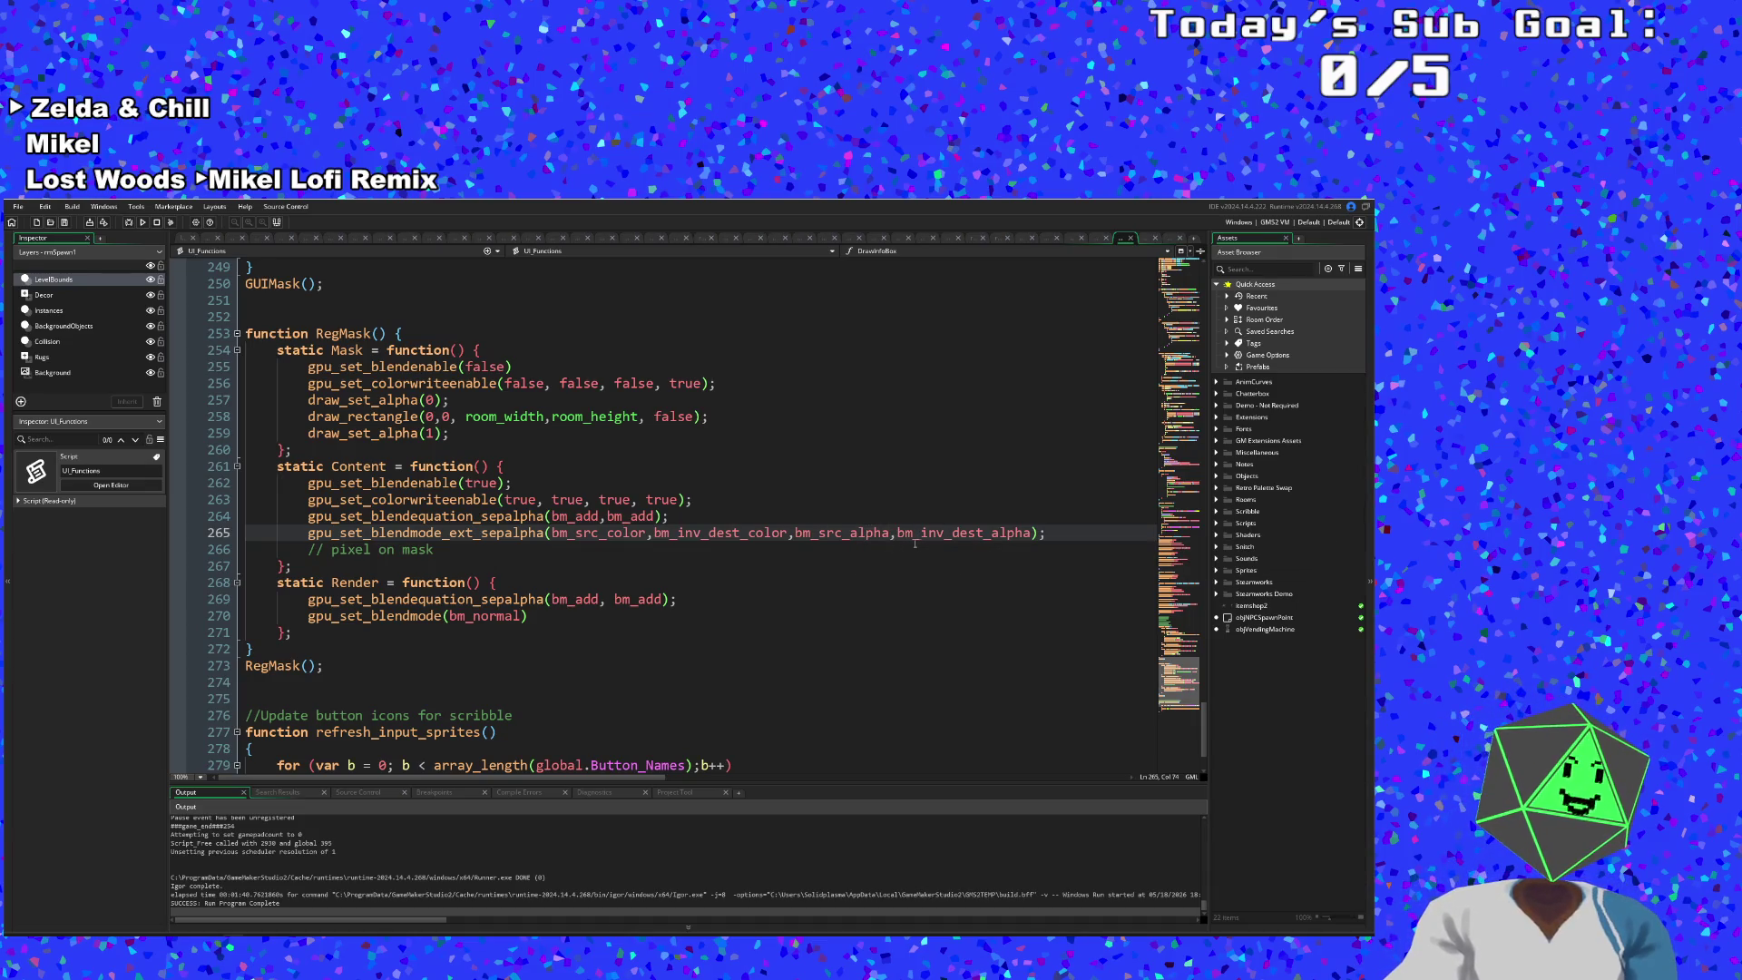
left_click(958, 533)
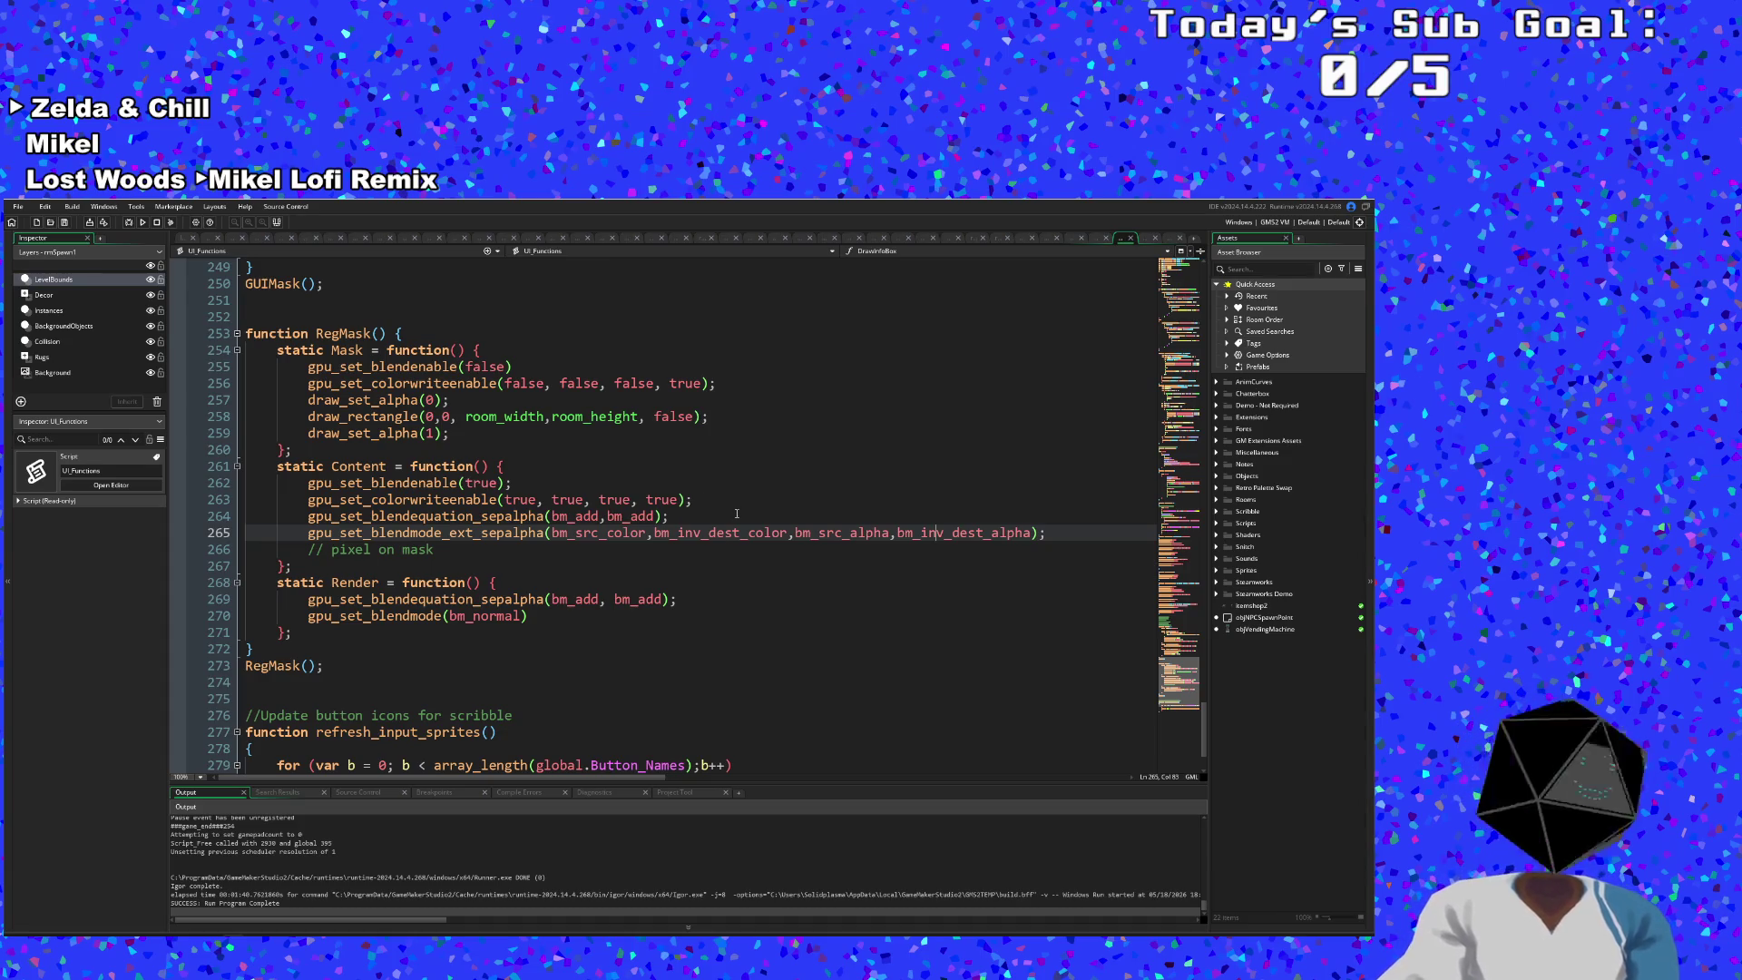
scroll(664, 501, "up", 2)
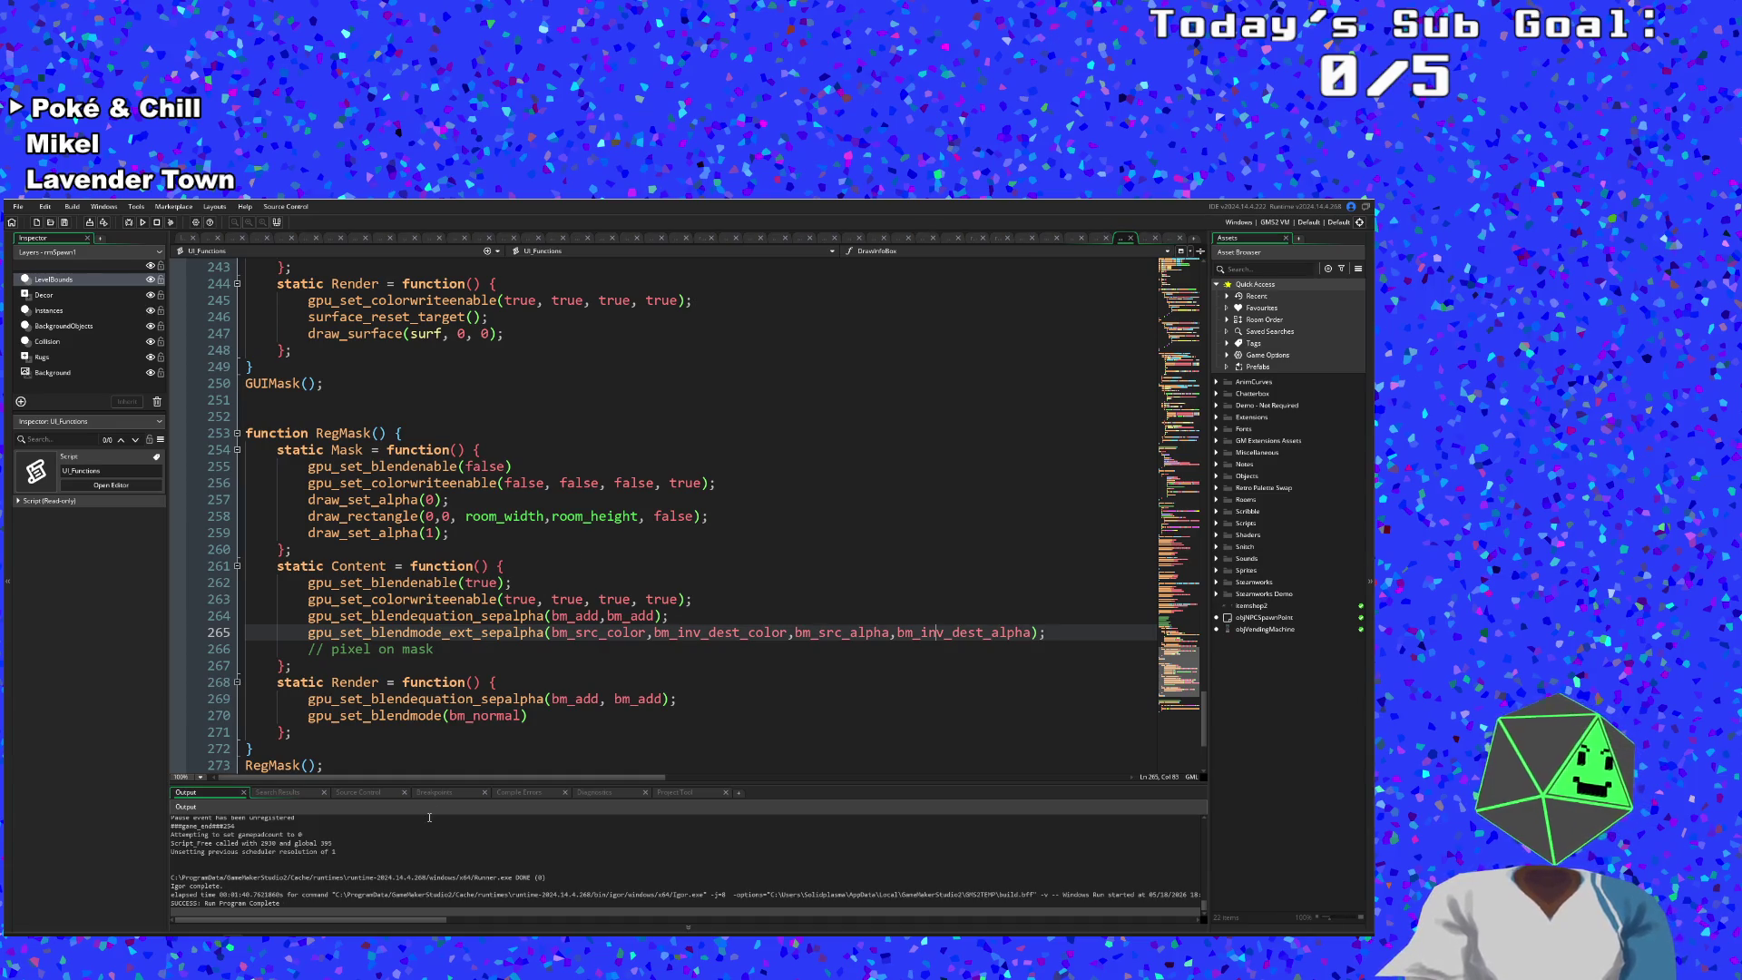
mouse_move(498, 705)
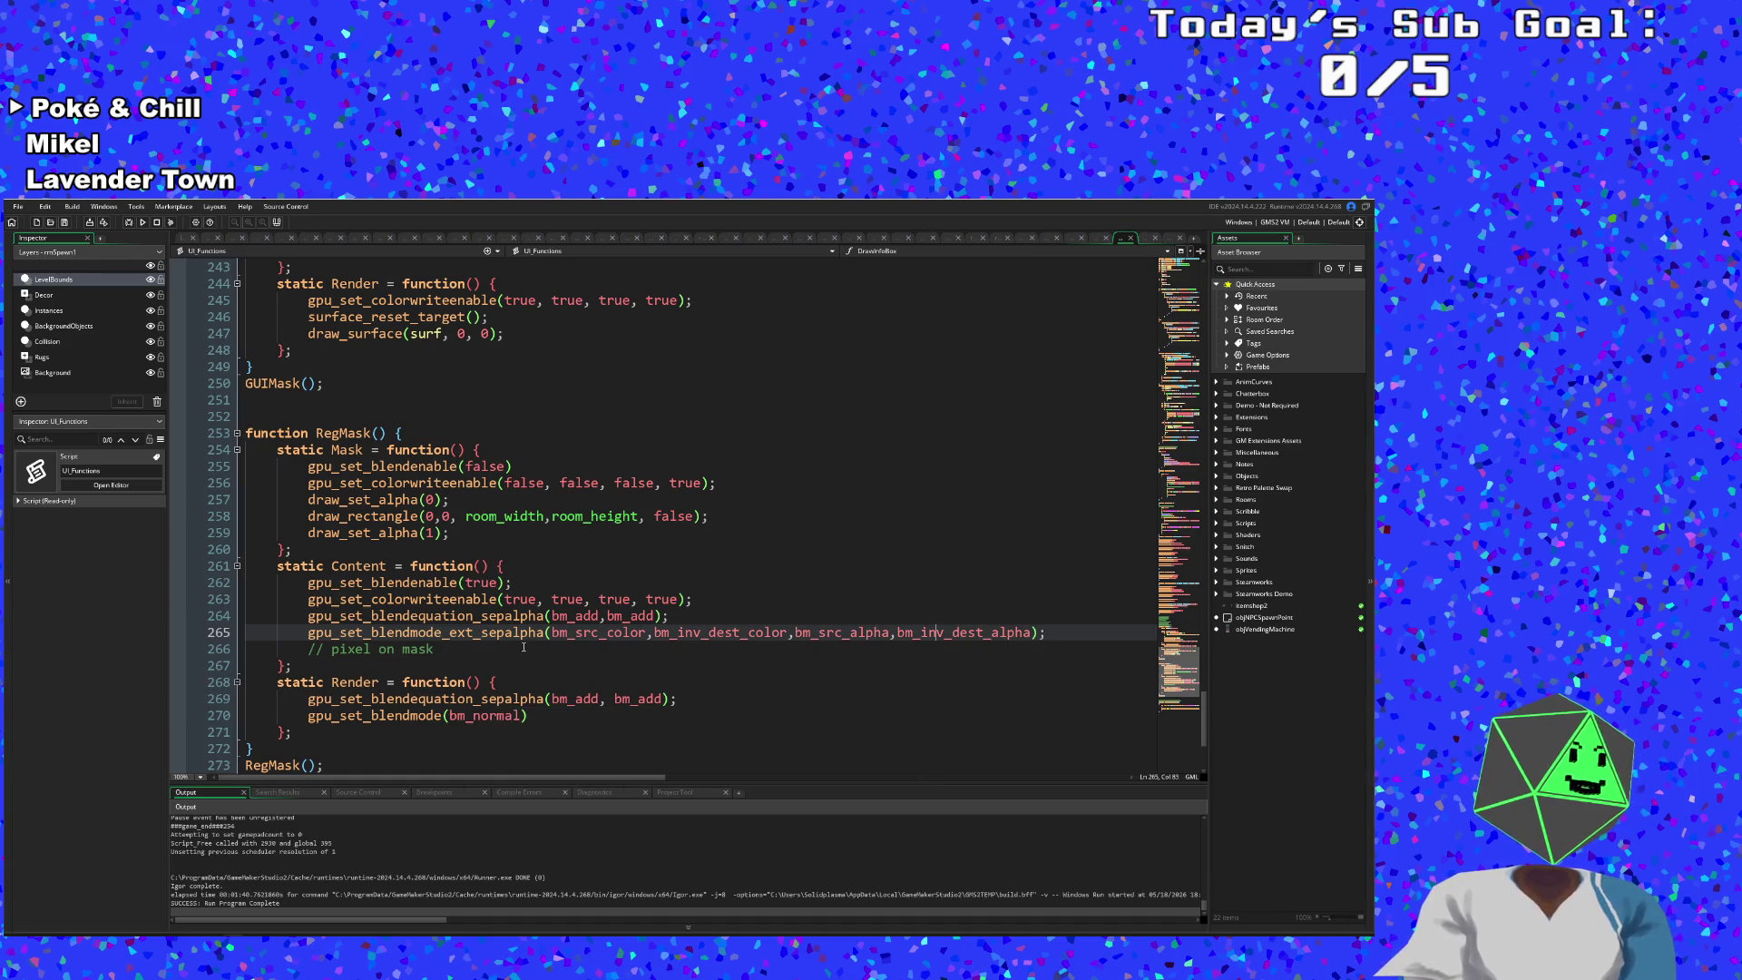
left_click(467, 616)
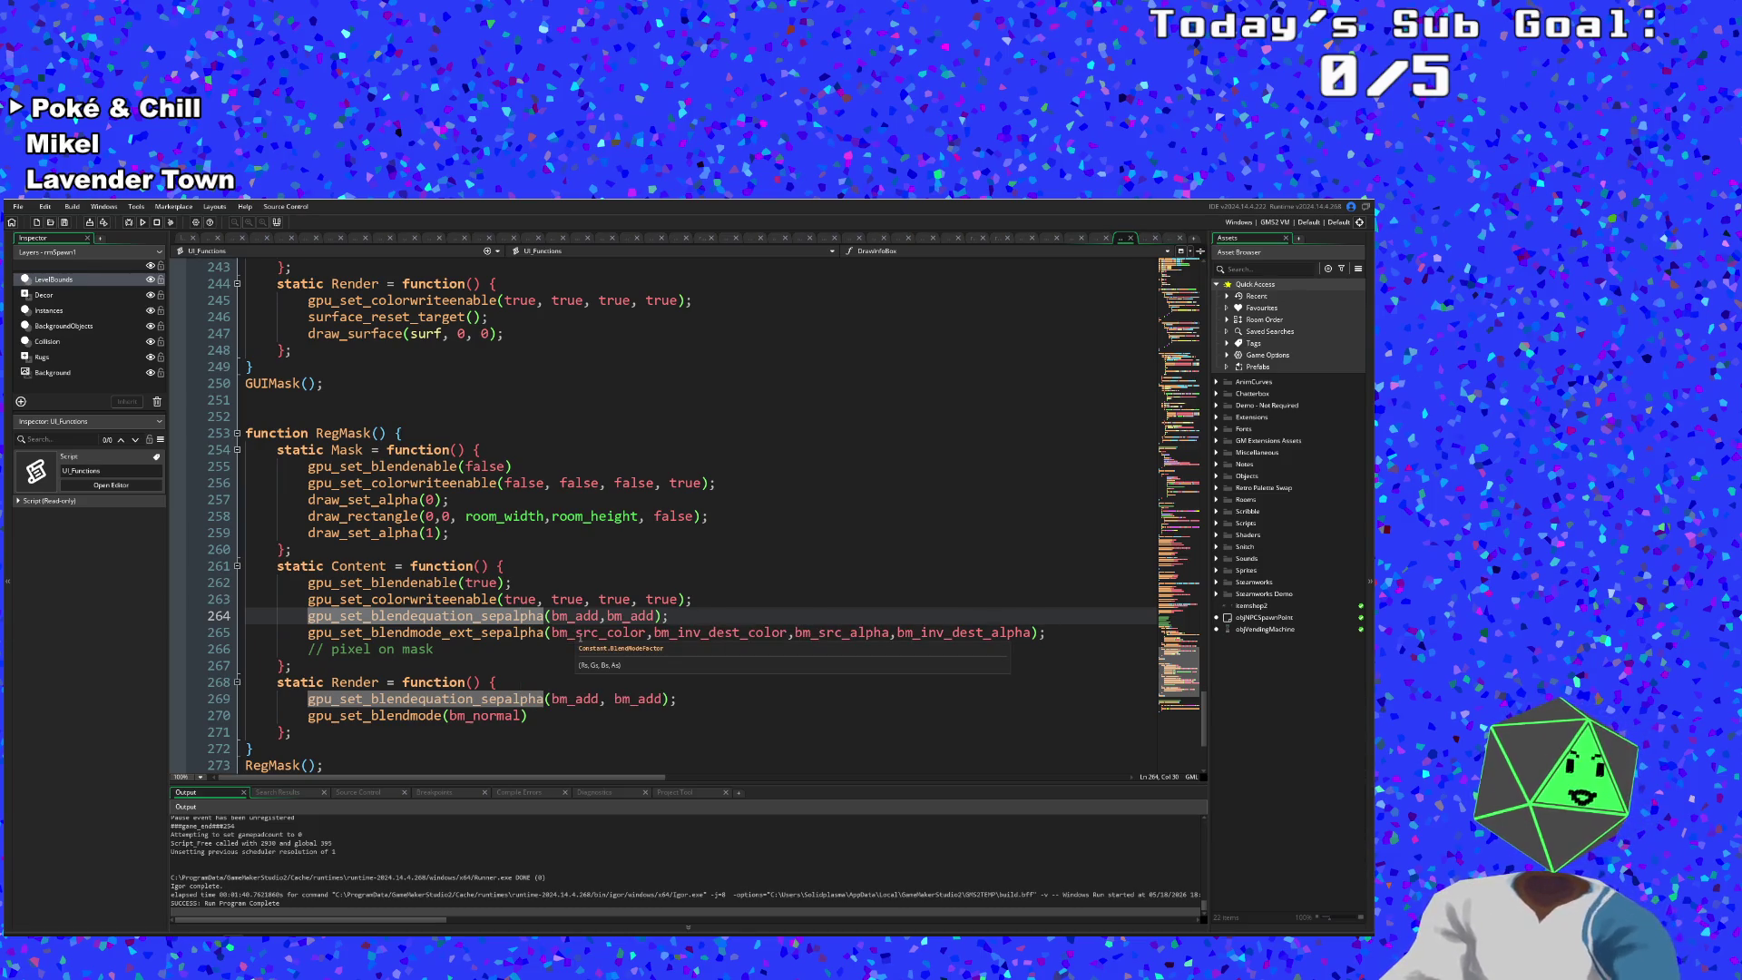
left_click(577, 634)
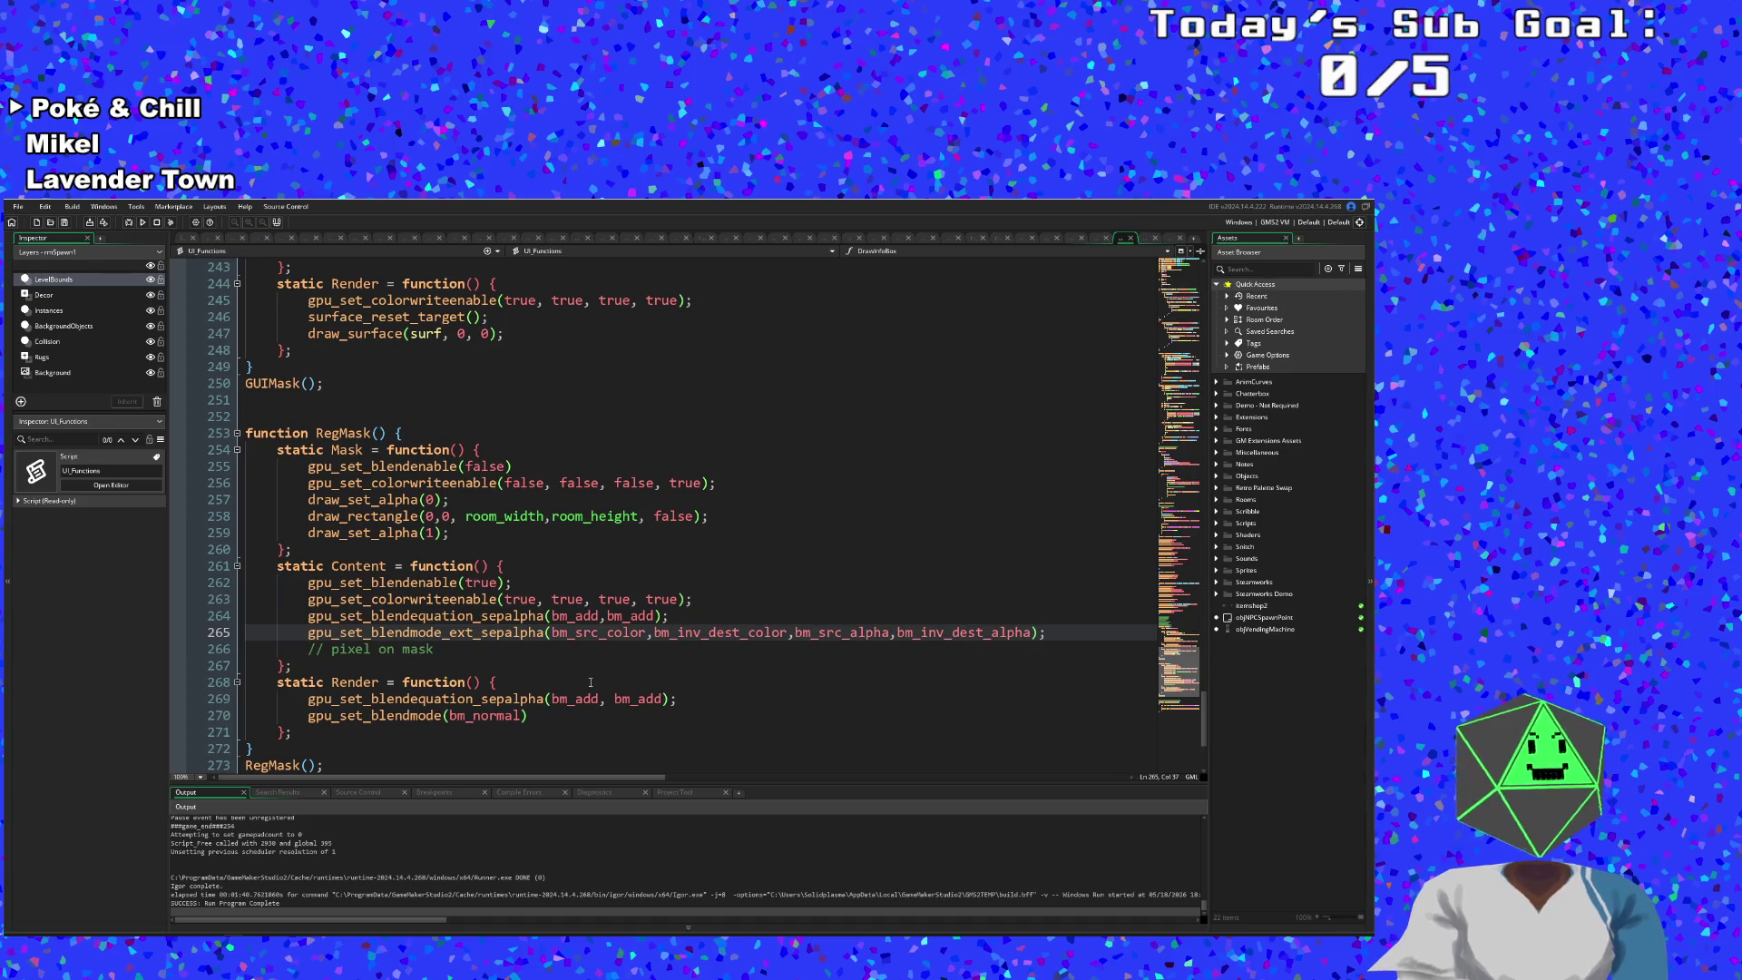
mouse_move(594, 699)
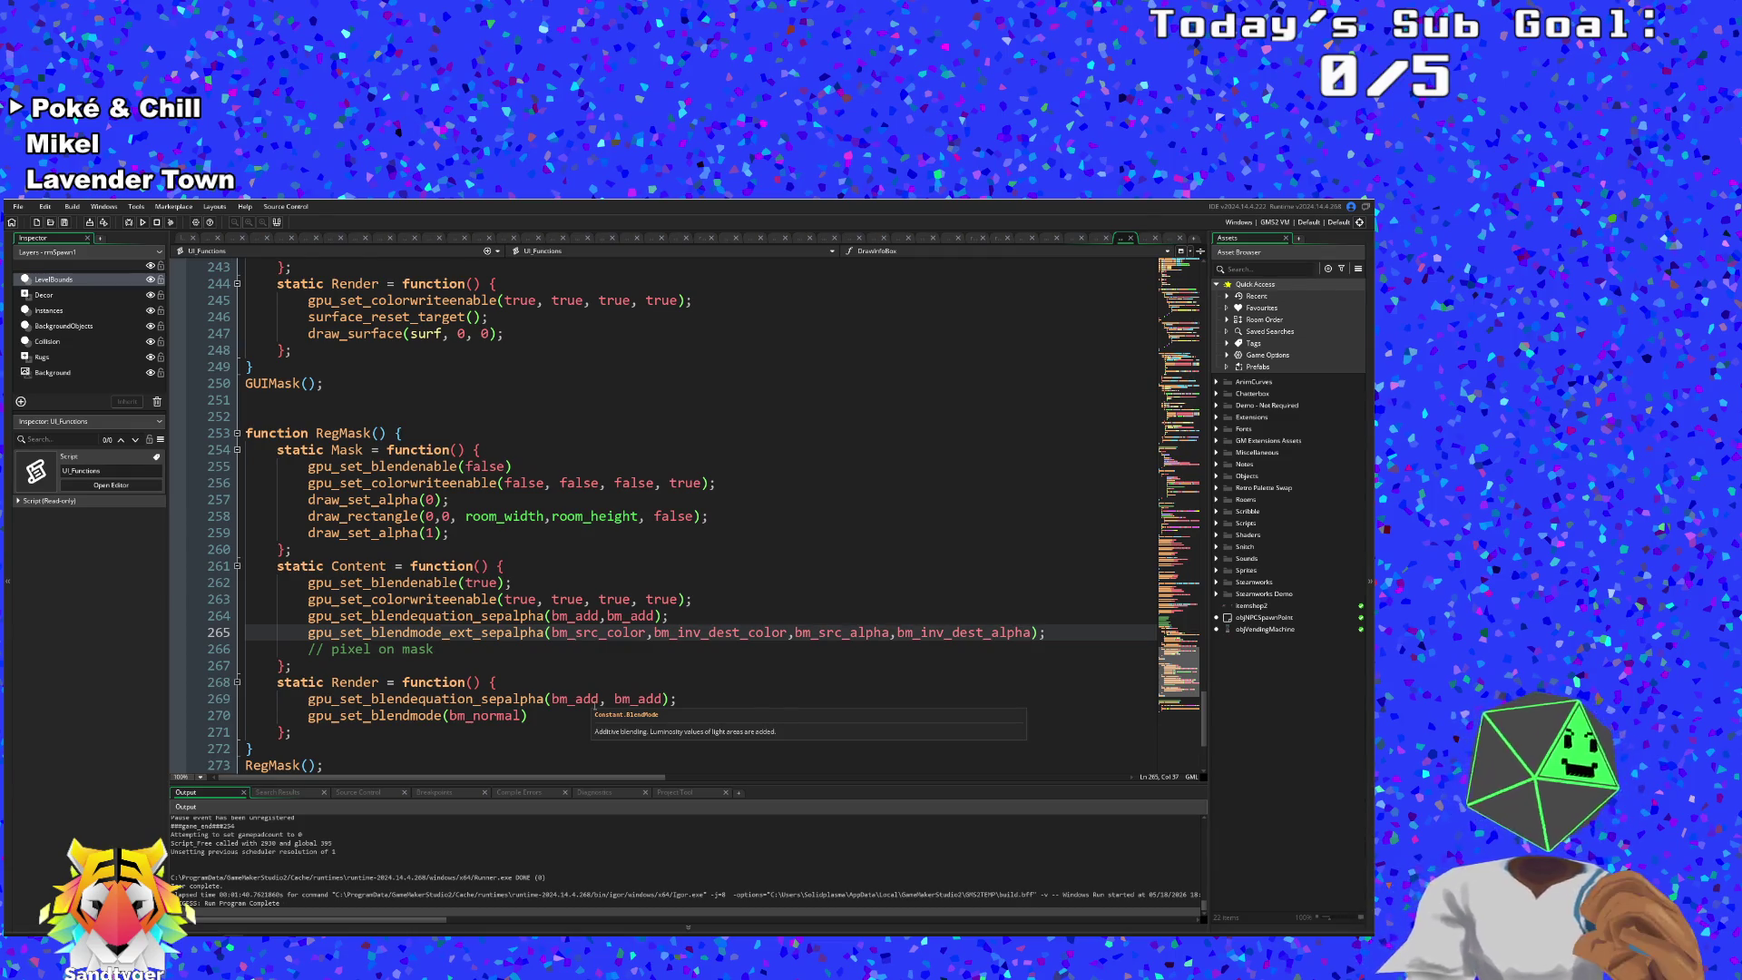
left_click(410, 599)
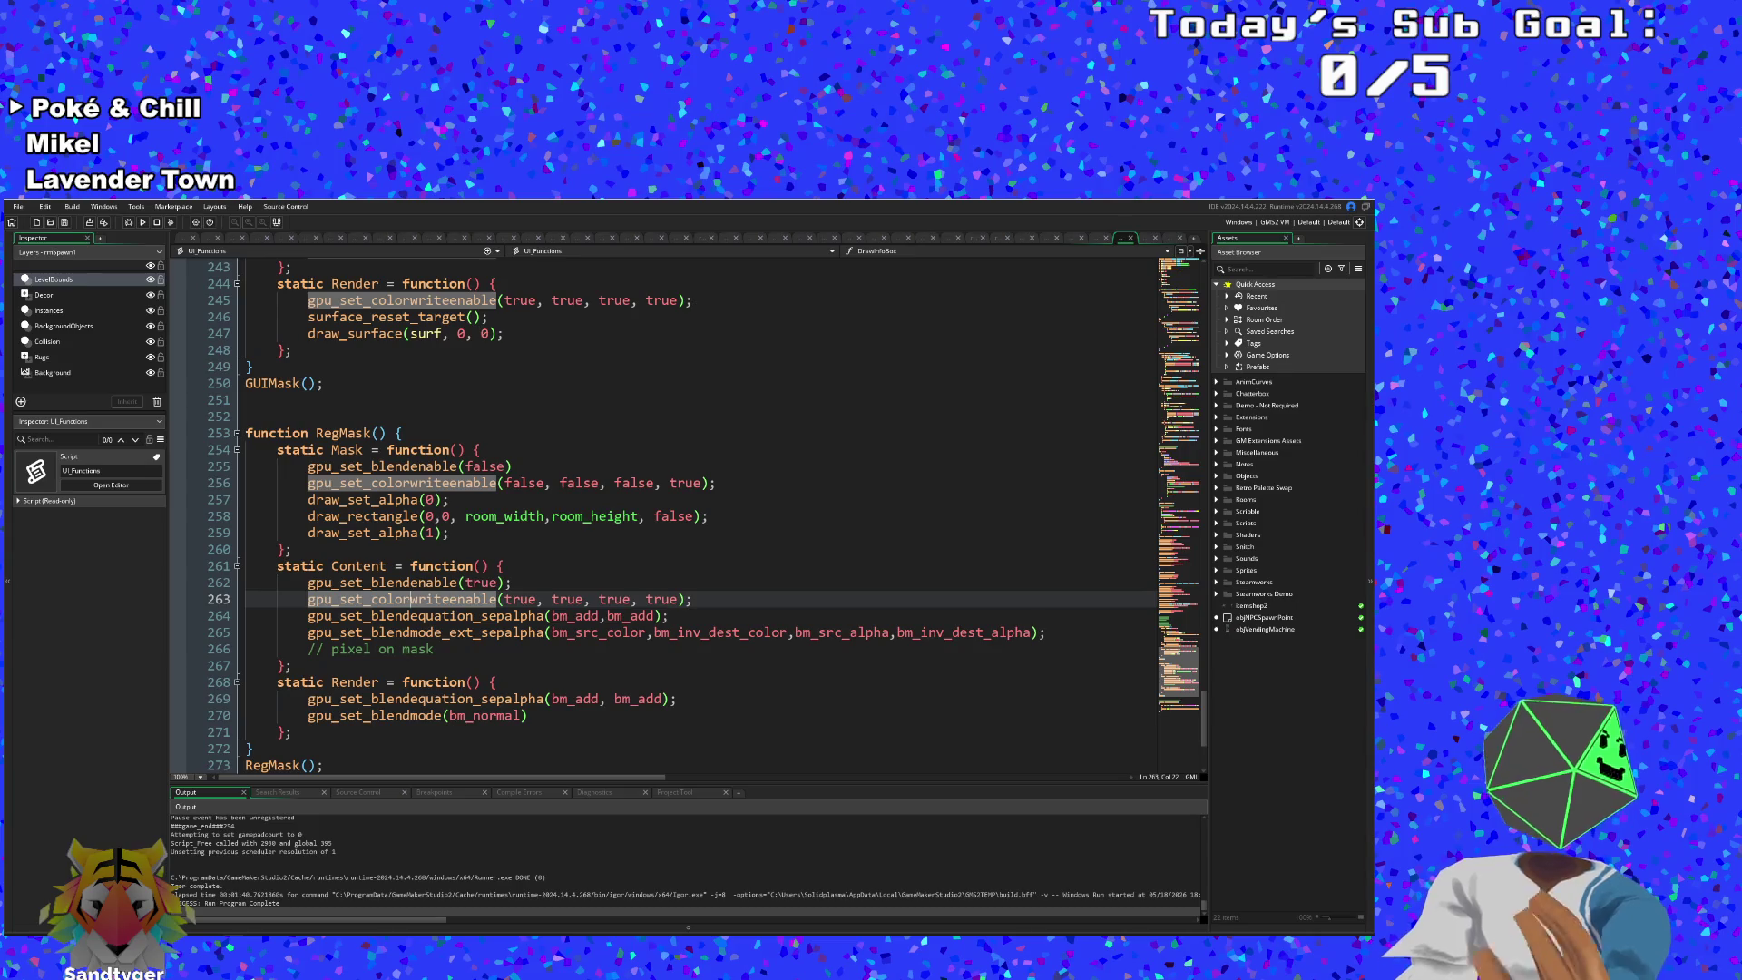
left_click(491, 529)
left_click(471, 545)
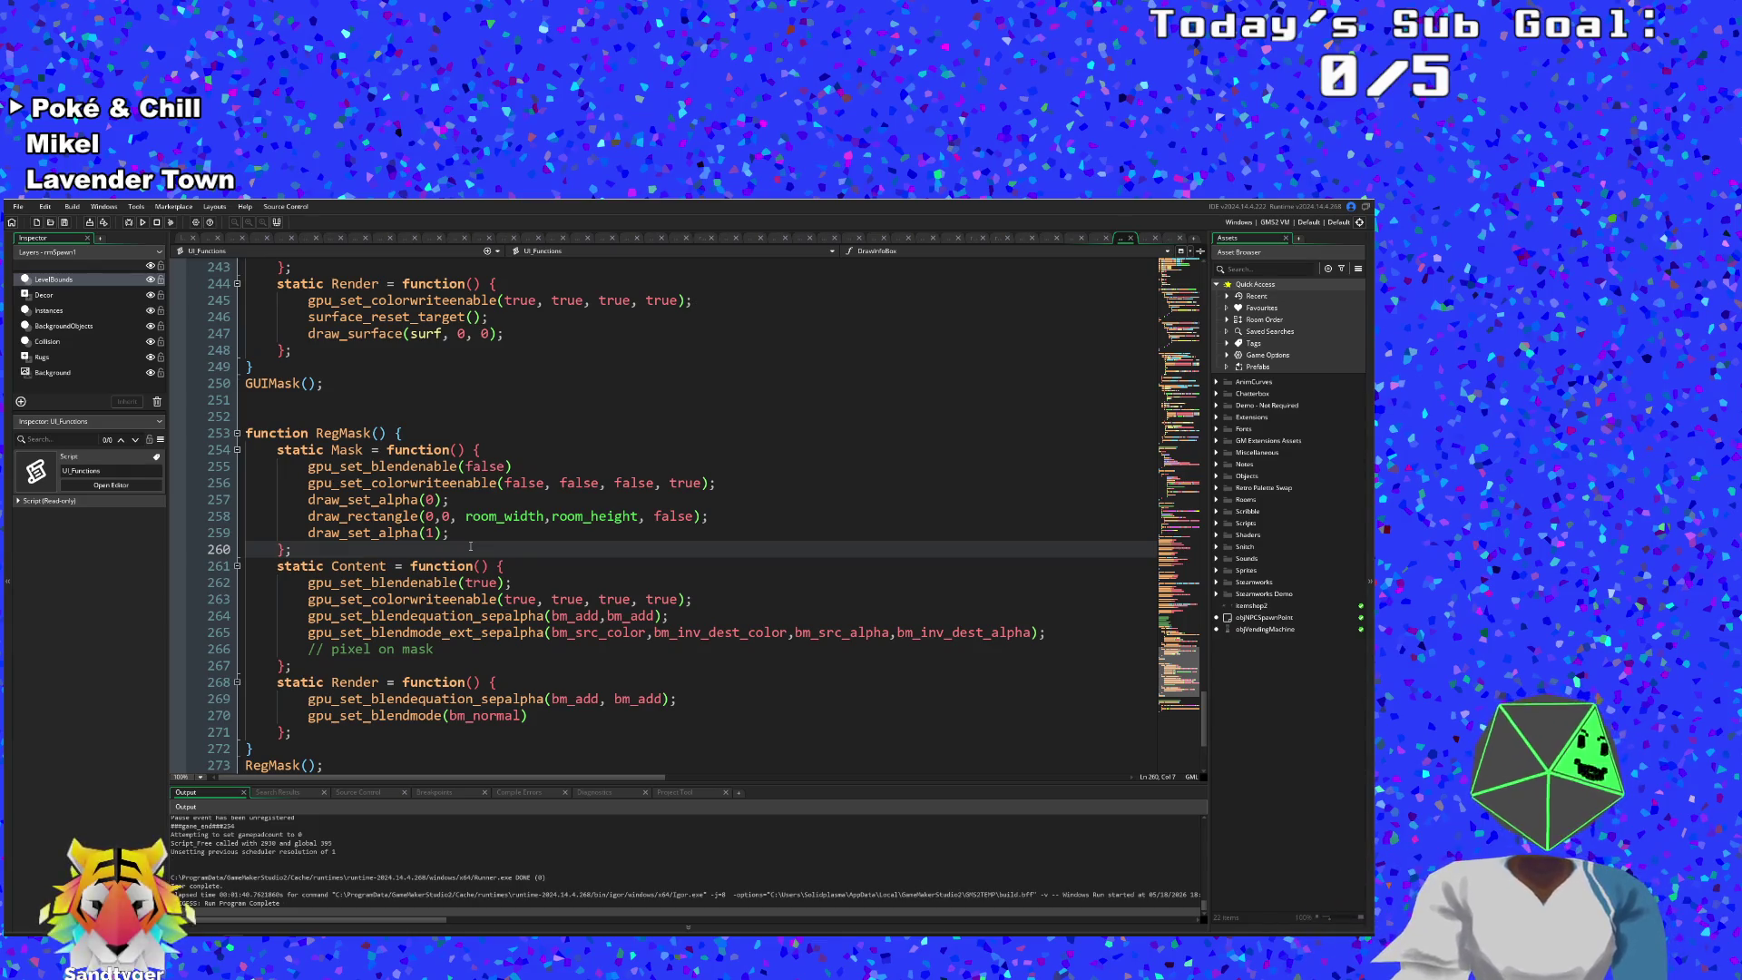
- Open the EnemyBehavior script through the Ctrl+T asset search
key("ctrl+t")
type("obj")
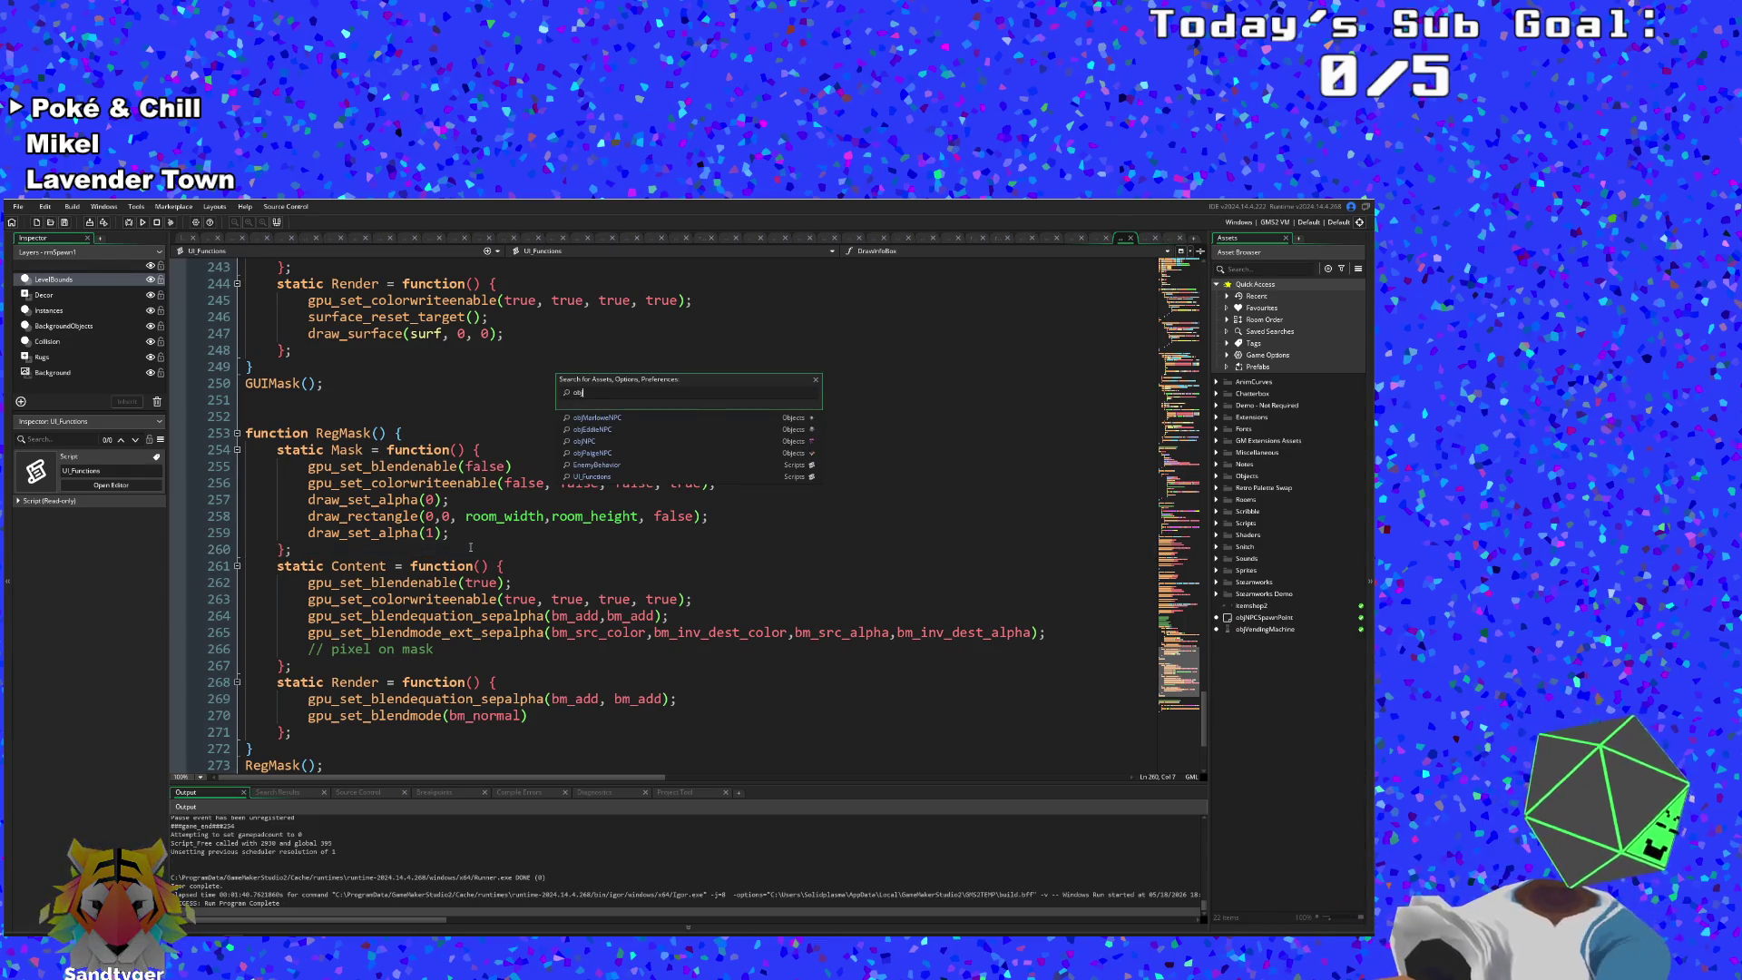
type("NPC")
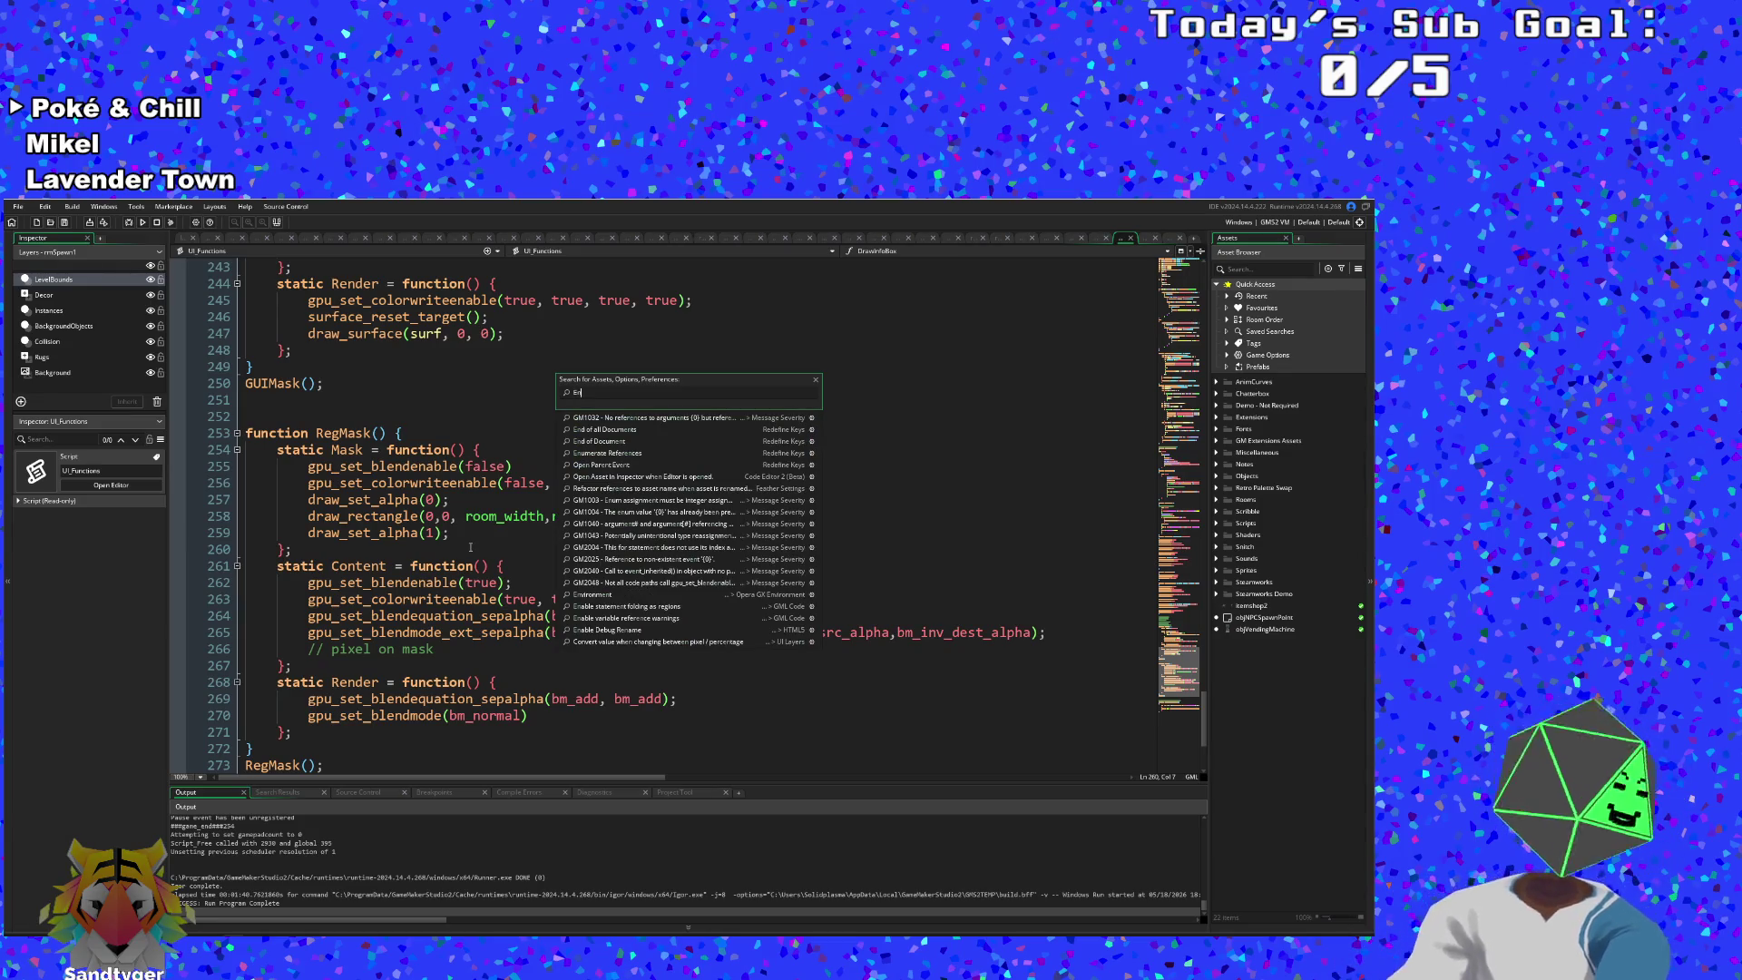
type("y")
type("Be")
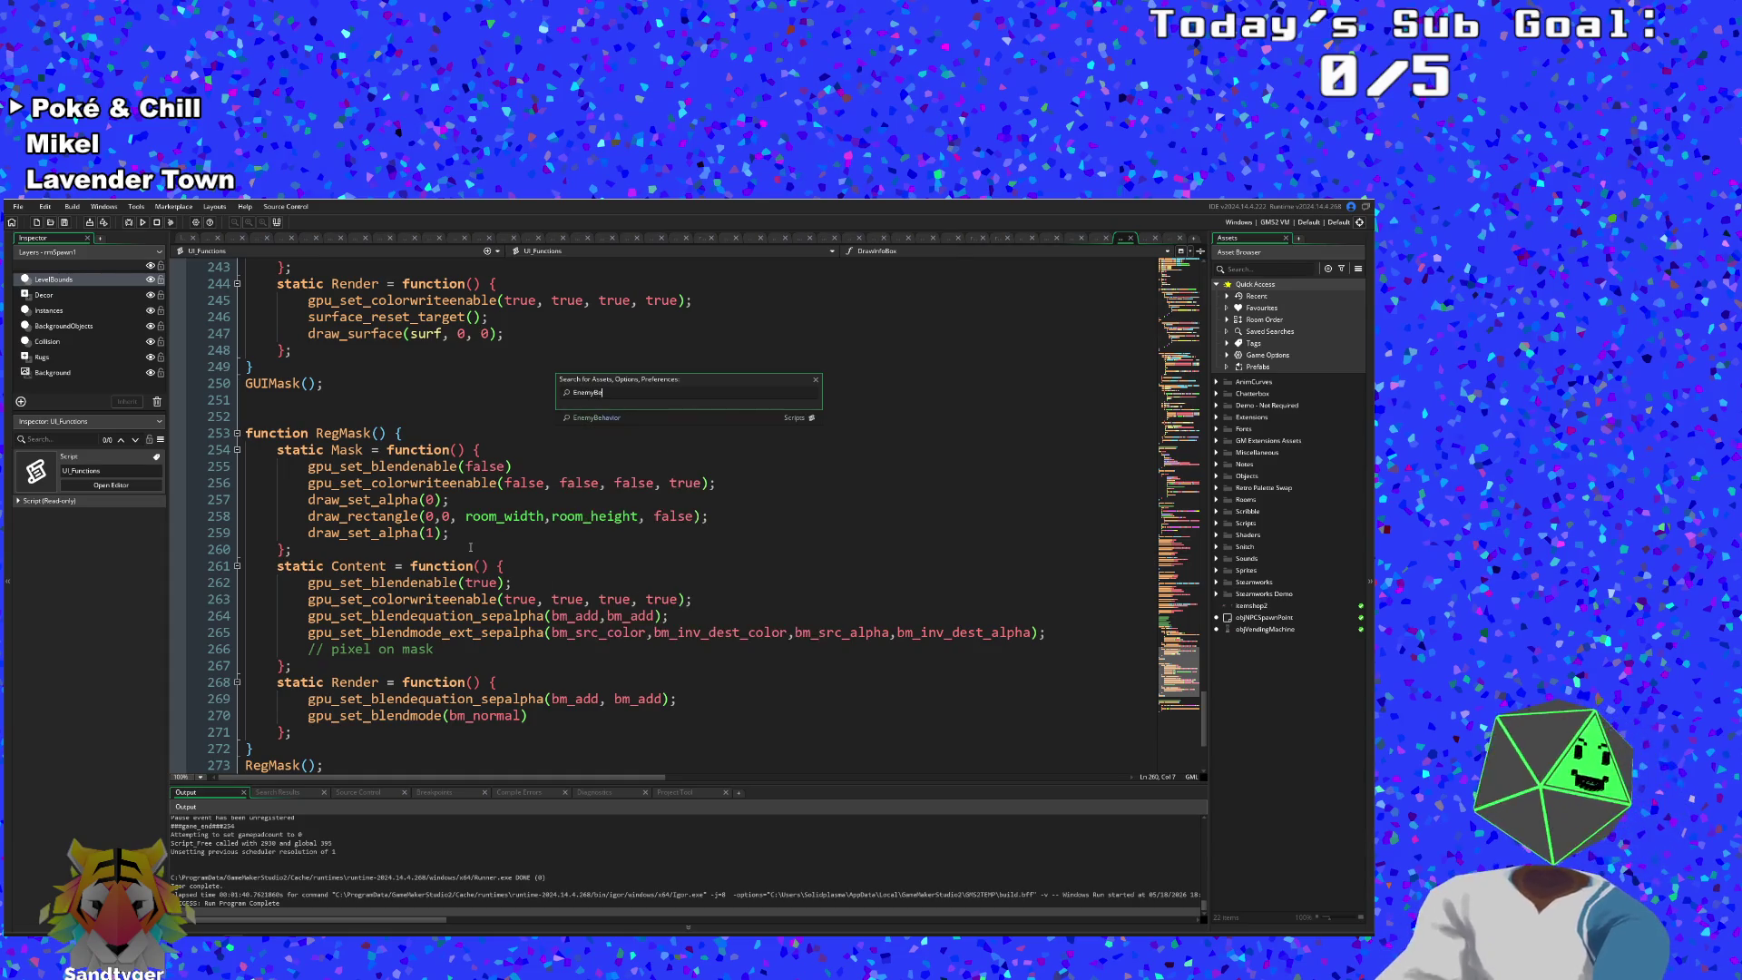
key("Return")
scroll(482, 549, "down", 4)
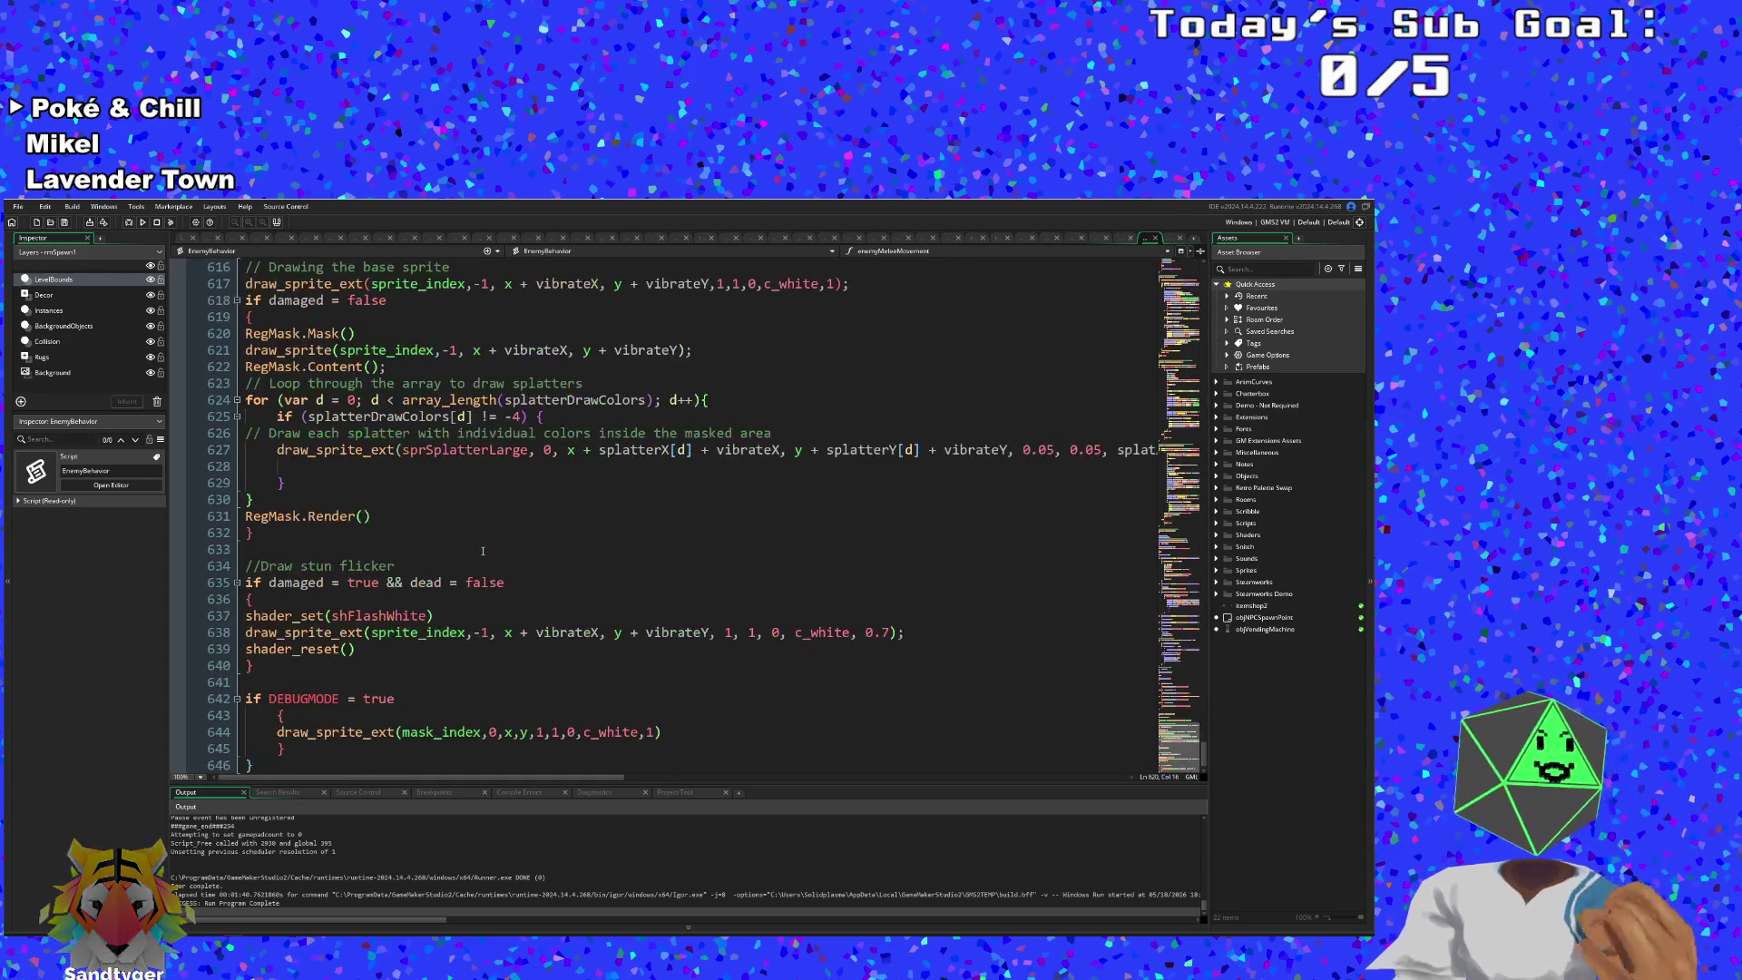
scroll(481, 550, "up", 2)
- Move from the splatter call up to draw_sprite on line 621 and highlight every RegMask call
left_click(472, 549)
left_click(358, 499)
left_click(336, 483)
left_click(315, 449)
left_click(300, 432)
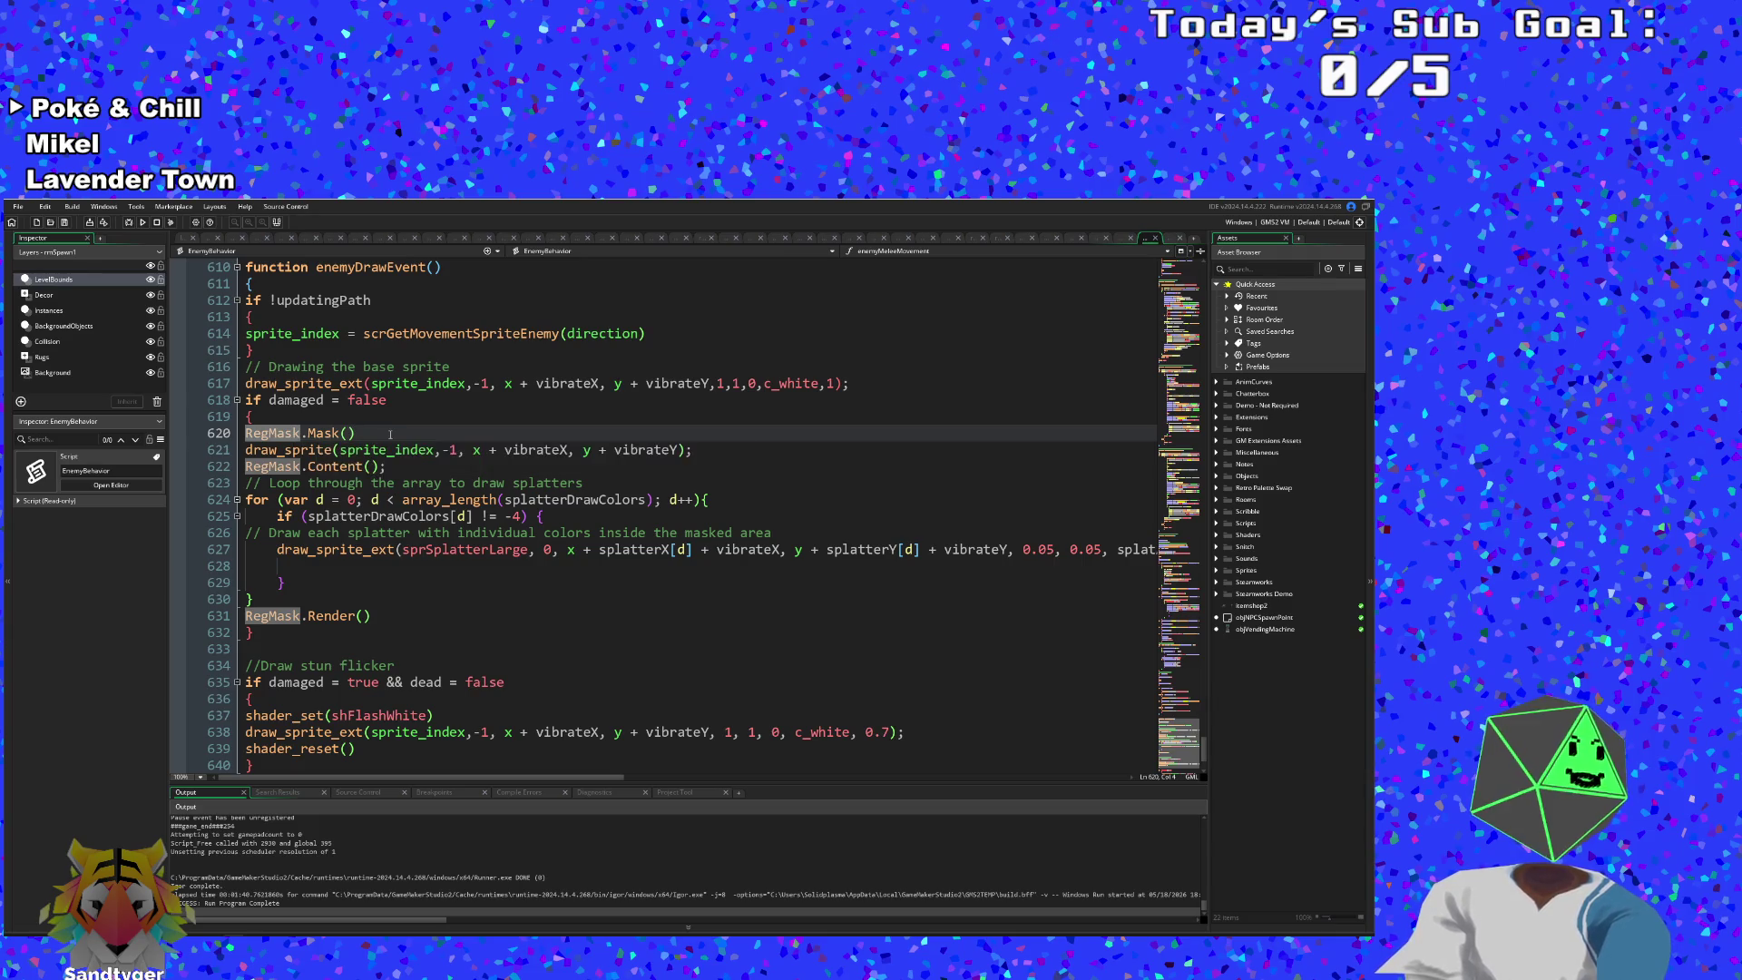
scroll(318, 410, "up", 2)
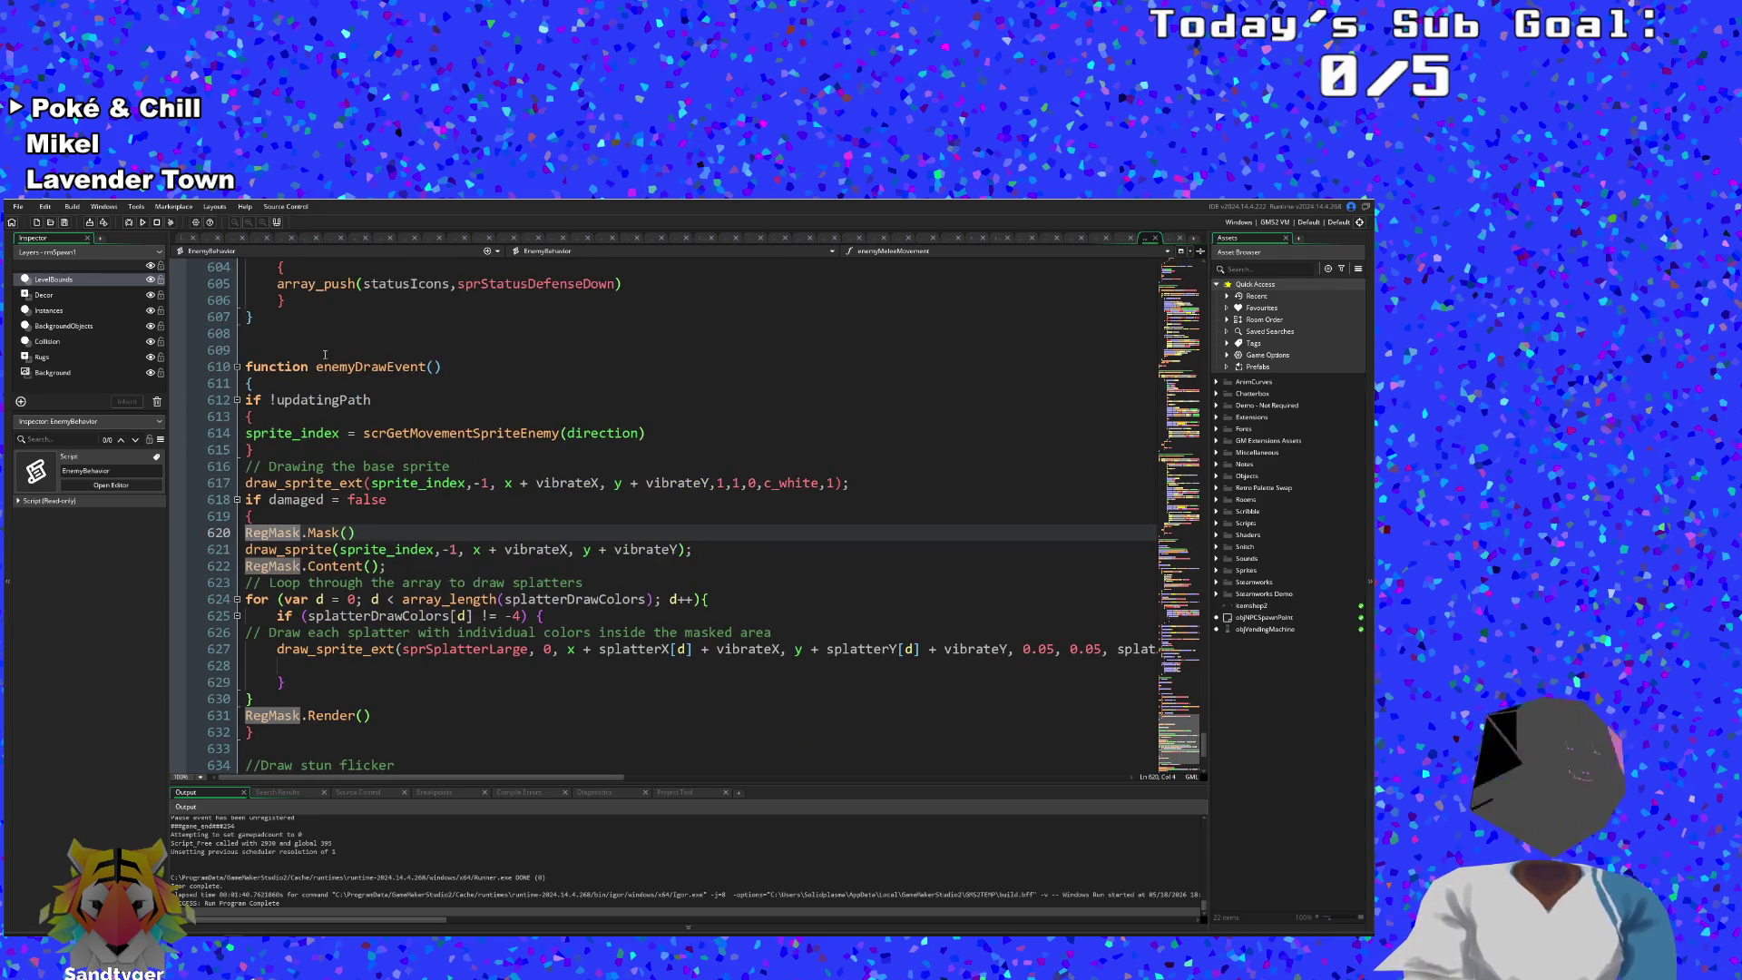
left_click(321, 447)
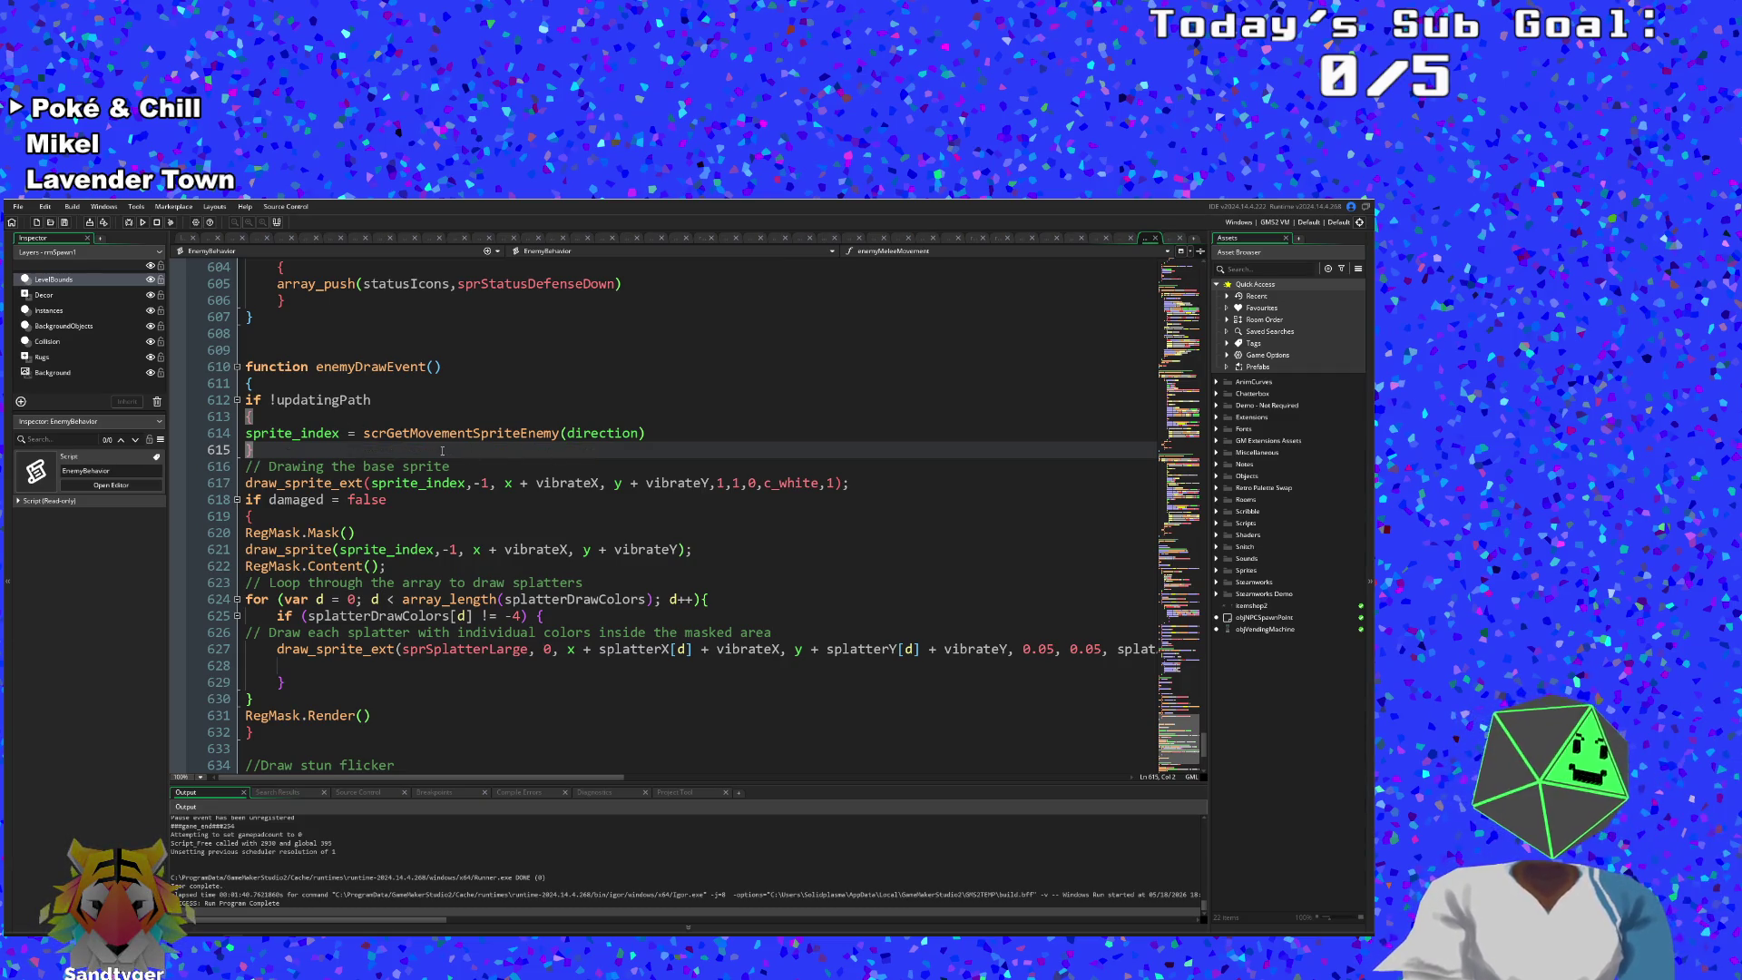
scroll(428, 463, "down", 2)
- Highlight sprite_index uses, check the damaged-check brace block, and inspect RegMask.Mask() and draw_sprite
left_click(379, 449)
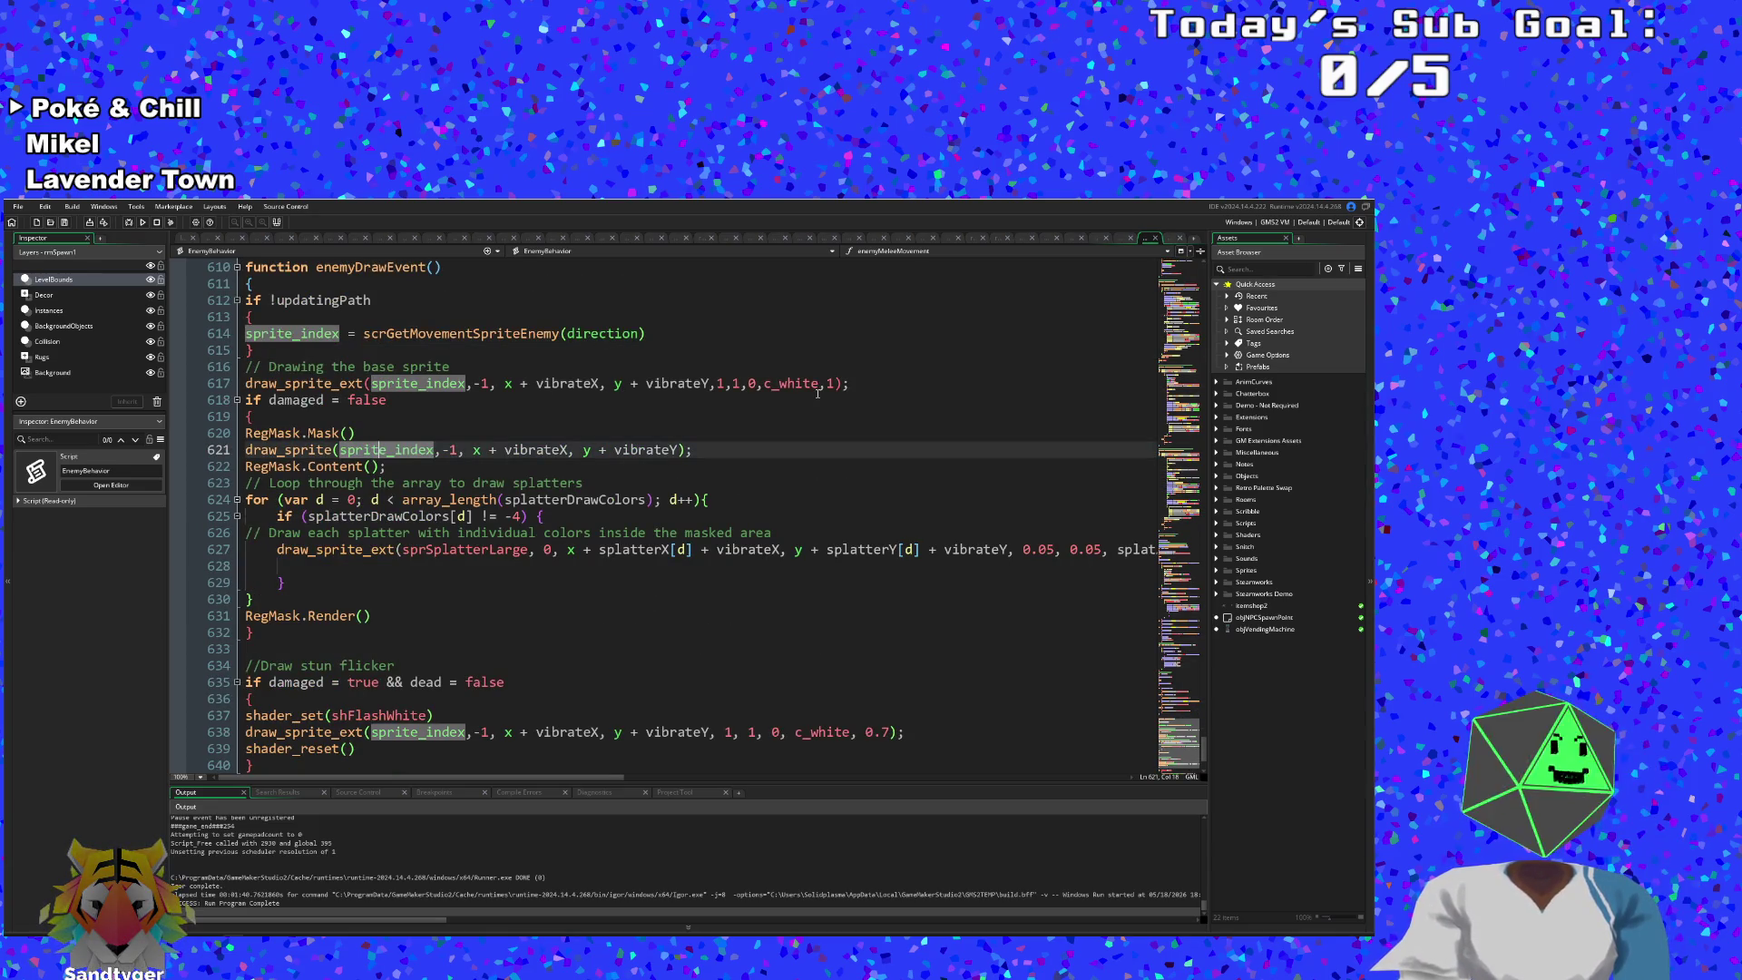
left_click(273, 414)
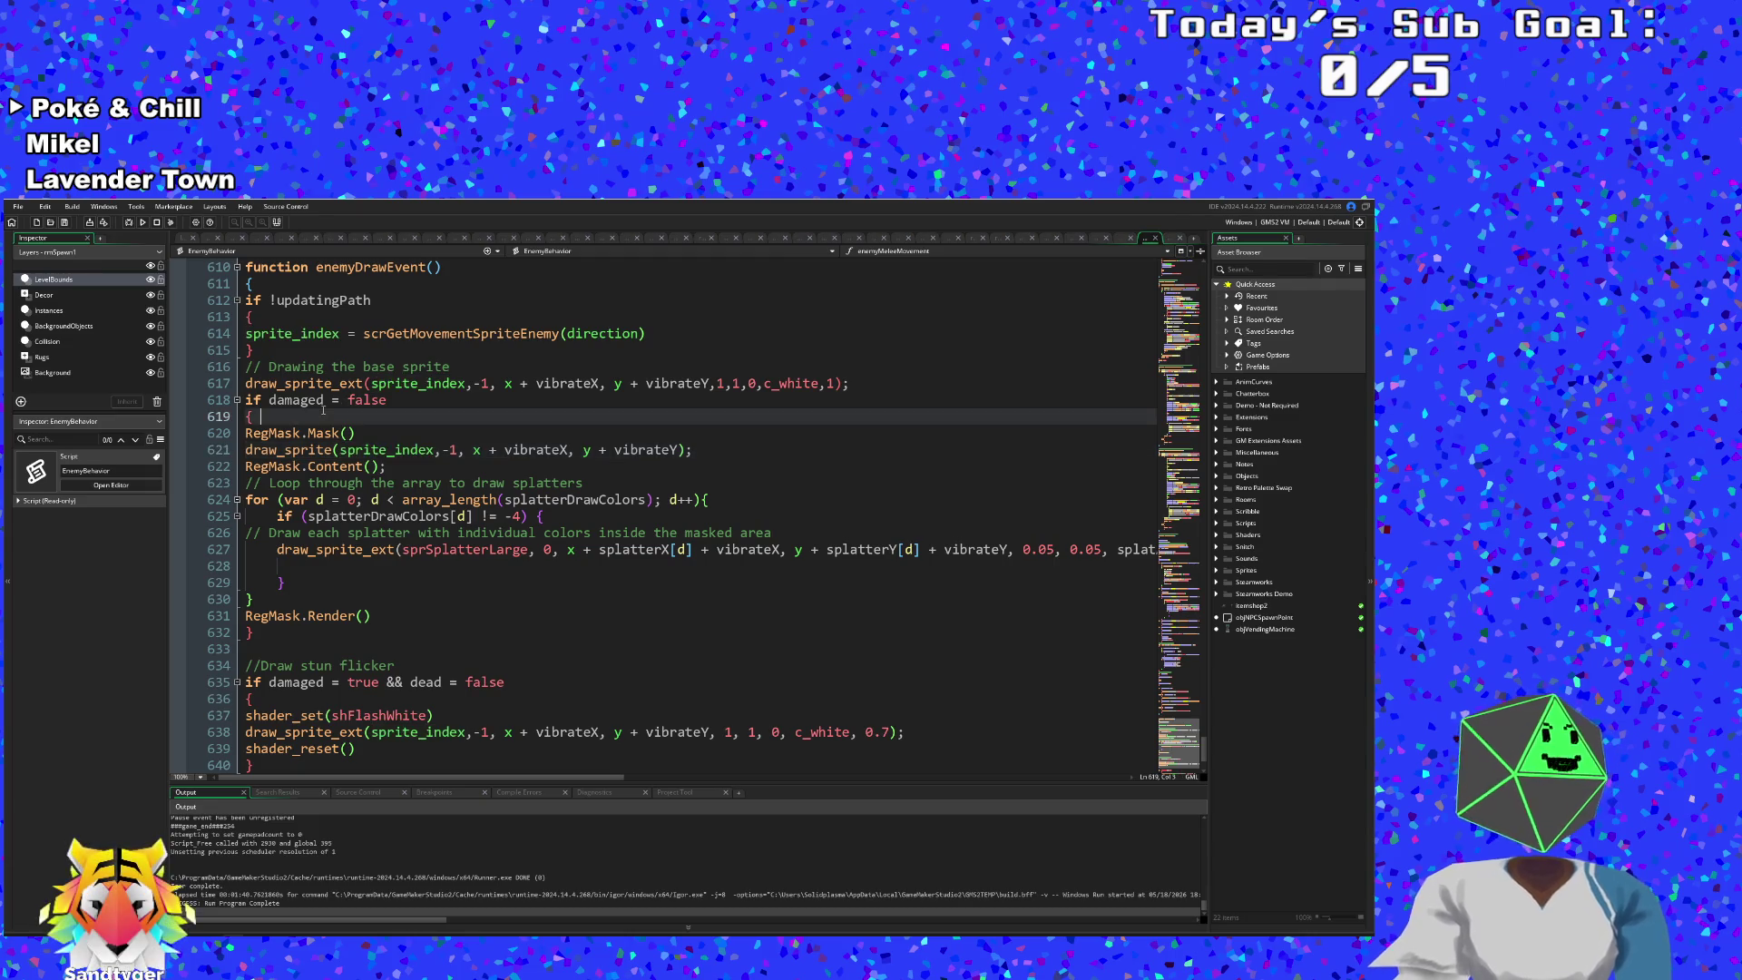
key("Left")
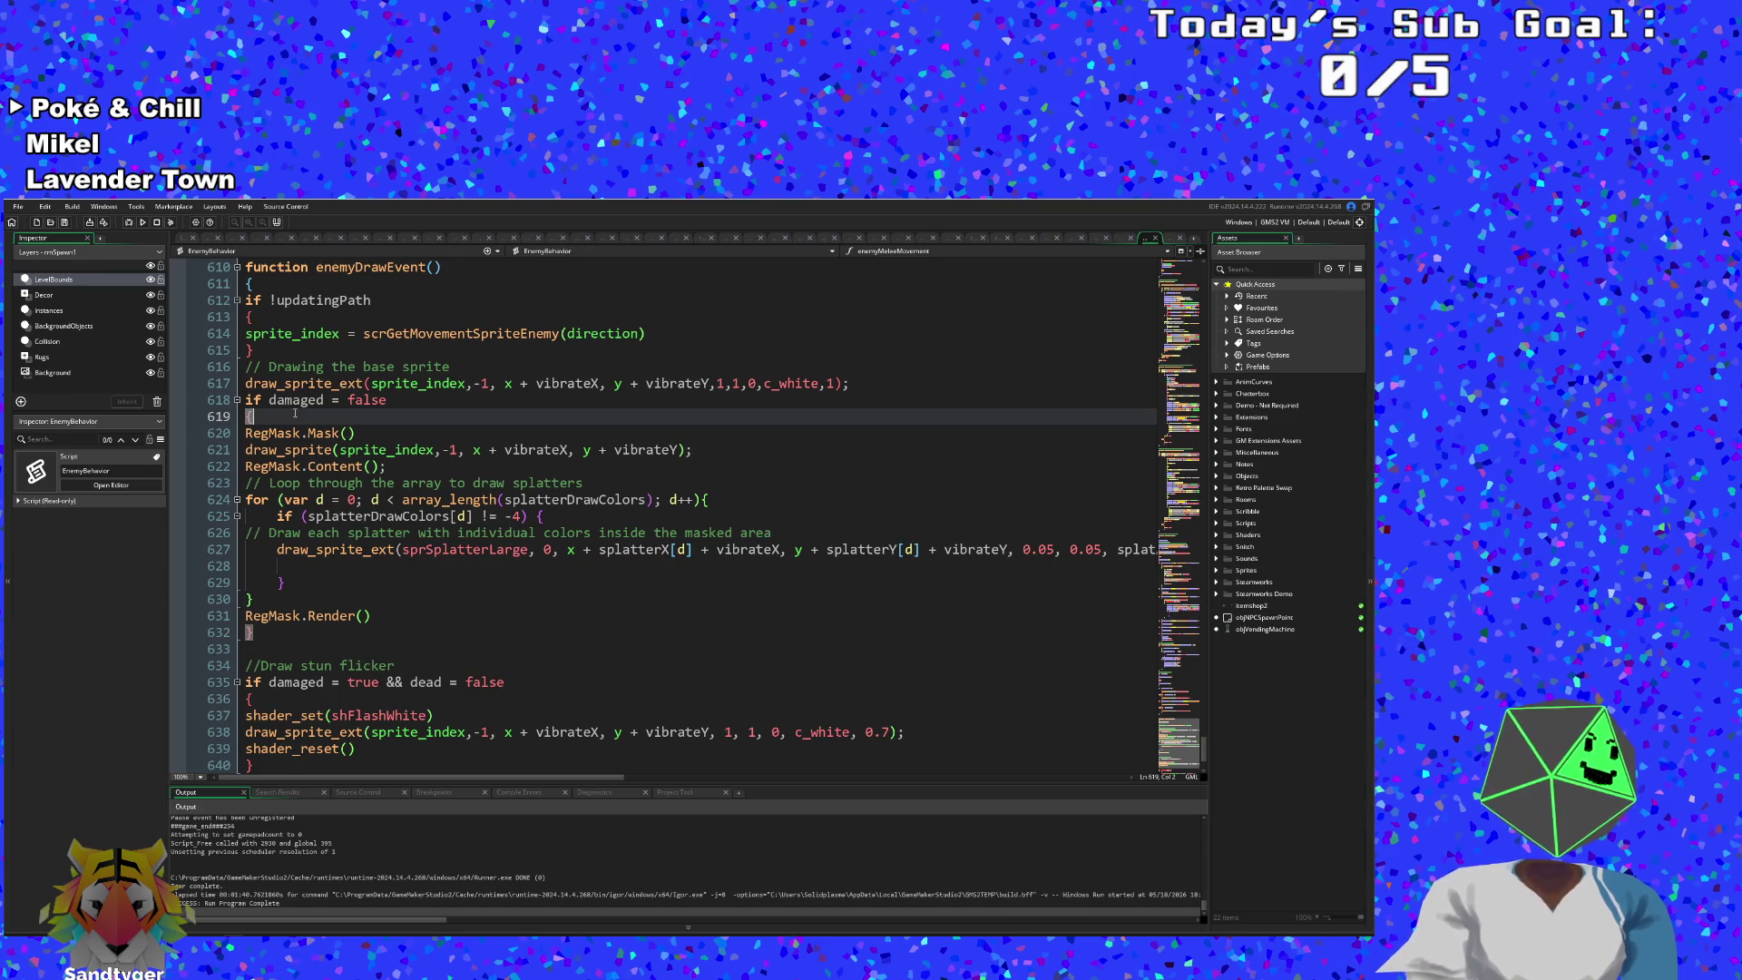
left_click(307, 446)
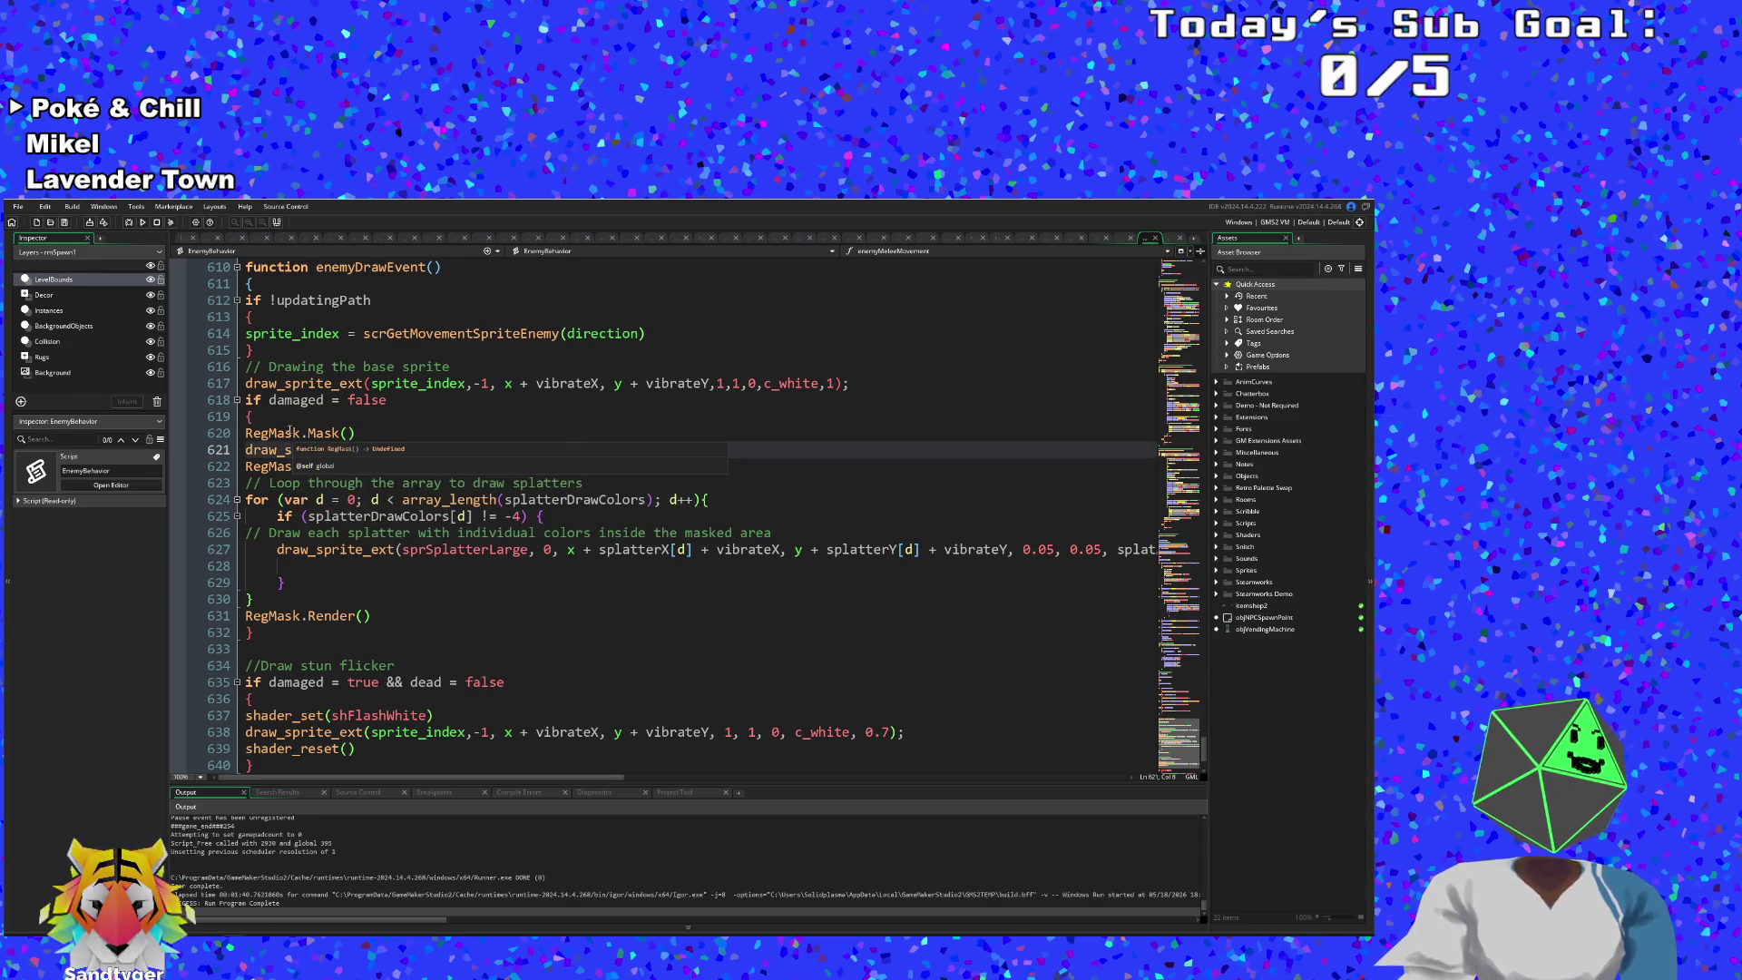
left_click(286, 433)
mouse_move(350, 433)
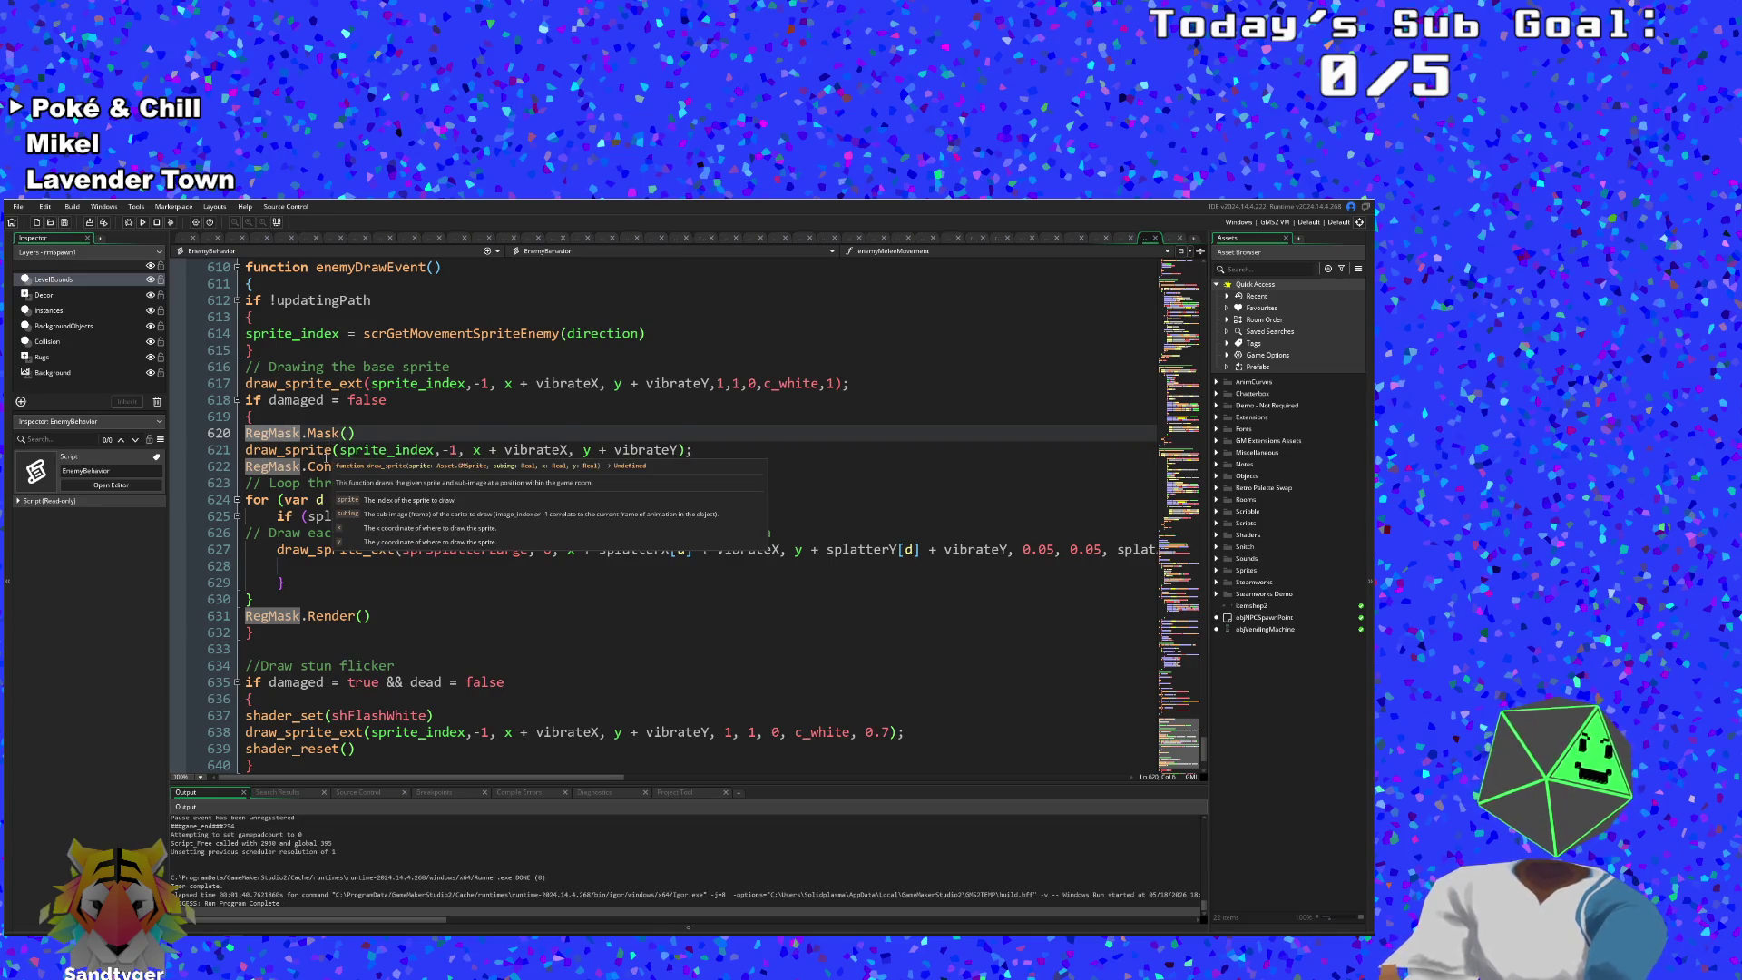
left_click(329, 451)
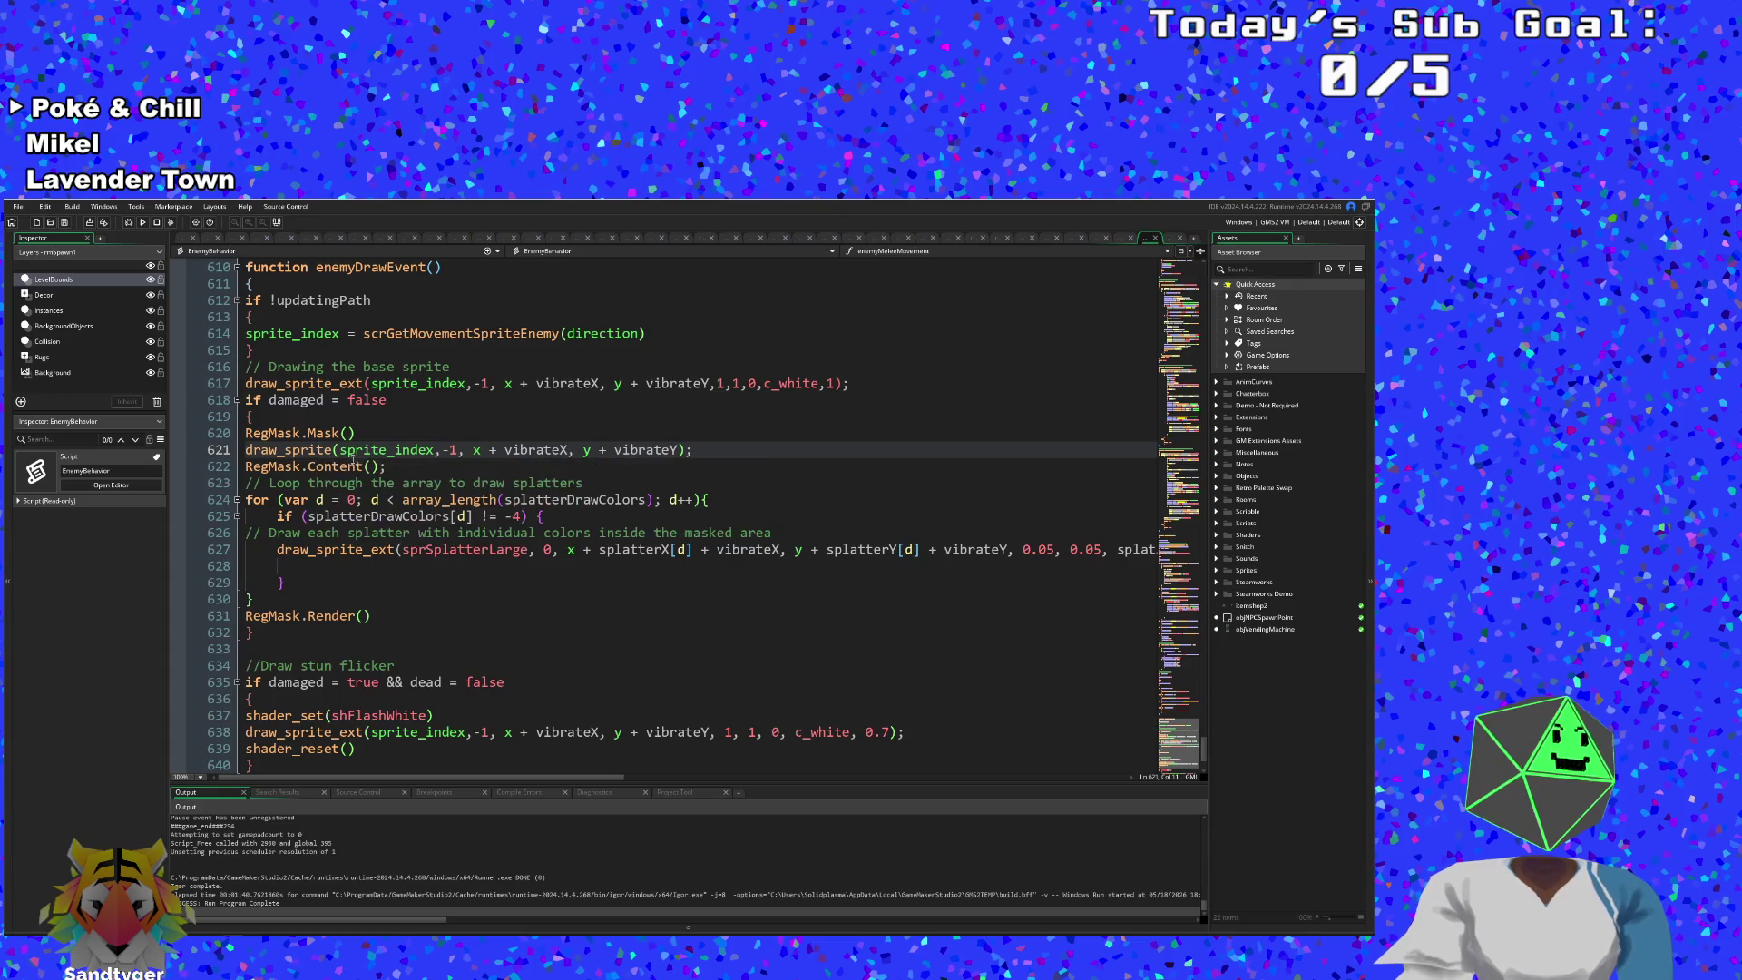